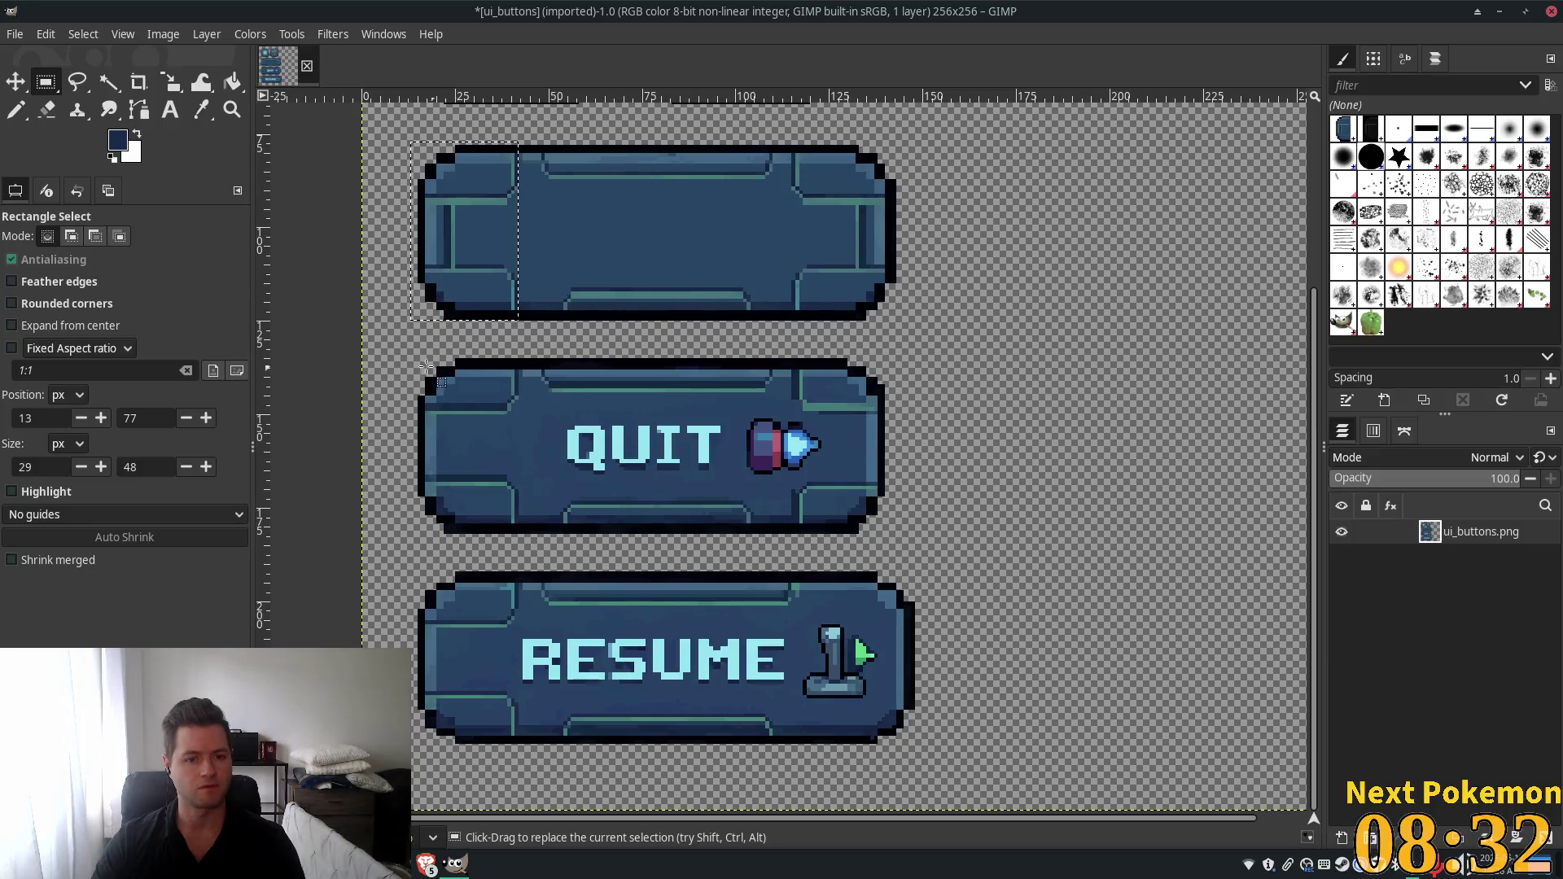
Select and delete the QUIT and RESUME buttons from the ui_buttons.png sprite sheet.
mouse_move(385, 355)
left_mouse_down()
mouse_move(989, 676)
mouse_move(993, 765)
left_mouse_up()
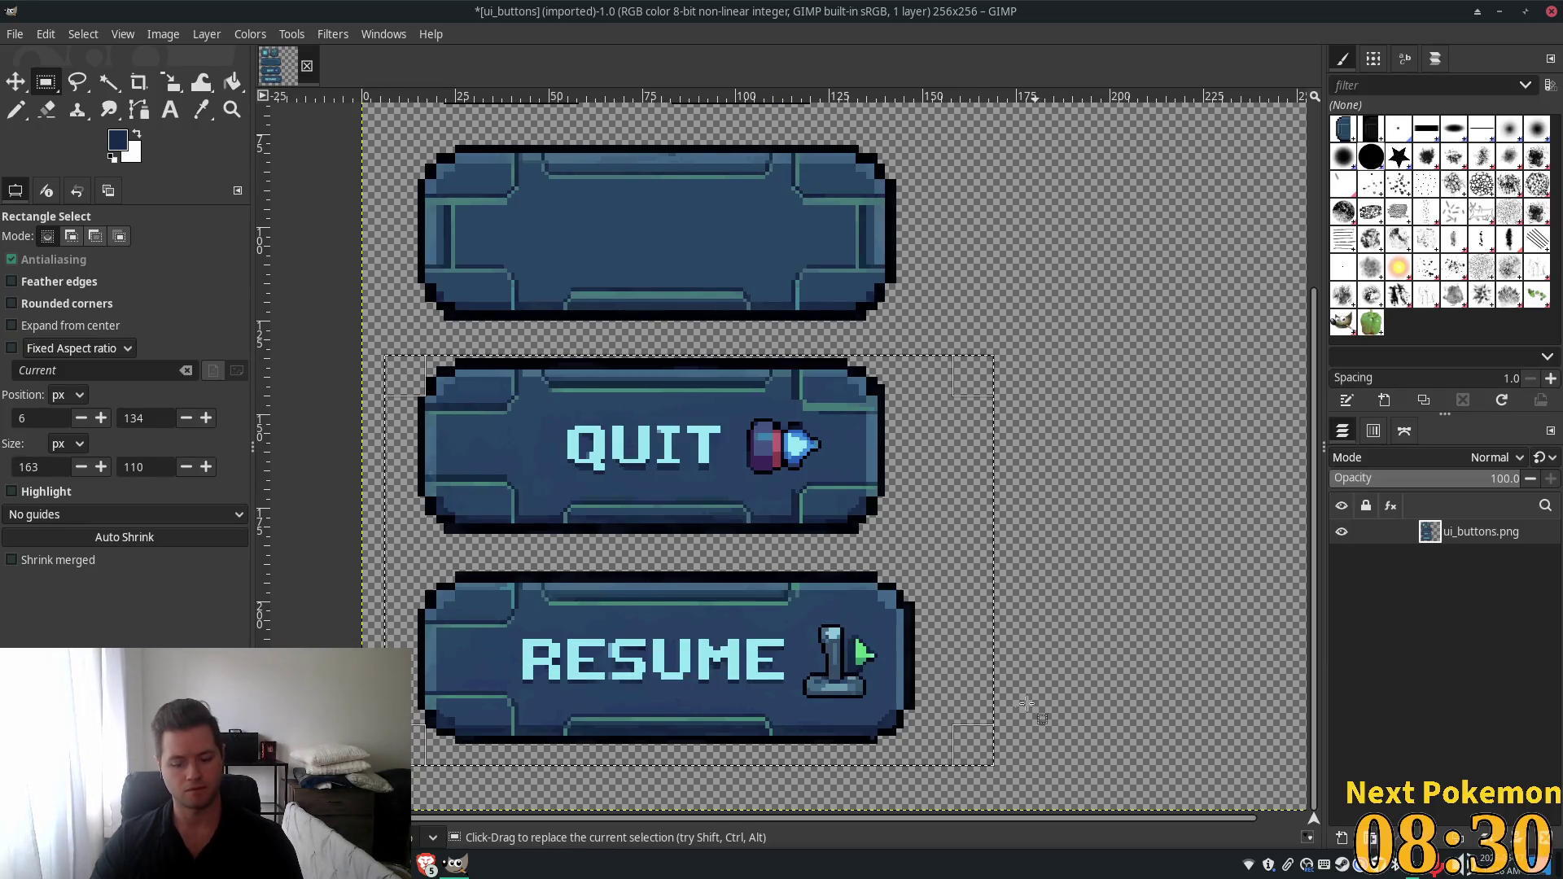
key("Delete")
key("minus")
scroll(1050, 796, "up", 5)
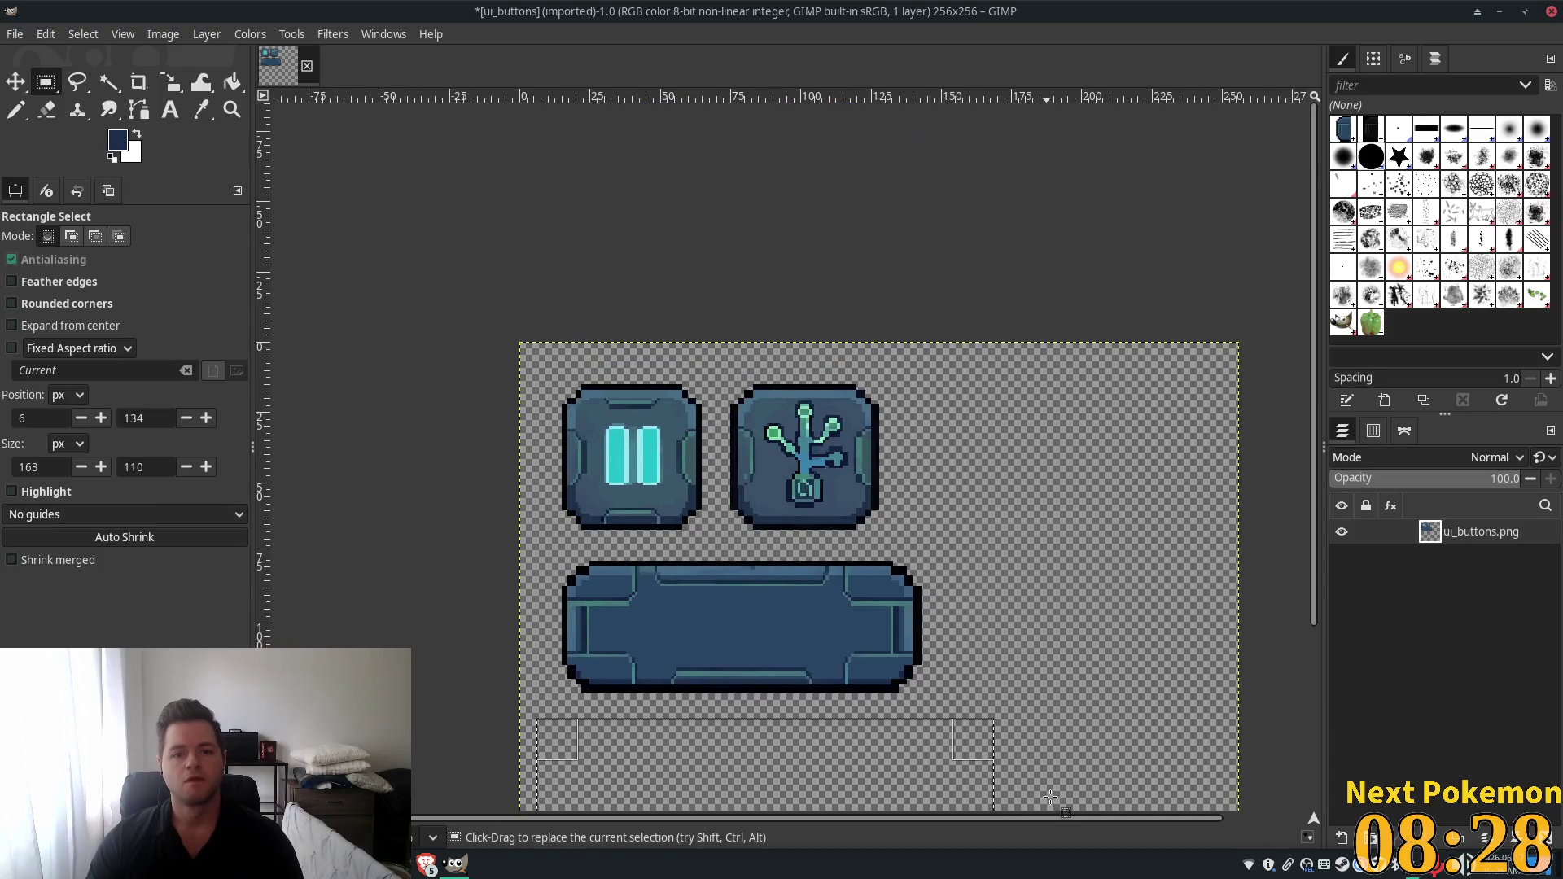
scroll(961, 570, "up", 2)
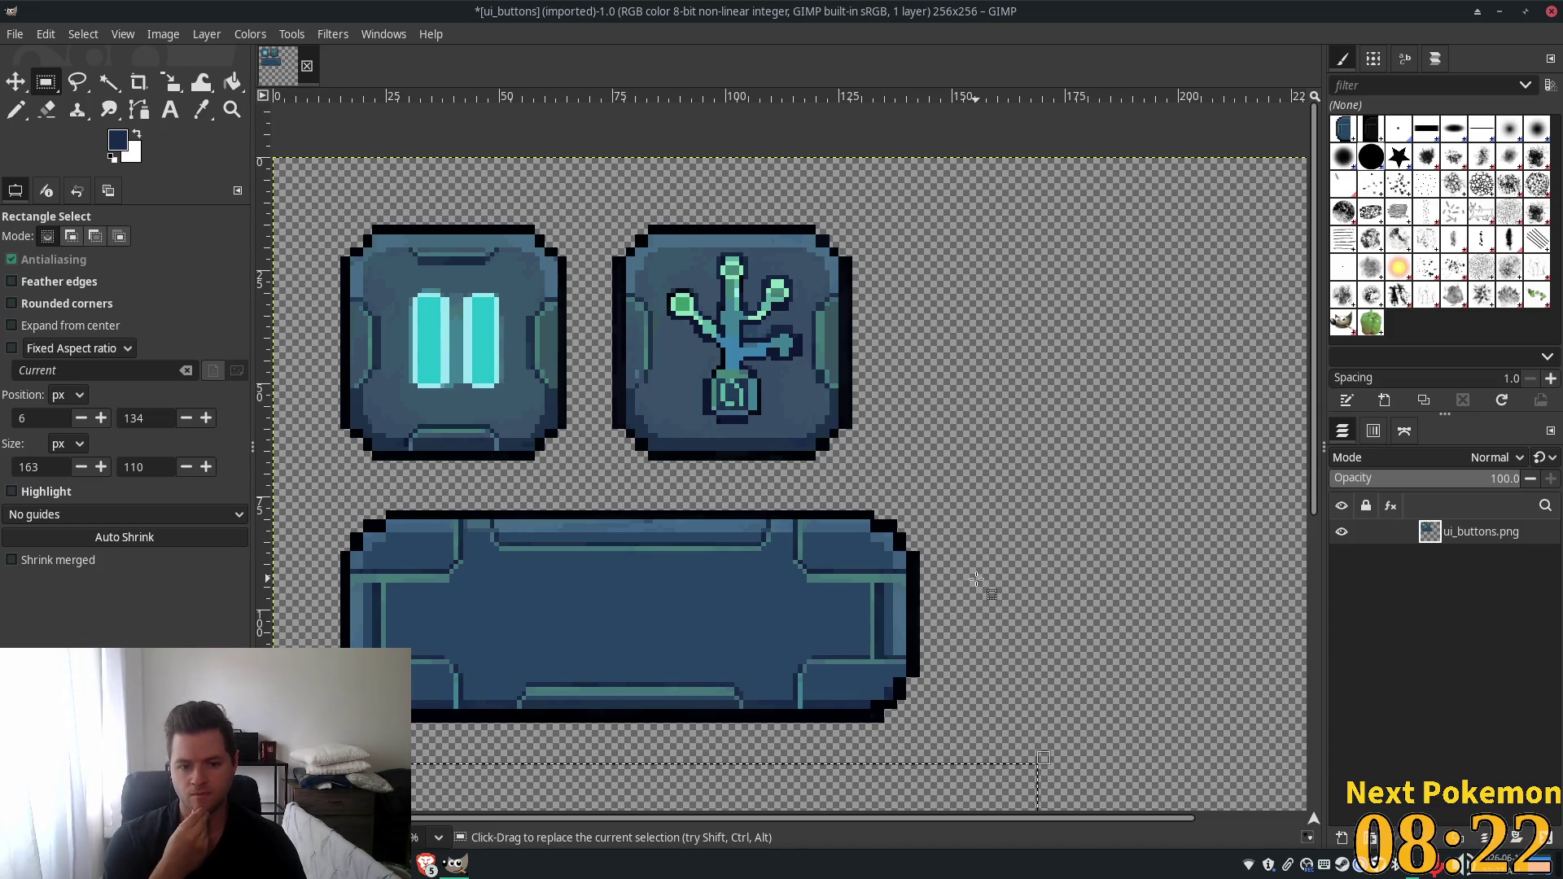
scroll(919, 512, "down", 3, "ctrl")
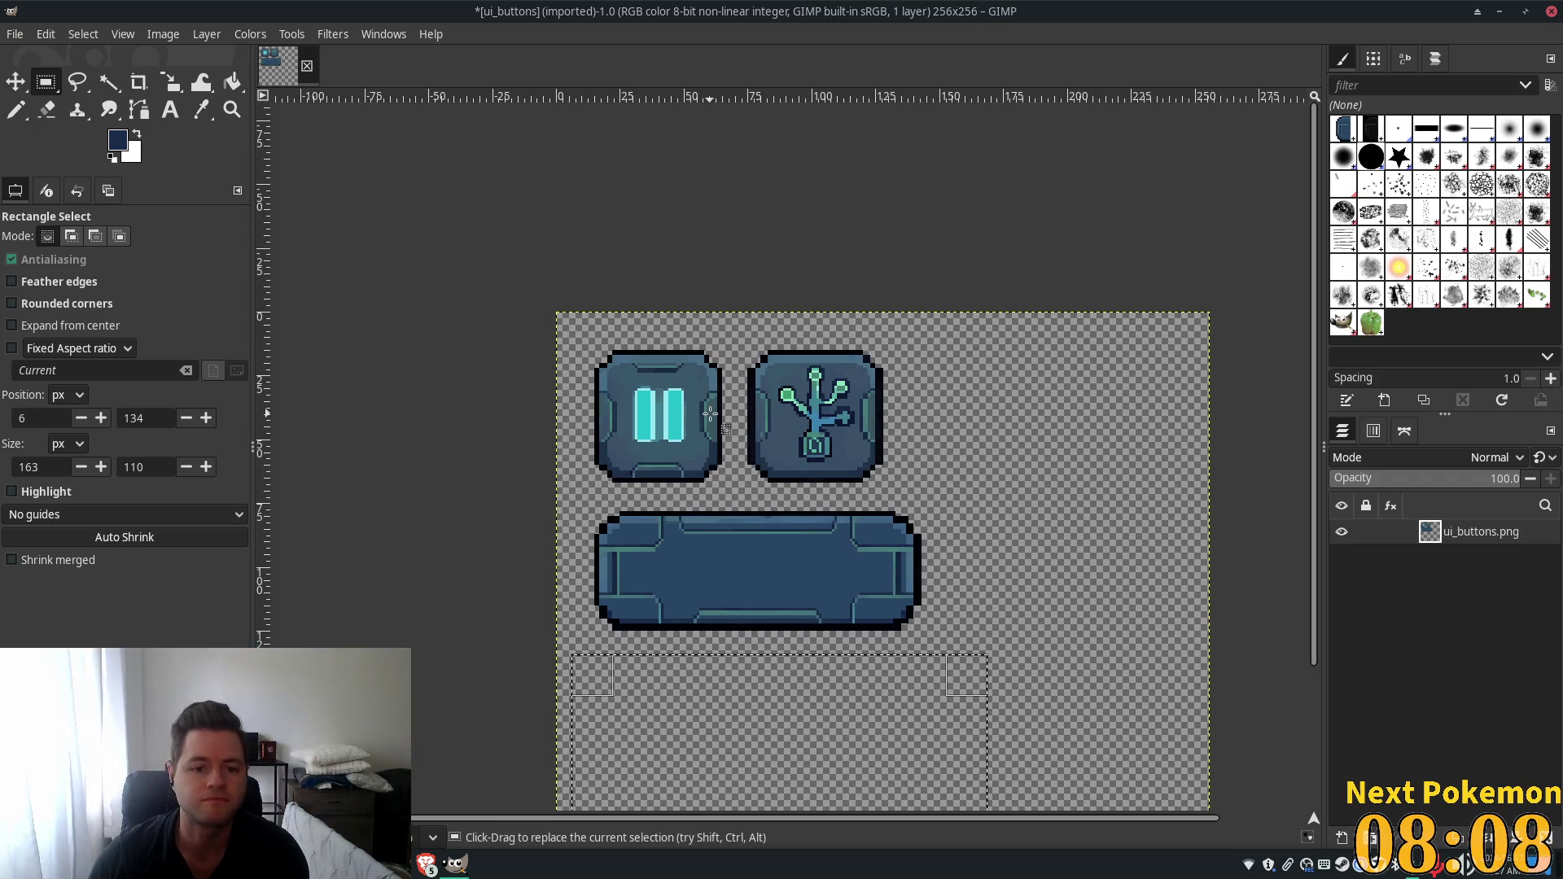
scroll(900, 456, "down", 5)
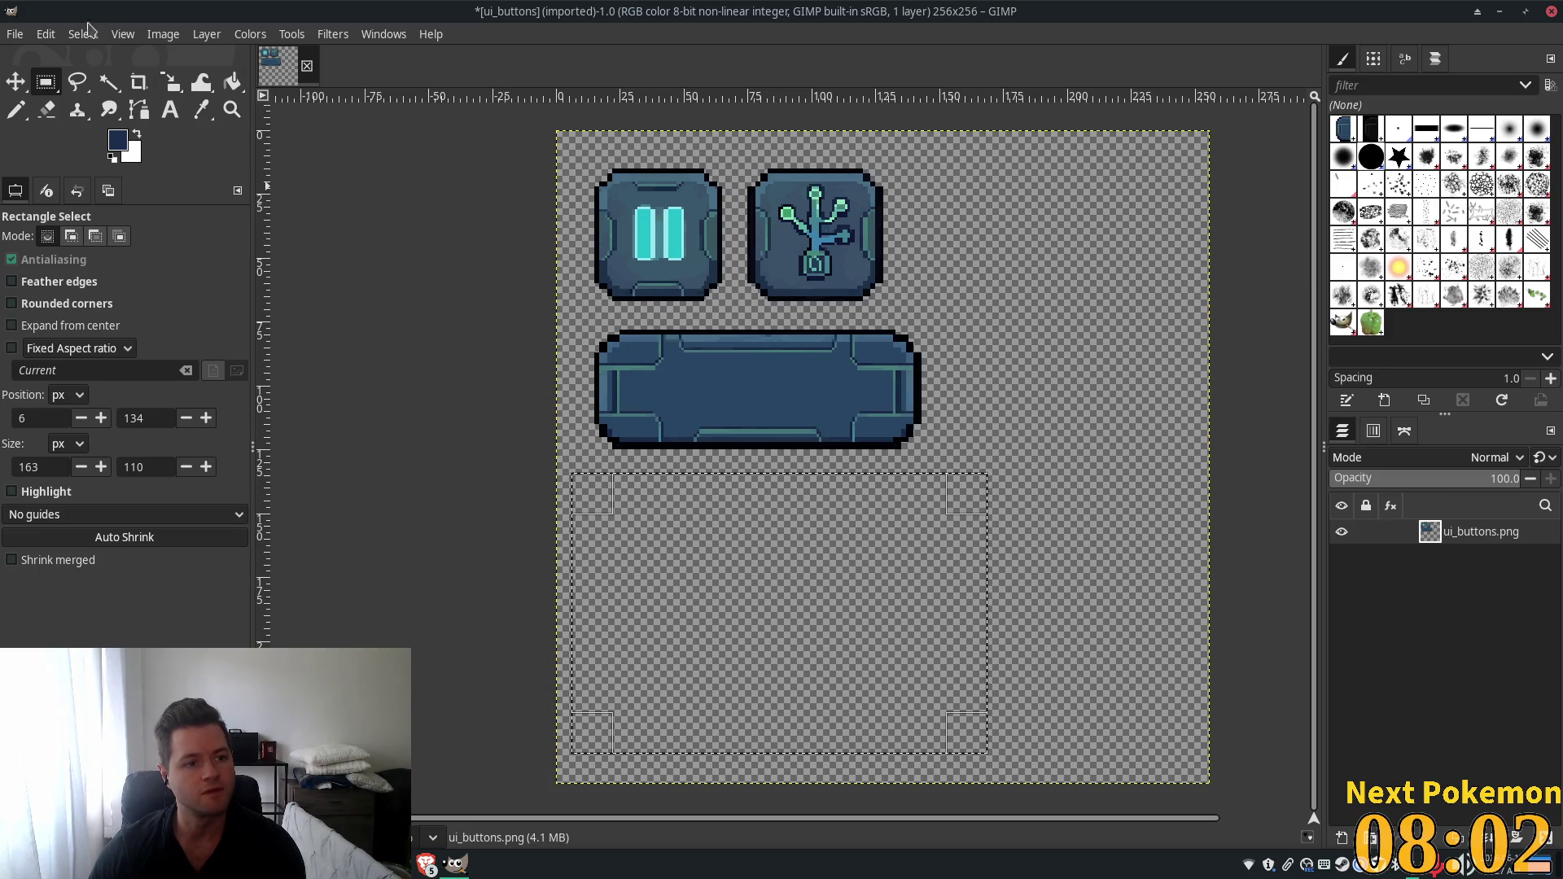
left_click(86, 33)
In Canvas Size, bring the canvas height down to 148 pixels.
mouse_move(157, 36)
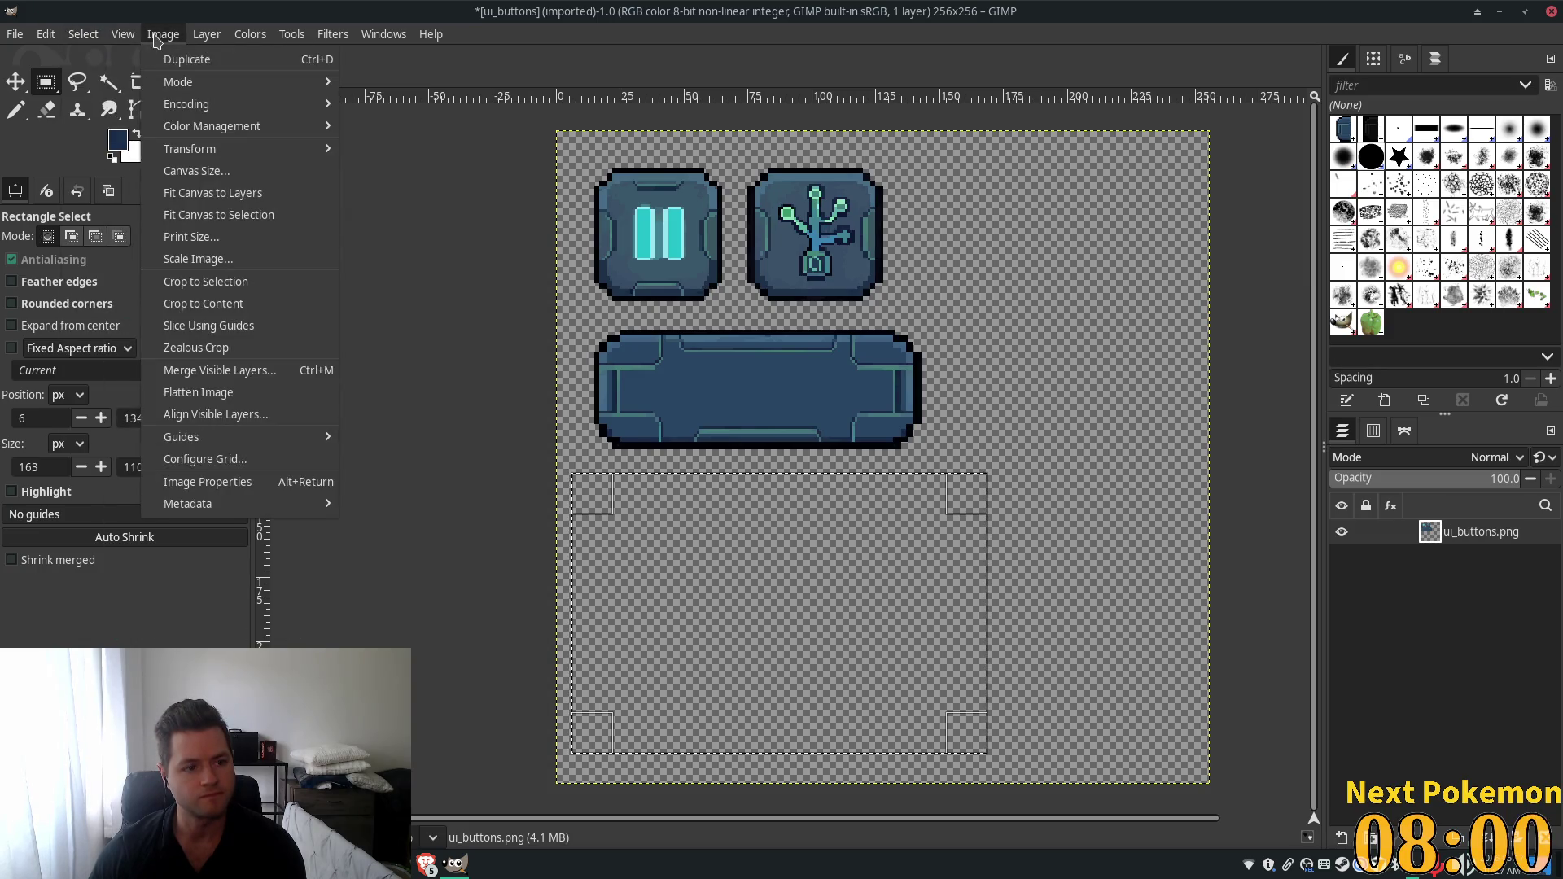
left_click(196, 171)
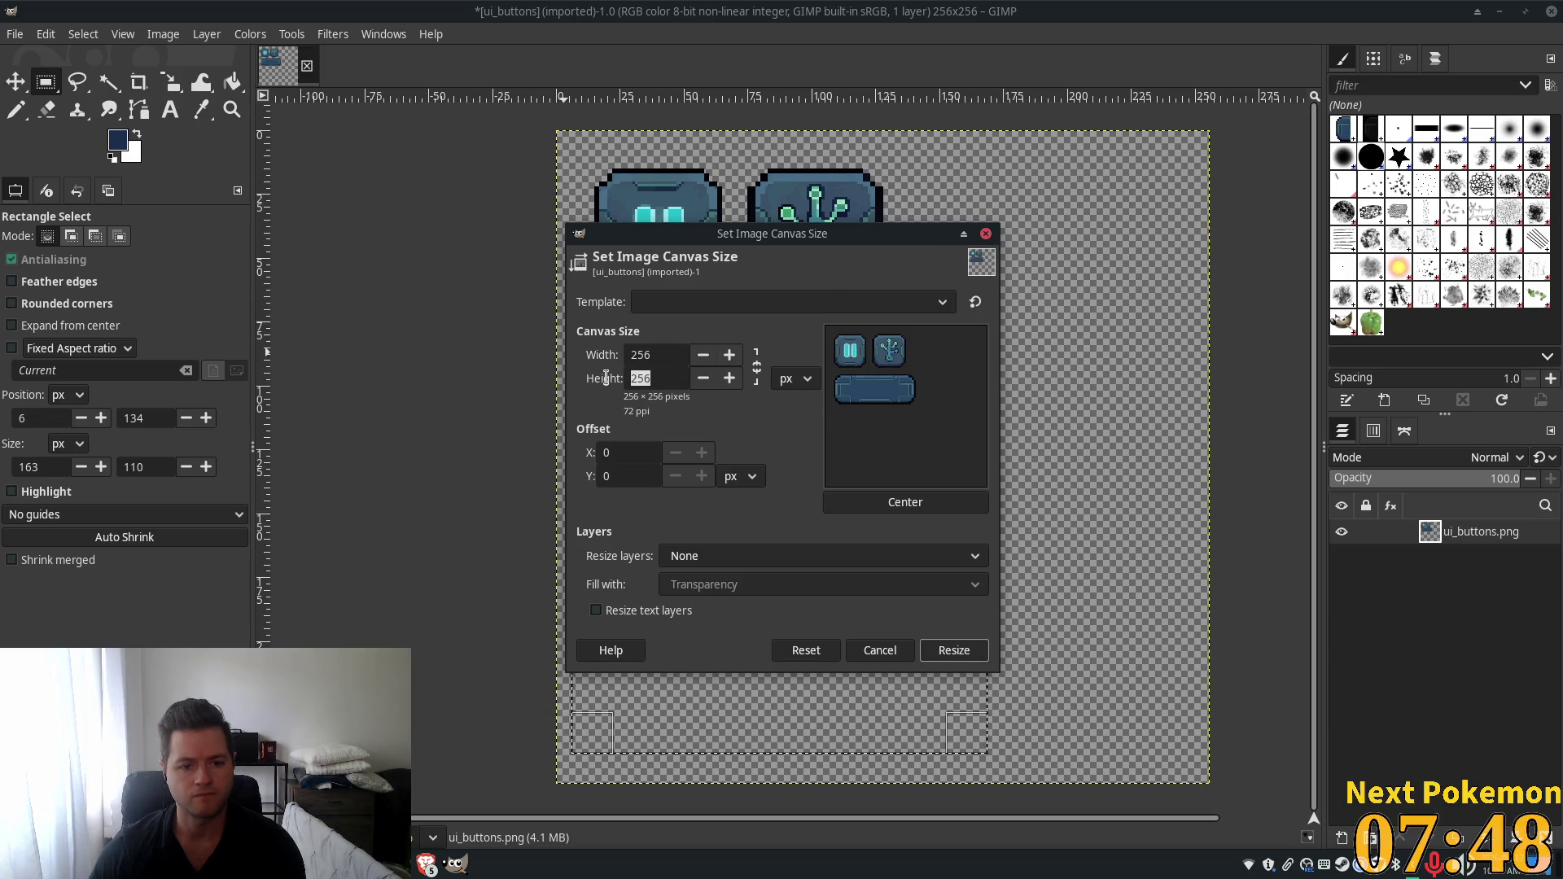
left_click(822, 303)
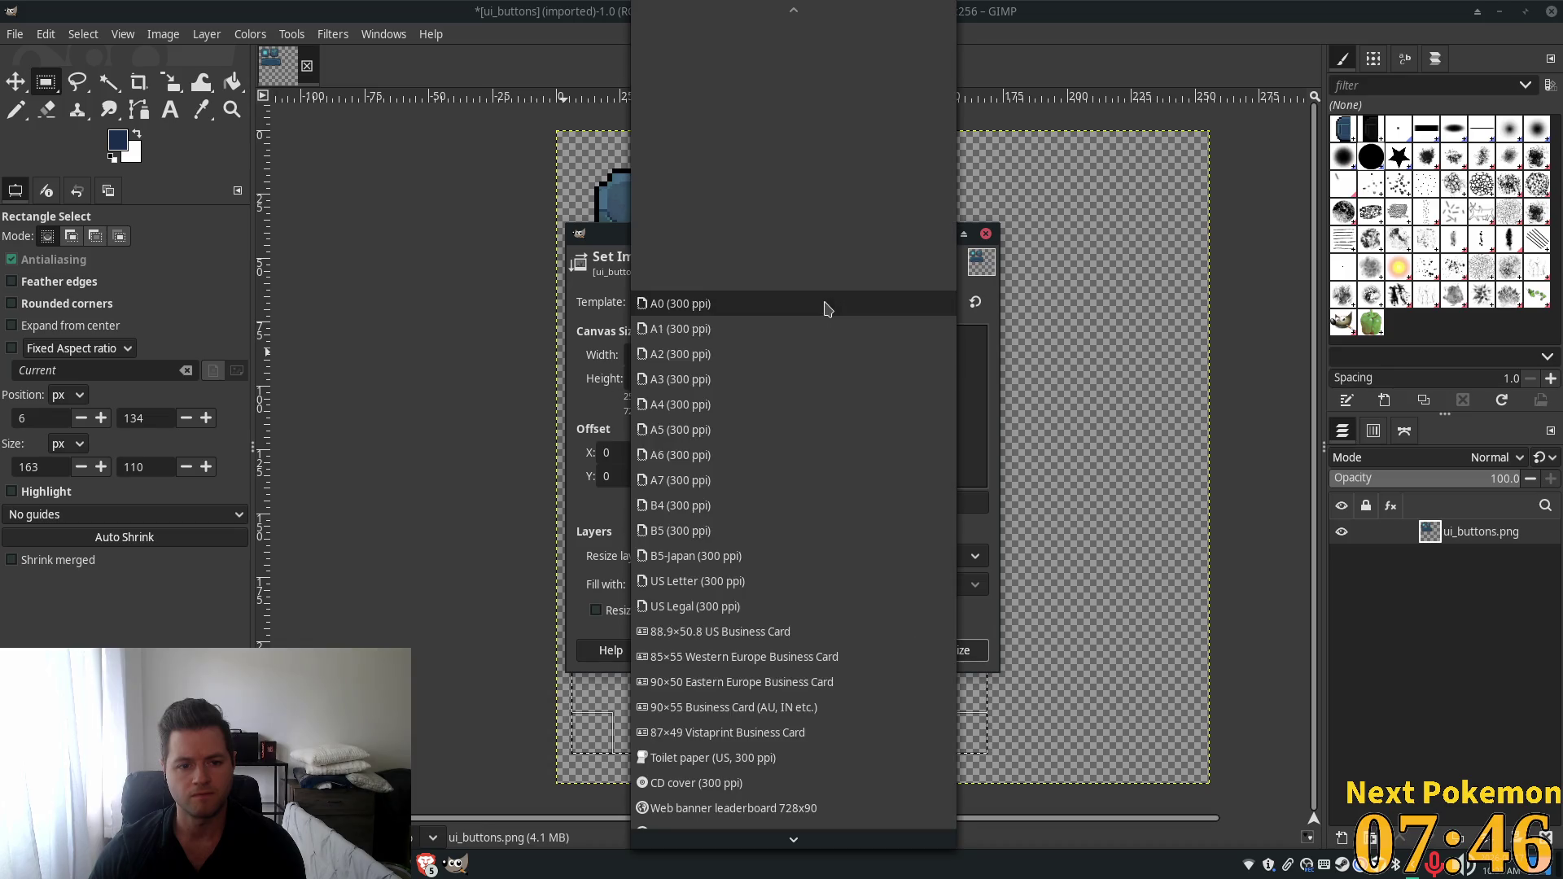
left_click(937, 409)
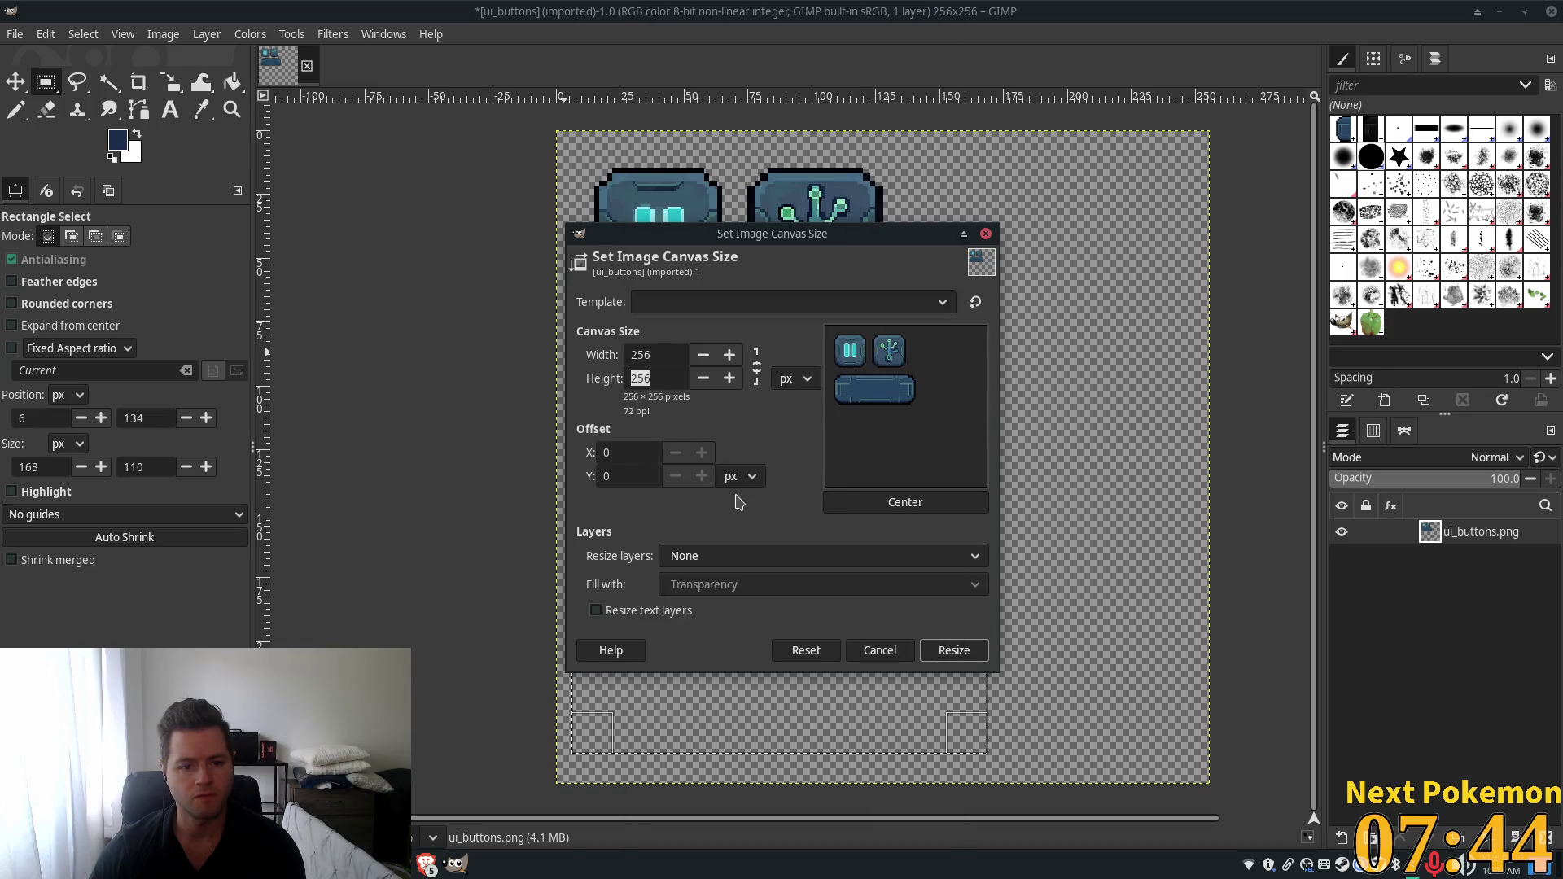
left_click(702, 379)
left_click(702, 379)
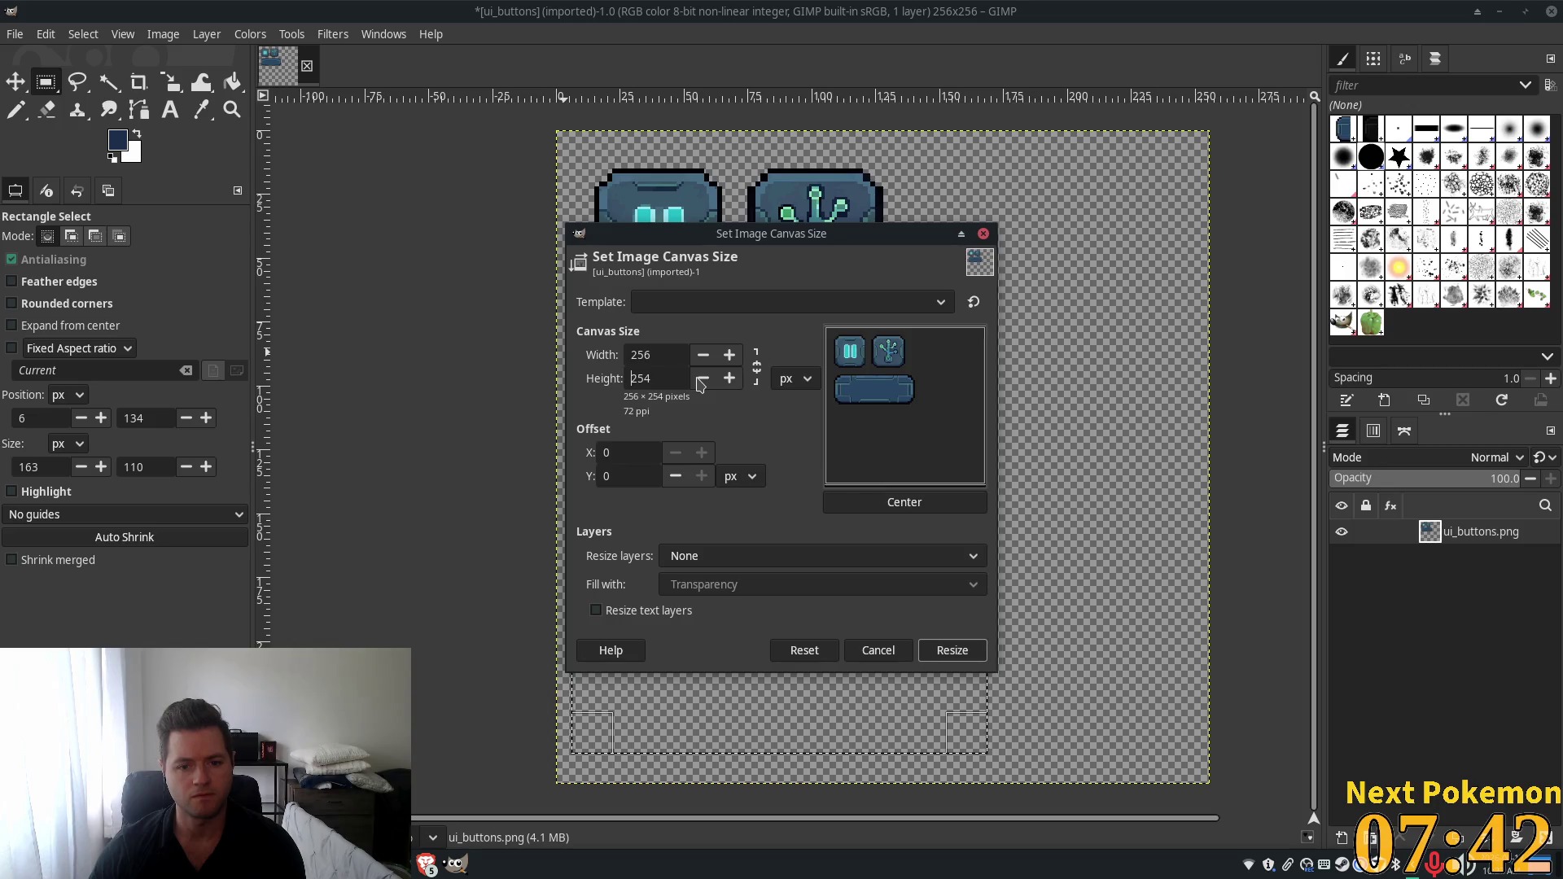
left_click_drag(702, 379, 702, 380)
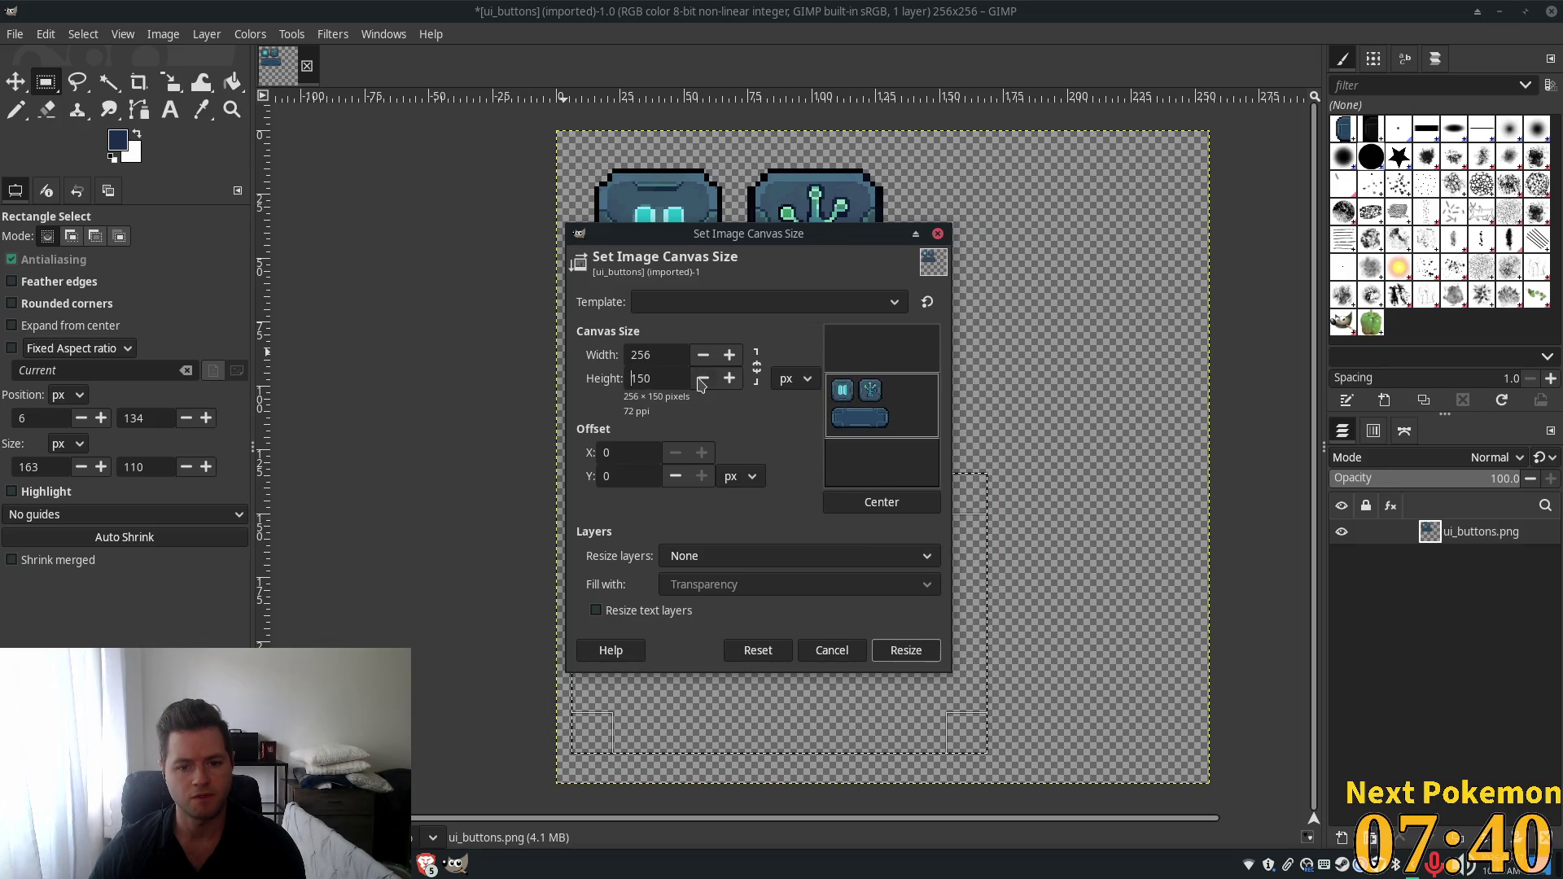
left_click(702, 380)
left_click(702, 380)
left_click(702, 380)
left_click(701, 380)
left_click(702, 379)
left_click(702, 379)
left_click(702, 380)
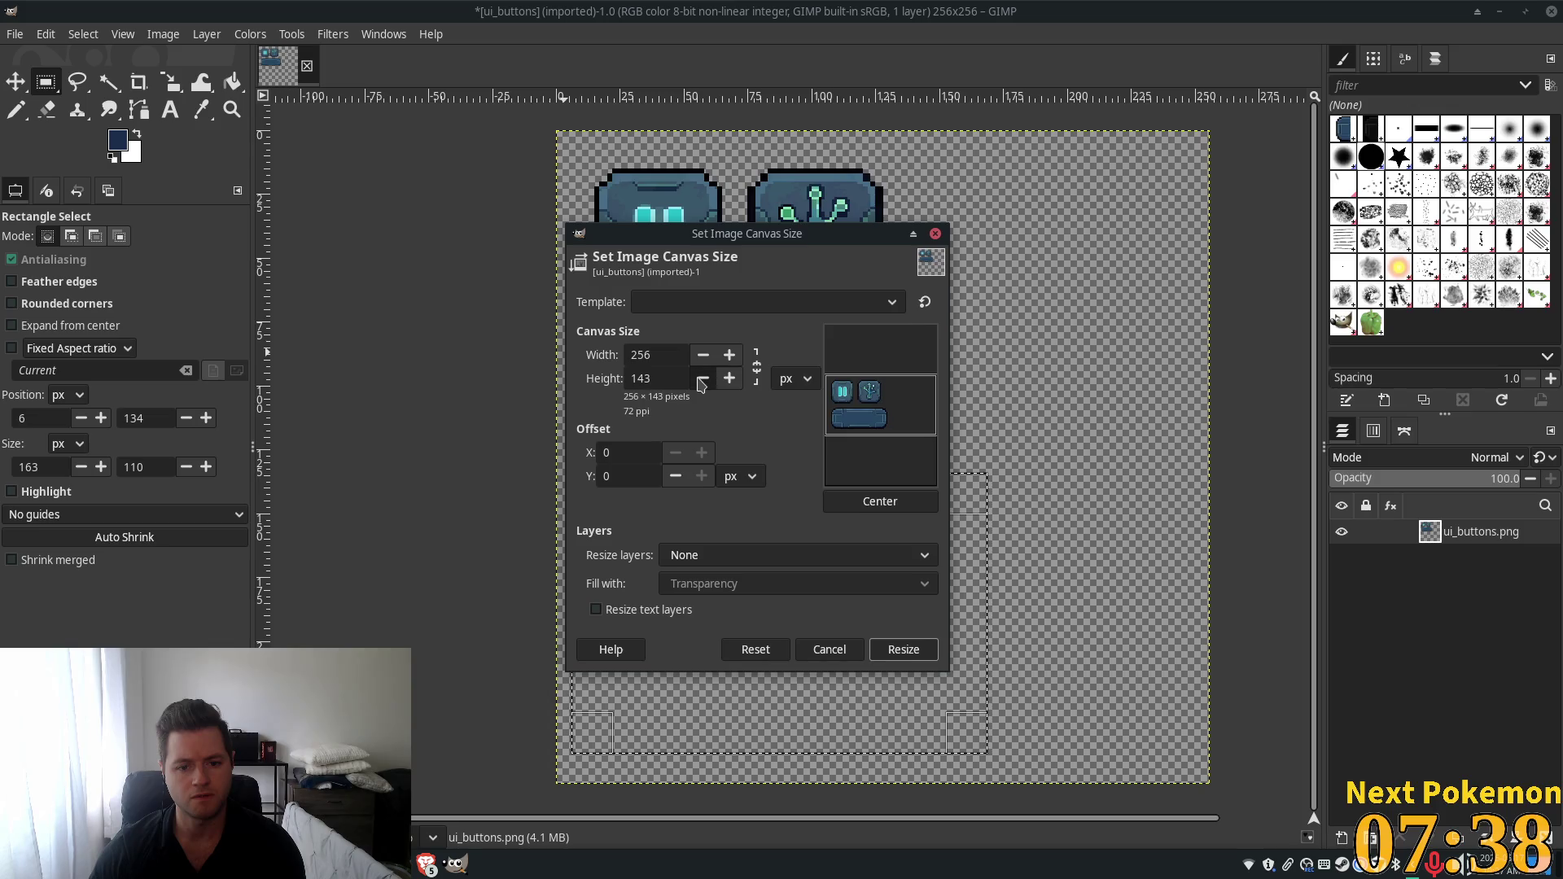
left_click(701, 379)
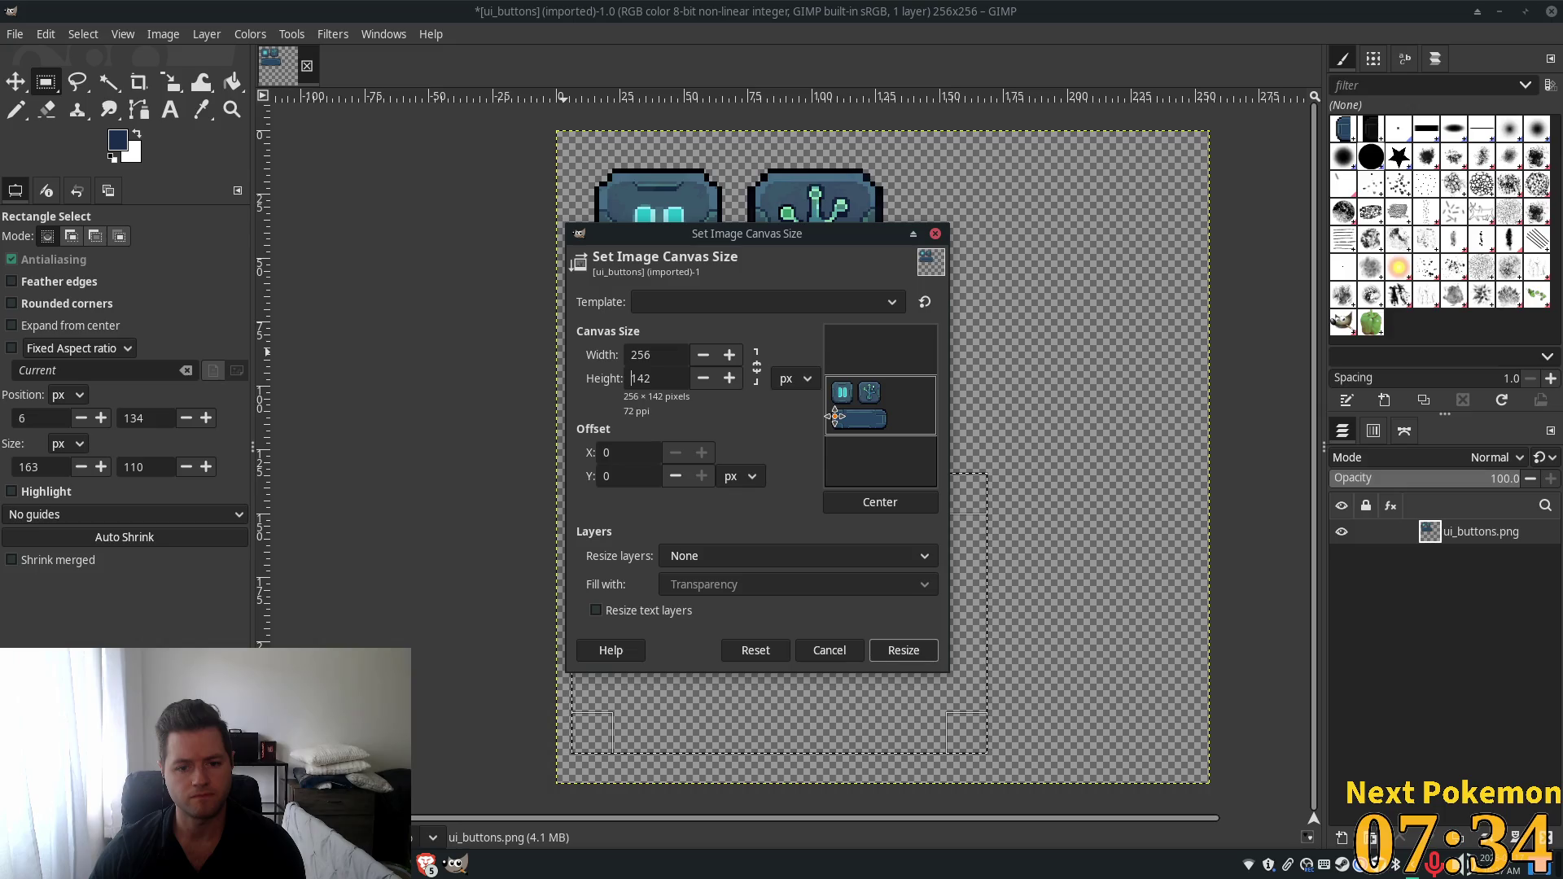
left_click(729, 379)
left_click(729, 379)
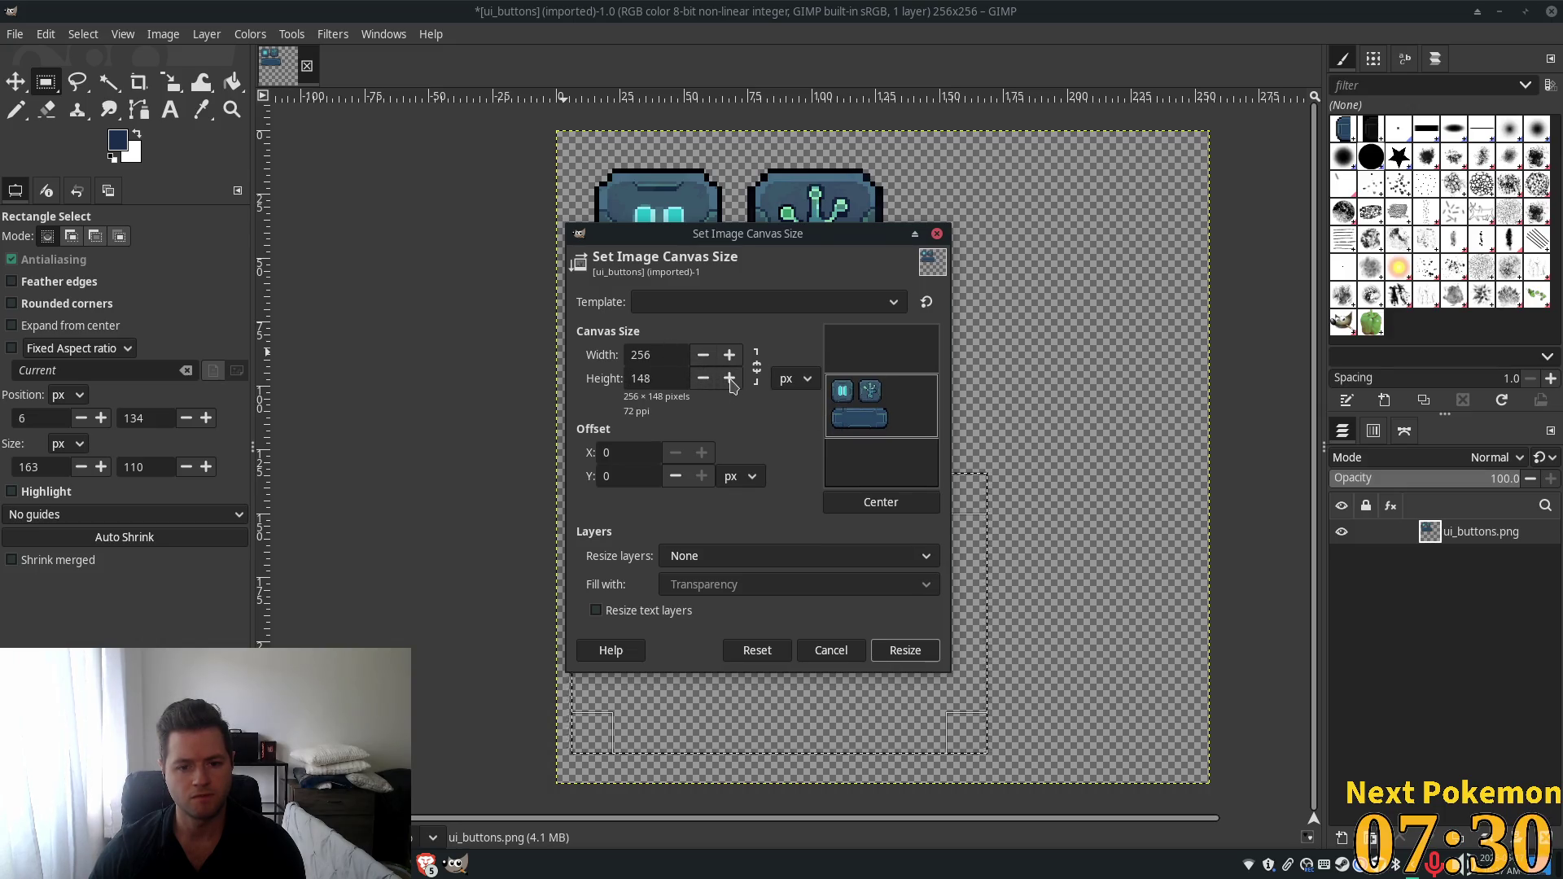
Narrow the canvas width to 164 pixels and apply the 164×148 resize.
left_click(702, 355)
left_click(702, 355)
left_click(703, 355)
left_click(702, 355)
left_click(702, 355)
left_click(702, 355)
left_click(702, 355)
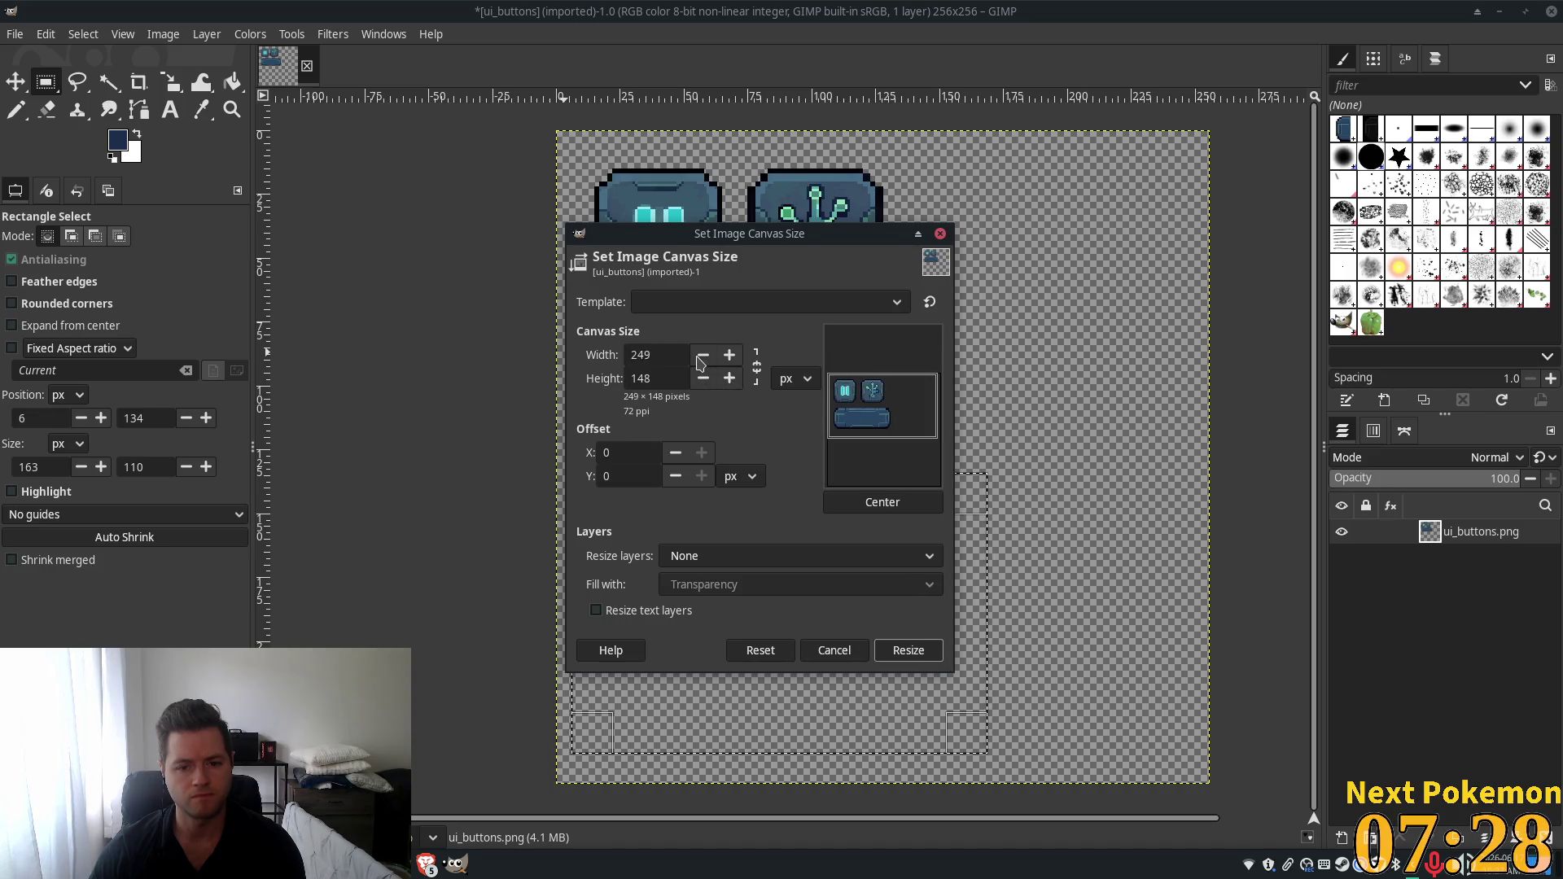
left_click_drag(698, 358, 699, 358)
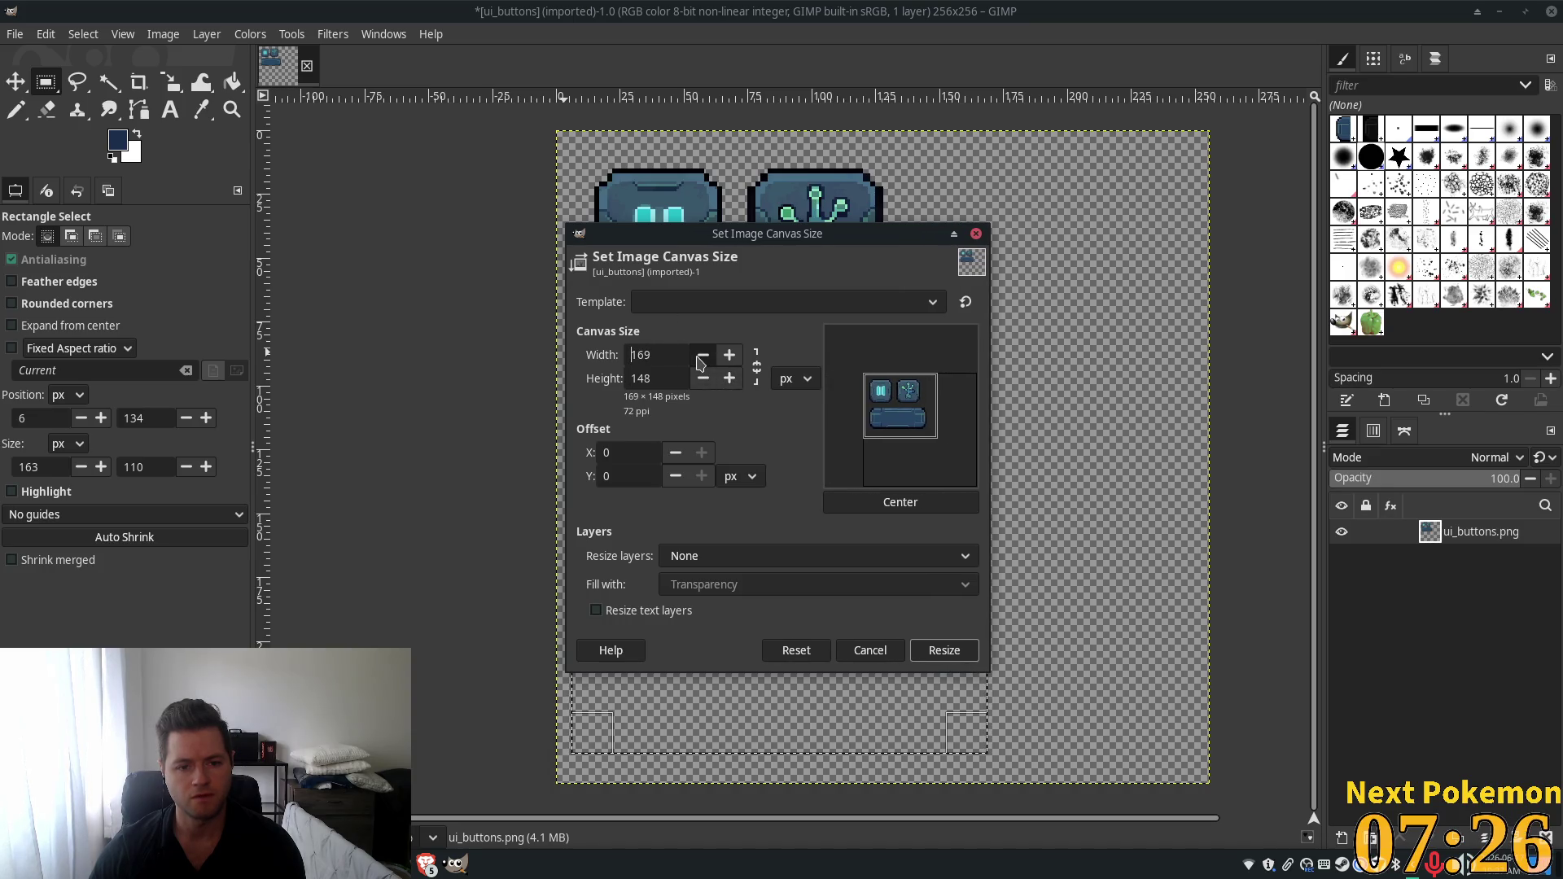
left_click(700, 362)
left_click(700, 363)
left_click(700, 363)
left_click(700, 363)
left_click(700, 363)
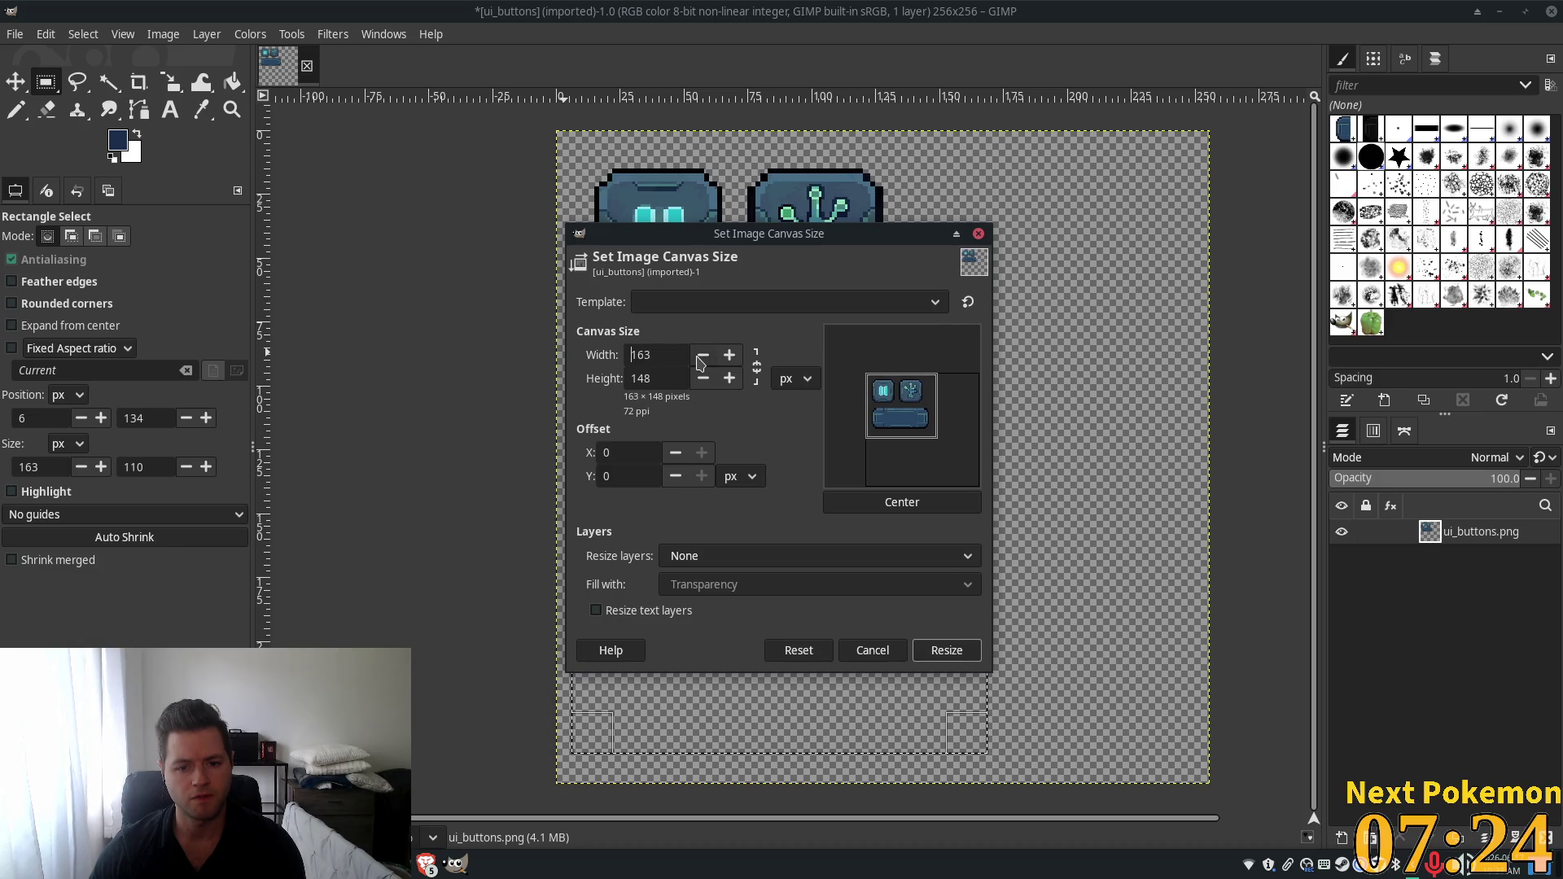
left_click(701, 362)
left_click(700, 363)
left_click(700, 362)
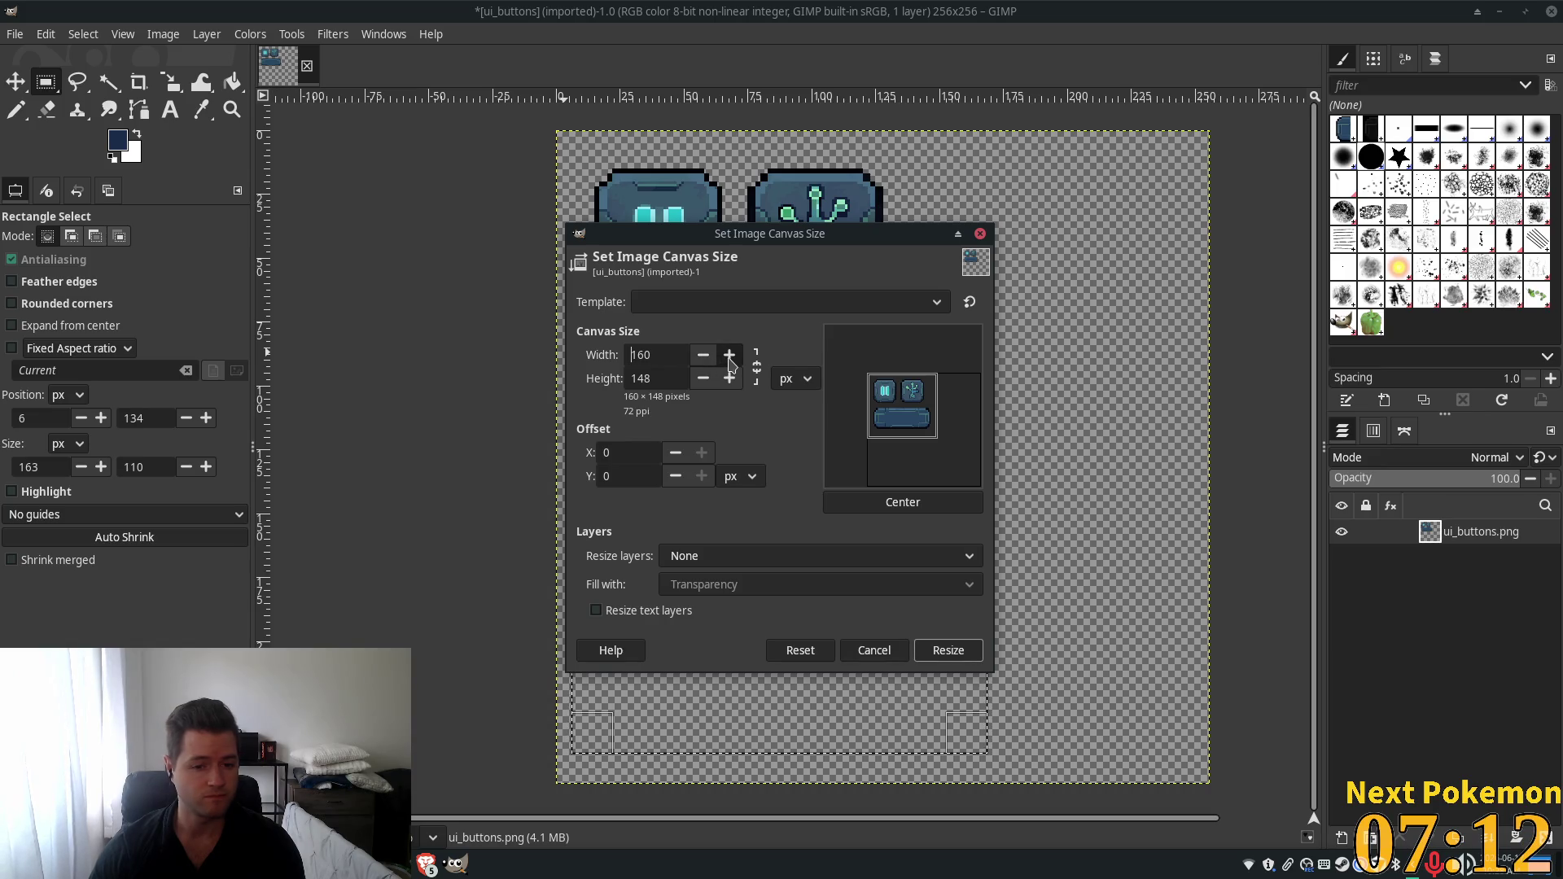
left_click(729, 356)
left_click(729, 356)
left_click(729, 356)
left_click(729, 356)
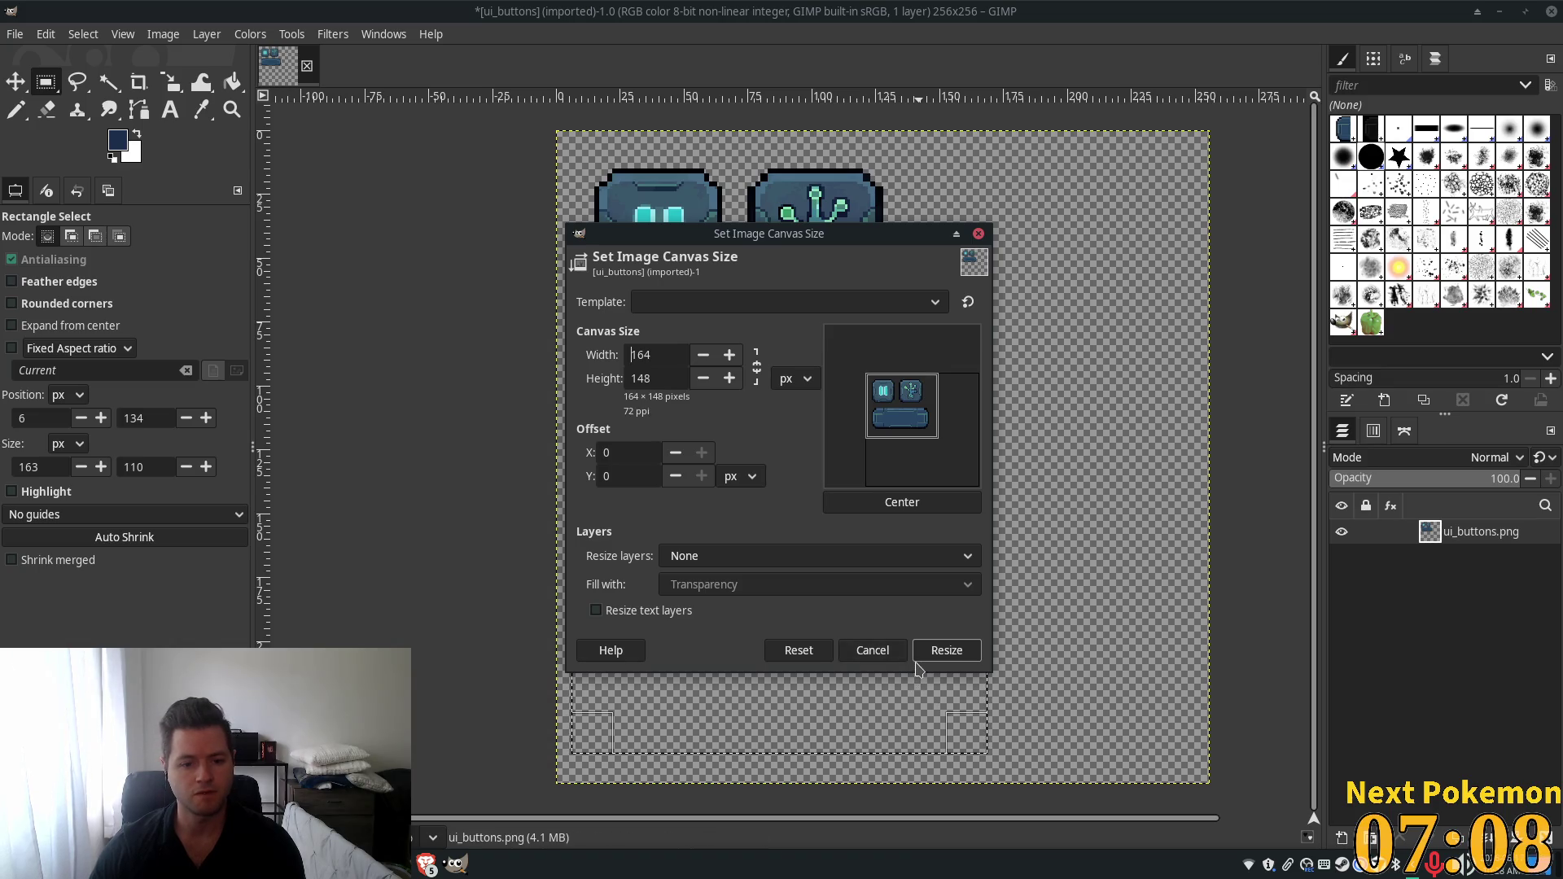
left_click(946, 651)
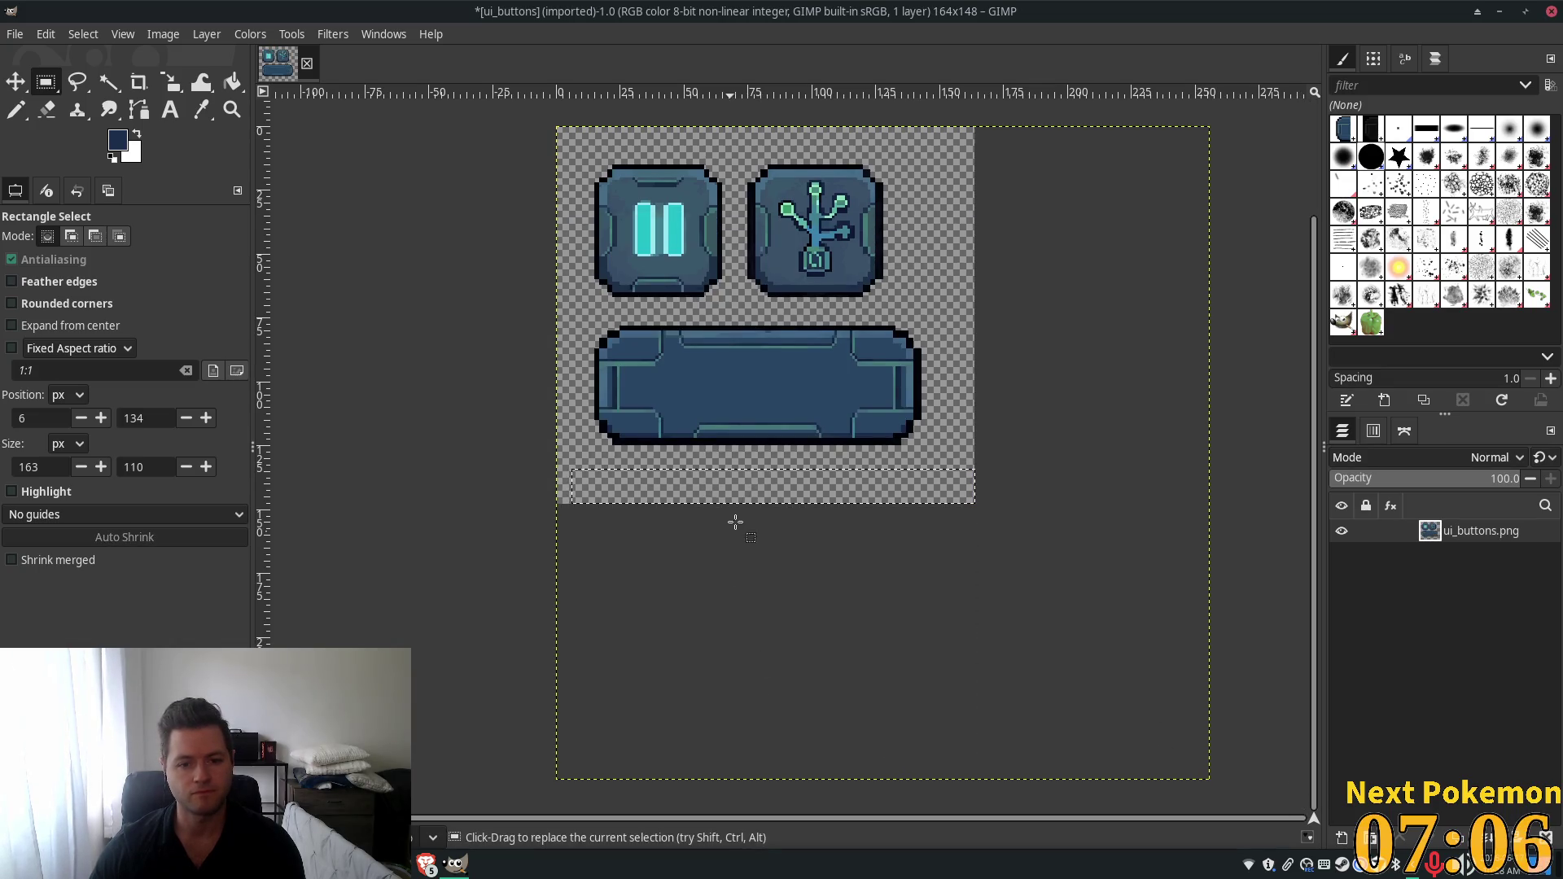
Deselect, then export the image over ui_buttons.png with default PNG options.
left_click(477, 242)
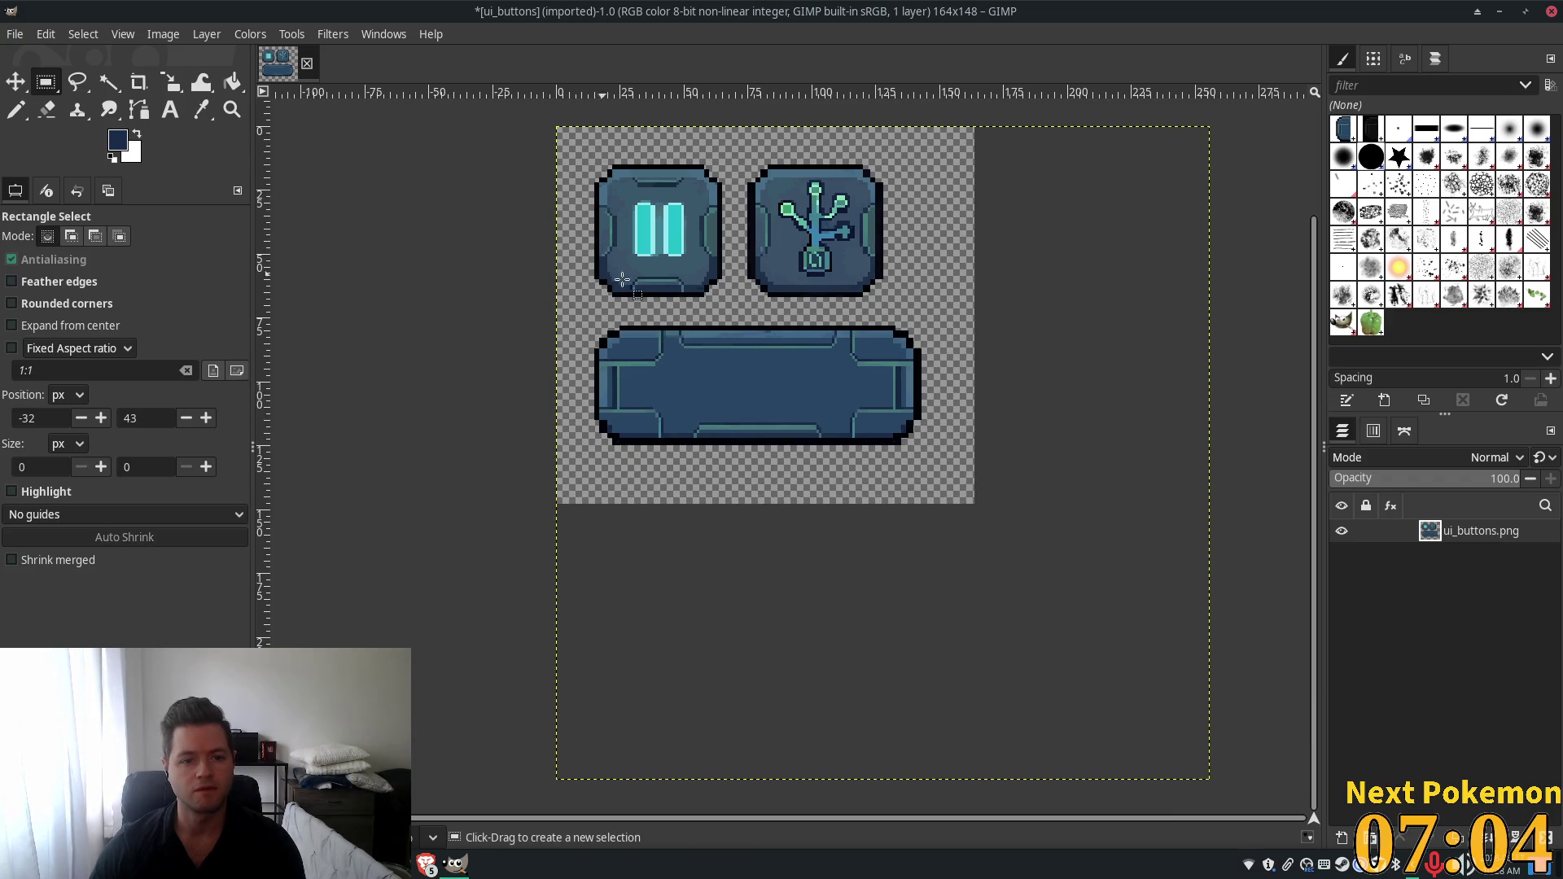
left_click(15, 34)
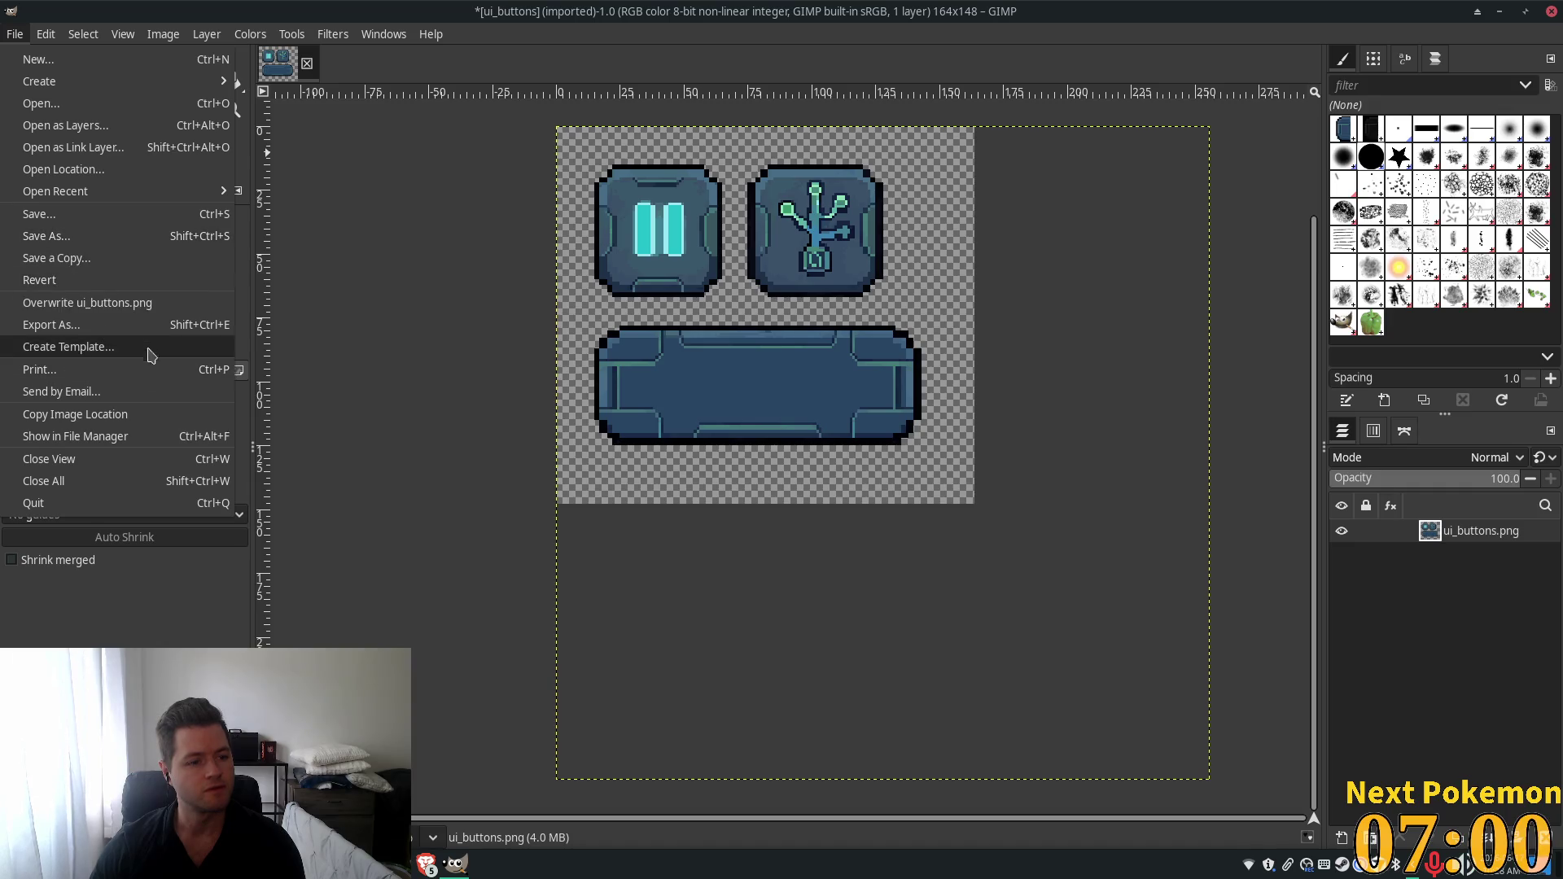
left_click(154, 325)
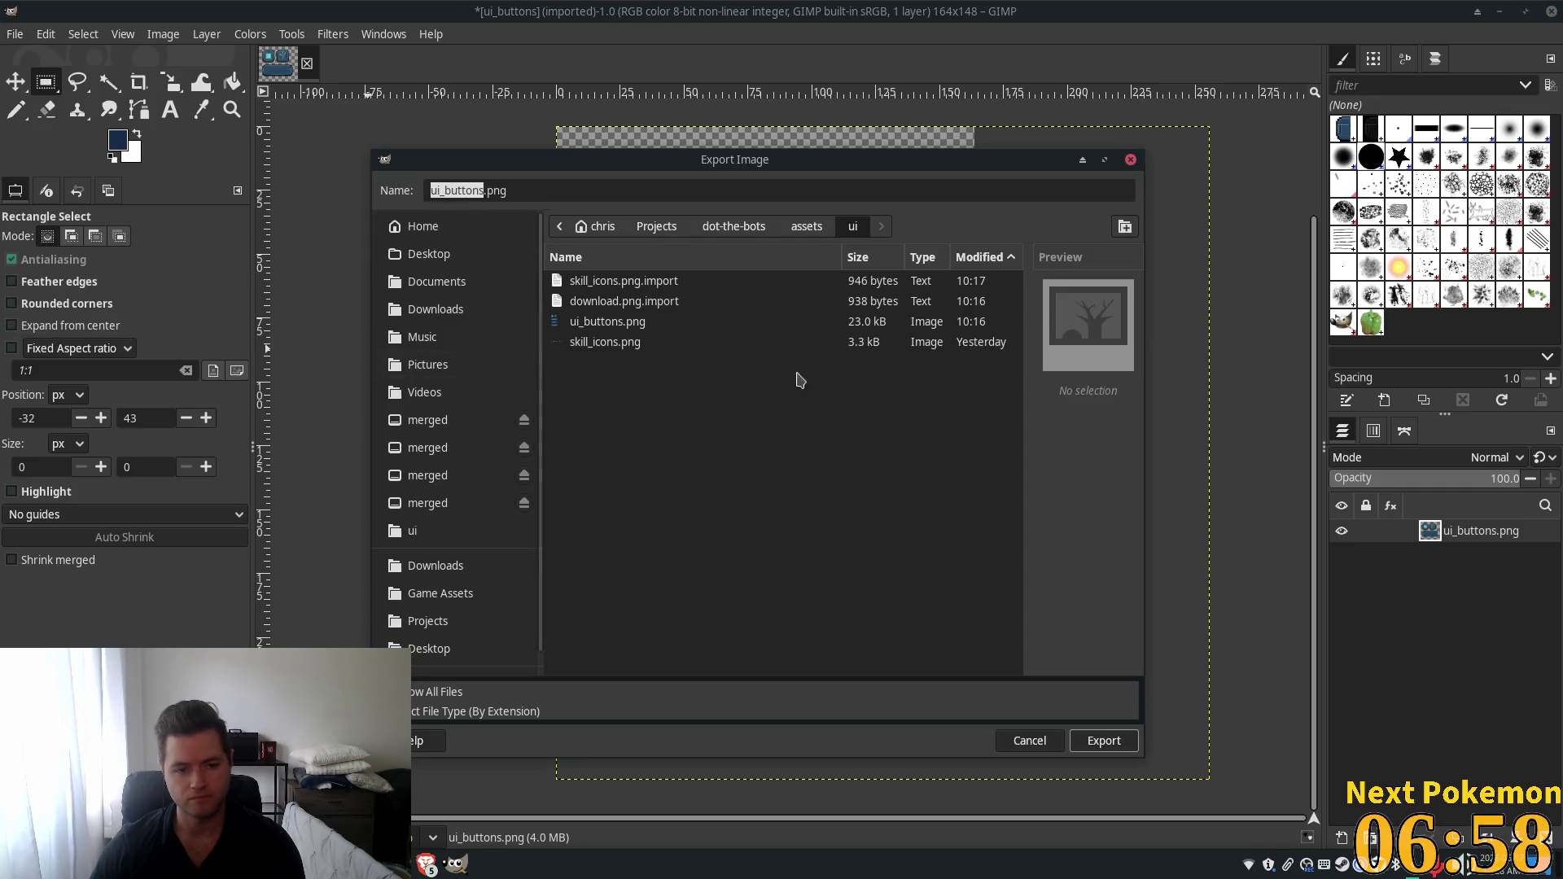
left_click(1102, 740)
left_click(868, 539)
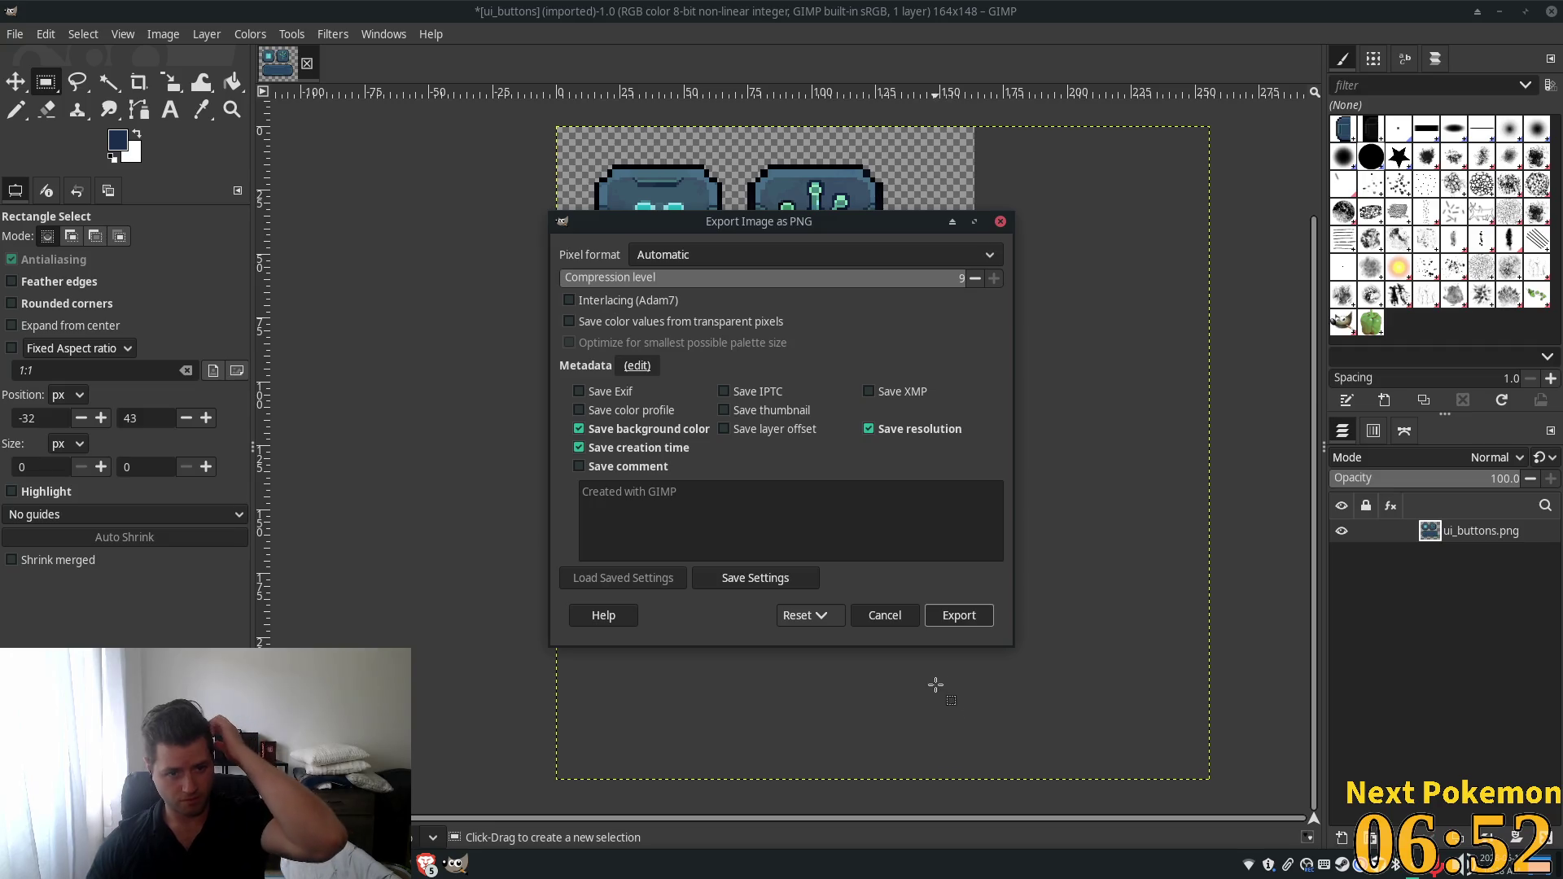
left_click(951, 616)
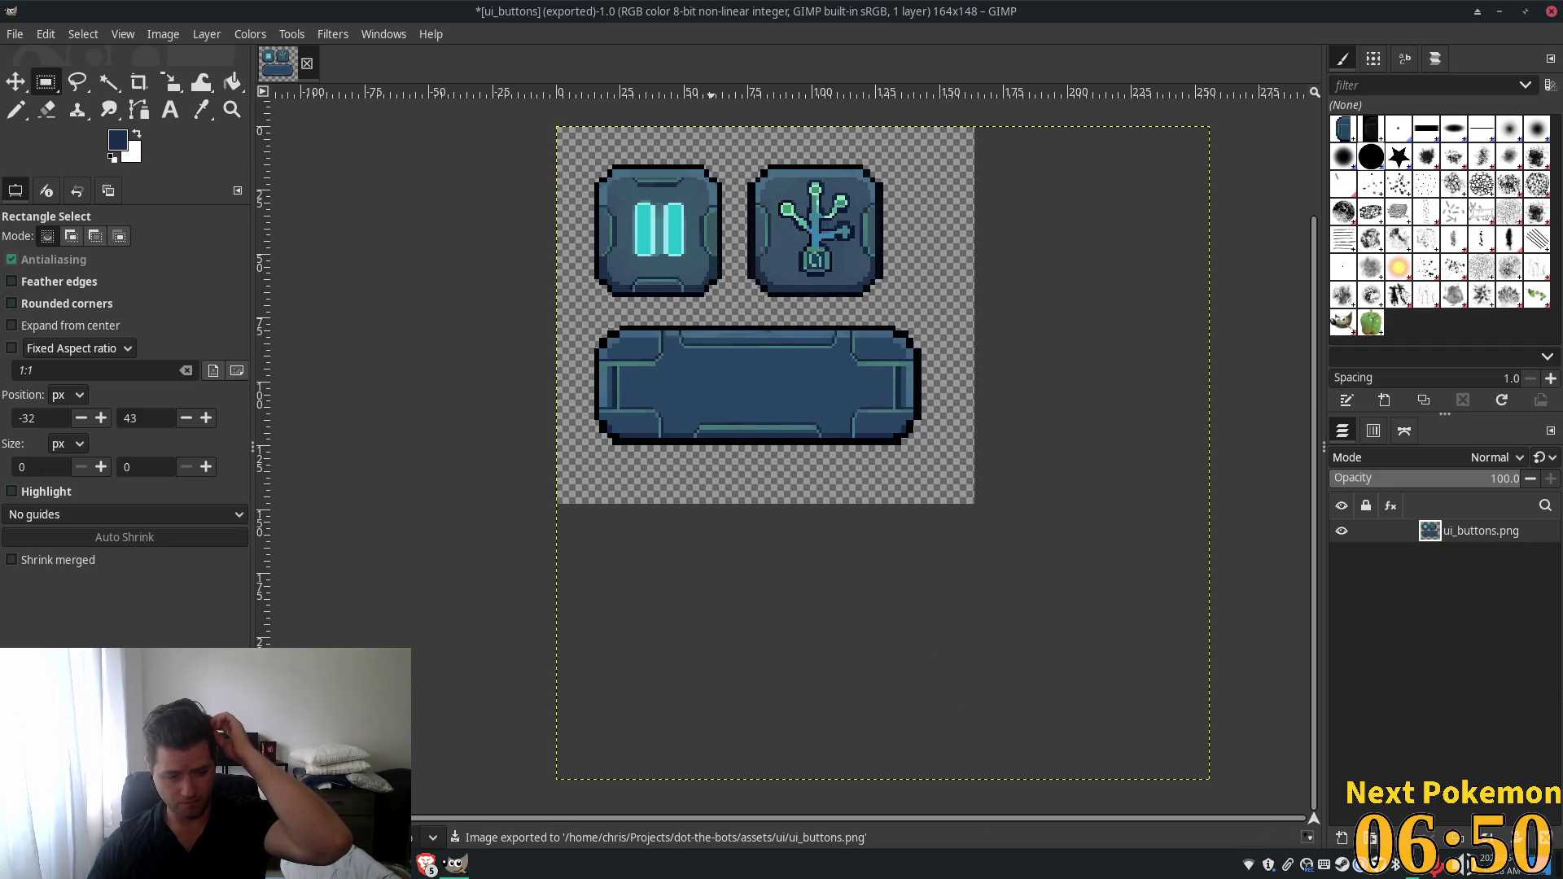
key("alt+Tab")
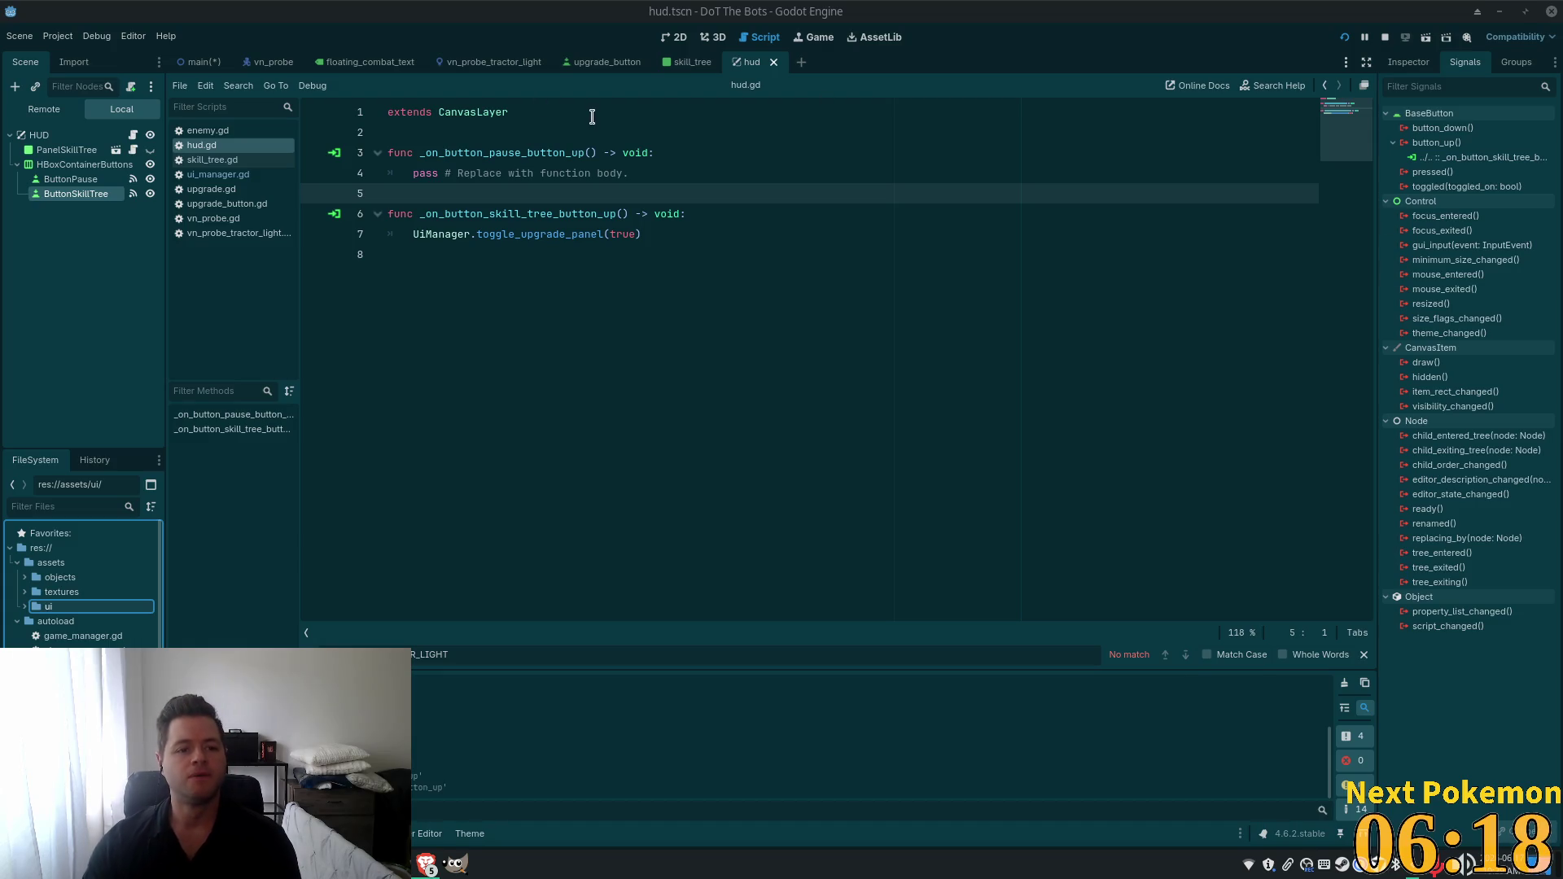
Show the hud scene at 100% in the 2D workspace with ButtonSkillTree's Inspector properties.
left_click(1029, 276)
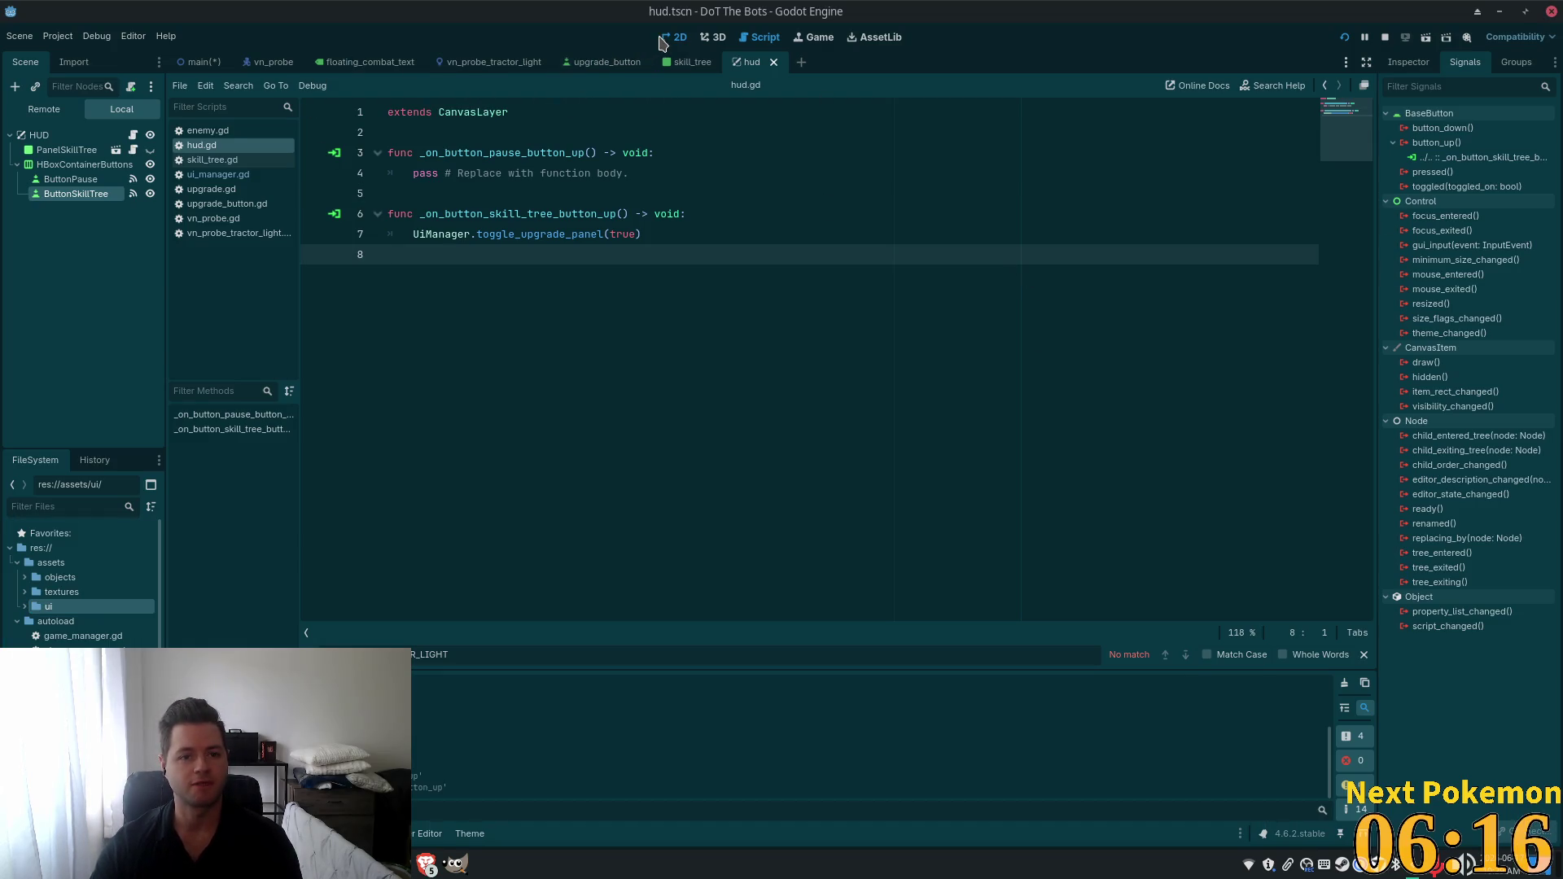
left_click(662, 38)
scroll(1147, 161, "up", 2)
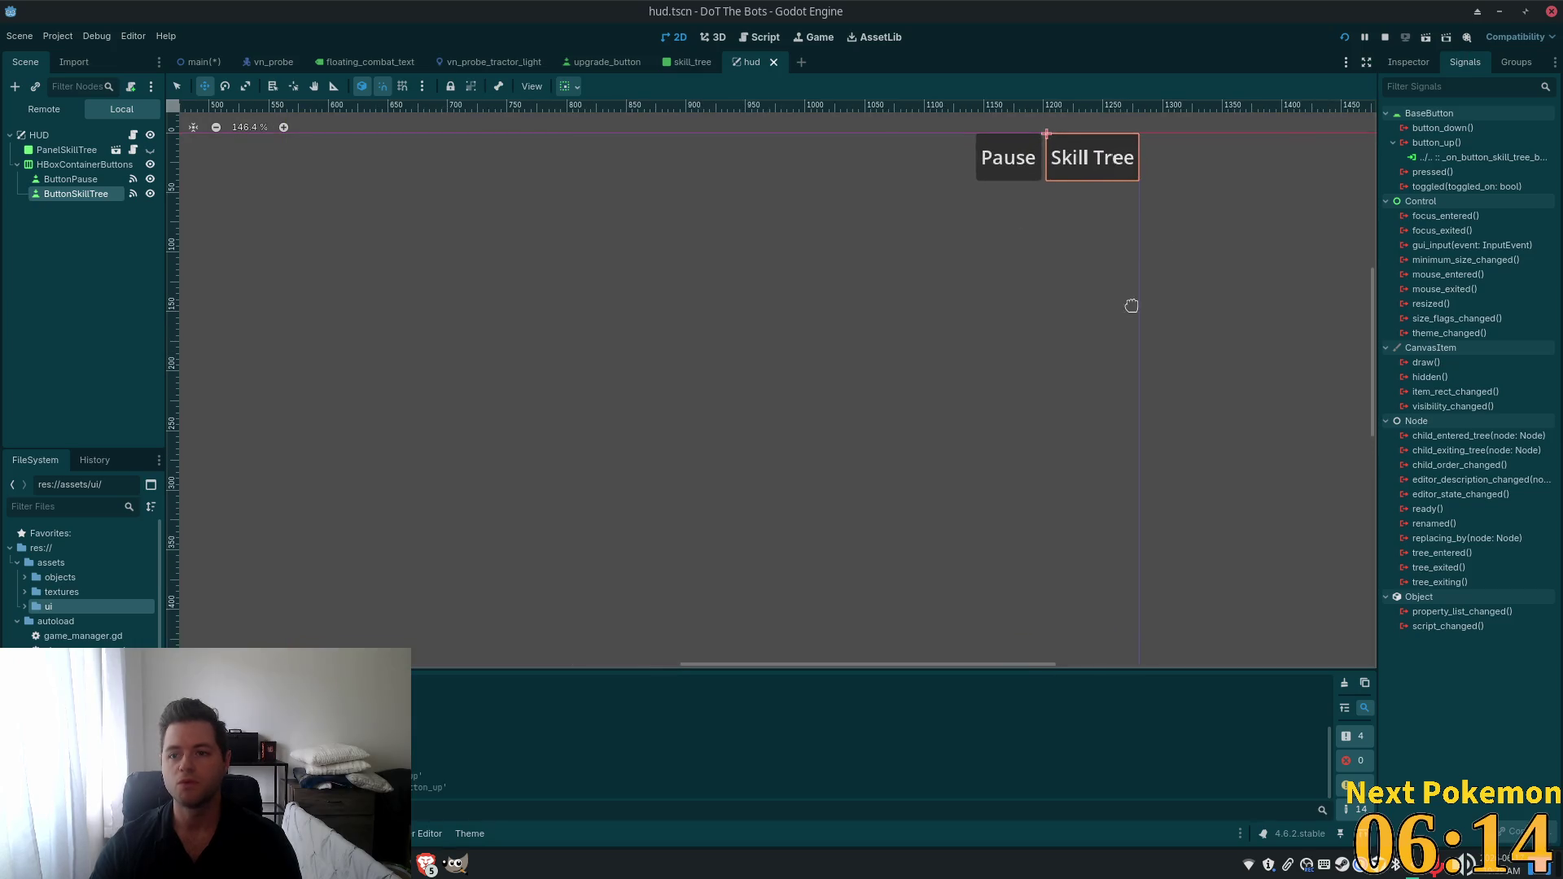
left_click(1408, 63)
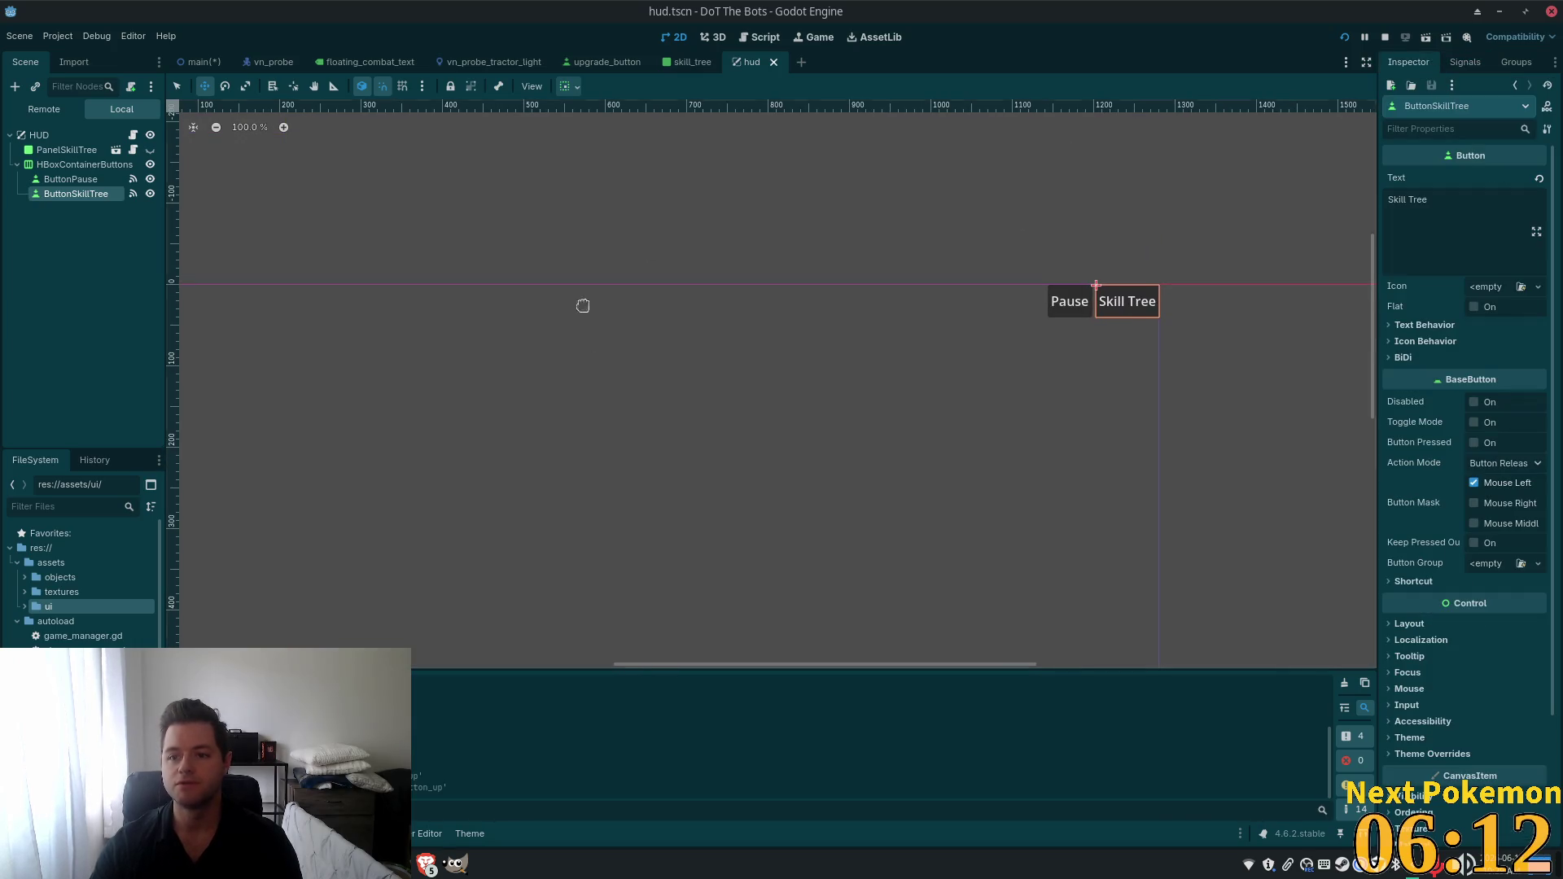
left_click(1538, 287)
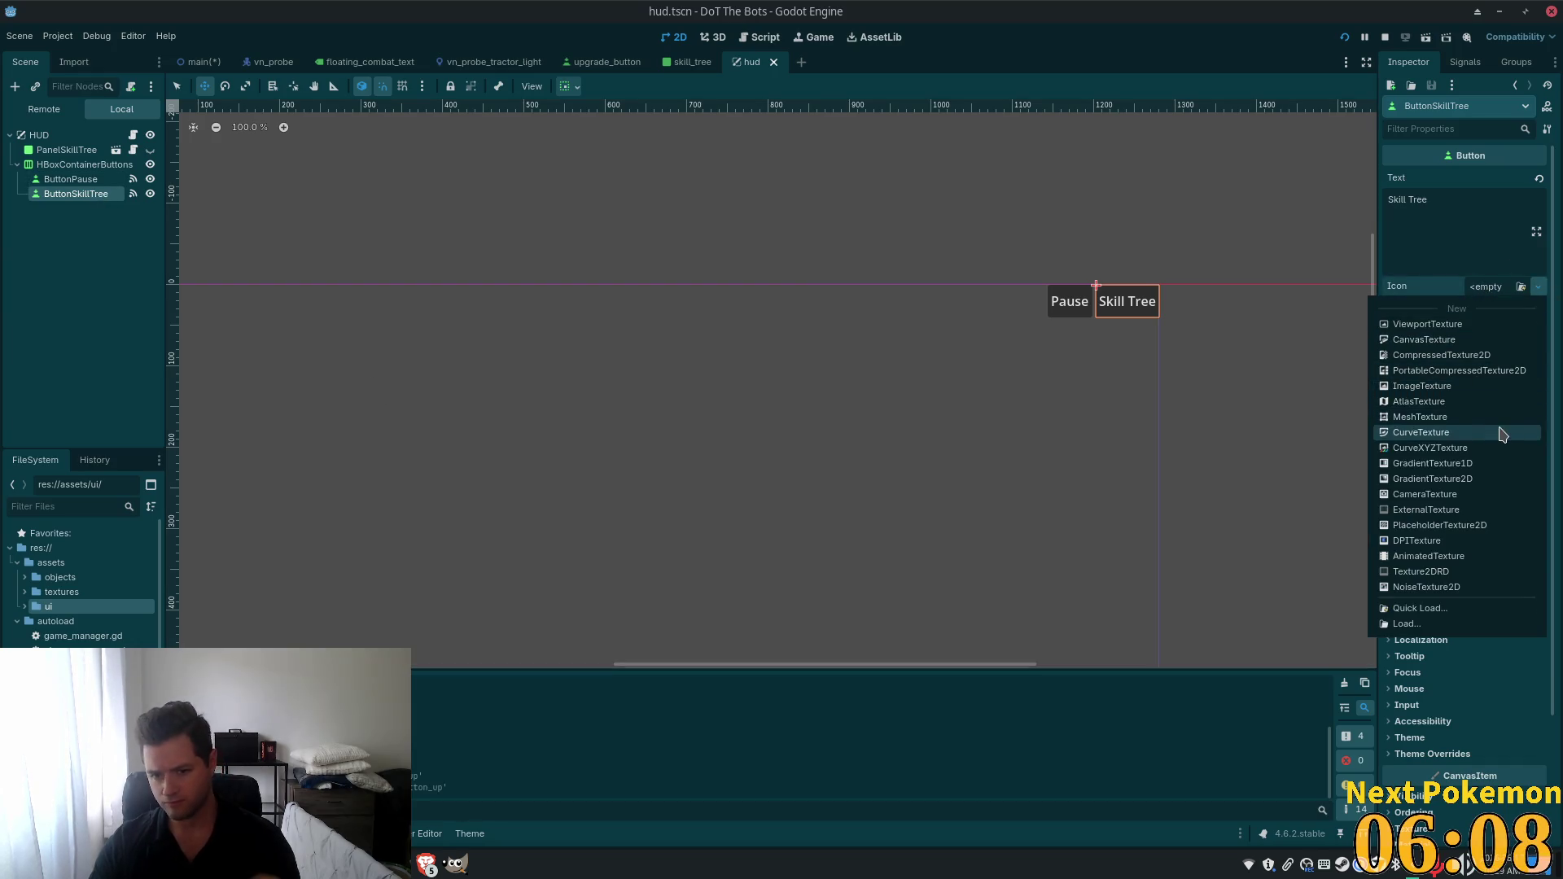
Clear ButtonSkillTree's text and give it a new AtlasTexture icon using ui_buttons.png.
left_click(1465, 401)
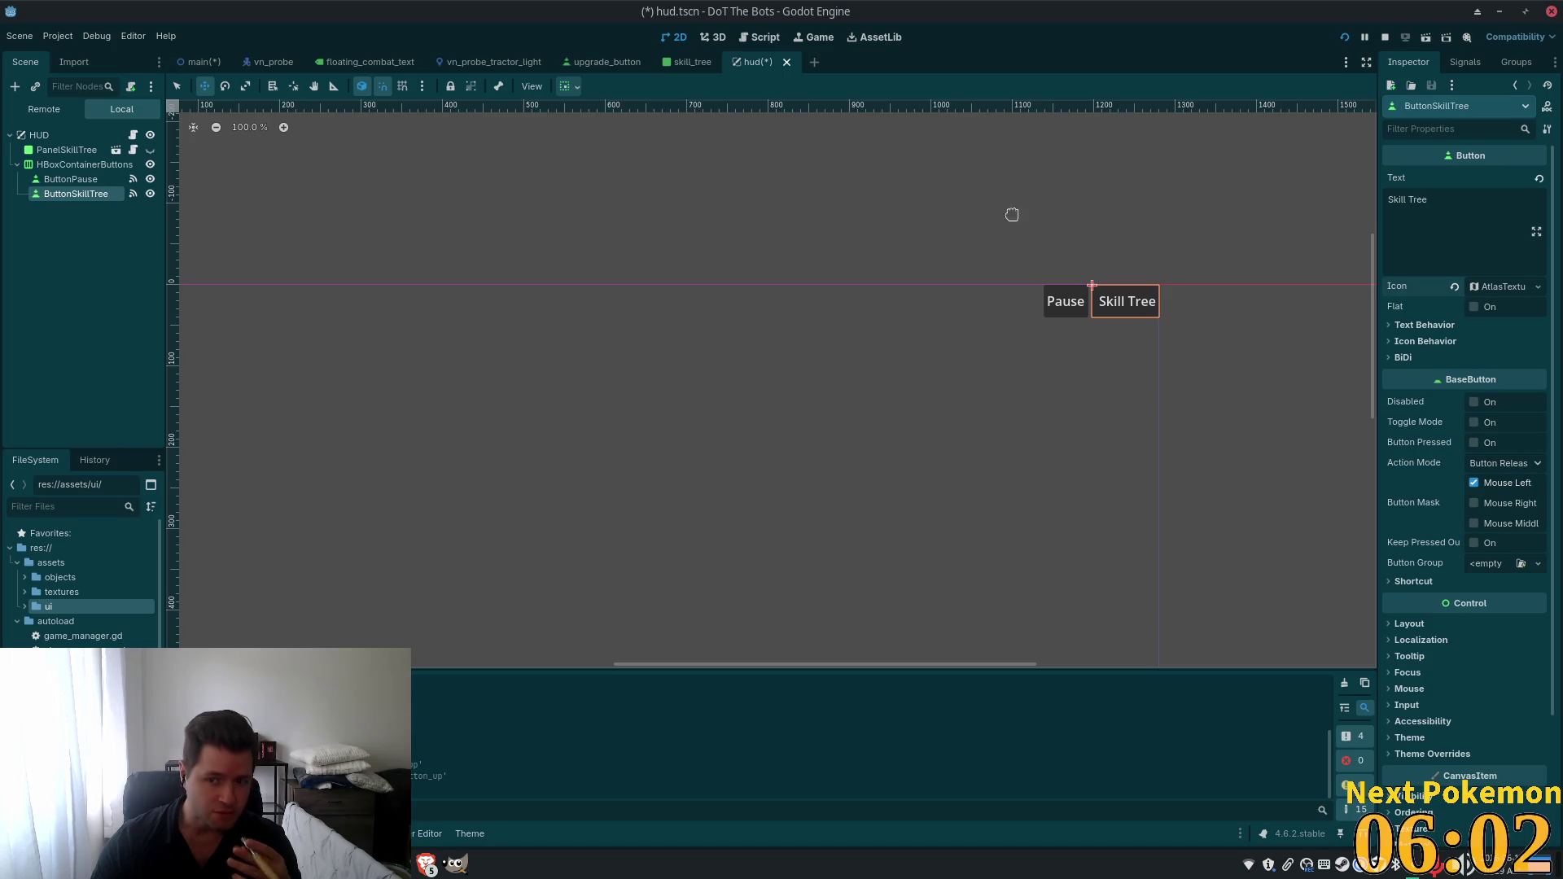
key("ctrl+a")
key("BackSpace")
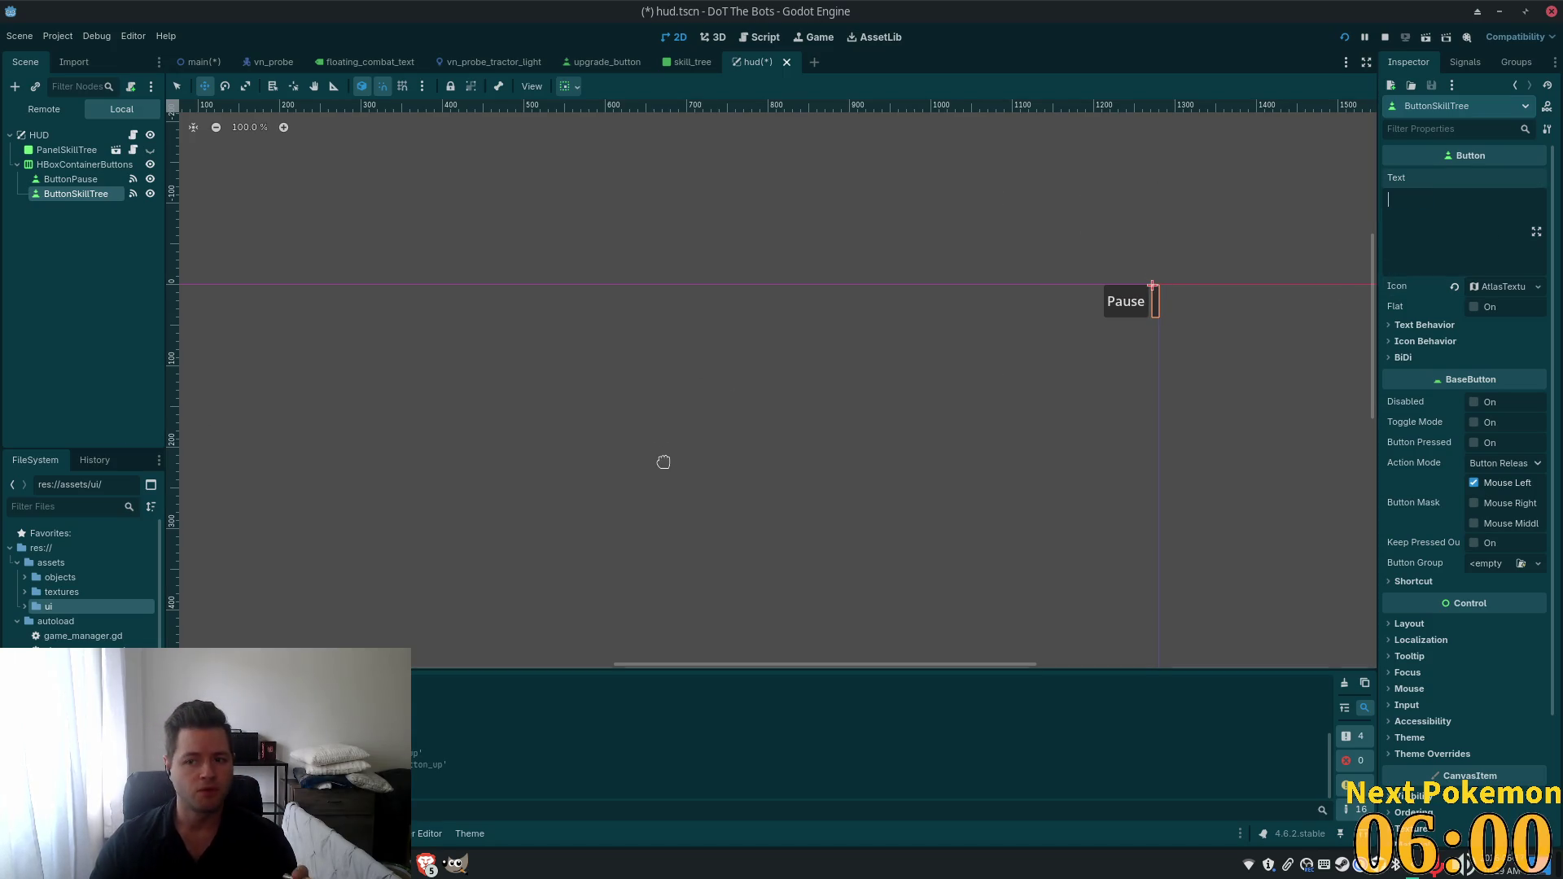
left_click(1496, 287)
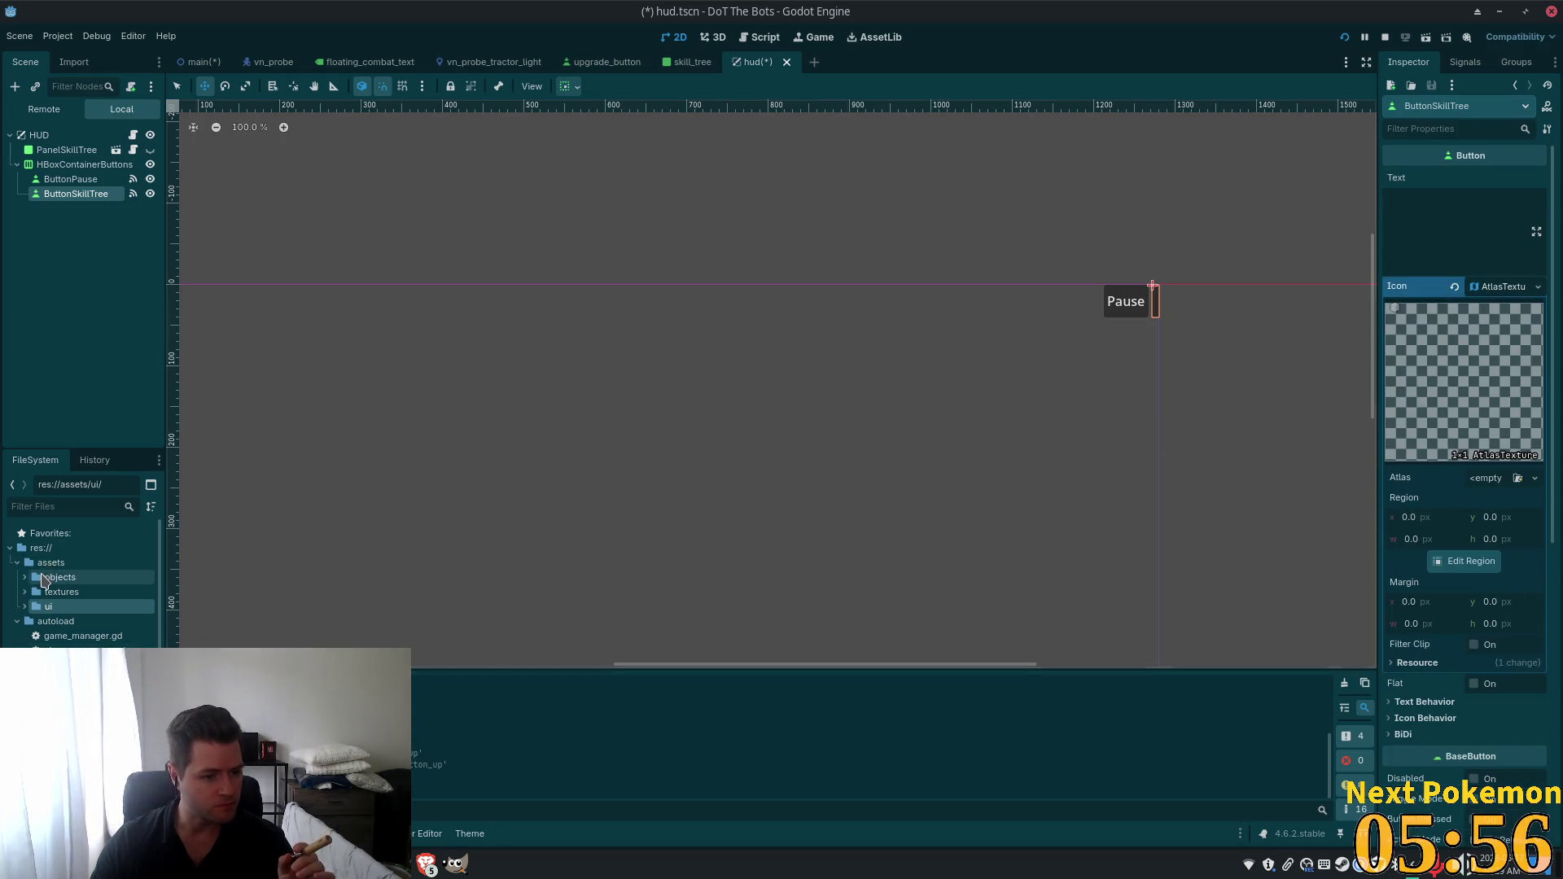
left_click(24, 606)
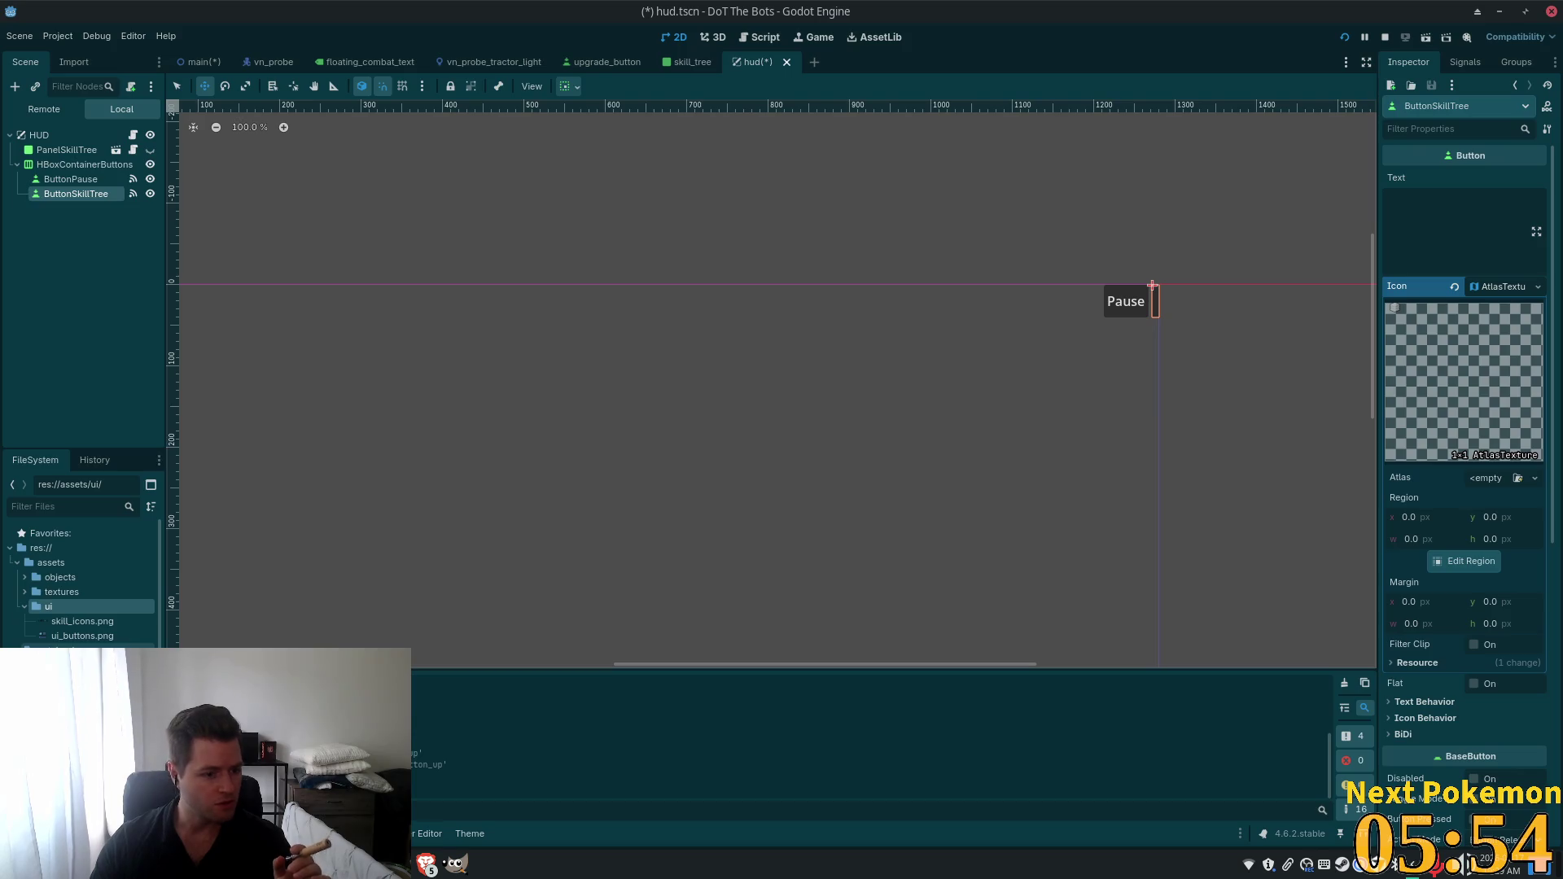
mouse_move(81, 635)
left_mouse_down()
mouse_move(407, 627)
mouse_move(1396, 453)
mouse_move(1498, 484)
left_mouse_up()
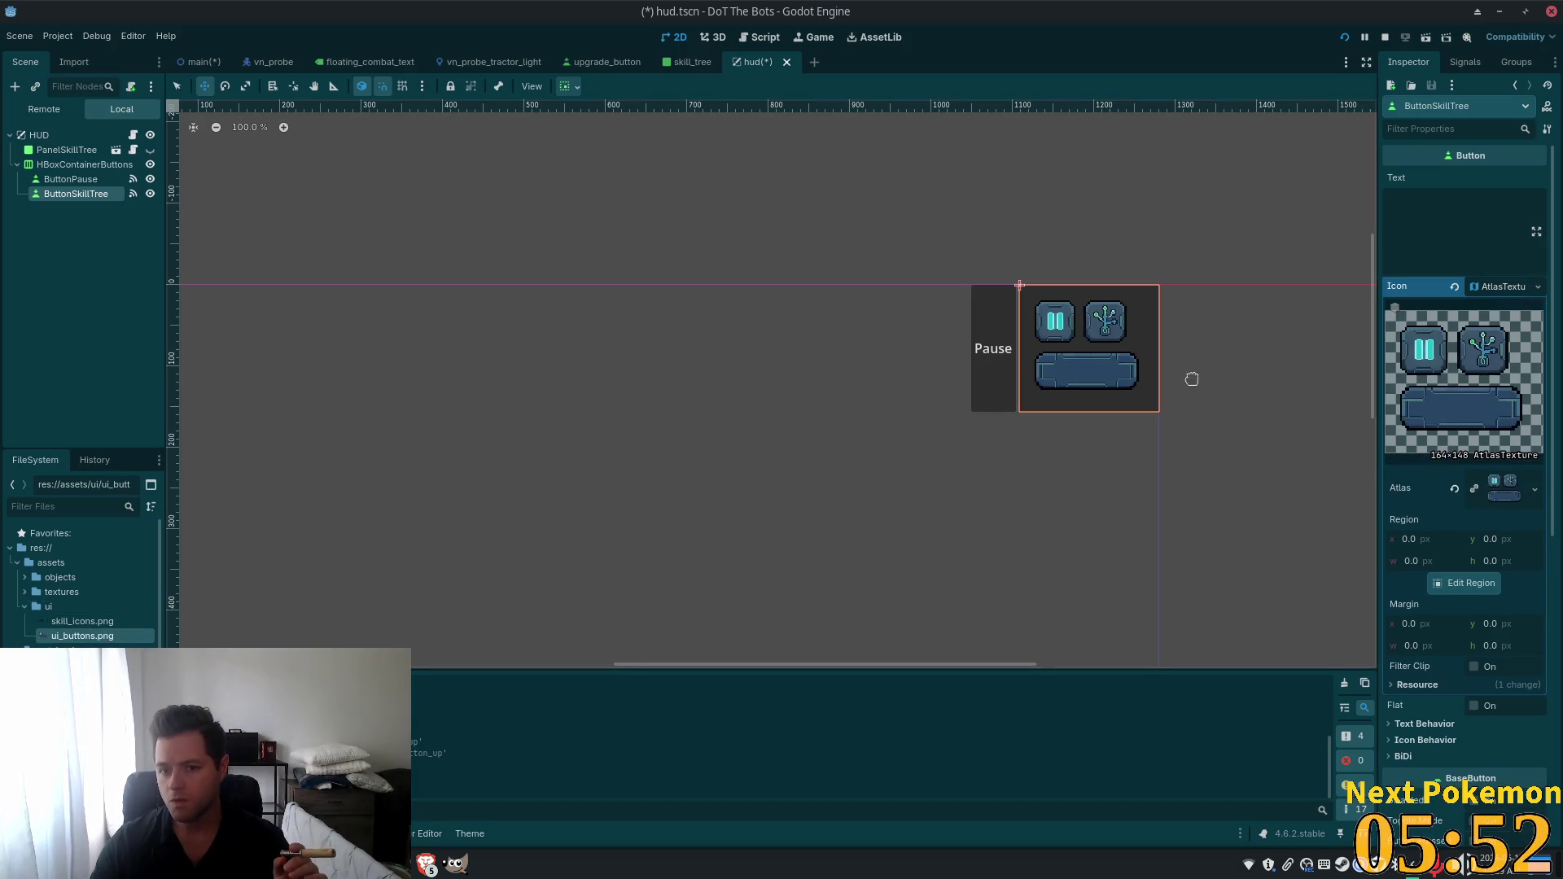
left_click(1464, 583)
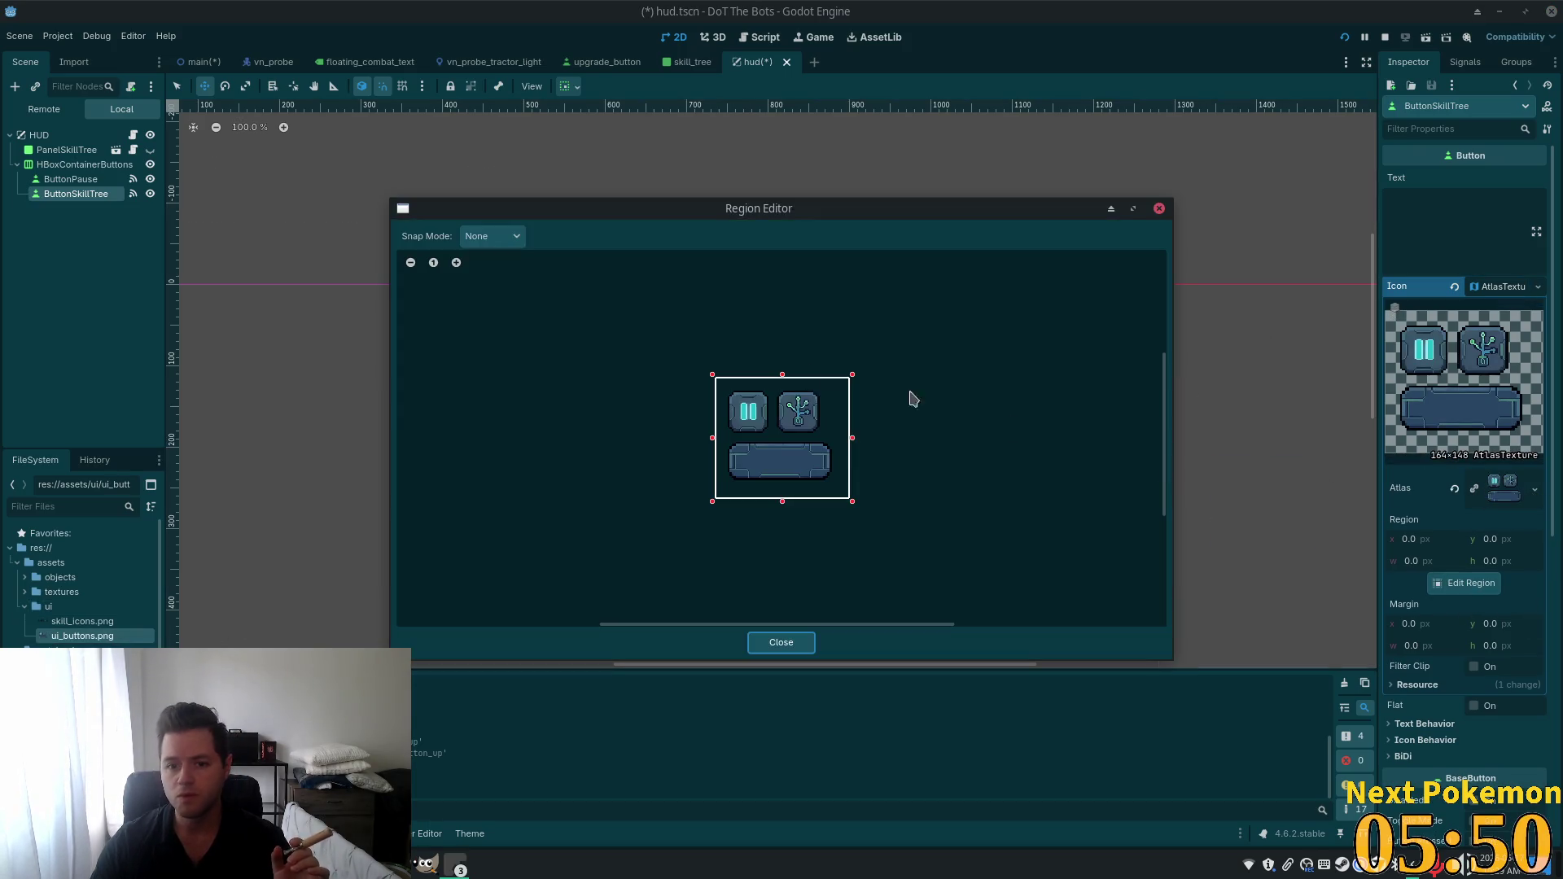
Auto-slice the sheet, pick the skill-tree icon region (75, 15, 53×52), and make the button Flat.
left_click(469, 238)
left_click(518, 312)
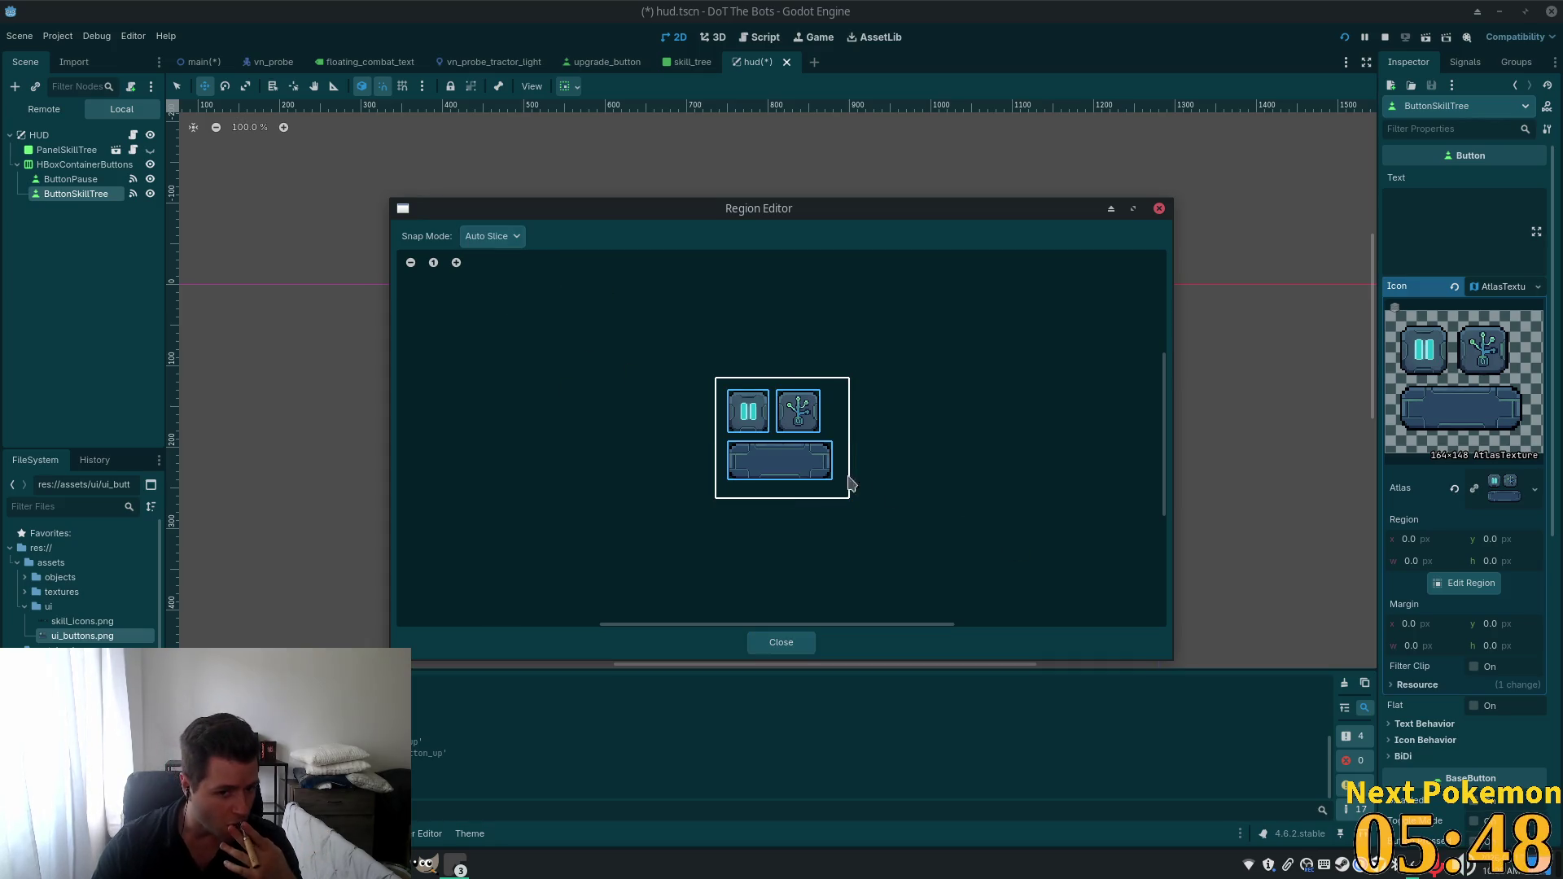
scroll(849, 483, "up", 3)
left_click(788, 407)
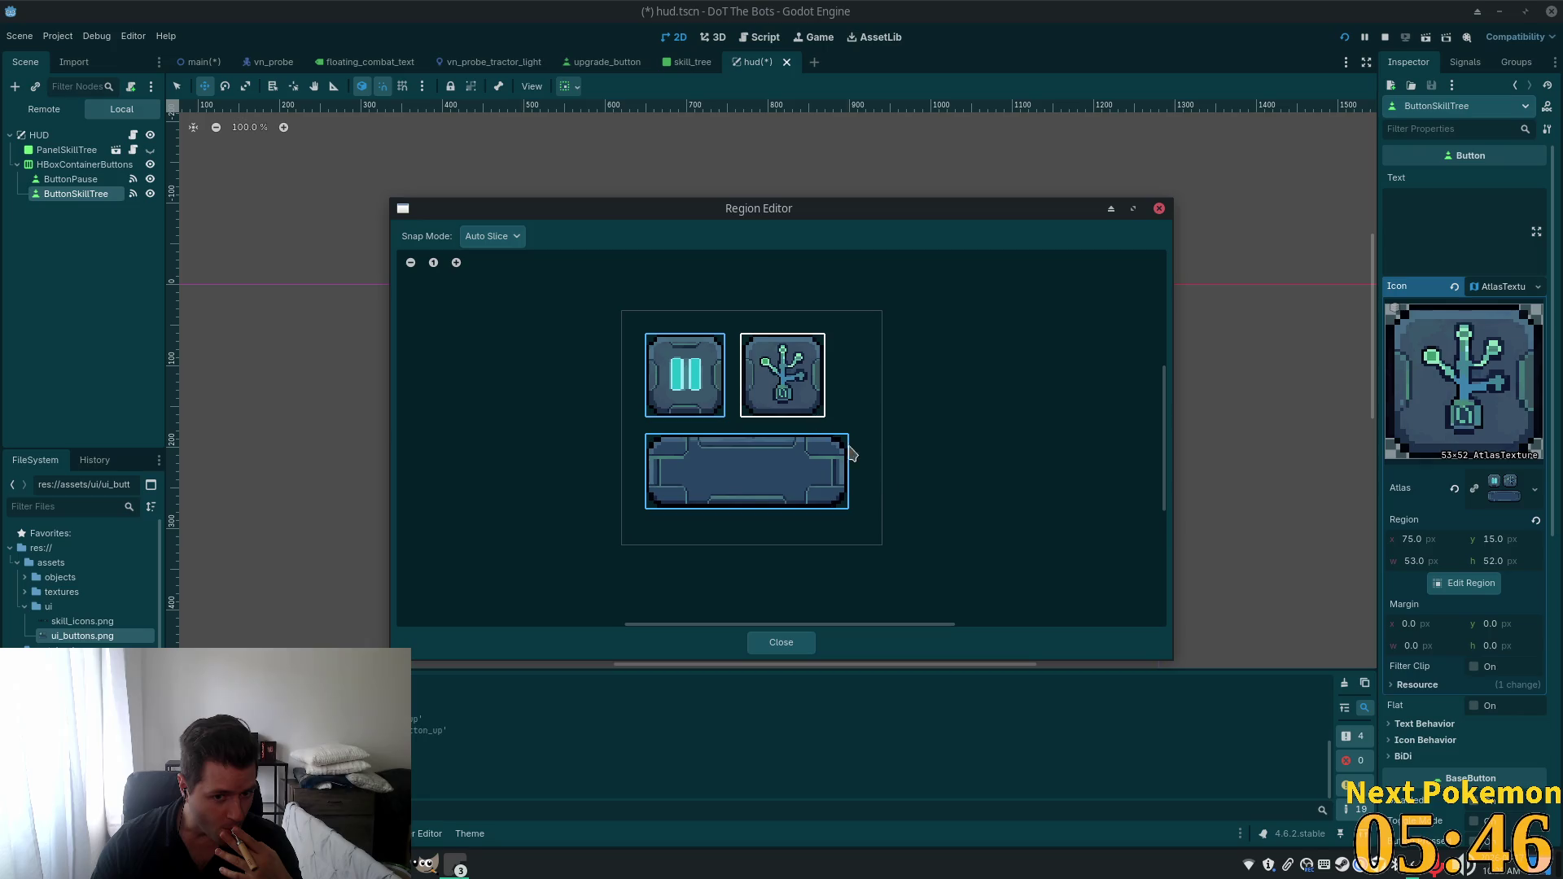
left_click(781, 642)
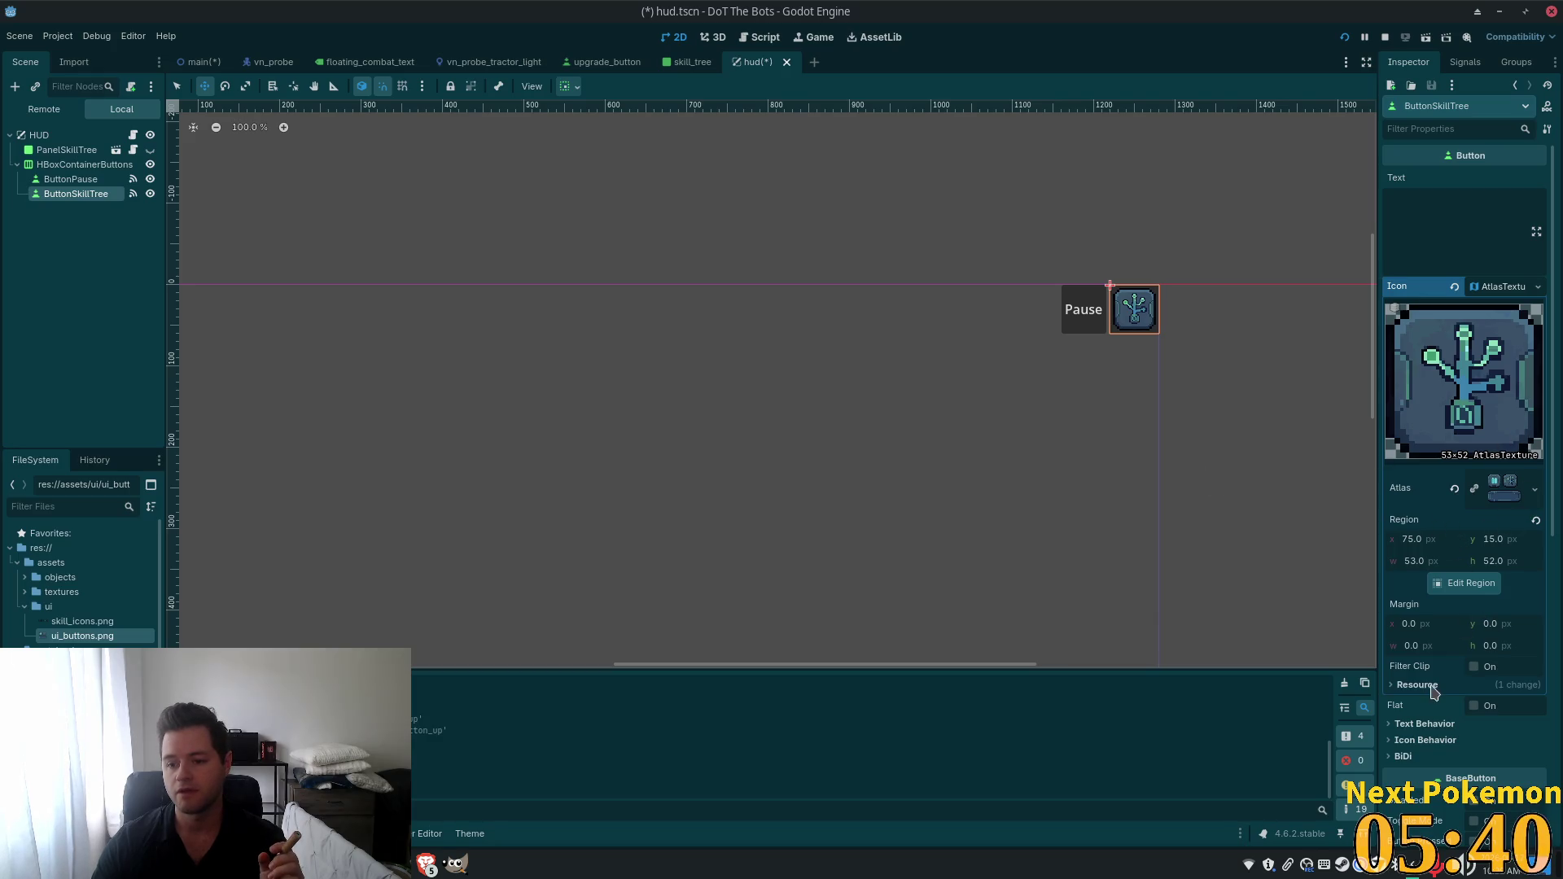
left_click(1473, 705)
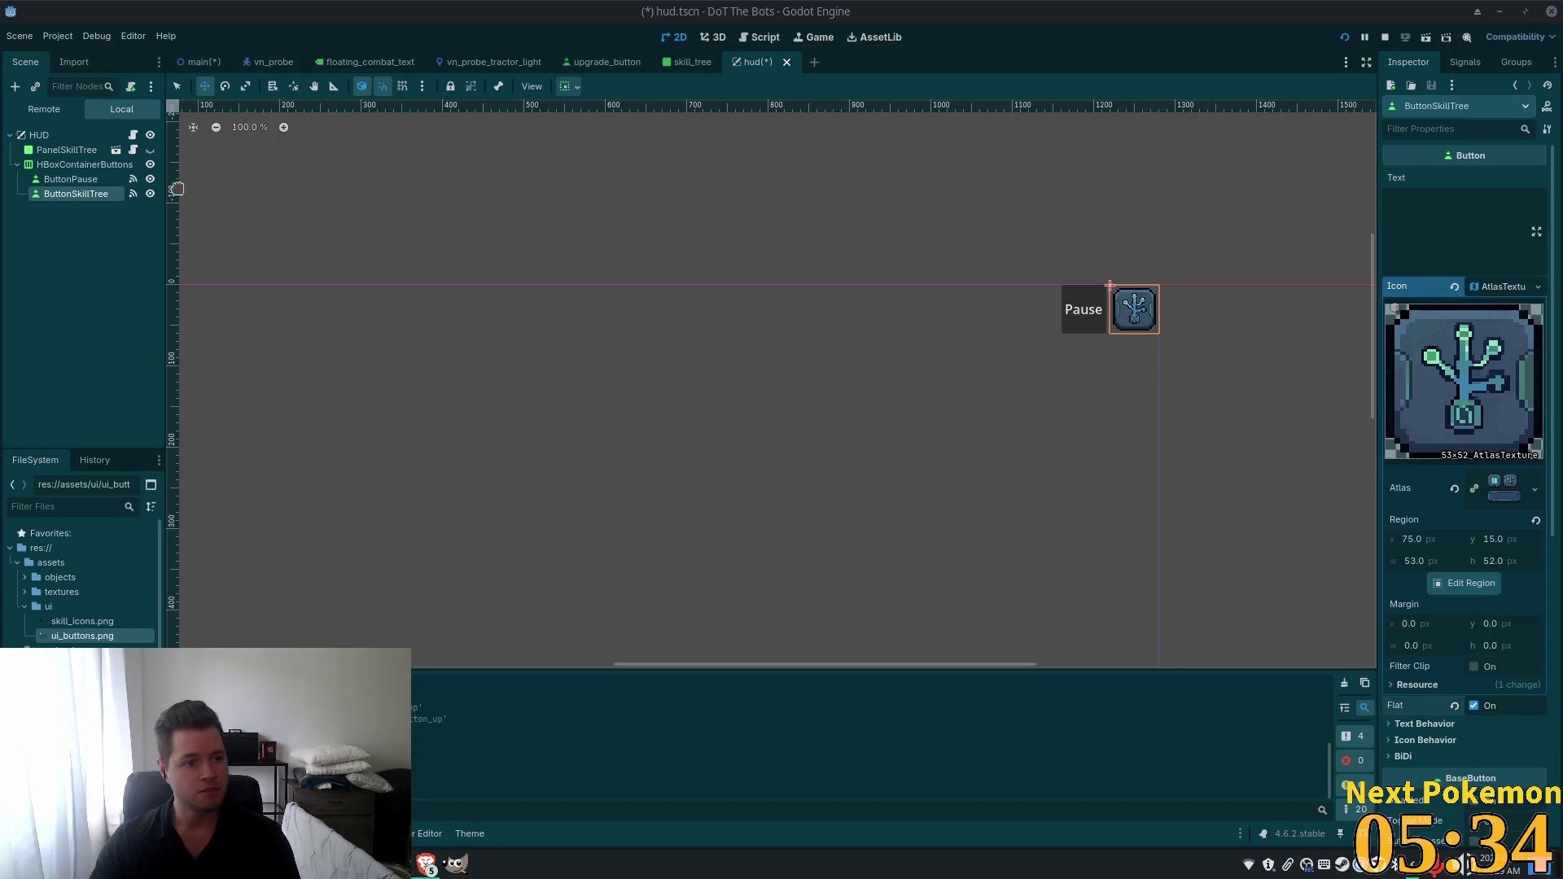
Give the Pause button a new AtlasTexture icon.
left_click(82, 180)
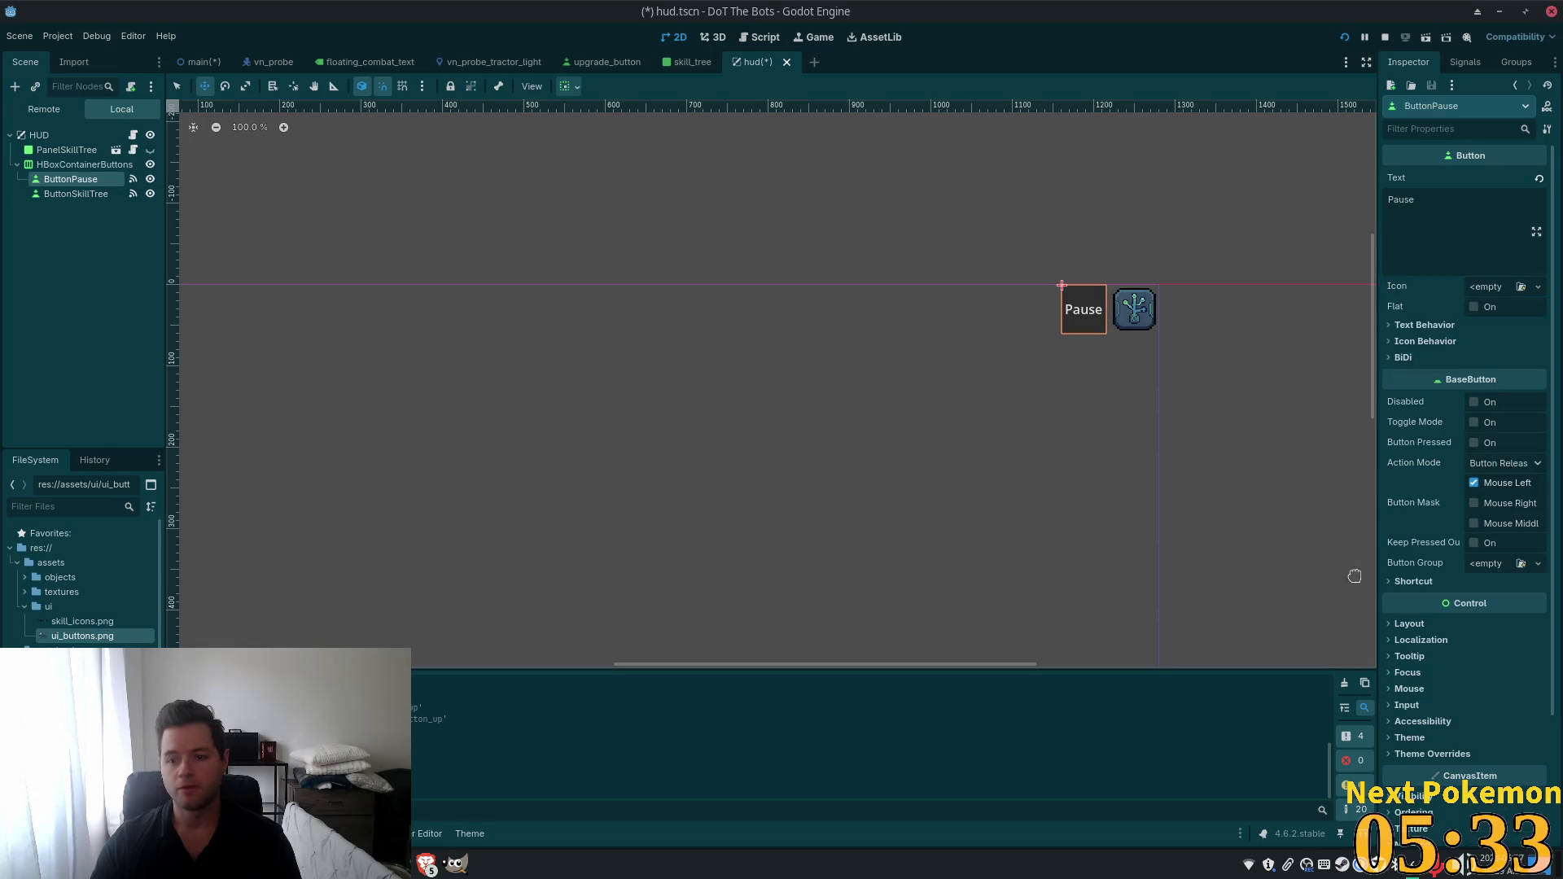
left_click(1502, 288)
left_click(1466, 412)
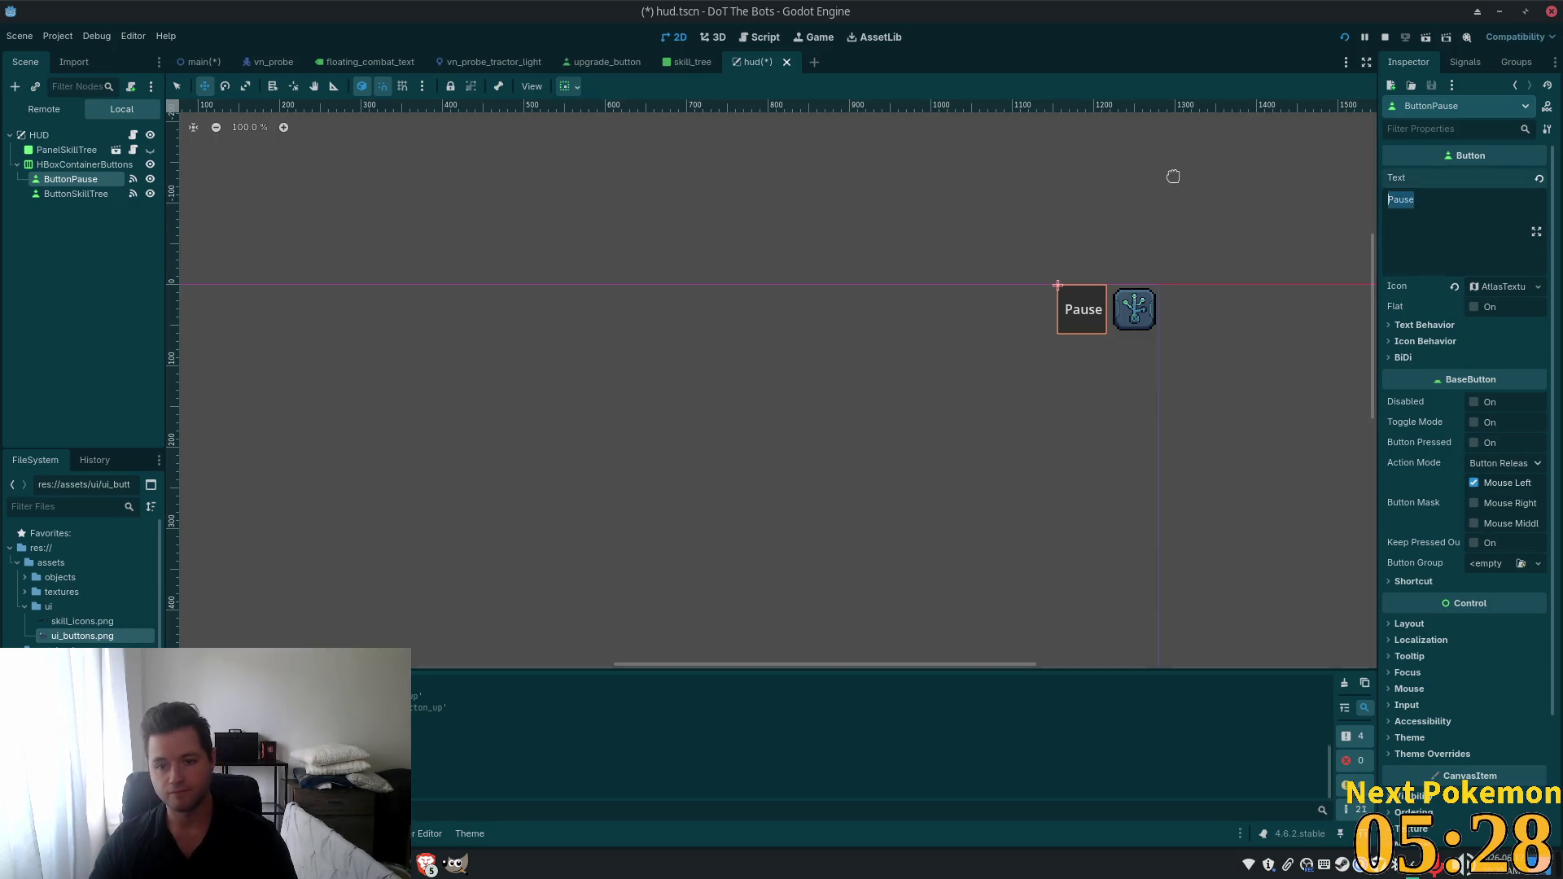
Make the Pause button textless and Flat, using the pause icon region (15,15, 50×52) from ui_buttons.png.
key("BackSpace")
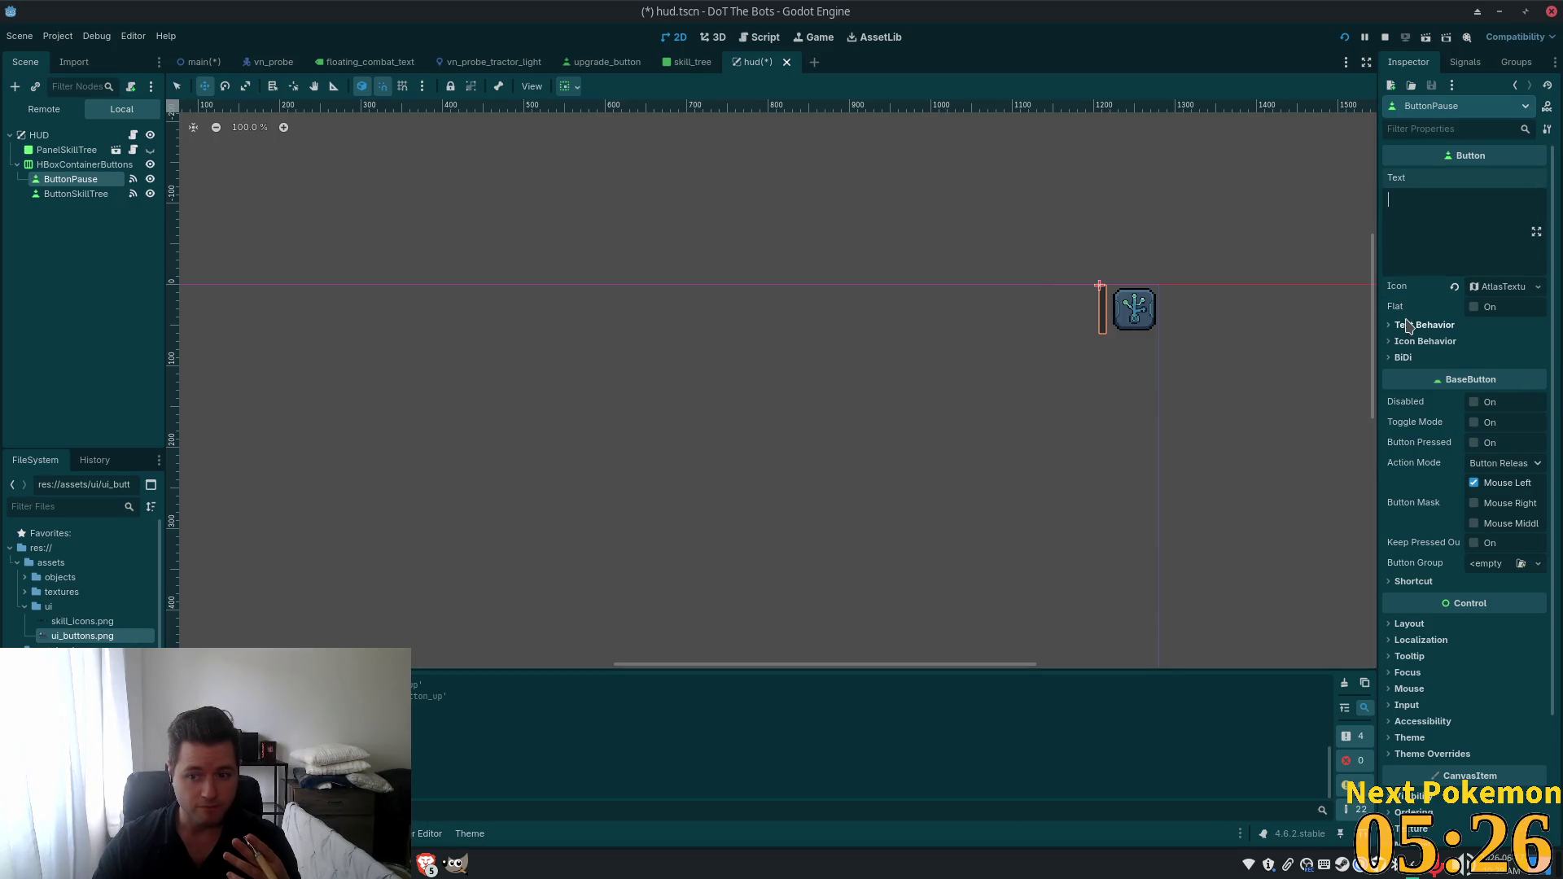
left_click(1473, 307)
left_click(1470, 289)
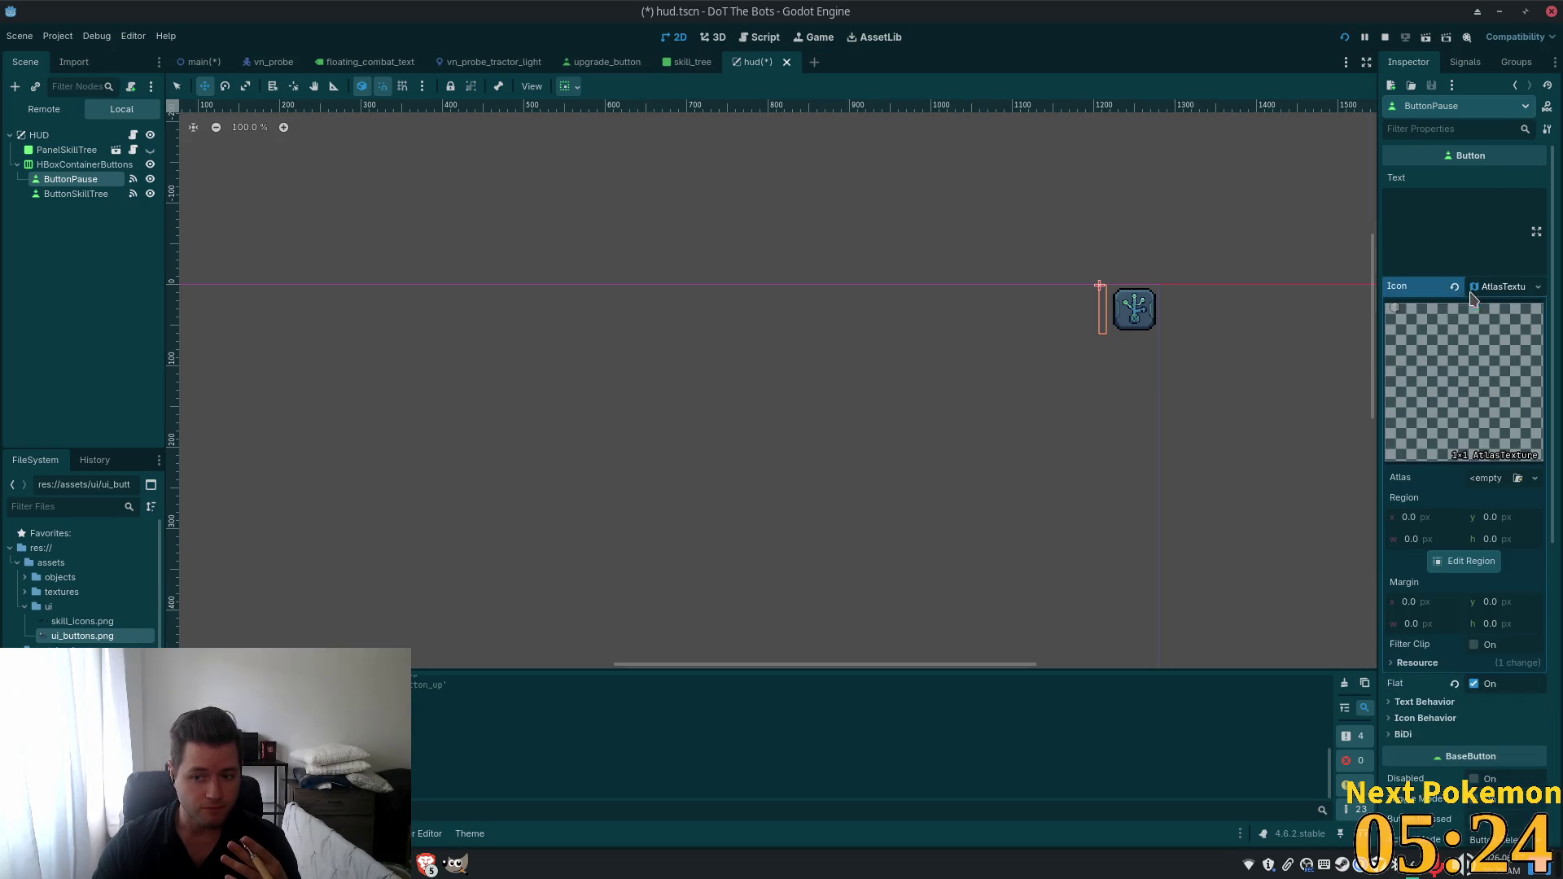
mouse_move(81, 636)
left_mouse_down()
mouse_move(1524, 408)
mouse_move(1478, 486)
left_mouse_up()
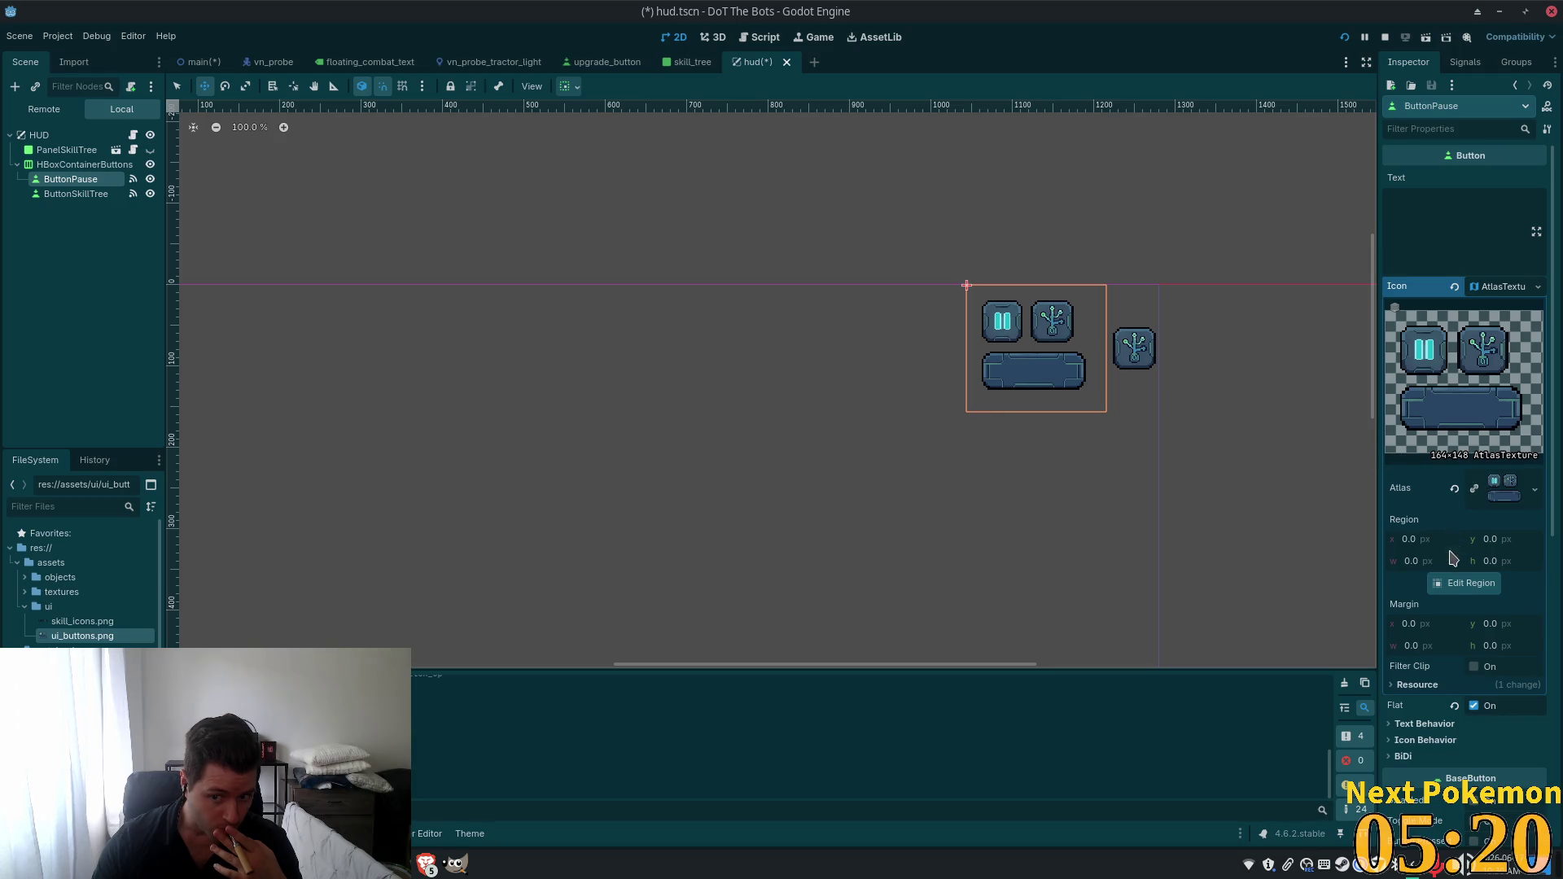
left_click(1461, 583)
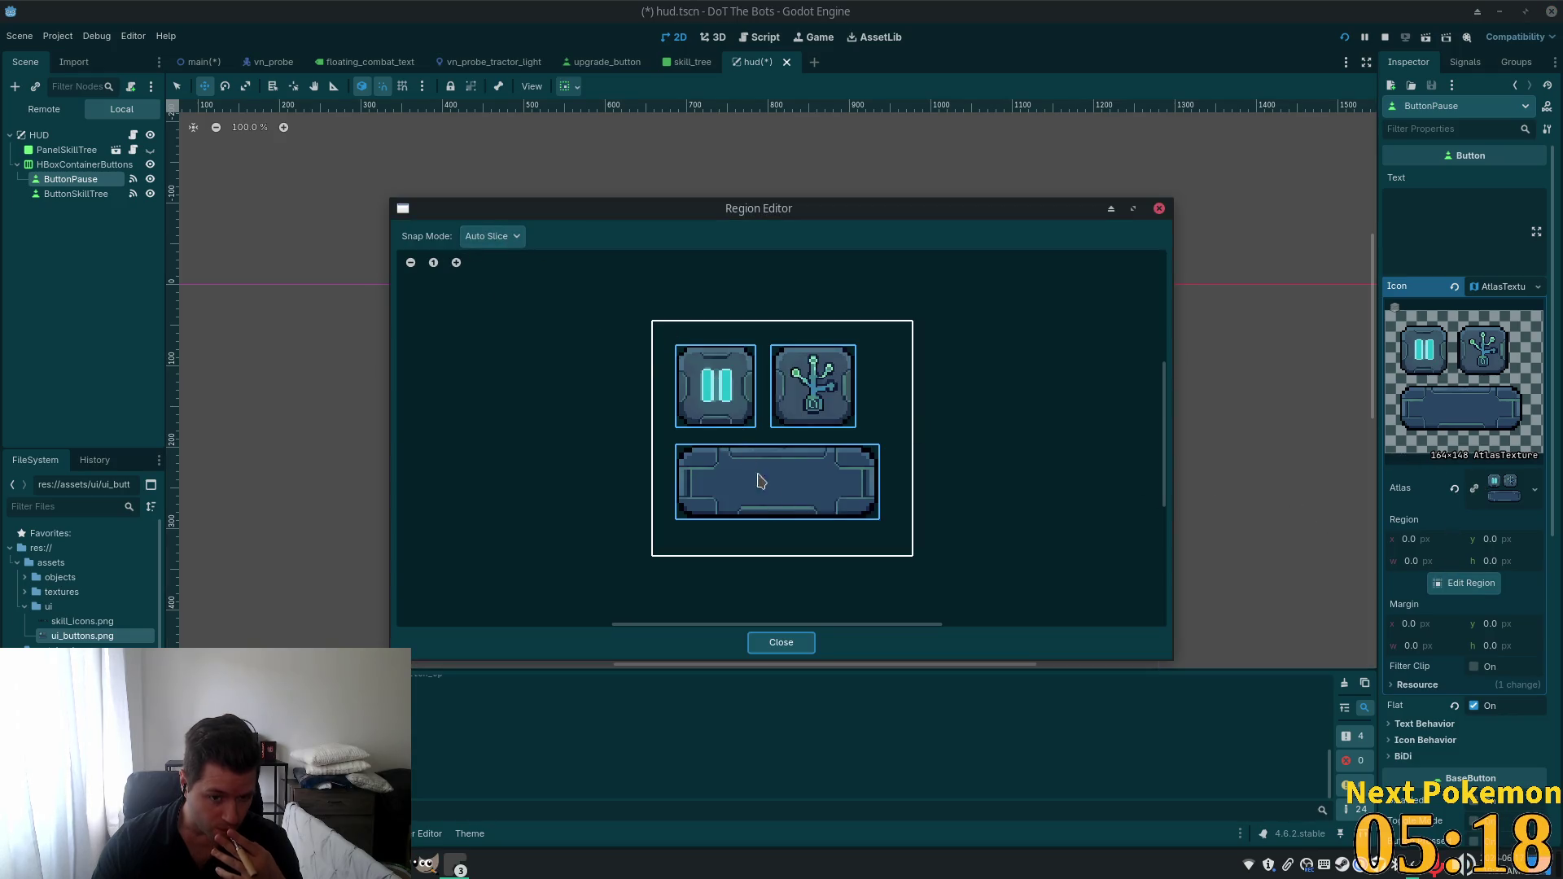
left_click(698, 382)
left_click(777, 643)
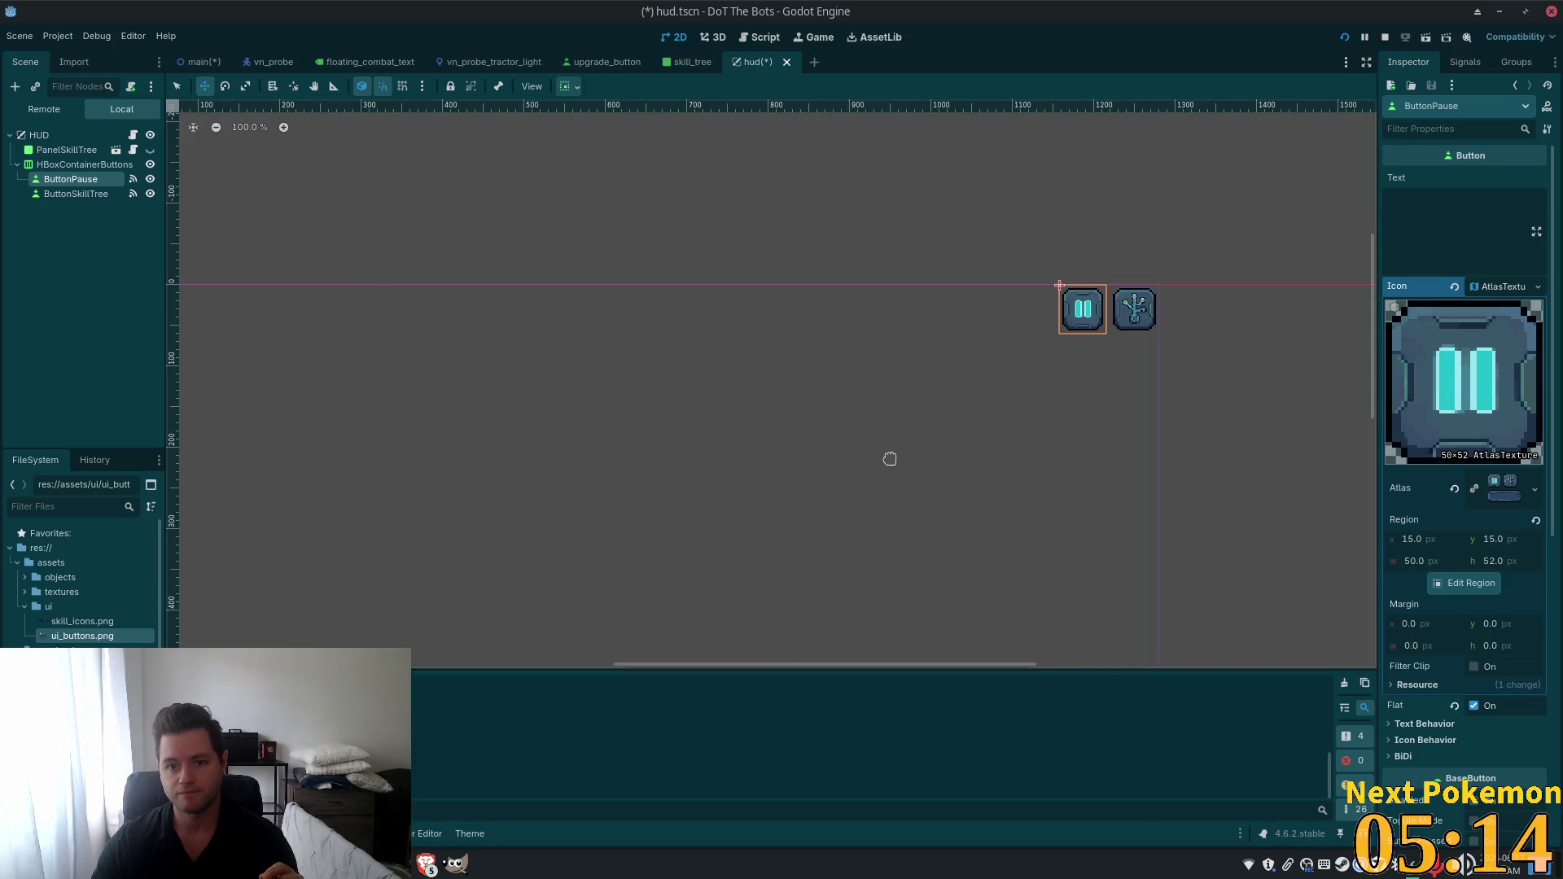
Save hud.tscn.
scroll(890, 458, "down", 5)
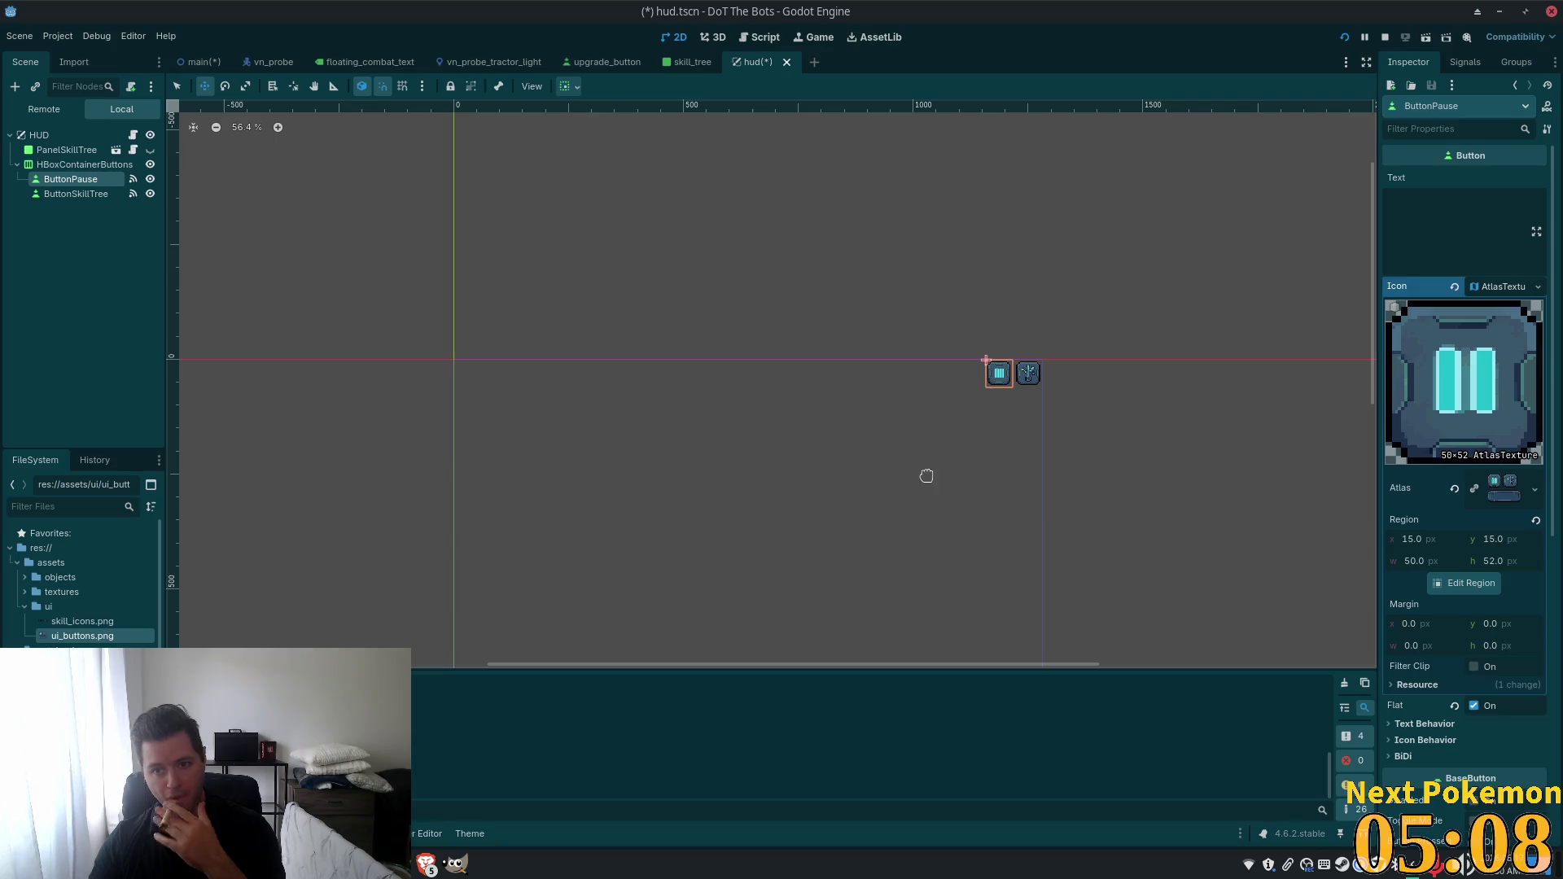
key("ctrl+s")
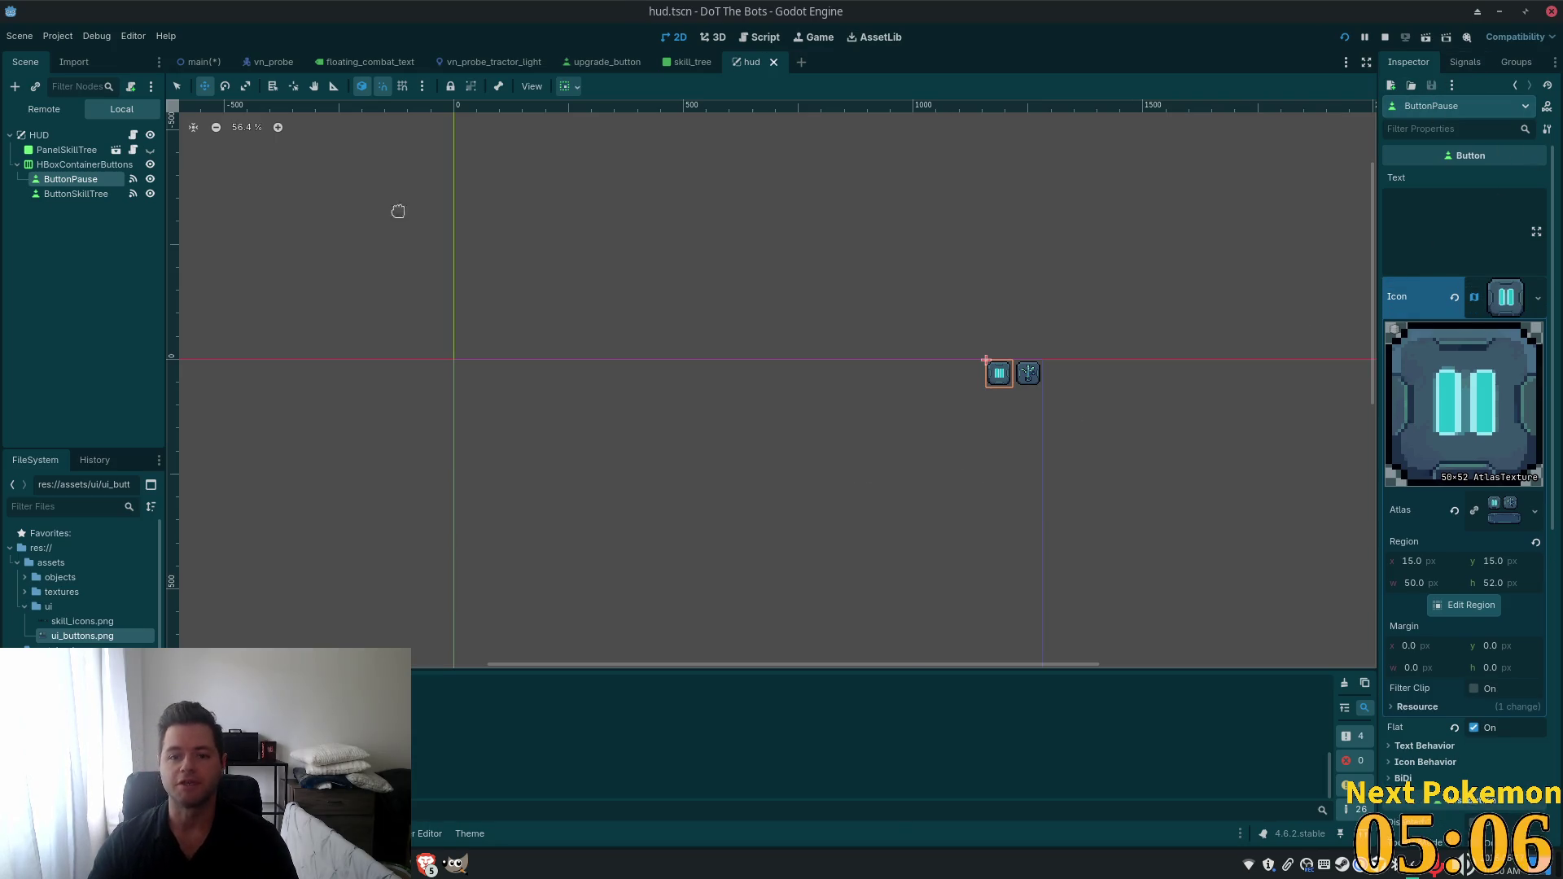
left_click(75, 194)
Open the skill tree button's button_up handler, then test-run the game toggling the skill tree panel.
left_click(1463, 63)
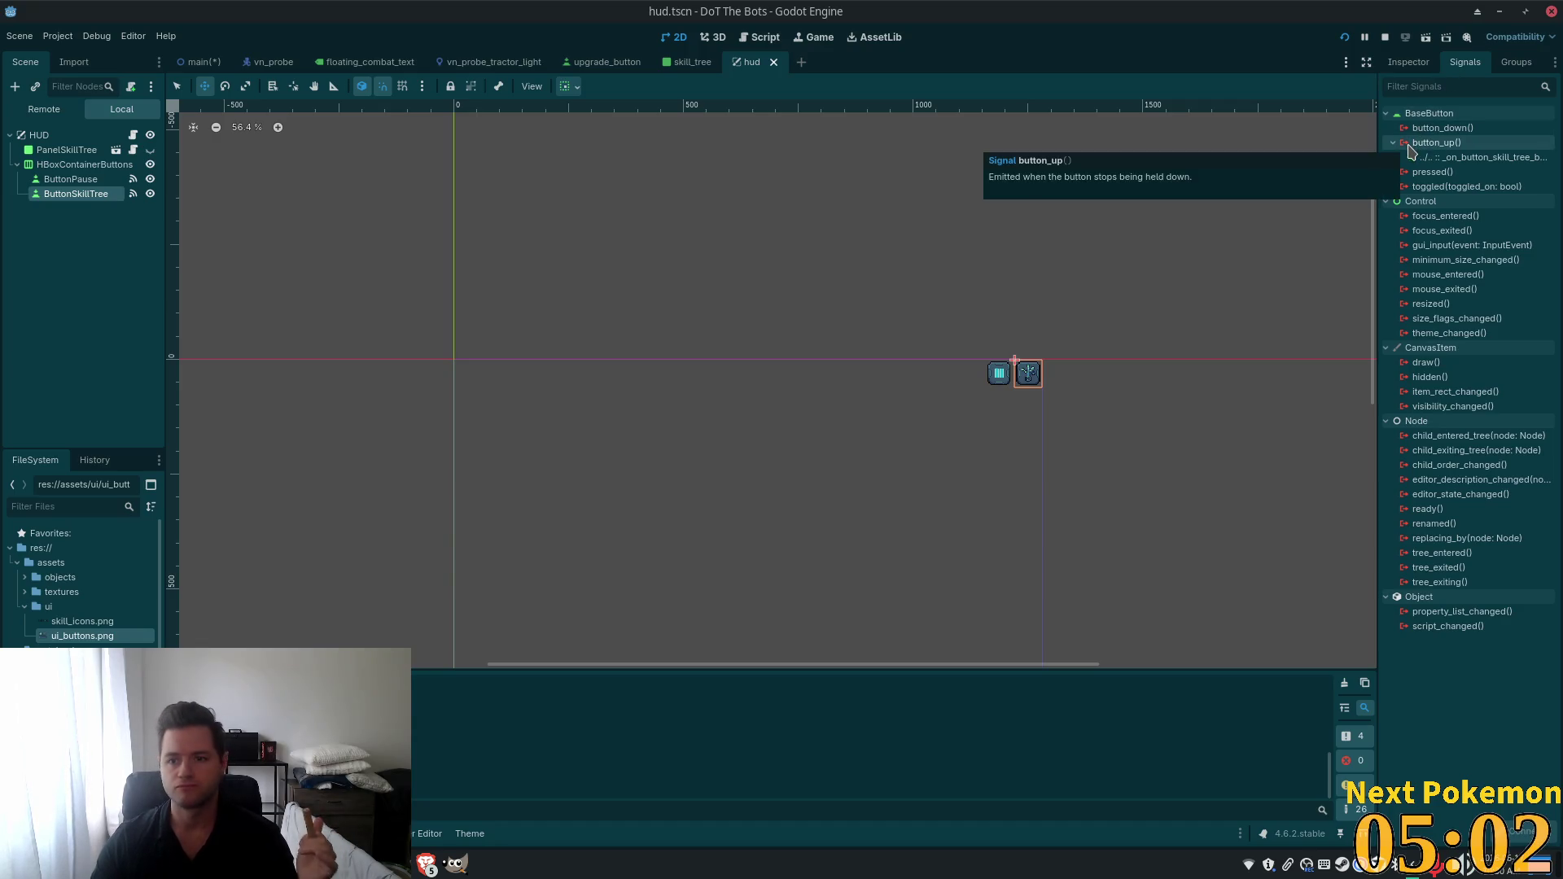
double_click(1432, 157)
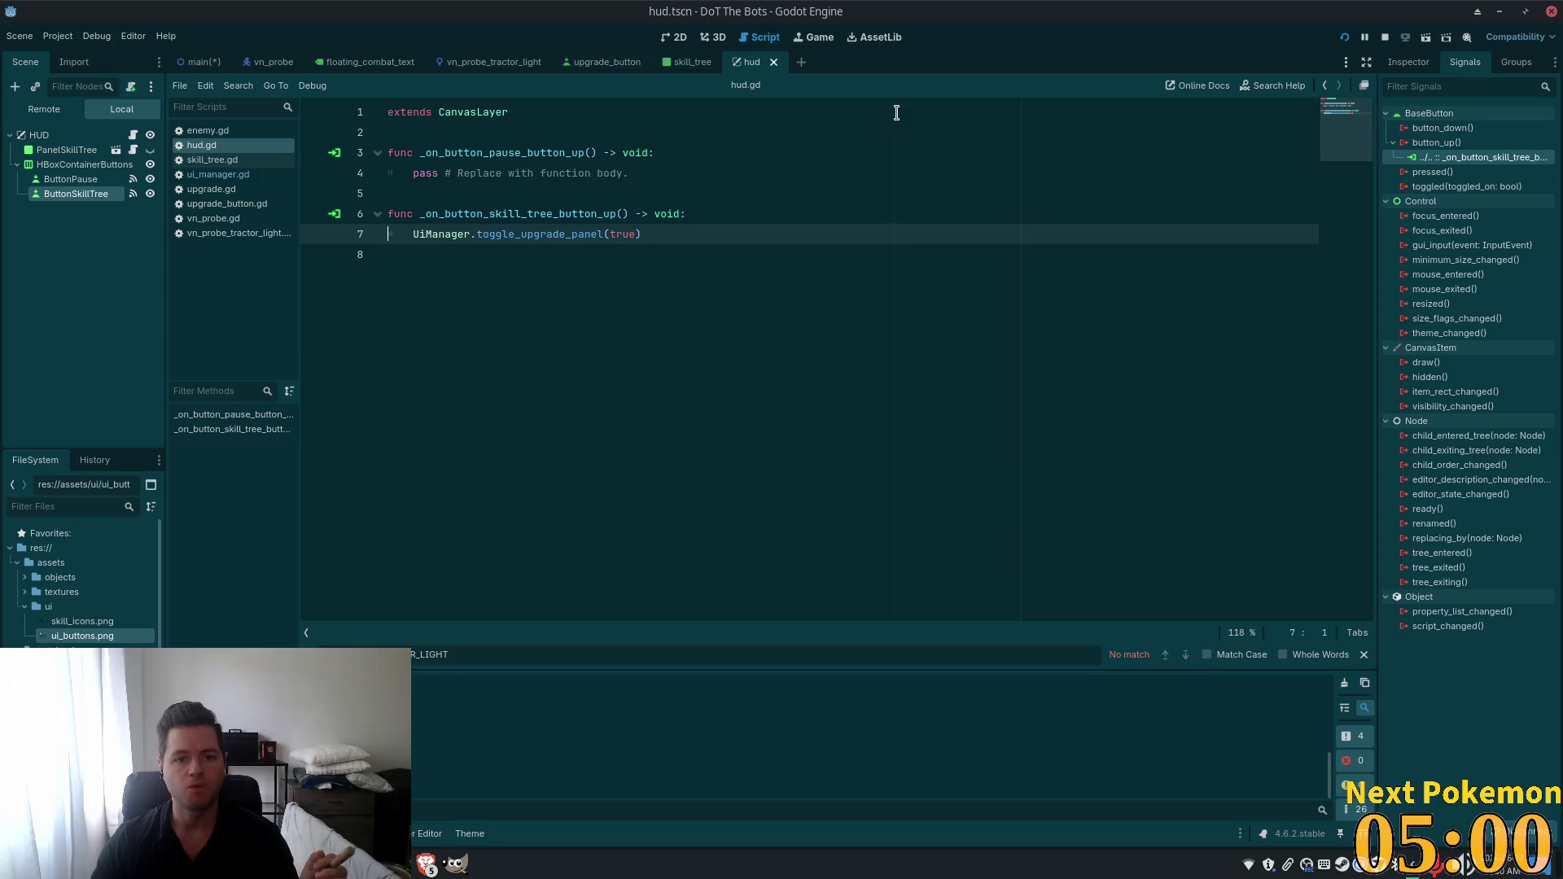
key("F5")
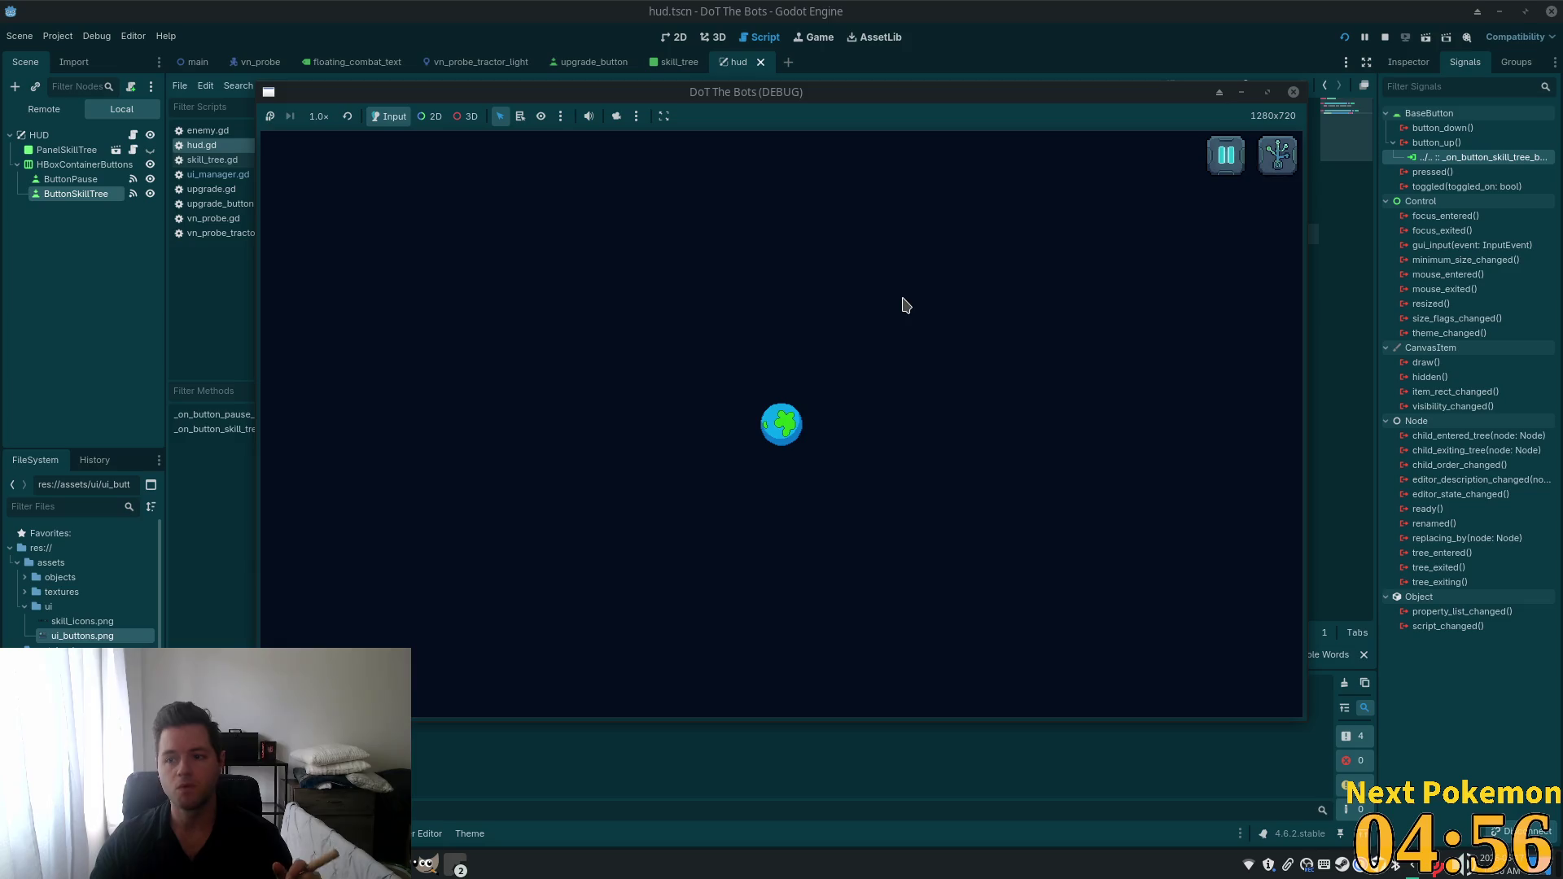
left_click(1276, 166)
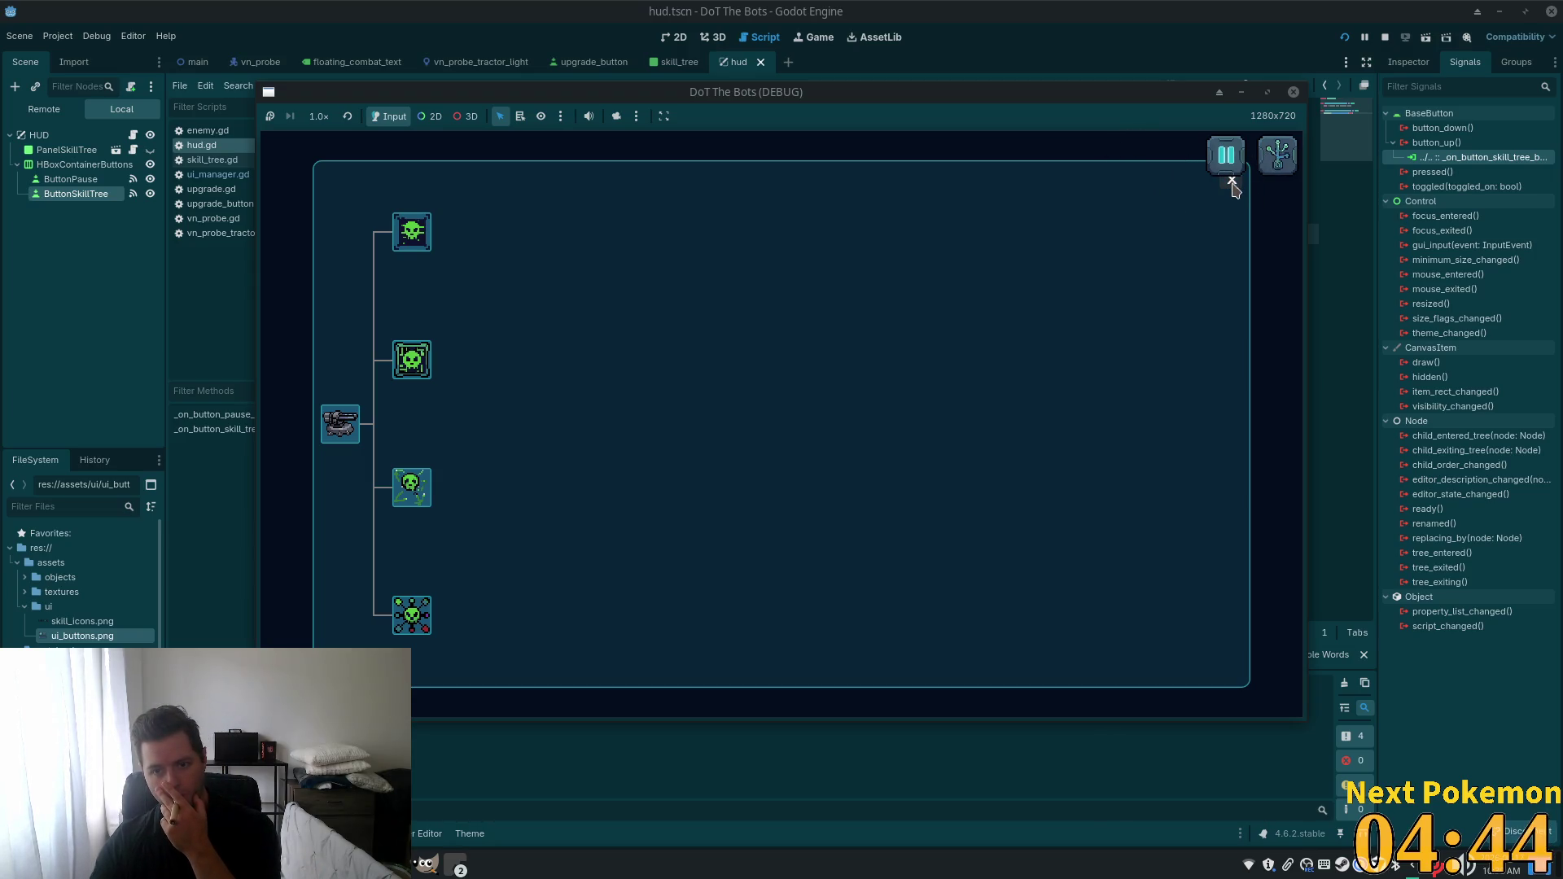
left_click(1230, 181)
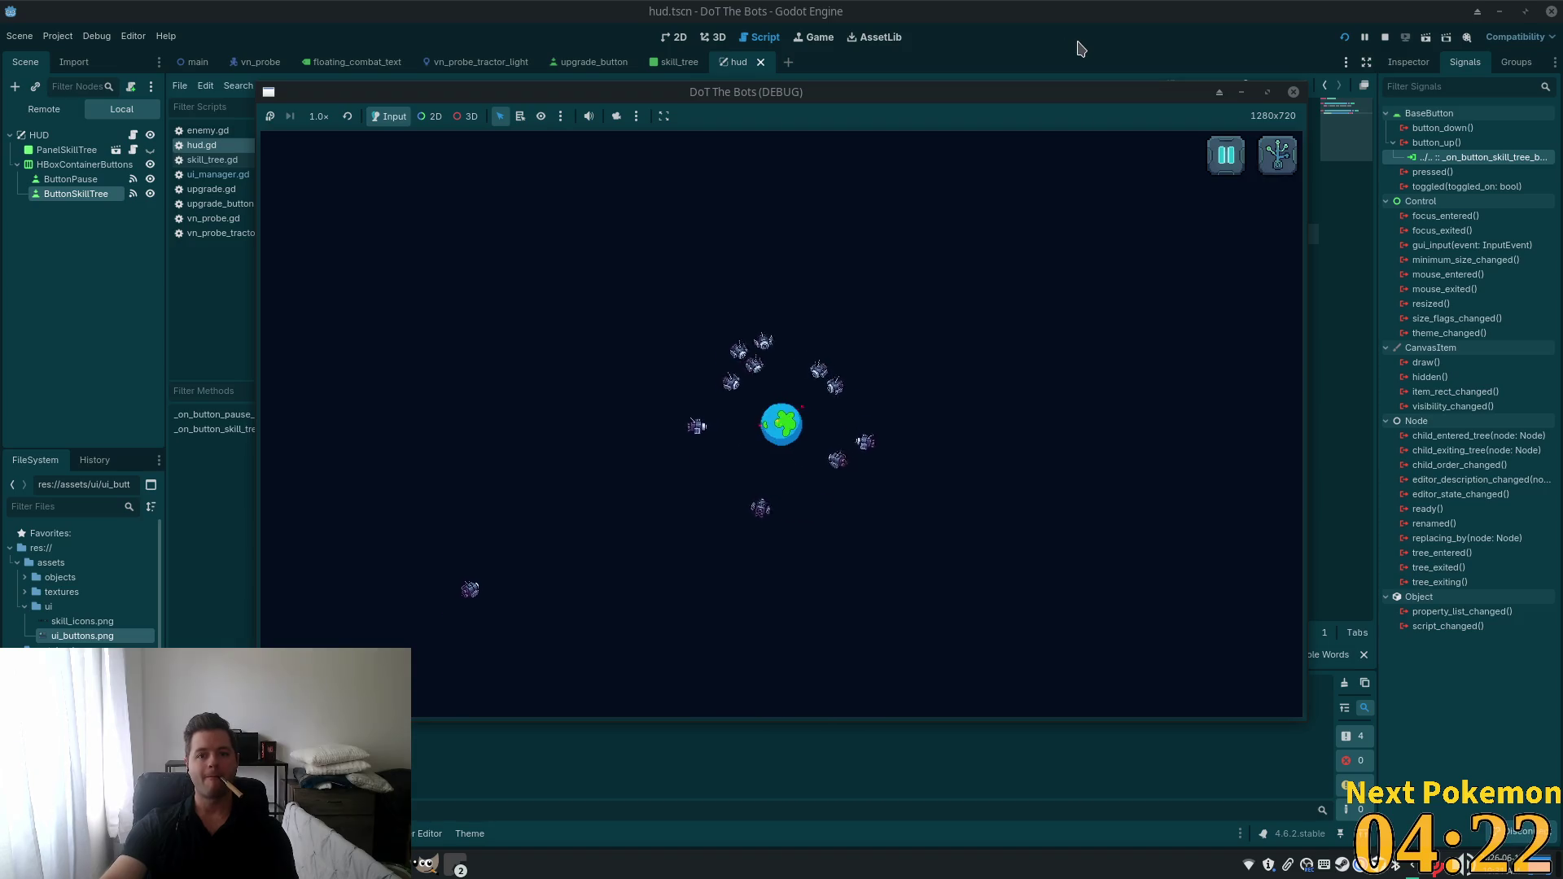
key("F8")
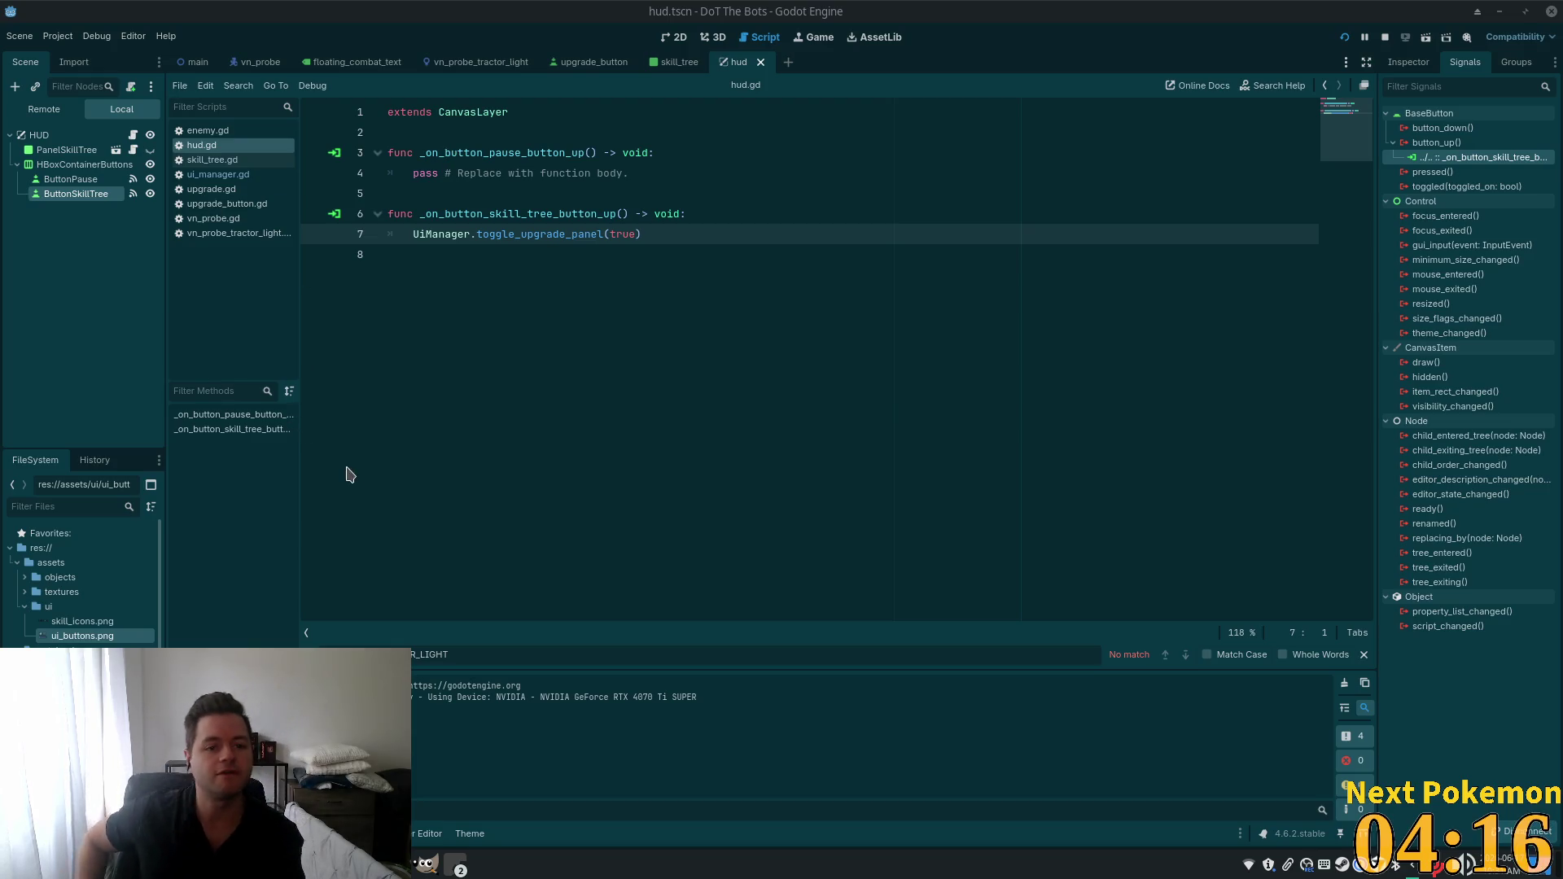
Switch to Cursor and open ui_manager.gd through the quick file search.
left_click(569, 132)
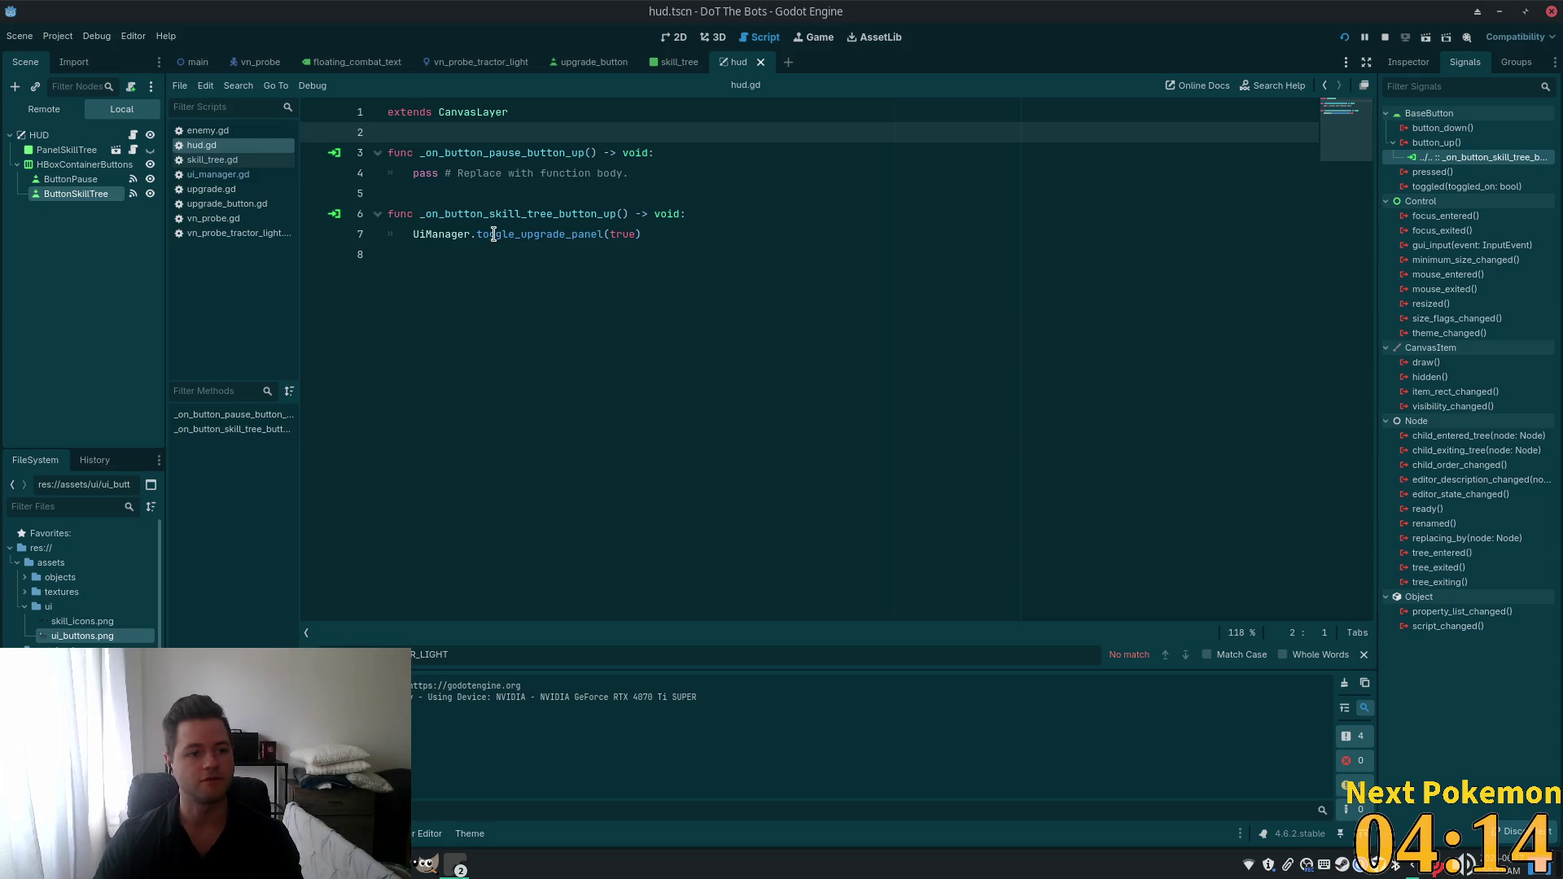
key("alt+Tab")
left_click(619, 256)
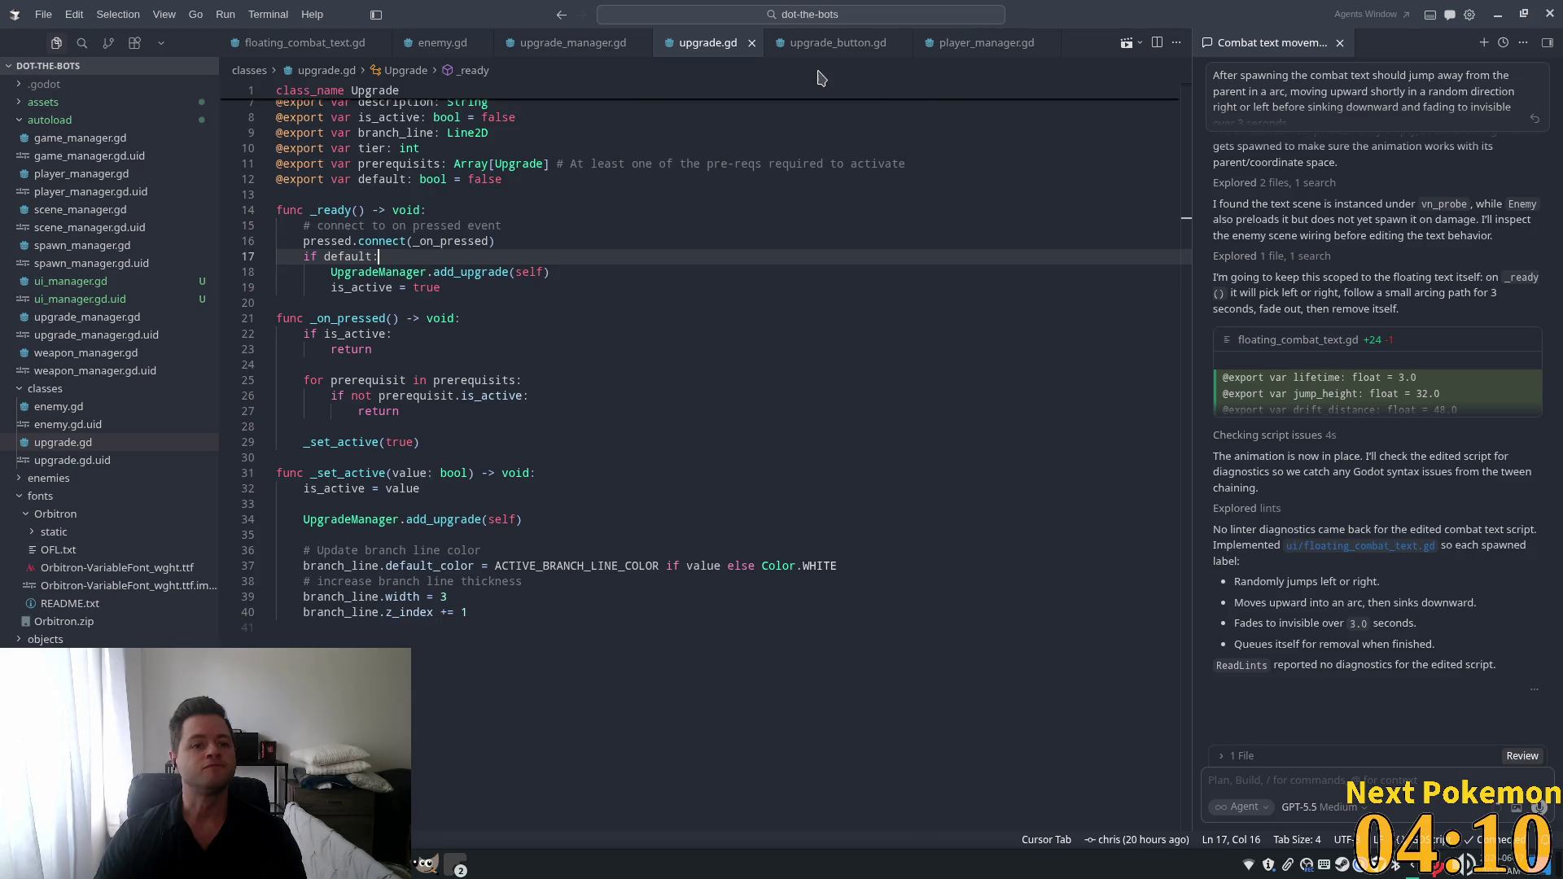
key("ctrl+p")
type("ui_man")
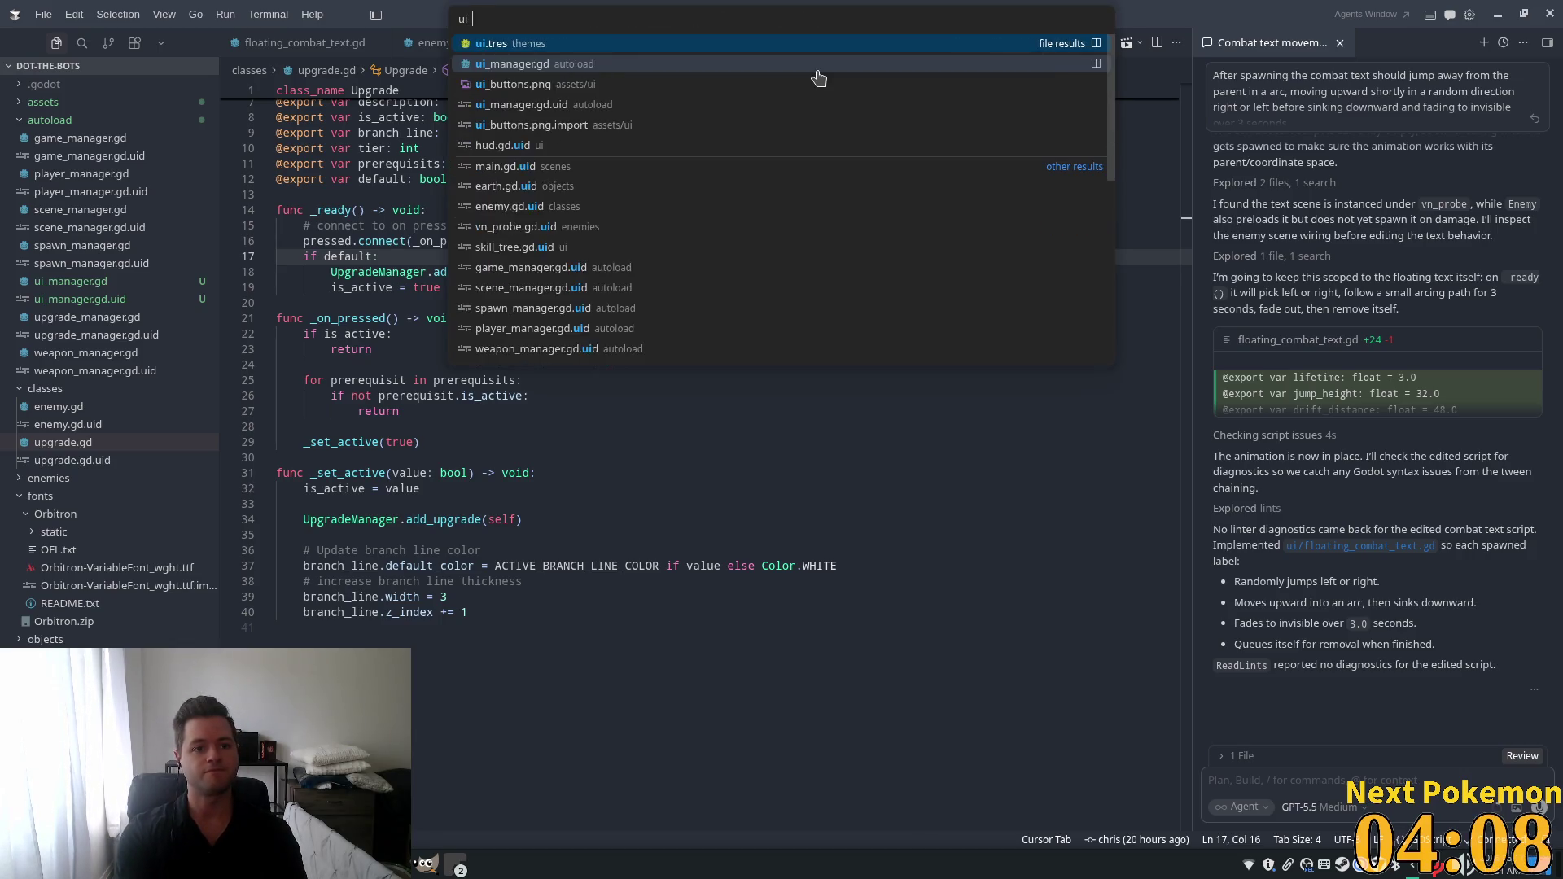
key("Return")
left_click(616, 185)
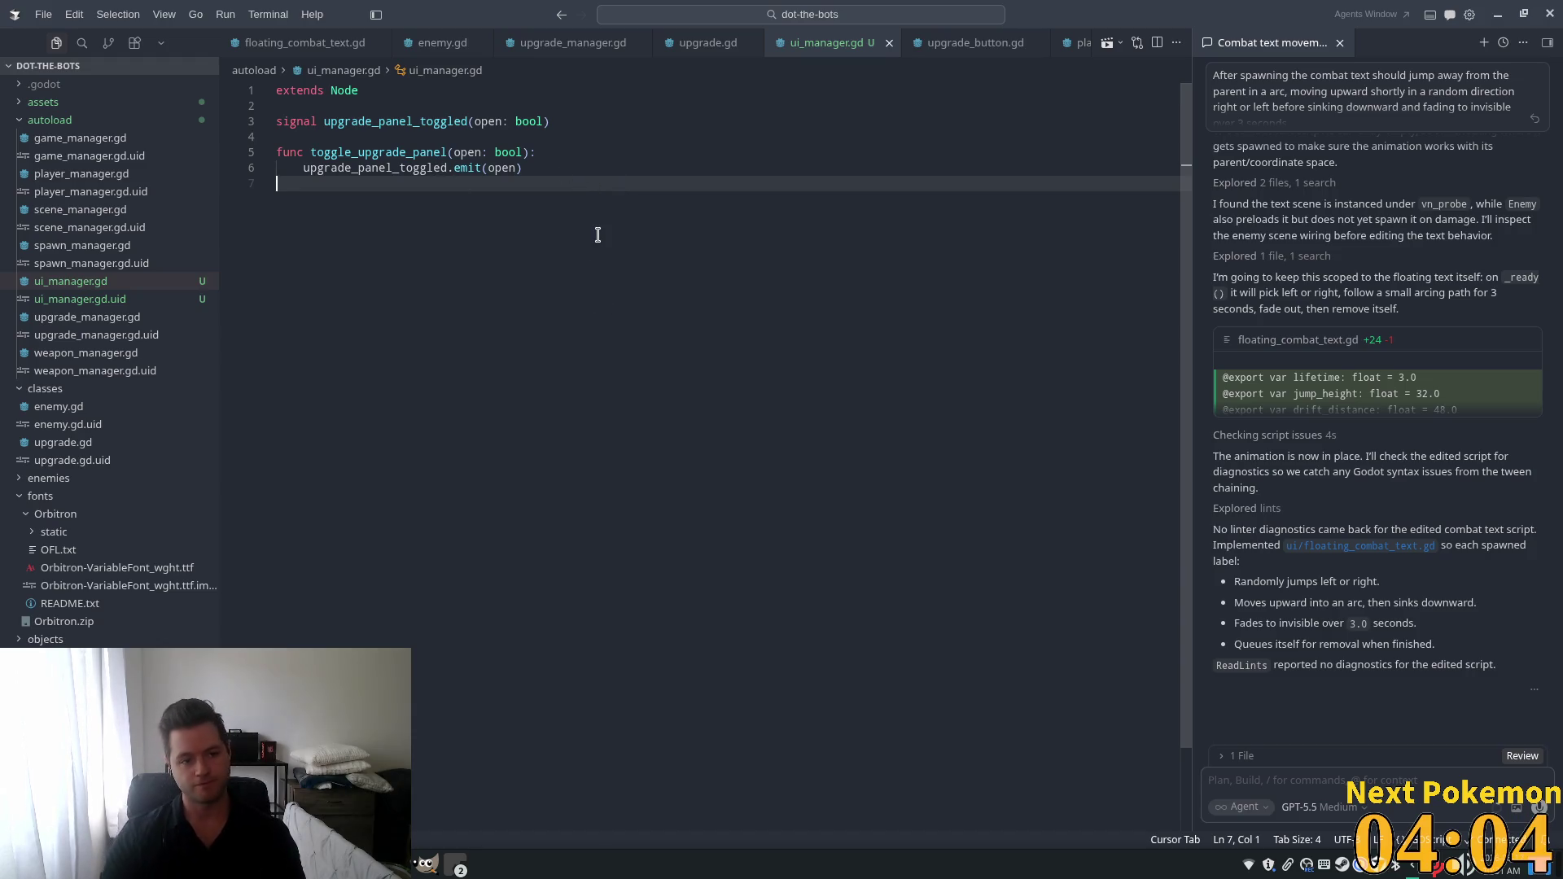
Add the hud_buttons_toggled signal and toggle_hud_buttons function, emitting 'not open' in toggle_upgrade_panel.
left_click(581, 122)
key("Return")
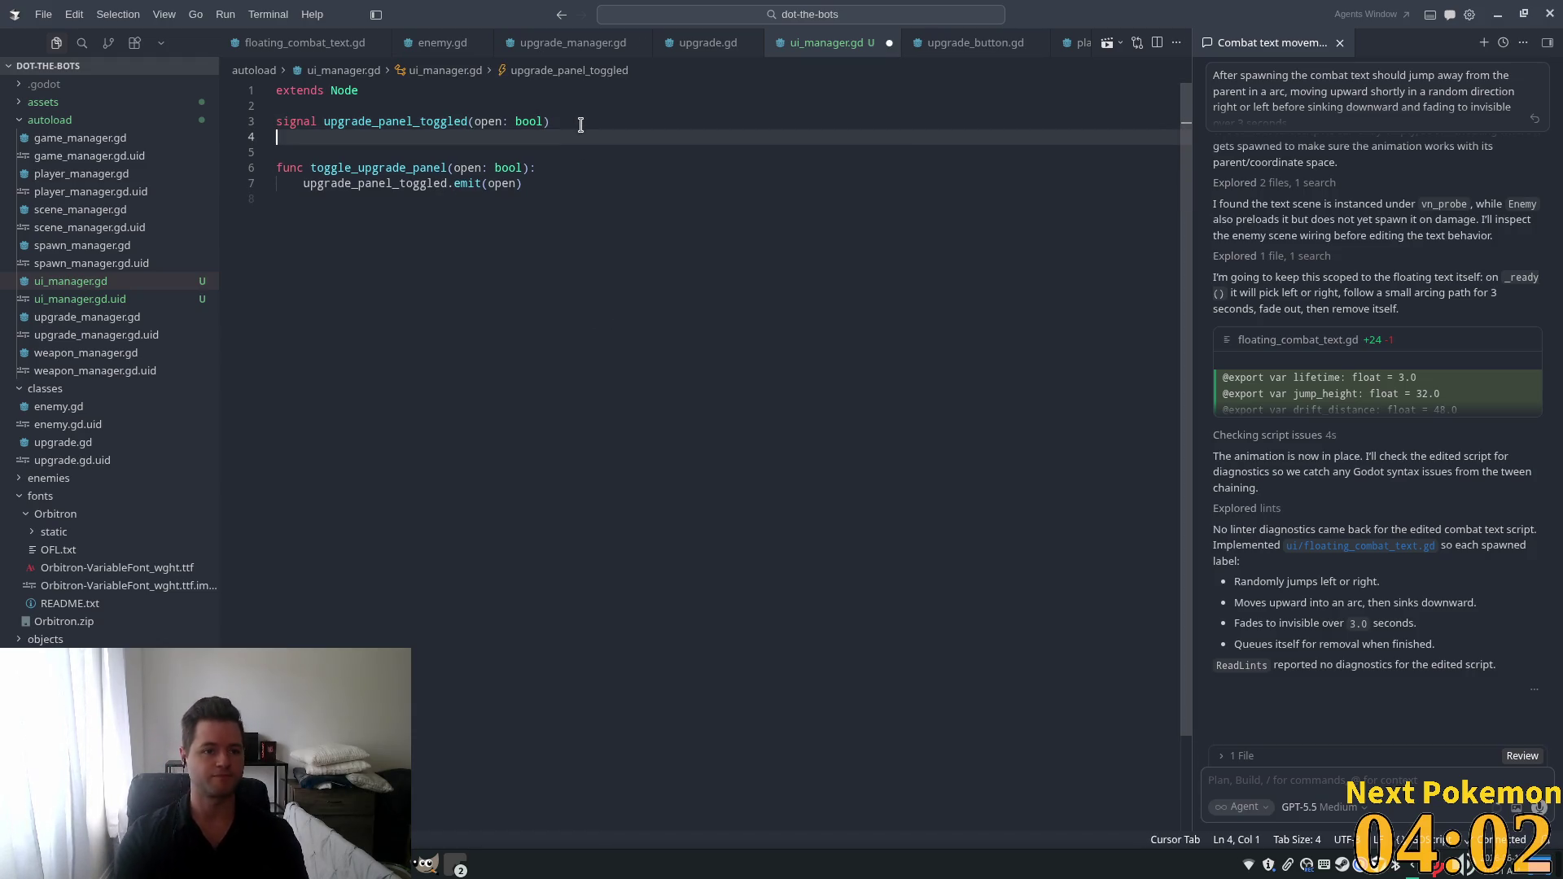
type("signal")
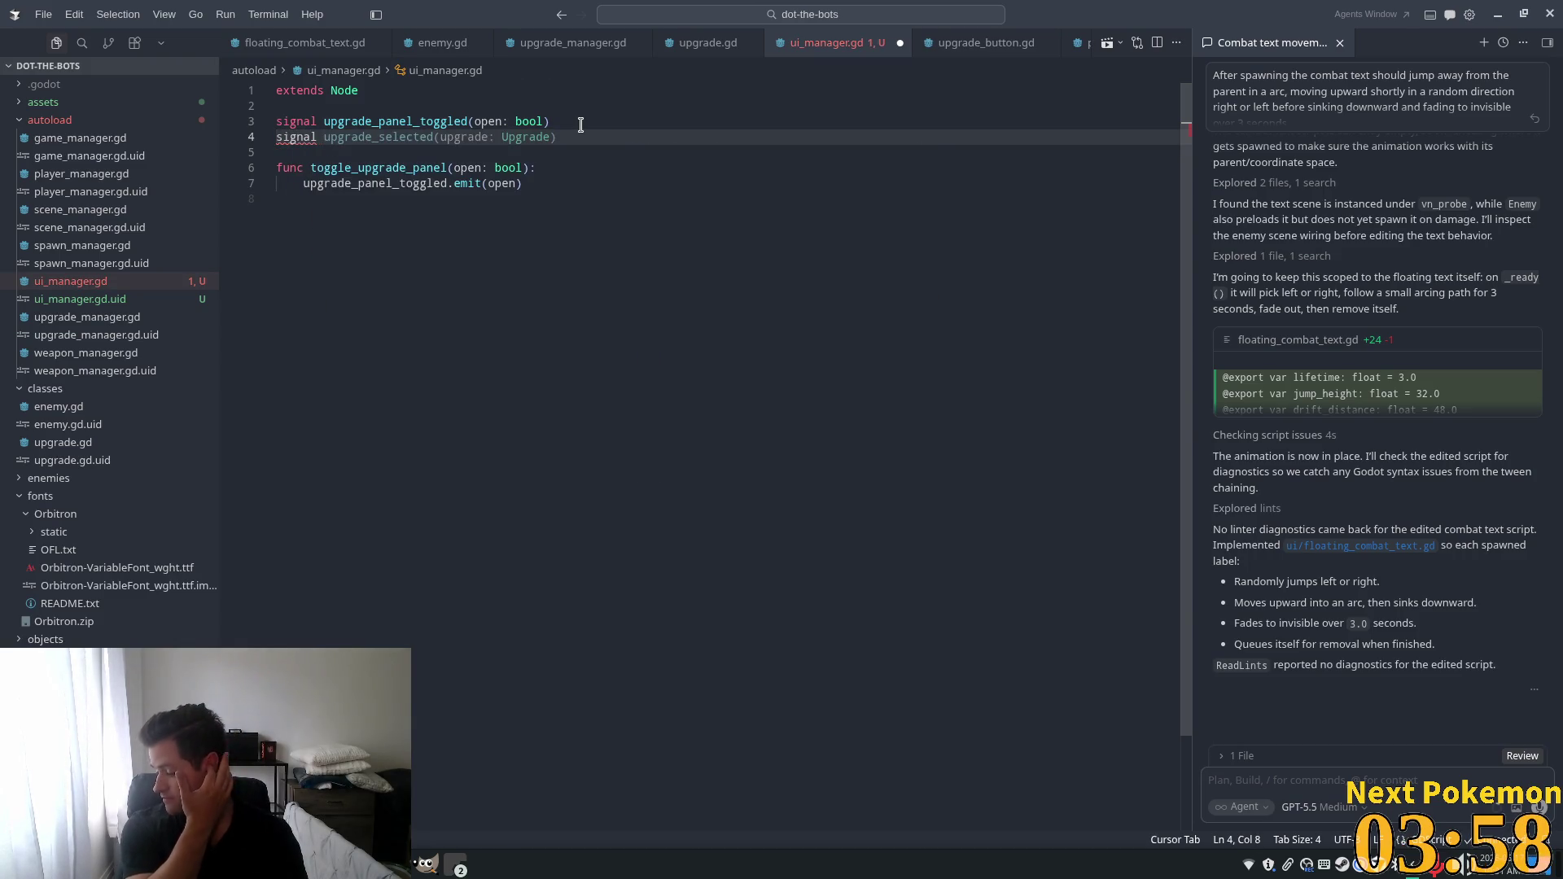
type(" hud_bu")
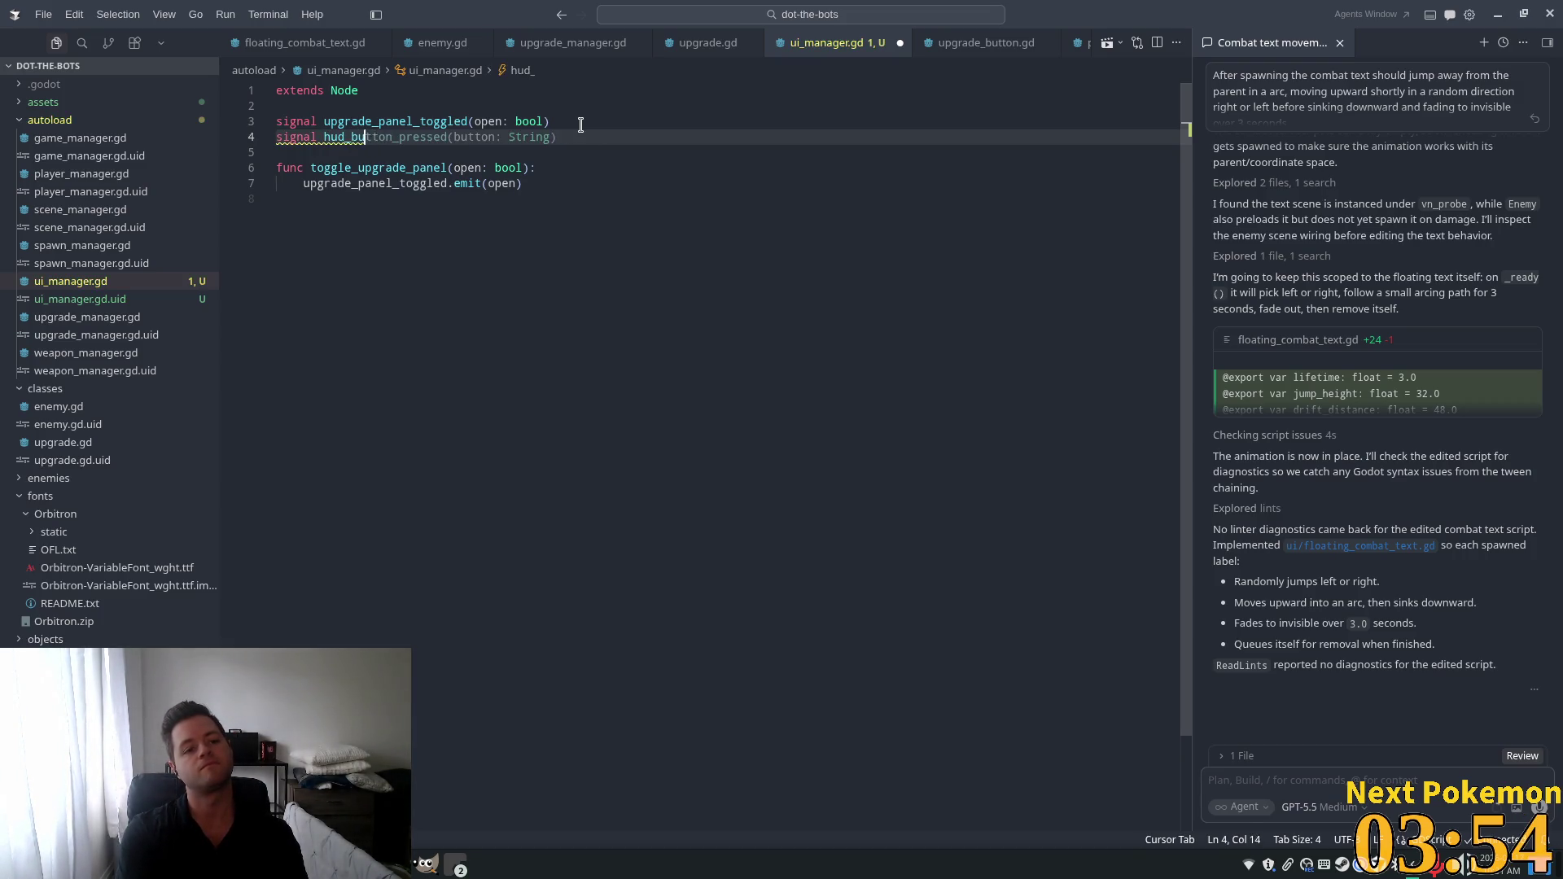
type("ttons_to")
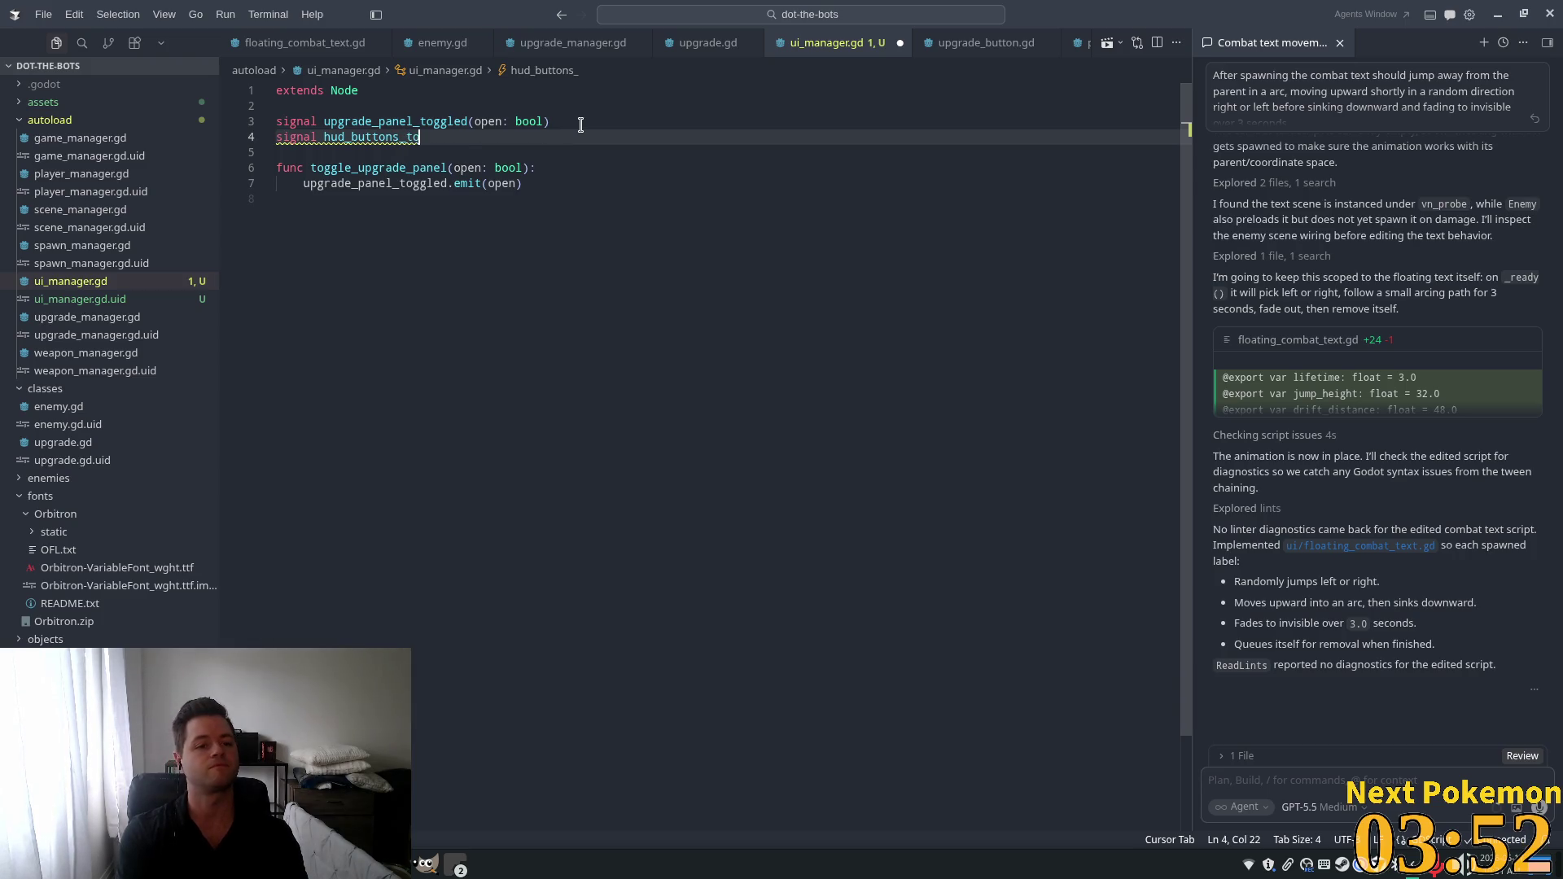
type("ggle")
key("Tab")
key("Tab")
key("Tab")
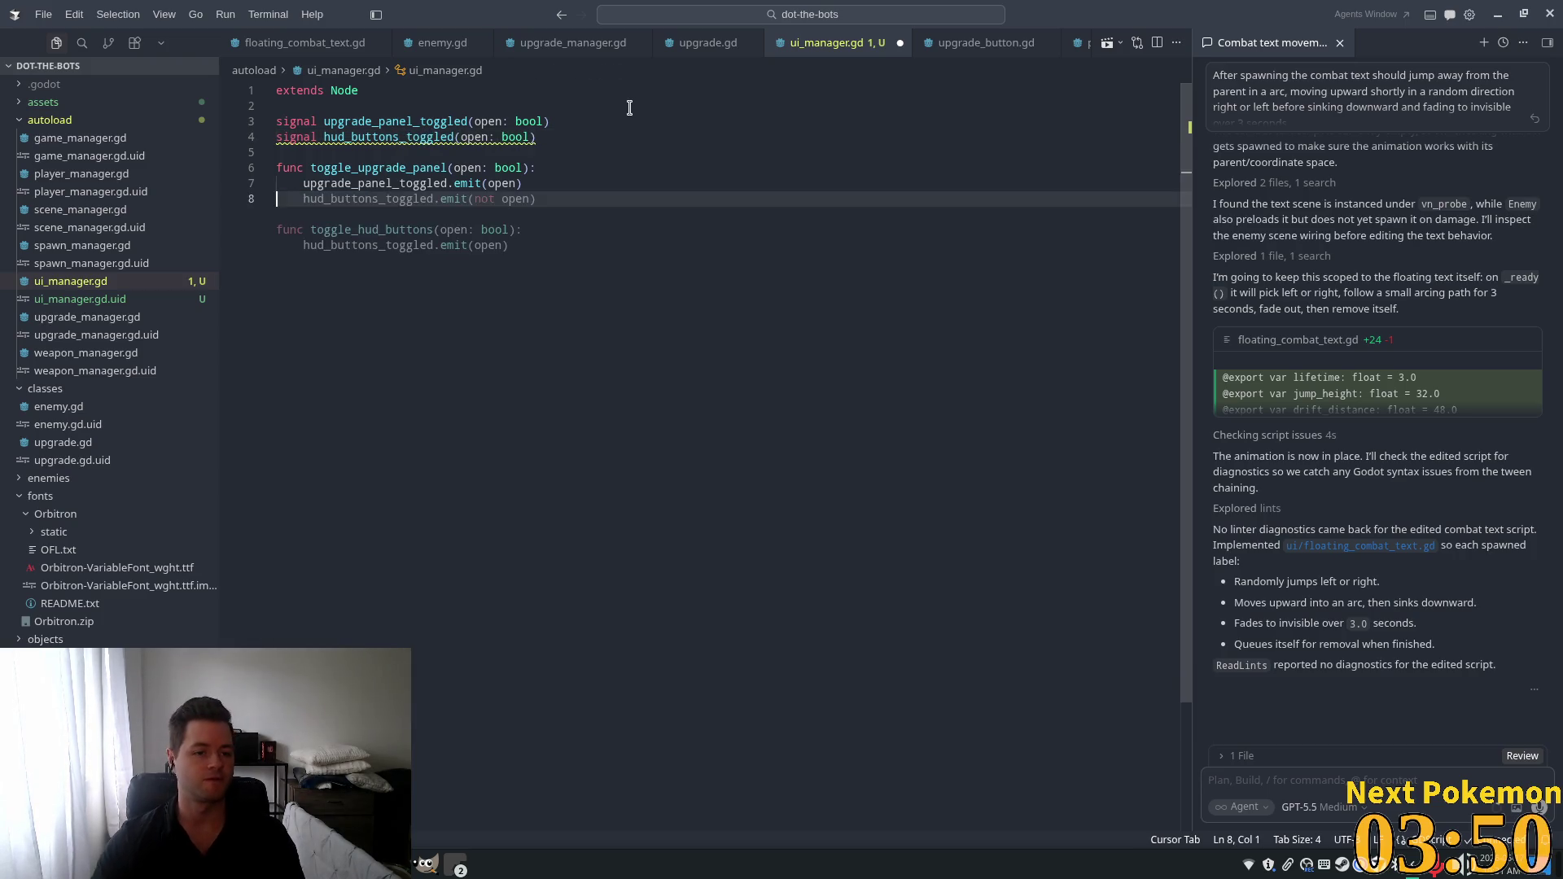
left_click(502, 199)
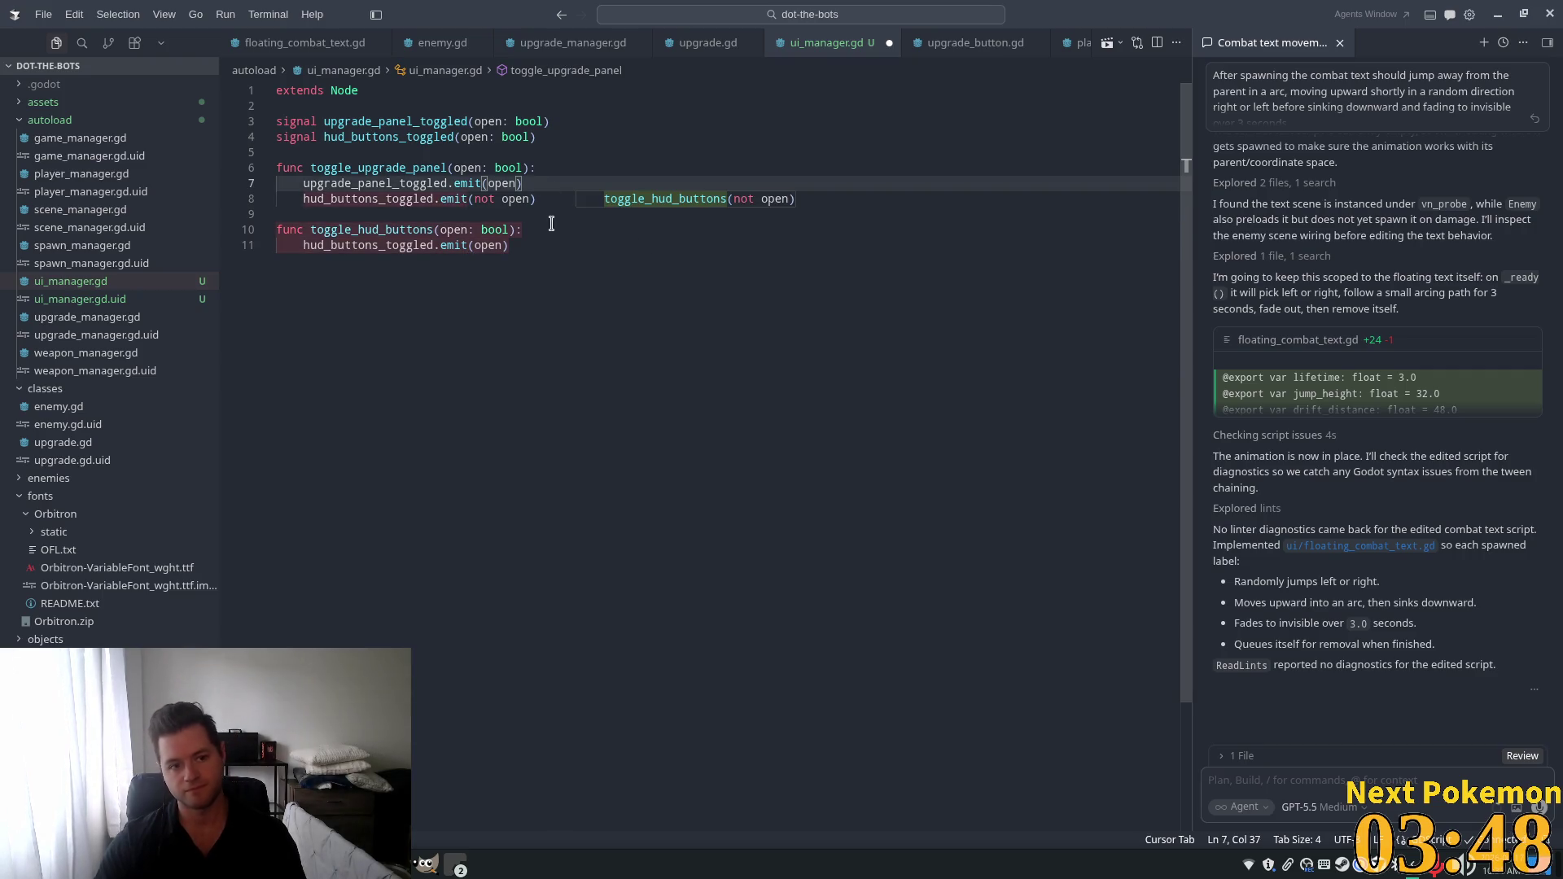
type("ot")
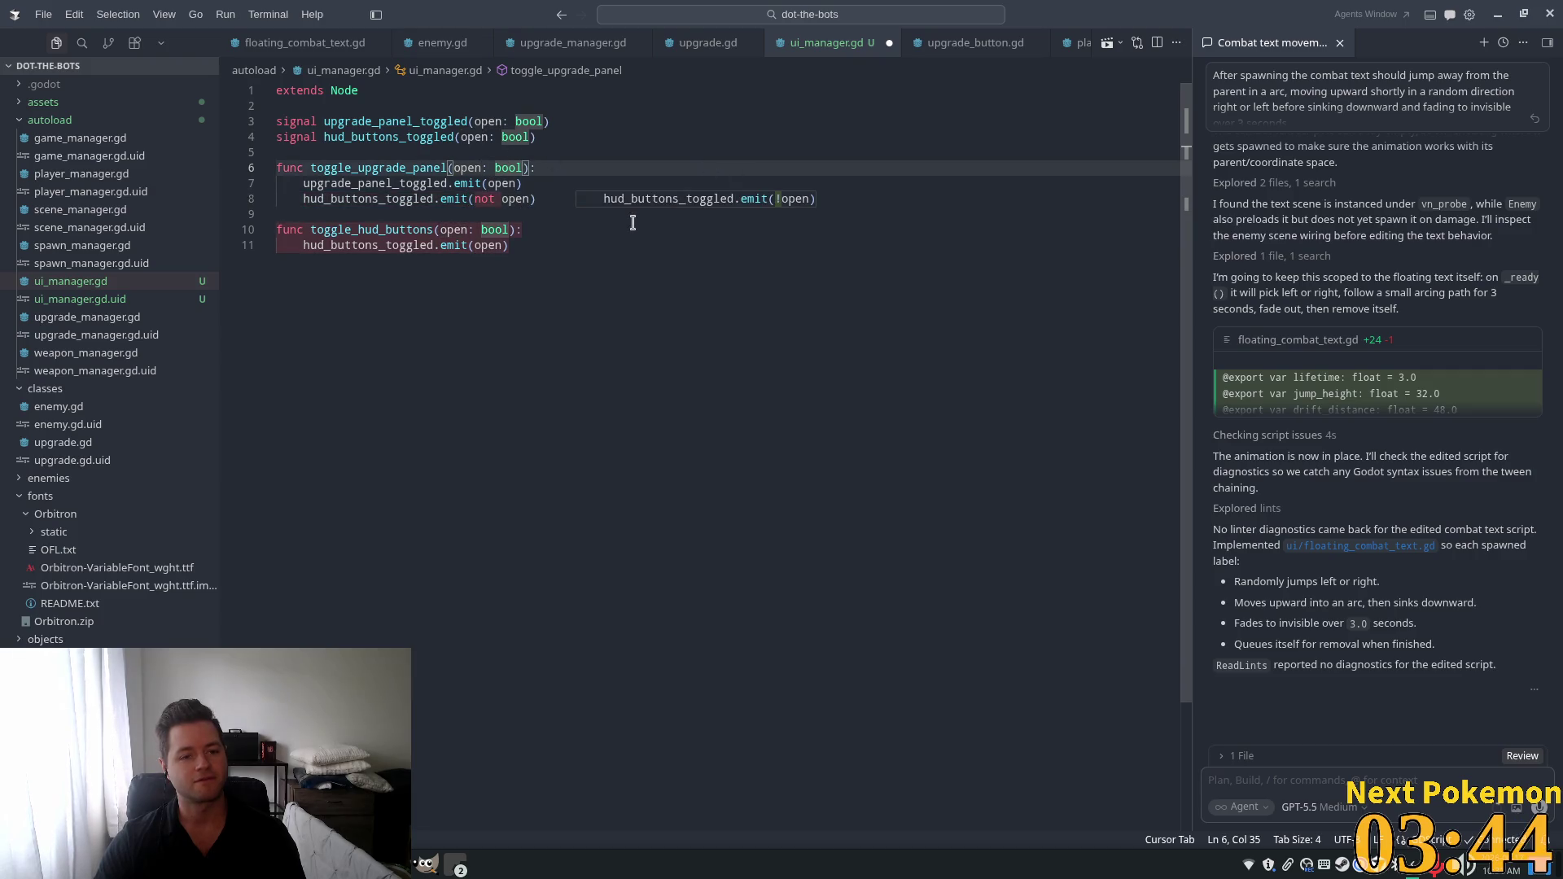
triple_click(492, 200)
Review the emit lines, retyping 'not' on line 8 and dismissing inline code suggestions.
left_click(541, 136)
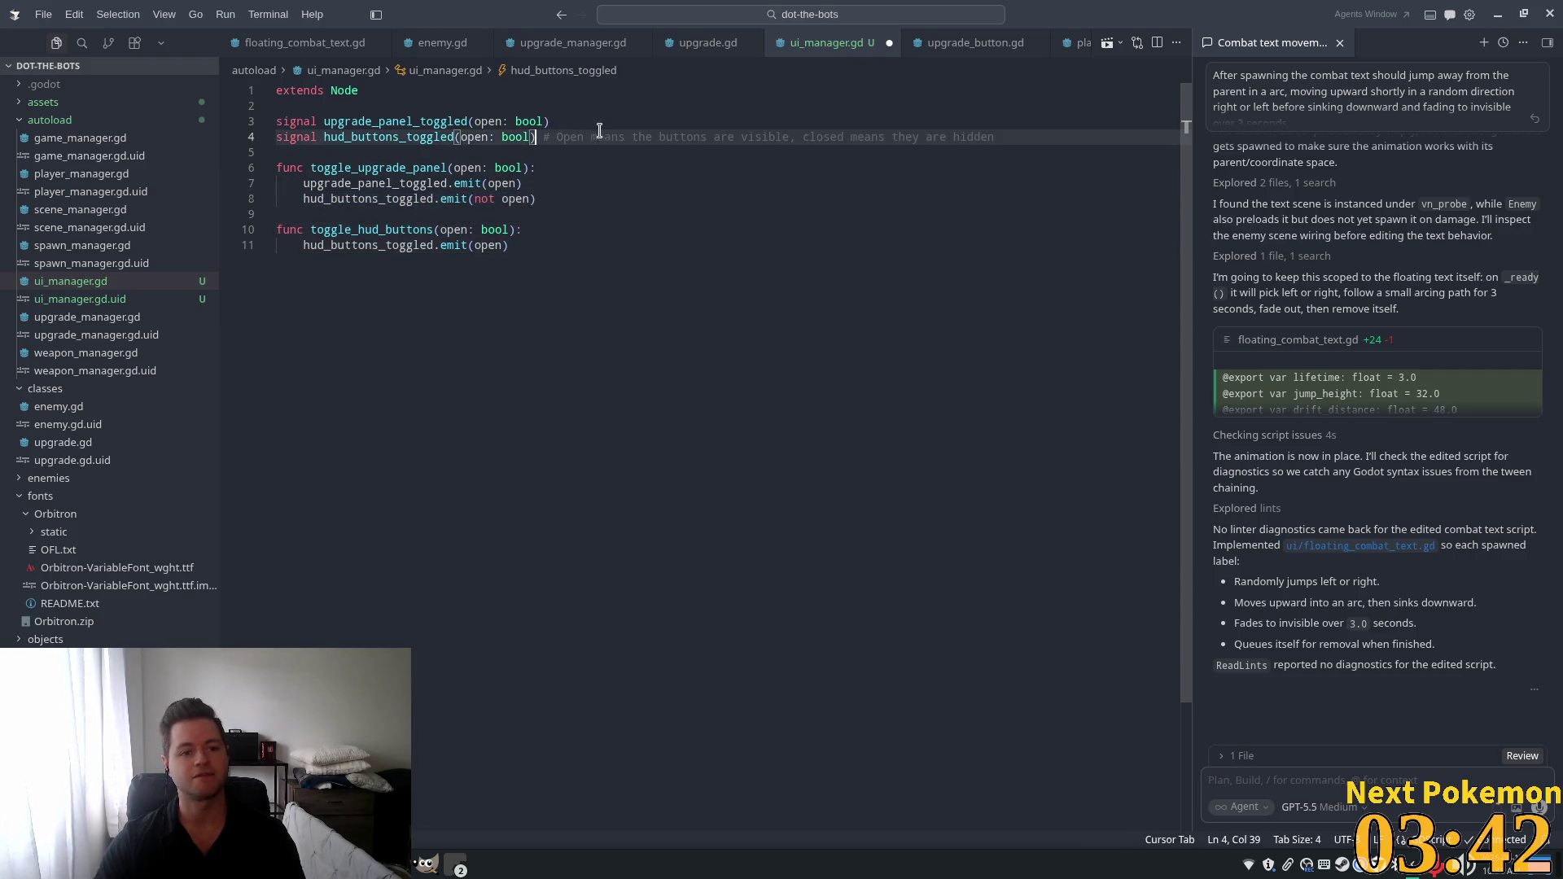
left_click(537, 230)
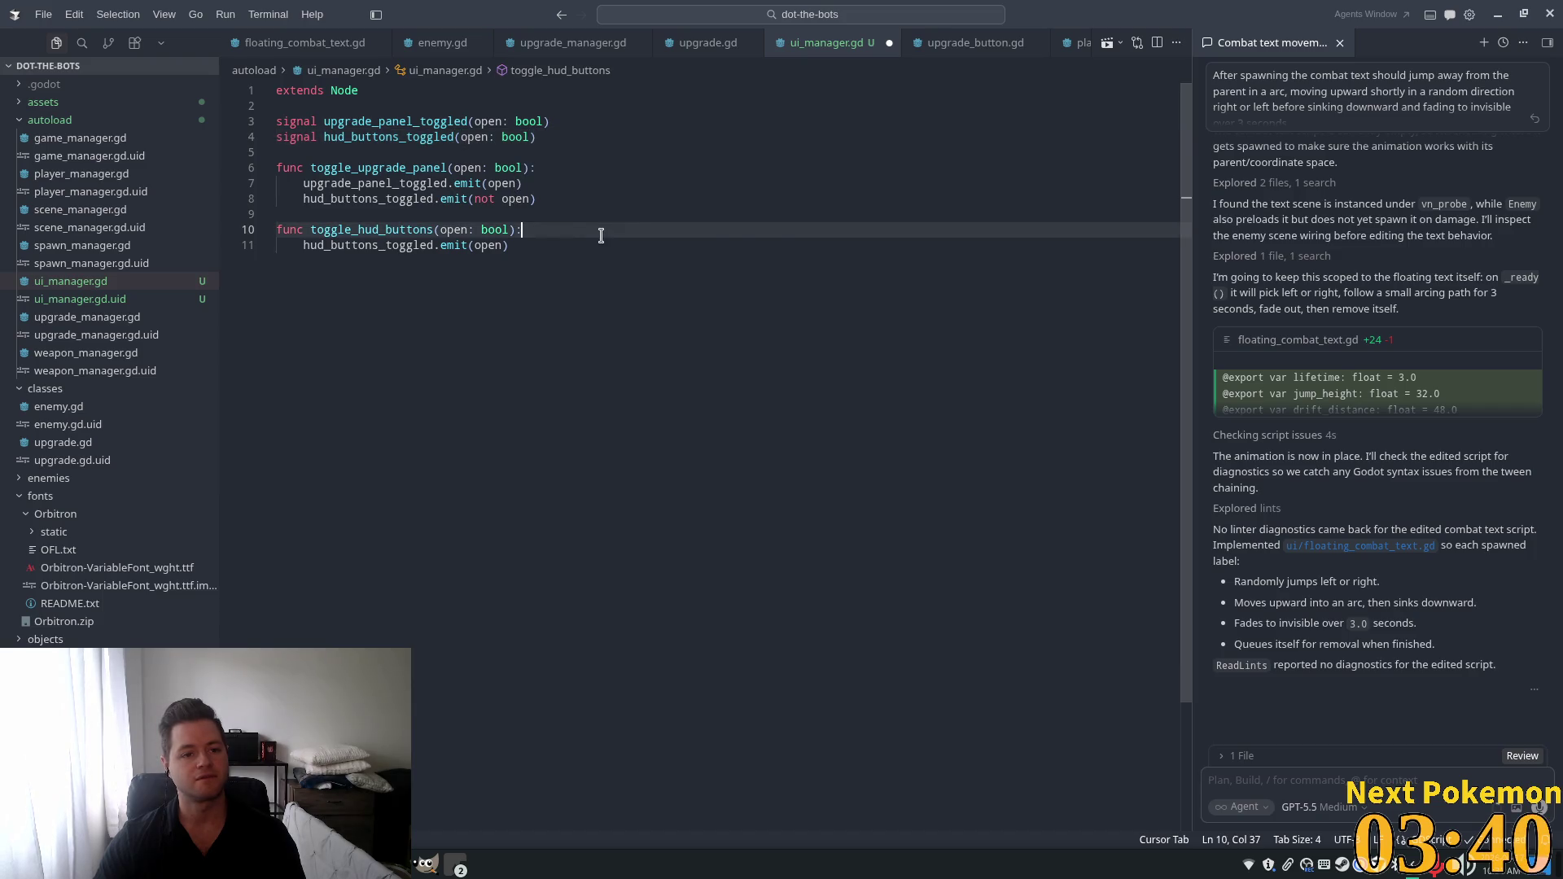
left_click(539, 258)
double_click(485, 199)
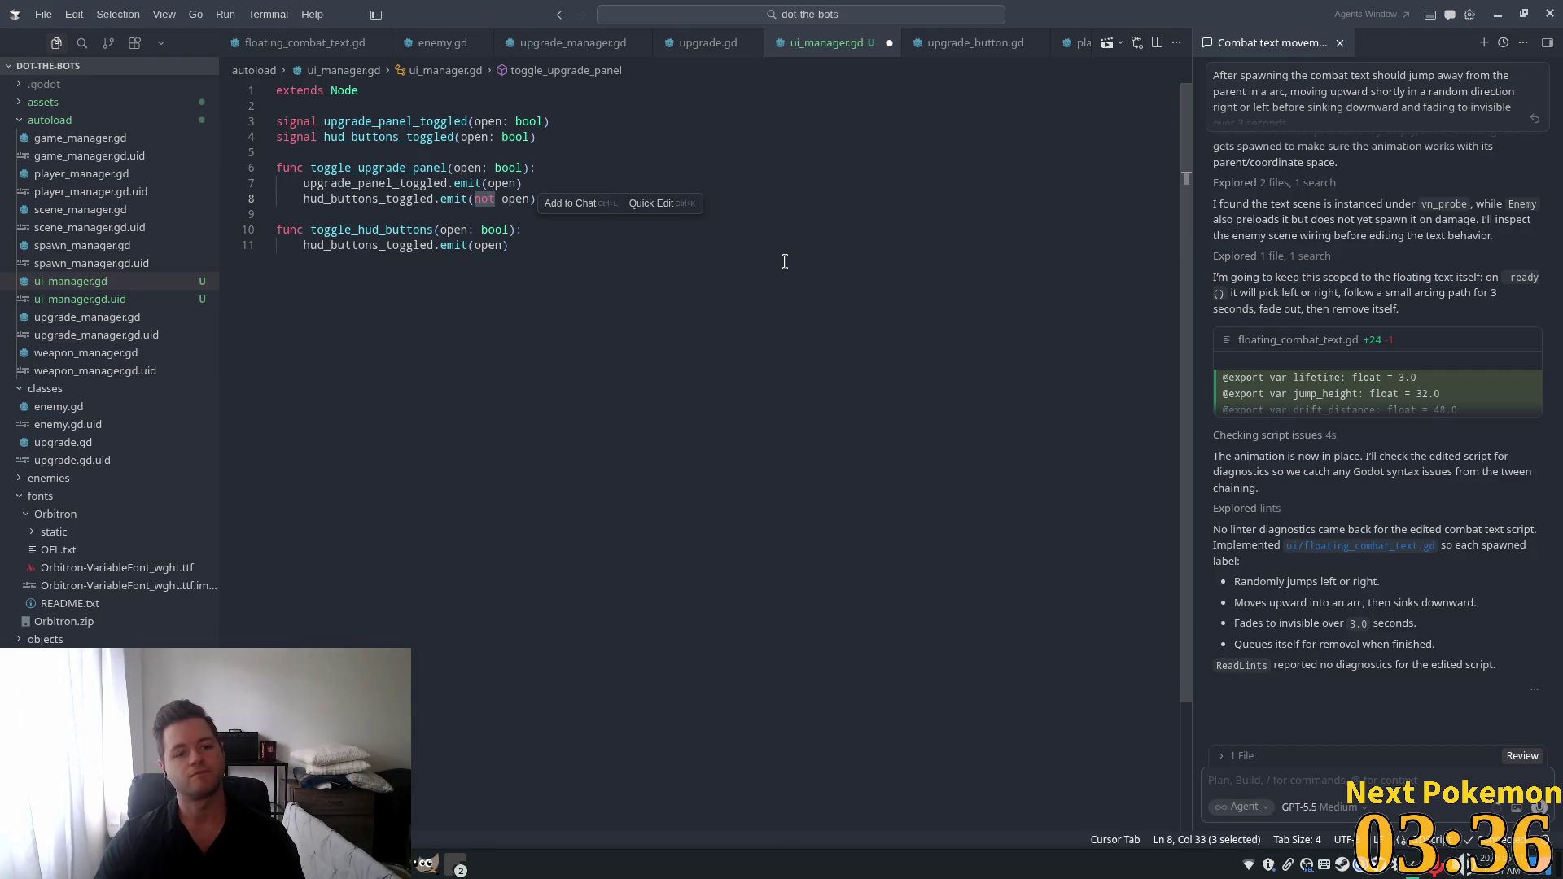
type("no")
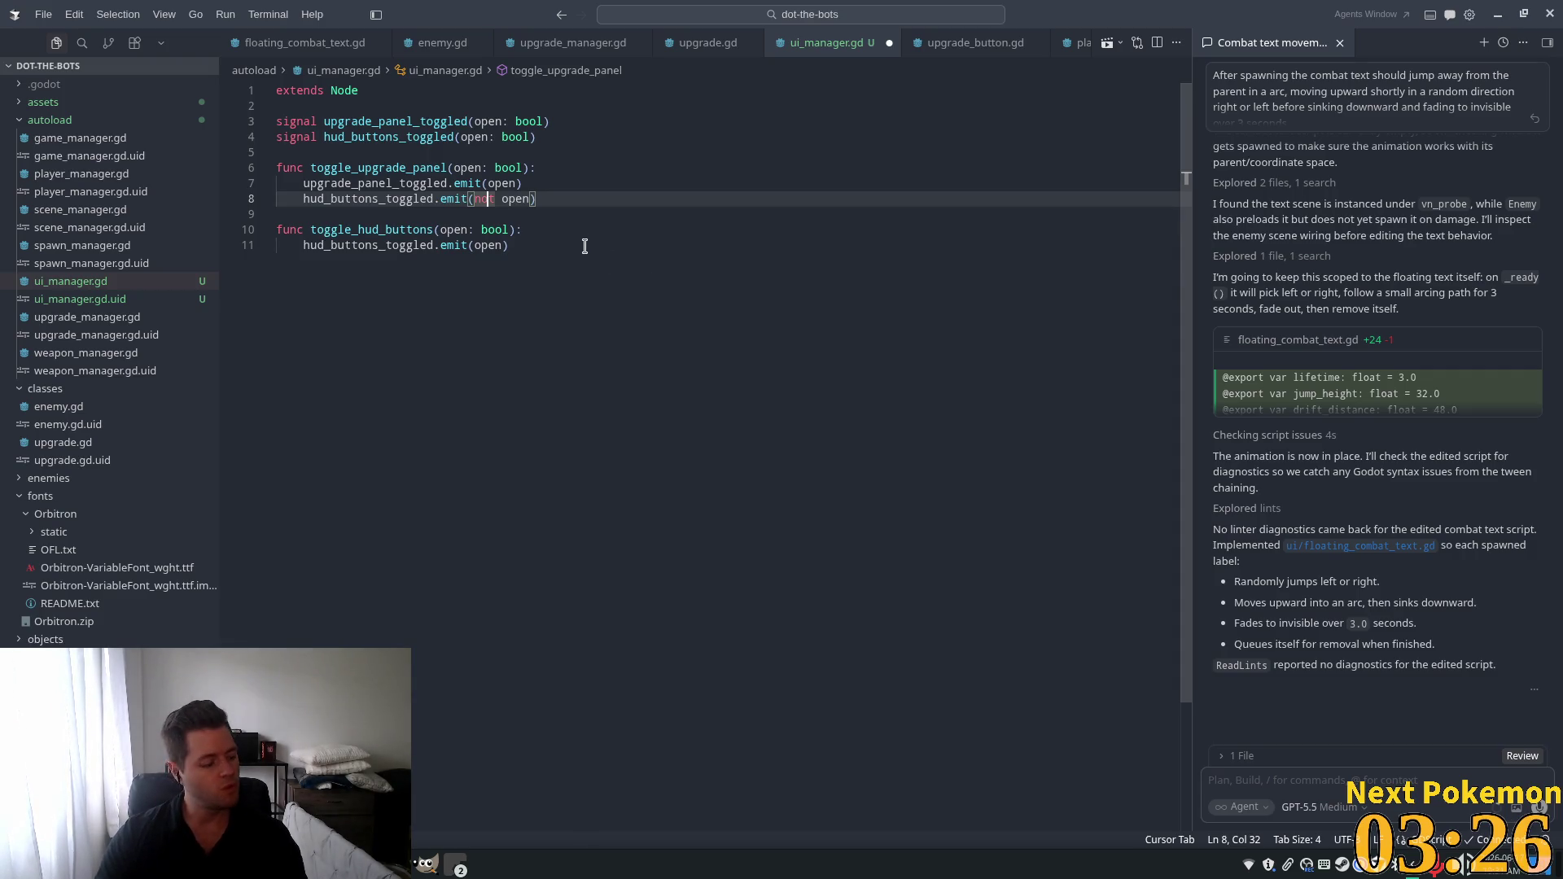
type("t")
left_click(564, 223)
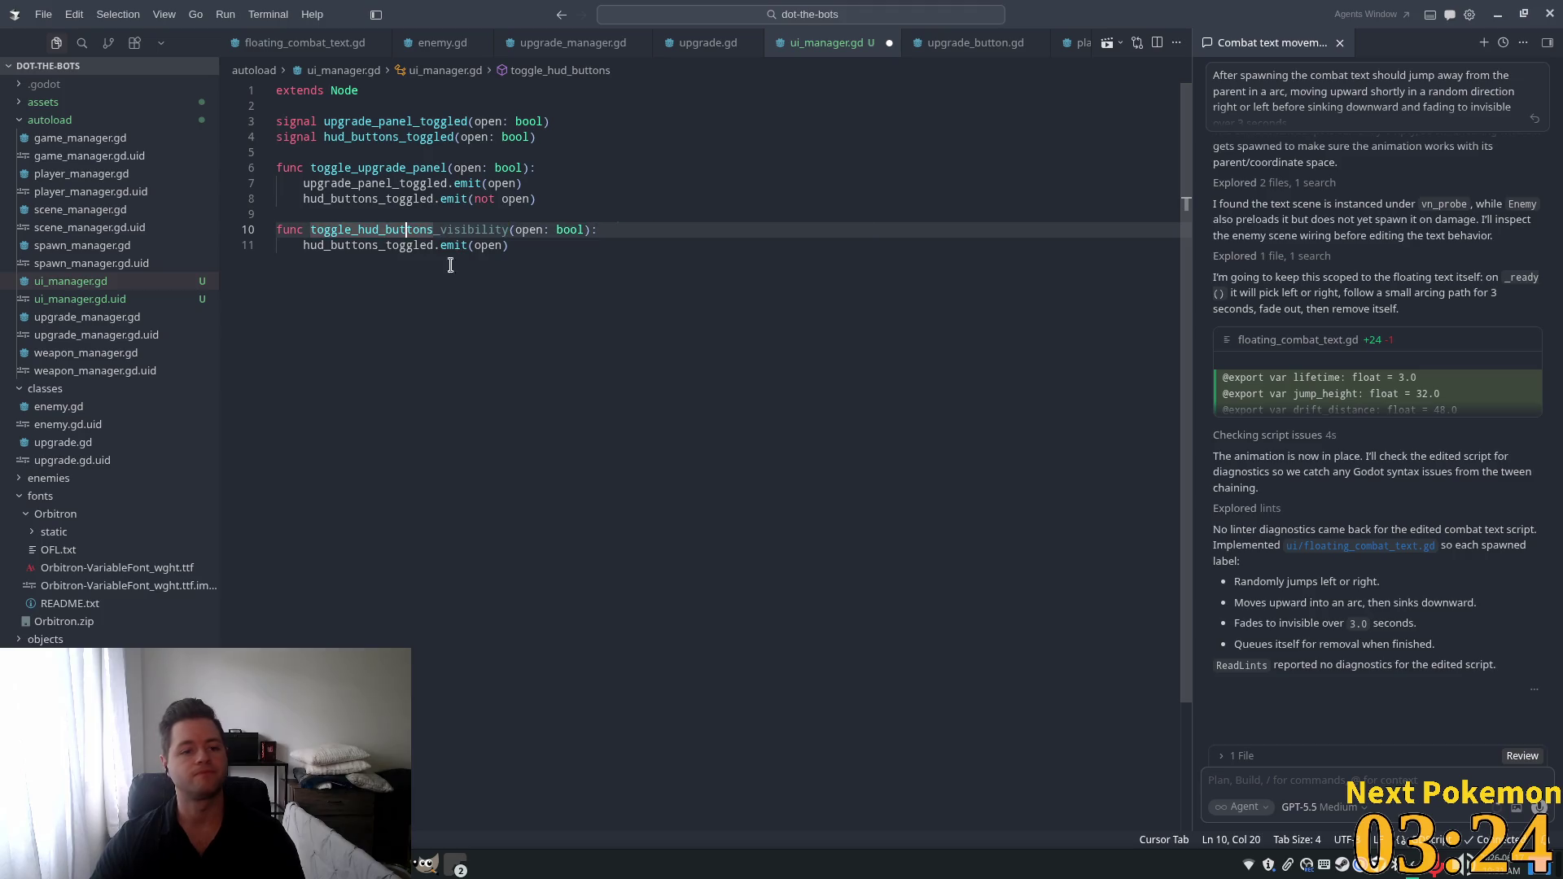
left_click(641, 372)
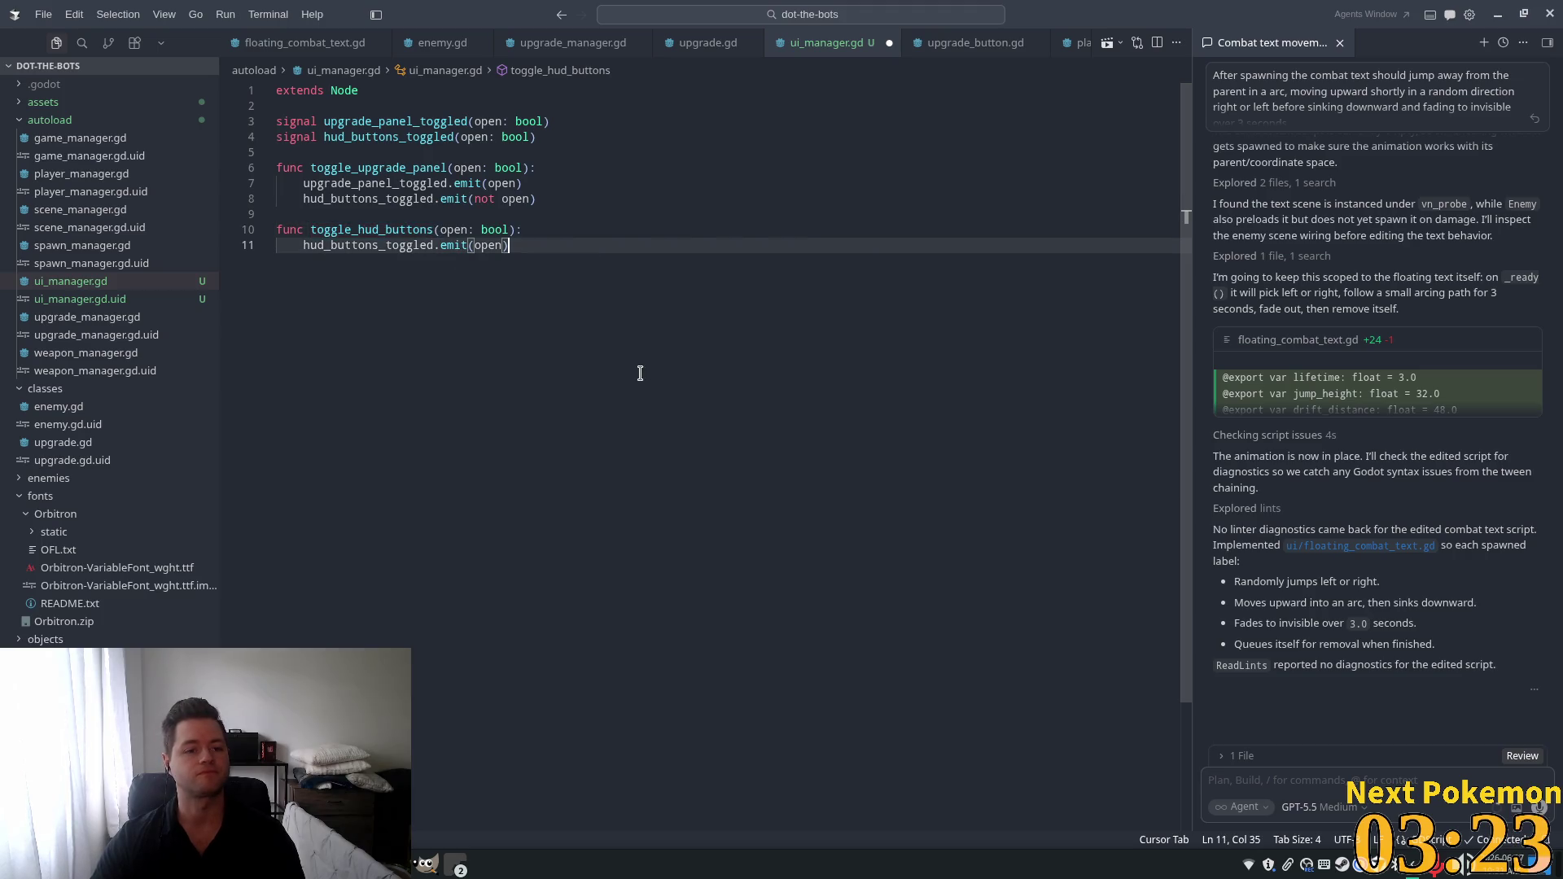
left_click(489, 211)
left_click(524, 247)
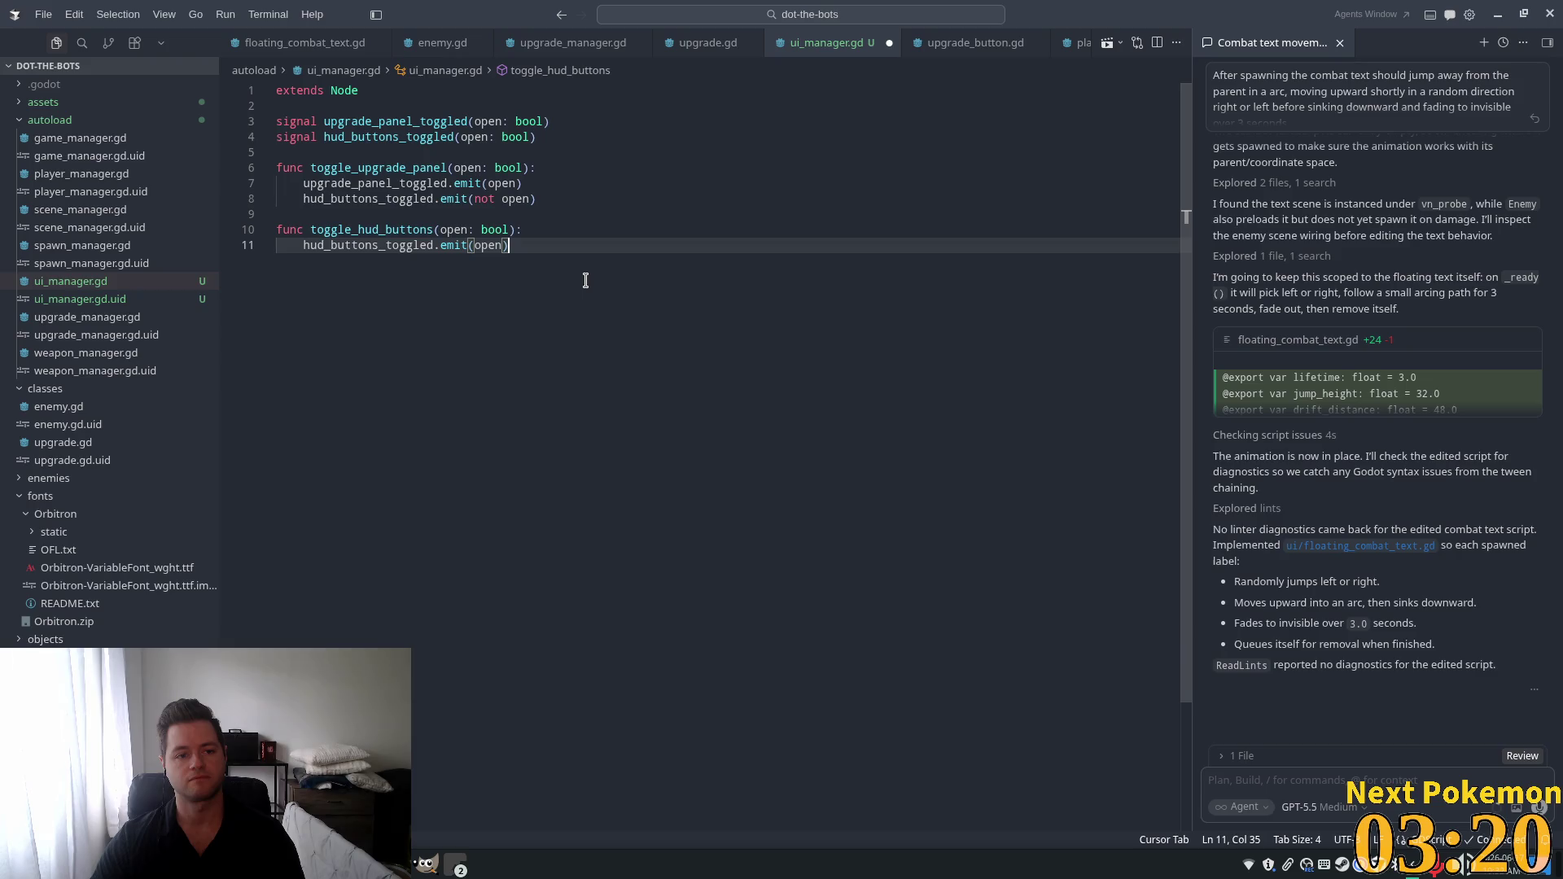
Save ui_manager.gd.
key("ctrl+s")
key("Up")
key("Up")
key("Up")
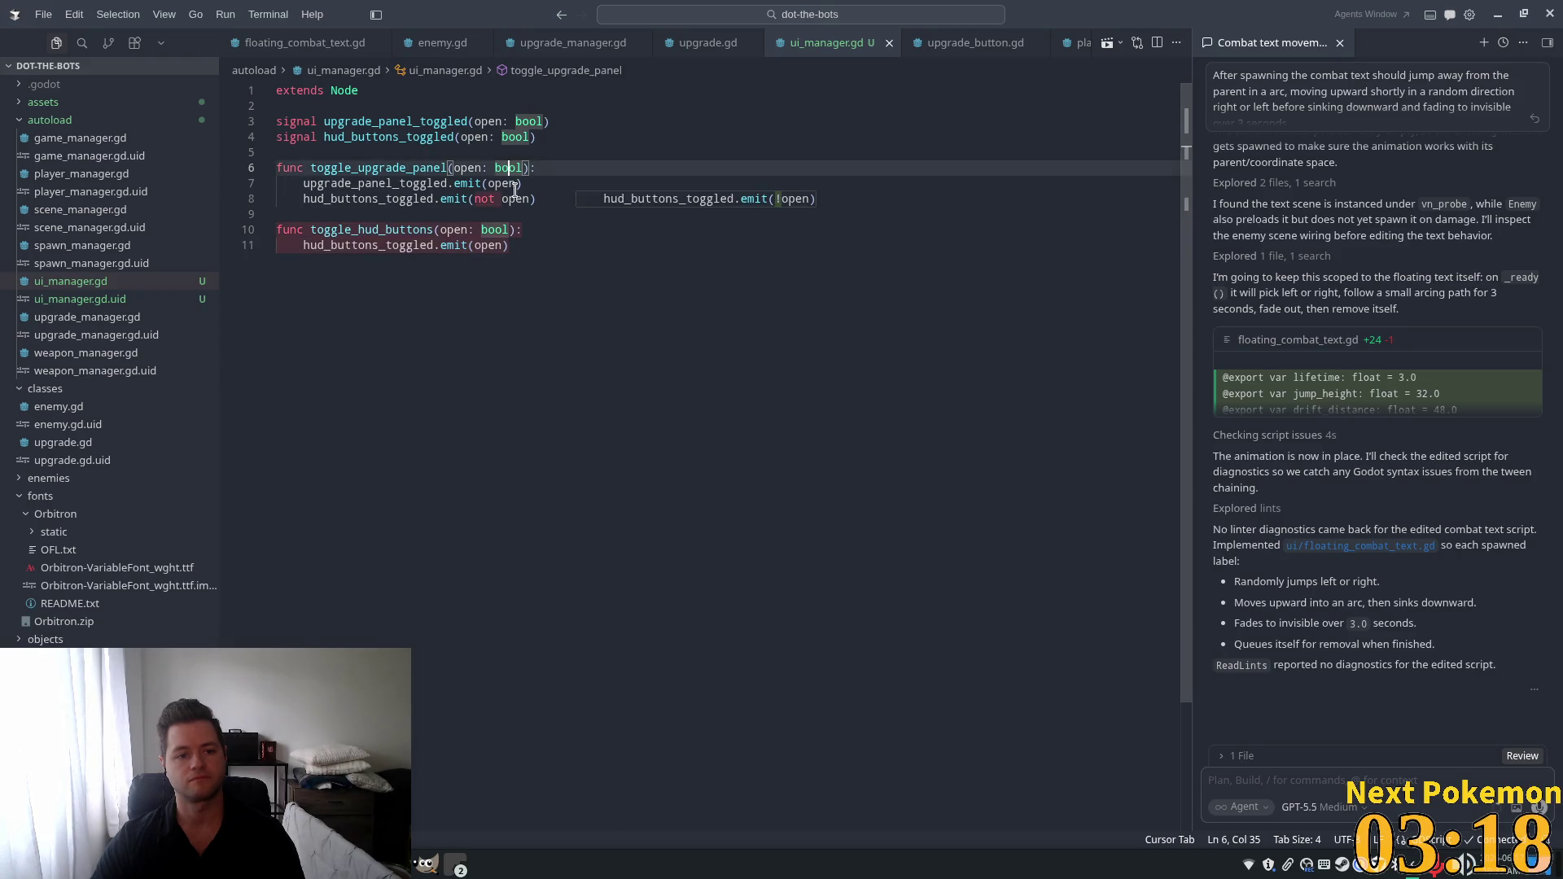
double_click(389, 198)
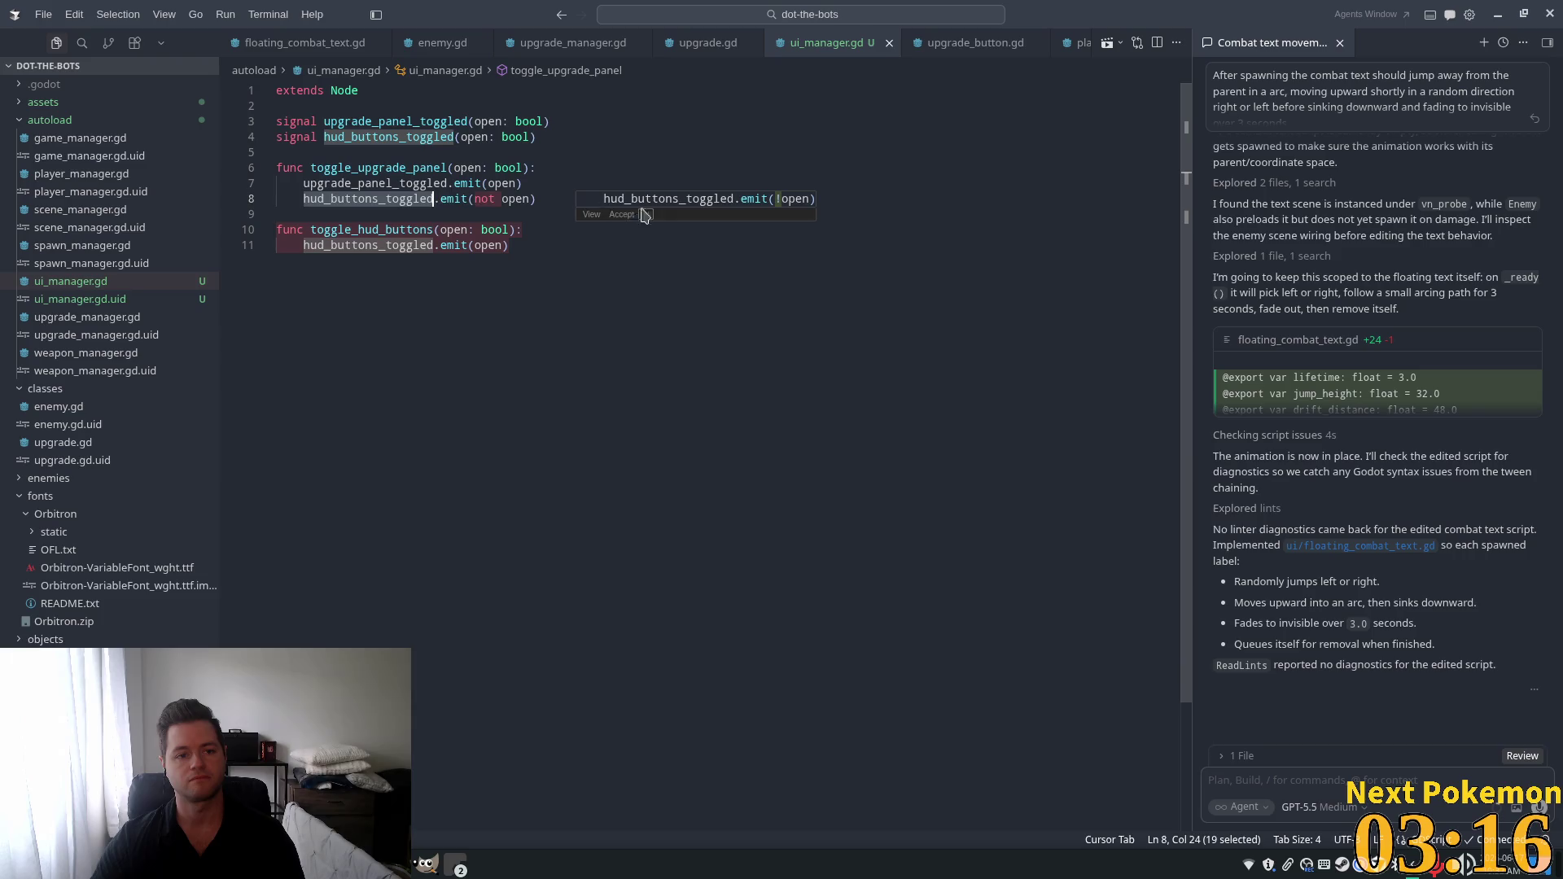
left_click(440, 198)
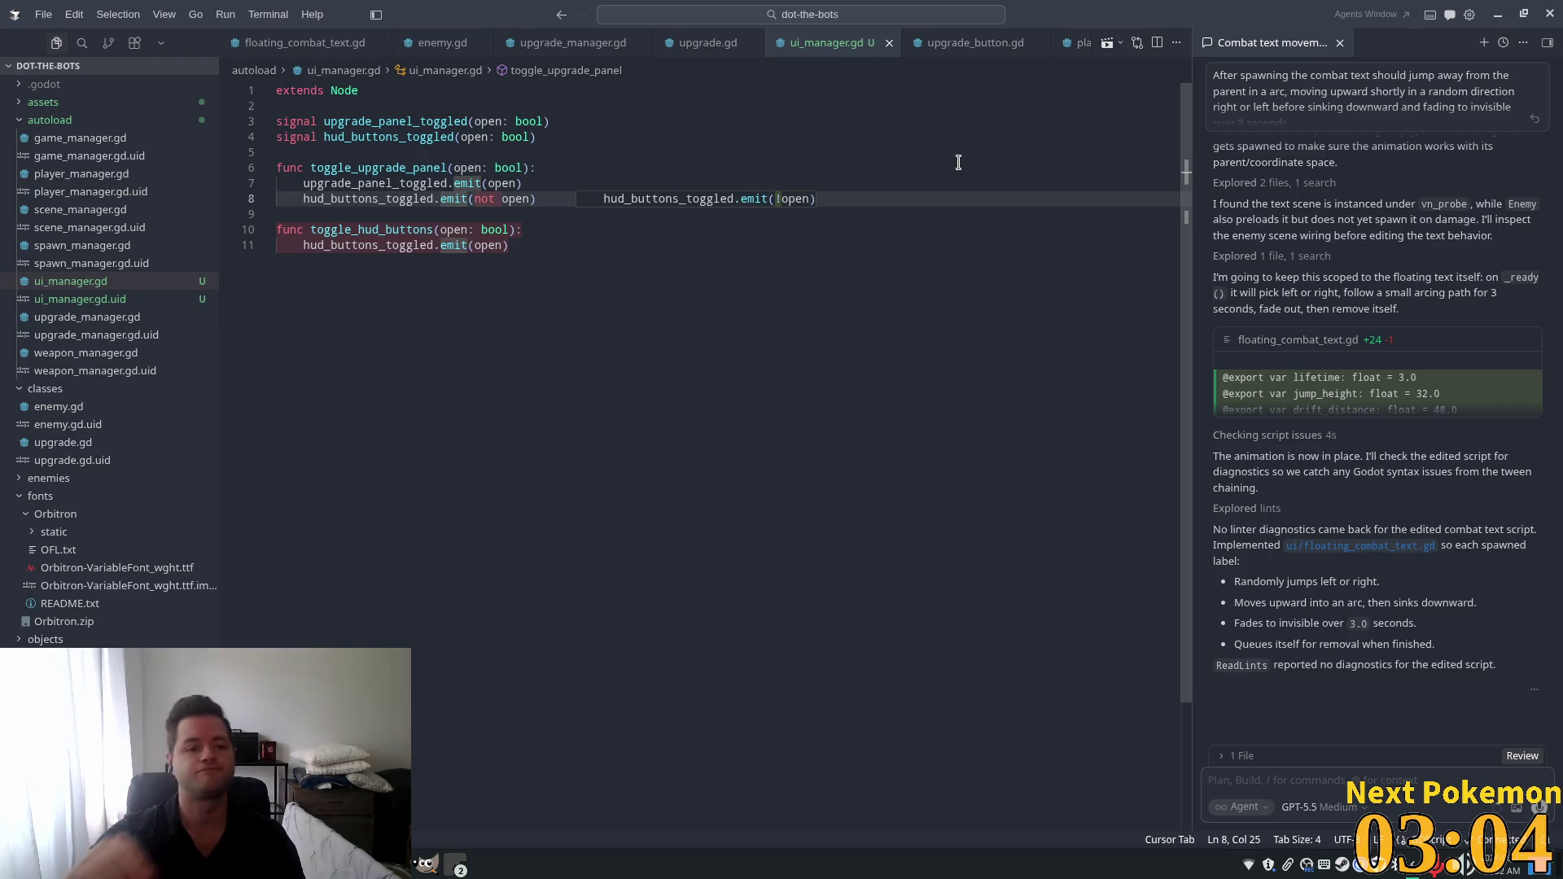
In ui_manager.gd, replace hud_buttons_toggled.emit on line 8 with a toggle_hud_buttons call and save.
double_click(416, 221)
key("ctrl+c")
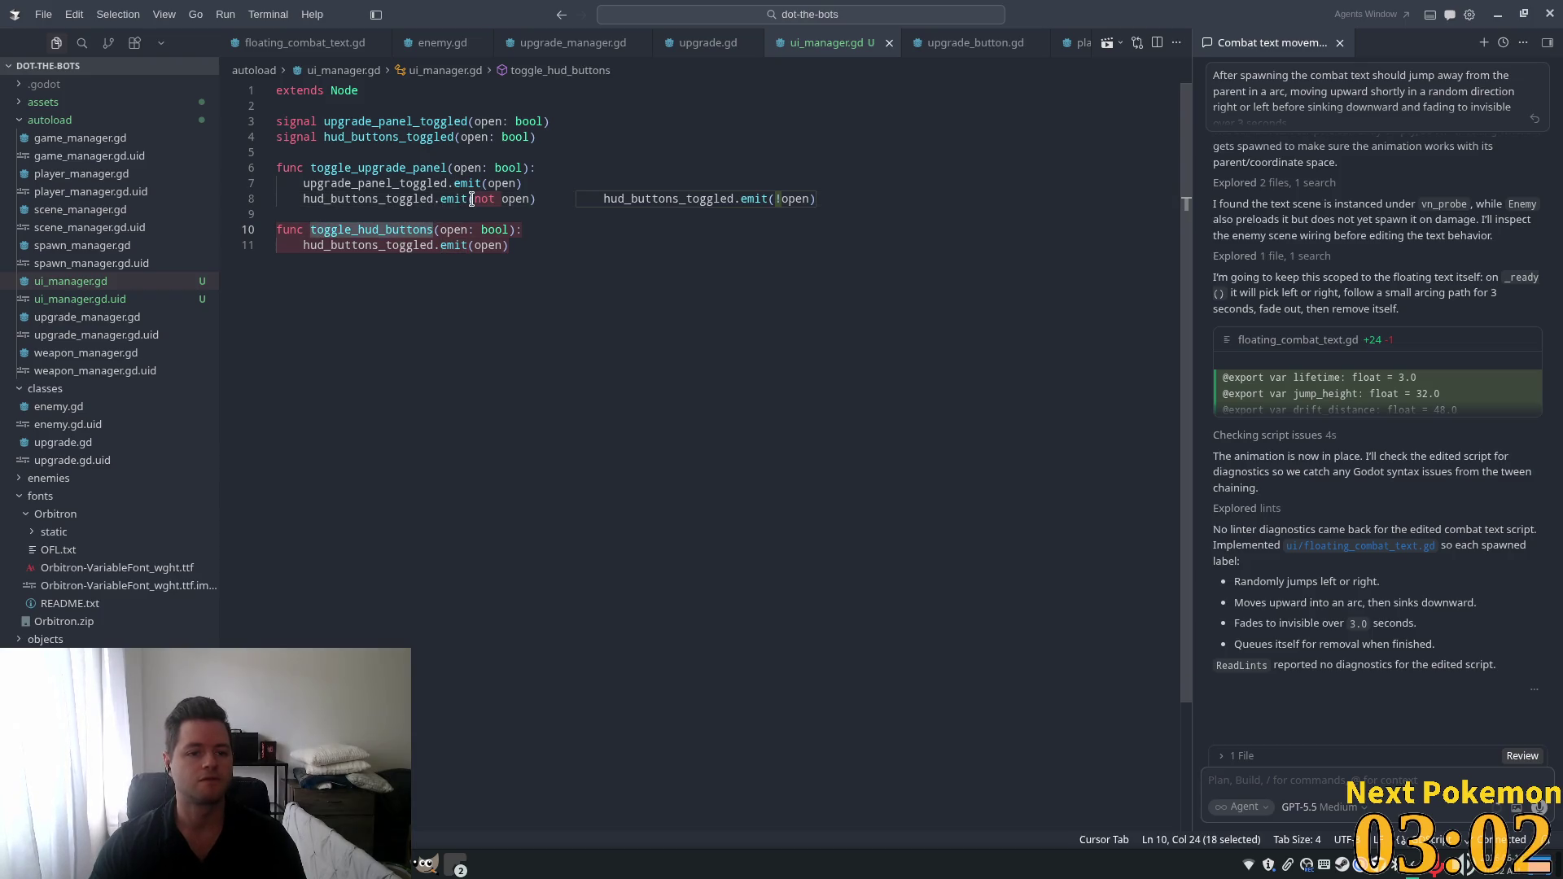
left_click_drag(472, 199, 303, 199)
key("ctrl+v")
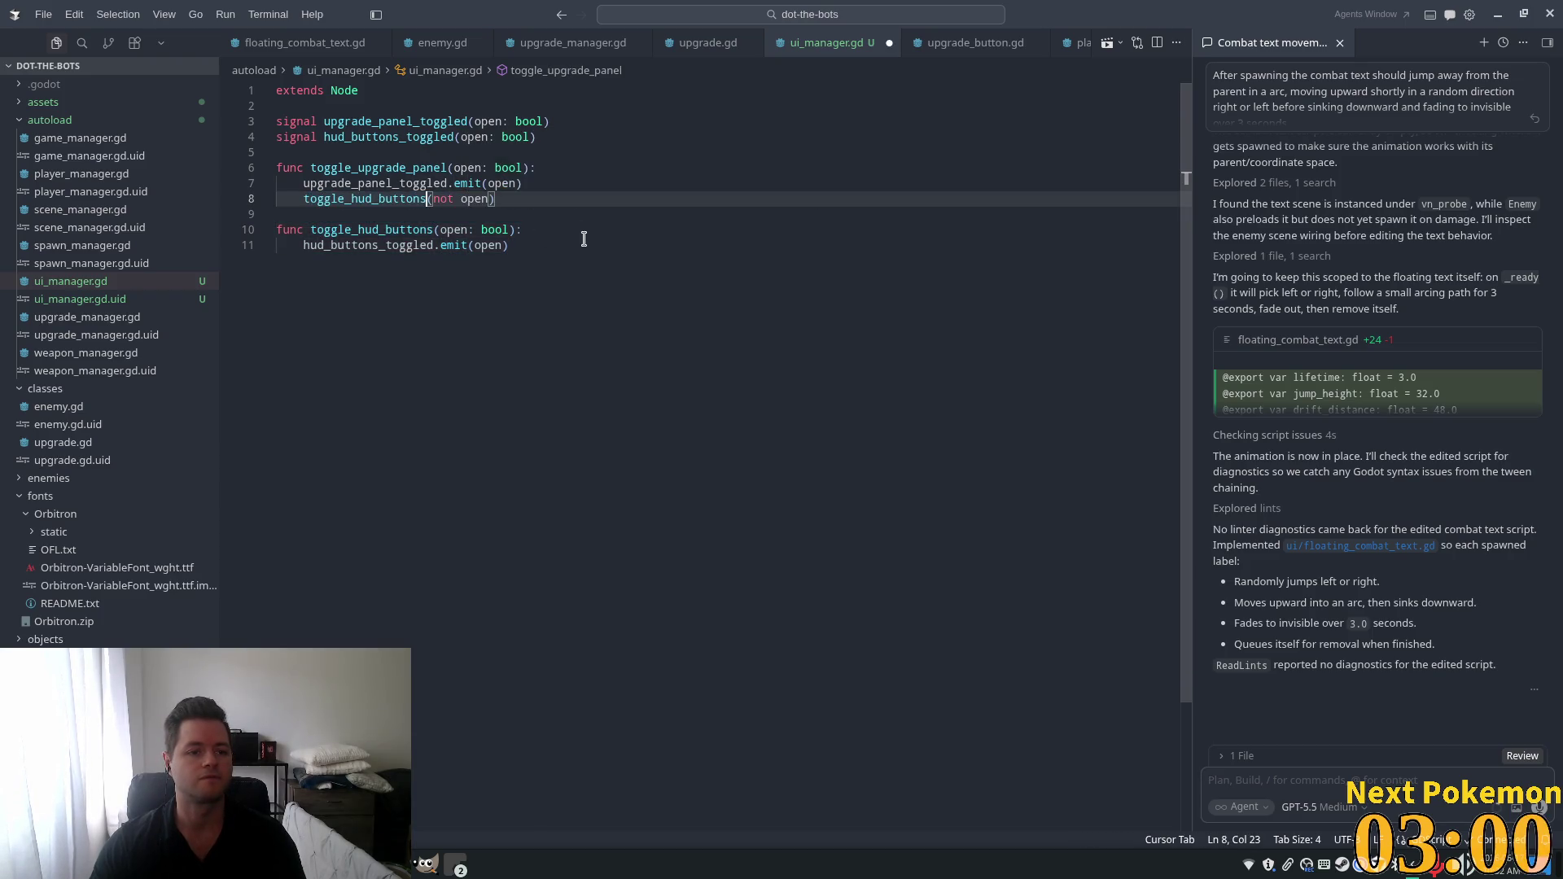
key("ctrl+s")
left_click(465, 163)
left_click(607, 231)
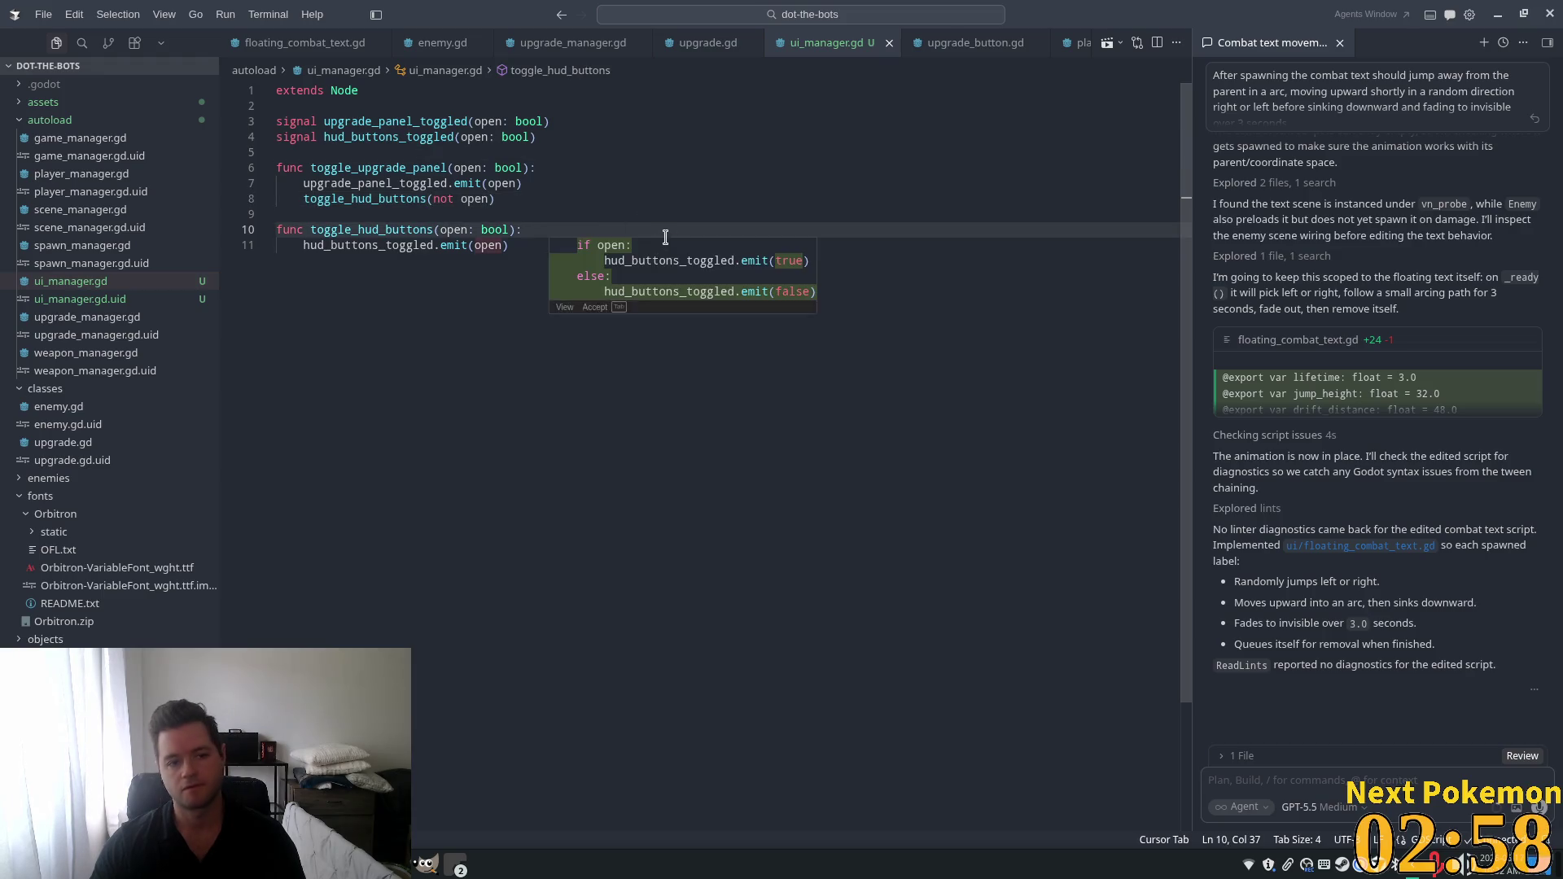
left_click(497, 121)
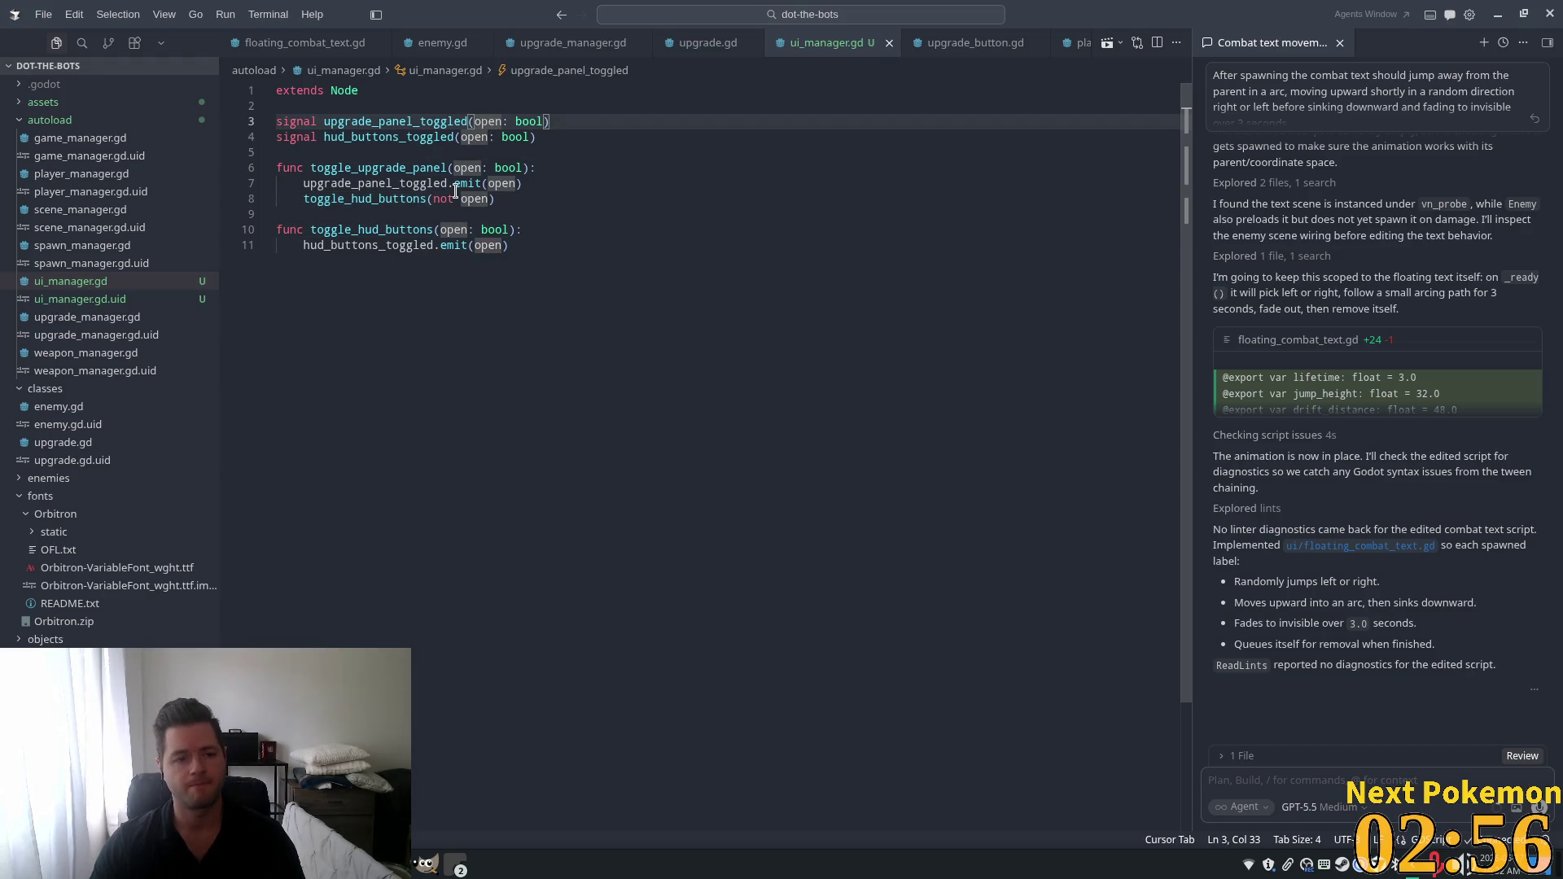
Test-run the game in Godot, opening and closing the skill tree panel, then stop it.
key("alt+Tab")
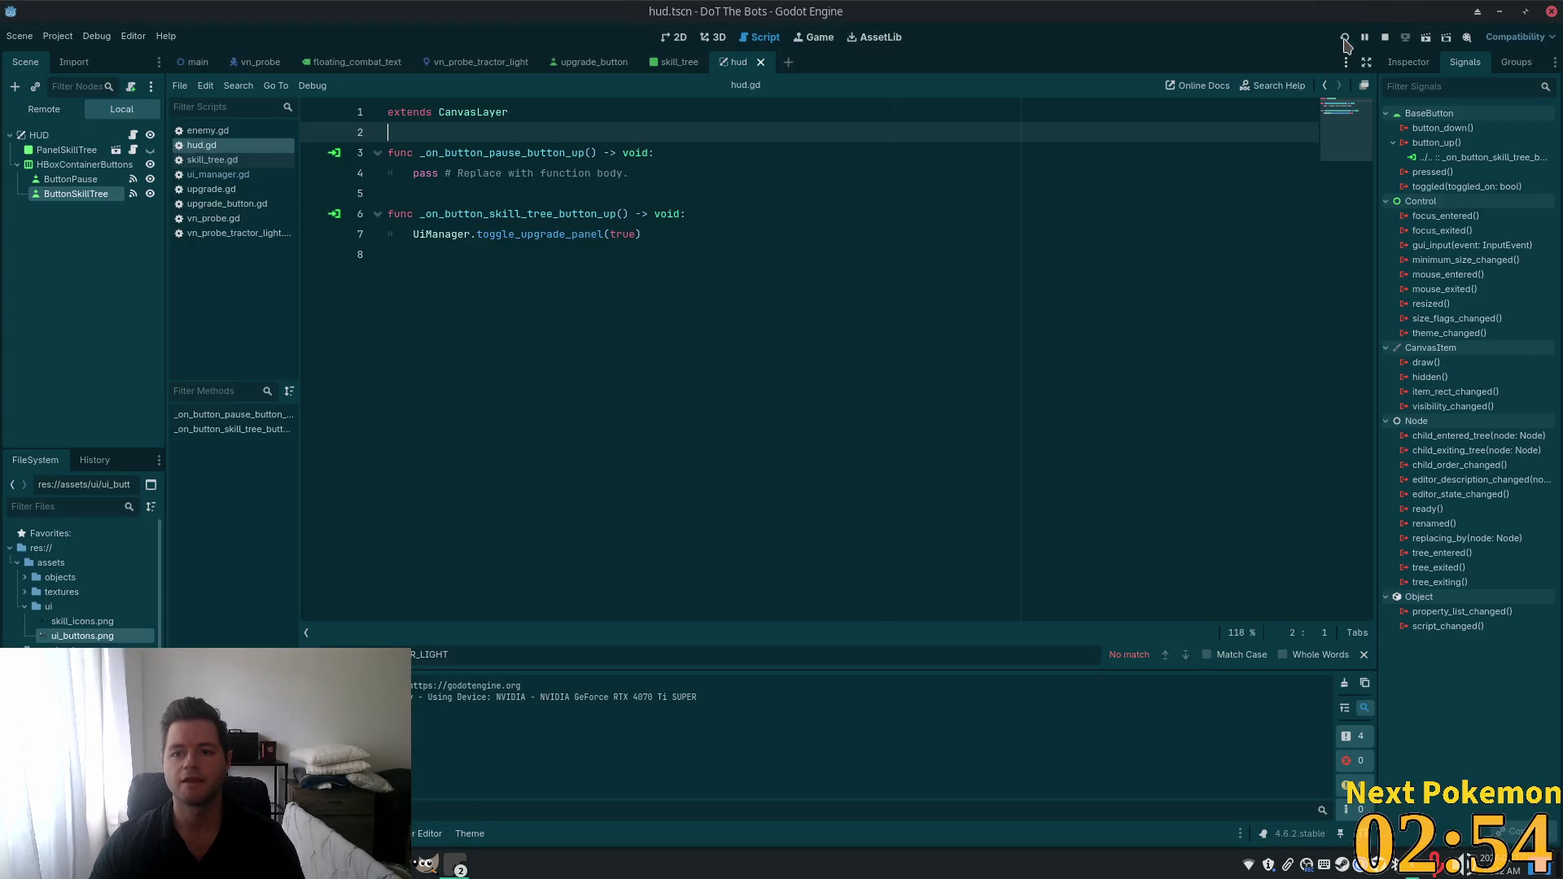
left_click(1344, 38)
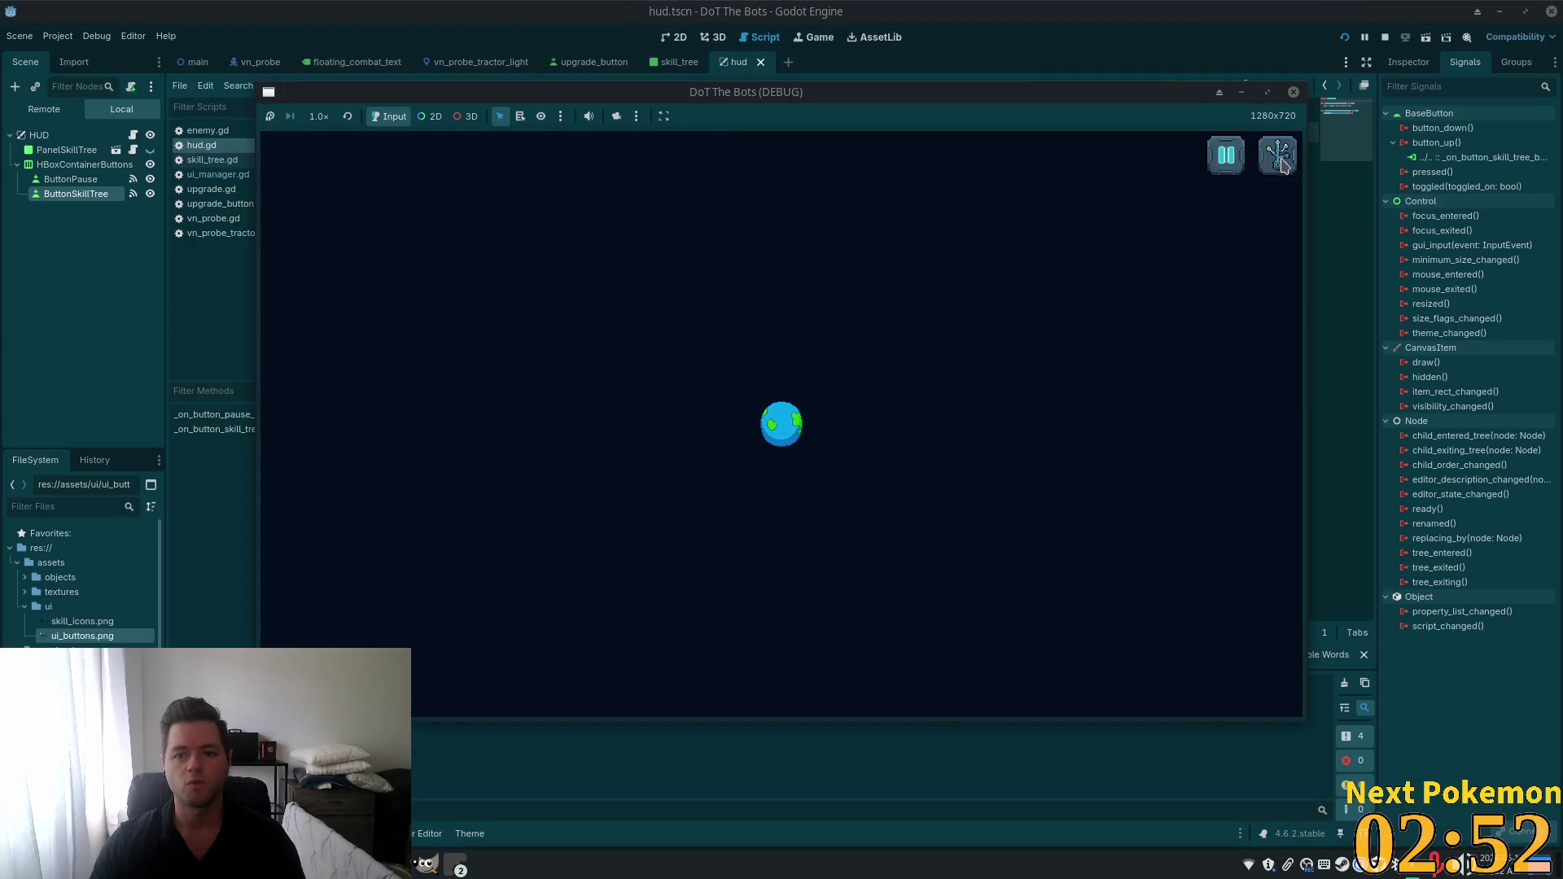
left_click(1280, 163)
left_click(1231, 186)
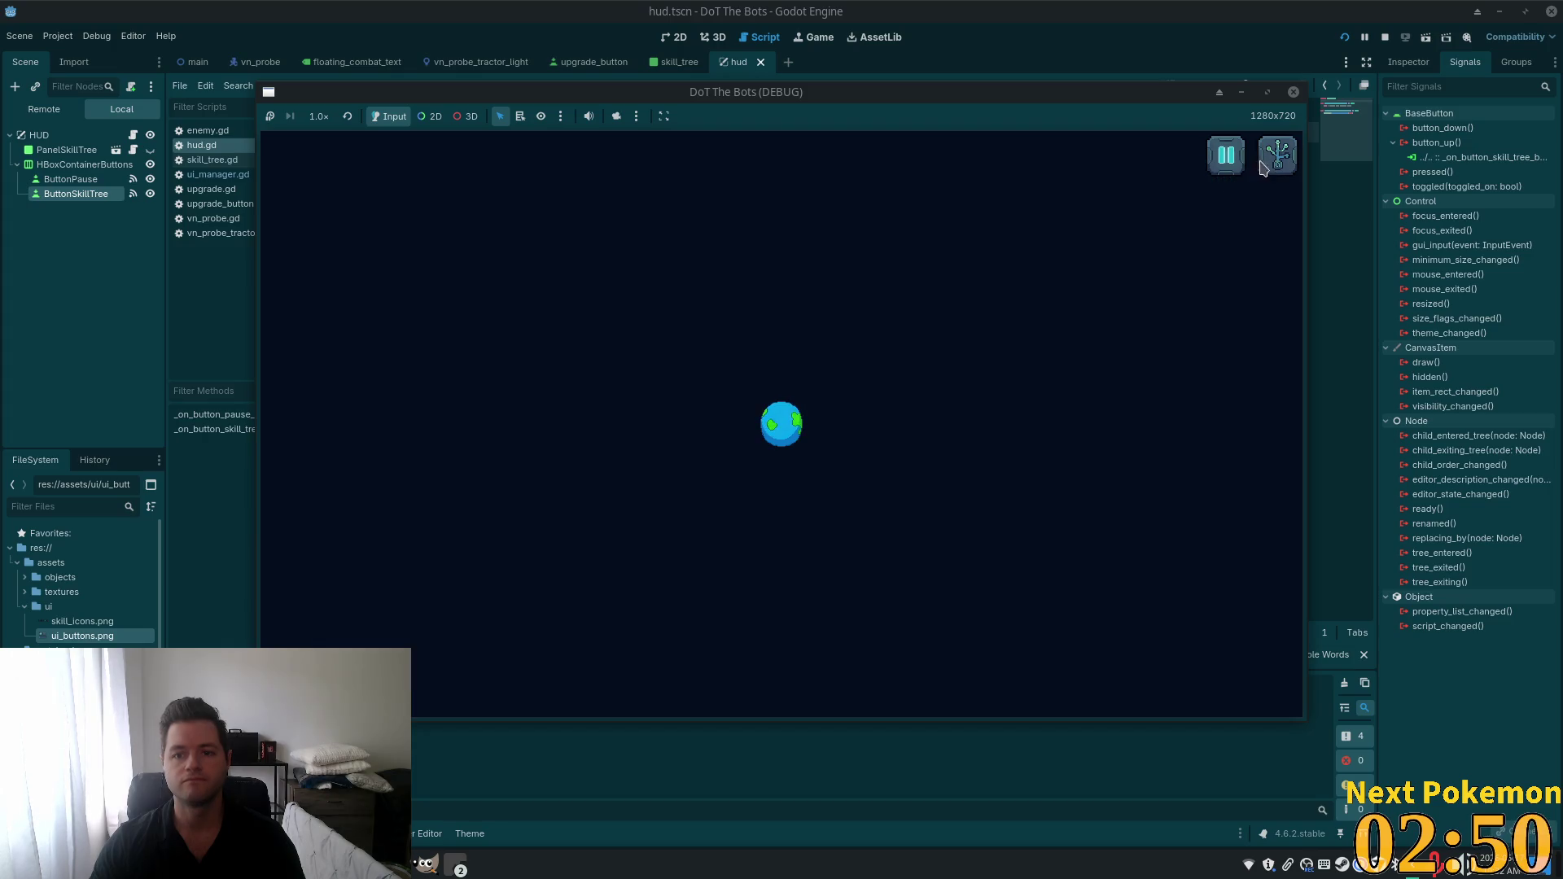
key("F8")
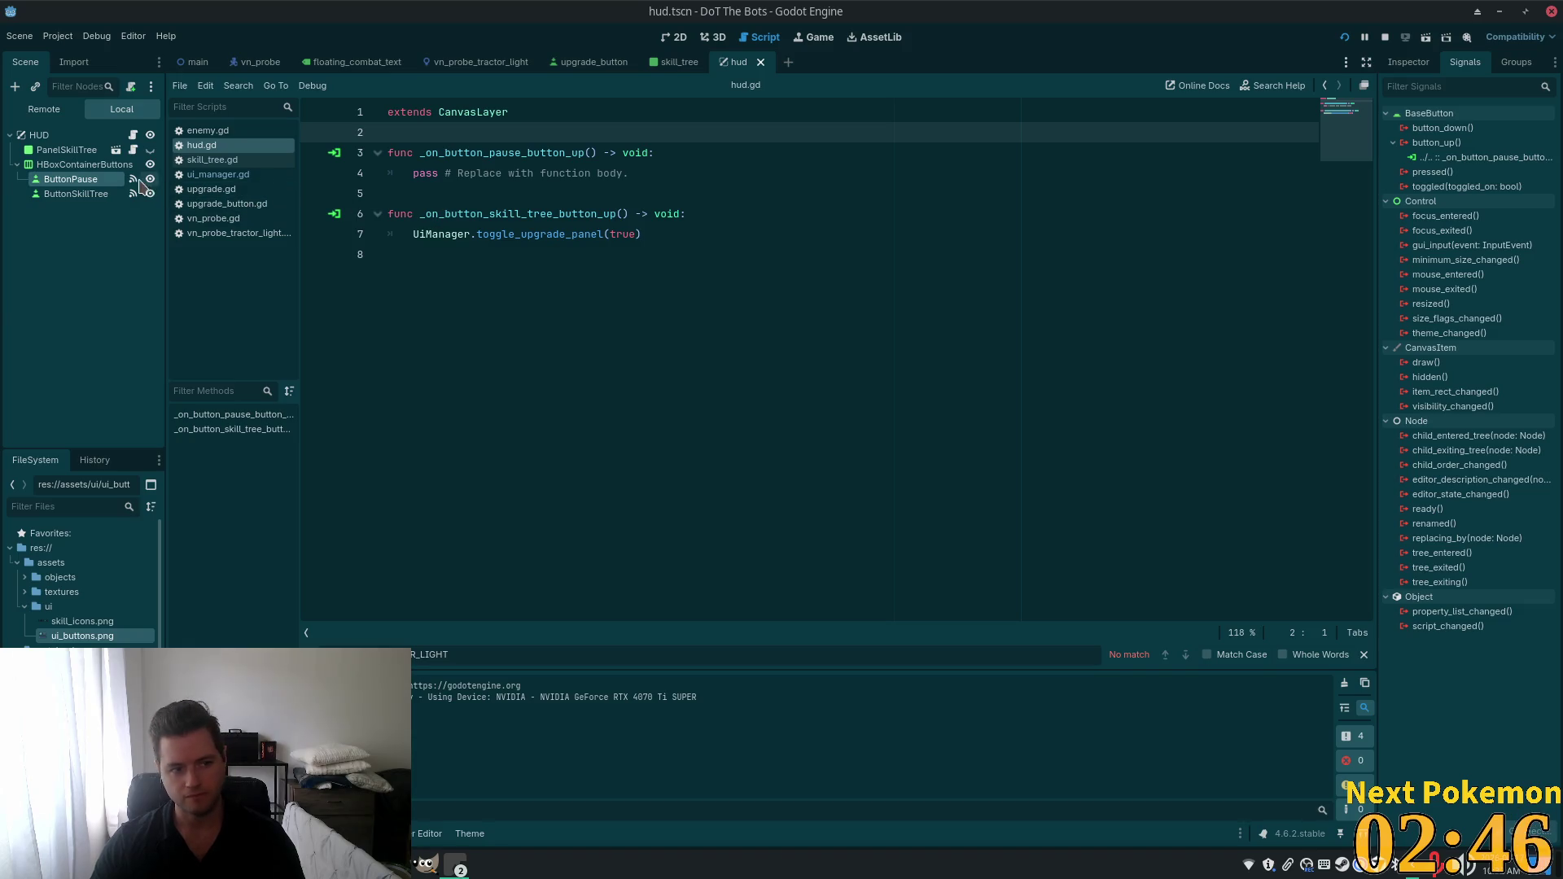
Select HUD and HBoxContainerButtons, then add blank lines under extends CanvasLayer in hud.gd.
left_click(90, 138)
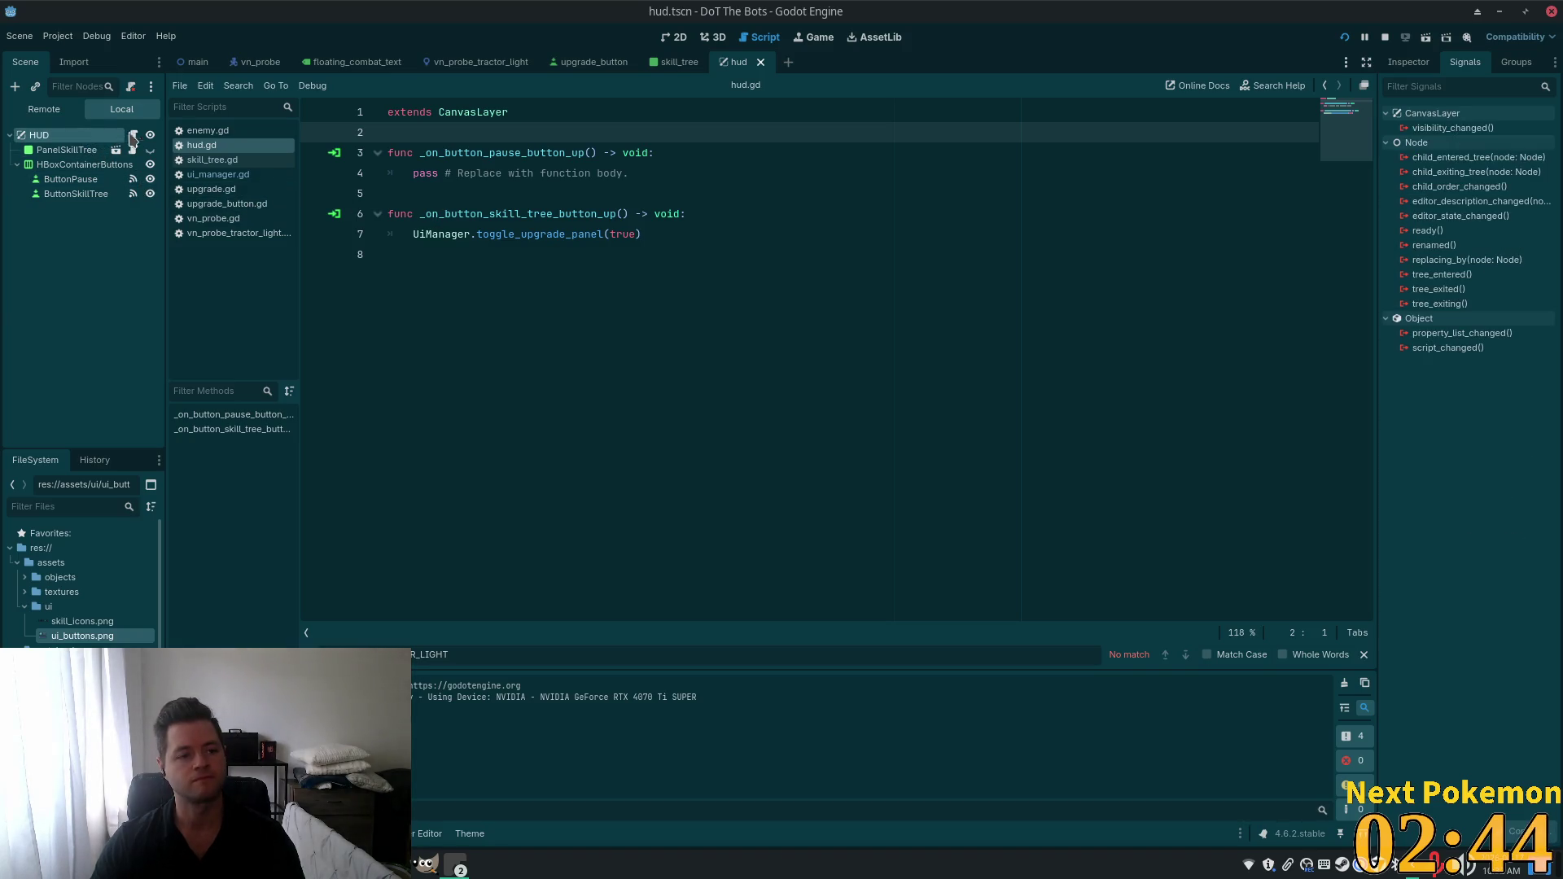
left_click(85, 165)
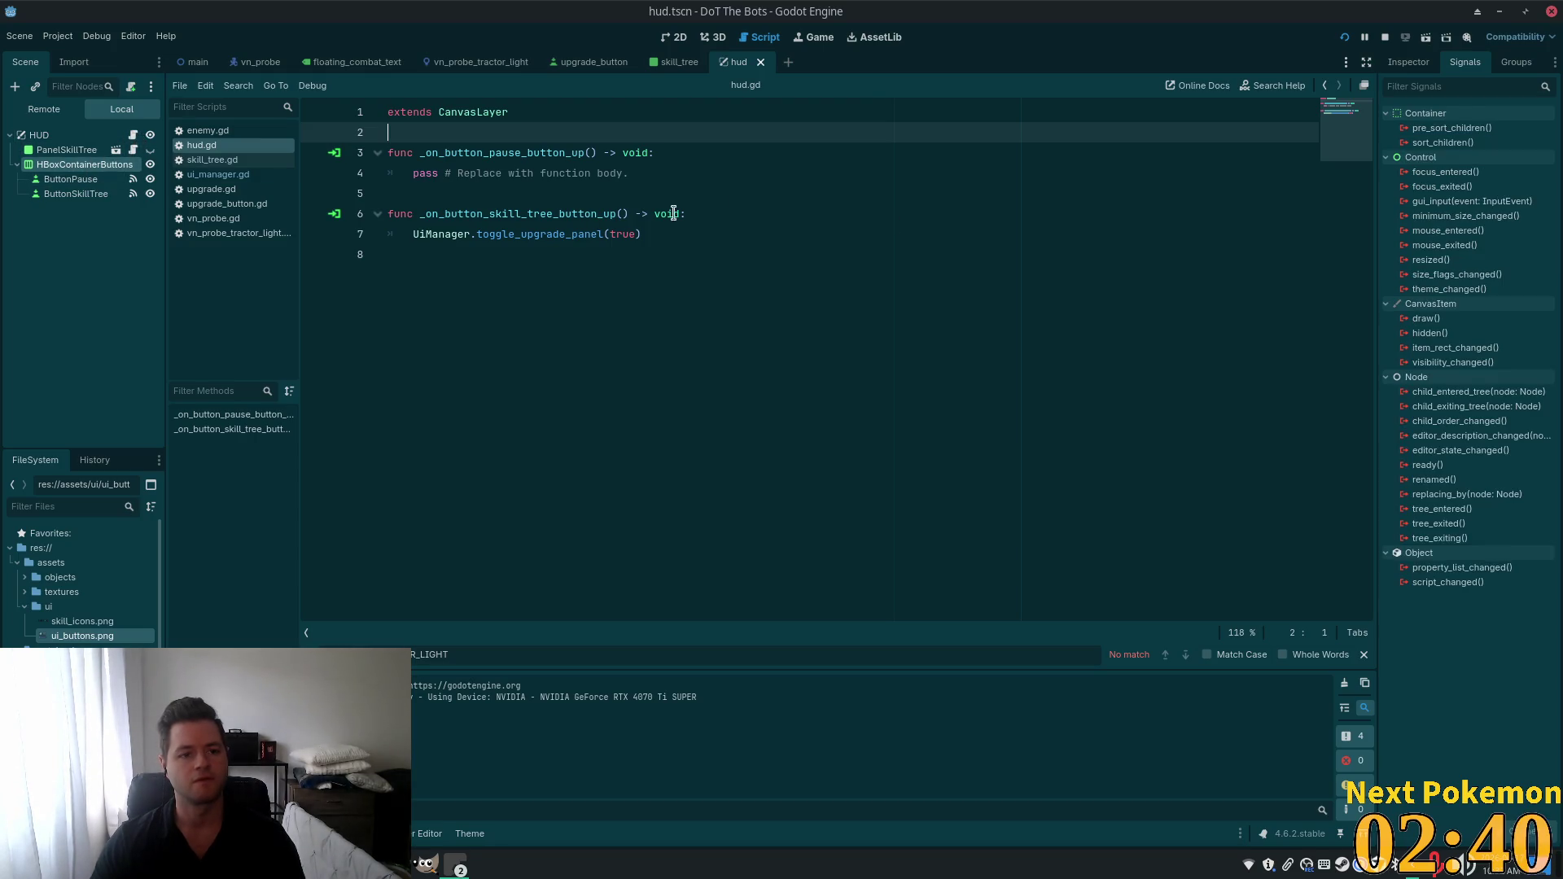
left_click(614, 234)
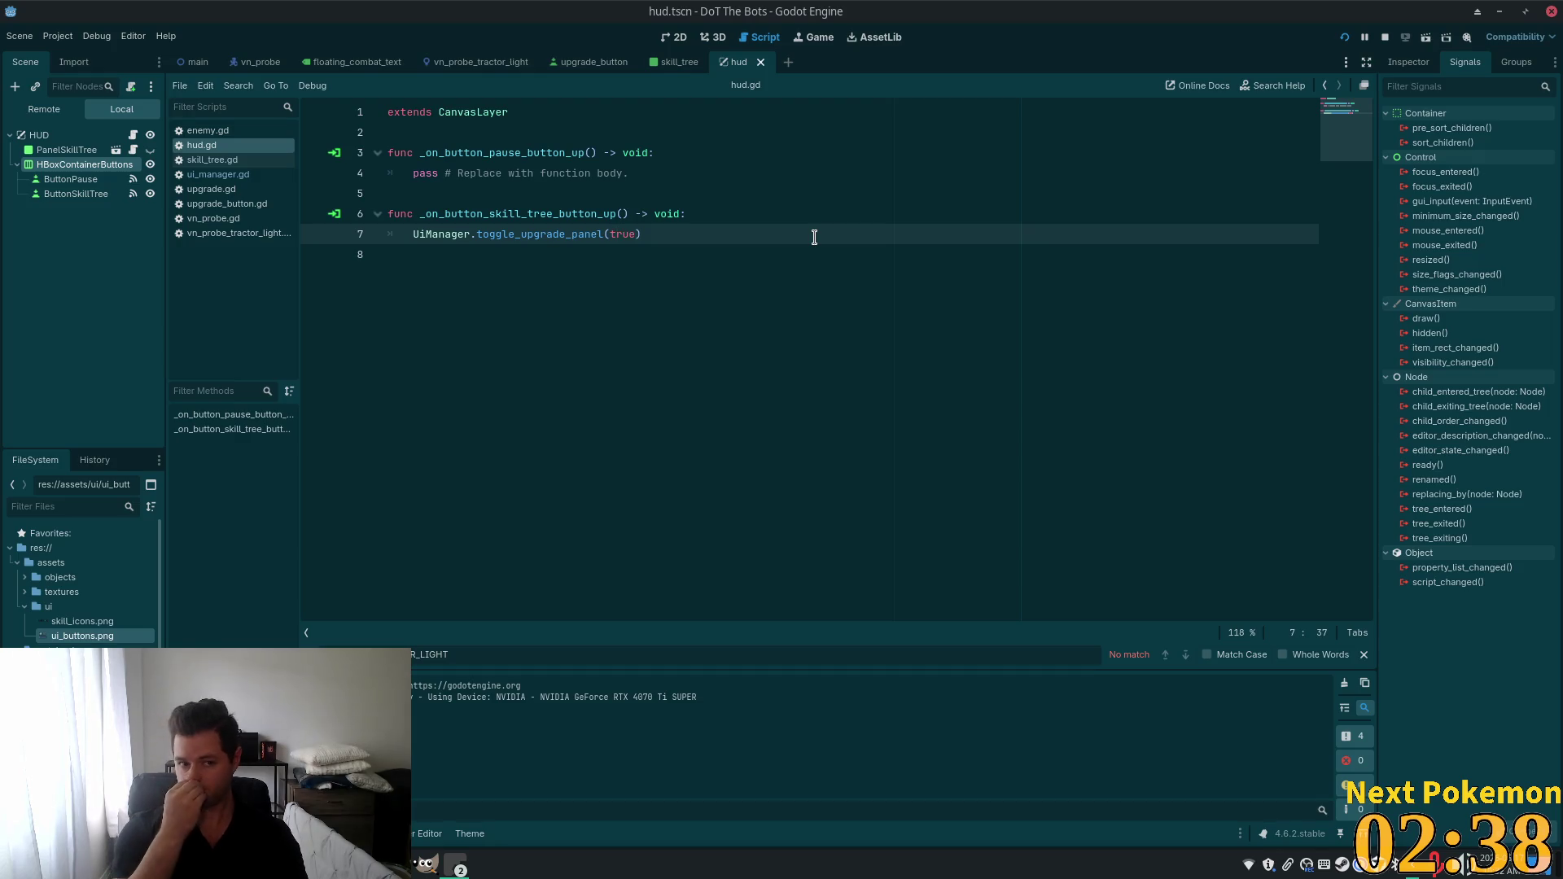
left_click(639, 267)
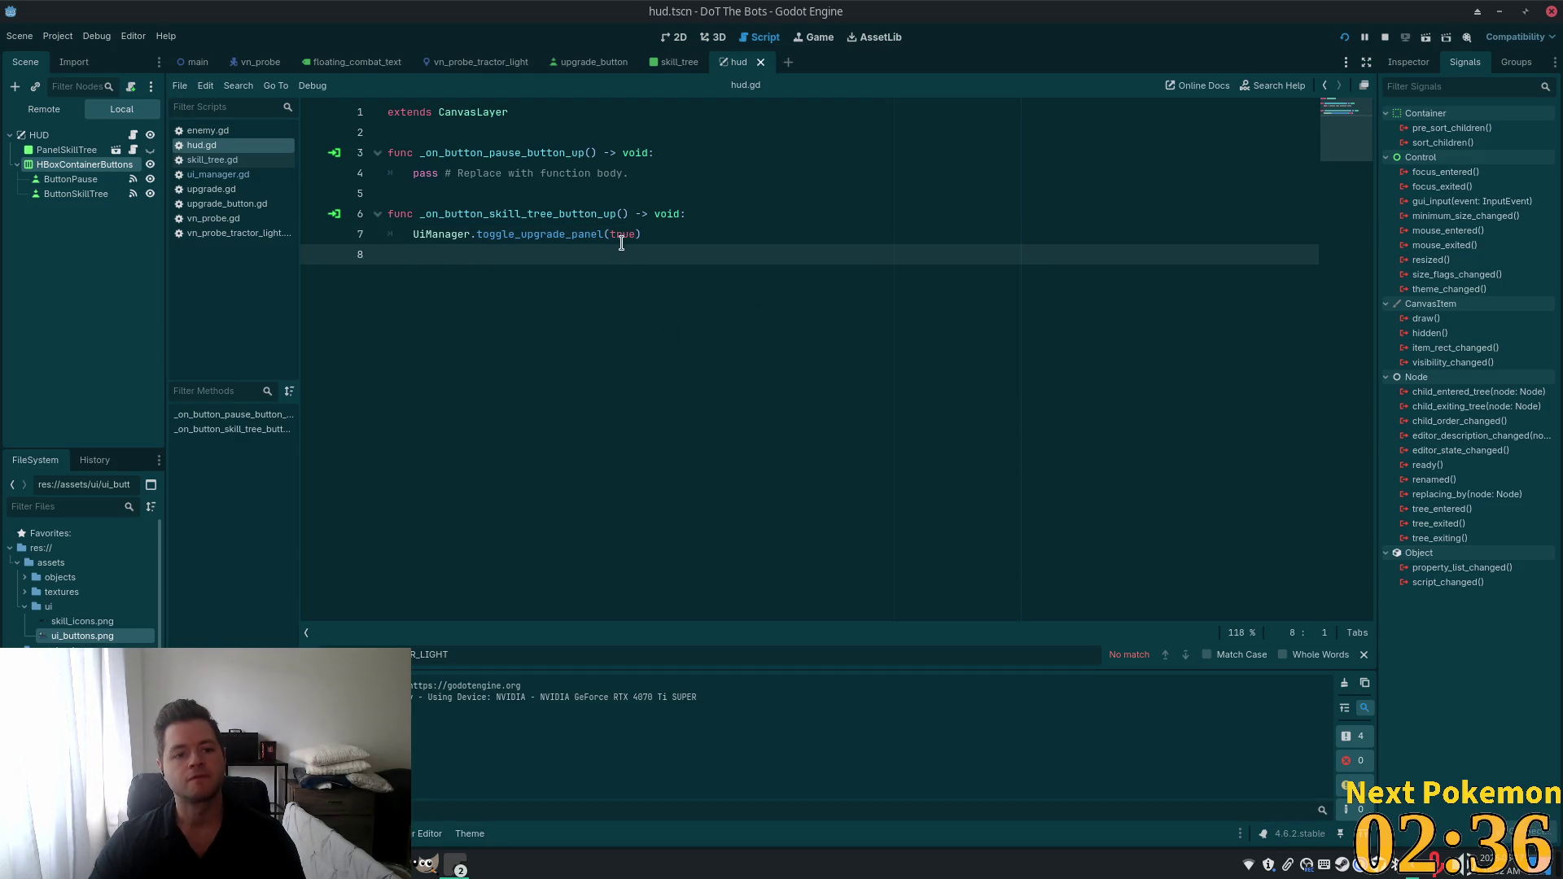
left_click(479, 128)
key("Return")
key("Return")
key("Up")
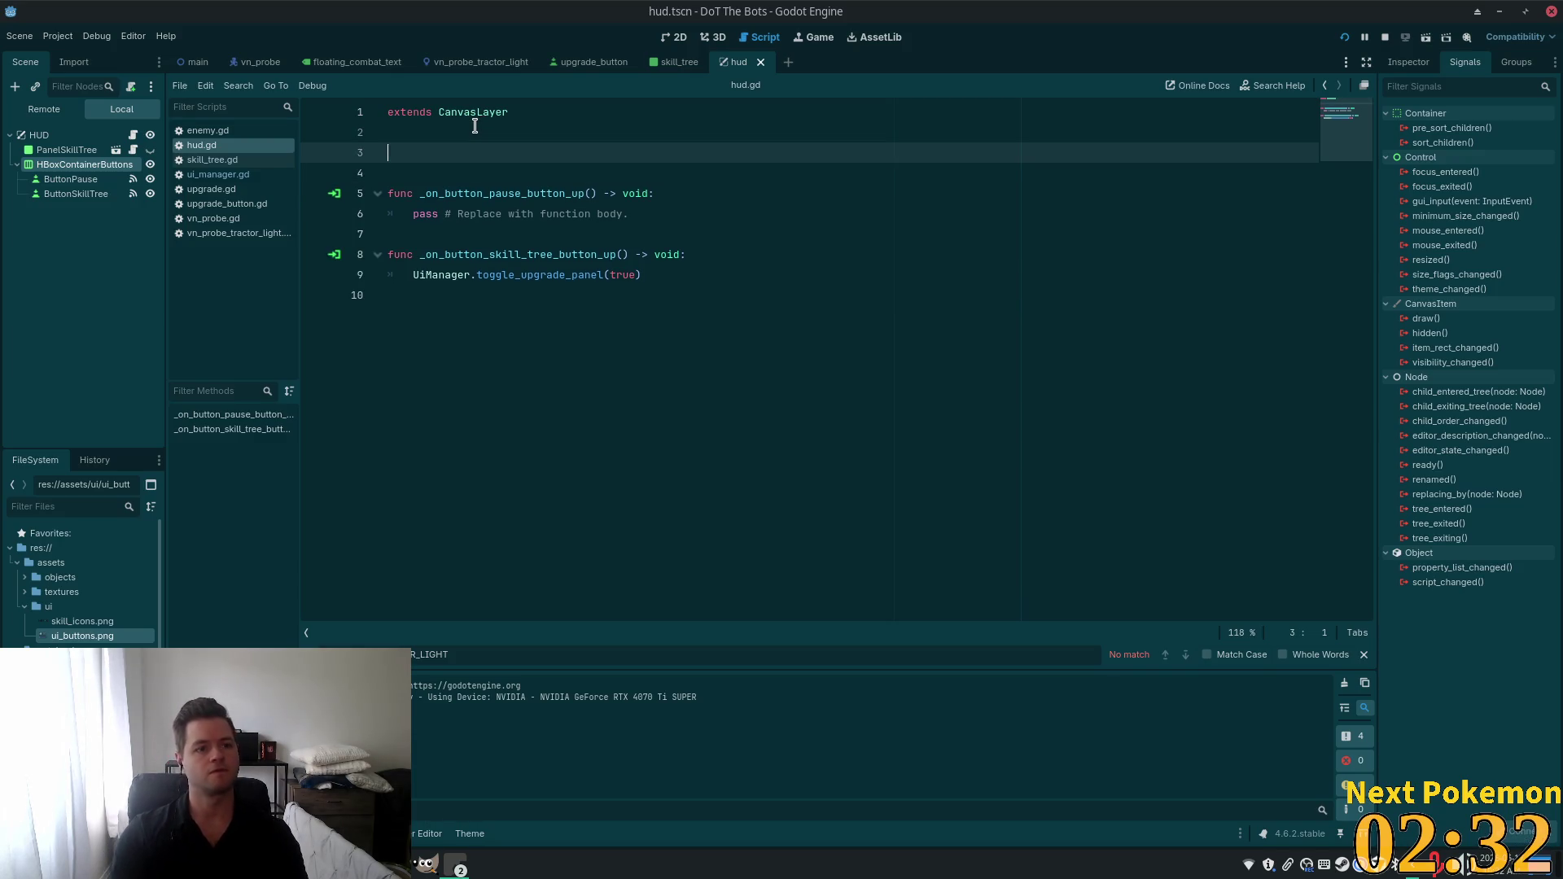
Write a _ready() function calling UiManager.hud_buttons_toggled, then drag HBoxContainerButtons into the script.
type("func _re")
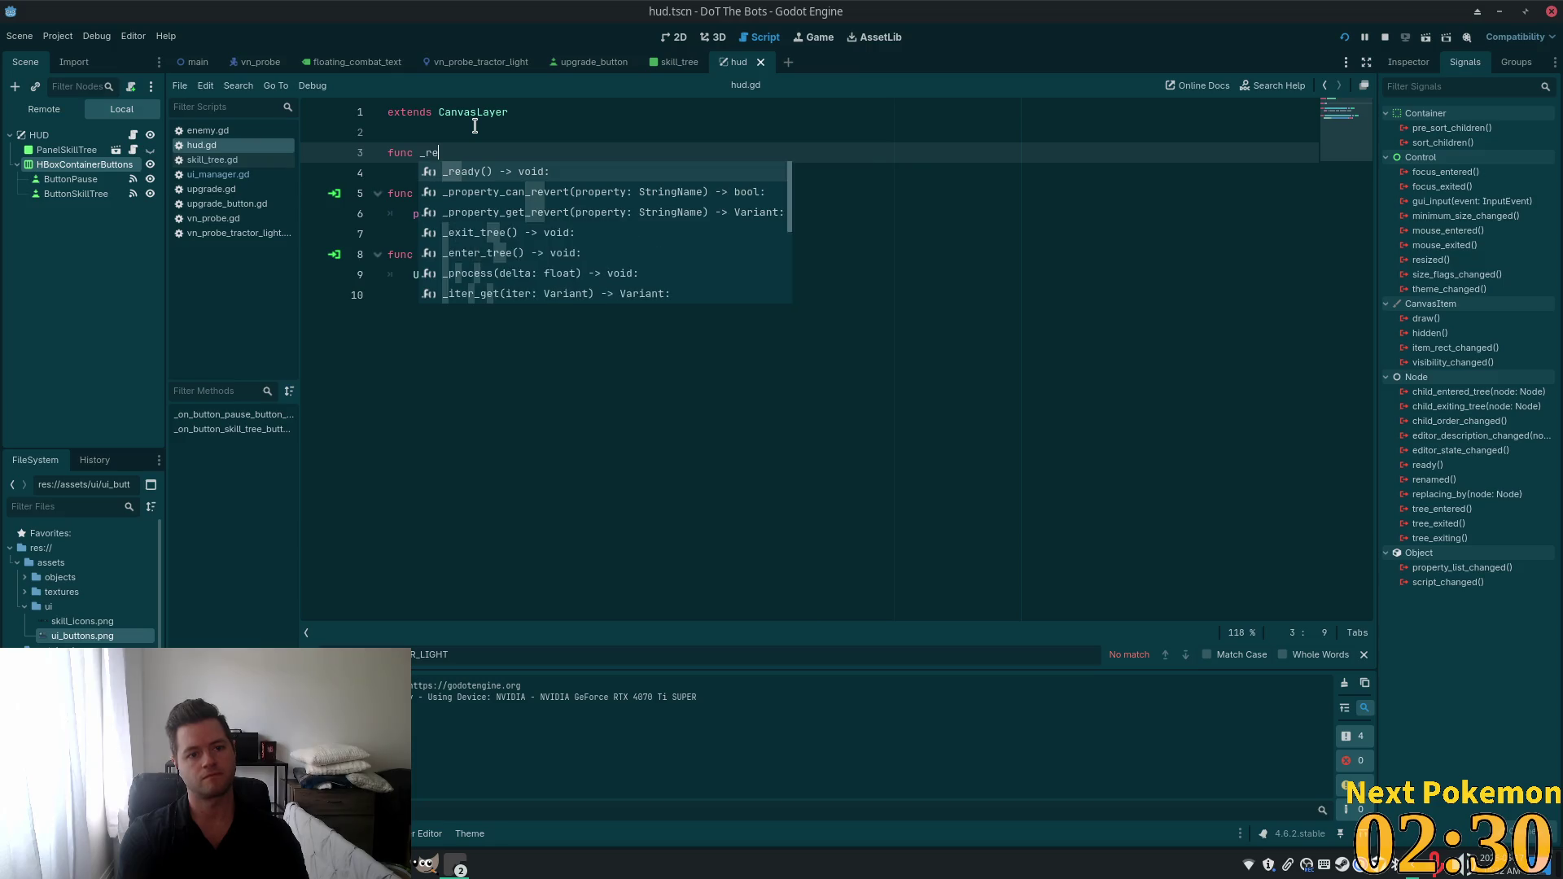
key("Return")
key("Return")
type("U")
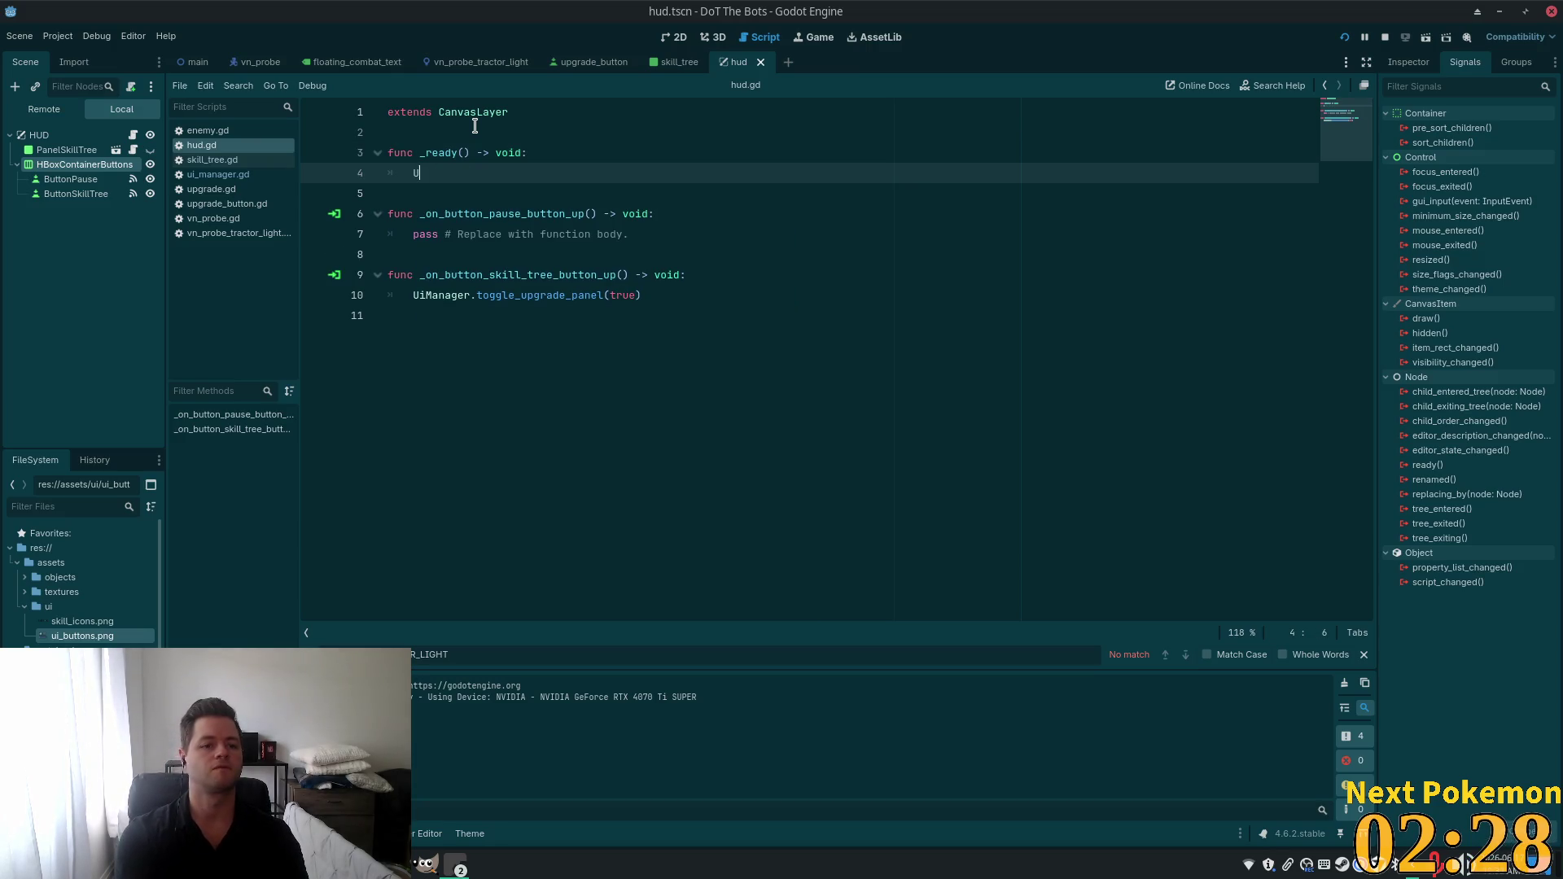
type("iM")
key("Return")
type(".")
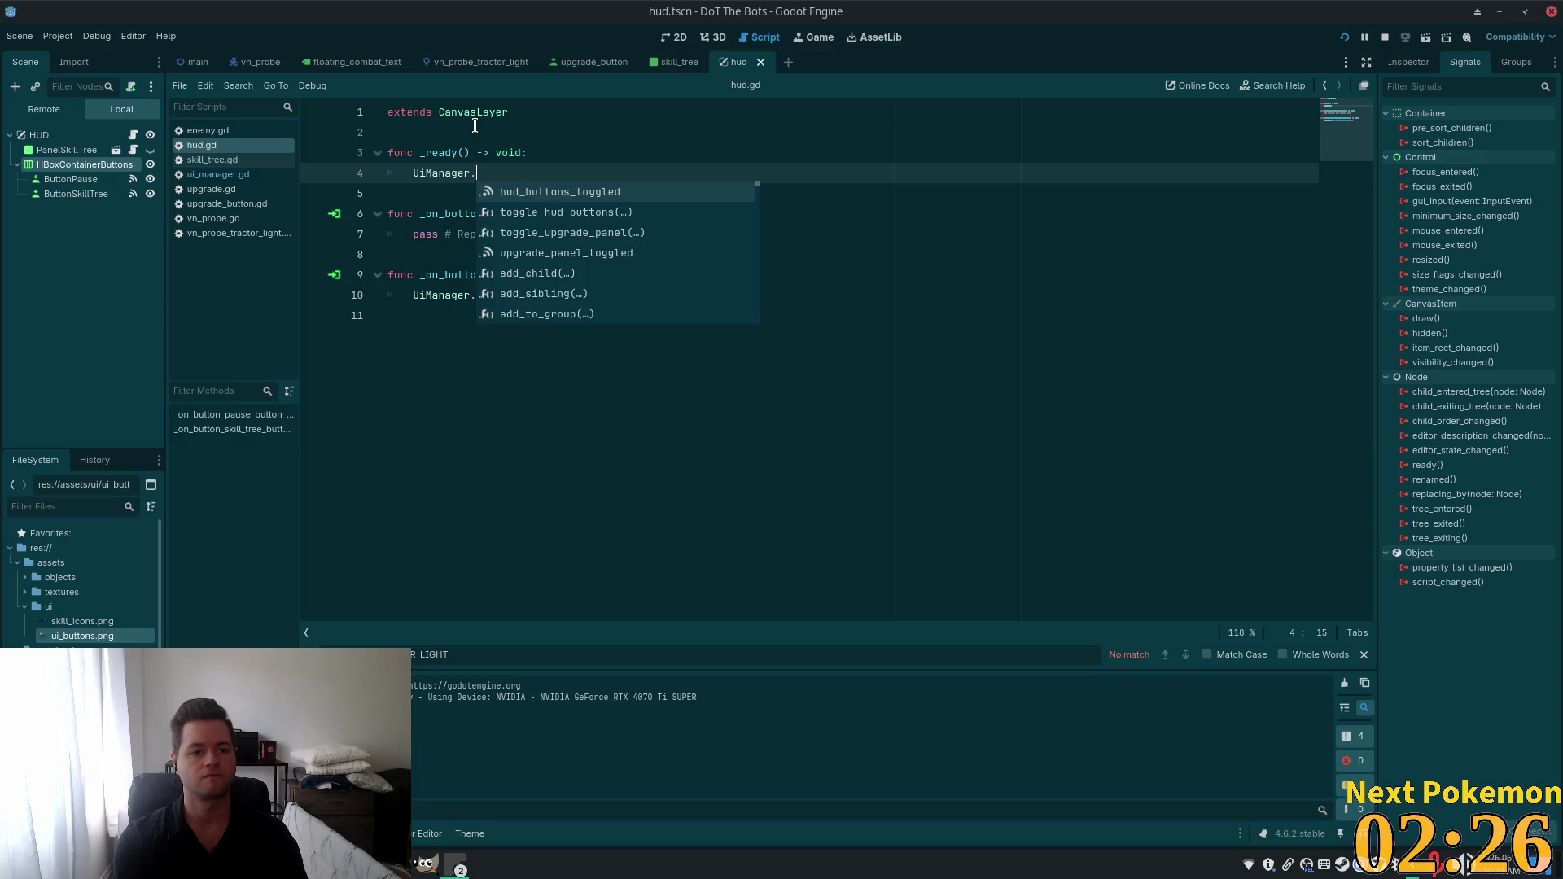
key("Return")
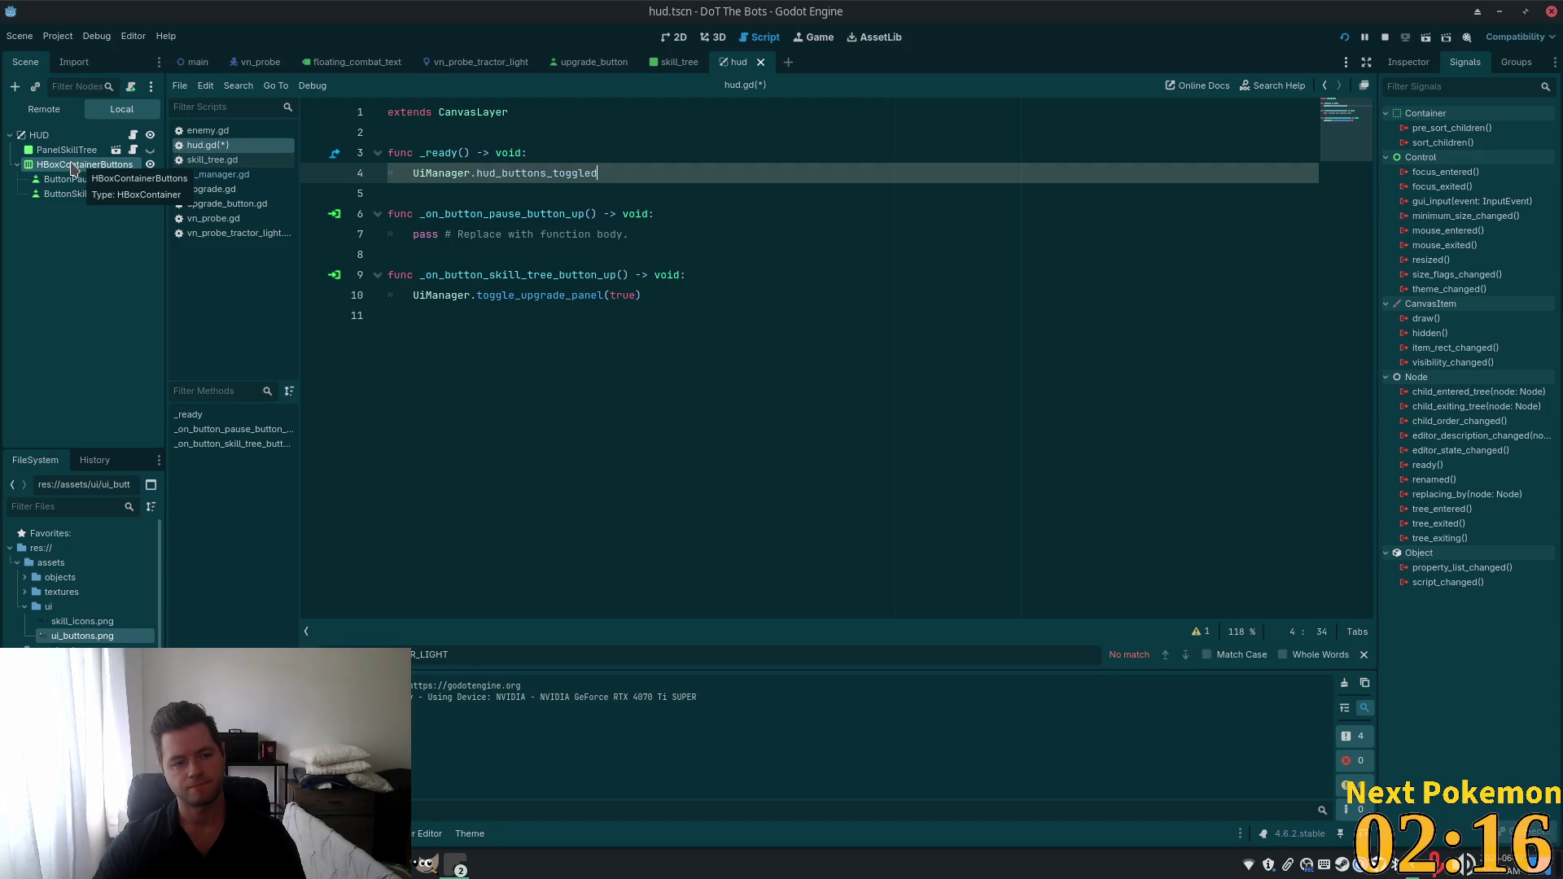
mouse_move(71, 169)
left_mouse_down()
mouse_move(228, 146)
mouse_move(642, 168)
left_mouse_up()
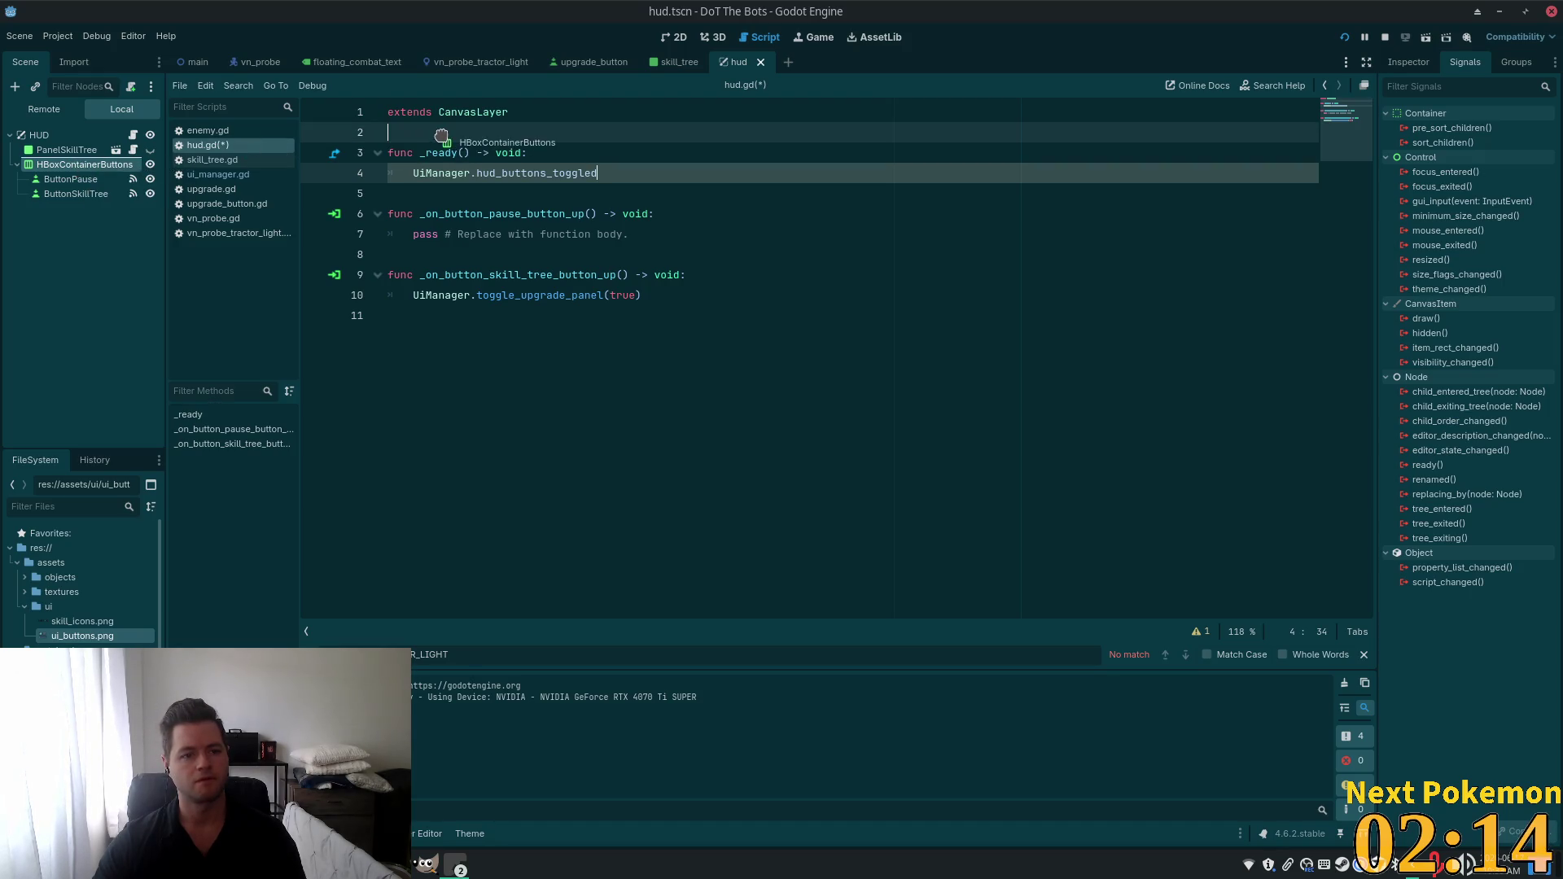
Rename the dragged-in h_box_container variable to hud_buttons.
left_click(554, 137)
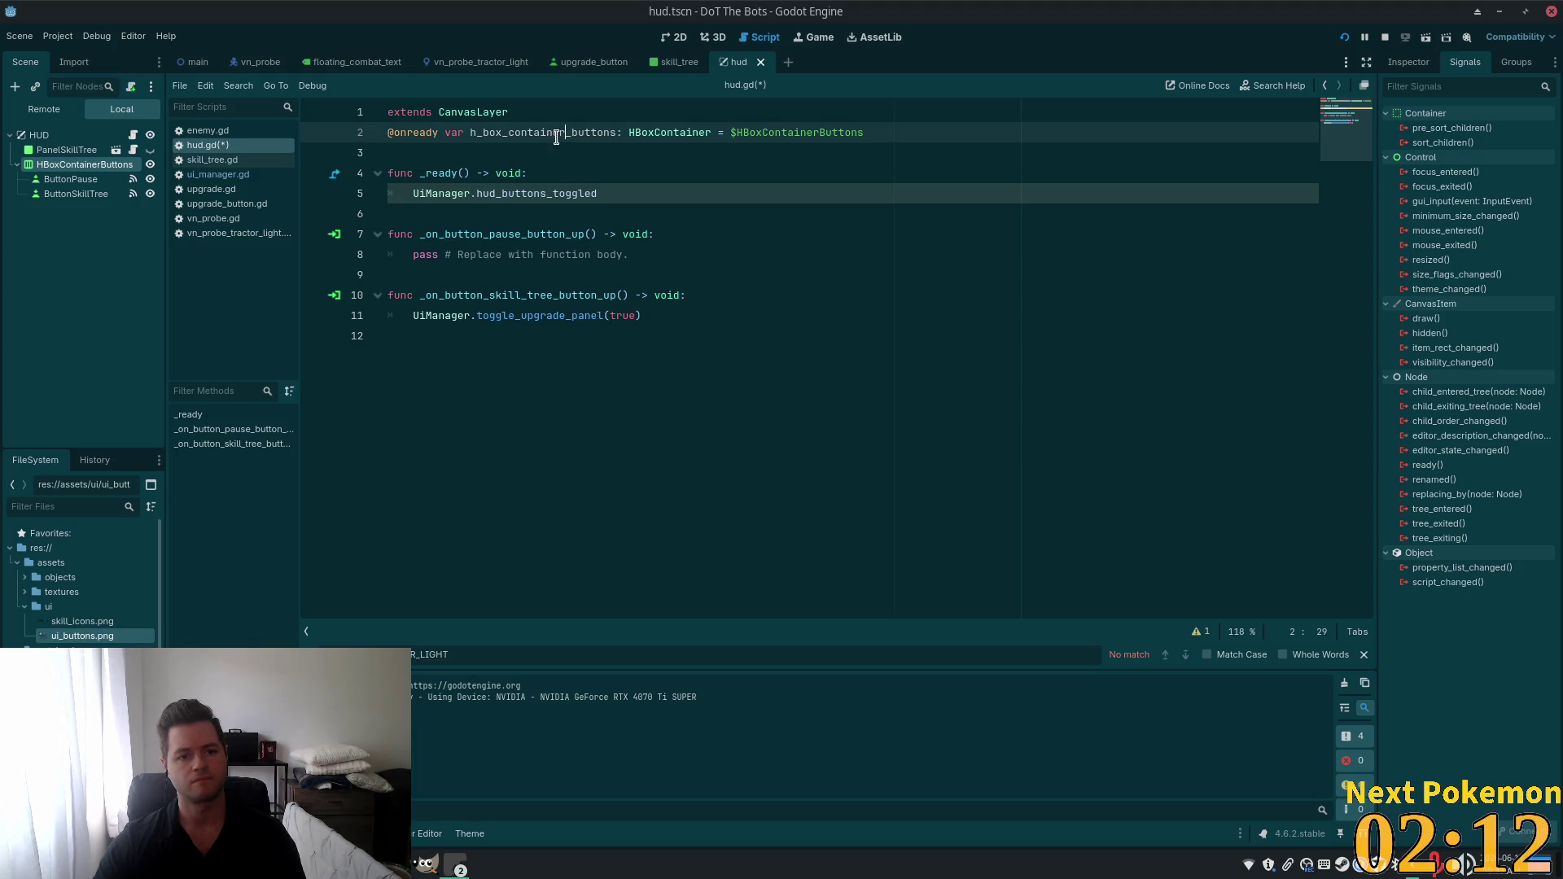
left_click_drag(557, 136, 417, 133)
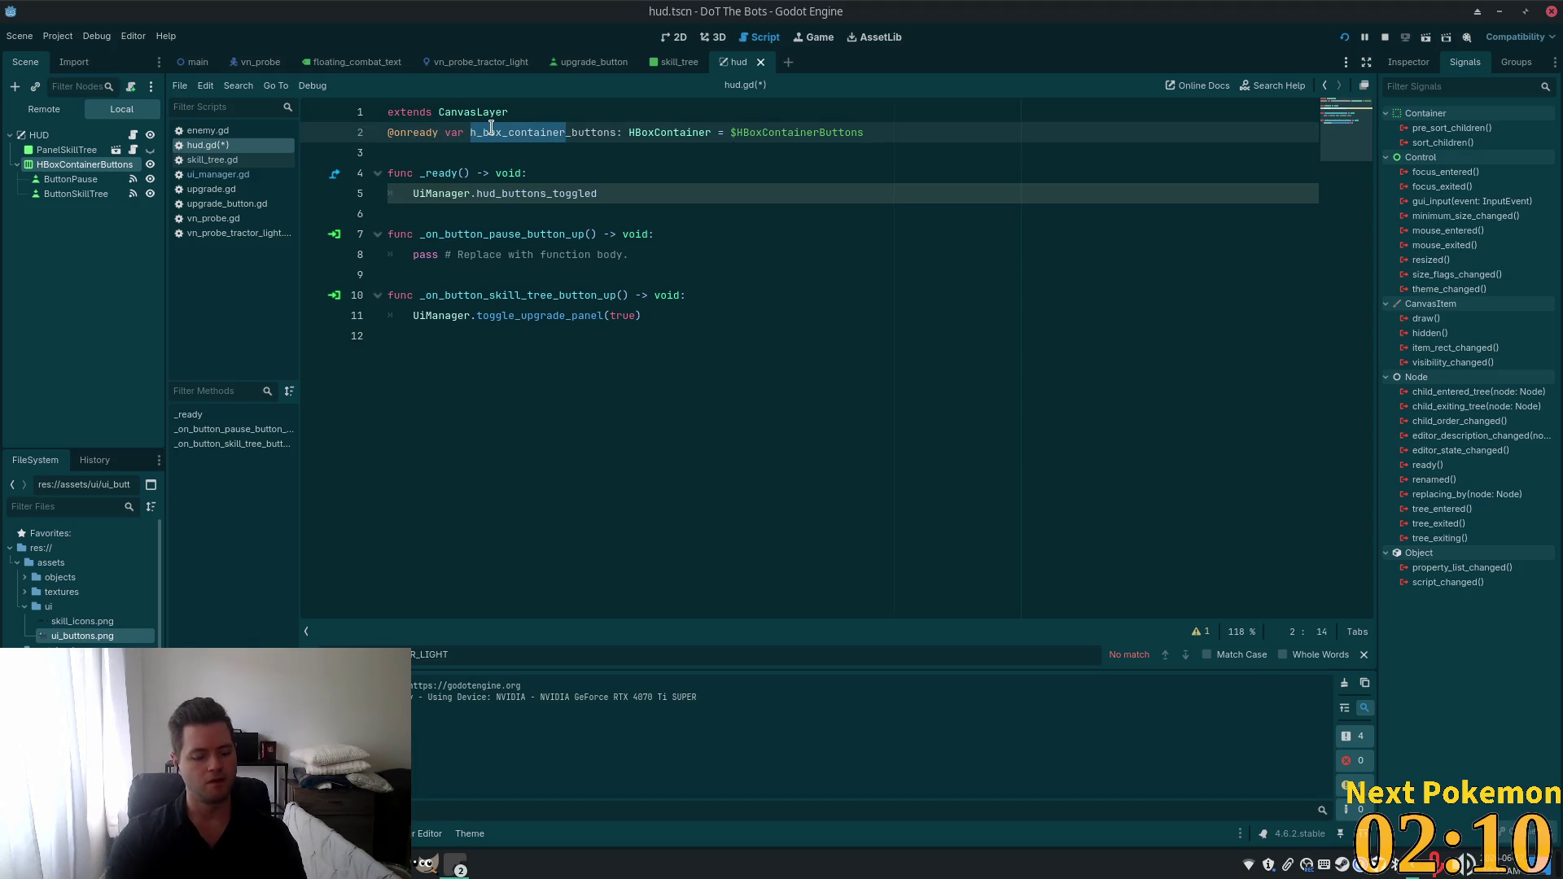
type("hud")
left_click(700, 213)
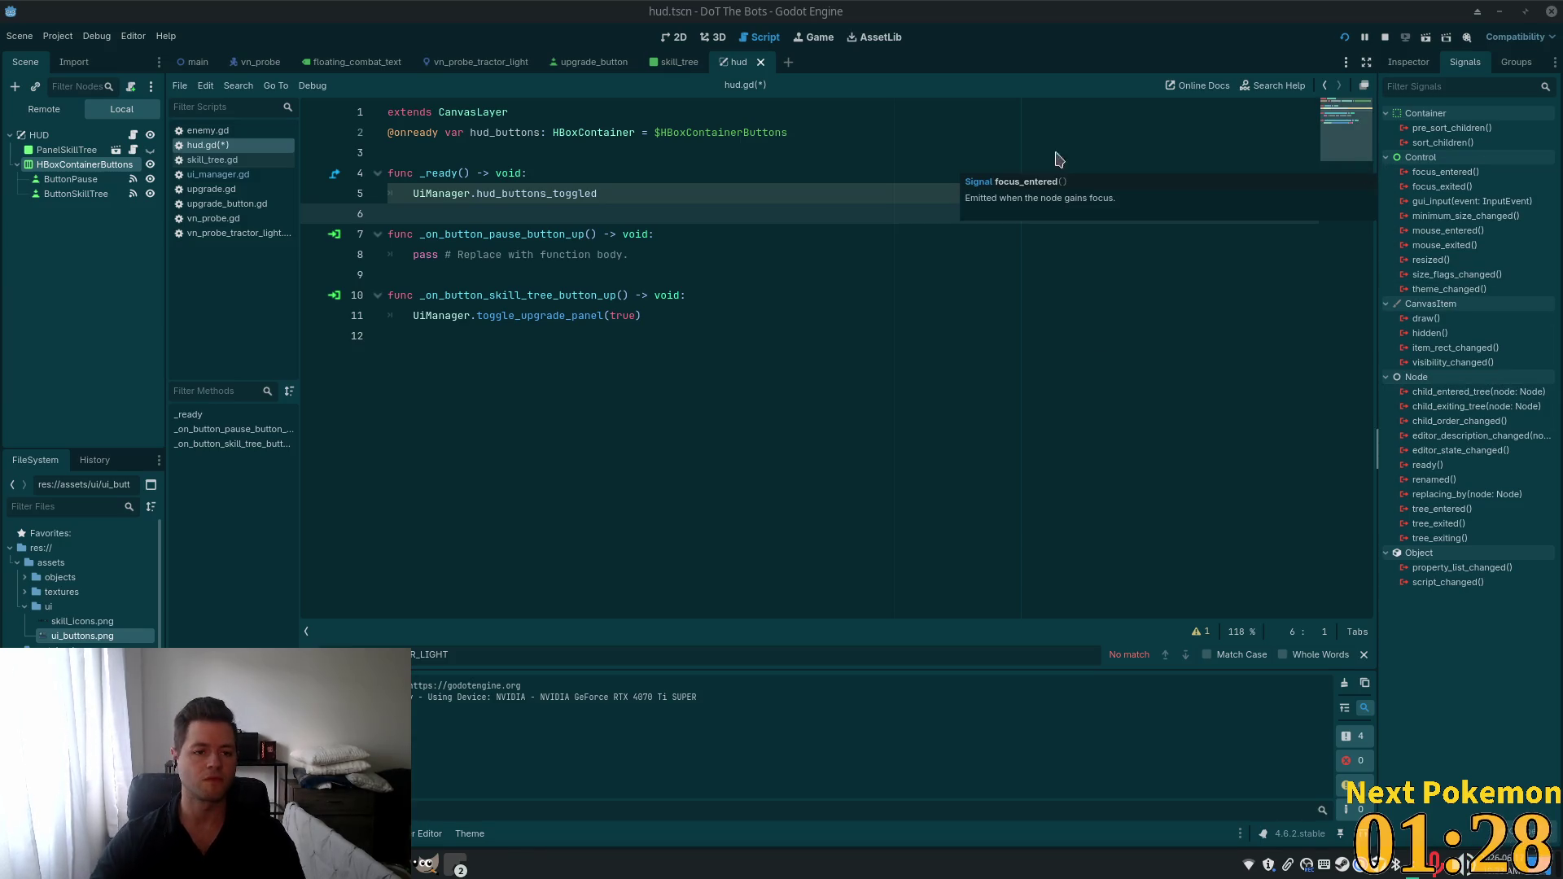
left_click(641, 296)
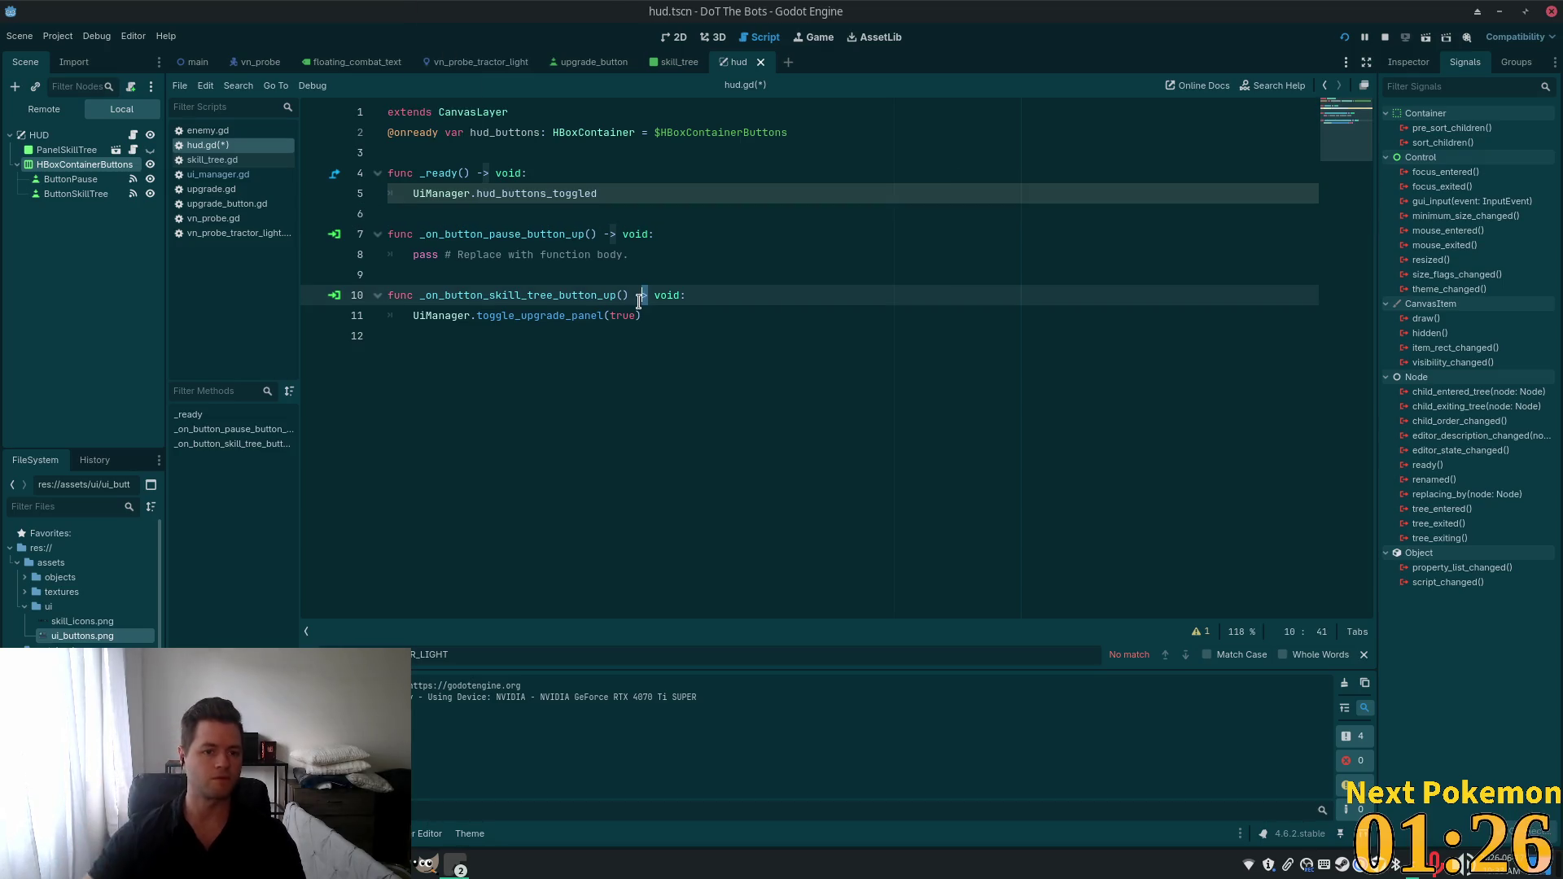
left_click(528, 252)
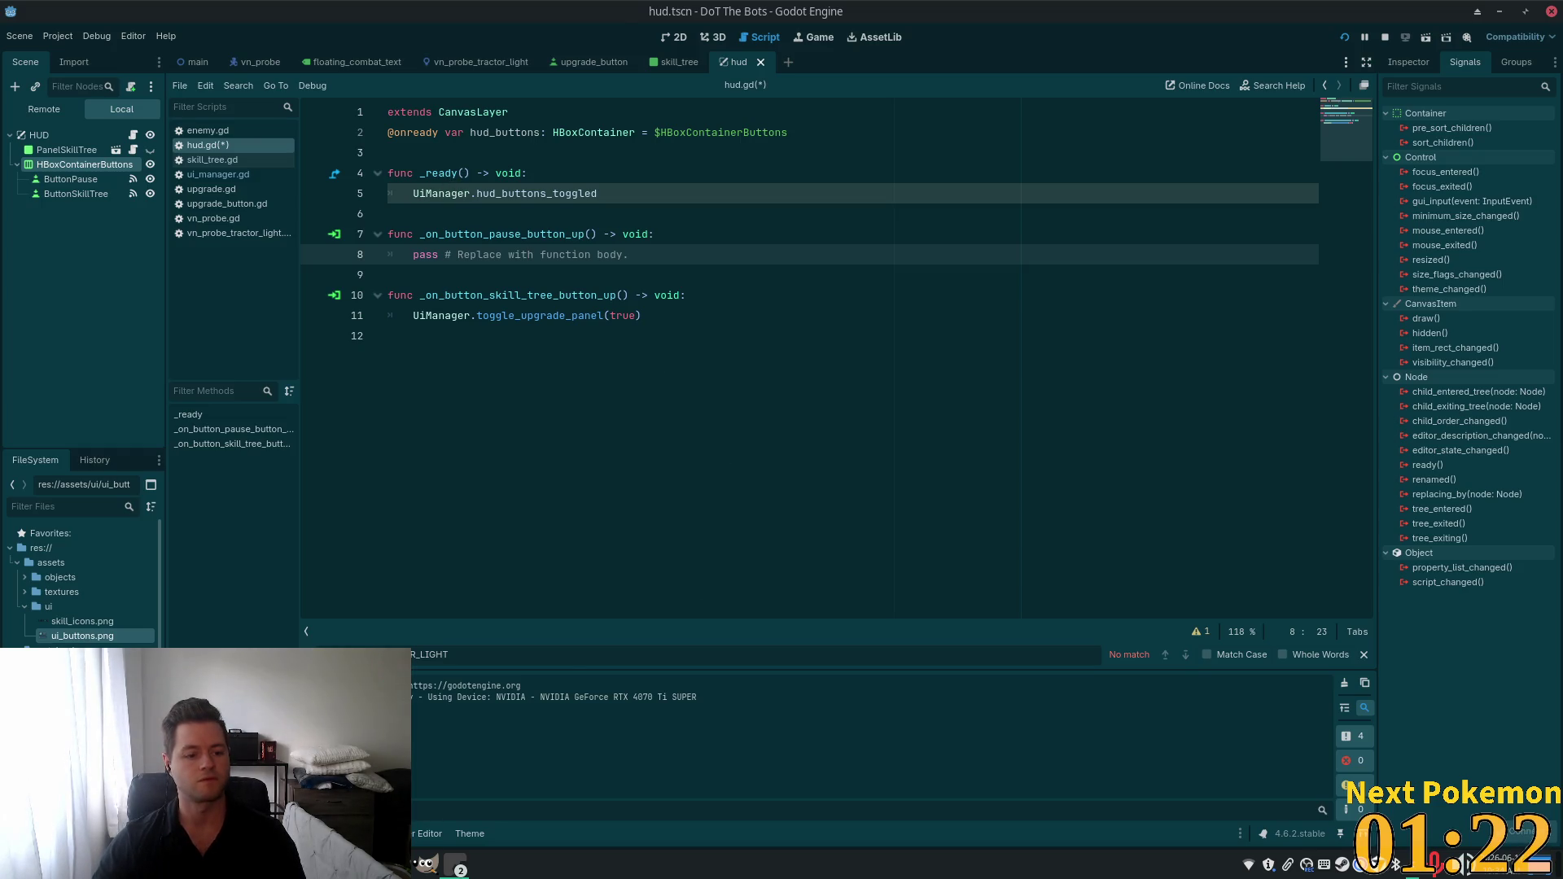
left_click(1467, 865)
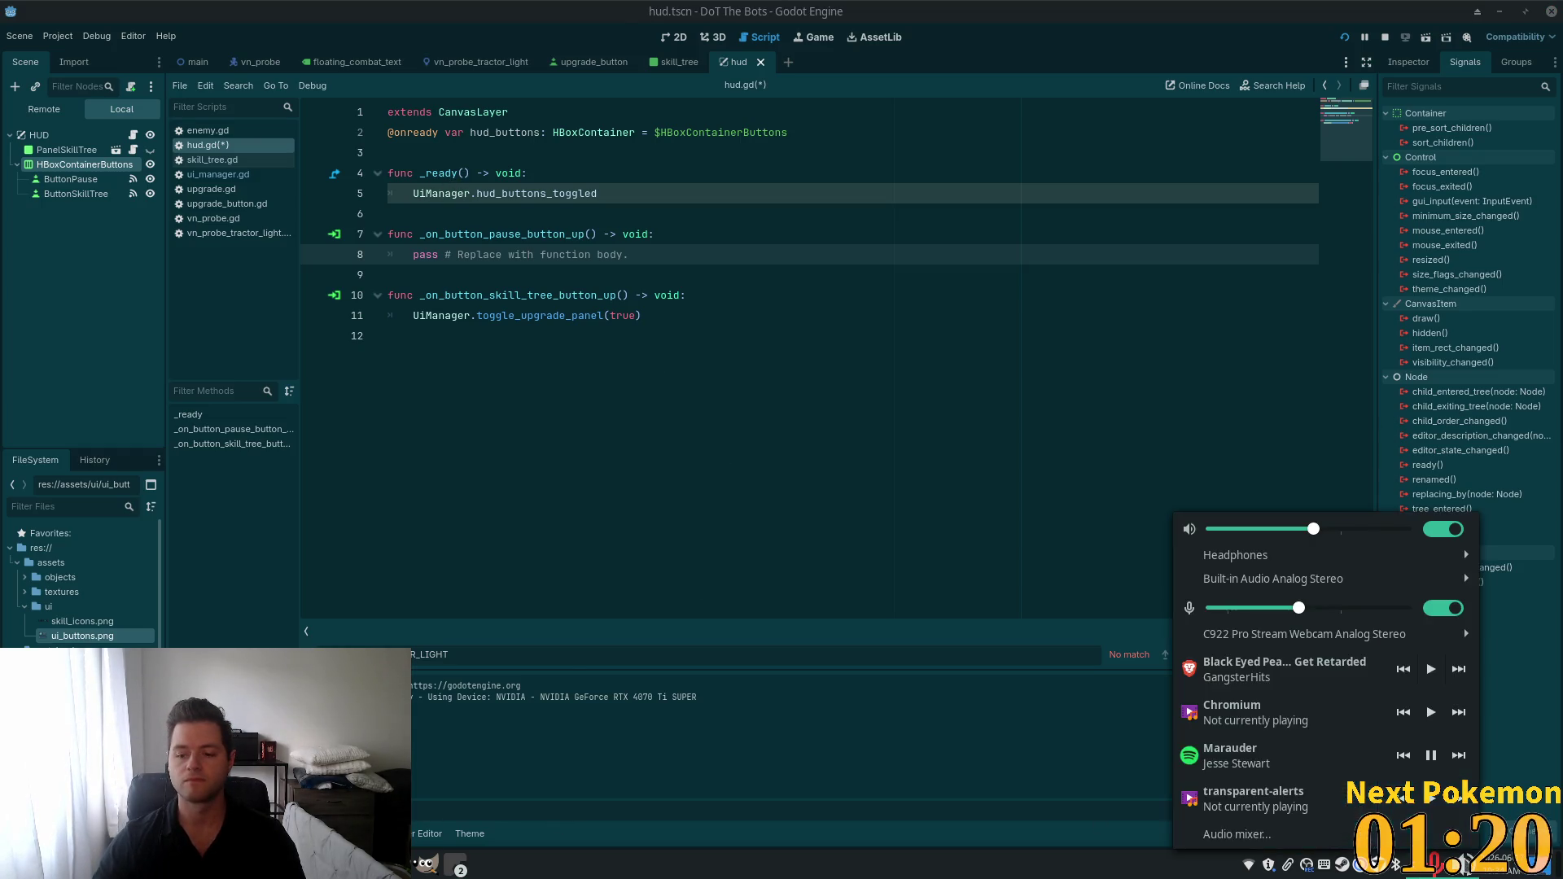
Close the audio popup and insert a blank line after the extends line.
mouse_move(1366, 570)
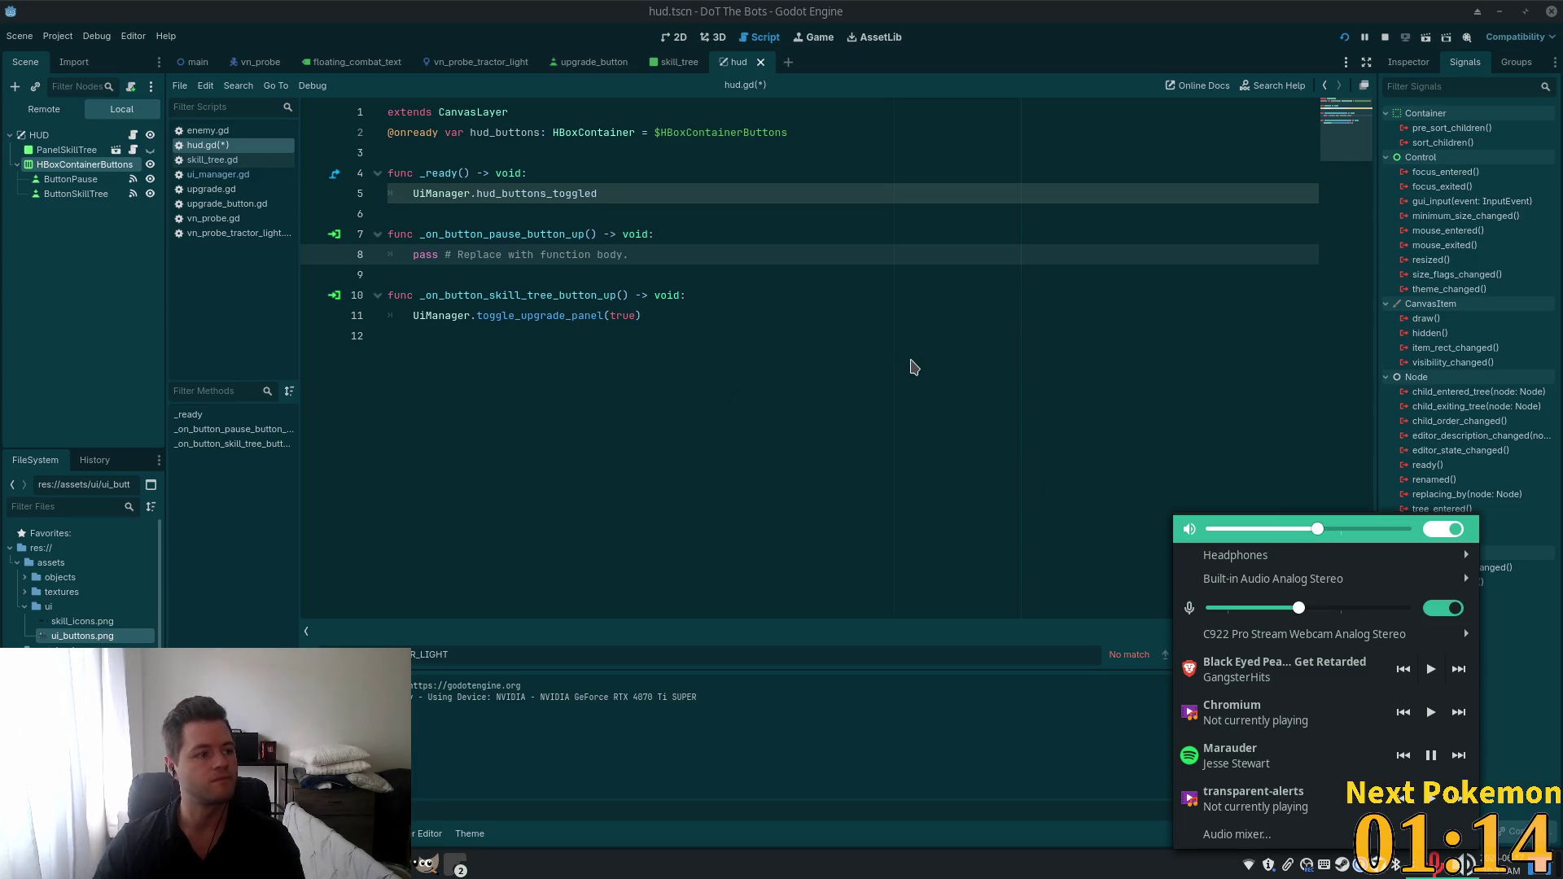
left_click(913, 368)
left_click(871, 397)
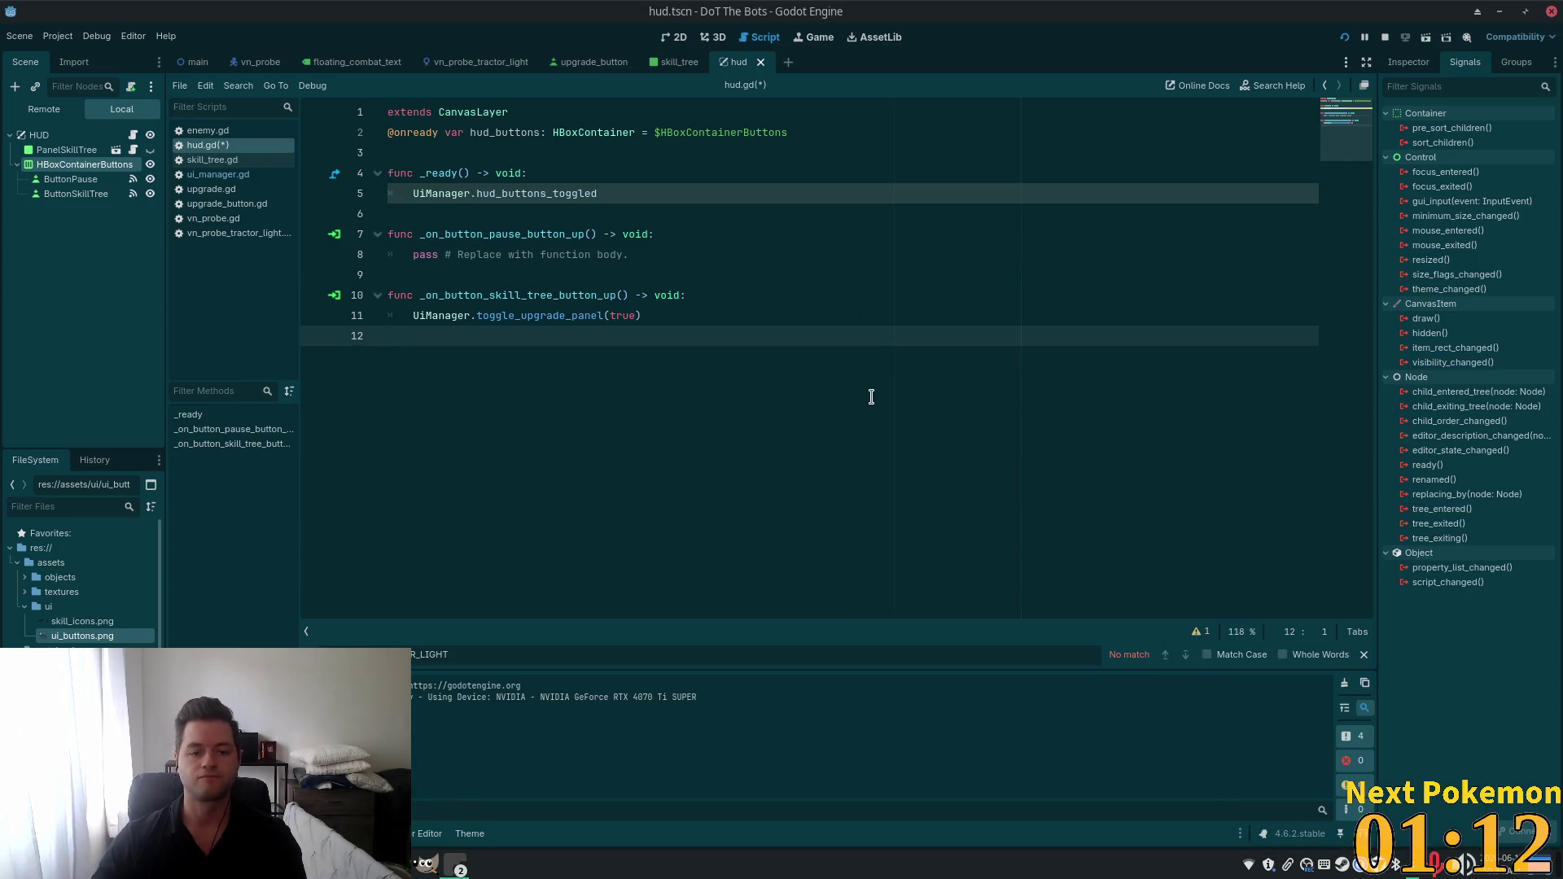
left_click(612, 254)
left_click(453, 152)
left_click(521, 118)
key("Return")
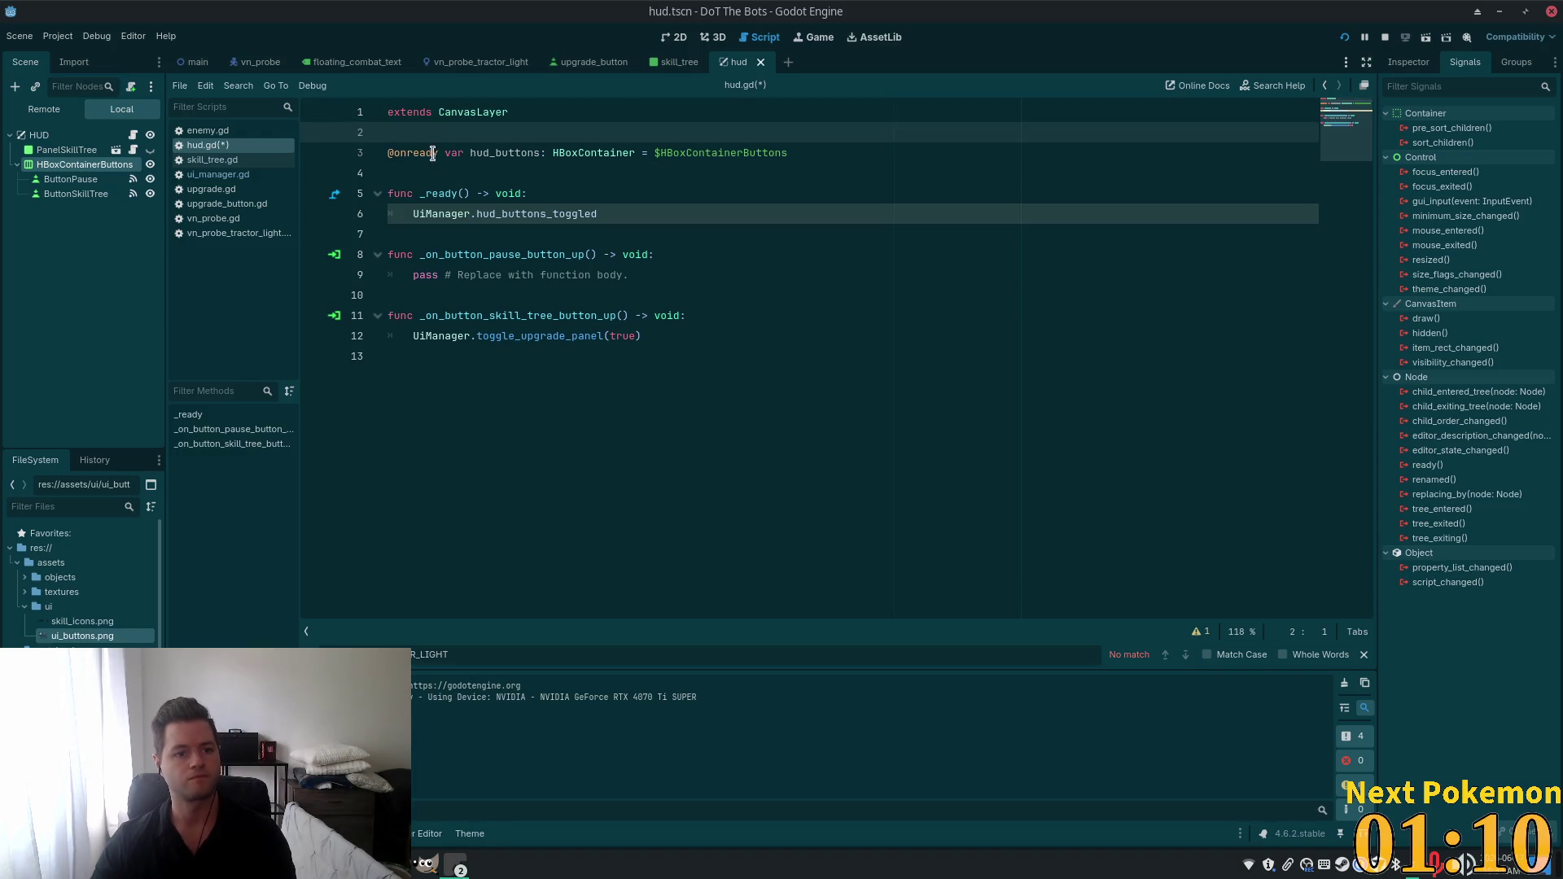
Save hud.gd and append an empty line 14 at the end of the file.
left_click(422, 175)
left_click(540, 275)
left_click(482, 220)
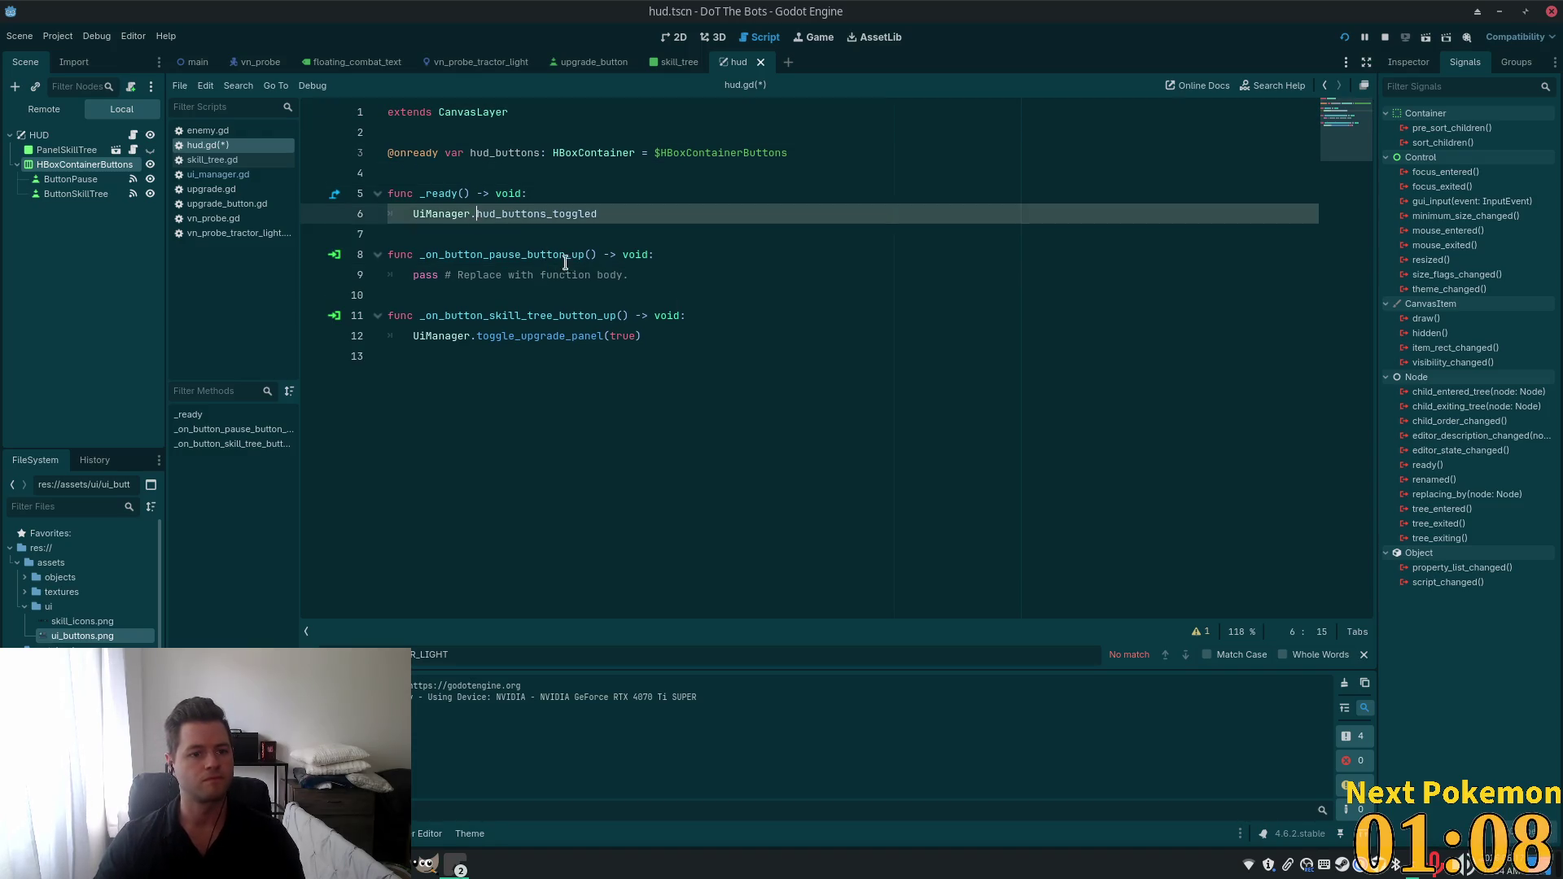
left_click(457, 235)
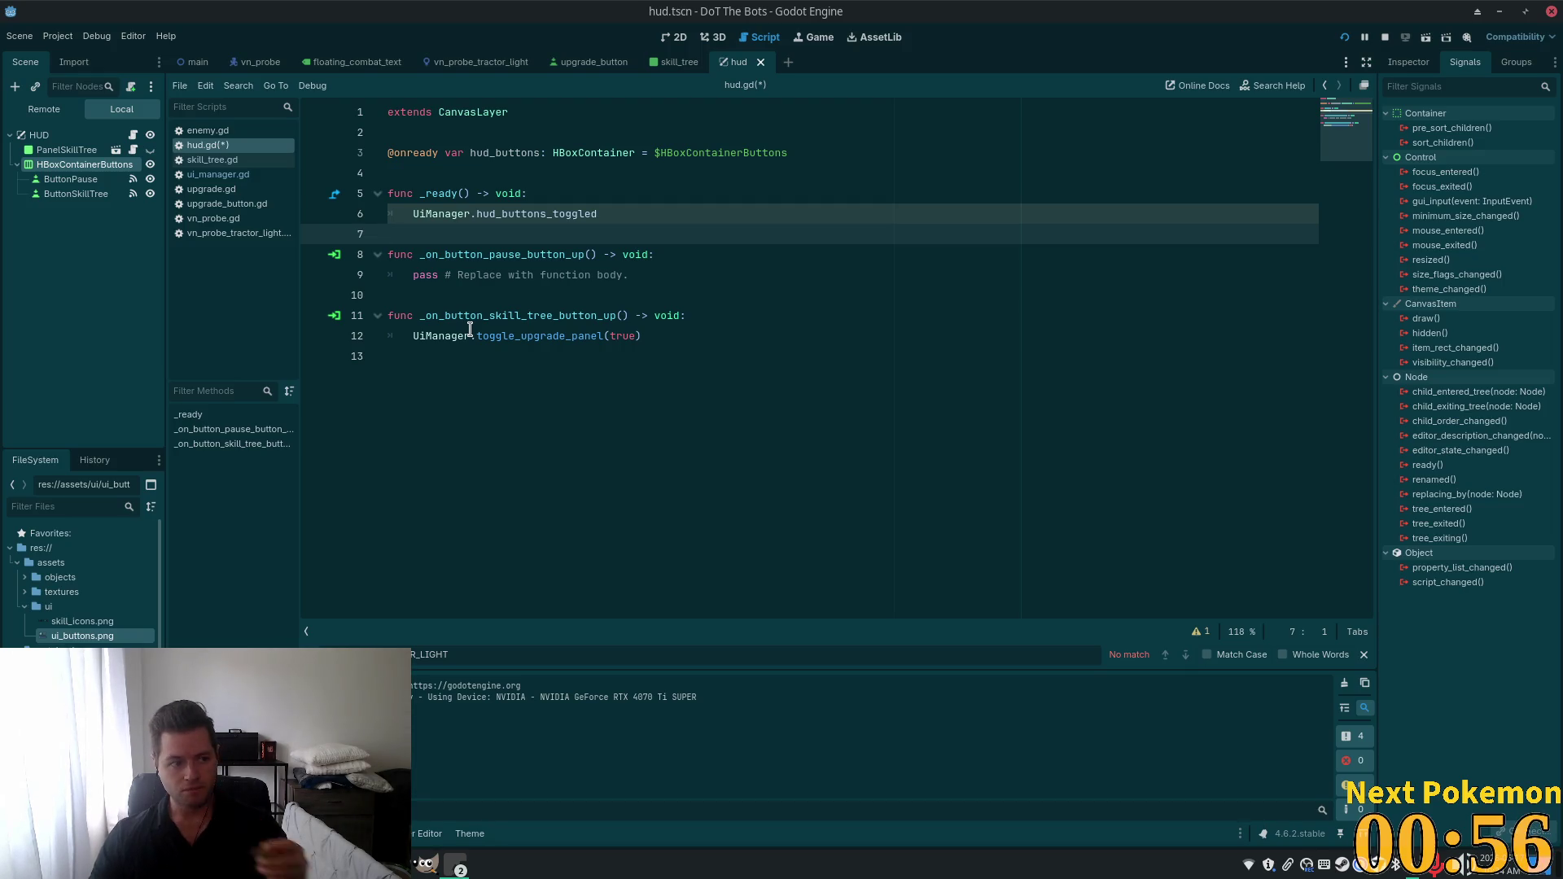
left_click(485, 286)
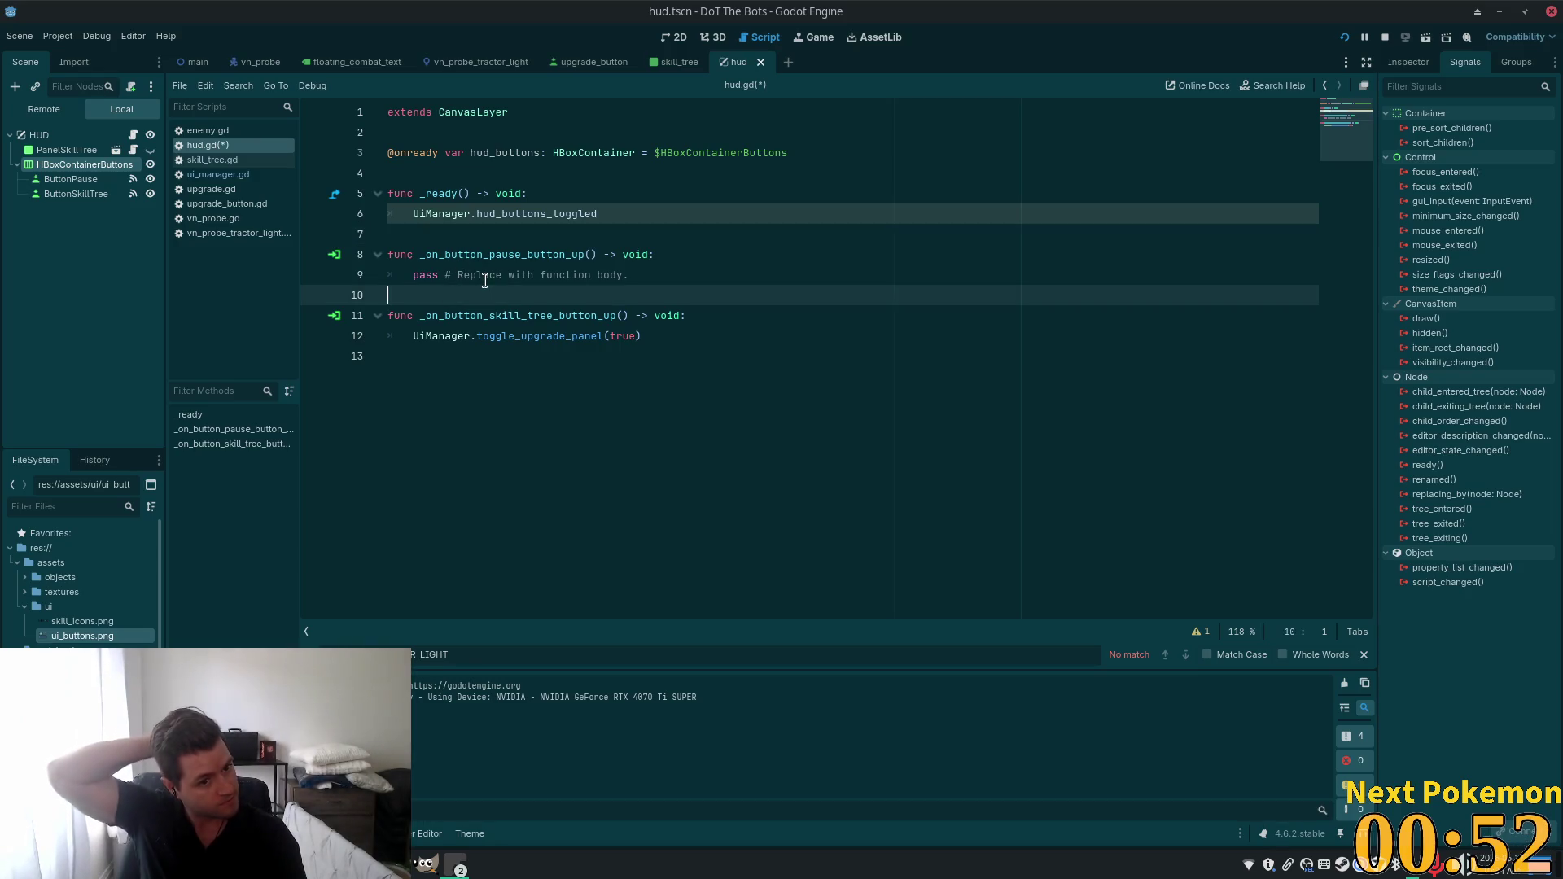
left_click(502, 153)
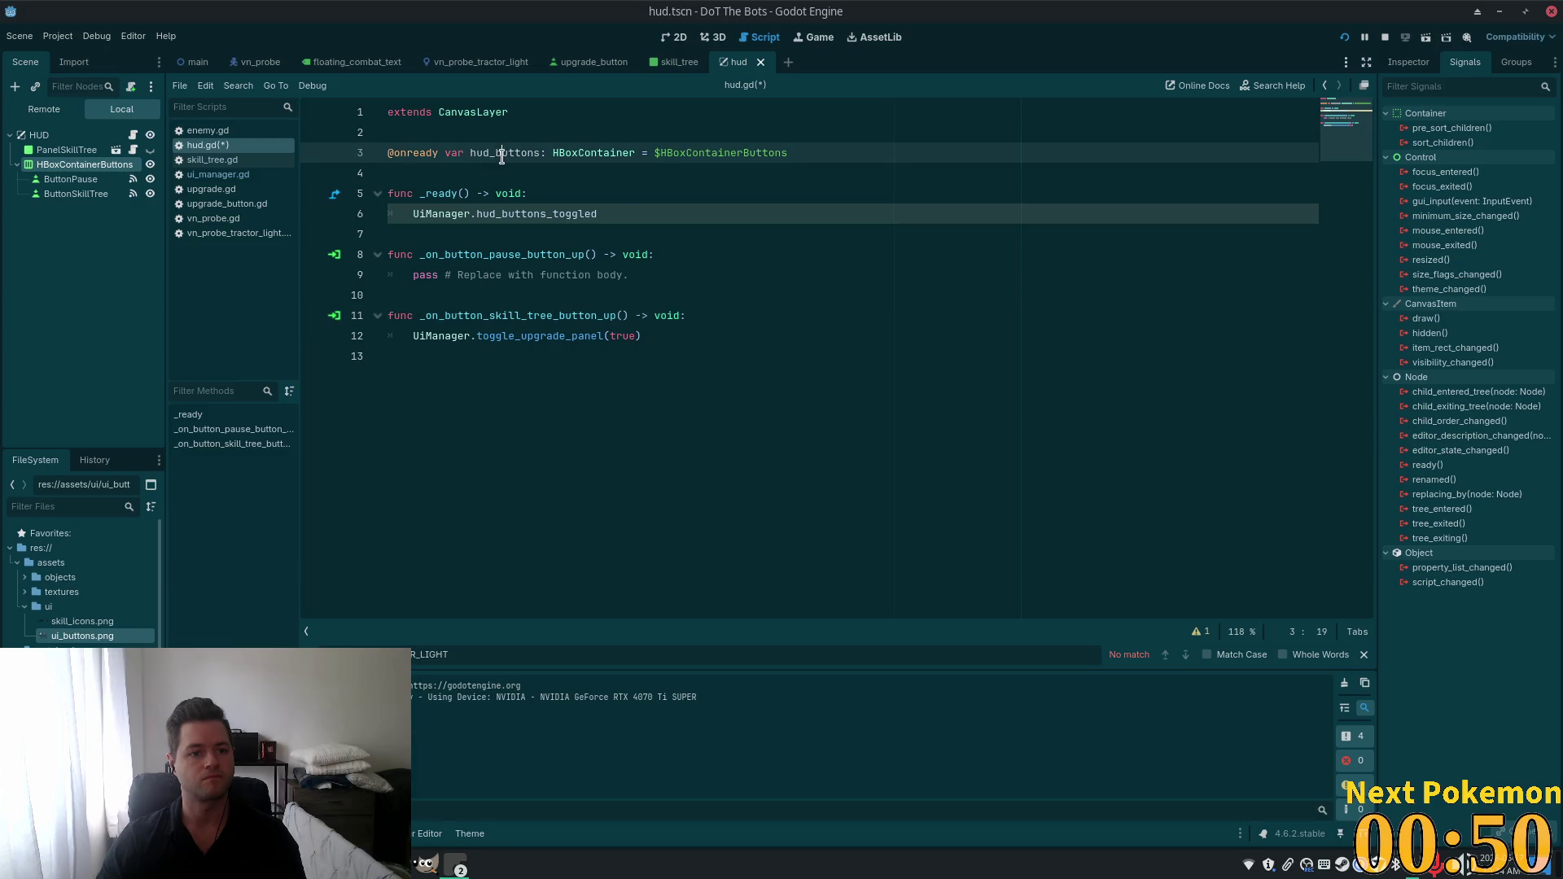
double_click(520, 152)
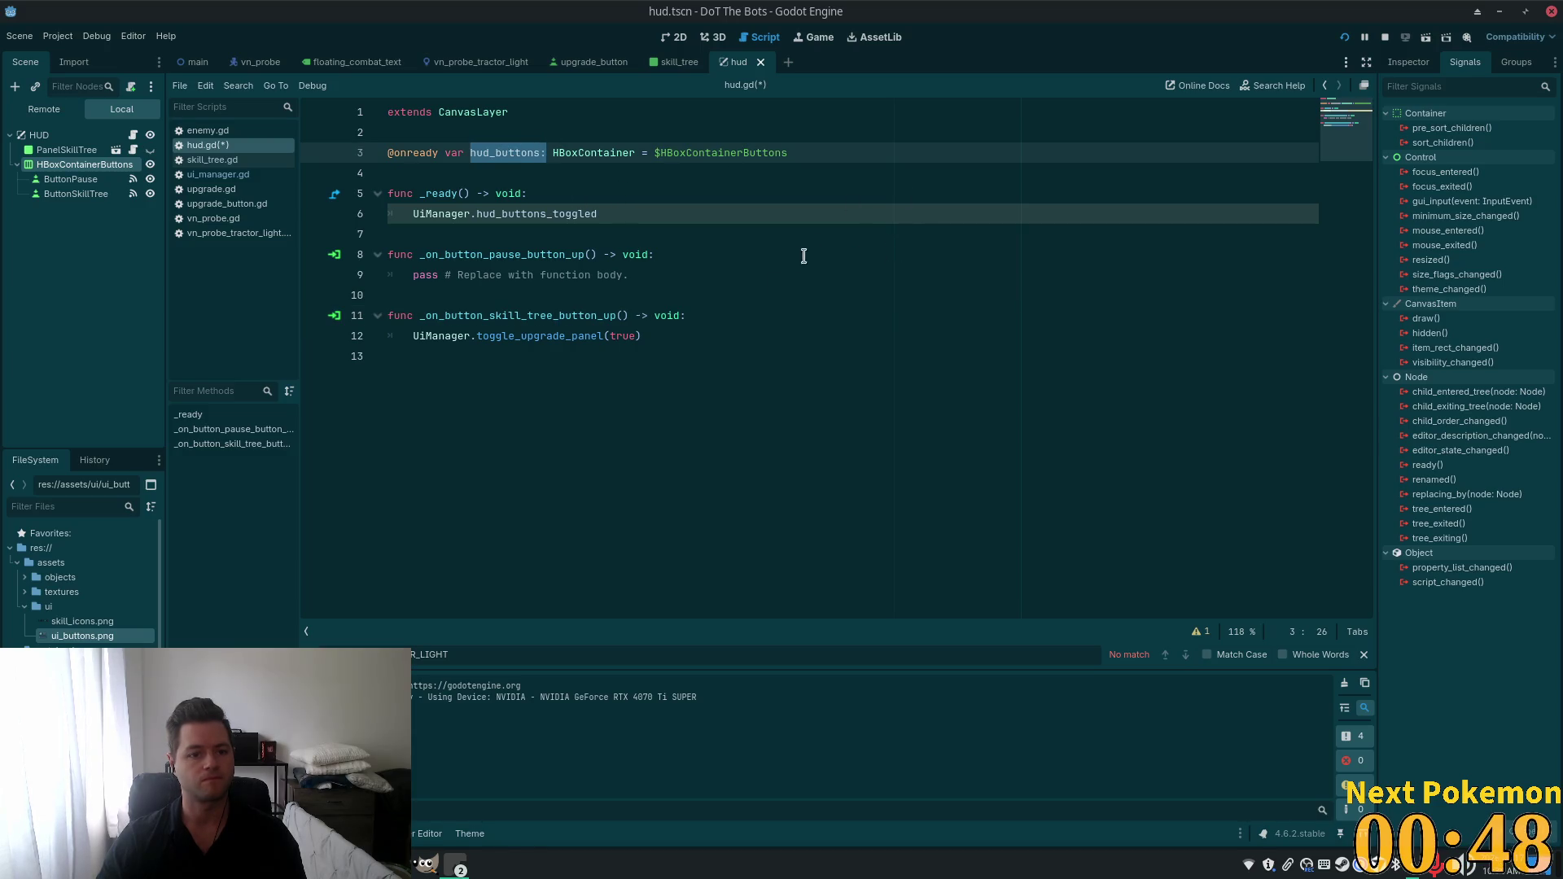
key("ctrl+s")
left_click(631, 298)
left_click(511, 421)
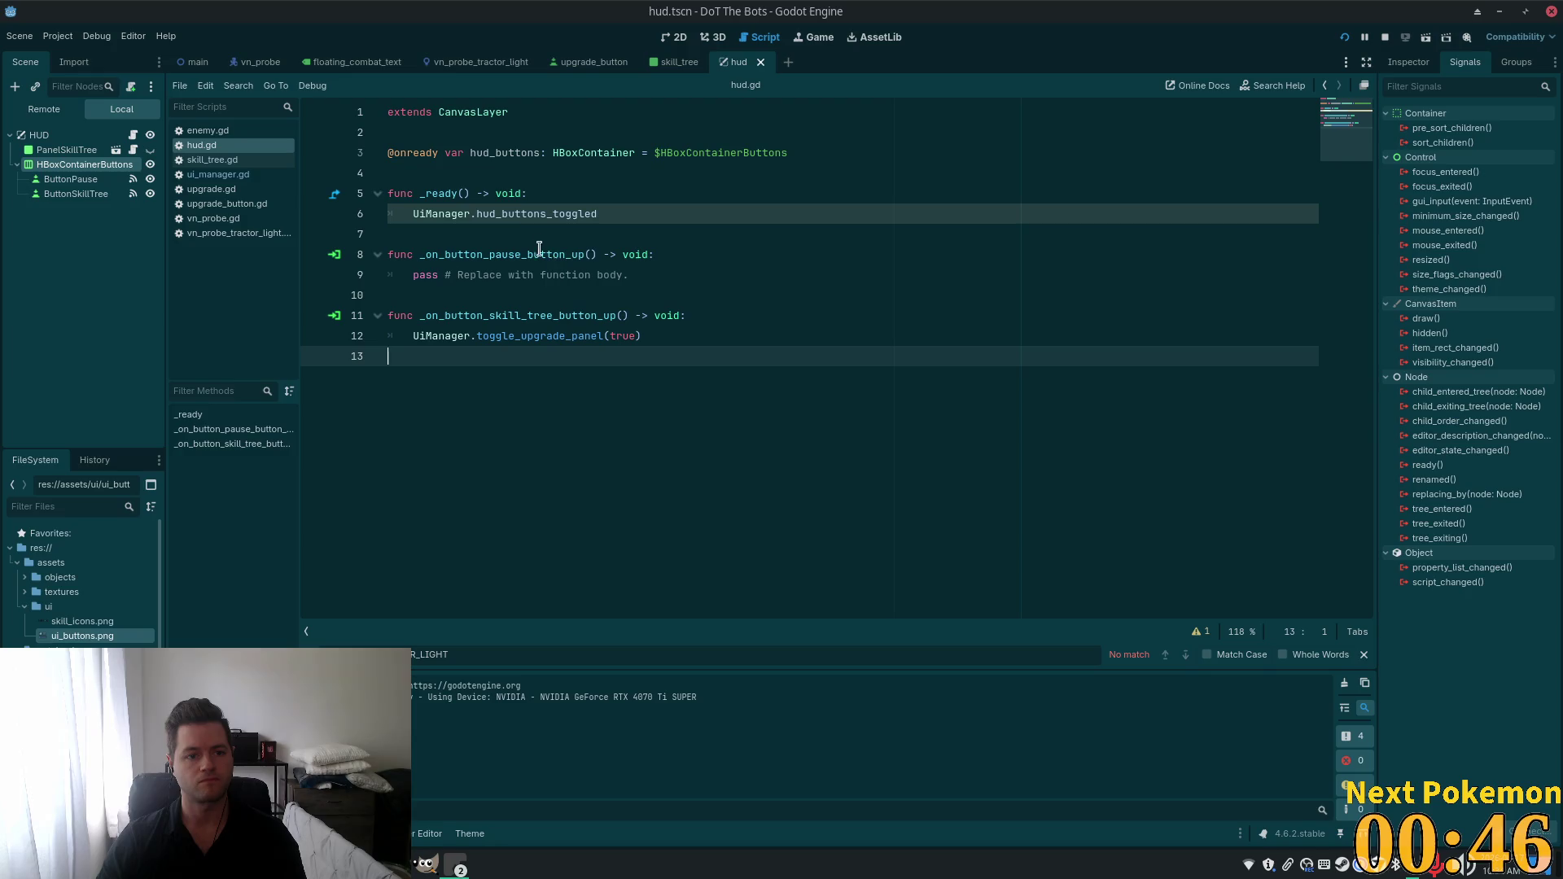
key("Return")
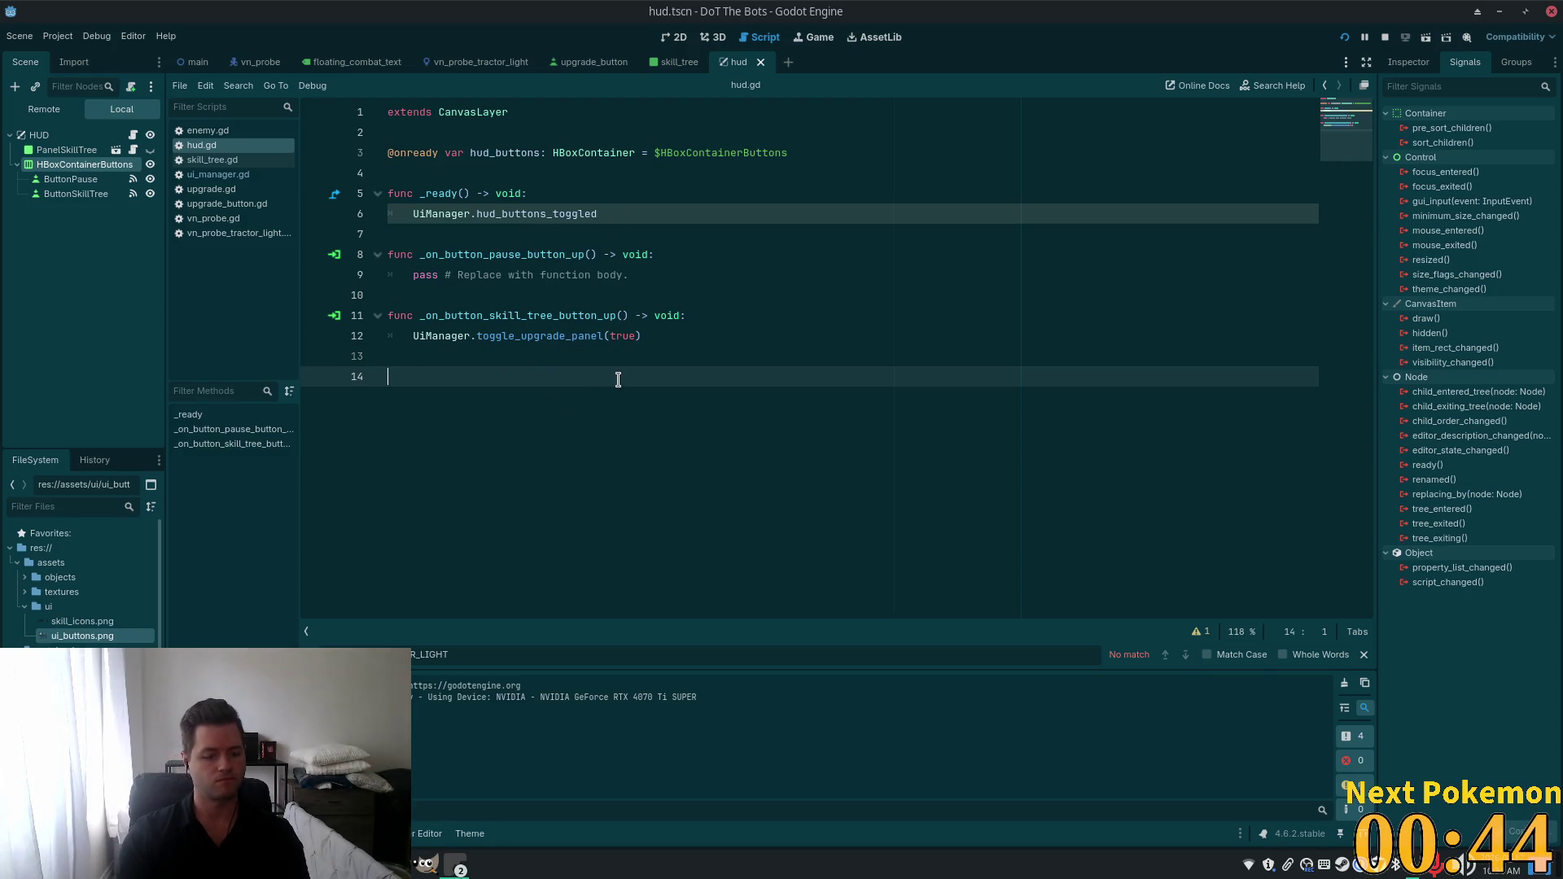
Add func _on_hud_buttons_toggled(open: bool) setting hud_buttons.visible = open, and save.
type("func _on_")
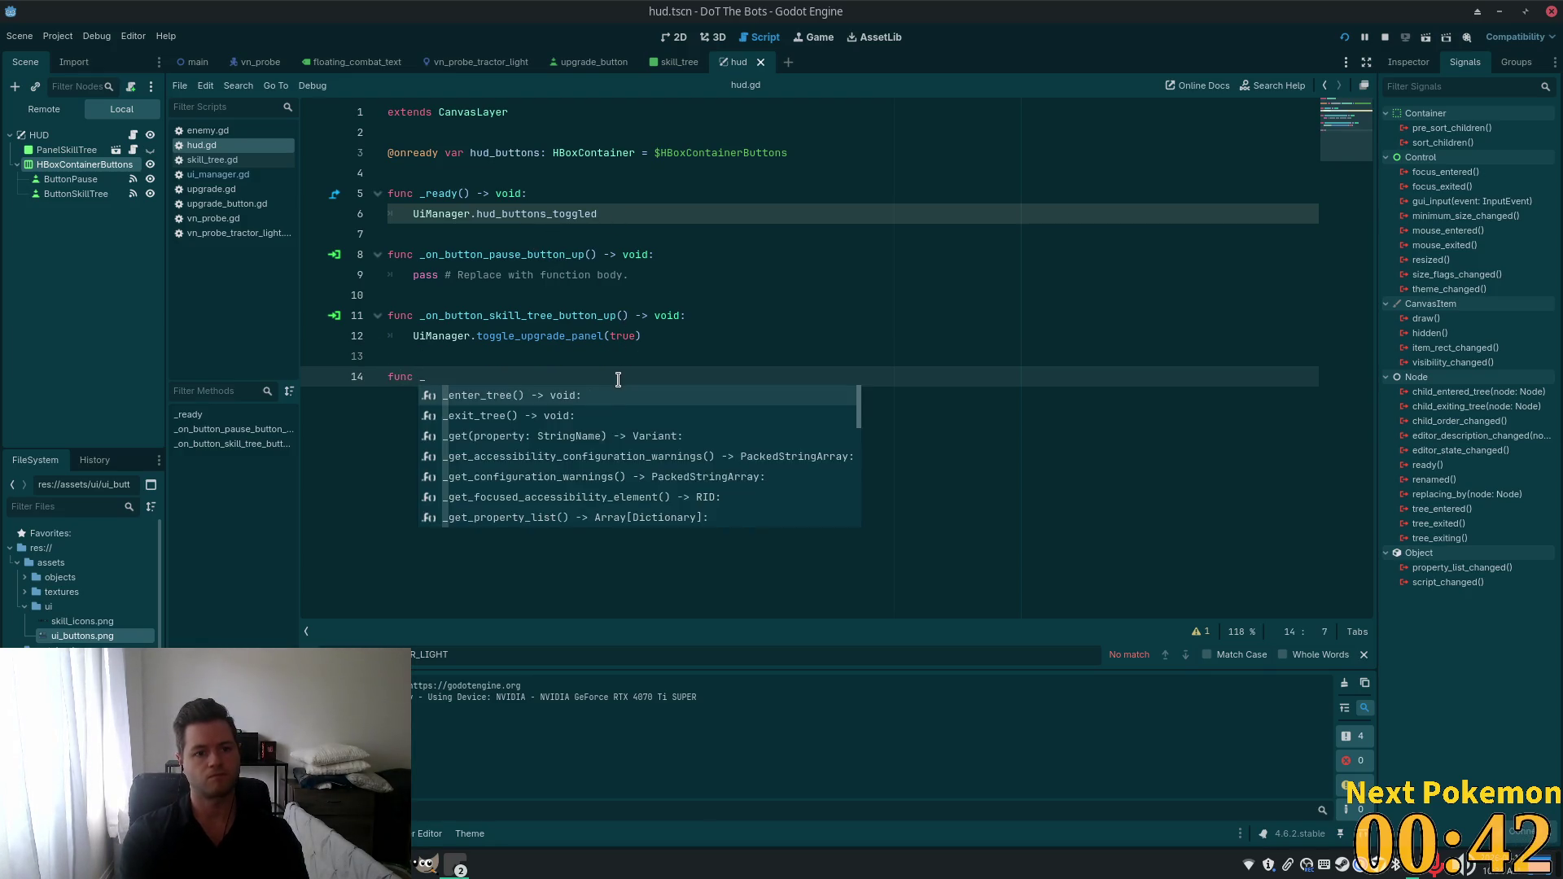
type("hud")
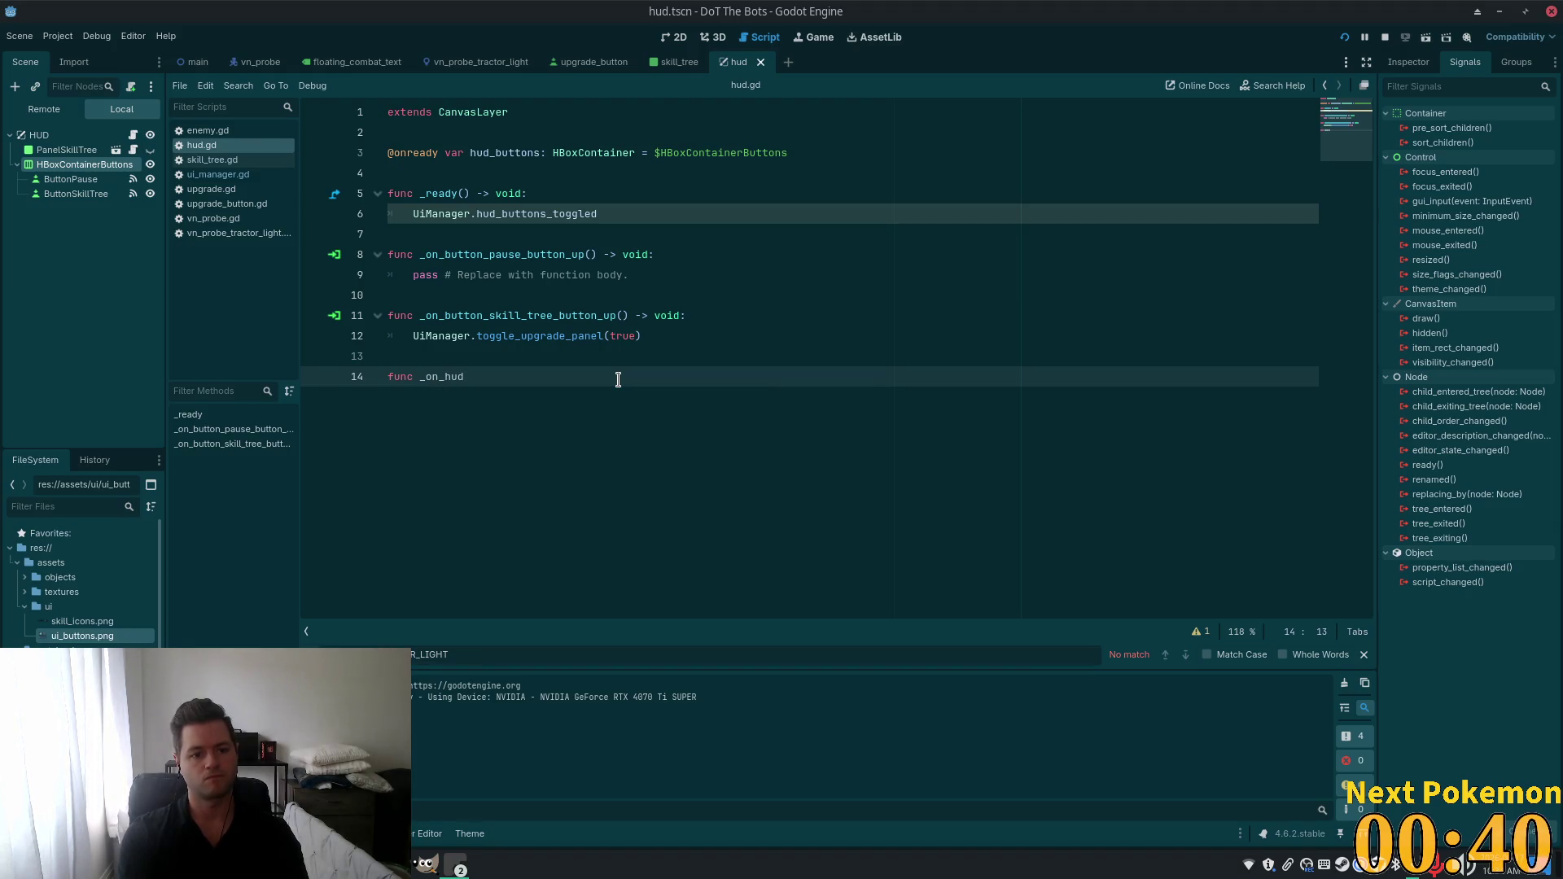
type("_butt")
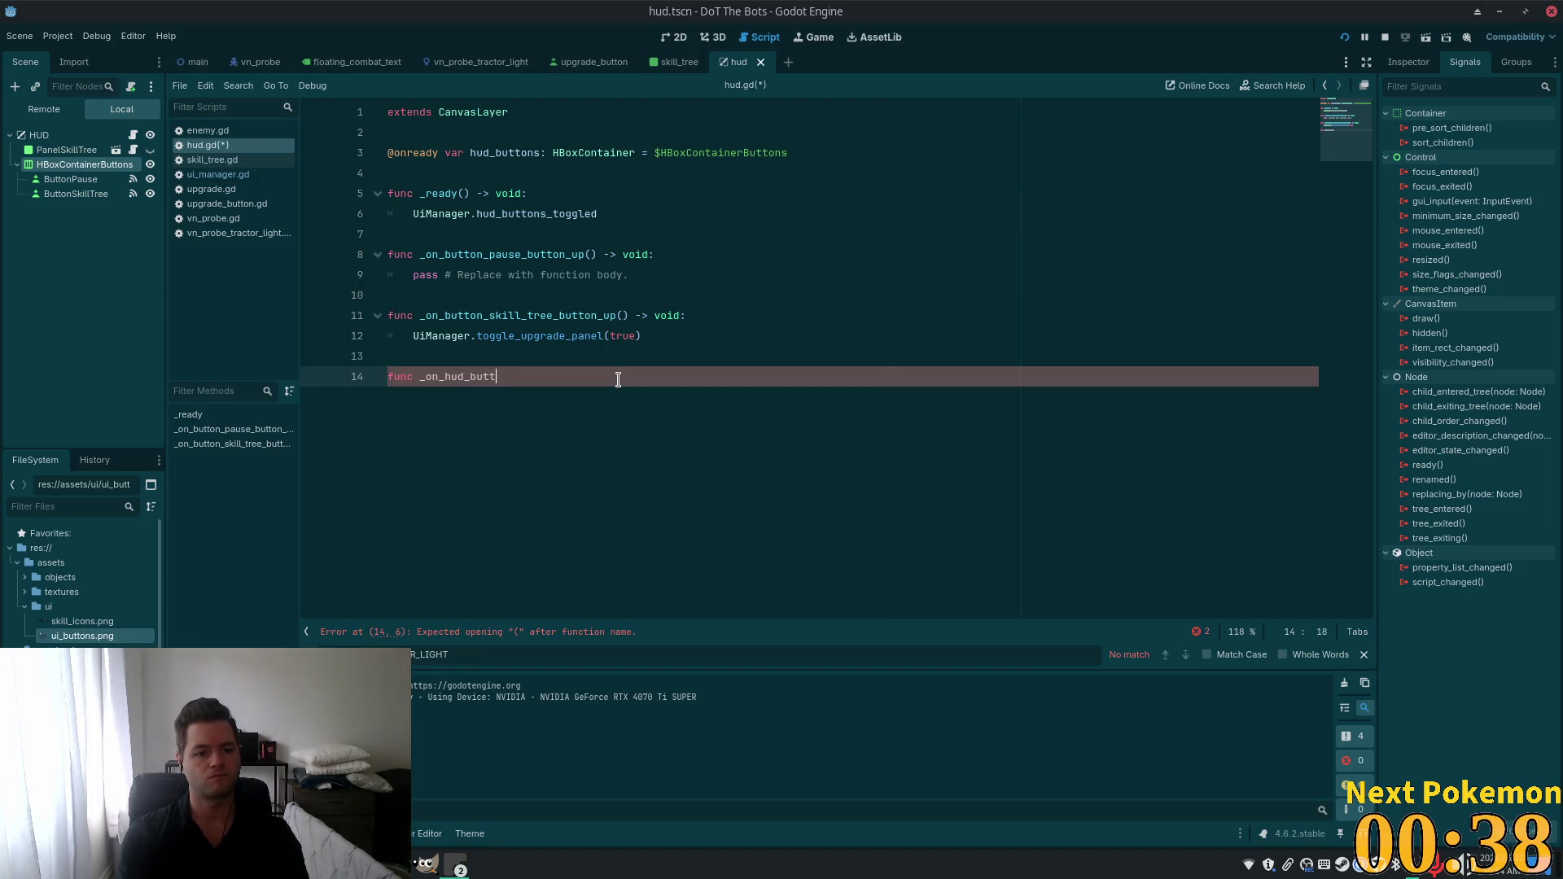
type("ons_toggled")
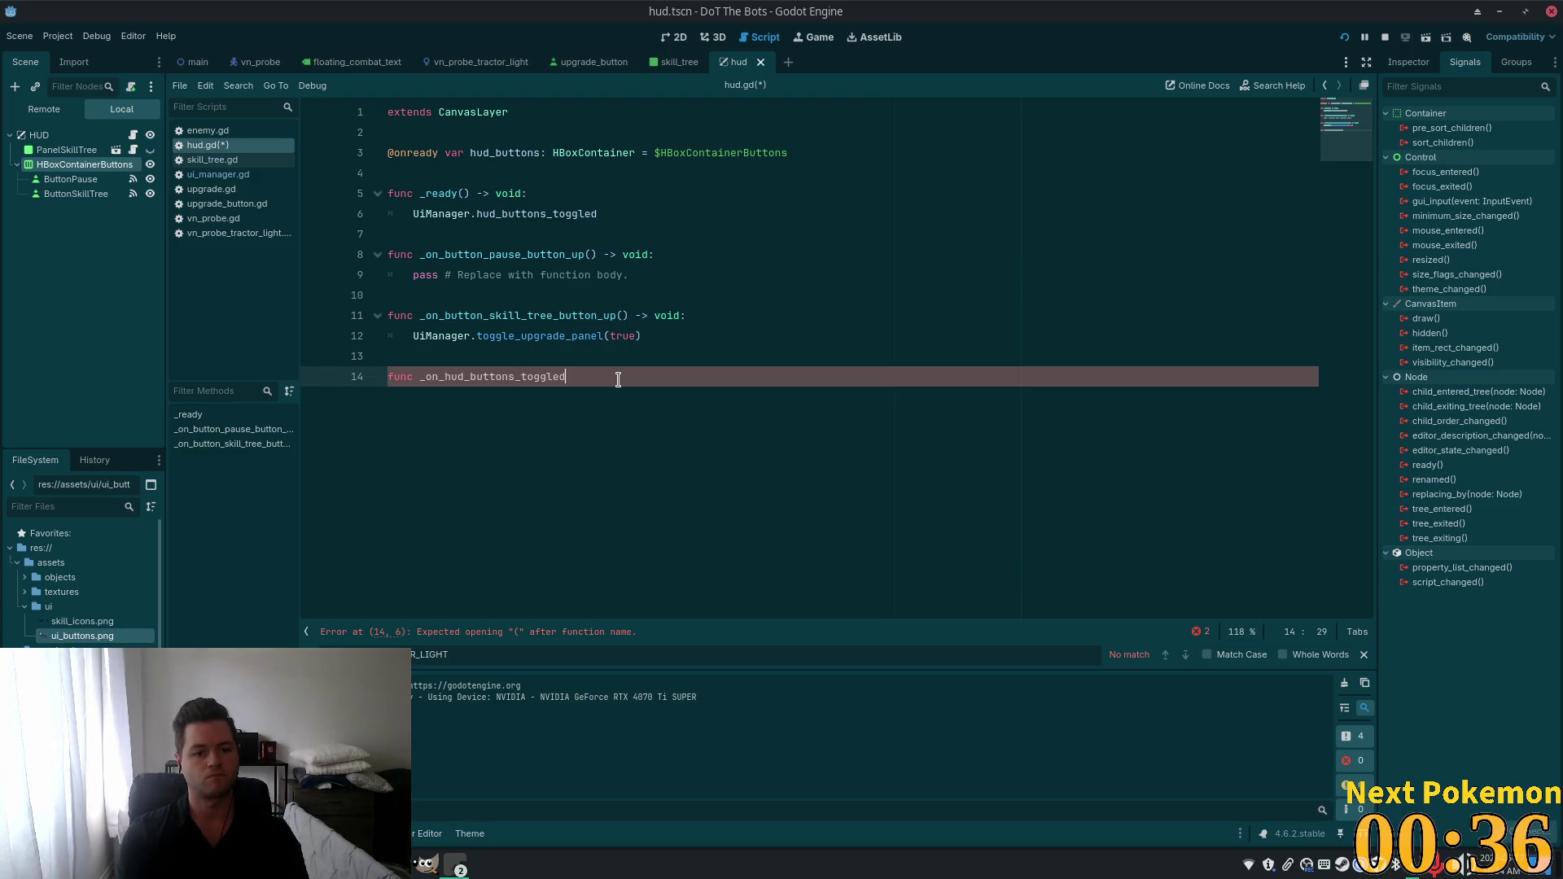
type("(")
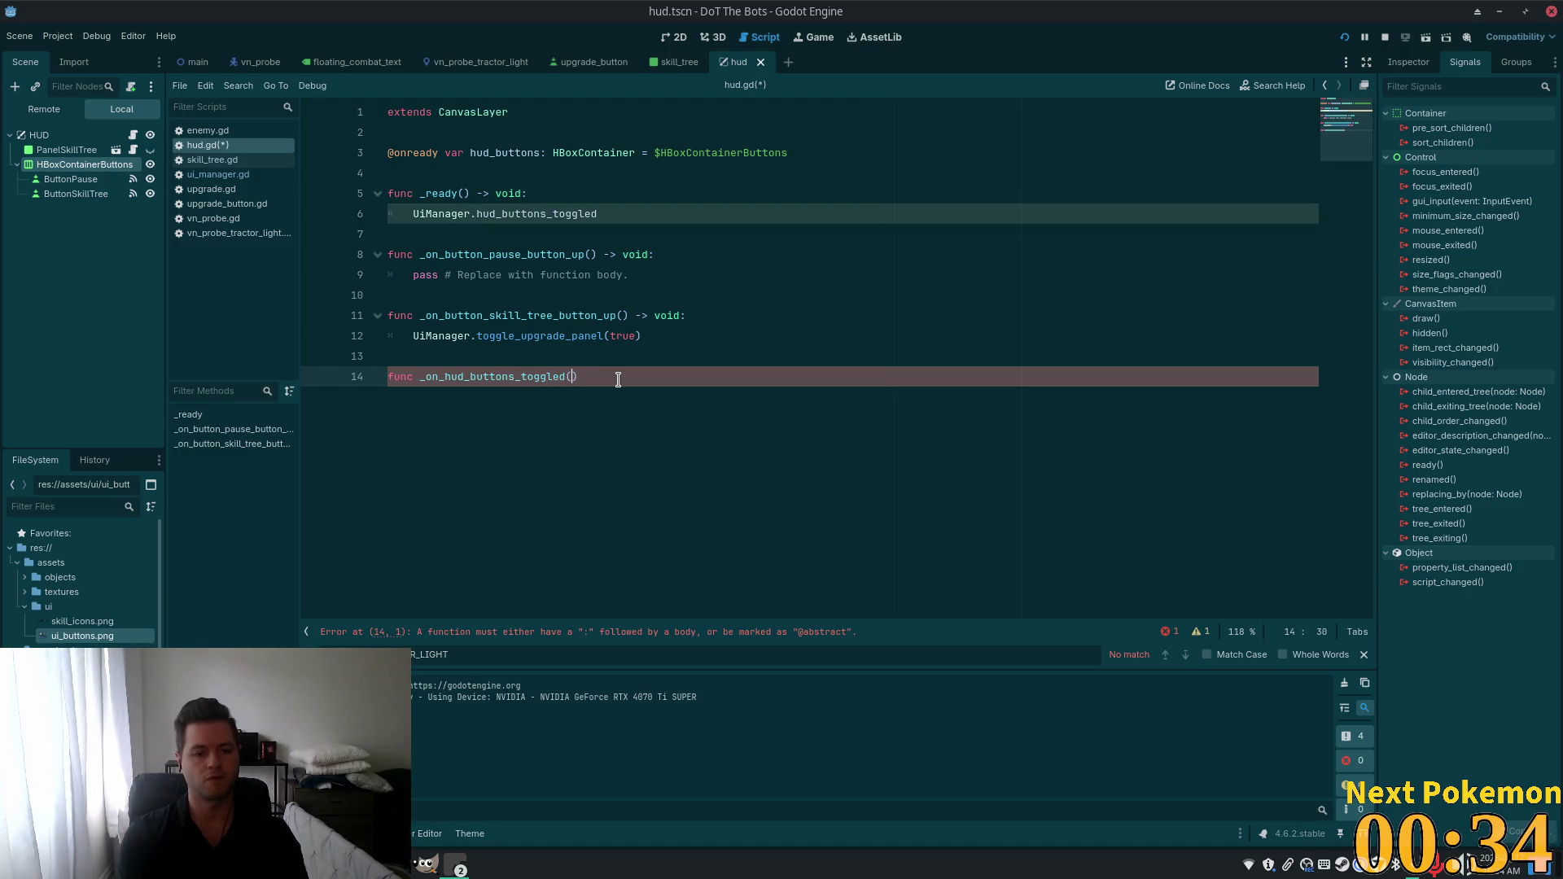
type("open: bool")
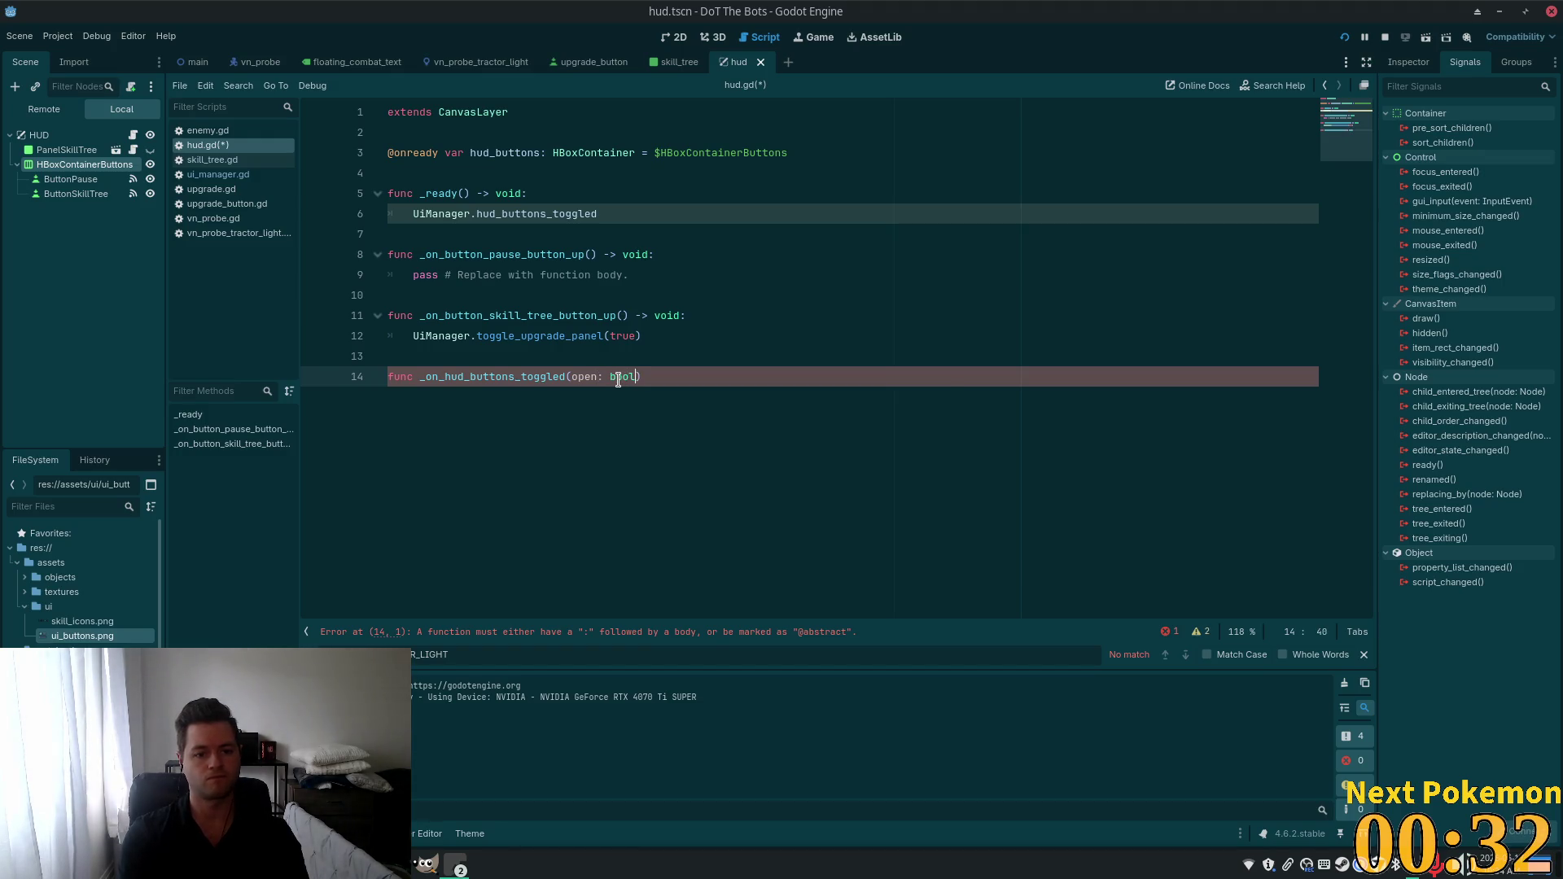
type(")")
key("Return")
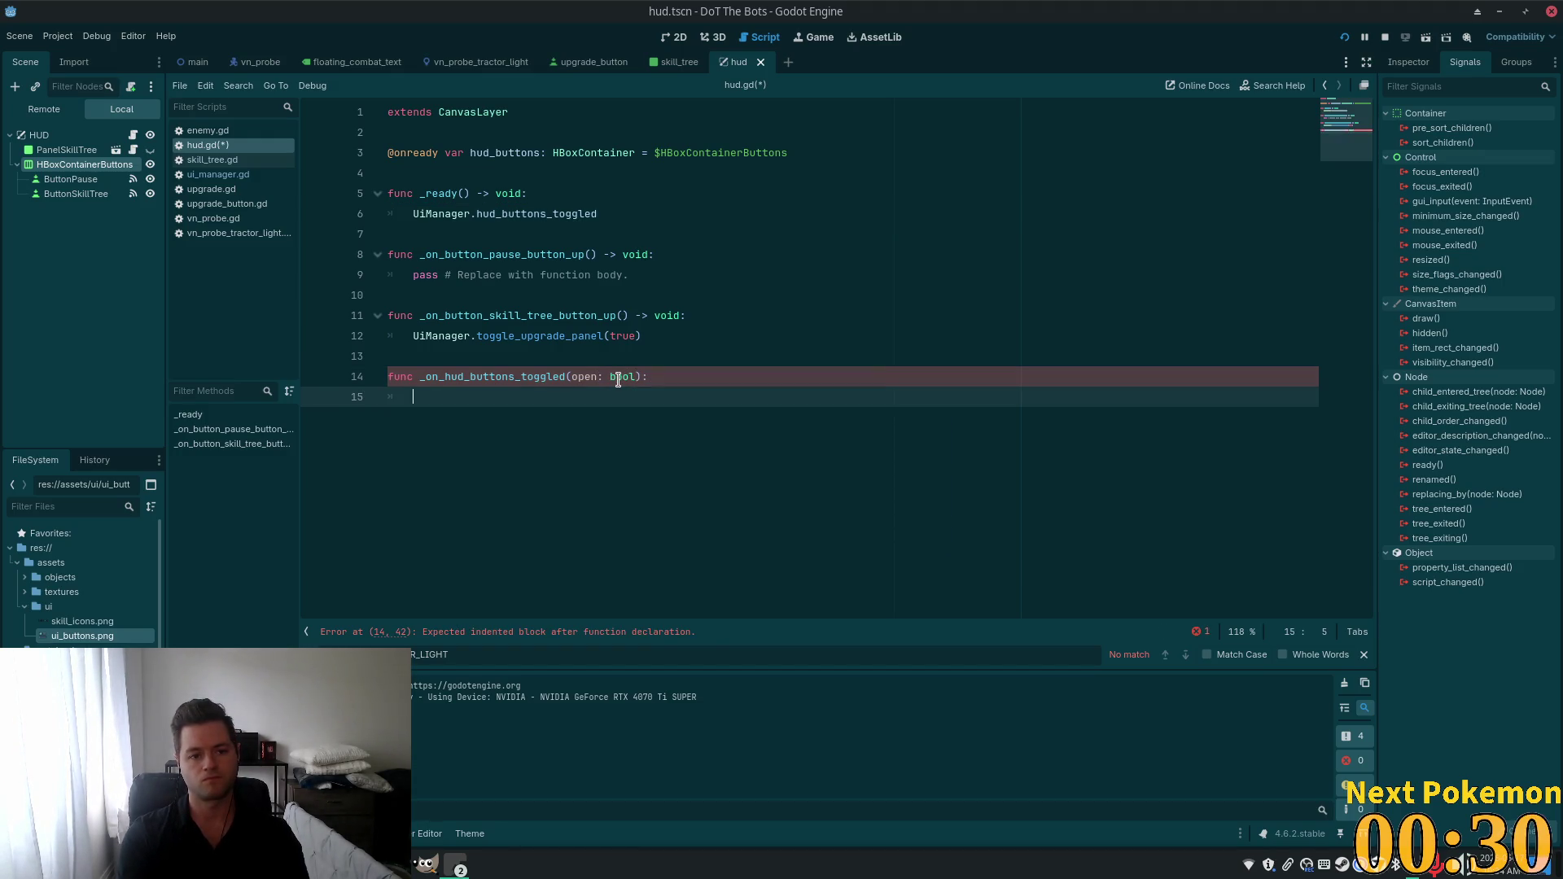
type("hud_")
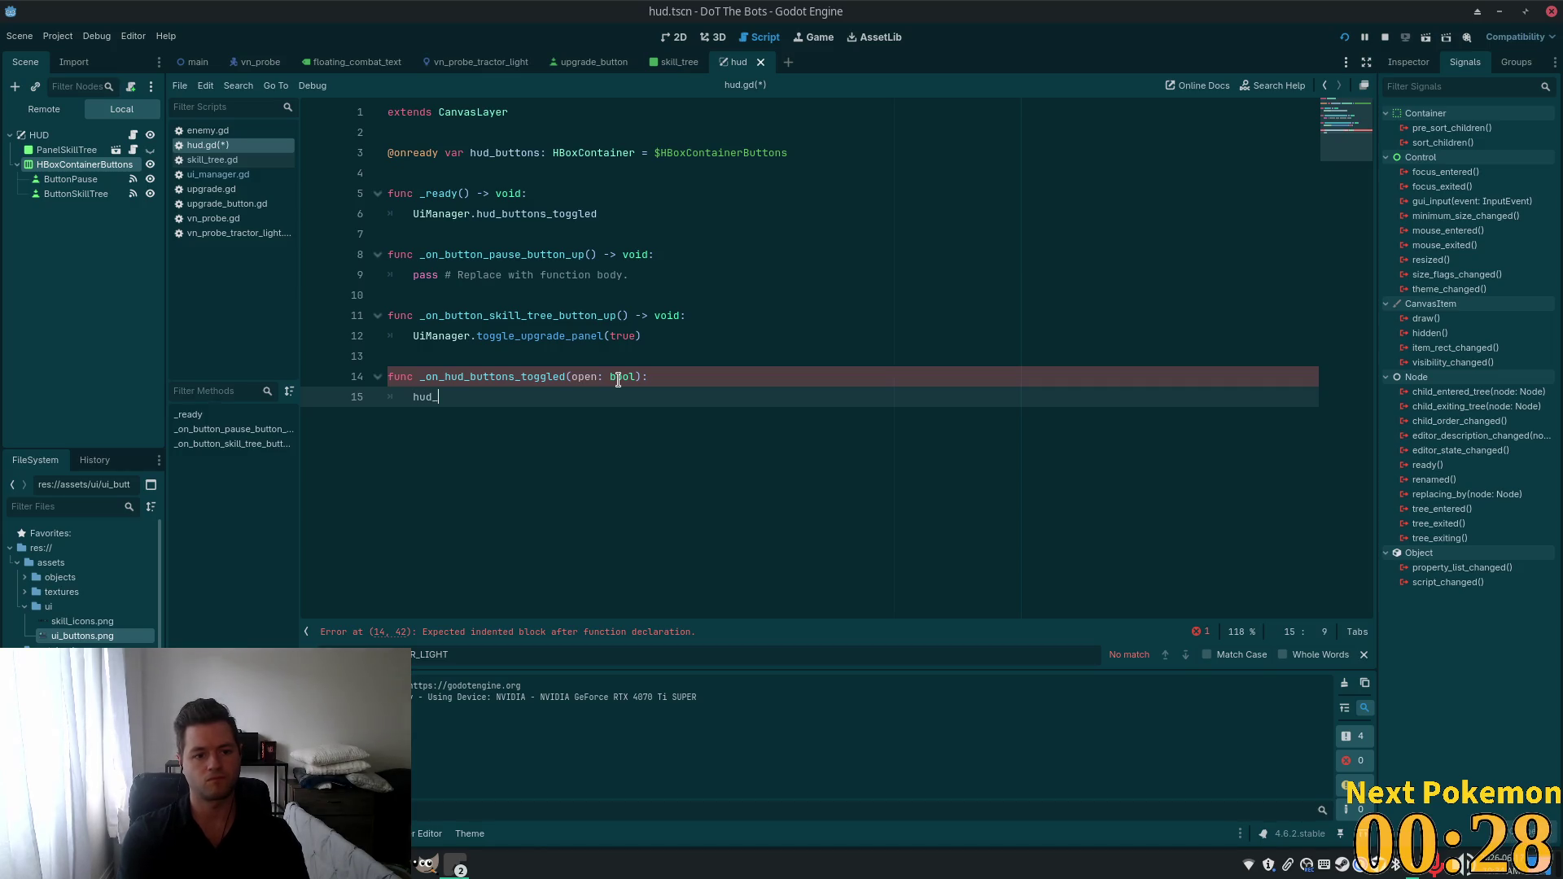
type("buttons.")
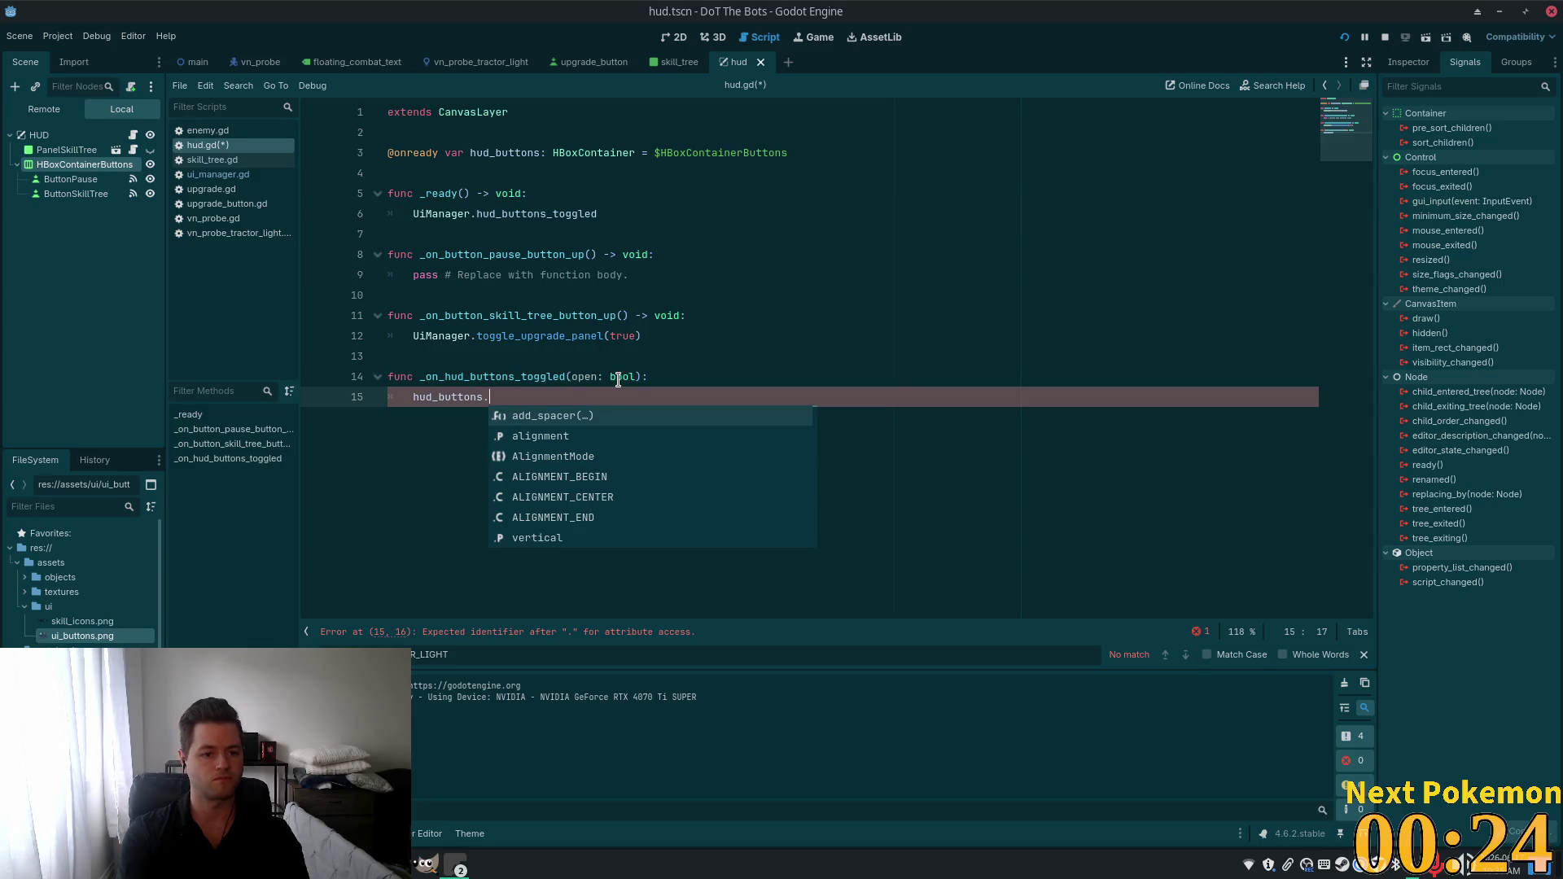
type("vis")
key("Down")
key("Down")
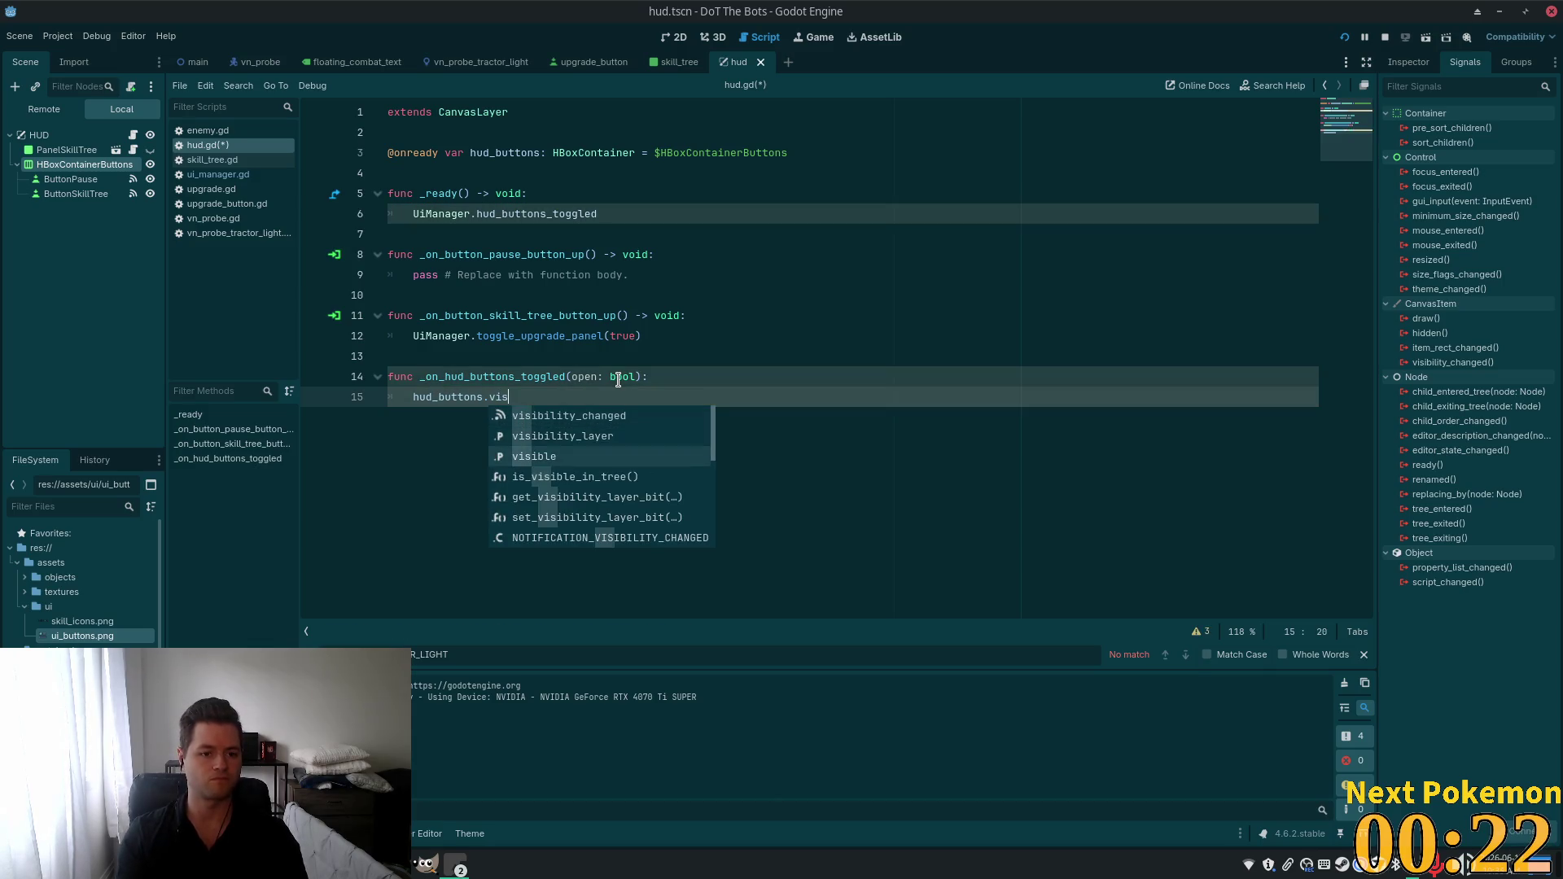
key("Return")
type("= op")
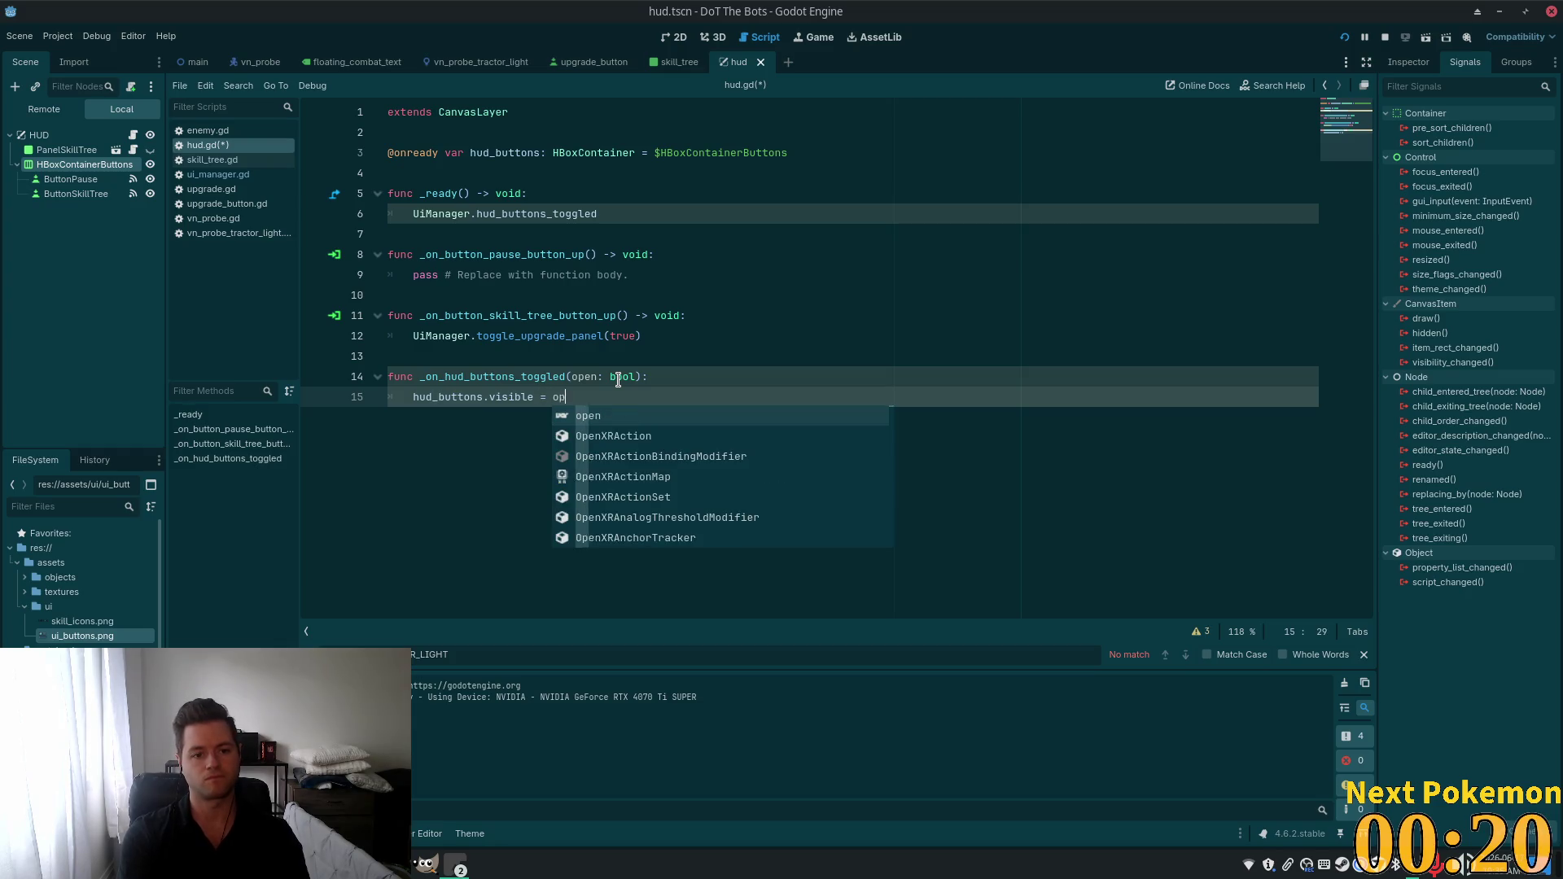
type("en")
left_click(597, 324)
key("ctrl+s")
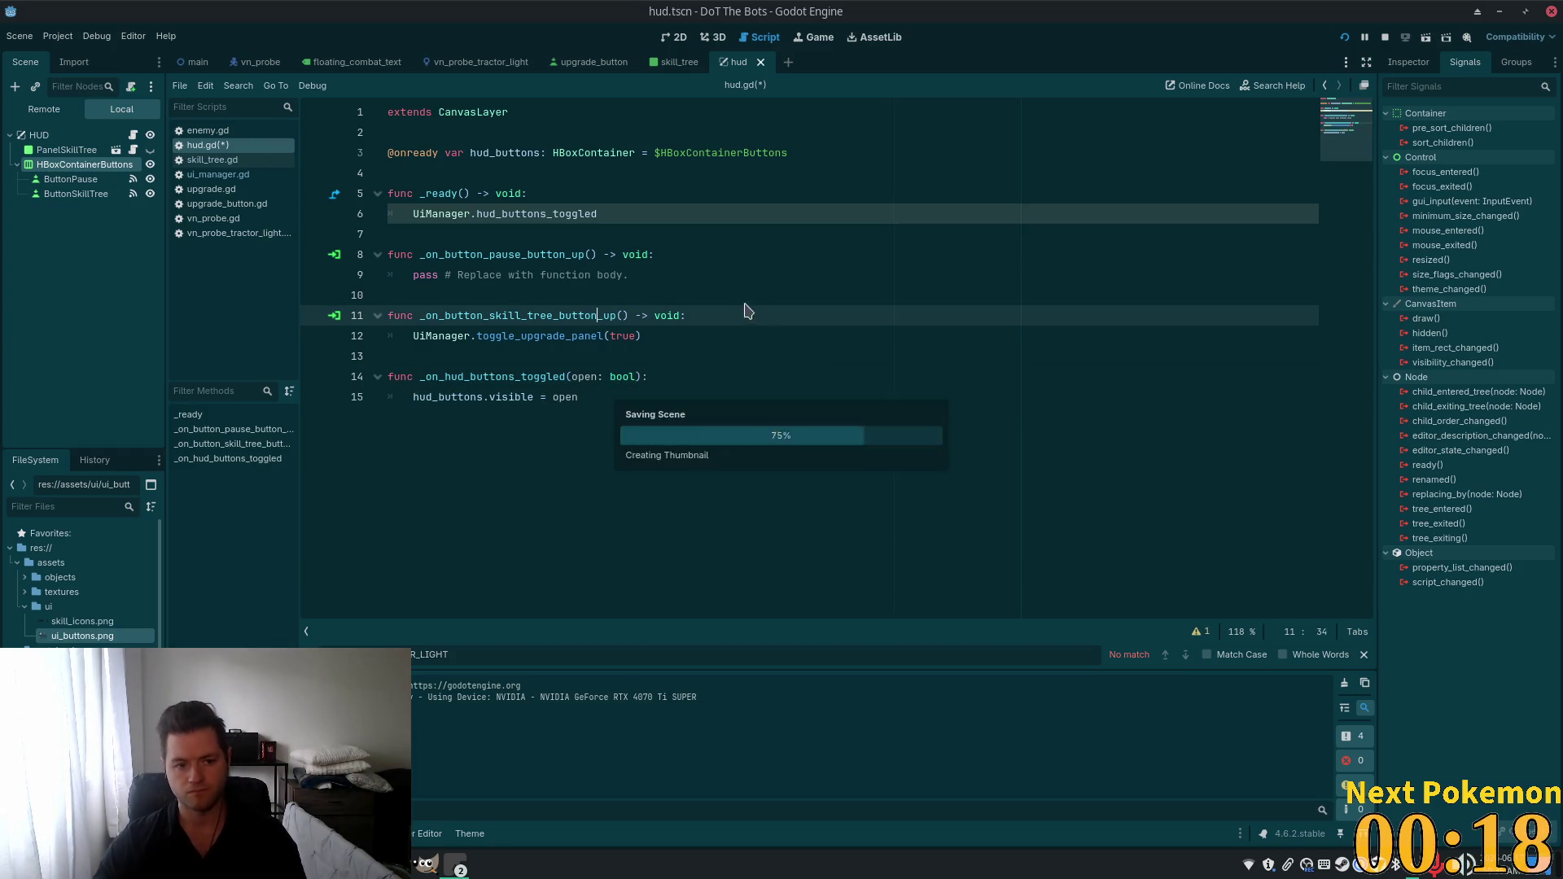
Append .connect(_on_hud_buttons_toggled) to the hud_buttons_toggled line in _ready and save.
key("Up")
left_click(721, 173)
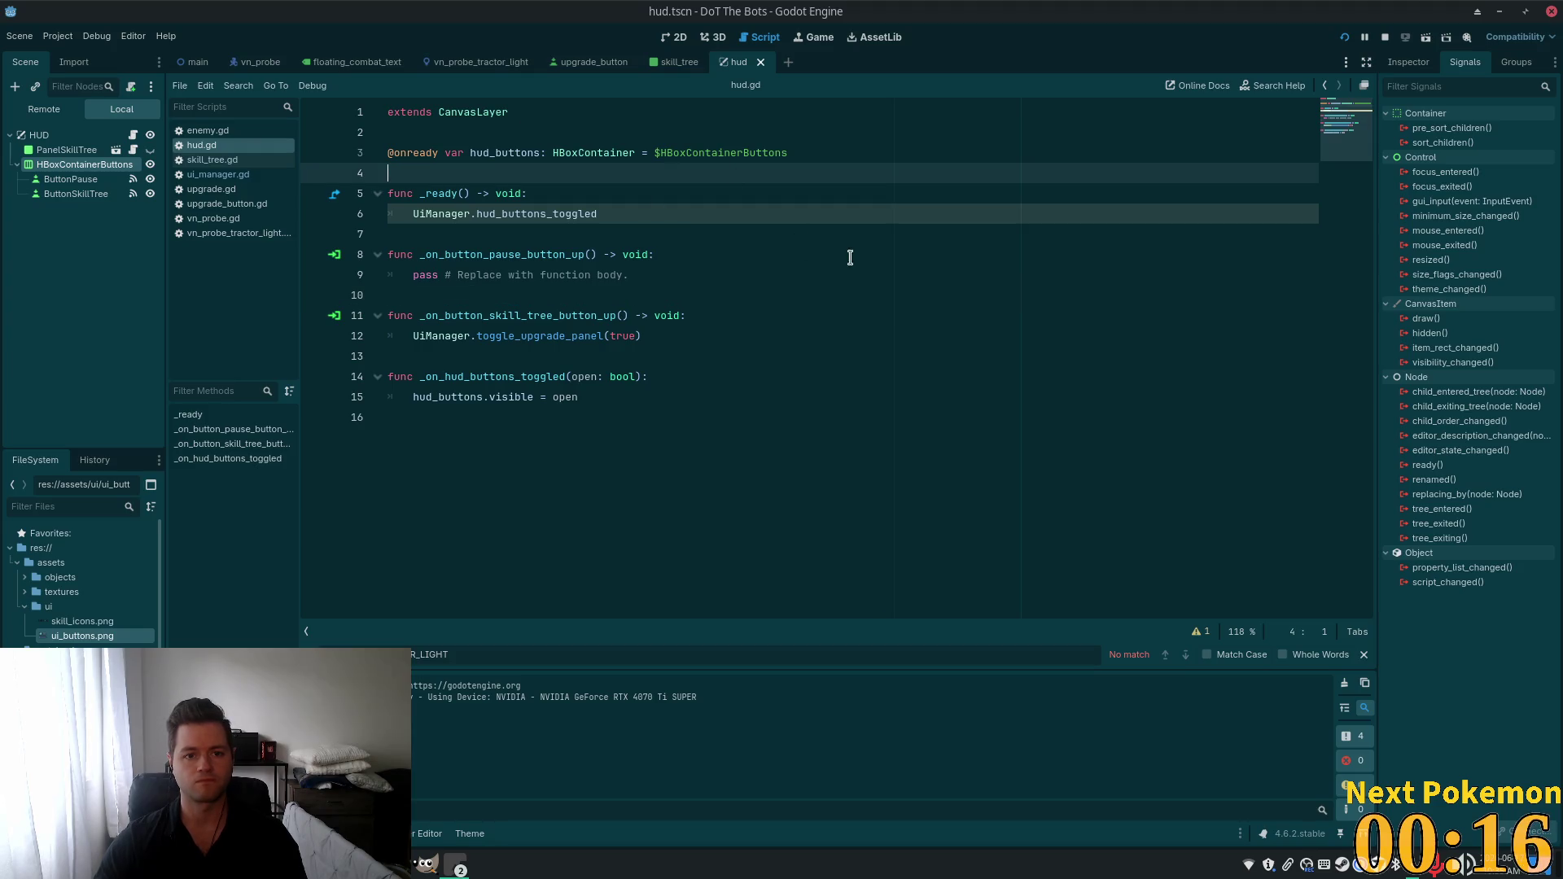
left_click(777, 220)
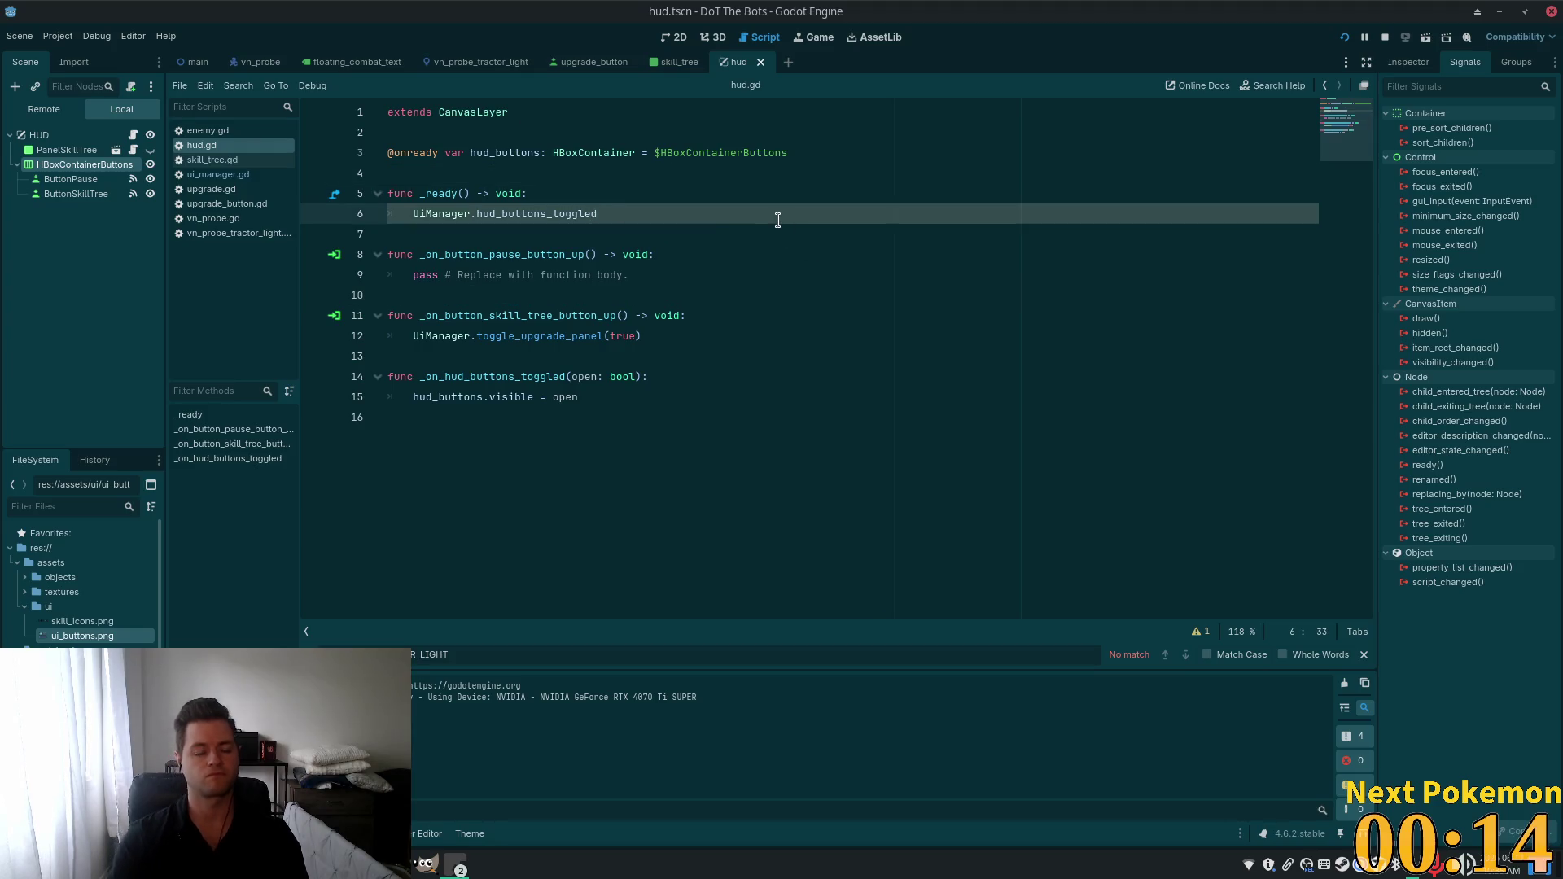
key("End")
type("o")
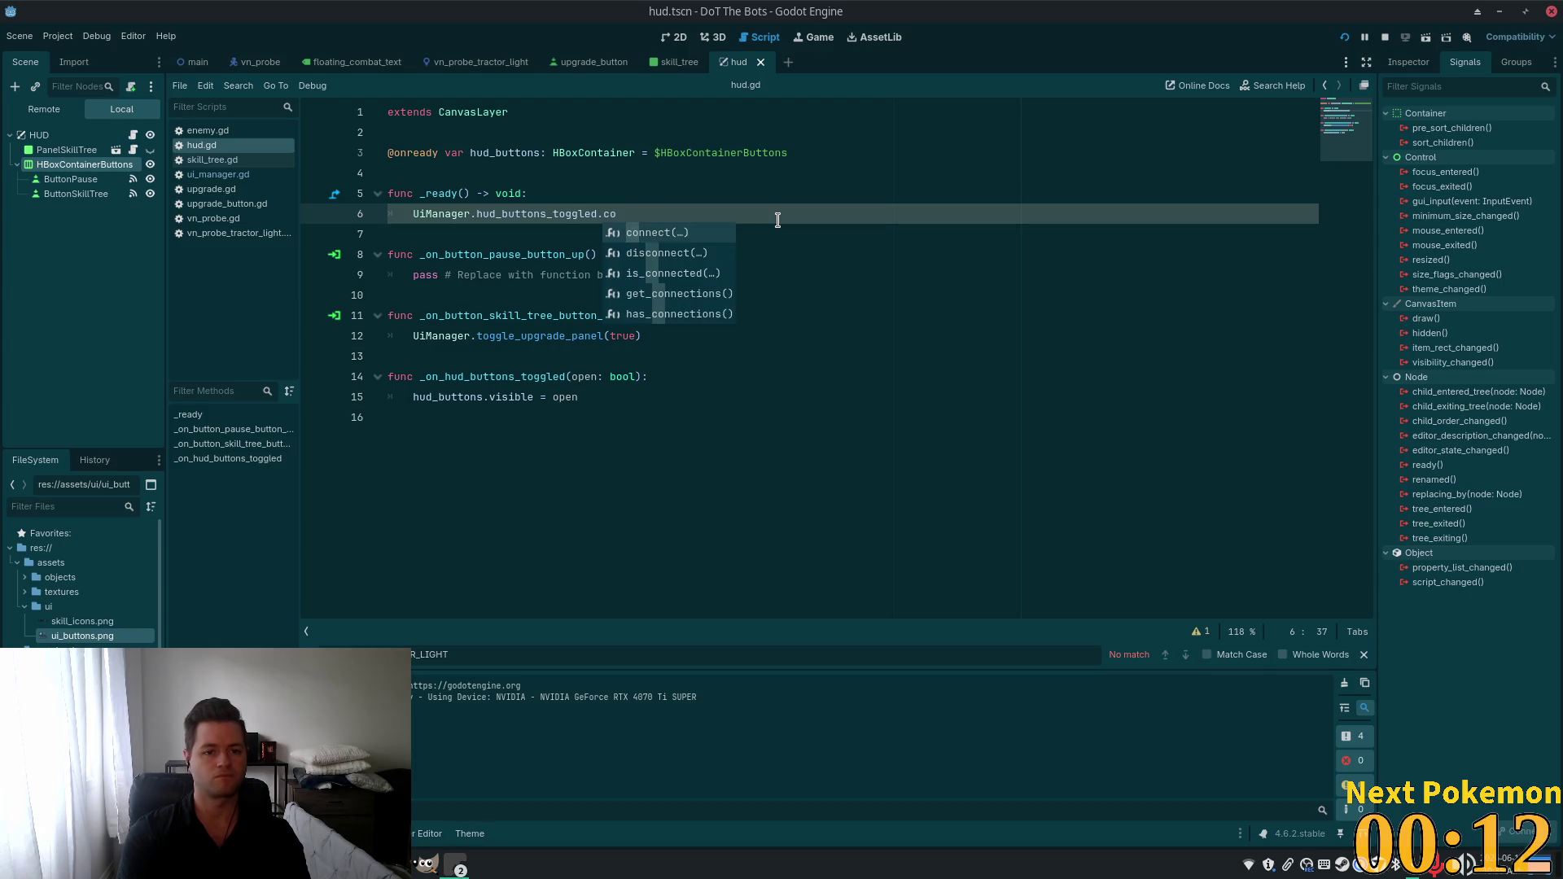
key("Return")
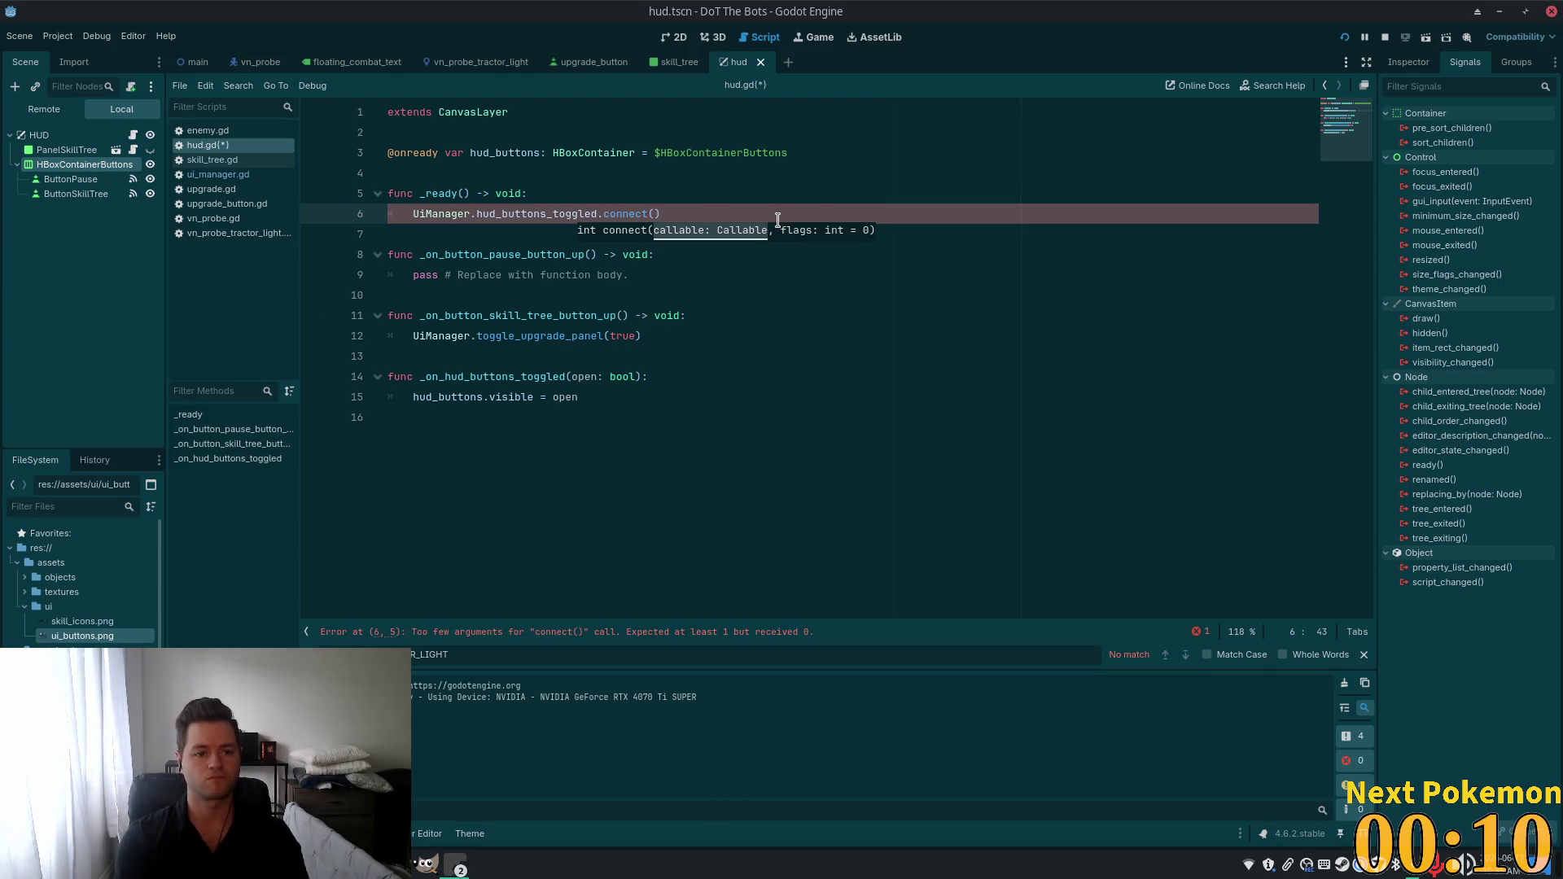
type("_on_hu")
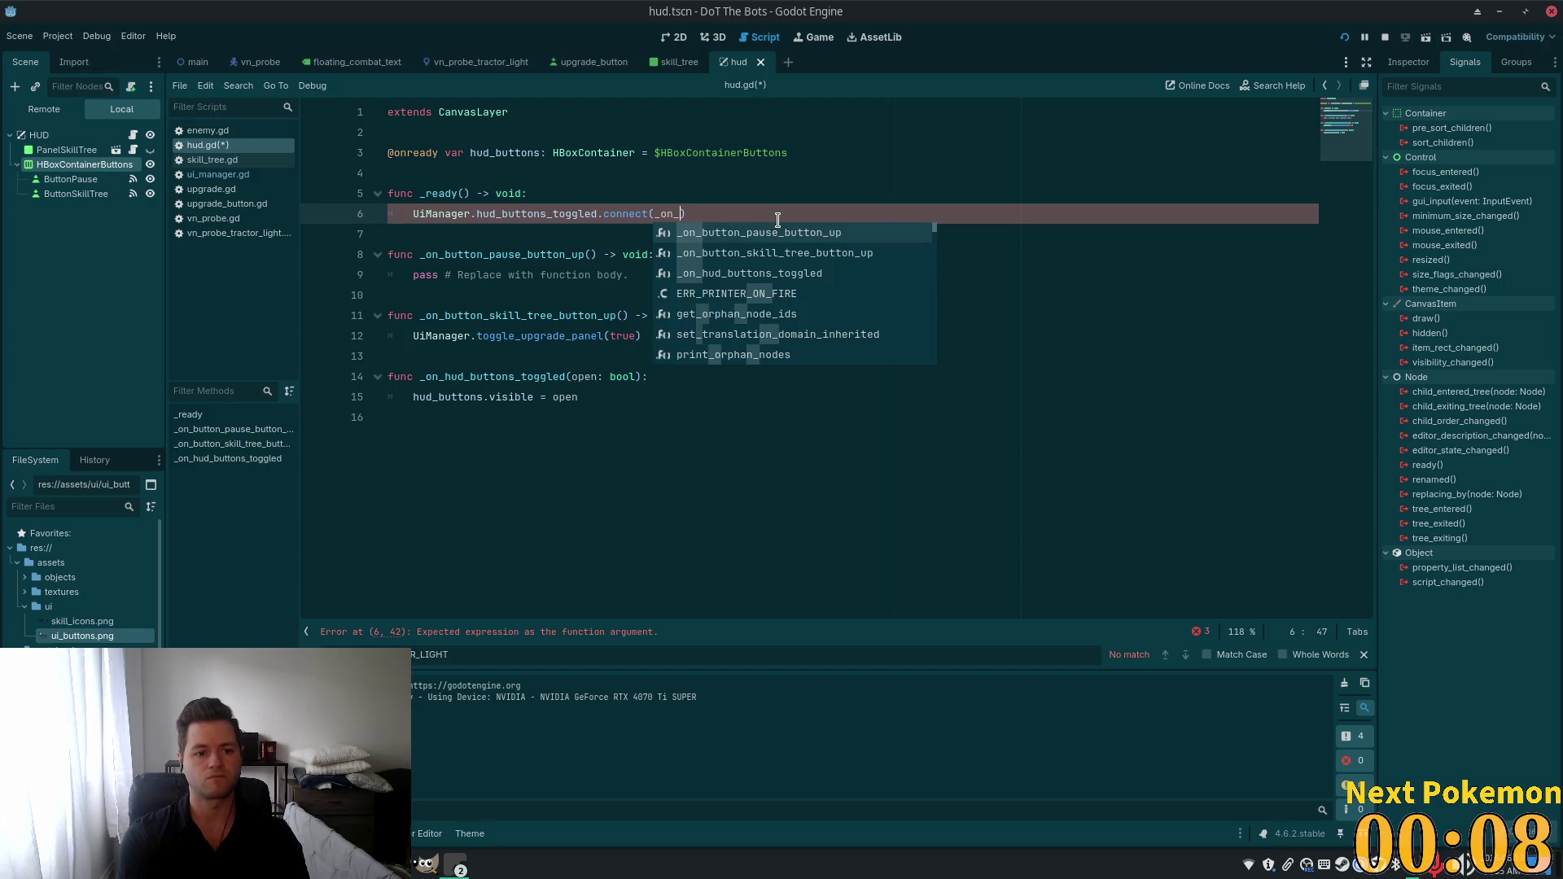
key("Return")
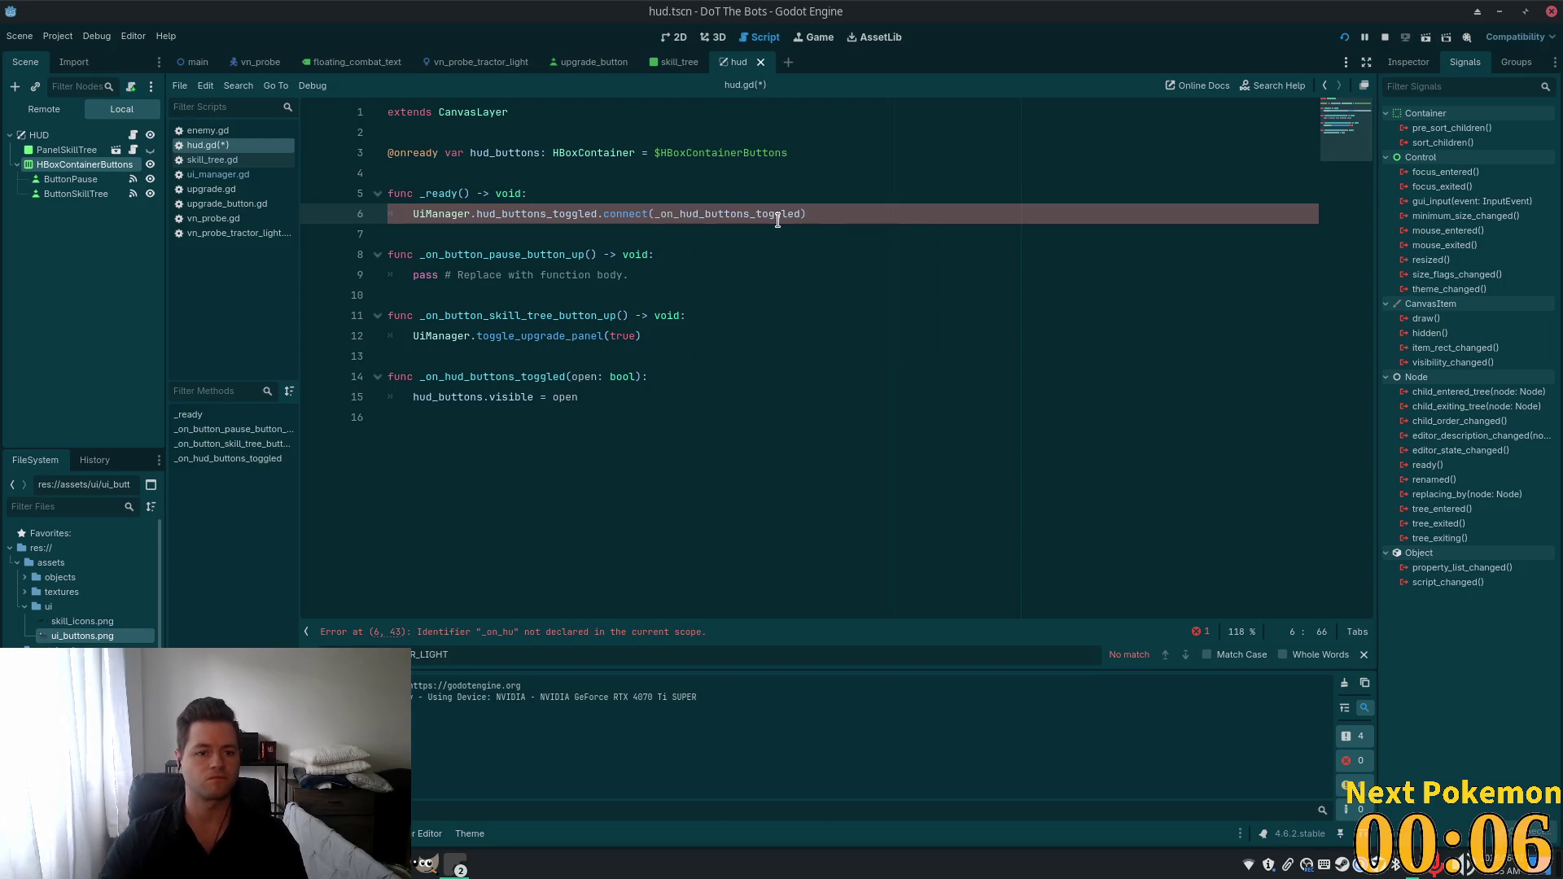
key("ctrl+s")
key("Down")
key("Down")
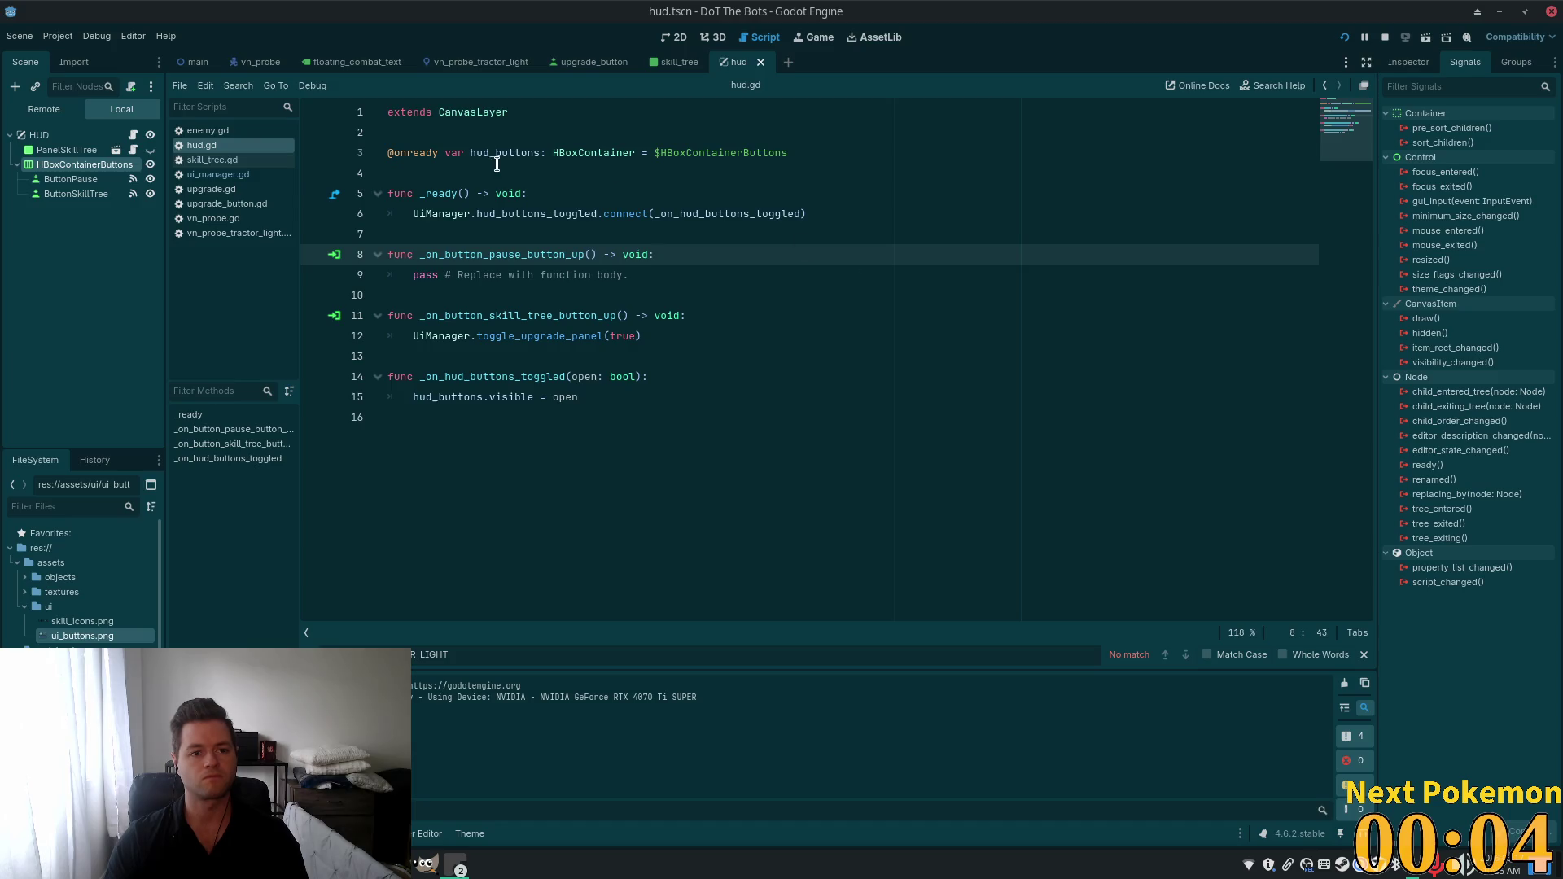
Show the Inspector dock and run the game to test the HUD buttons.
left_click(497, 163)
key("Up")
key("Up")
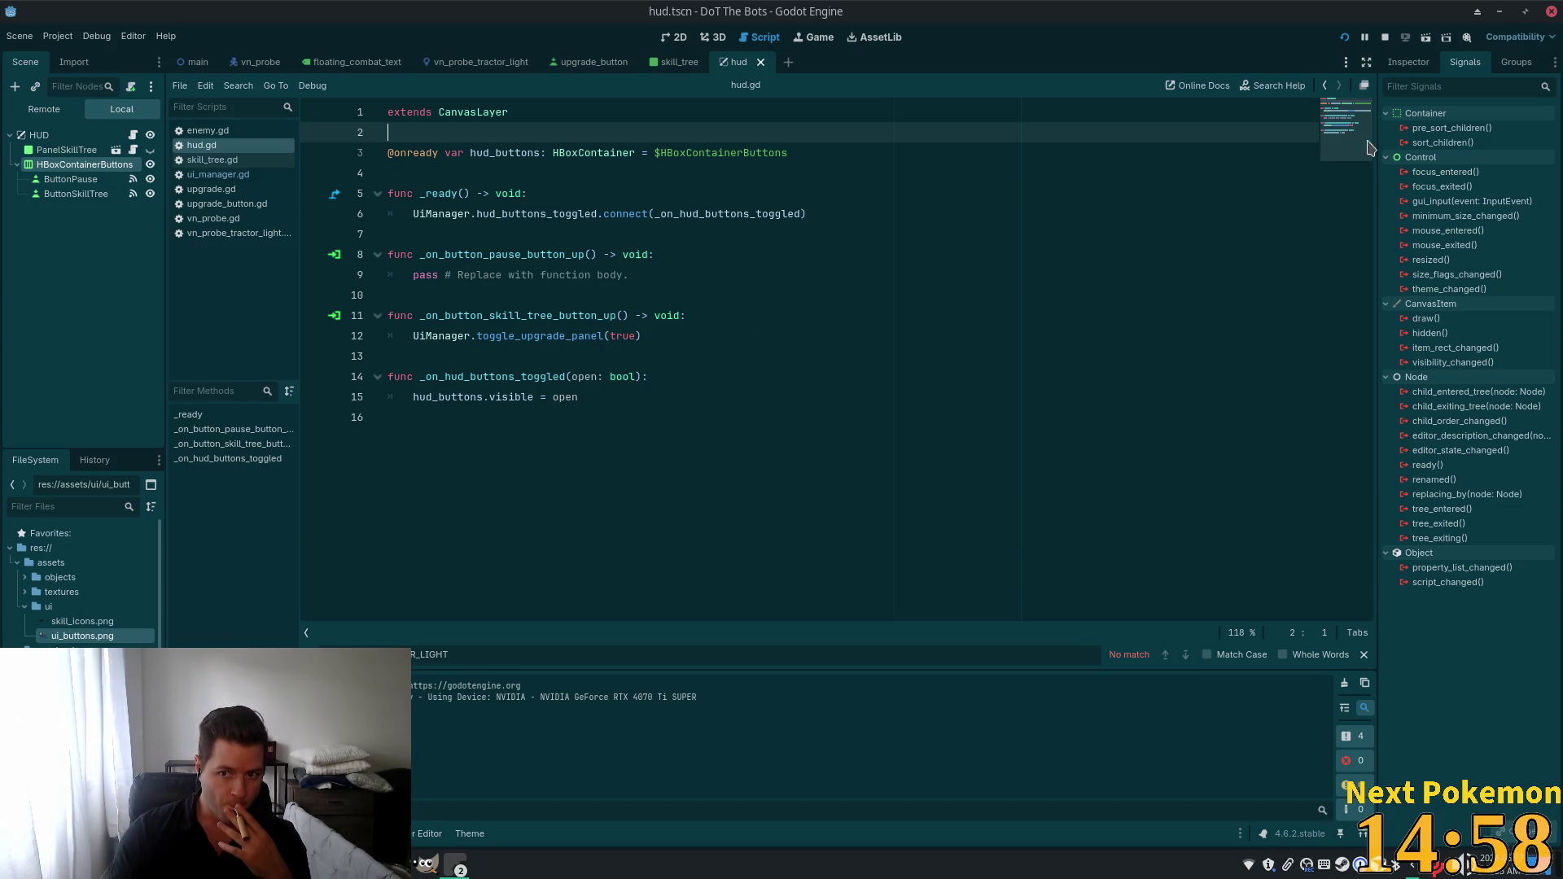
left_click(1411, 69)
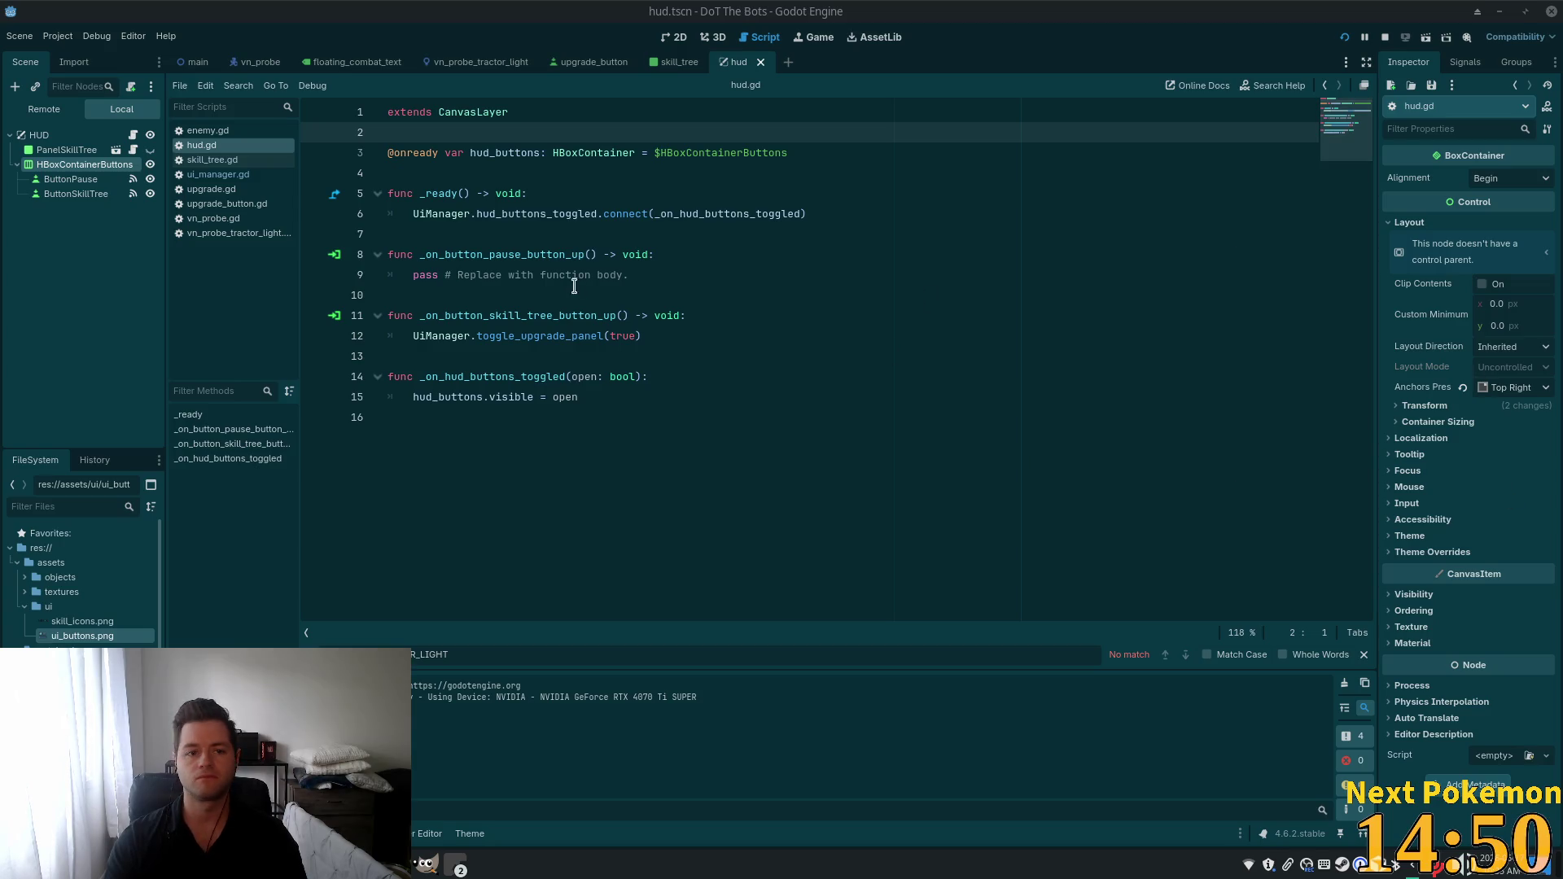
left_click(1018, 294)
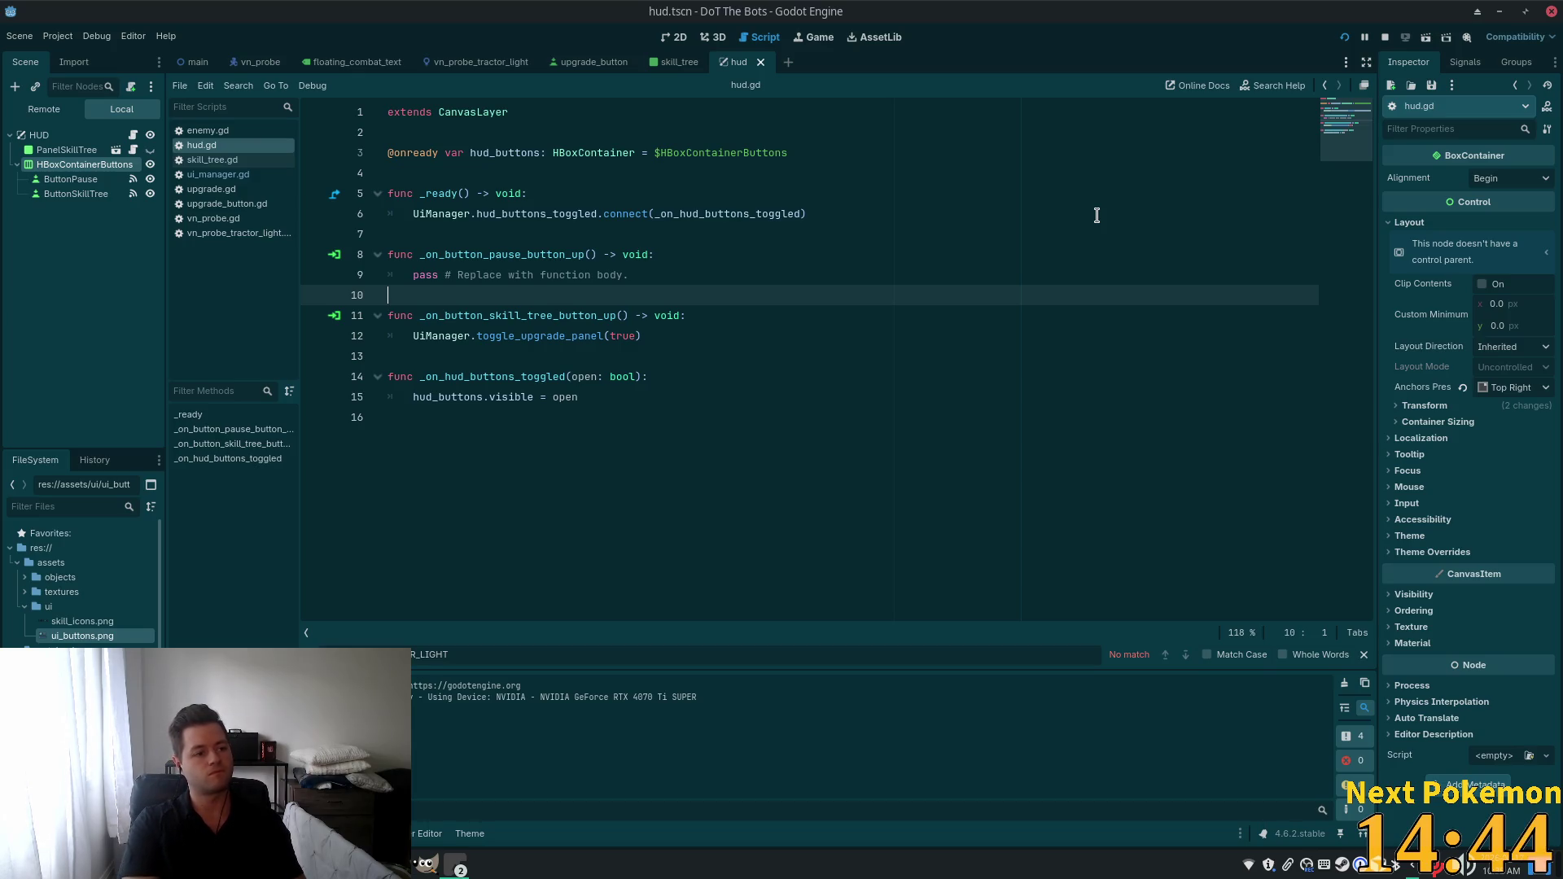
left_click(1344, 39)
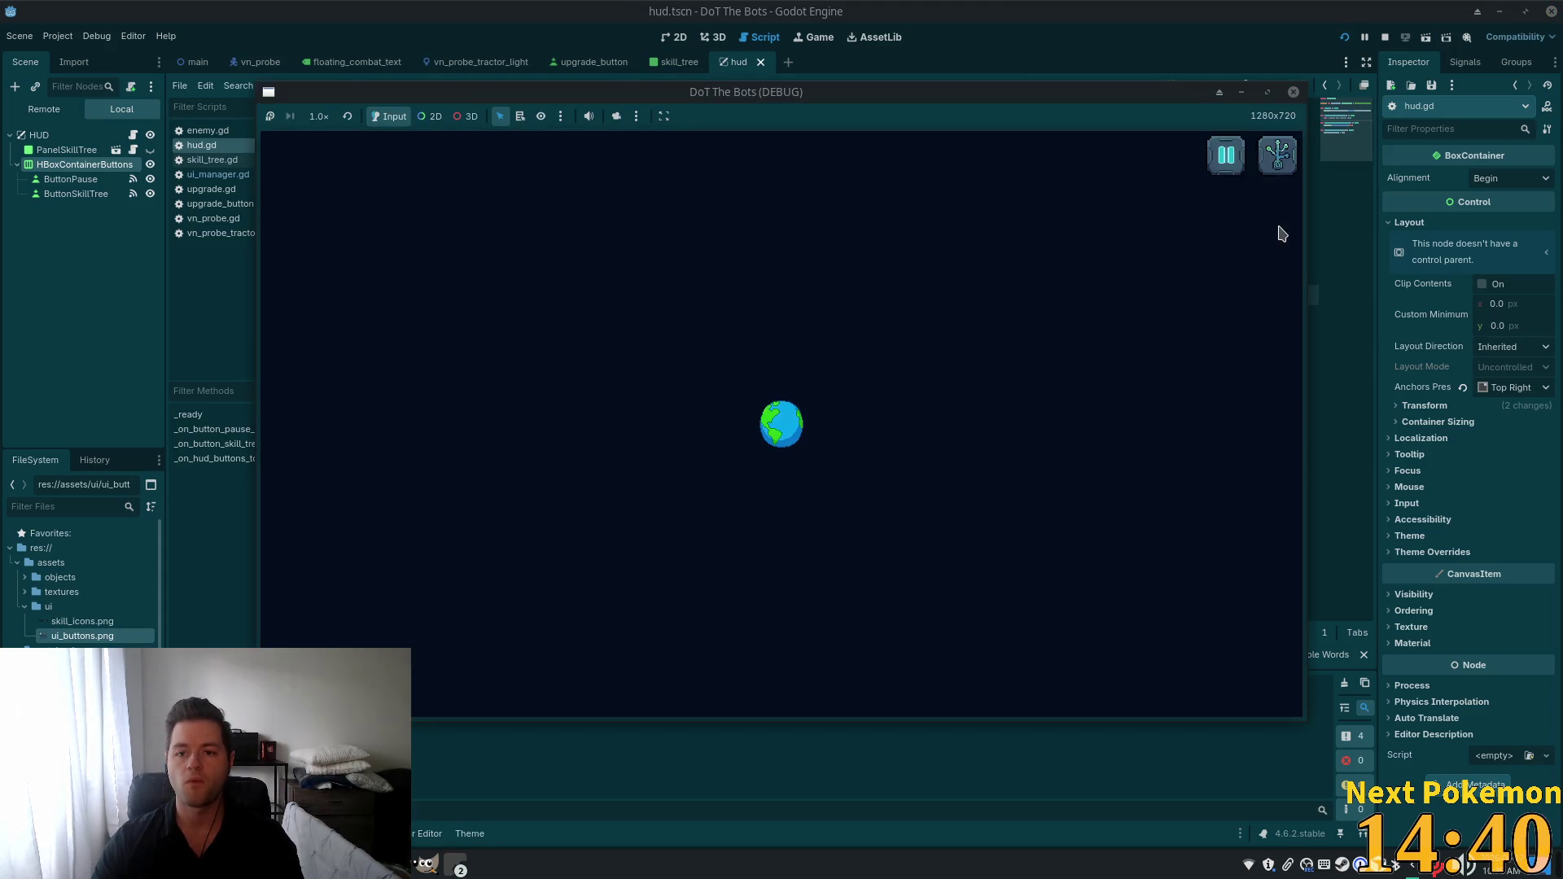
left_click(1278, 157)
left_click(1231, 182)
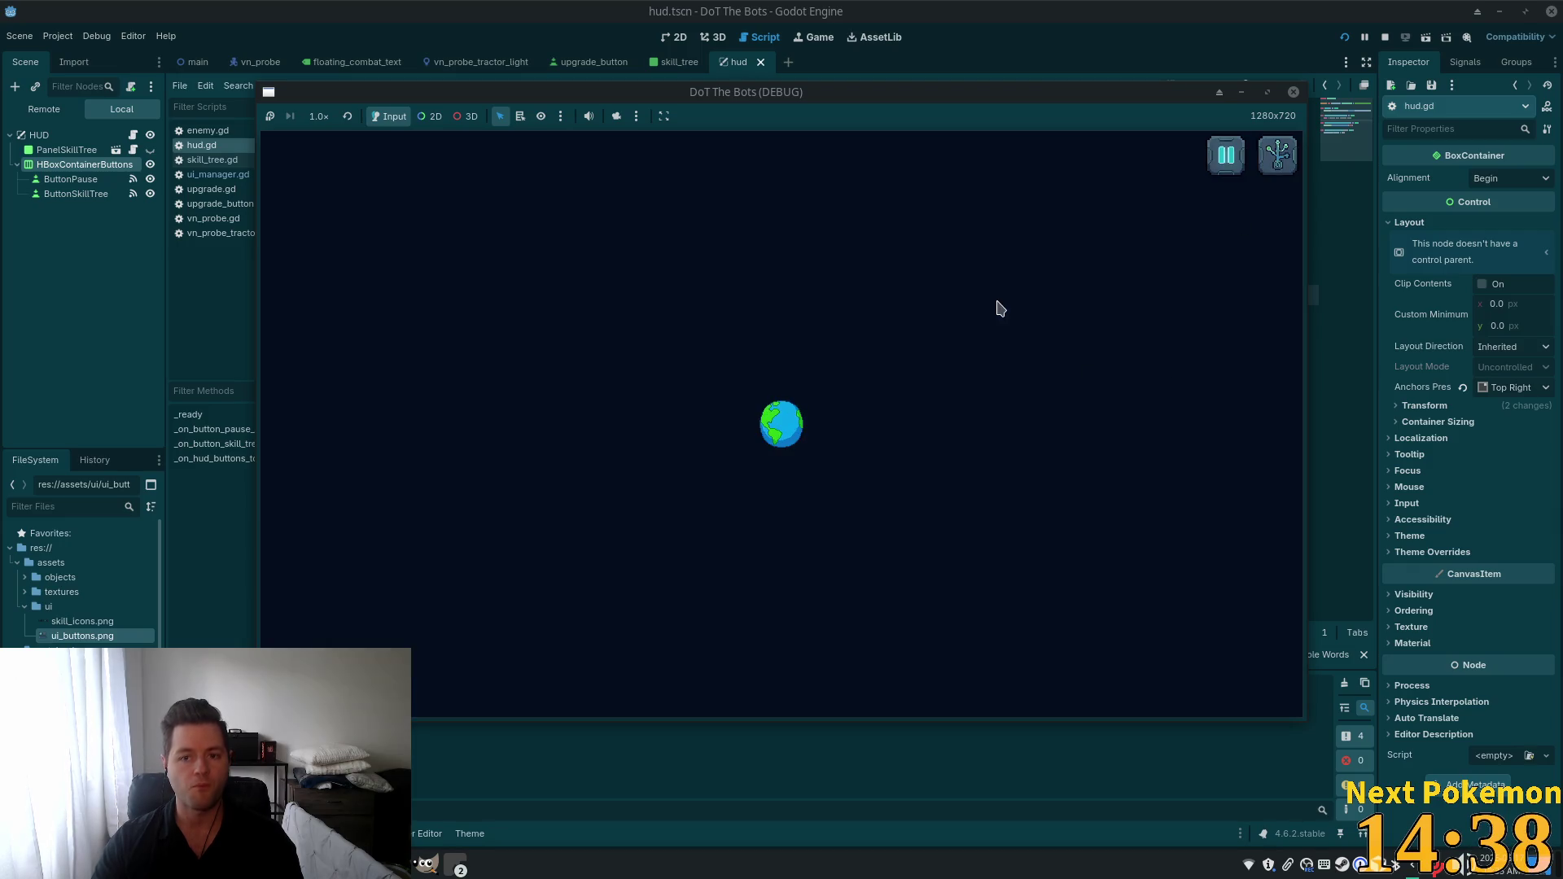
left_click(1276, 154)
left_click(1239, 183)
left_click(1279, 166)
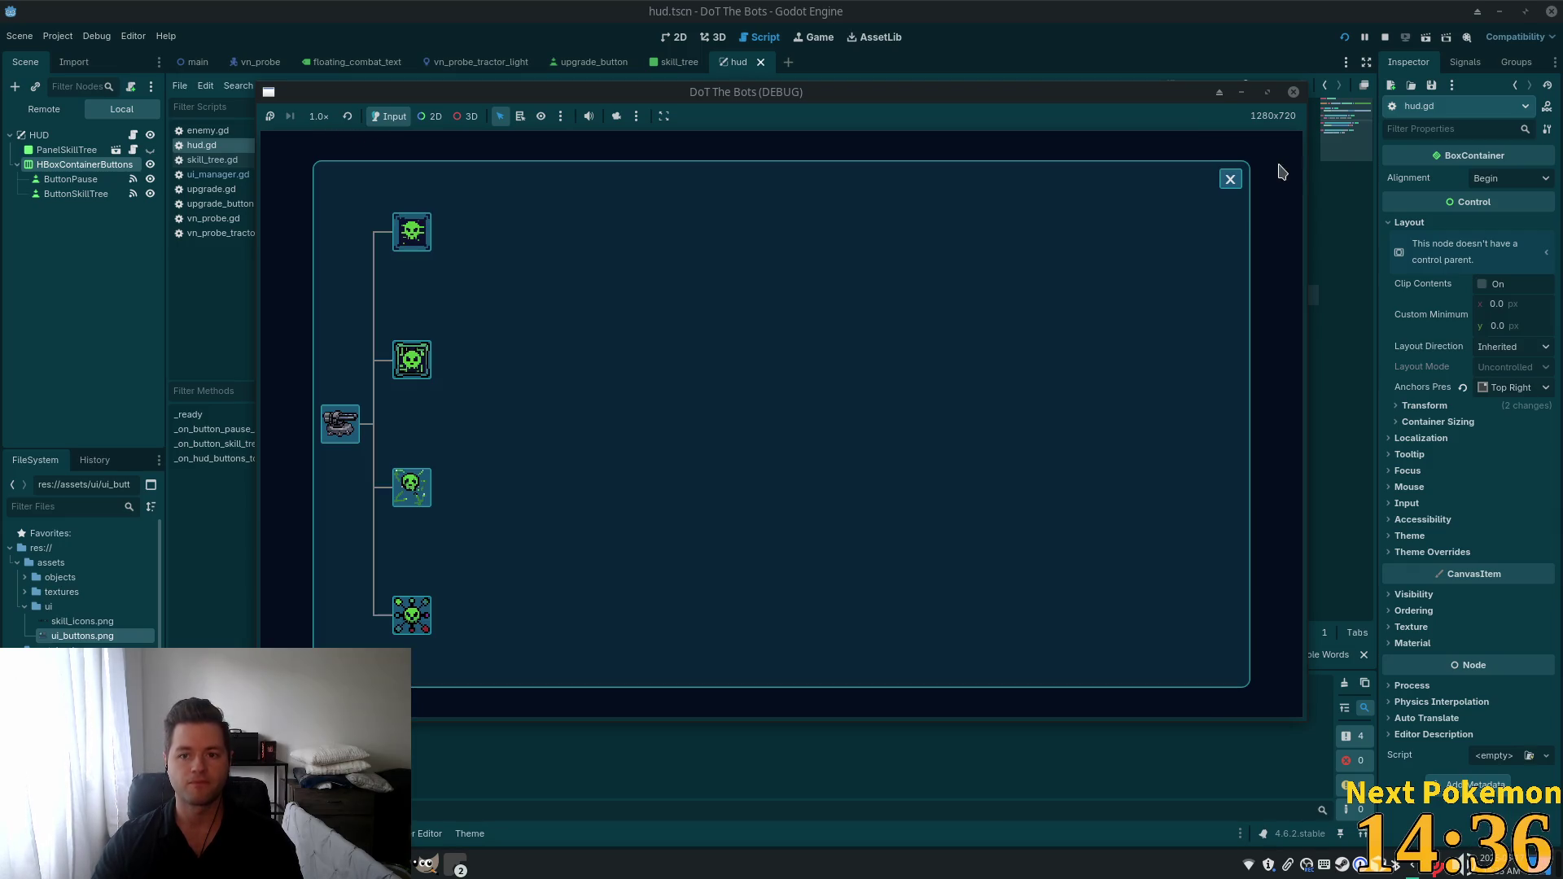
left_click(1232, 183)
left_click(1277, 158)
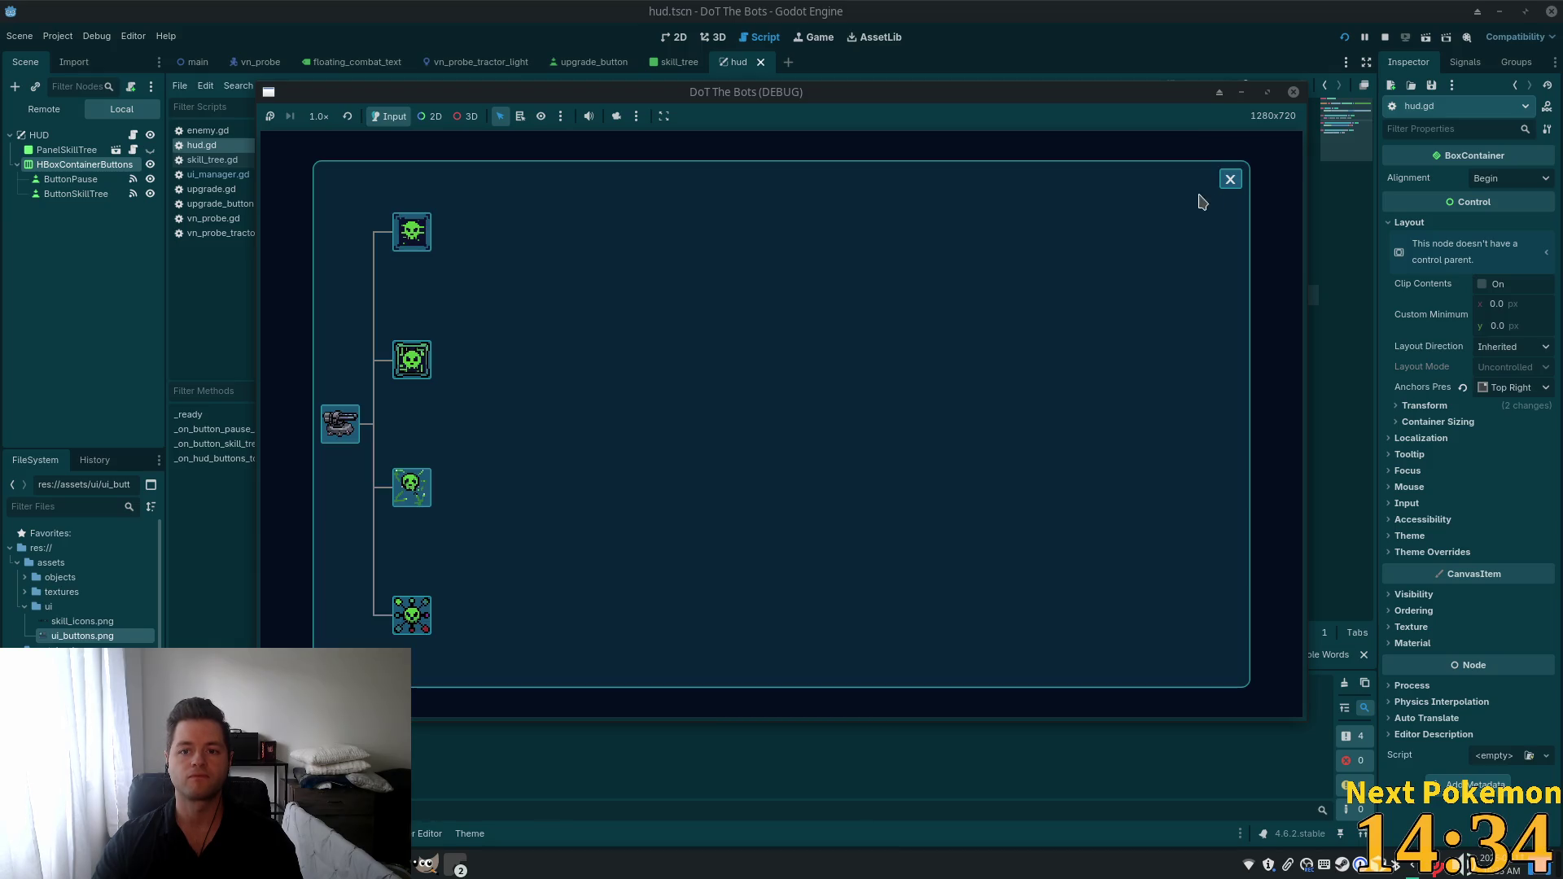
left_click(1232, 182)
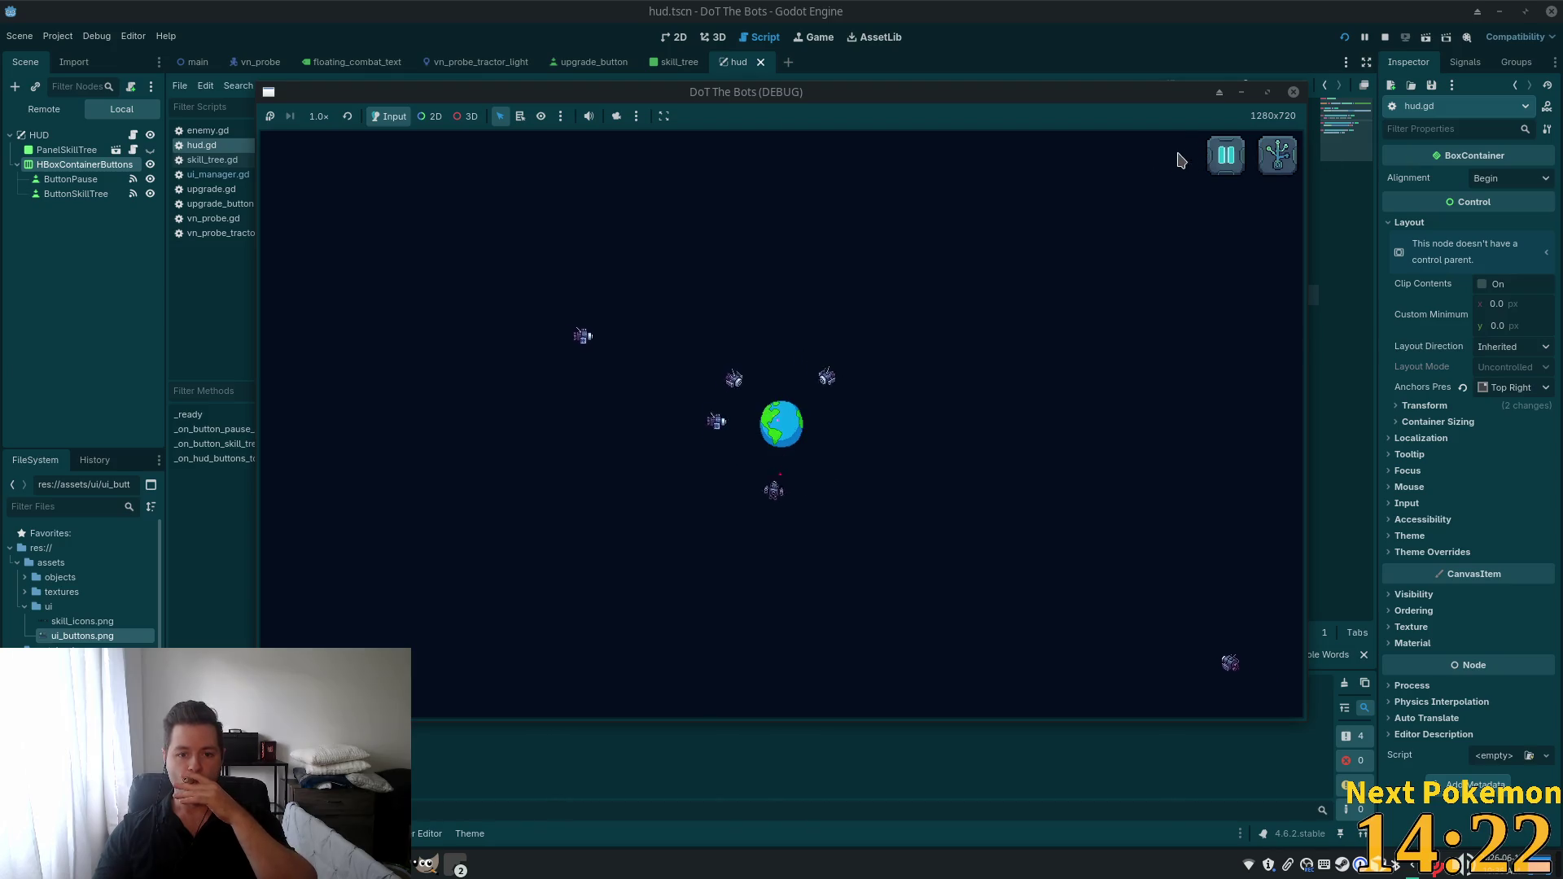
key("F8")
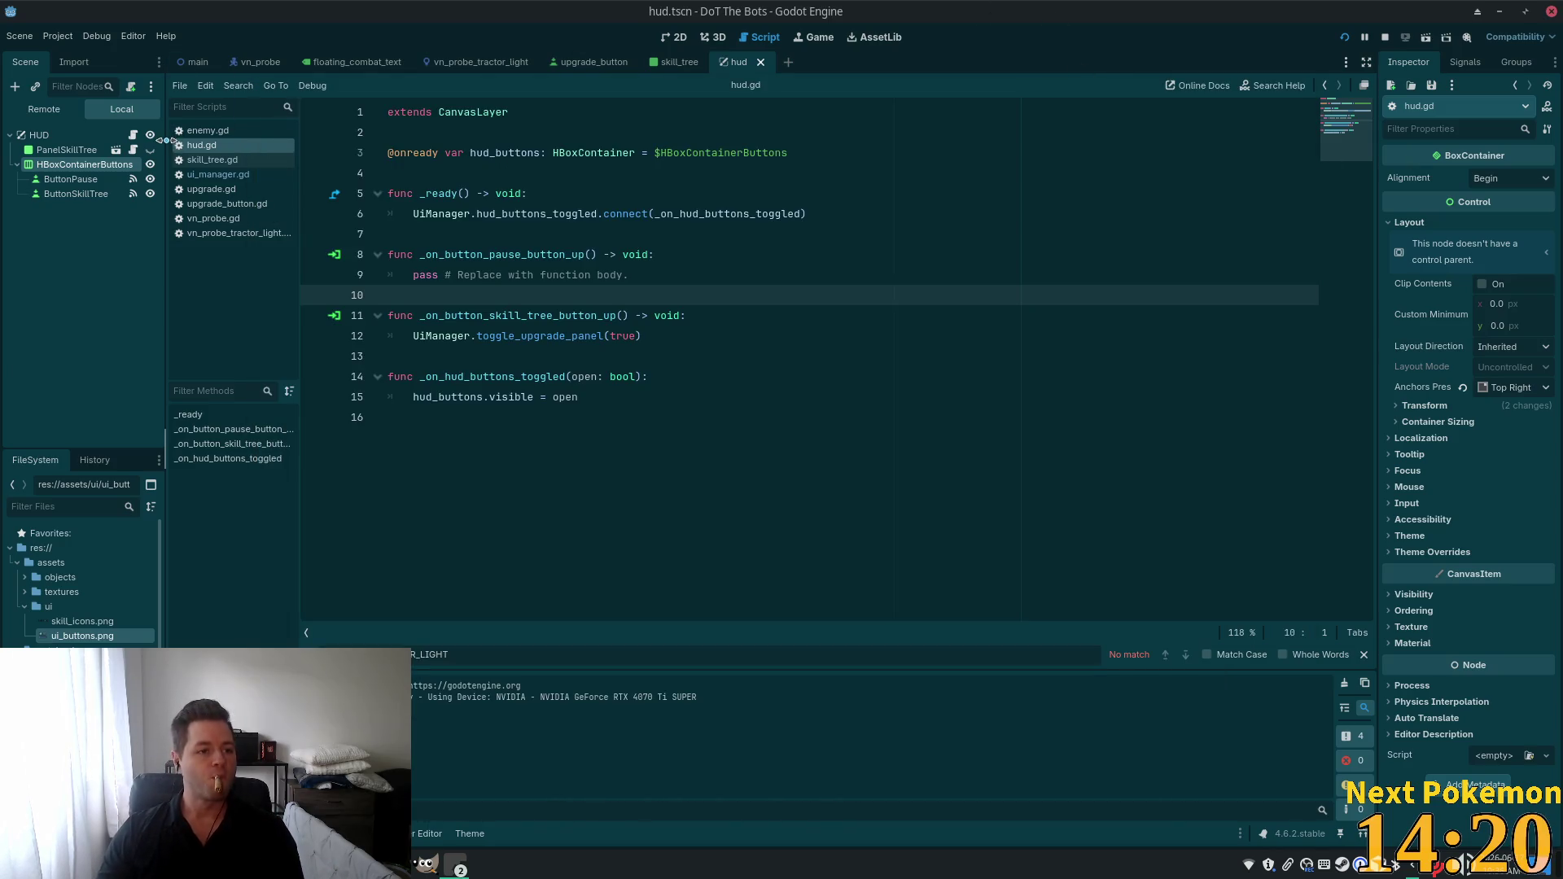
Create a Panel child under the HUD root and rename it PanelMainMenu.
left_click(56, 137)
right_click(55, 139)
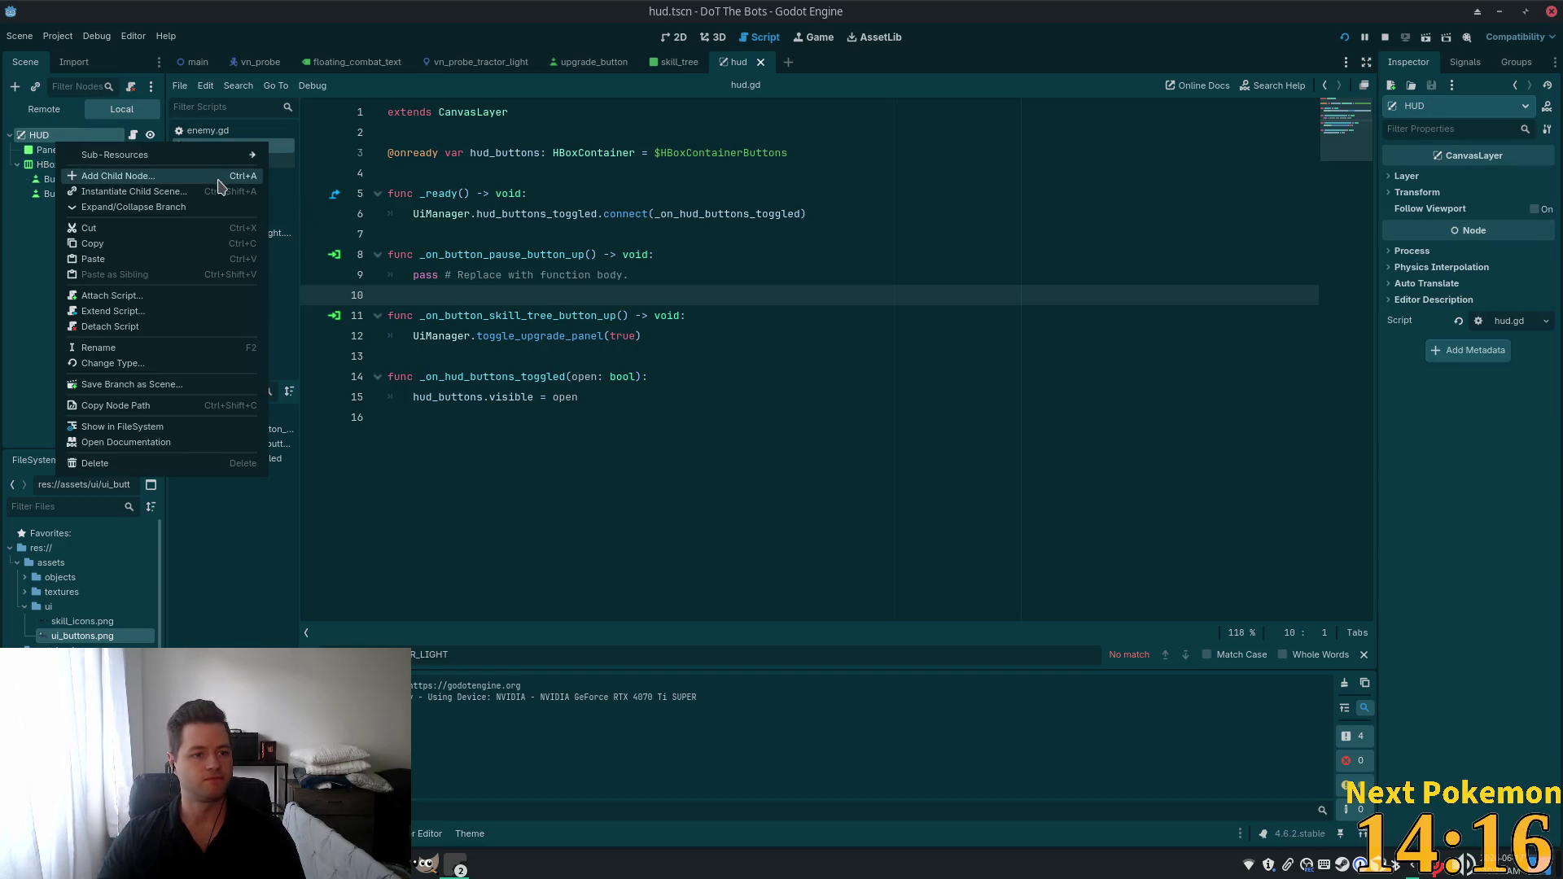
left_click(122, 176)
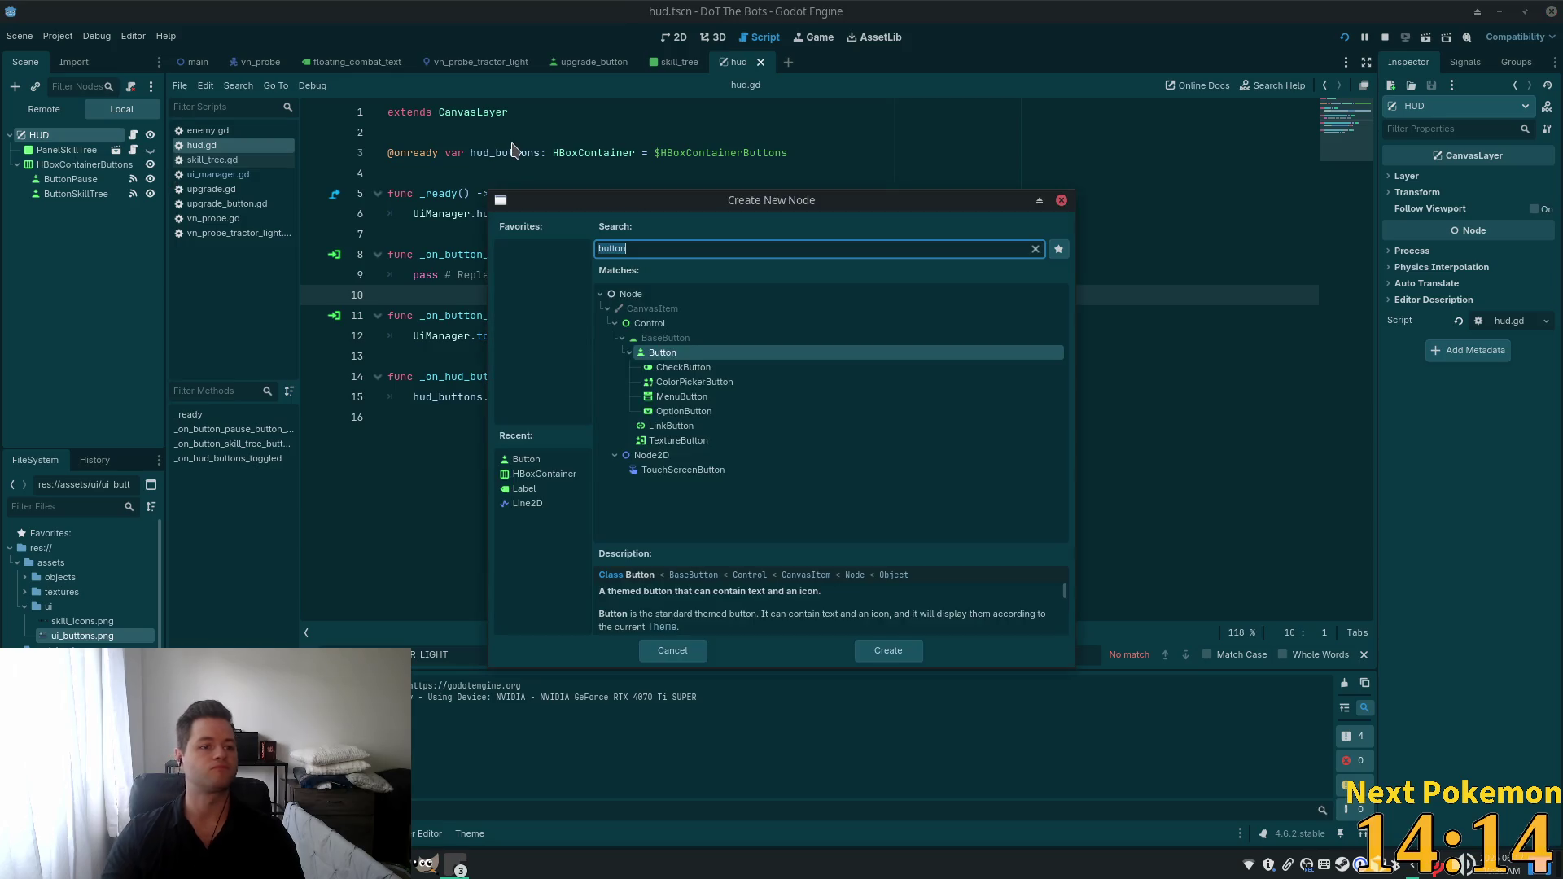
type("panel")
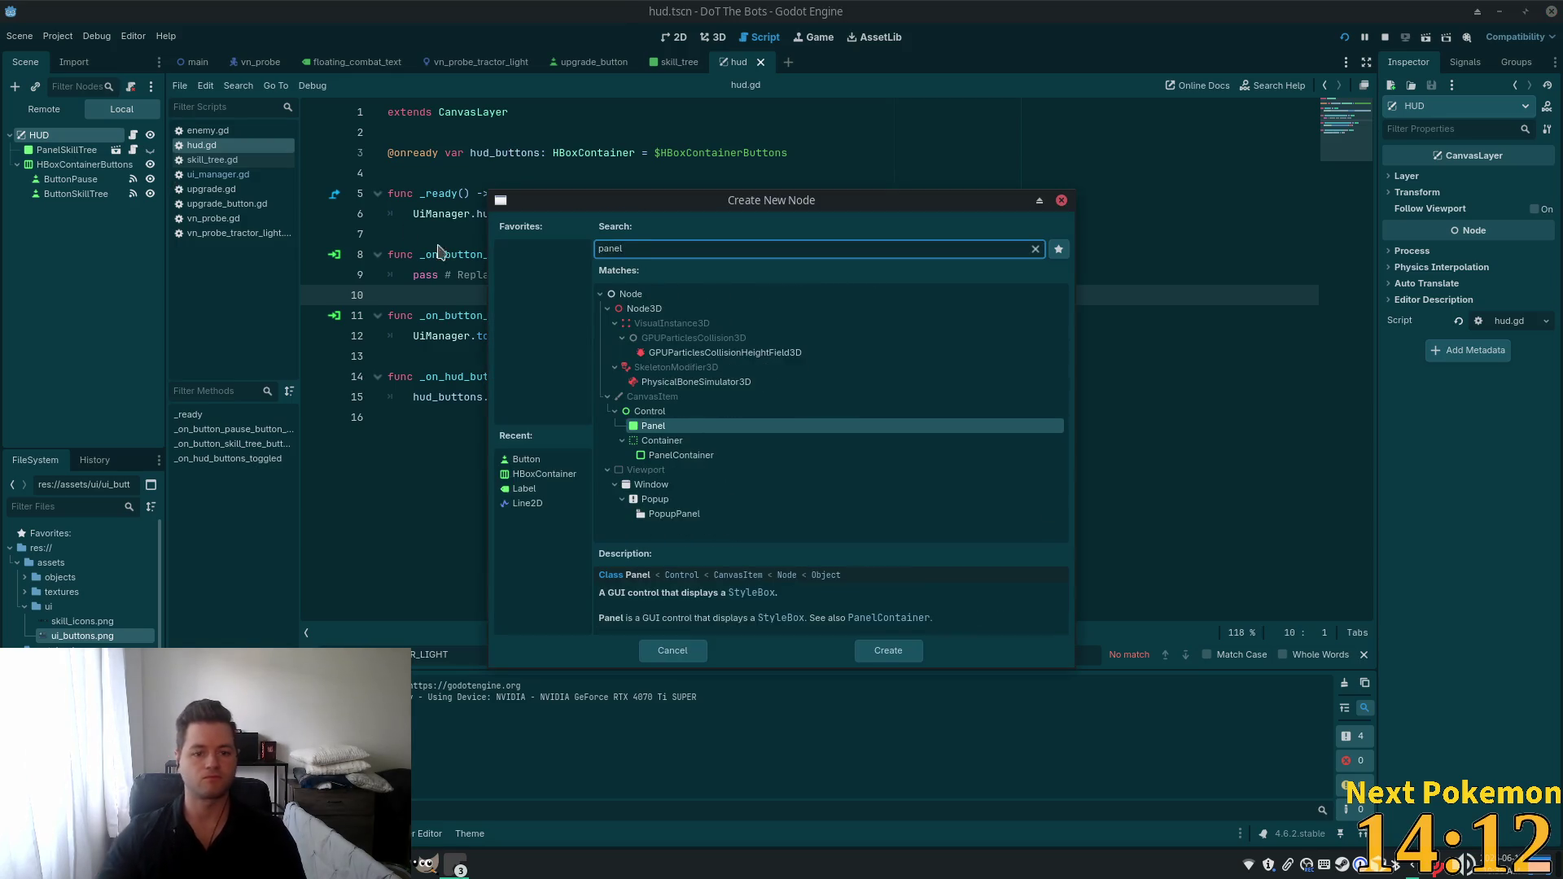
key("Return")
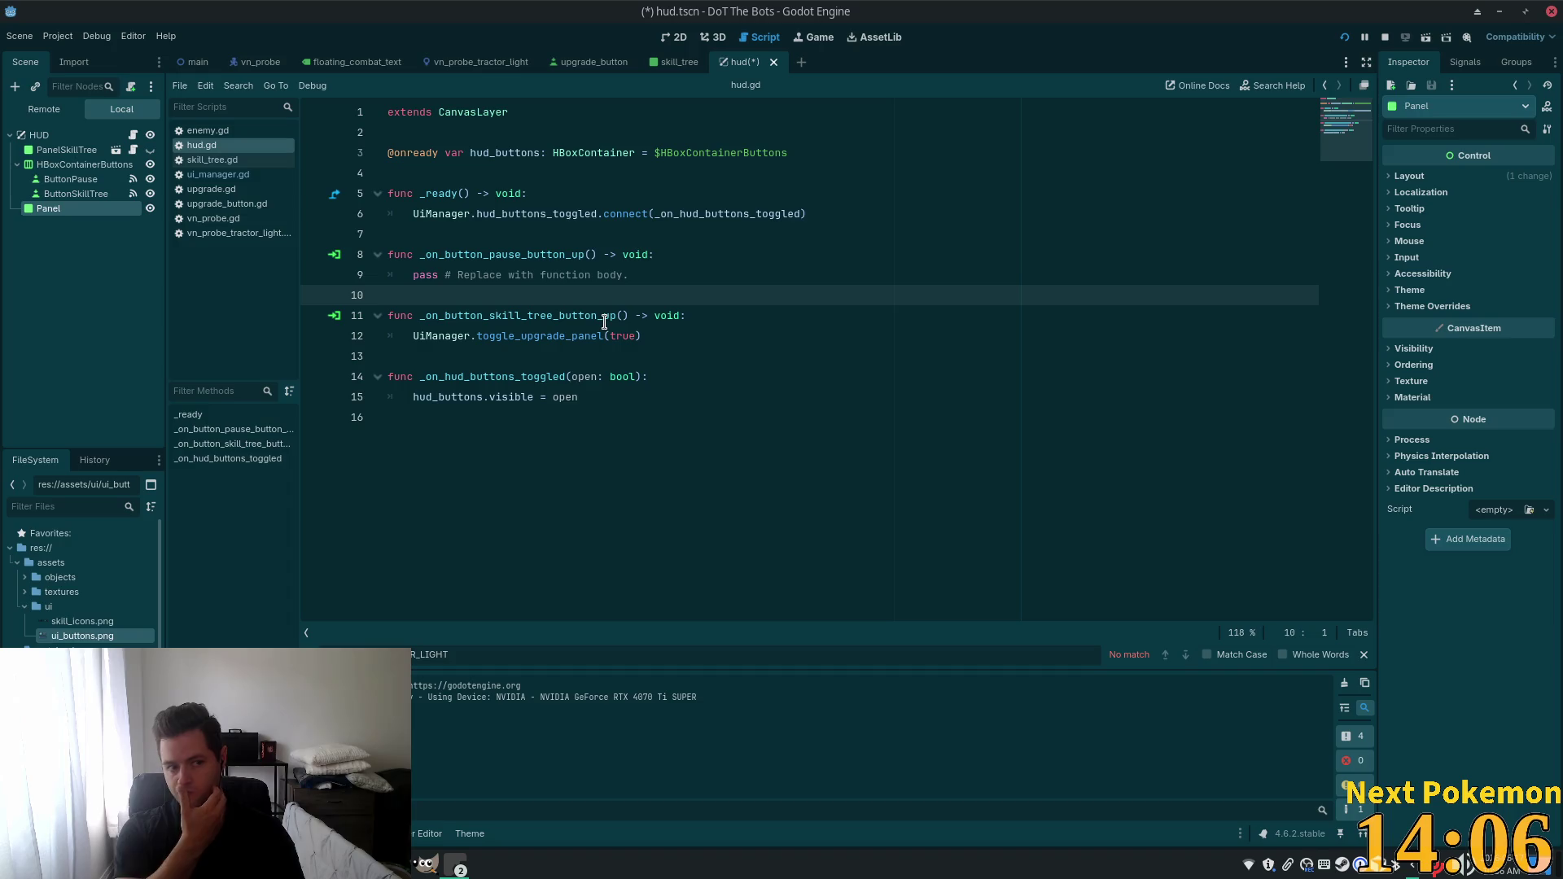
double_click(69, 209)
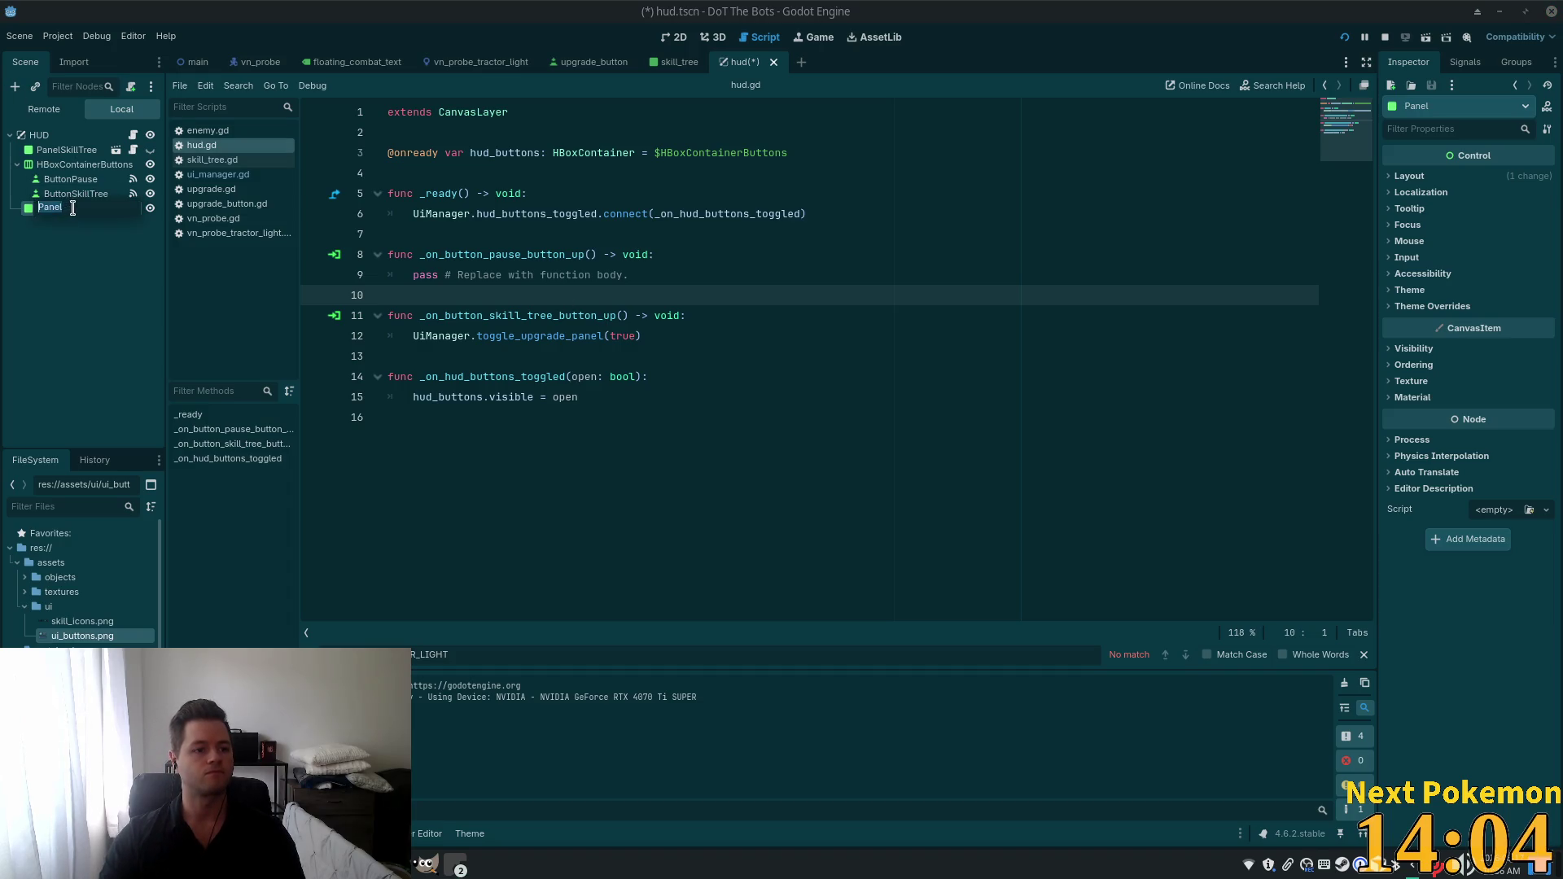
type("Menu")
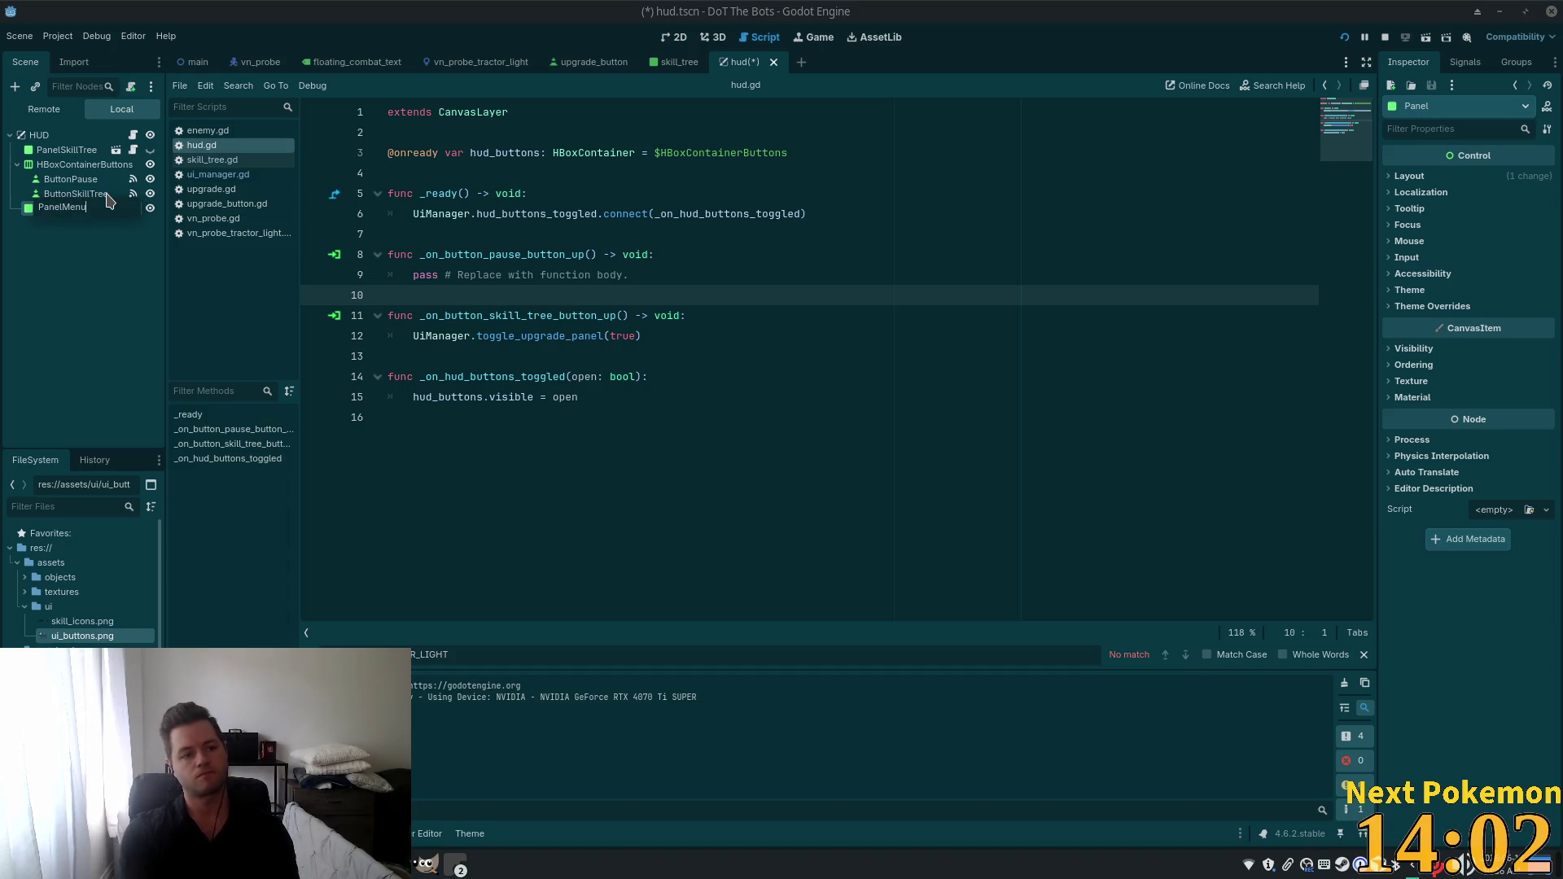
key("BackSpace")
type("ainMenu")
key("Return")
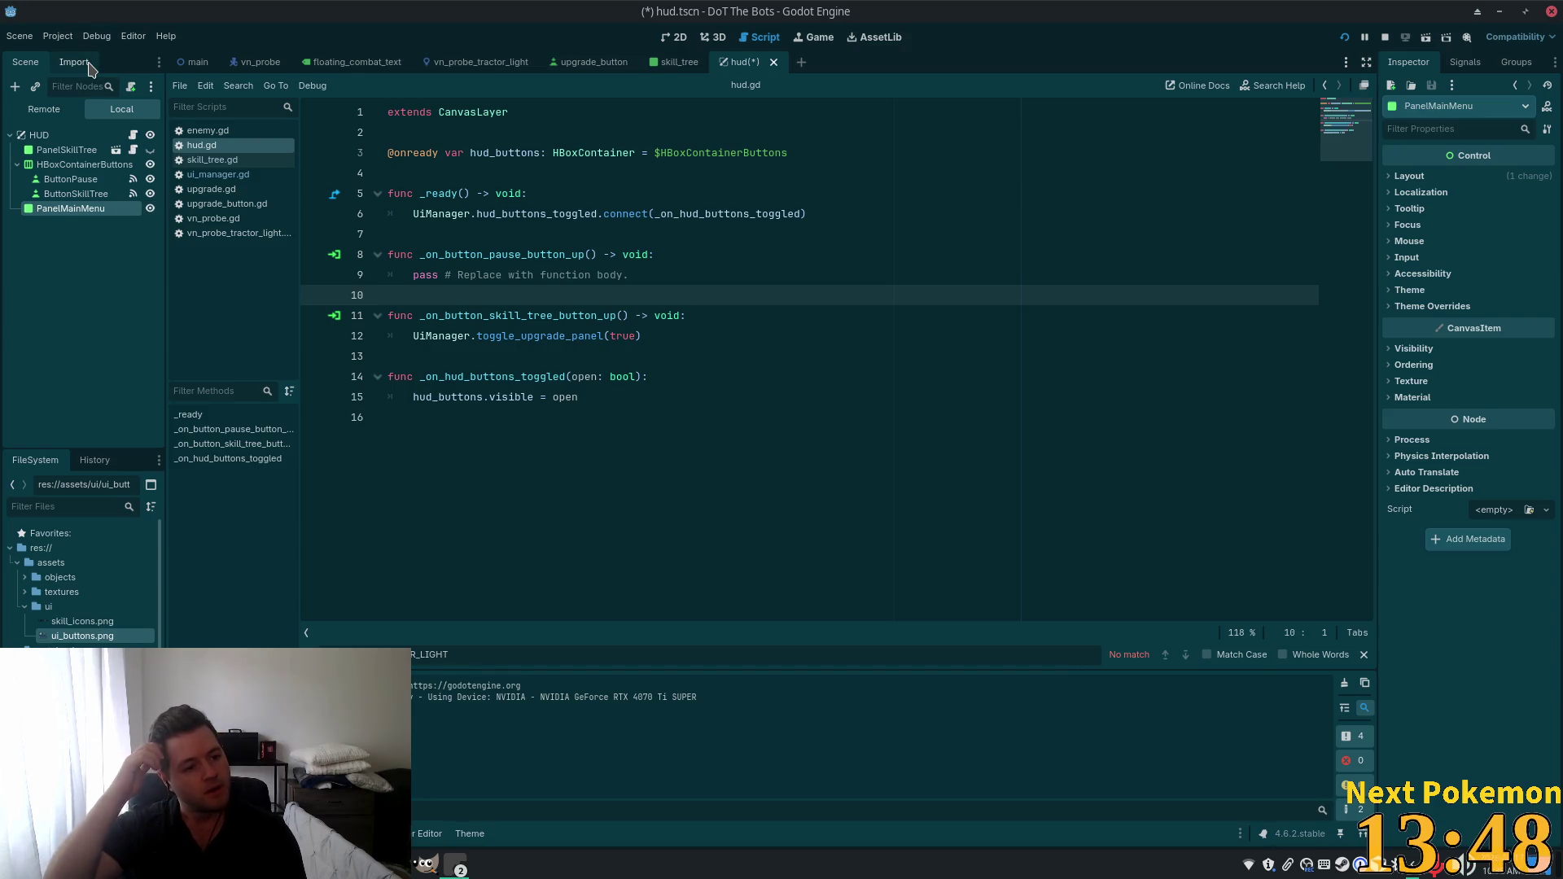
Add a TextureButton child node under PanelMainMenu.
key("ctrl+a")
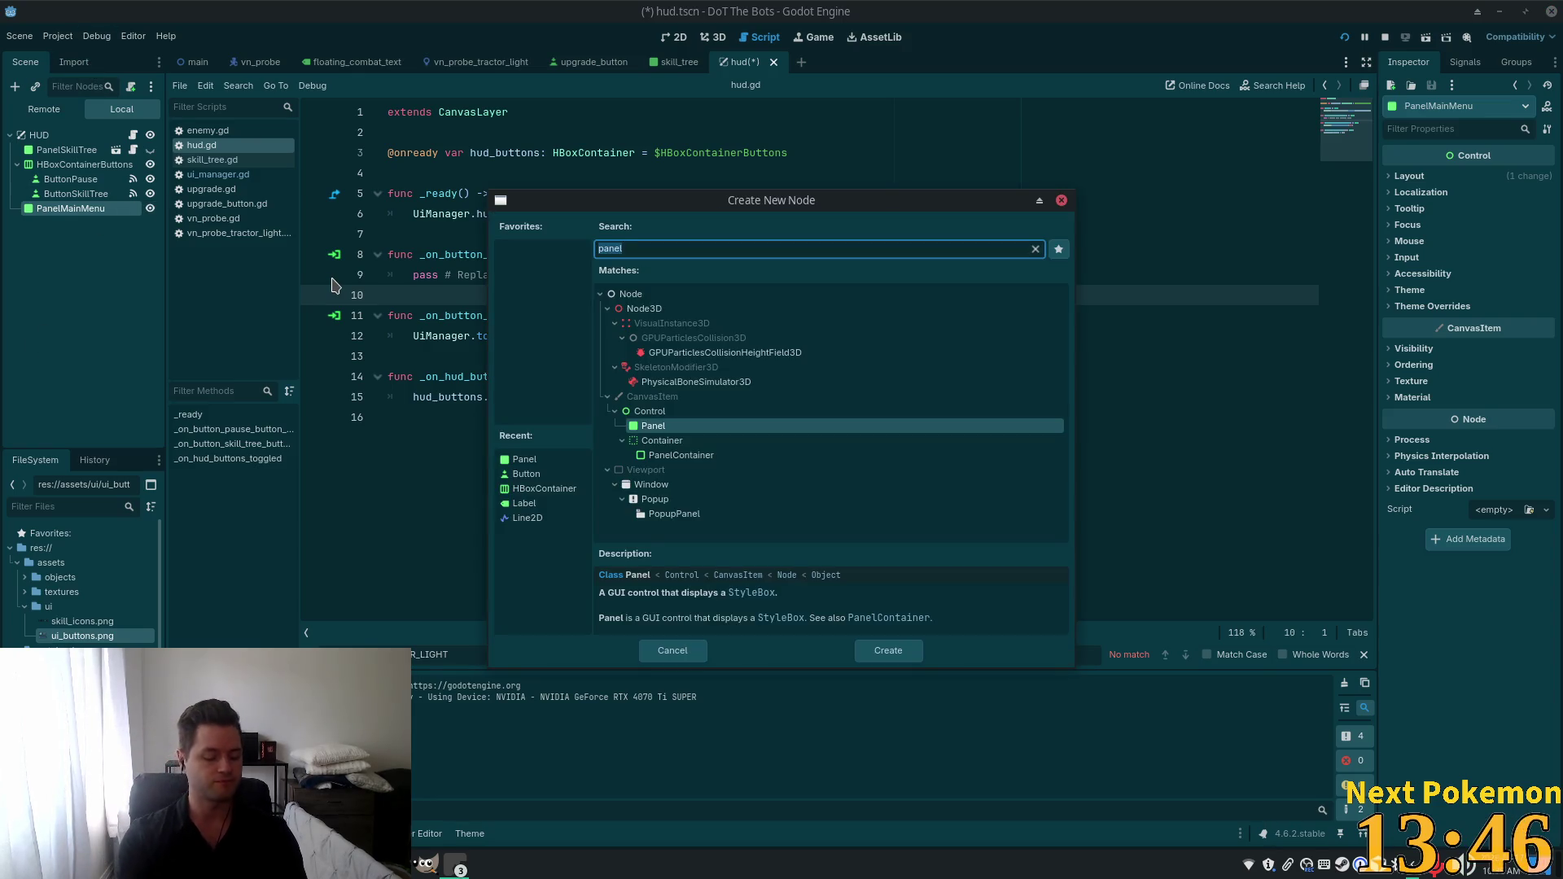
type("button")
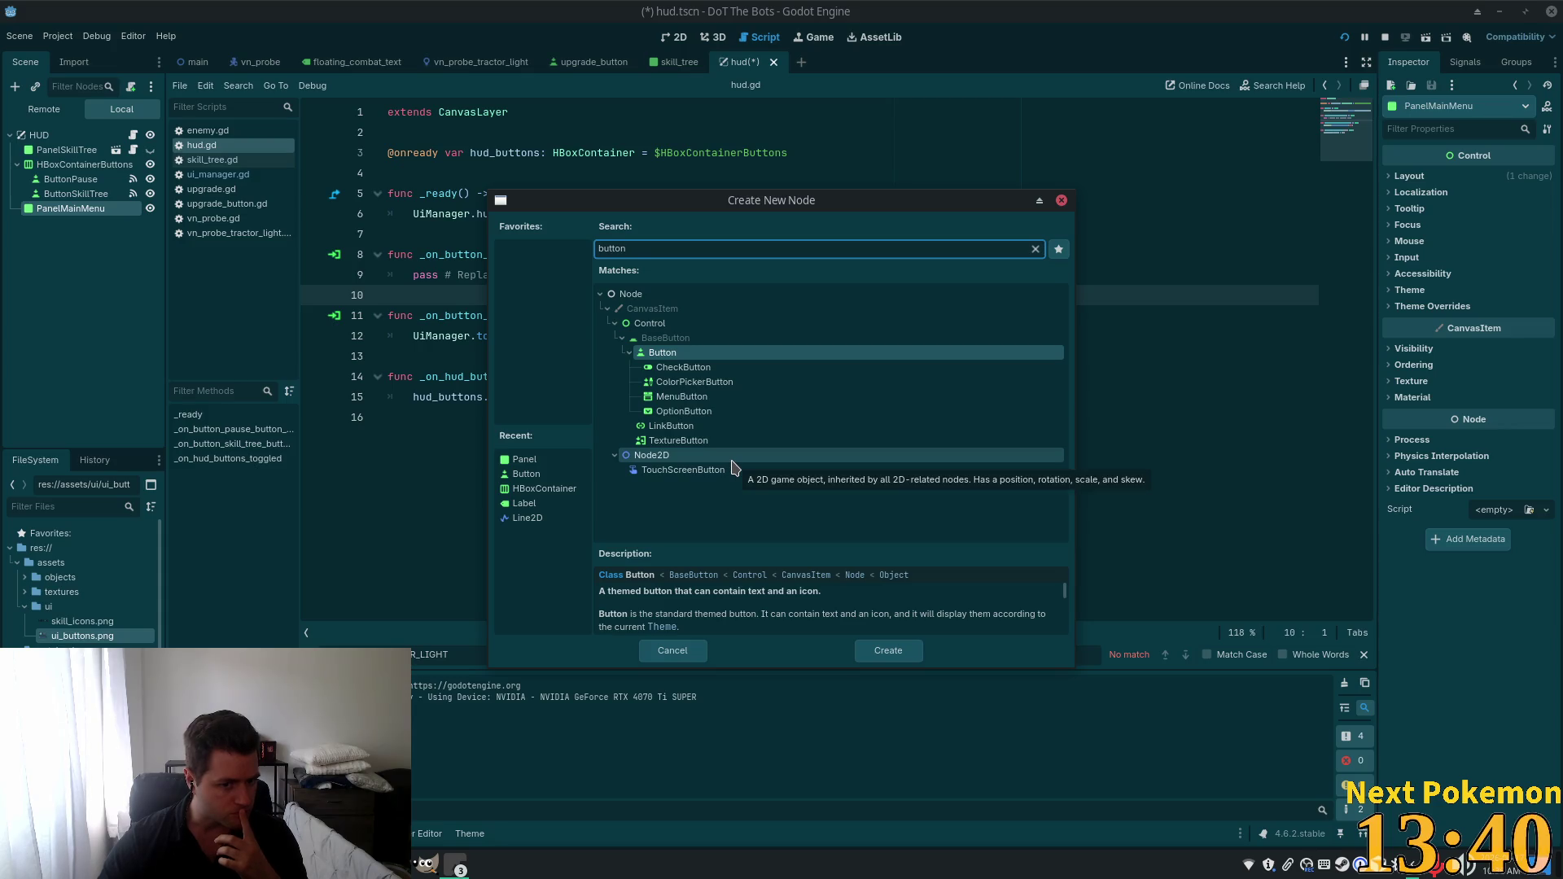
left_click(684, 444)
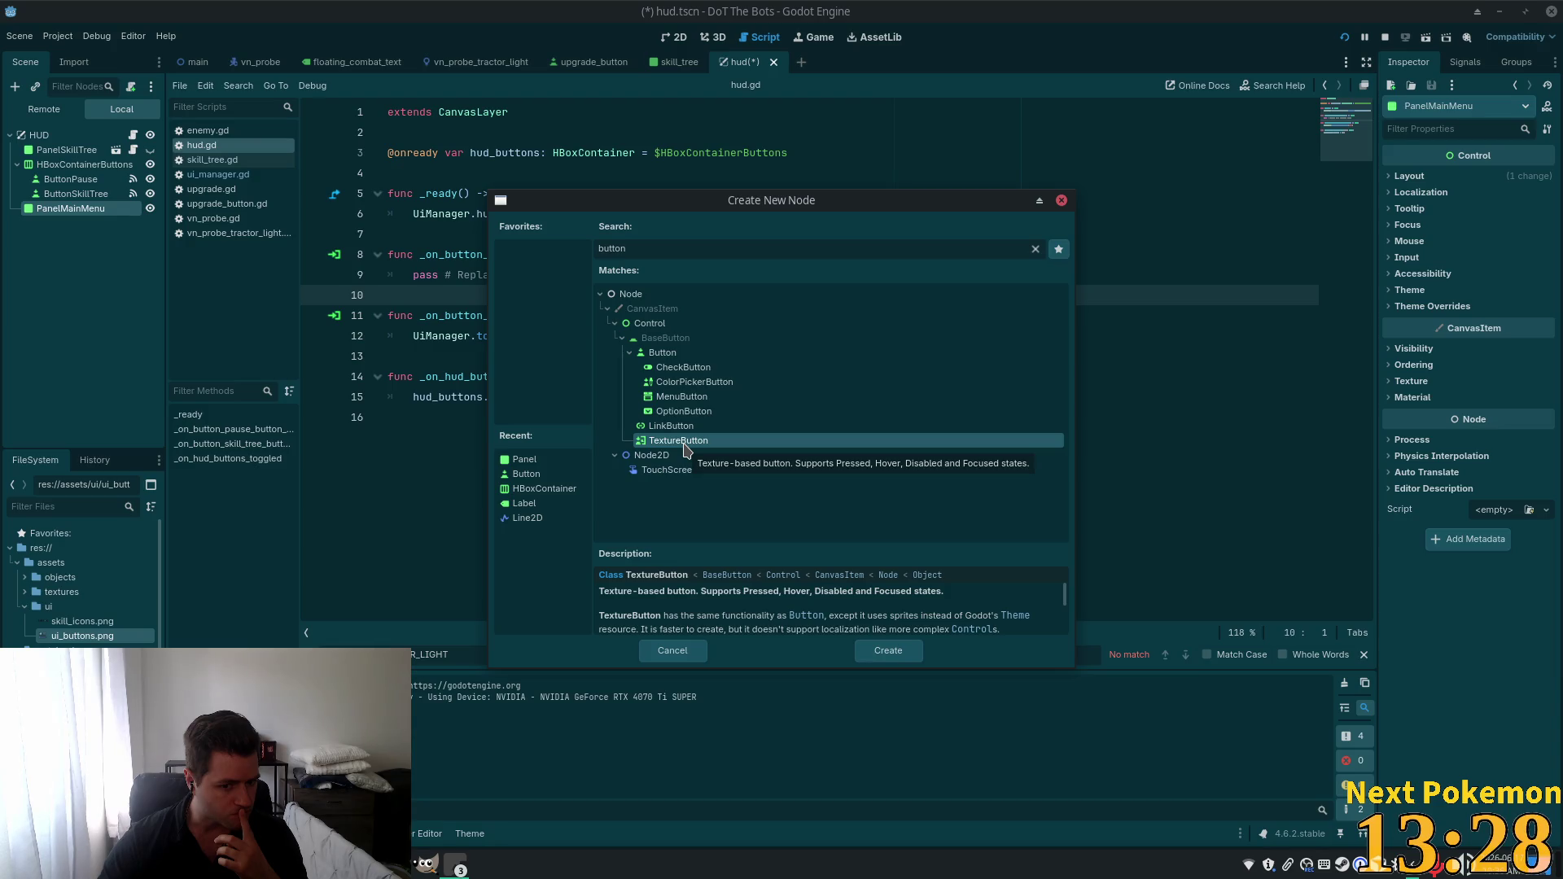
double_click(684, 442)
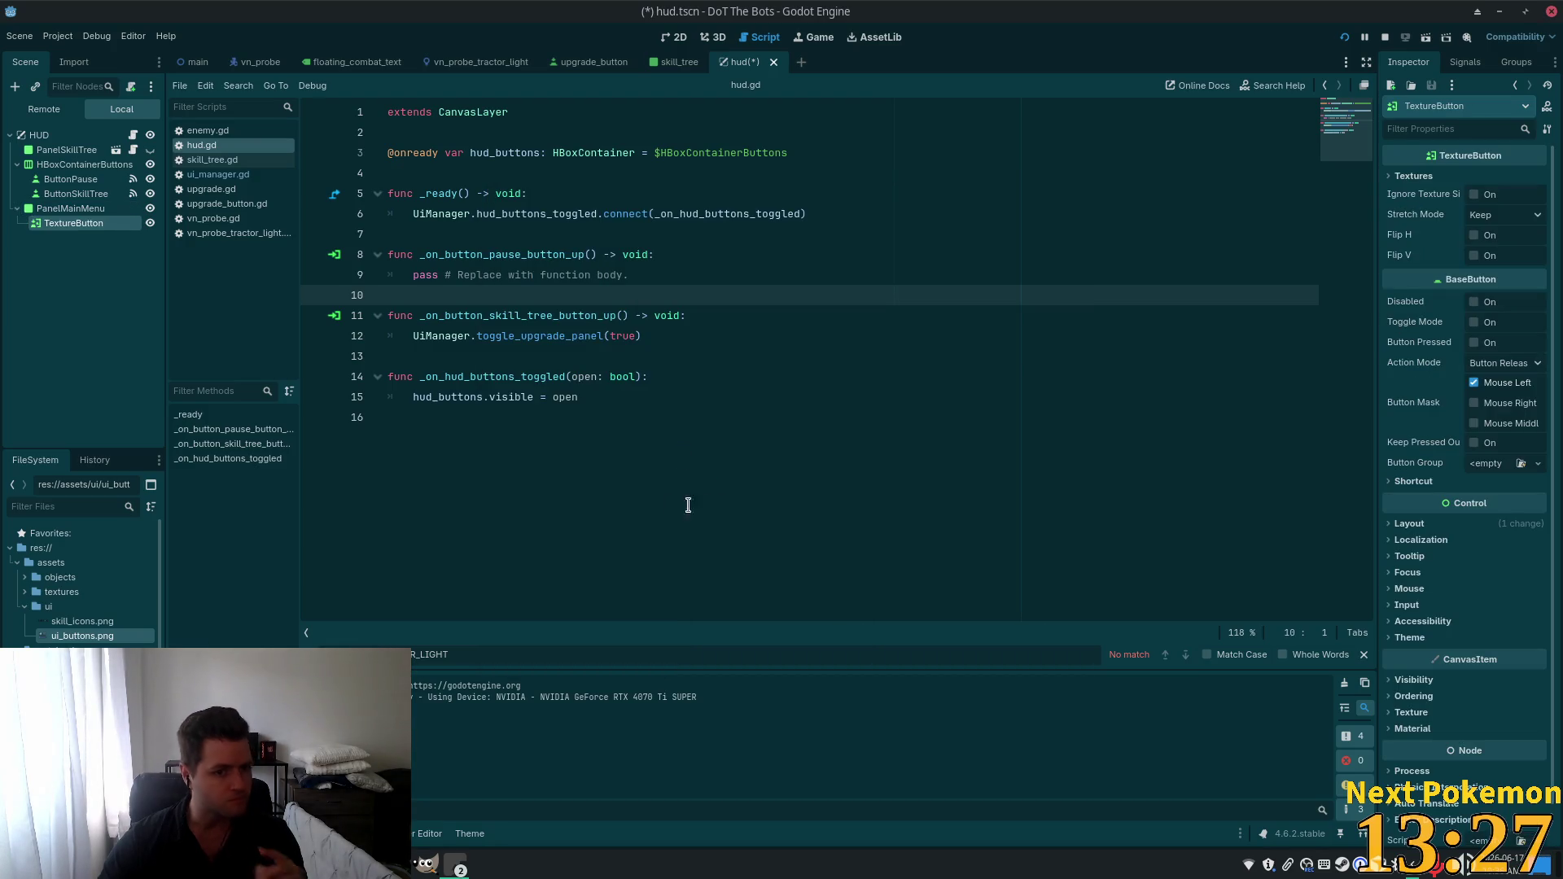
Delete the TextureButton node and confirm the removal.
left_click(74, 224)
key("Delete")
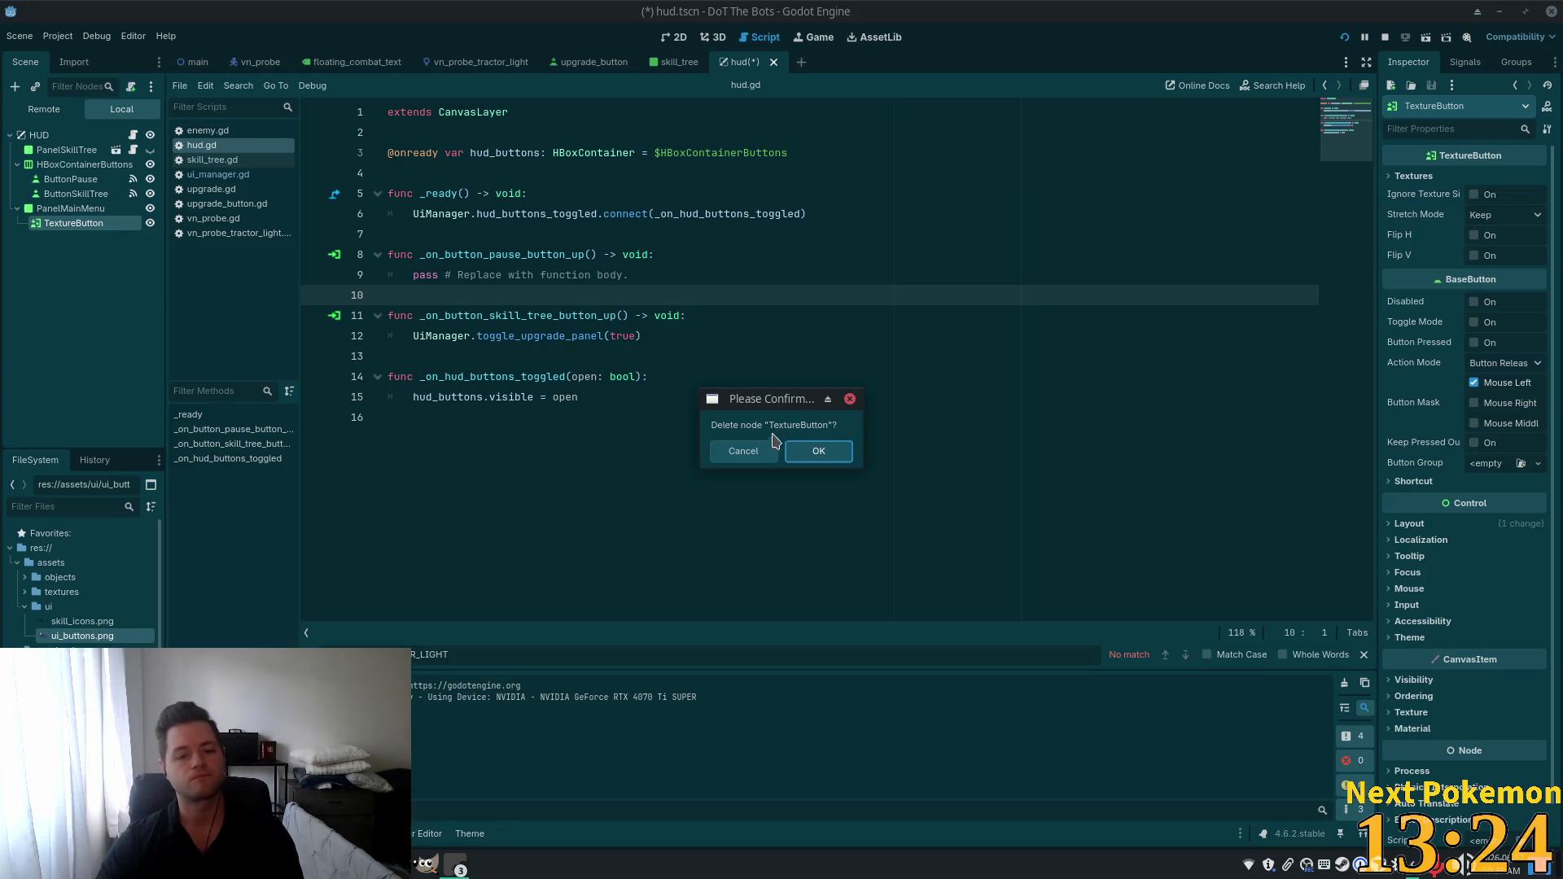
left_click(819, 451)
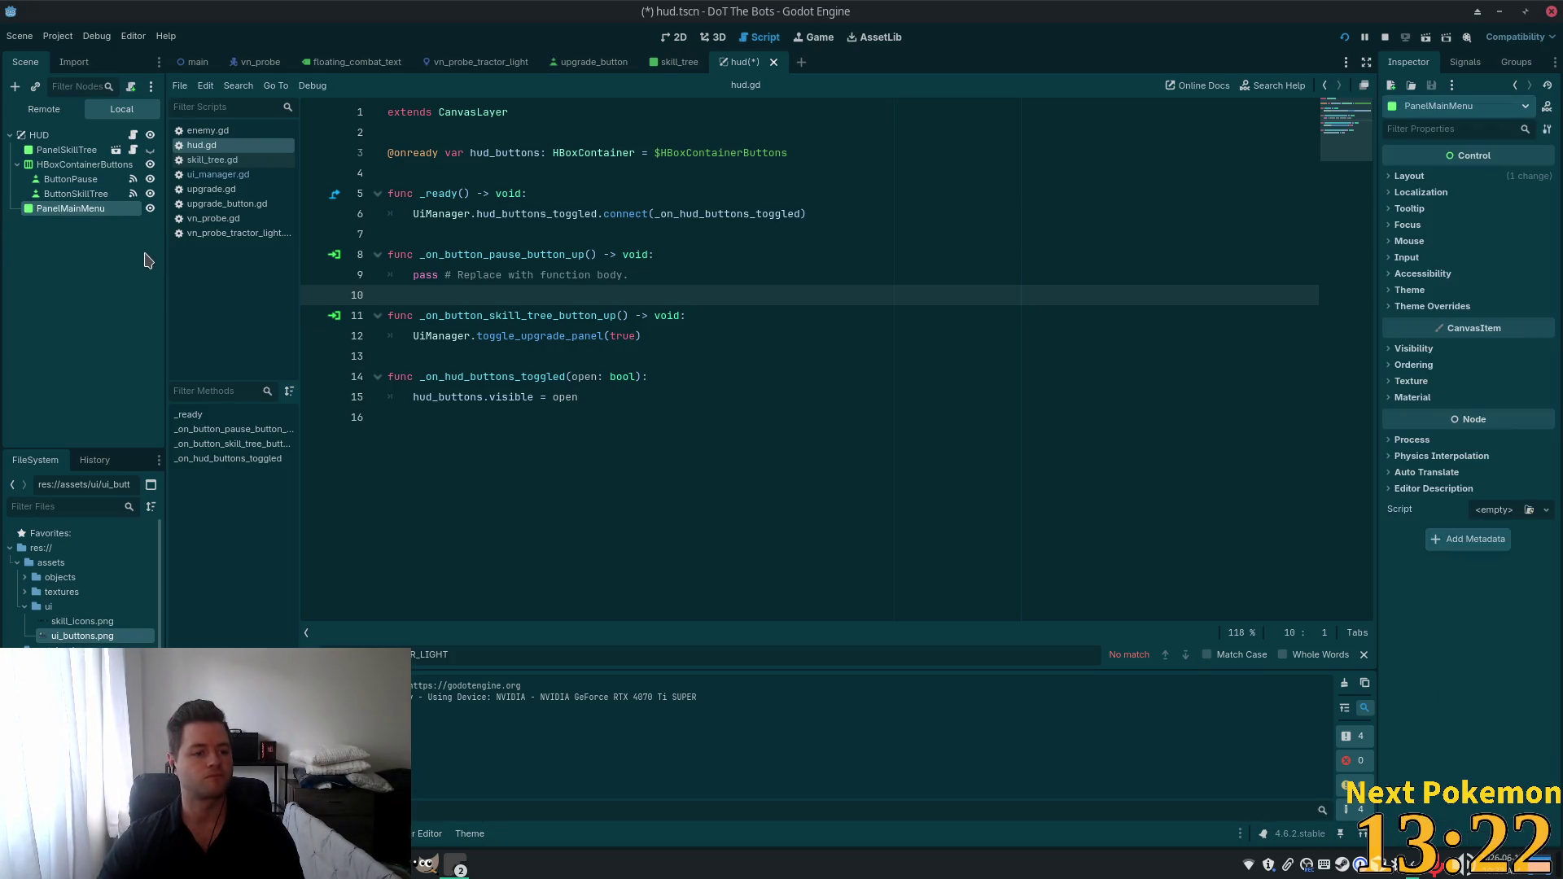
Save the PanelMainMenu branch as main_menu.tscn and open that scene for editing.
right_click(39, 210)
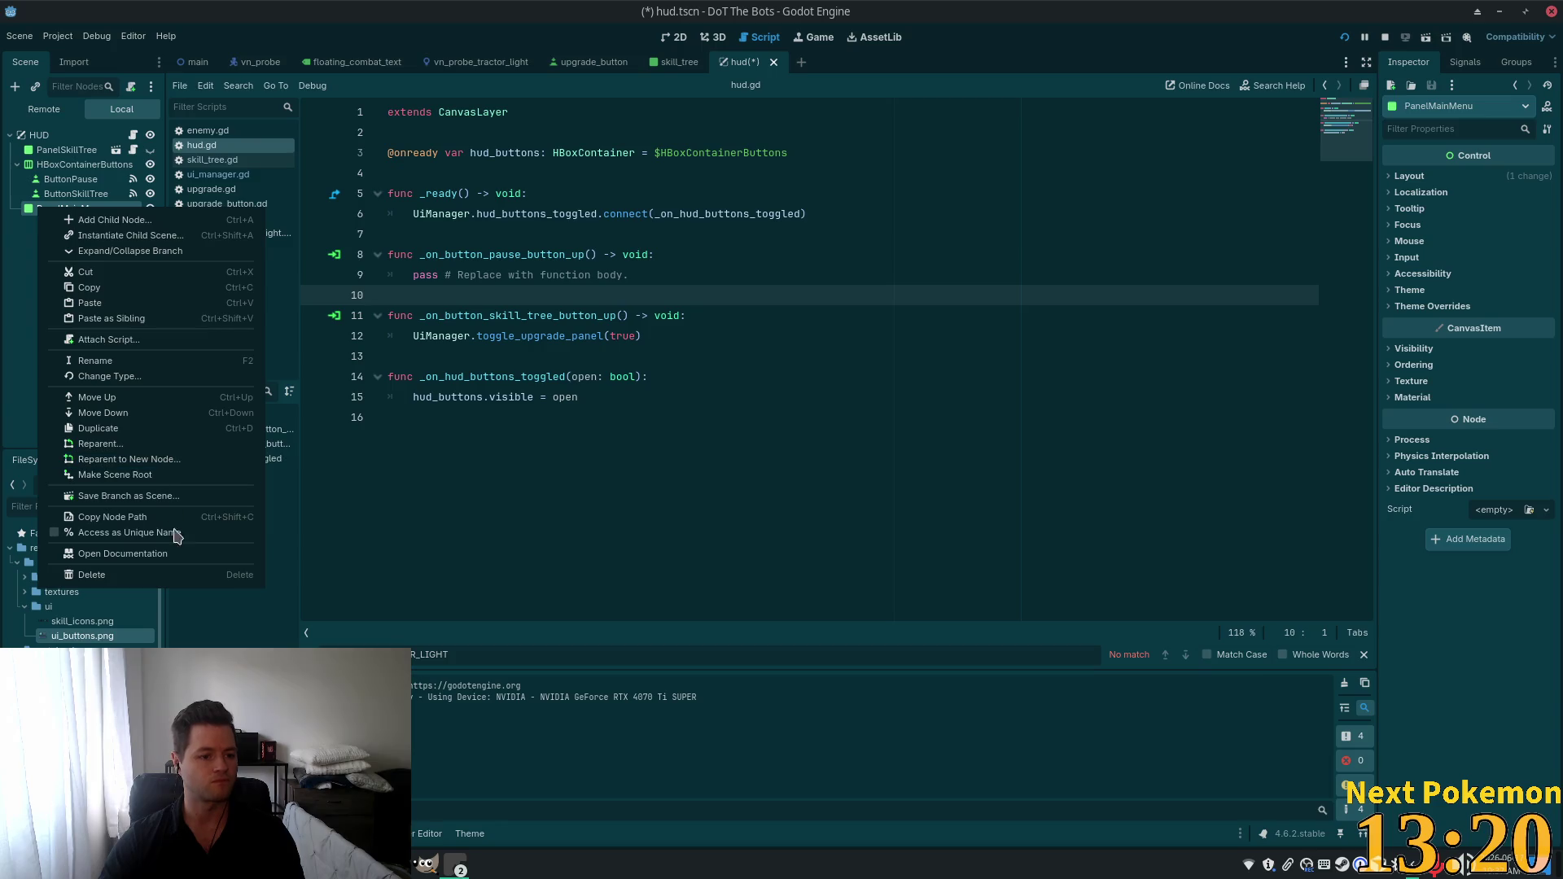
left_click(175, 496)
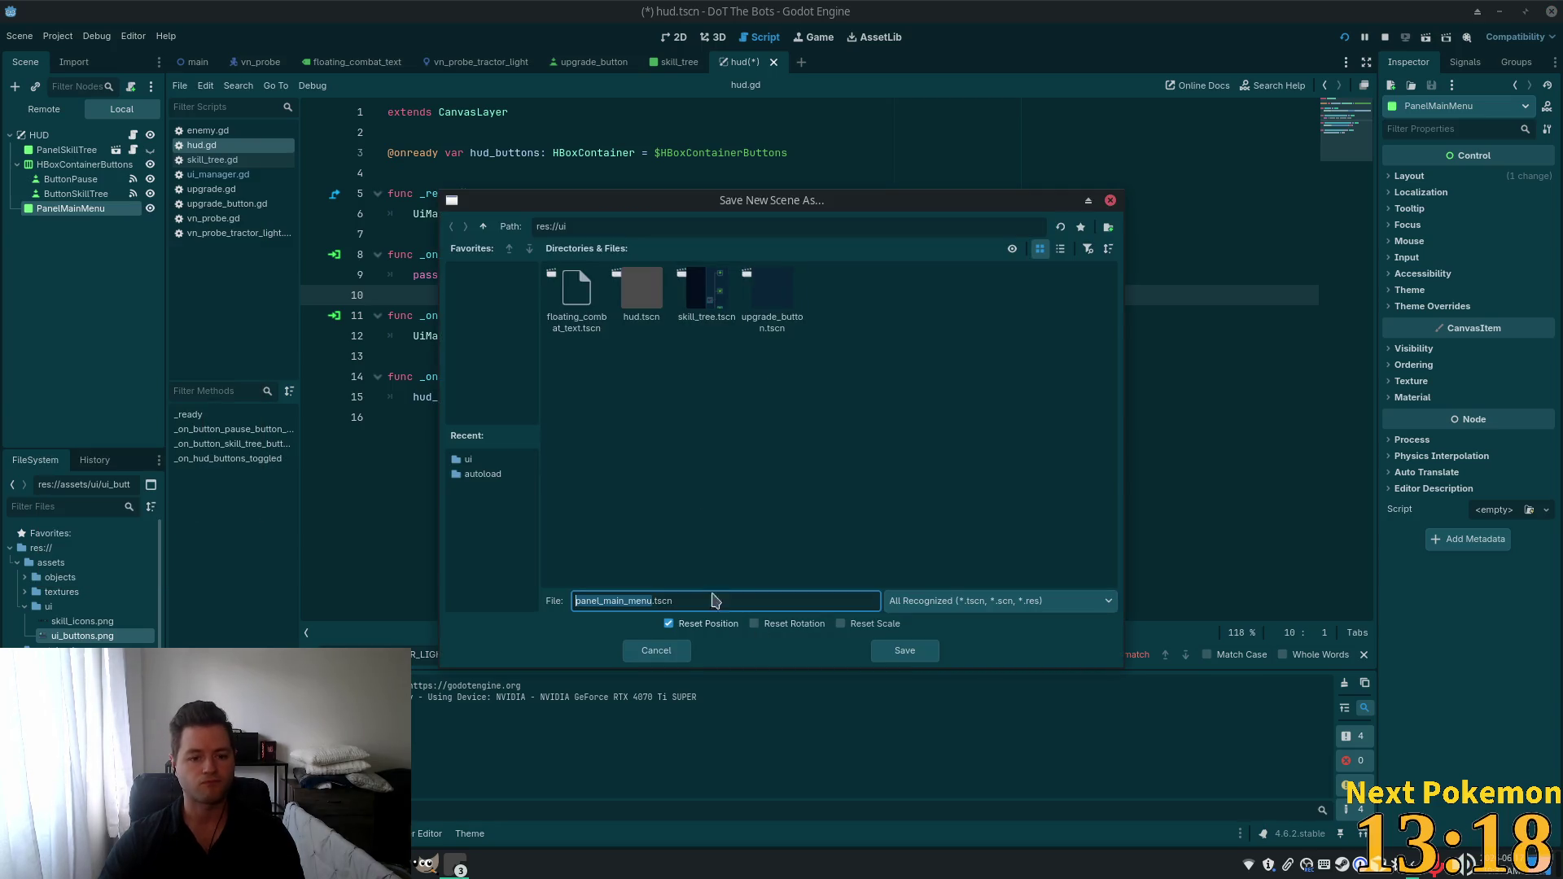
left_click(593, 603)
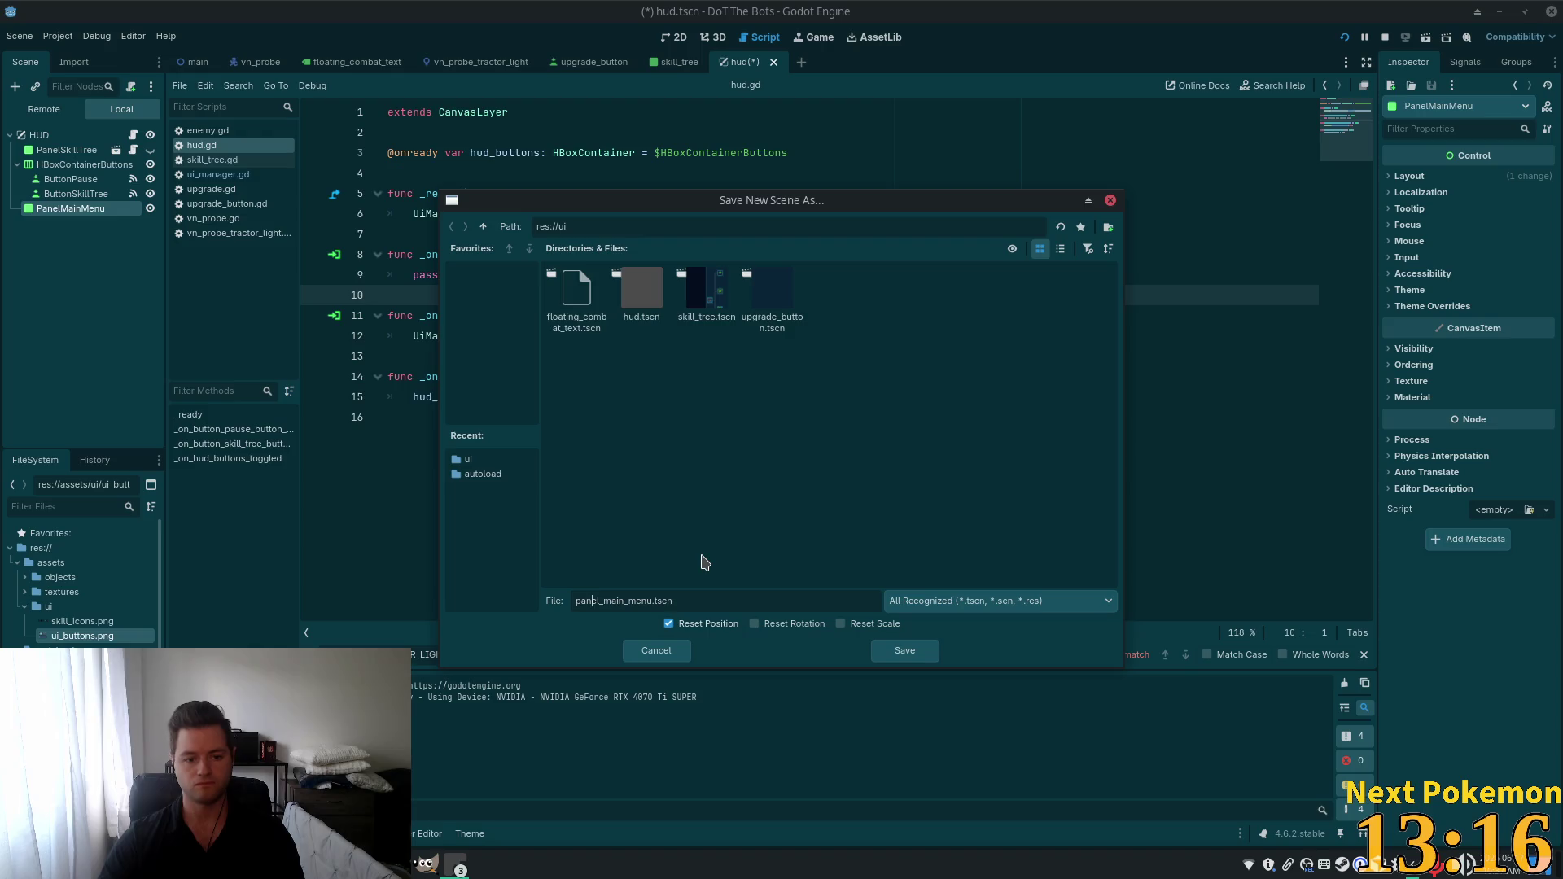
key("Right")
key("Left")
key("Left")
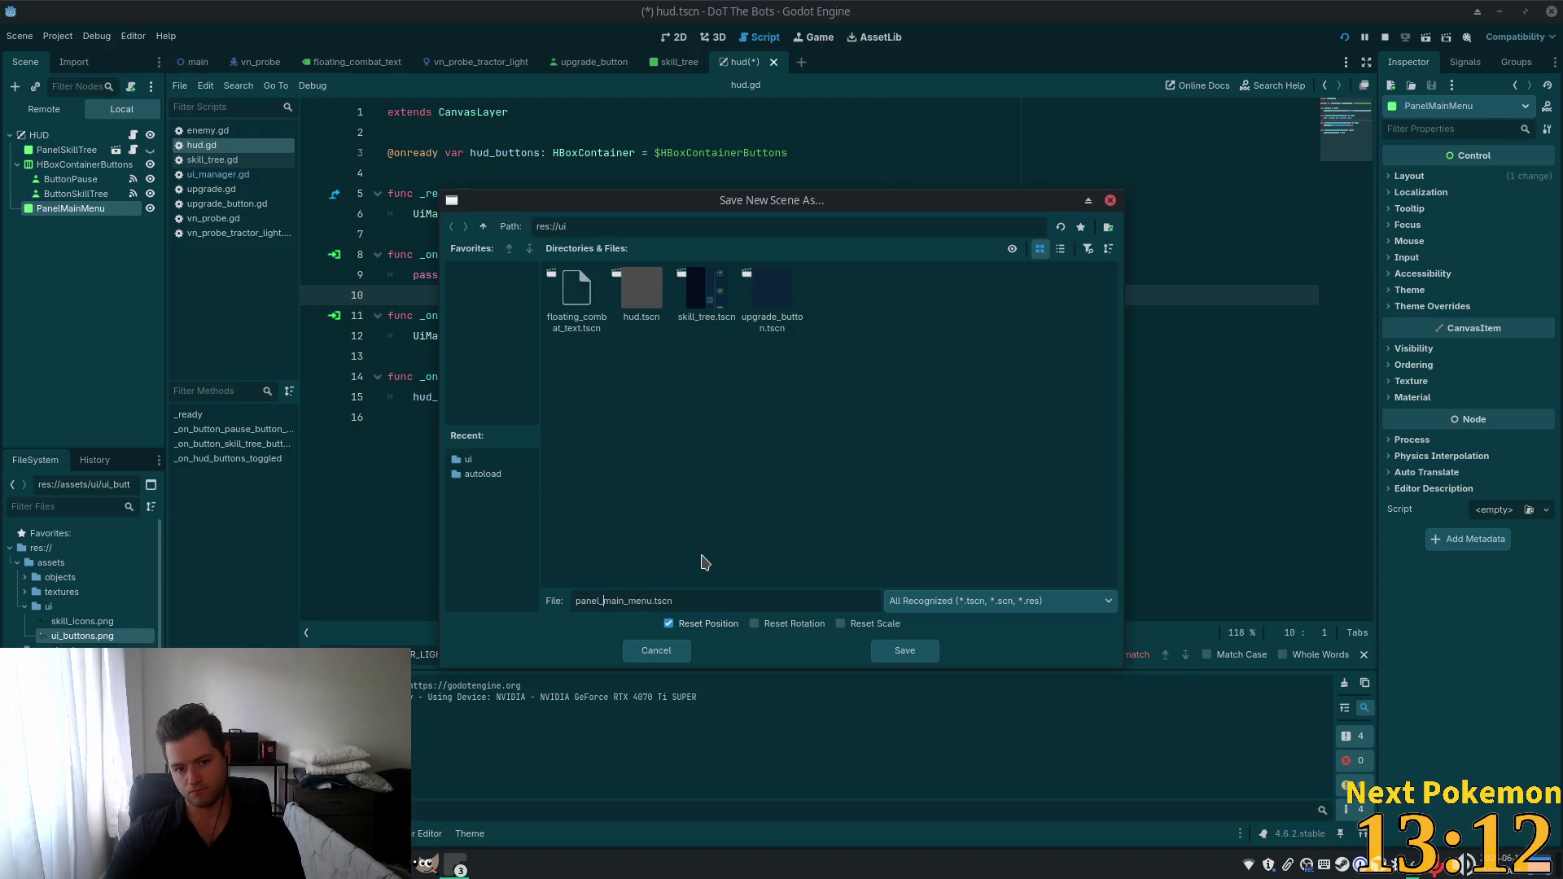
key("BackSpace")
key("BackSpace")
key("BackSpace")
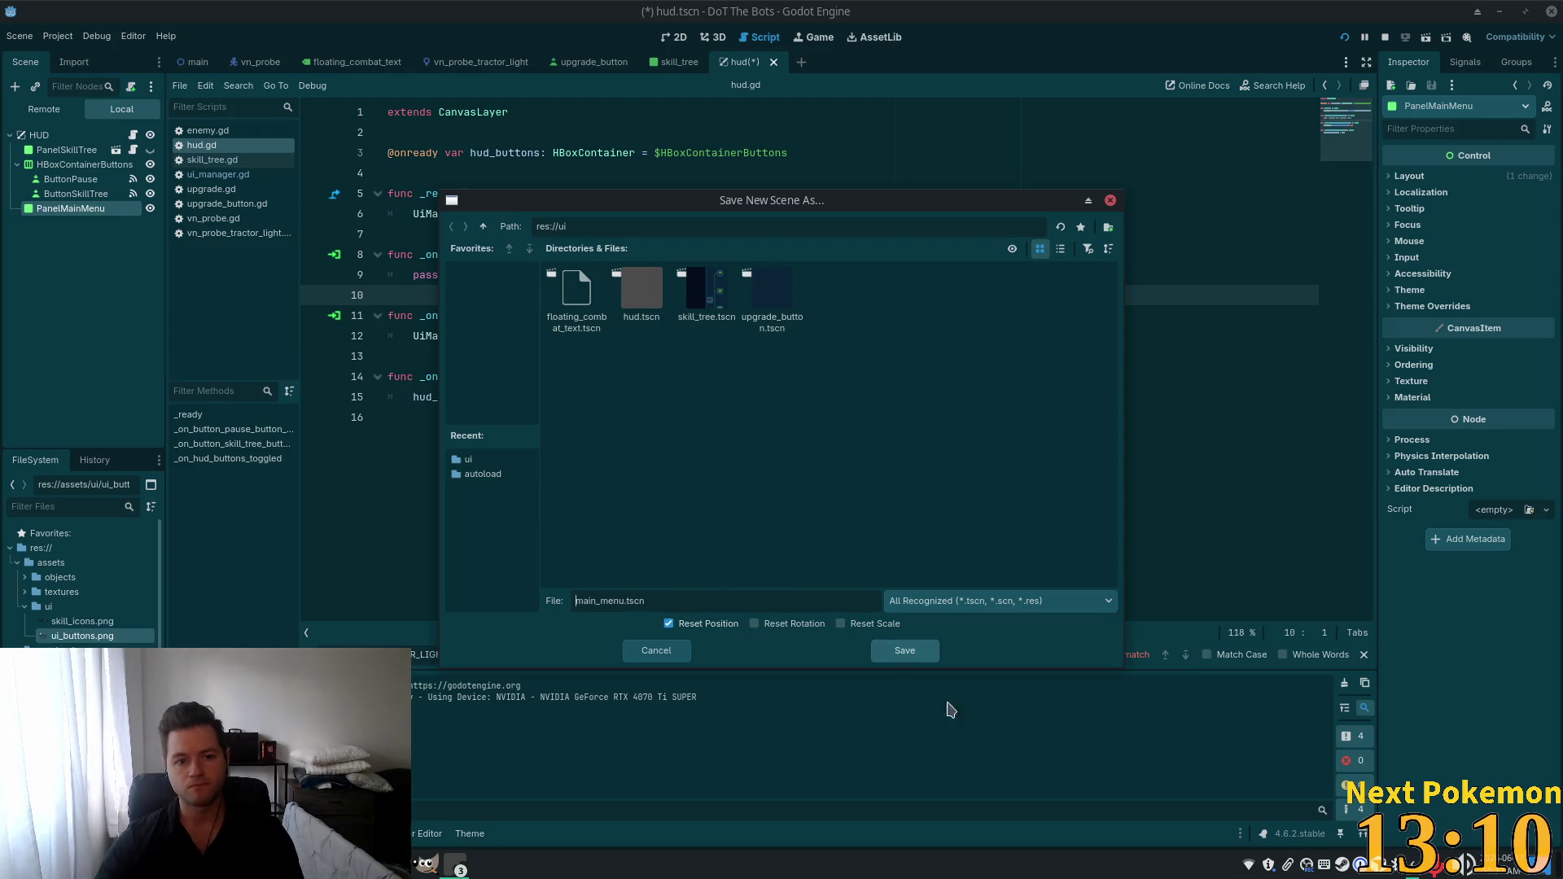
left_click(903, 651)
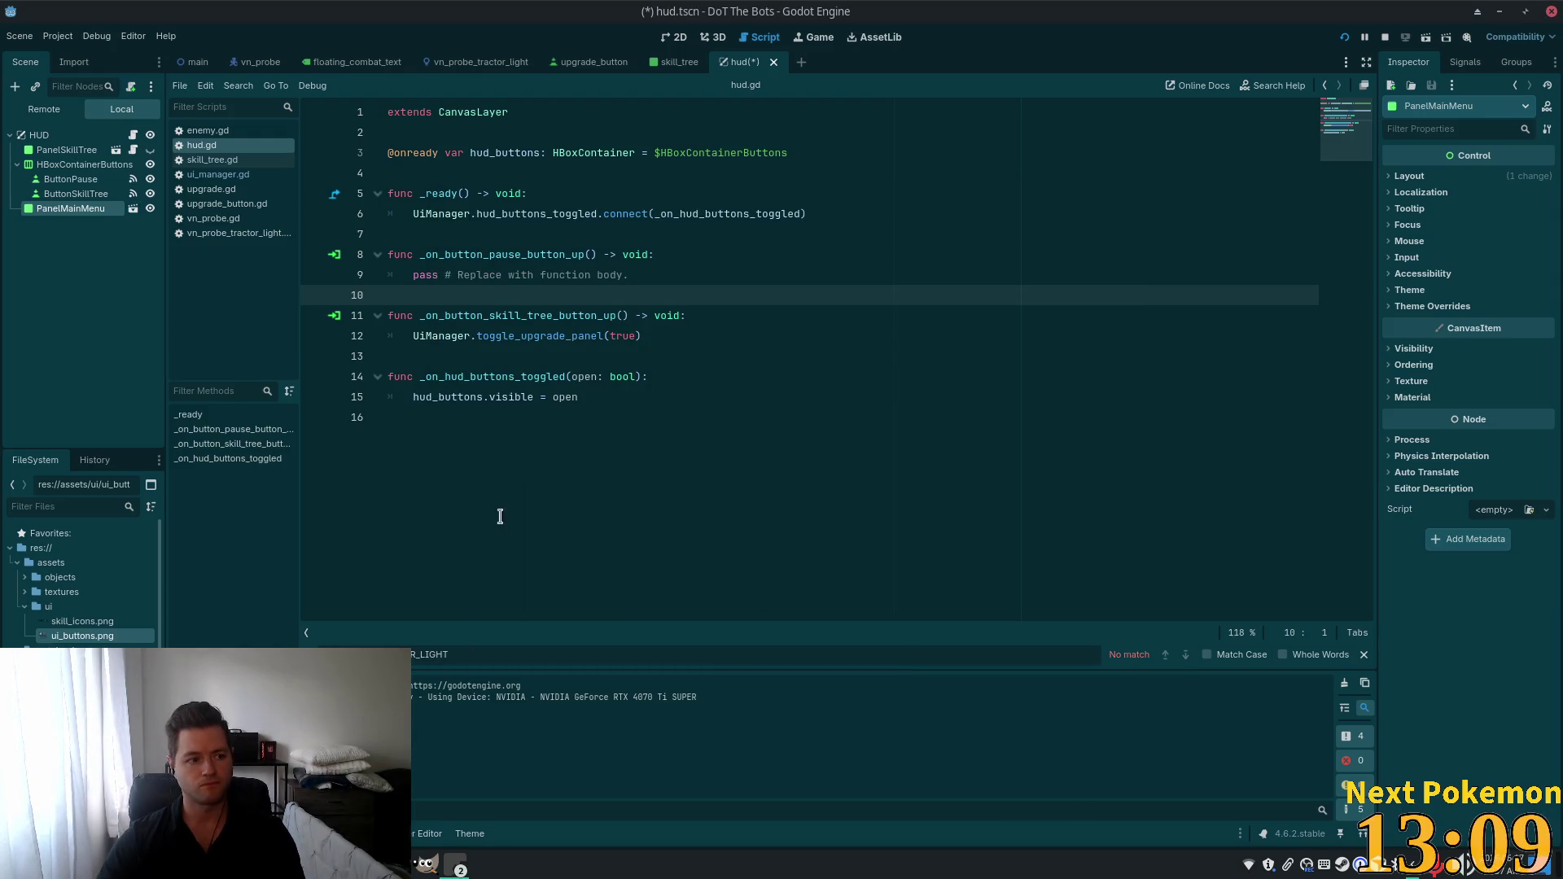
left_click(104, 181)
left_click(65, 209)
left_click(133, 208)
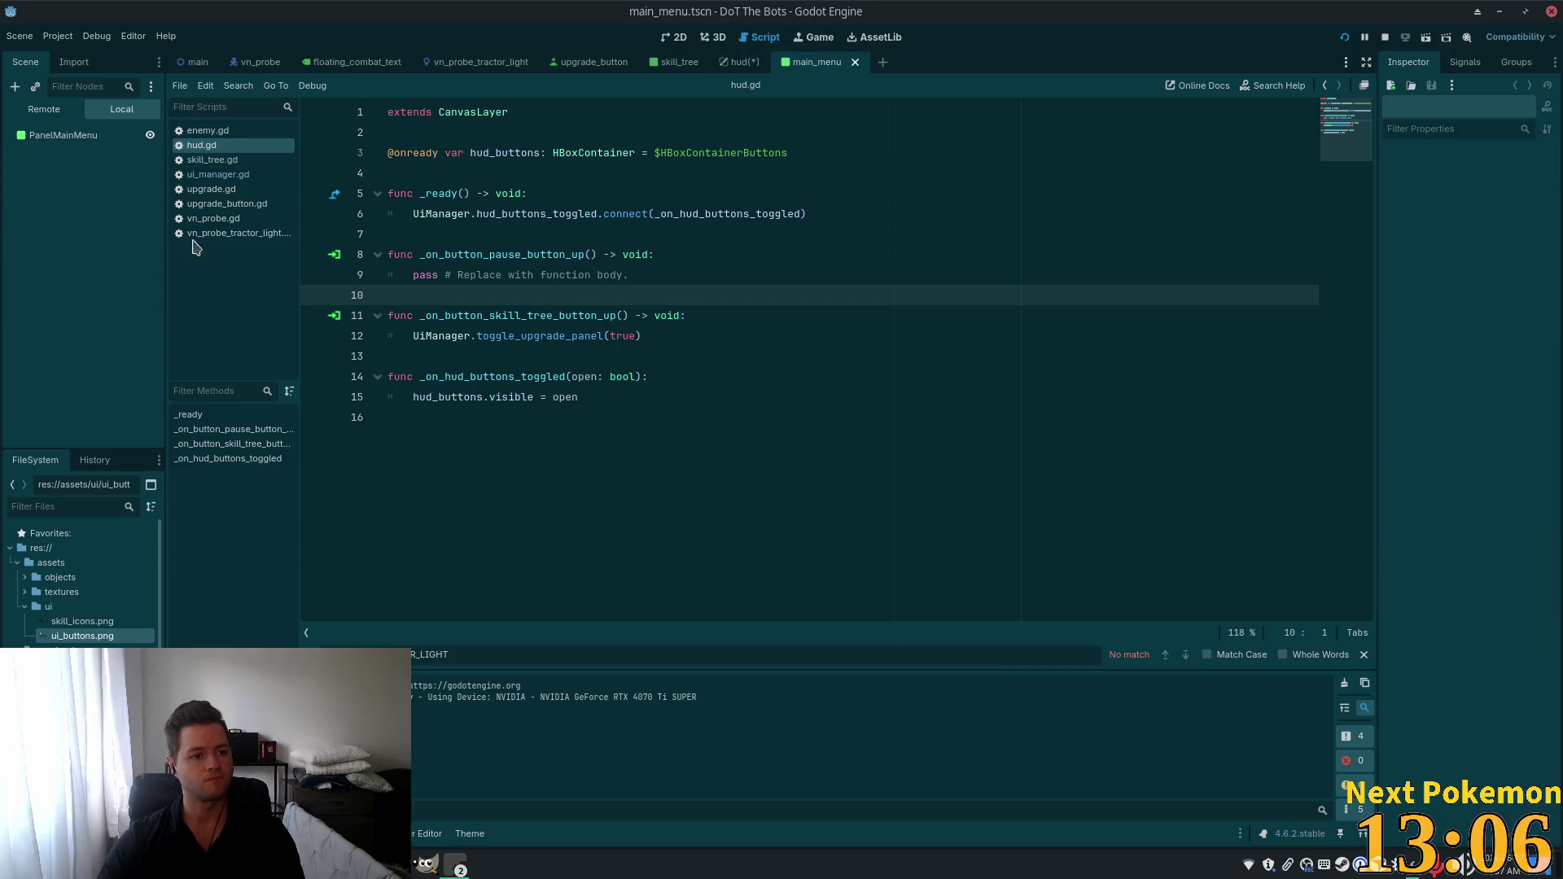
Add a Button child under PanelMainMenu and duplicate it into three buttons.
left_click(81, 136)
key("ctrl+a")
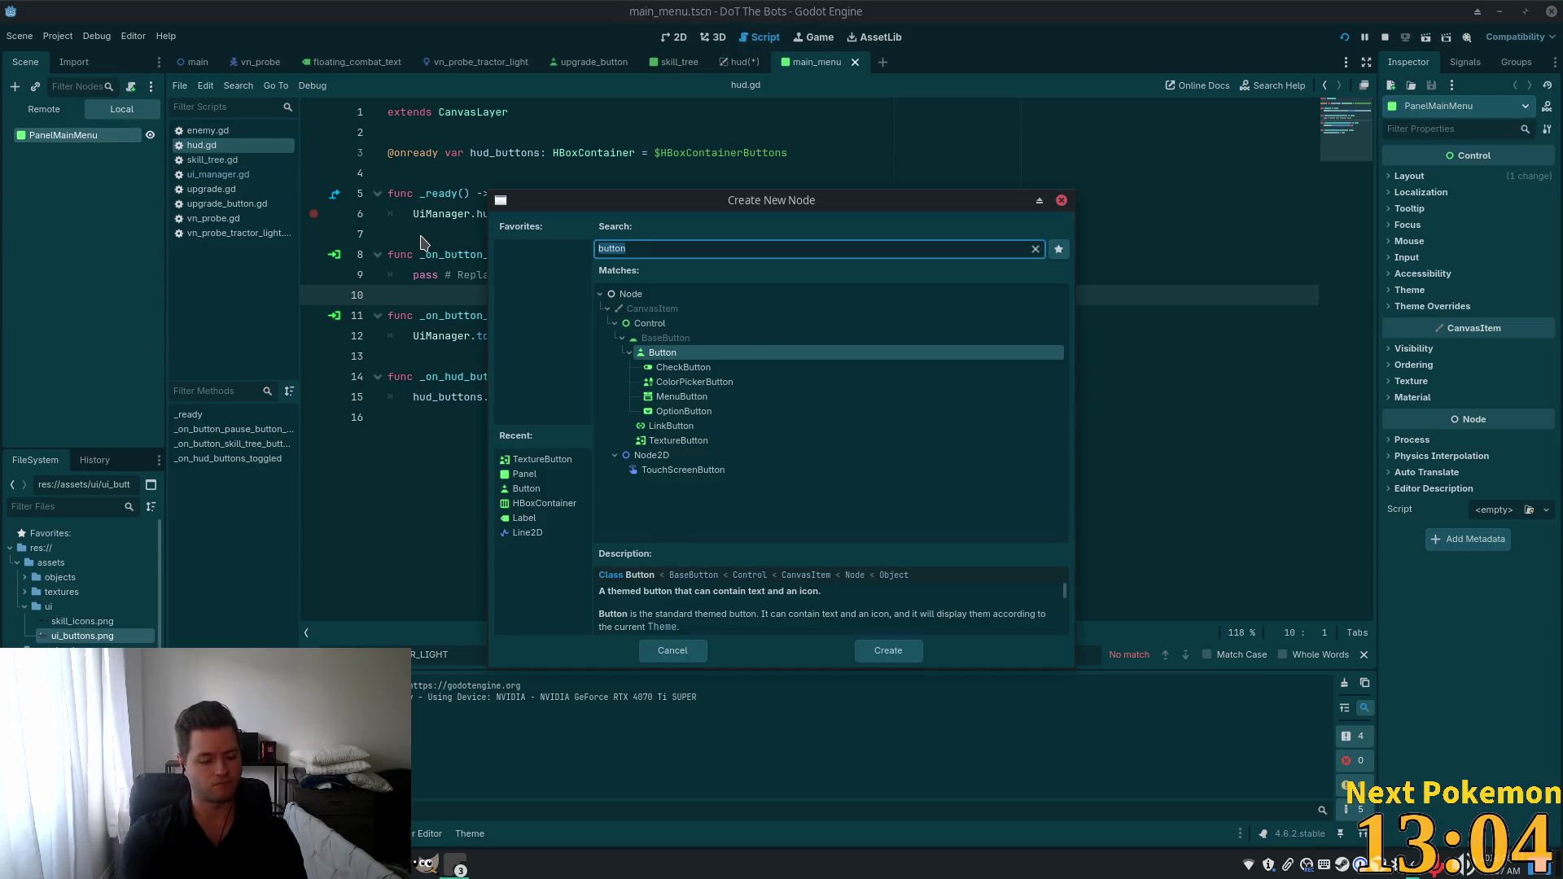
double_click(678, 355)
key("ctrl+d")
key("ctrl+d")
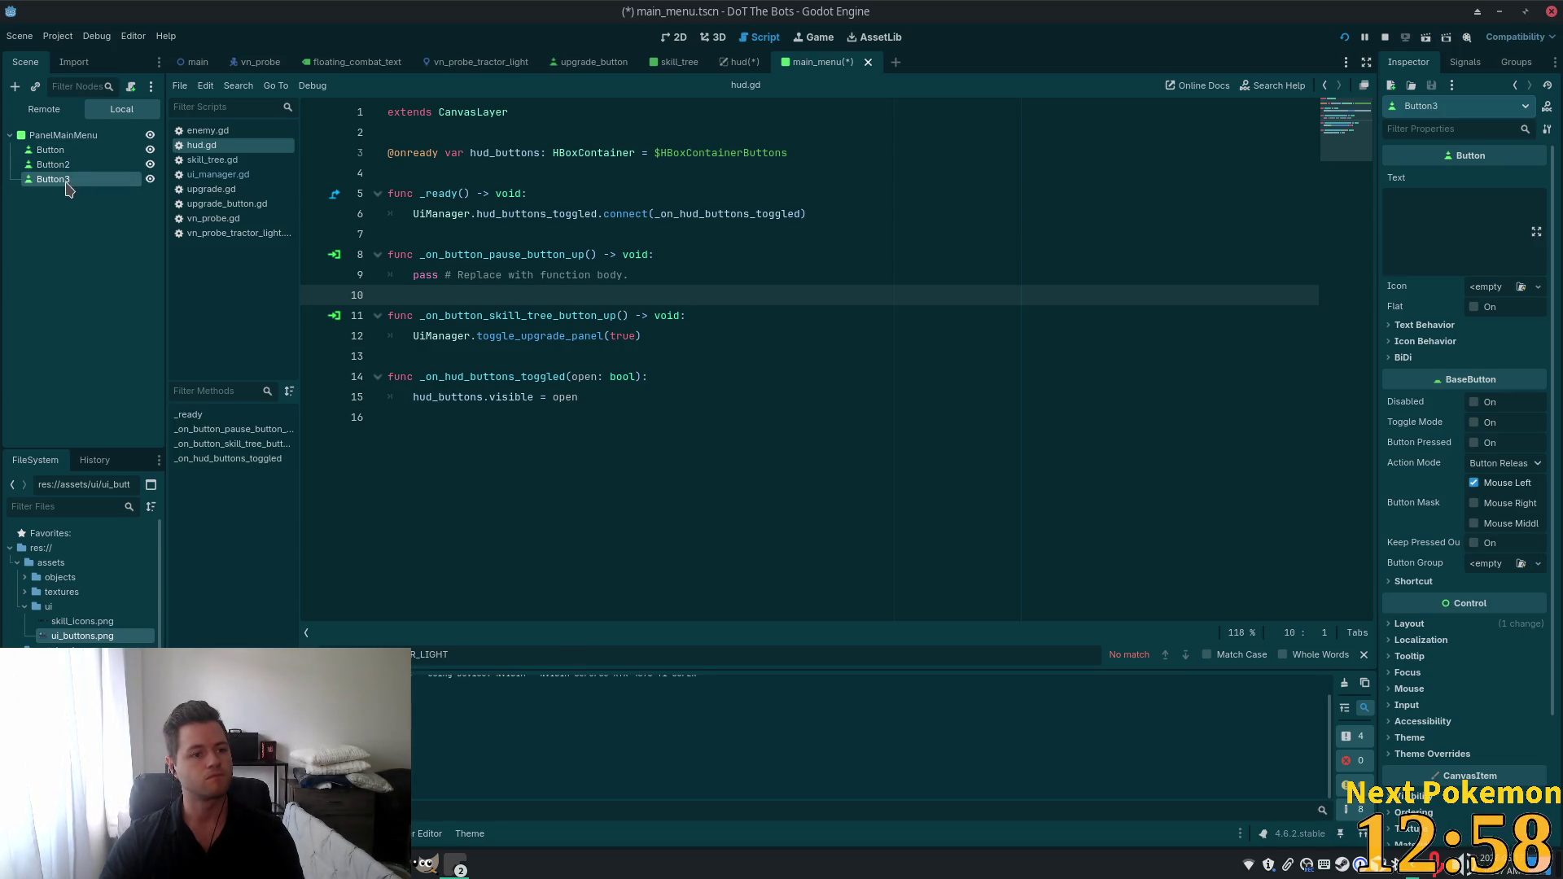
Rename the first button to ButtonResume.
left_click(51, 150)
key("F2")
key("End")
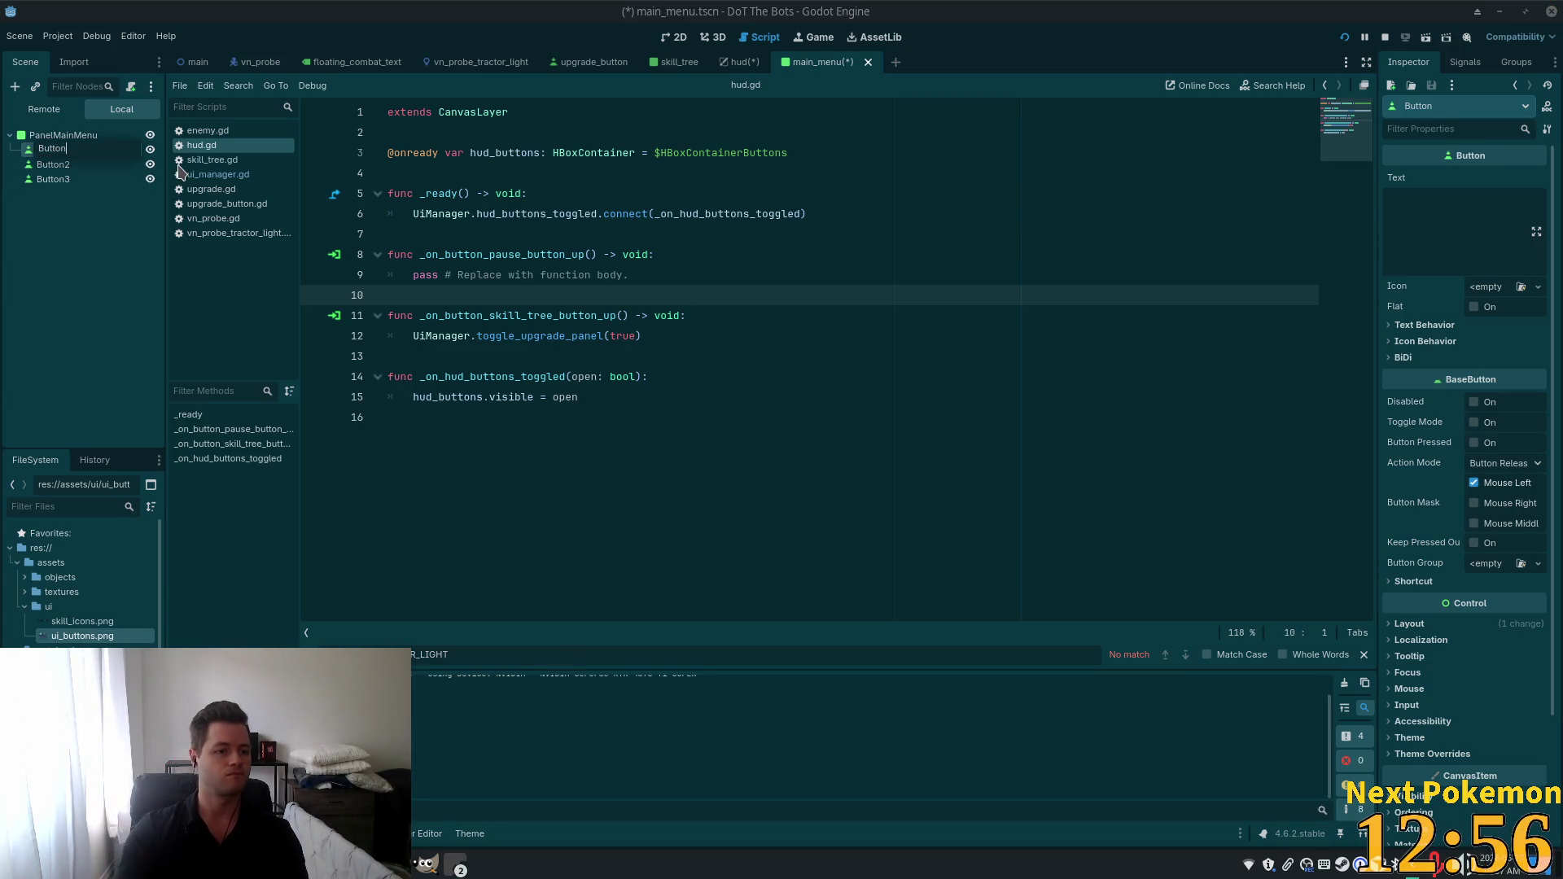
key("BackSpace")
key("BackSpace")
type("esmiu")
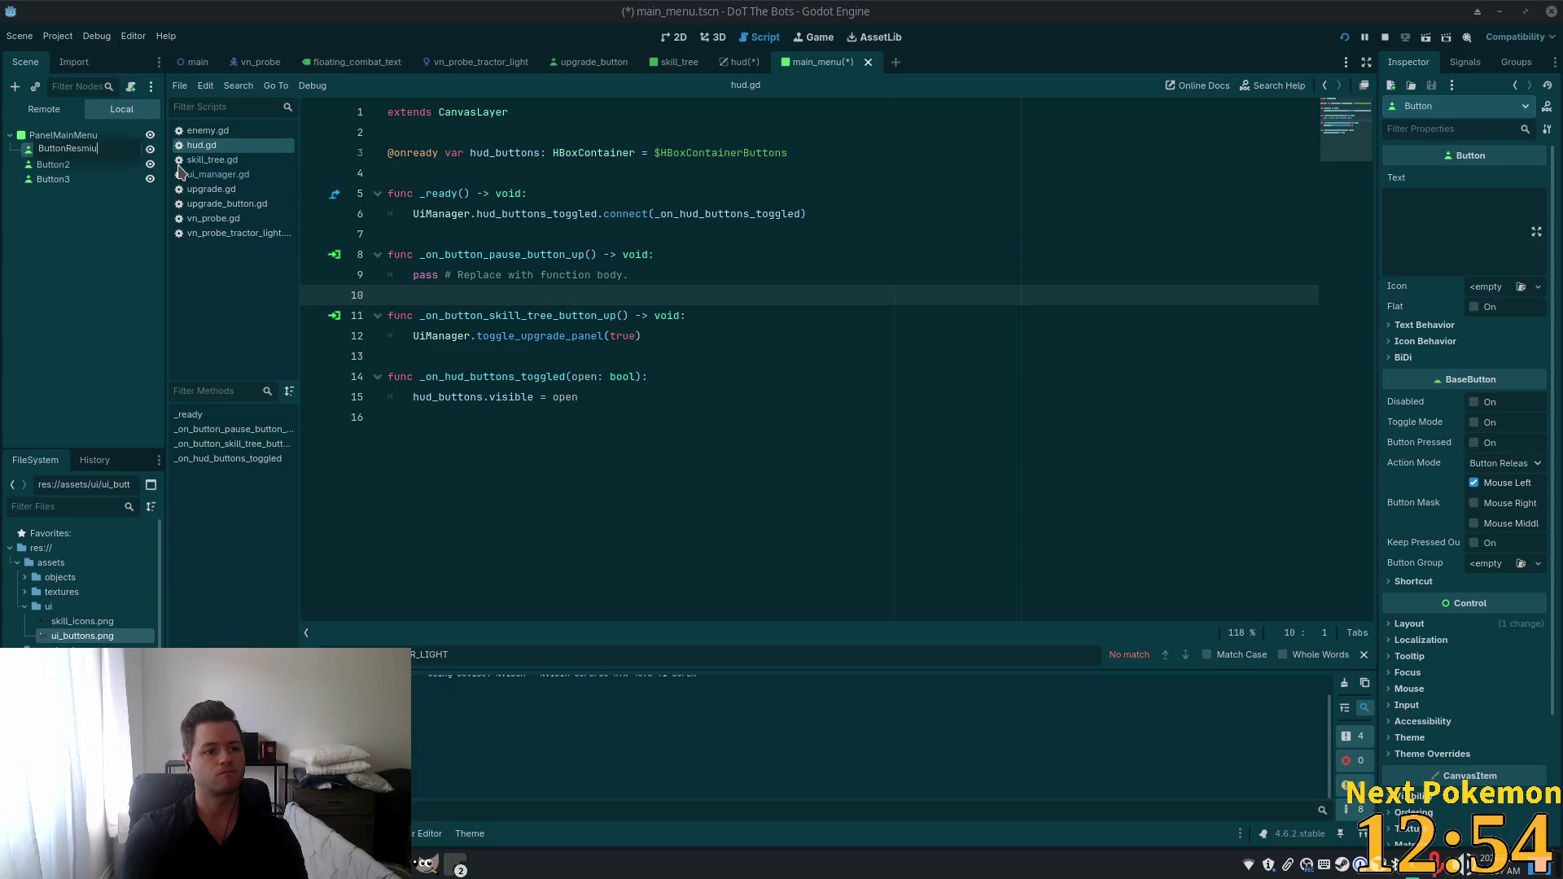
key("BackSpace")
type("u")
key("BackSpace")
key("BackSpace")
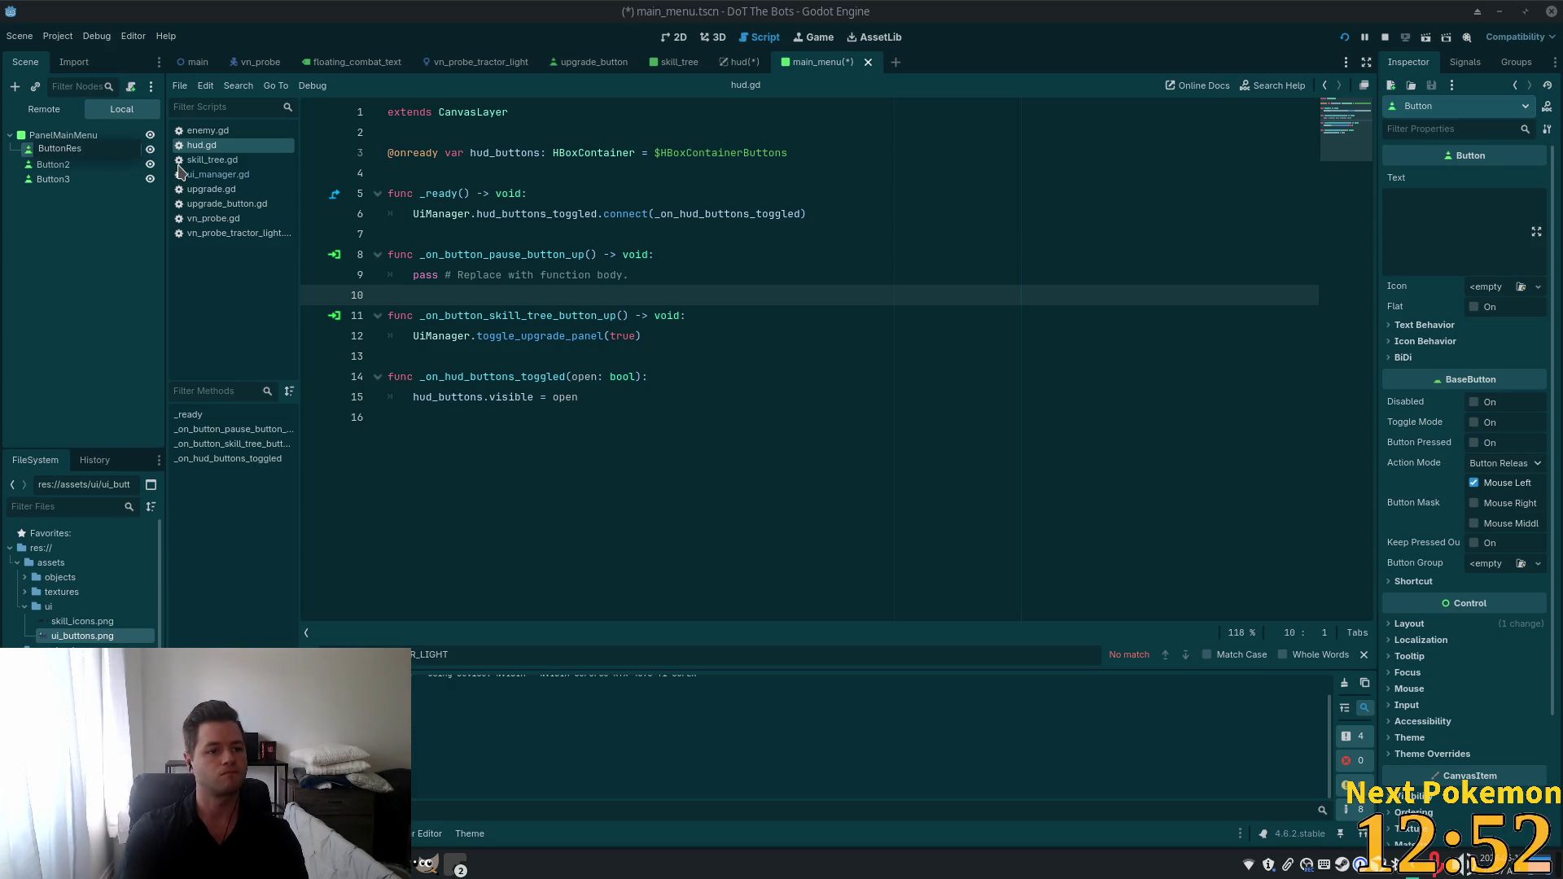
key("Return")
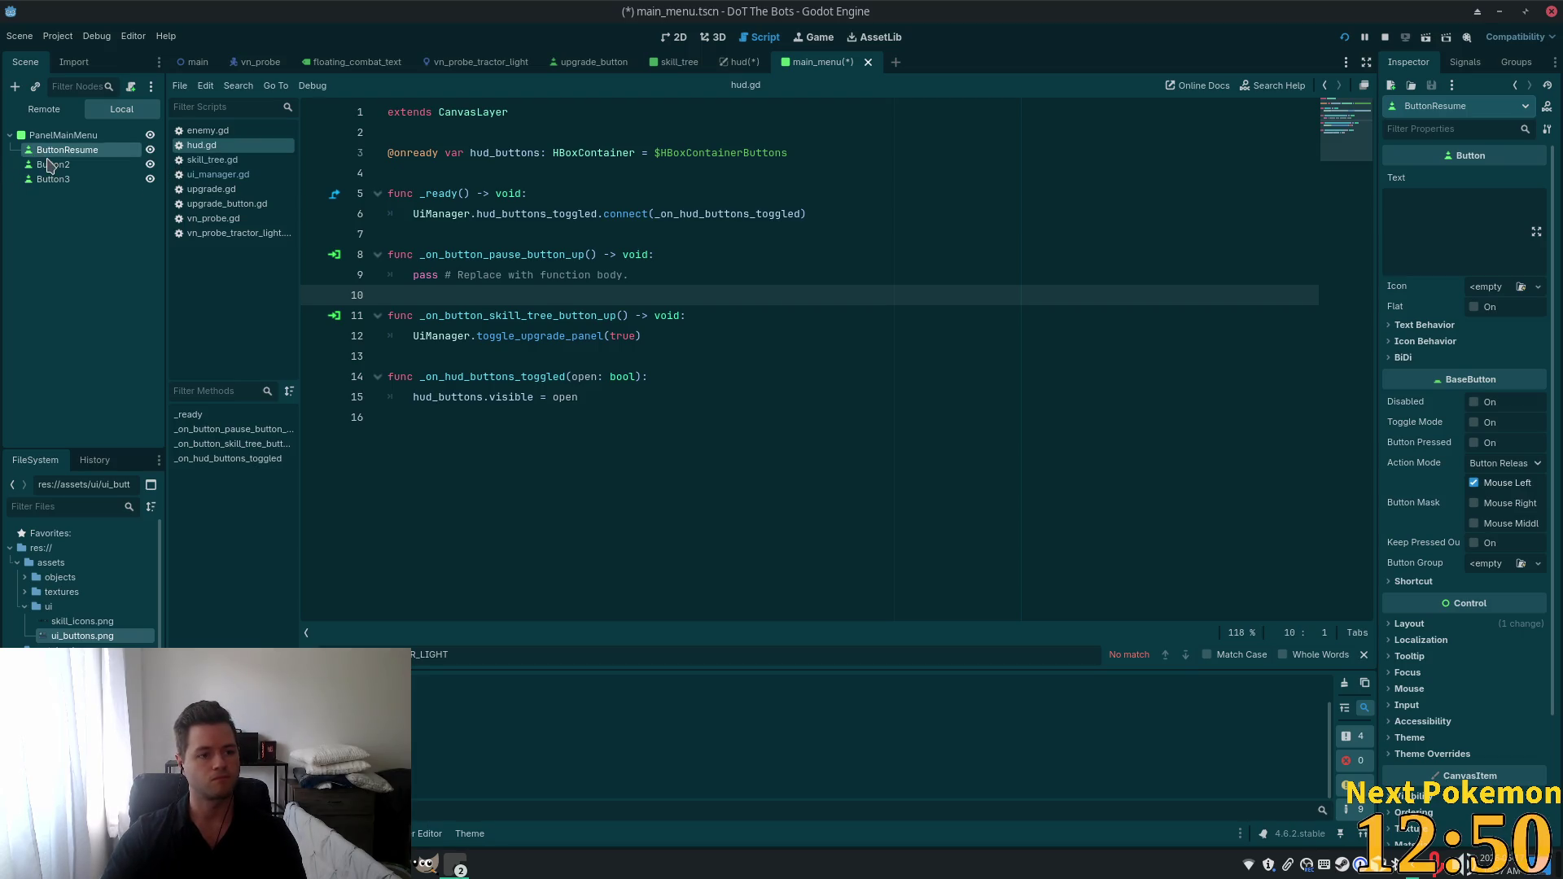
Rename the other two buttons to ButtonSettings and ButtonQuit.
left_click(63, 168)
left_click(87, 166)
type("ButtonS")
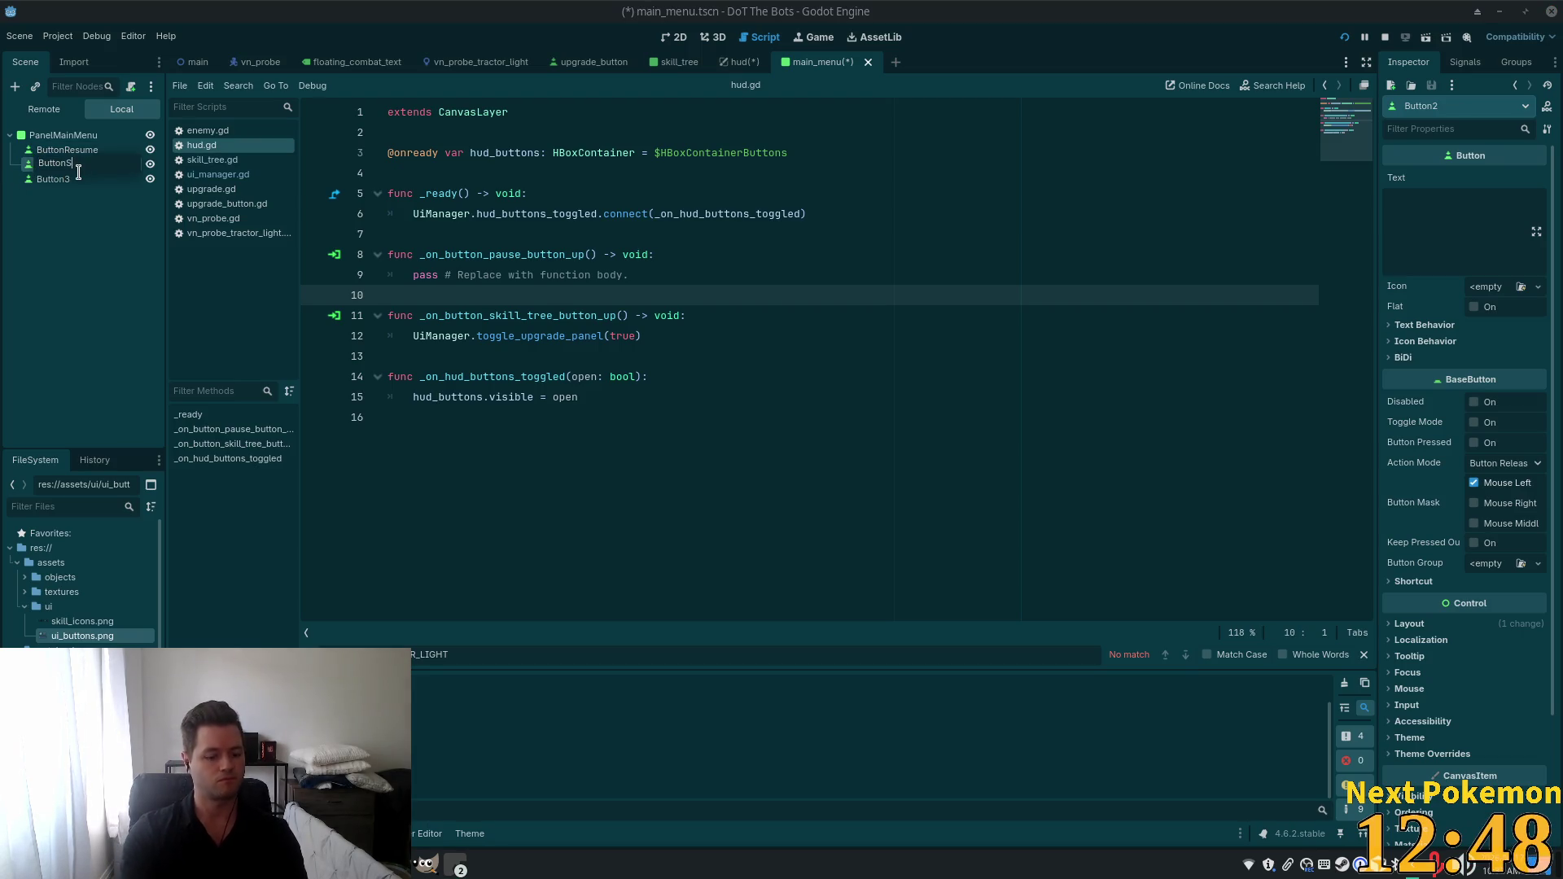
type("ettings")
key("Return")
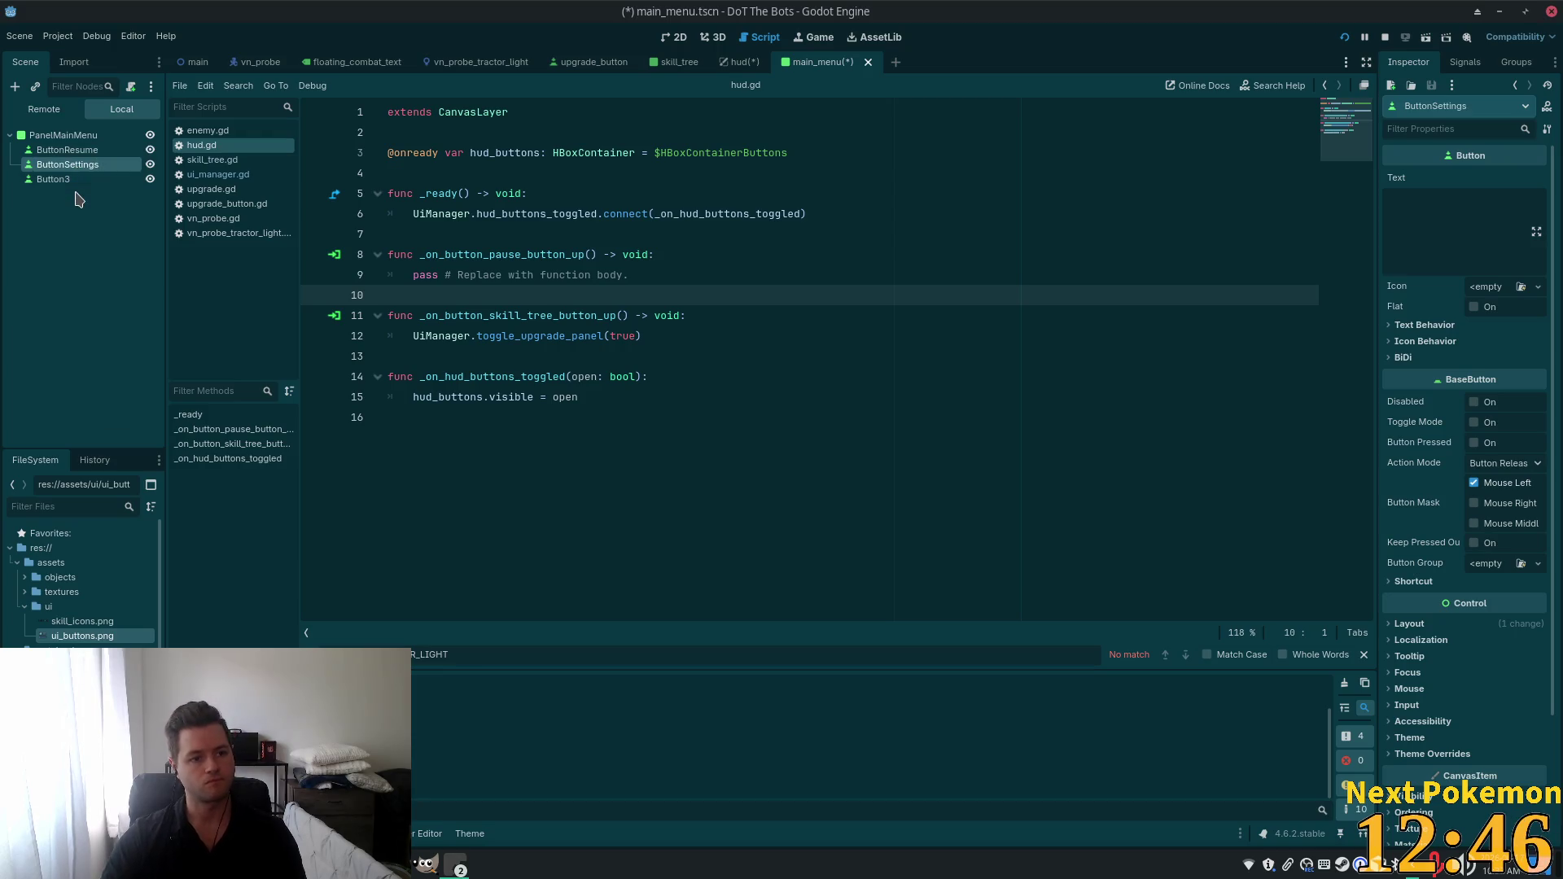
left_click(82, 178)
left_click(92, 176)
key("End")
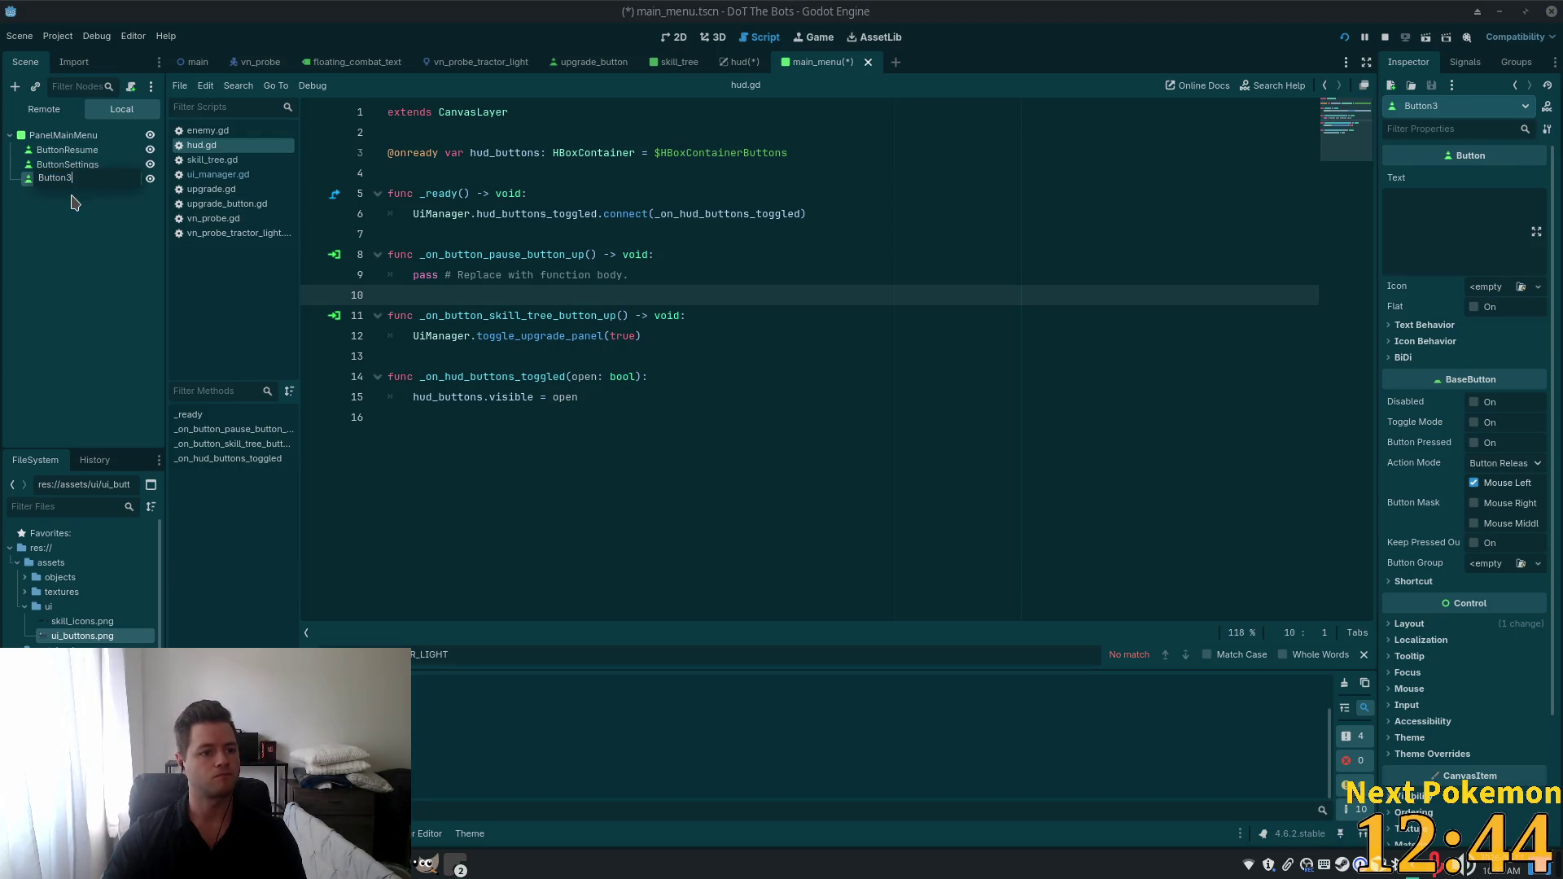
type("Quit")
key("Return")
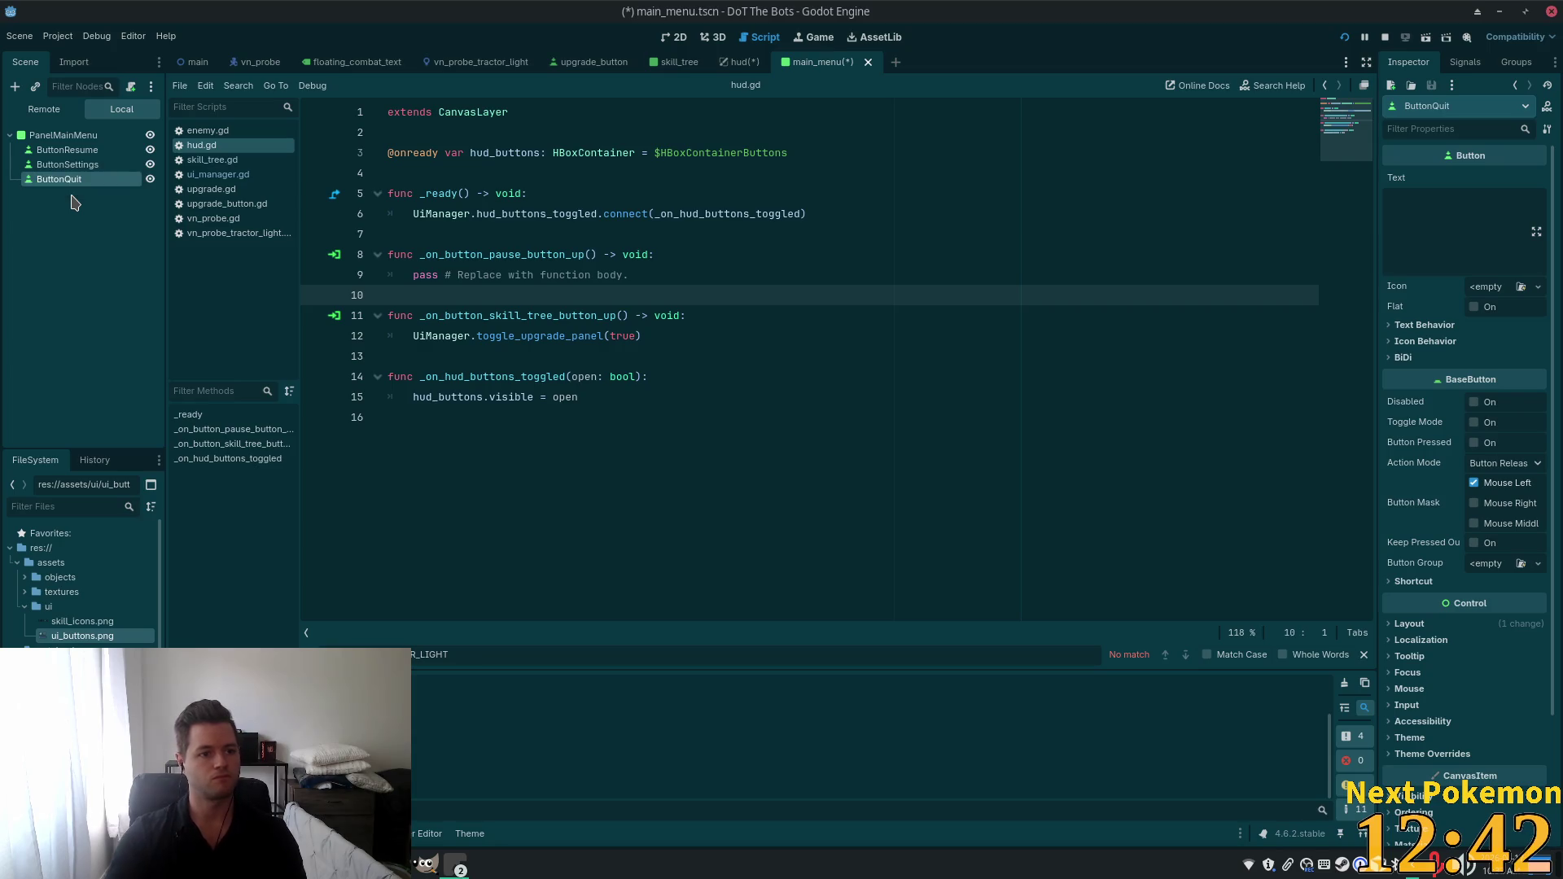
In the 2D view, add a VBoxContainer child to PanelMainMenu.
left_click(67, 149)
left_click(674, 37)
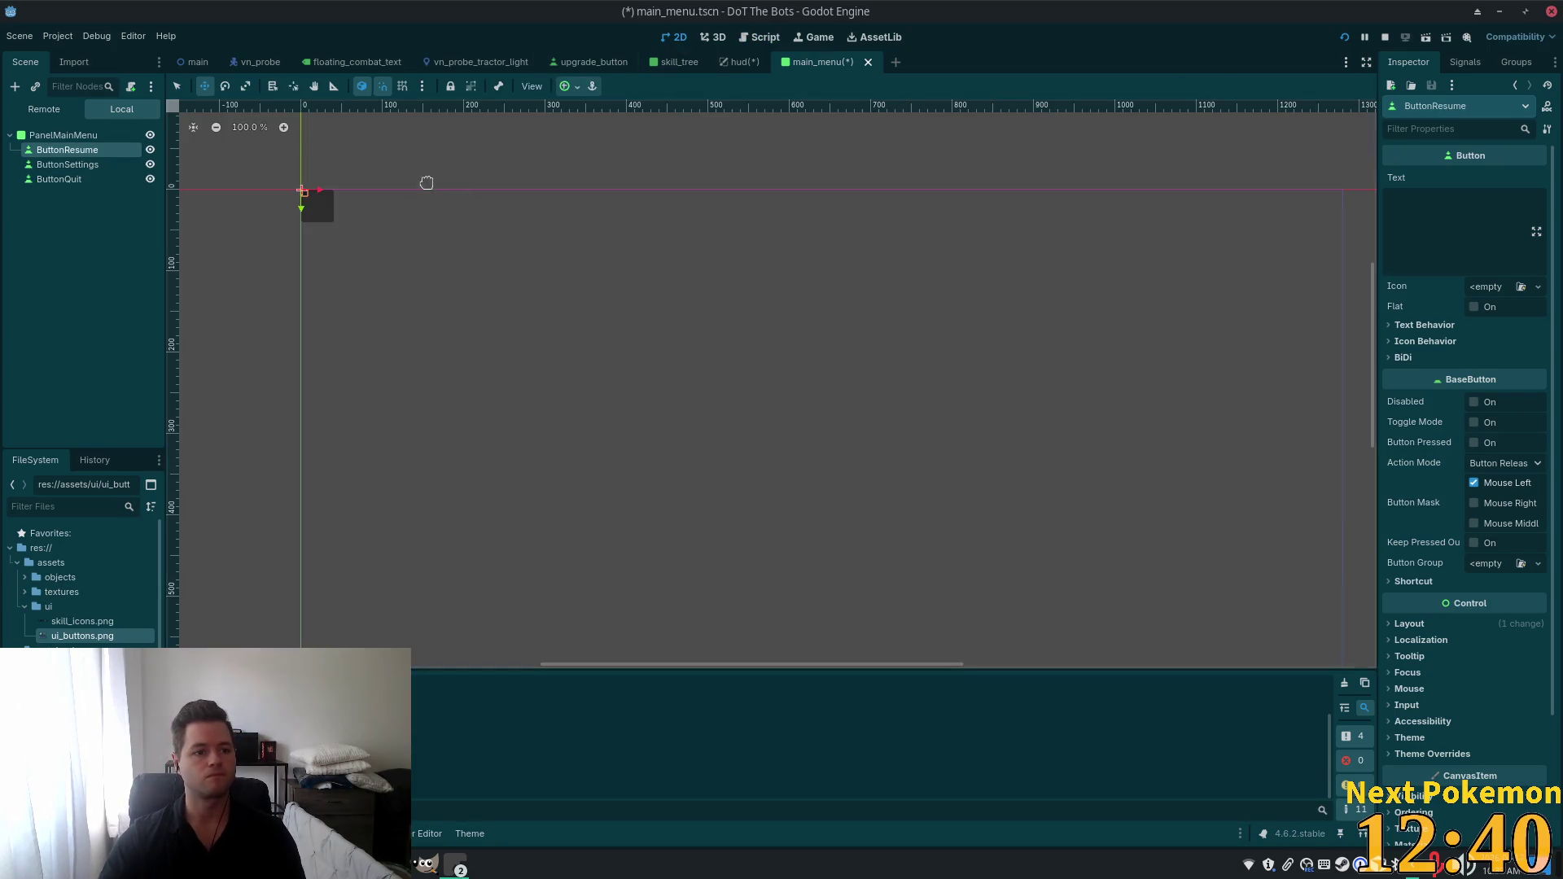
scroll(350, 257, "up", 5)
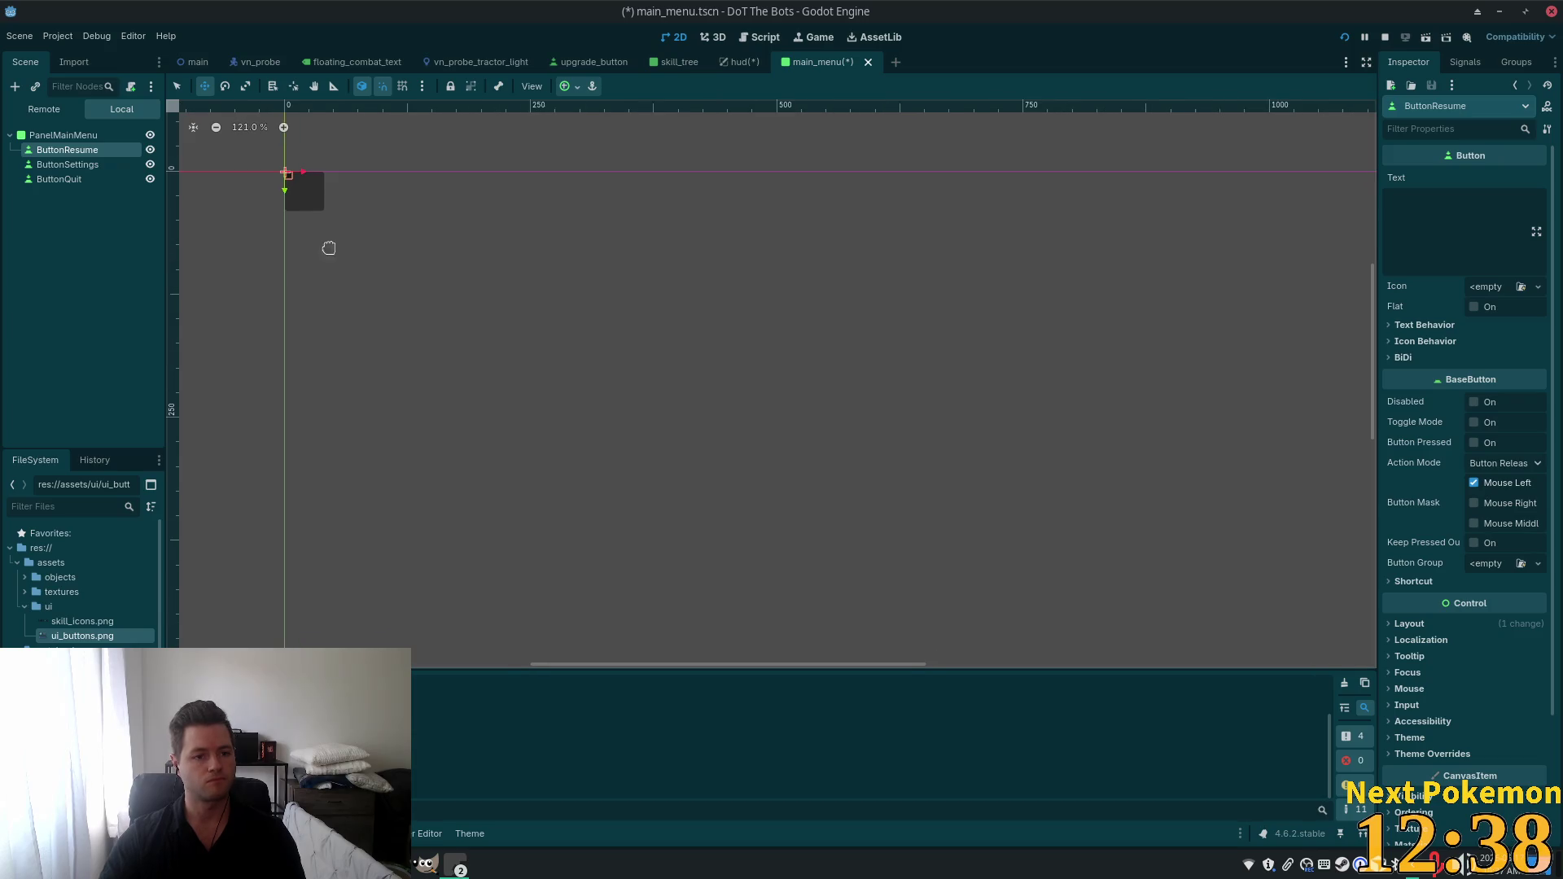
scroll(352, 253, "up", 7)
mouse_move(353, 244)
left_mouse_down()
mouse_move(611, 450)
mouse_move(559, 426)
mouse_move(547, 494)
left_mouse_up()
scroll(528, 493, "up", 7)
left_click(64, 135)
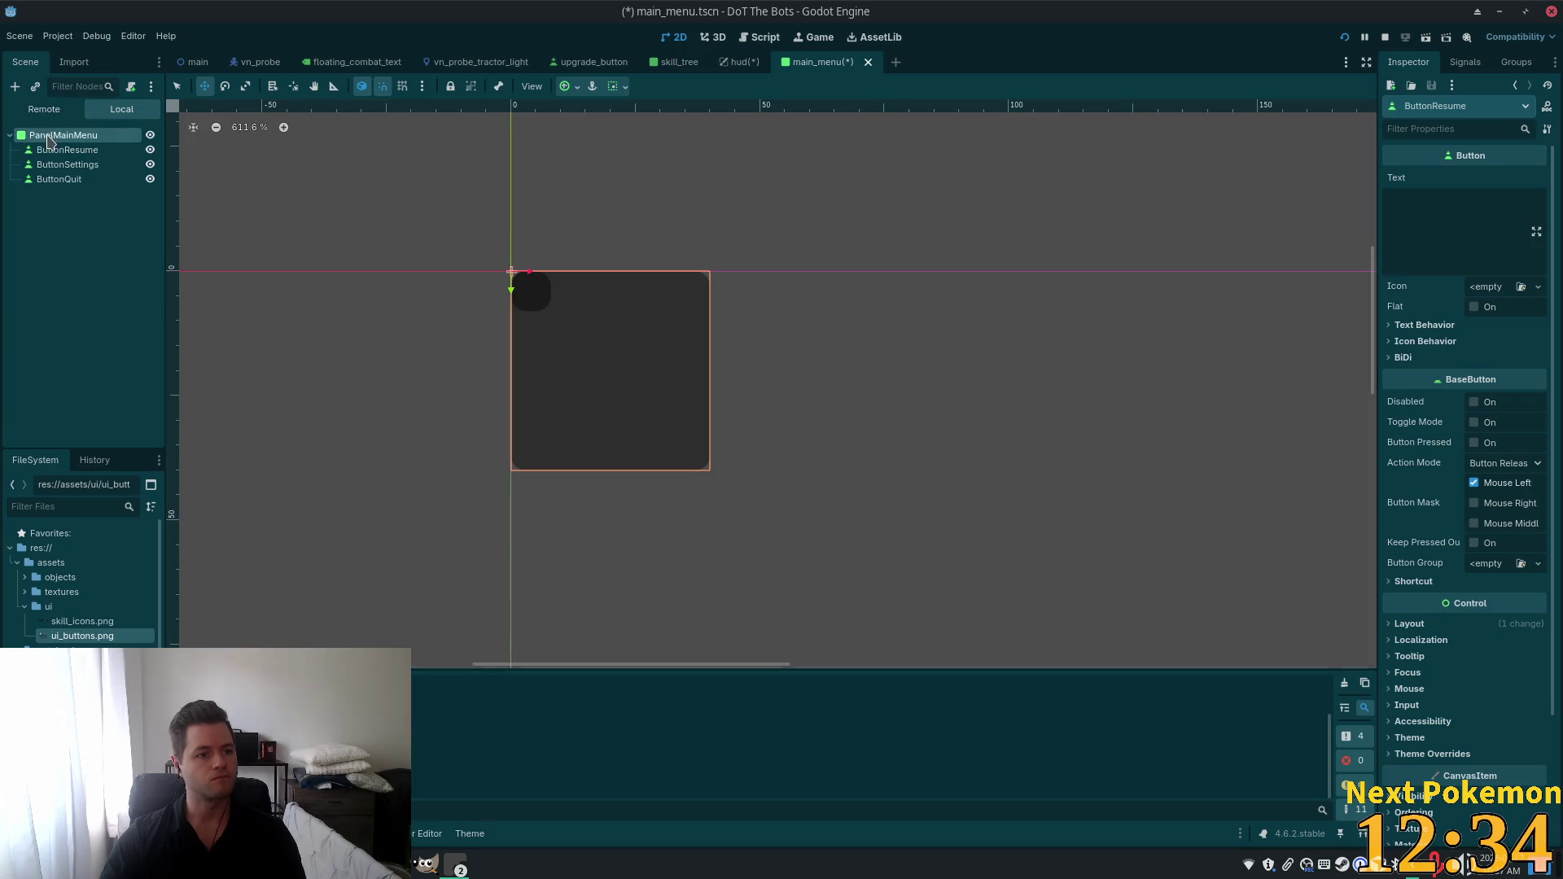
key("ctrl+a")
type("v")
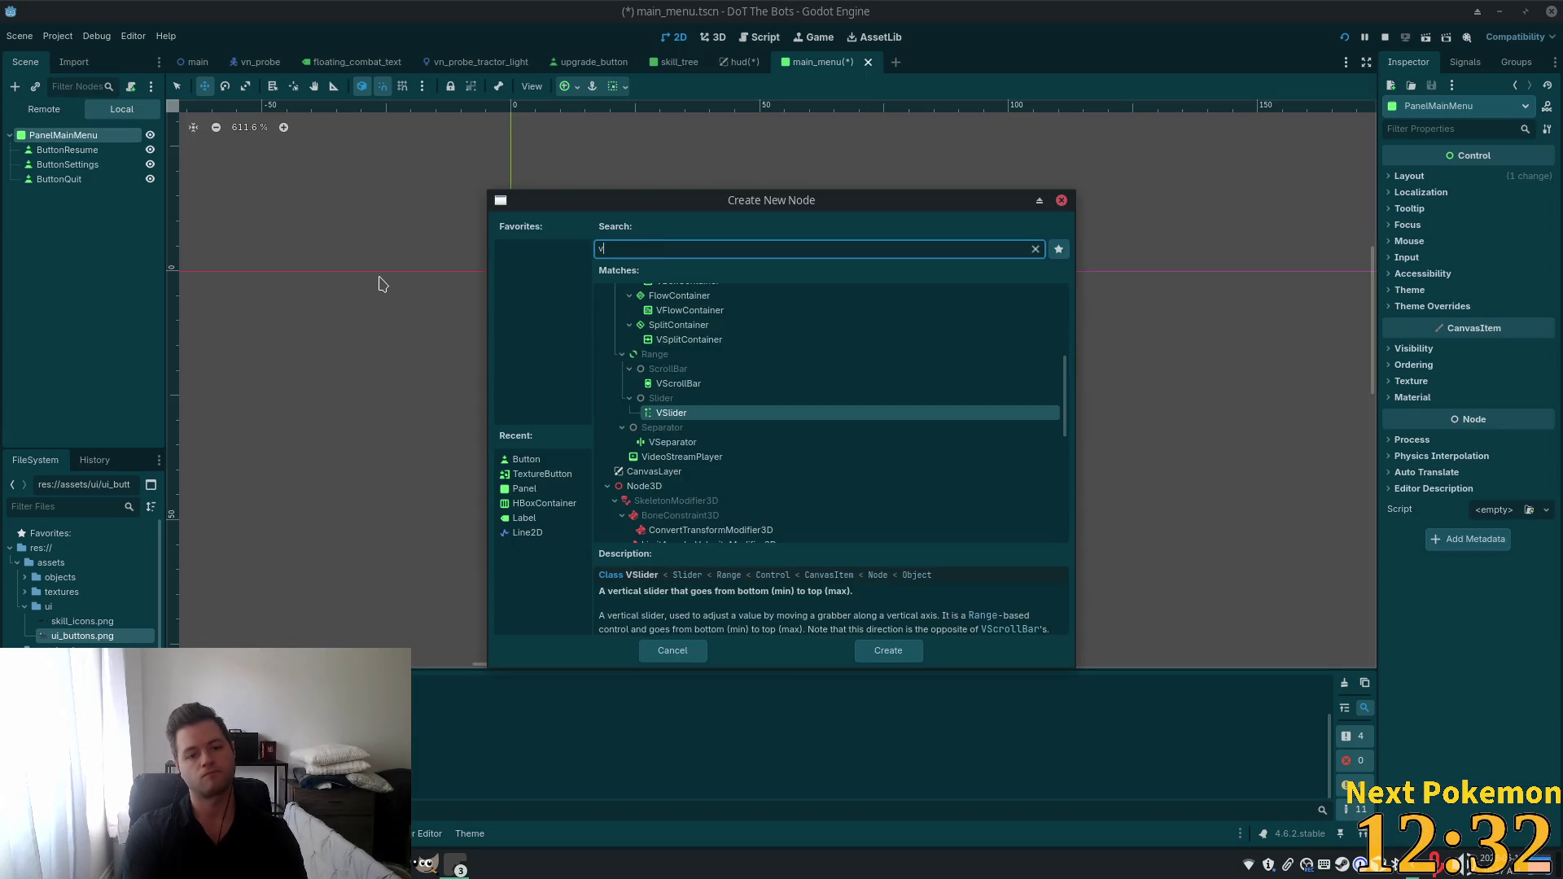
key("BackSpace")
type("vbox")
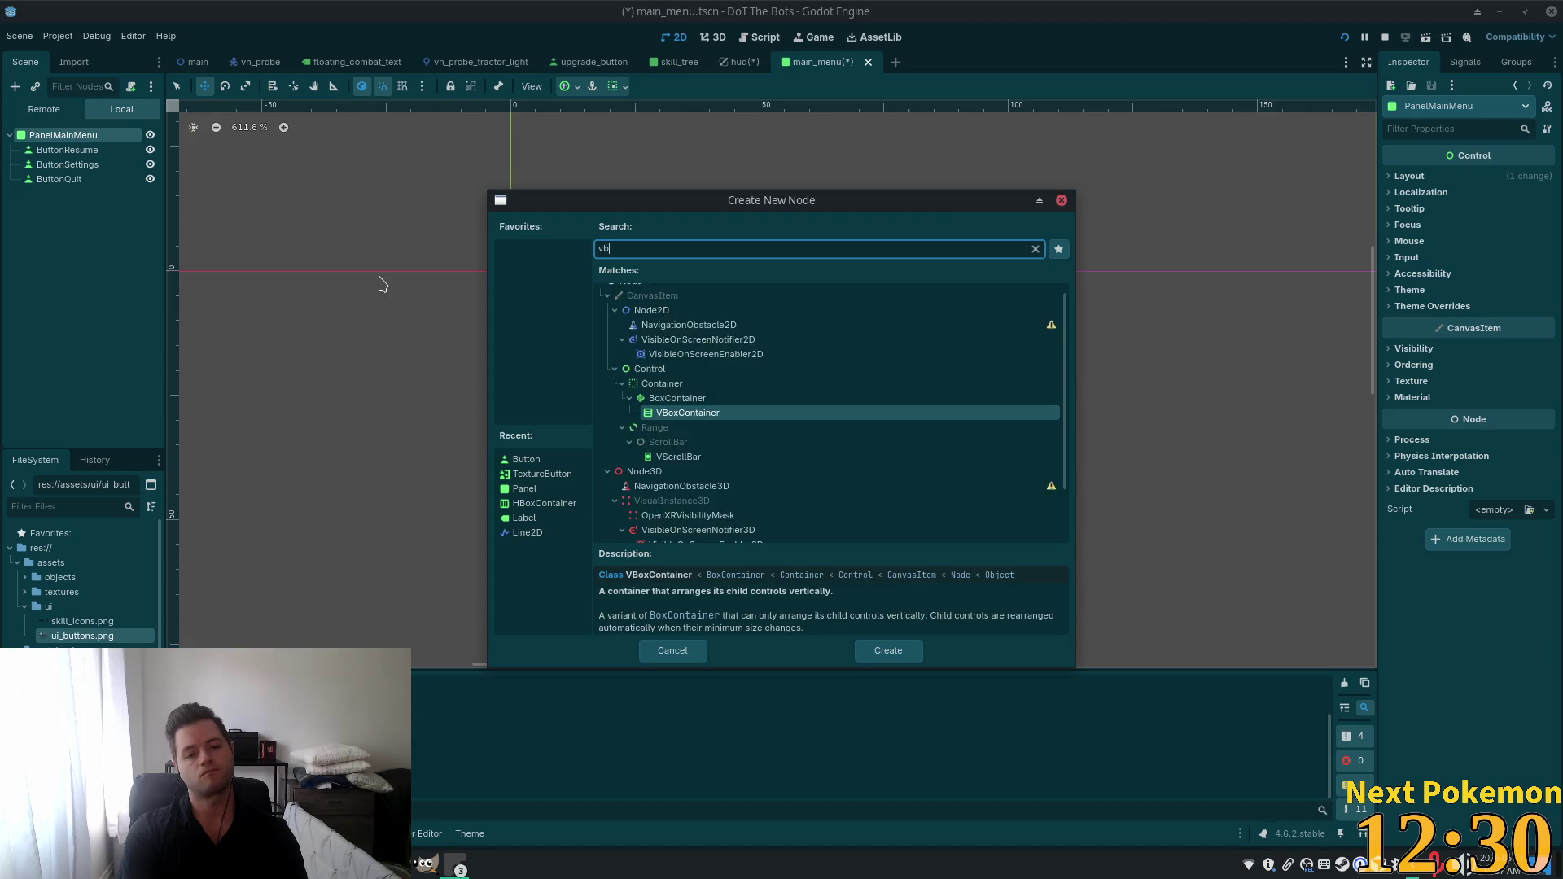
key("Return")
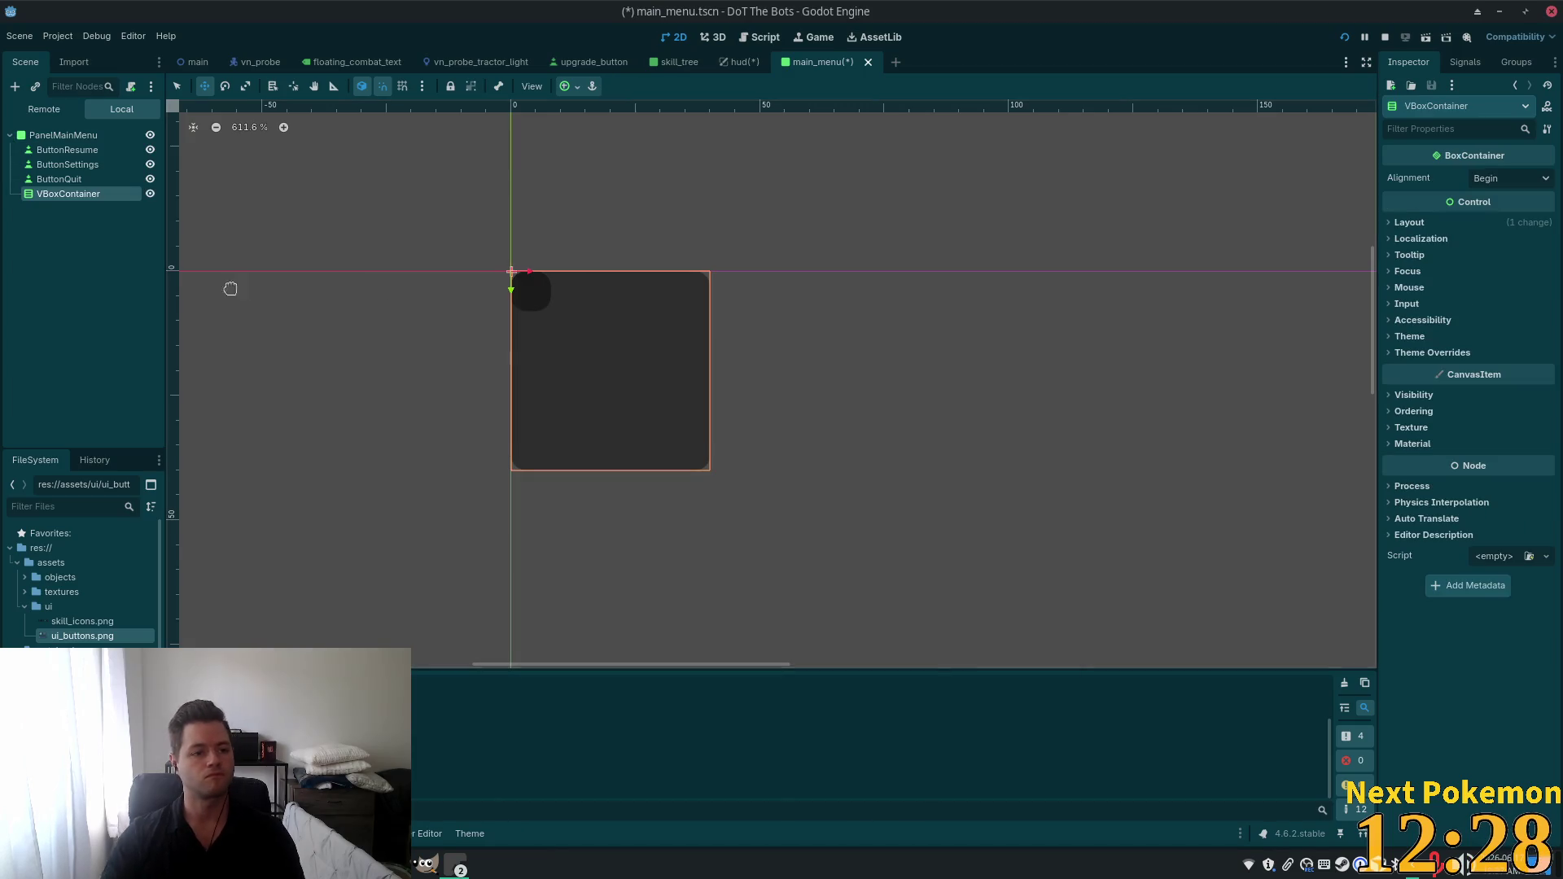
Move ButtonResume, ButtonSettings and ButtonQuit into the VBoxContainer.
left_click(65, 149)
left_click(58, 179, "shift")
left_click_drag(47, 155, 67, 194)
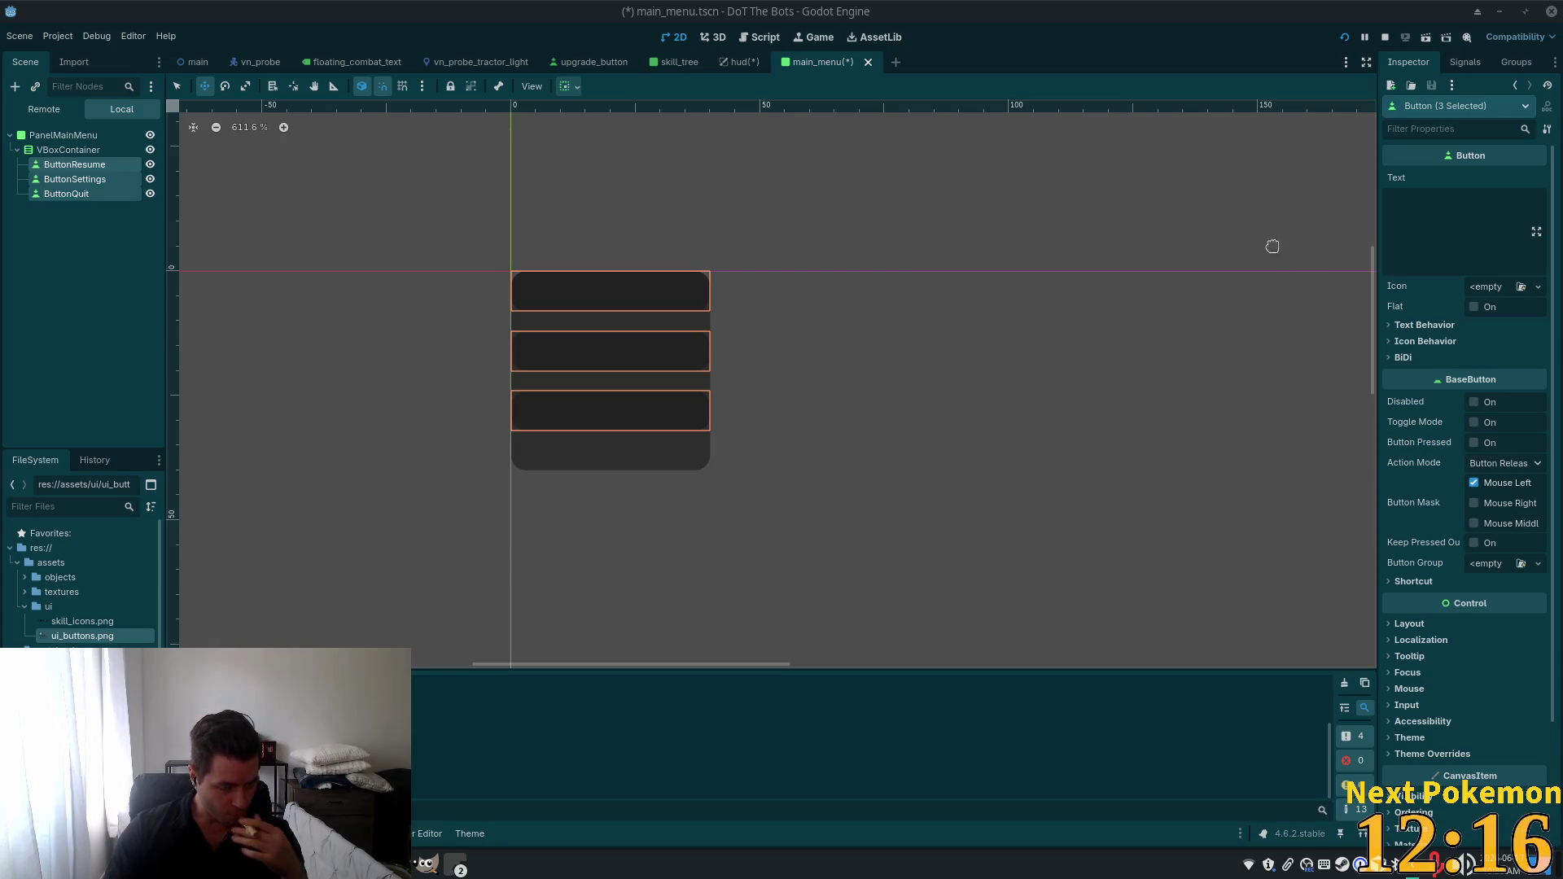
Search the Add Child Node list for a MarginContainer under PanelMainMenu.
left_click(56, 137)
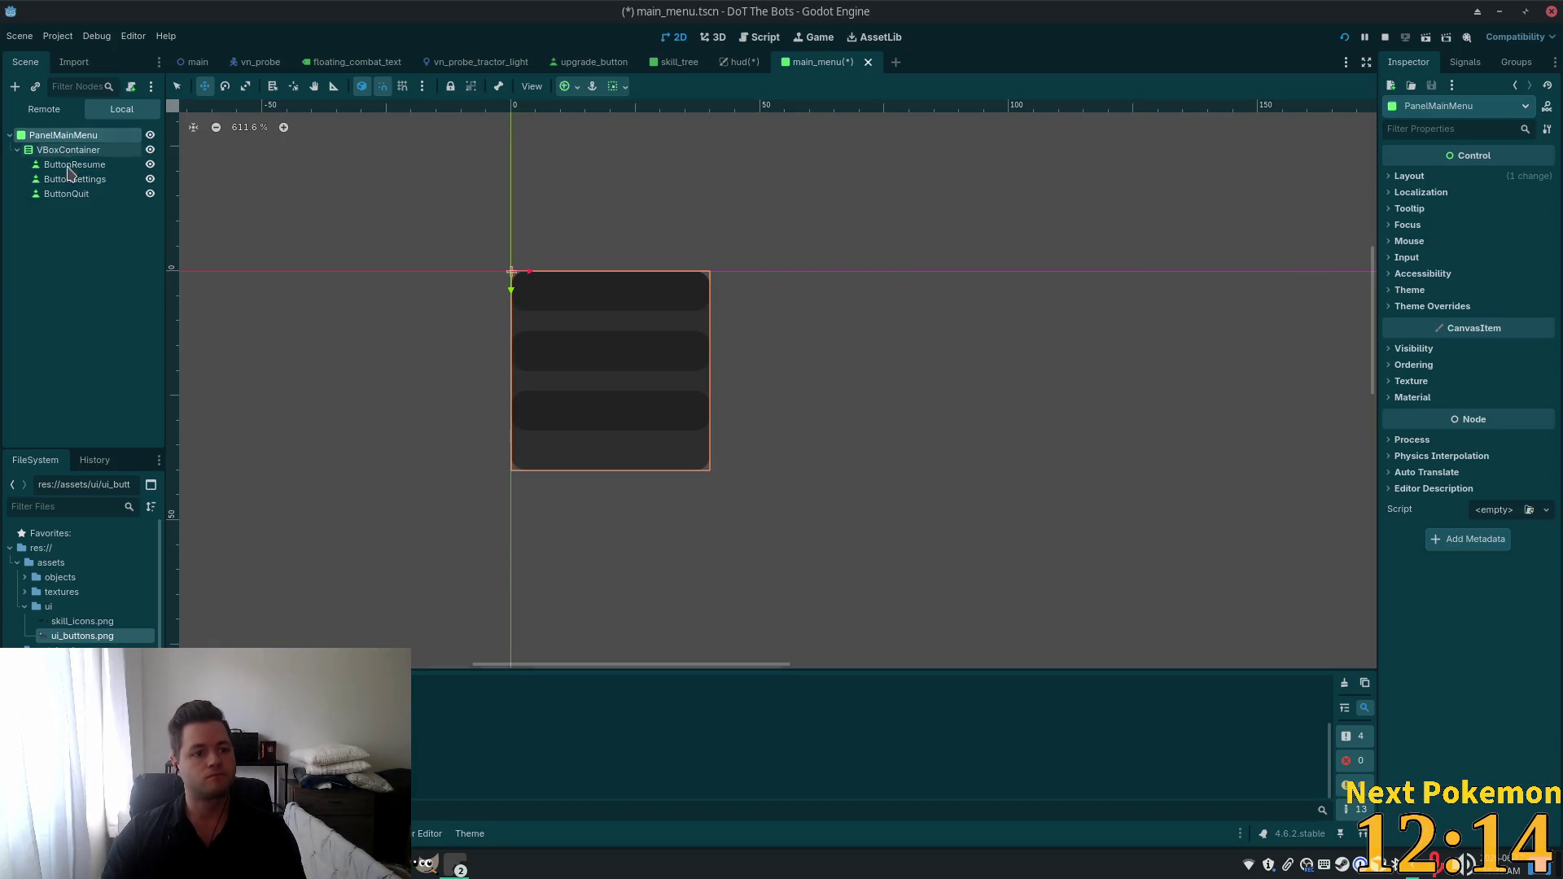
key("ctrl+a")
type("margin")
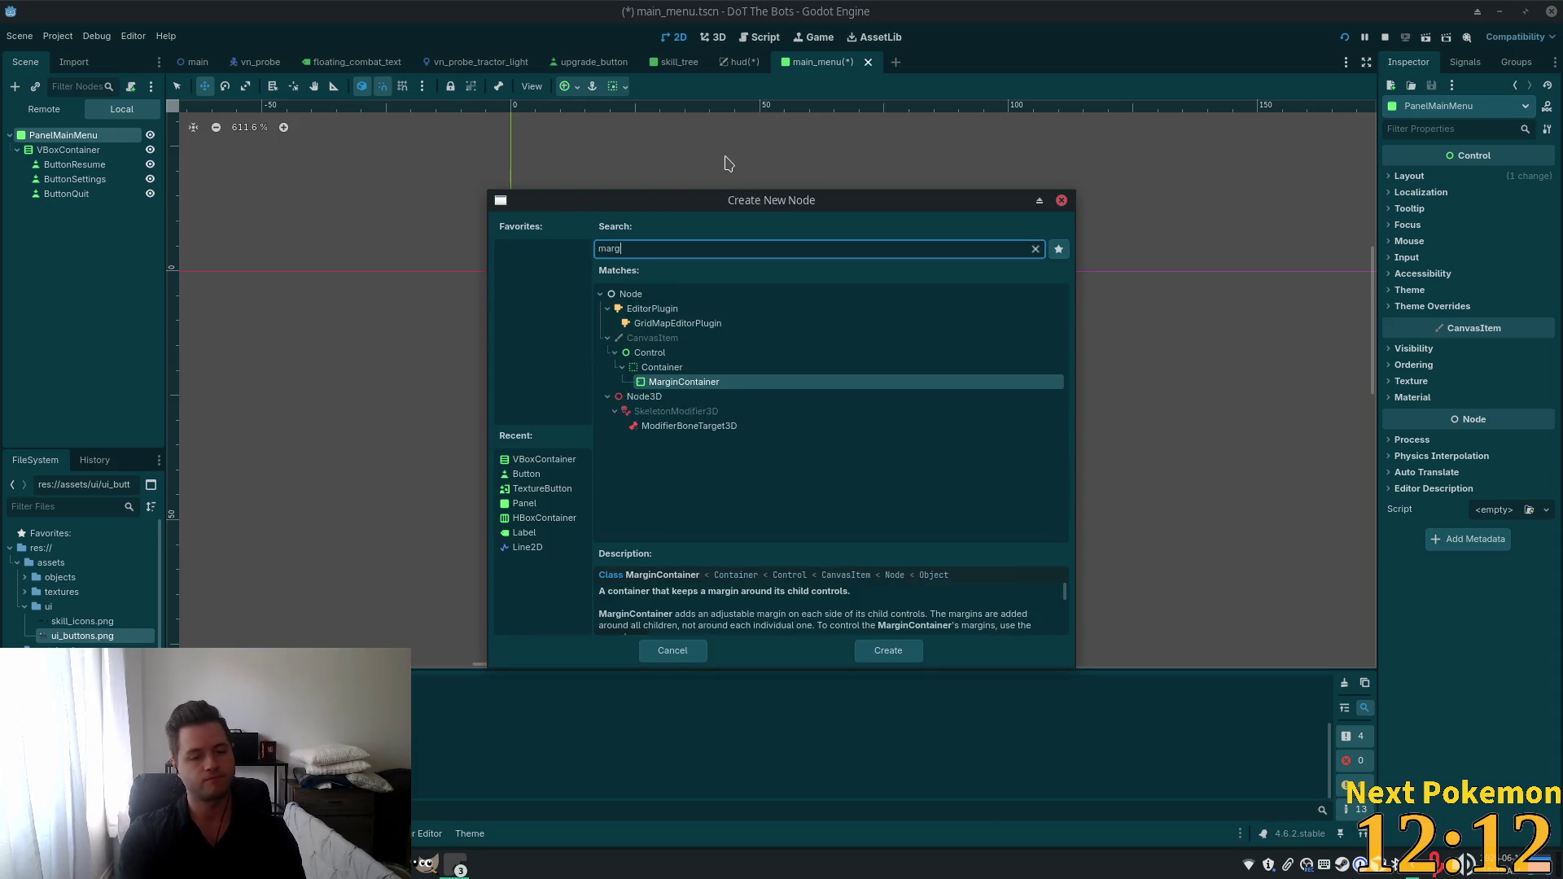
Add a MarginContainer to PanelMainMenu and nest the VBoxContainer inside it.
double_click(675, 384)
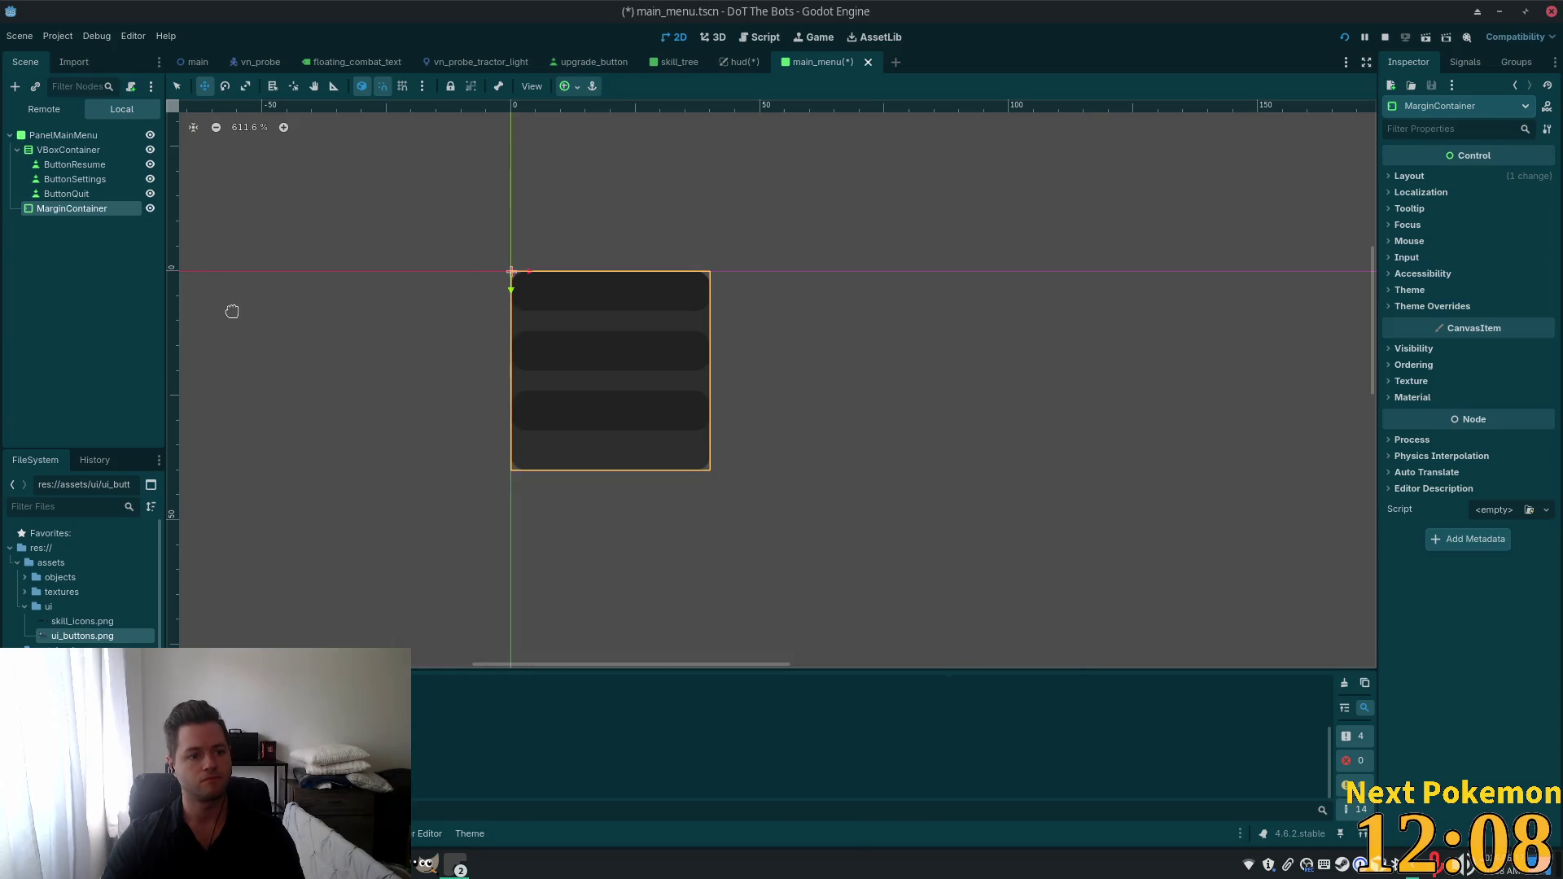
left_click_drag(60, 148, 78, 210)
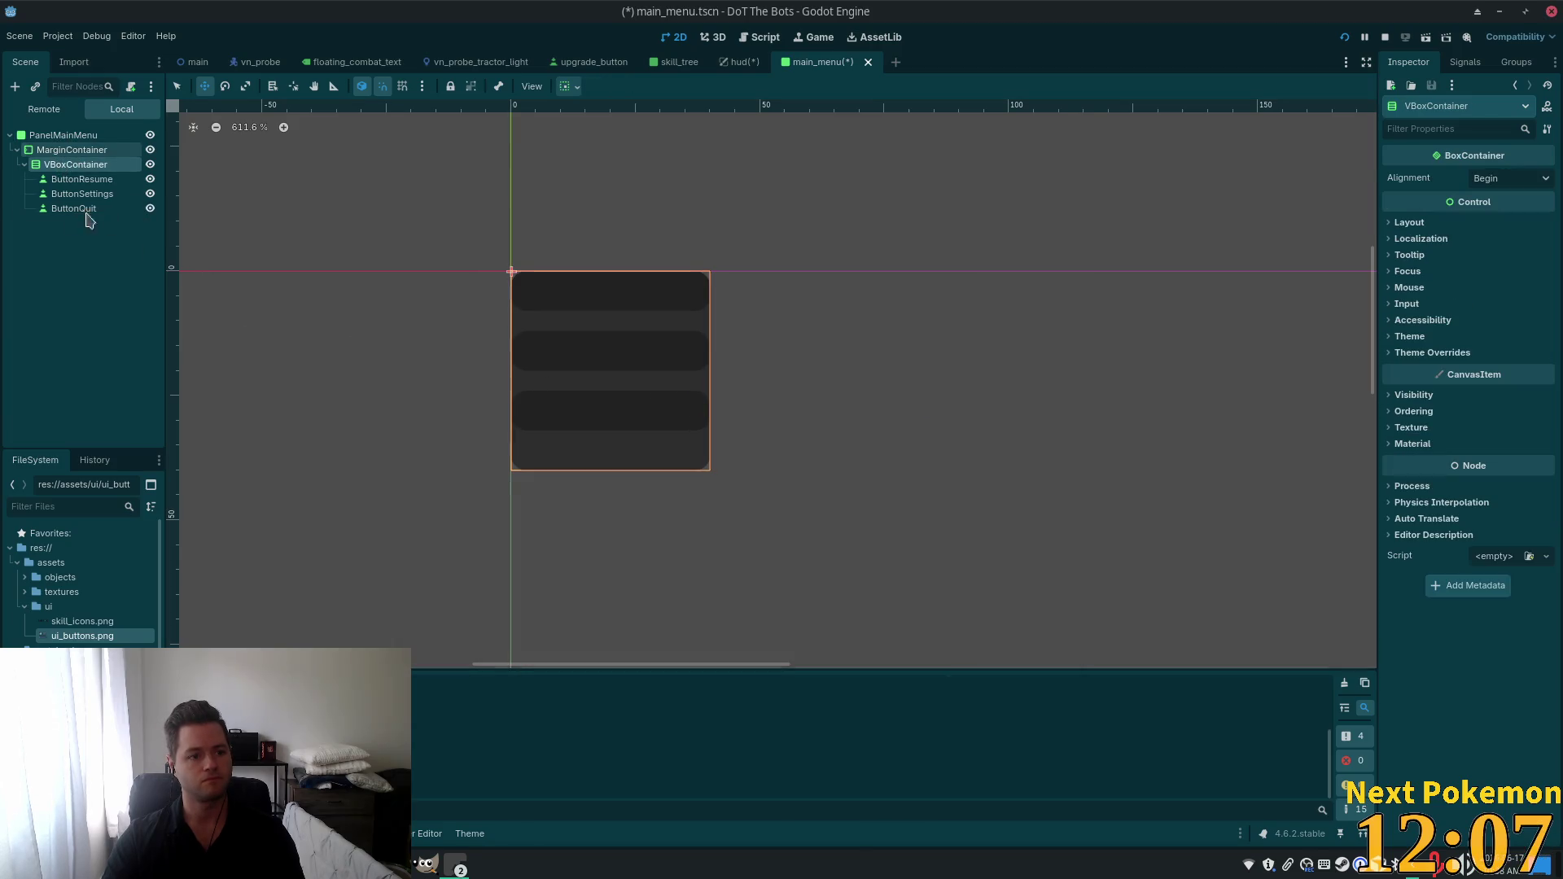
left_click(49, 152)
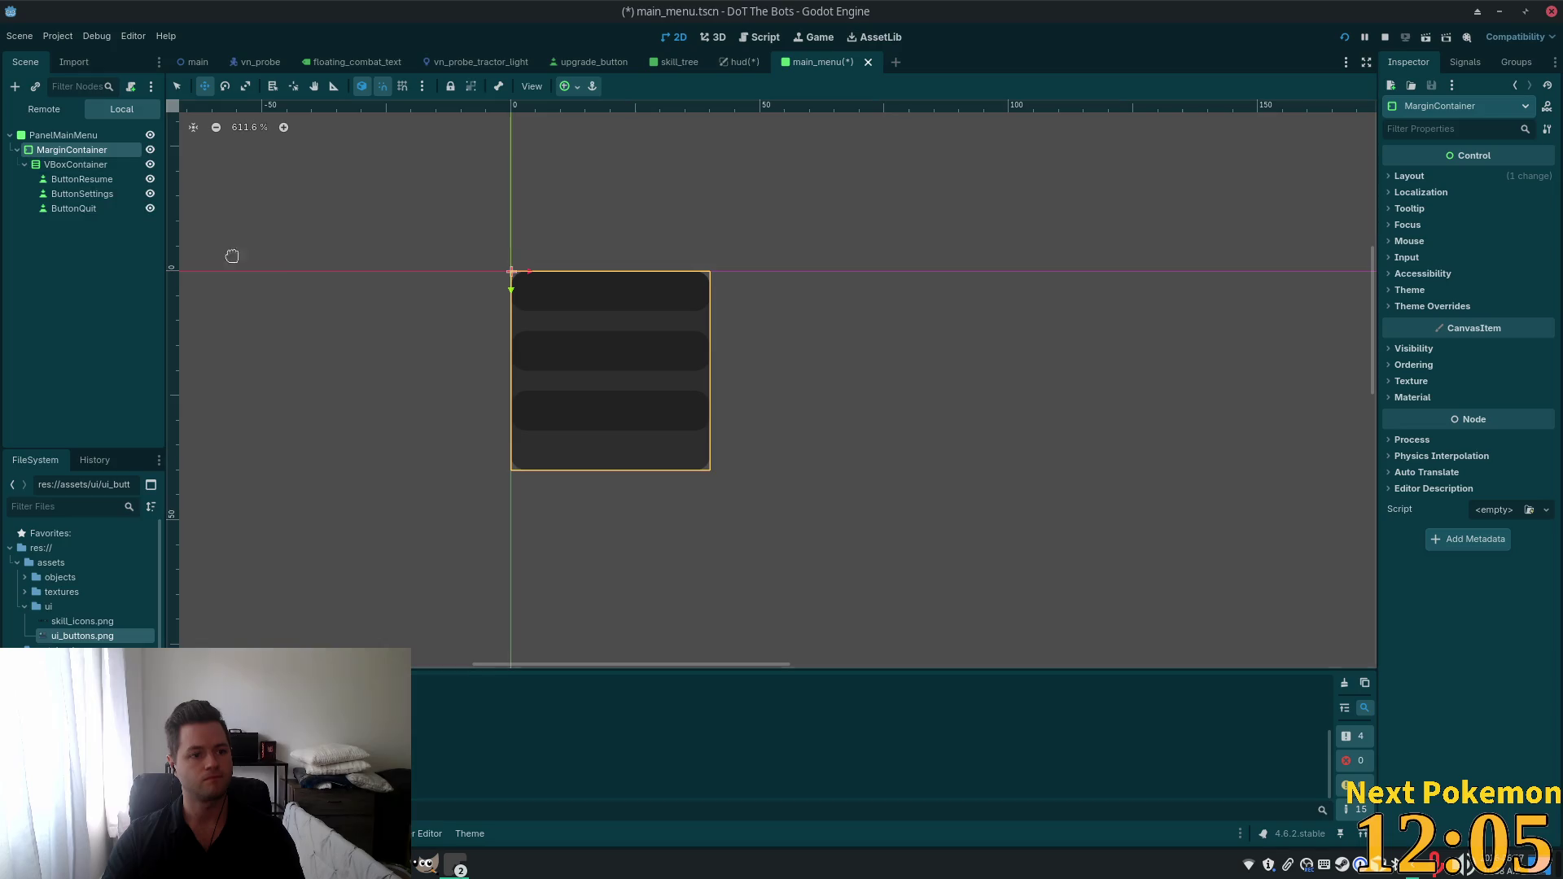
Set the MarginContainer's left, top and right margin constants to 10, then view the hud scene.
left_click(1389, 308)
left_click(1395, 323)
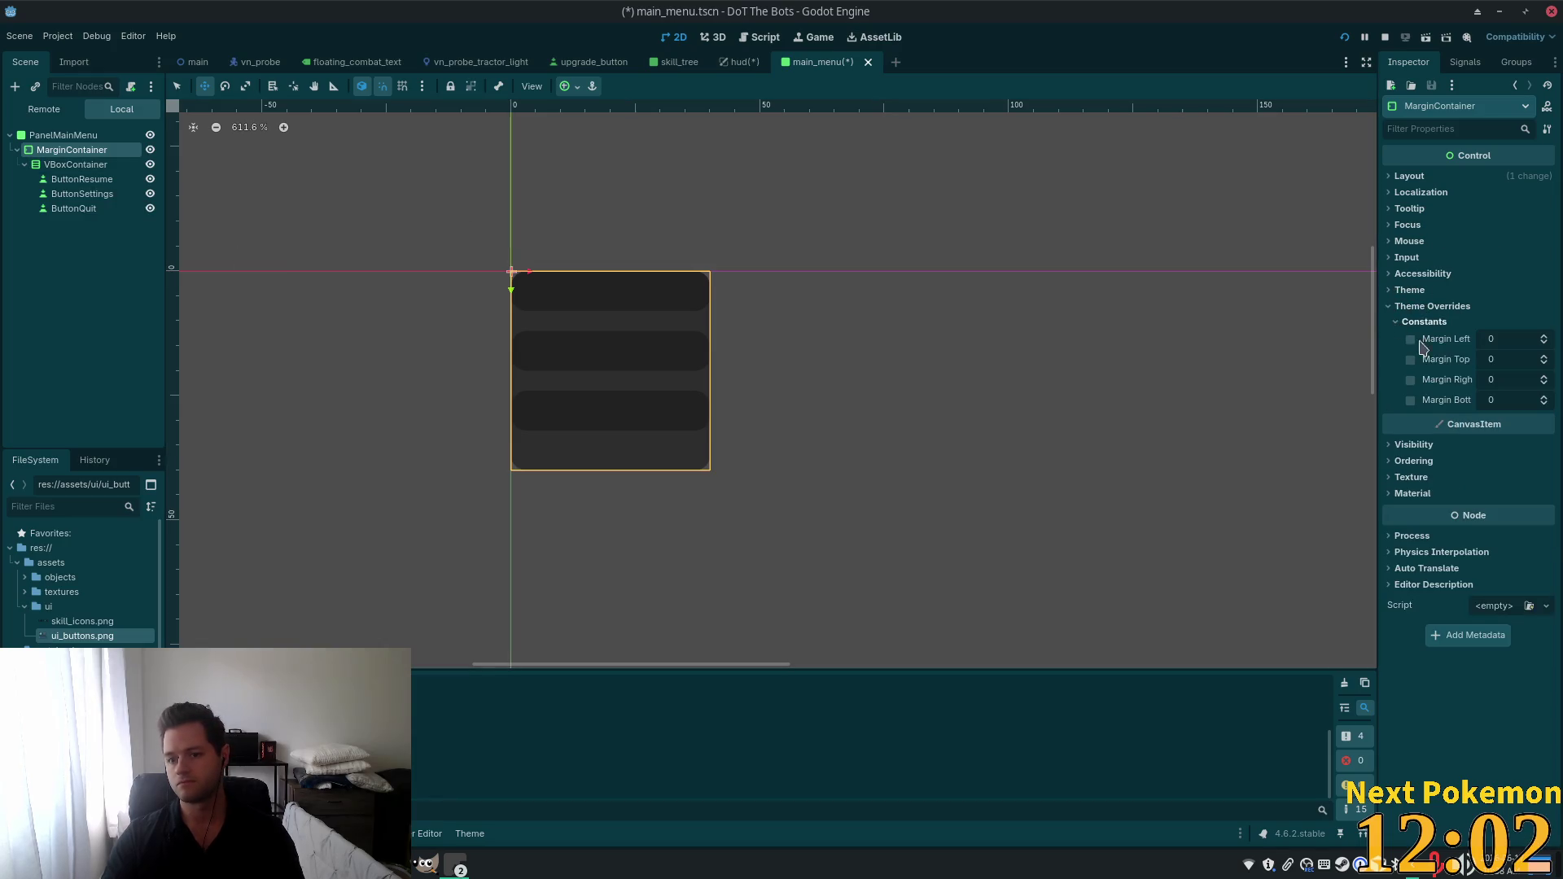
left_click(1495, 341)
type("10")
key("Tab")
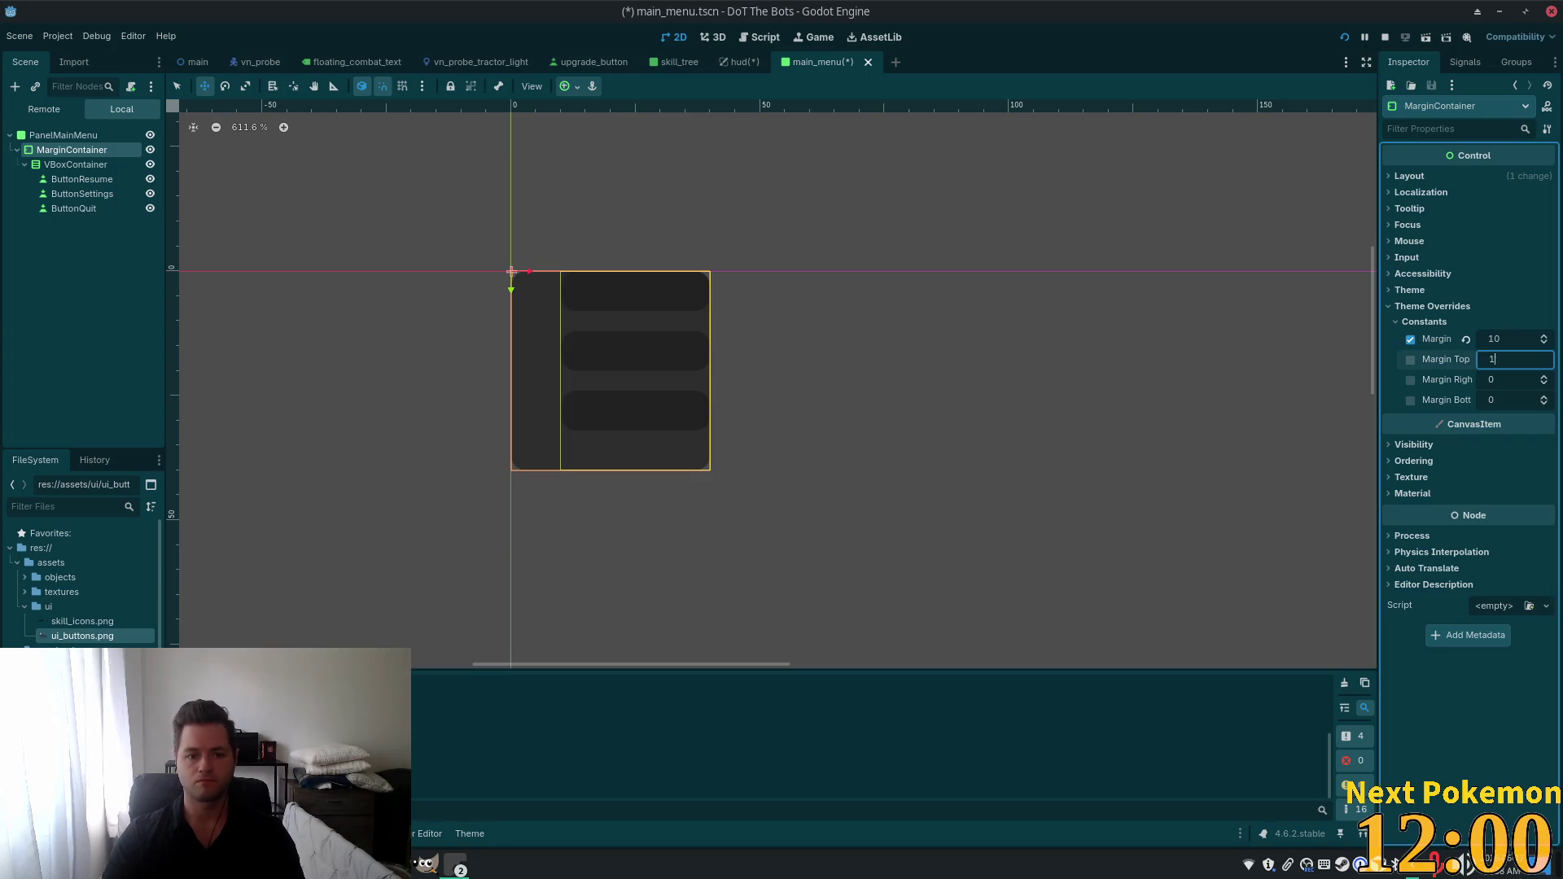
type("10")
key("Tab")
type("10")
key("Tab")
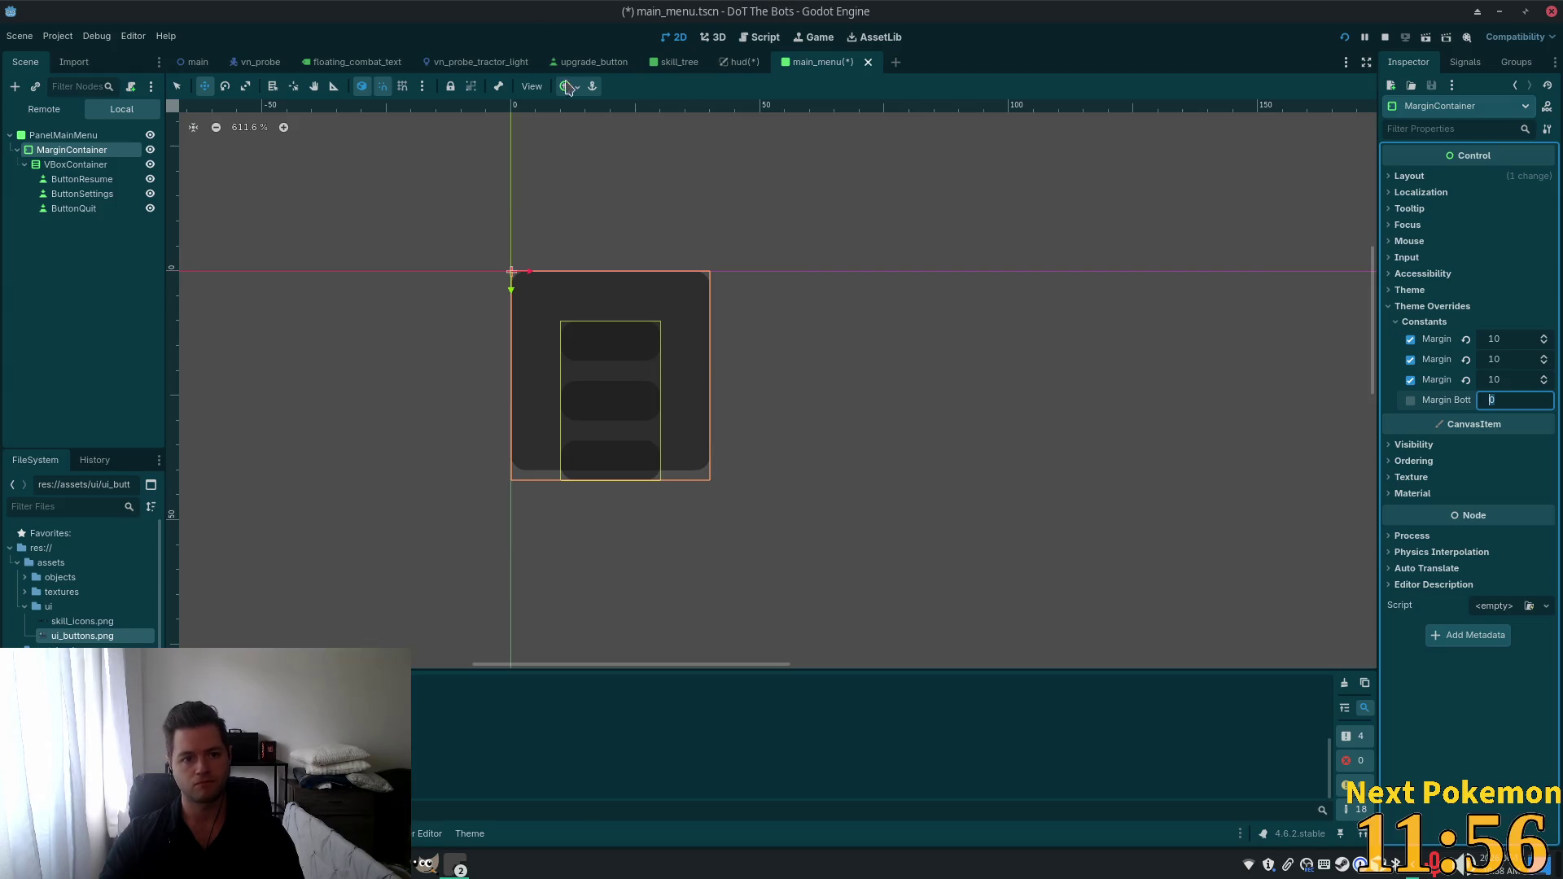
left_click(737, 62)
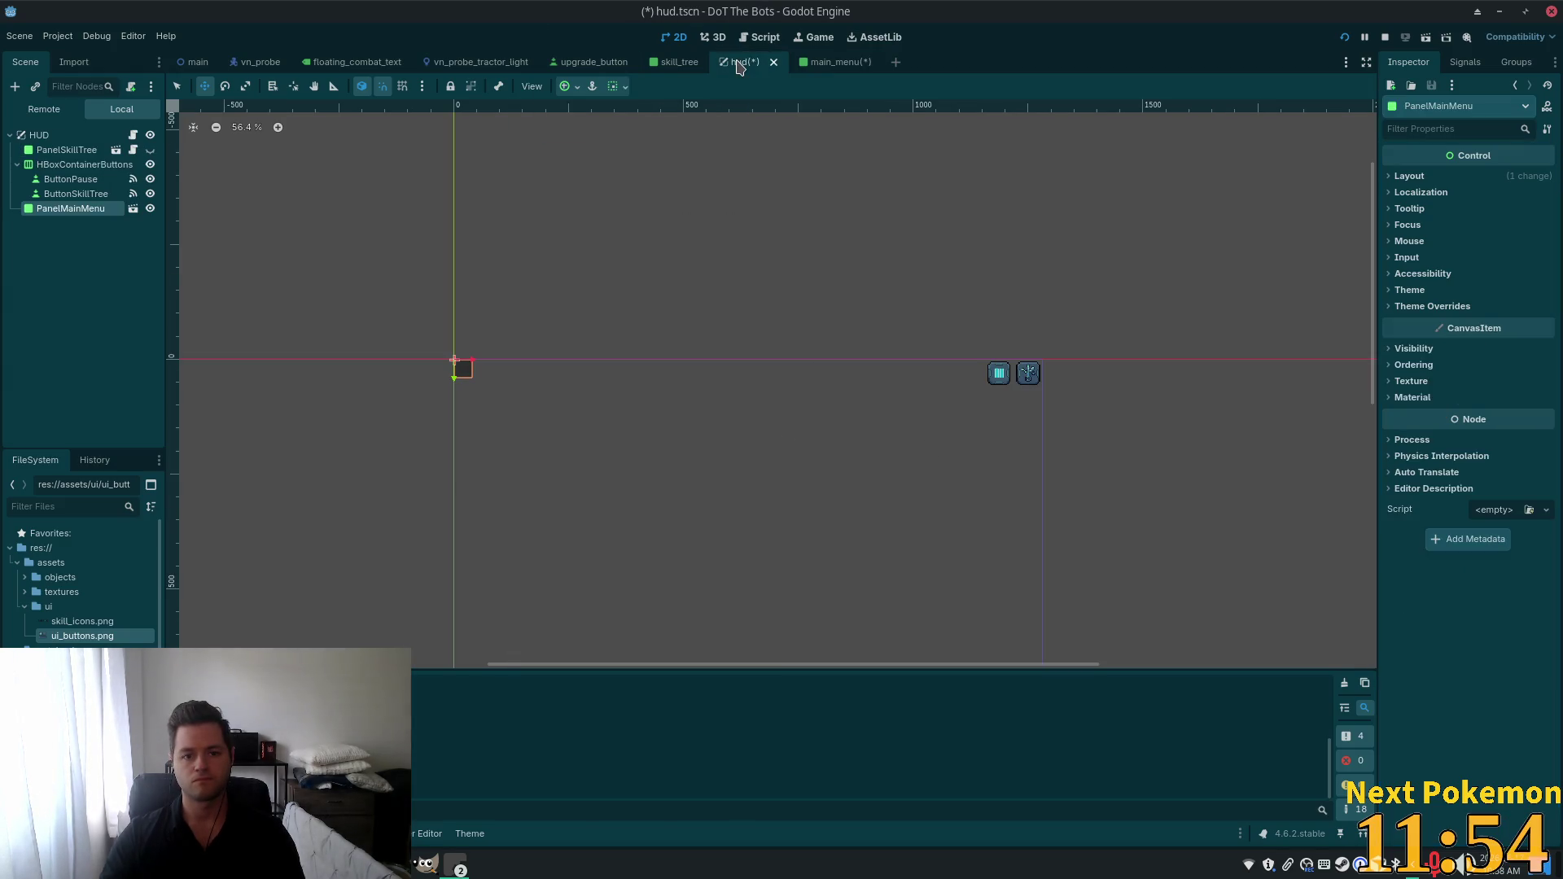
Return to the main_menu scene and frame the menu panel on the canvas.
scroll(781, 331, "down", 3)
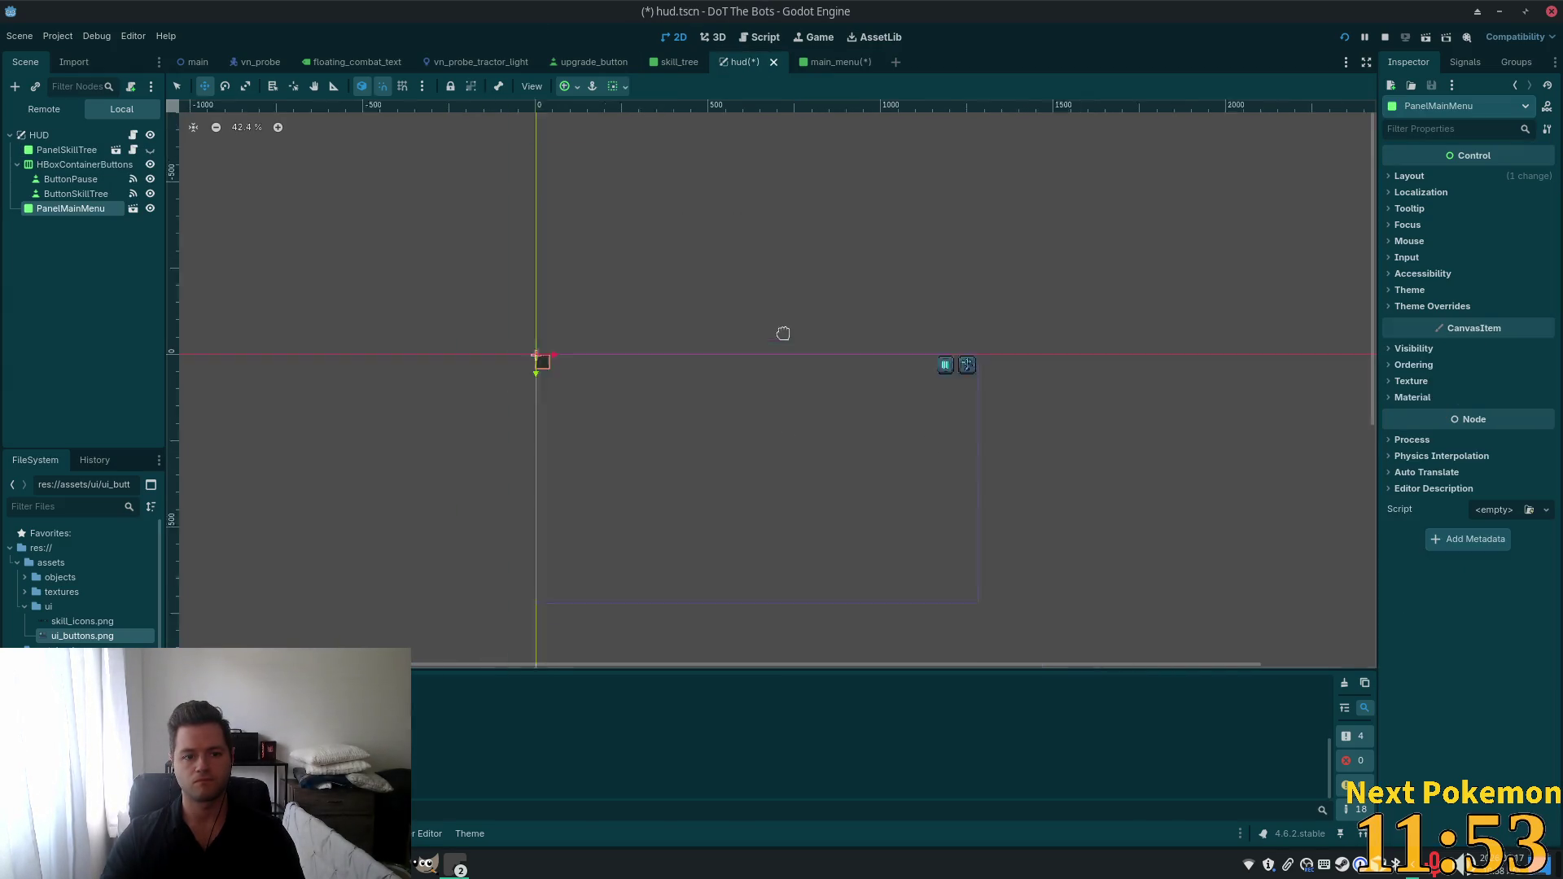
left_click(830, 63)
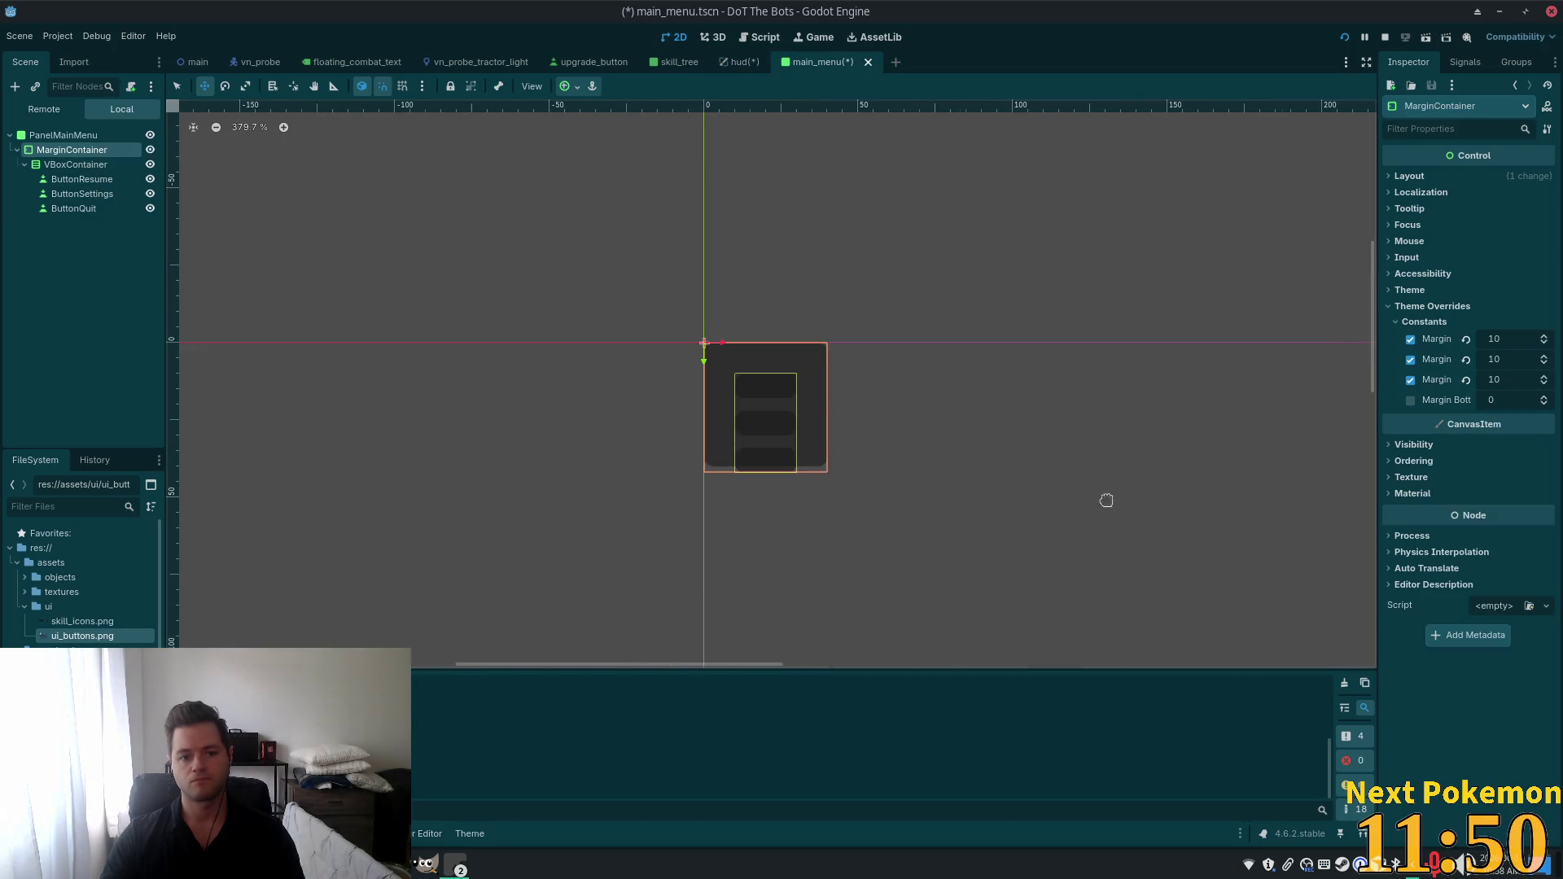
scroll(966, 467, "down", 3)
mouse_move(1164, 521)
left_mouse_down()
mouse_move(906, 238)
mouse_move(649, 352)
left_mouse_up()
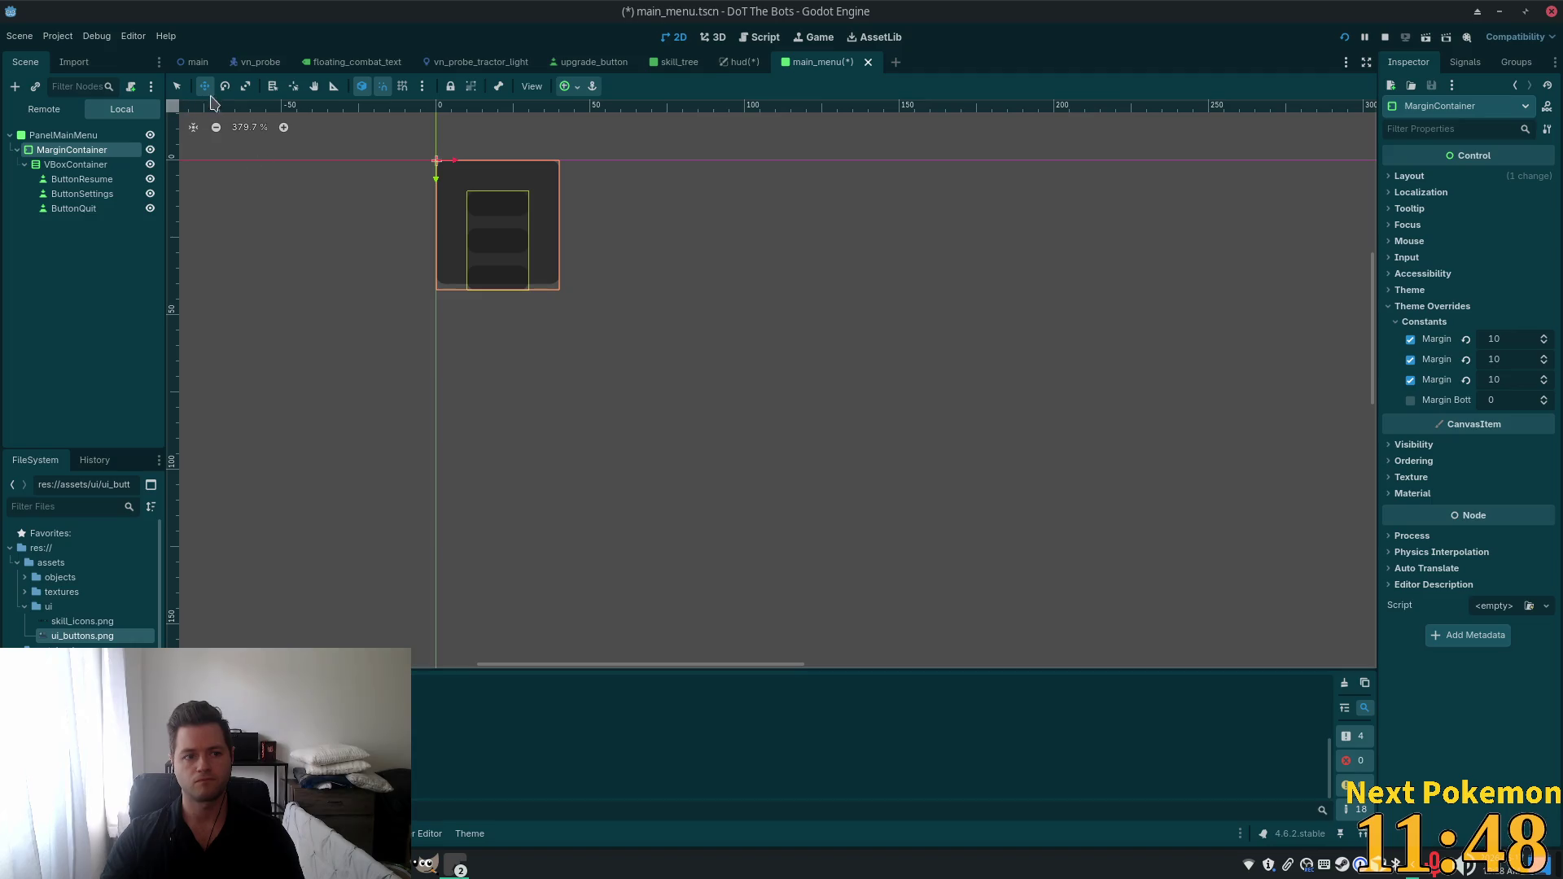
left_click(178, 86)
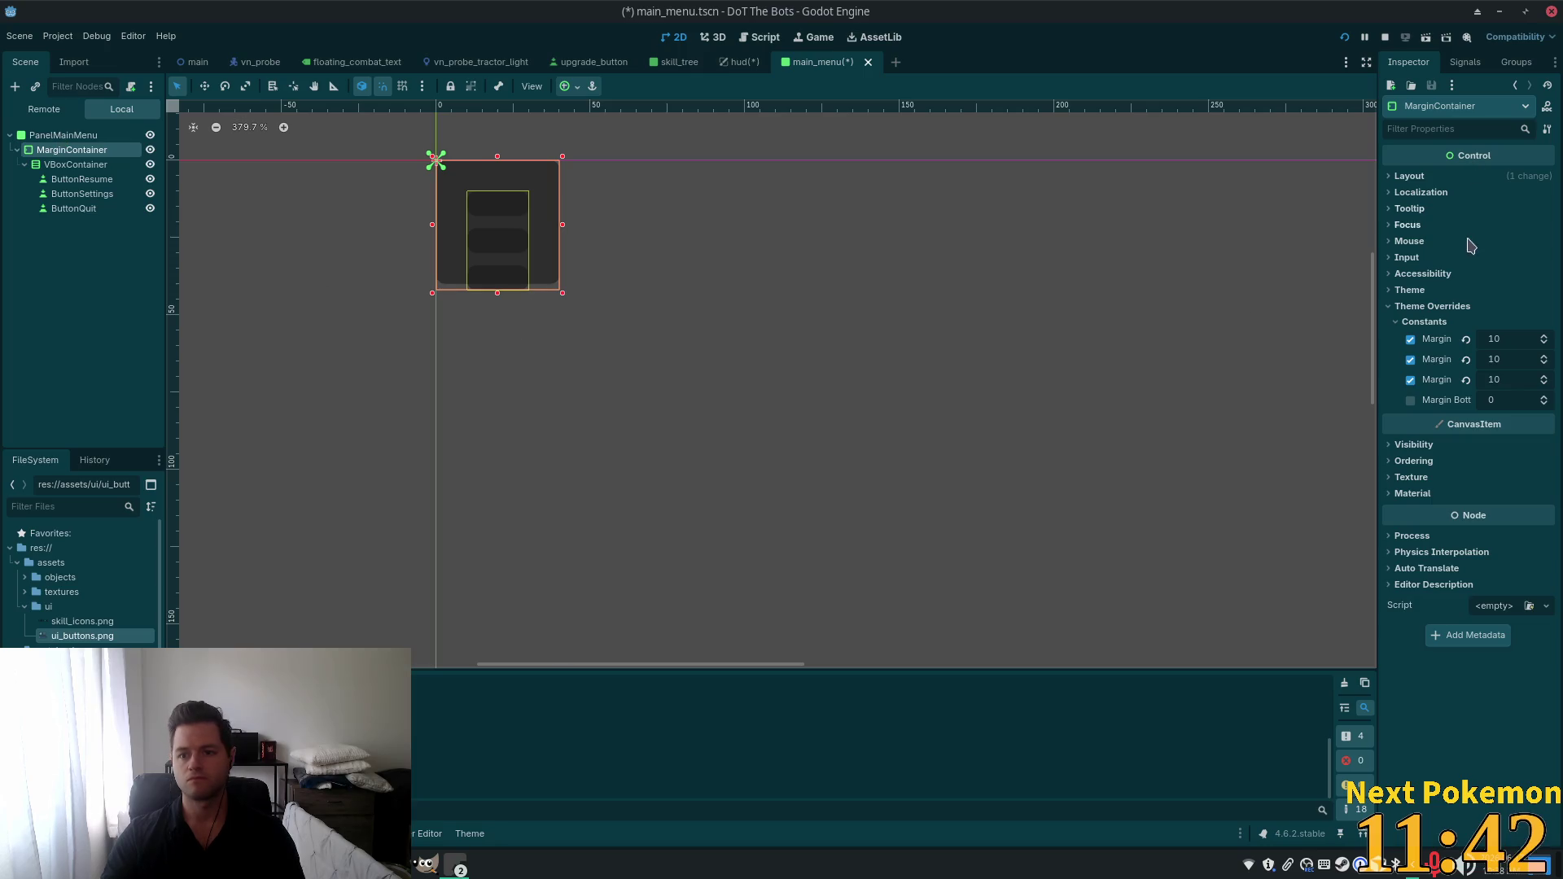
left_click(1417, 176)
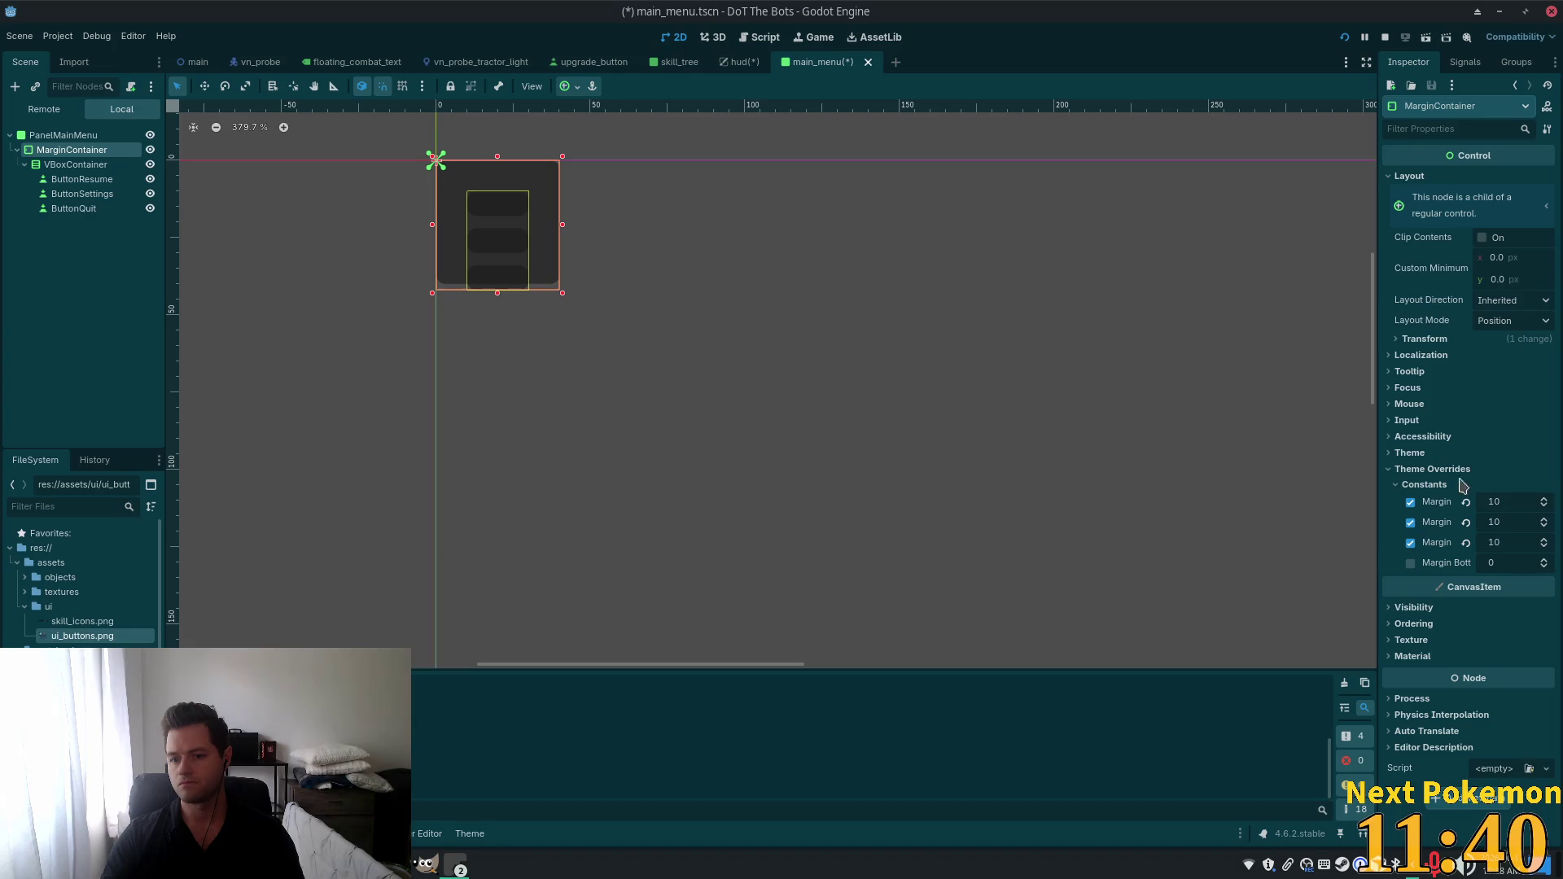
Turn on Horizontal Expand for PanelMainMenu and drag the panel larger.
left_click(63, 134)
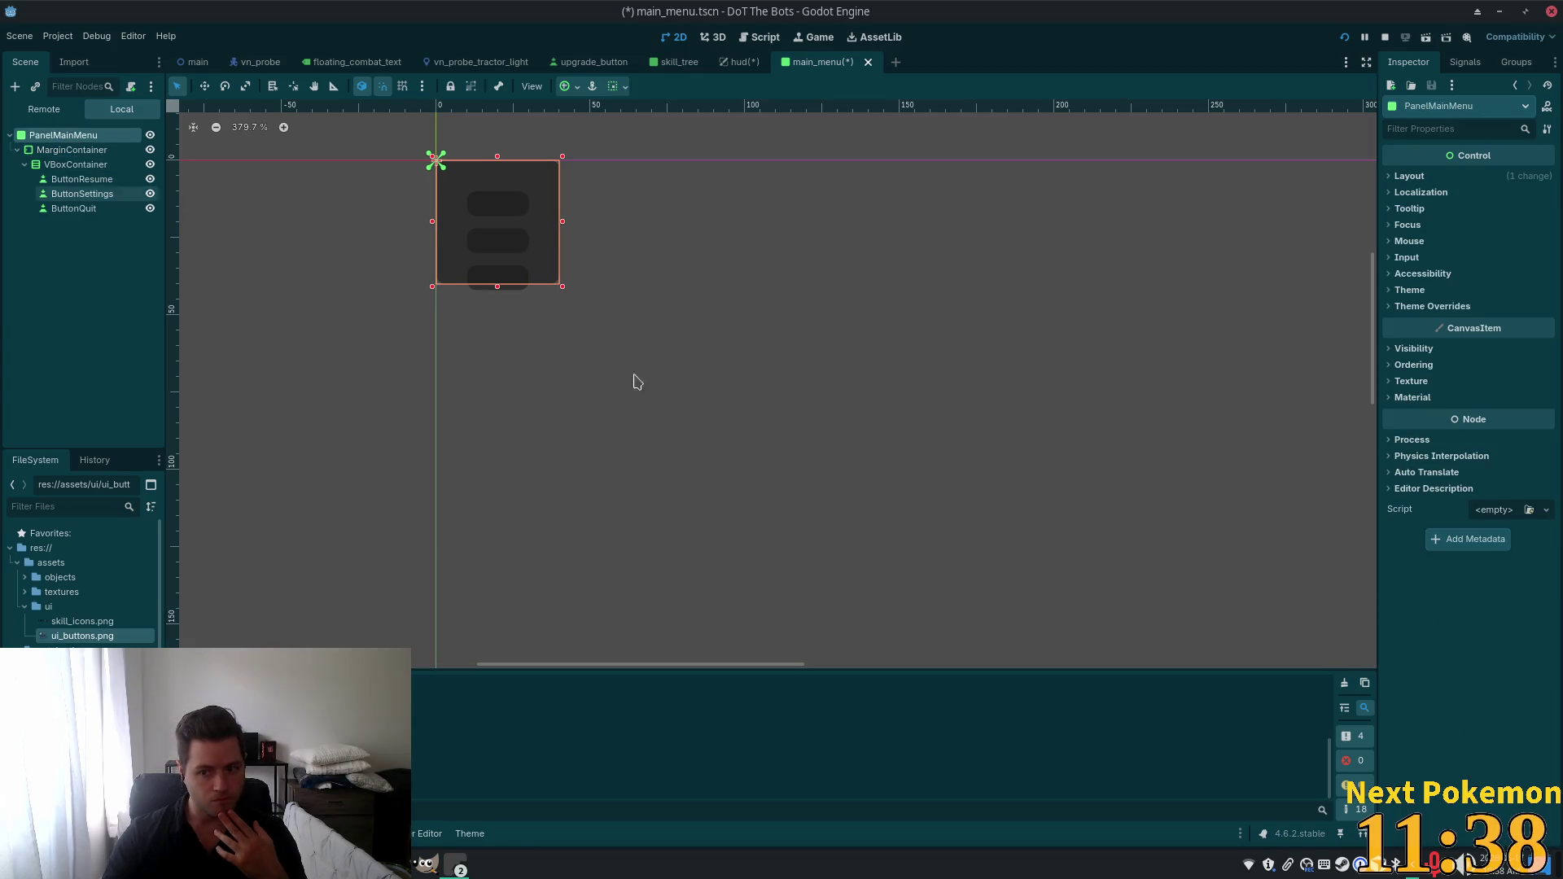
left_click(1409, 176)
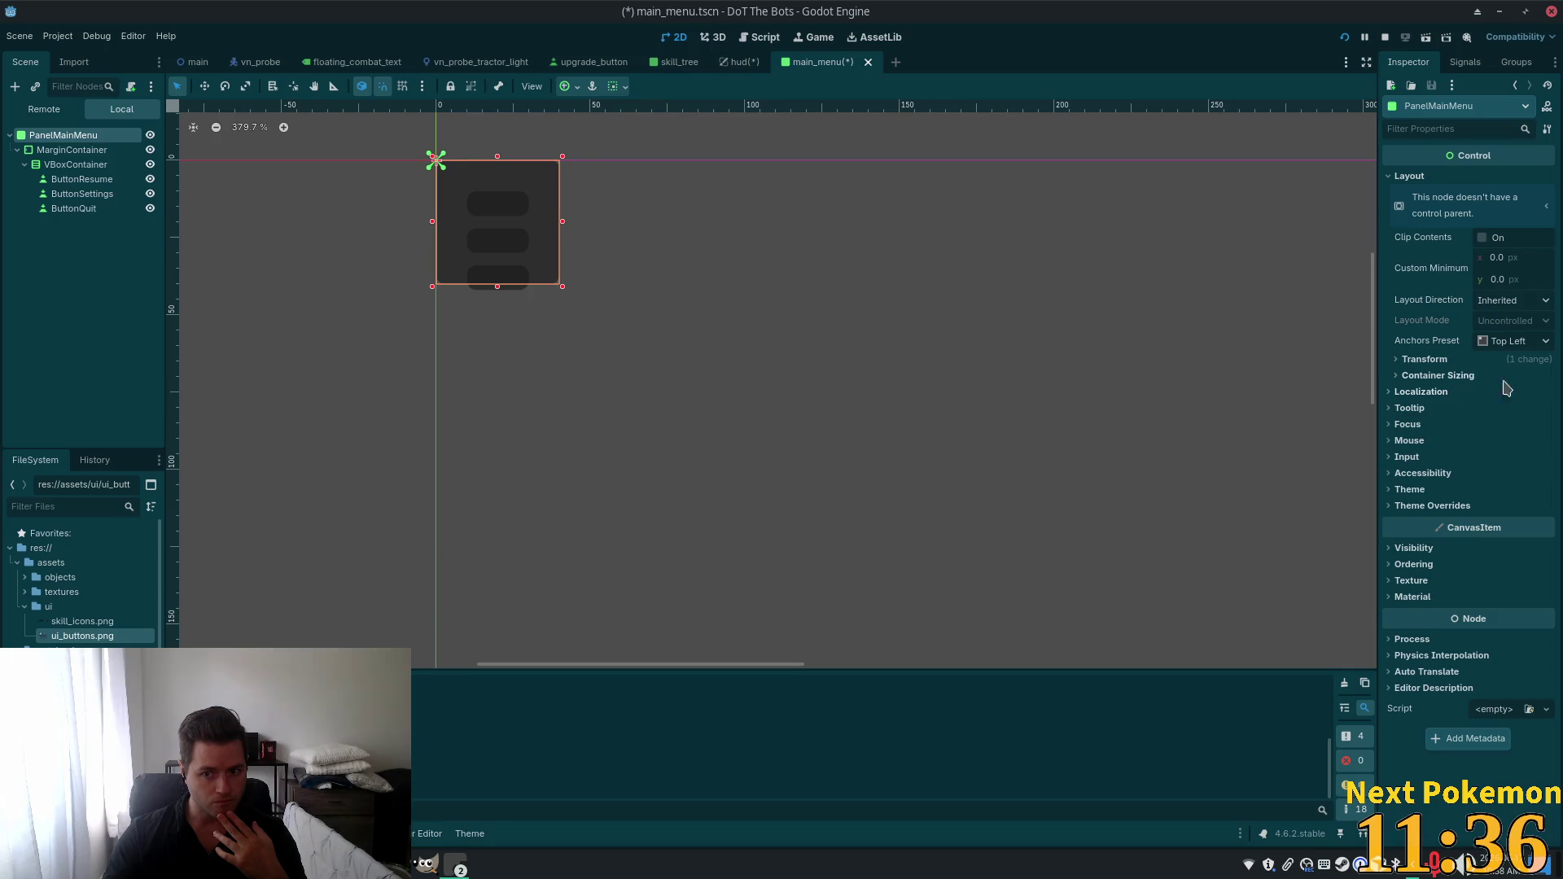
left_click(1459, 379)
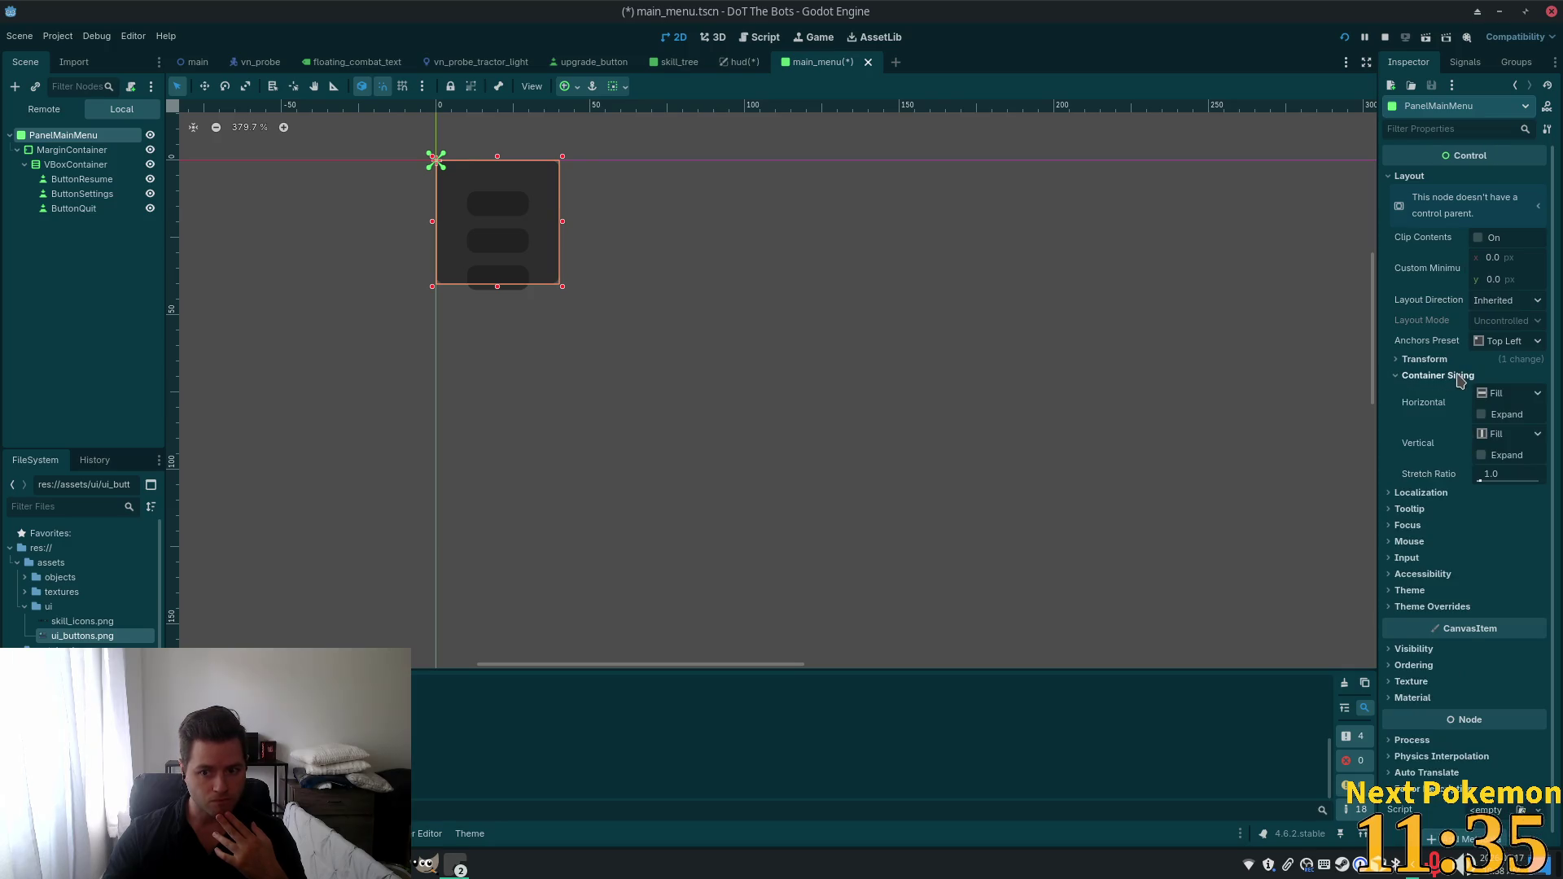
left_click(1481, 416)
left_click(1482, 415)
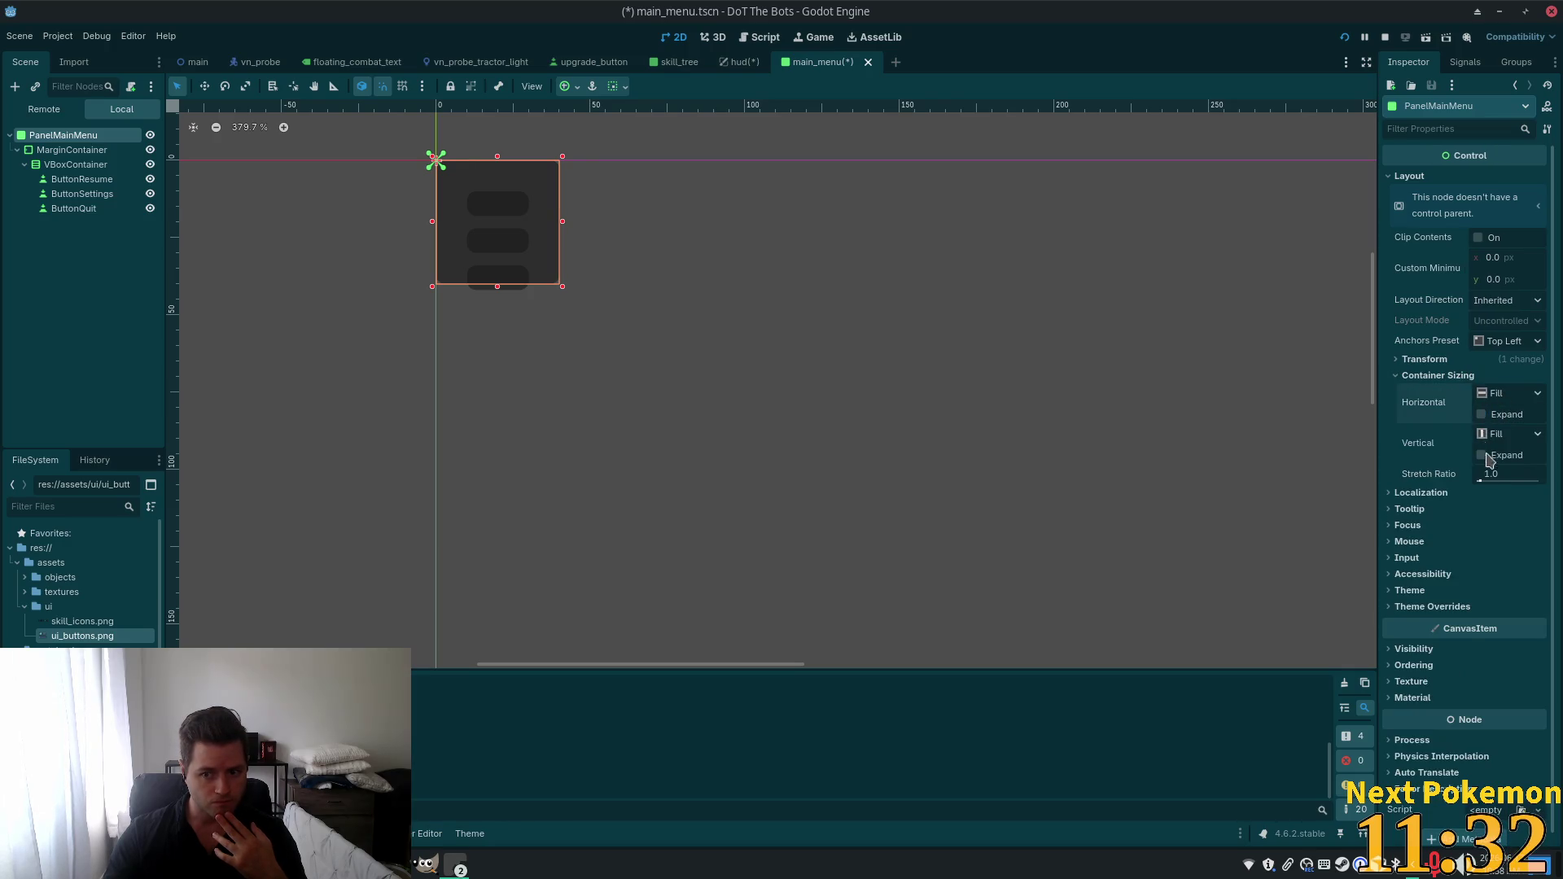
left_click(1483, 417)
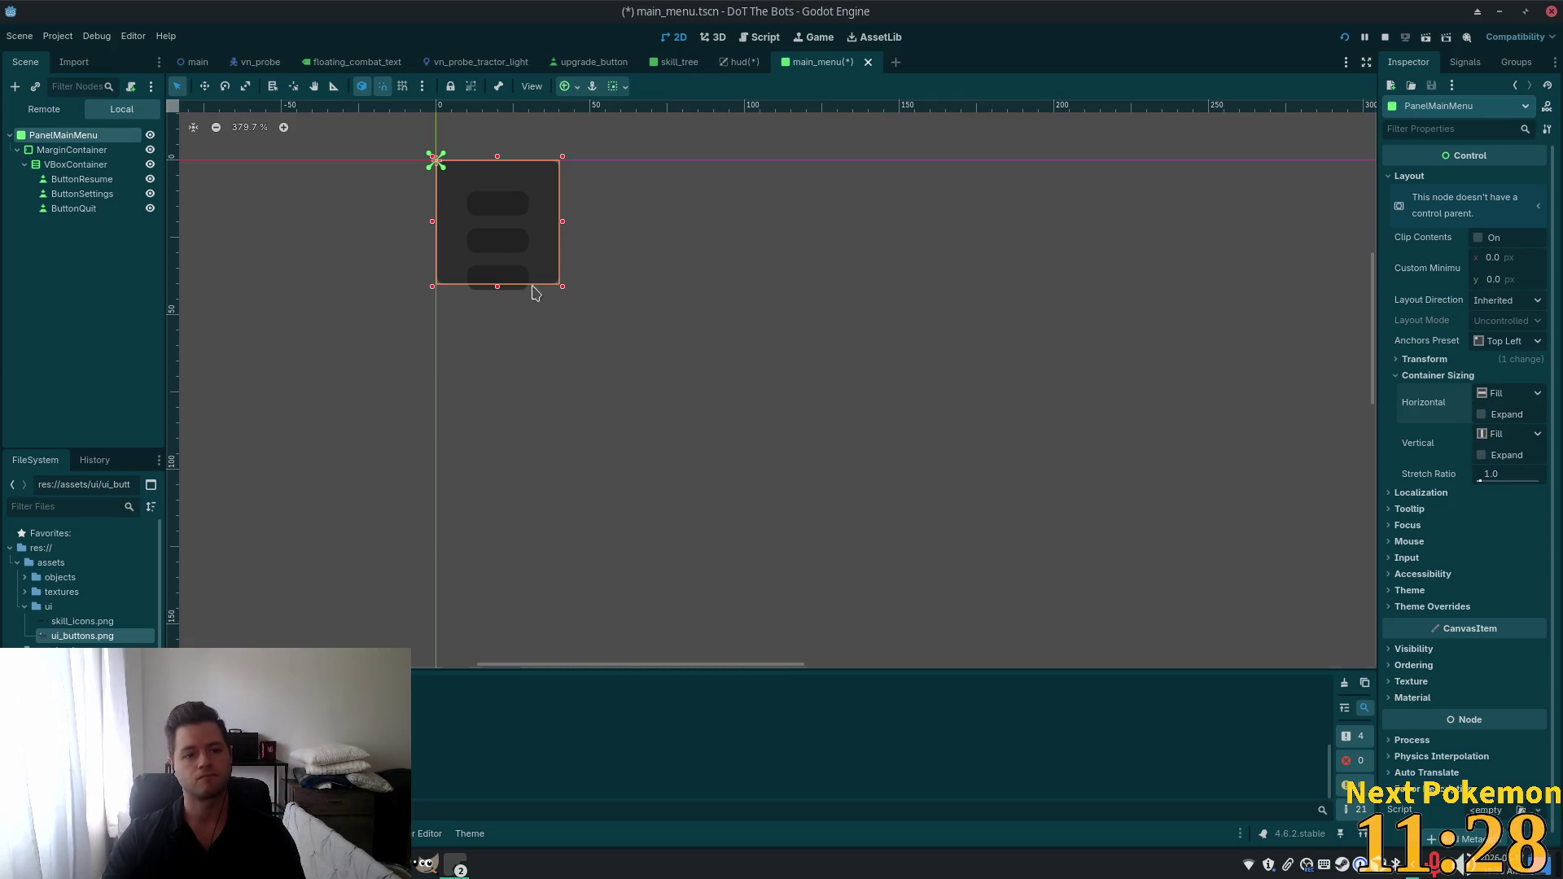
mouse_move(562, 286)
left_mouse_down()
mouse_move(887, 551)
mouse_move(816, 526)
left_mouse_up()
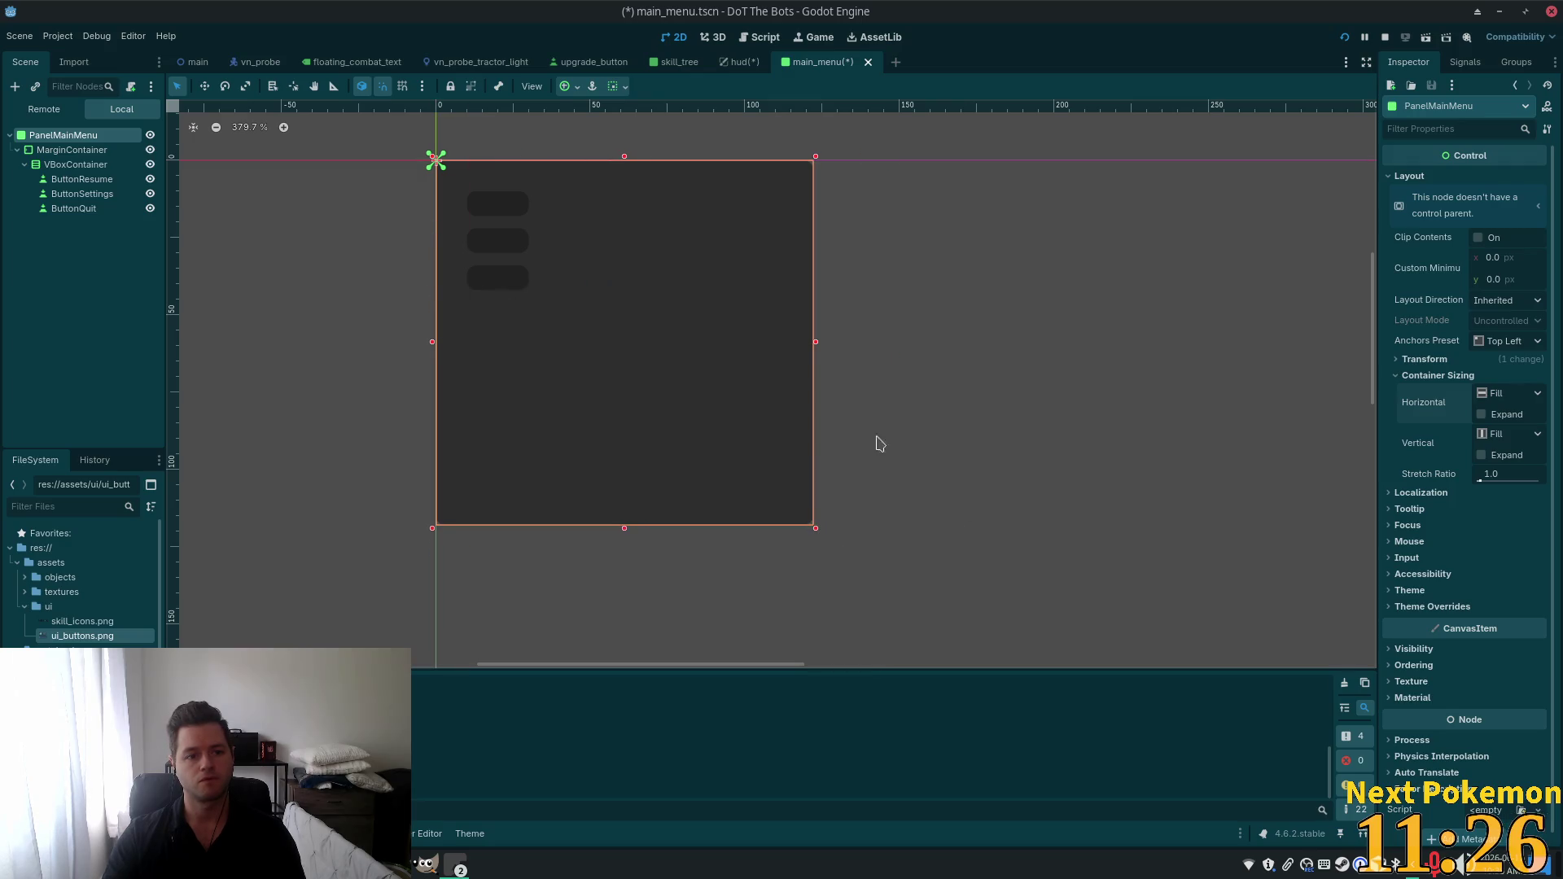
Set the MarginContainer's Layout Mode to Anchors with the Full Rect preset.
left_click(63, 150)
left_click(81, 165)
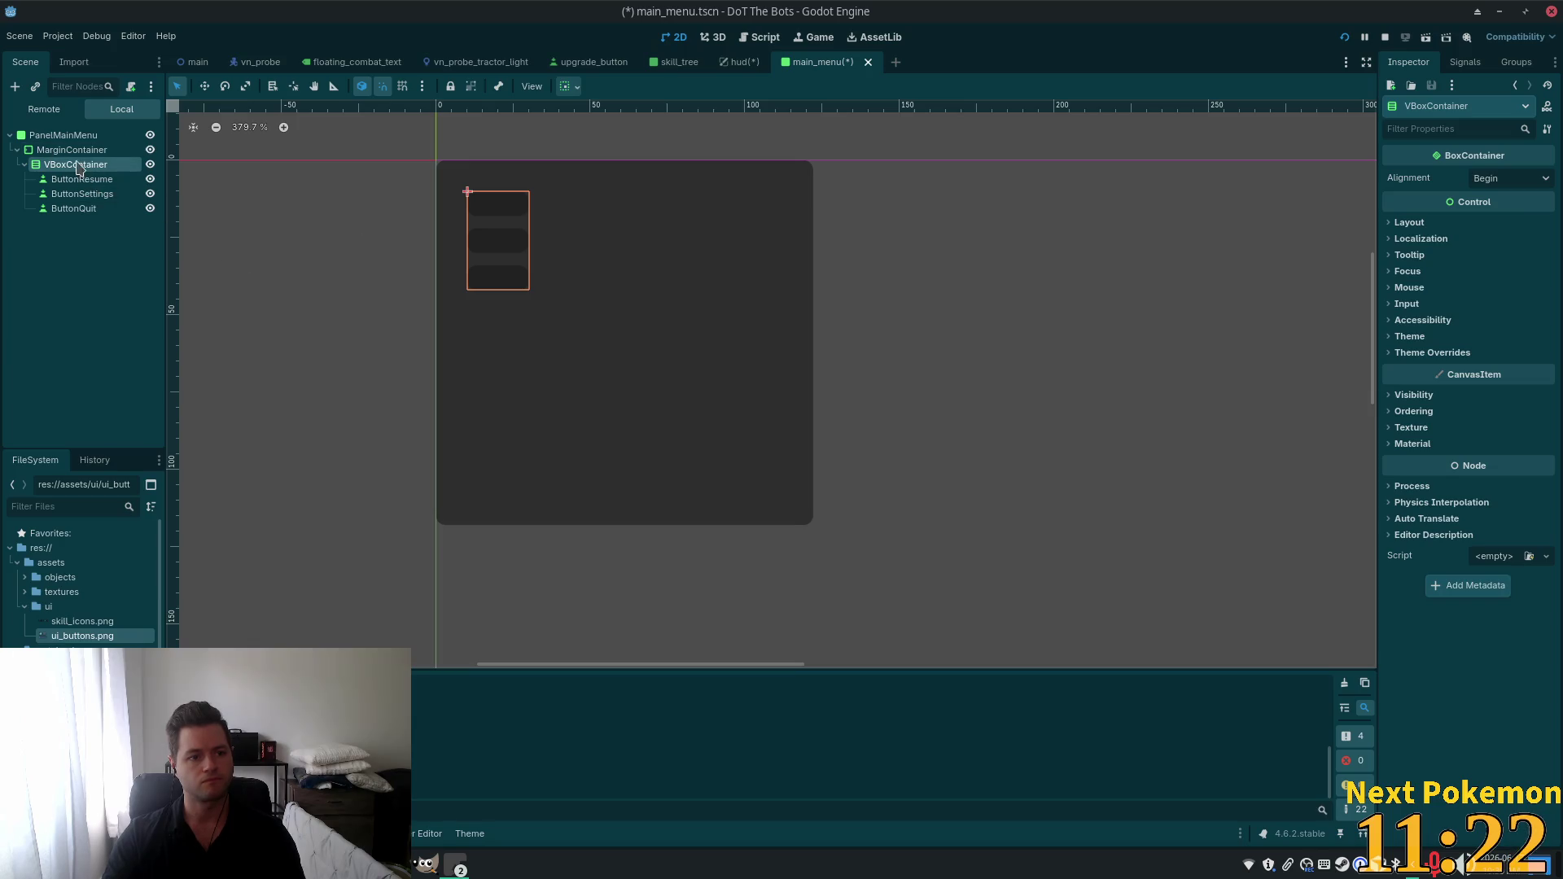
left_click(67, 151)
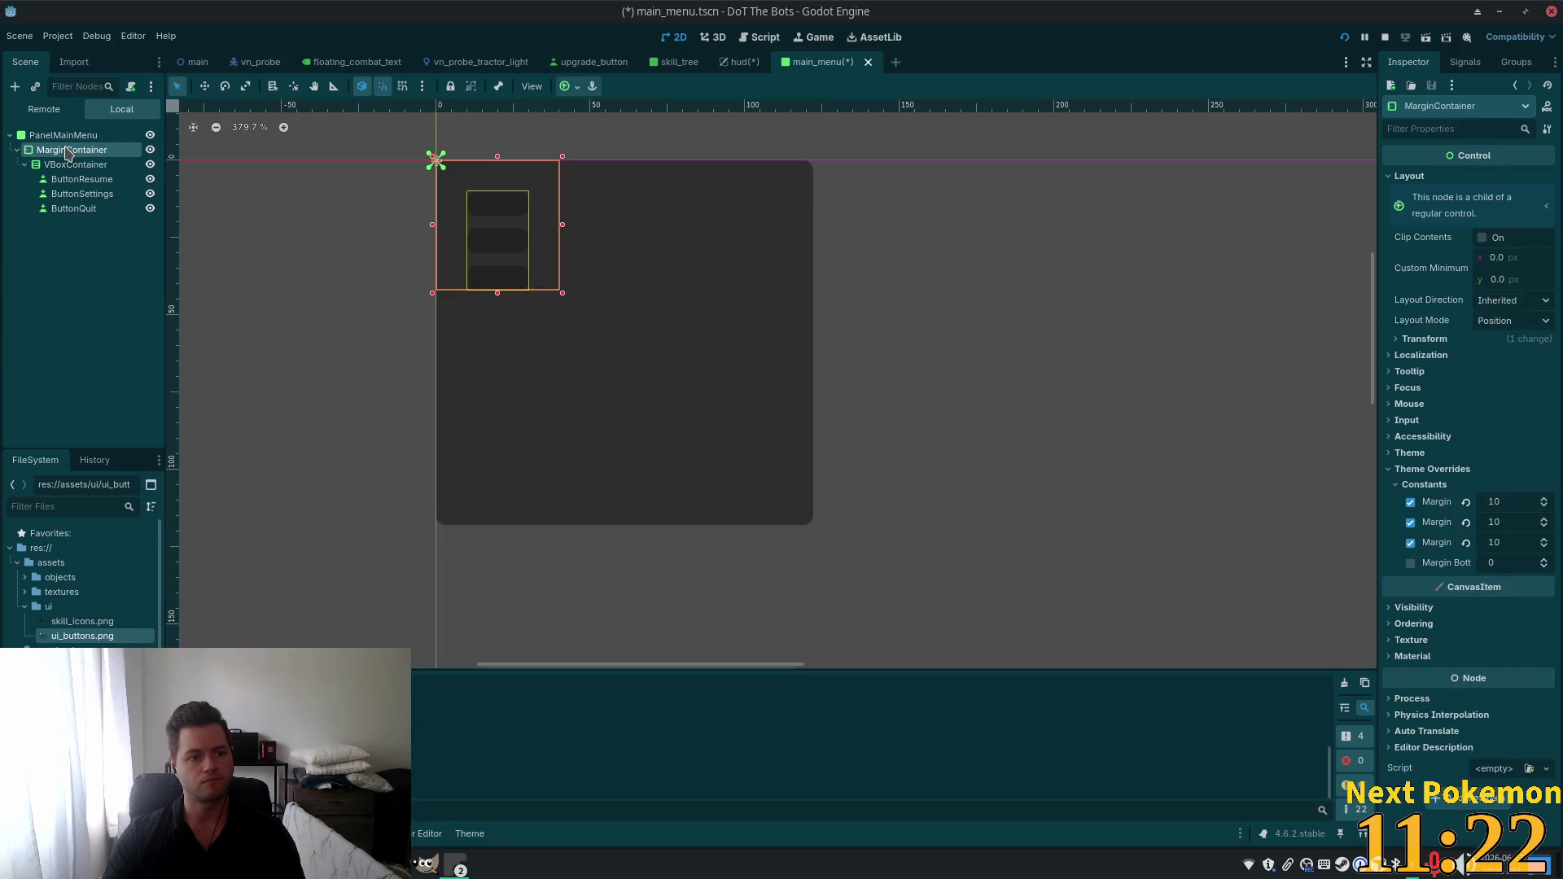
left_click(1417, 339)
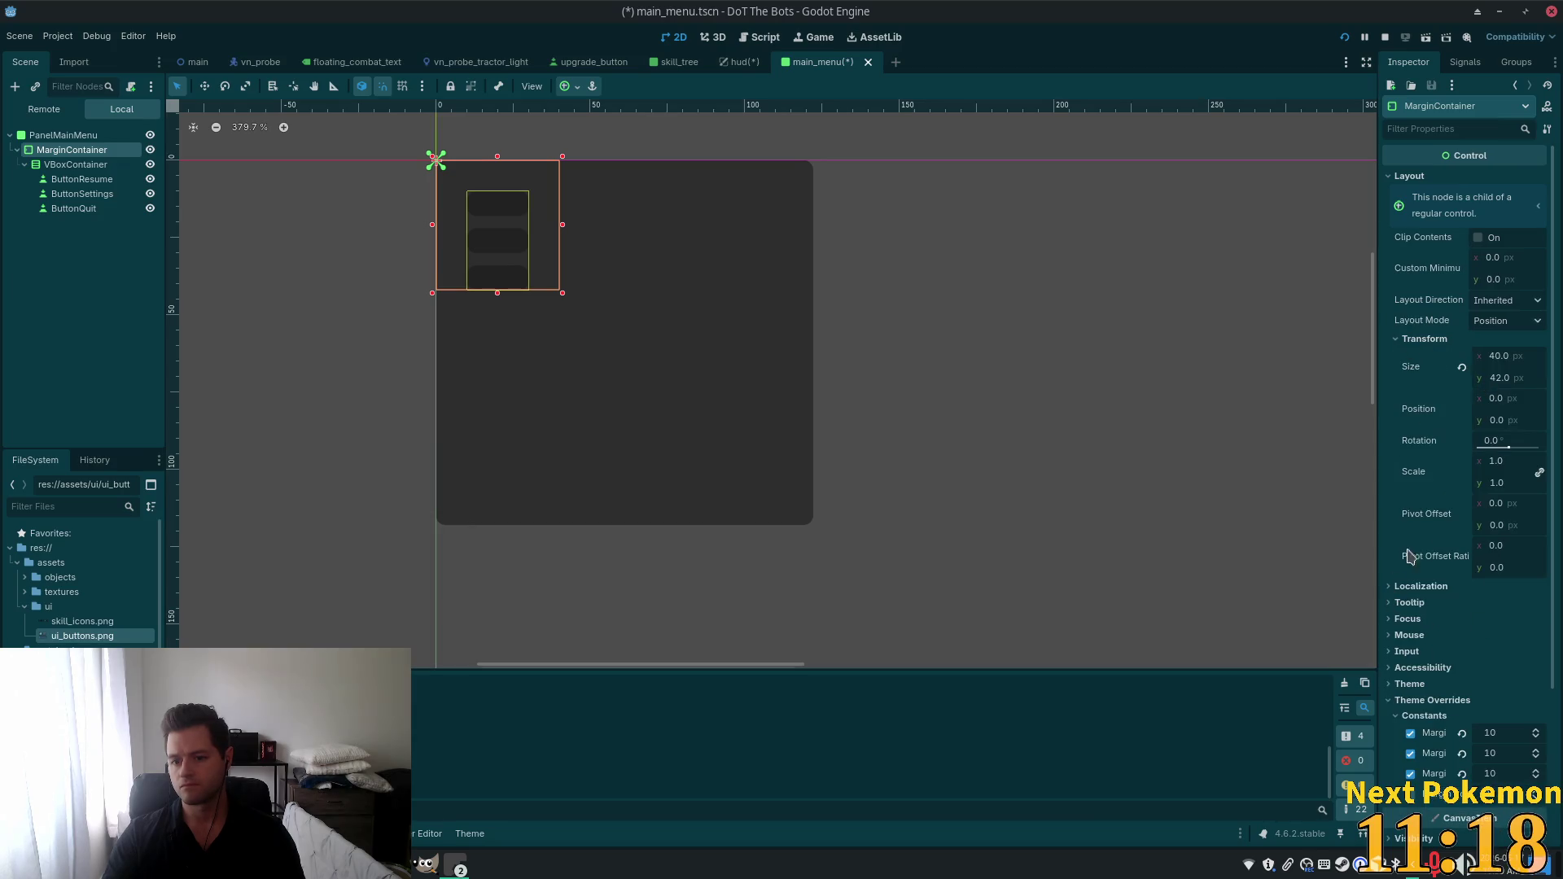
scroll(1465, 587, "down", 2)
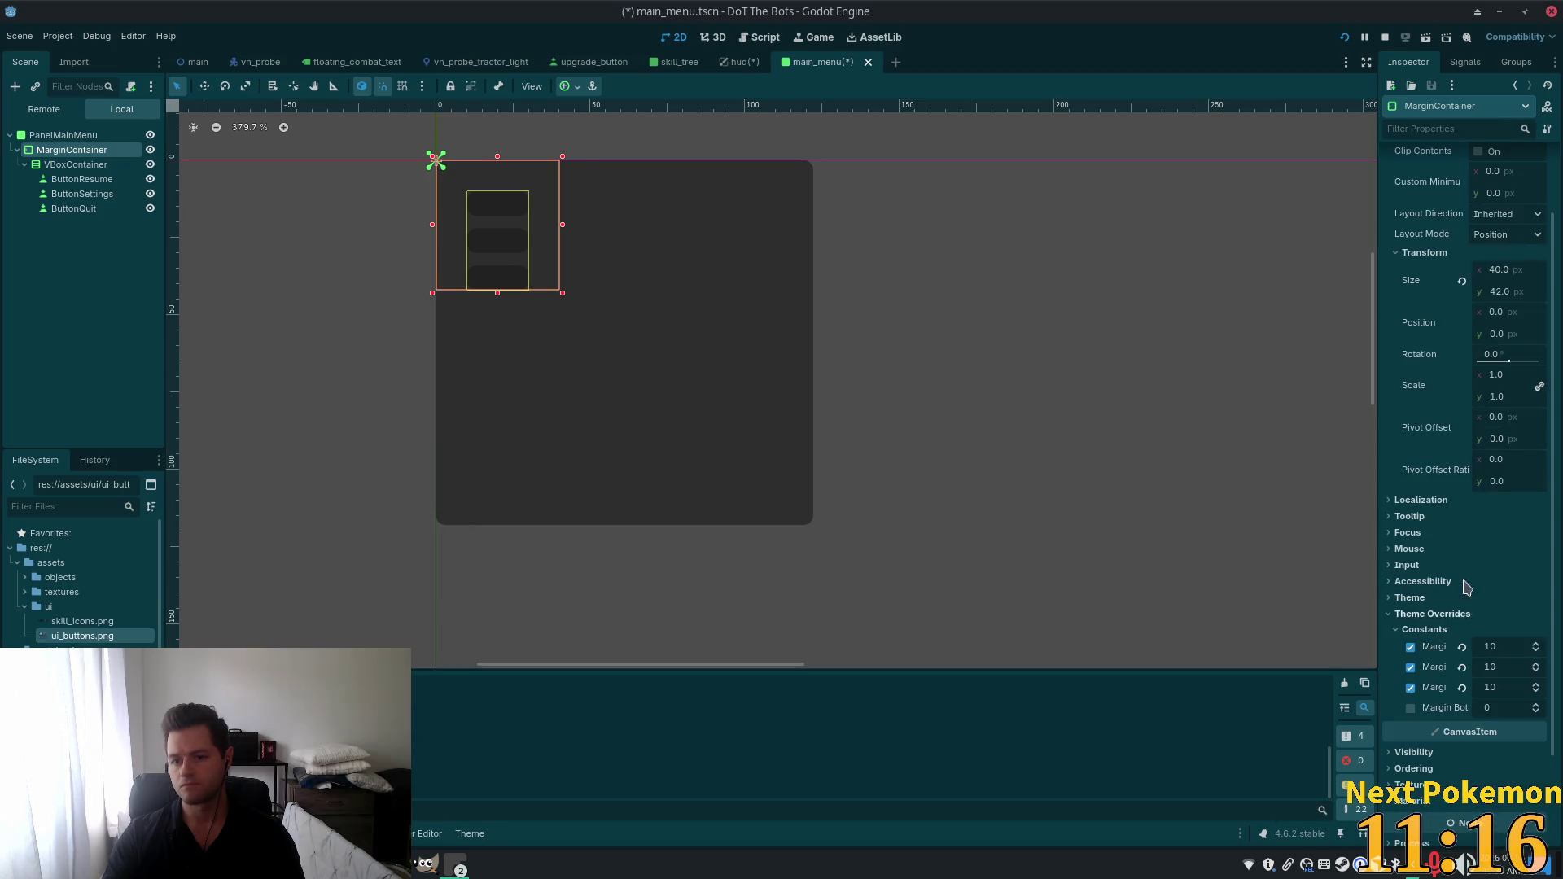
left_click(1504, 234)
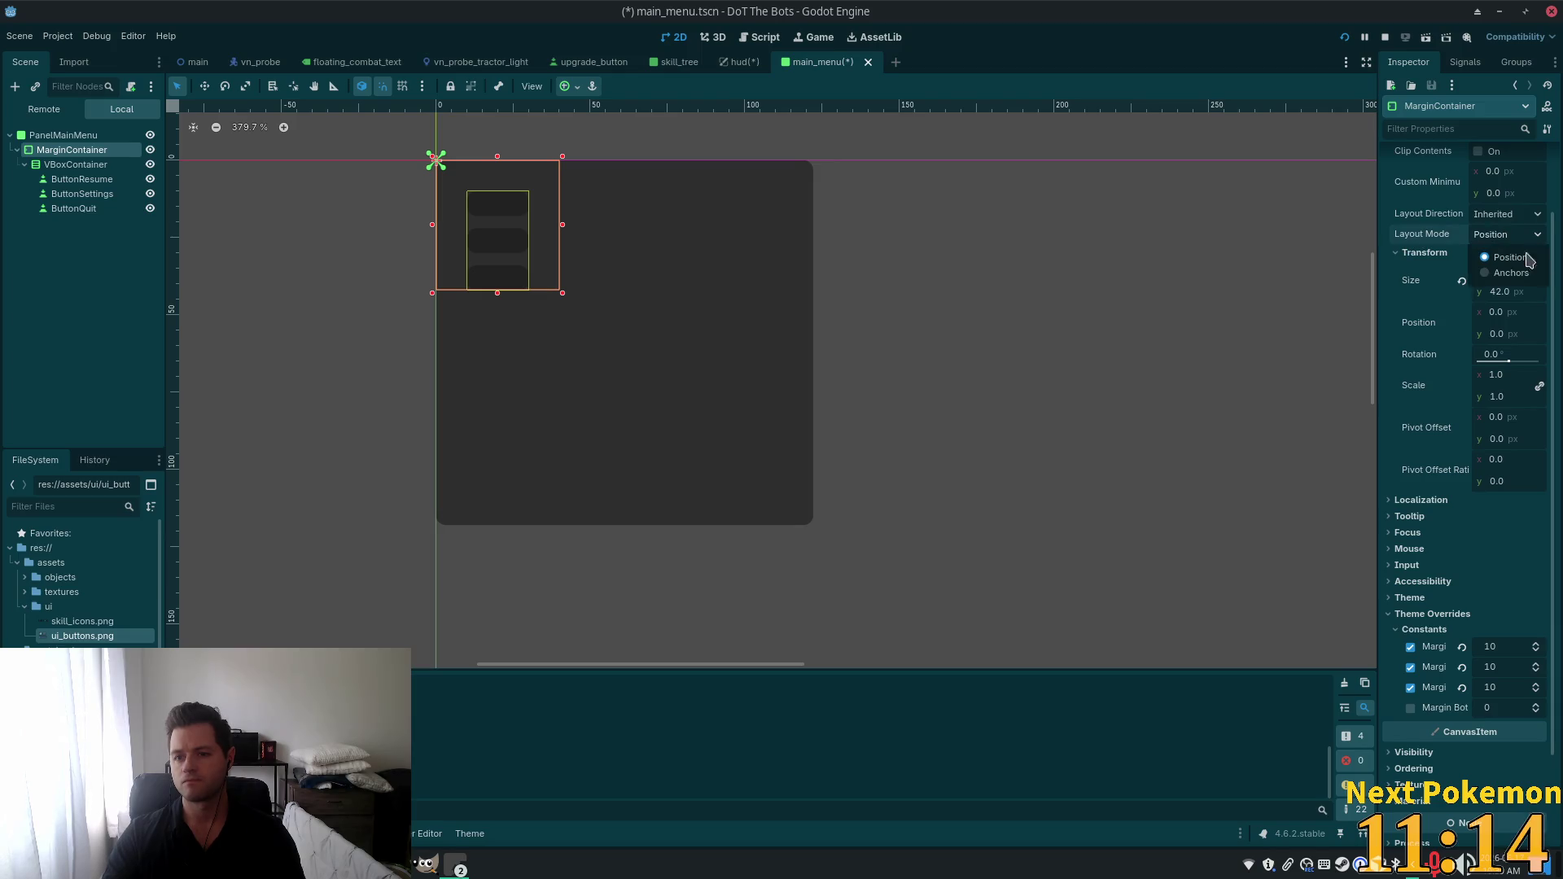
left_click(1498, 273)
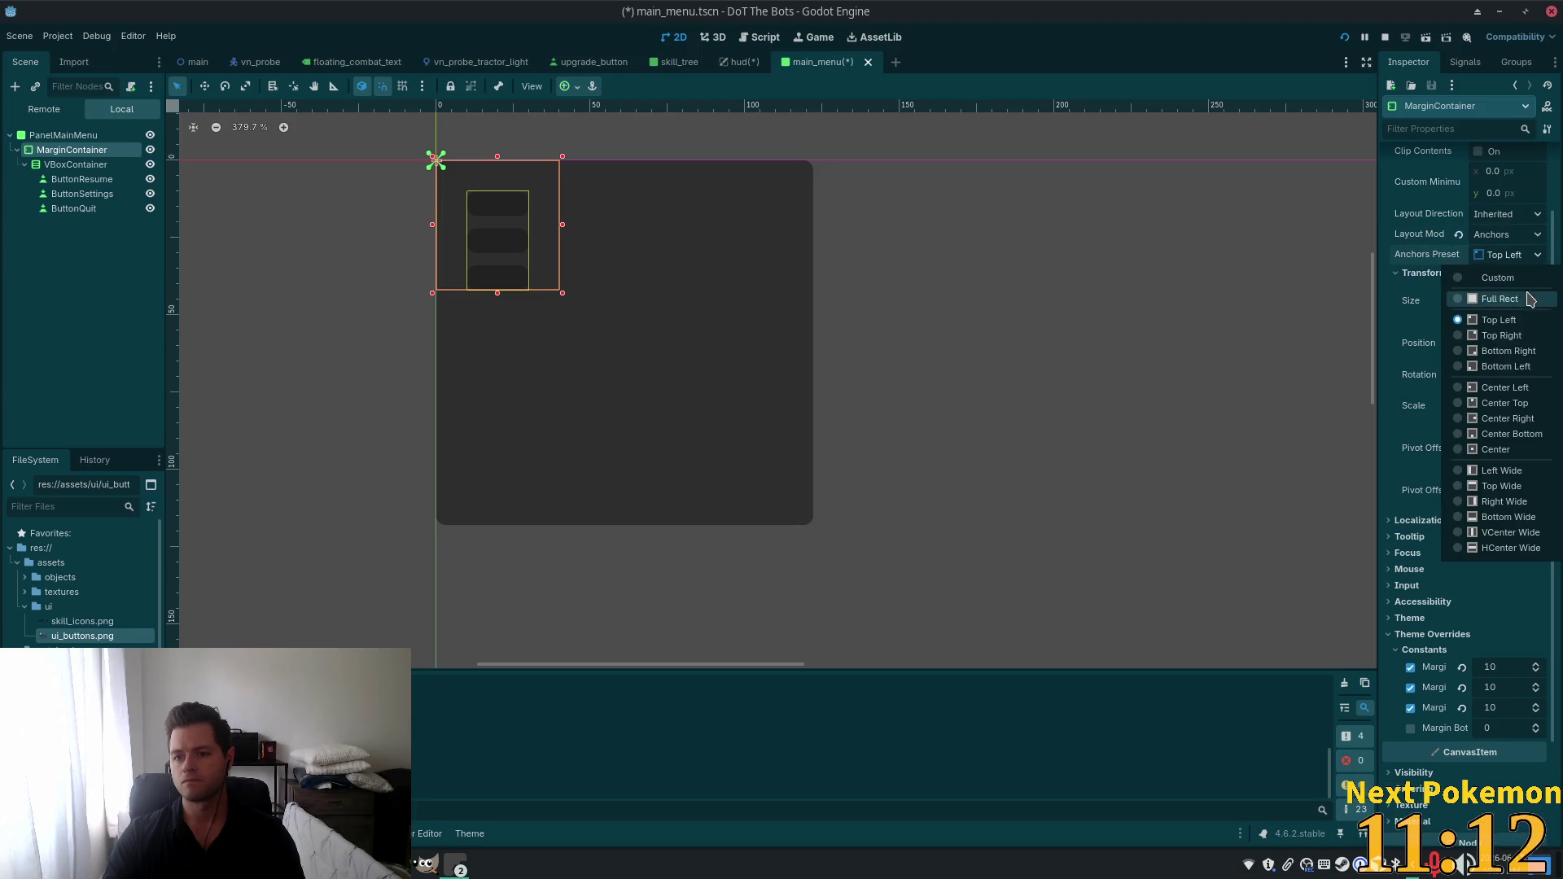
left_click(1483, 257)
left_click(1501, 300)
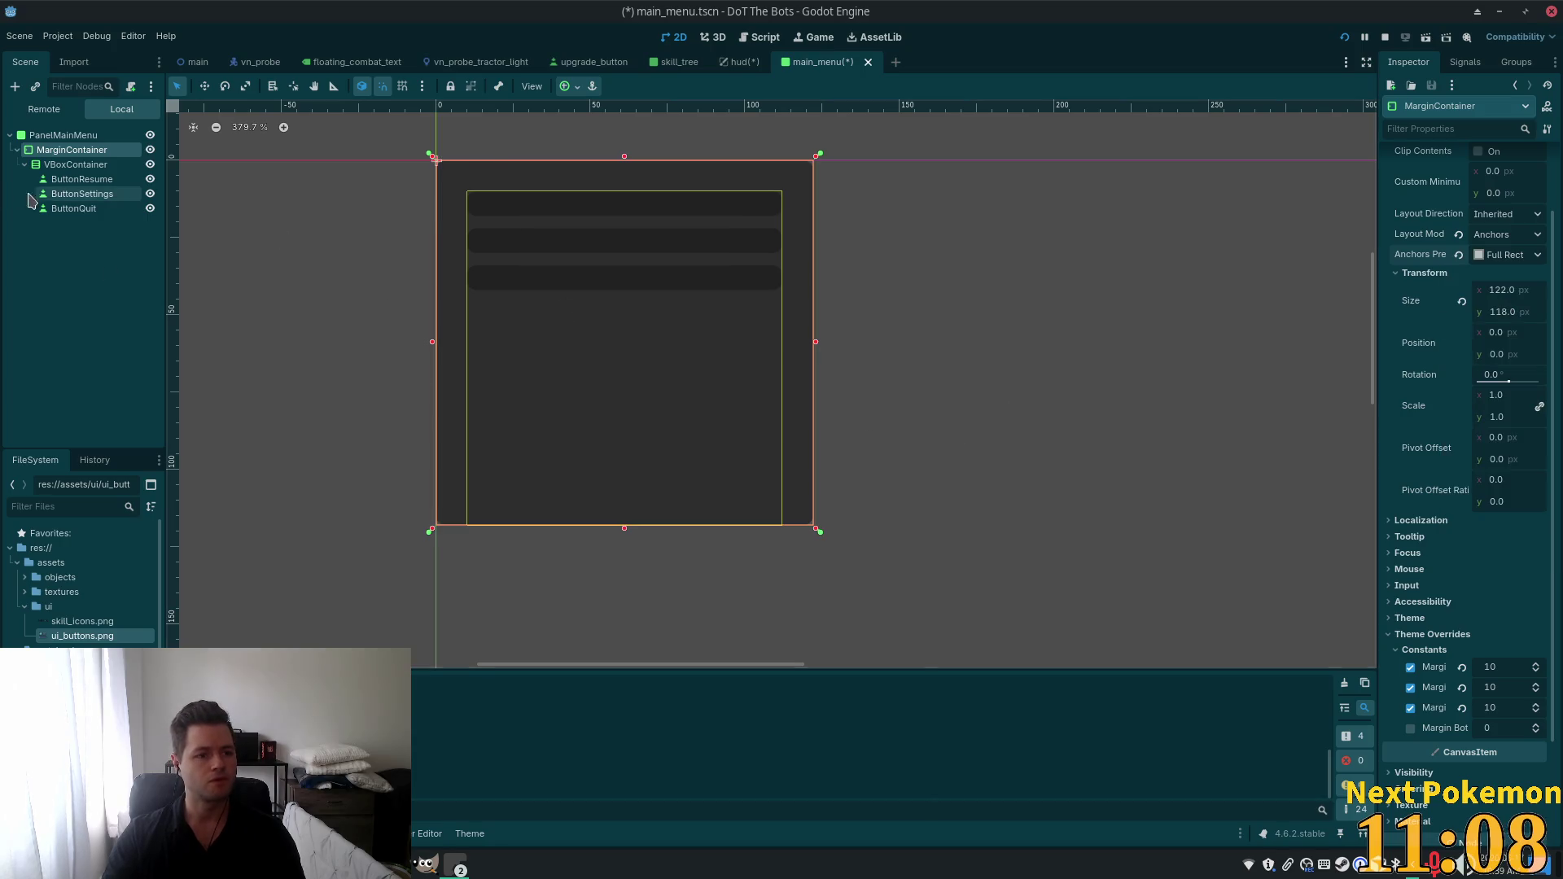
left_click(74, 164)
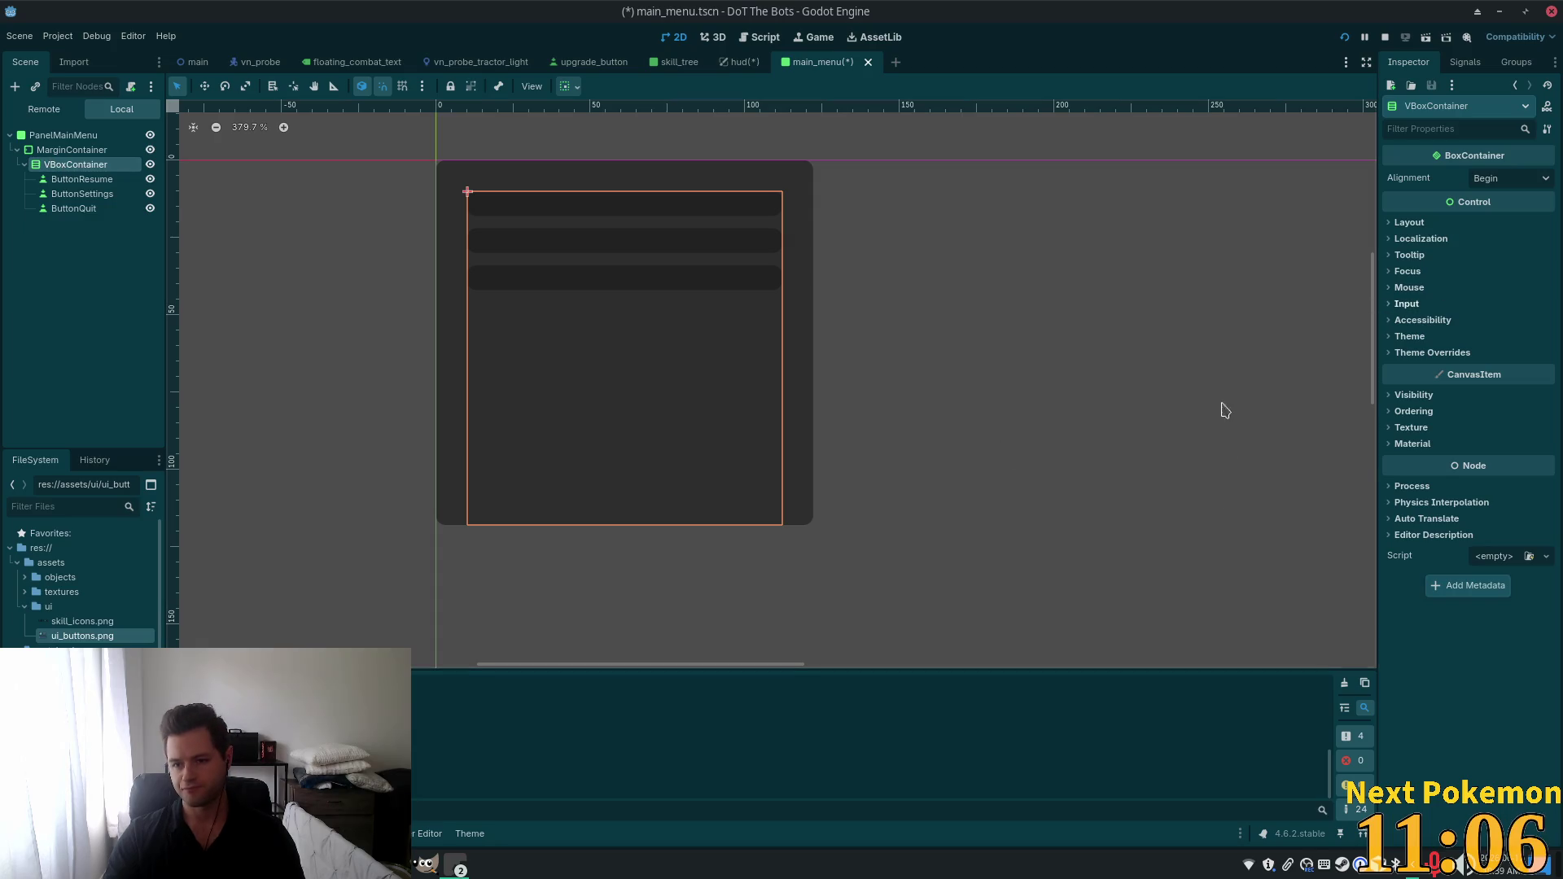
Set the VBoxContainer's Alignment to Center to centre the buttons vertically.
left_click(1508, 181)
left_click(1516, 216)
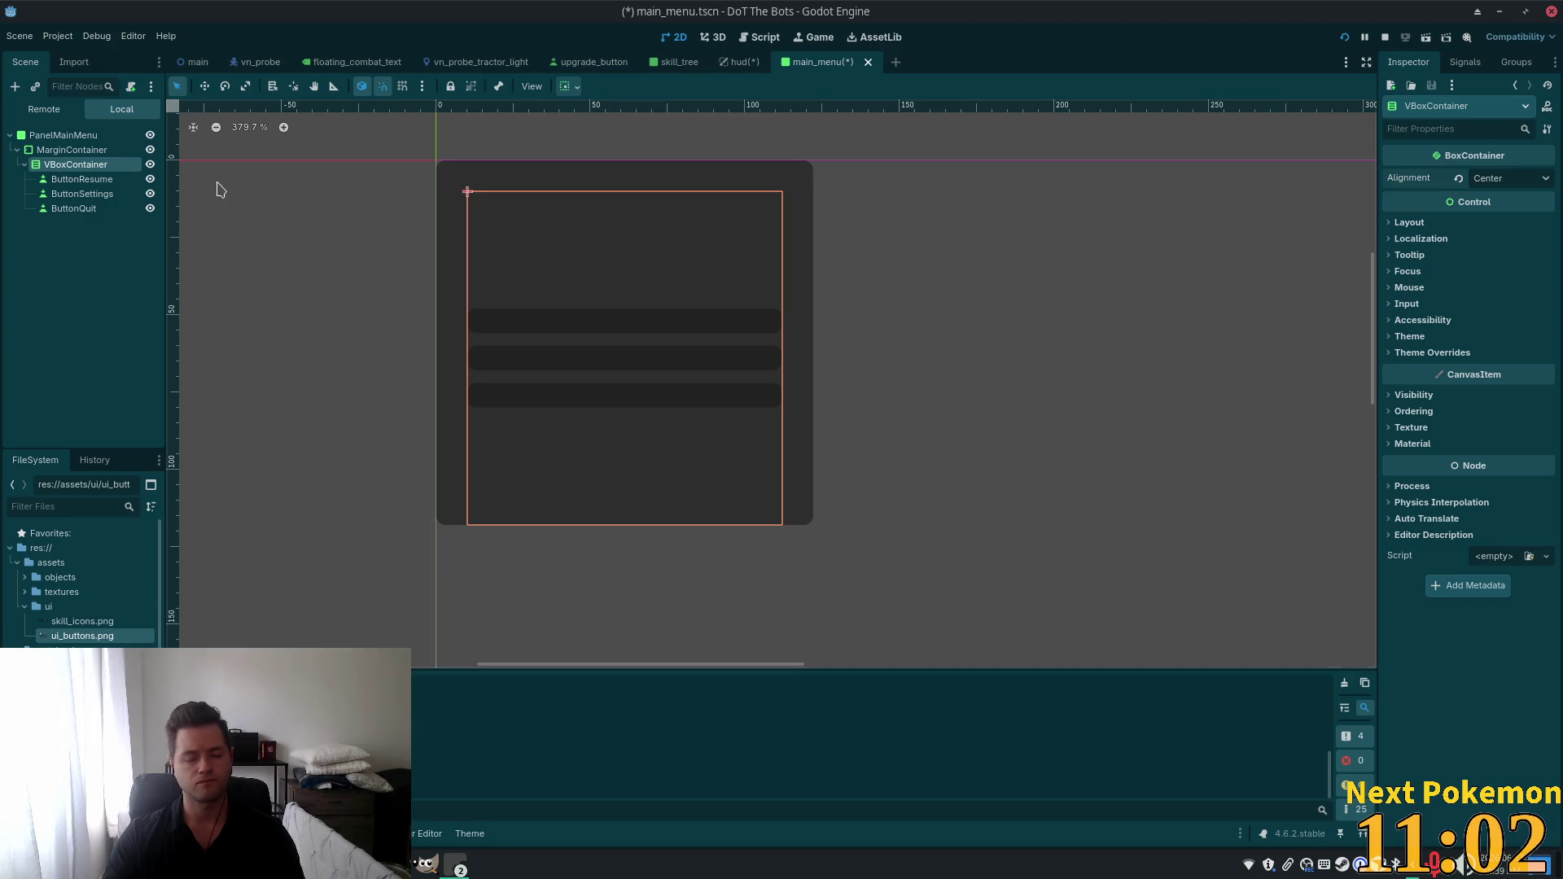
left_click(56, 150)
left_click(68, 194)
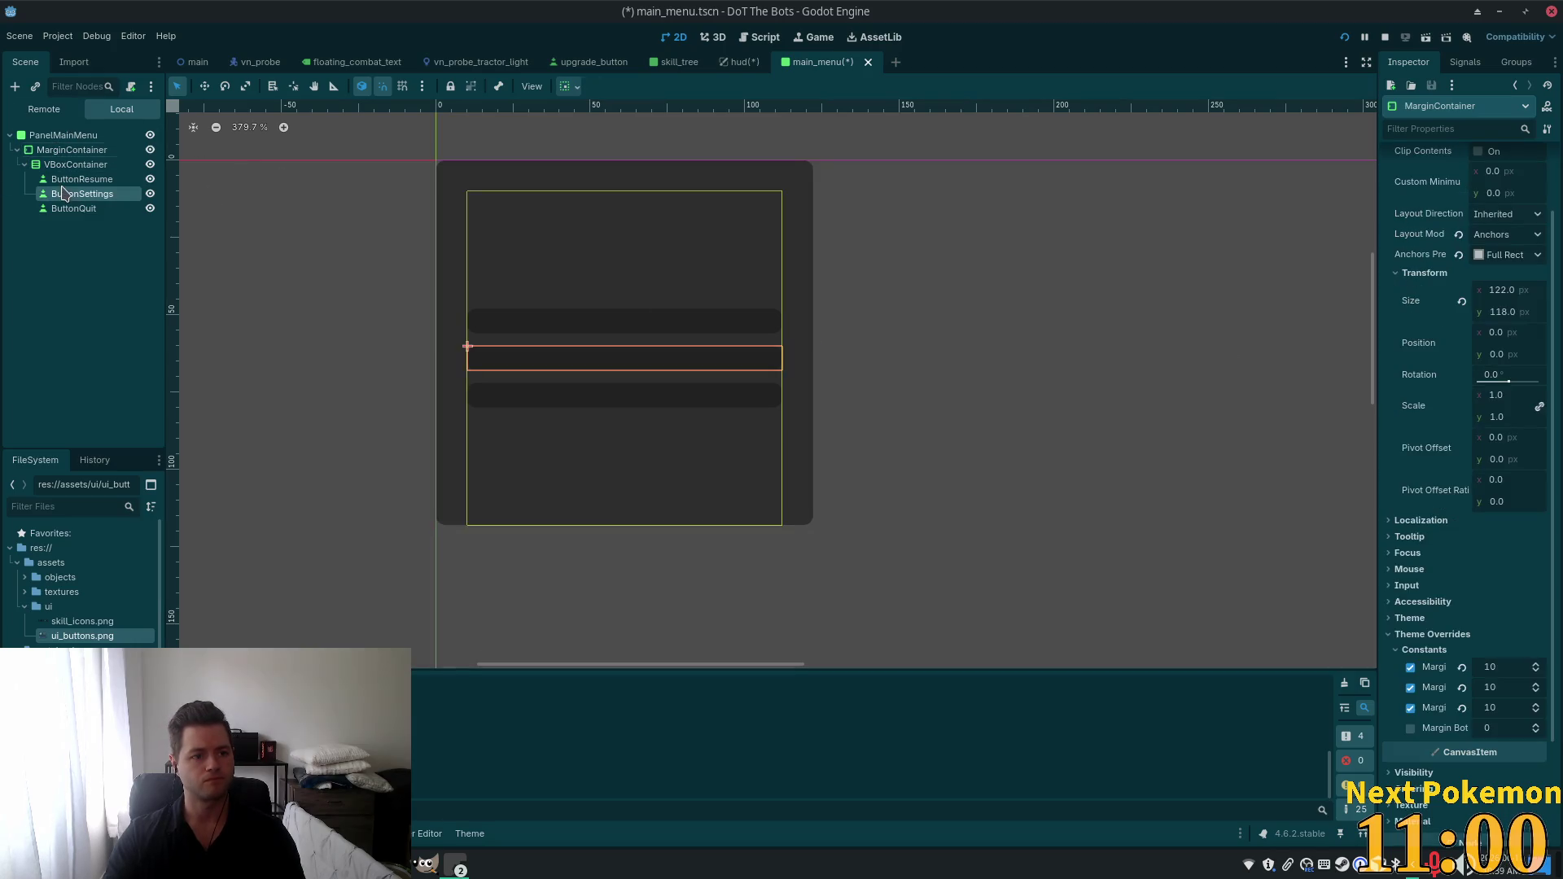
Give ButtonResume the text 'Resume' and select all three buttons.
left_click(68, 179)
left_click(1439, 249)
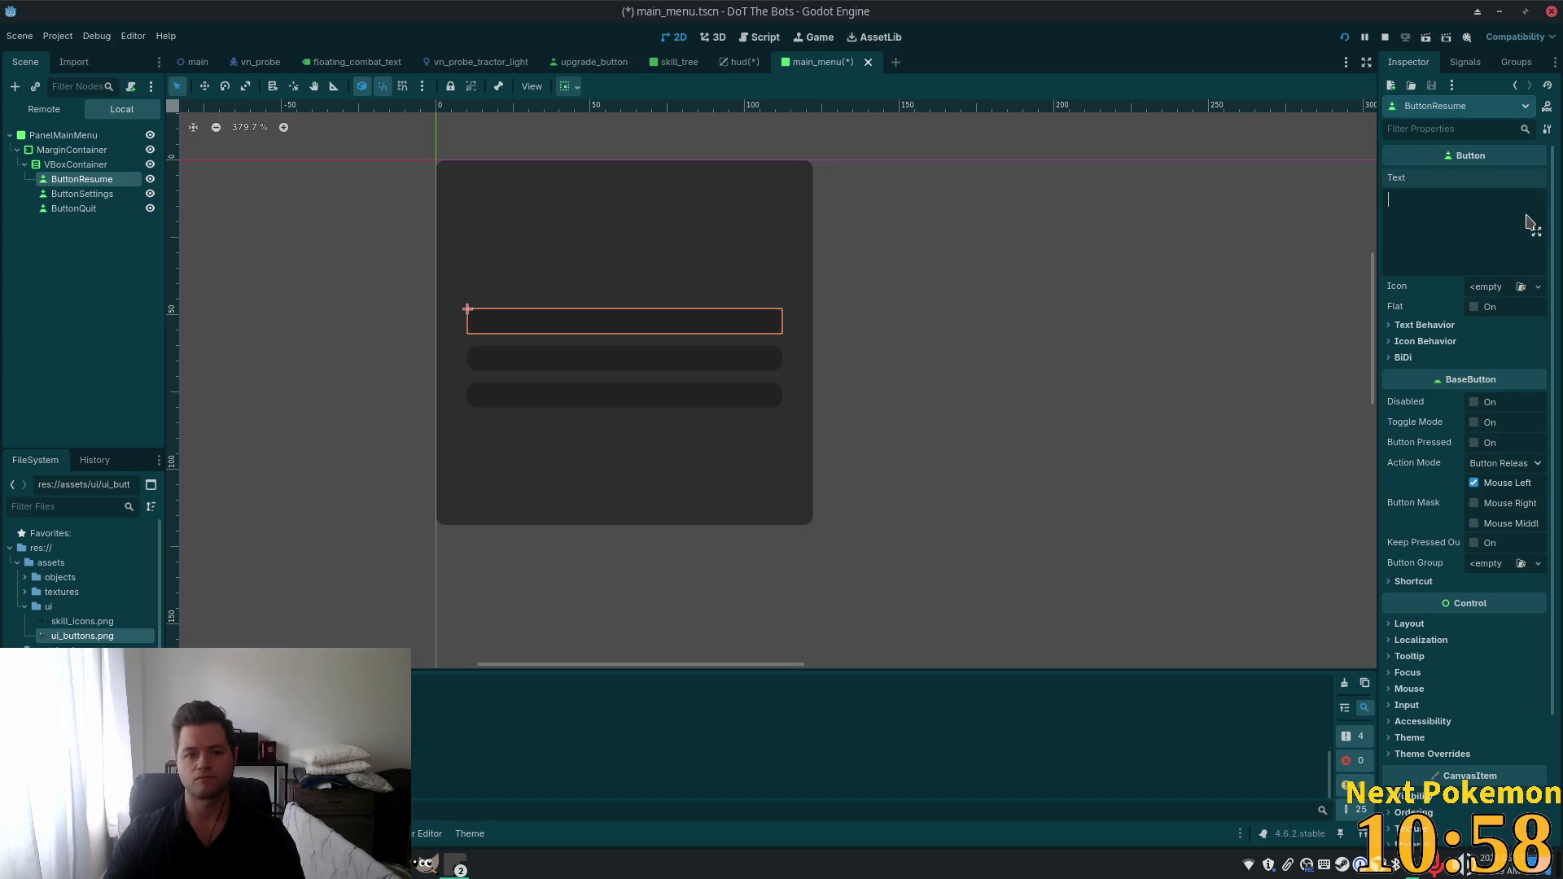
type("Resume")
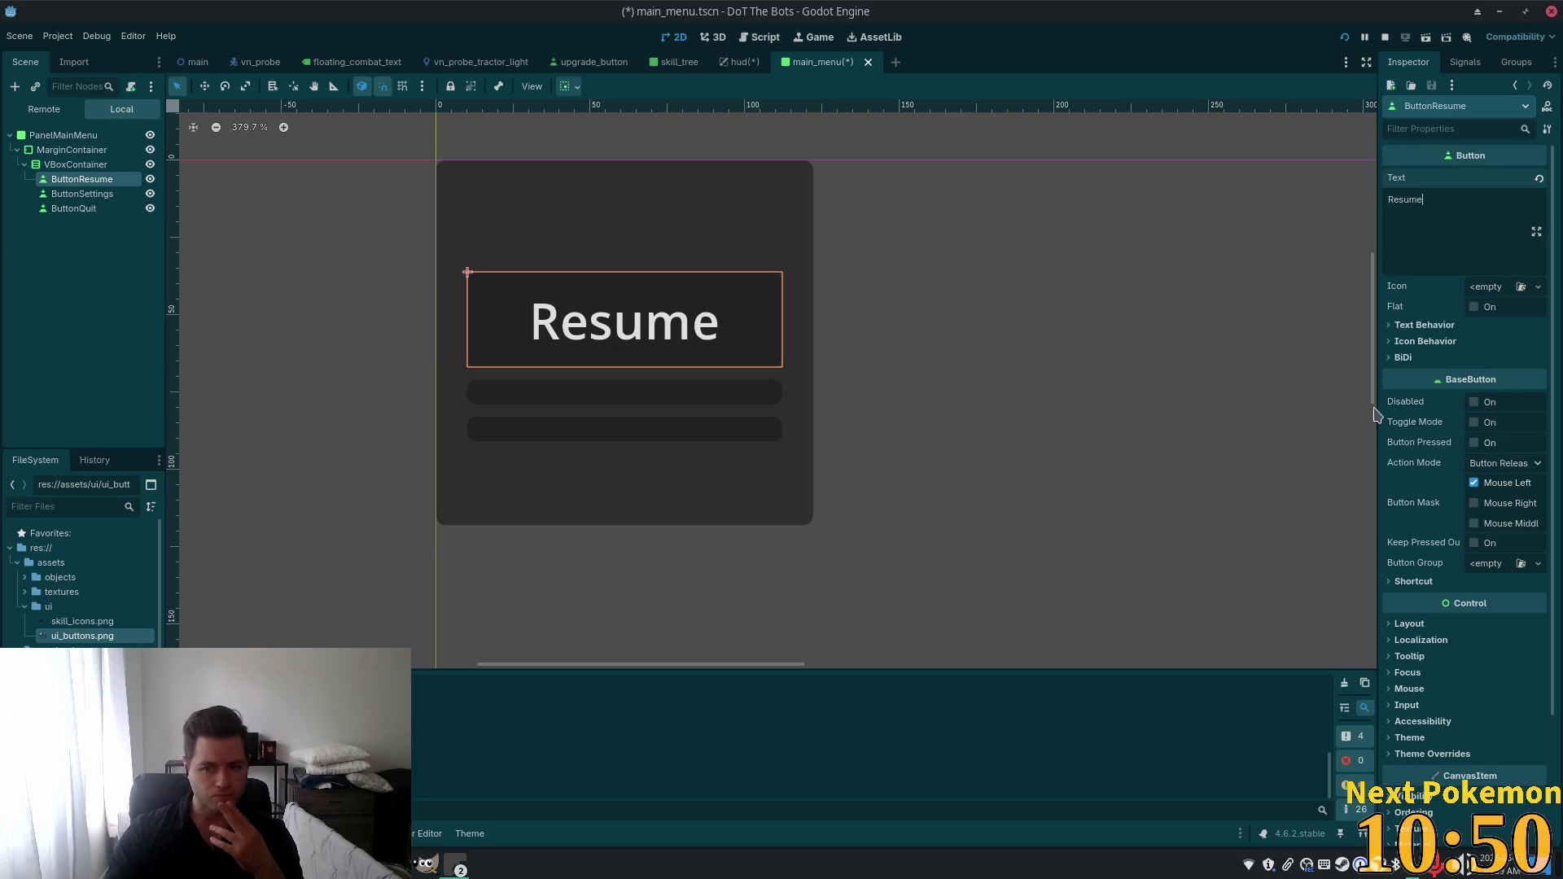
left_click(83, 210, "shift")
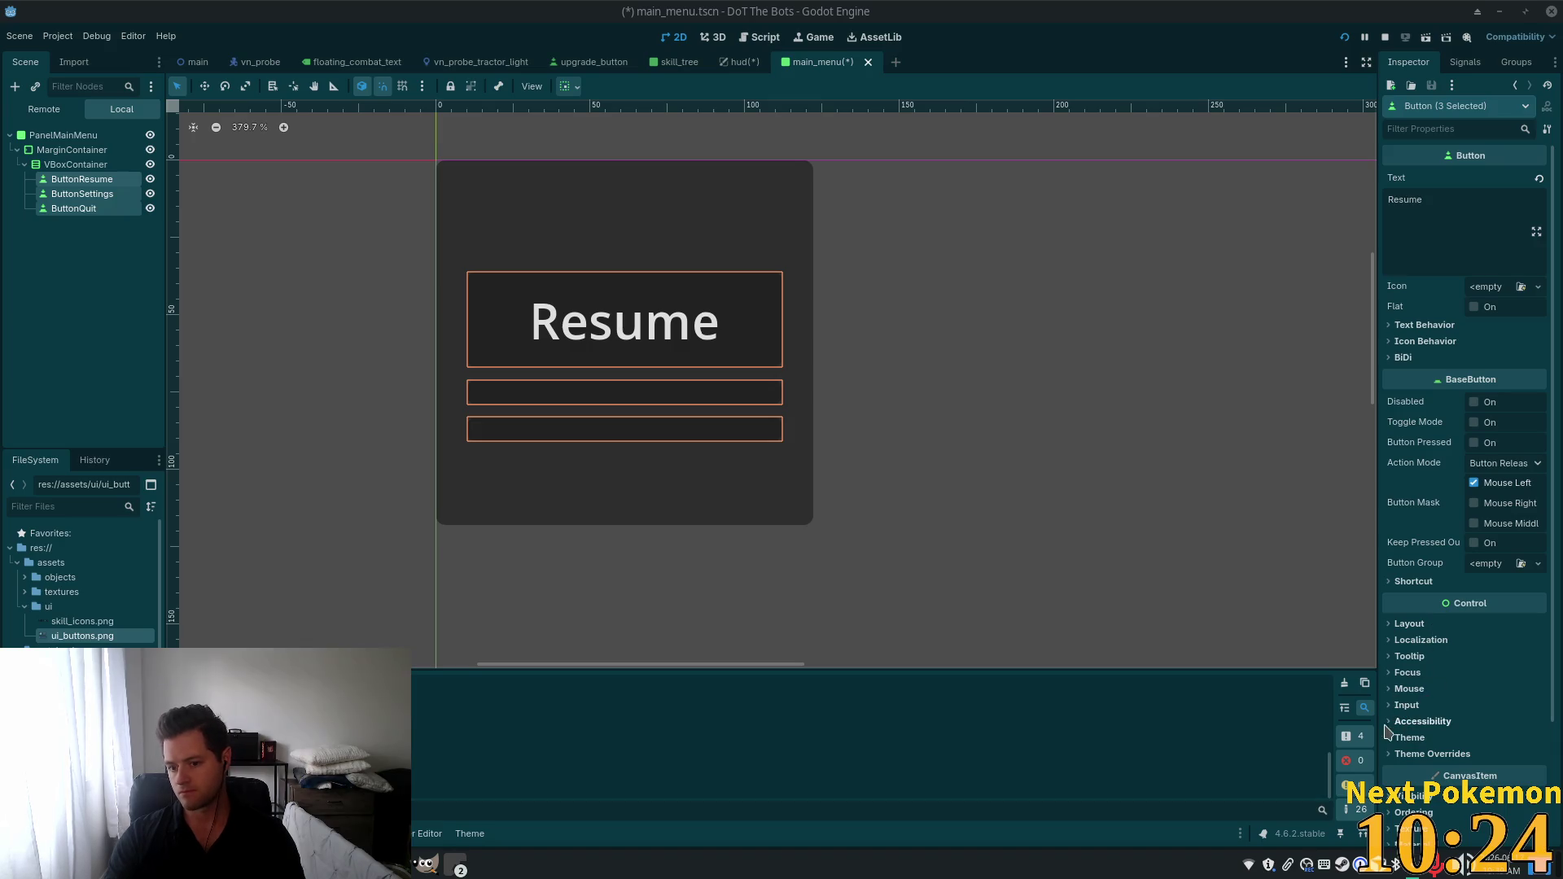
Quick Load the UI theme into the three buttons' Theme property.
left_click(1409, 738)
scroll(1416, 737, "down", 3)
left_click(1484, 570)
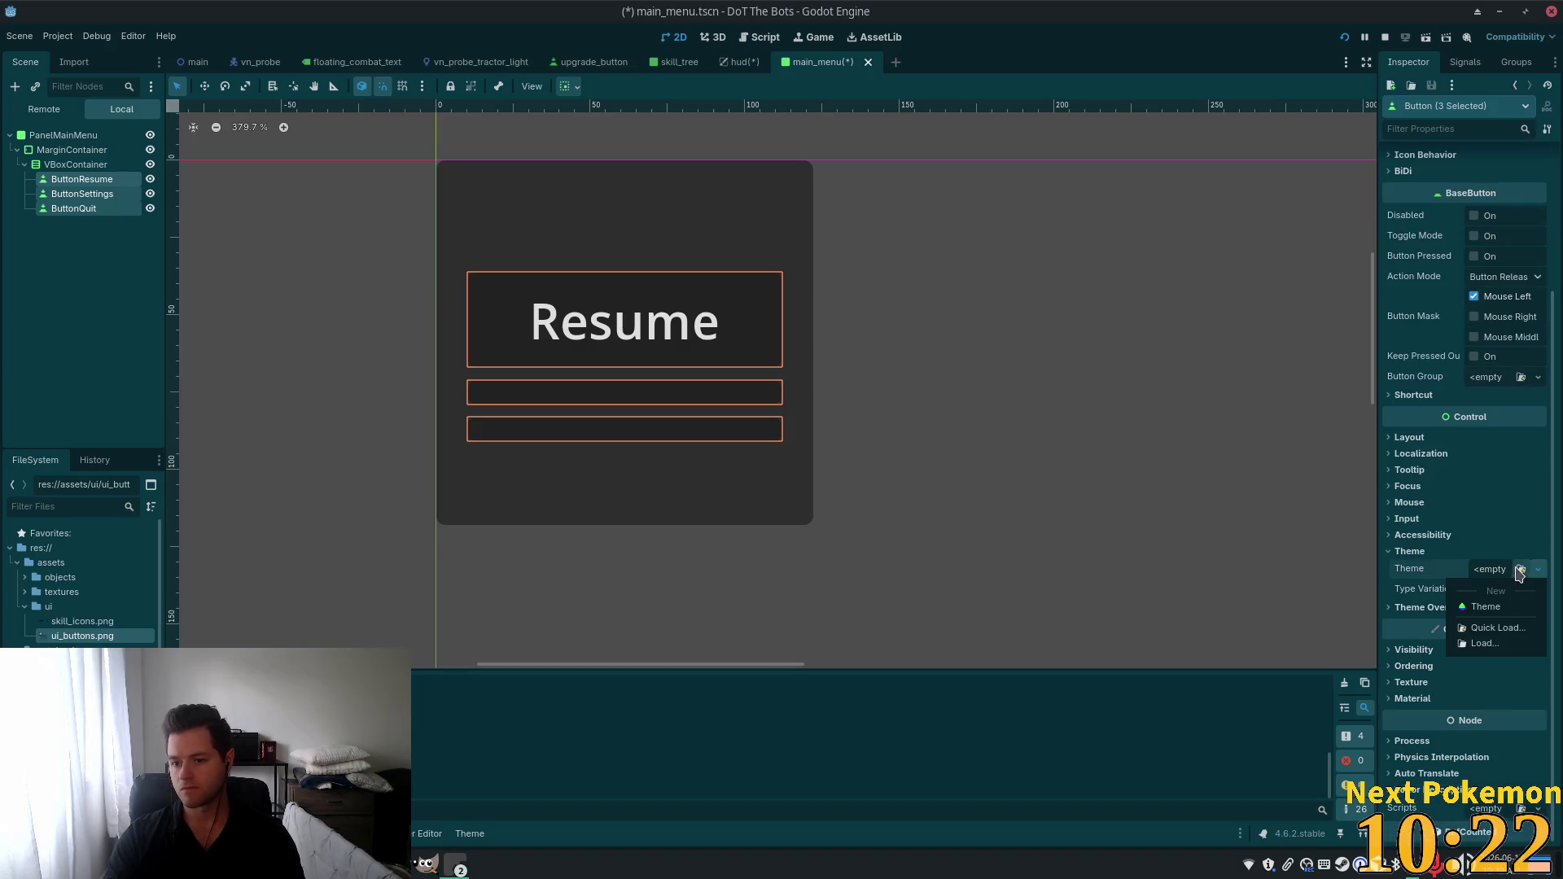
left_click(1483, 628)
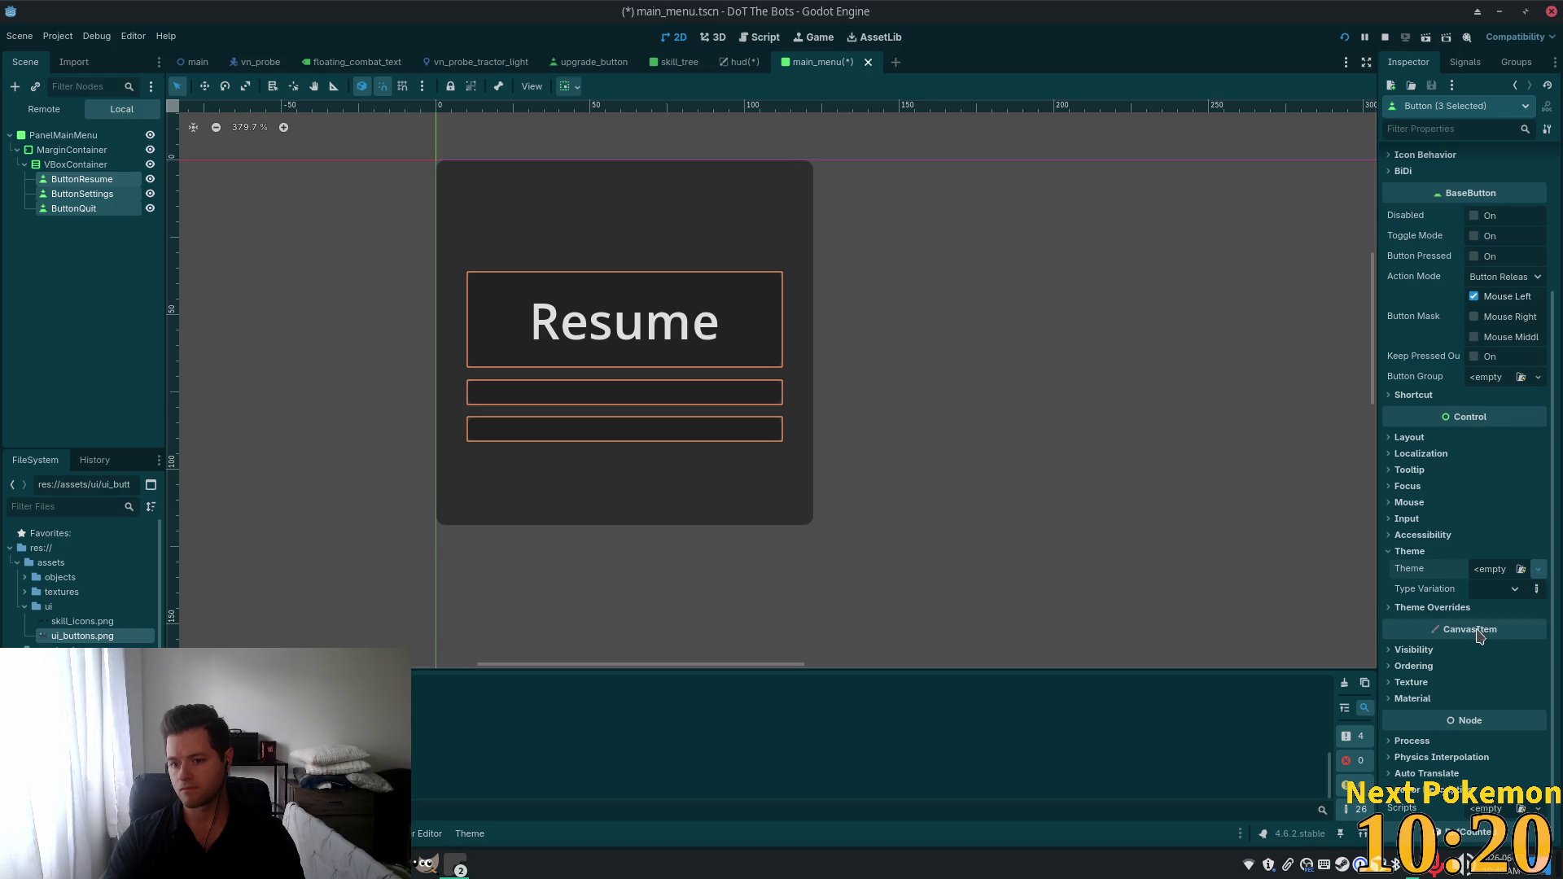
double_click(595, 287)
left_click(595, 285)
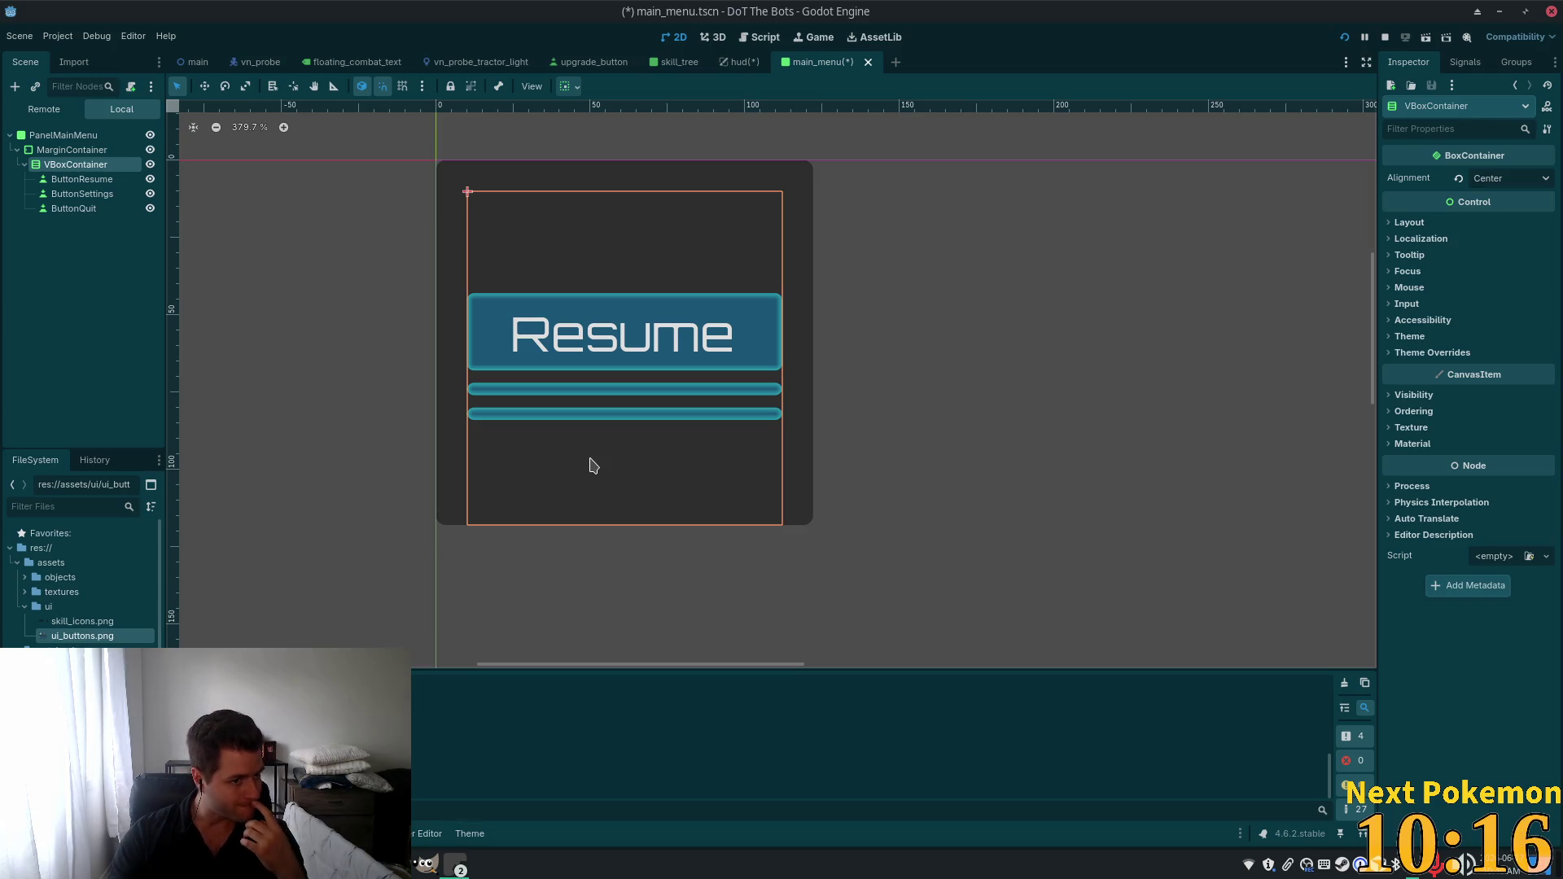
left_click(529, 358)
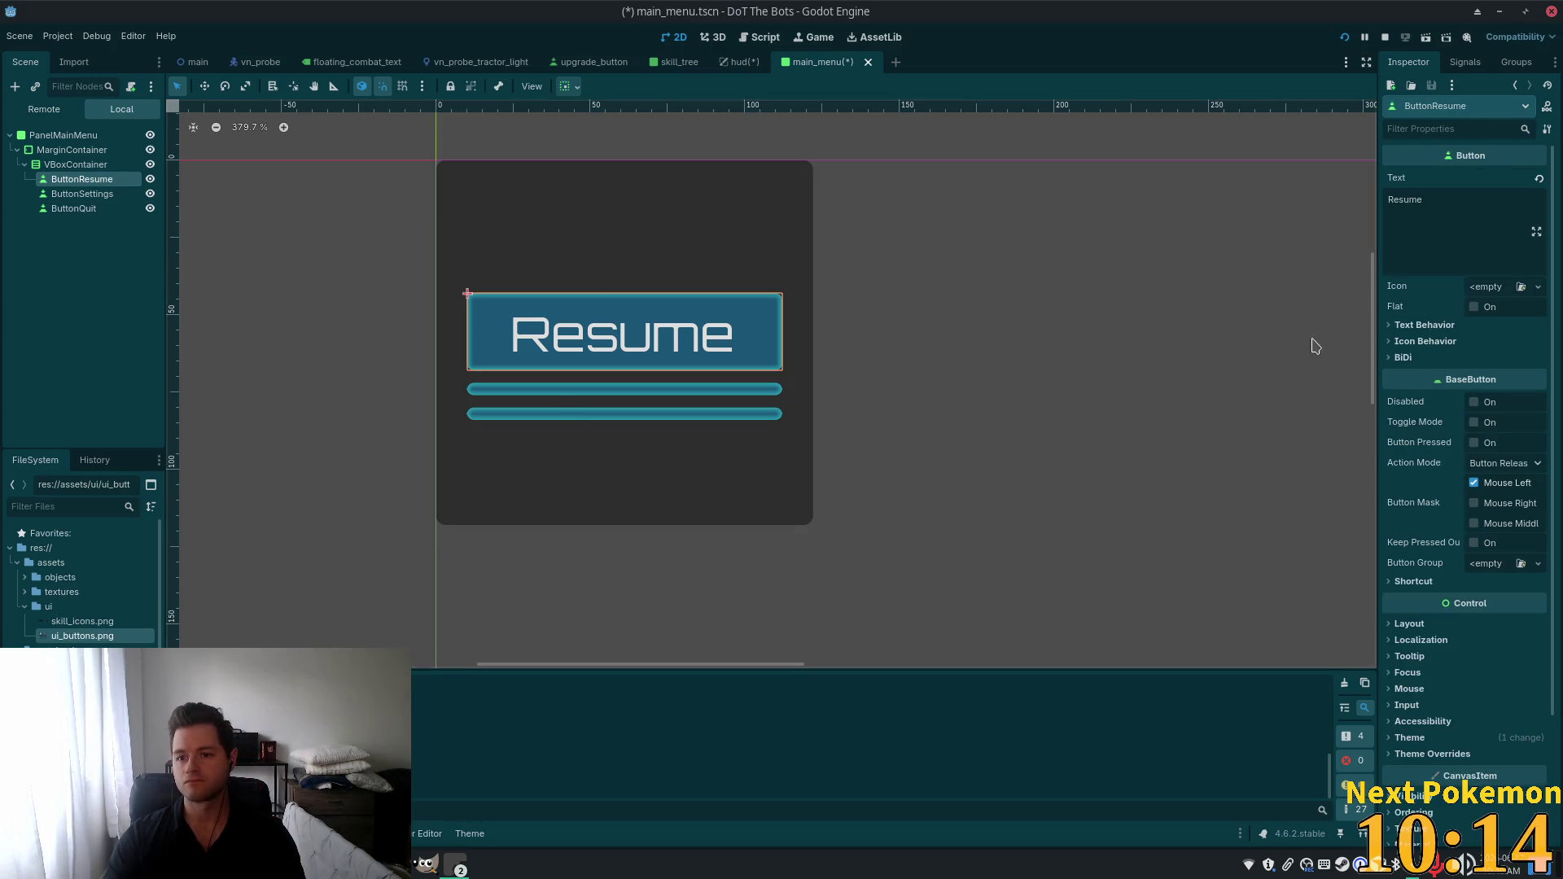
Make the Resume button Flat and give its Icon a fresh, empty AtlasTexture.
left_click(1484, 288)
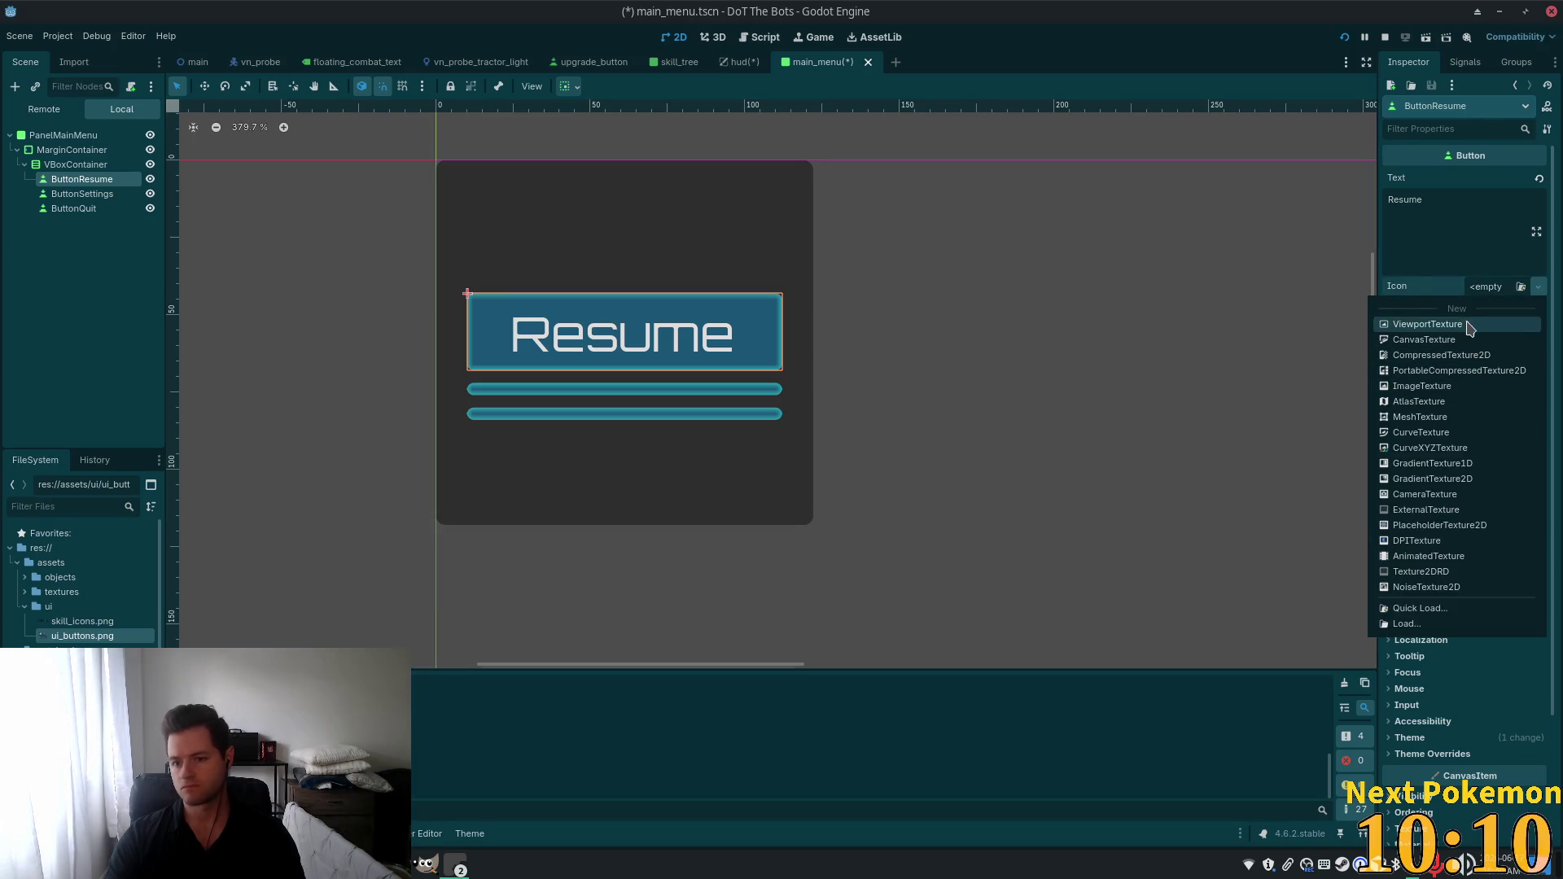
left_click(1452, 401)
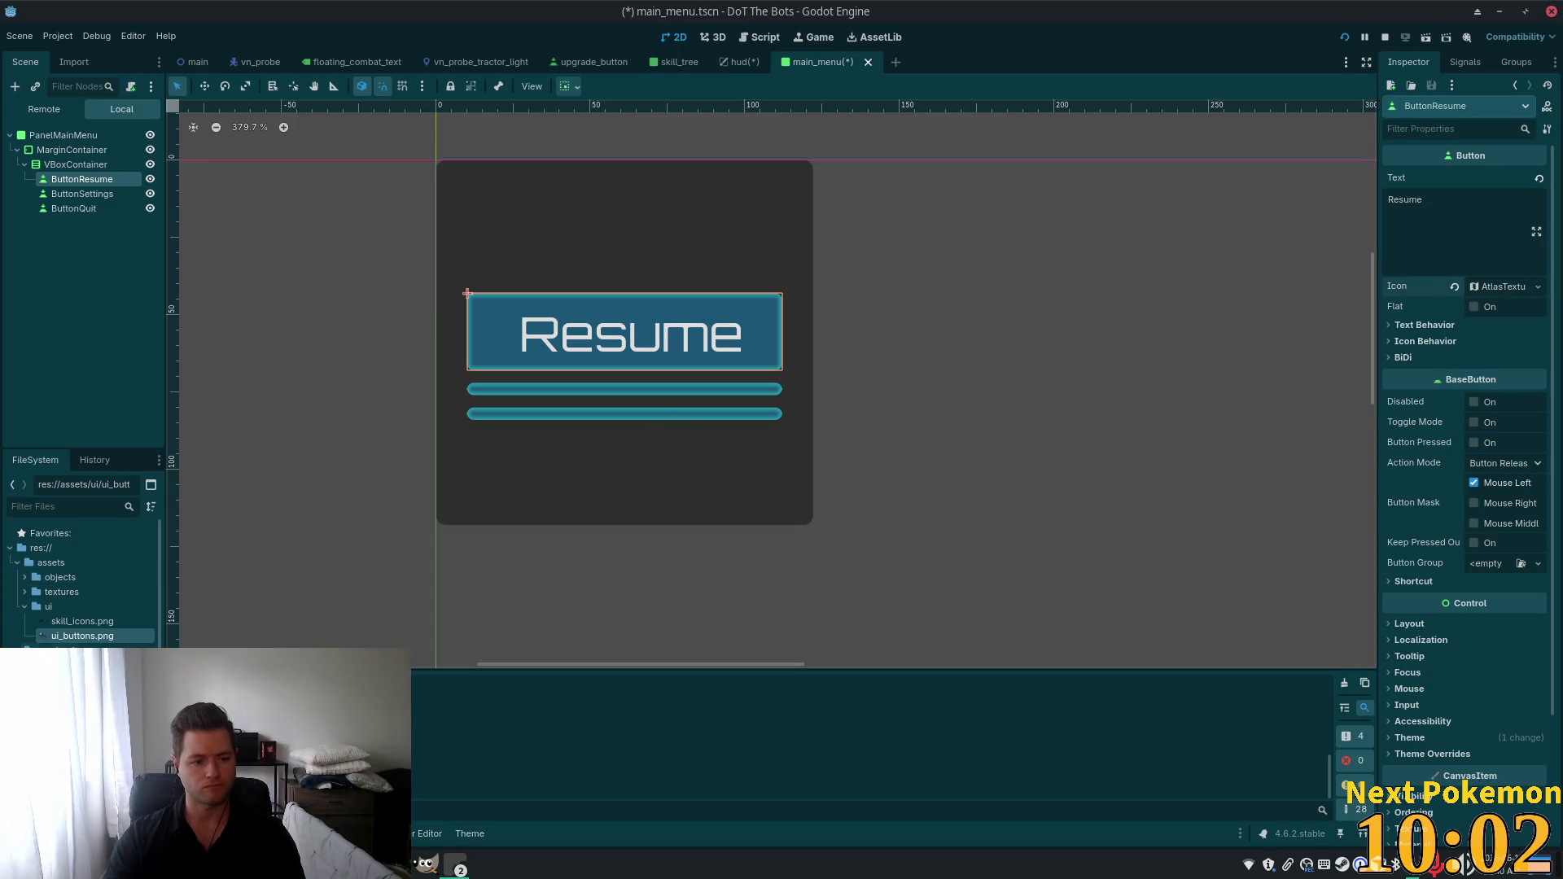
mouse_move(56, 640)
left_mouse_down()
mouse_move(1533, 298)
mouse_move(1501, 290)
left_mouse_up()
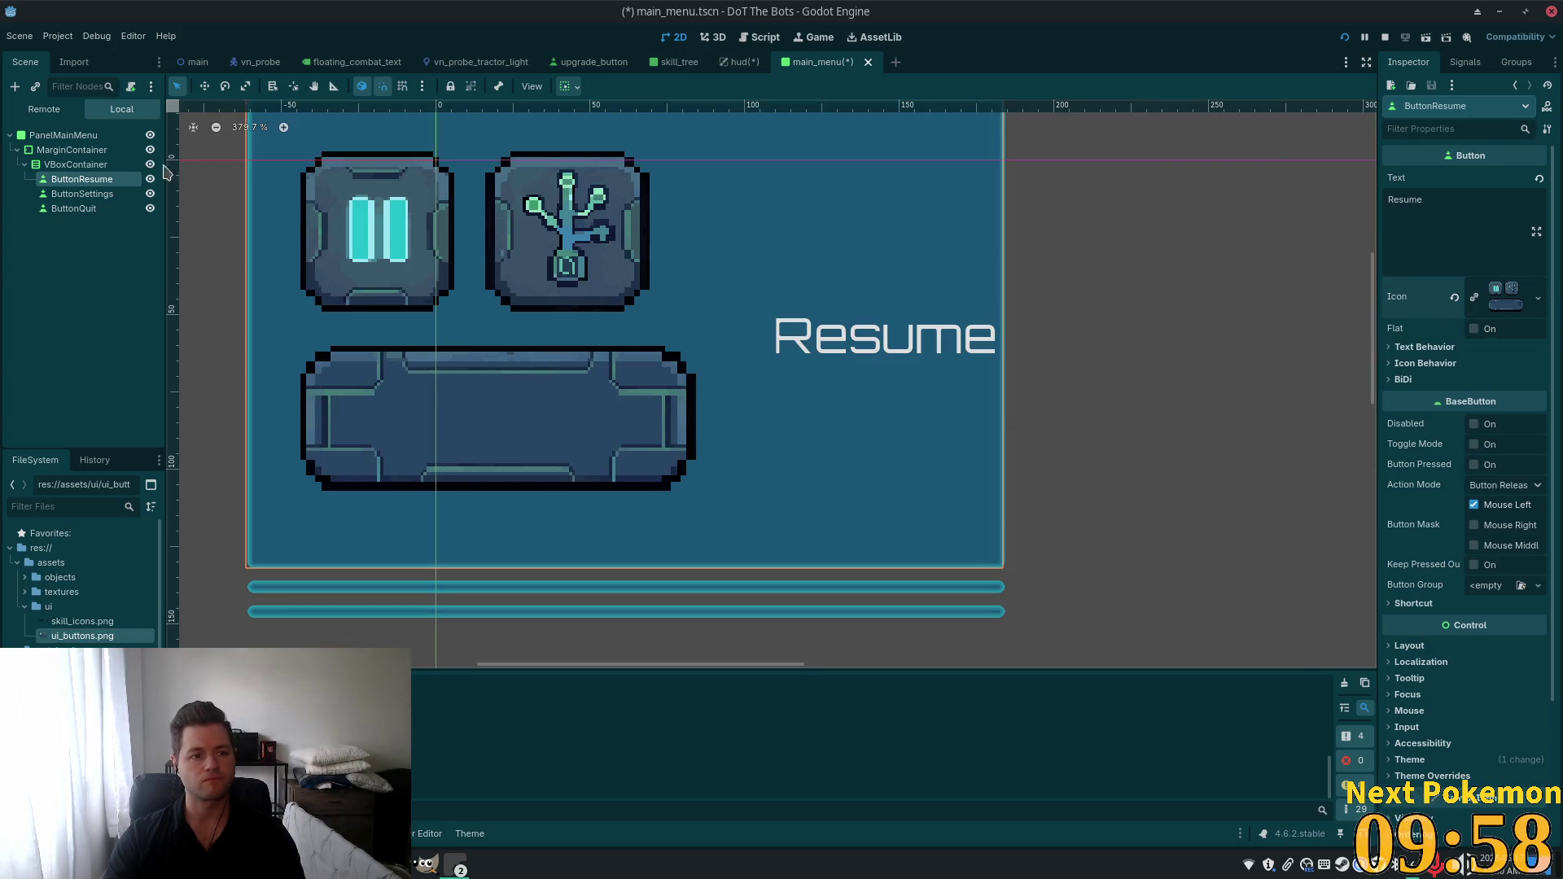
left_click(1474, 328)
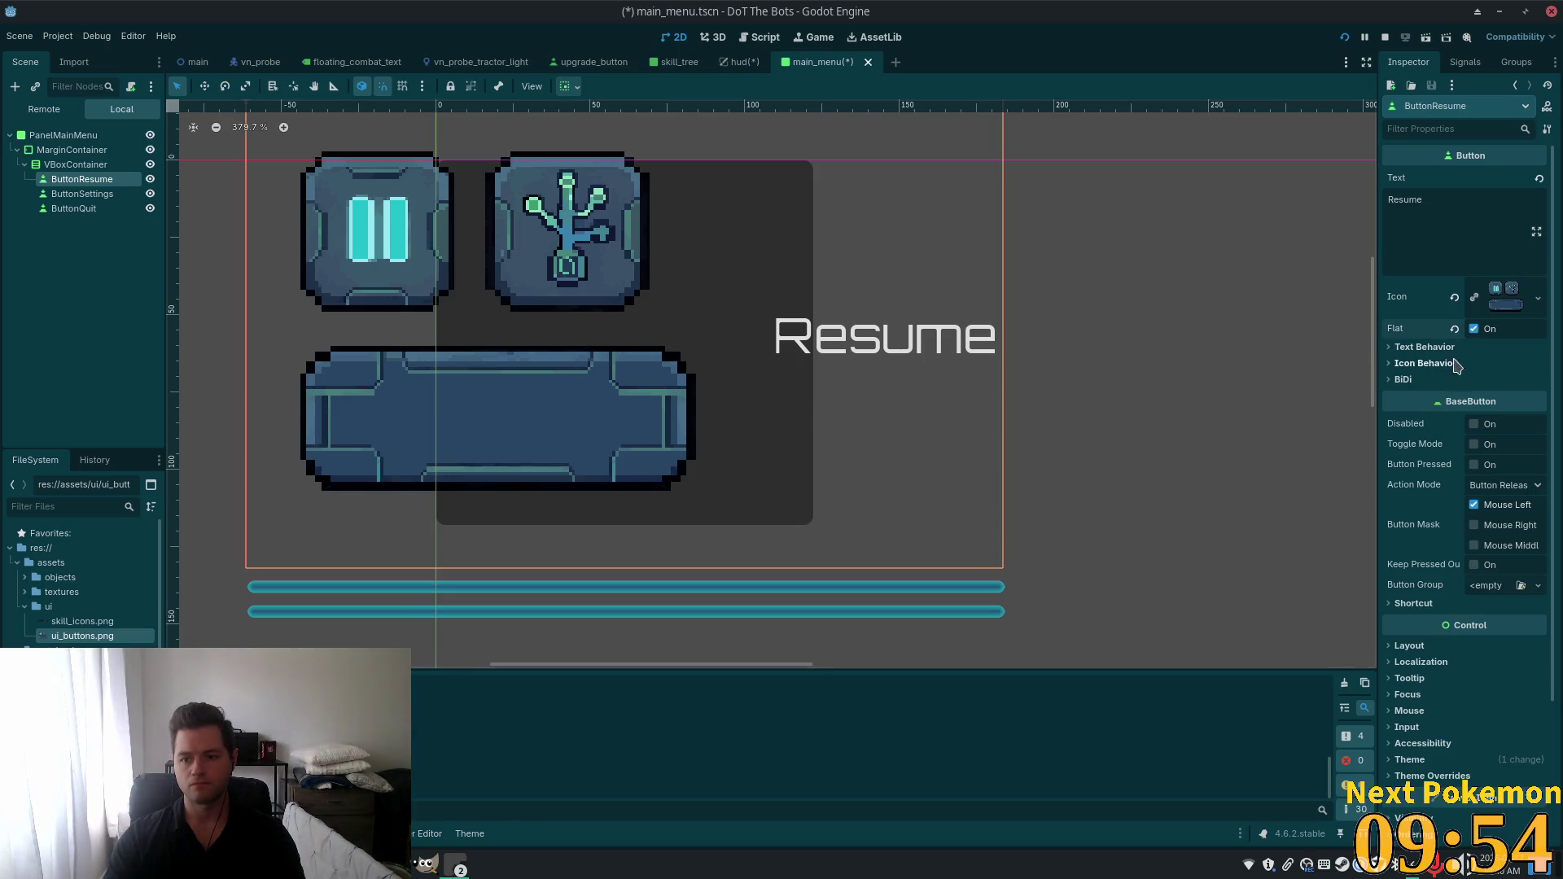
left_click(1525, 298)
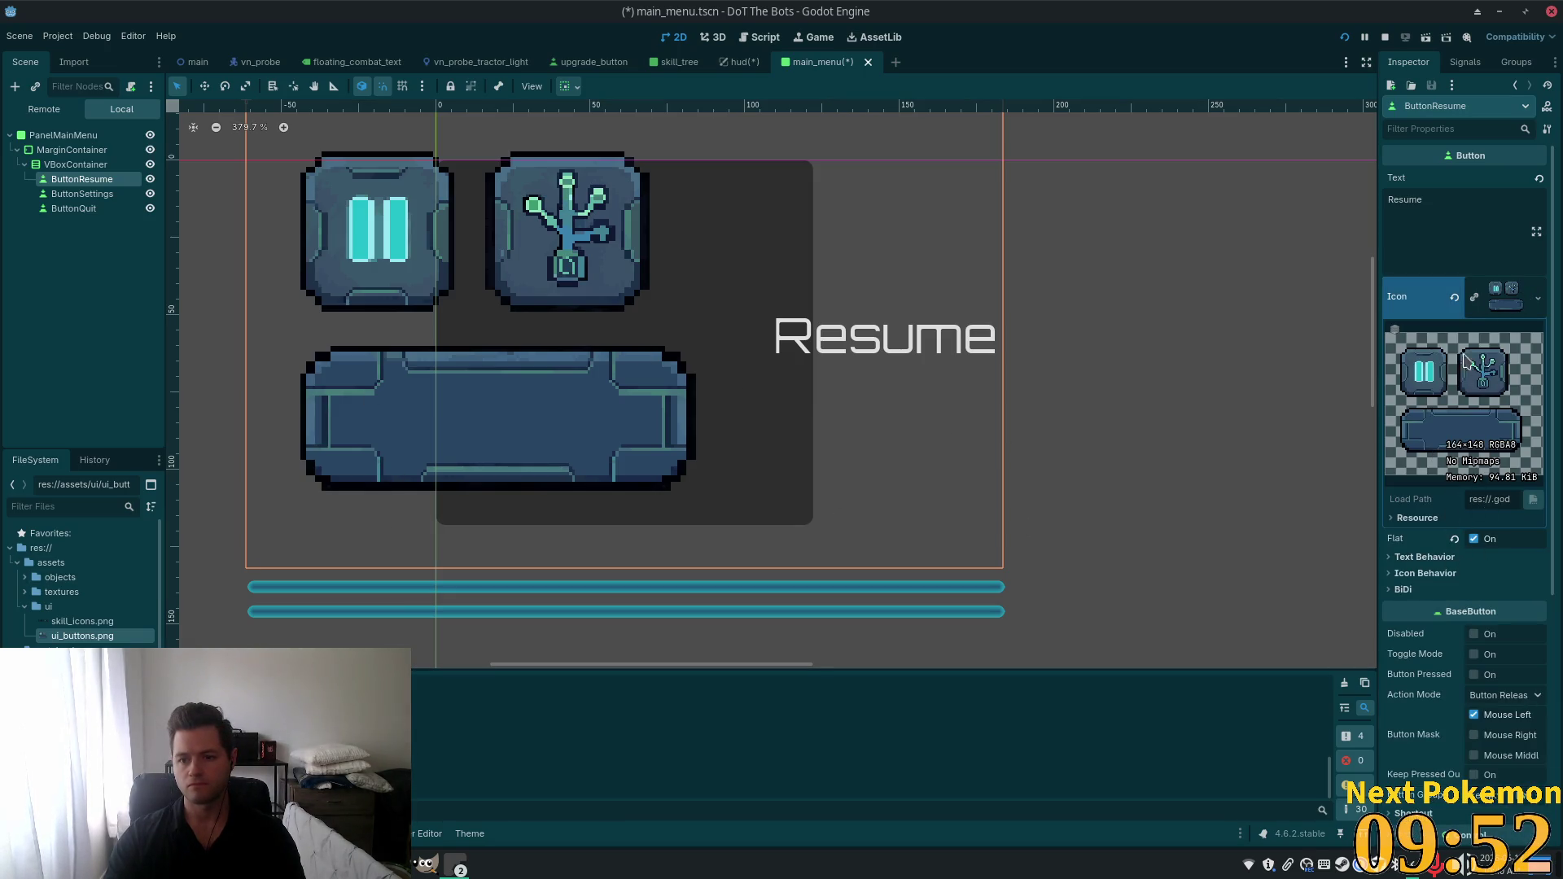
left_click(1502, 298)
left_click(1502, 298)
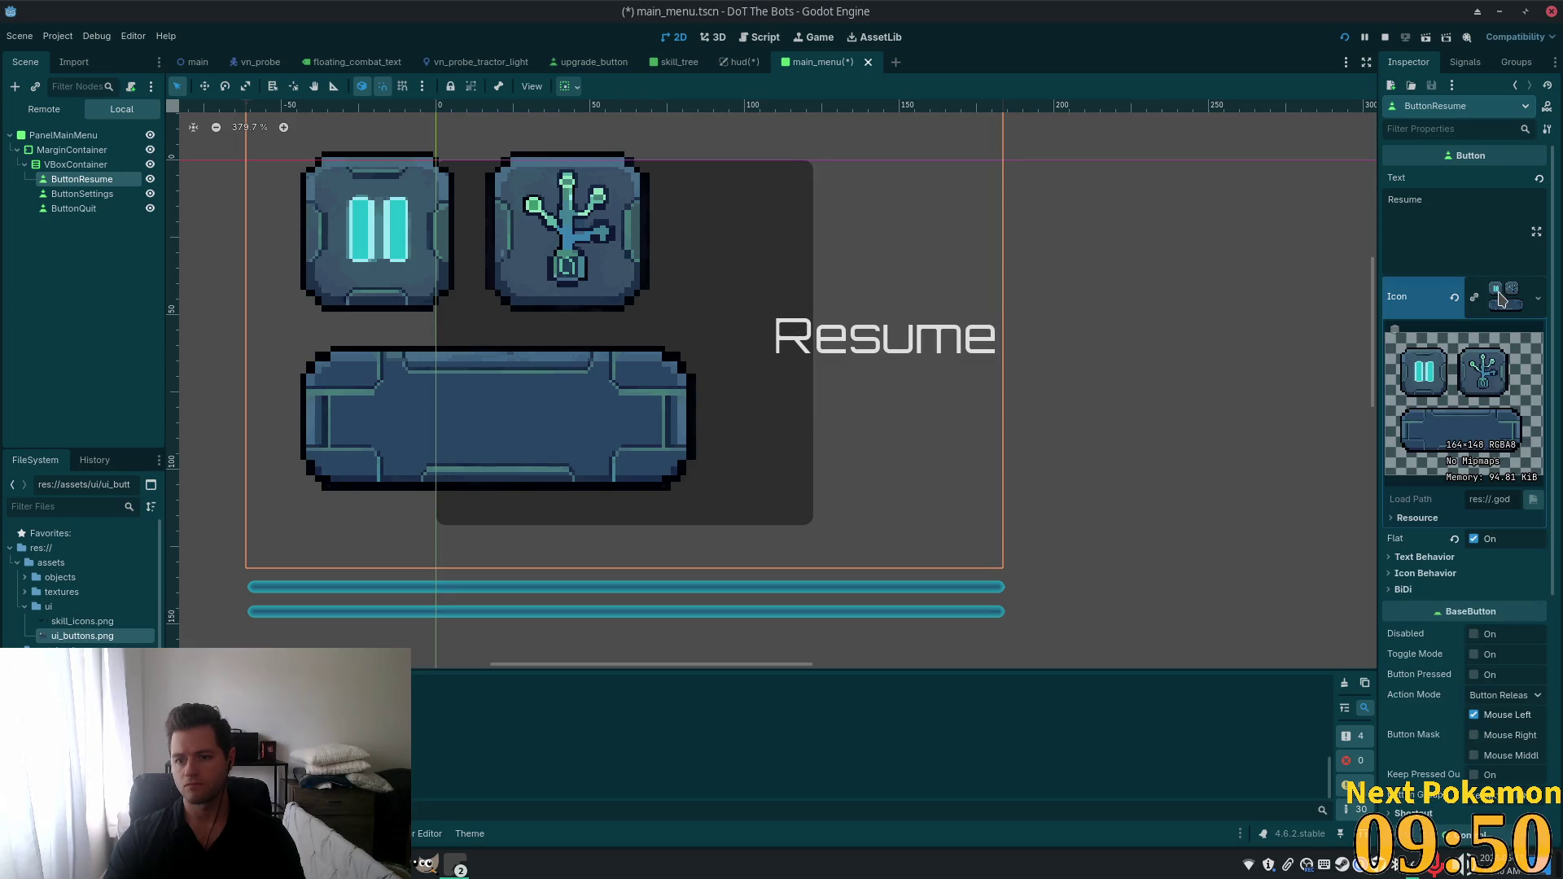
left_click(1502, 298)
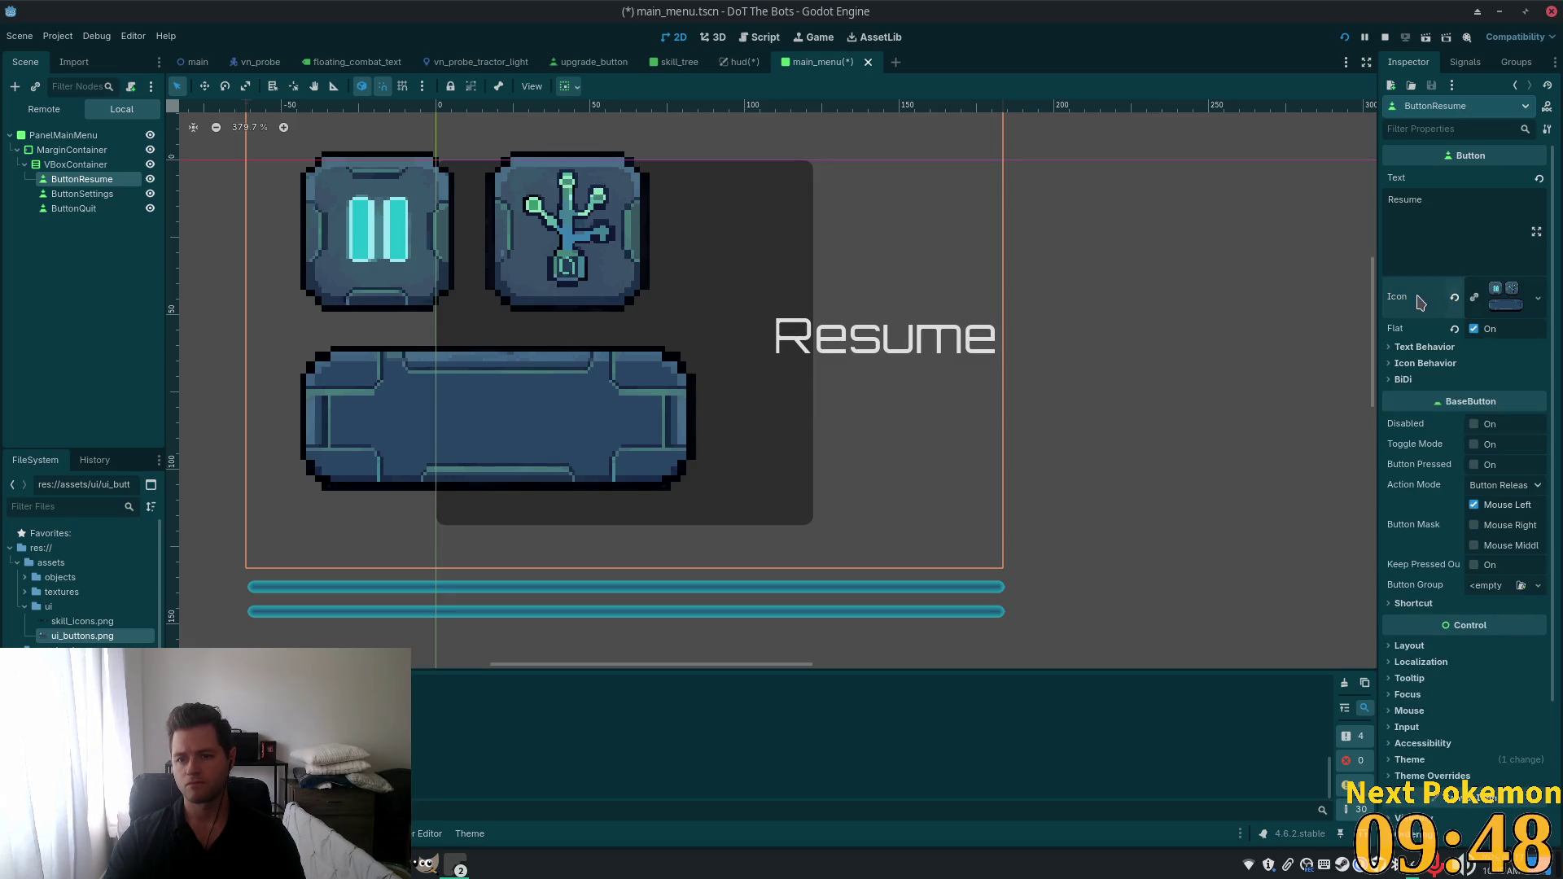
left_click(1454, 298)
left_click(1483, 291)
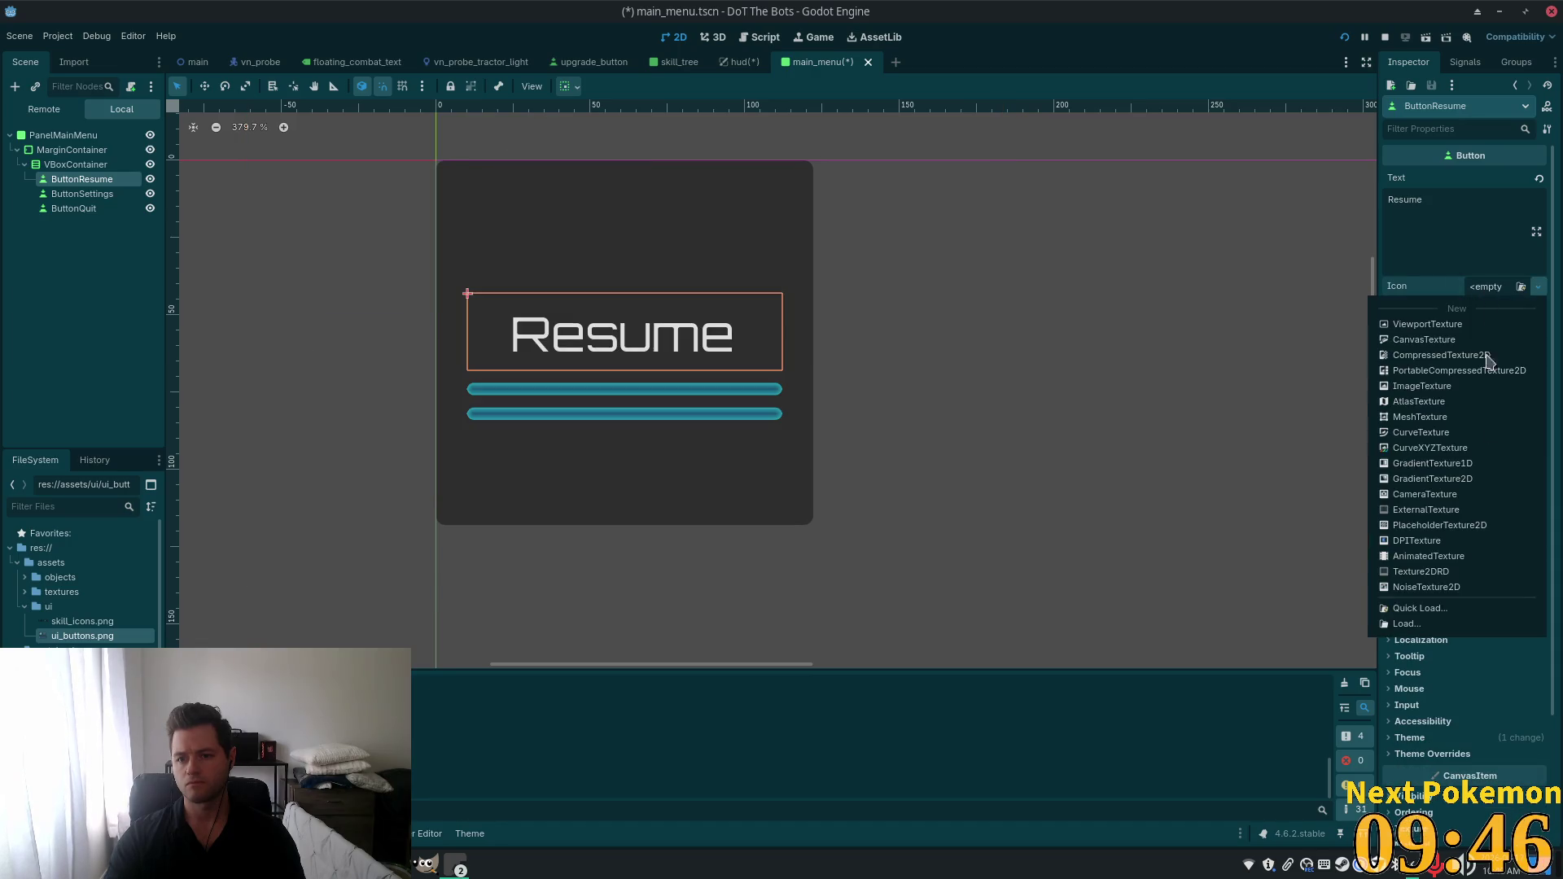
left_click(1480, 368)
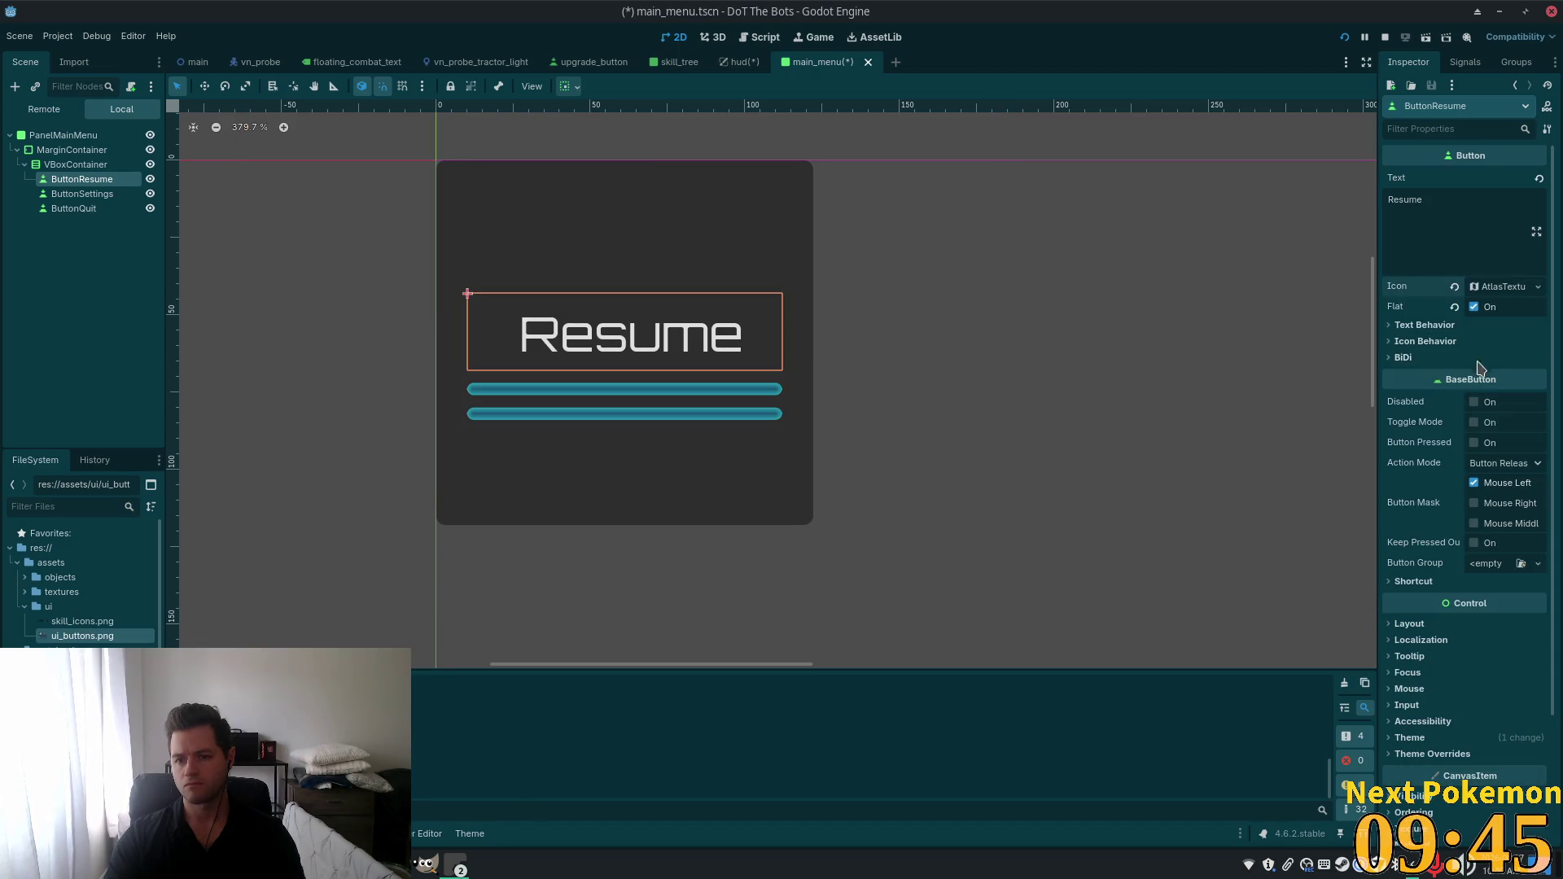
Set the icon's atlas to ui_buttons.png with the wide slice region 15, 78, 128×47.
left_click(1496, 290)
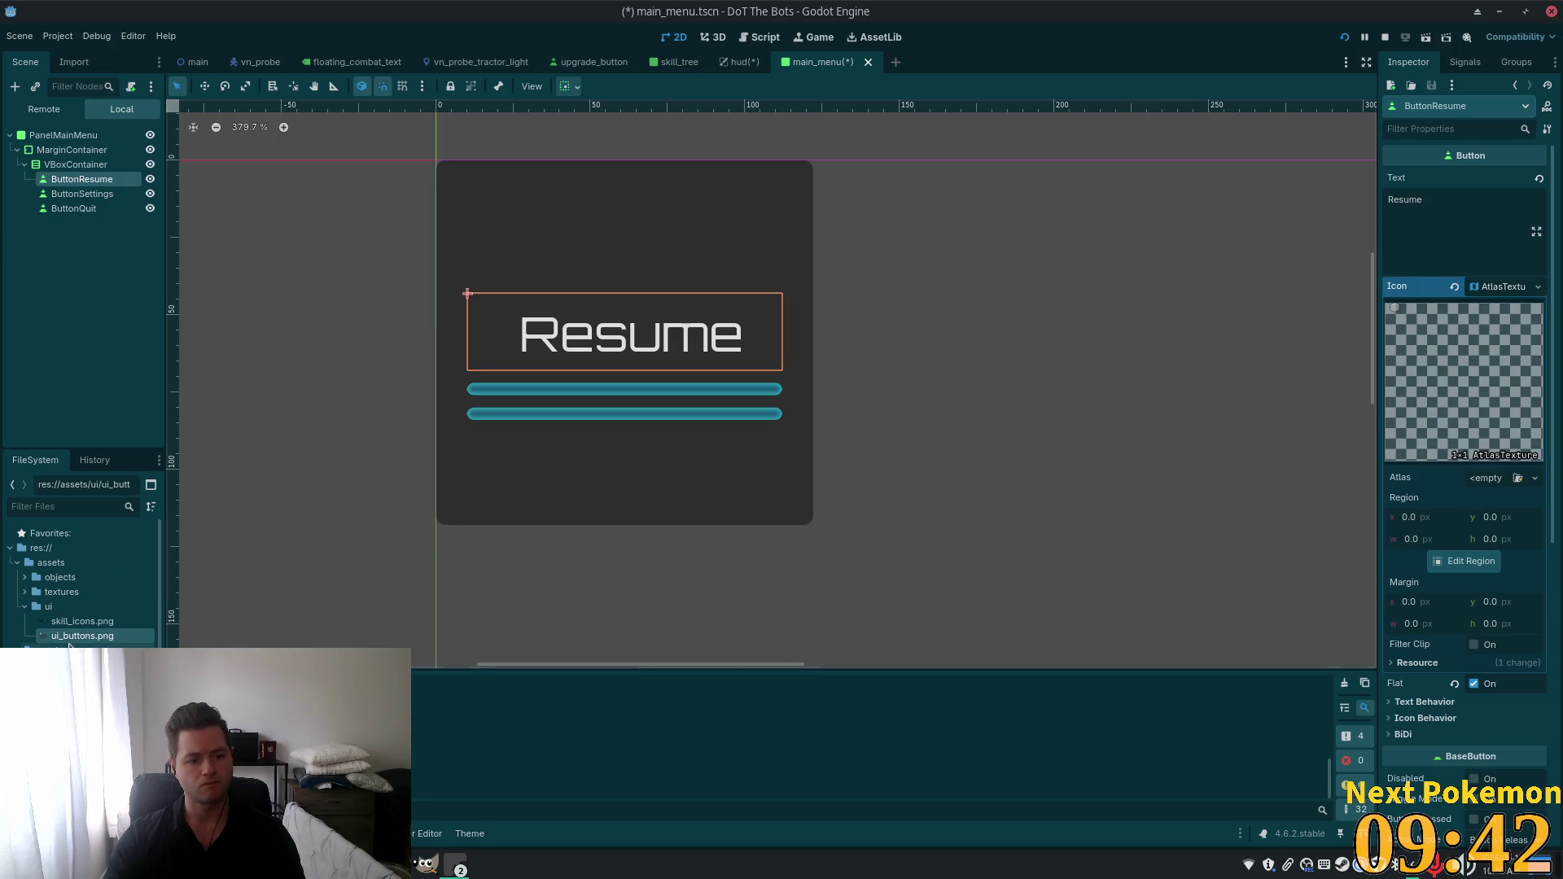
left_click_drag(82, 636, 1485, 487)
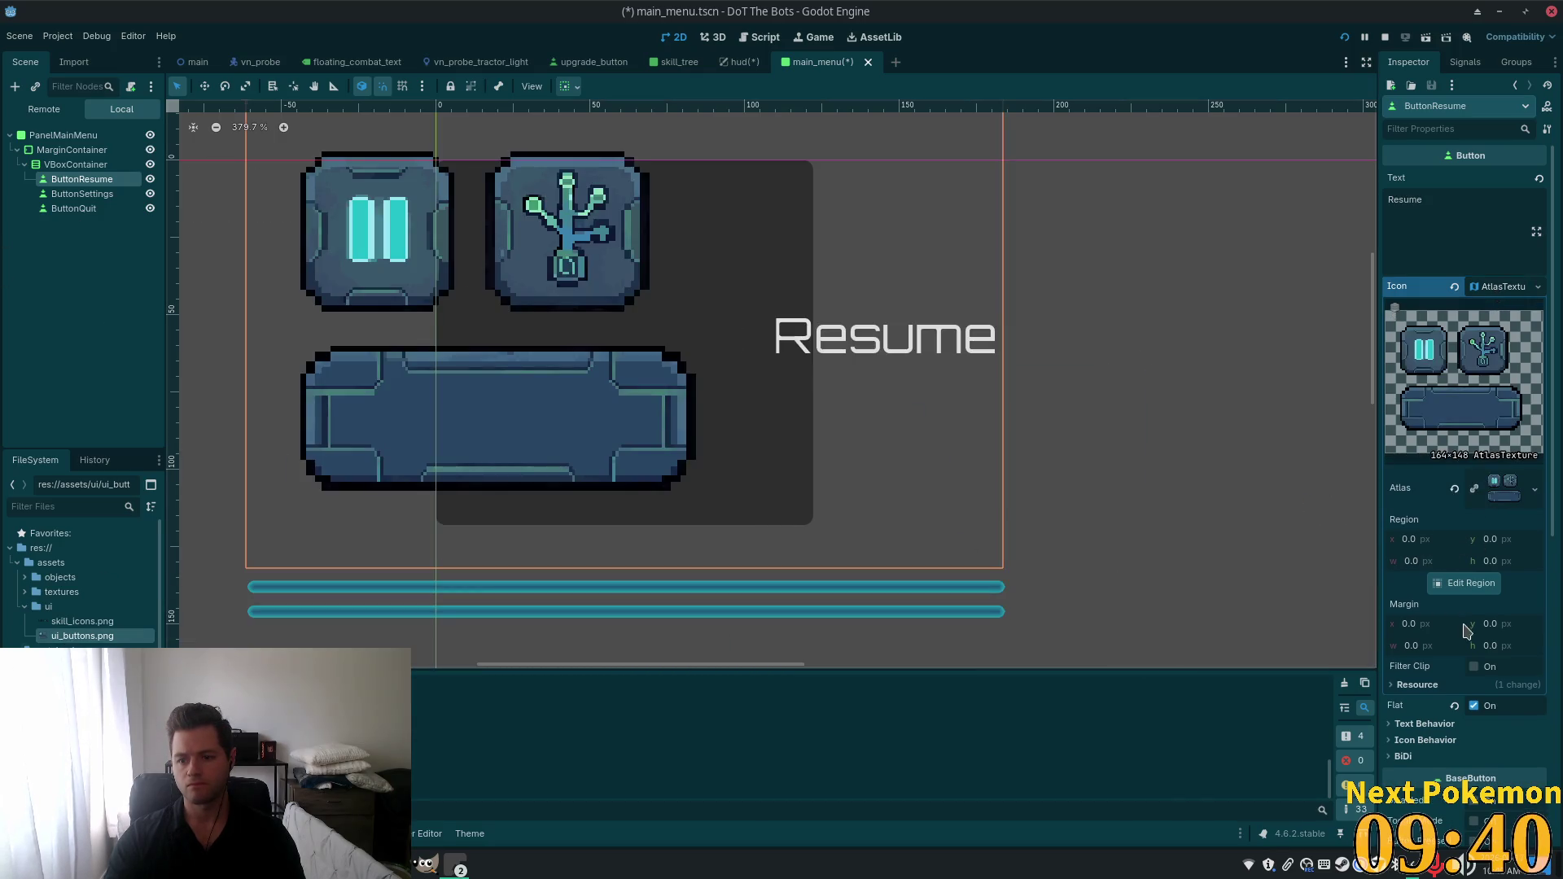
left_click(1464, 583)
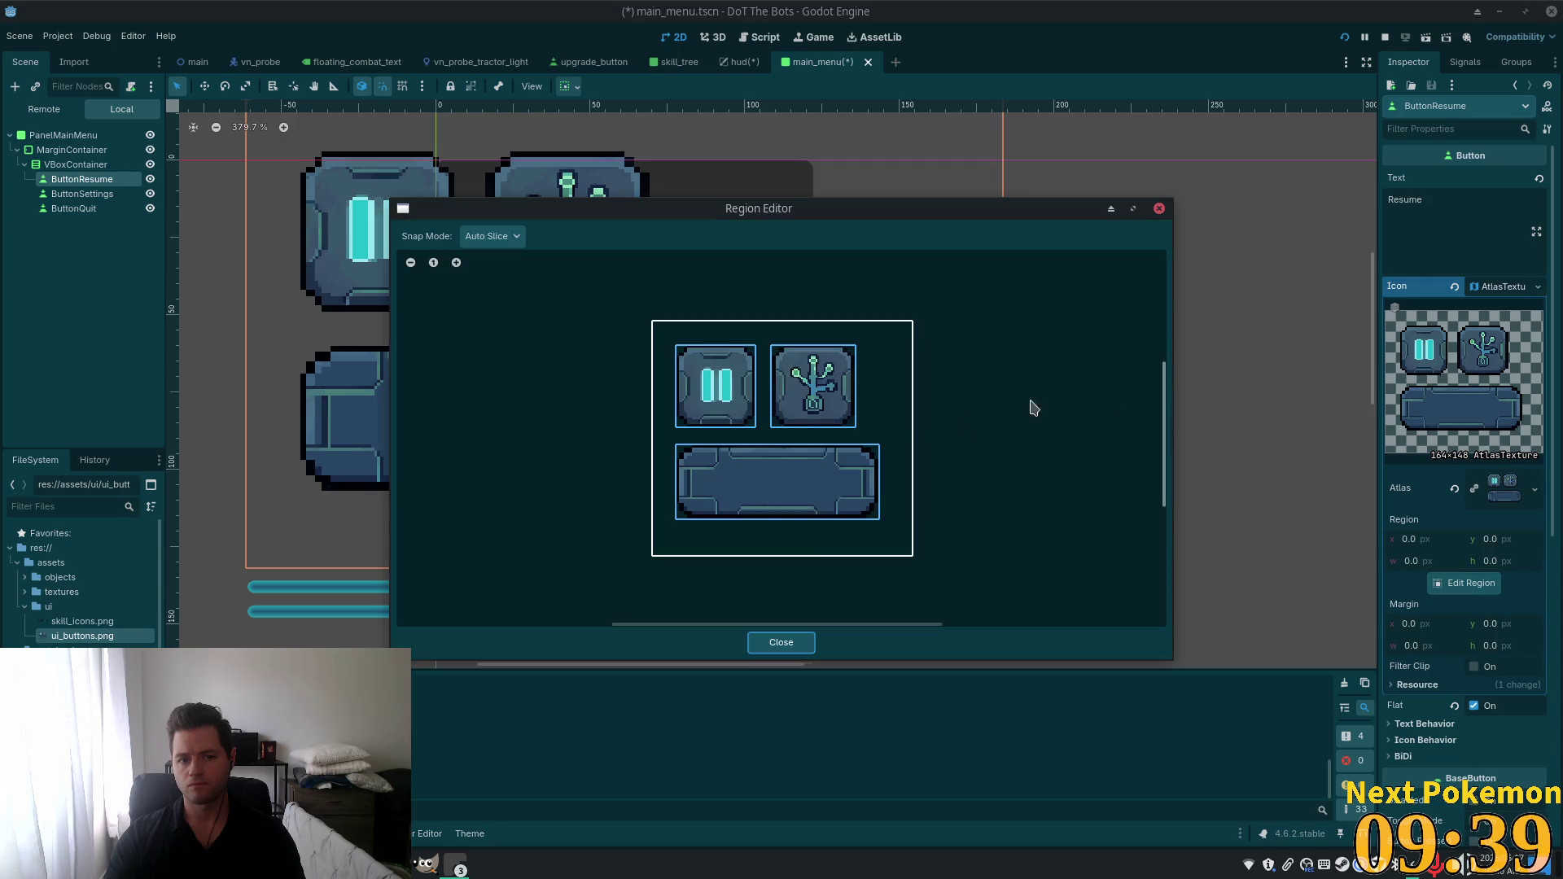
left_click(768, 505)
left_click(802, 643)
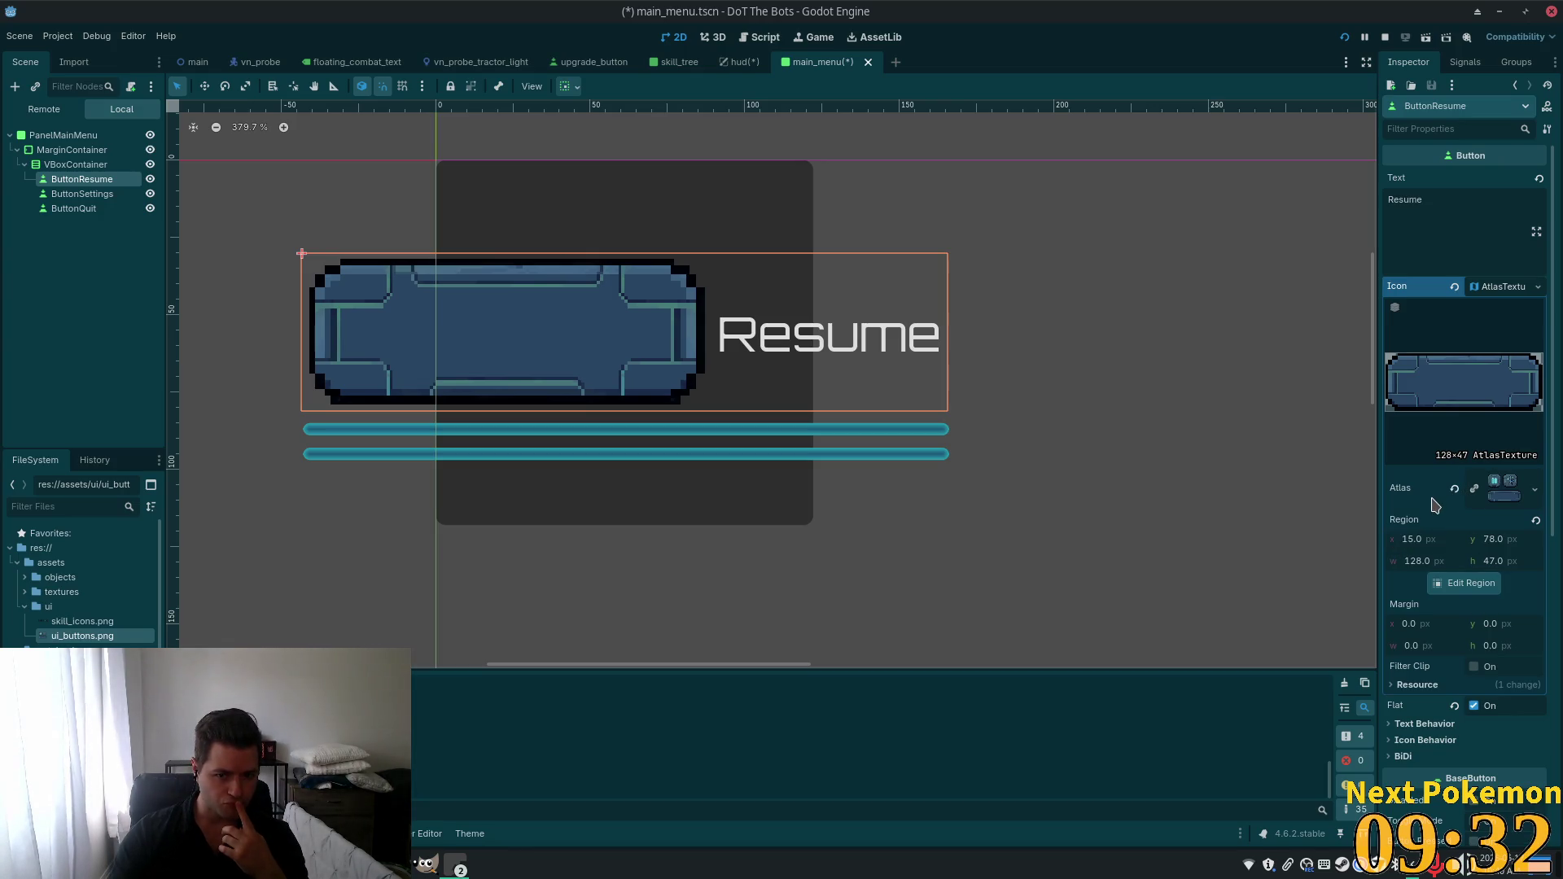
Keep the Resume button's text alignment at Center.
scroll(1445, 570, "down", 1)
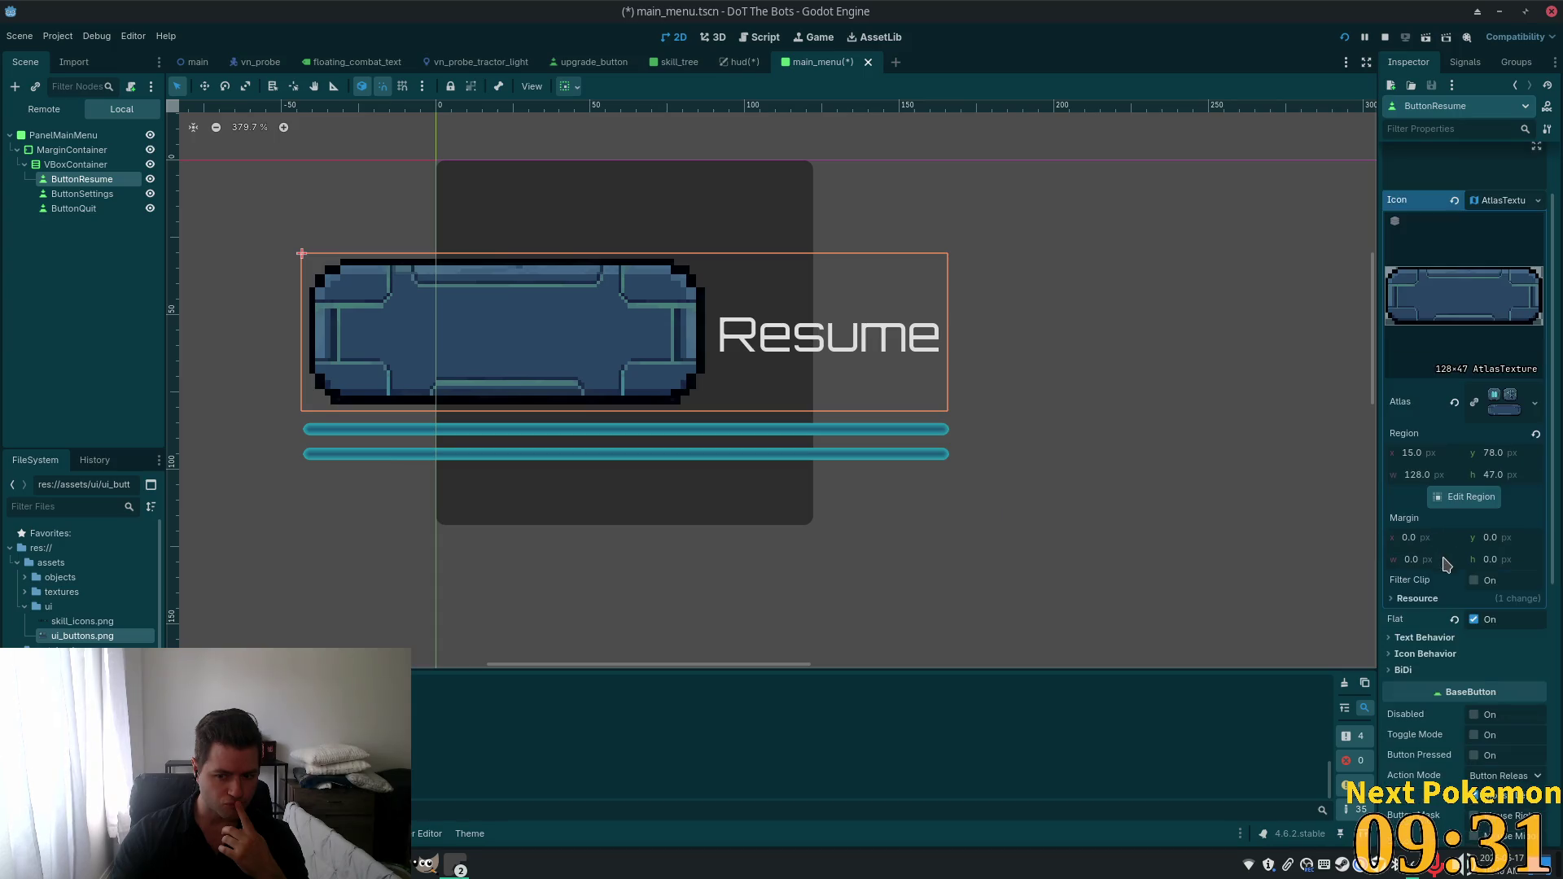
left_click(1392, 639)
scroll(1506, 645, "down", 1)
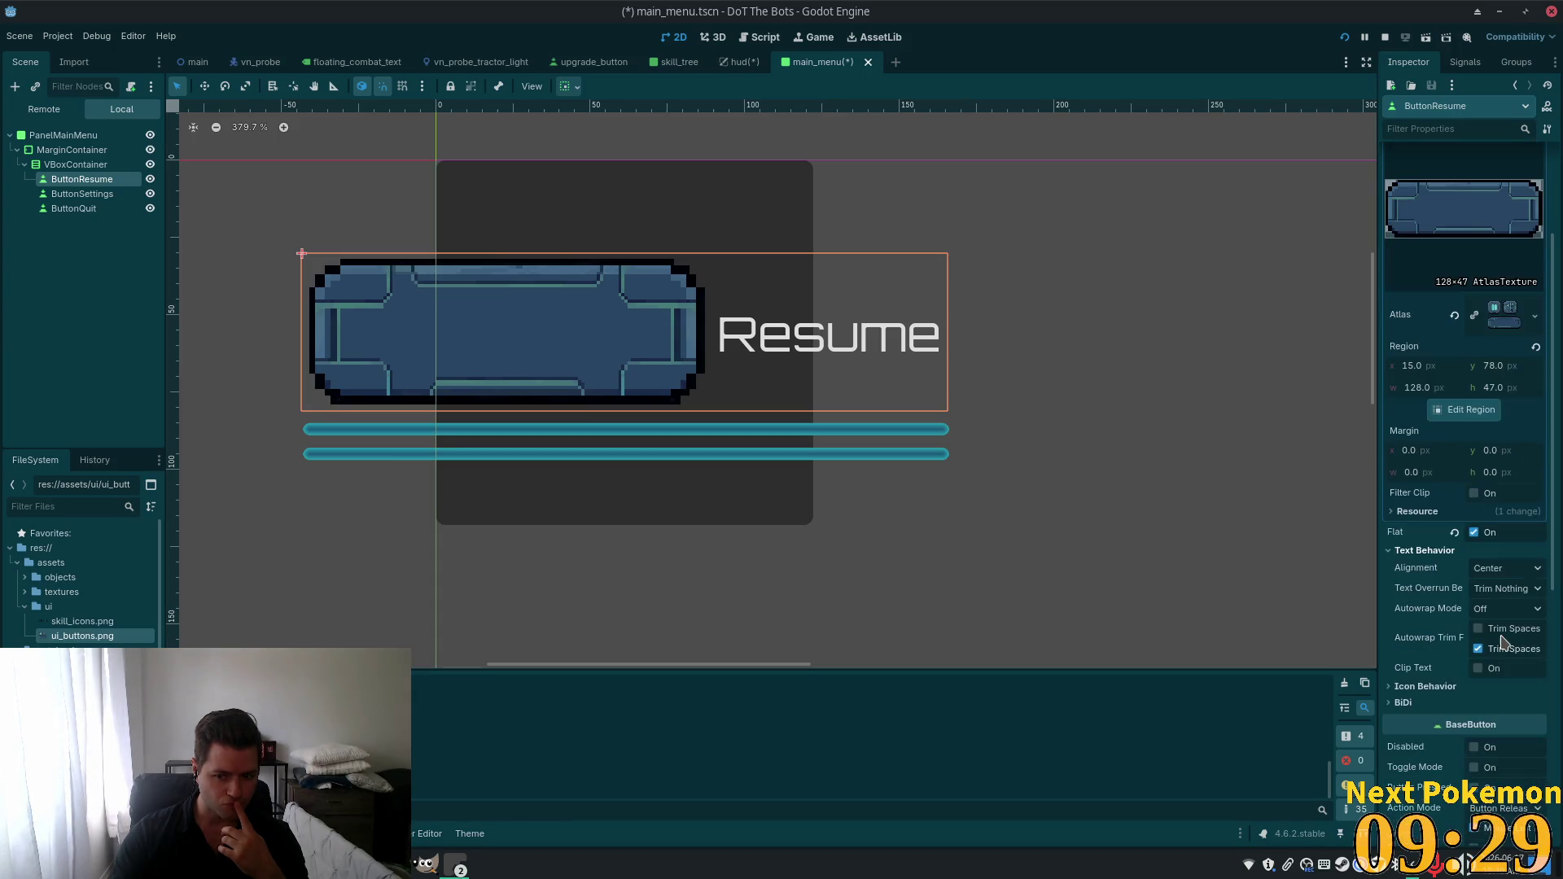
left_click(1491, 570)
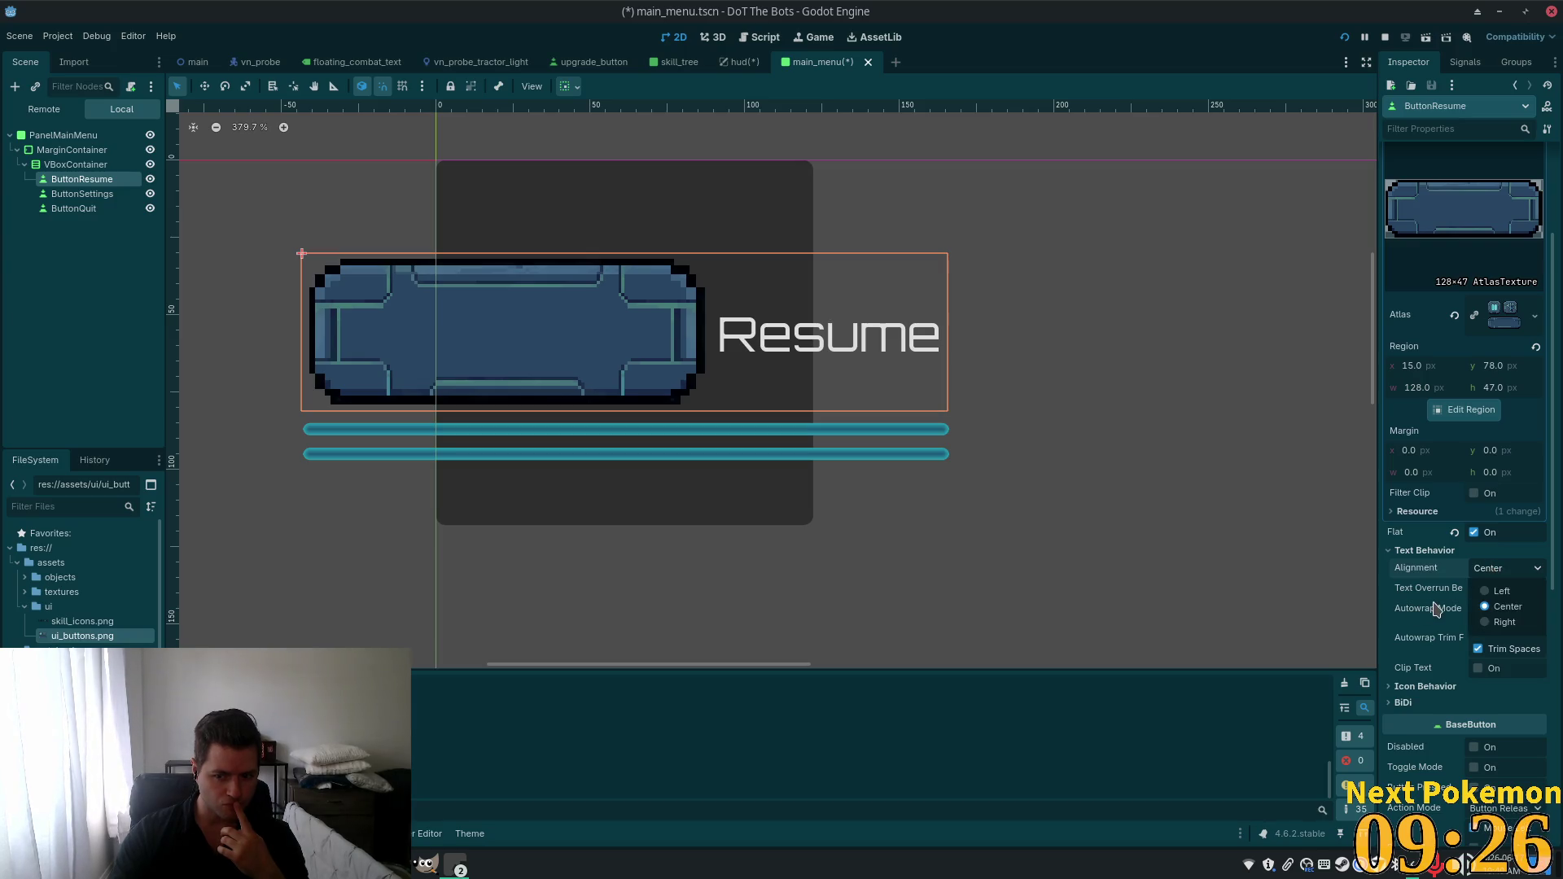
left_click(1399, 617)
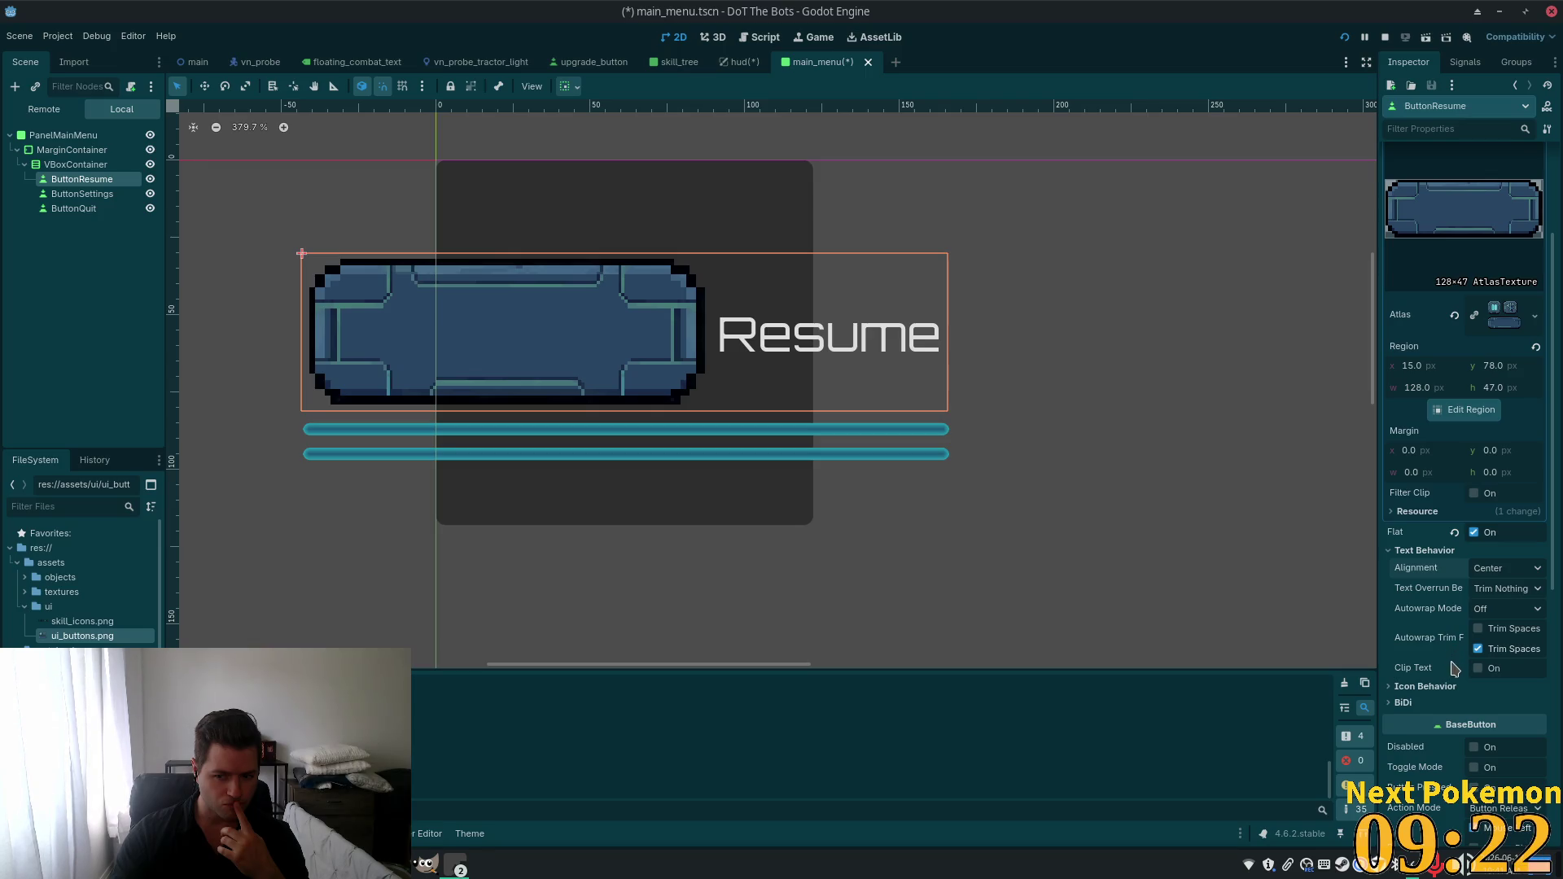
Set Icon Alignment to Center, leaving Expand Icon off.
left_click(1423, 686)
scroll(1439, 668, "down", 3)
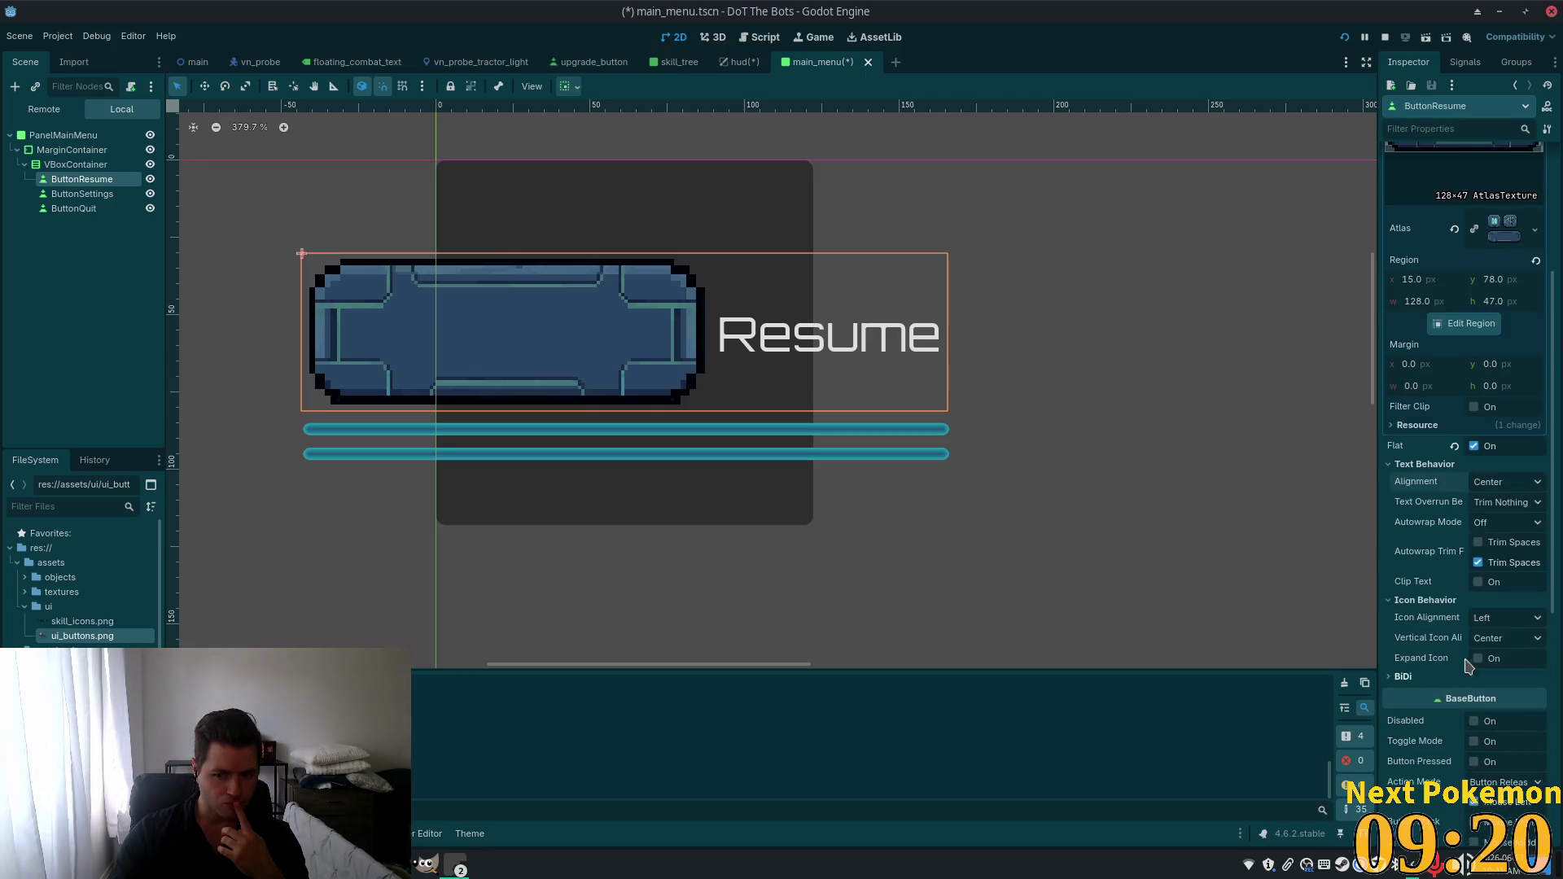
left_click(1506, 617)
left_click(1506, 658)
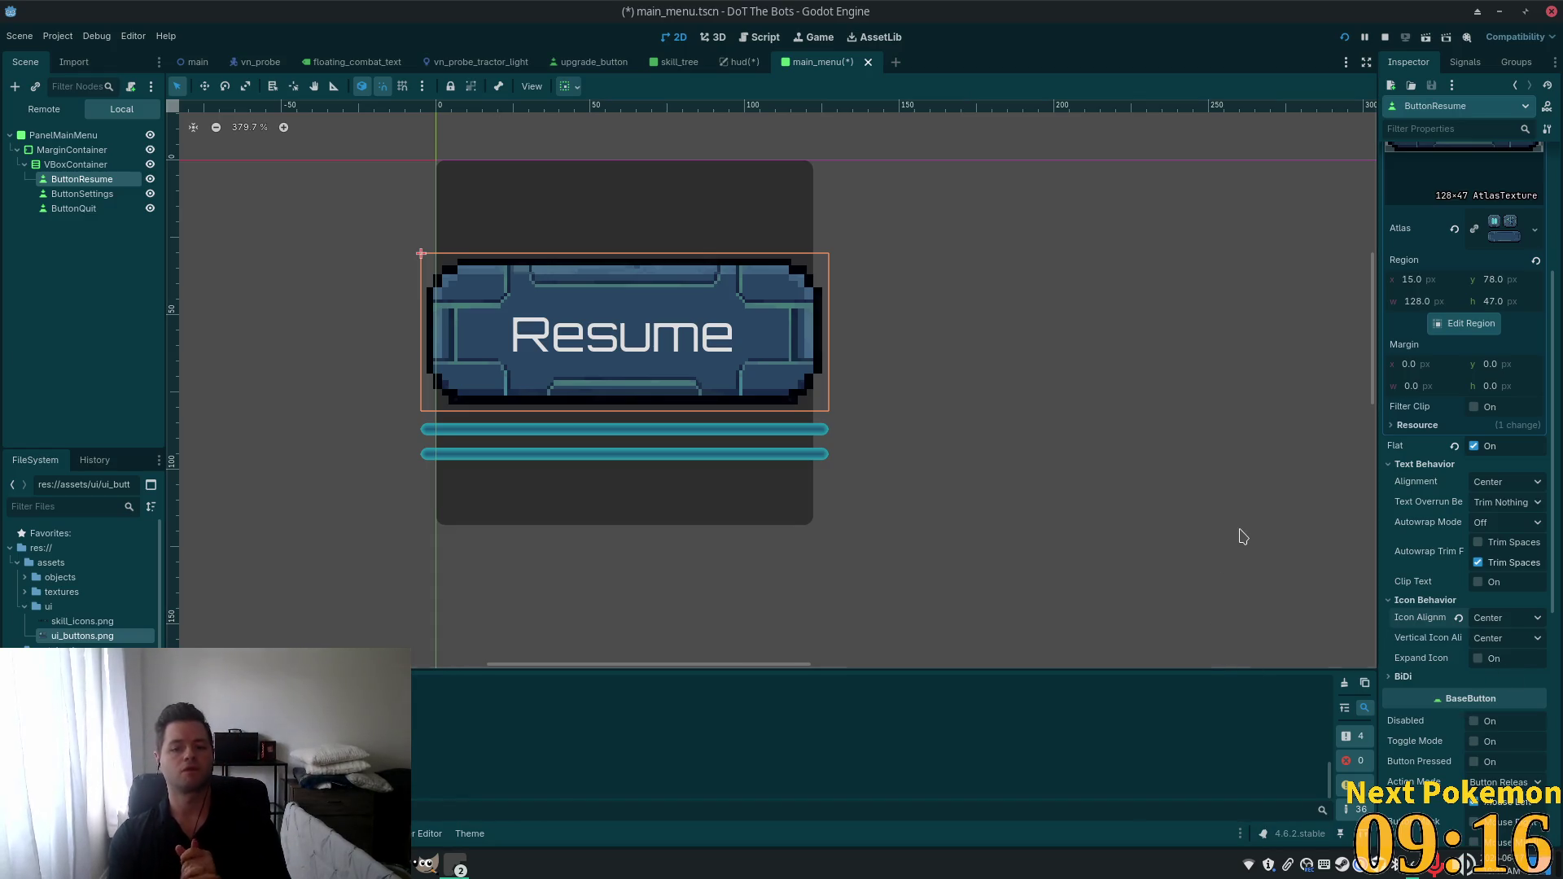
left_click(1478, 659)
left_click(1477, 658)
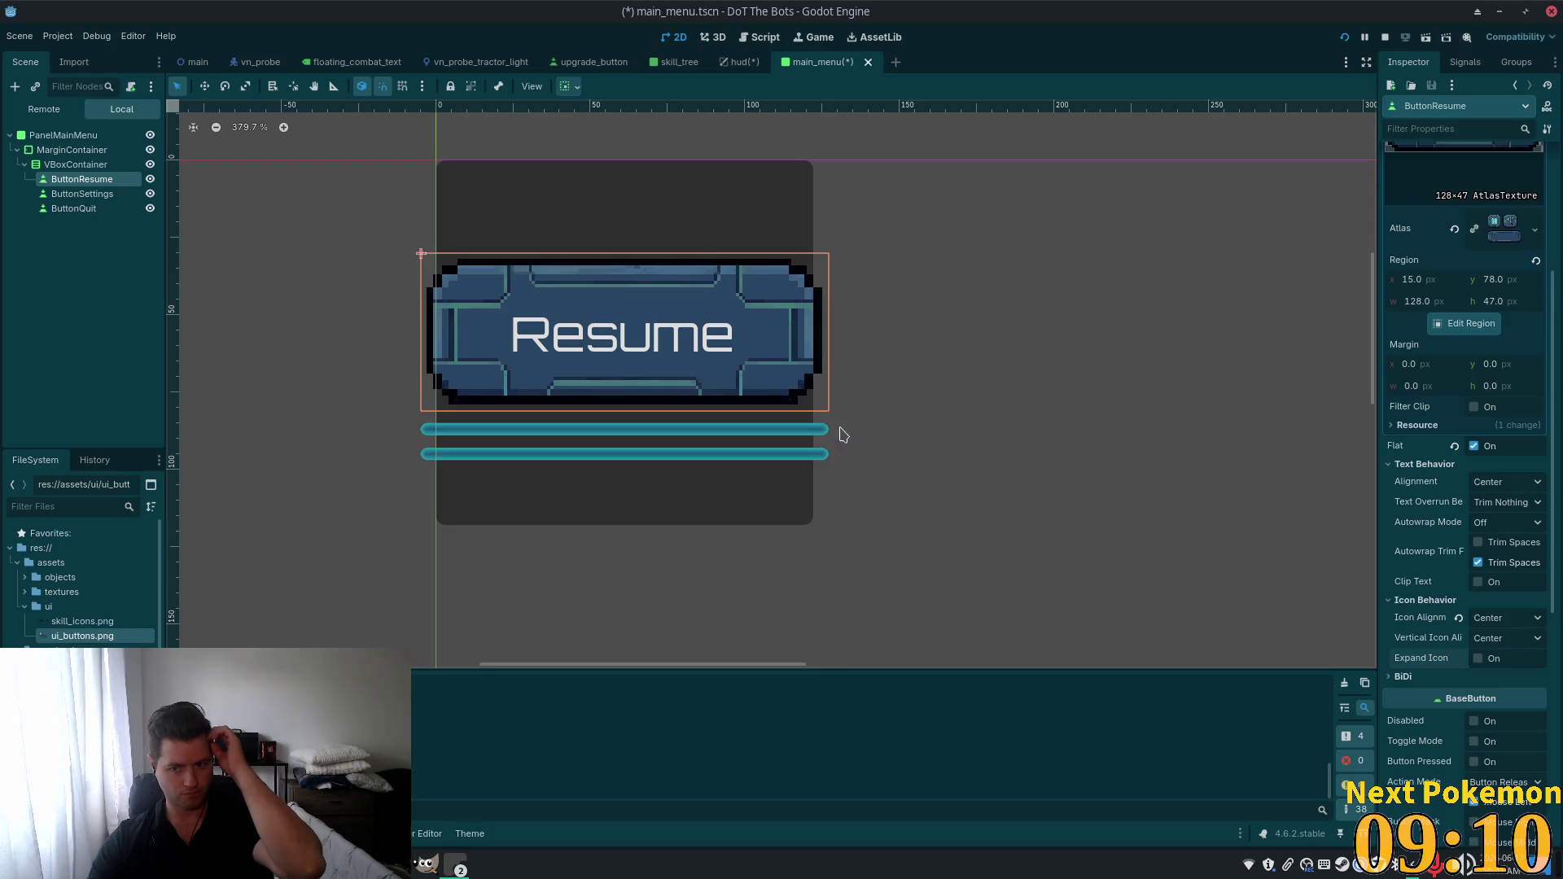
scroll(1445, 523, "down", 3)
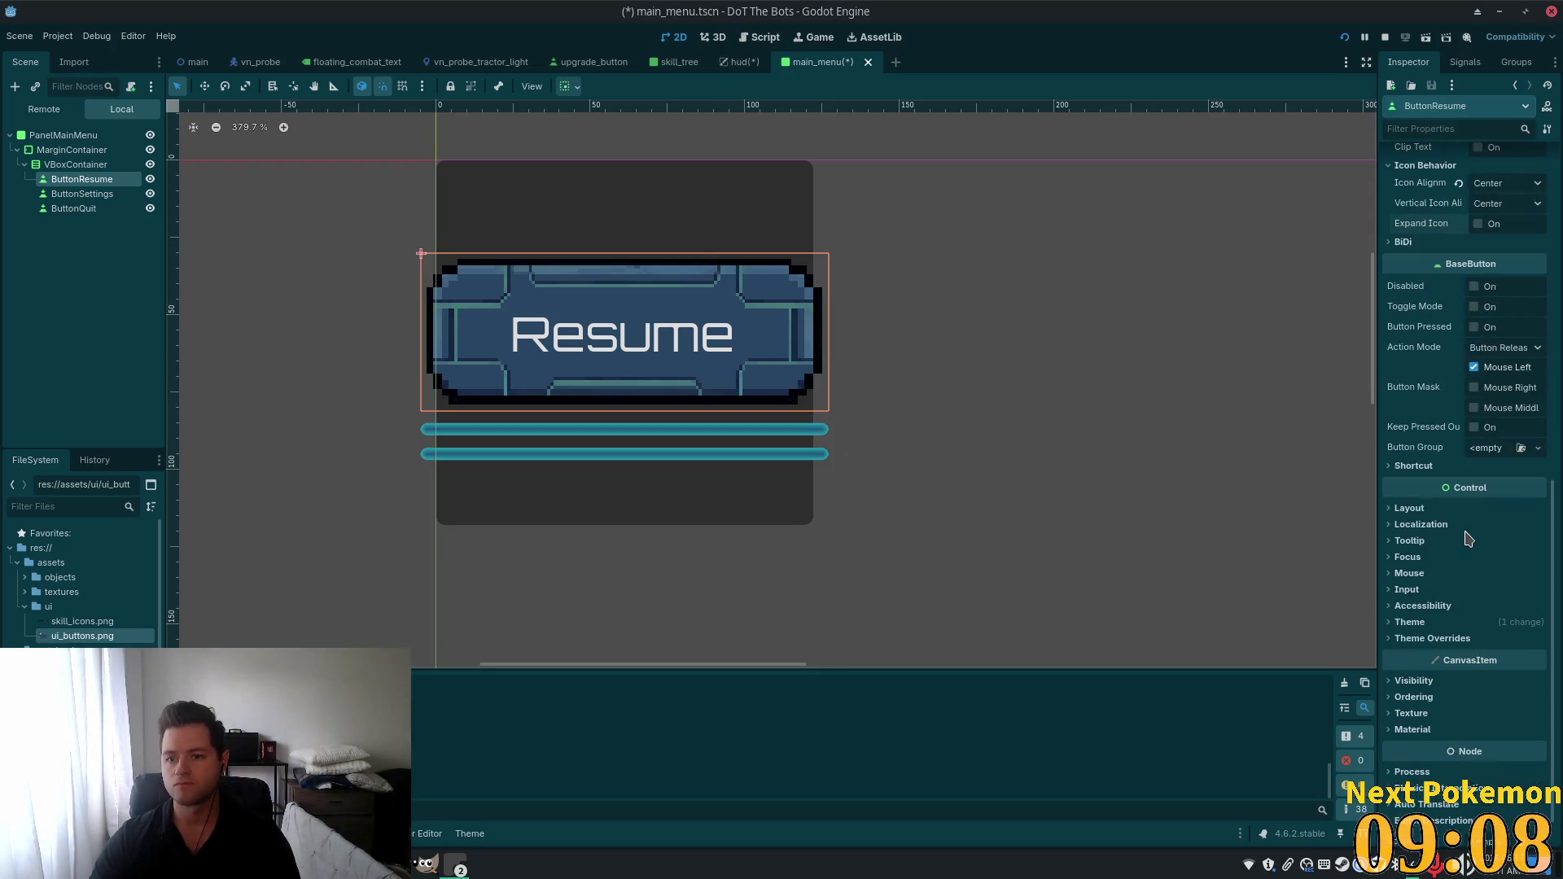
Enable a 16 px Font Size theme override on the Resume button.
scroll(1453, 538, "up", 8)
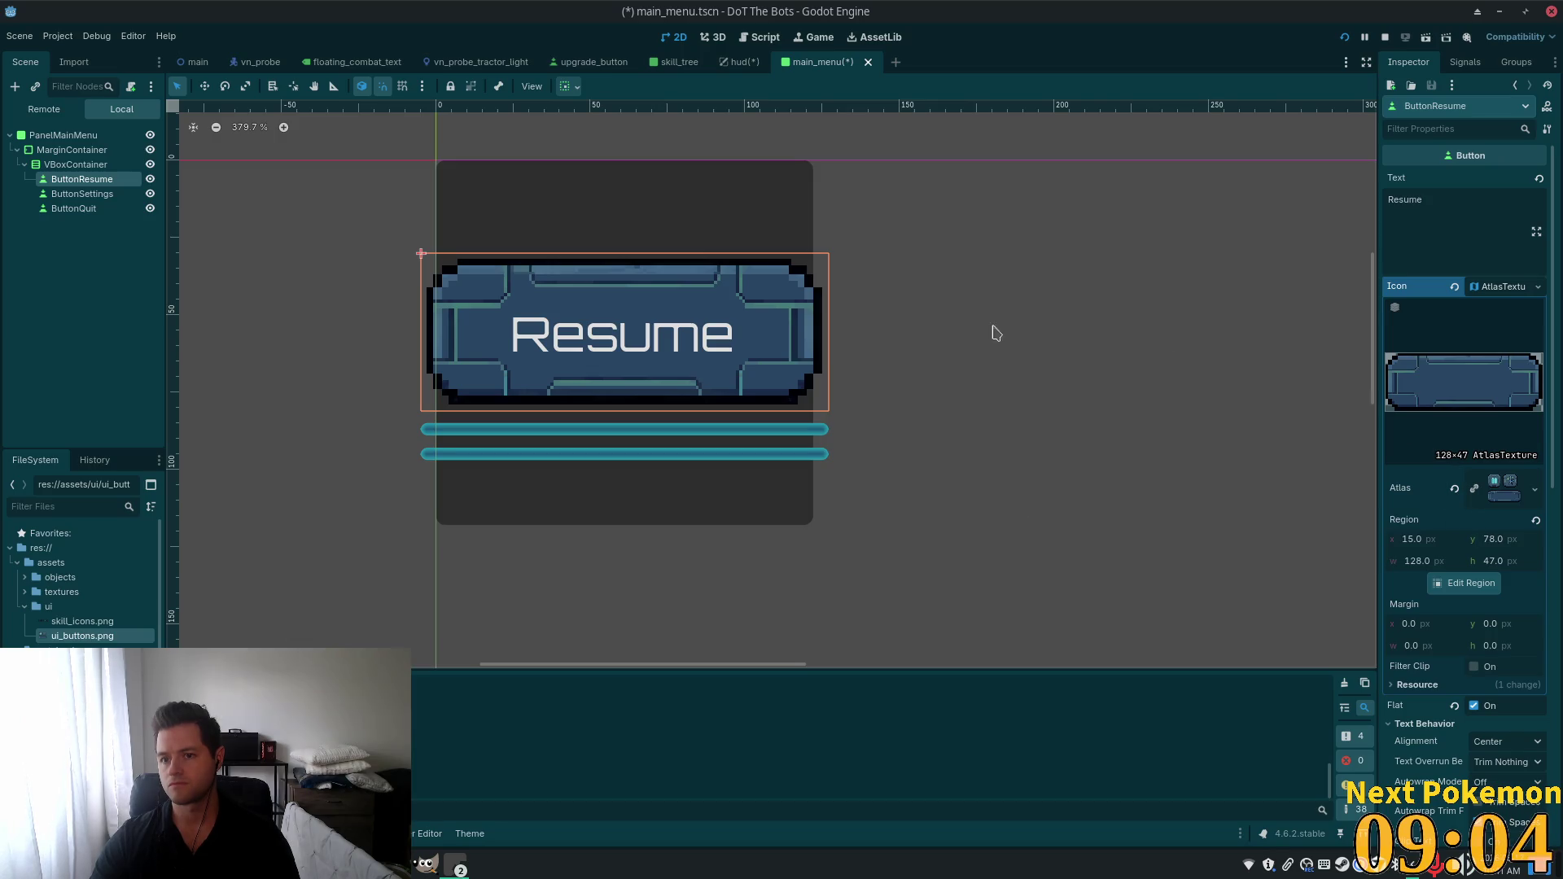
left_click(1496, 288)
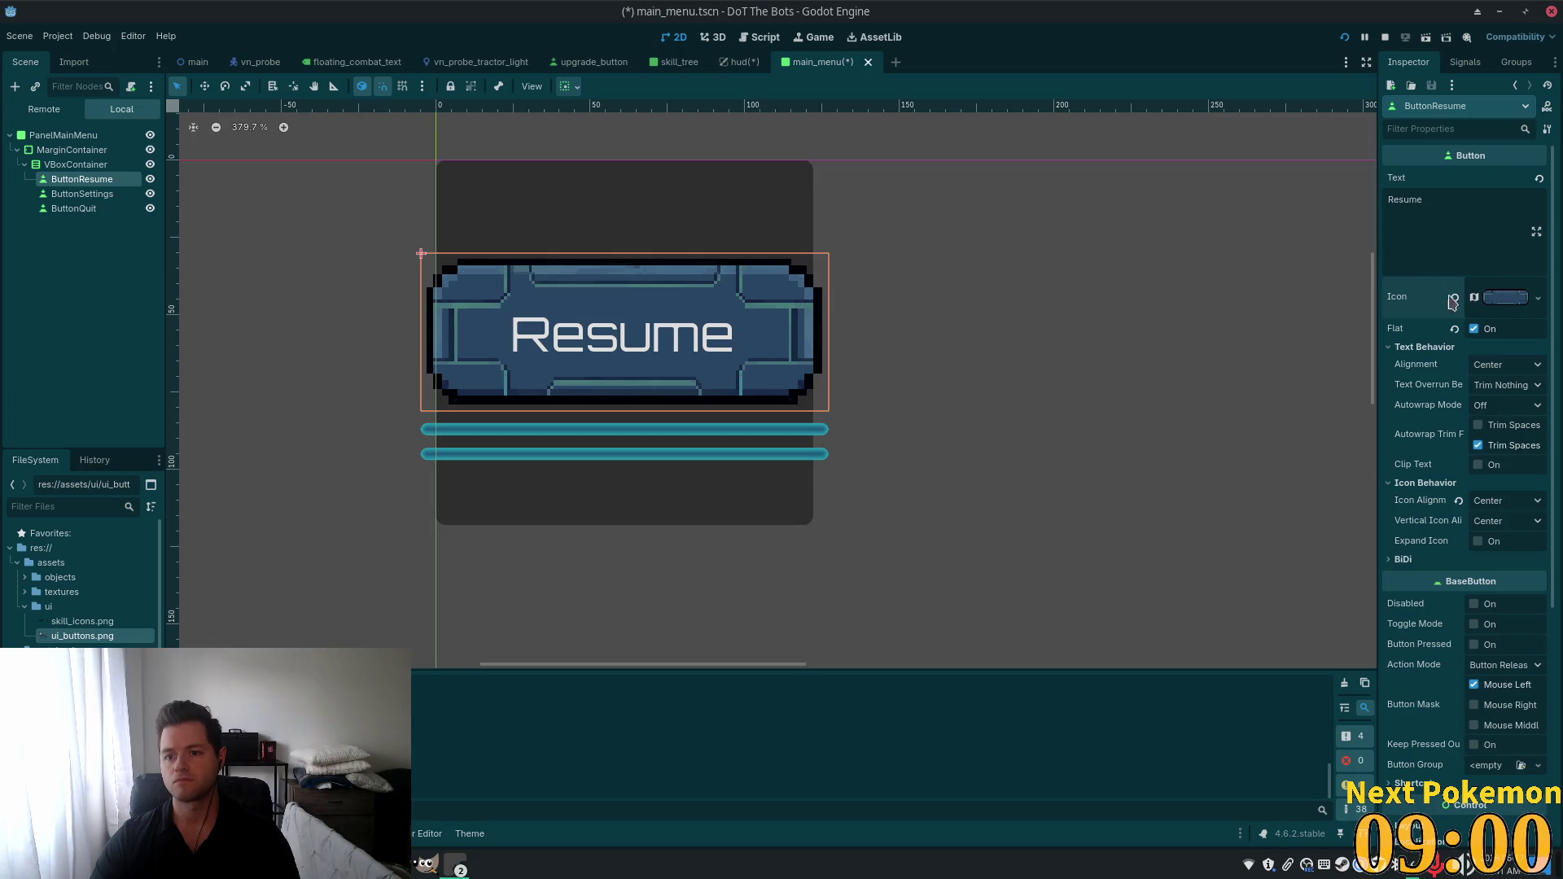
left_click(1414, 348)
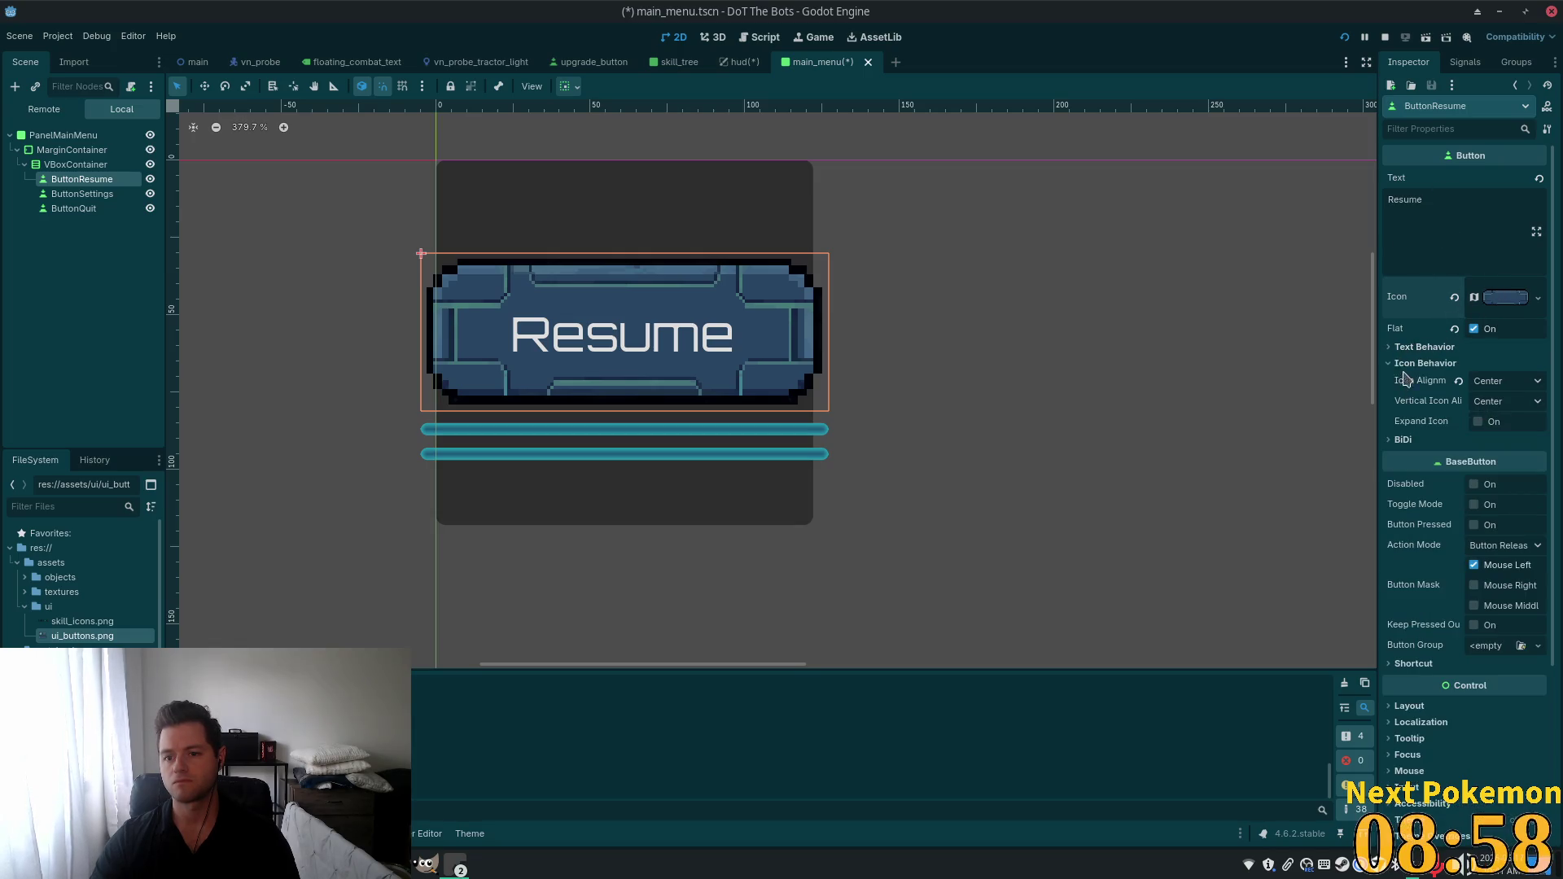
left_click(1406, 364)
scroll(1457, 570, "down", 3)
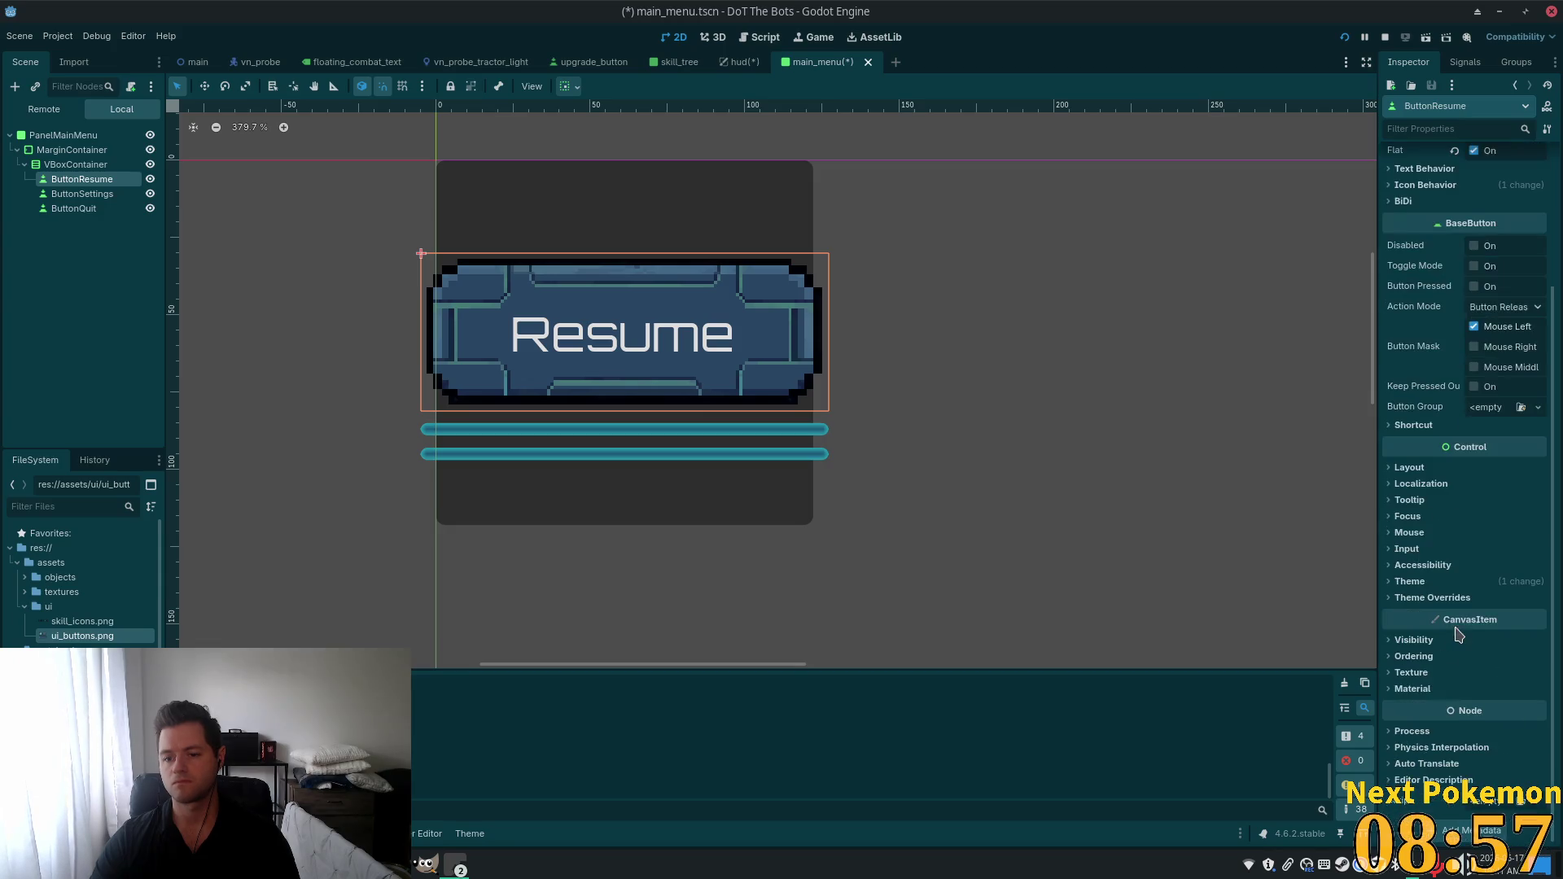
left_click(1400, 582)
left_click(1439, 637)
scroll(1446, 629, "down", 2)
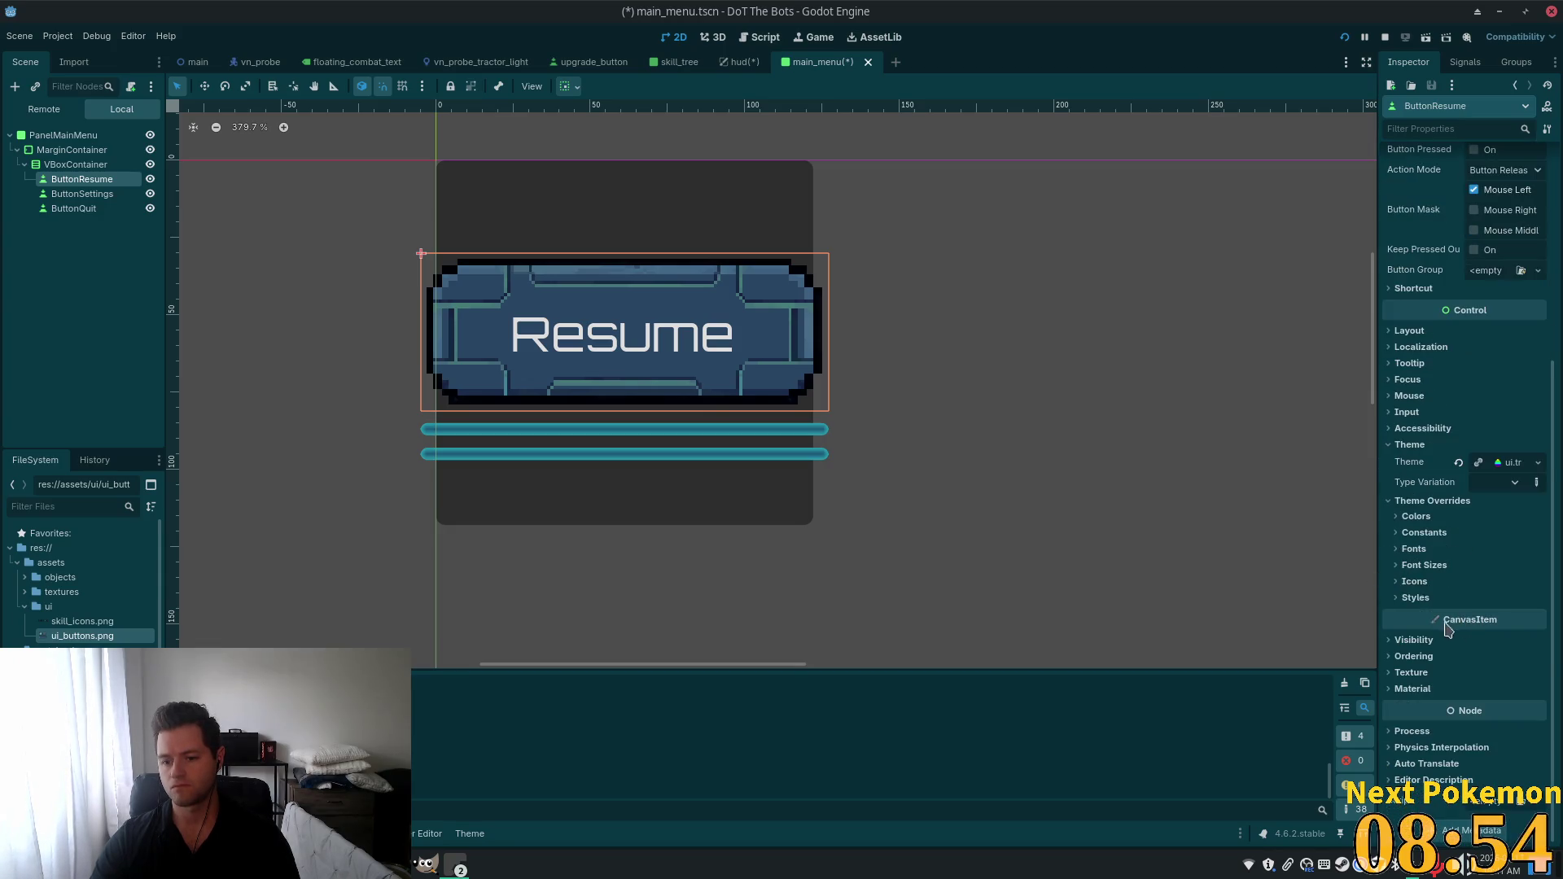
left_click(1420, 565)
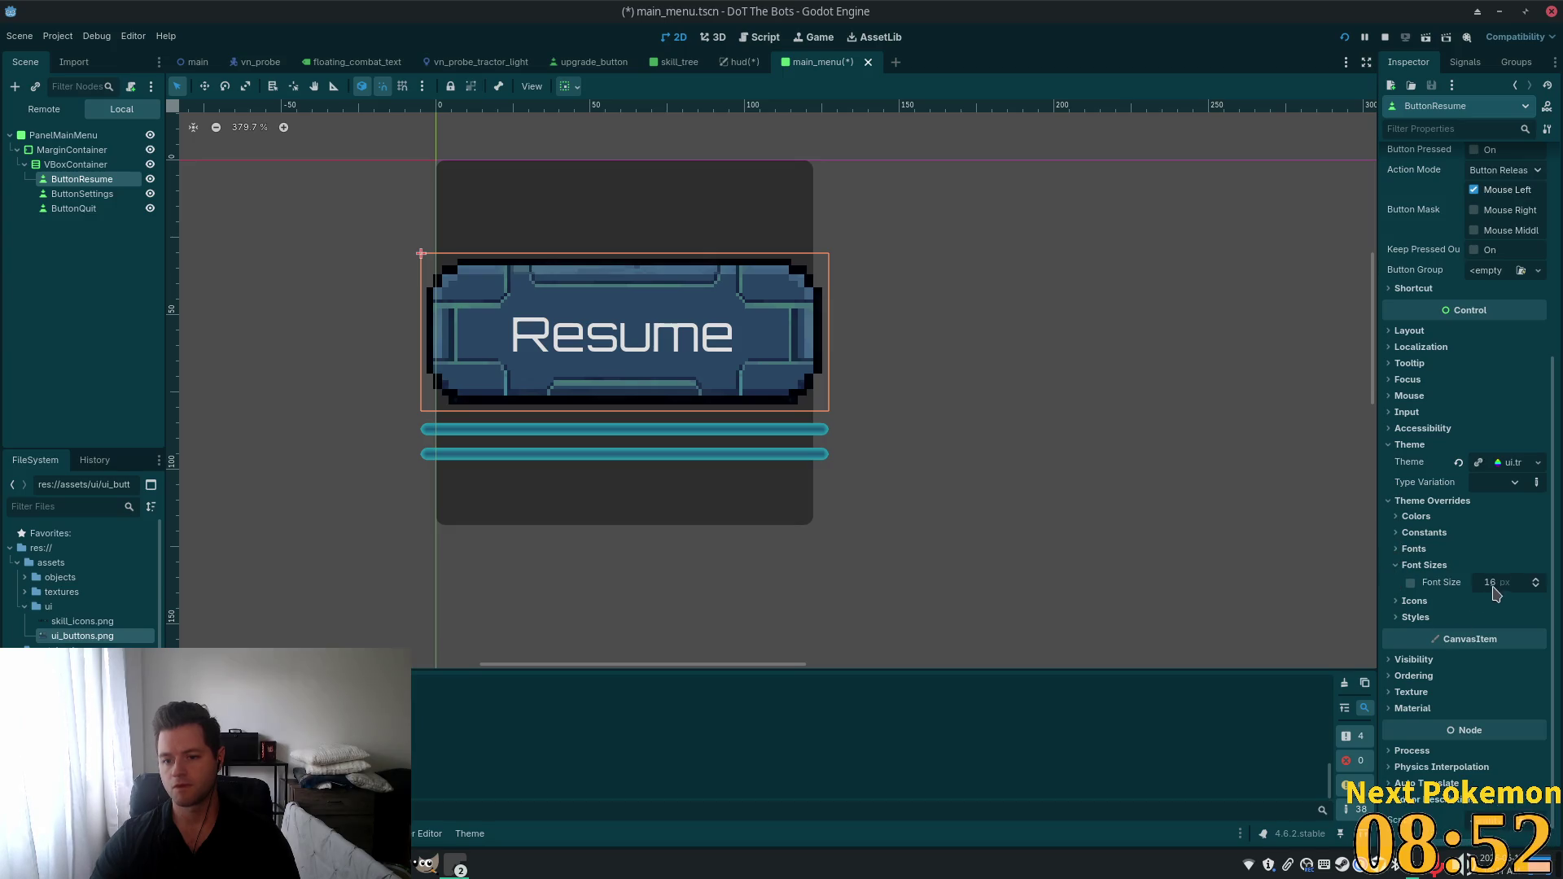
left_click(1410, 583)
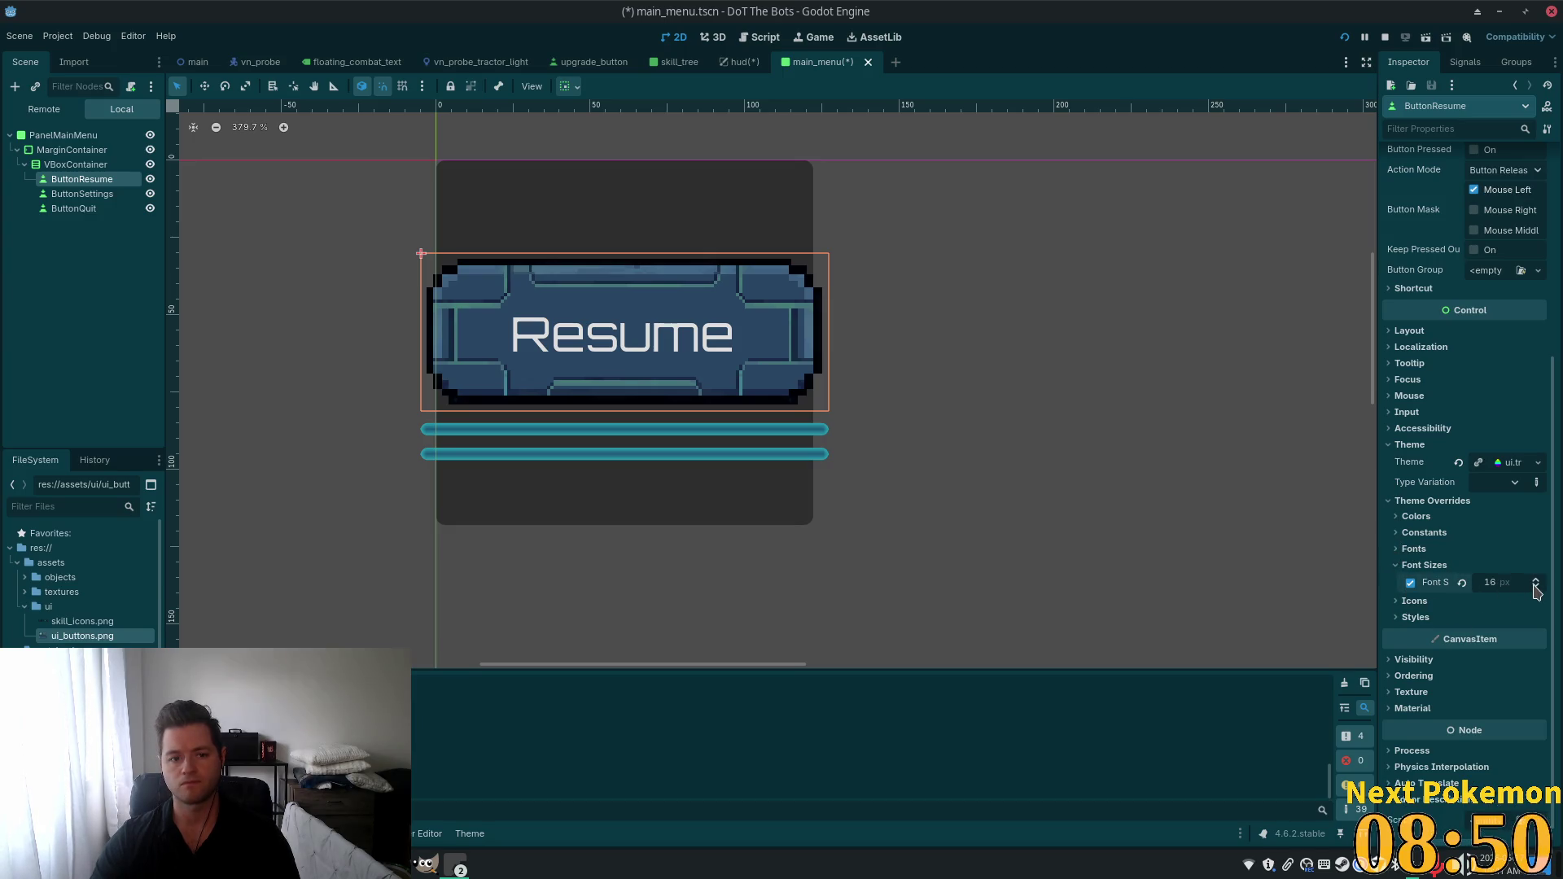
scroll(1151, 481, "down", 8)
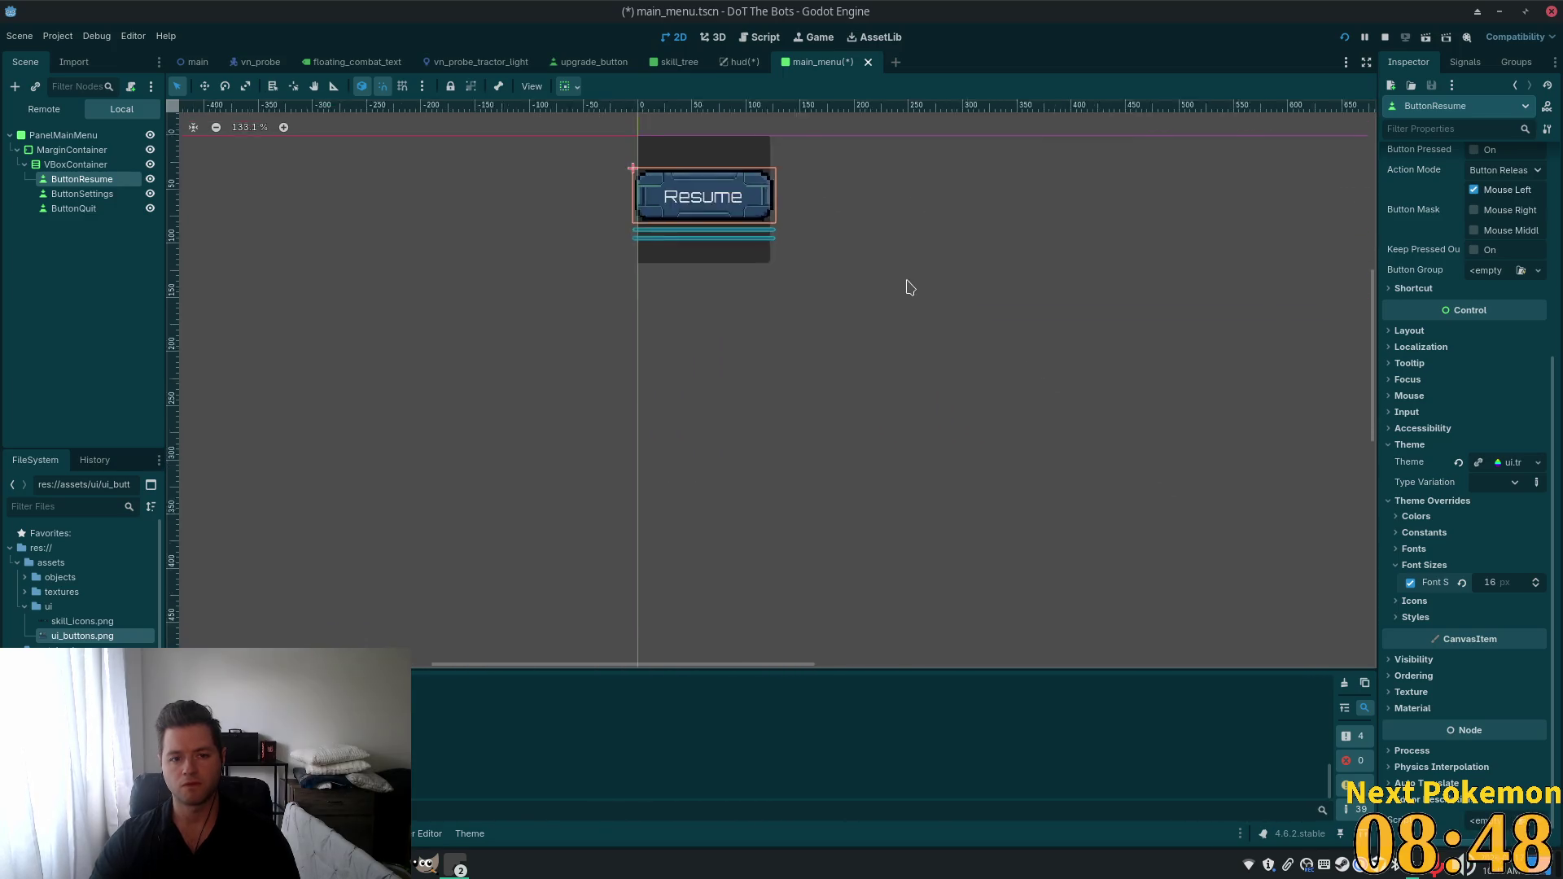
scroll(1099, 388, "down", 4)
left_click_drag(1099, 388, 936, 363)
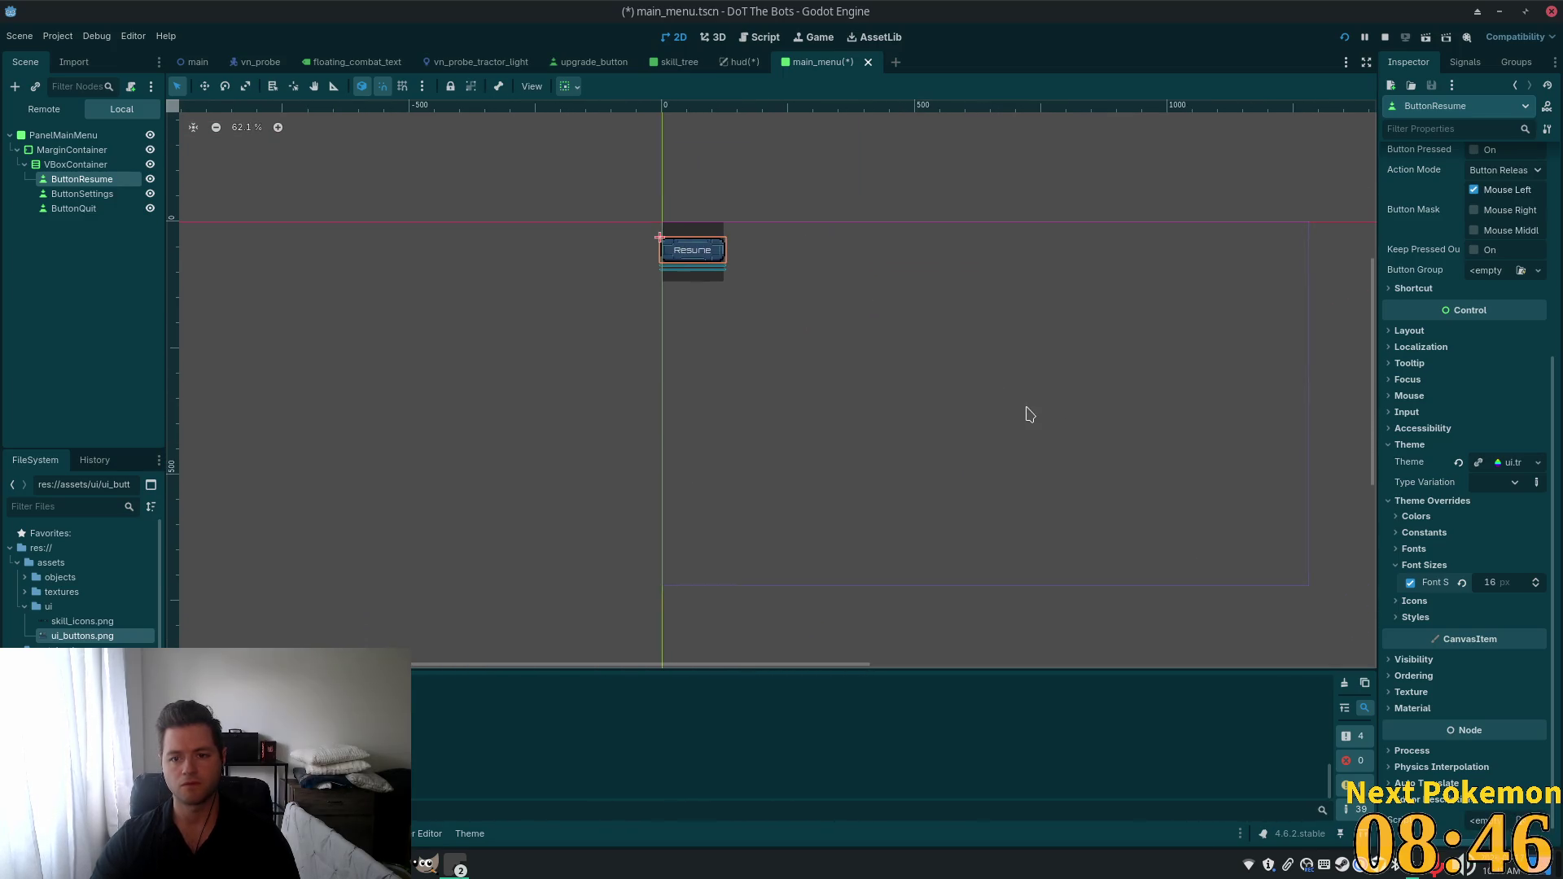
left_click(88, 151)
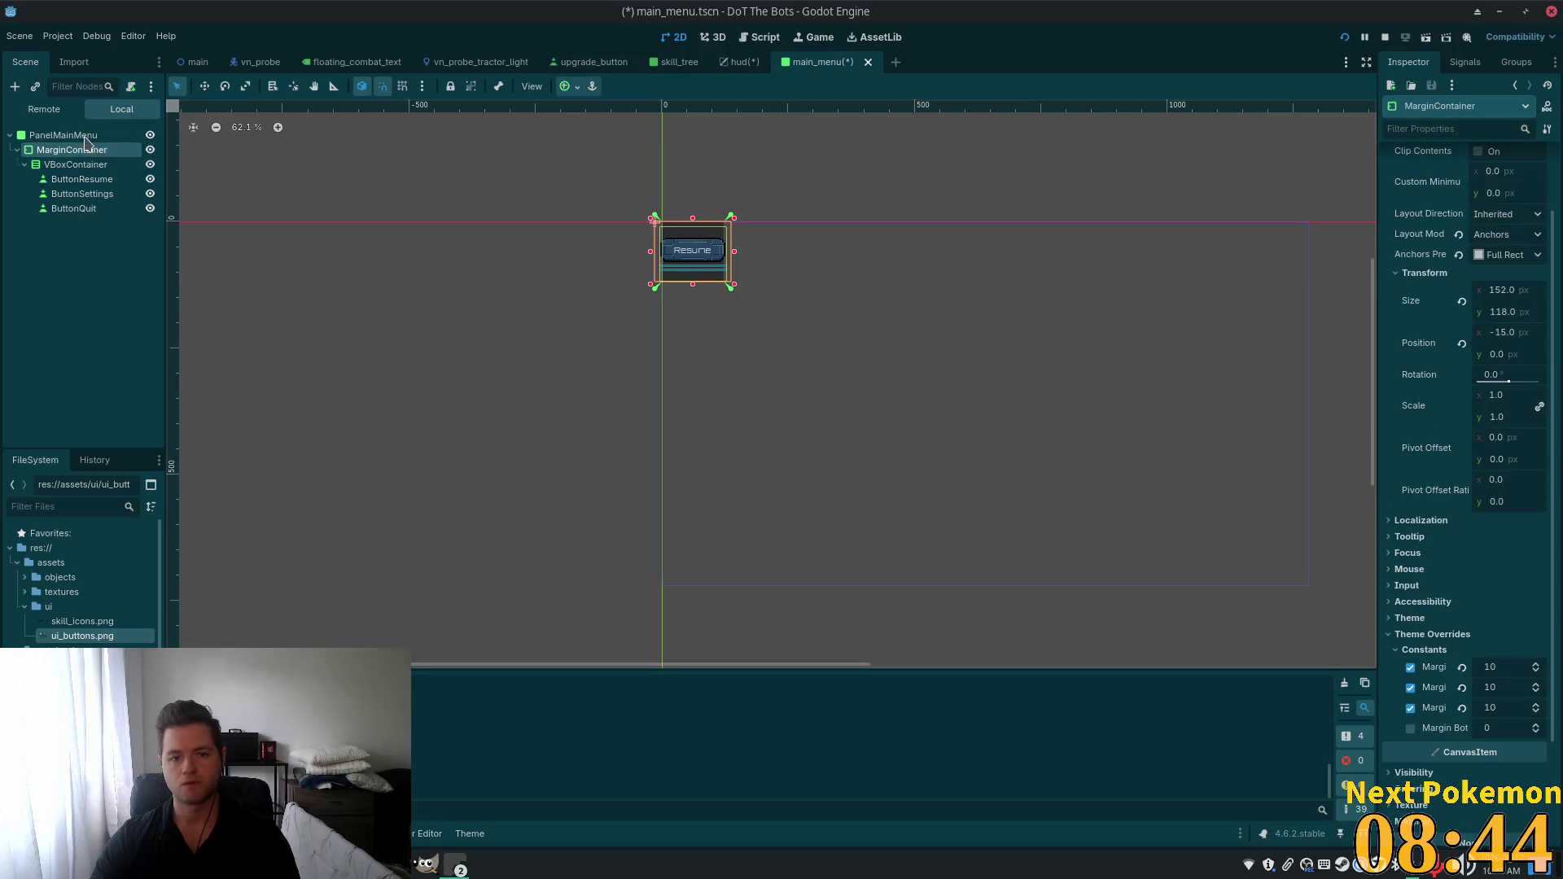
left_click(64, 137)
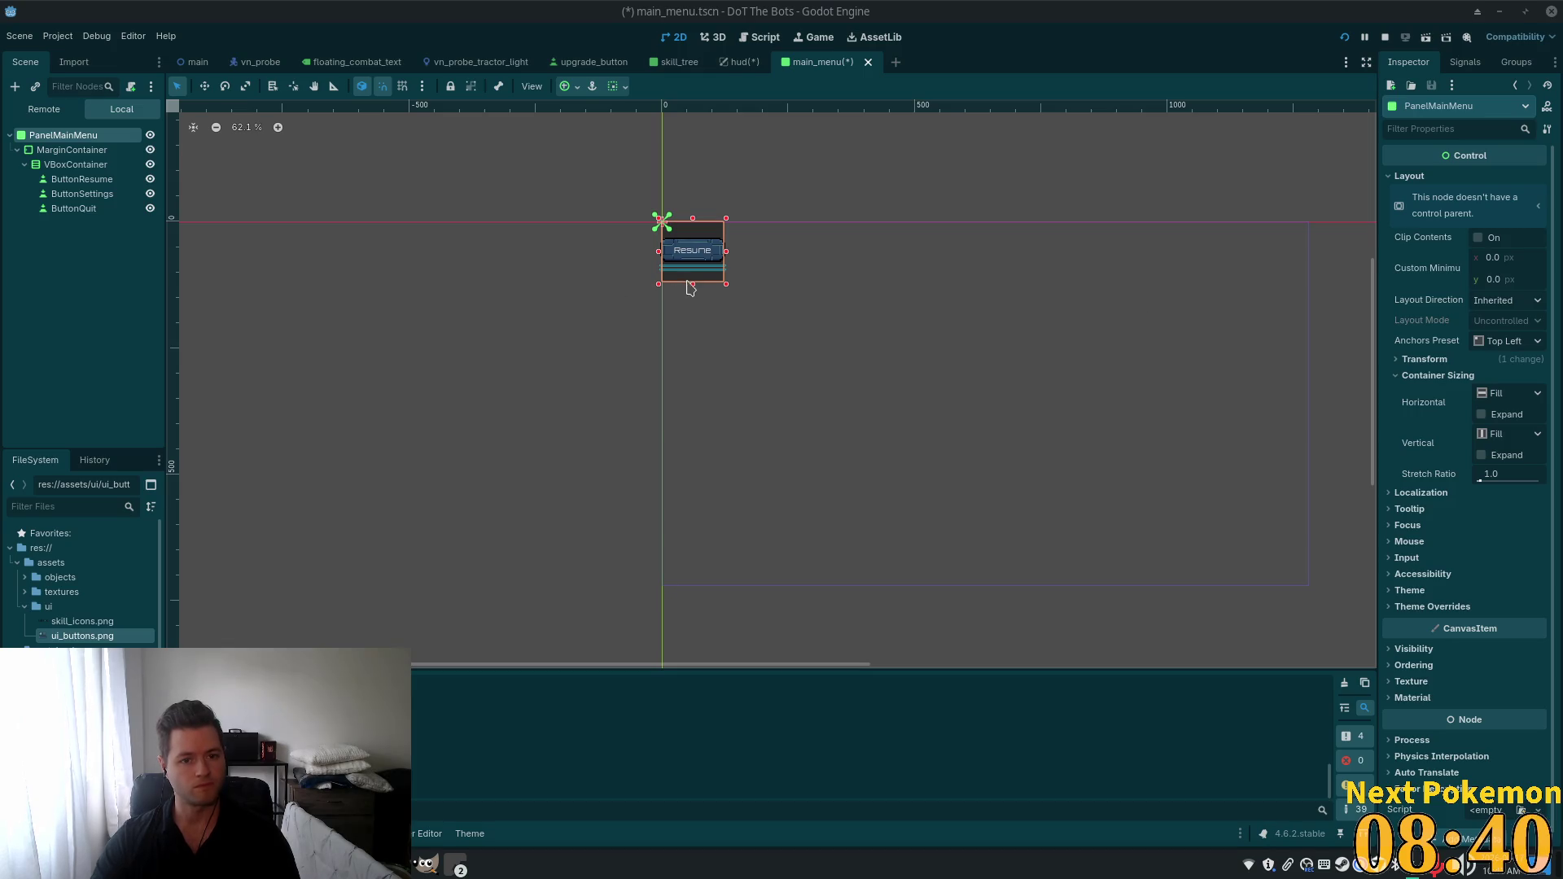
scroll(685, 269, "up", 5)
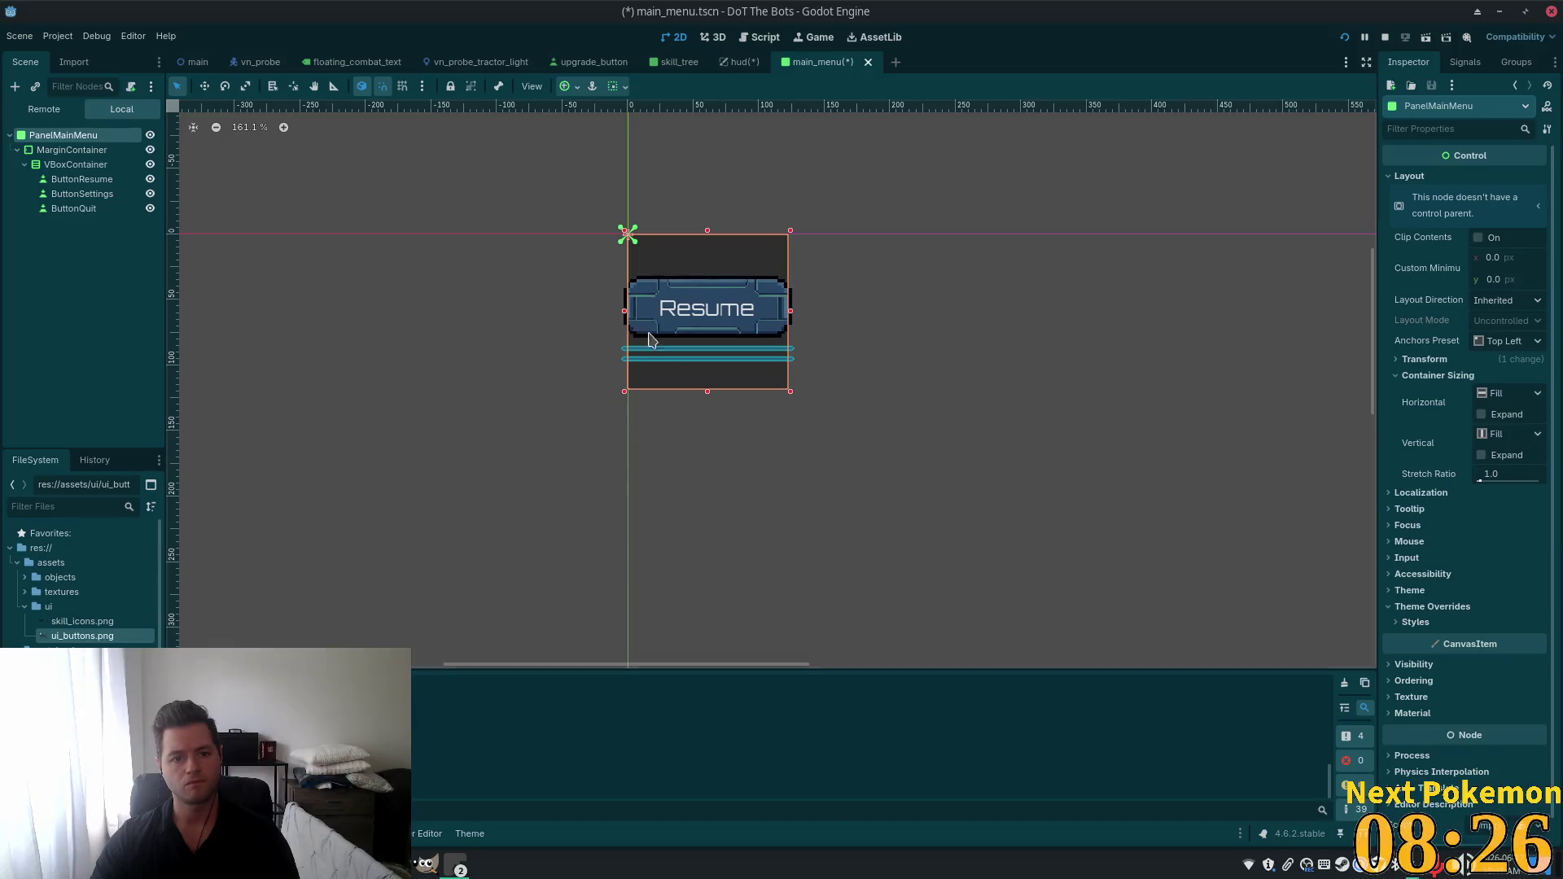
left_click(65, 150)
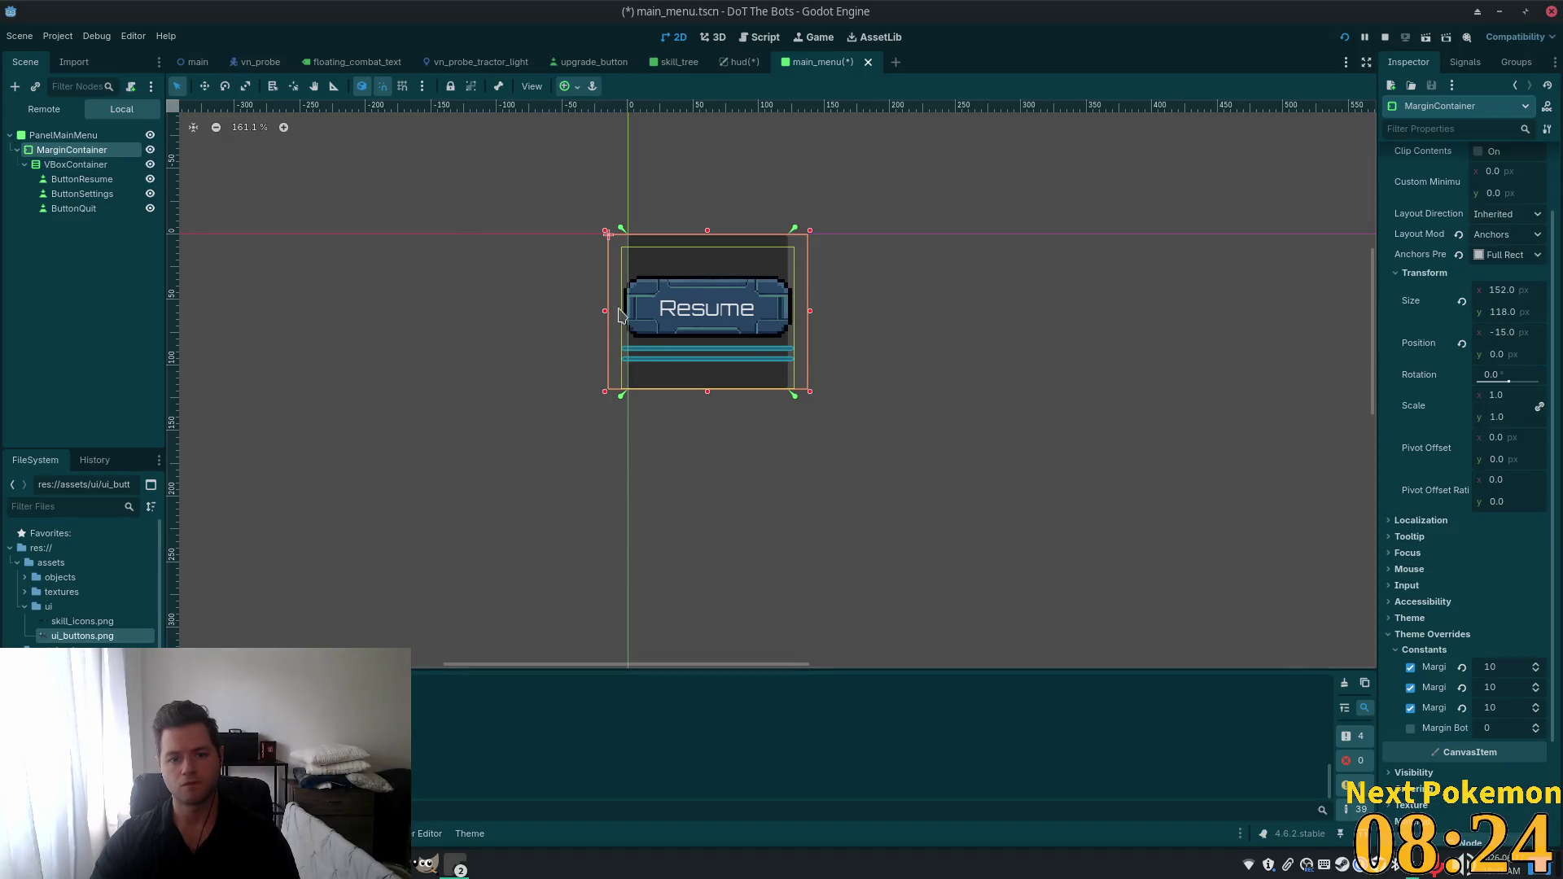
scroll(618, 311, "up", 4)
scroll(1547, 355, "up", 2)
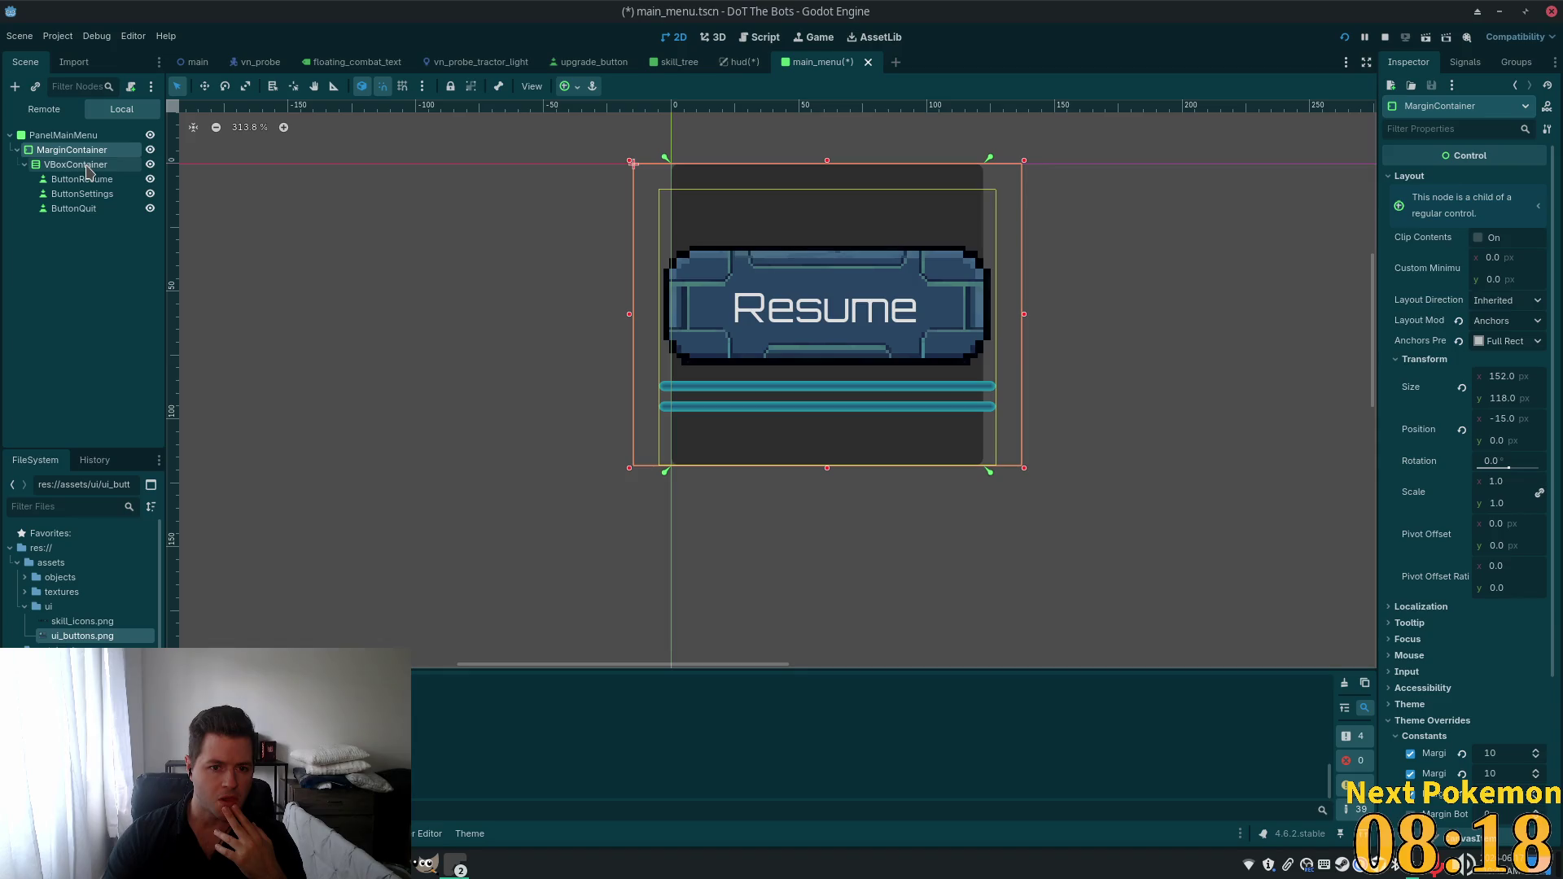
left_click(1442, 114)
left_click(1442, 114)
left_click(1441, 114)
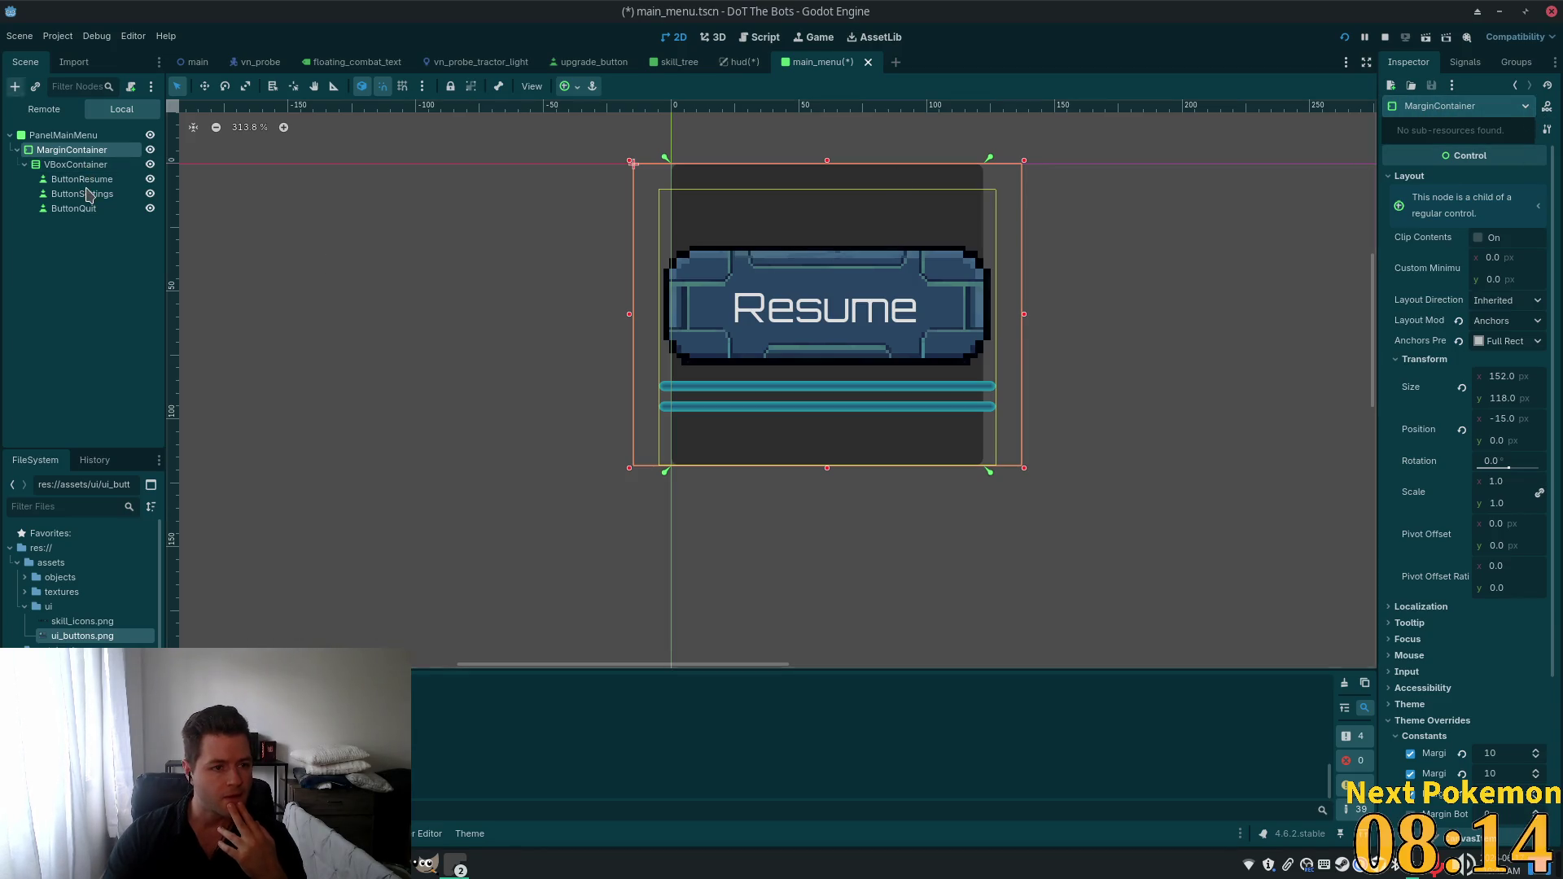
left_click(73, 136)
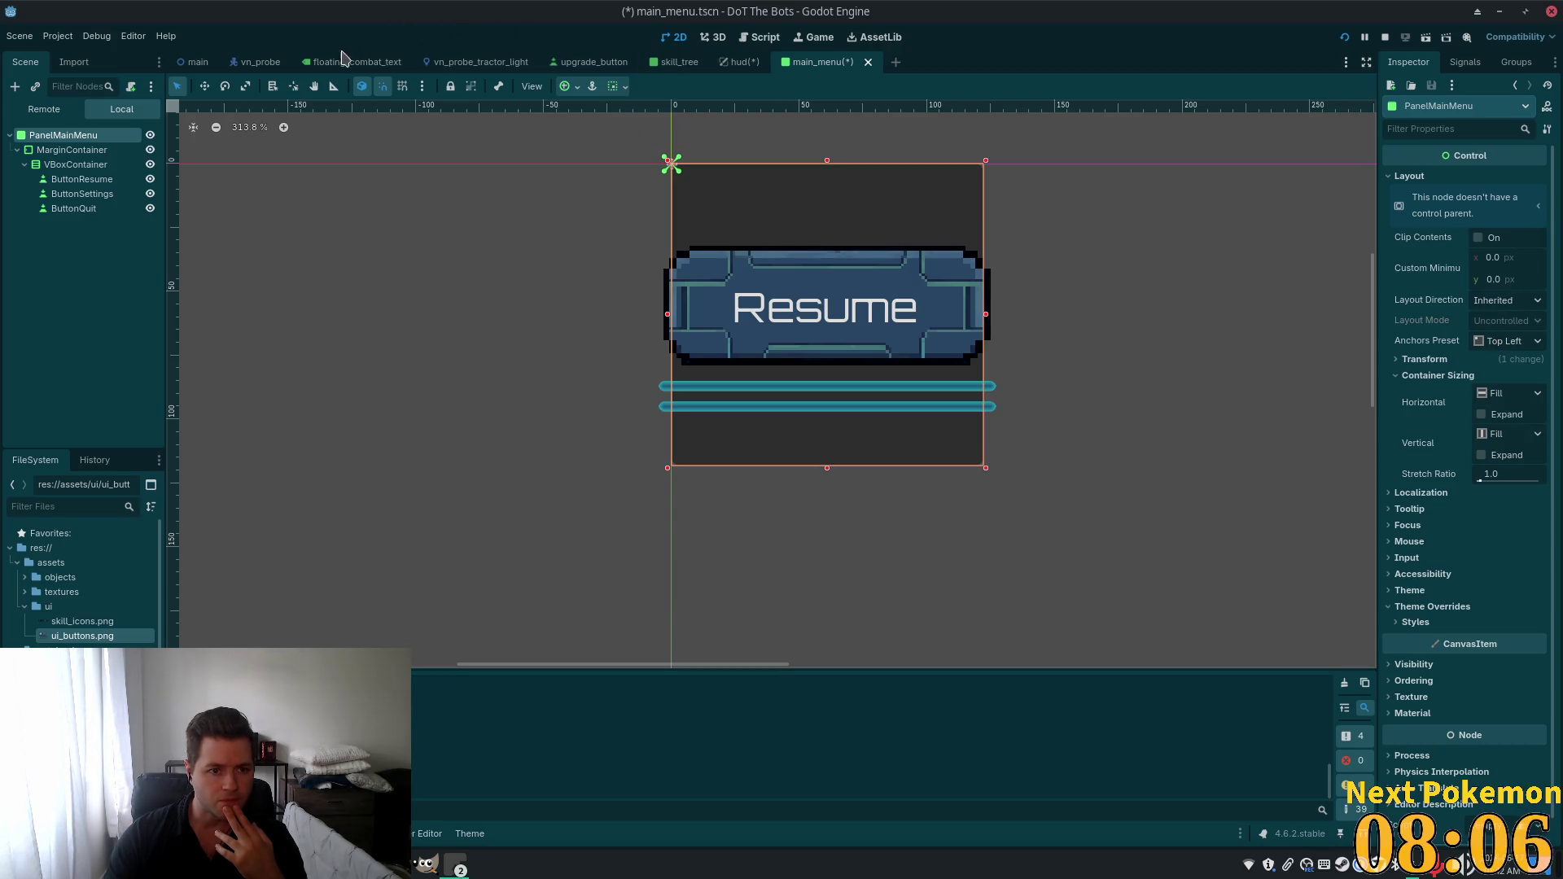
left_click(735, 65)
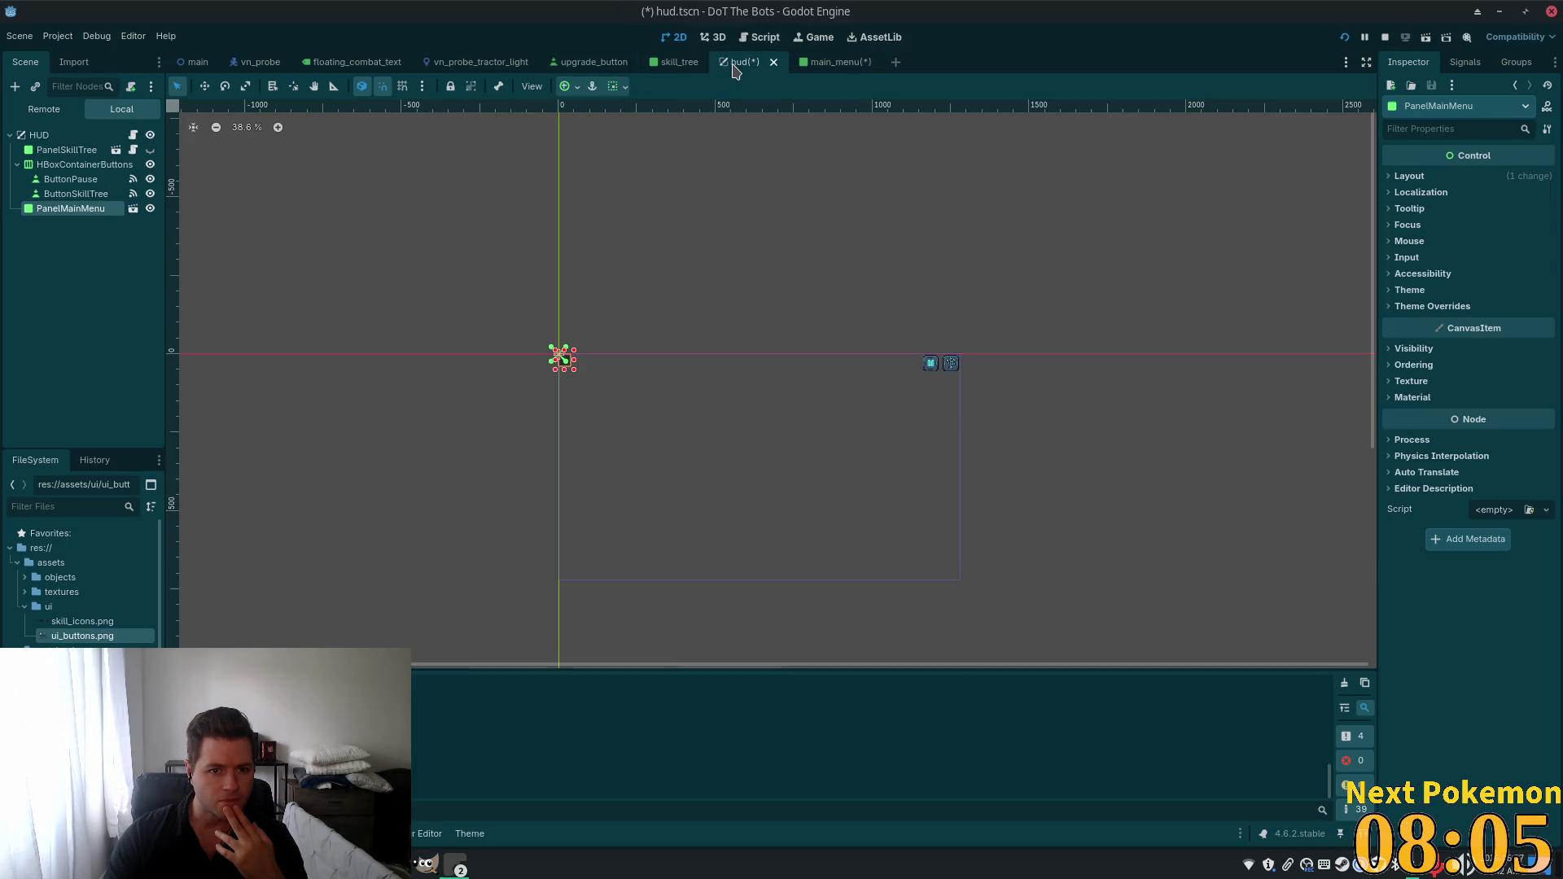
left_click(72, 179)
left_click(56, 212)
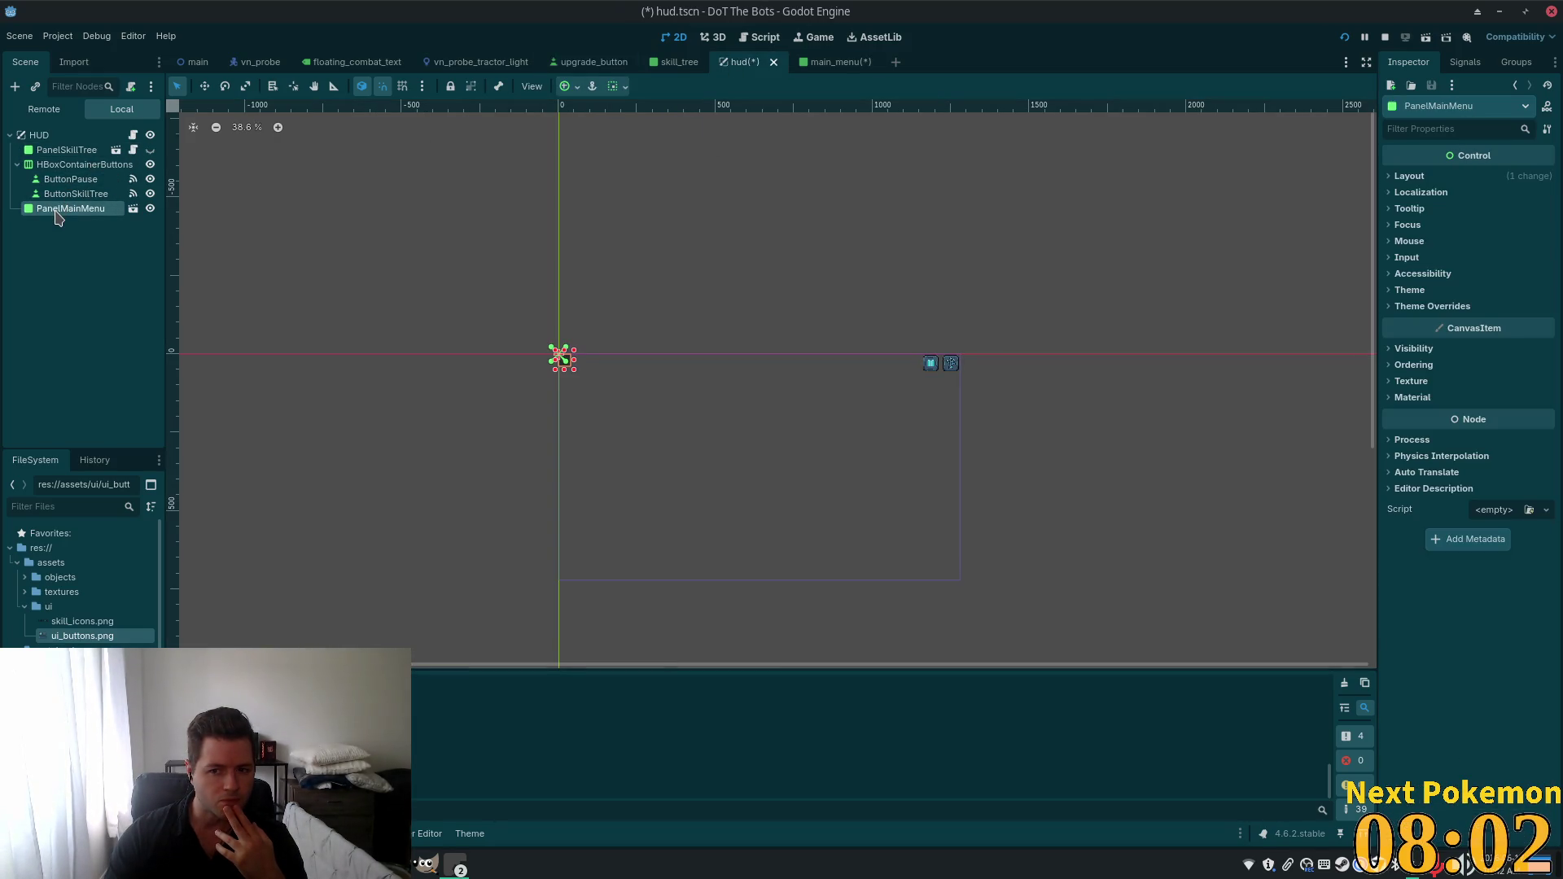
scroll(580, 382, "up", 8)
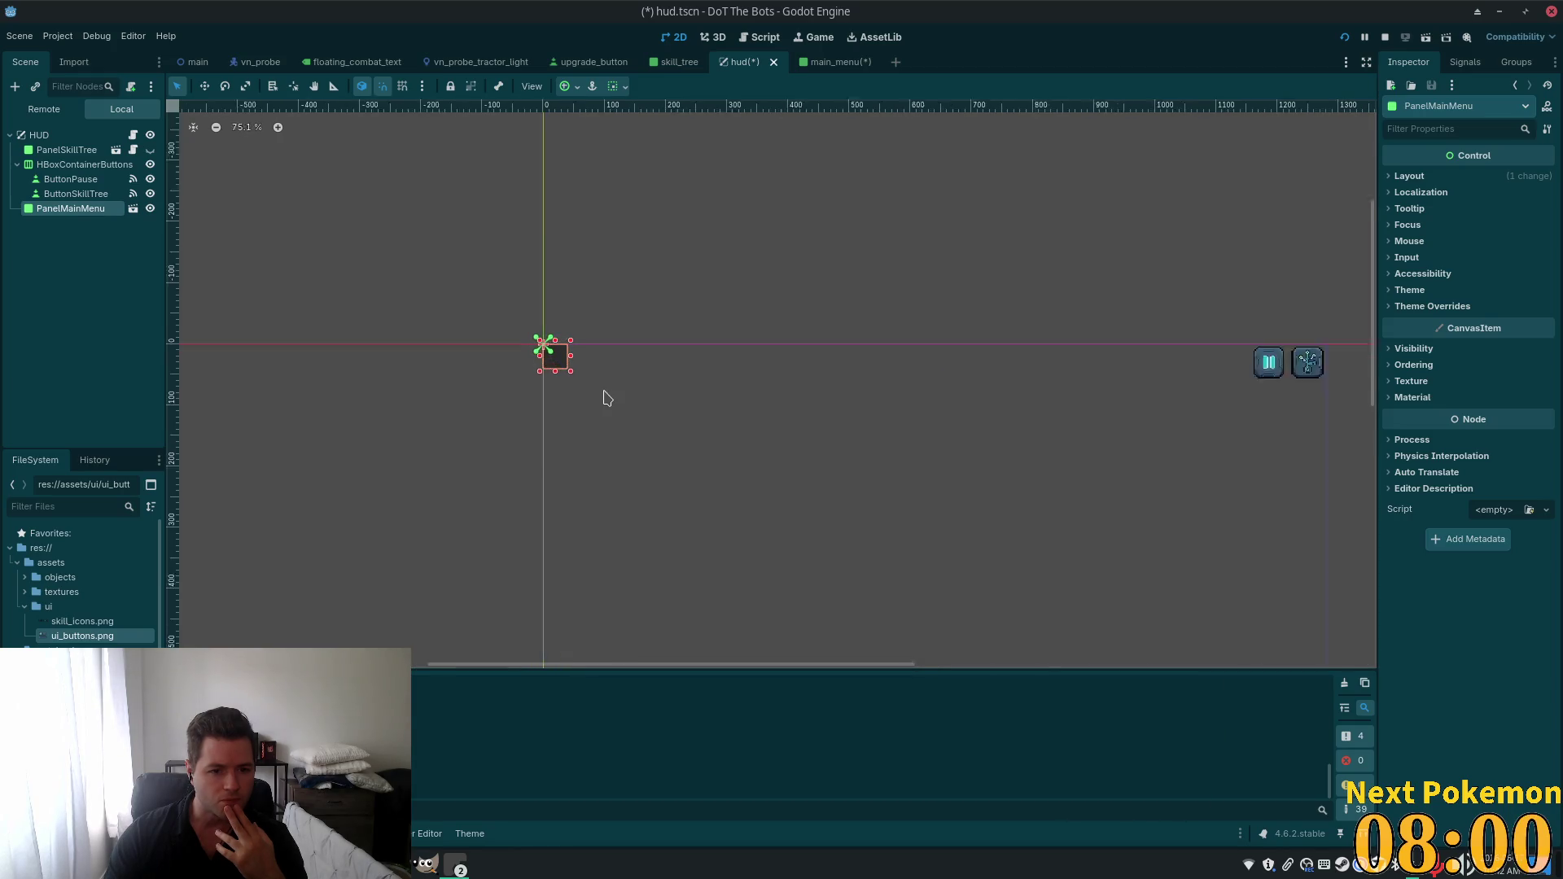
scroll(537, 366, "up", 6)
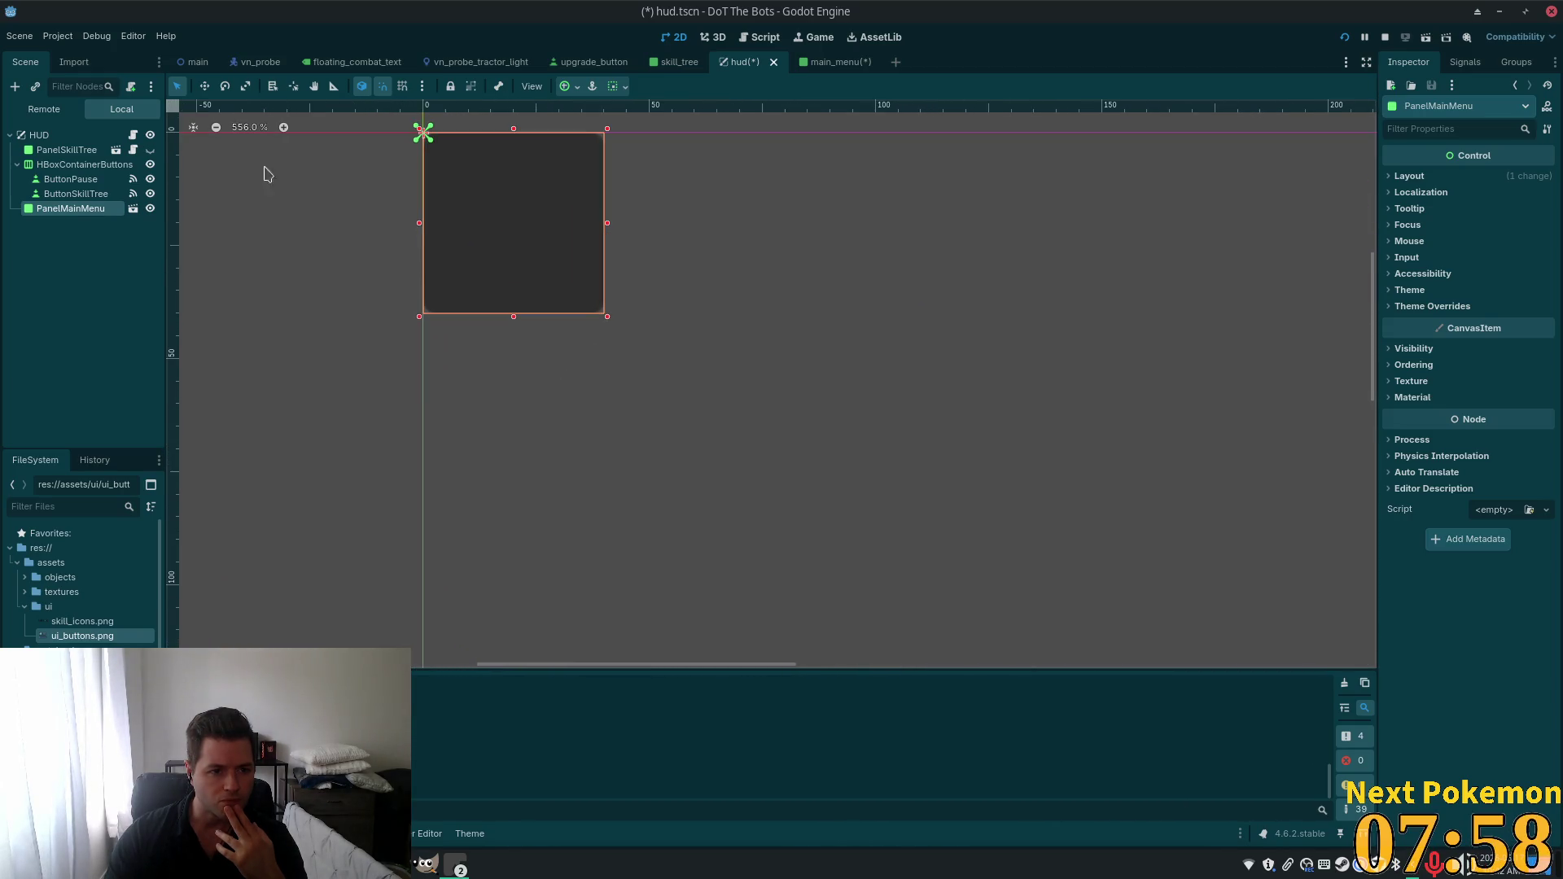
left_click(810, 62)
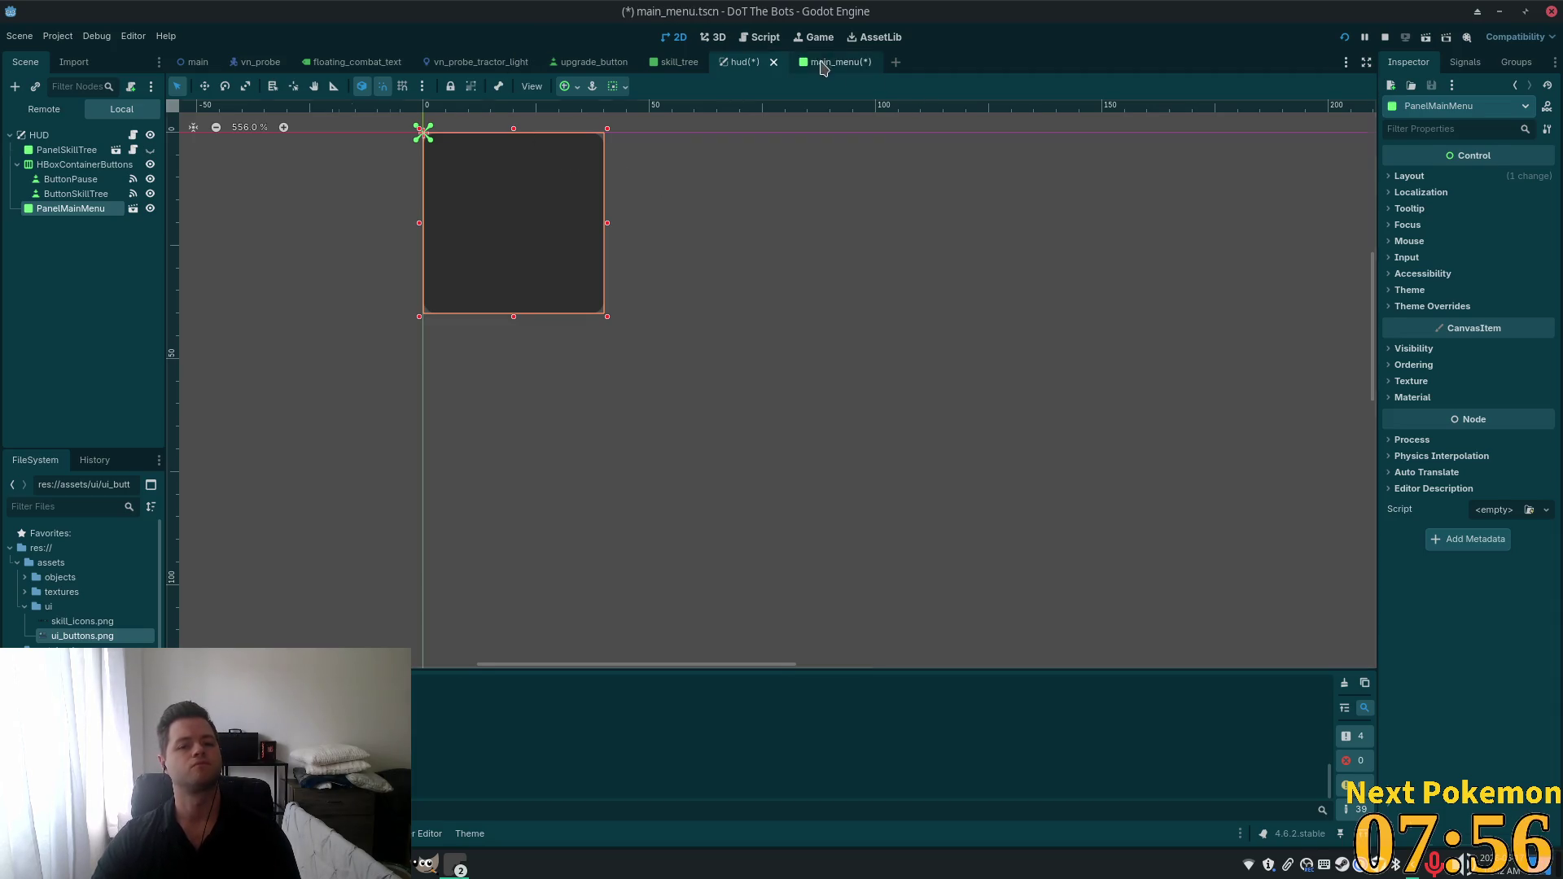
left_click(150, 152)
left_click(150, 151)
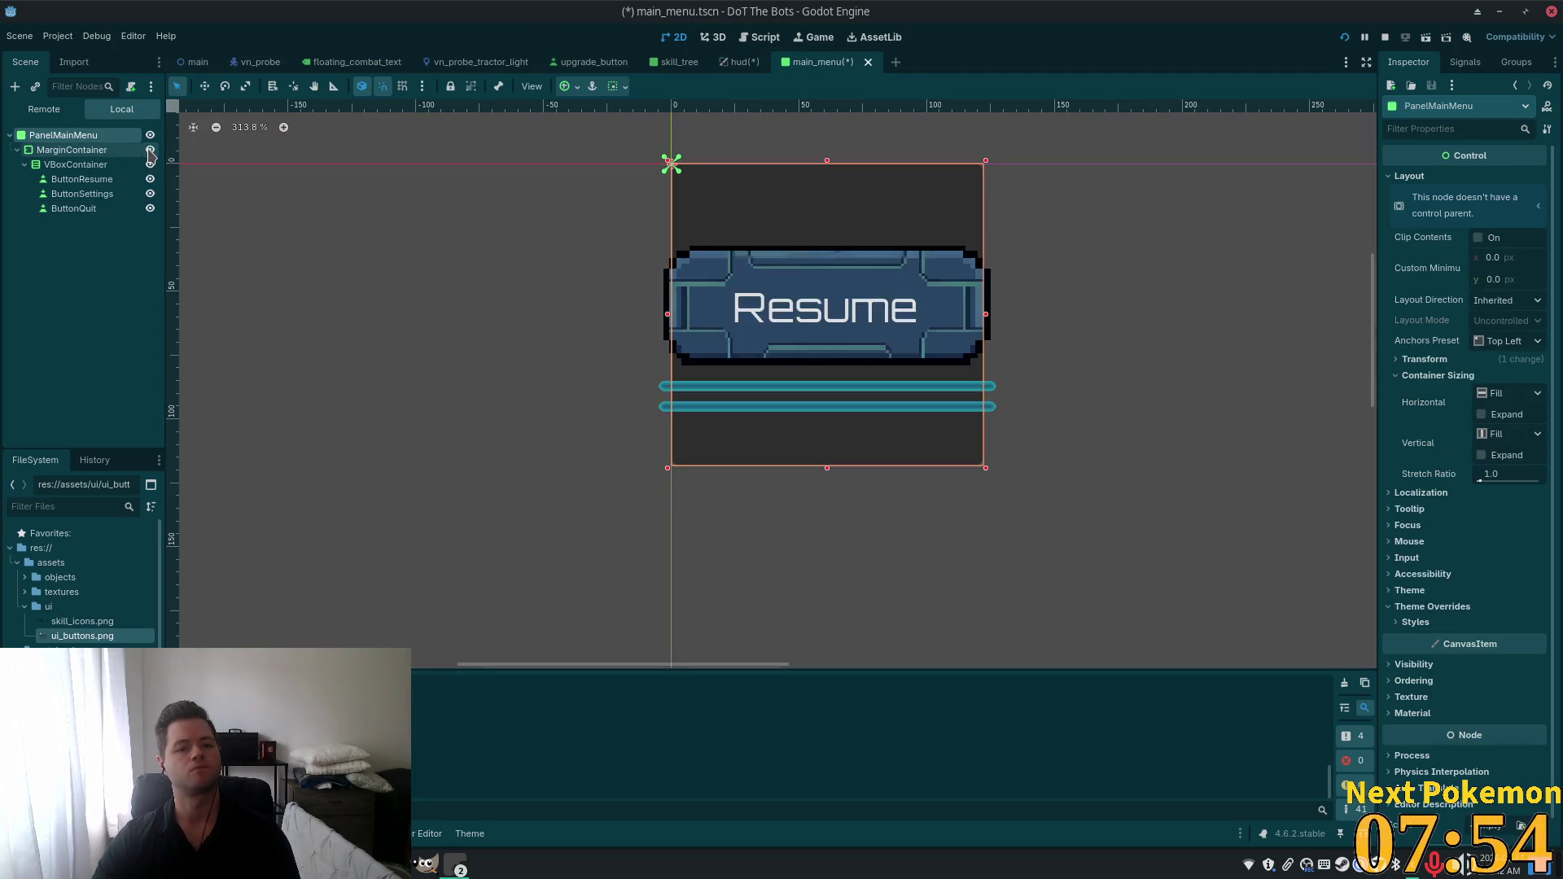
left_click(150, 152)
left_click(150, 151)
left_click(149, 151)
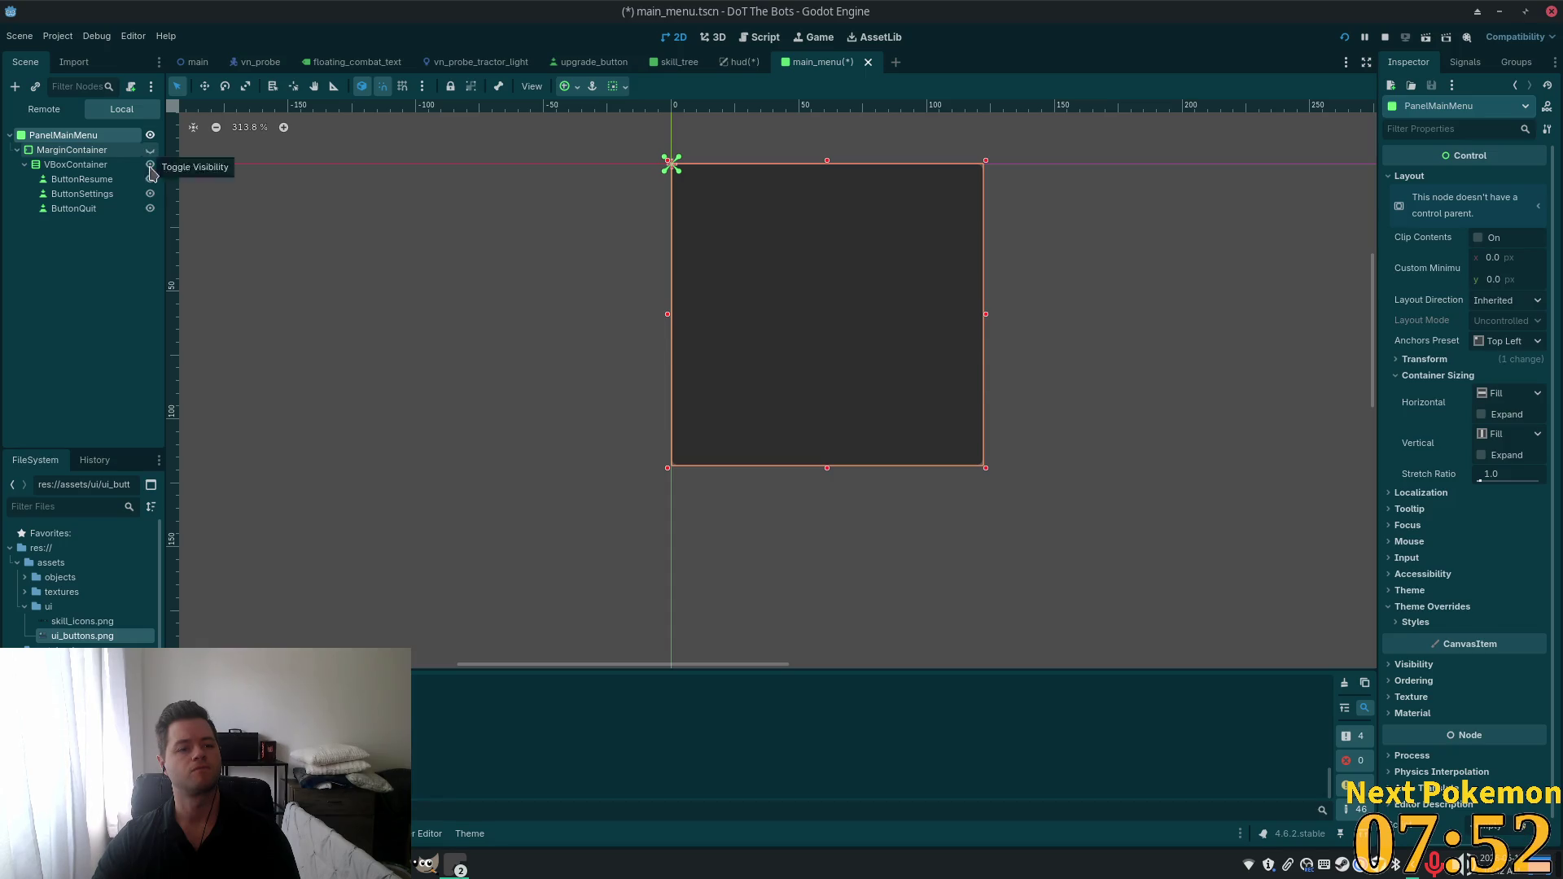
left_click(150, 151)
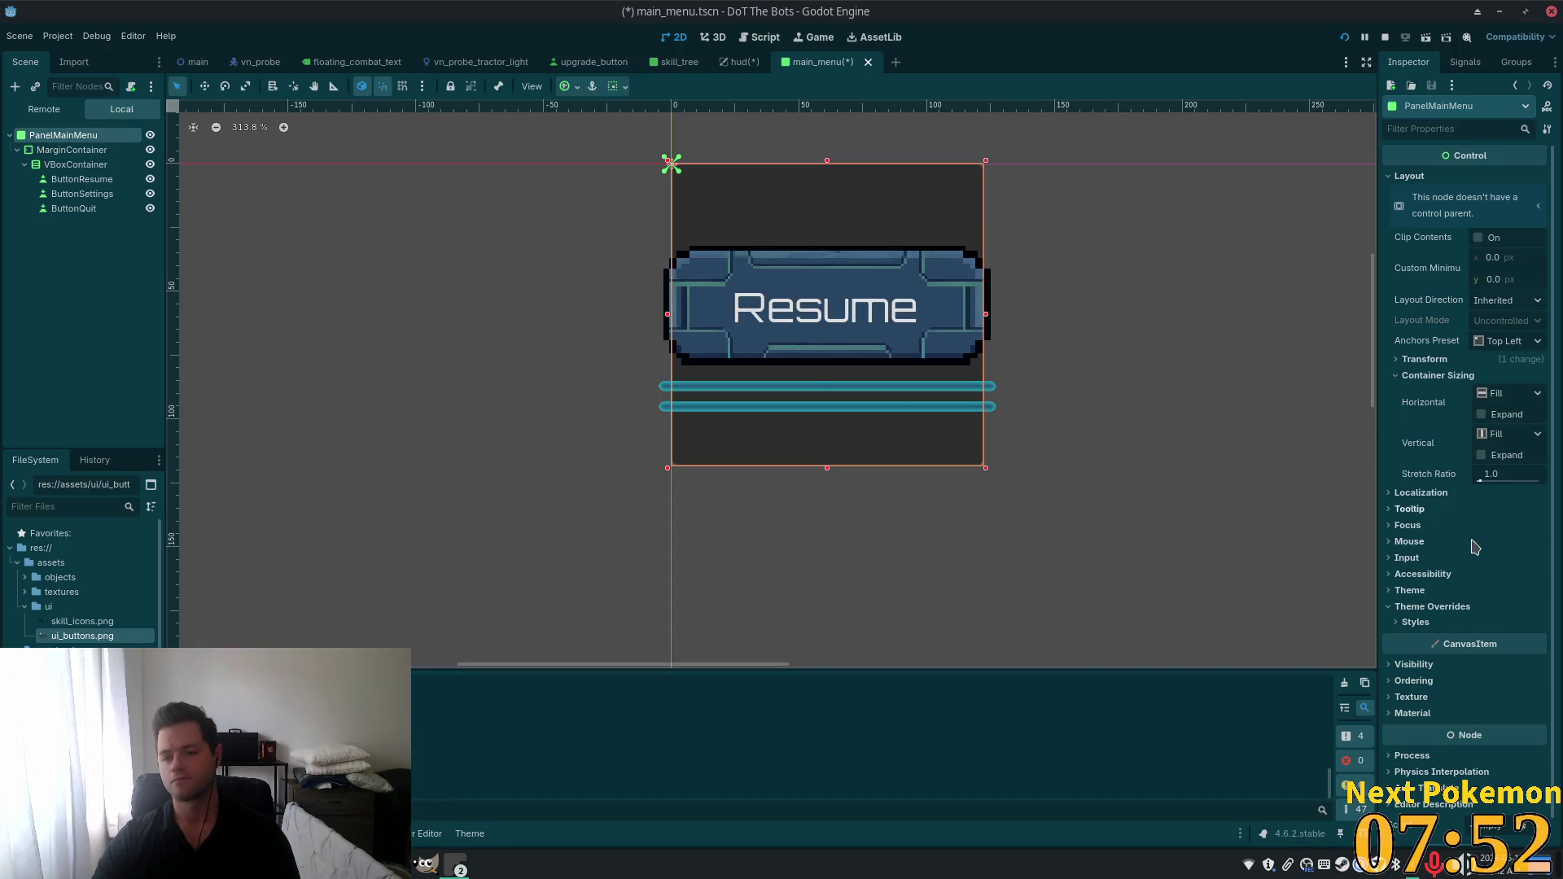
left_click(1416, 622)
scroll(1480, 597, "down", 1)
left_click(1411, 595)
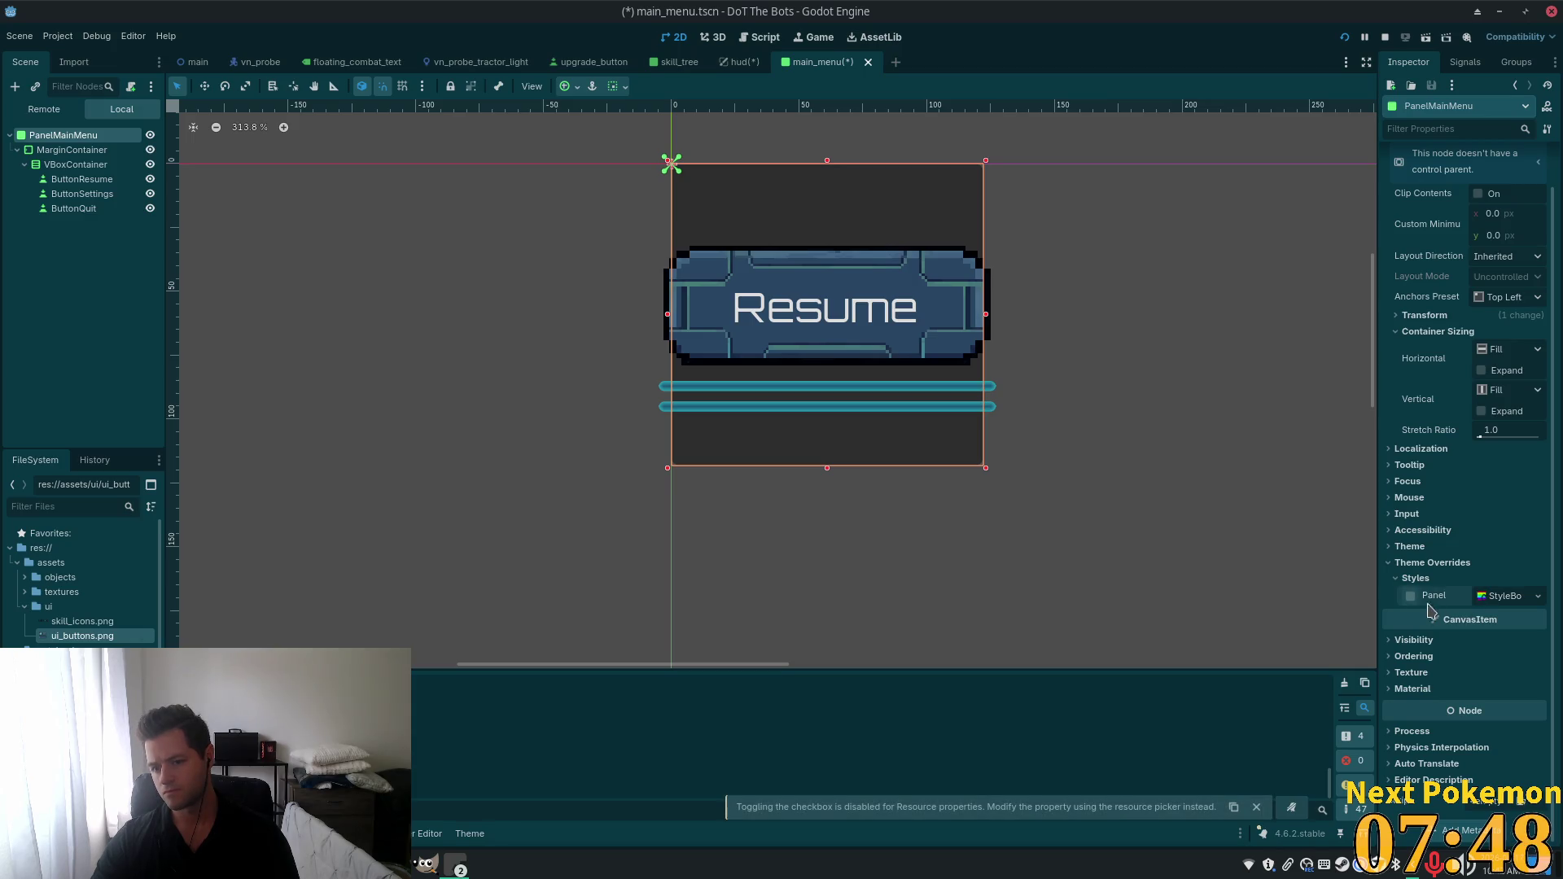
left_click(1434, 595)
scroll(1483, 676, "down", 5)
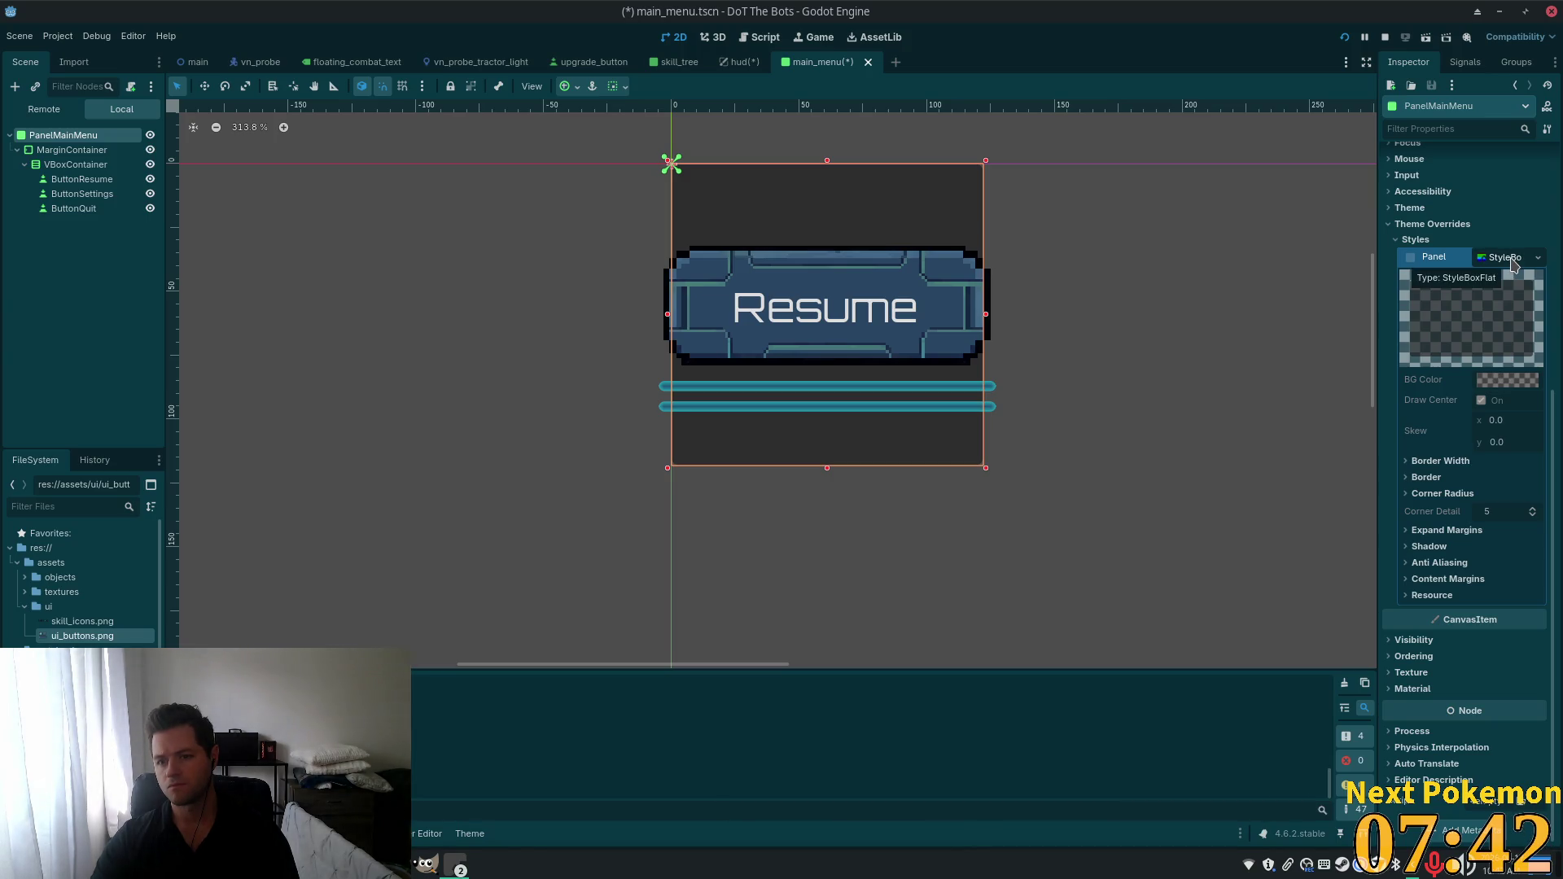
left_click(1510, 260)
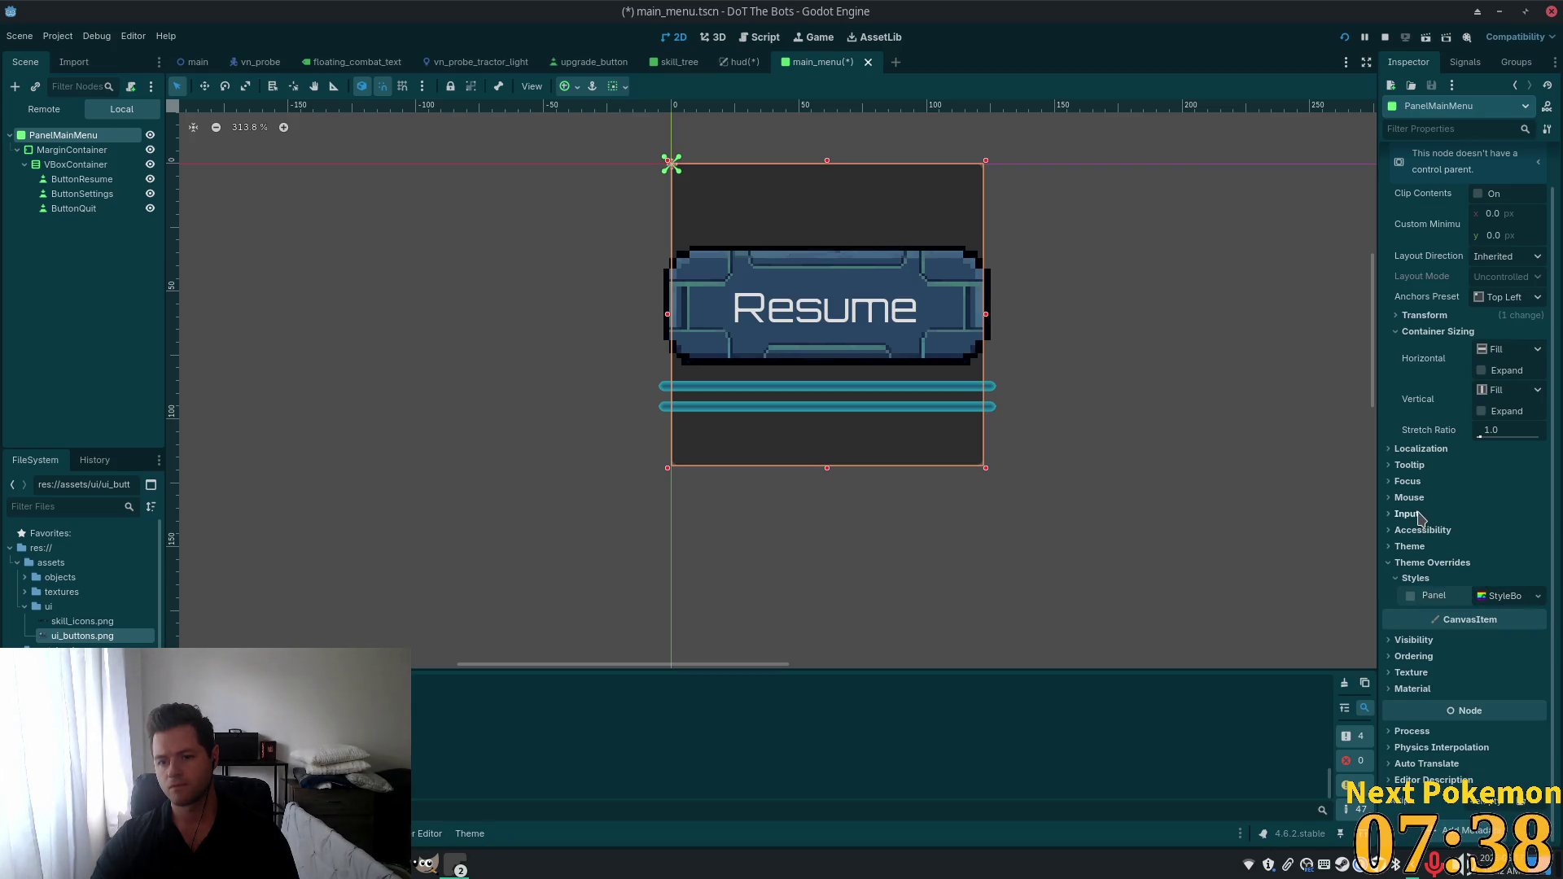
left_click(1411, 595)
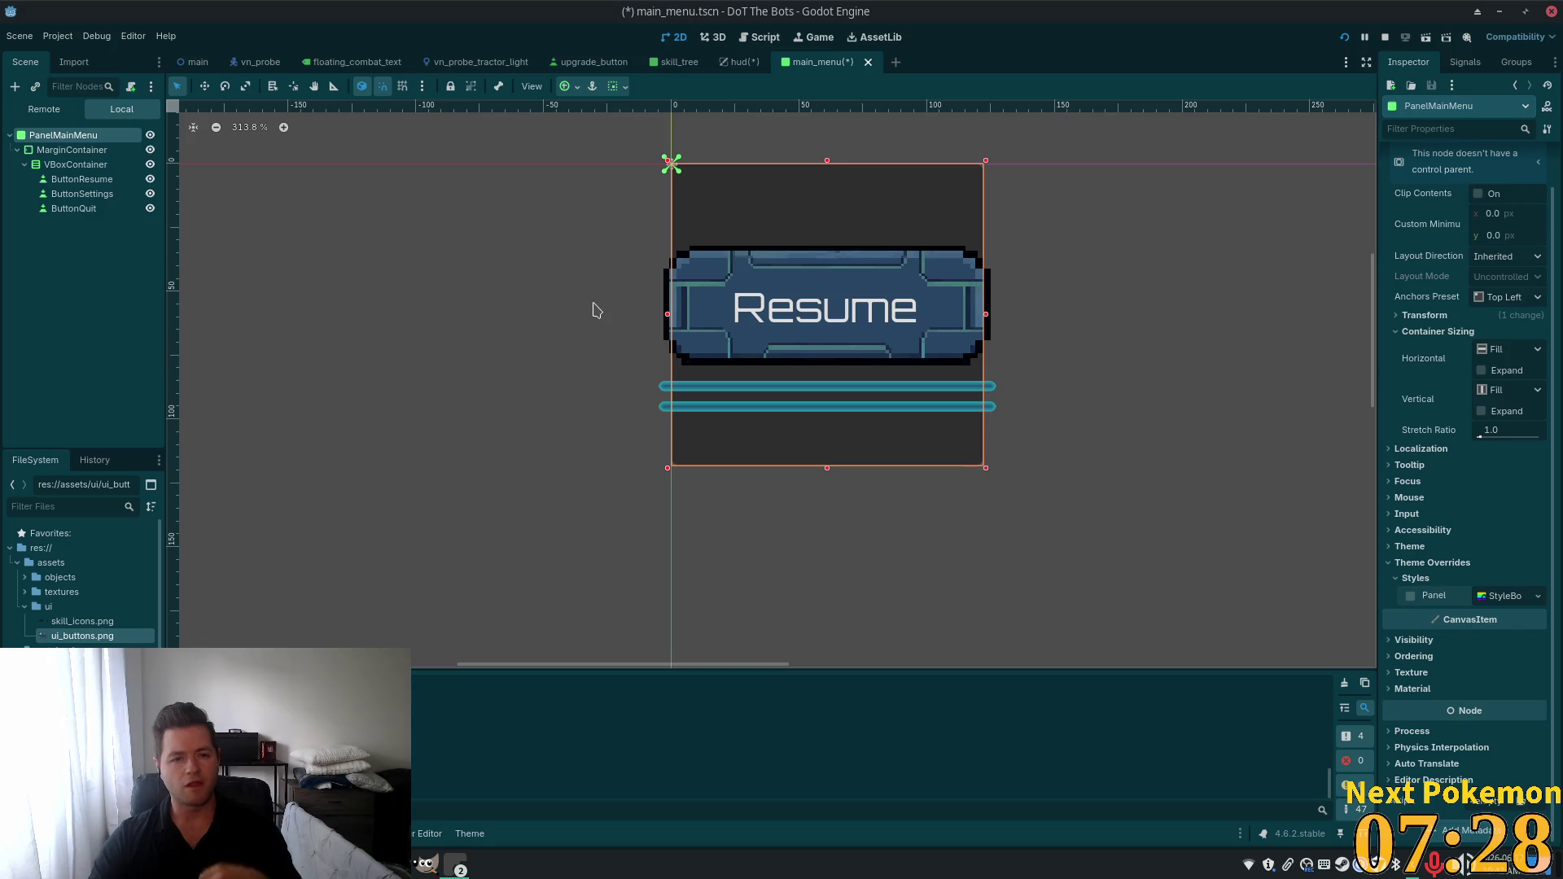
left_click(739, 62)
left_click(70, 151)
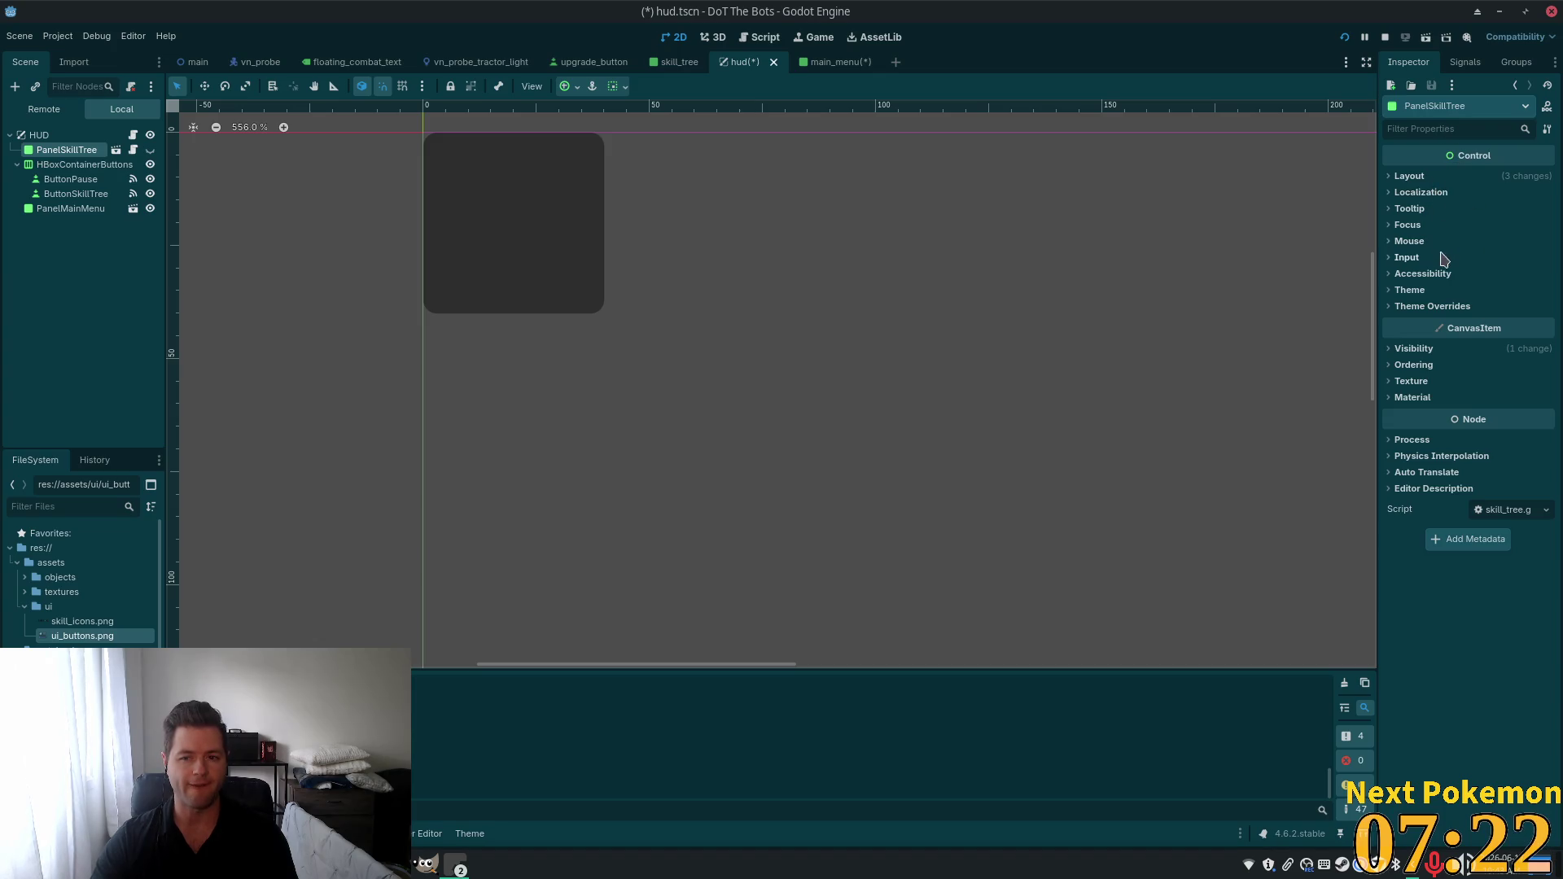
left_click(1414, 291)
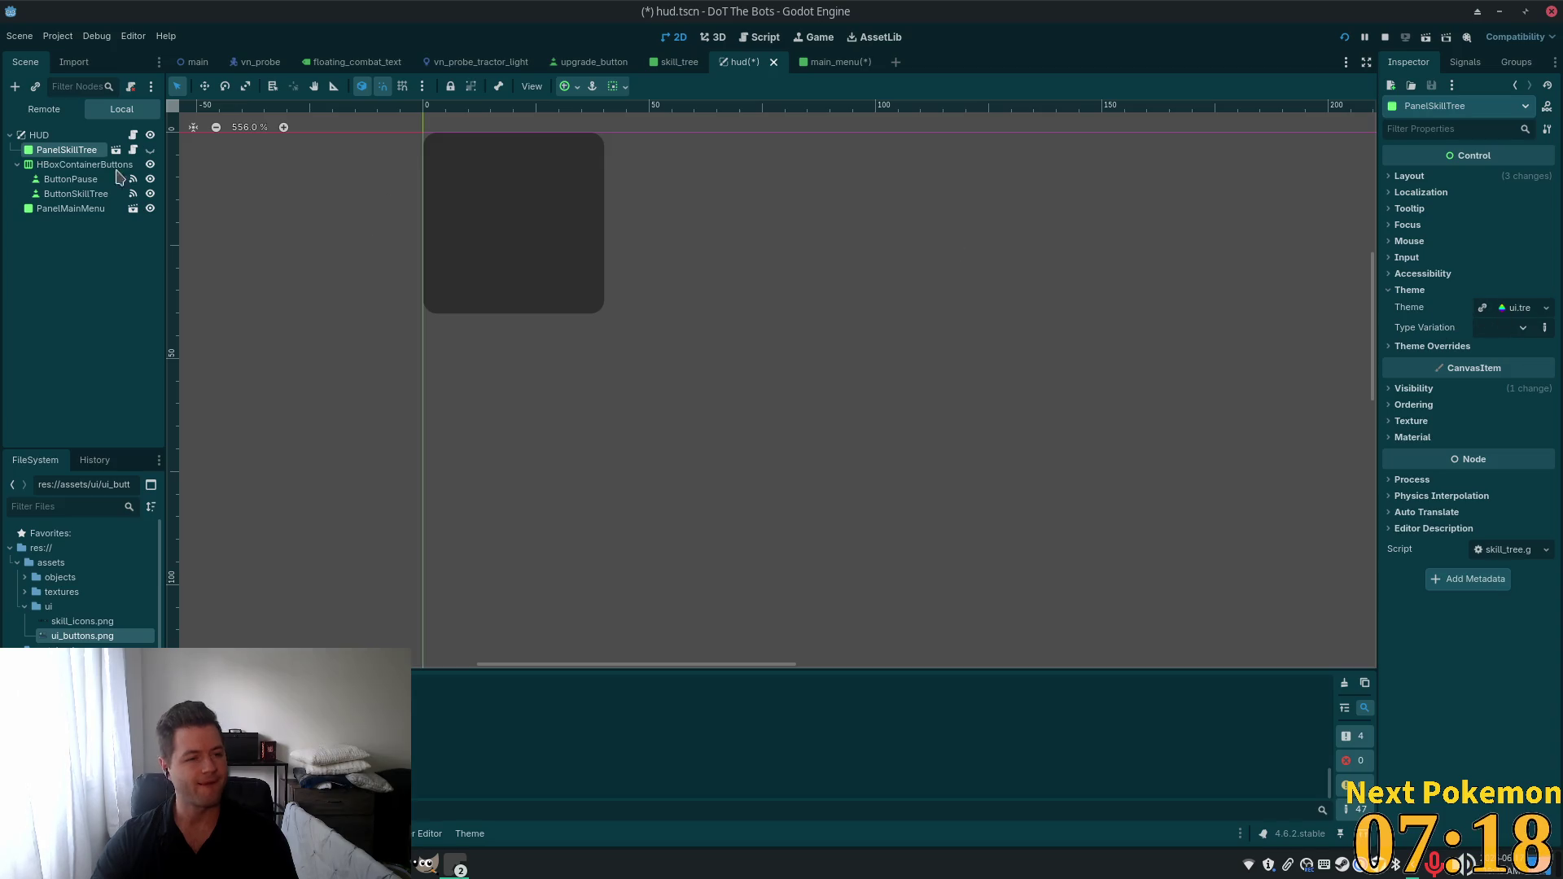
left_click(70, 209)
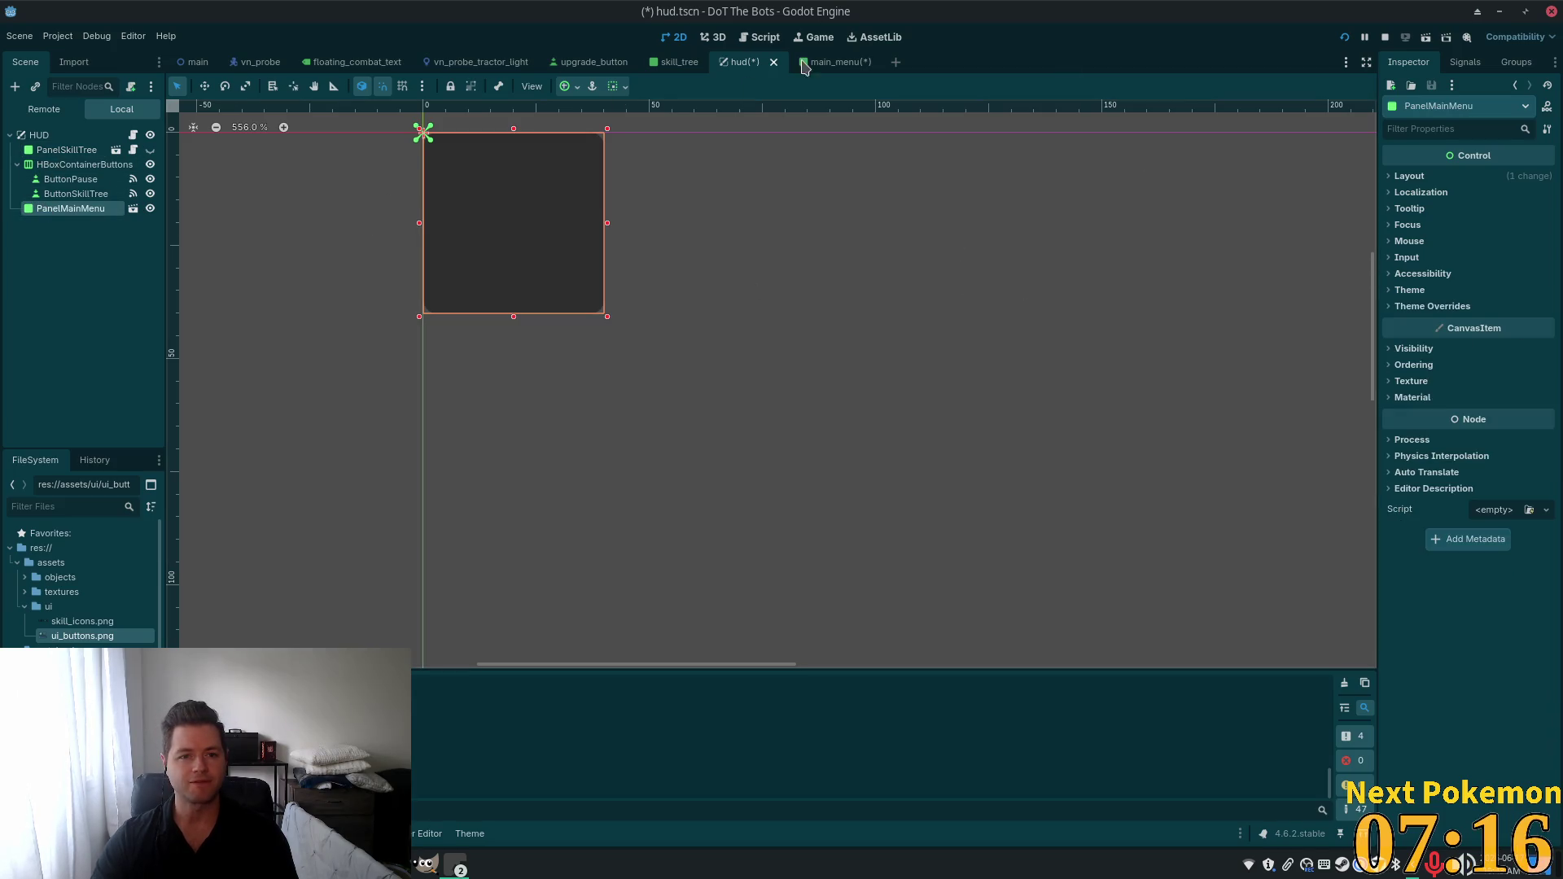
left_click(807, 64)
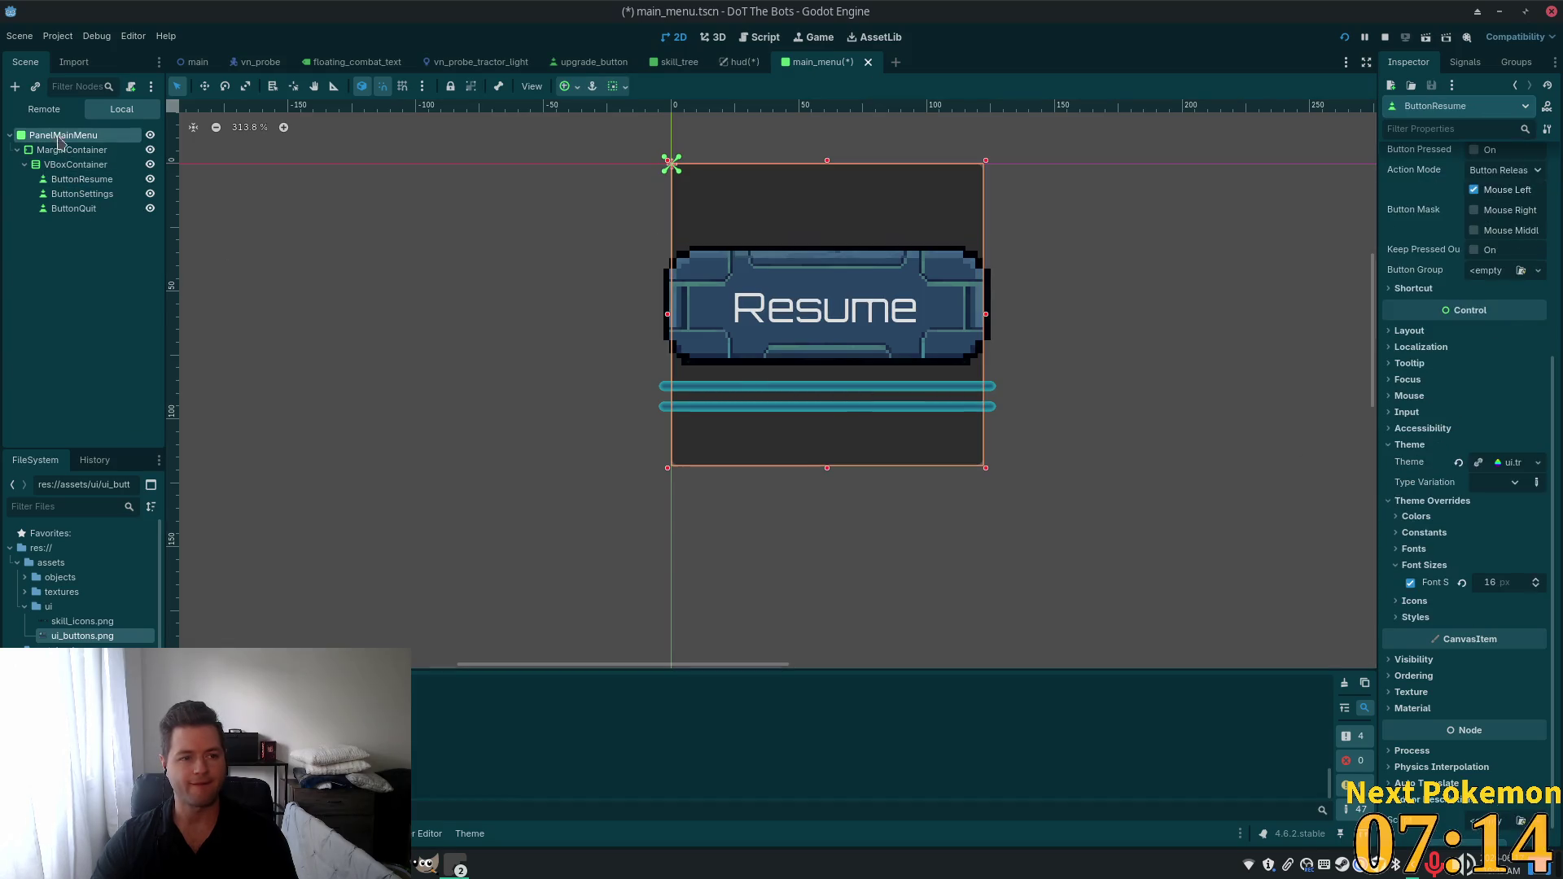
Assign a Theme resource to the menu panel and set its Panel style to an empty StyleBox.
left_click(1420, 546)
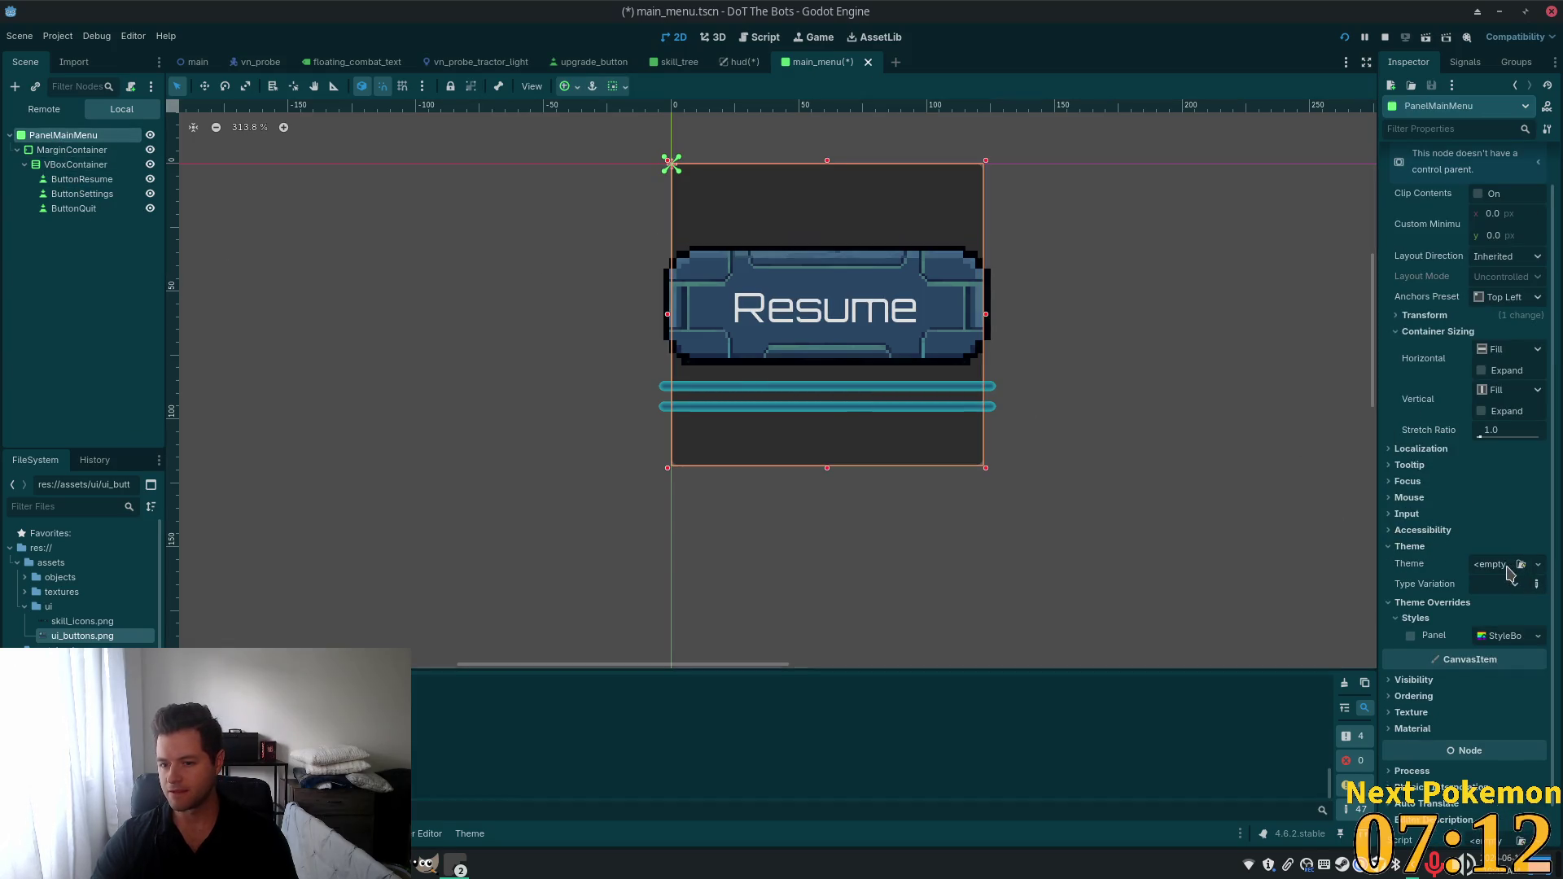
left_click(1509, 571)
left_click(1514, 601)
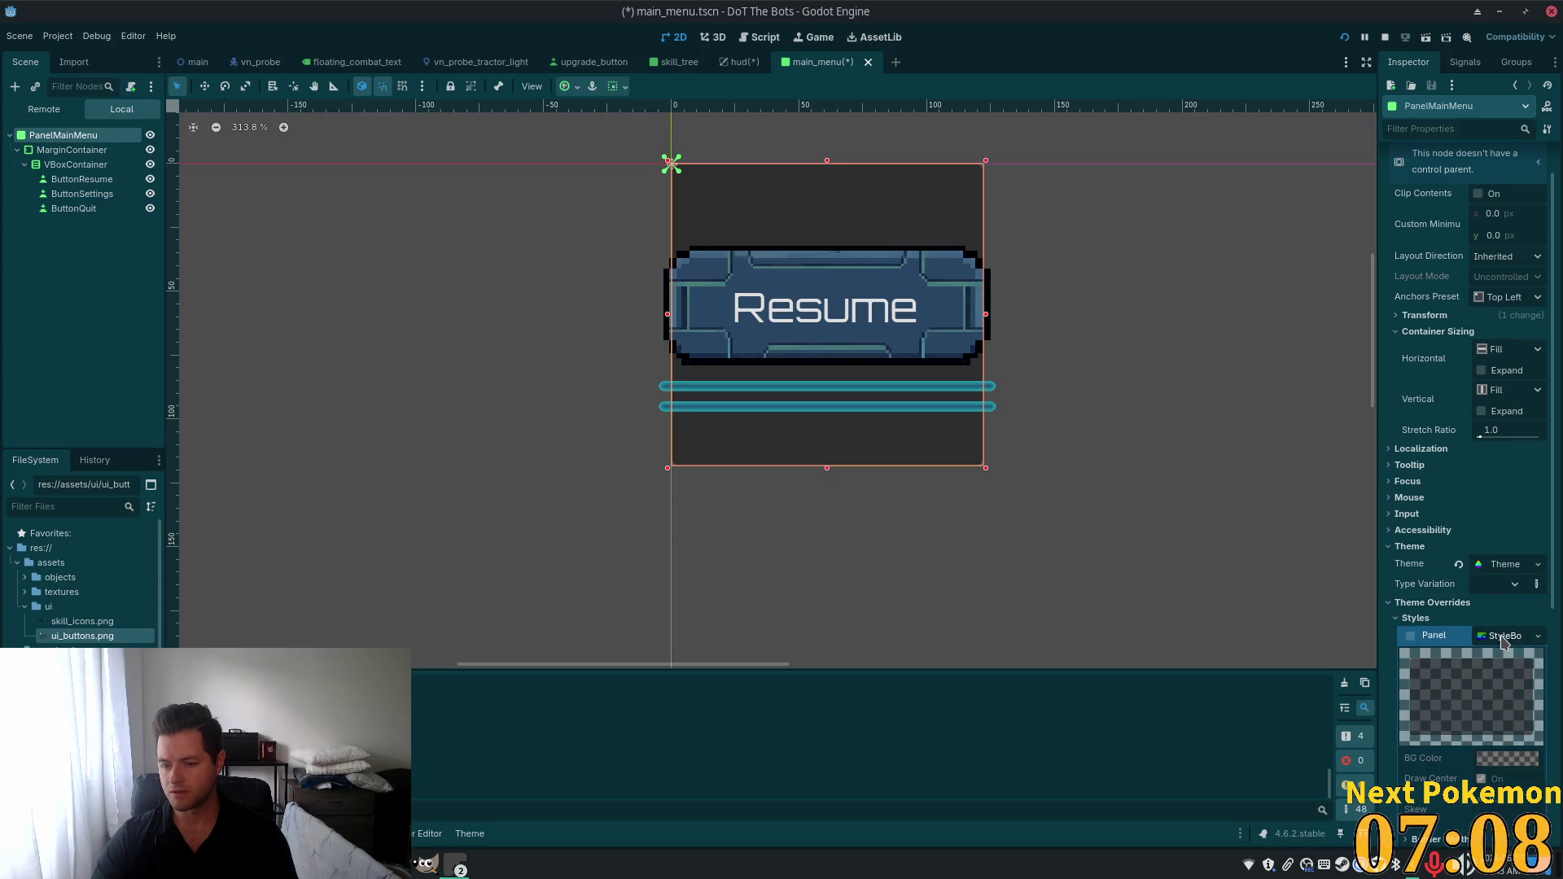
left_click(1538, 636)
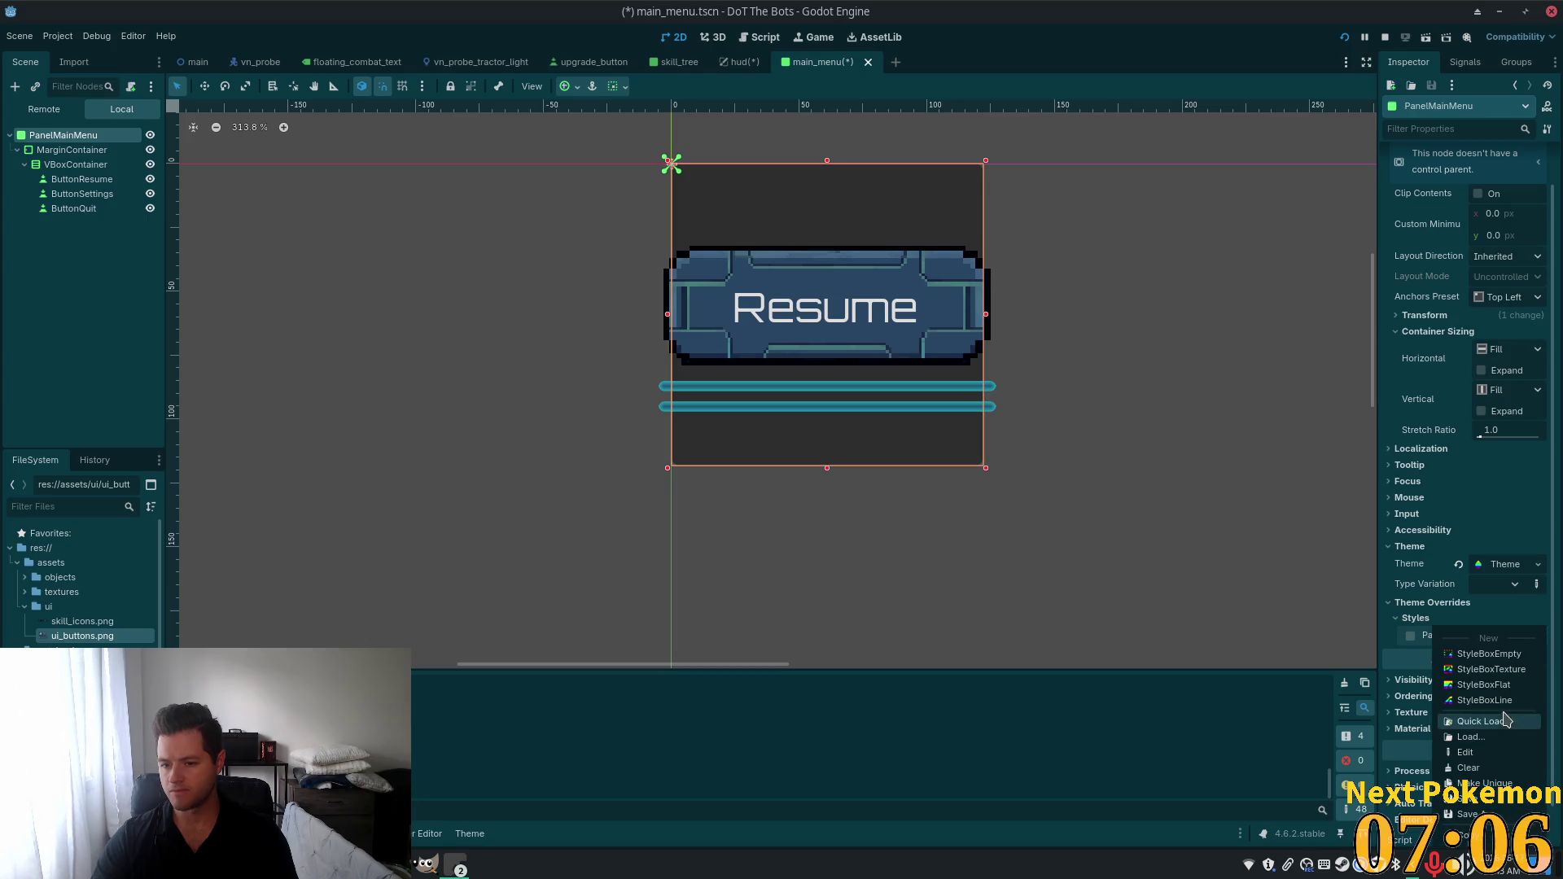
left_click(1513, 653)
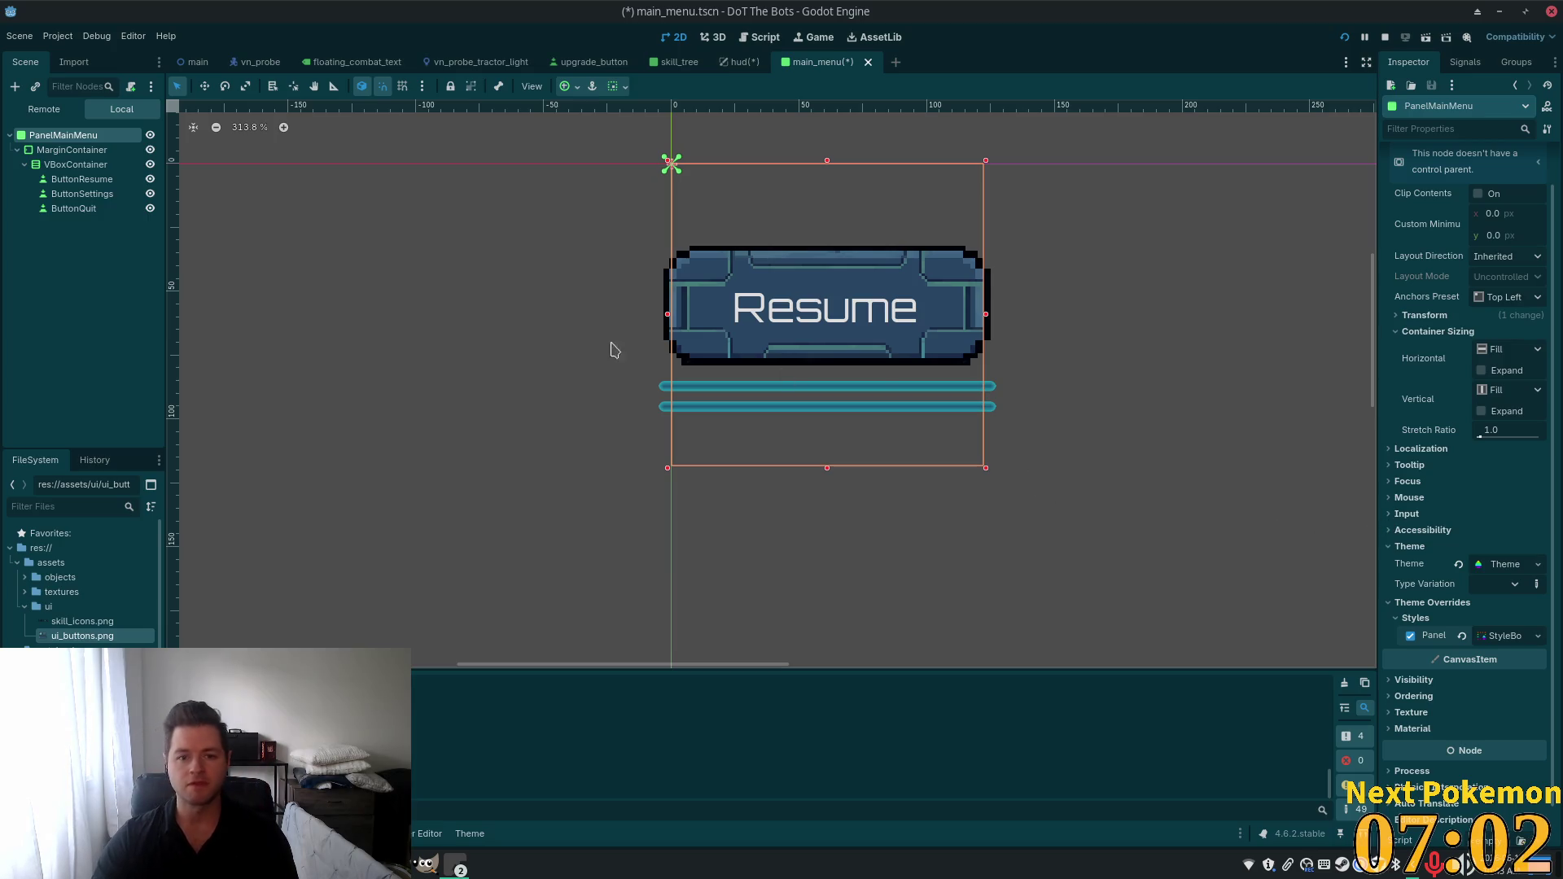
Set PanelMainMenu's Anchors Preset to Center, then select ButtonResume.
scroll(1001, 440, "down", 10)
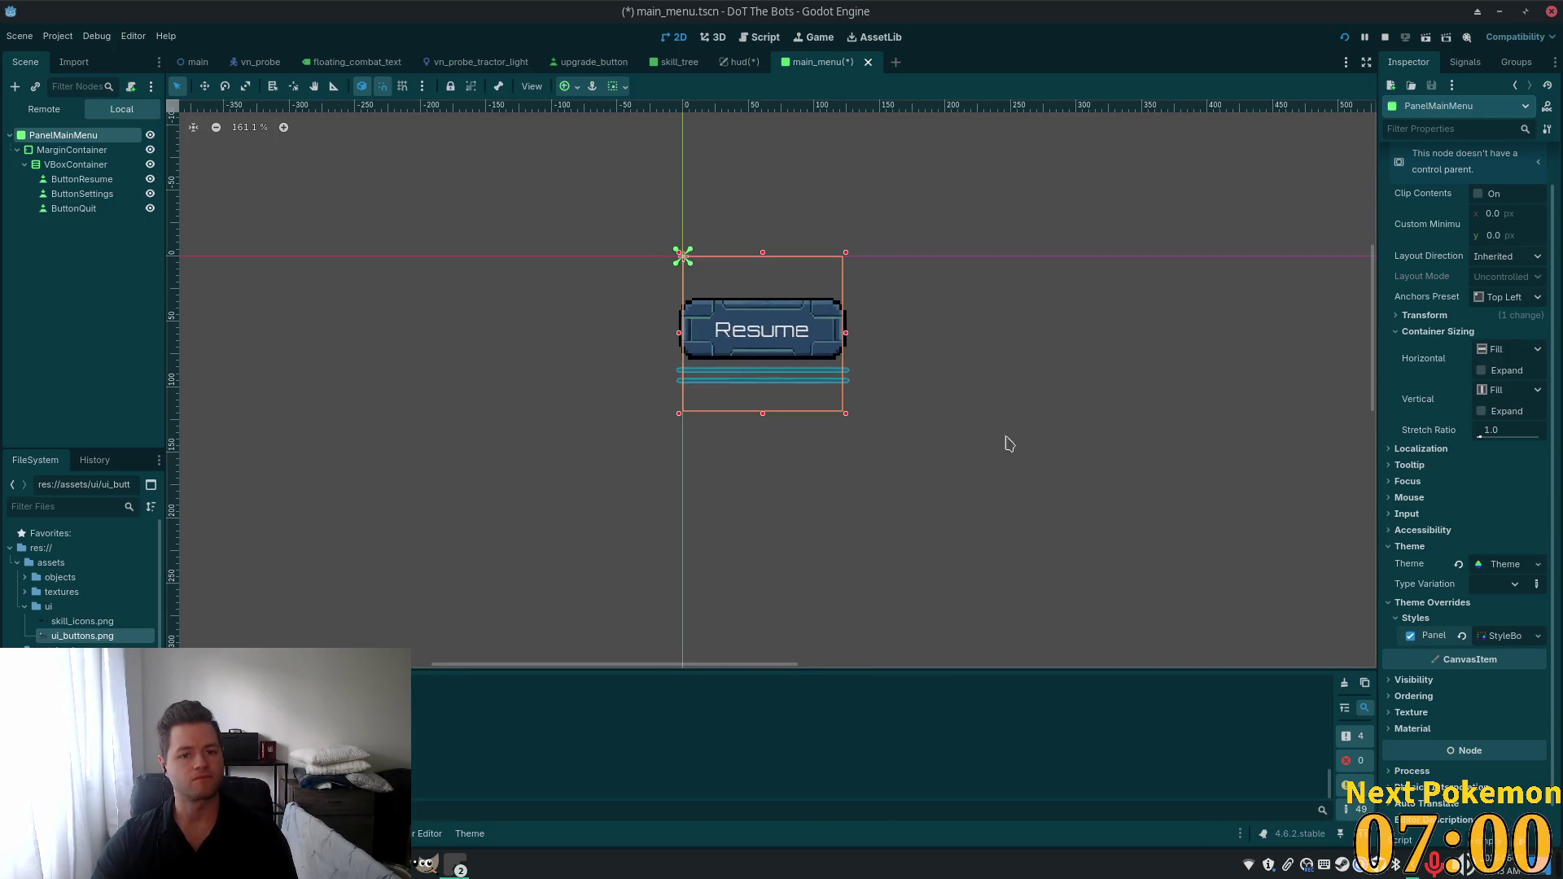
mouse_move(1161, 484)
left_mouse_down()
mouse_move(729, 307)
mouse_move(744, 280)
left_mouse_up()
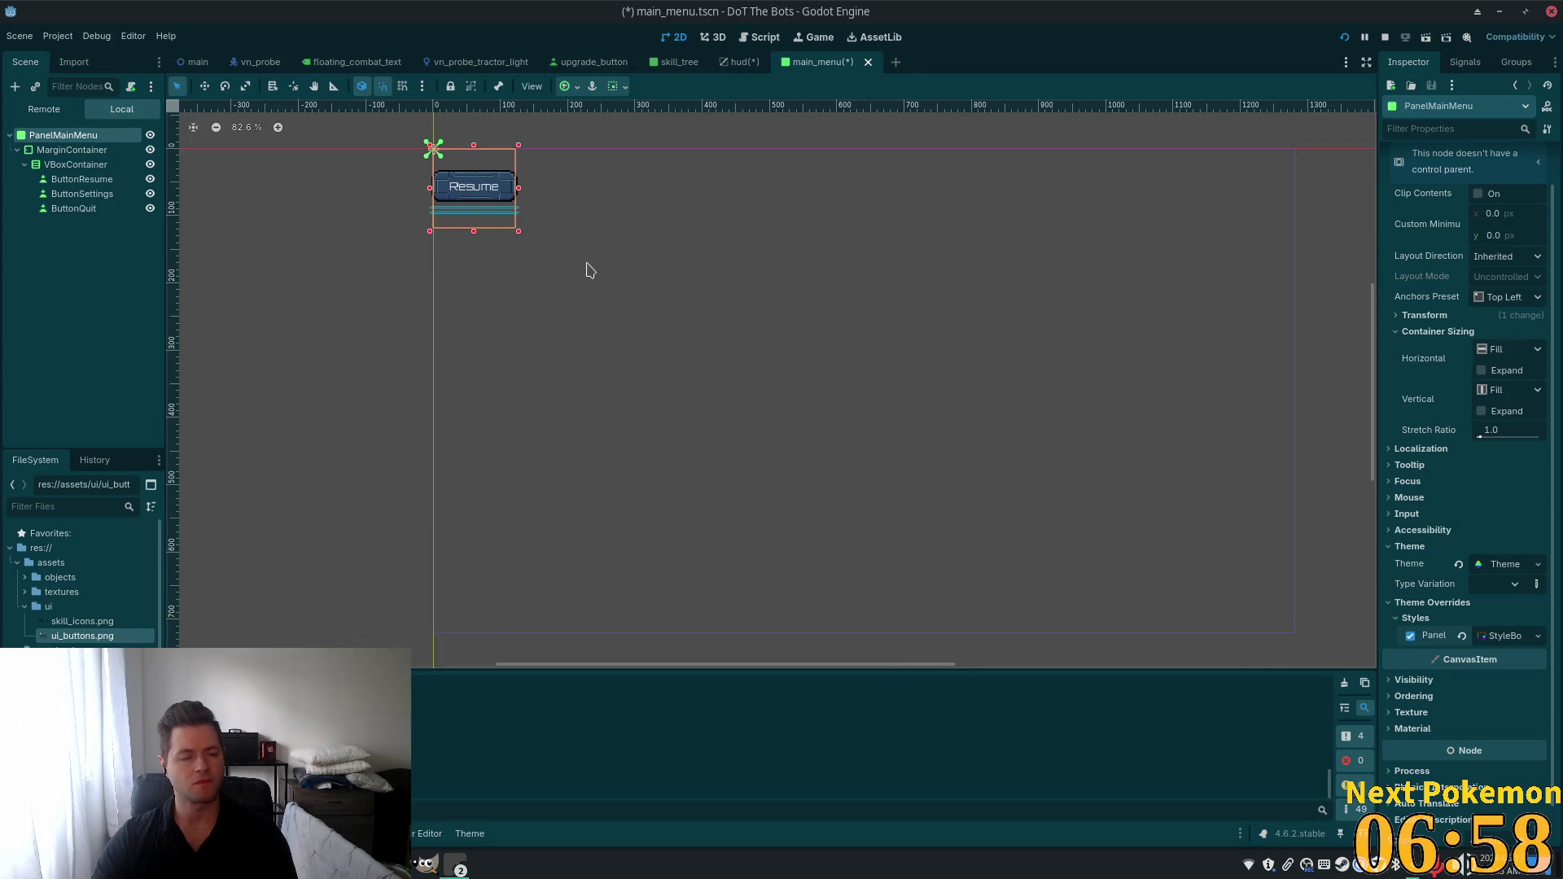
left_click(1506, 297)
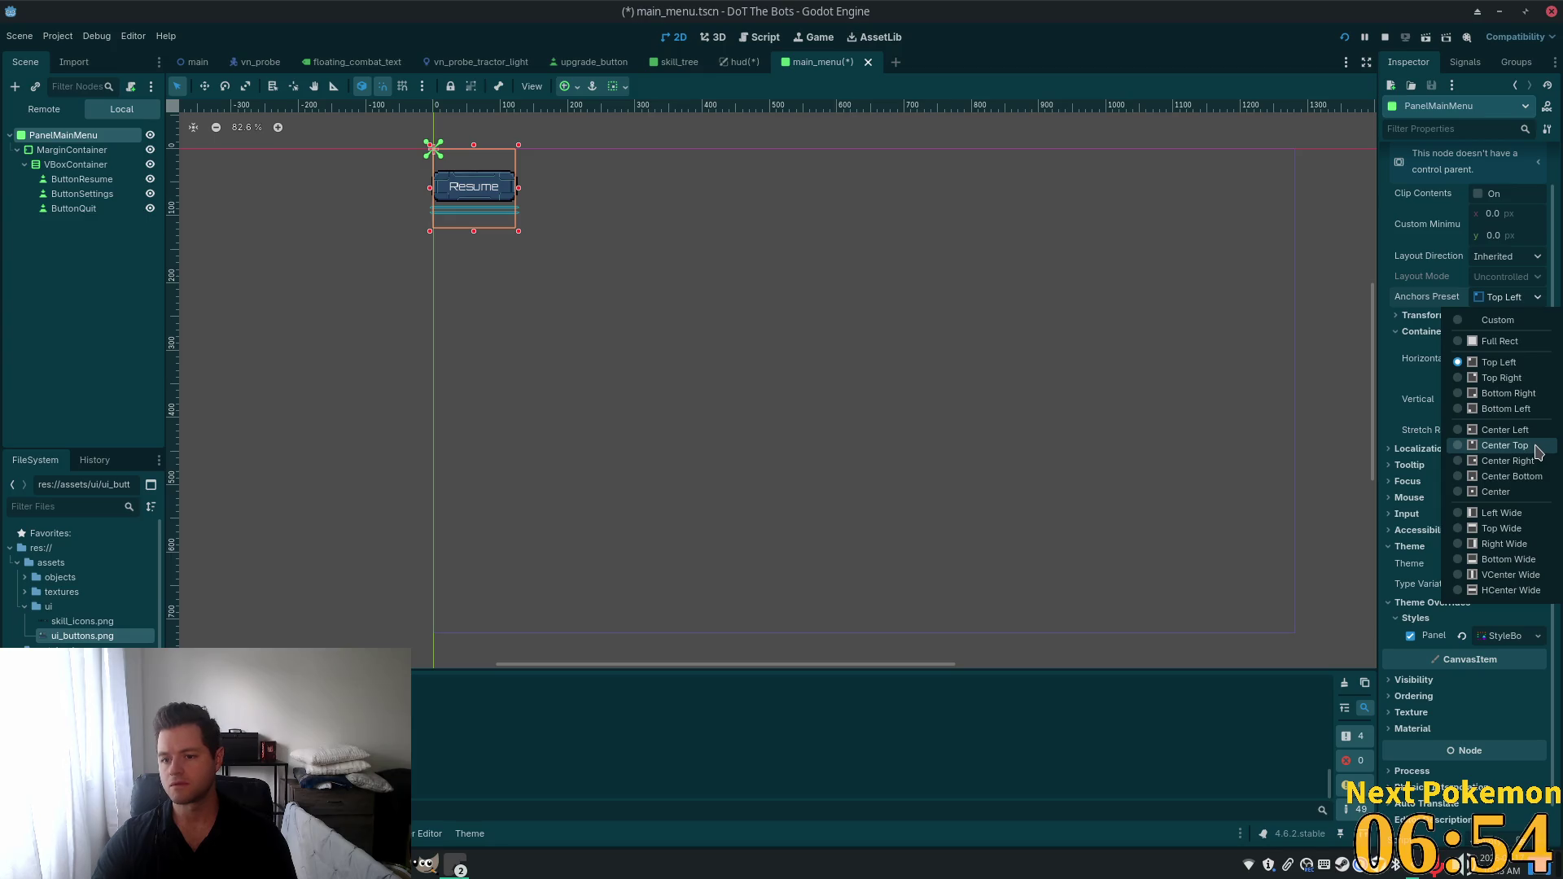
left_click(1524, 492)
scroll(1036, 444, "up", 5)
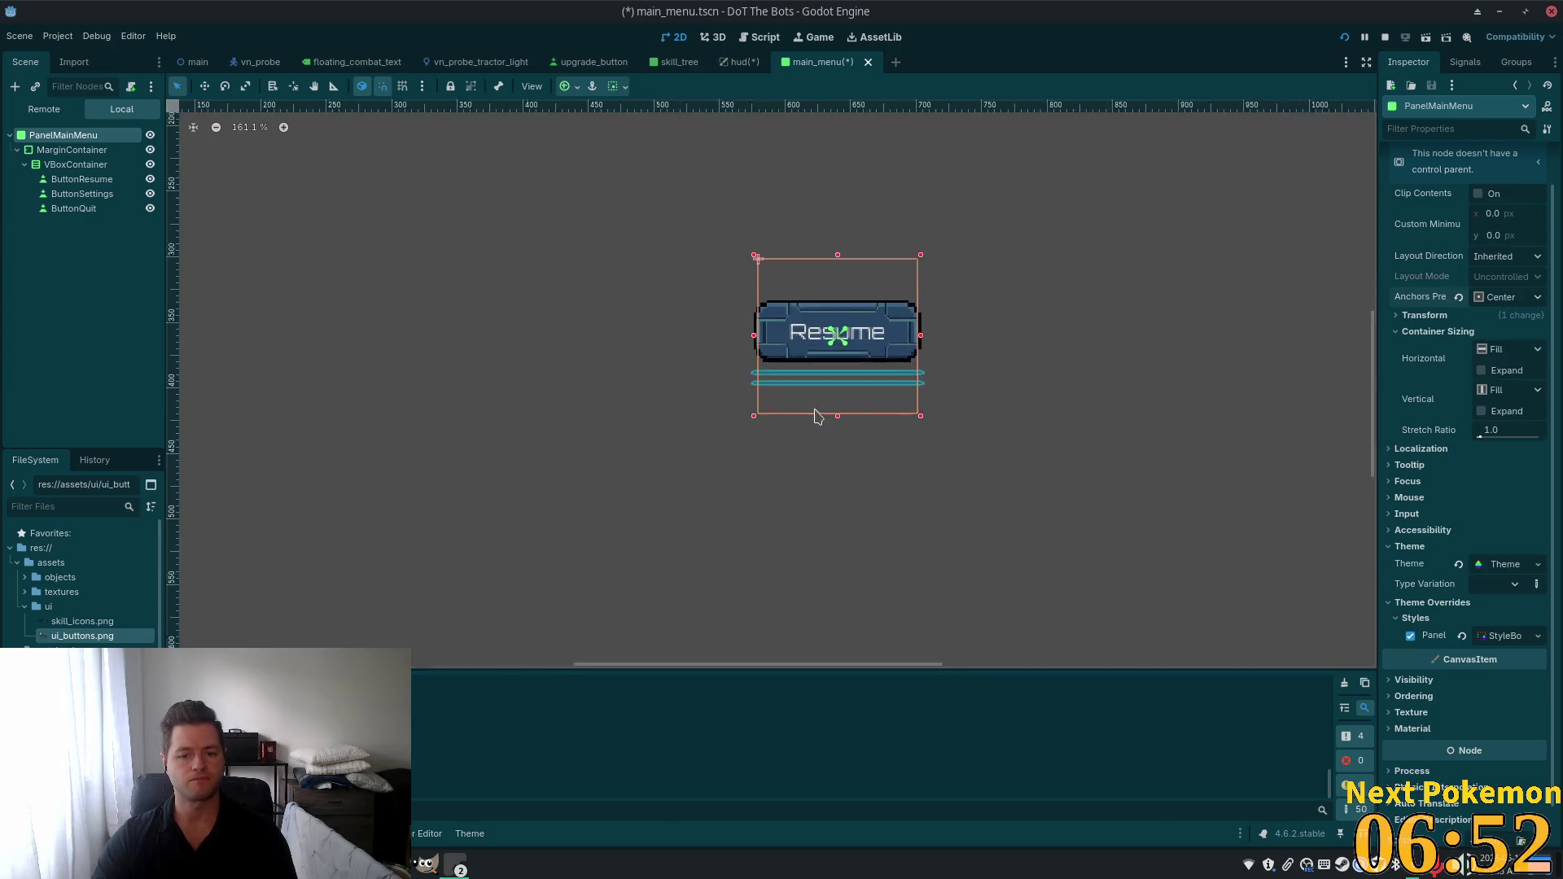
left_click(81, 179)
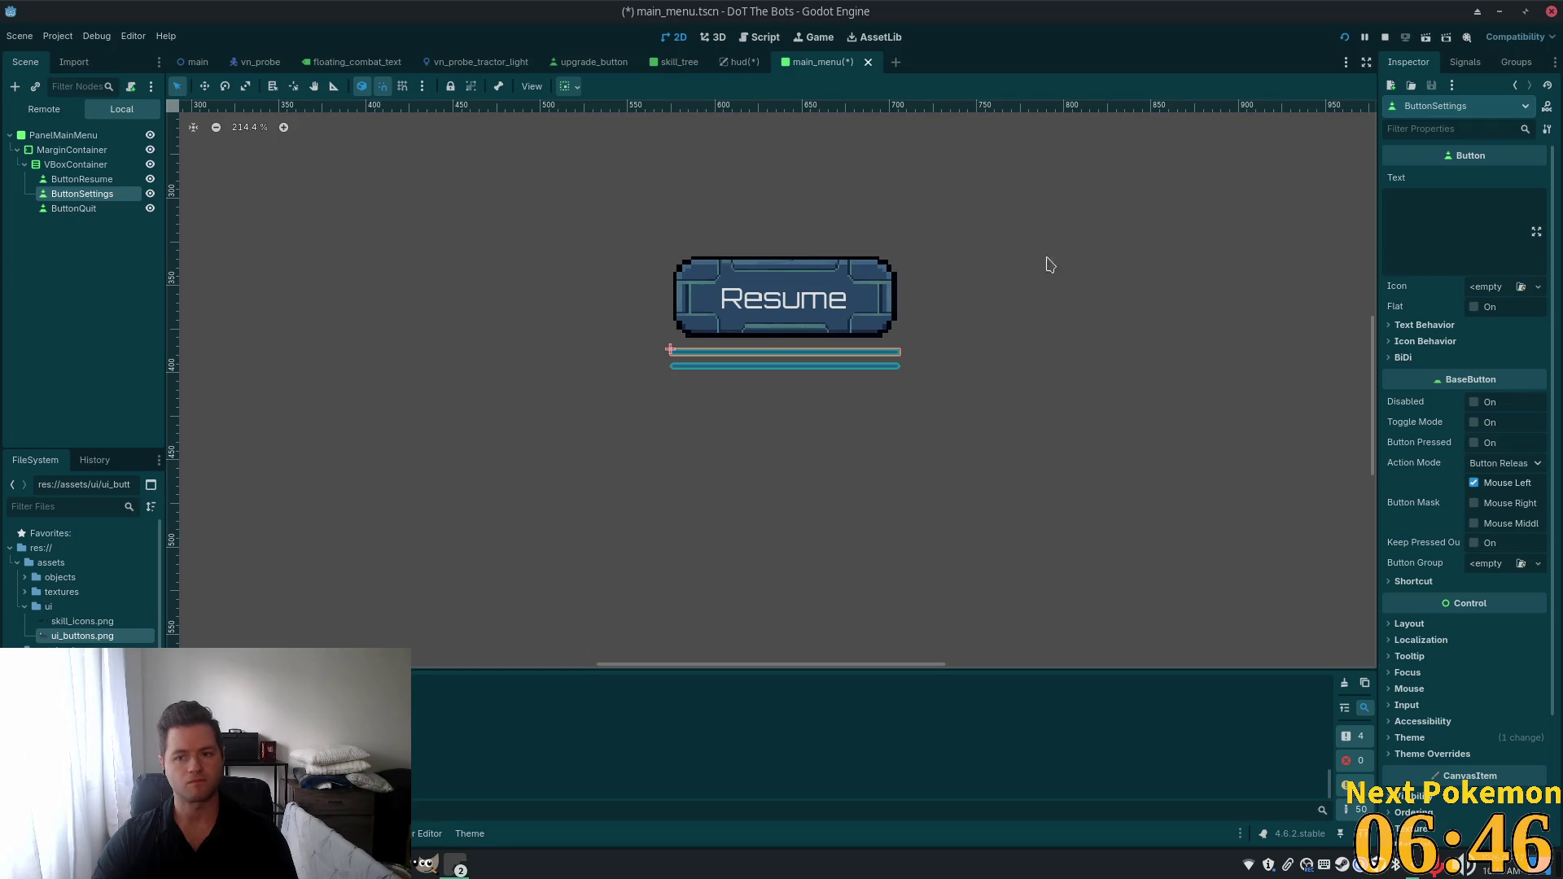
Delete the old ButtonSettings and ButtonQuit, then duplicate ButtonResume twice.
left_click(82, 208, "ctrl")
key("Delete")
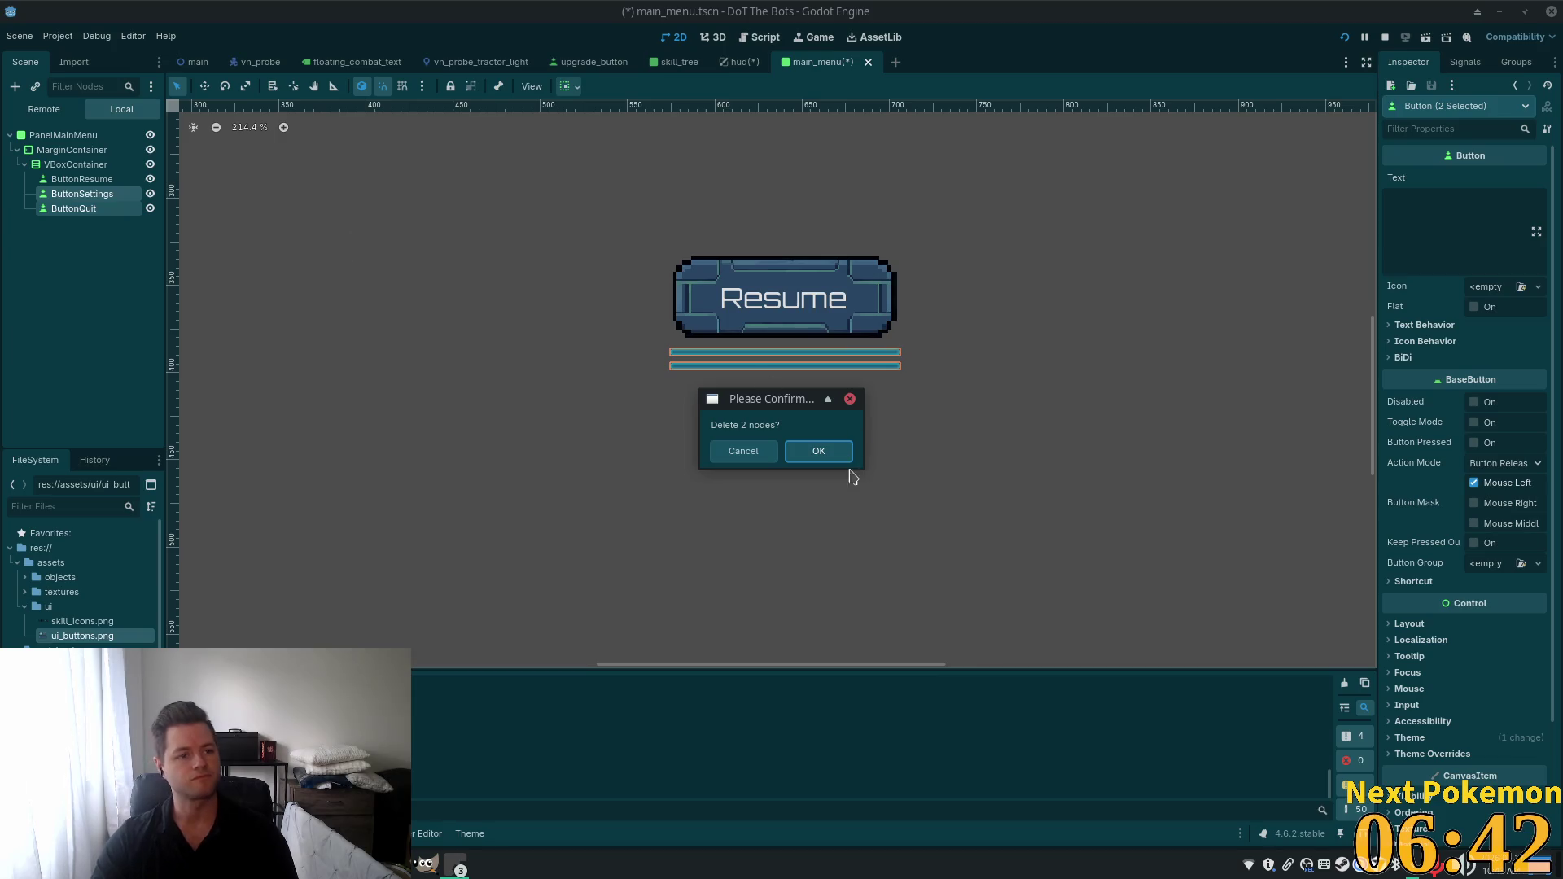
left_click(818, 451)
left_click(81, 179)
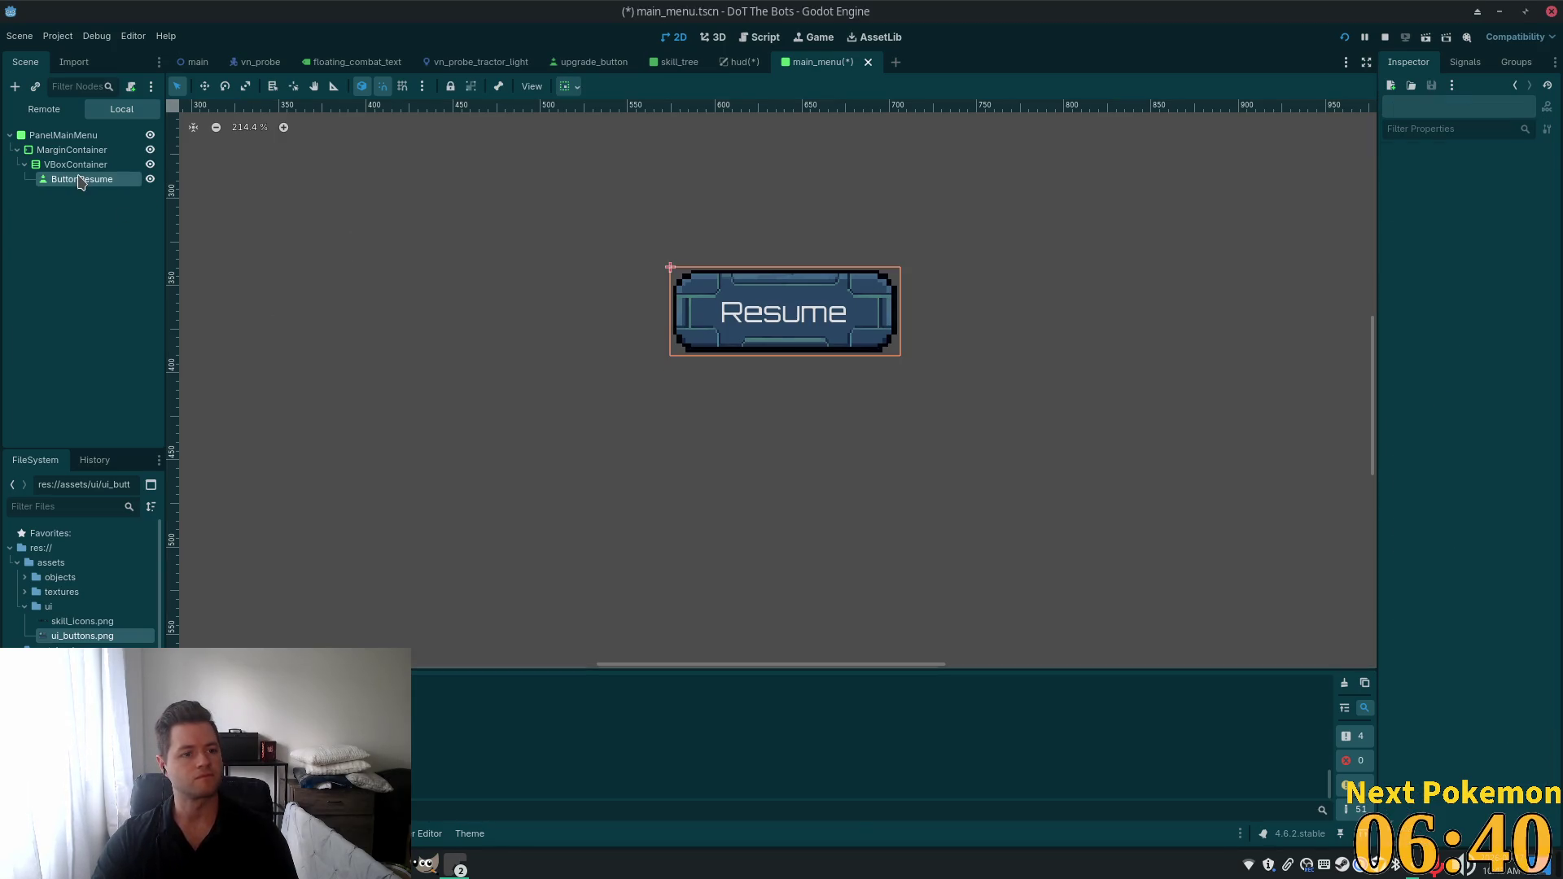
key("ctrl+d")
key("ctrl+d")
key("Up")
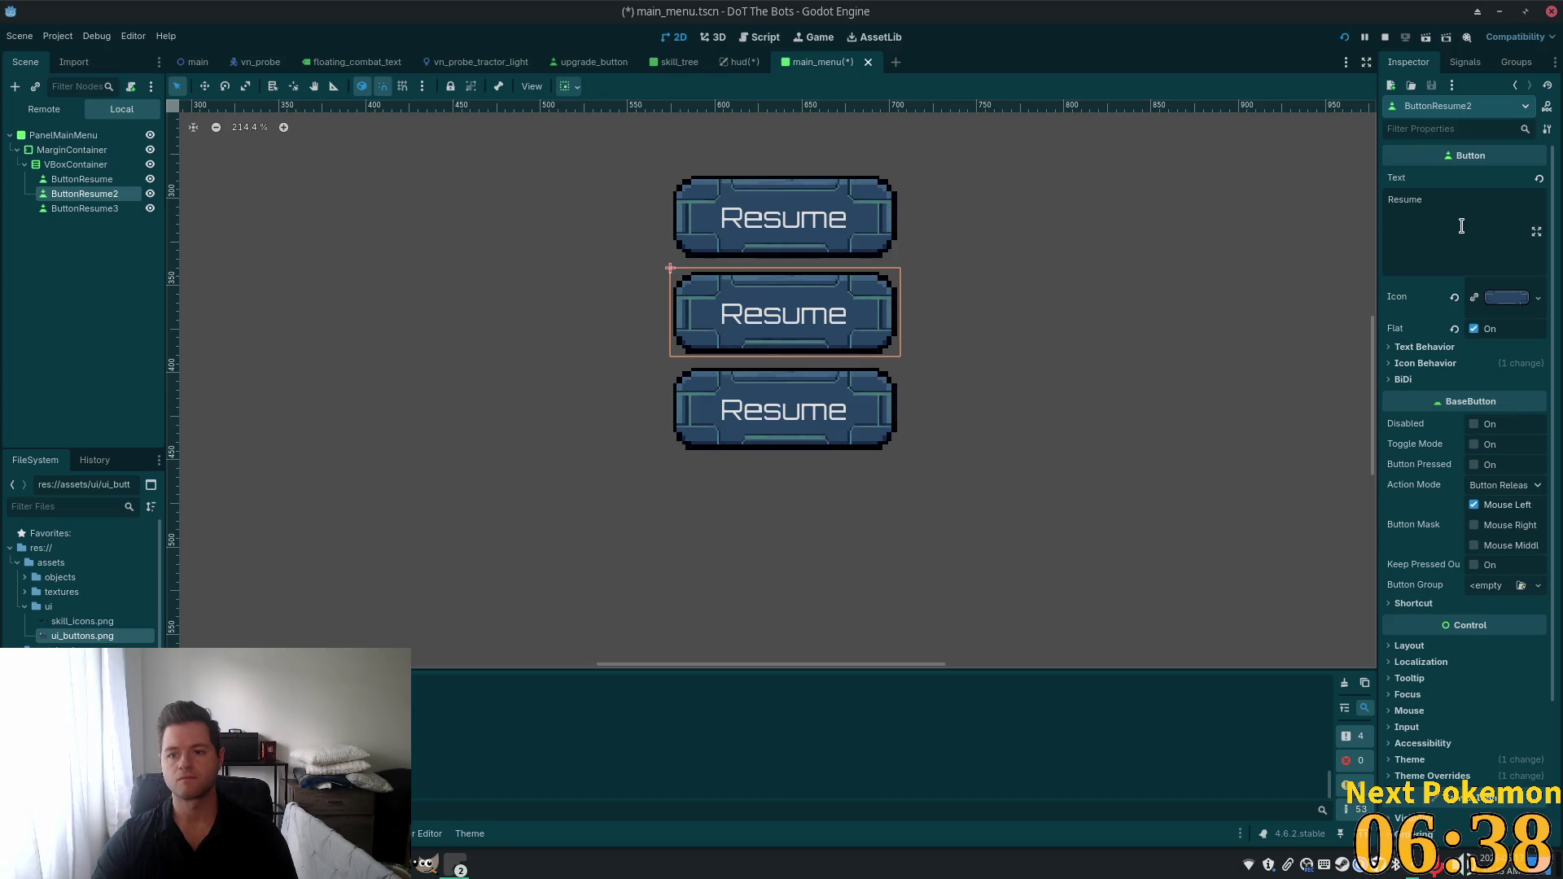
Change the middle button's label text to 'Settings'.
double_click(1405, 200)
type("Settings")
key("Return")
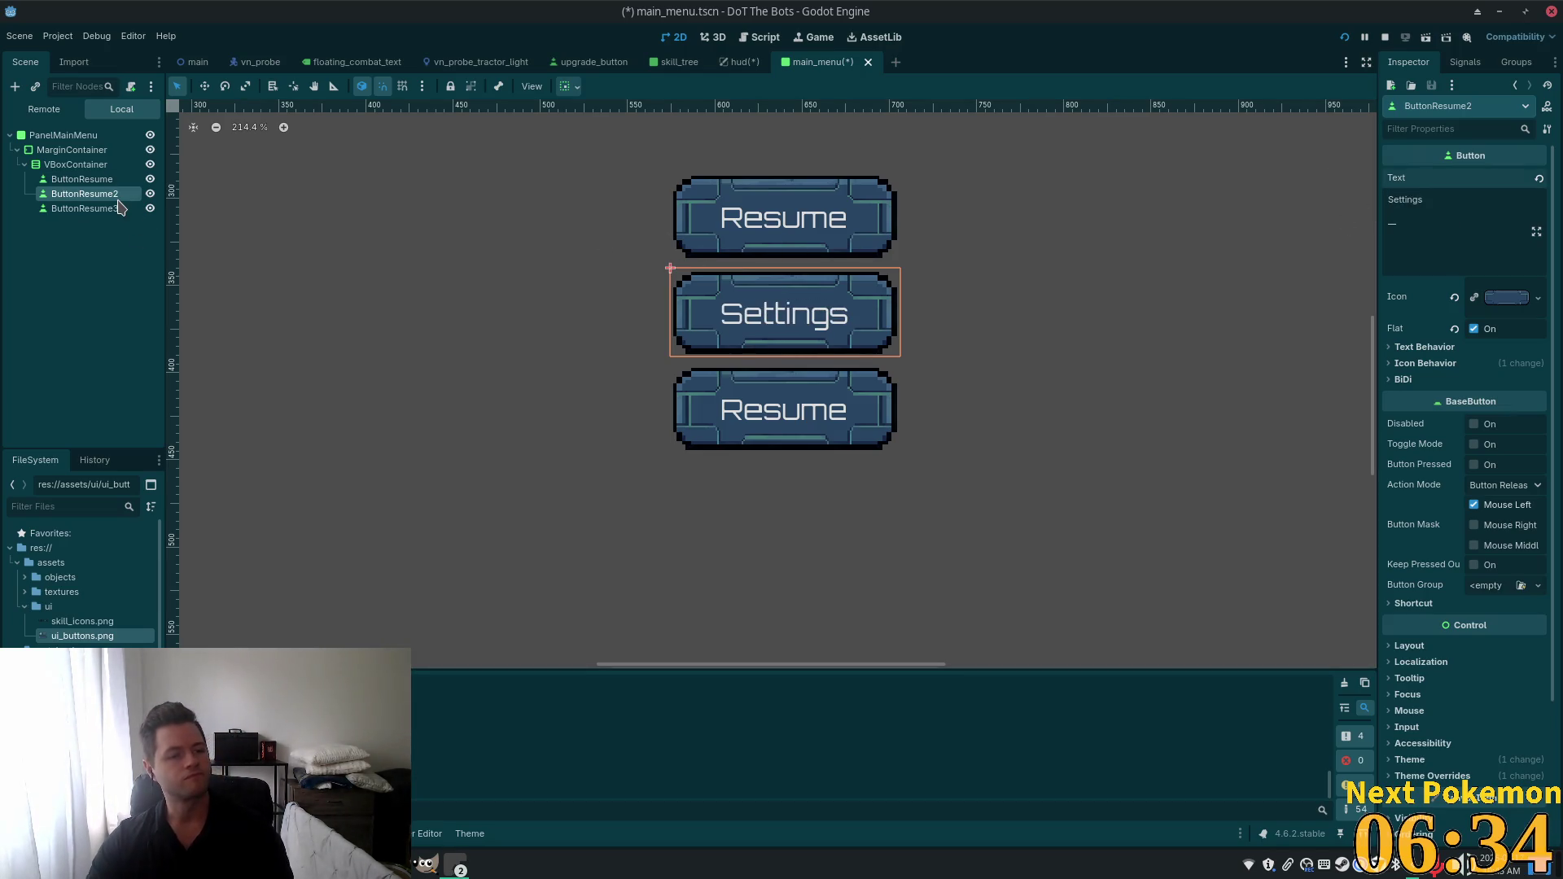
key("BackSpace")
key("BackSpace")
type("s")
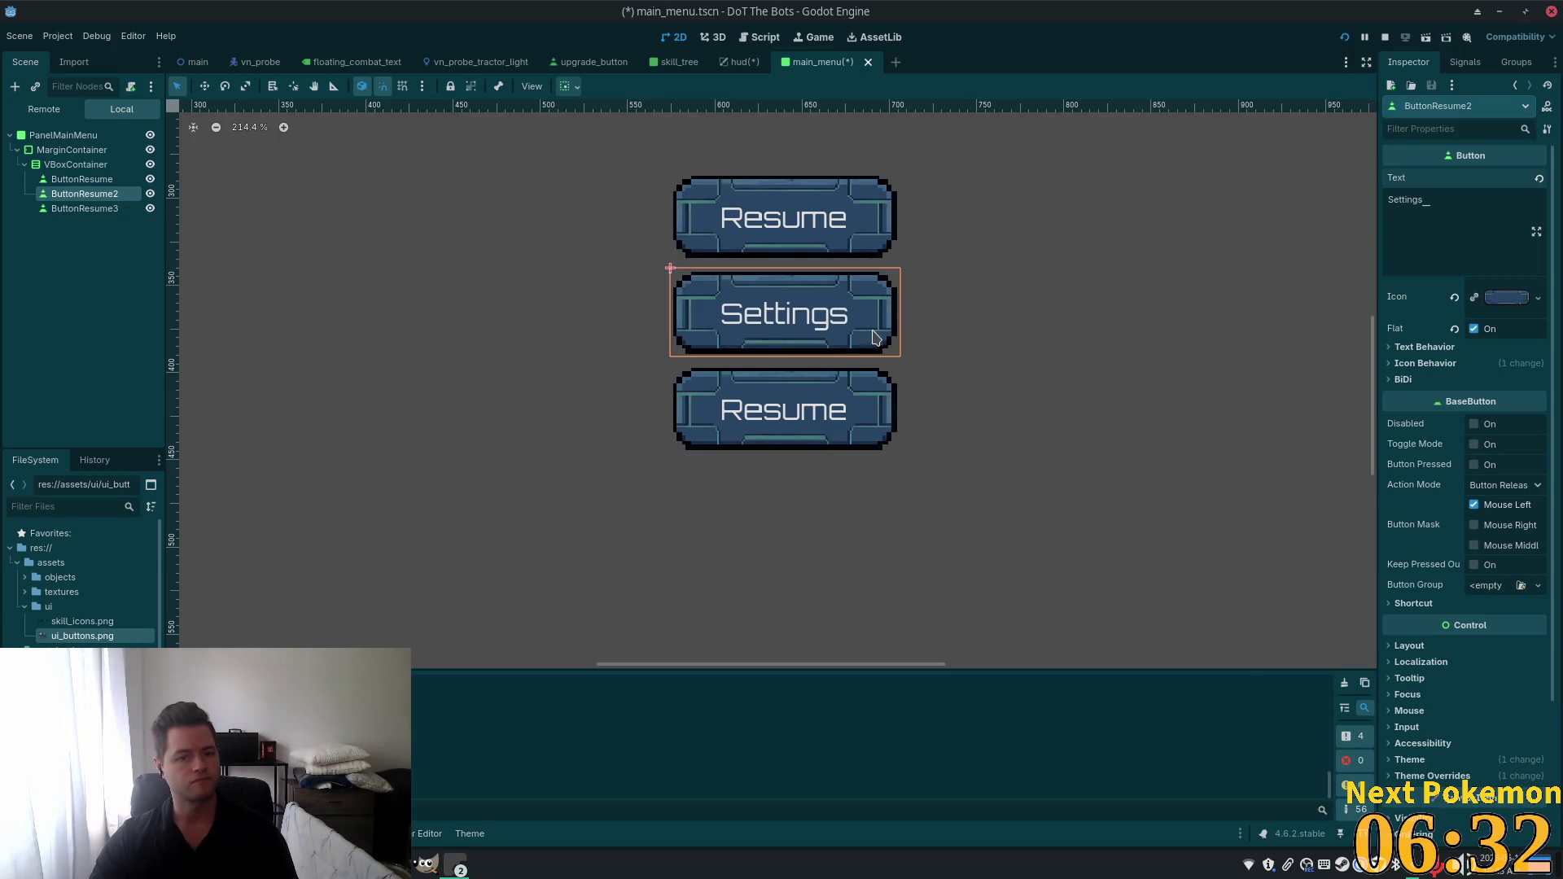
Rename the ButtonResume2 node to ButtonSettings.
left_click(90, 179)
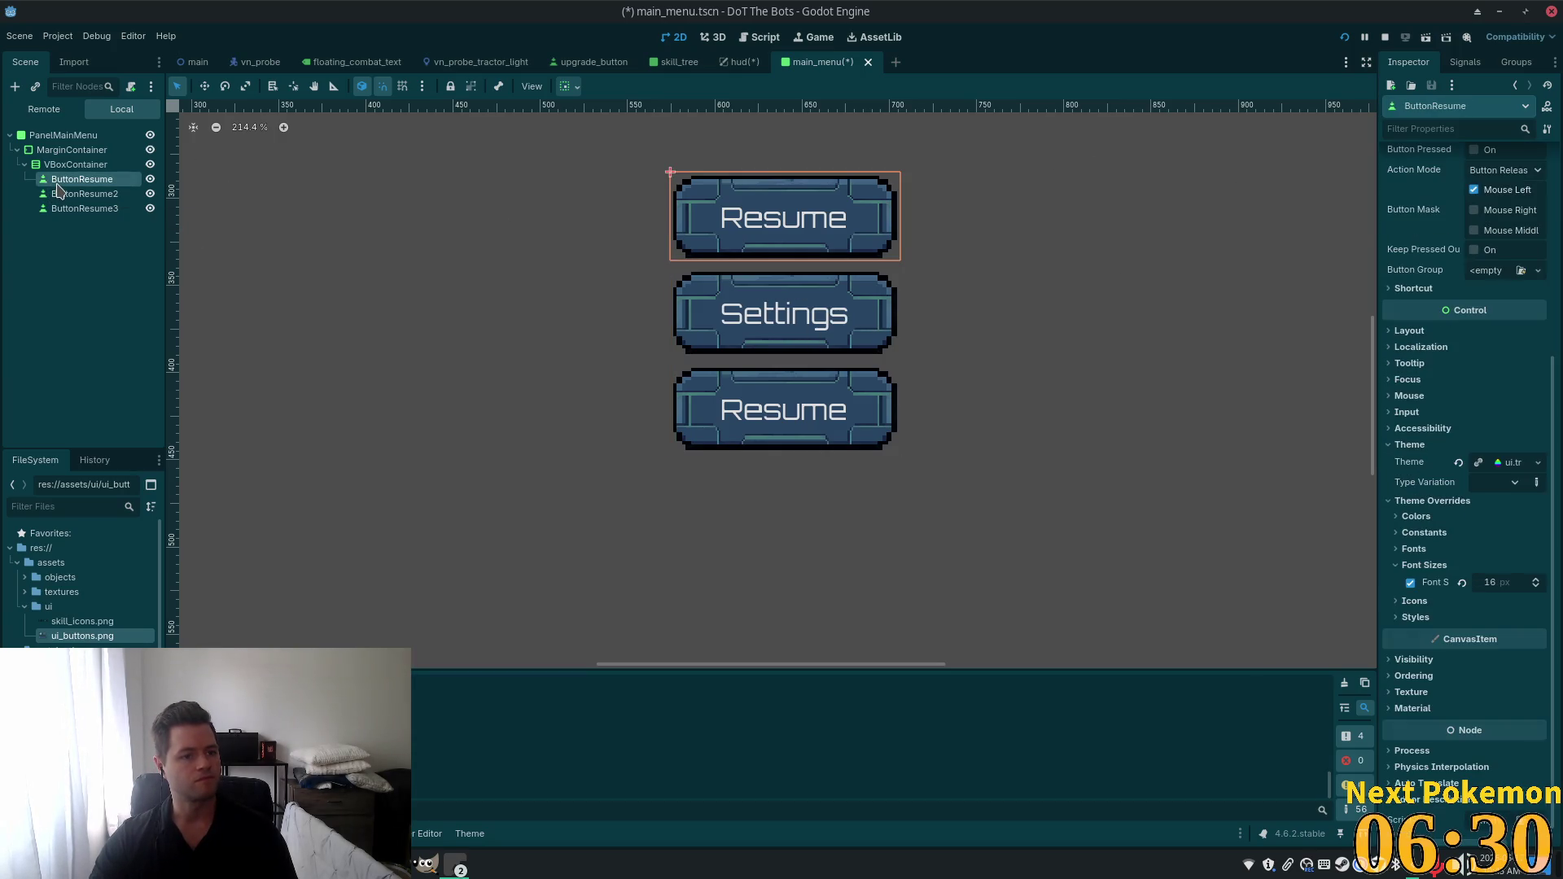
left_click(105, 196)
left_click(97, 195)
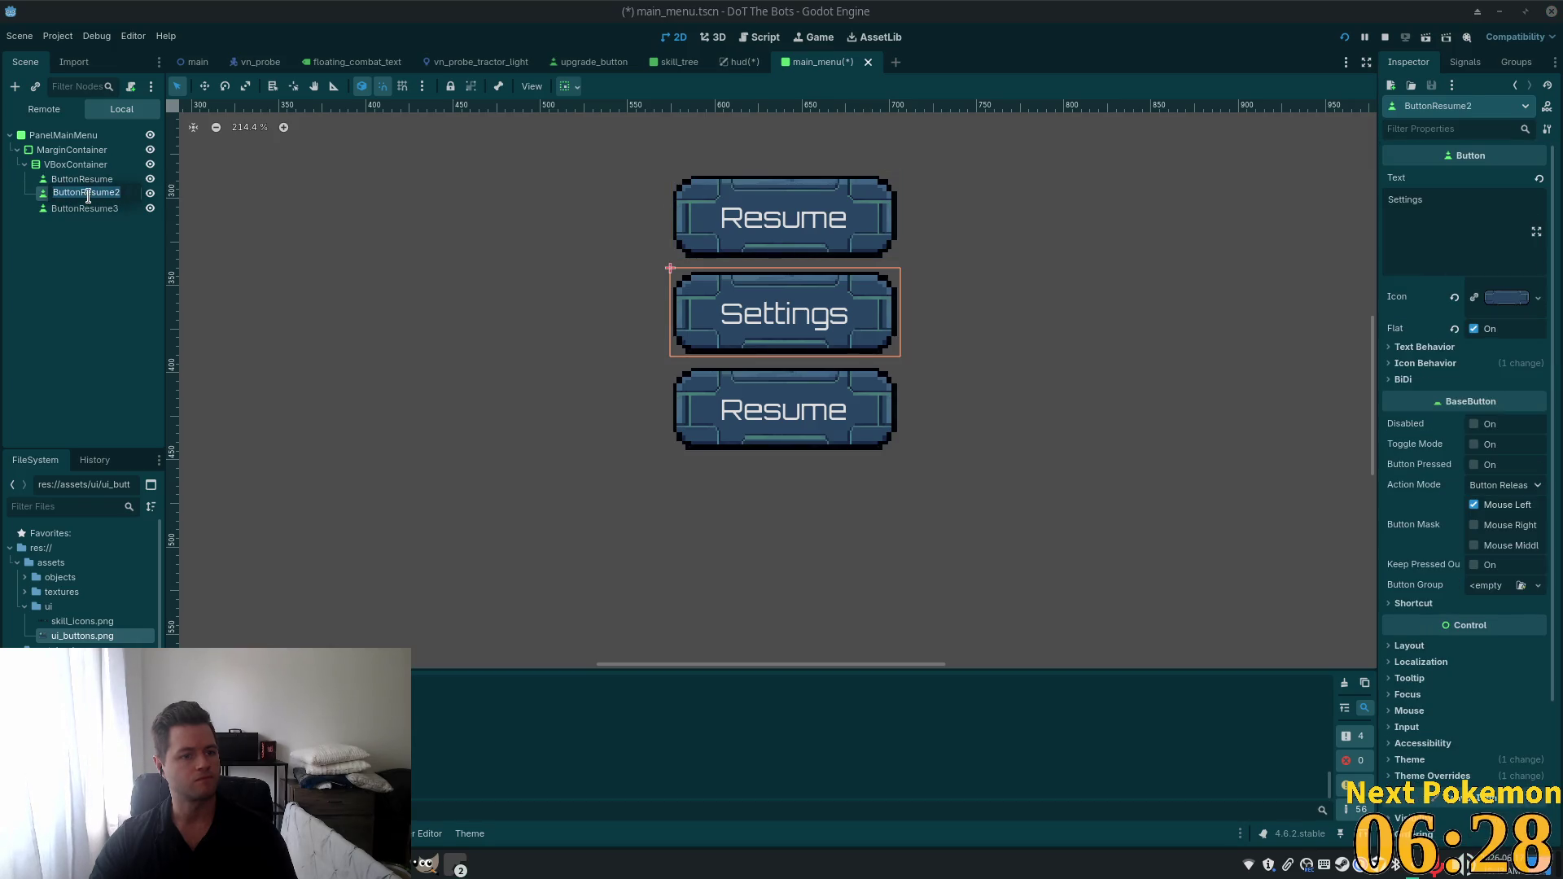
left_click_drag(79, 194, 143, 190)
left_click(112, 188)
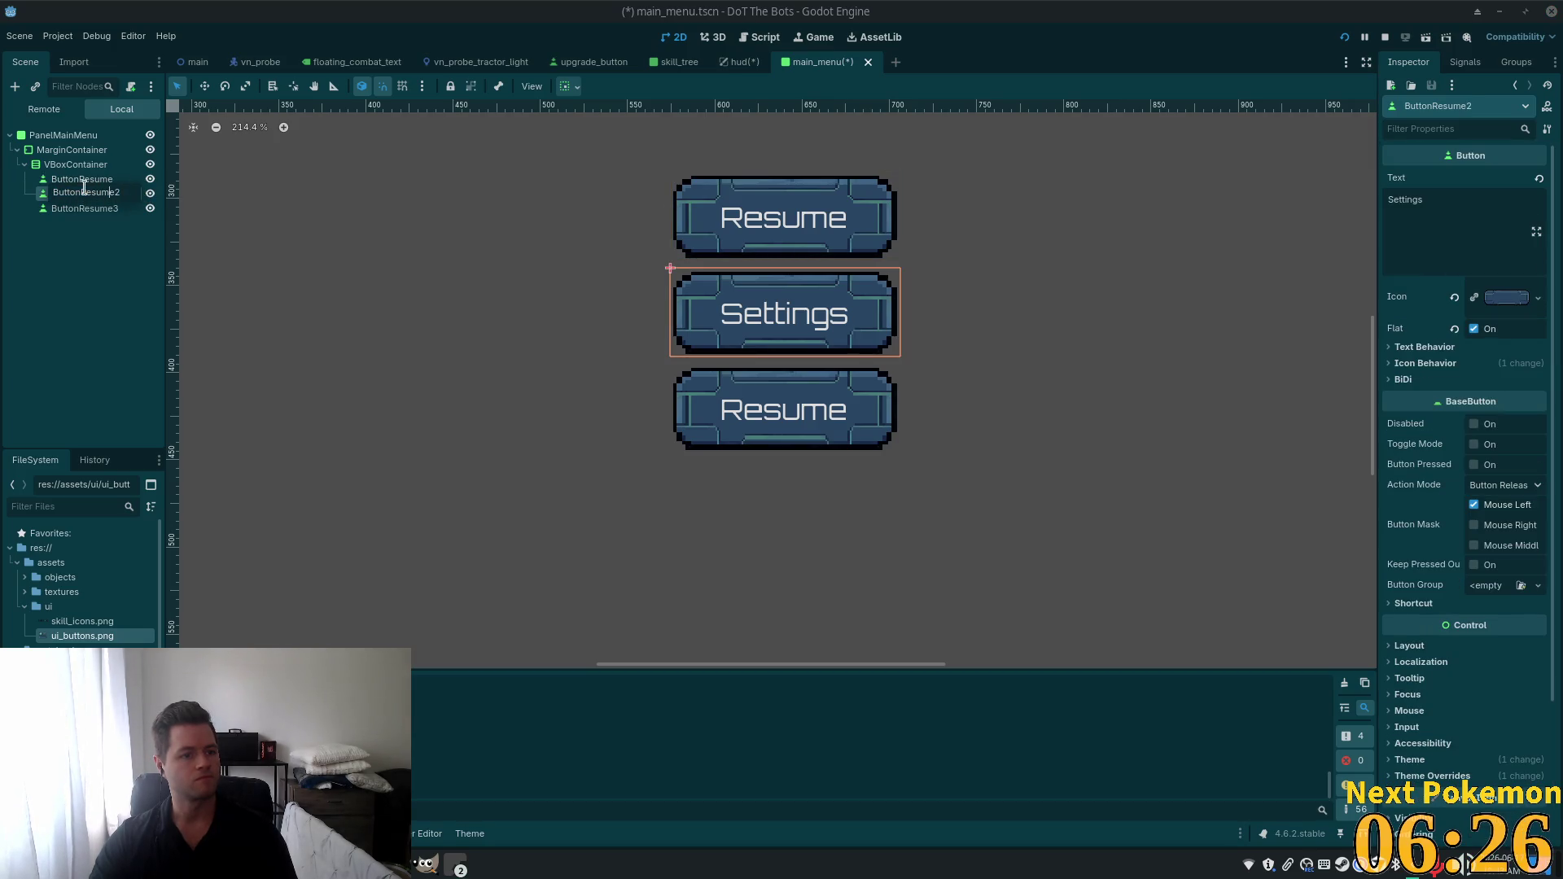
type("etting")
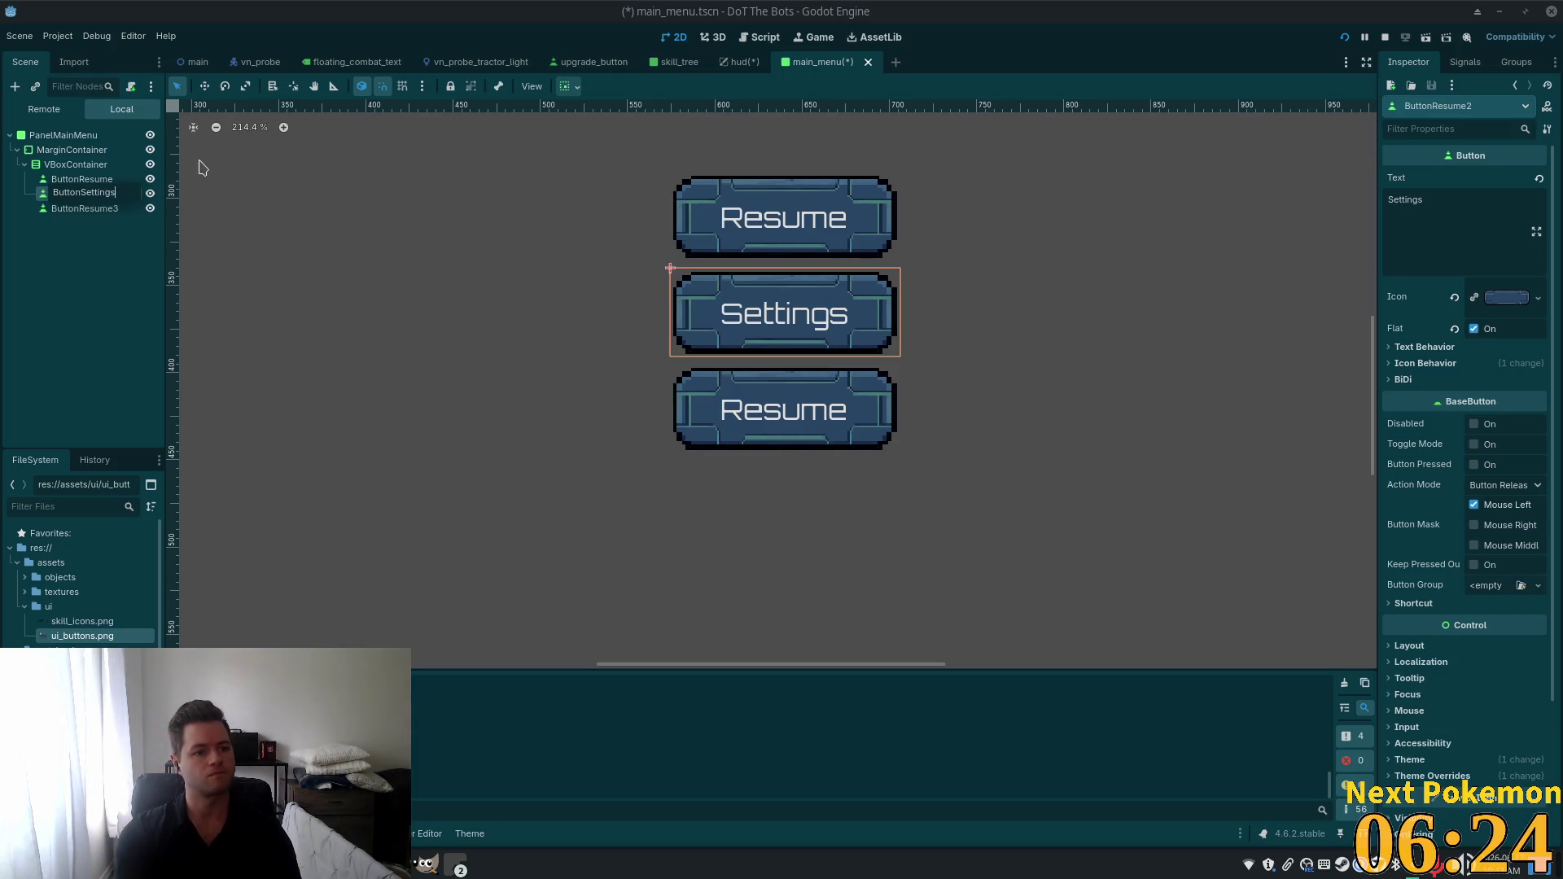
key("Return")
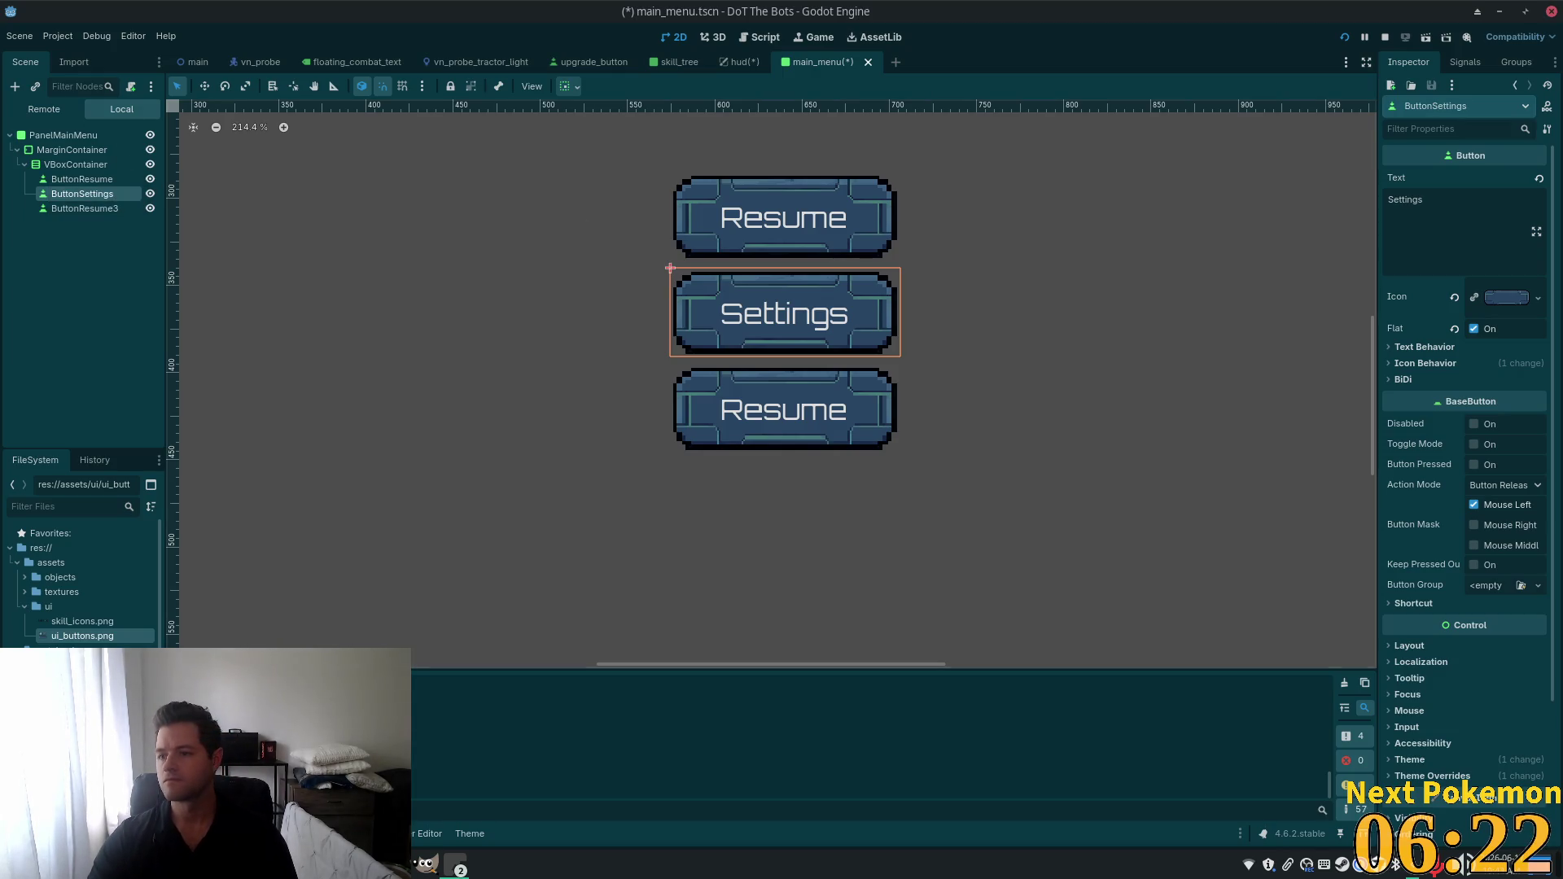
Rename the ButtonResume3 node to ButtonQuit and save the main_menu scene.
left_click(105, 207)
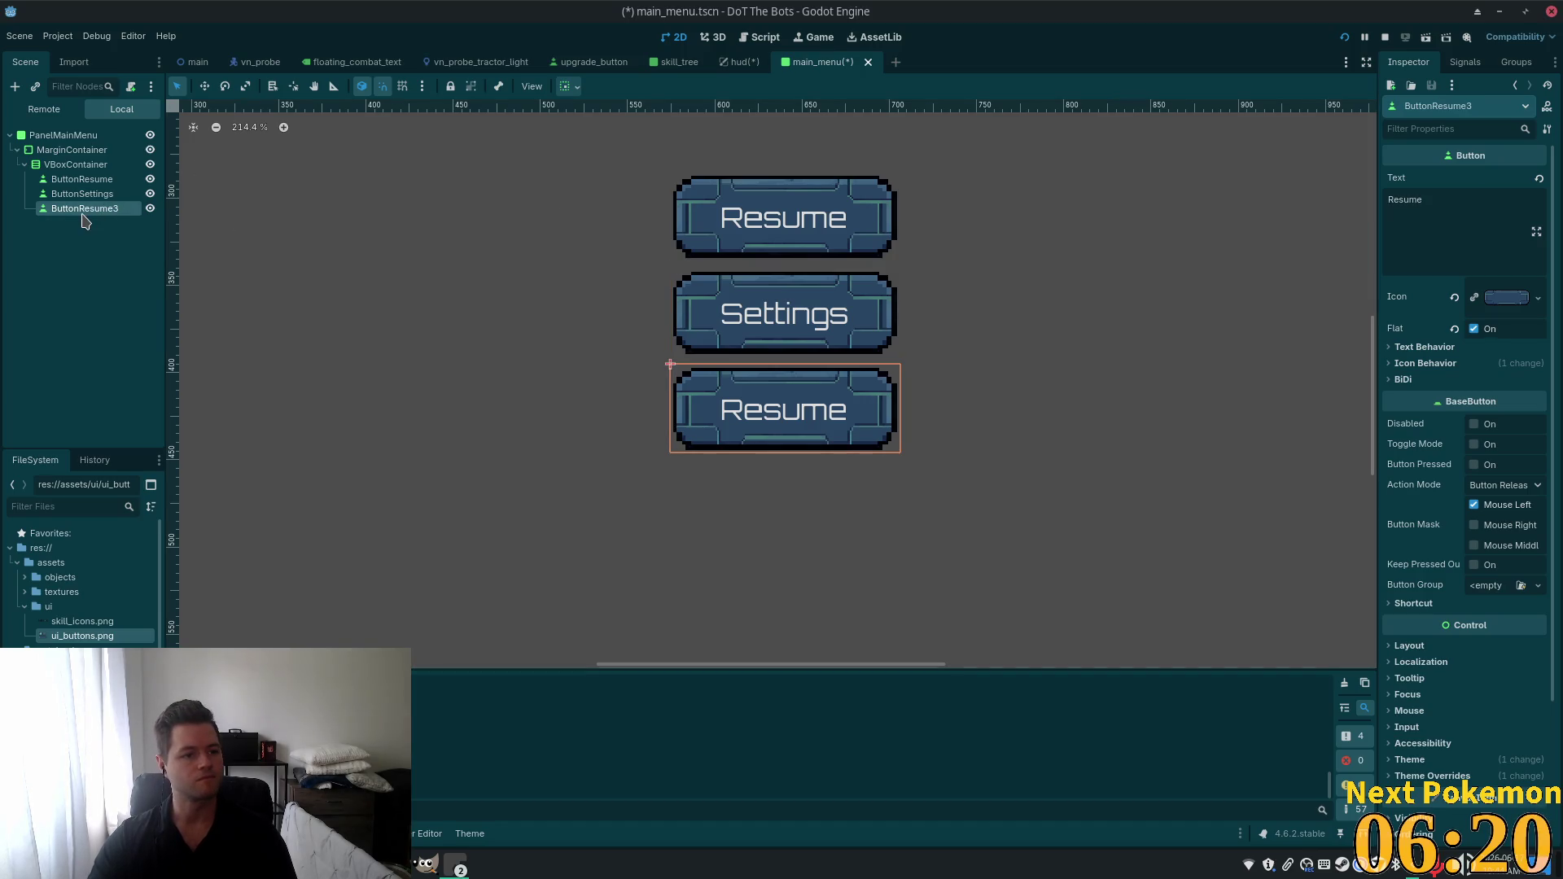
left_click(84, 208)
key("shift+End")
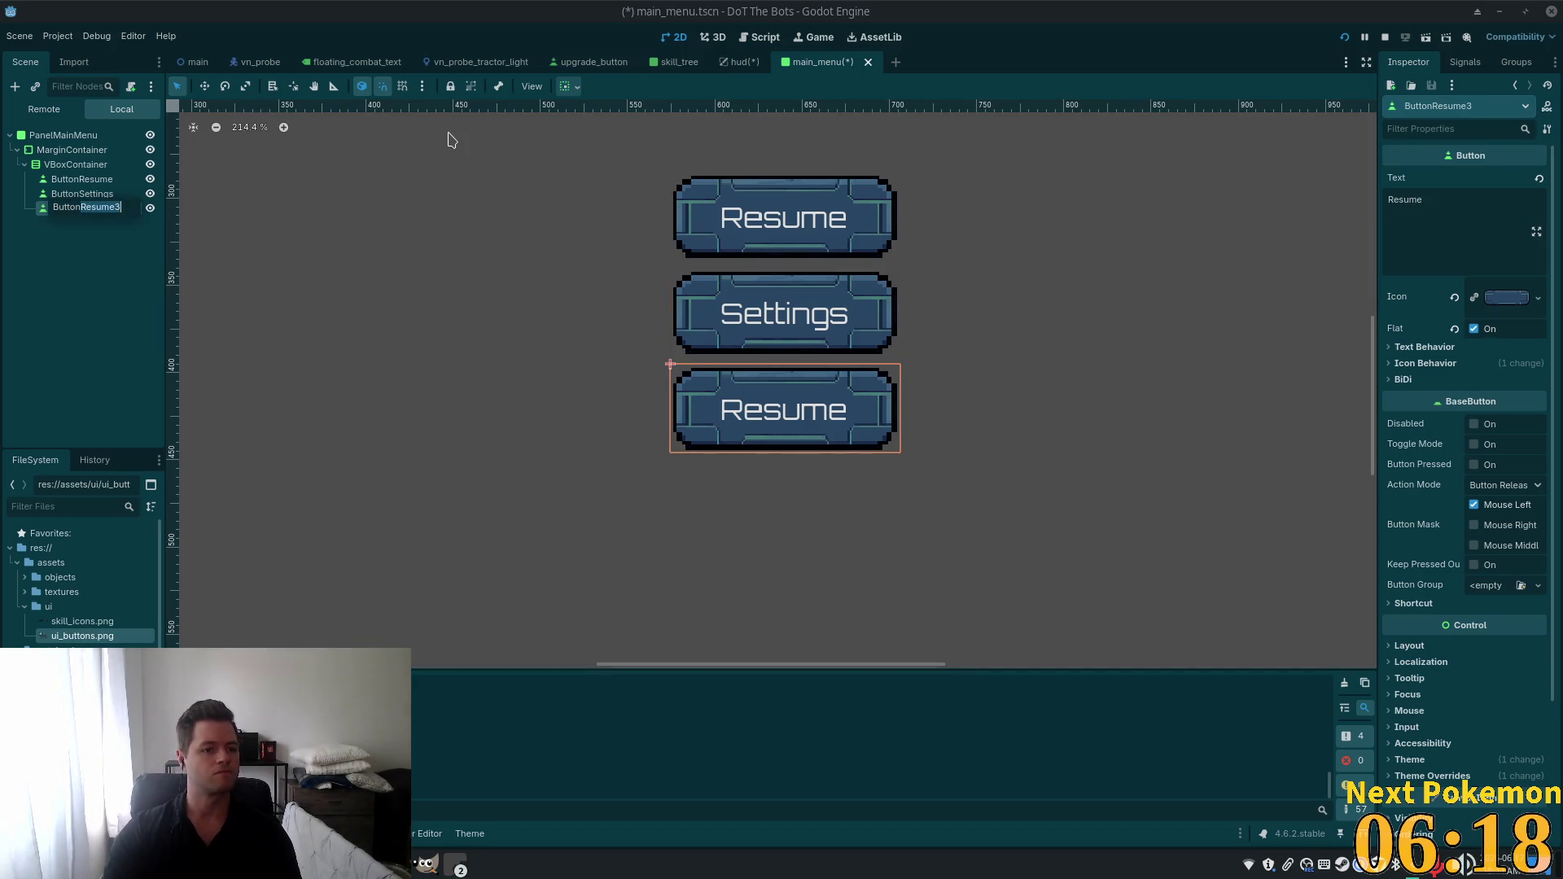
type("Quit")
key("Return")
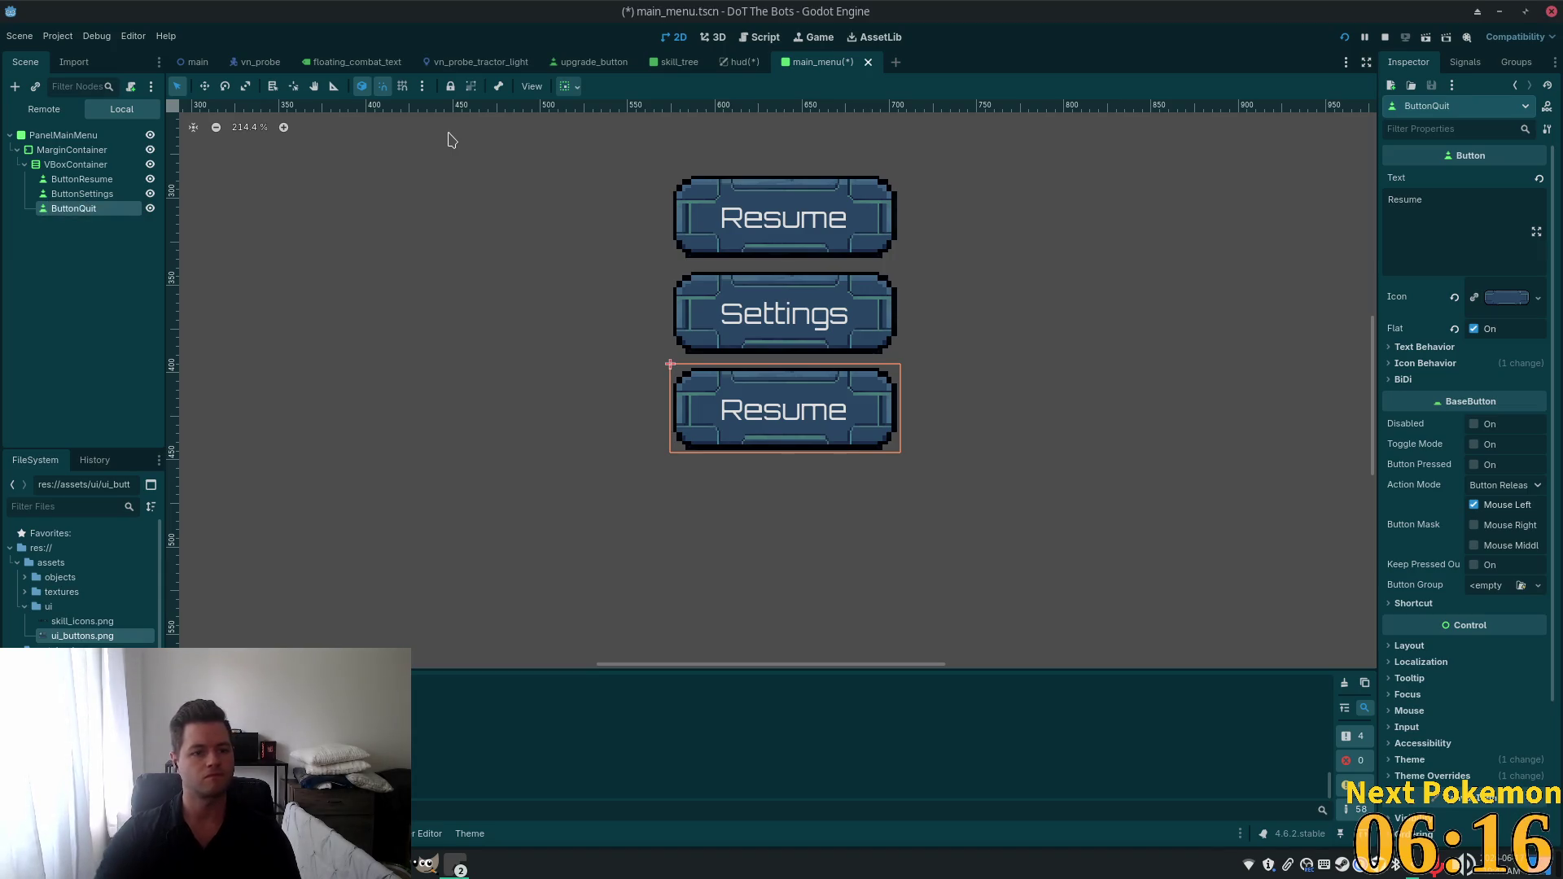
scroll(1026, 293, "down", 4)
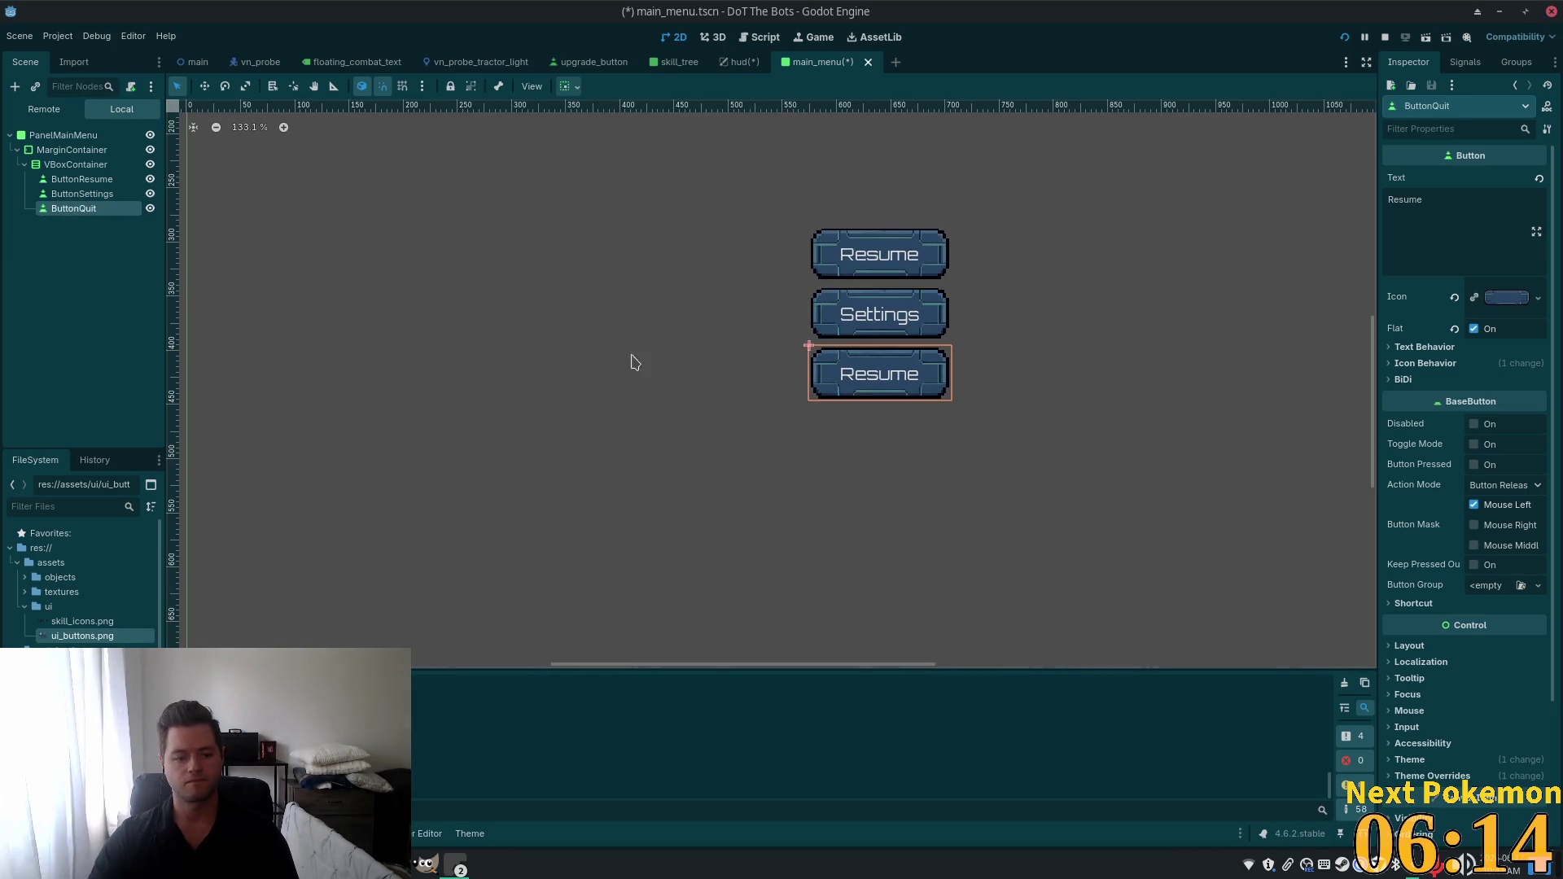
key("ctrl+s")
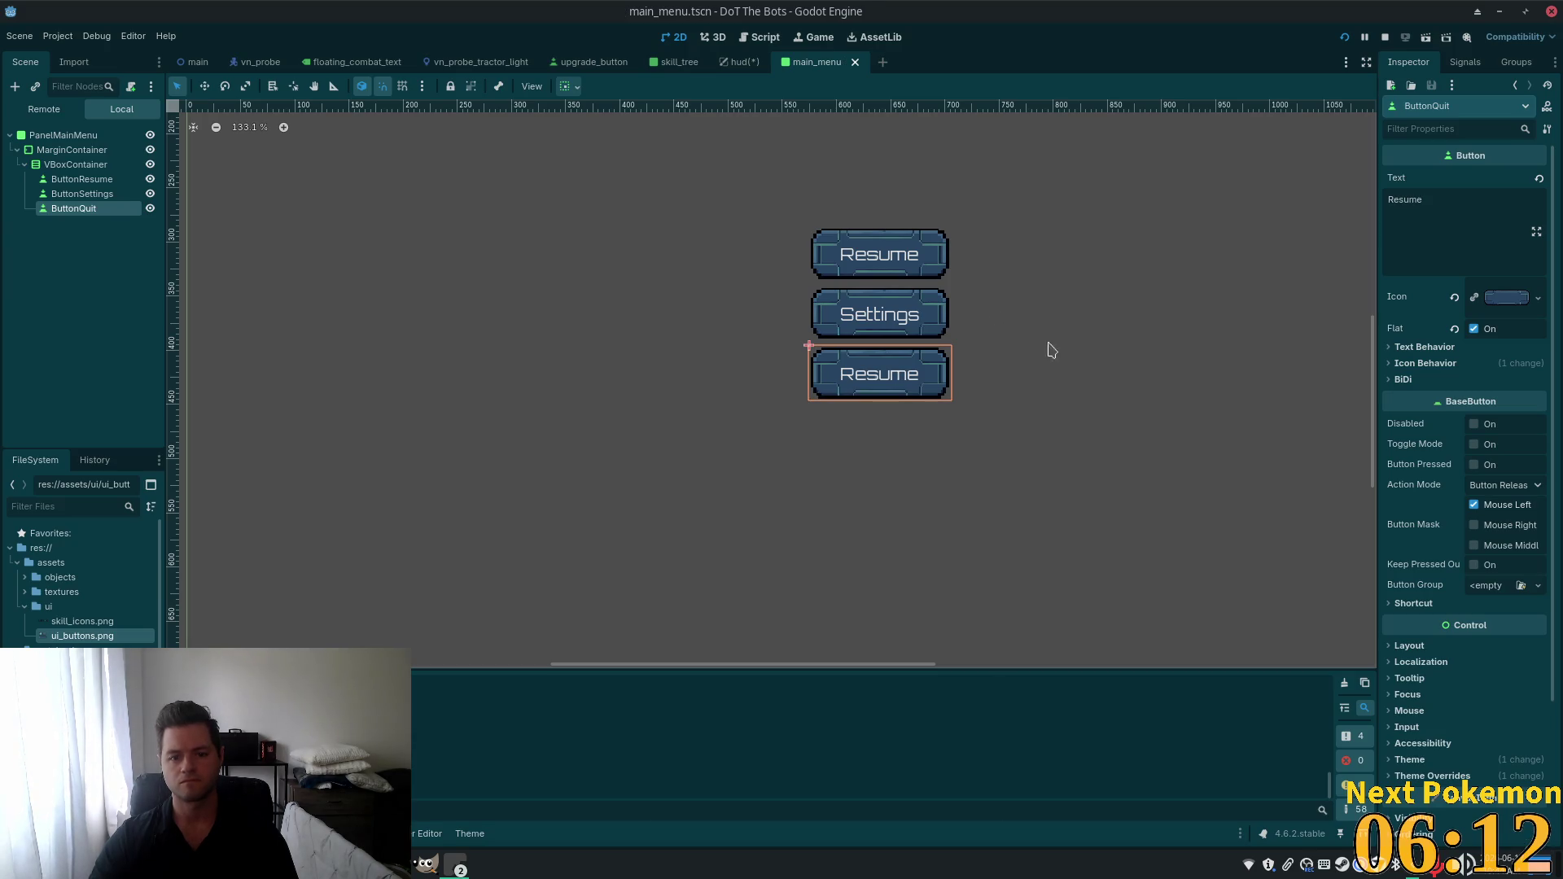
Change the third button's label from 'Resume' to 'Quit'.
left_click_drag(1388, 200, 1424, 201)
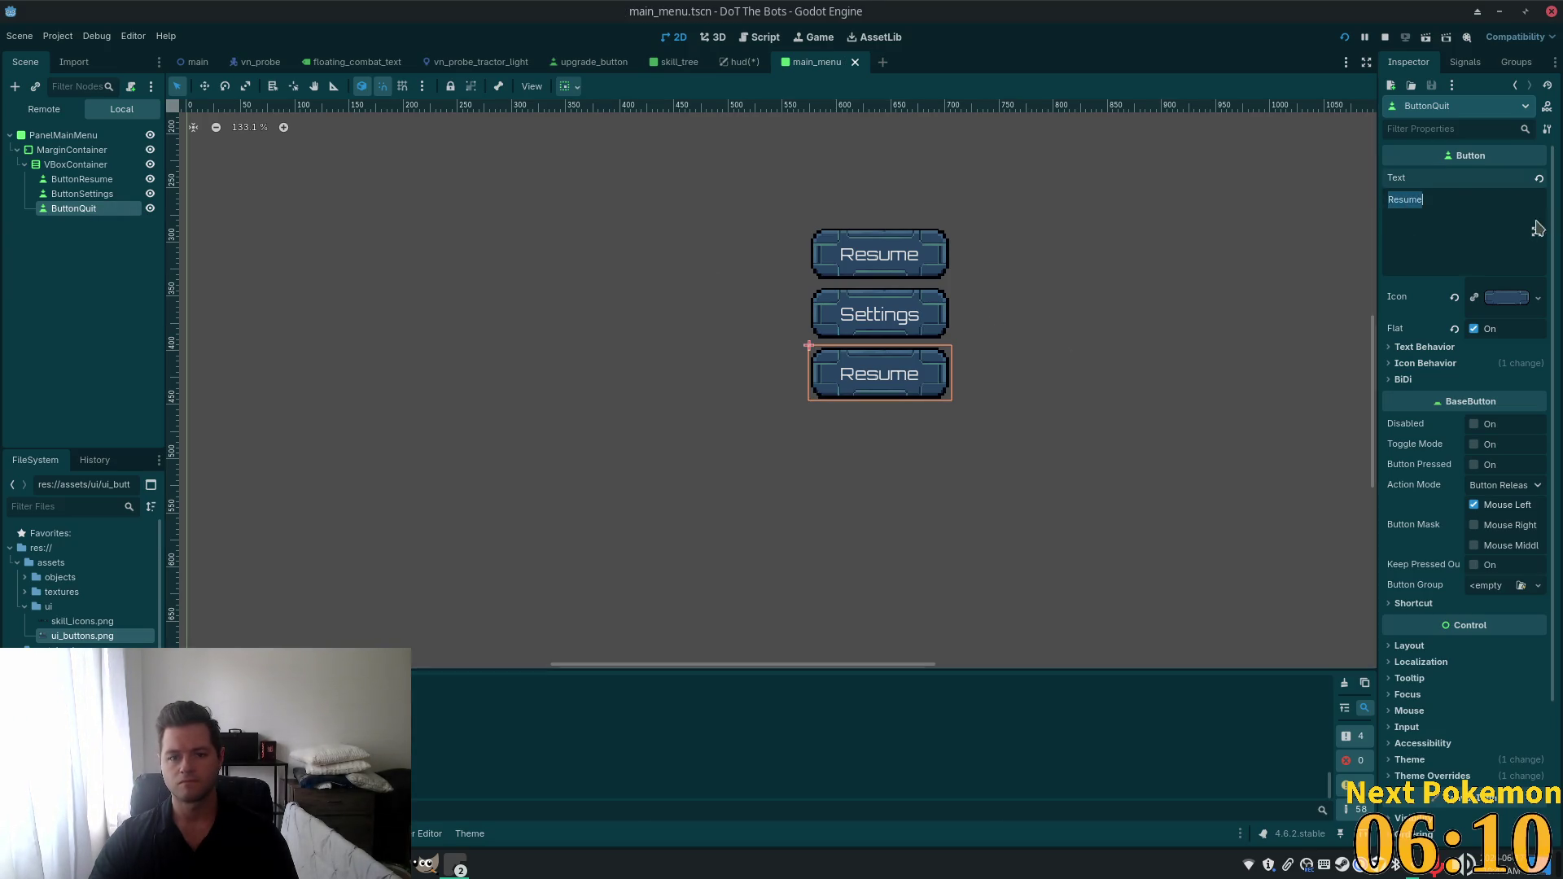
type("Quit")
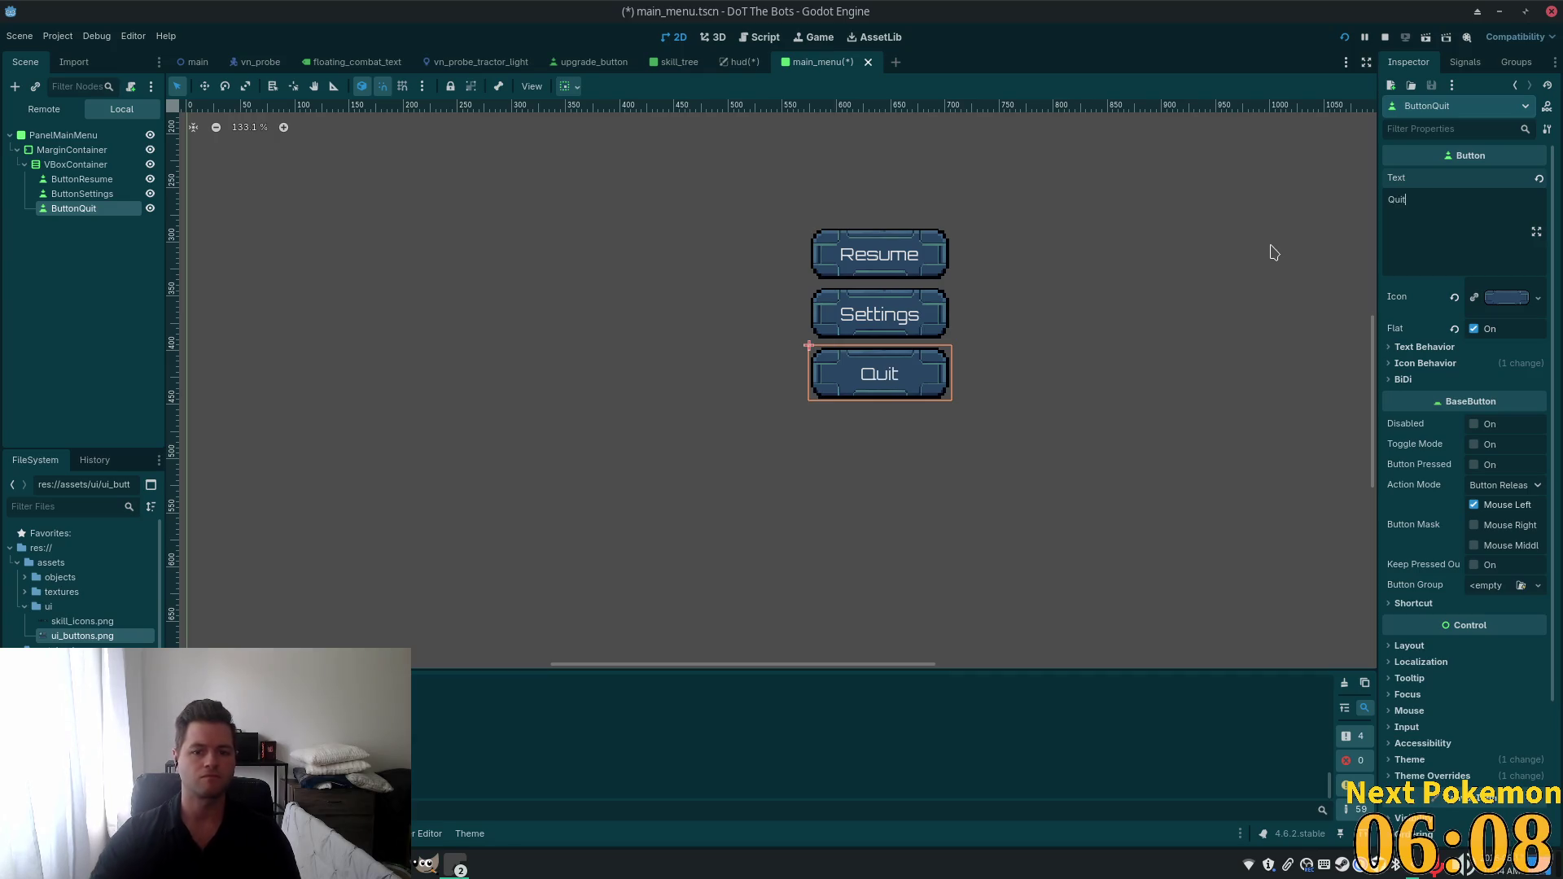
scroll(883, 345, "up", 3)
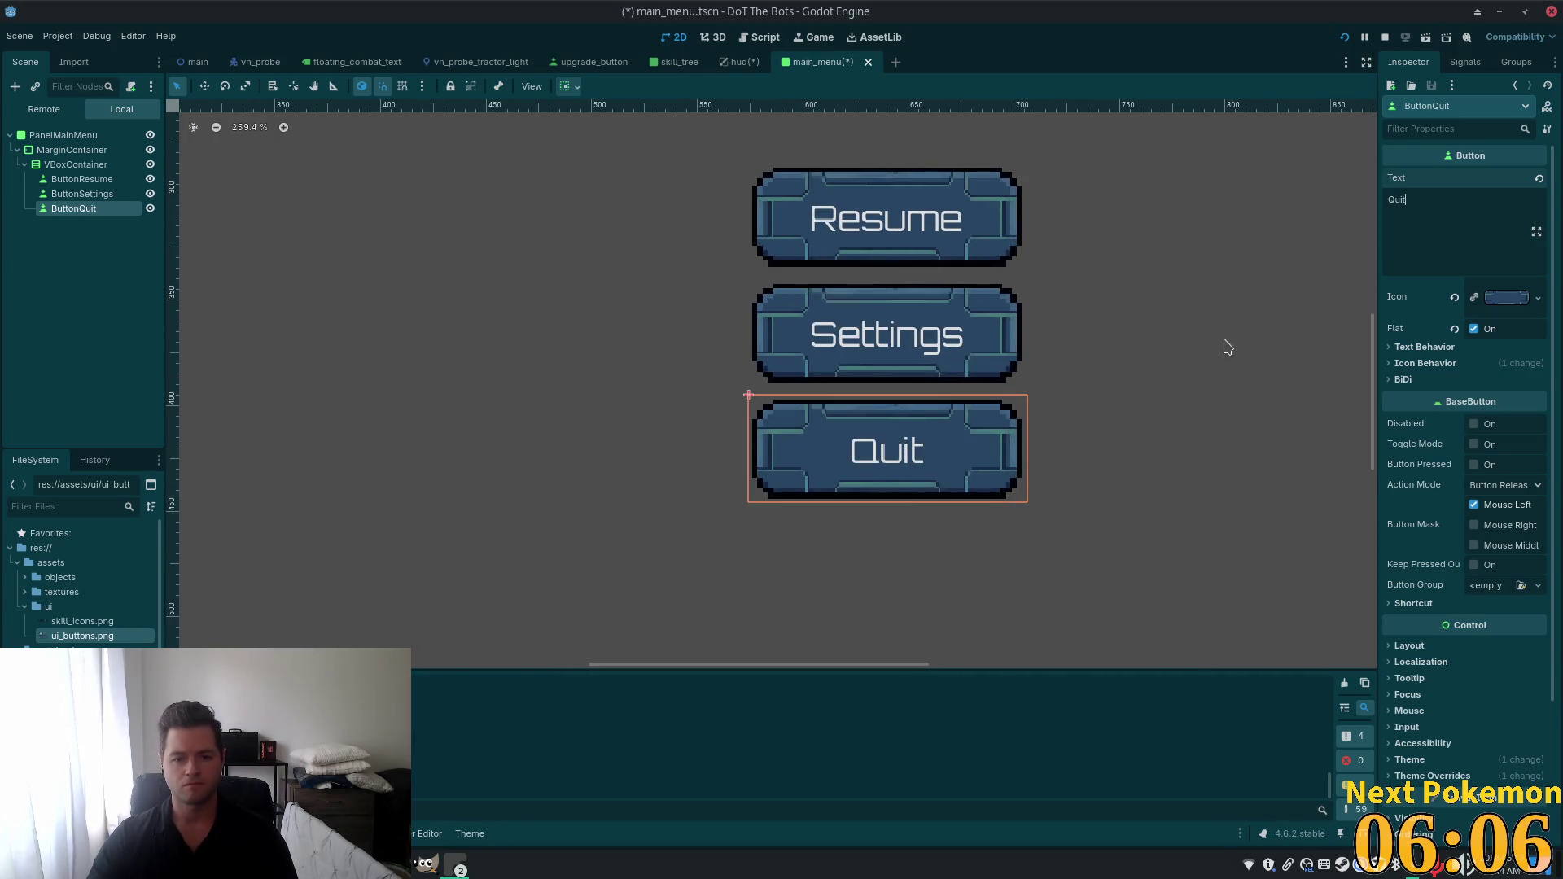
scroll(1095, 420, "down", 5)
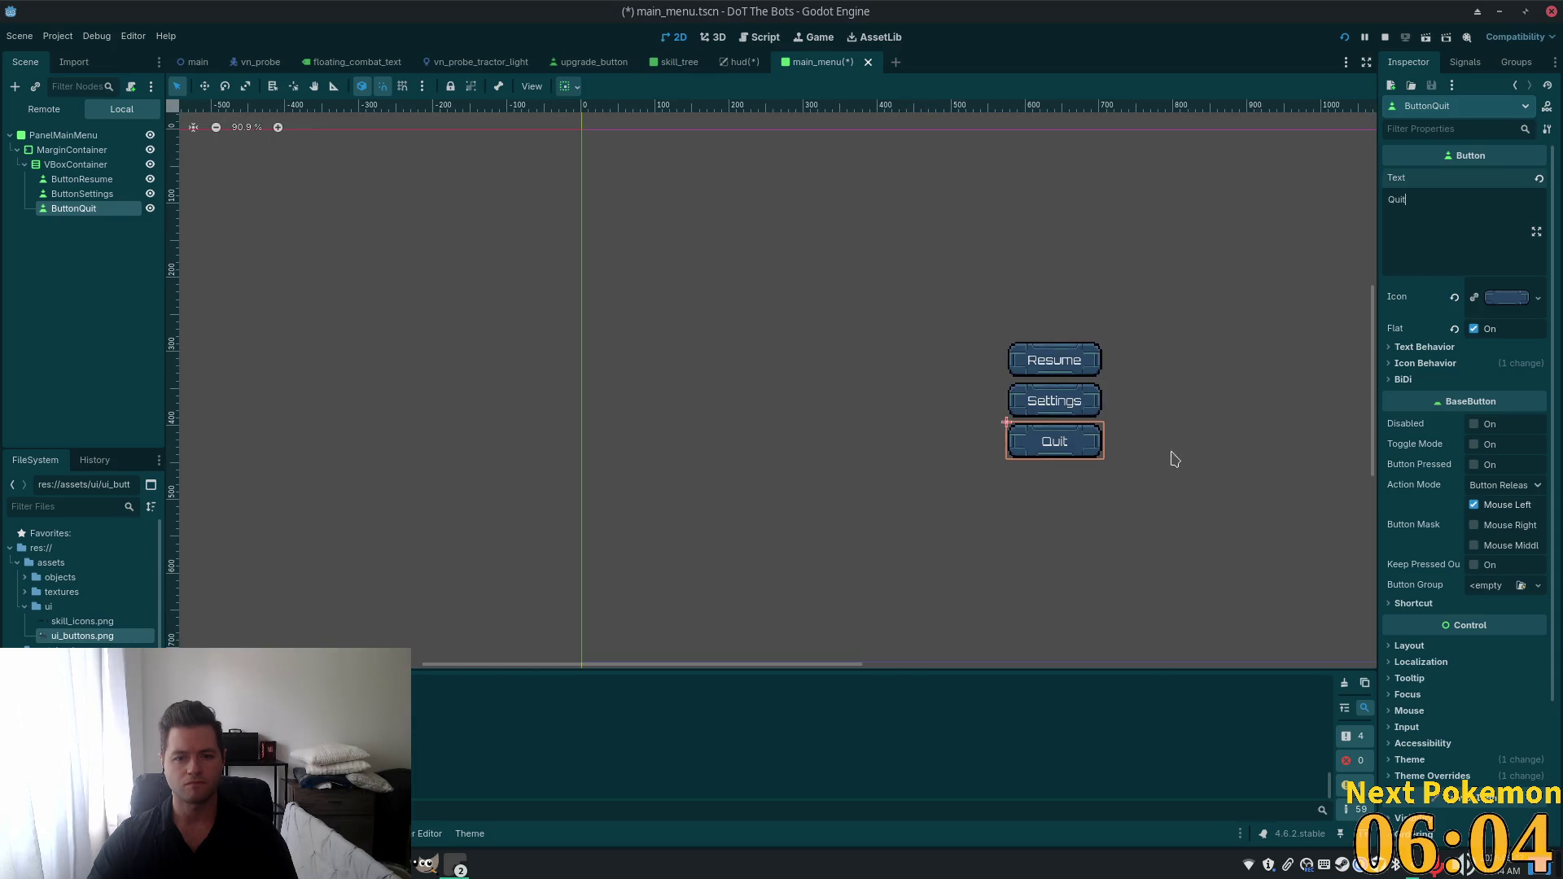
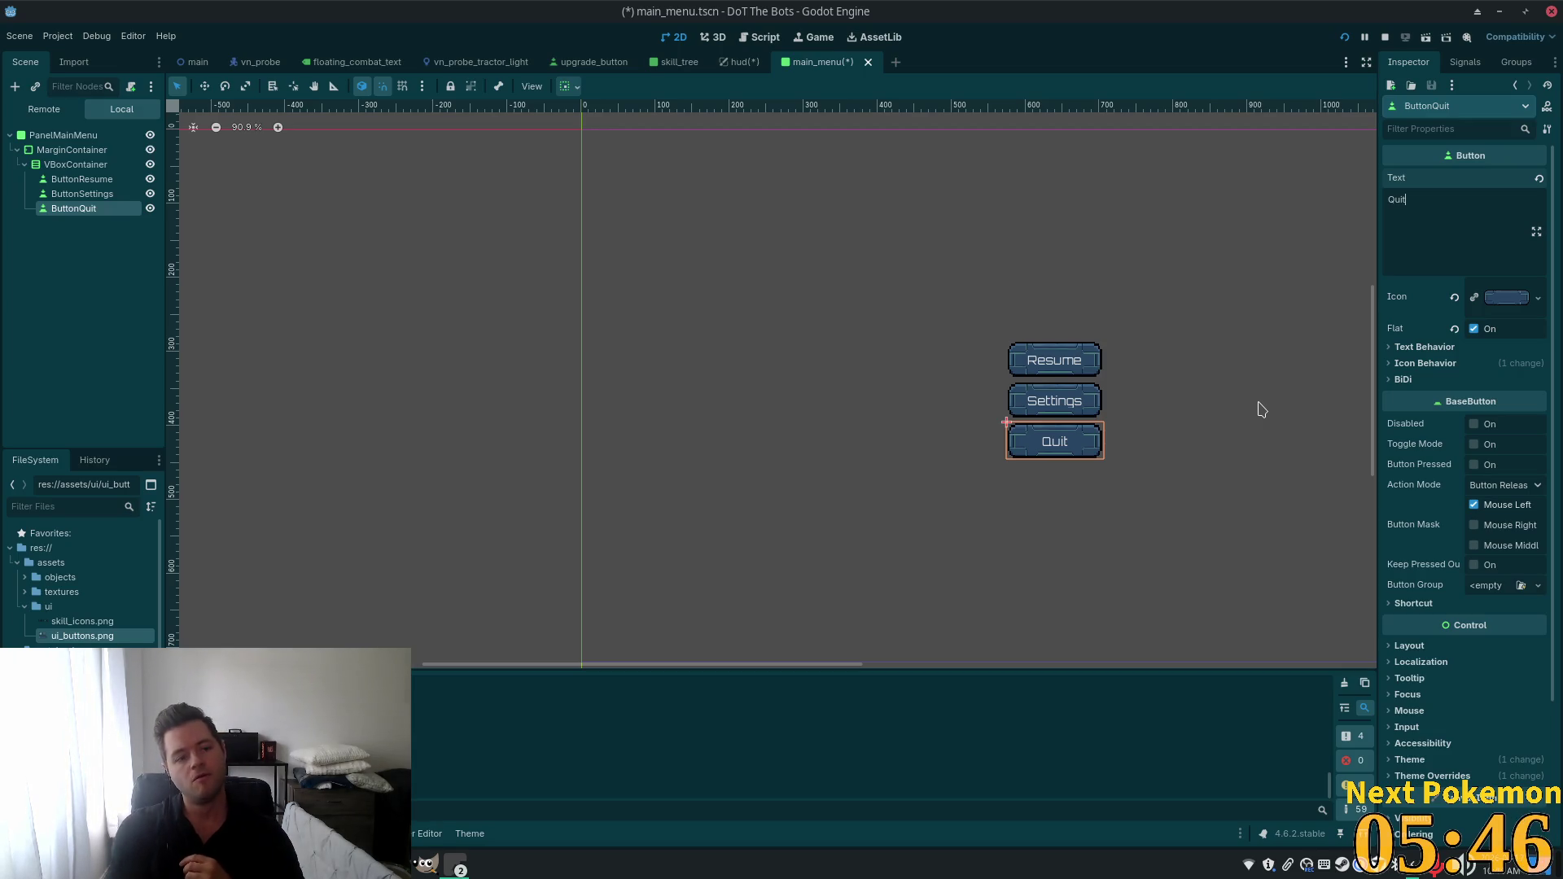
Select the button container and save the main_menu scene.
left_click(77, 165)
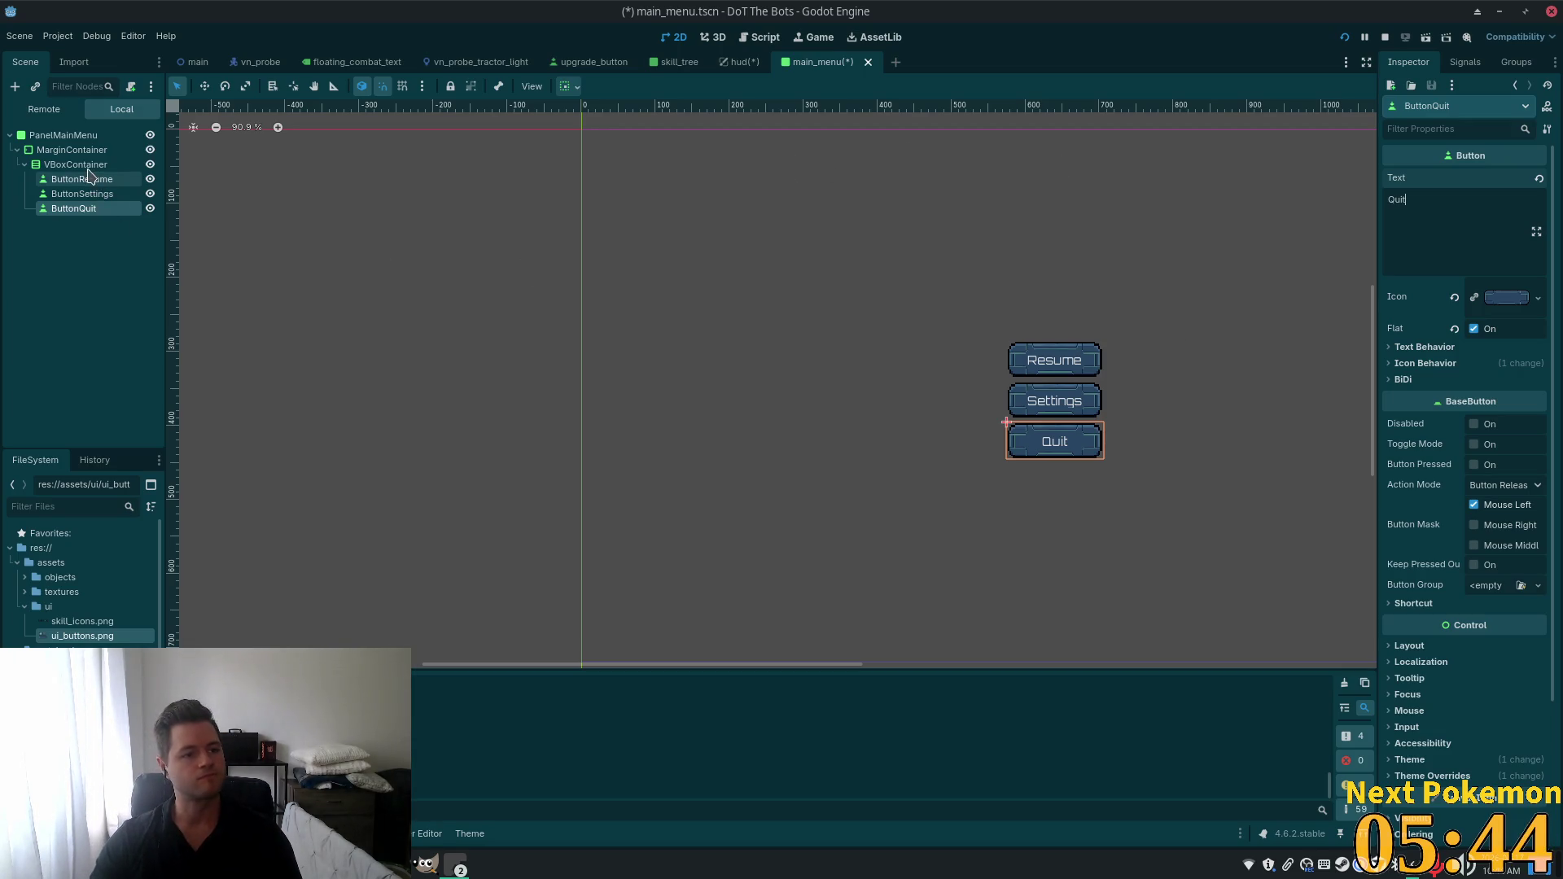
key("ctrl+s")
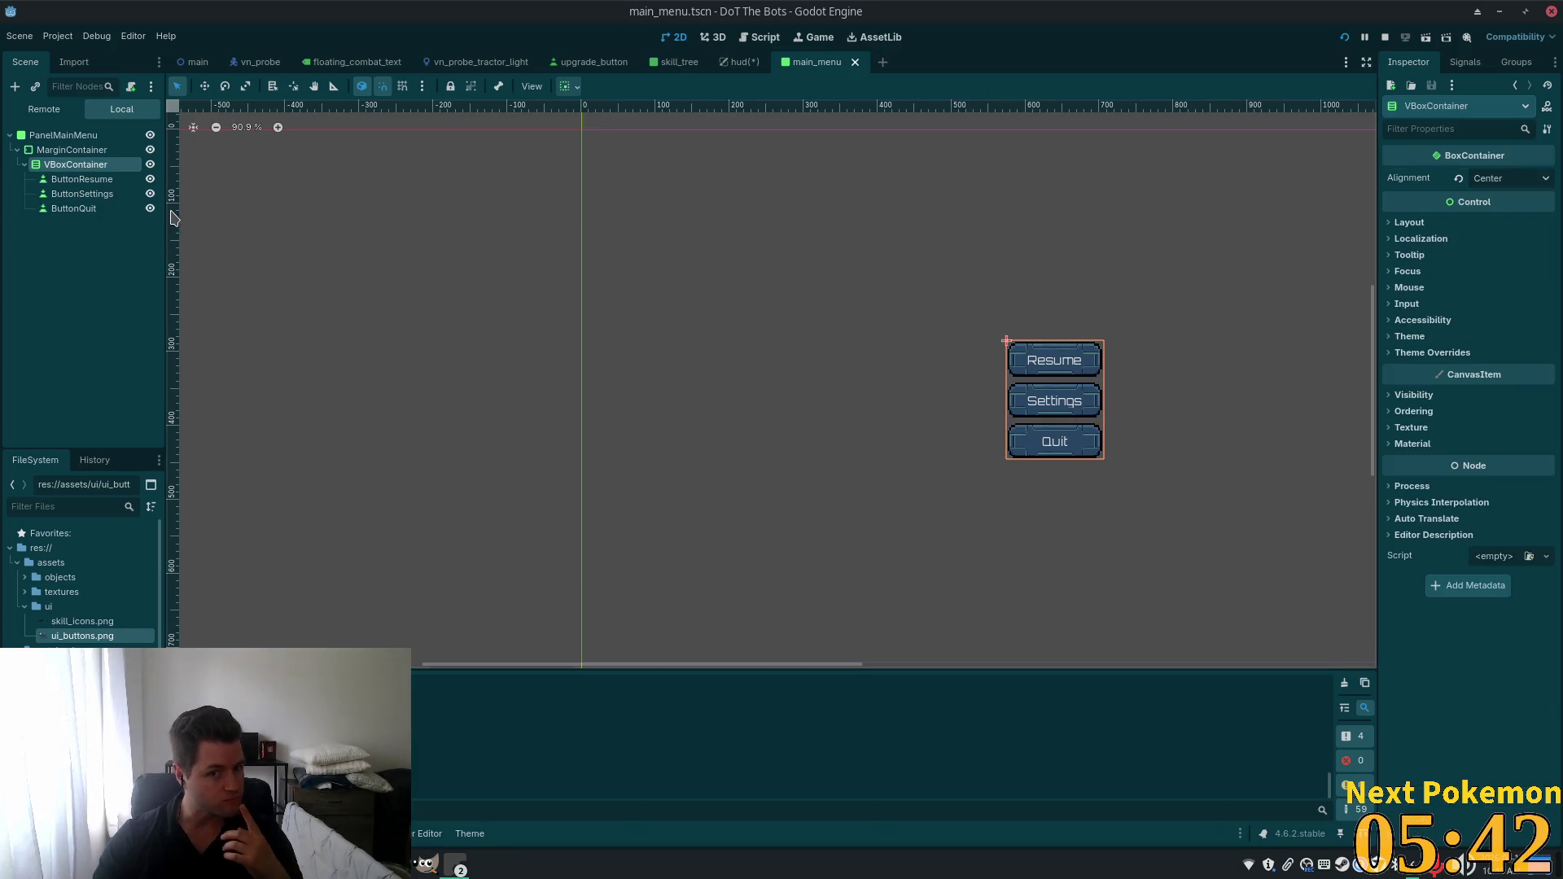
scroll(1115, 403, "down", 4)
key("f")
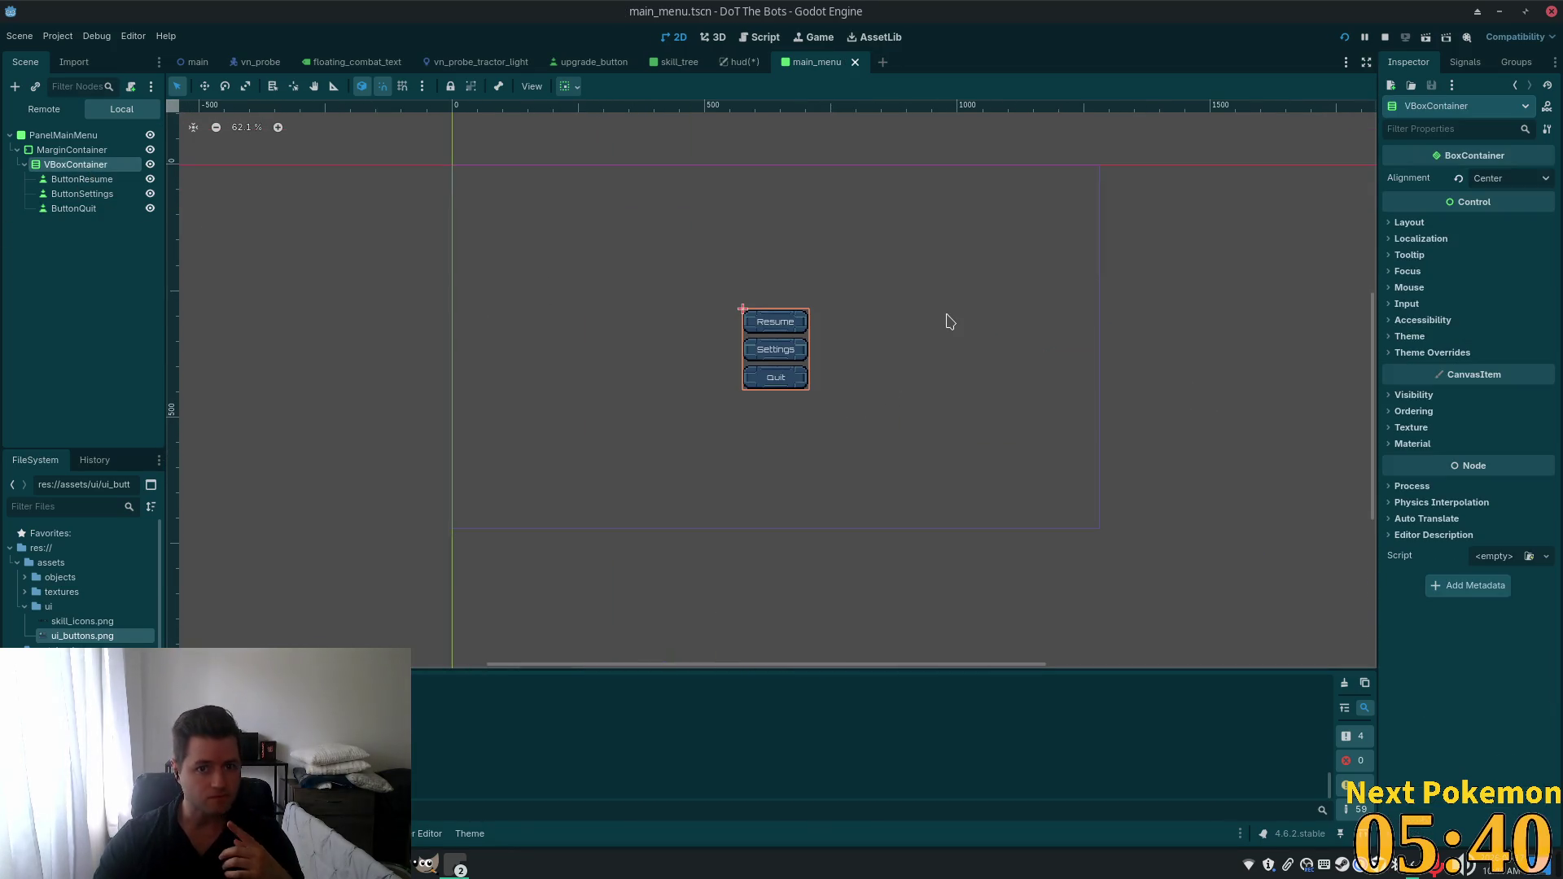
In the hud scene, hide the PanelMainMenu instance and save the scene.
left_click(737, 62)
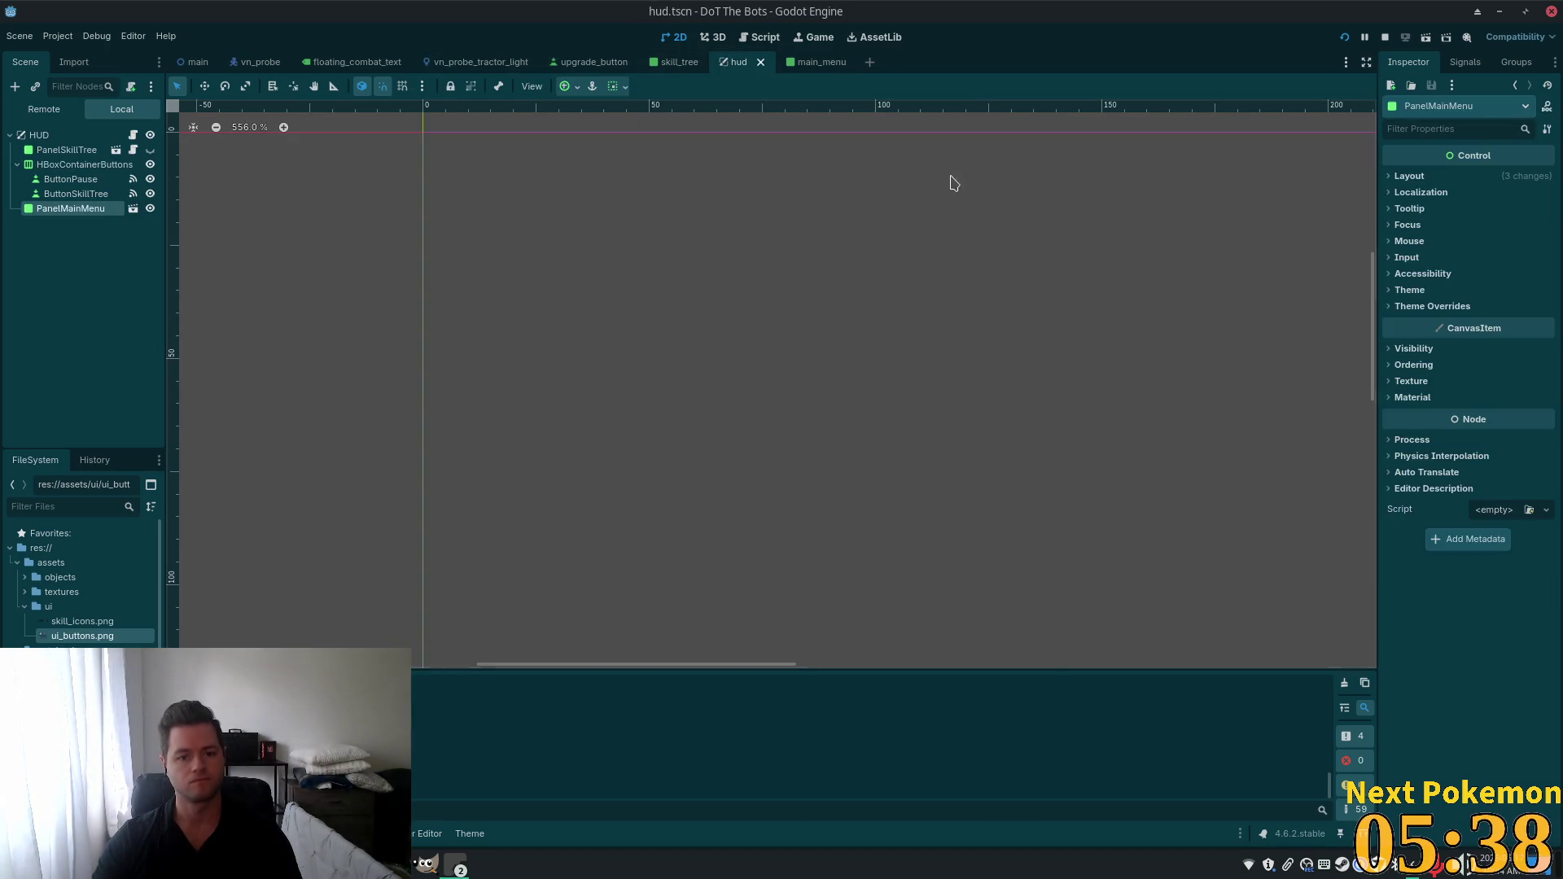
scroll(1058, 351, "down", 5)
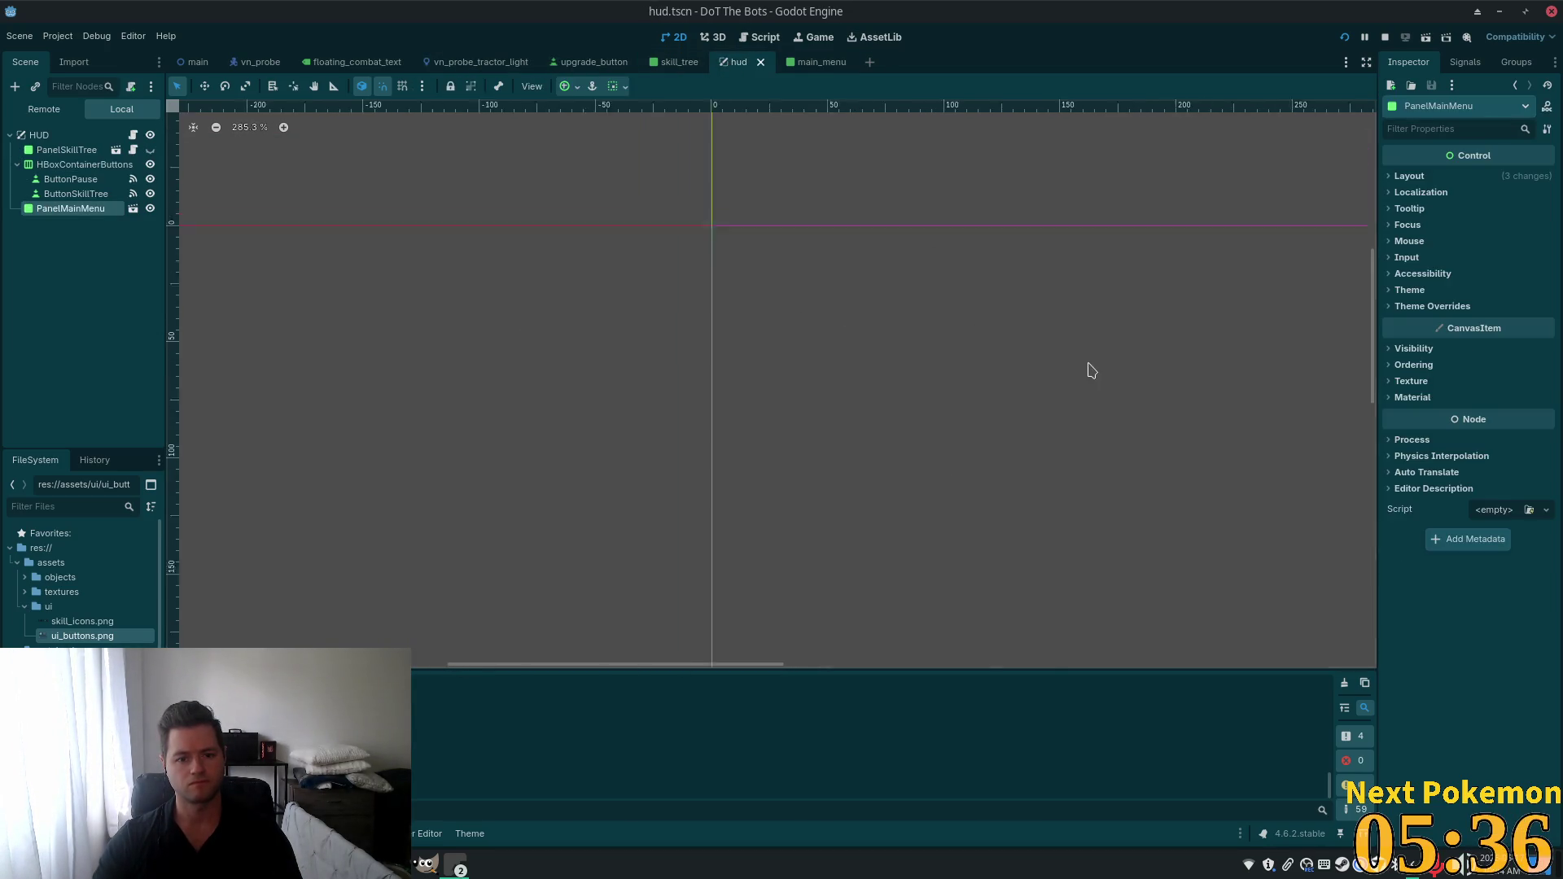
scroll(1193, 392, "down", 3)
left_click_drag(1193, 392, 750, 307)
scroll(1005, 352, "down", 2)
scroll(841, 315, "down", 1)
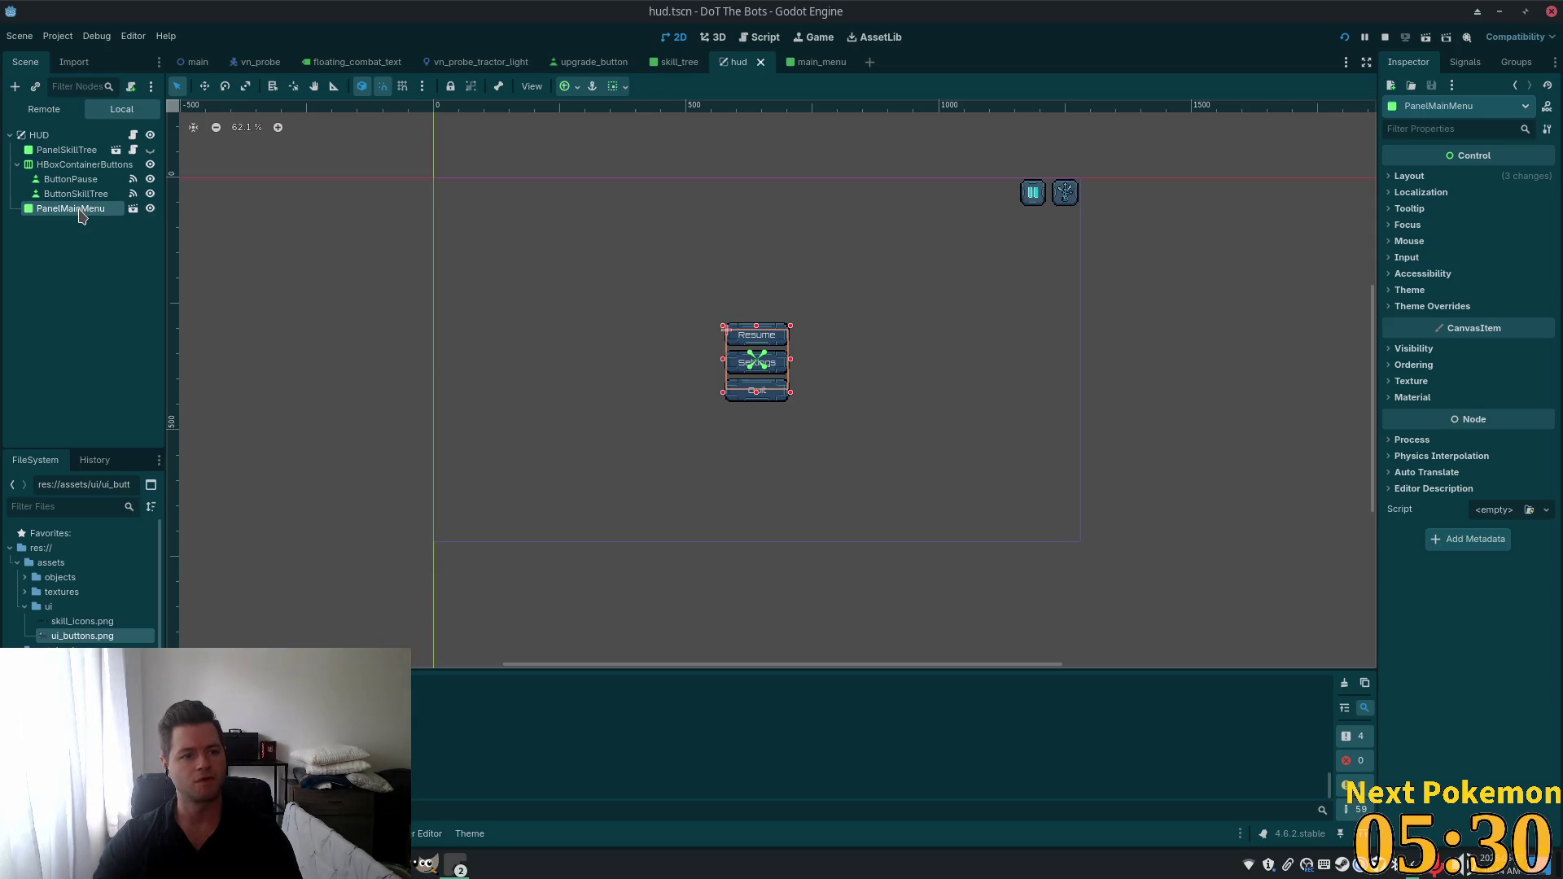
left_click(150, 208)
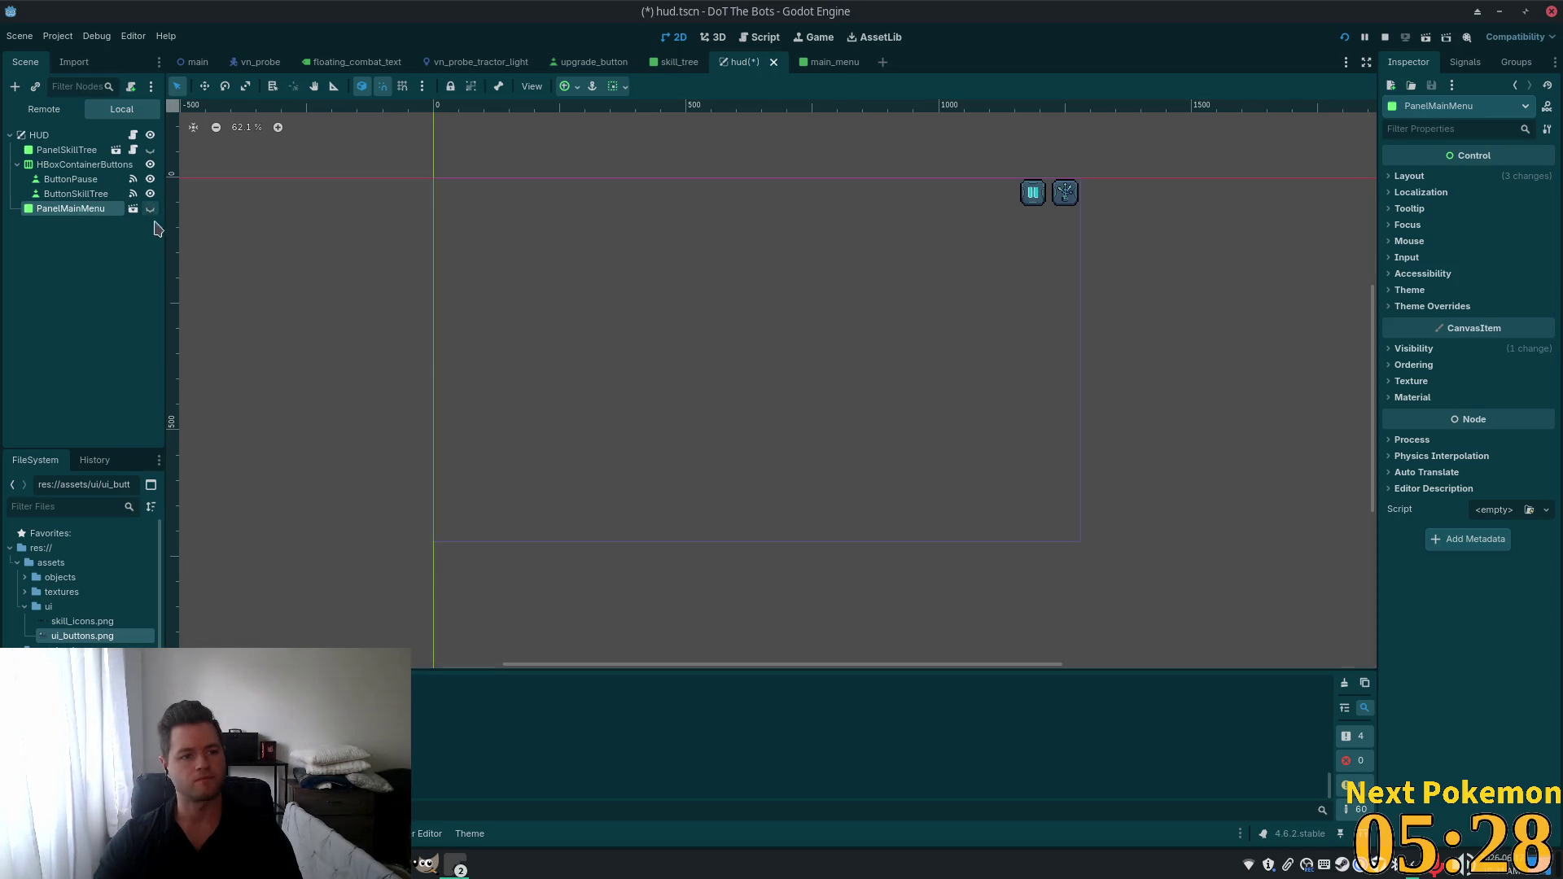
key("ctrl+s")
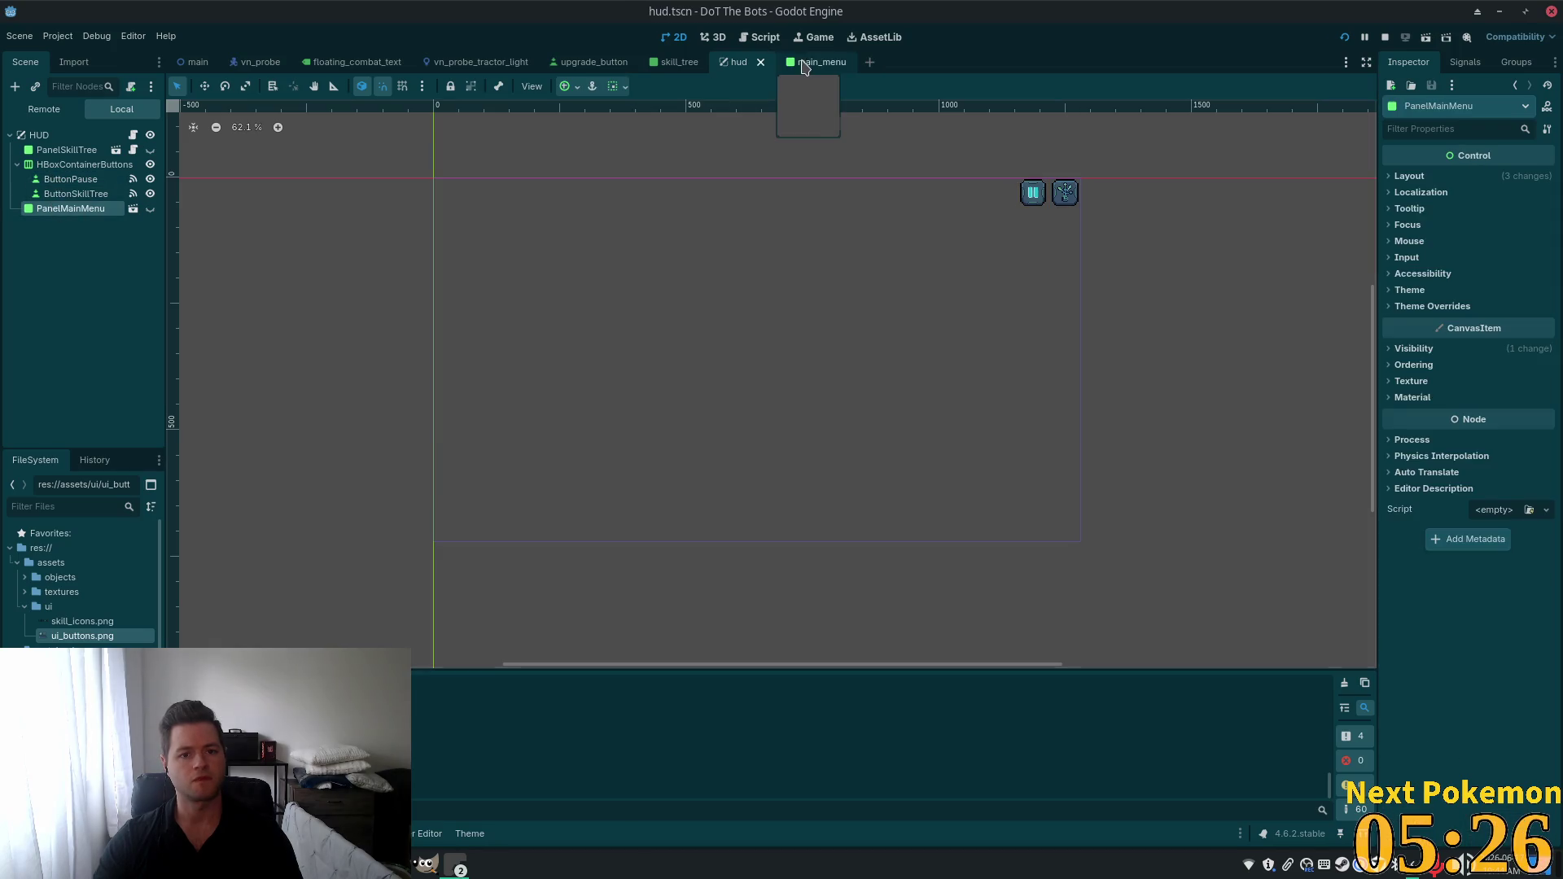
Attach a new script res://ui/main_menu.gd, extending Panel, to PanelMainMenu.
left_click(822, 62)
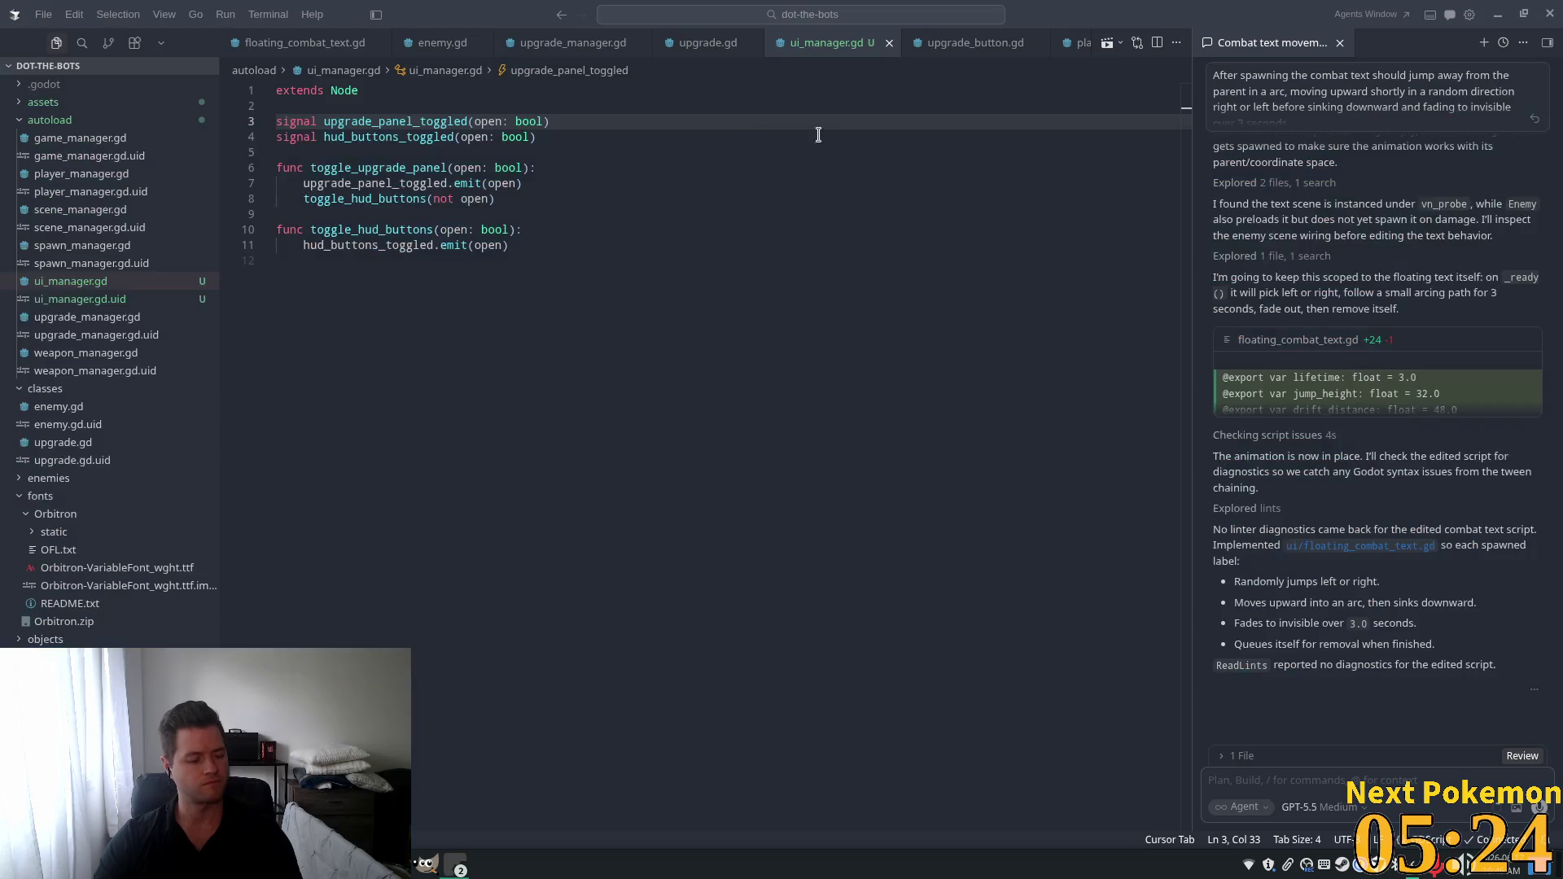
key("alt+Tab")
key("alt+Tab")
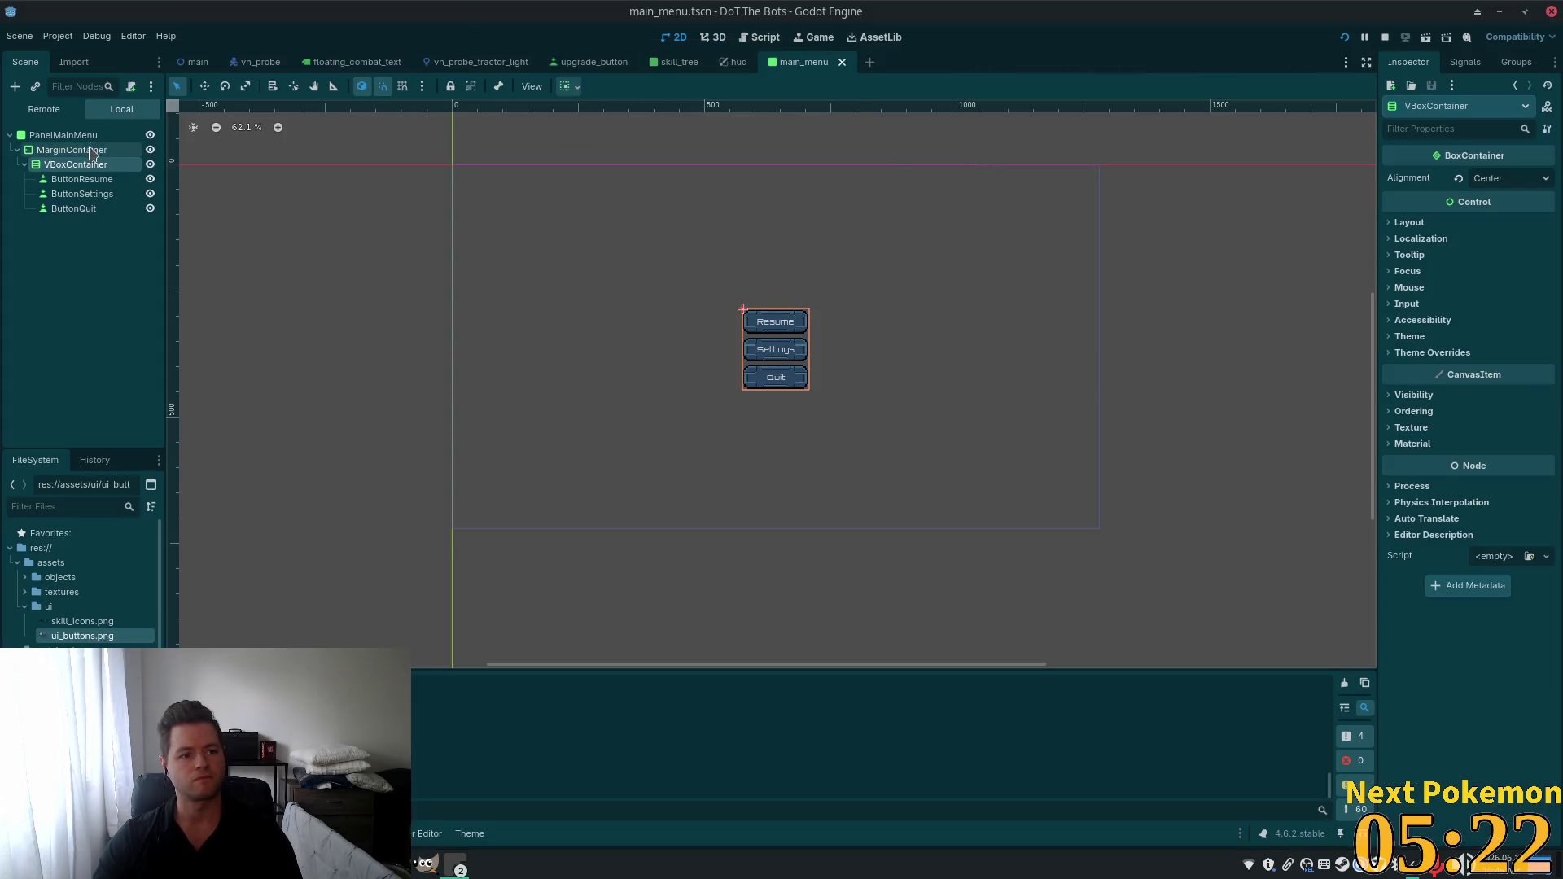
left_click(99, 137)
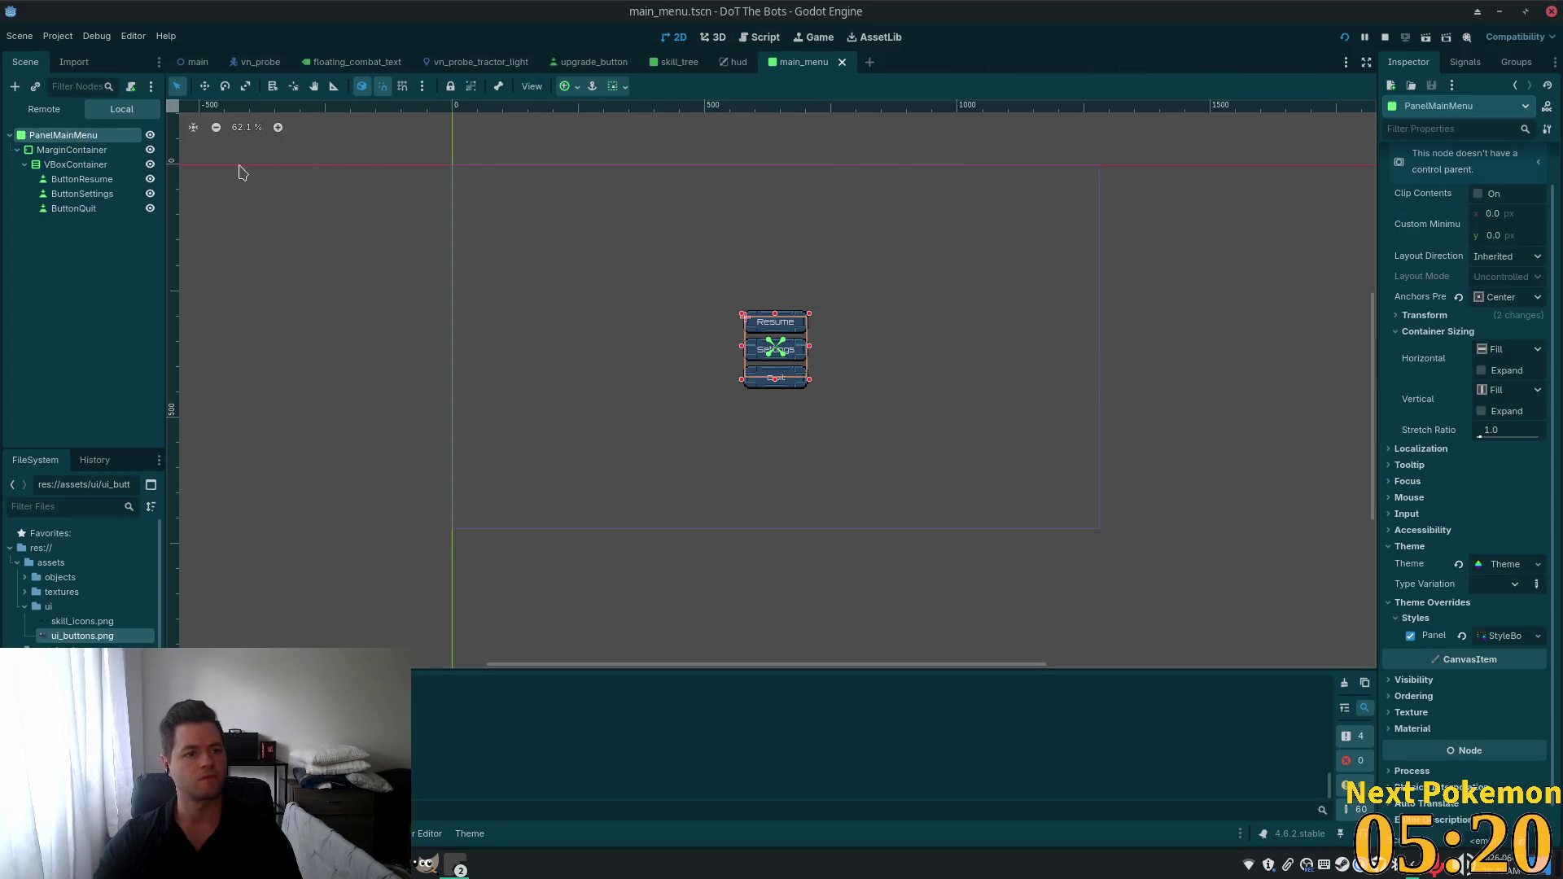
left_click(130, 86)
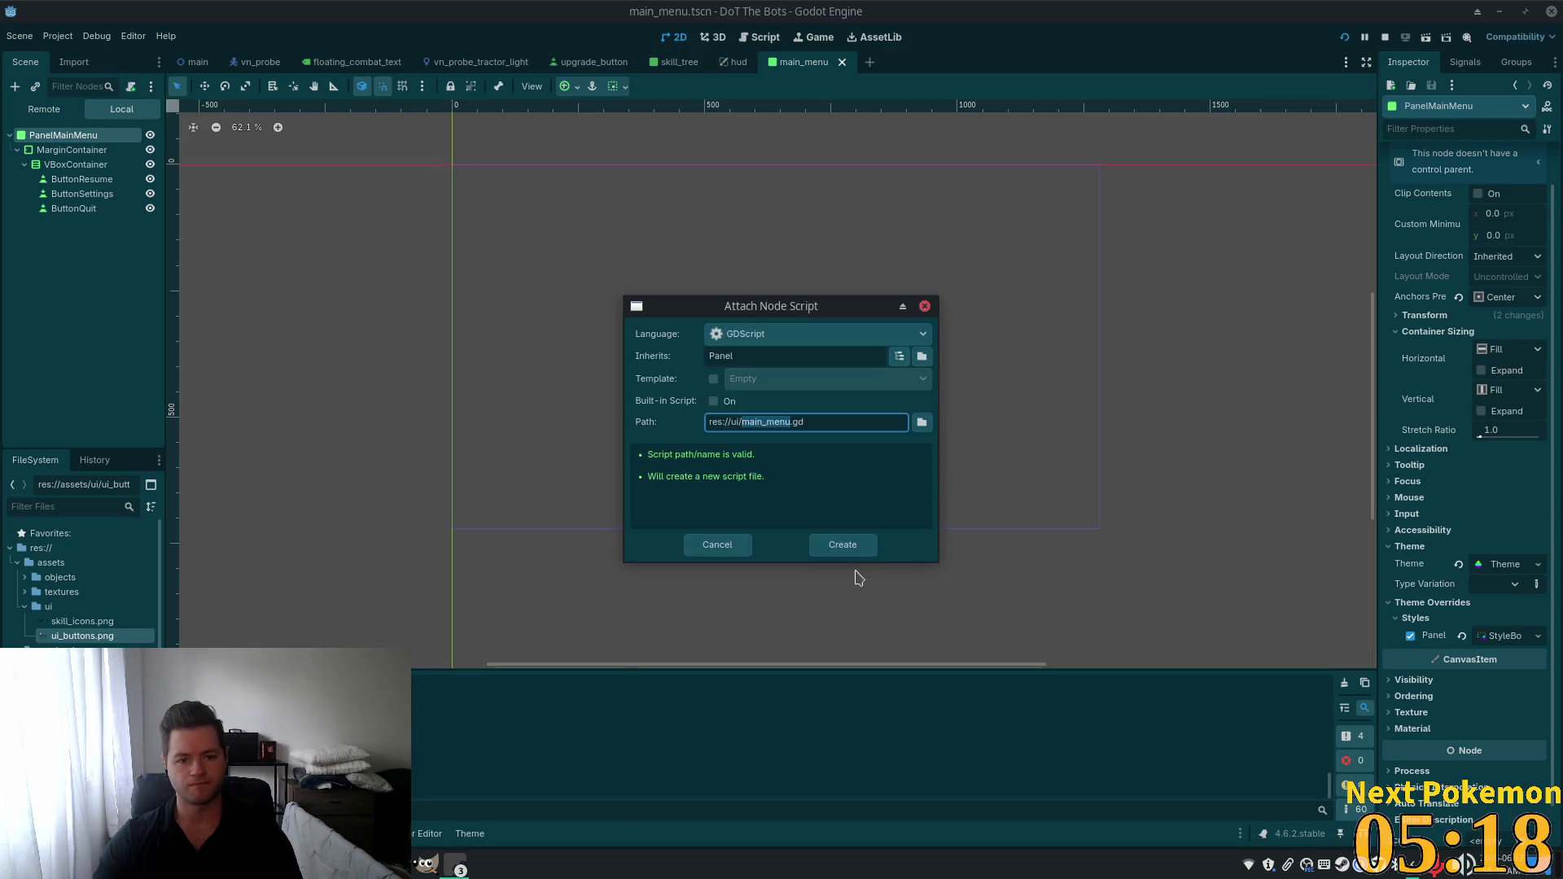
left_click(841, 546)
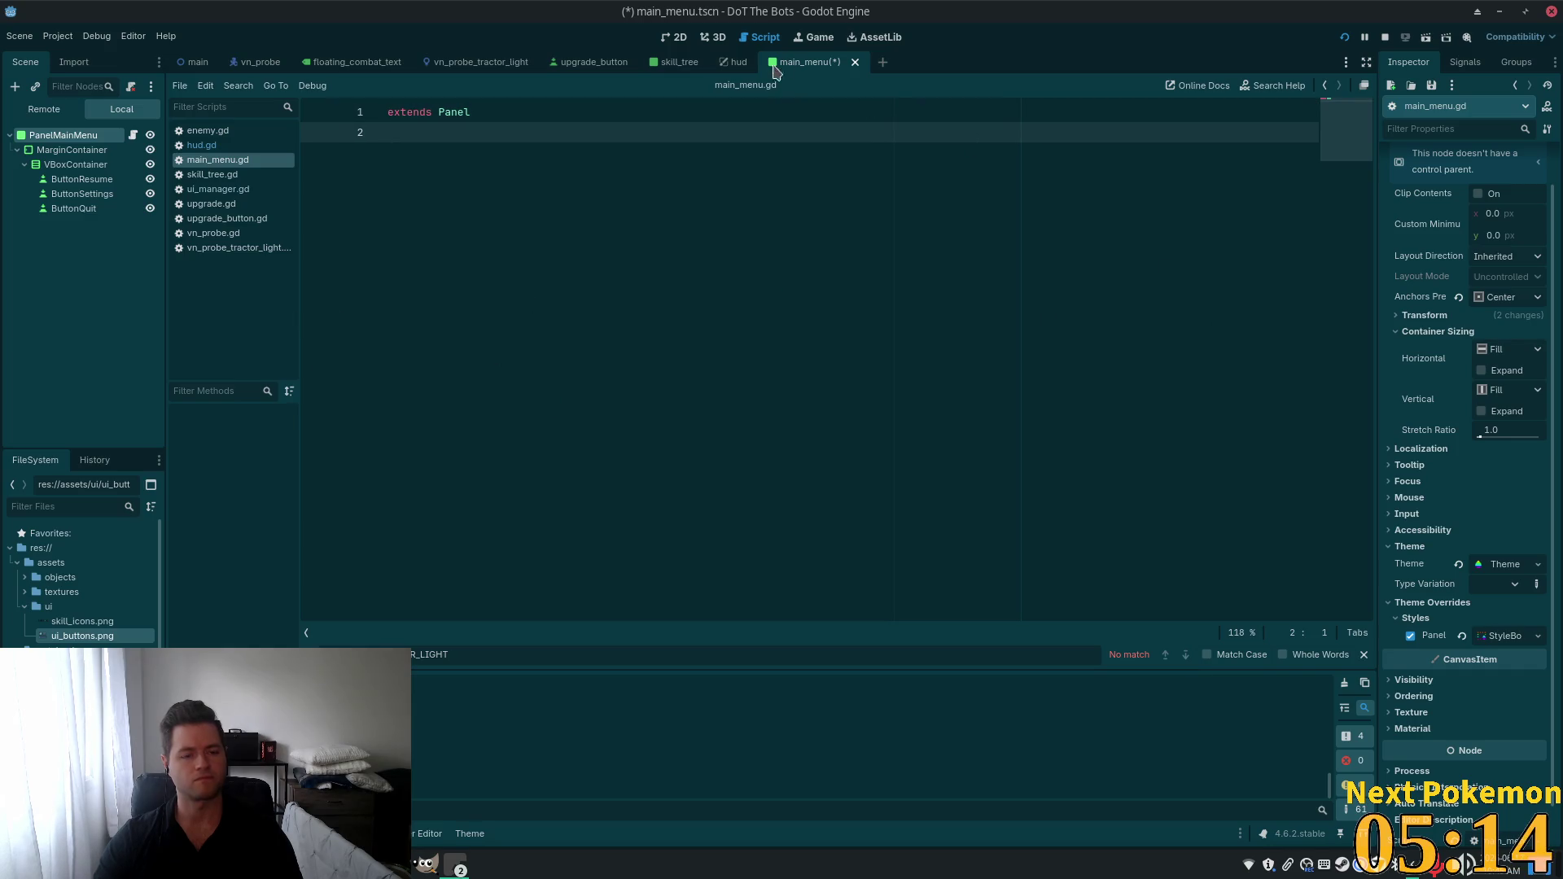
key("alt+Tab")
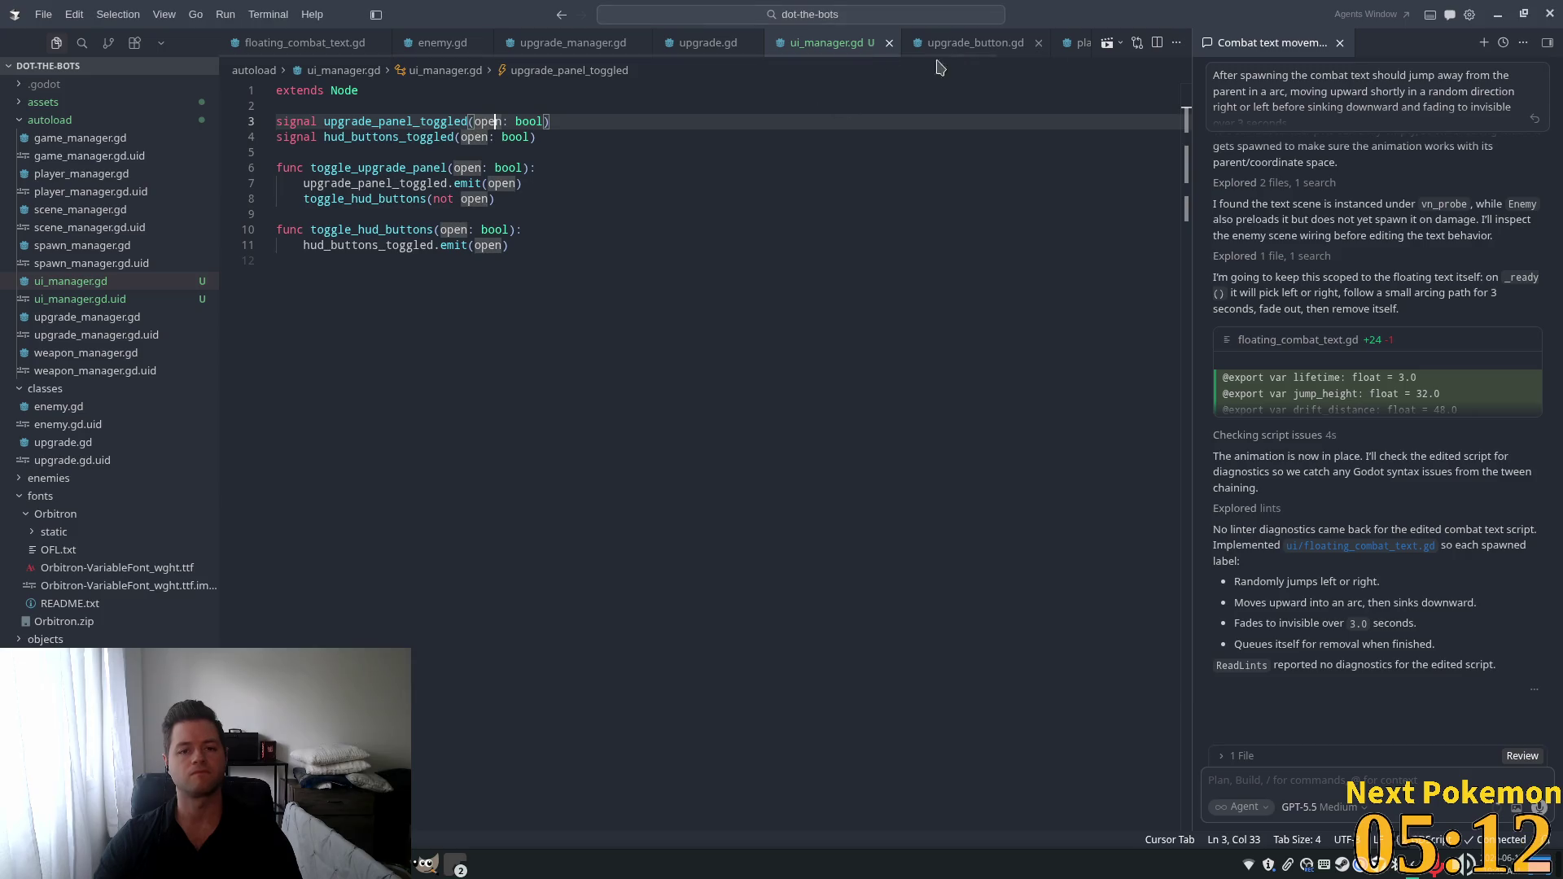
Add signal main_menu_toggled(open: bool) and toggle_main_menu(open), which emits it and calls toggle_hud_buttons(not open).
left_click(633, 199)
left_click(633, 260)
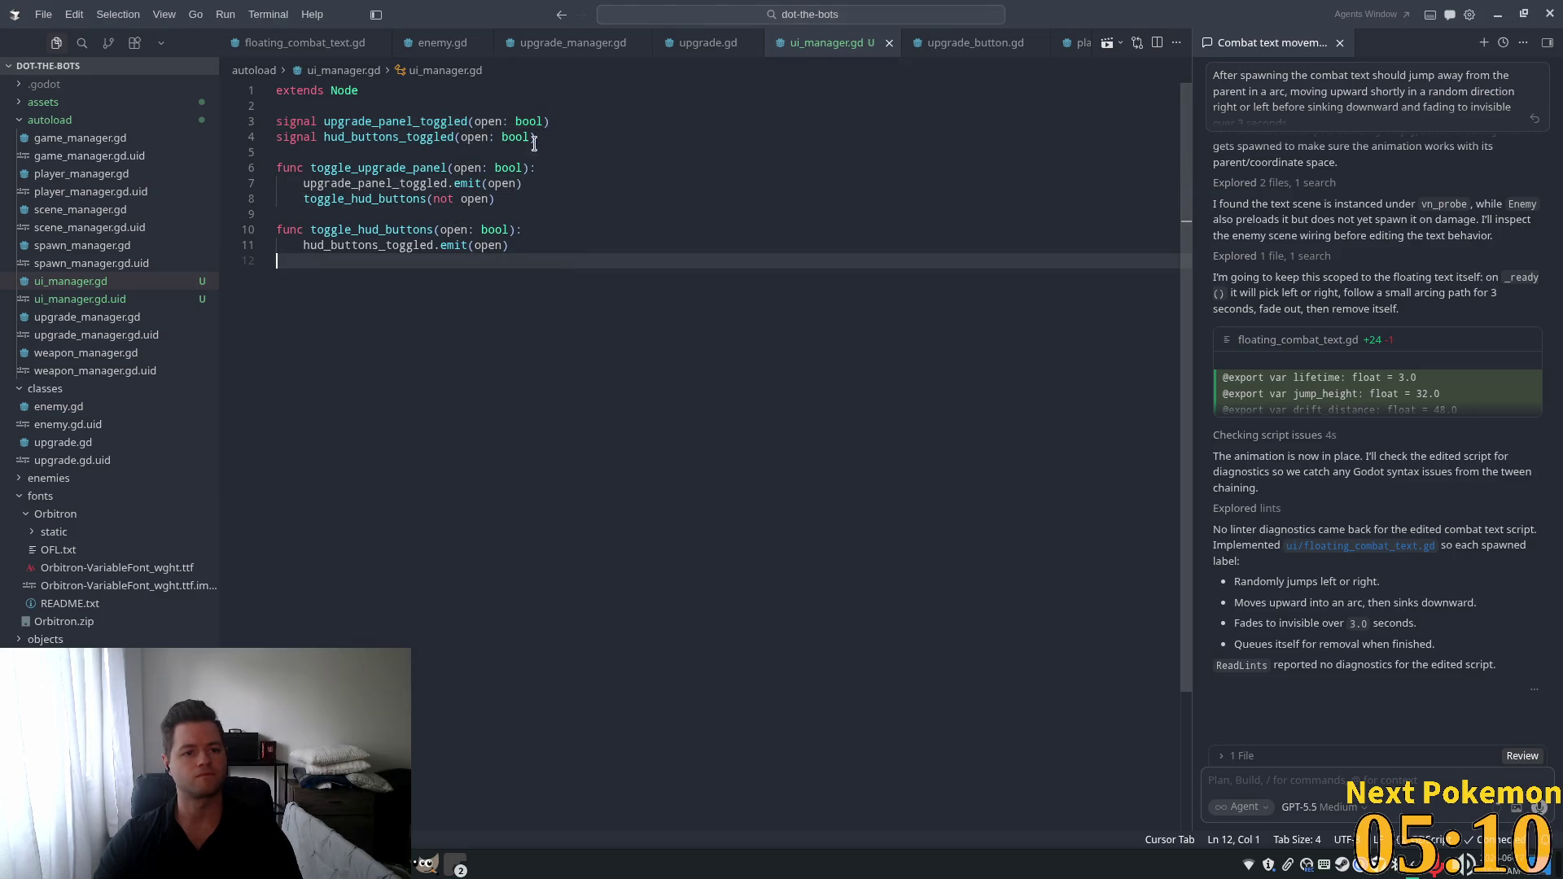
left_click(633, 153)
key("Return")
key("Up")
type("signal")
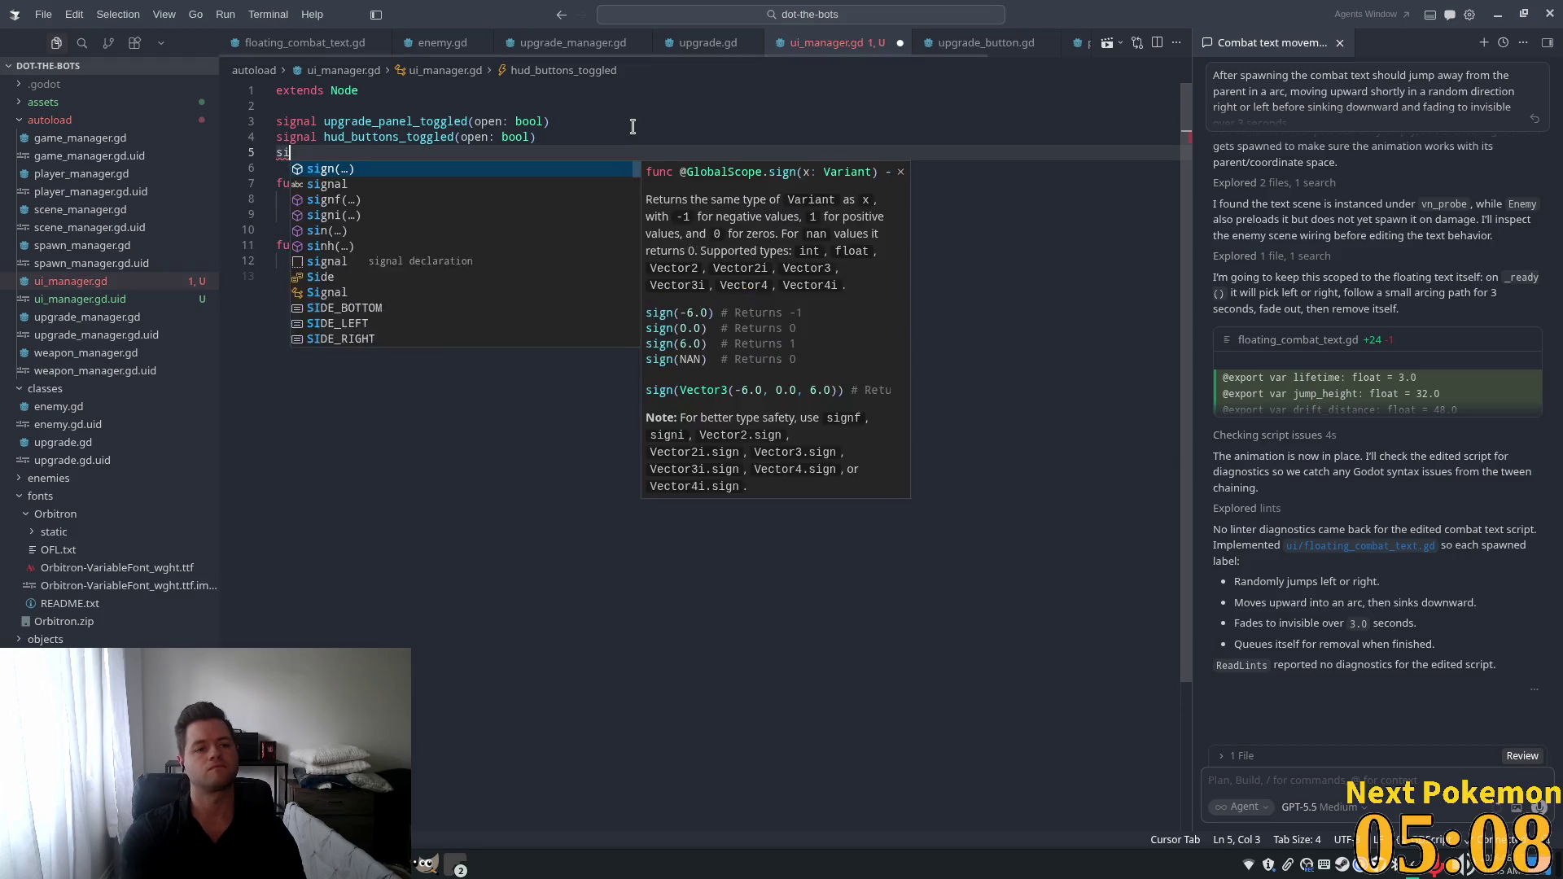
key("Tab")
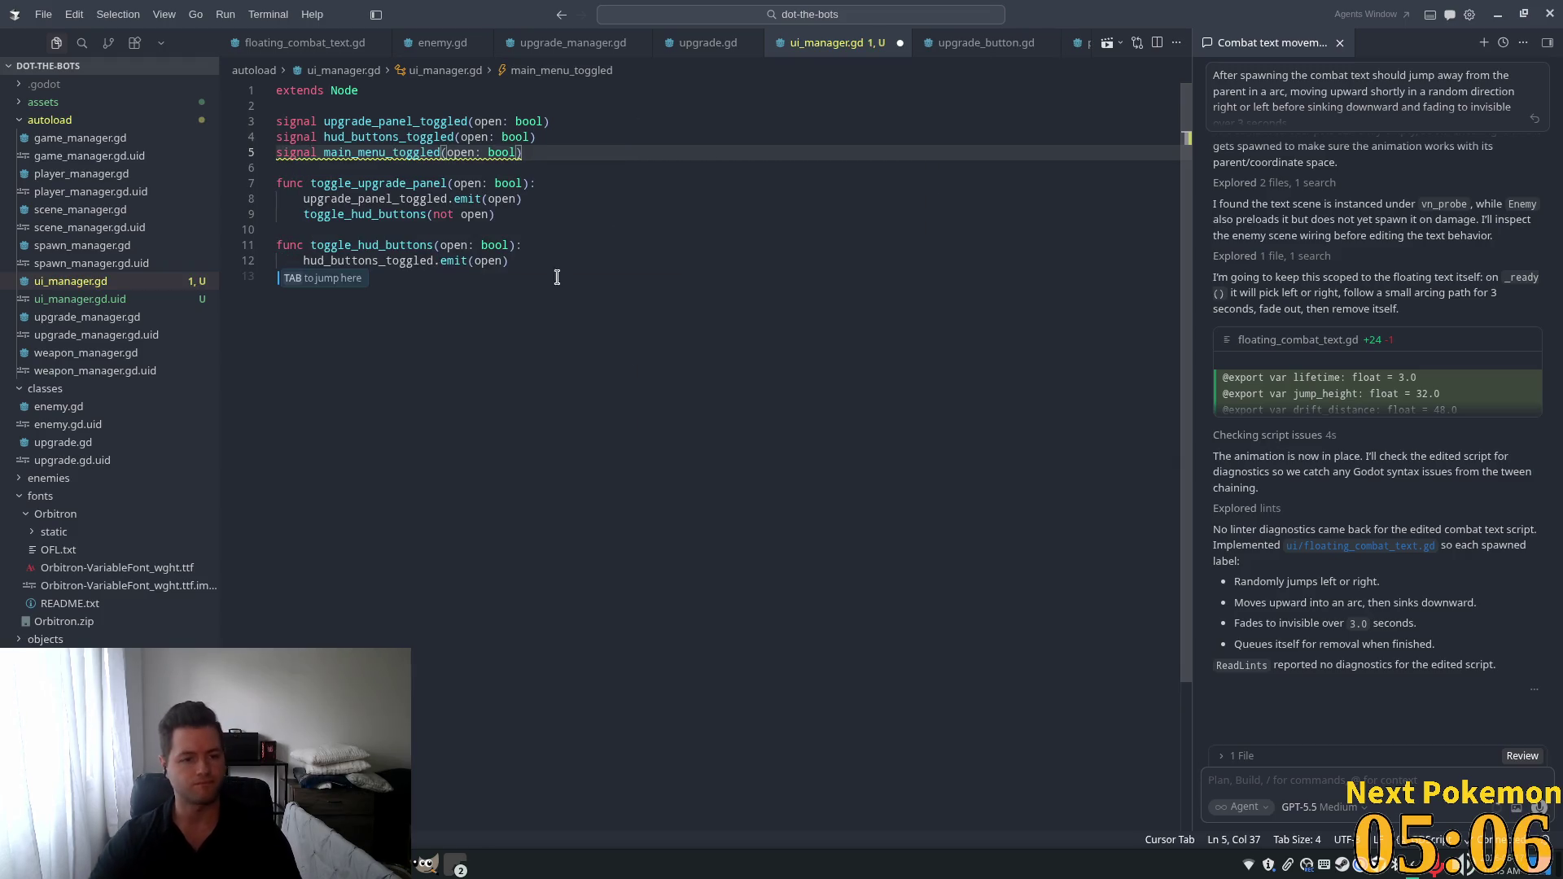
key("Tab")
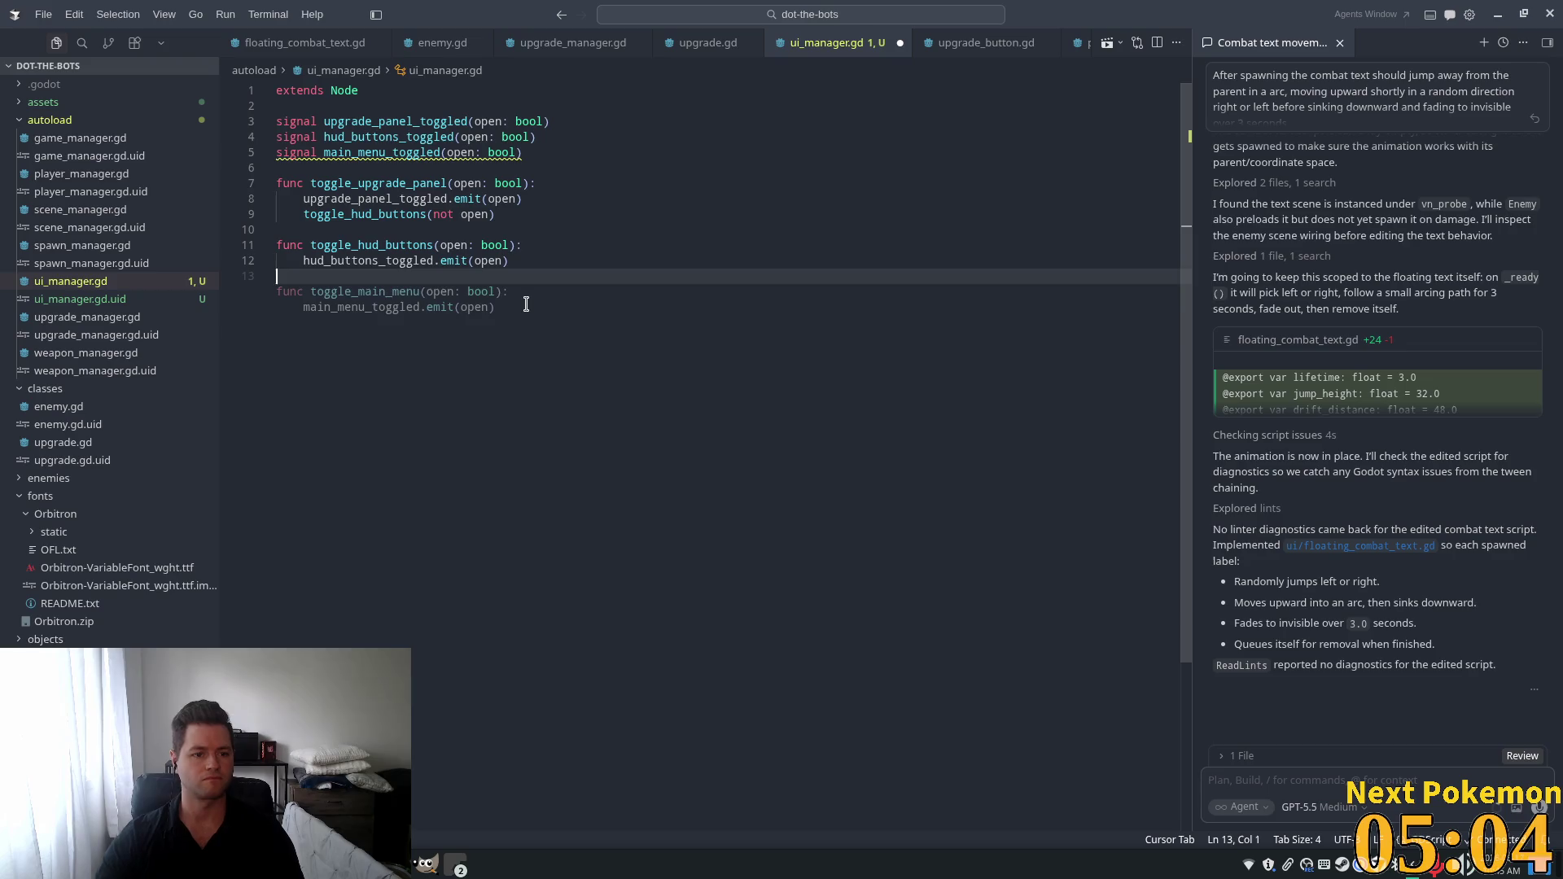
key("Tab")
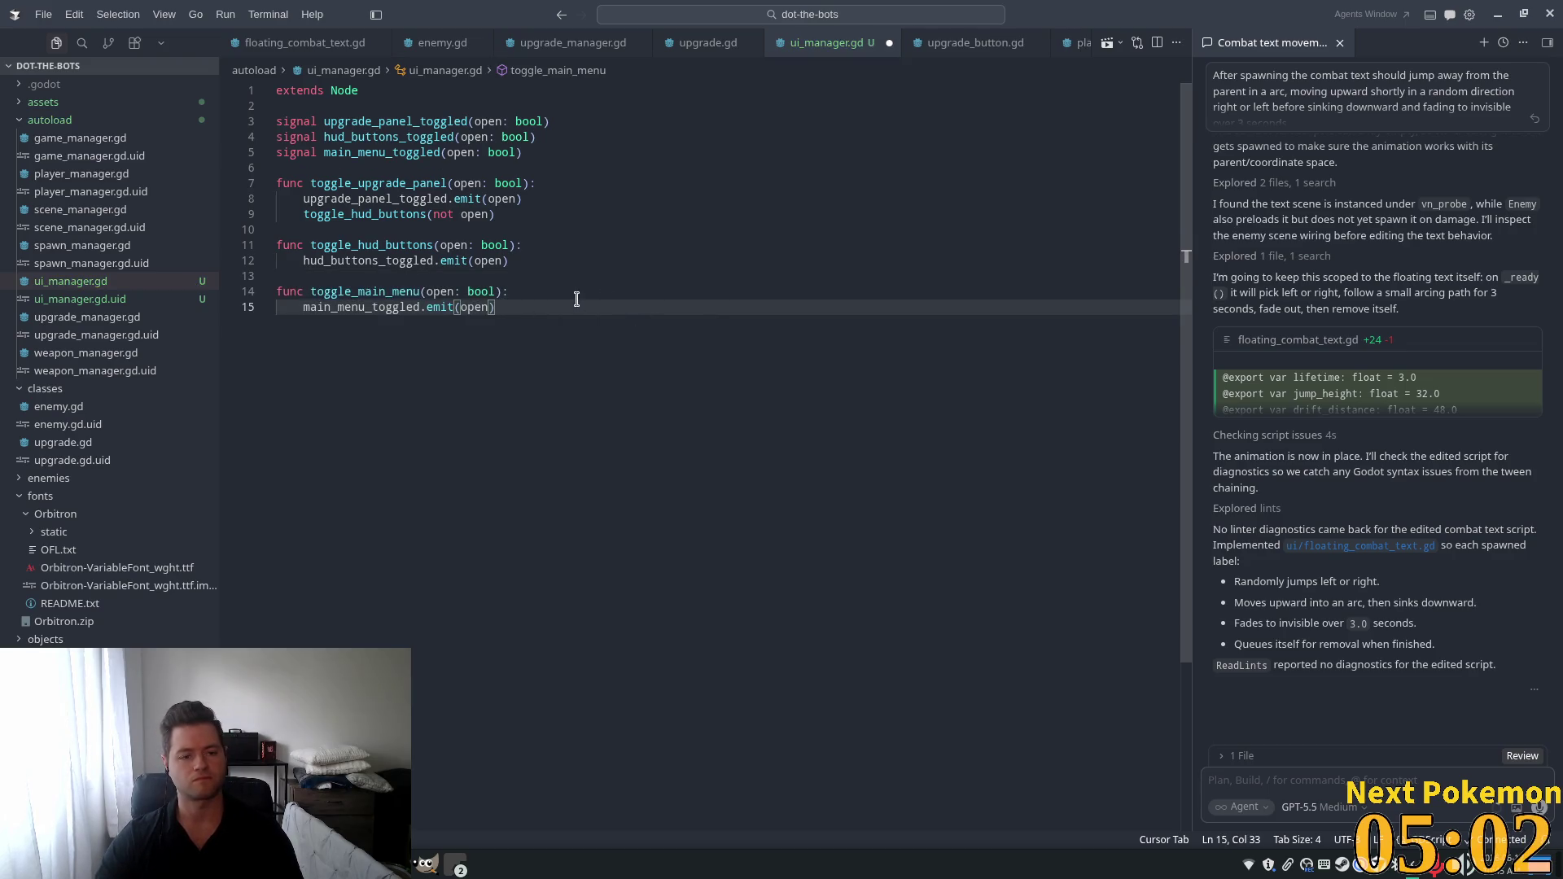
key("Tab")
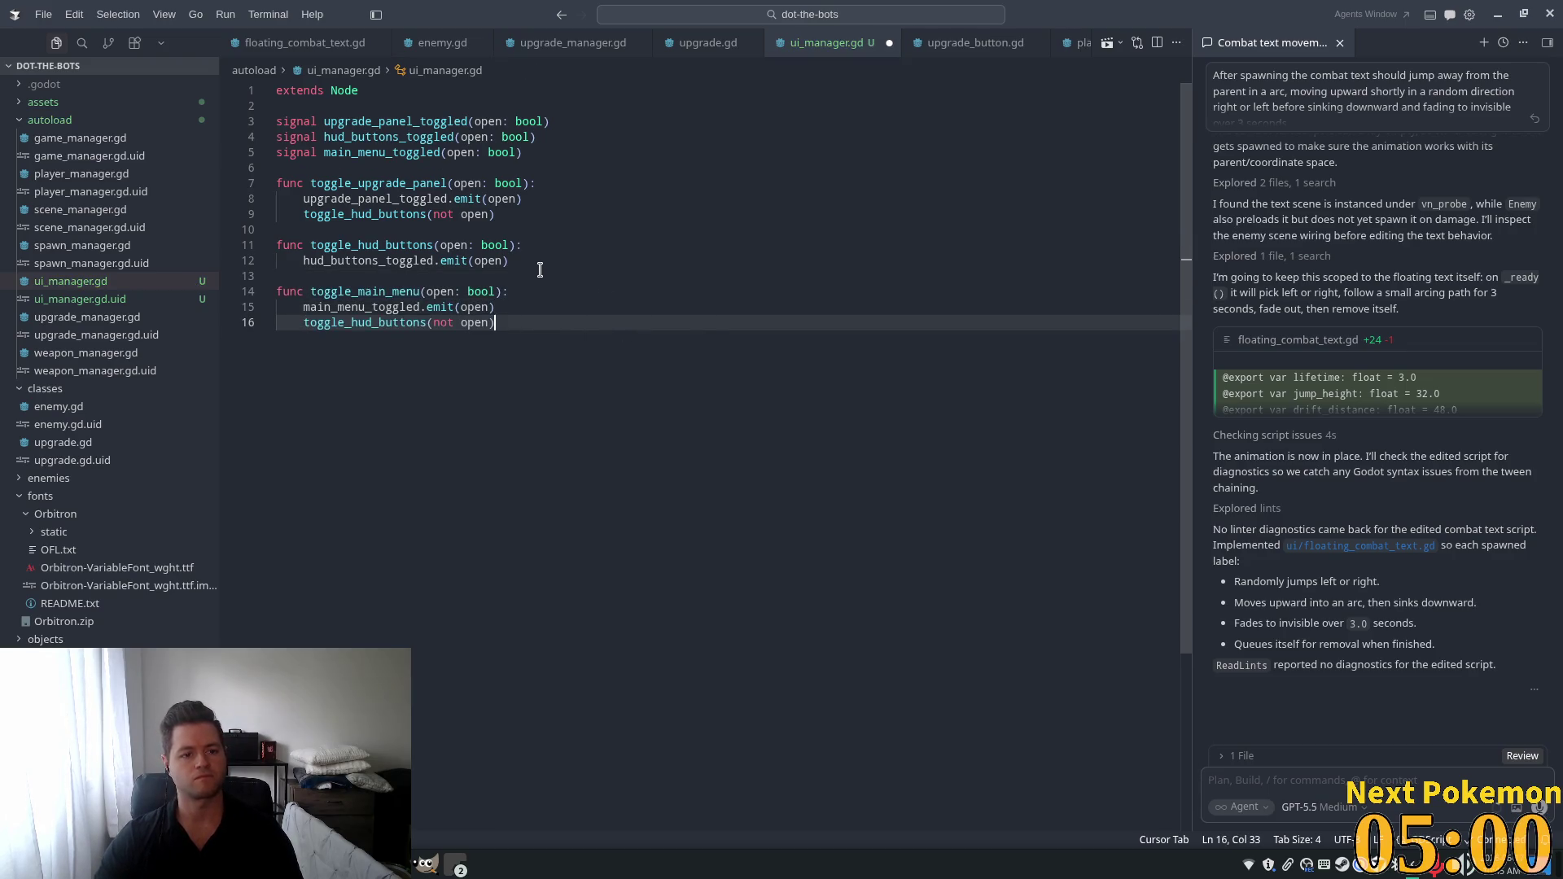
Undo a stray new line, then search for the main_menu script file.
left_click(526, 259)
key("Return")
key("ctrl+z")
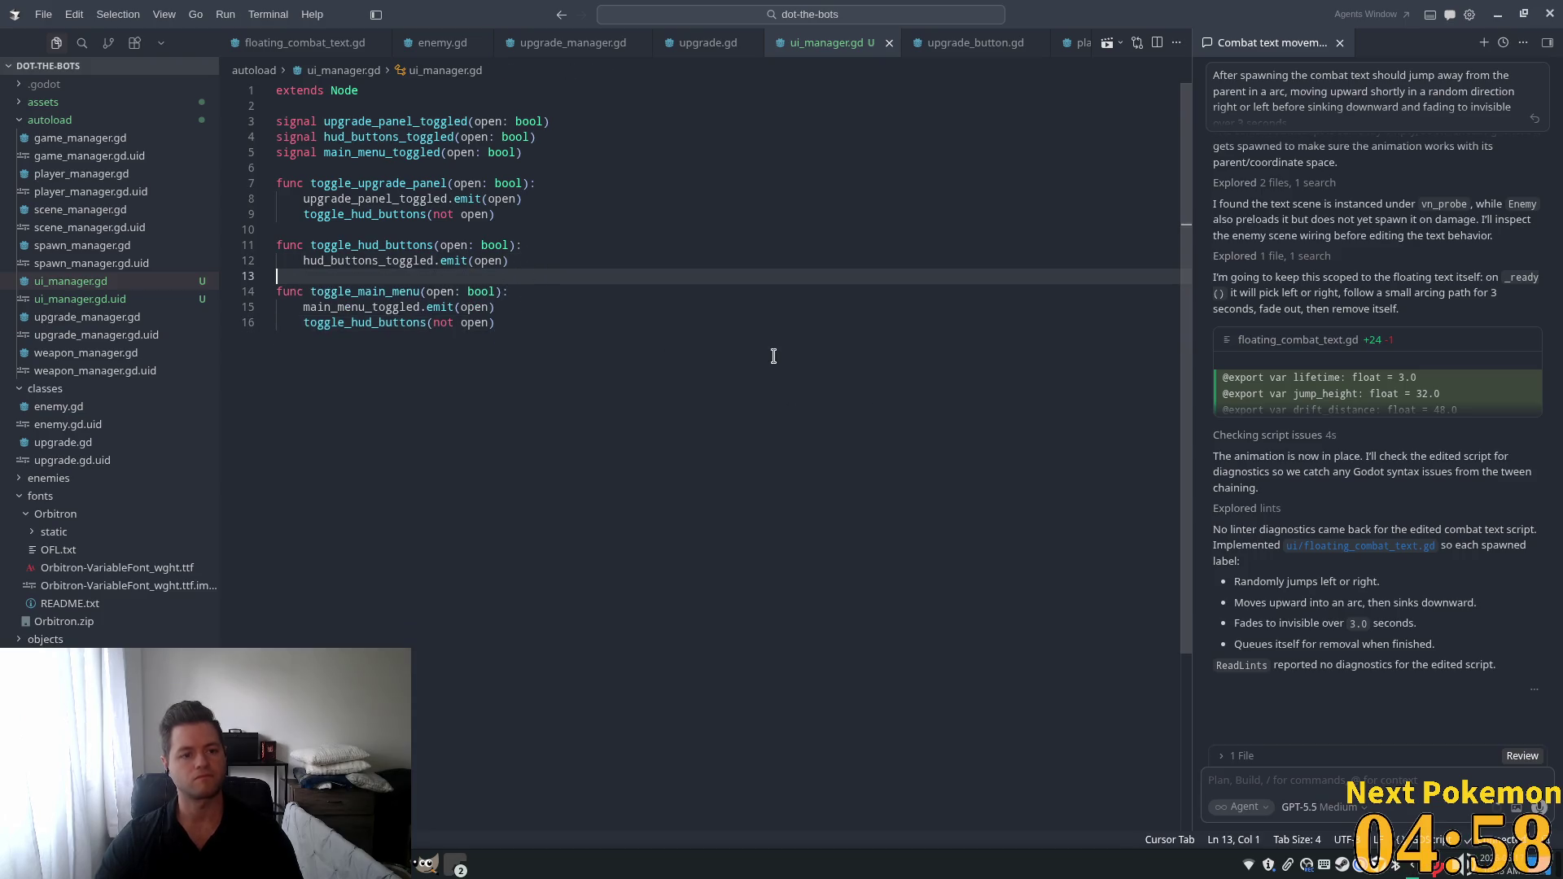
left_click(557, 212)
left_click(715, 294)
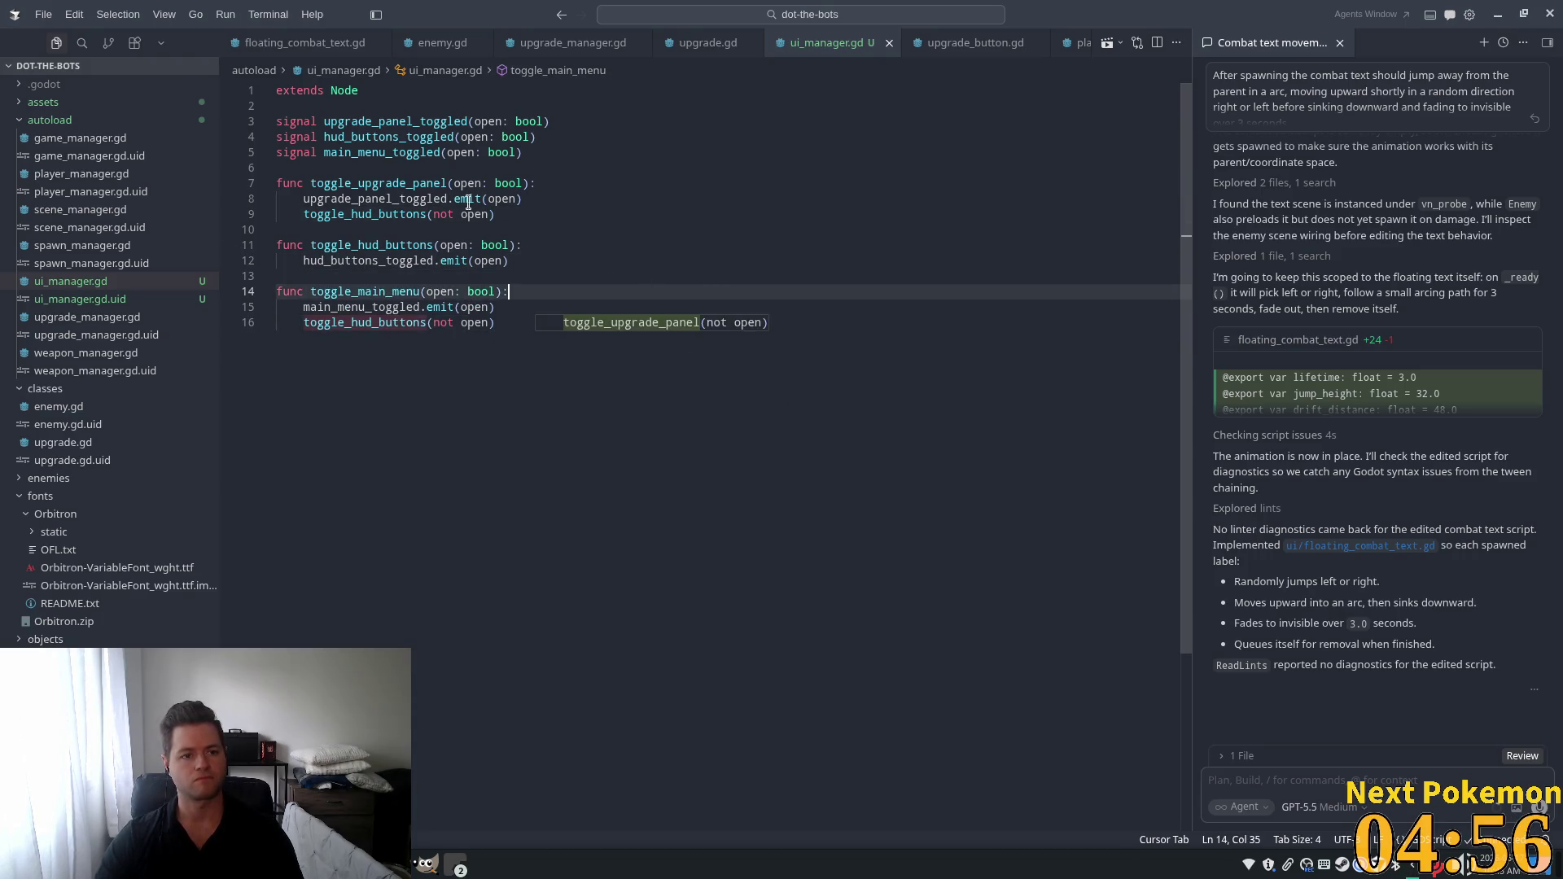
left_click(342, 168)
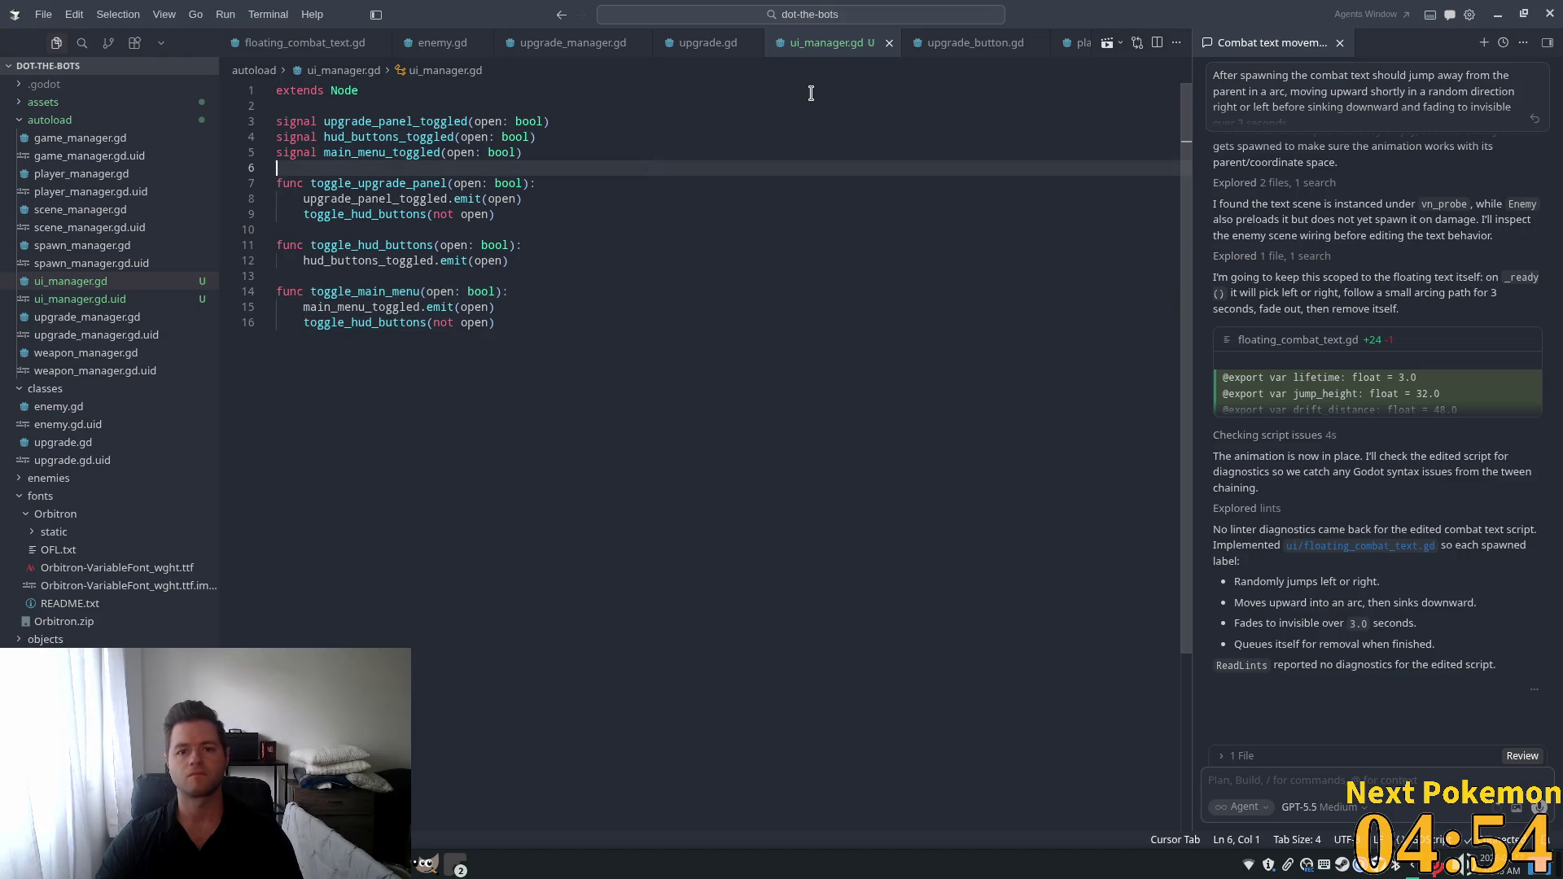
key("ctrl+p")
type("main_men")
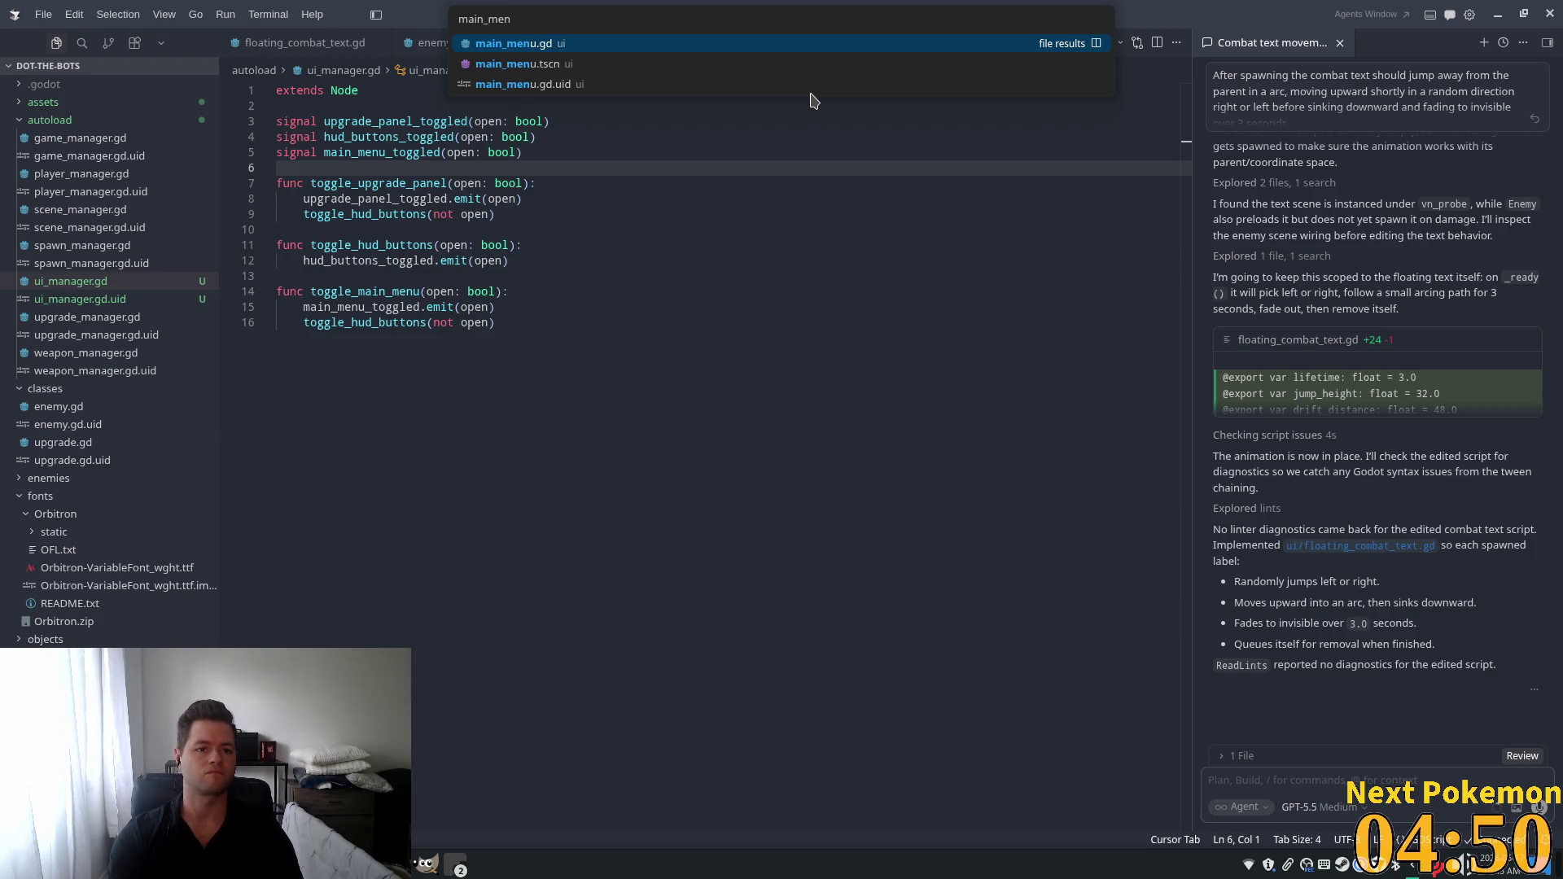
Open main_menu.gd from the search results, below extends Panel.
key("Down")
key("Up")
key("Return")
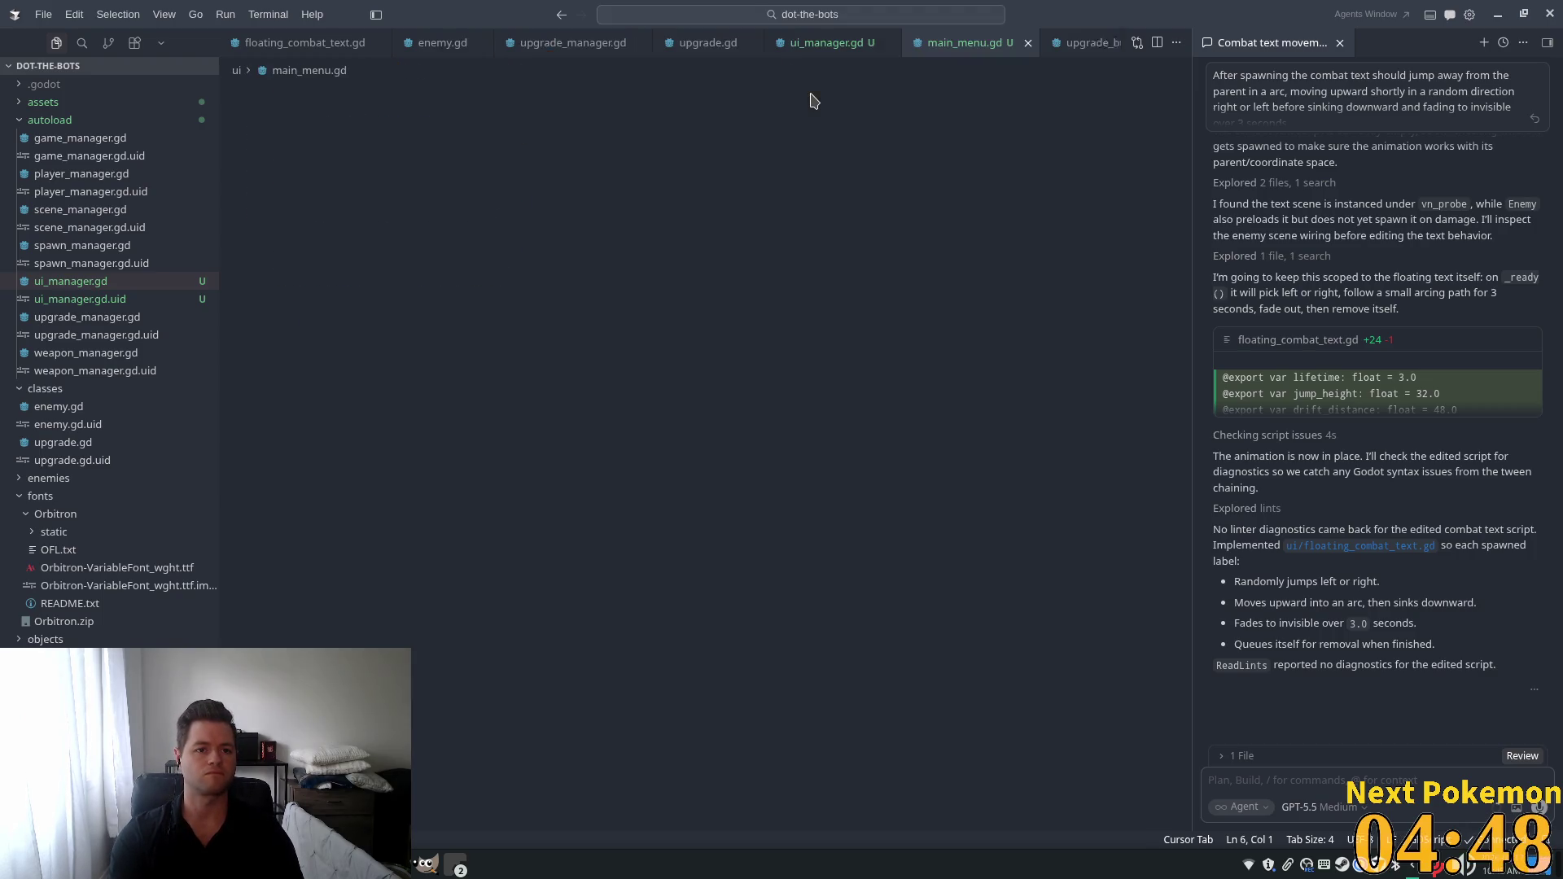
left_click(468, 97)
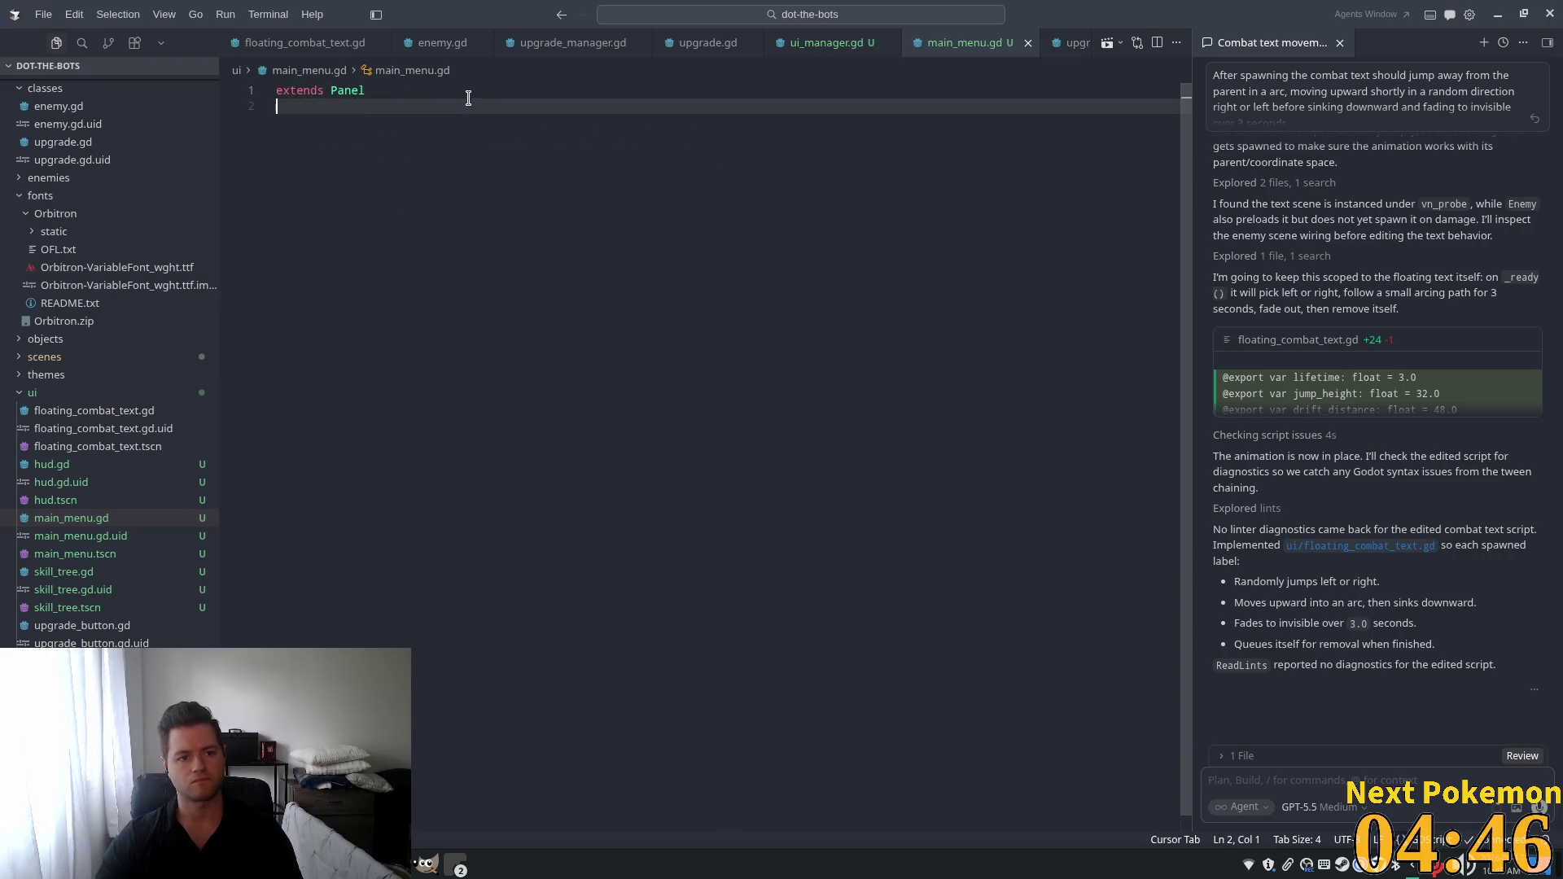
Add visibility syncing with main_menu_toggled plus resume, settings and quit handlers, quit calling get_tree().quit().
key("Tab")
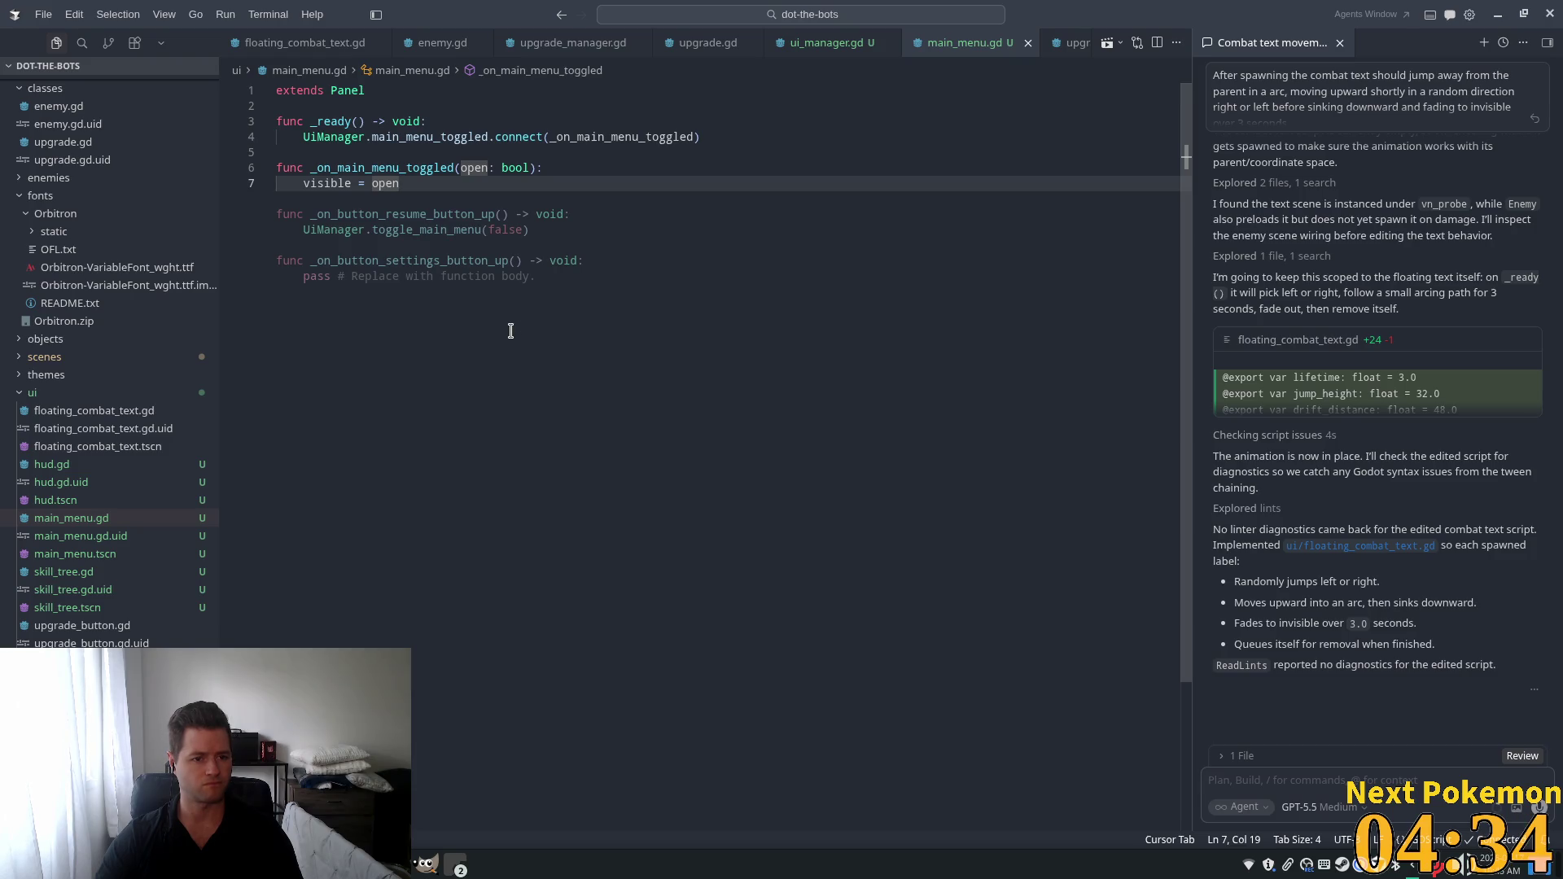
key("Tab")
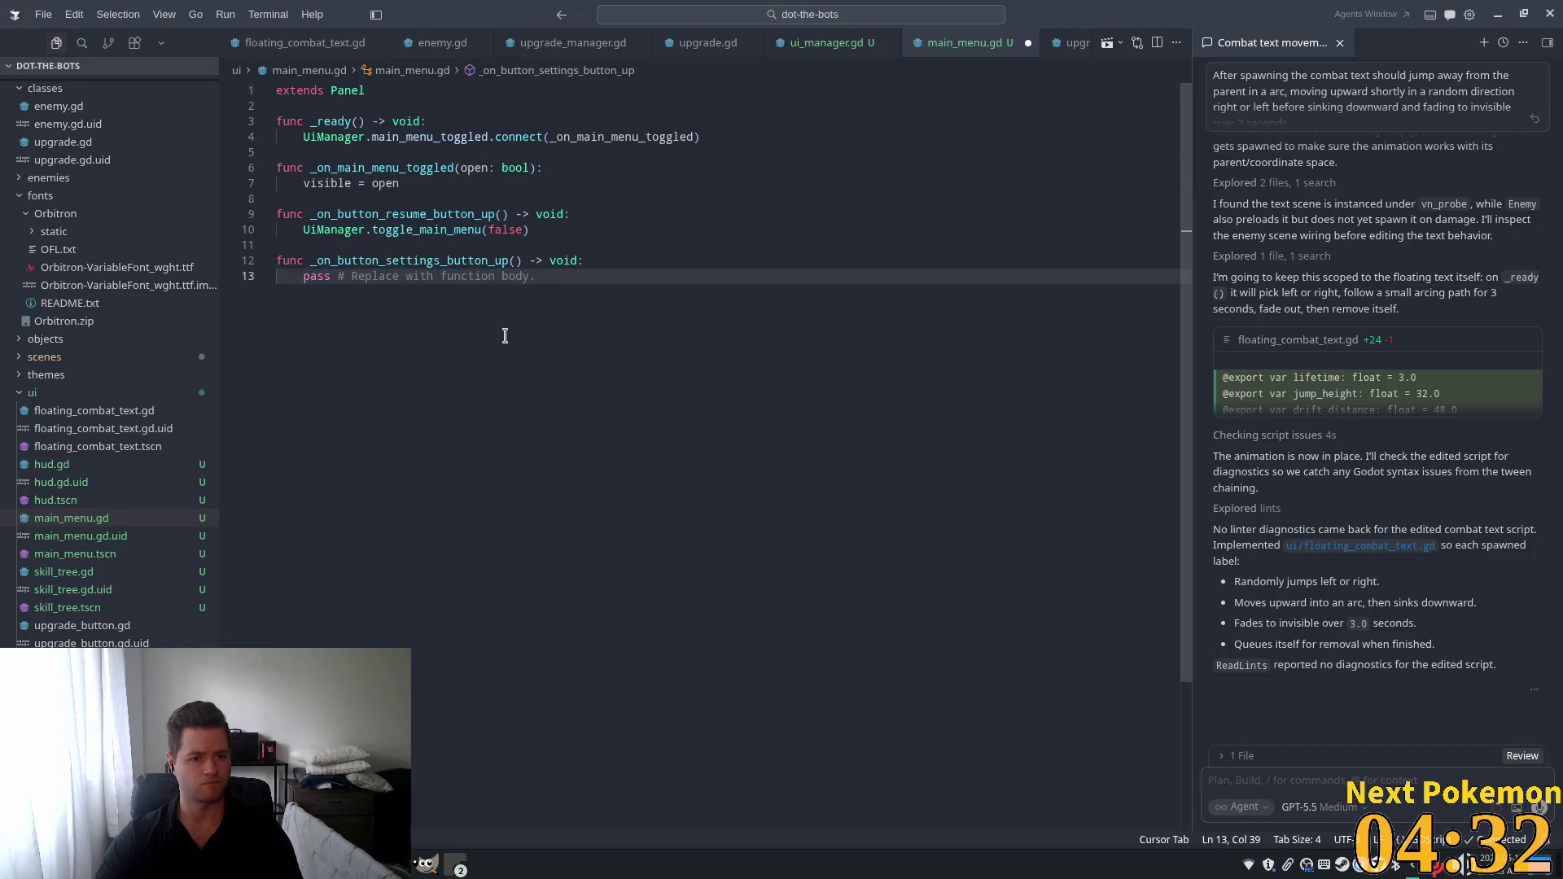
key("Return")
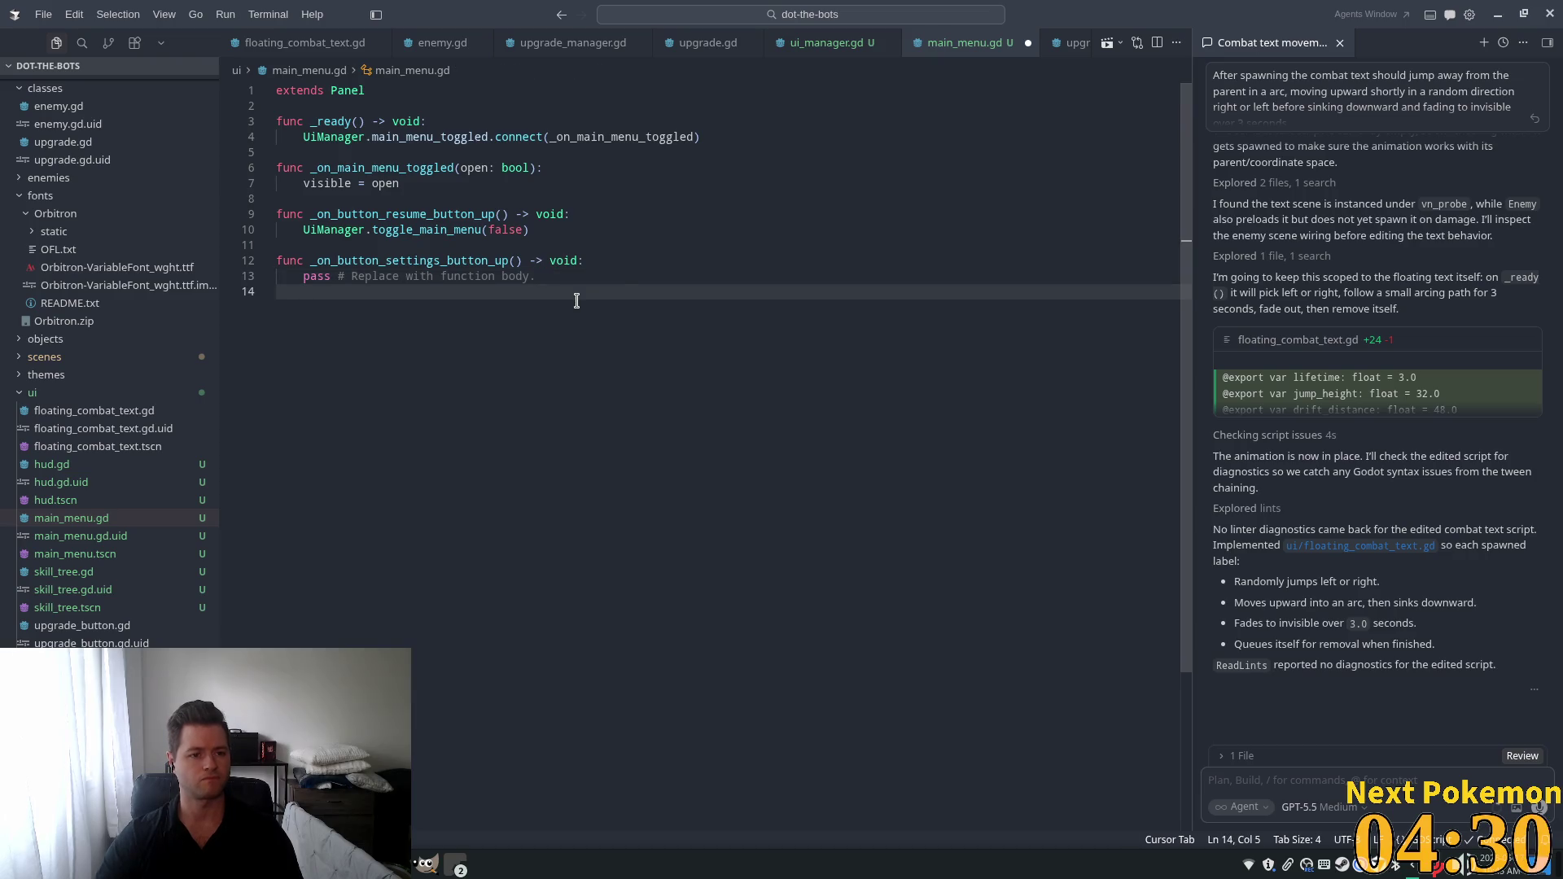
key("Tab")
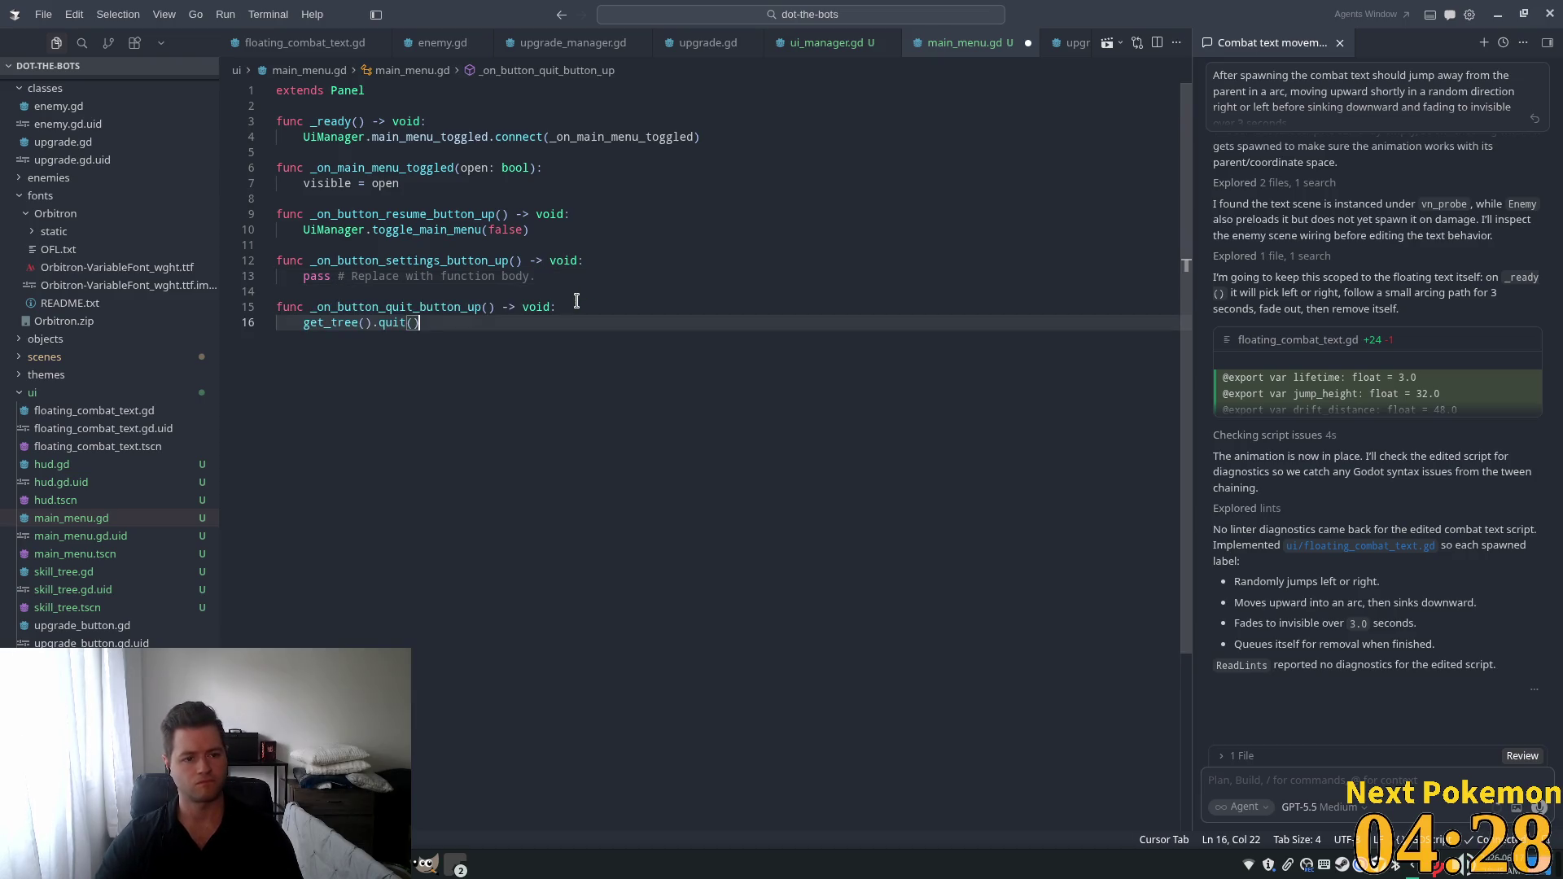
left_click(700, 219)
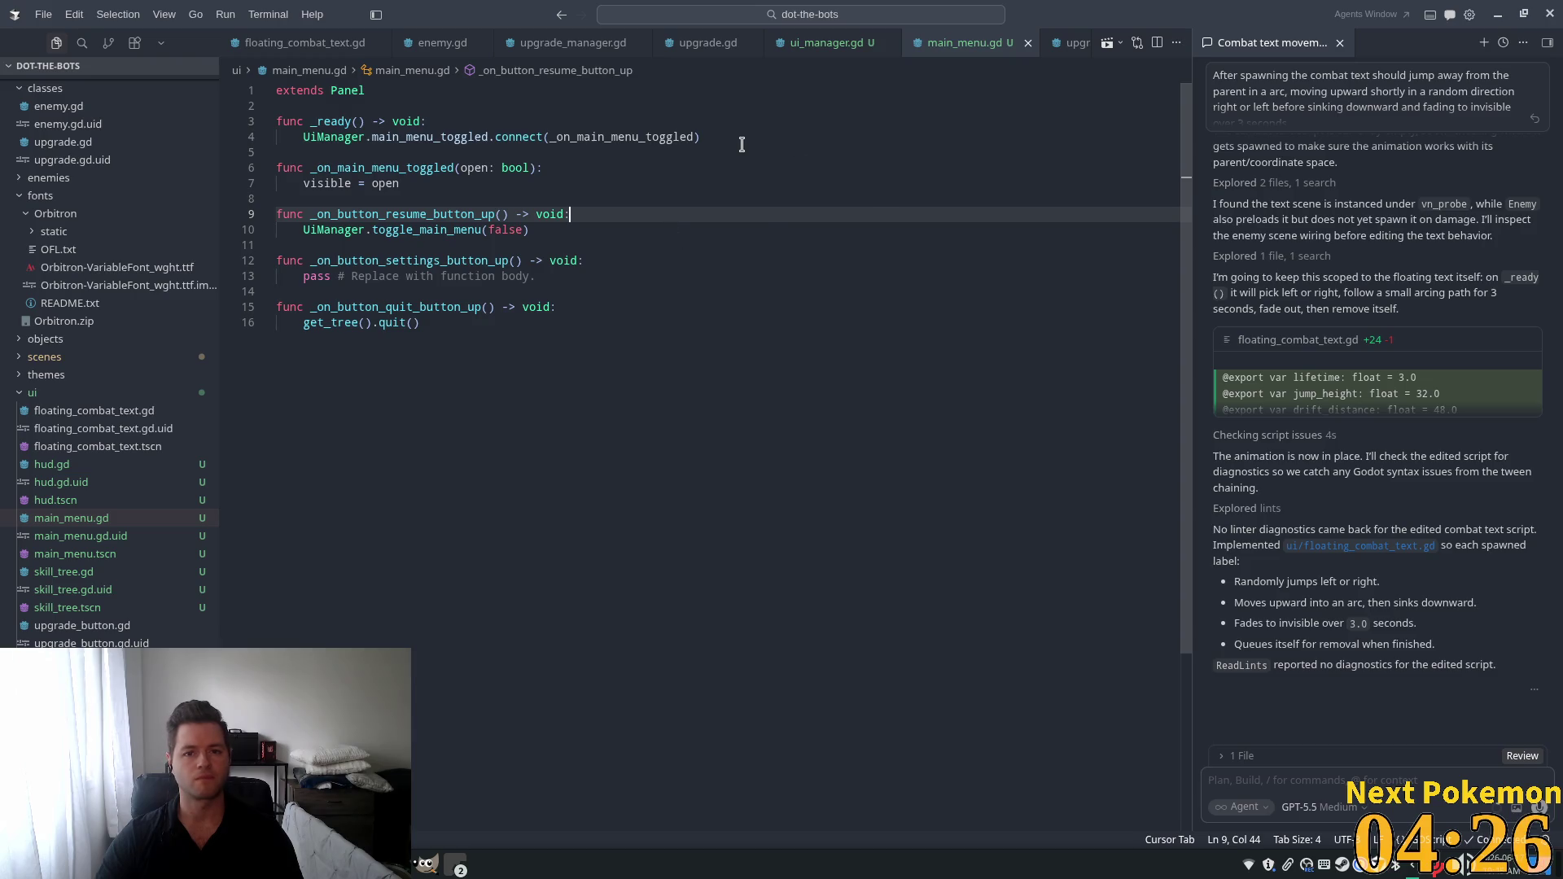
key("alt+Tab")
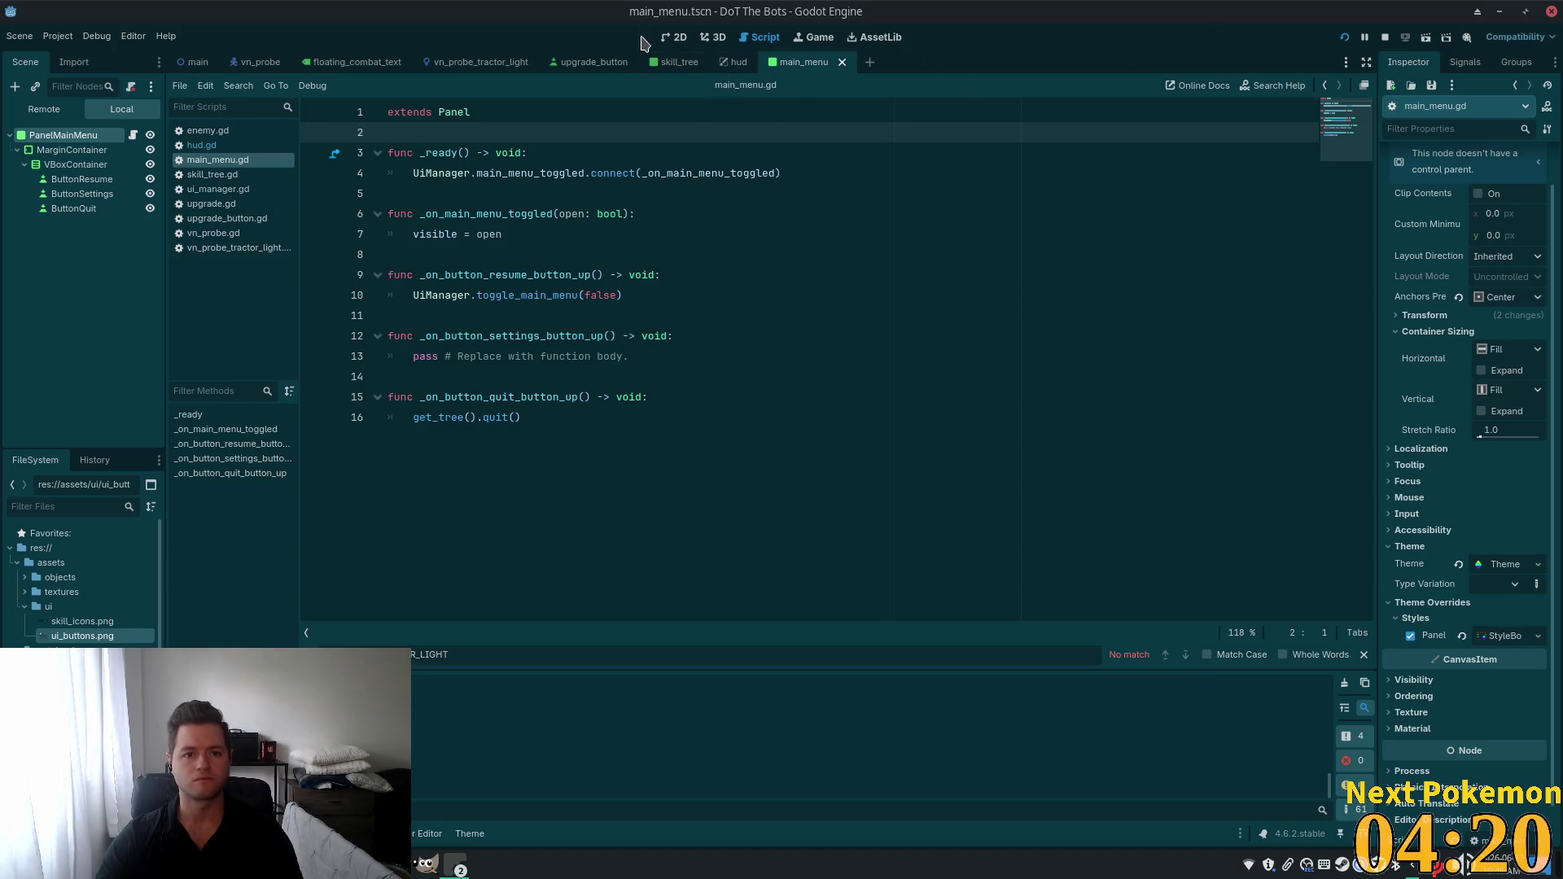
Connect ButtonResume's button_up signal to _on_button_resume_button_up and save.
left_click(675, 37)
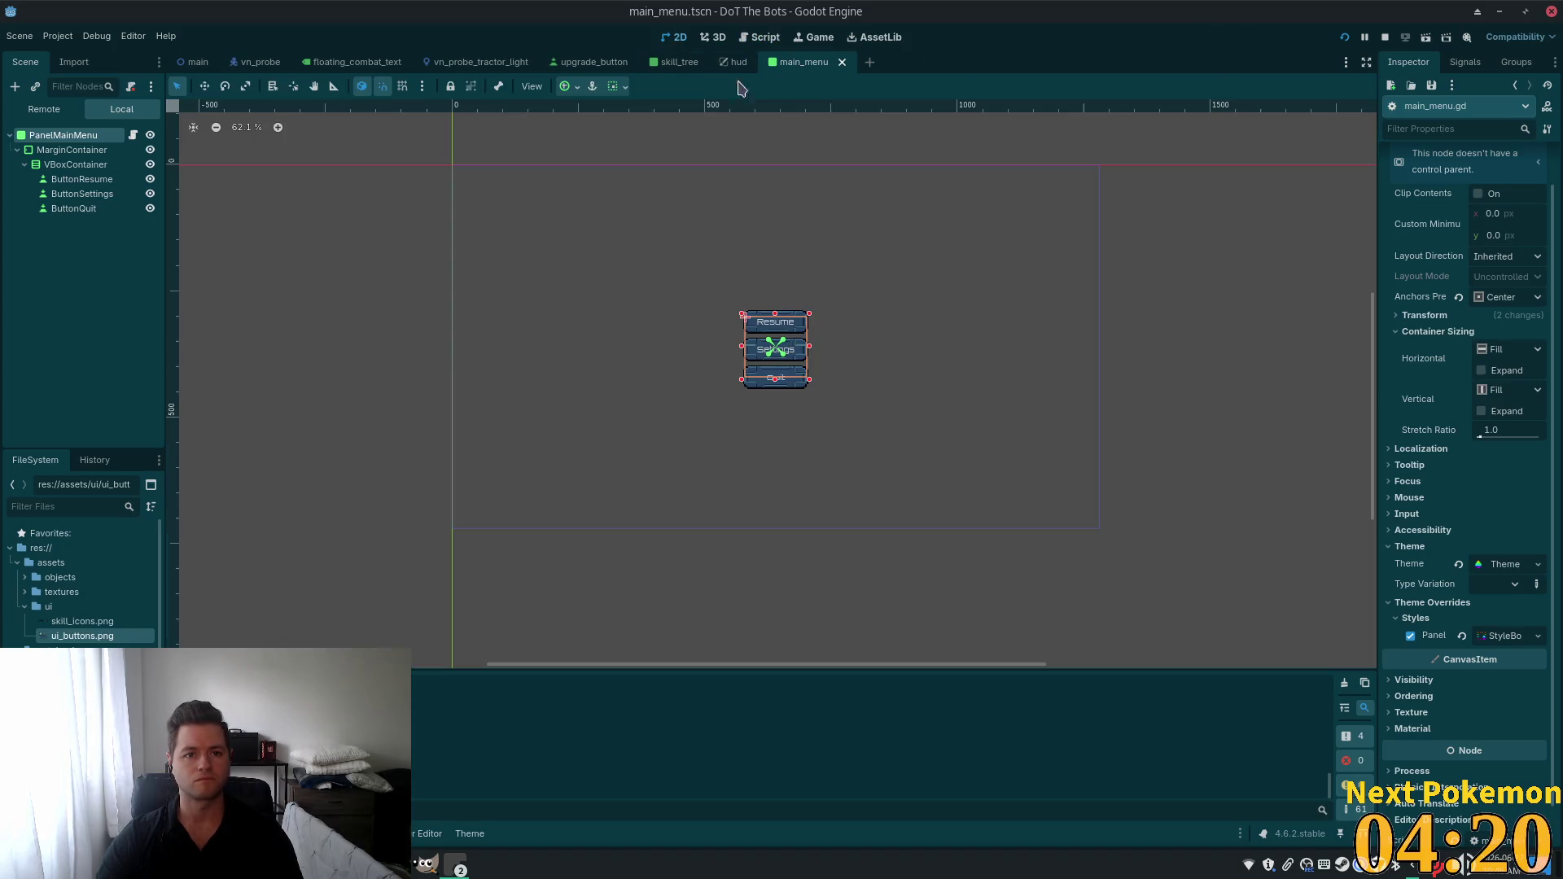
left_click(80, 179)
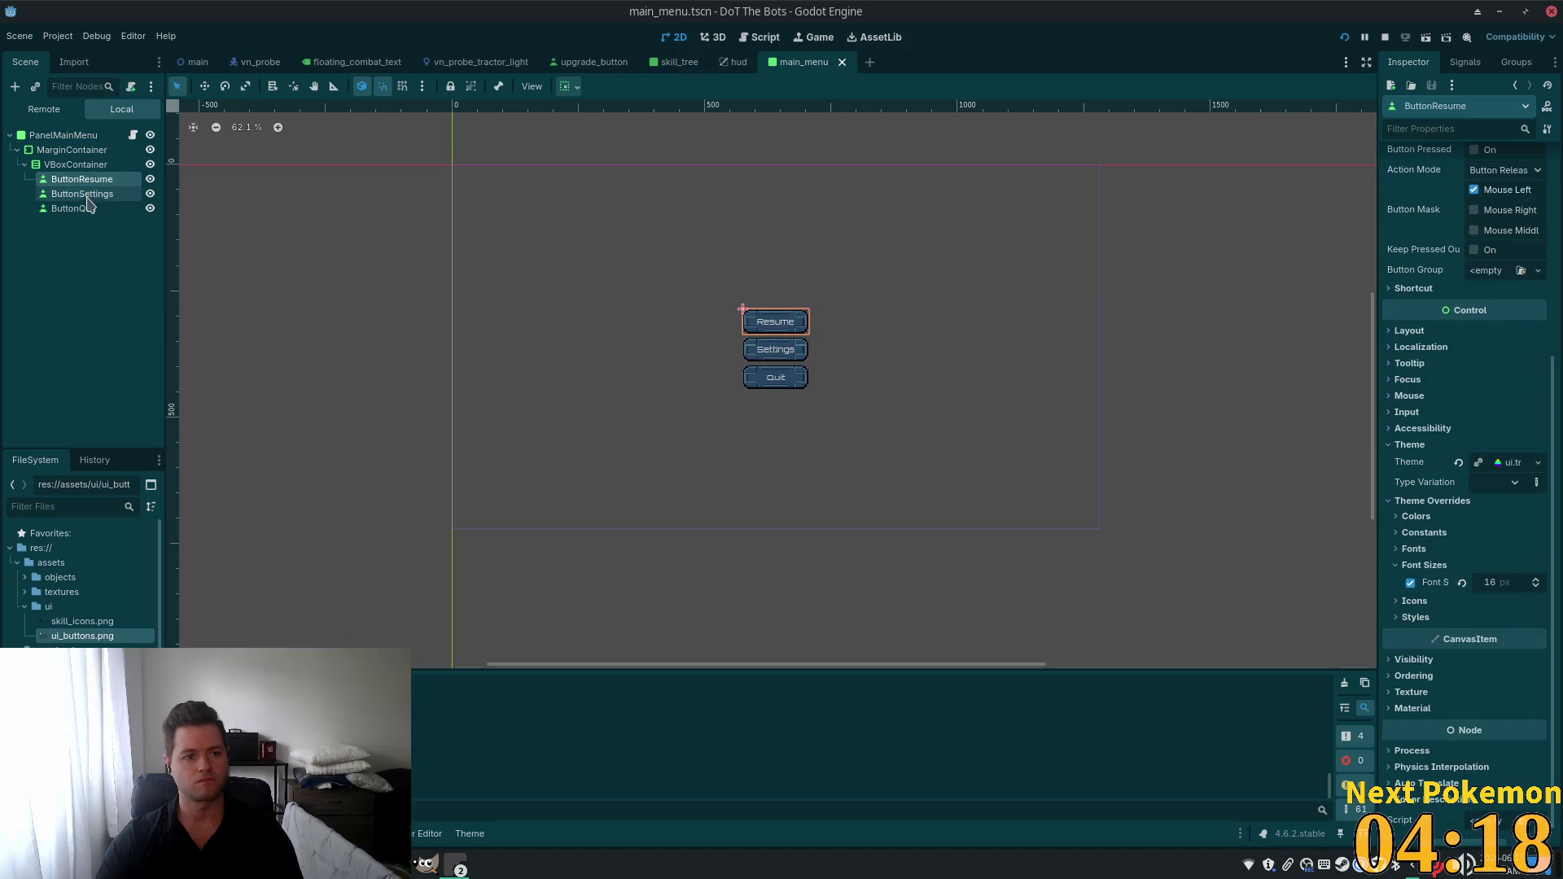
left_click(1465, 62)
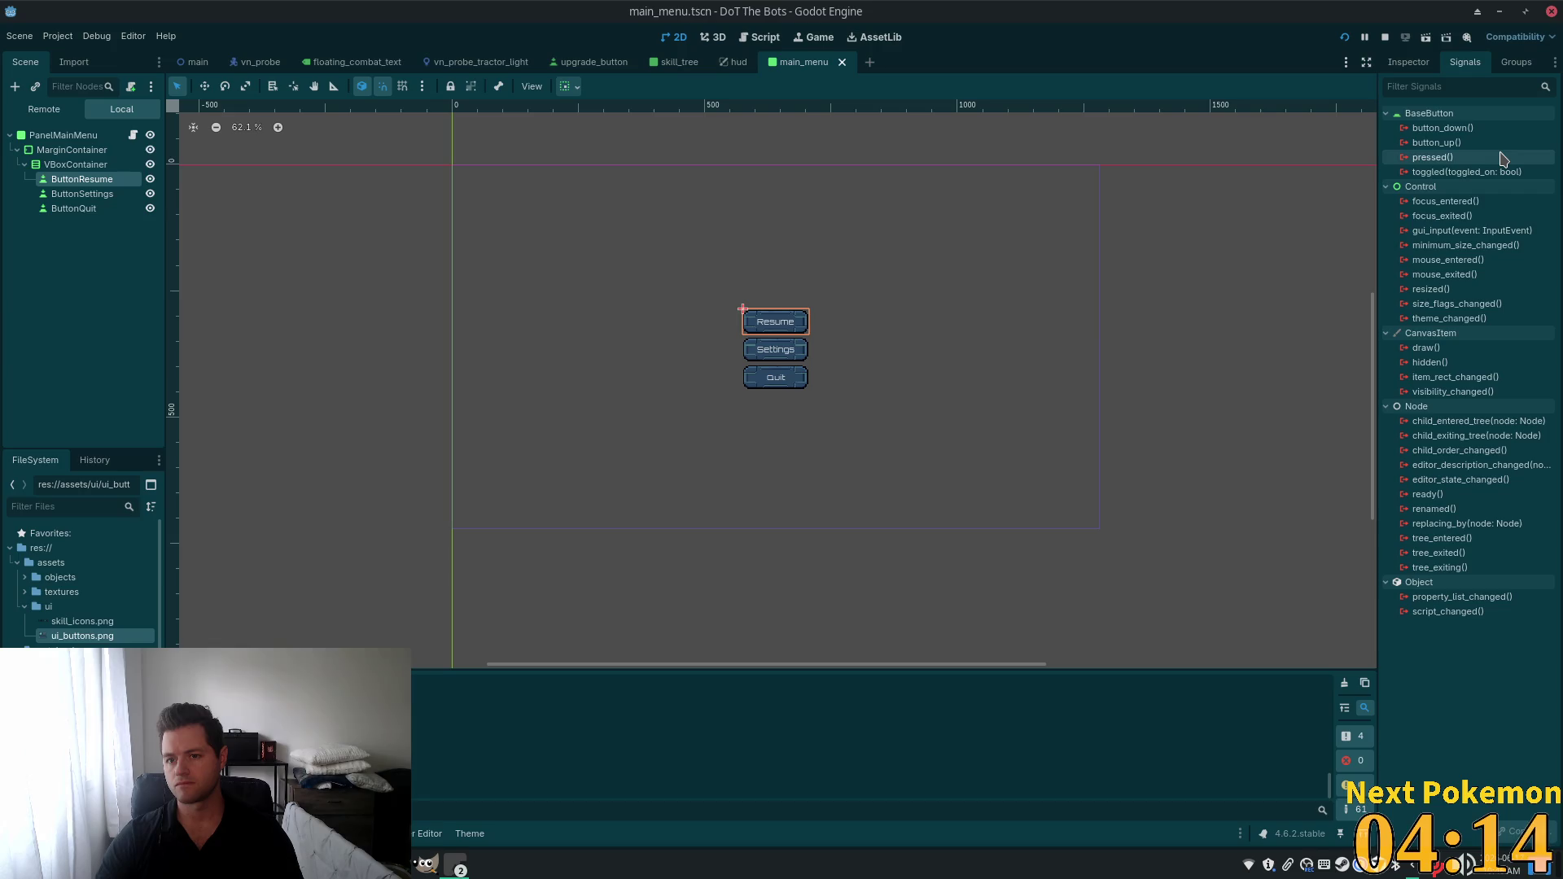
double_click(1441, 143)
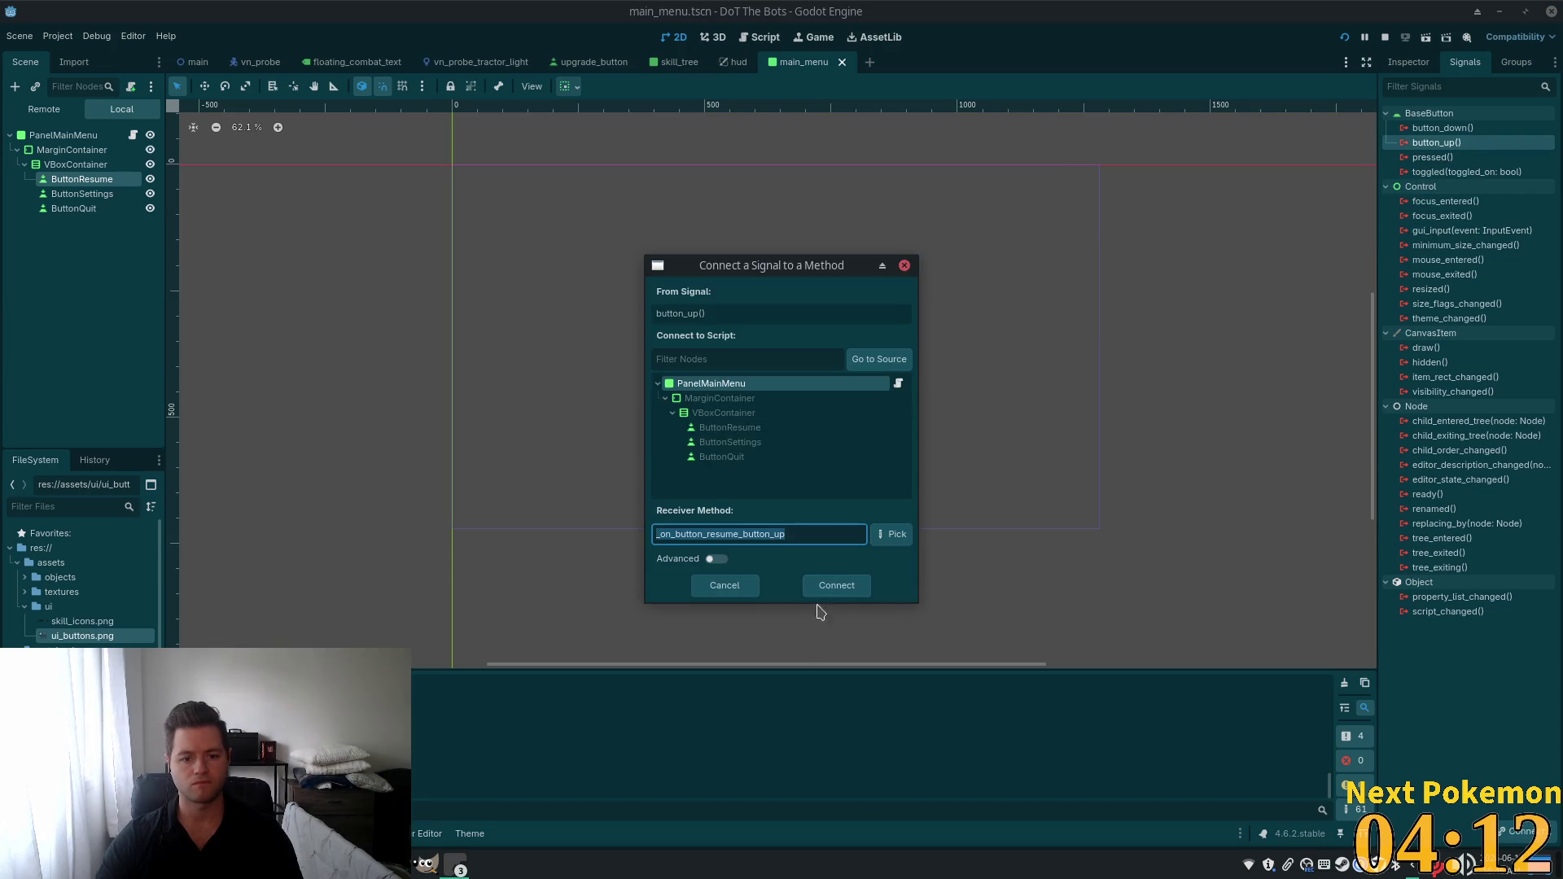
left_click(827, 586)
key("ctrl+s")
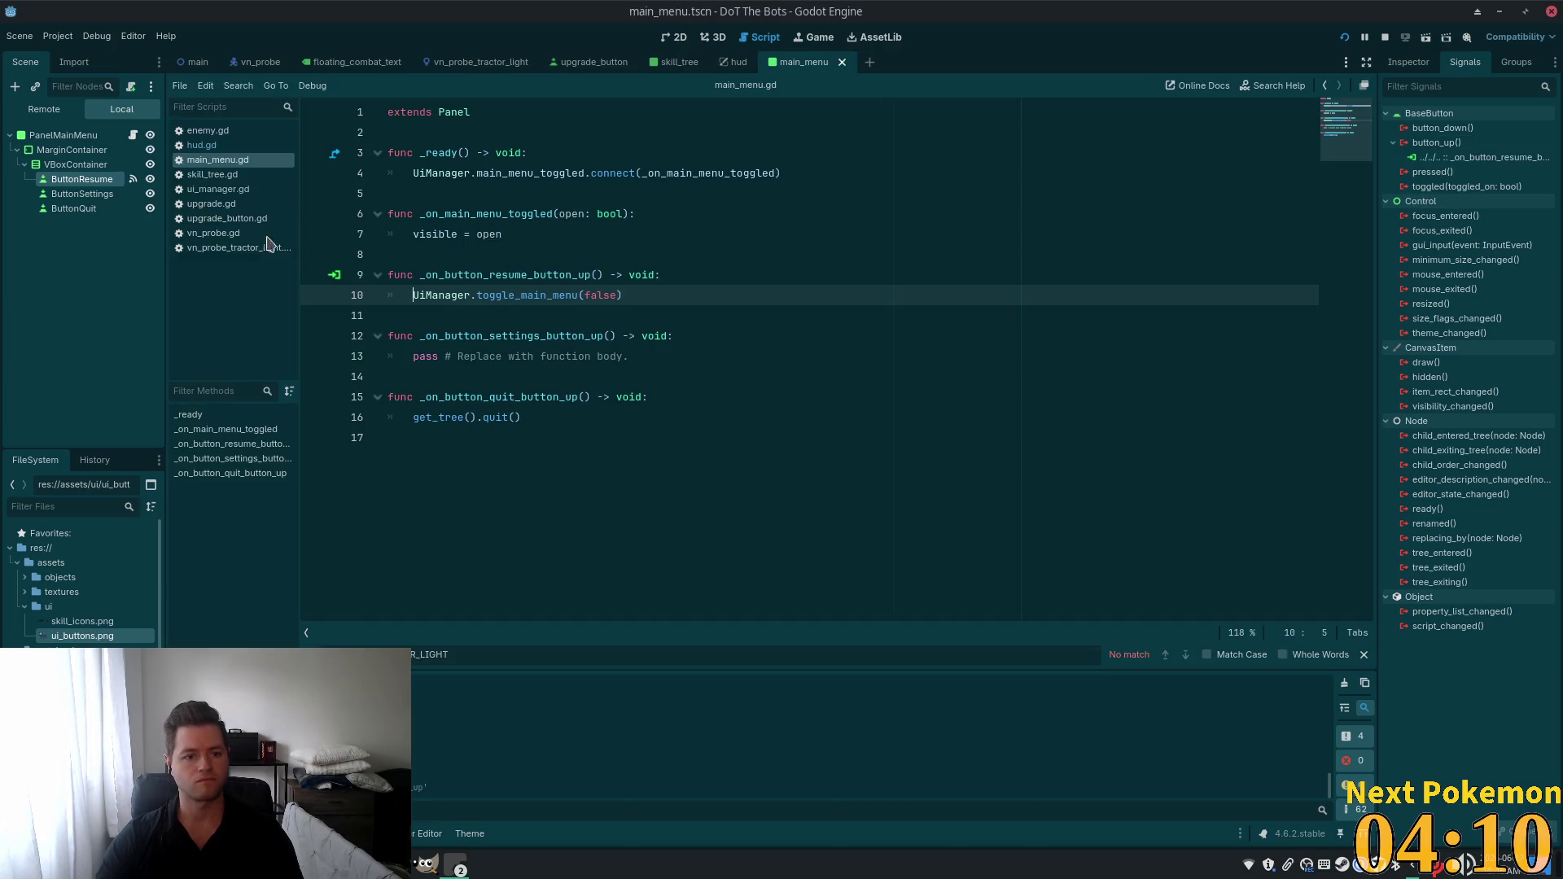
Connect ButtonSettings and ButtonQuit button_up signals to their handlers, then run the game with F5.
left_click(82, 194)
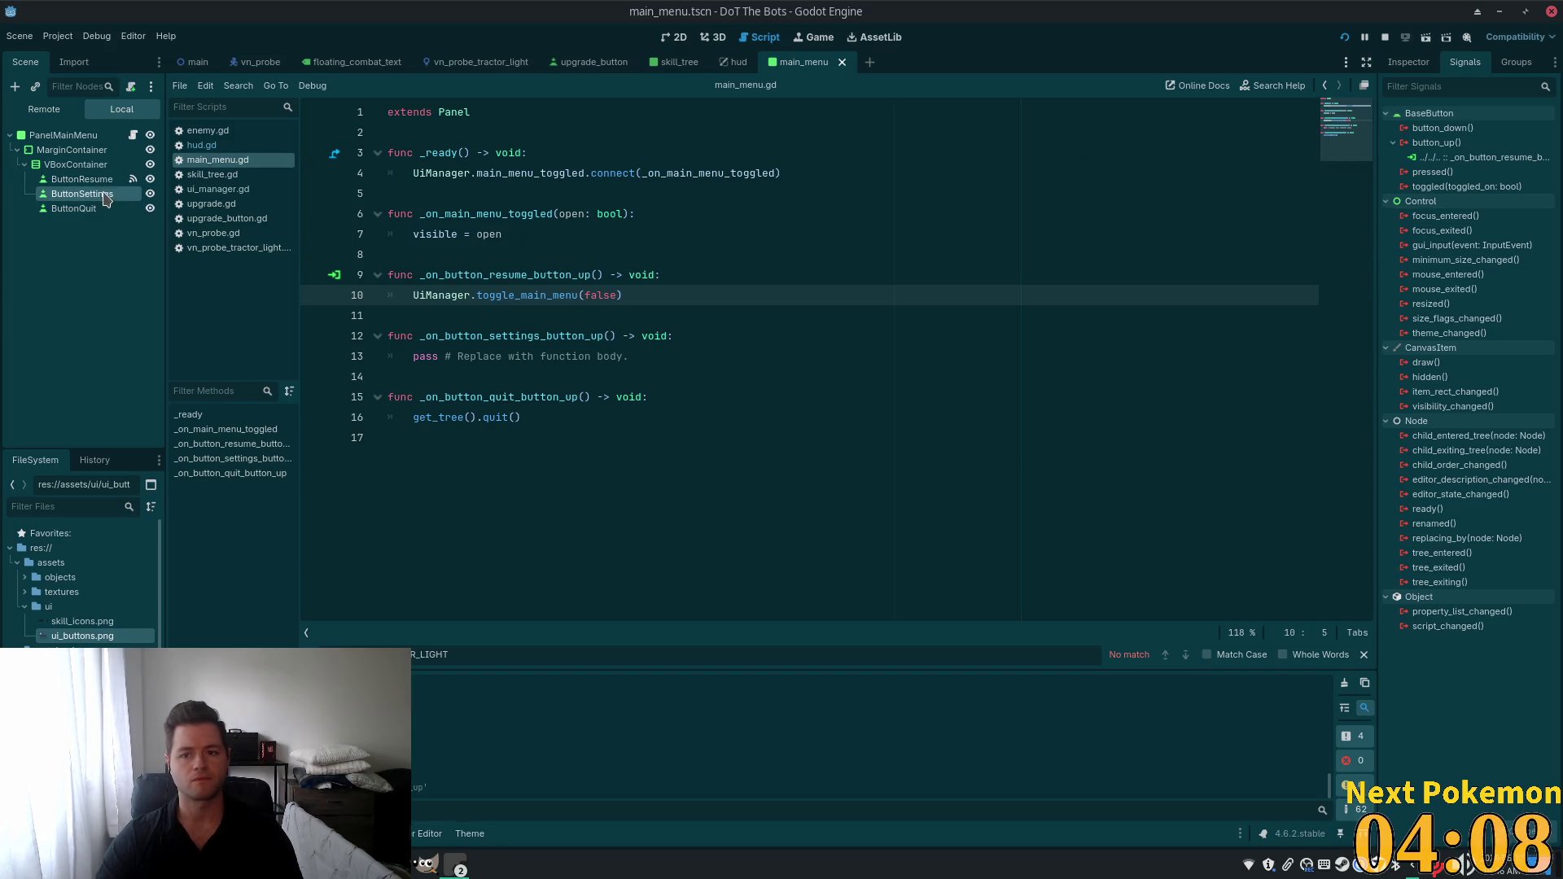
double_click(1437, 143)
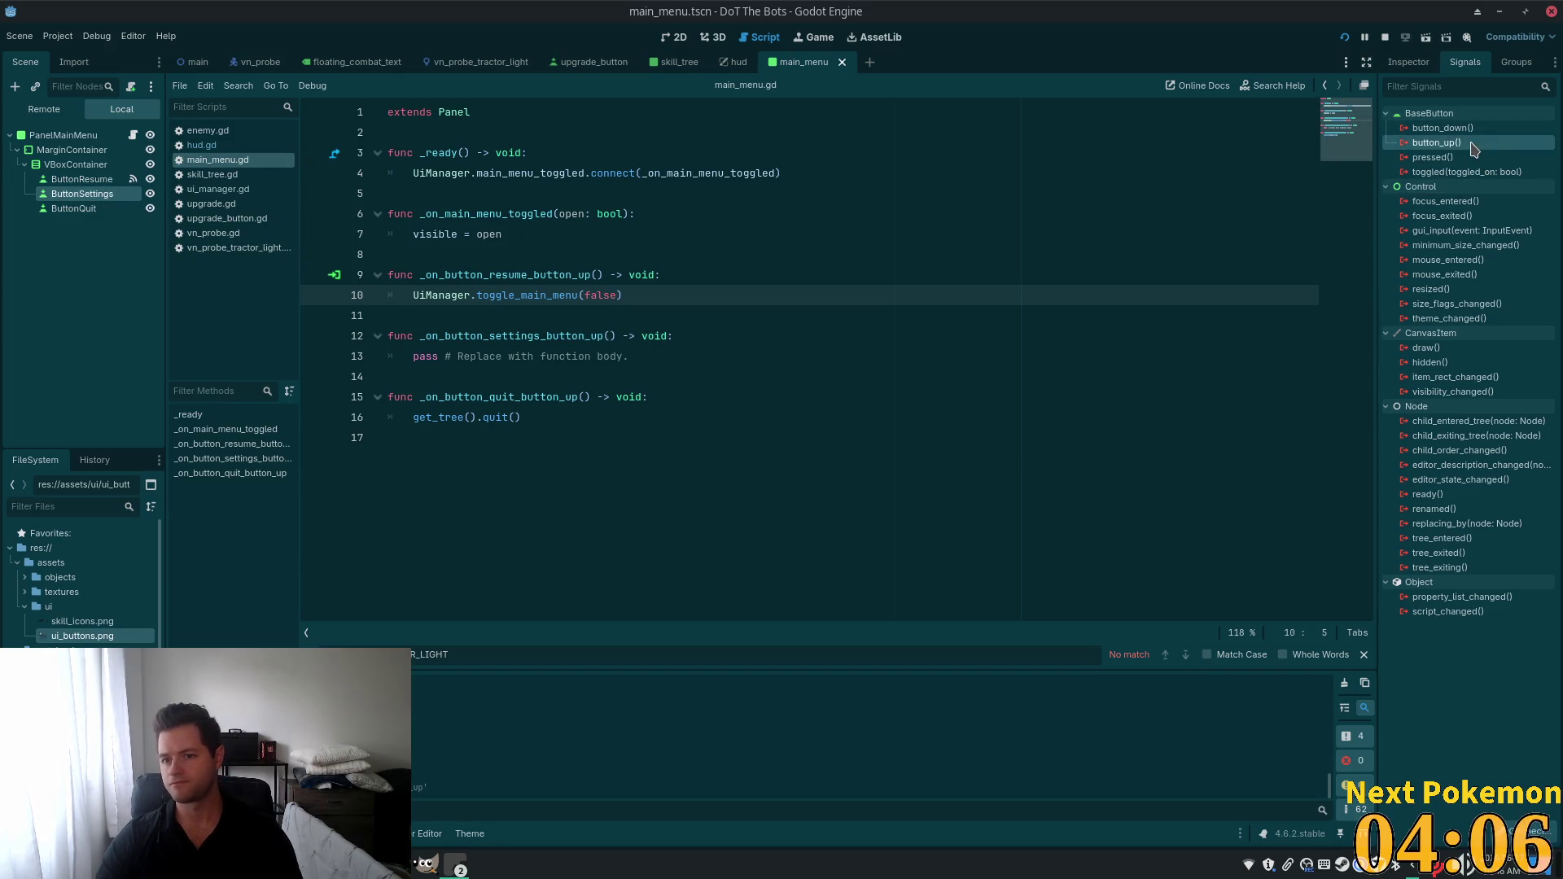
left_click(838, 587)
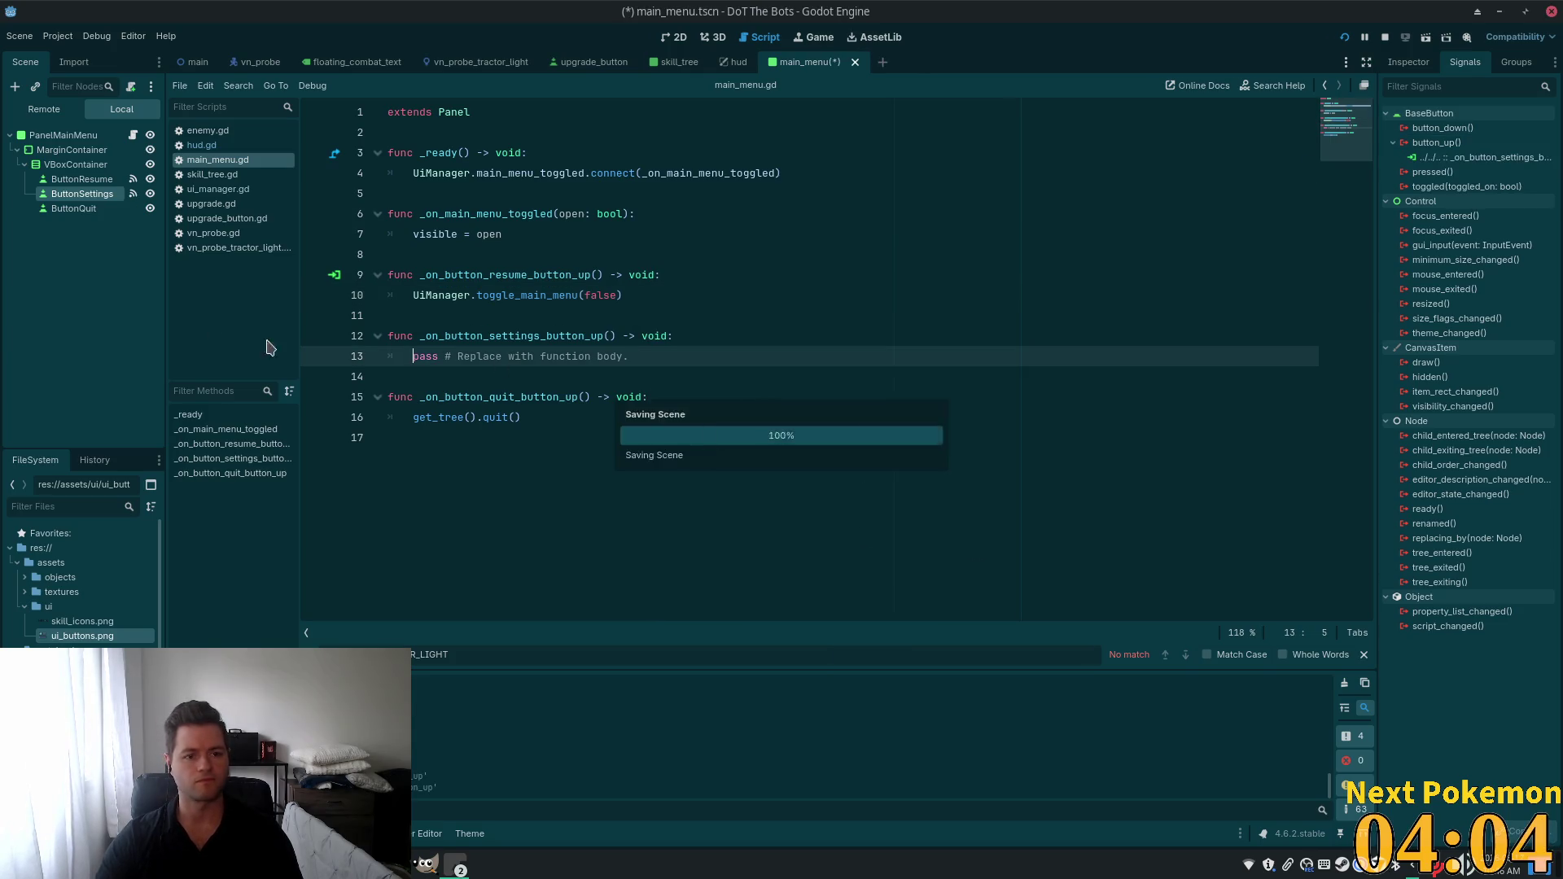
left_click(77, 210)
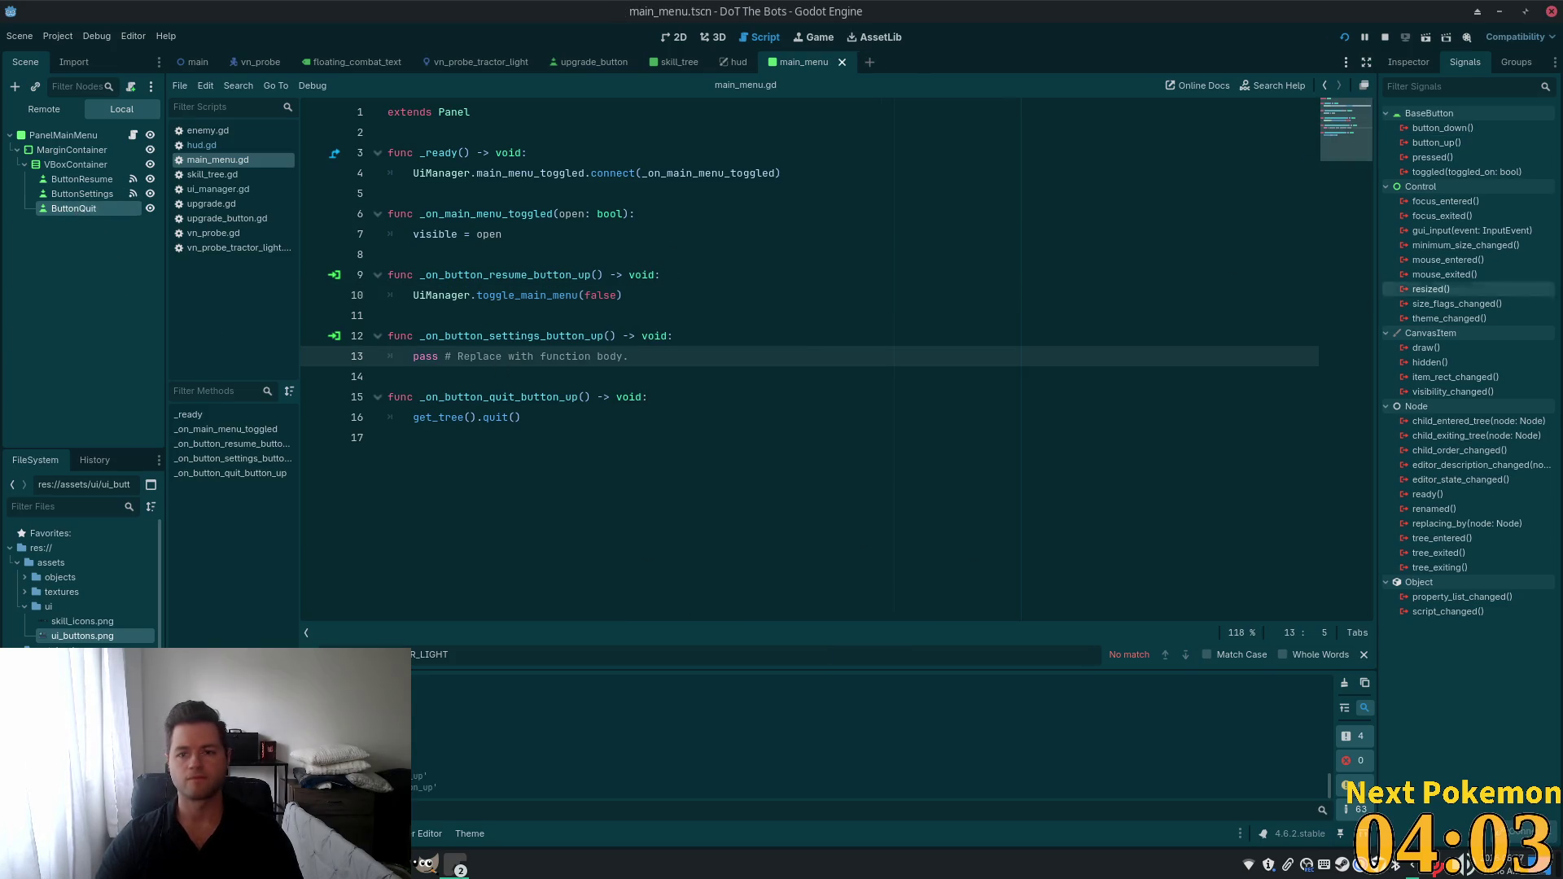
double_click(1447, 144)
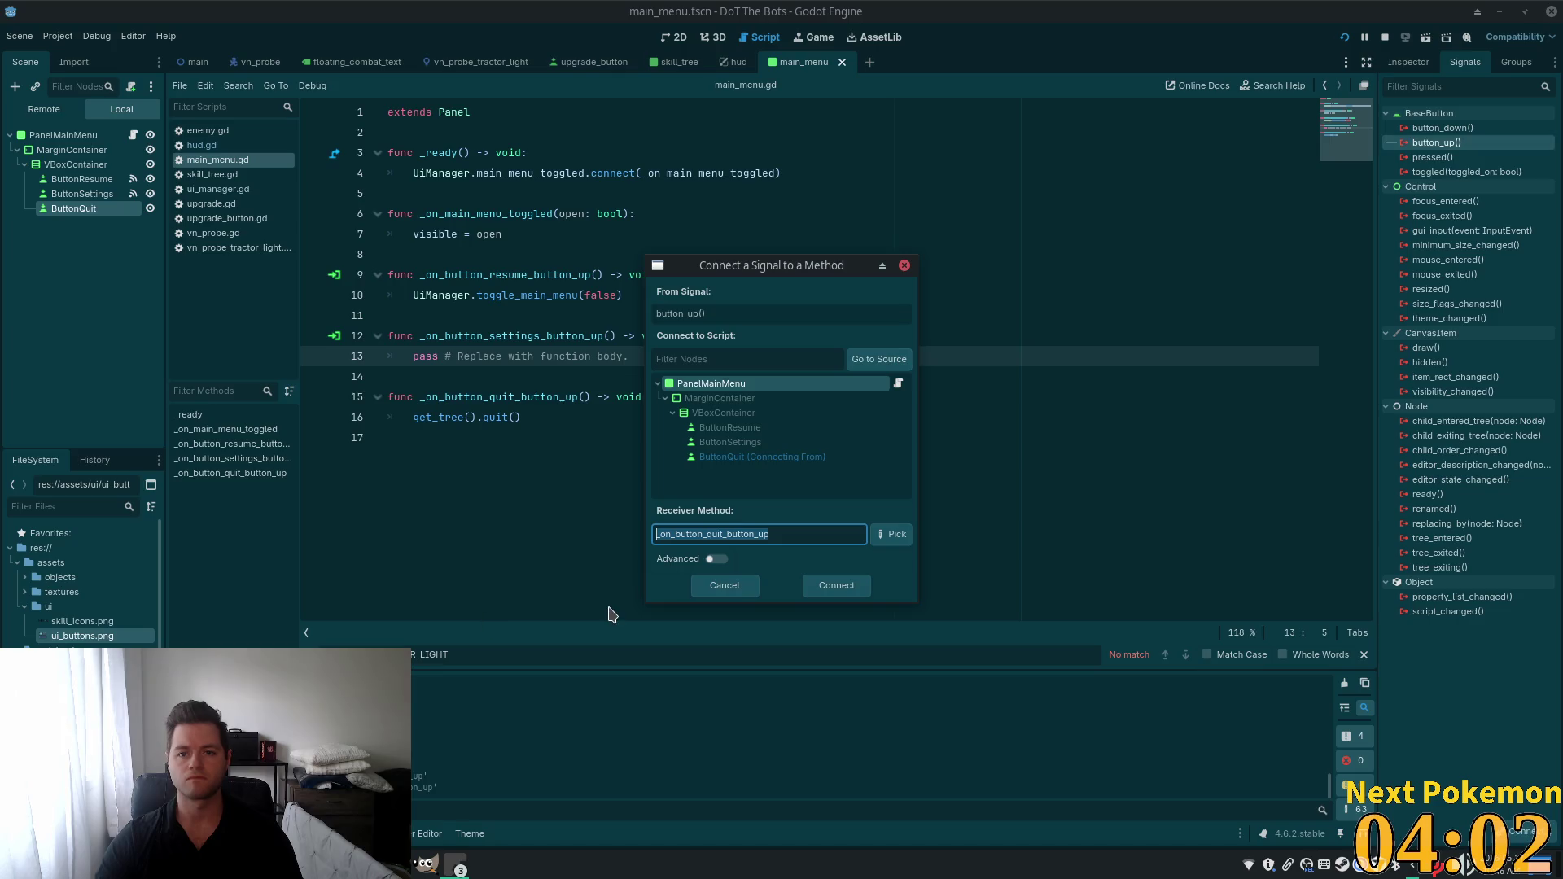
left_click(830, 586)
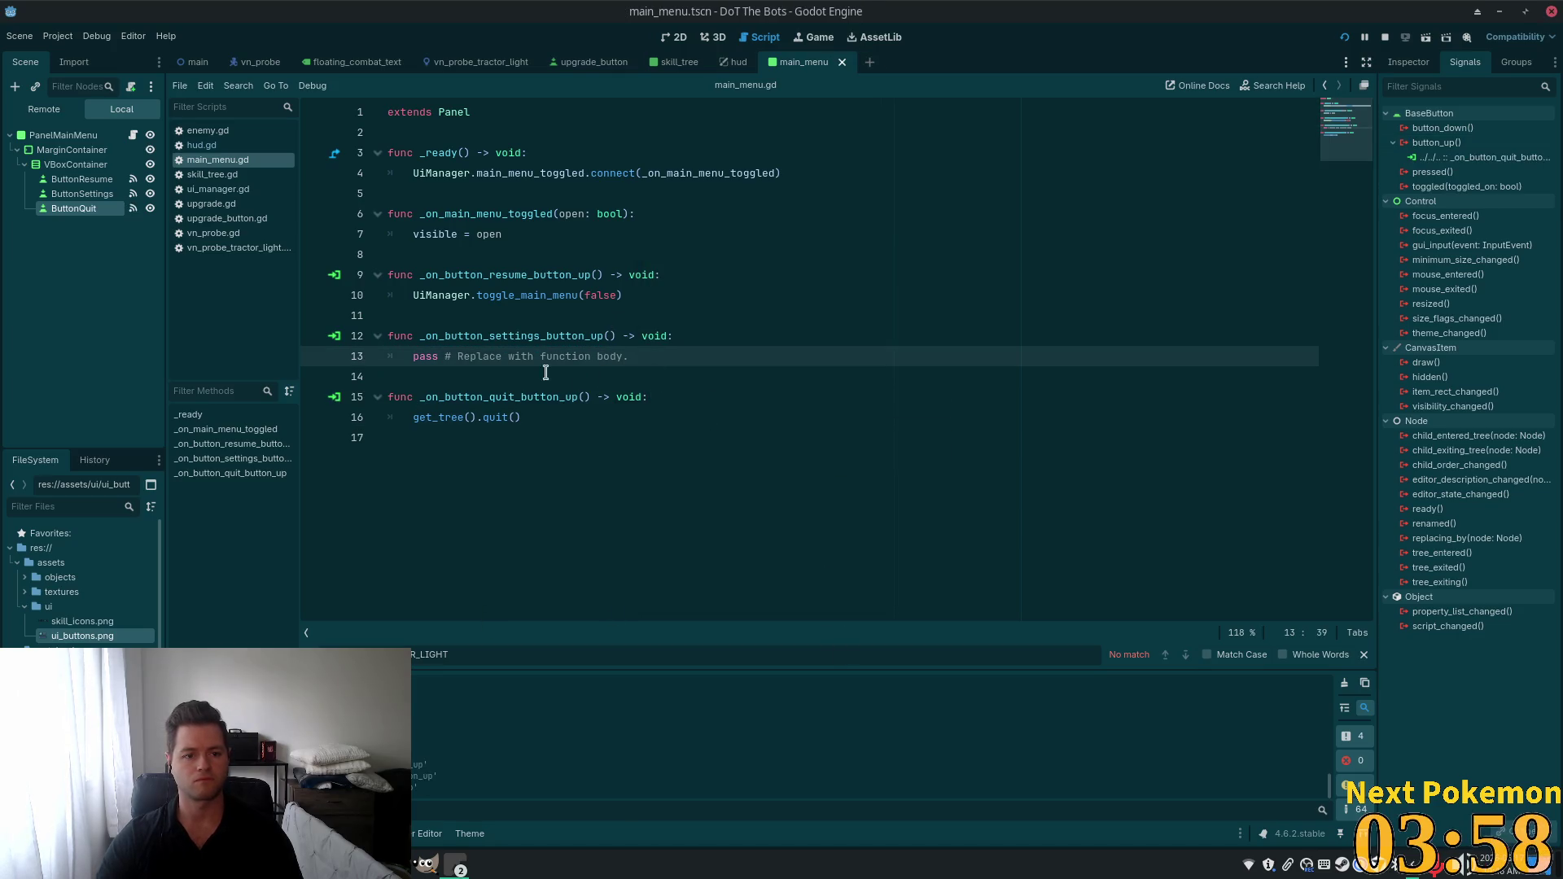
left_click(627, 357)
left_click(429, 383)
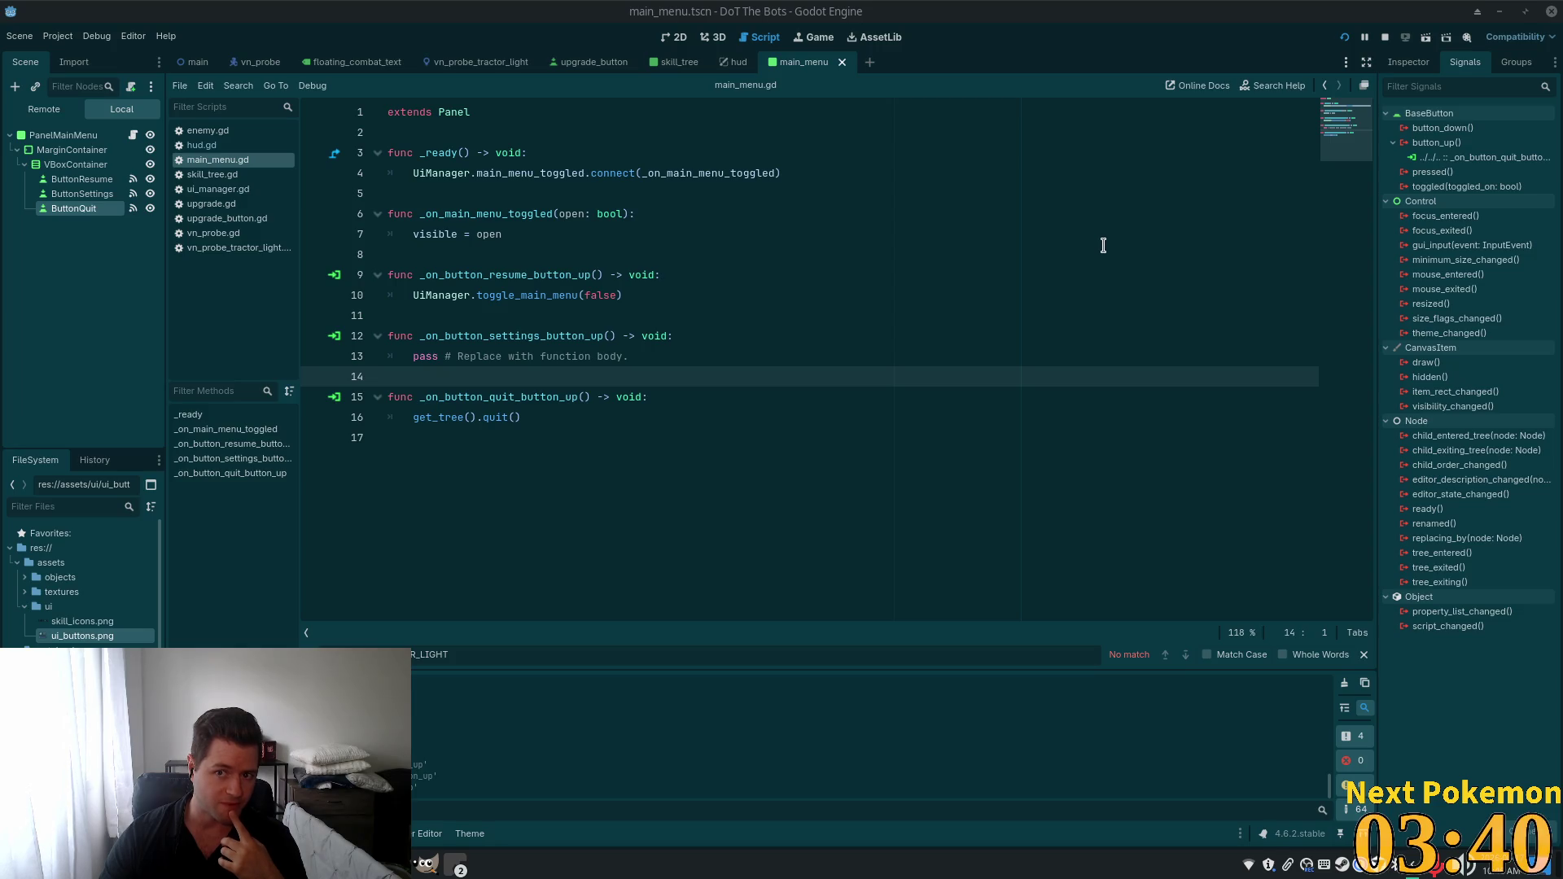
key("F5")
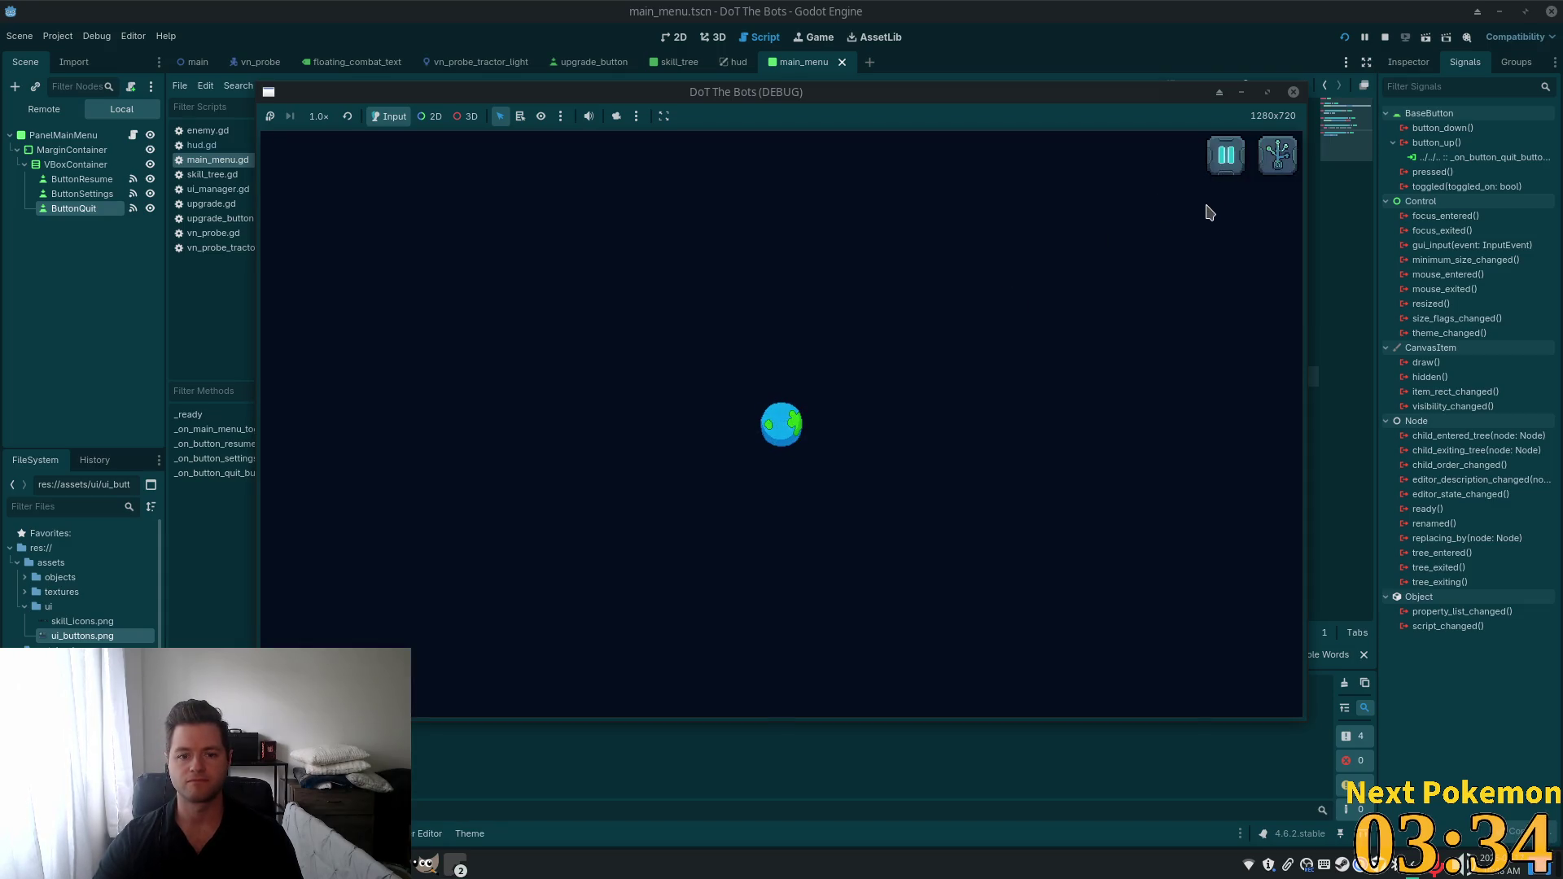
Open and close the skill tree panel several times in game, then stop the game.
left_click(1275, 158)
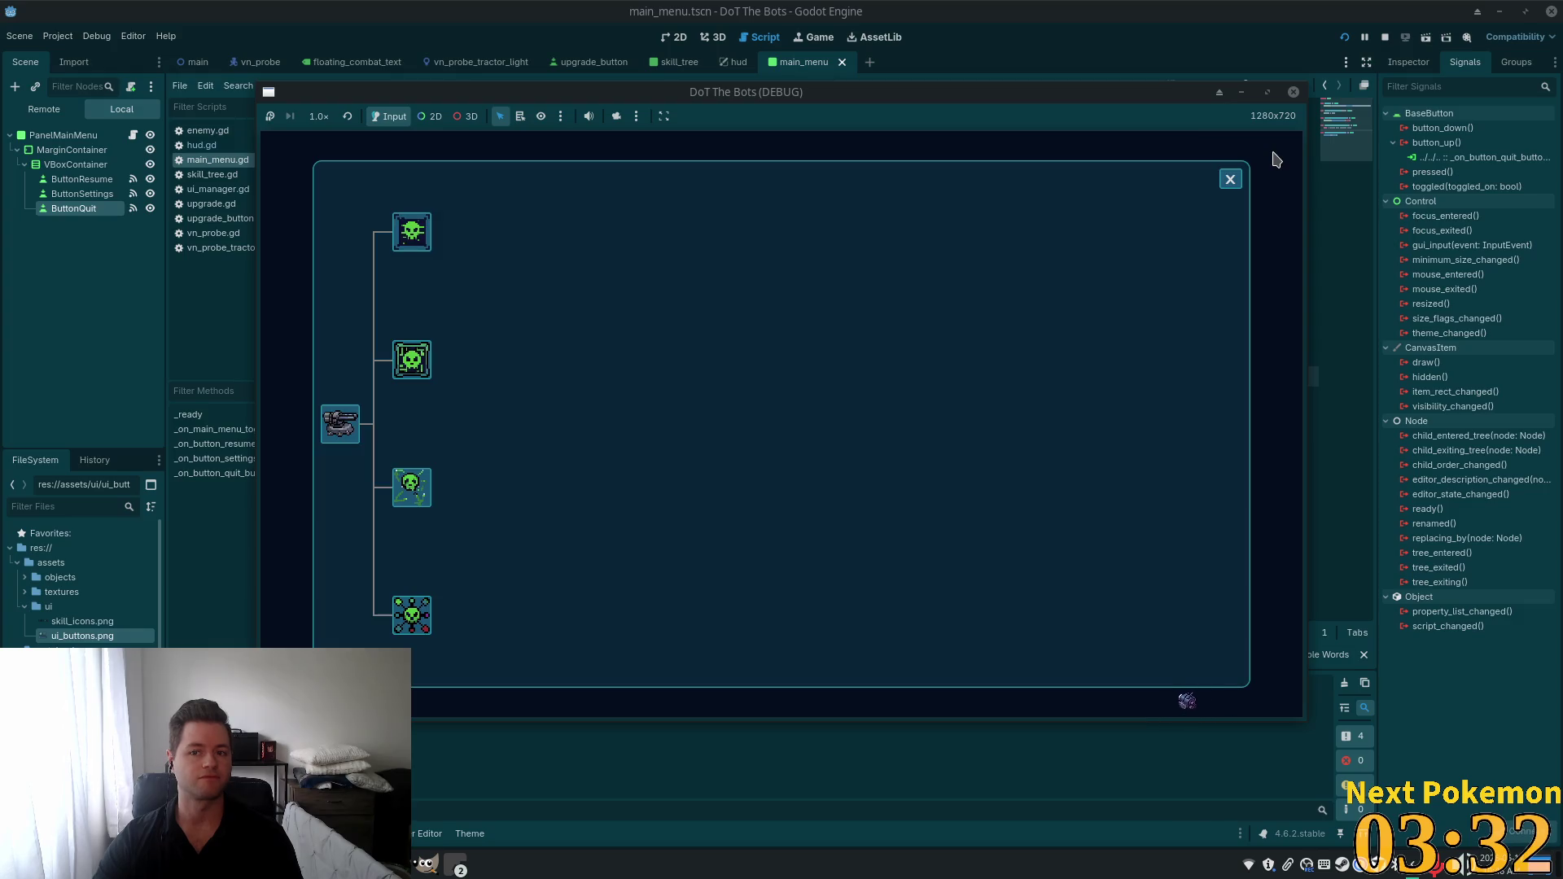
left_click(1231, 180)
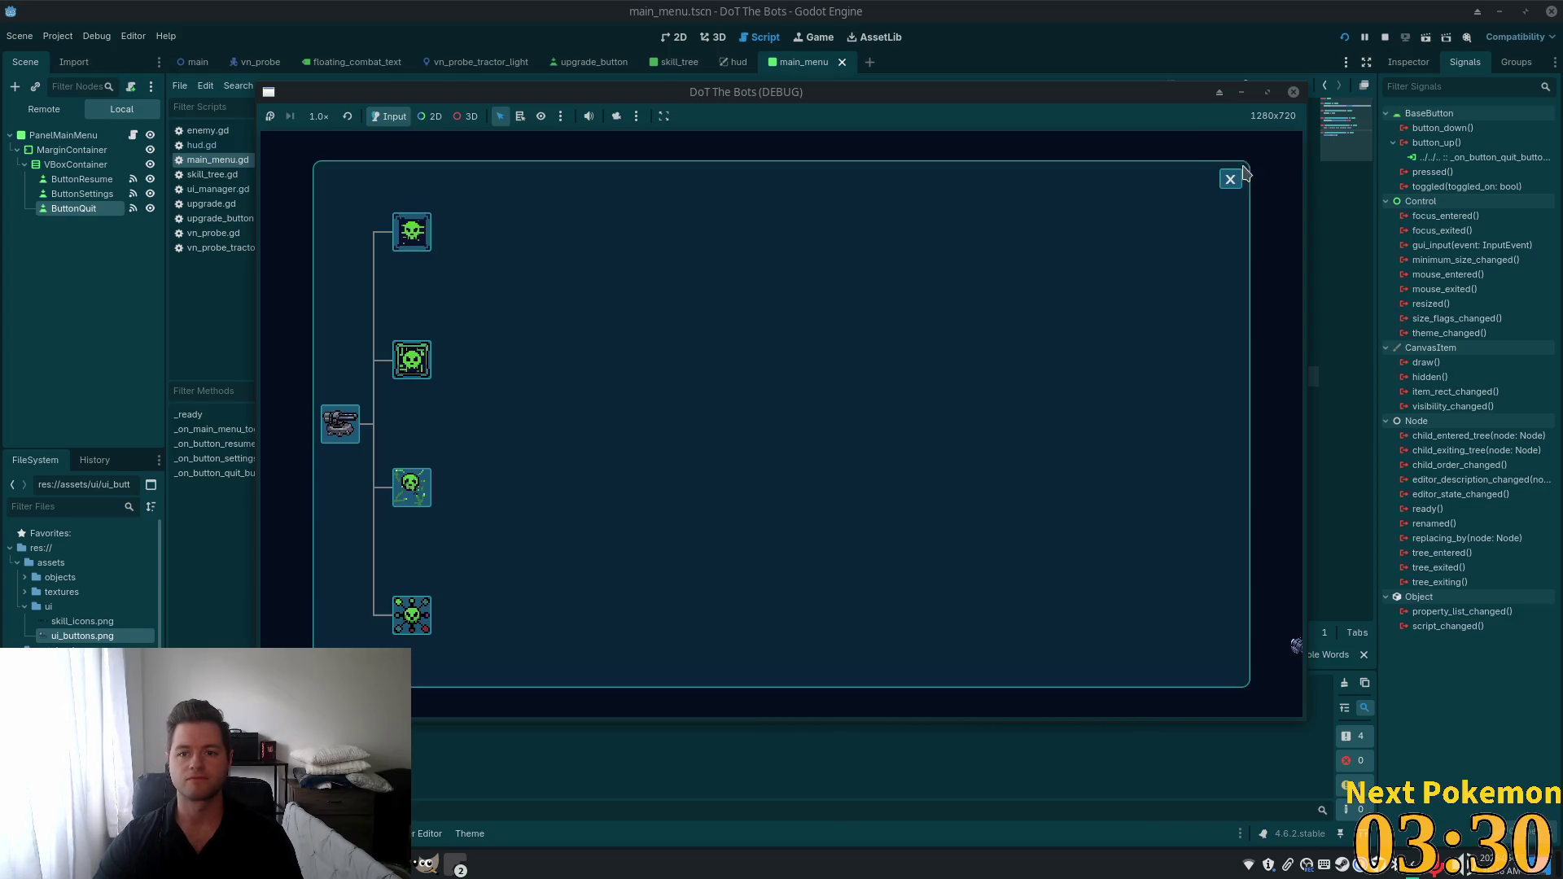
left_click(1231, 181)
left_click(1276, 155)
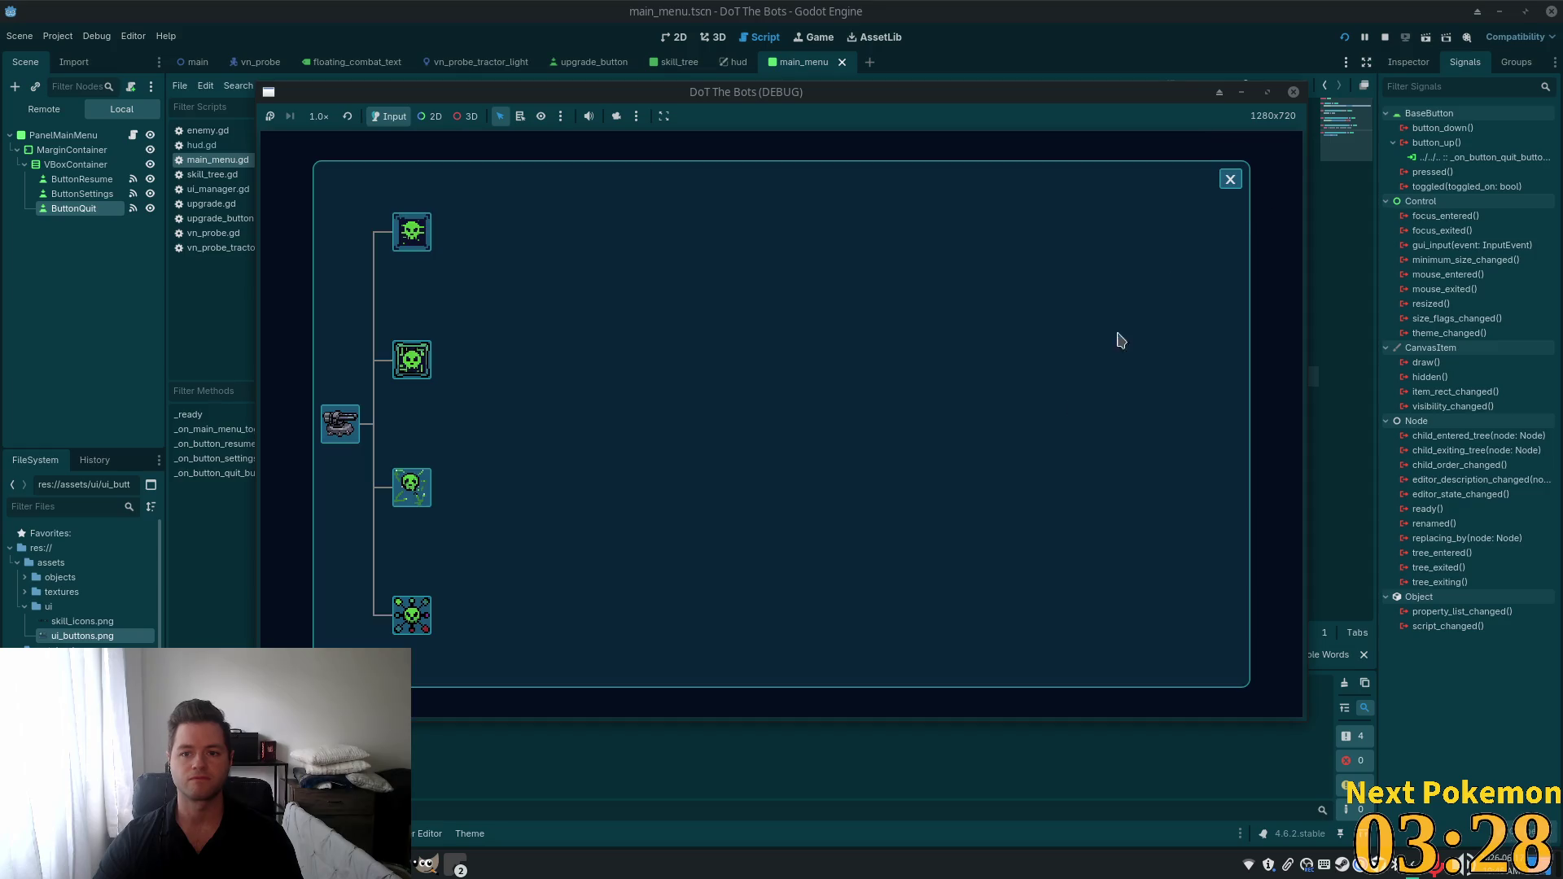
left_click(1232, 181)
left_click(1384, 37)
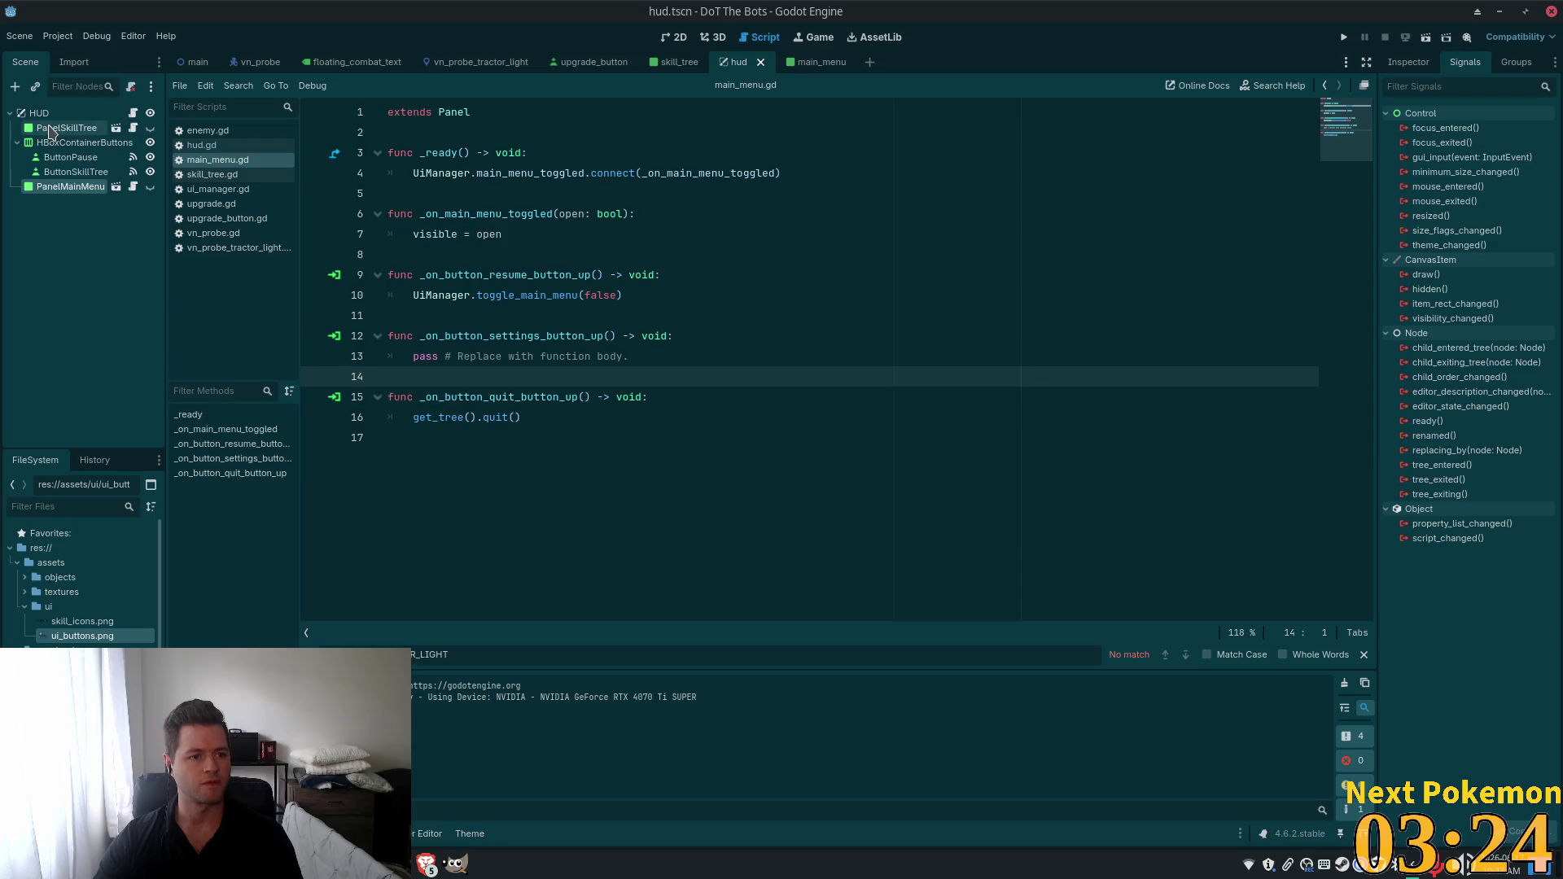
Jump from ButtonPause's button_up connection to its placeholder handler line in hud.gd.
left_click(81, 128)
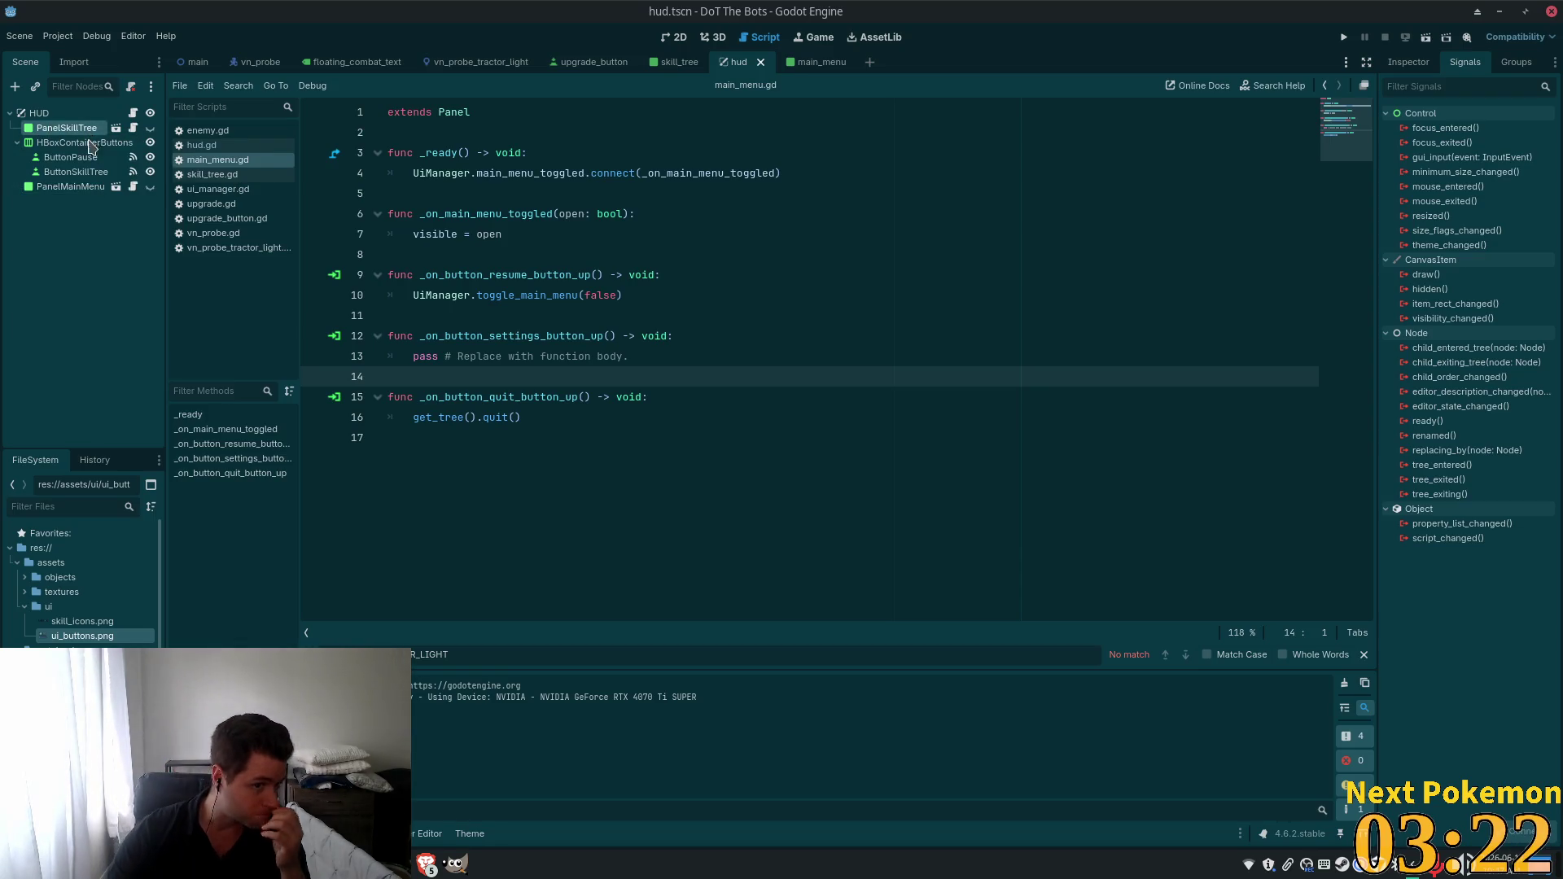
left_click(96, 158)
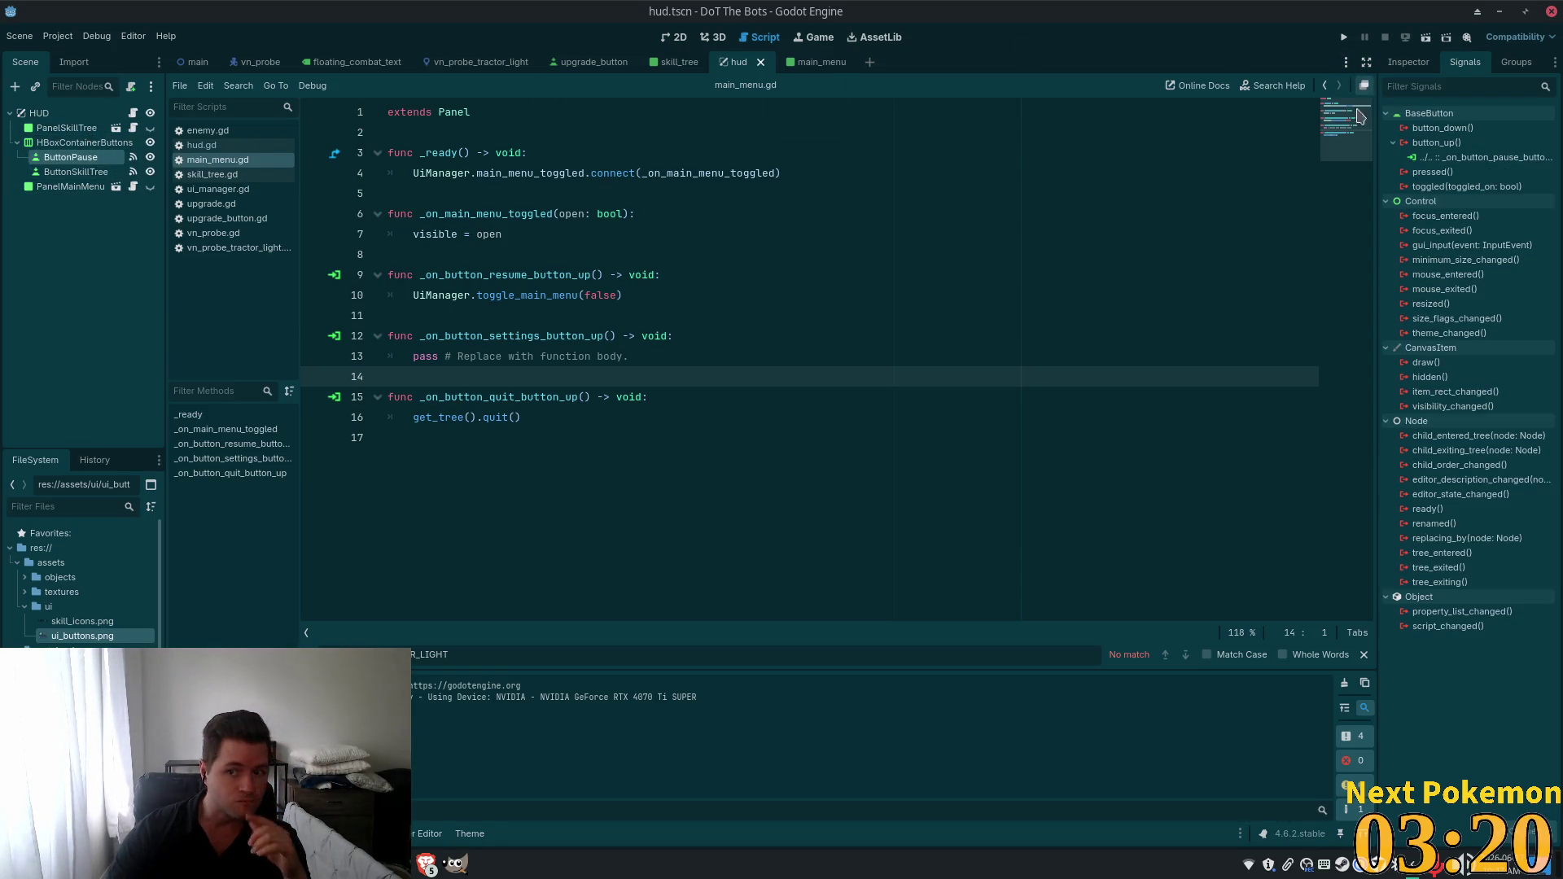
double_click(1426, 158)
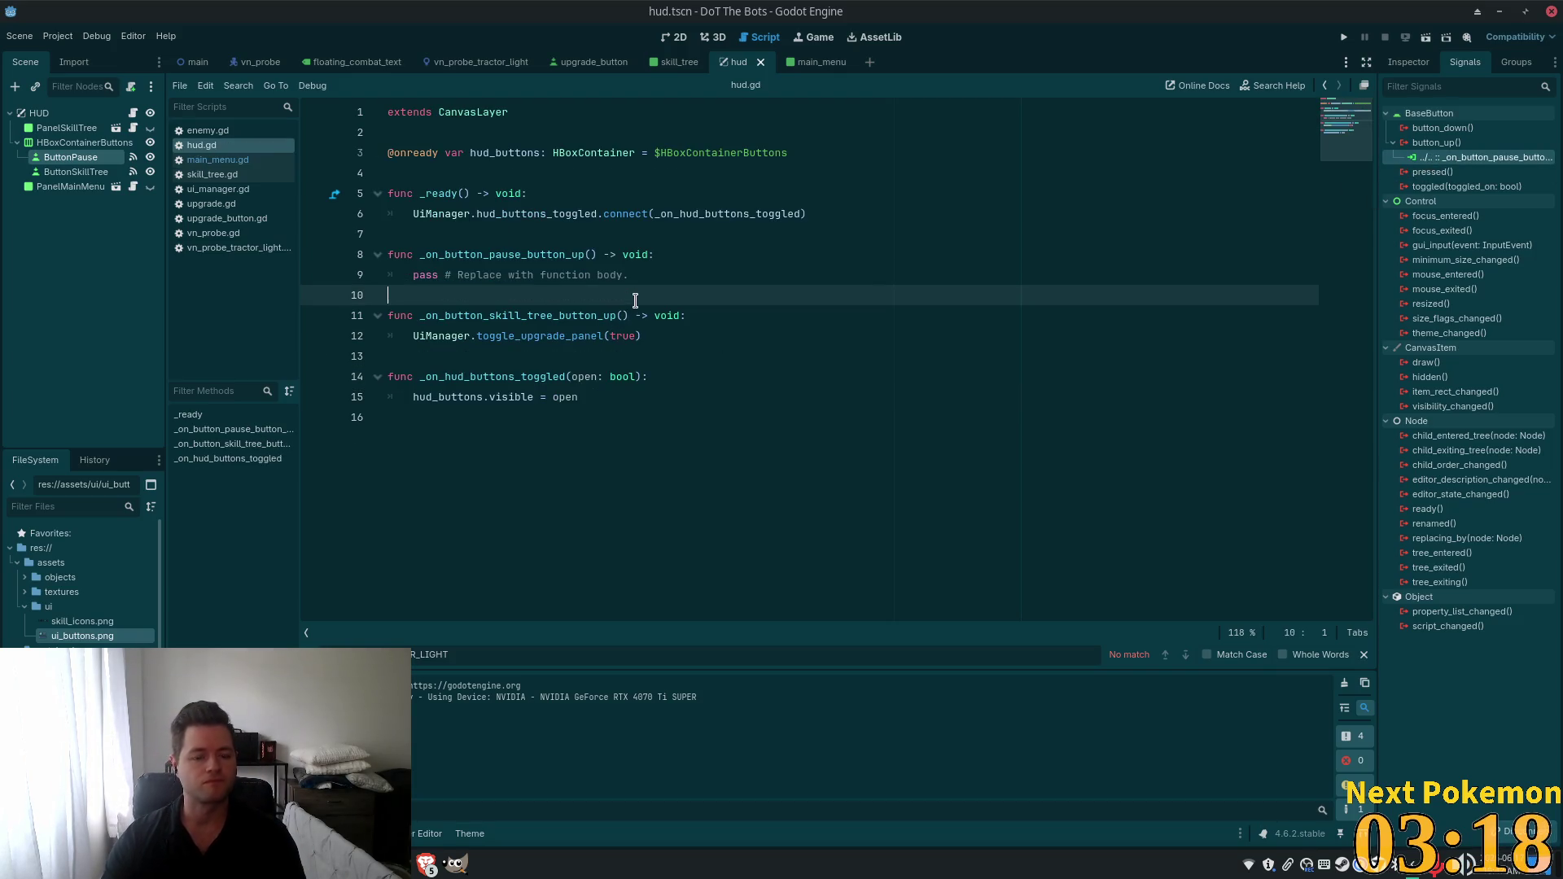
left_click_drag(631, 275, 392, 279)
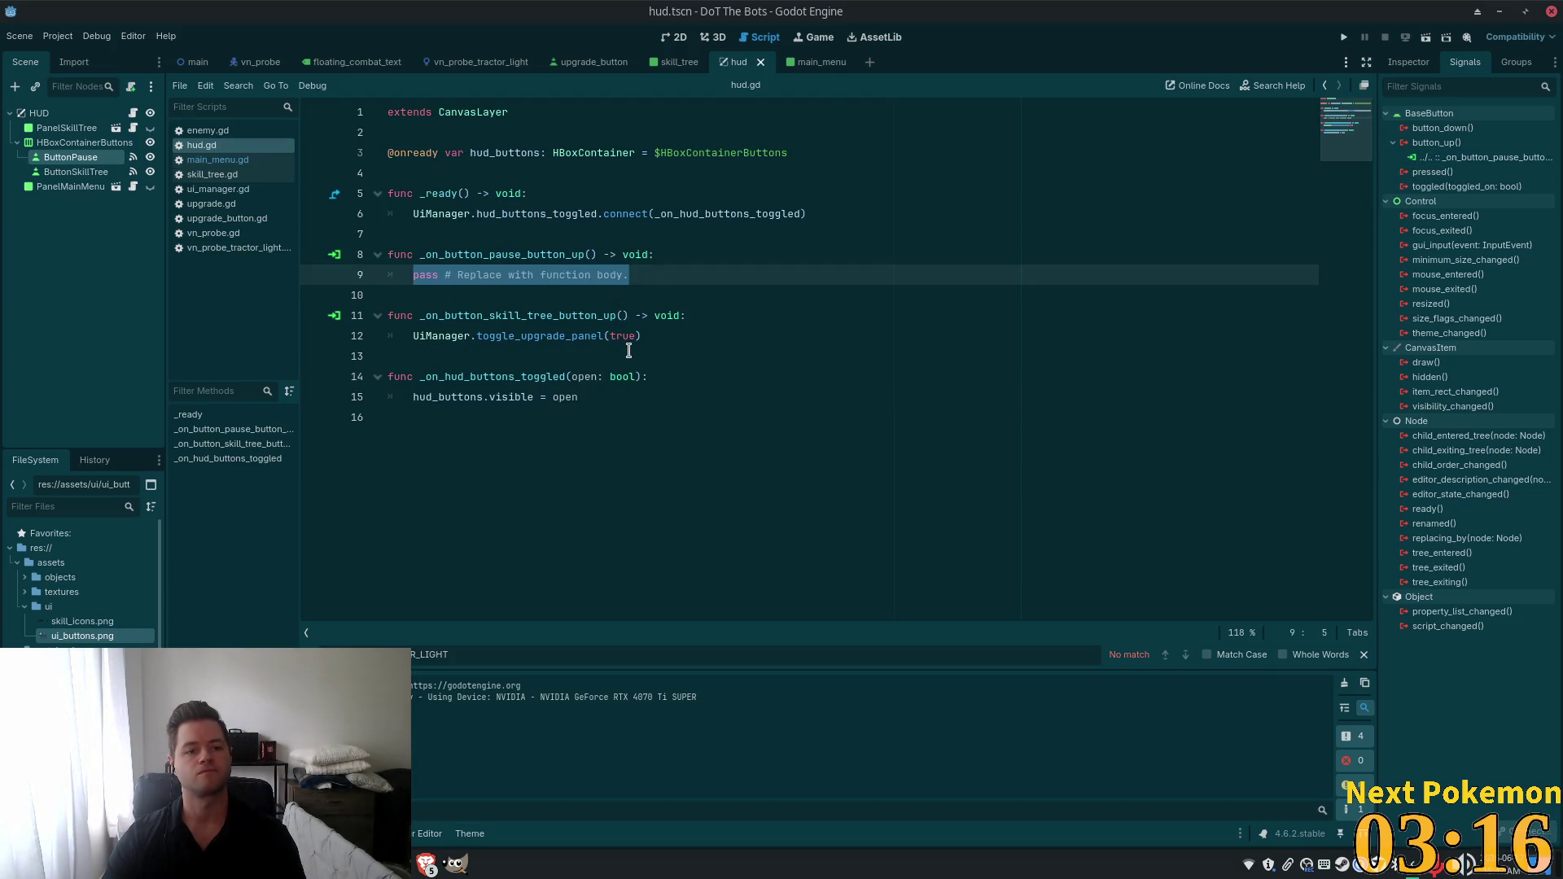
key("alt+Tab")
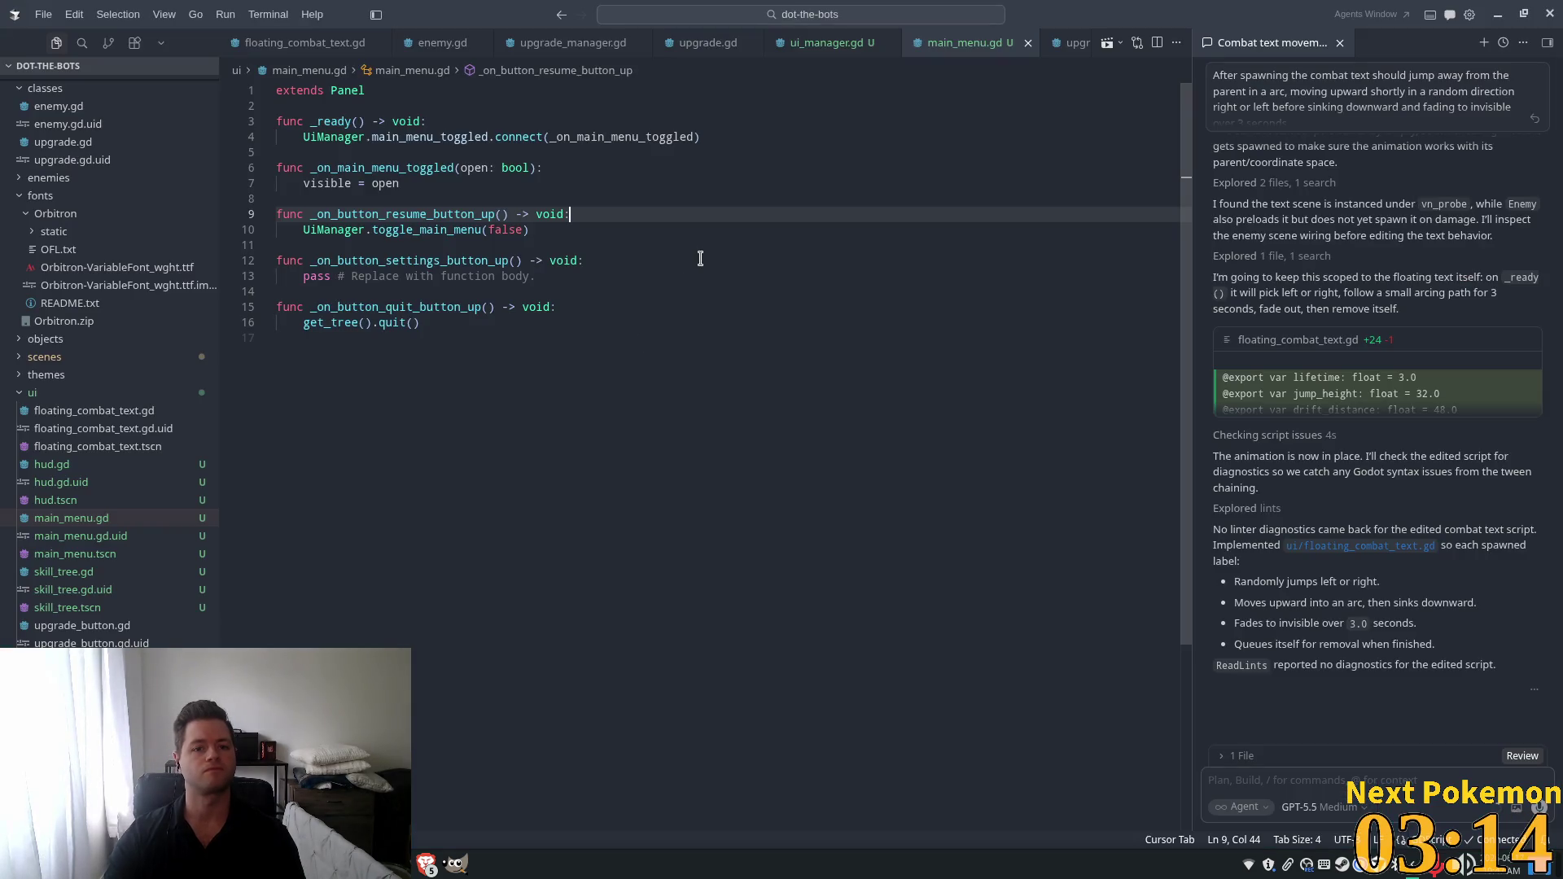
In hud.gd, replace the pause handler's pass with UiManager.toggle_main_menu(true) and rerun the game.
key("ctrl+p")
type("hud")
key("Return")
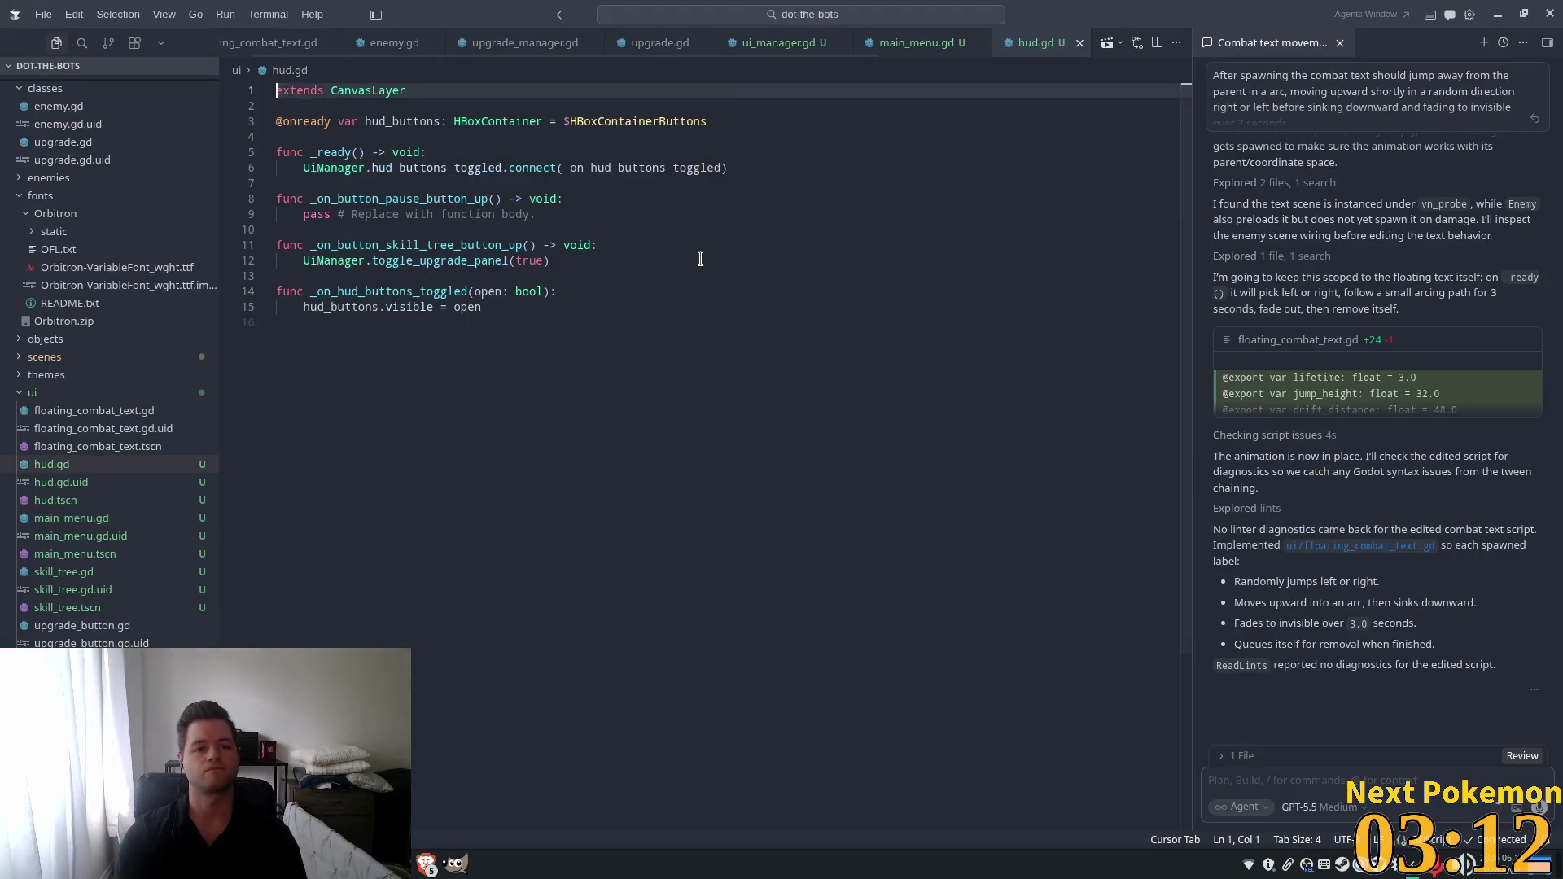
left_click_drag(537, 214, 304, 215)
key("BackSpace")
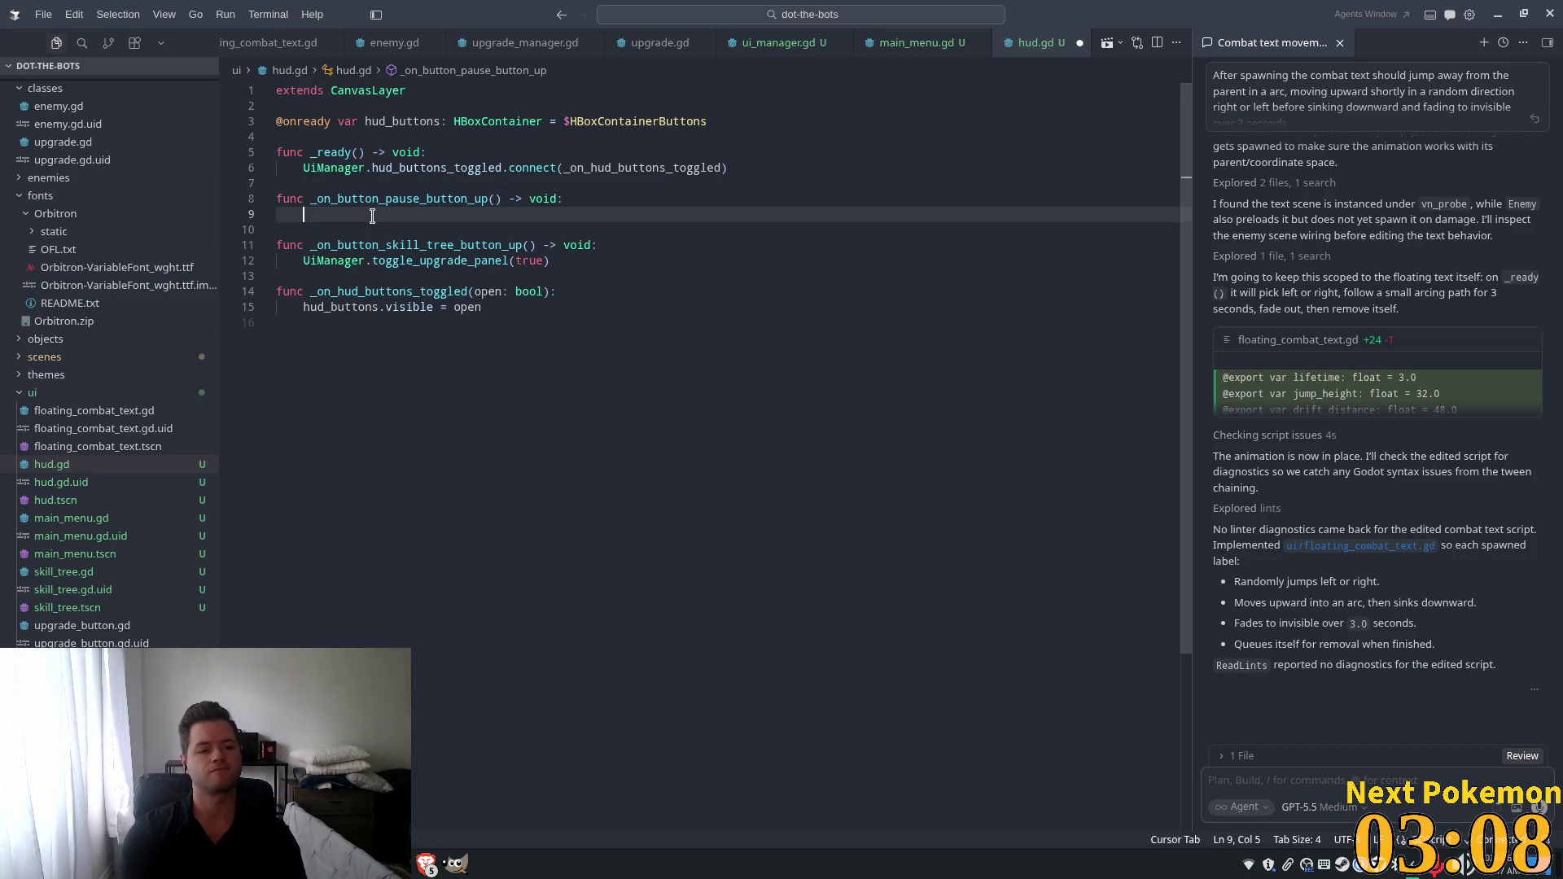
type("U")
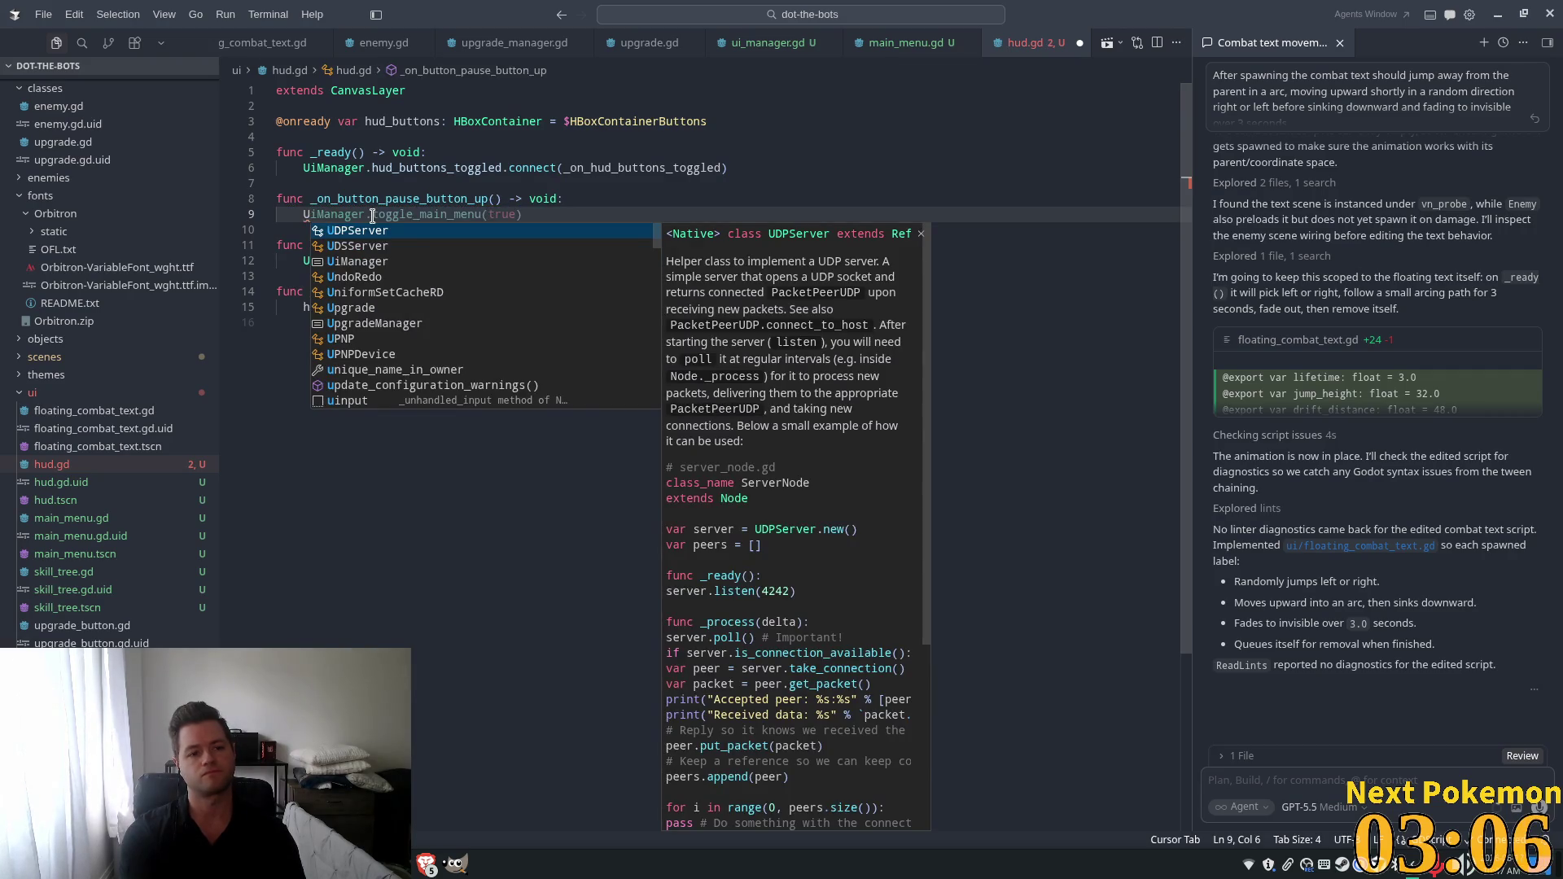
key("Tab")
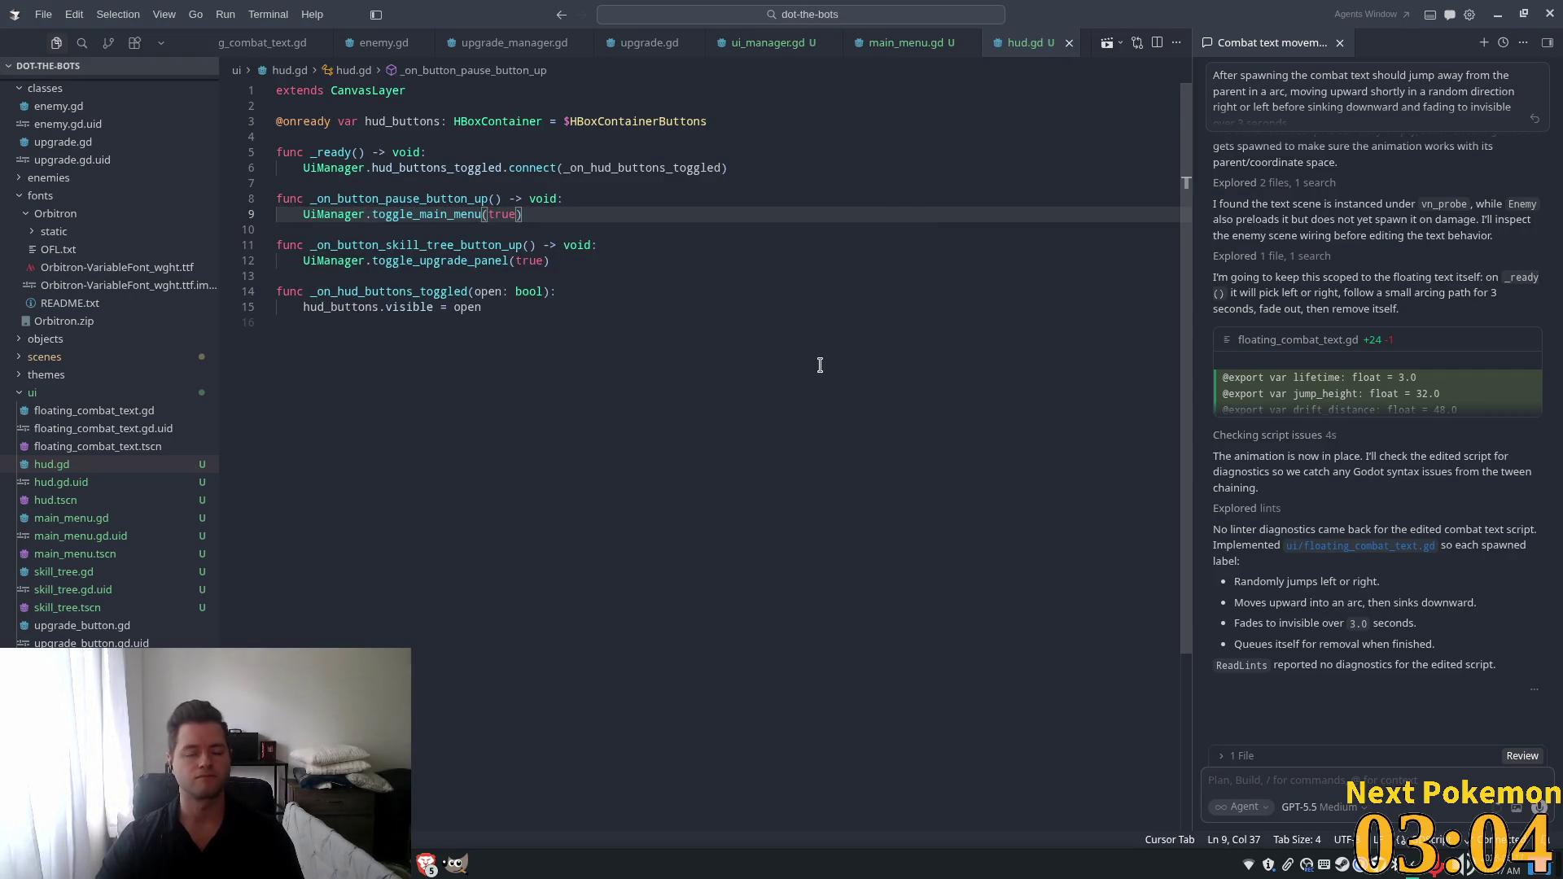
key("alt+Tab")
left_click(1344, 37)
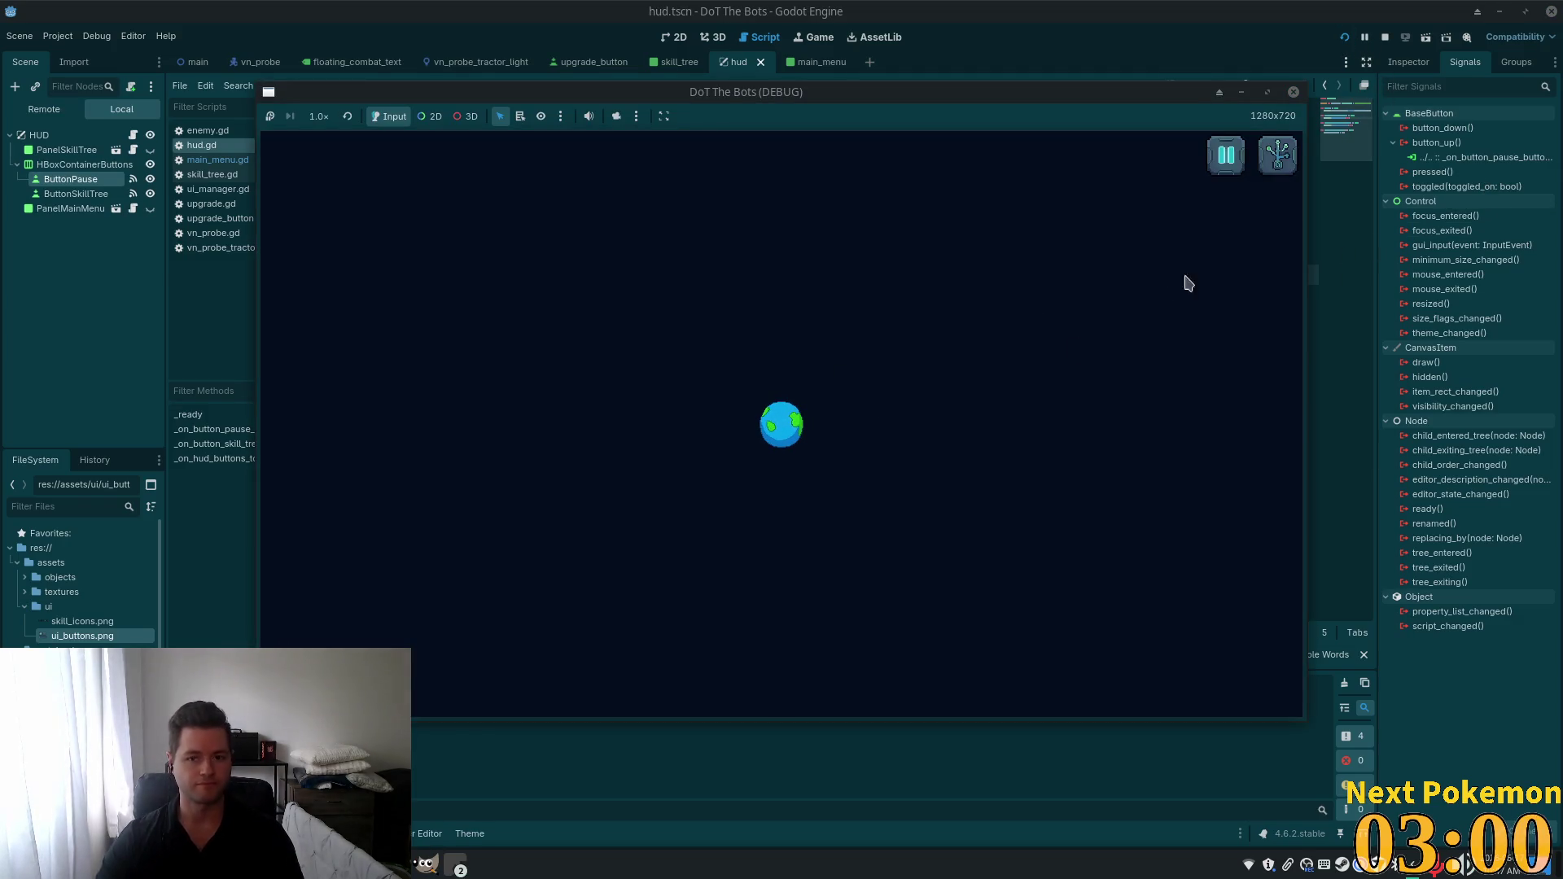
Quit from the pause menu, relaunch, and dismiss the pause menu with Esc and Resume.
left_click(1226, 155)
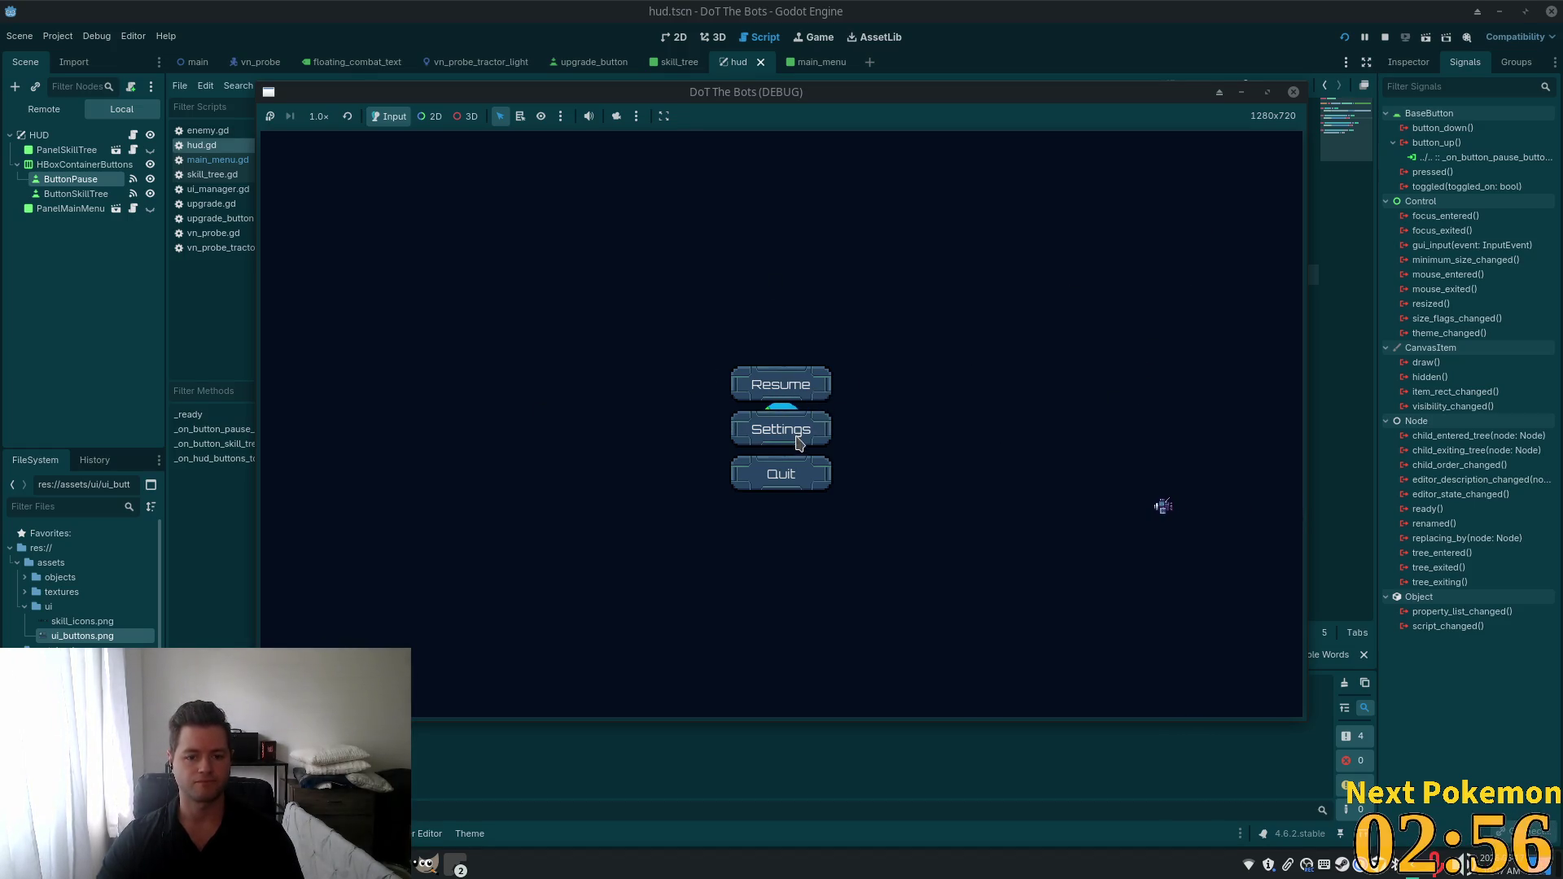
left_click(780, 482)
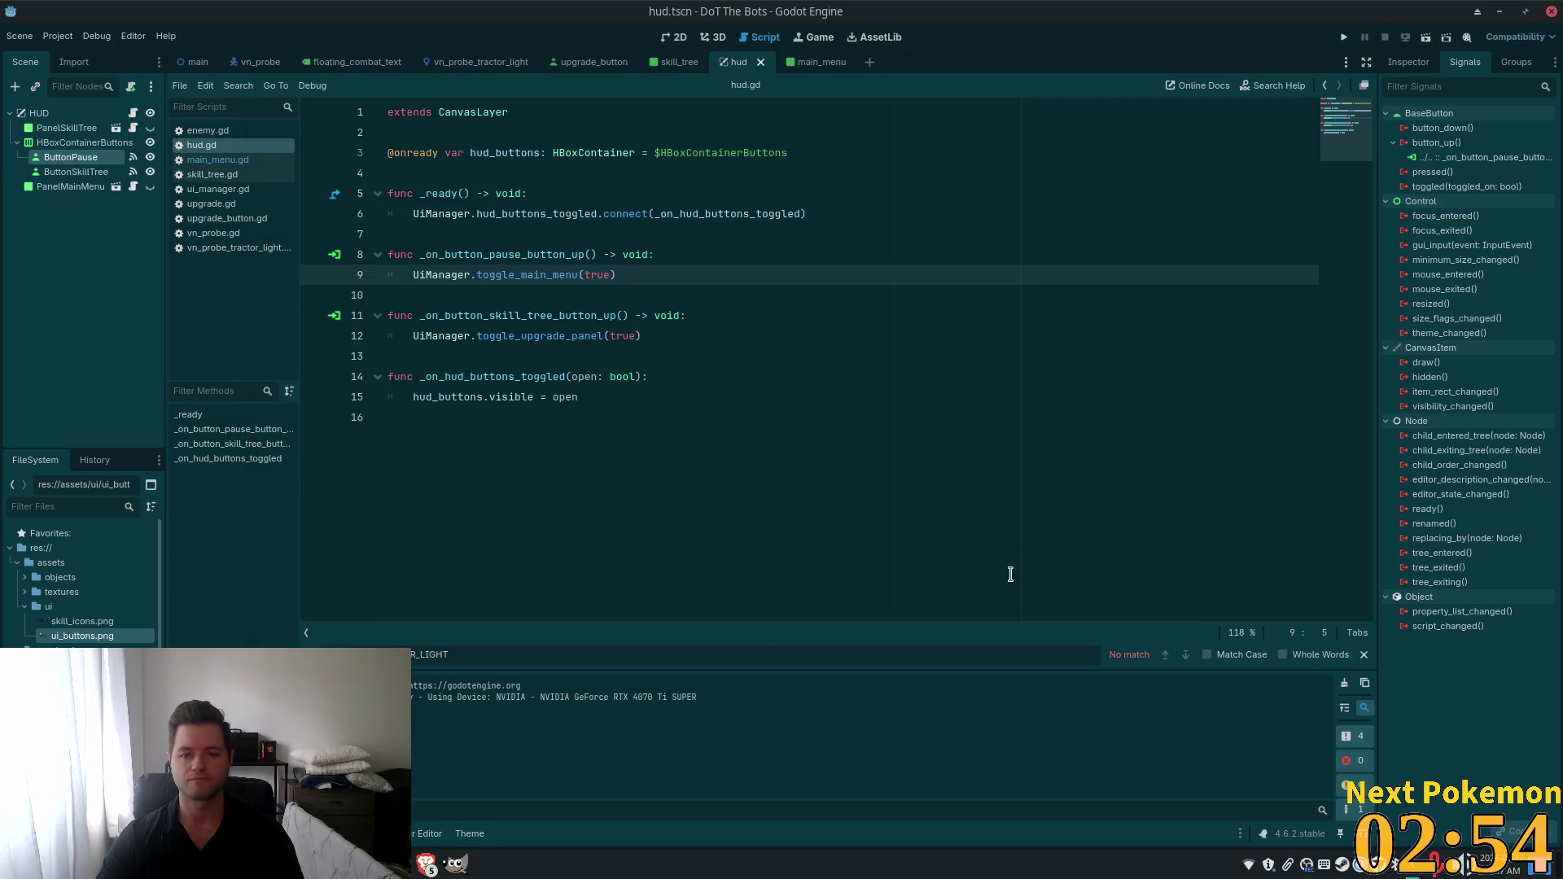
left_click(1352, 37)
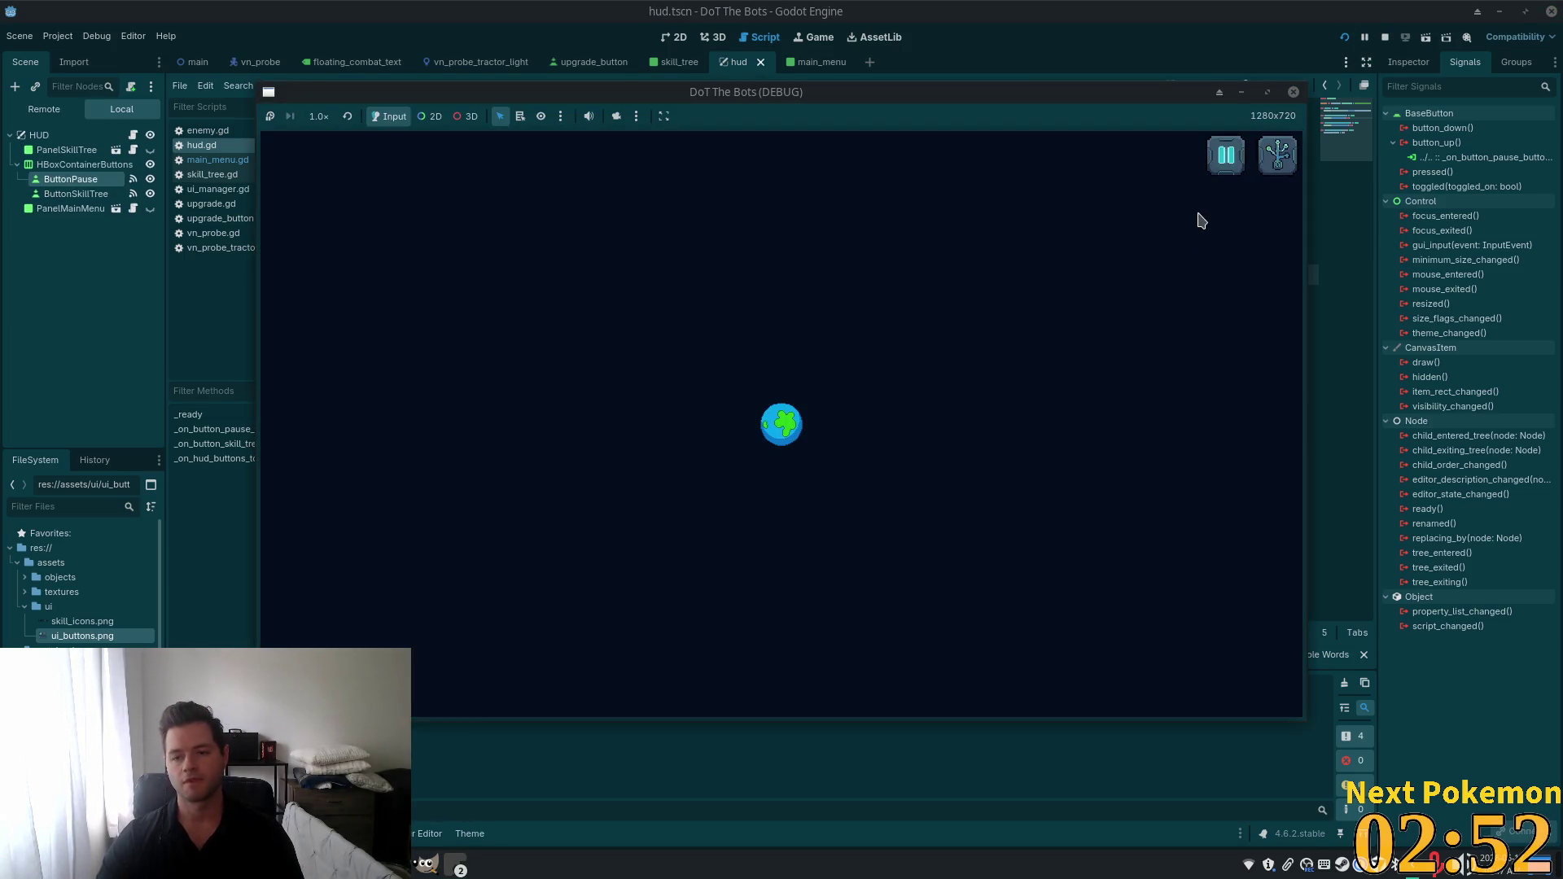
key("Escape")
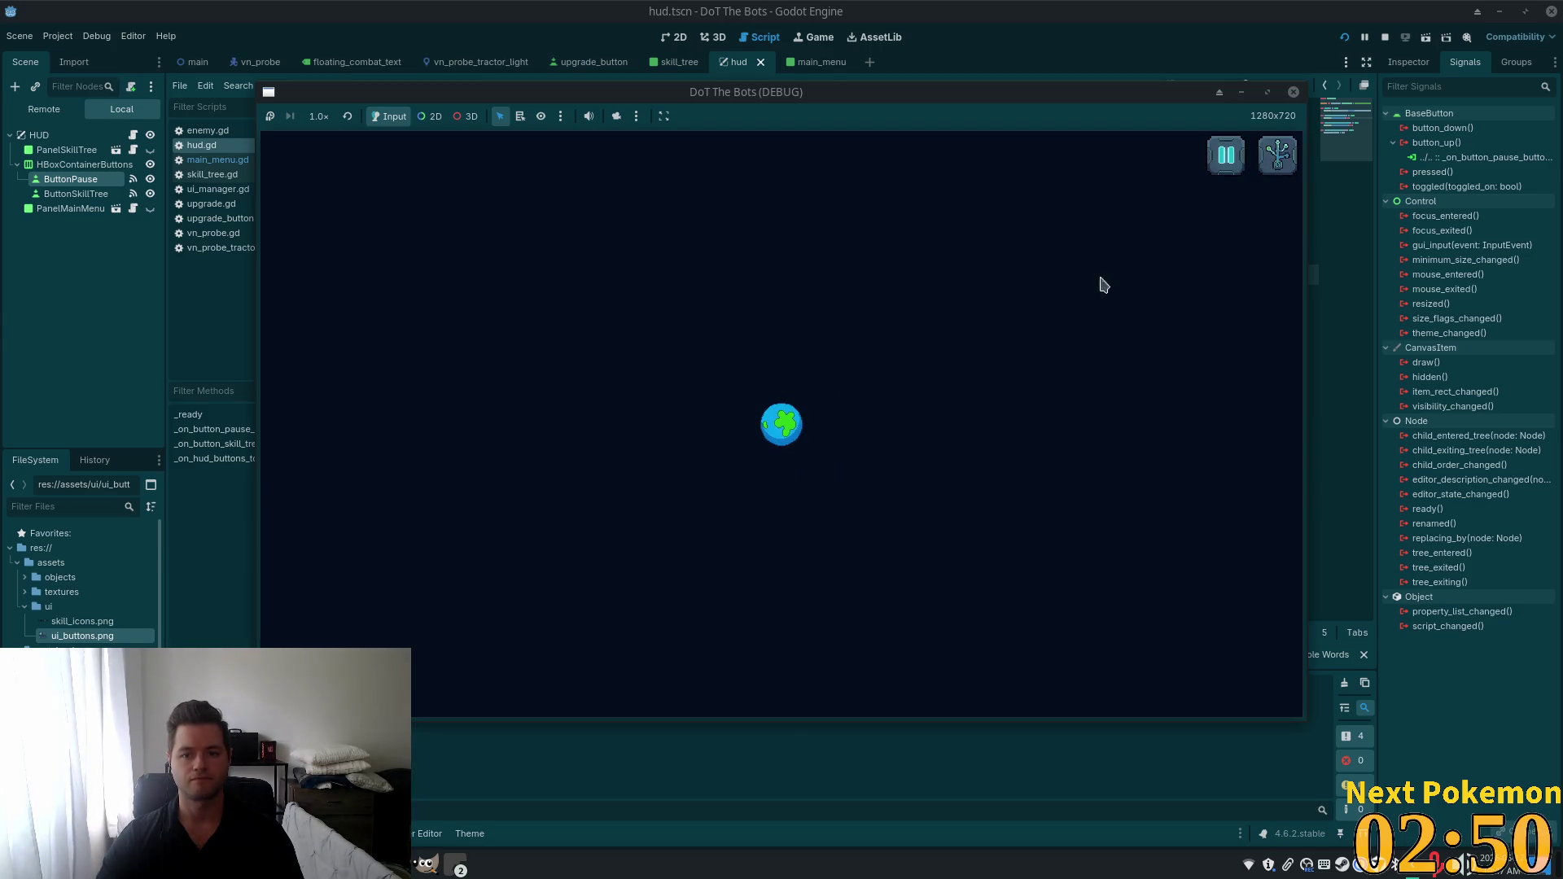
left_click(1228, 170)
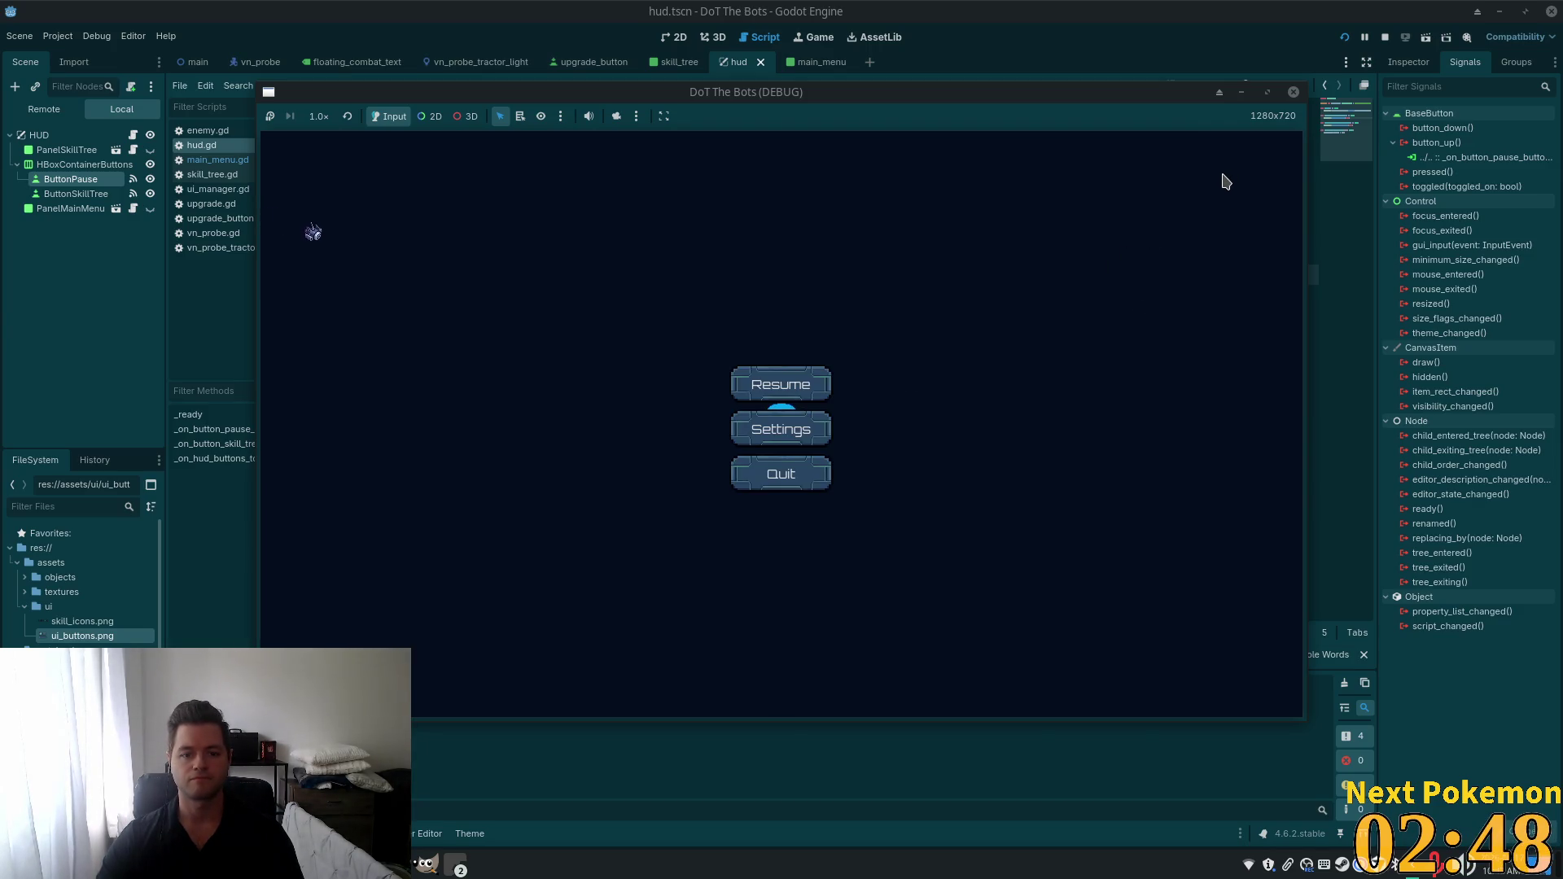
left_click(783, 380)
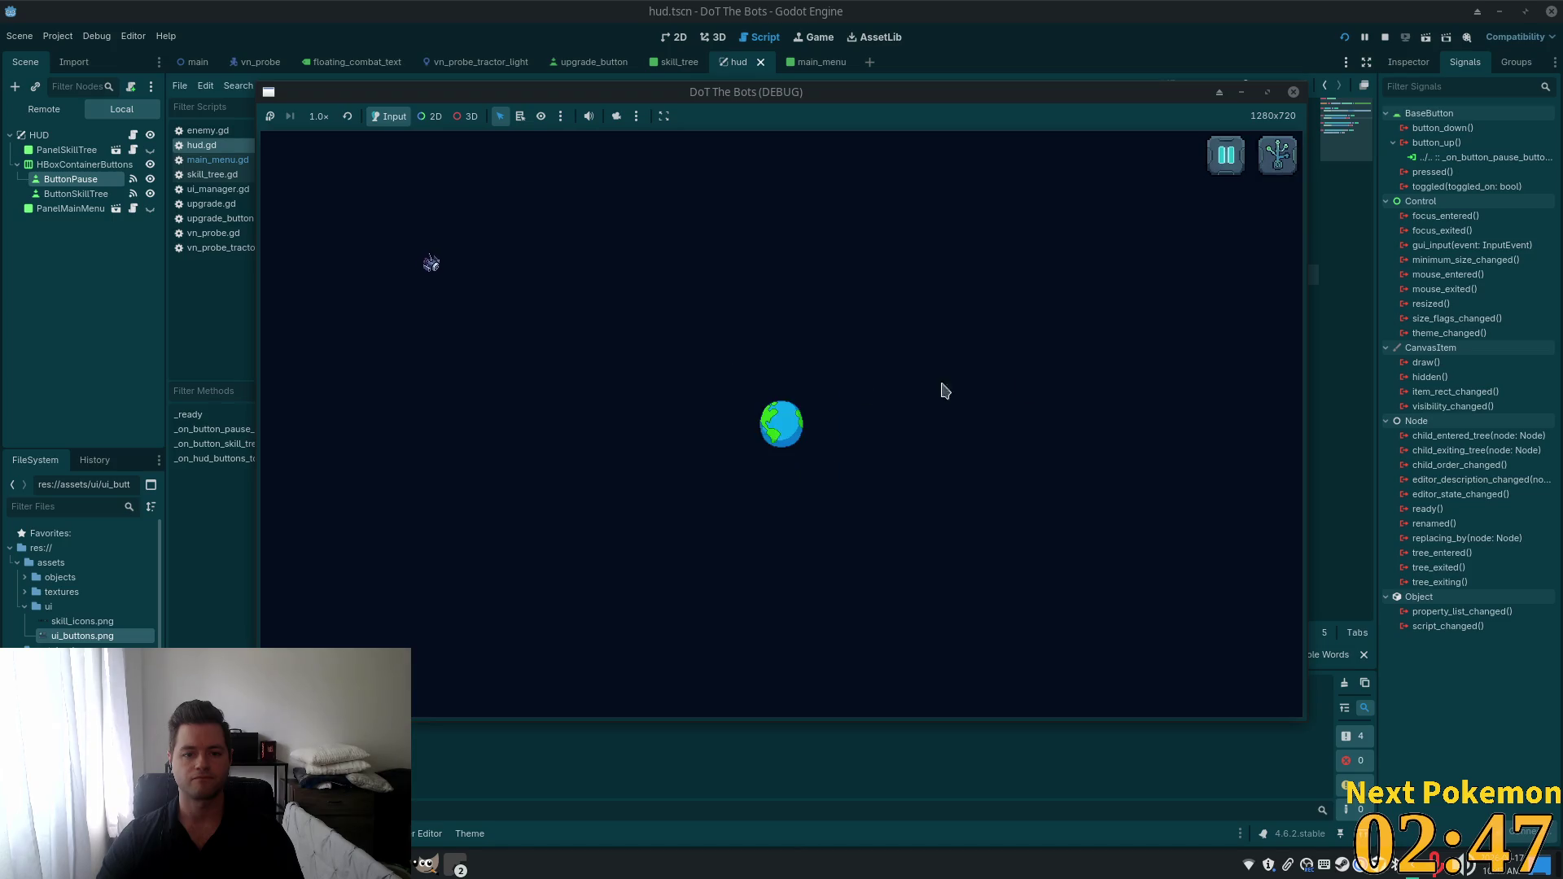
Pause and resume once more, then open and close the skill-tree panel.
left_click(1219, 171)
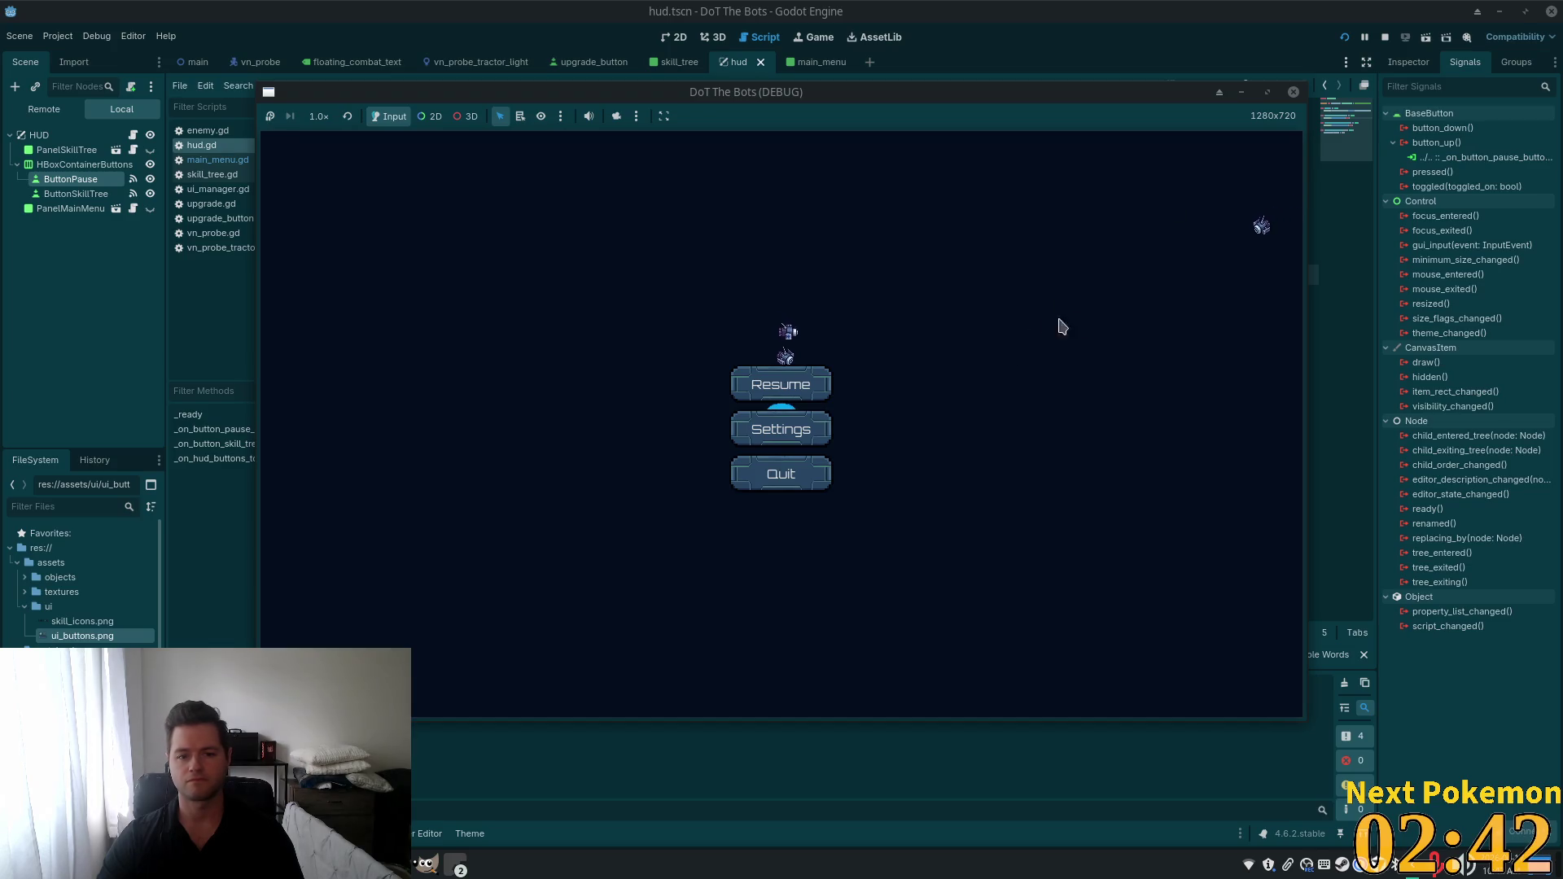
left_click(787, 395)
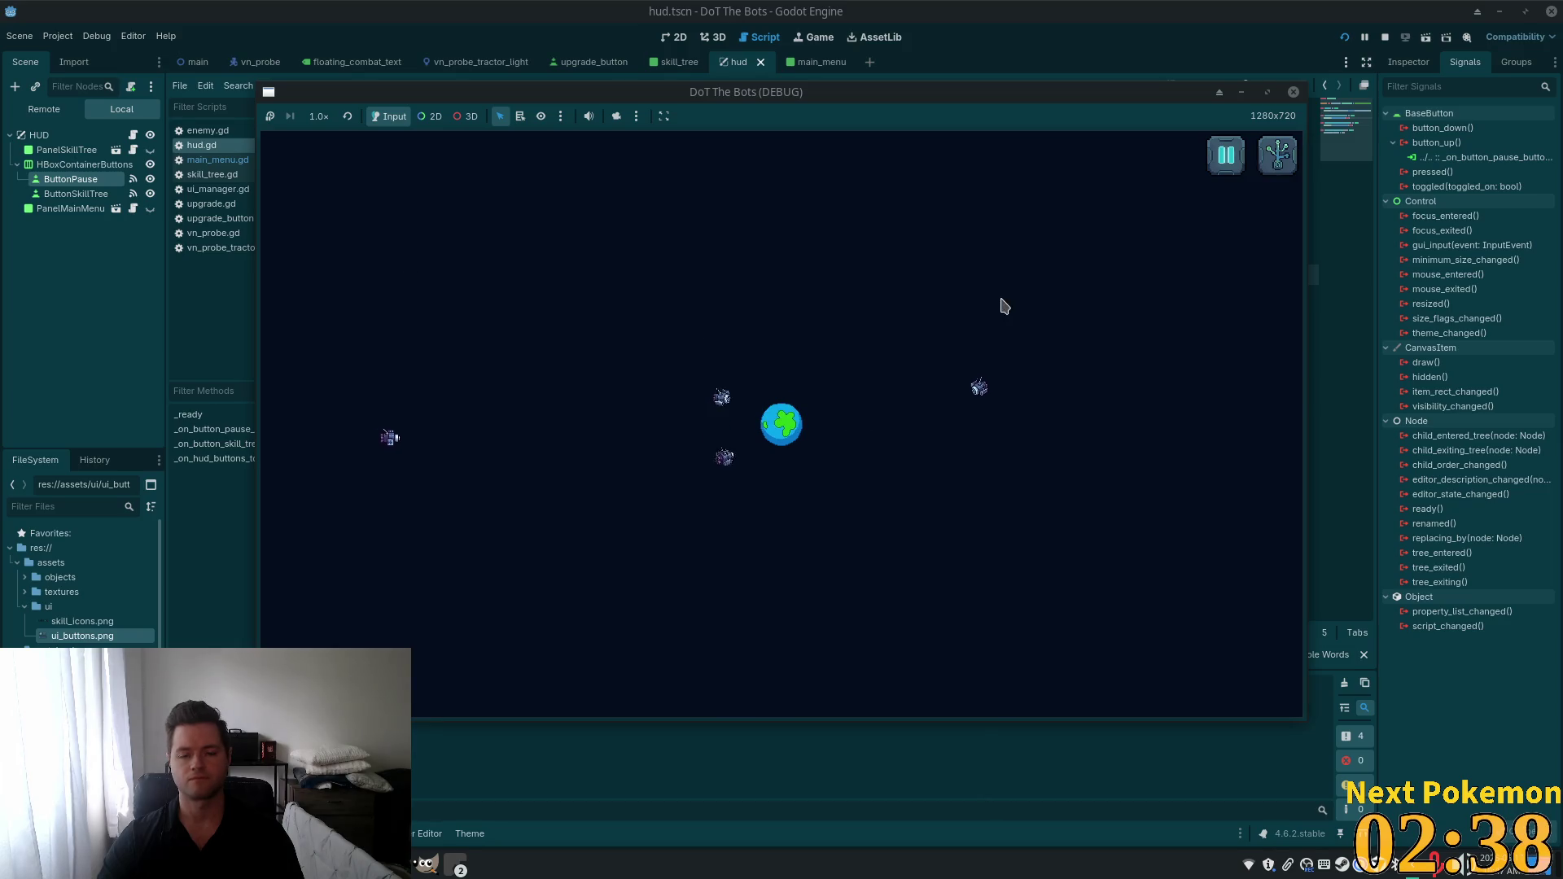
left_click(1294, 157)
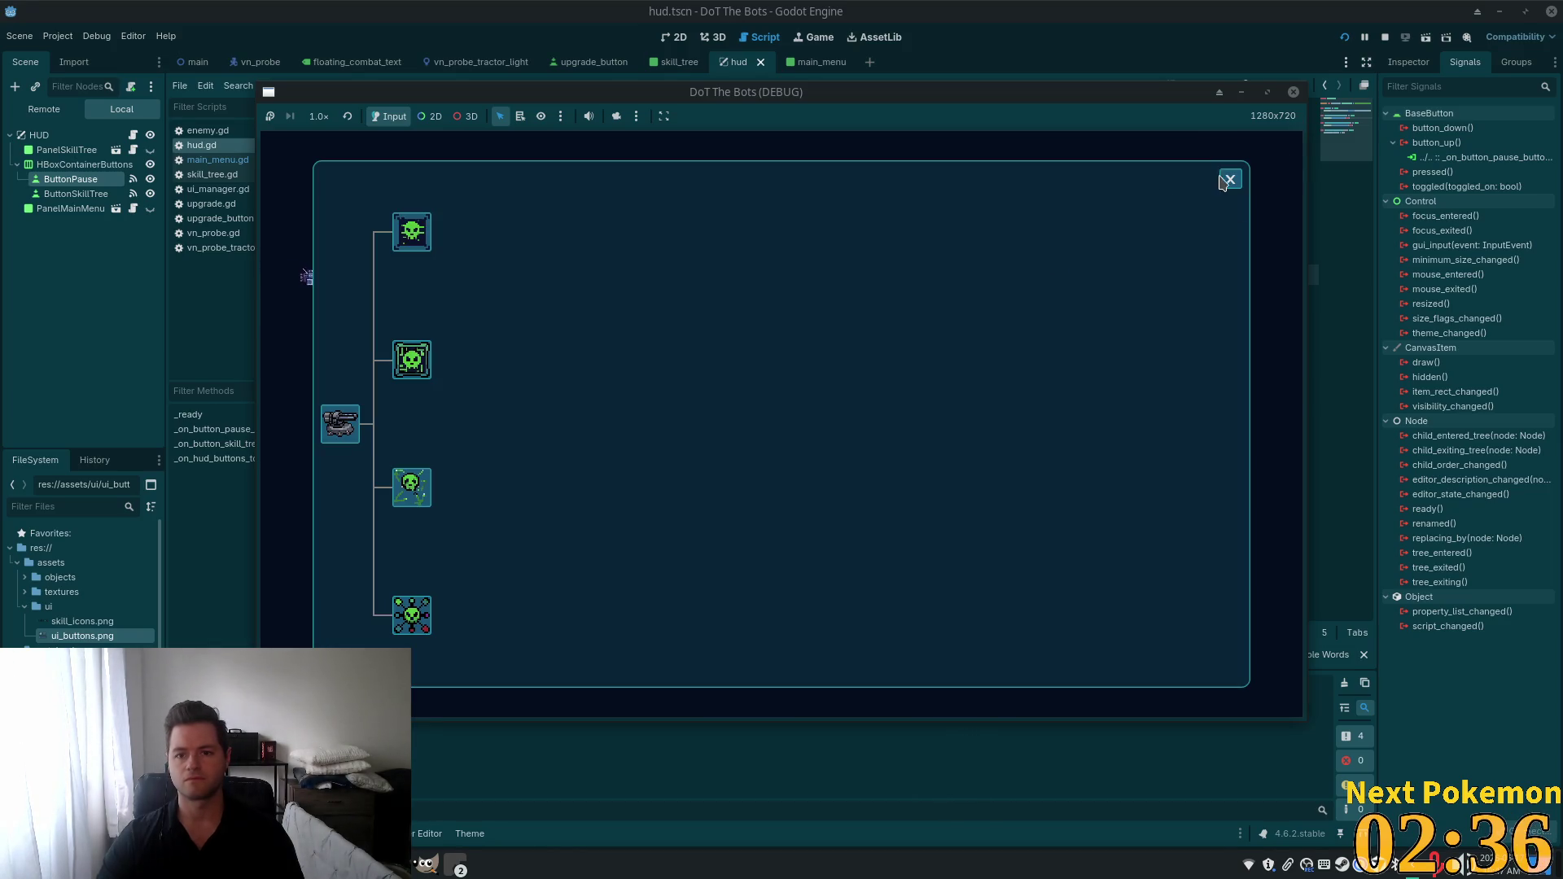
left_click(1230, 179)
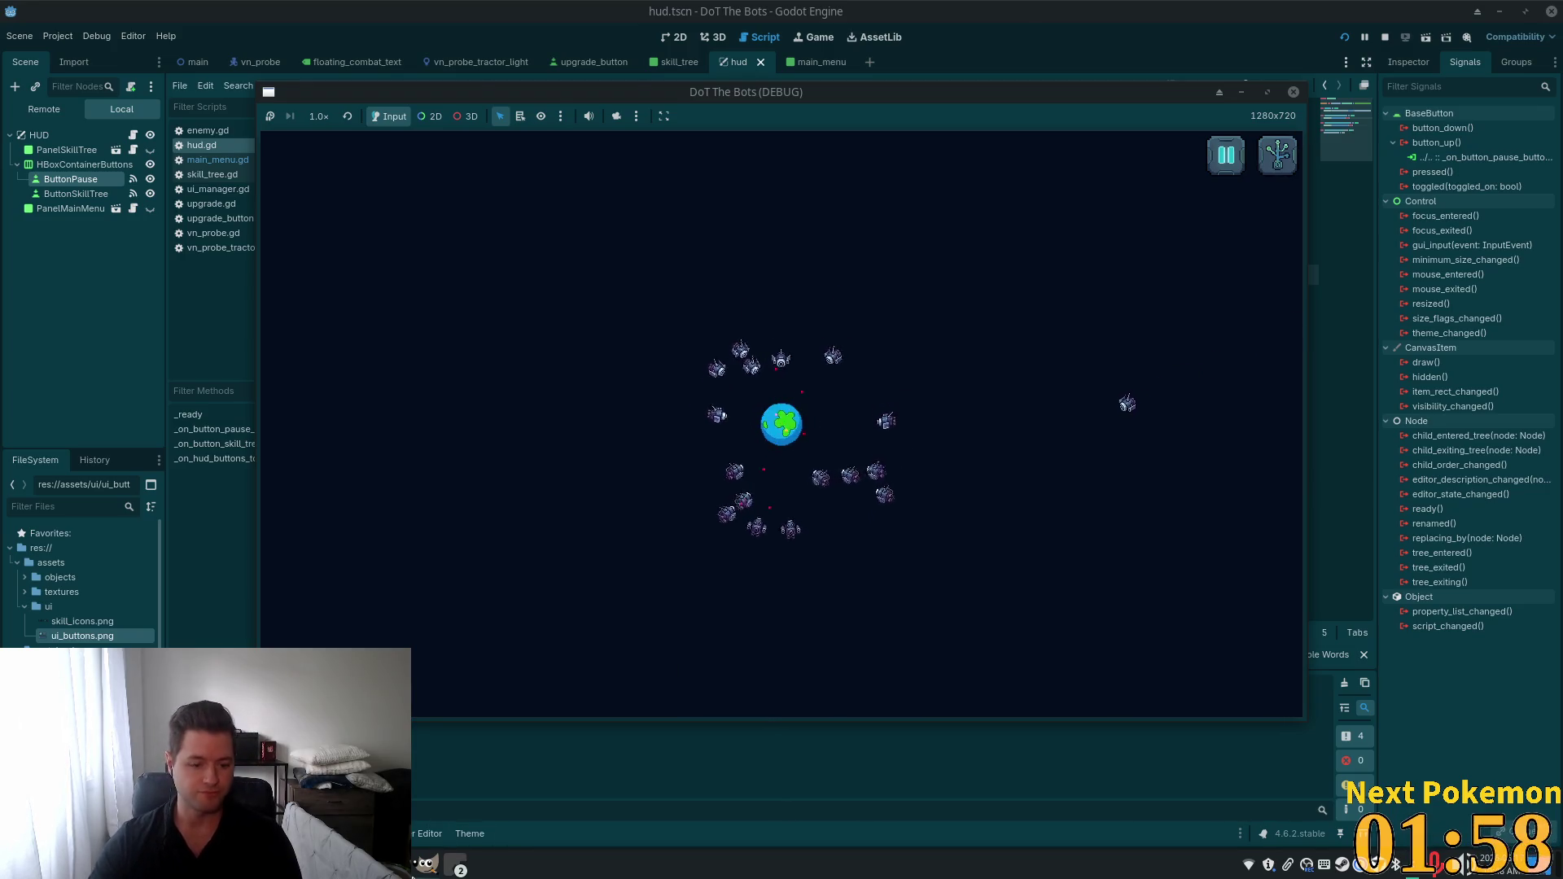
left_click(425, 863)
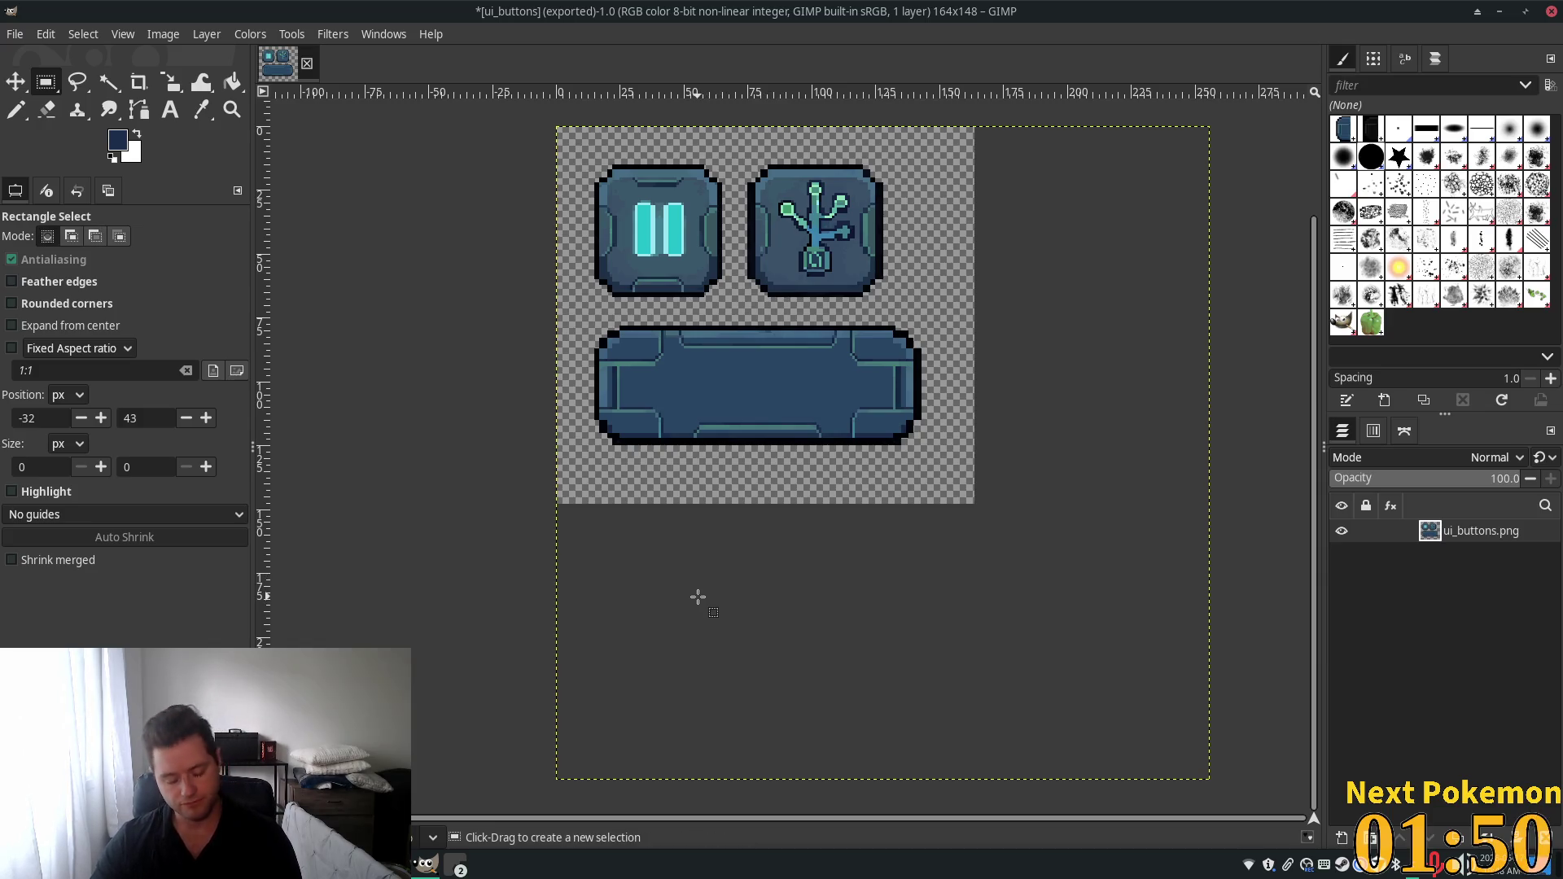
Look over the ui_buttons.png sheet in GIMP and return to the Godot editor.
key("alt+Tab")
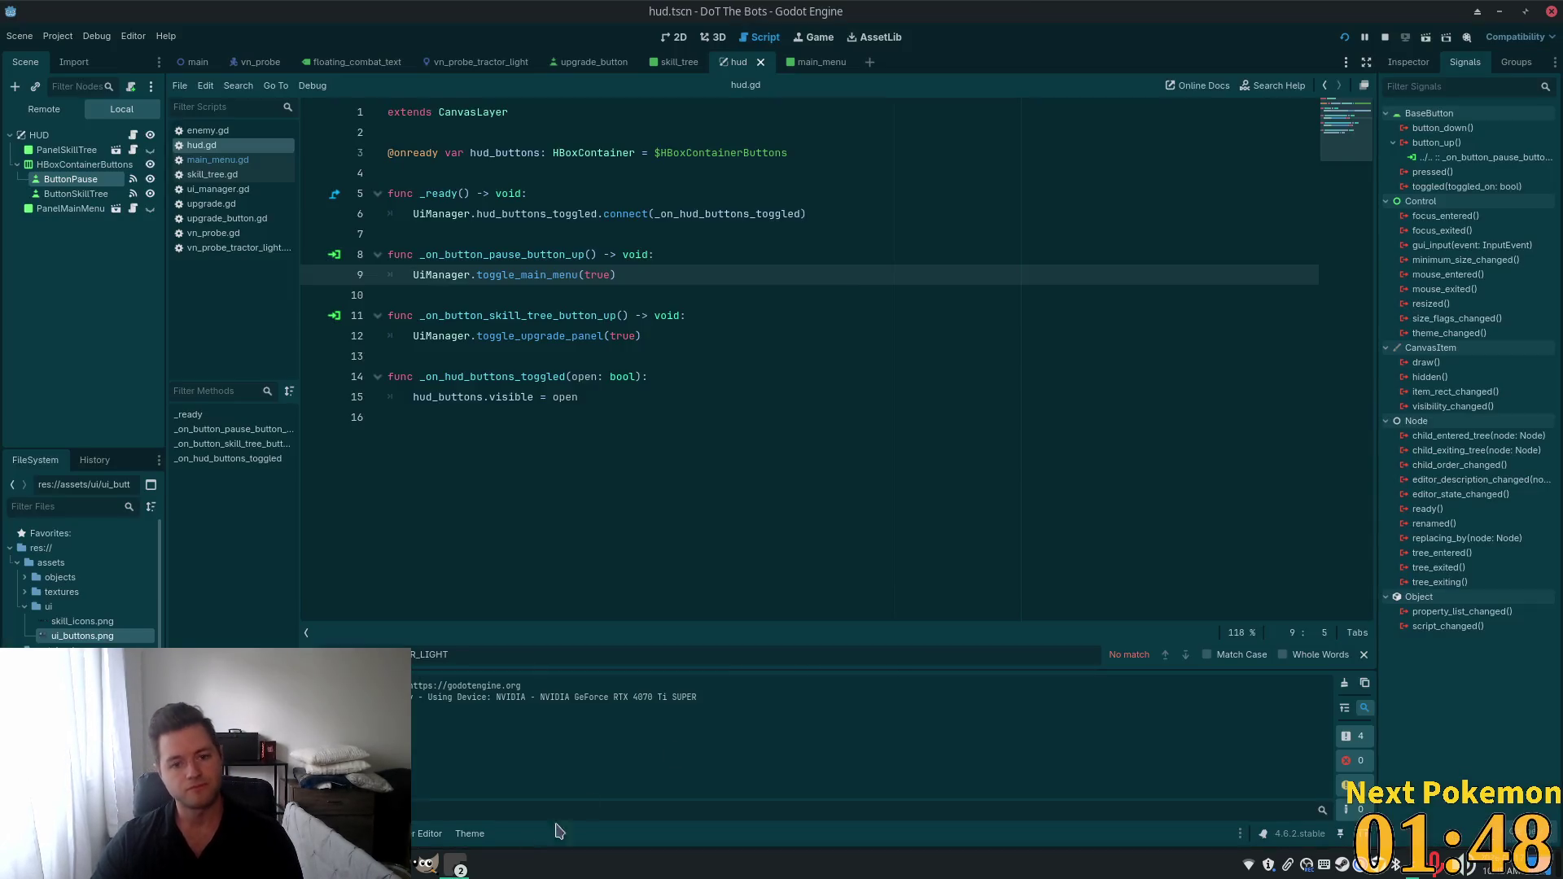
Select the ButtonPause node in the HUD scene and show its properties in the Inspector.
key("alt+Tab")
key("alt+Tab")
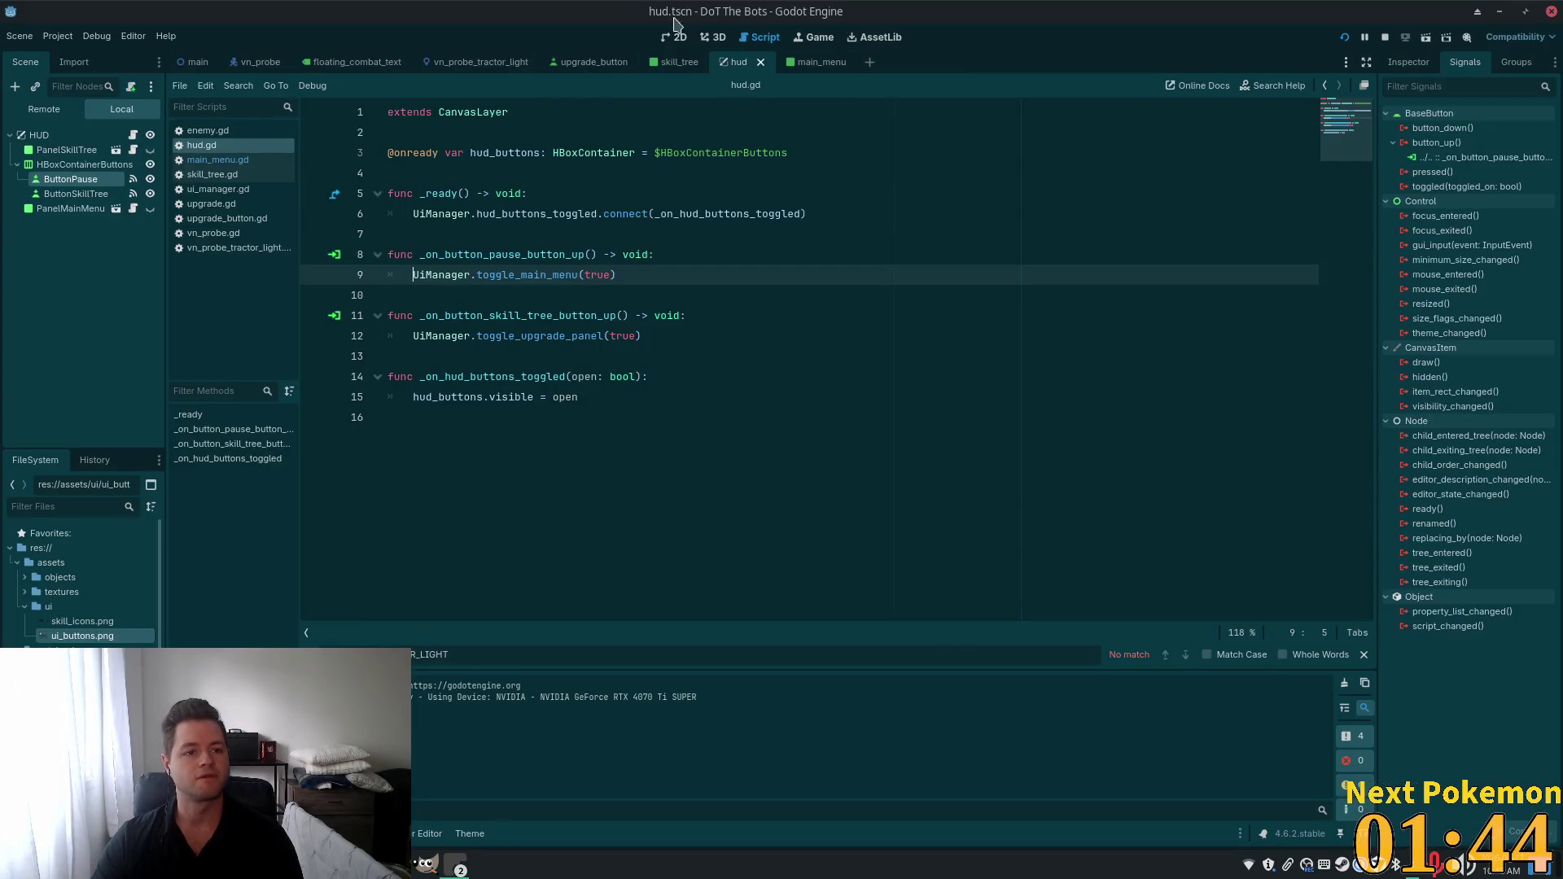
left_click(76, 194)
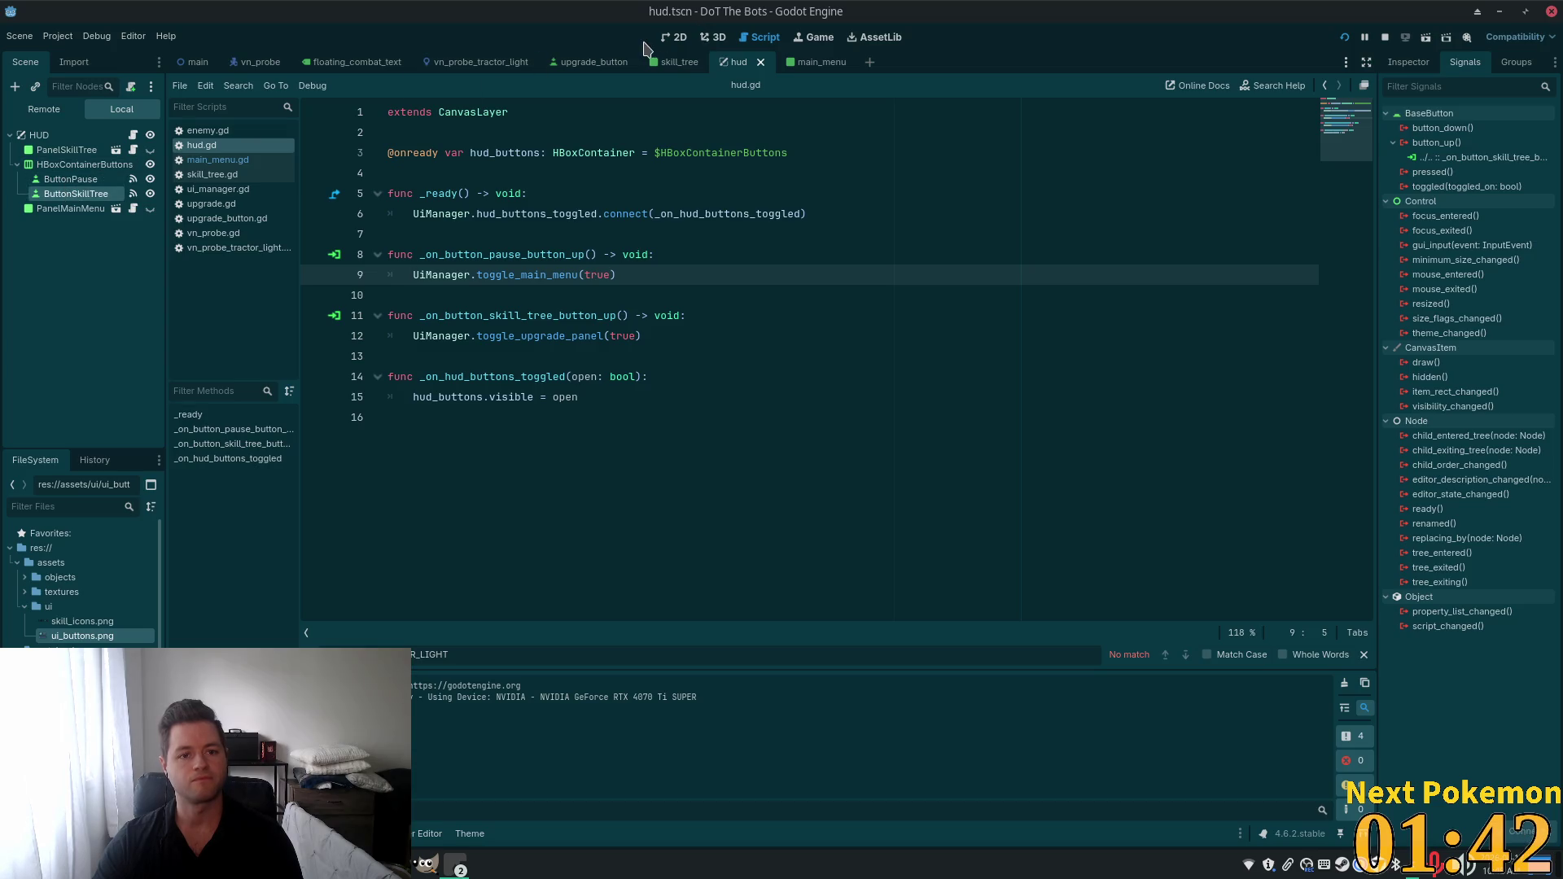
left_click(675, 37)
left_click(70, 179)
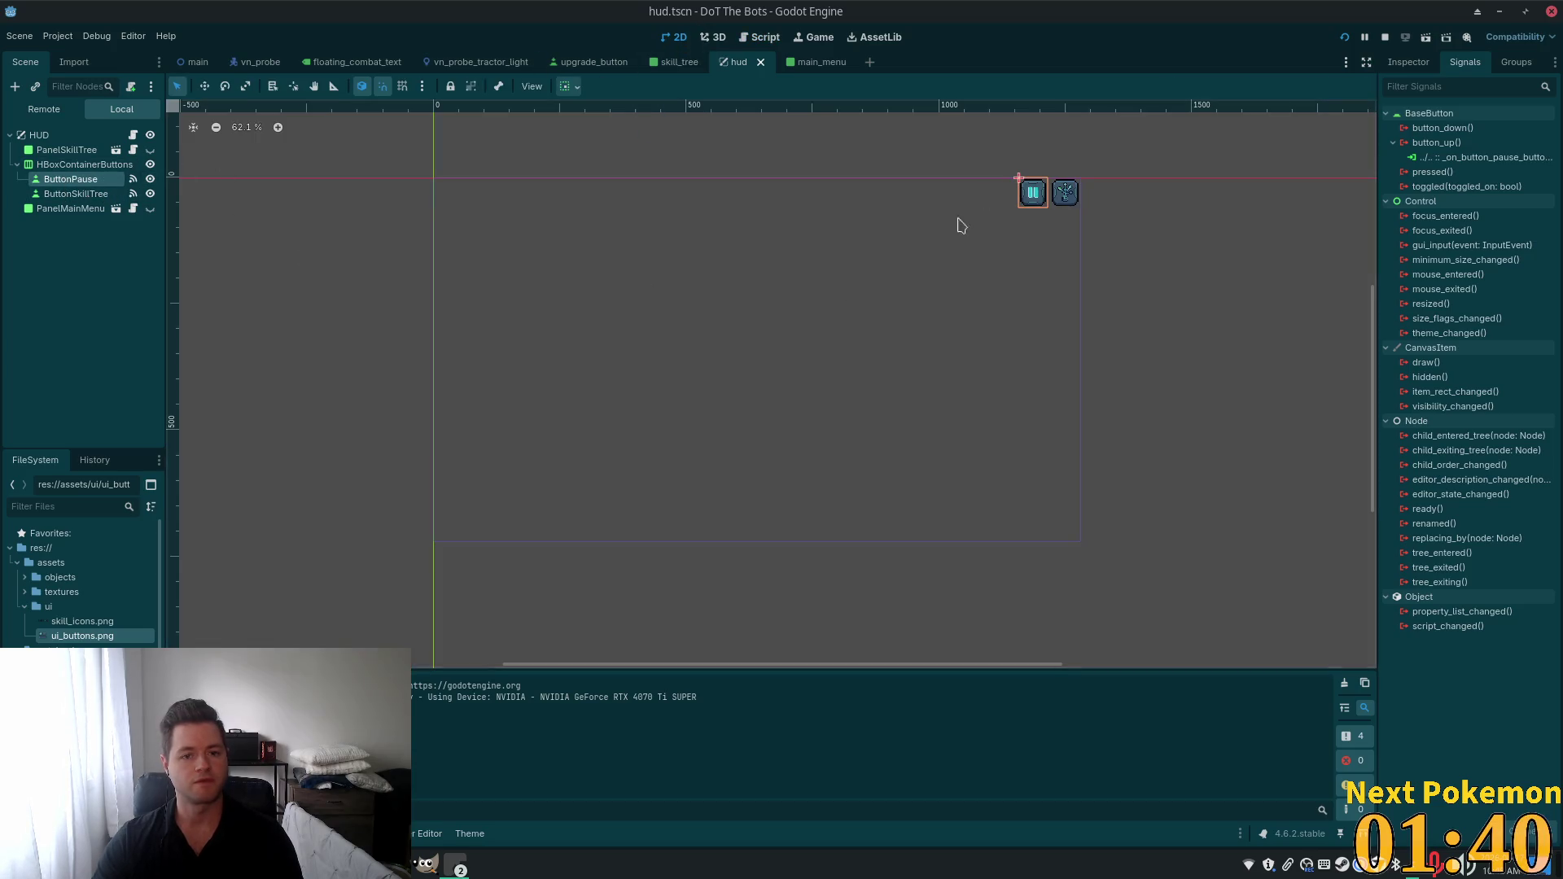
scroll(1067, 213, "up", 3)
scroll(1016, 183, "up", 15)
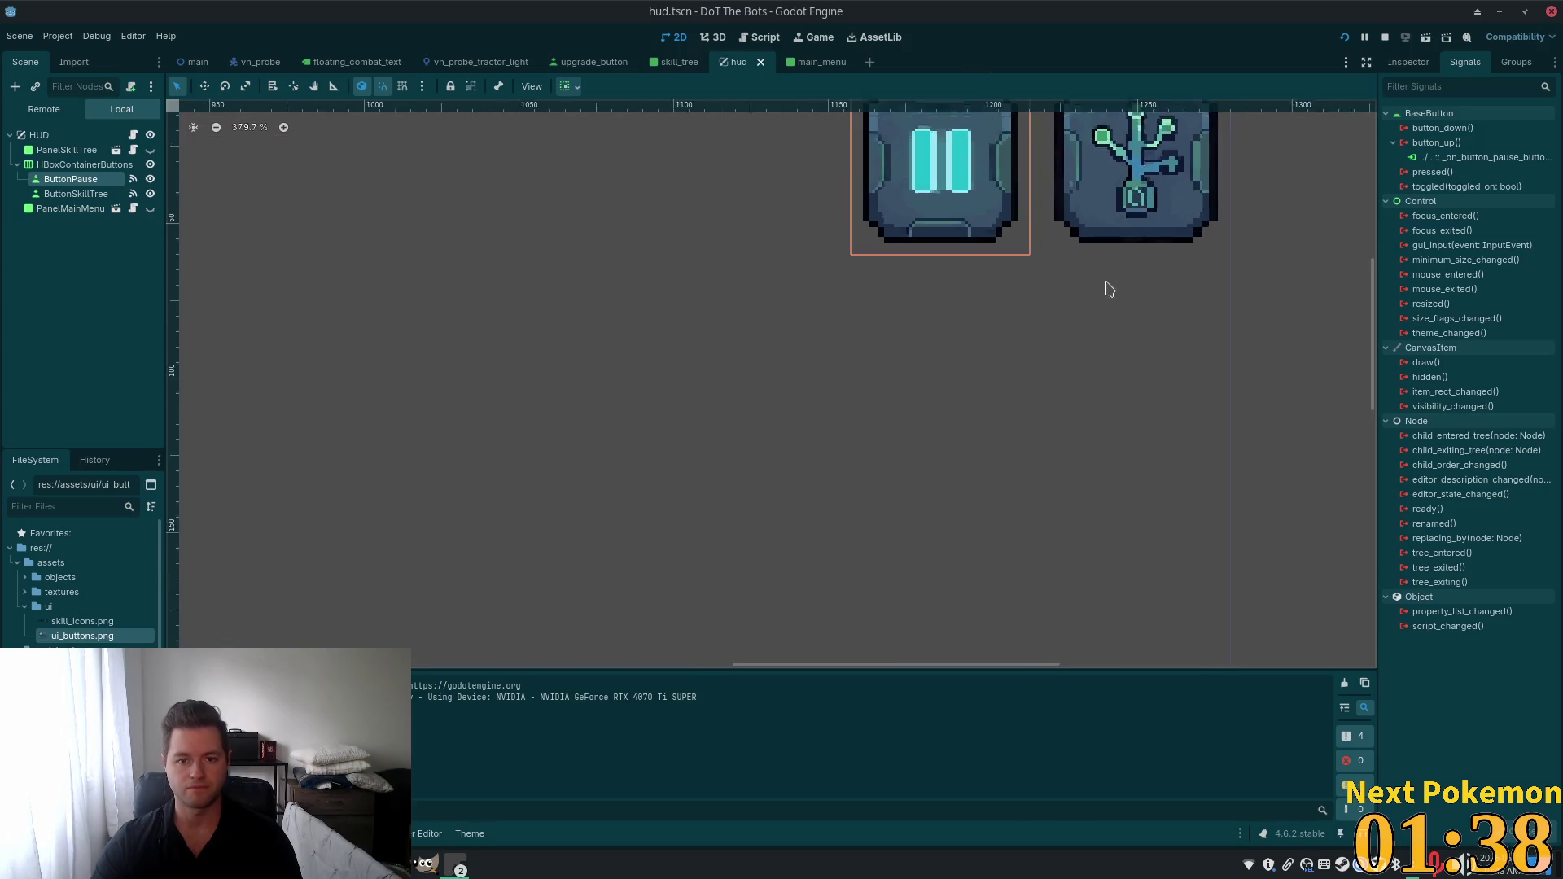
left_click_drag(1031, 445, 1030, 437)
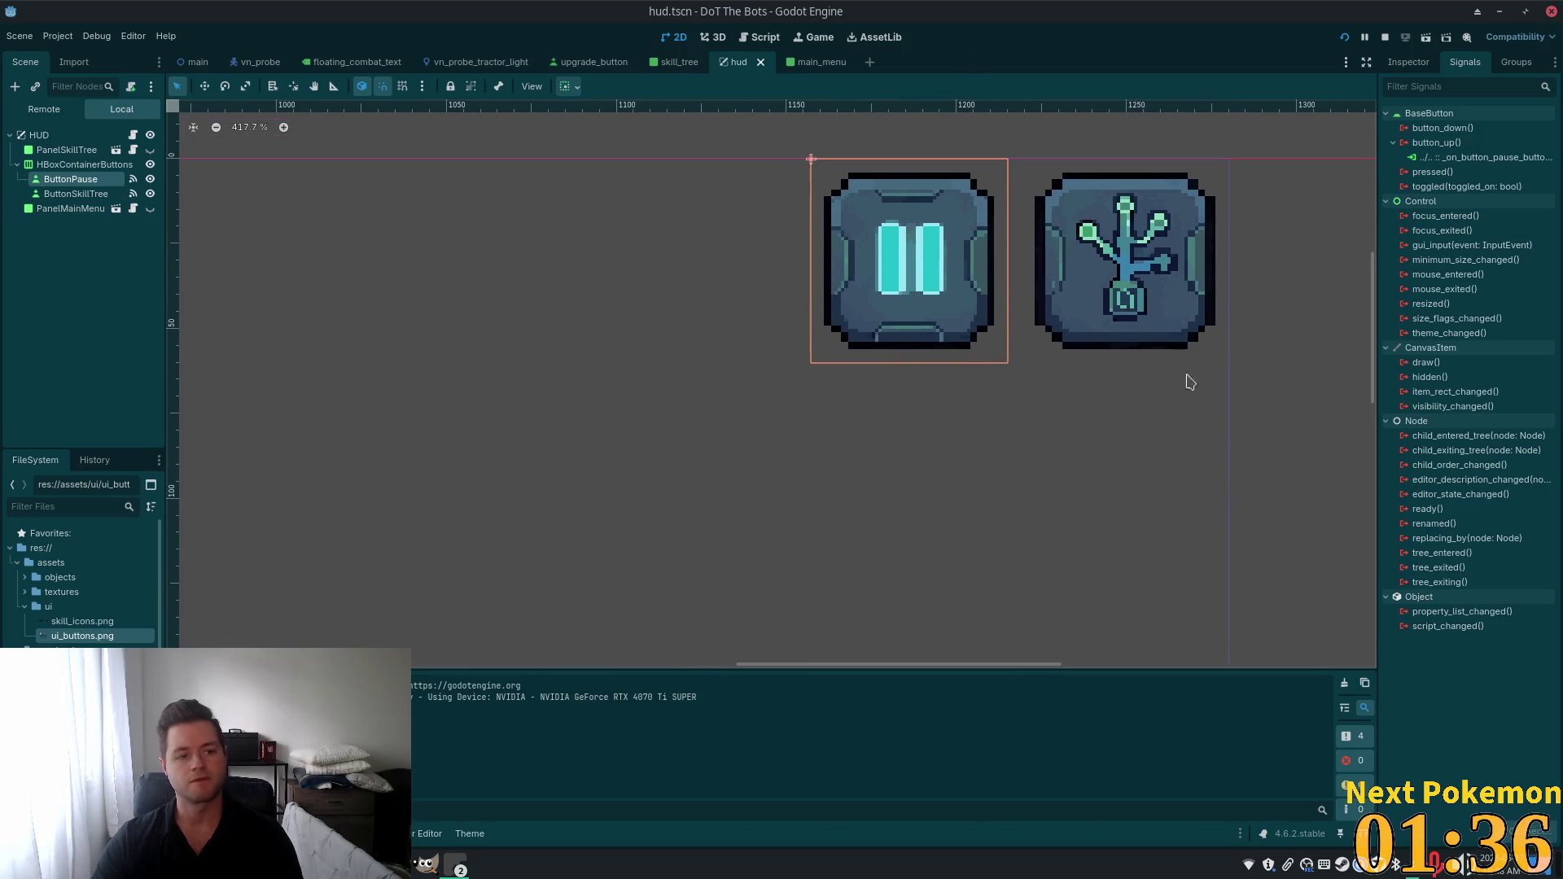
left_click(1408, 61)
Give ButtonPause's Hover style override a new StyleBoxFlat under Theme Overrides > Styles.
scroll(1439, 588, "down", 10)
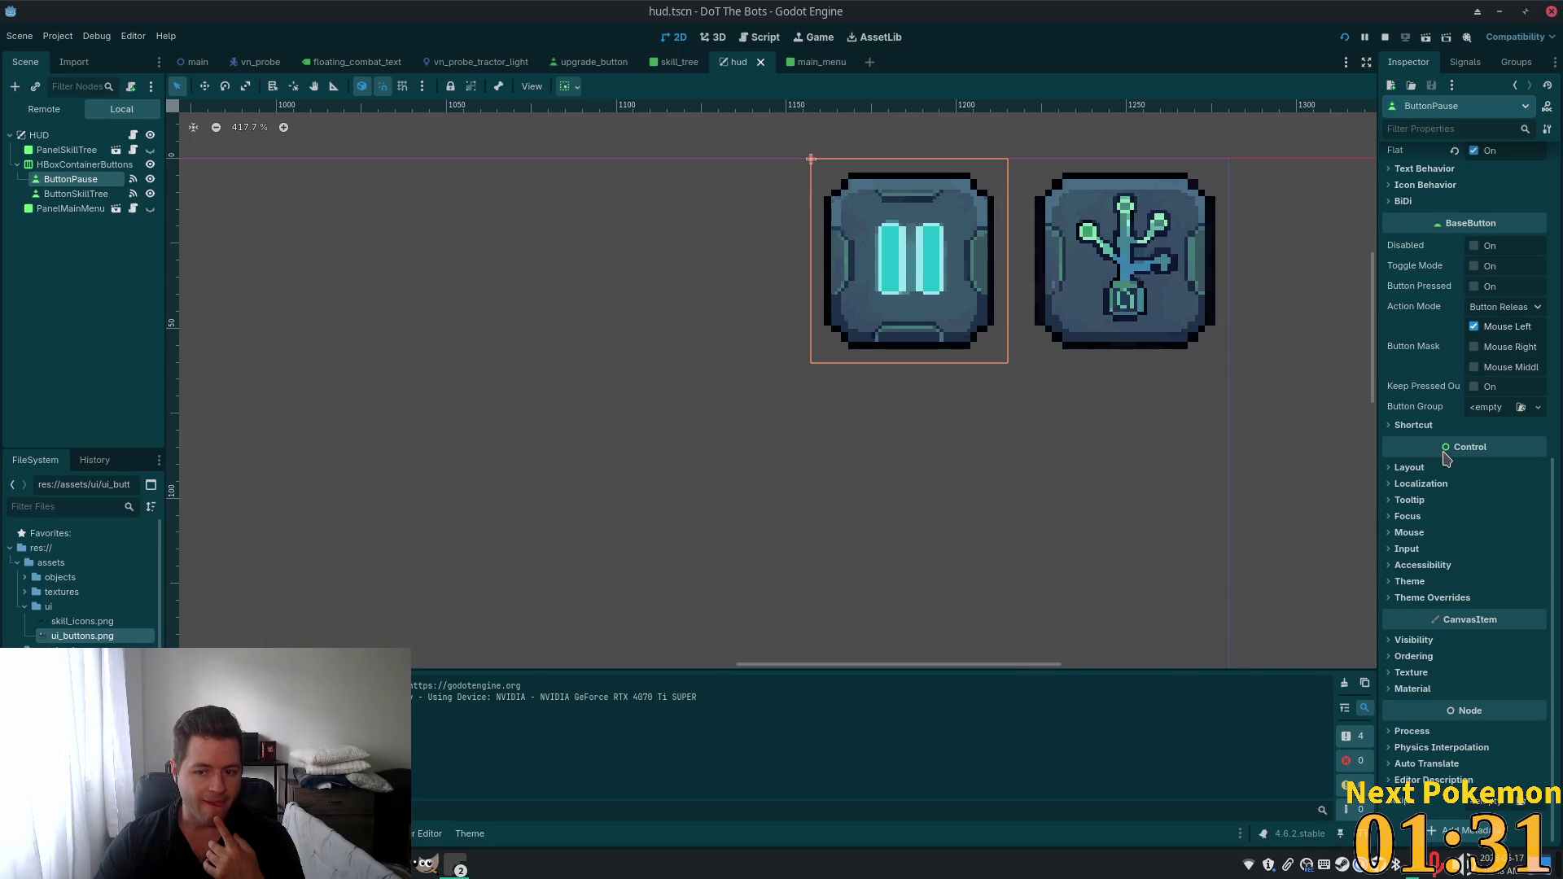
left_click(1401, 599)
left_click(1414, 695)
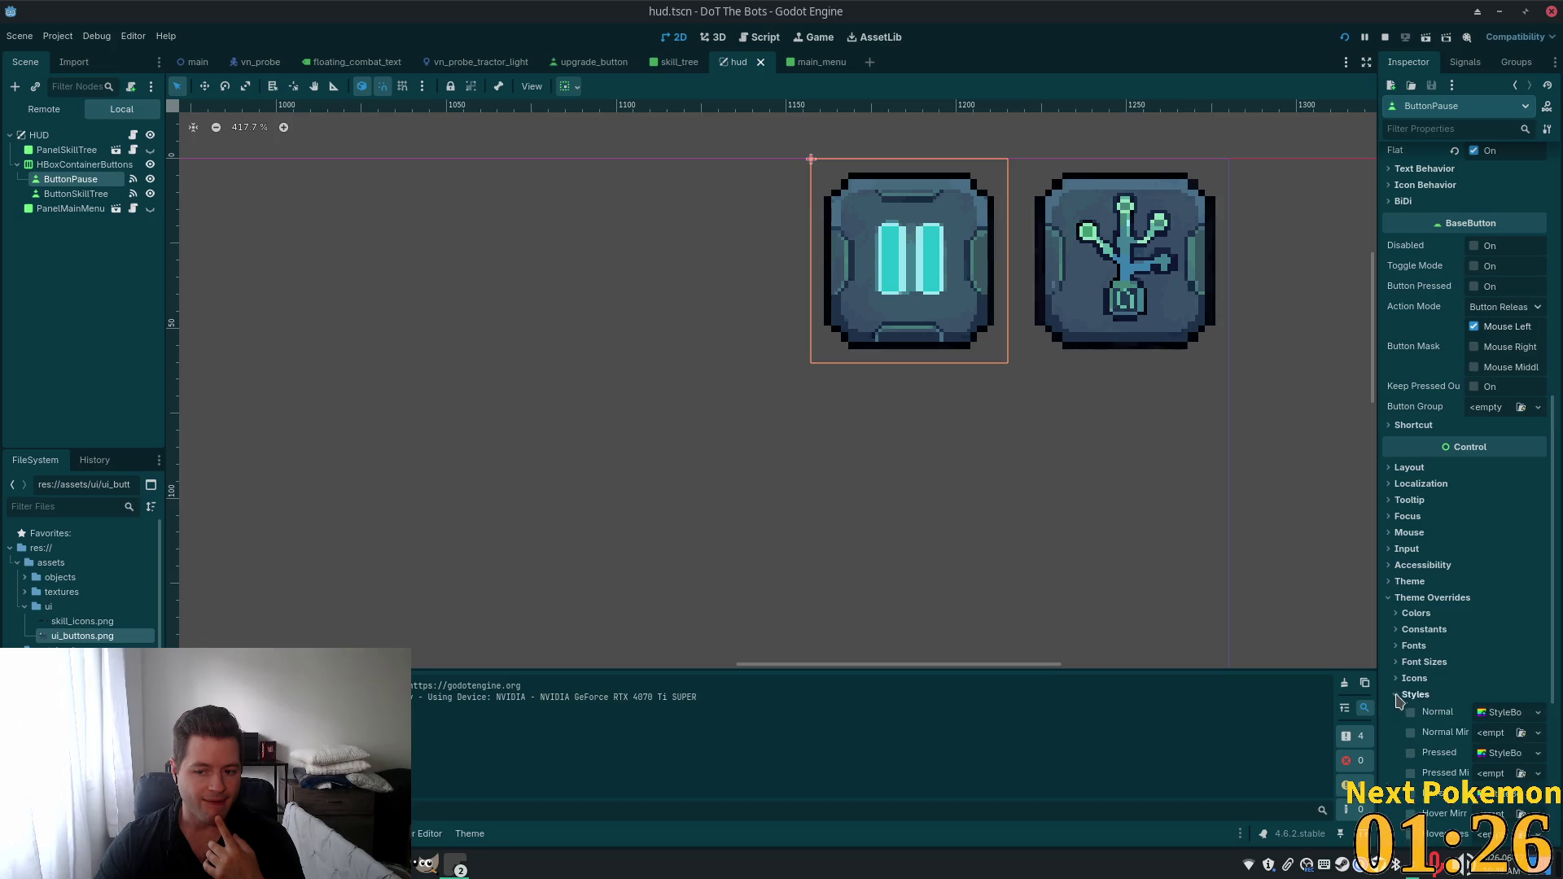
scroll(1457, 647, "down", 3)
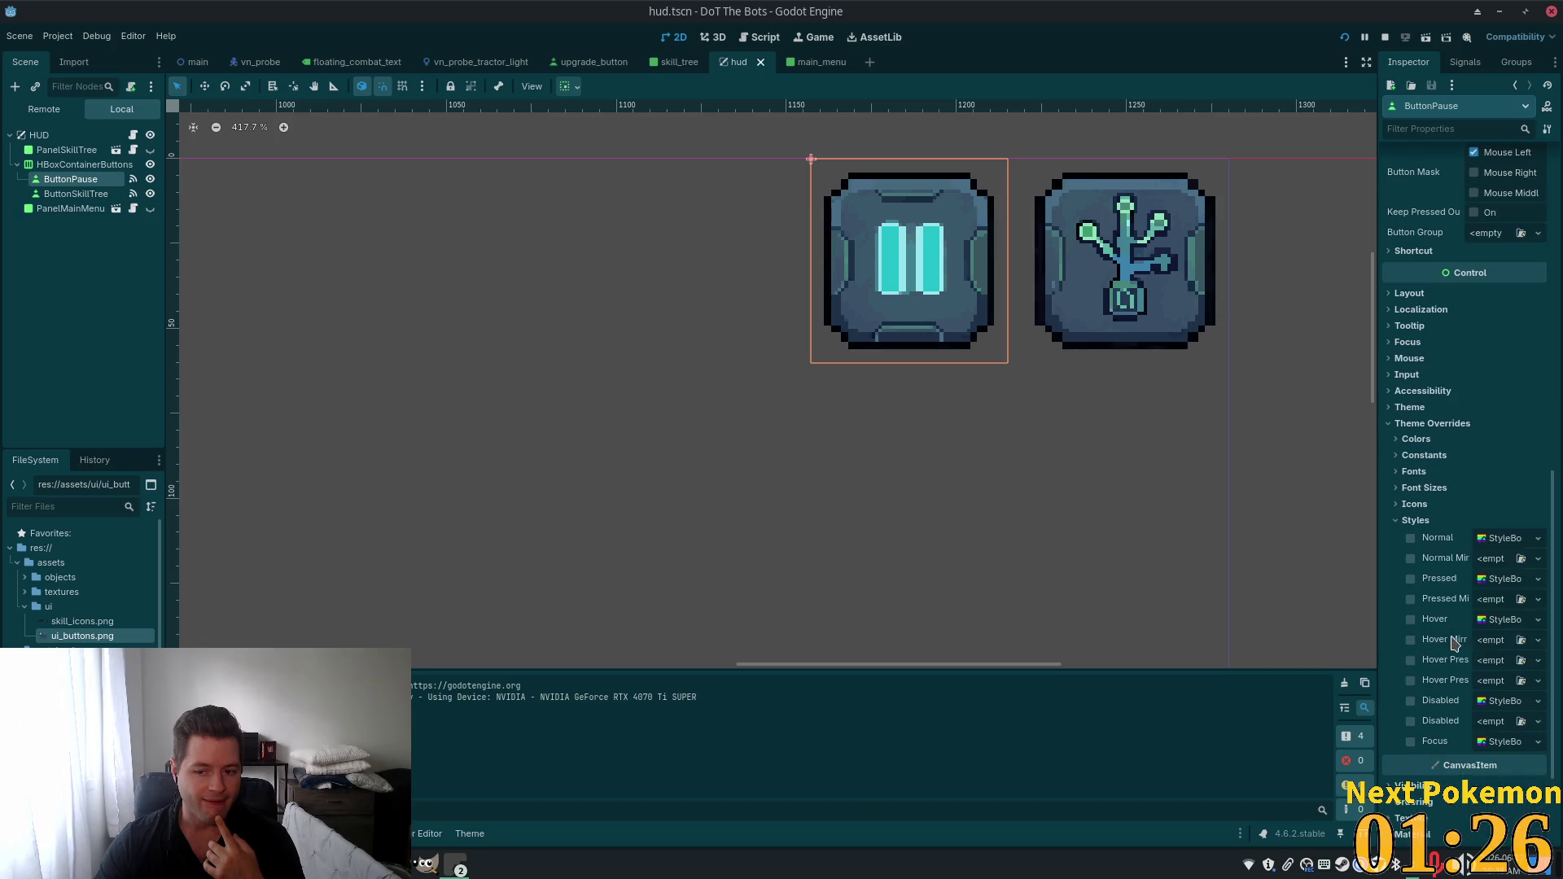
left_click(1507, 621)
scroll(1455, 684, "down", 4)
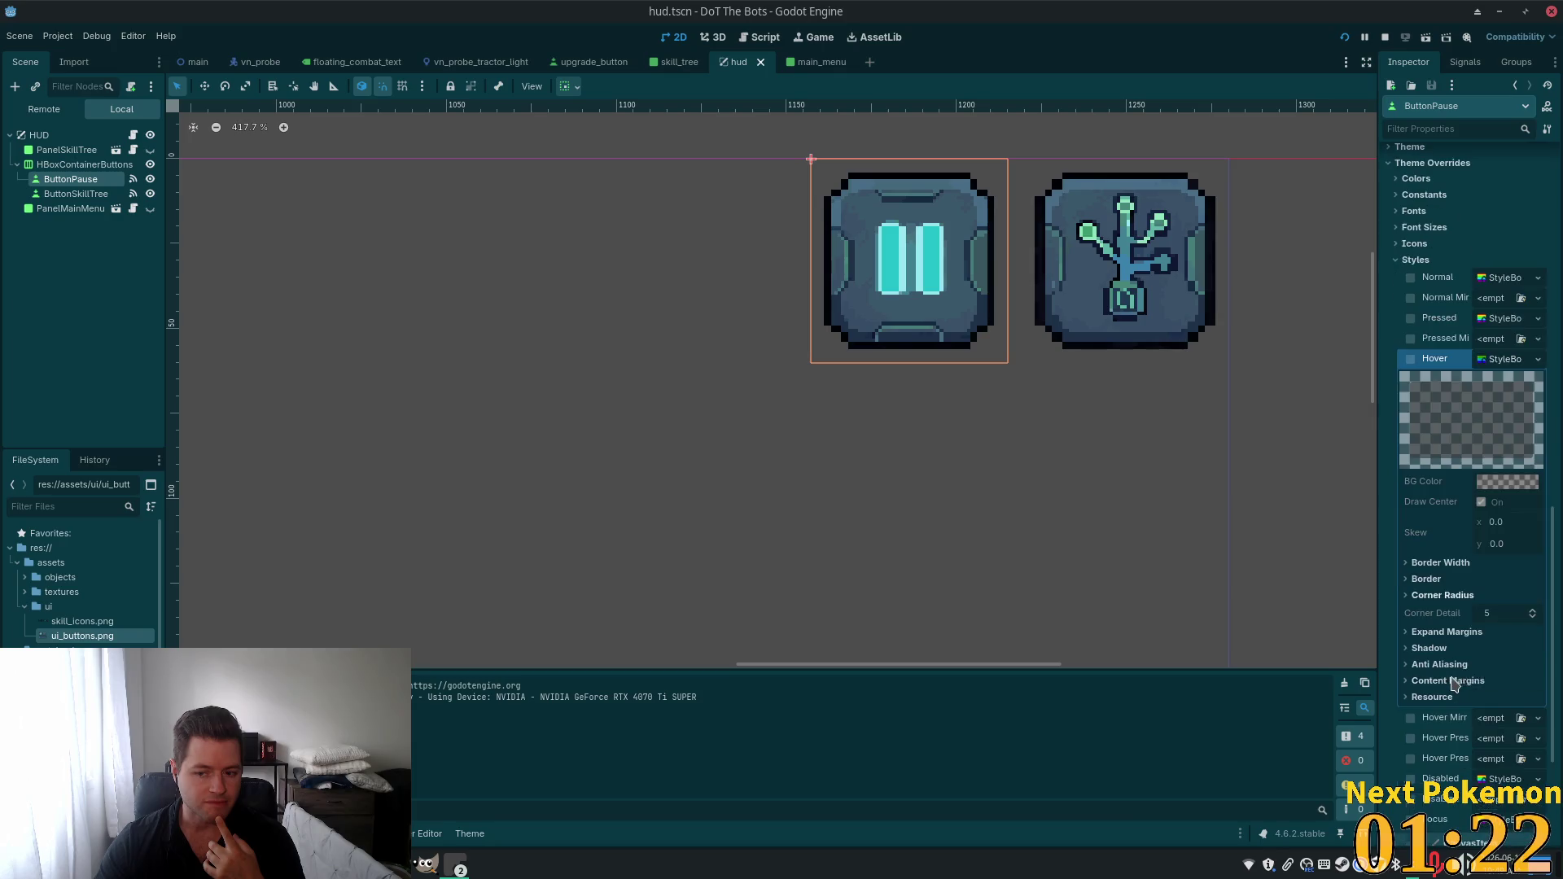
left_click(1507, 360)
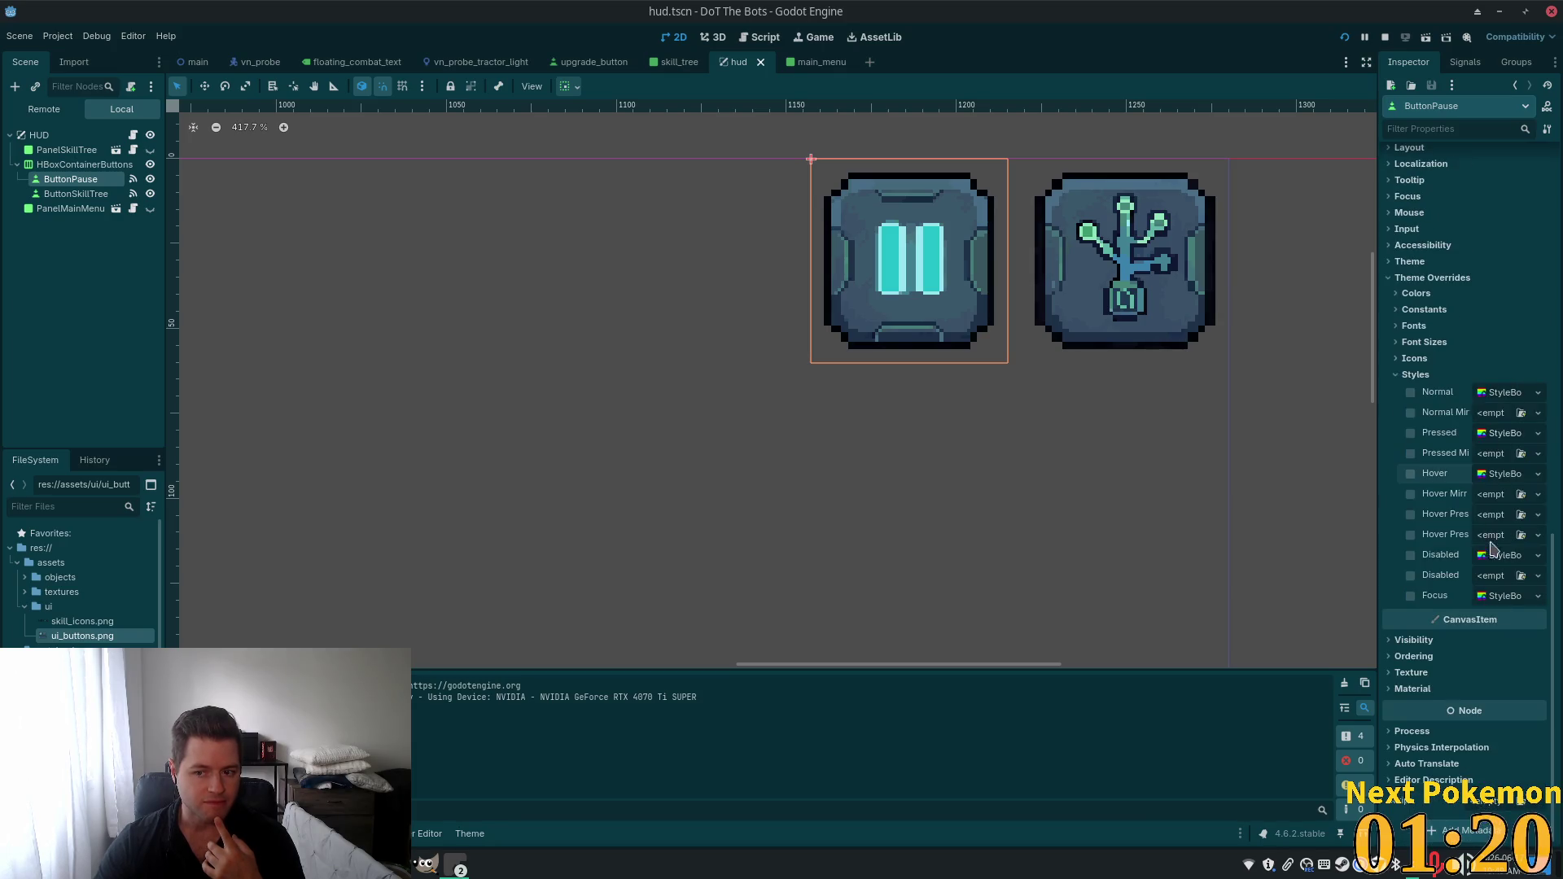
left_click(1503, 477)
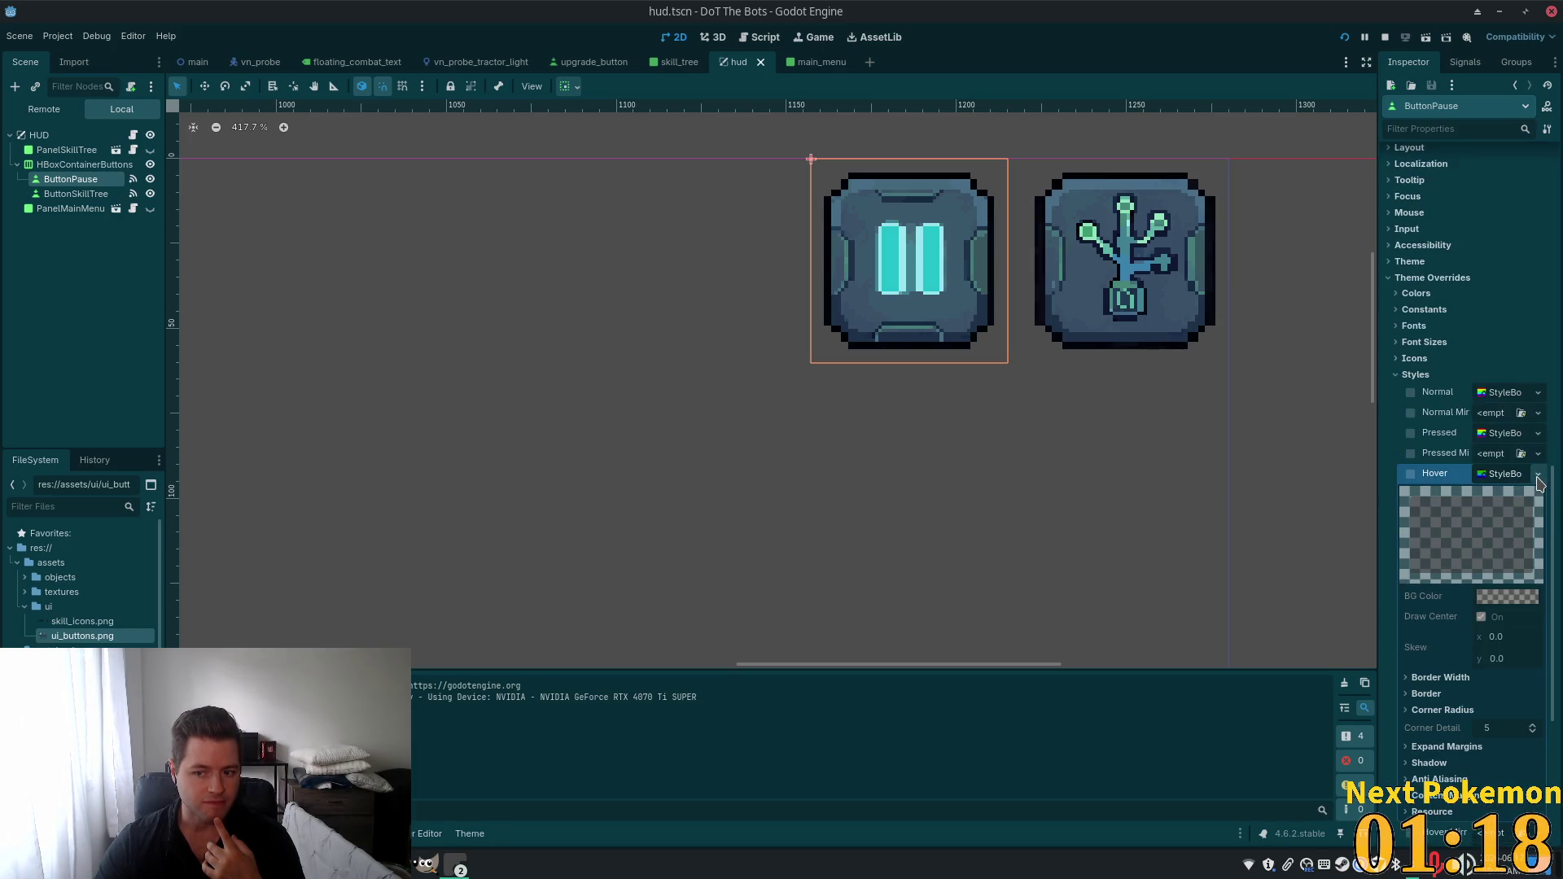
left_click(1538, 476)
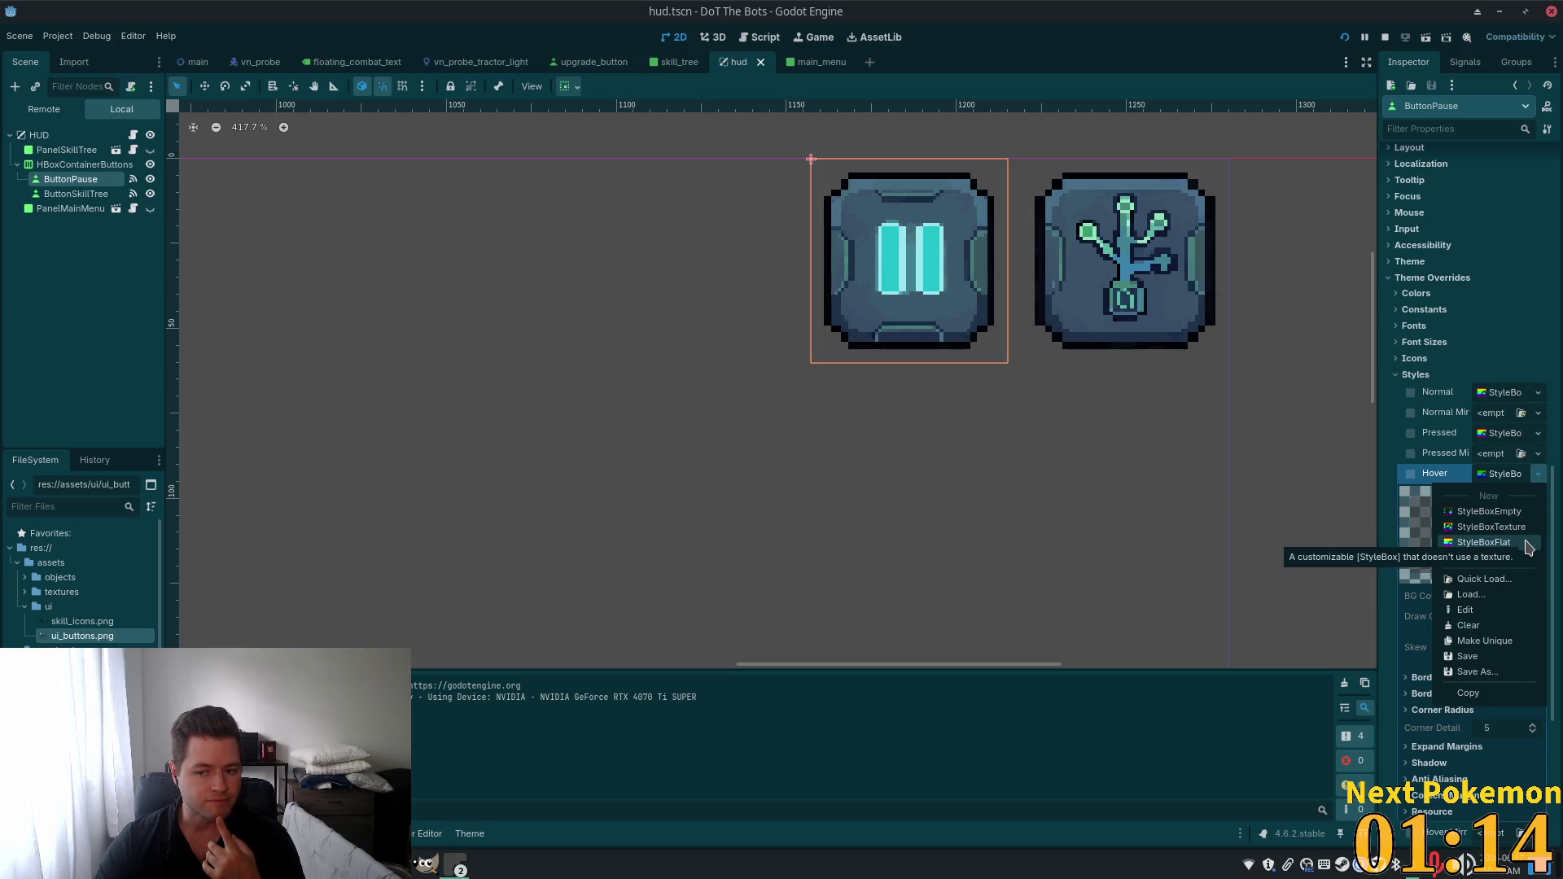
left_click(1529, 544)
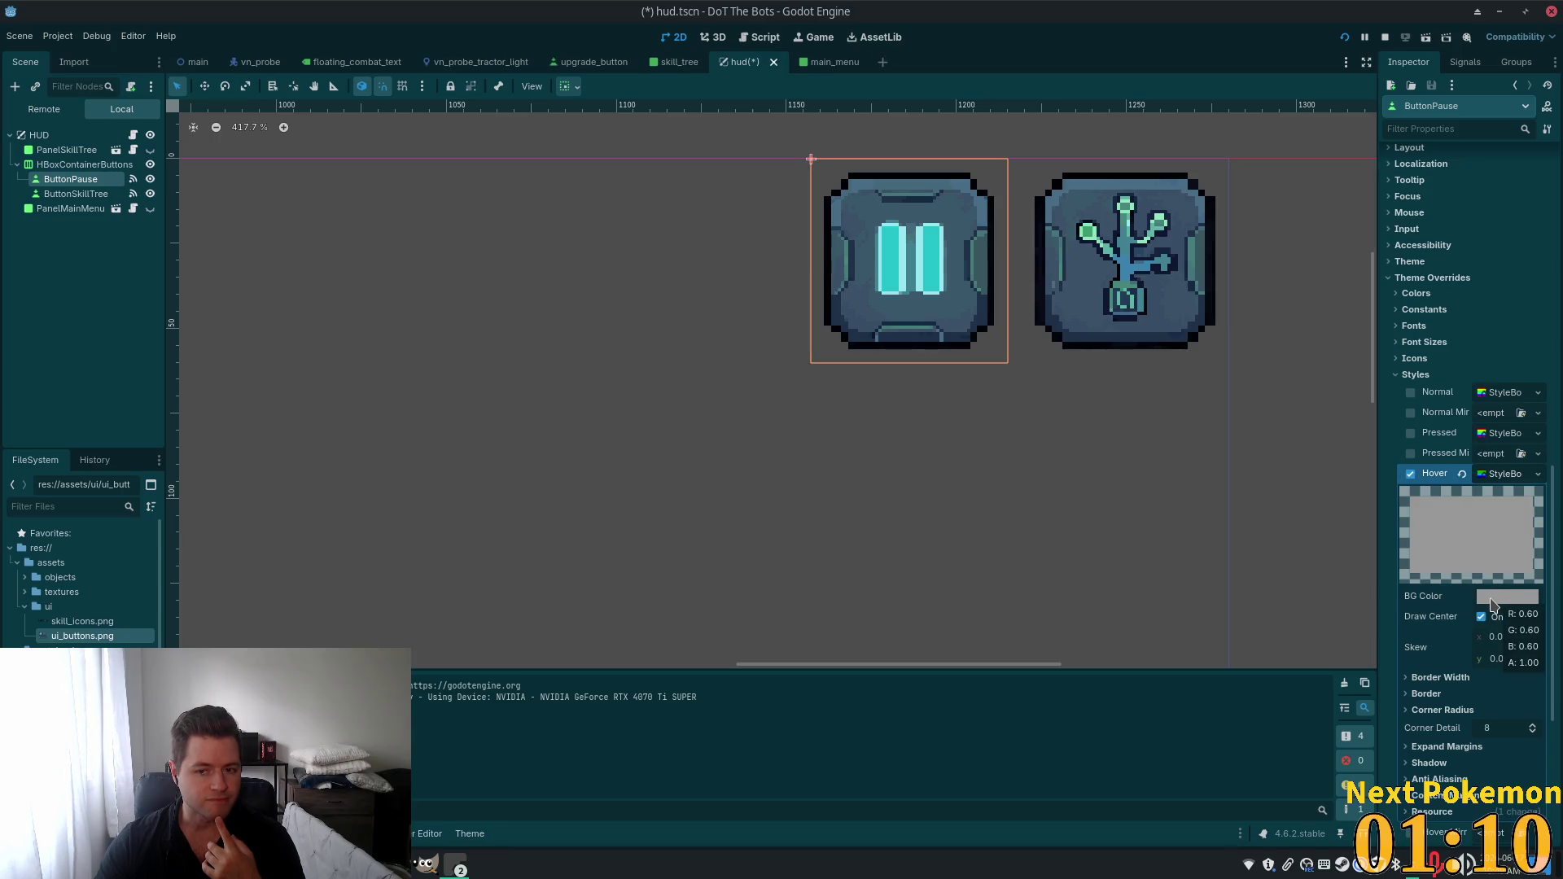
Save hud.tscn and bring the running game window to the front.
key("ctrl+s")
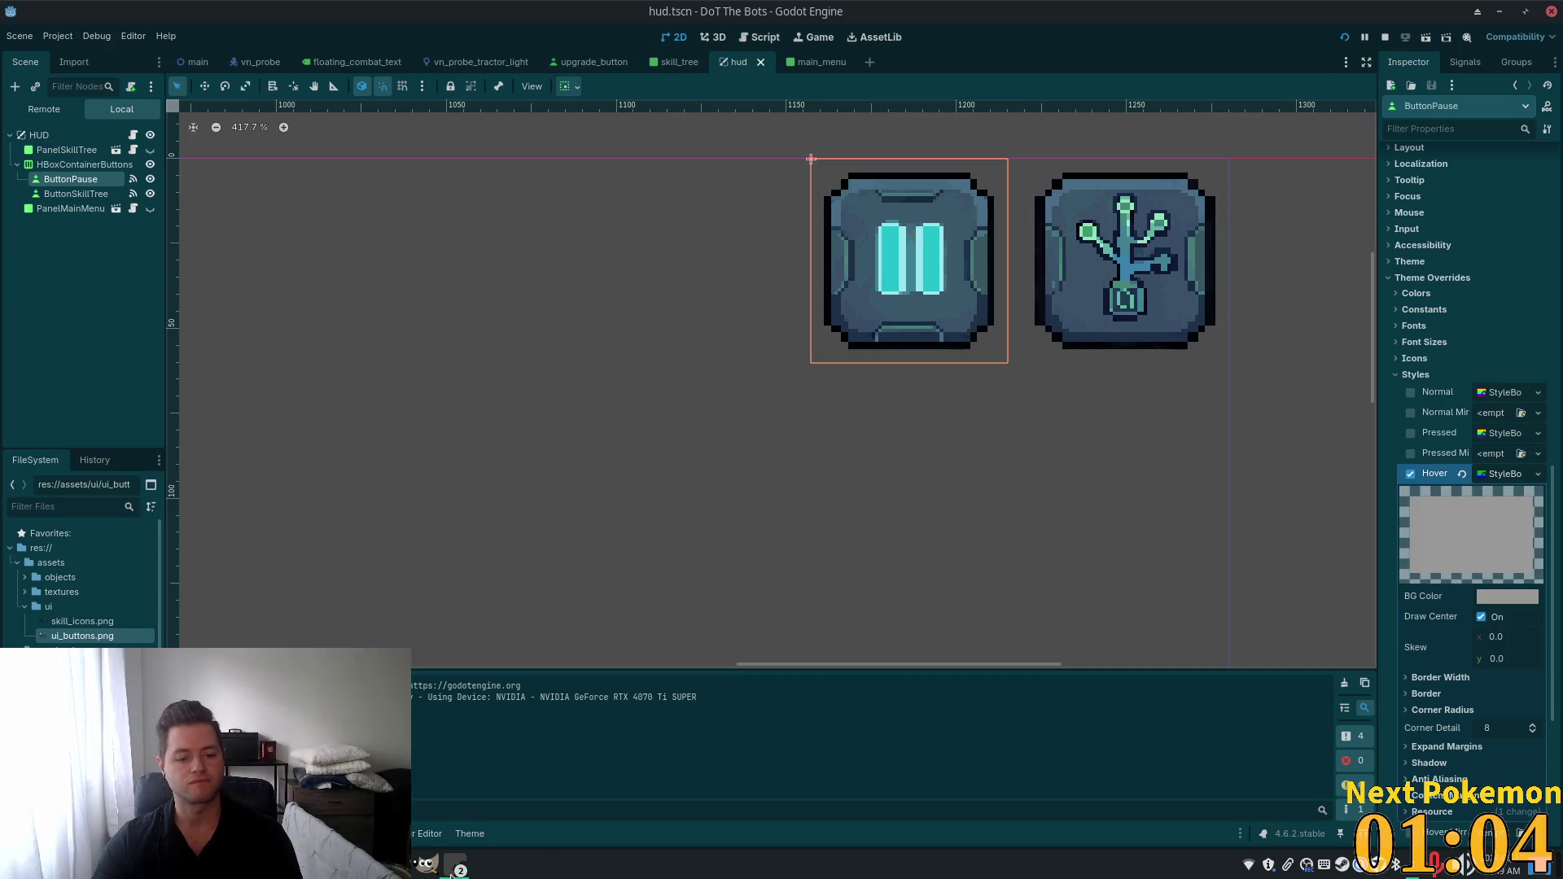
mouse_move(482, 871)
left_click(505, 799)
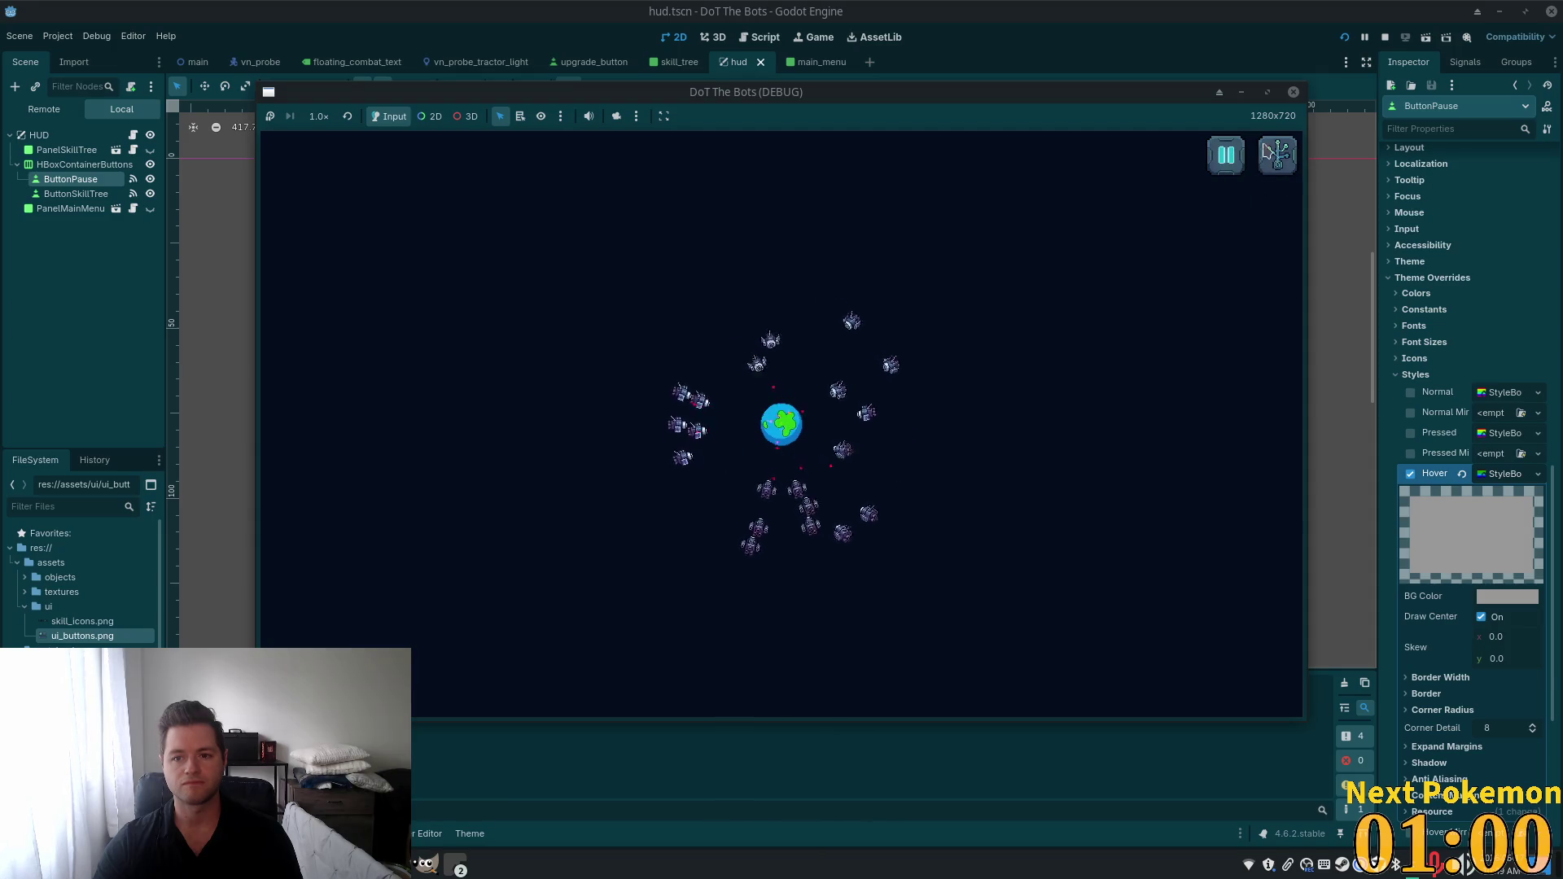
Test the pause menu in-game, stop and relaunch with F5, then revert ButtonPause's Hover override.
left_click(1228, 157)
left_click(781, 382)
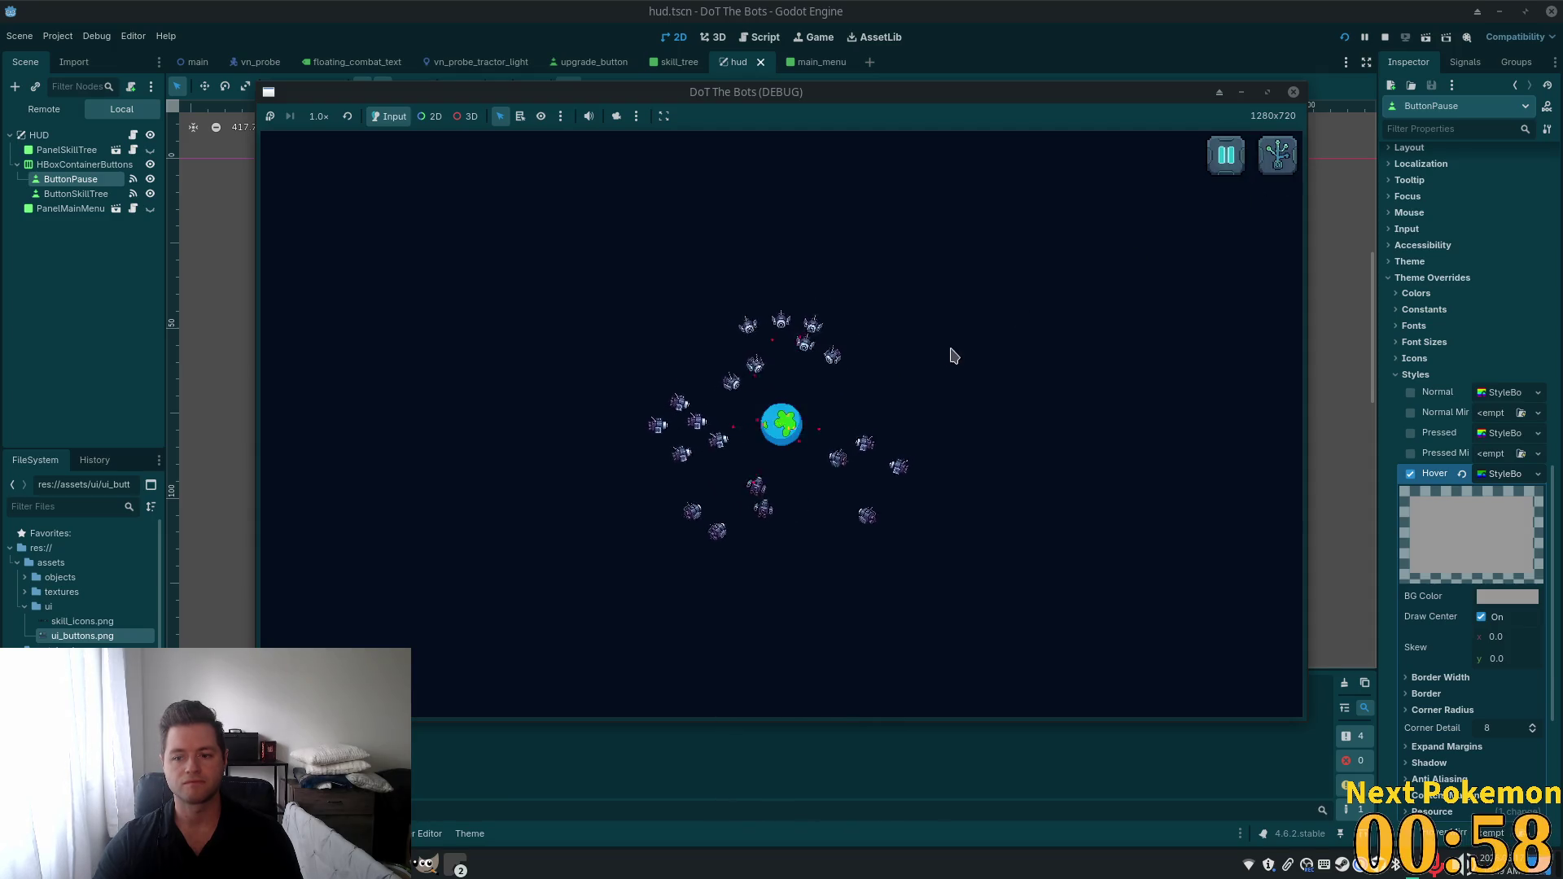
left_click(1293, 91)
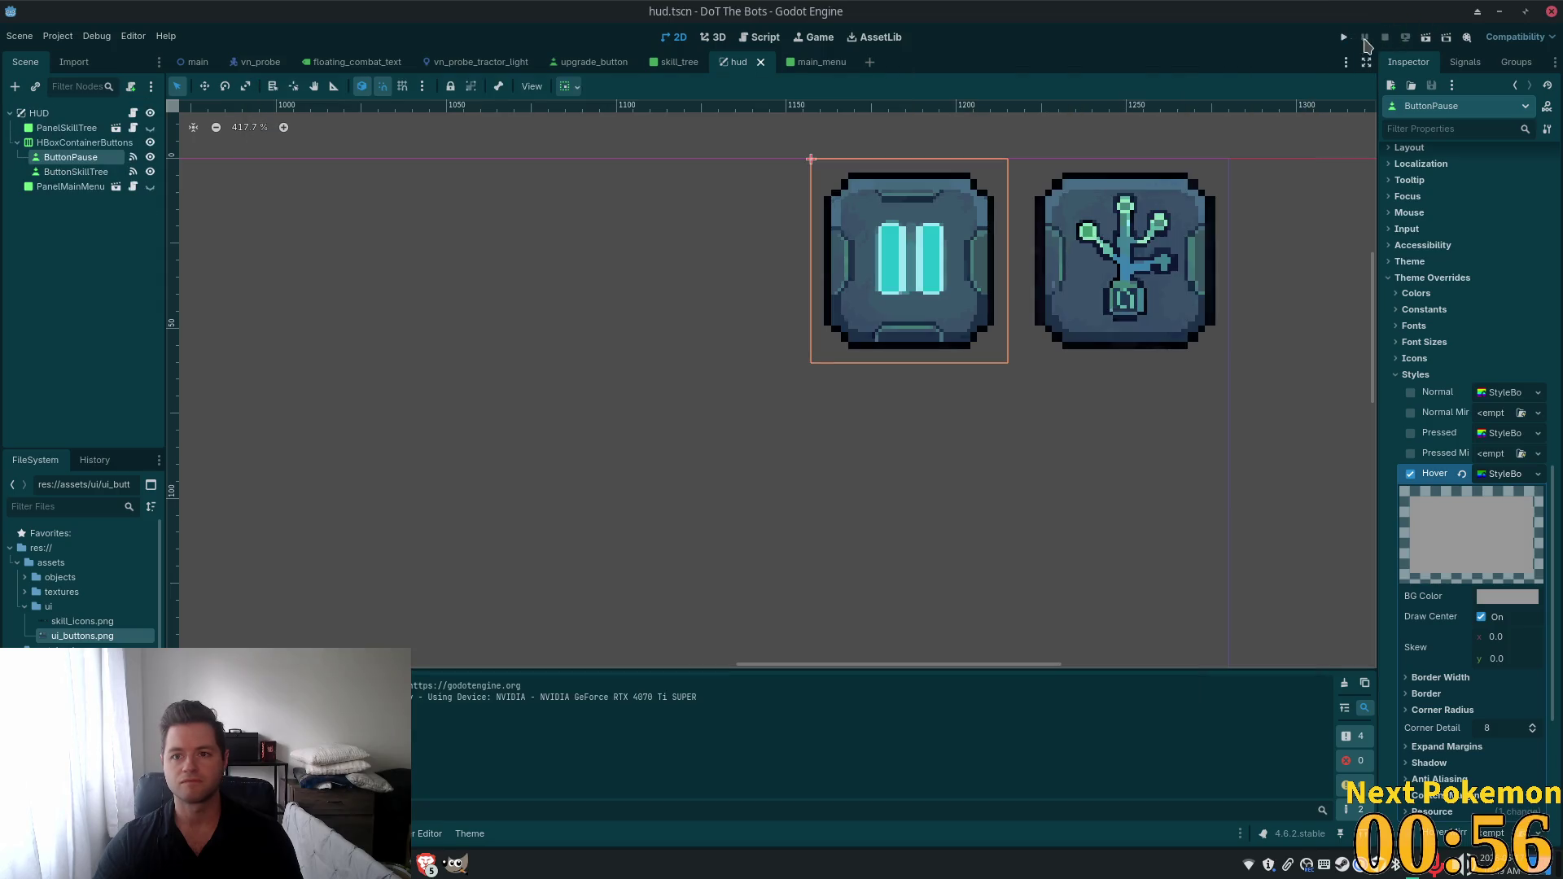
key("F5")
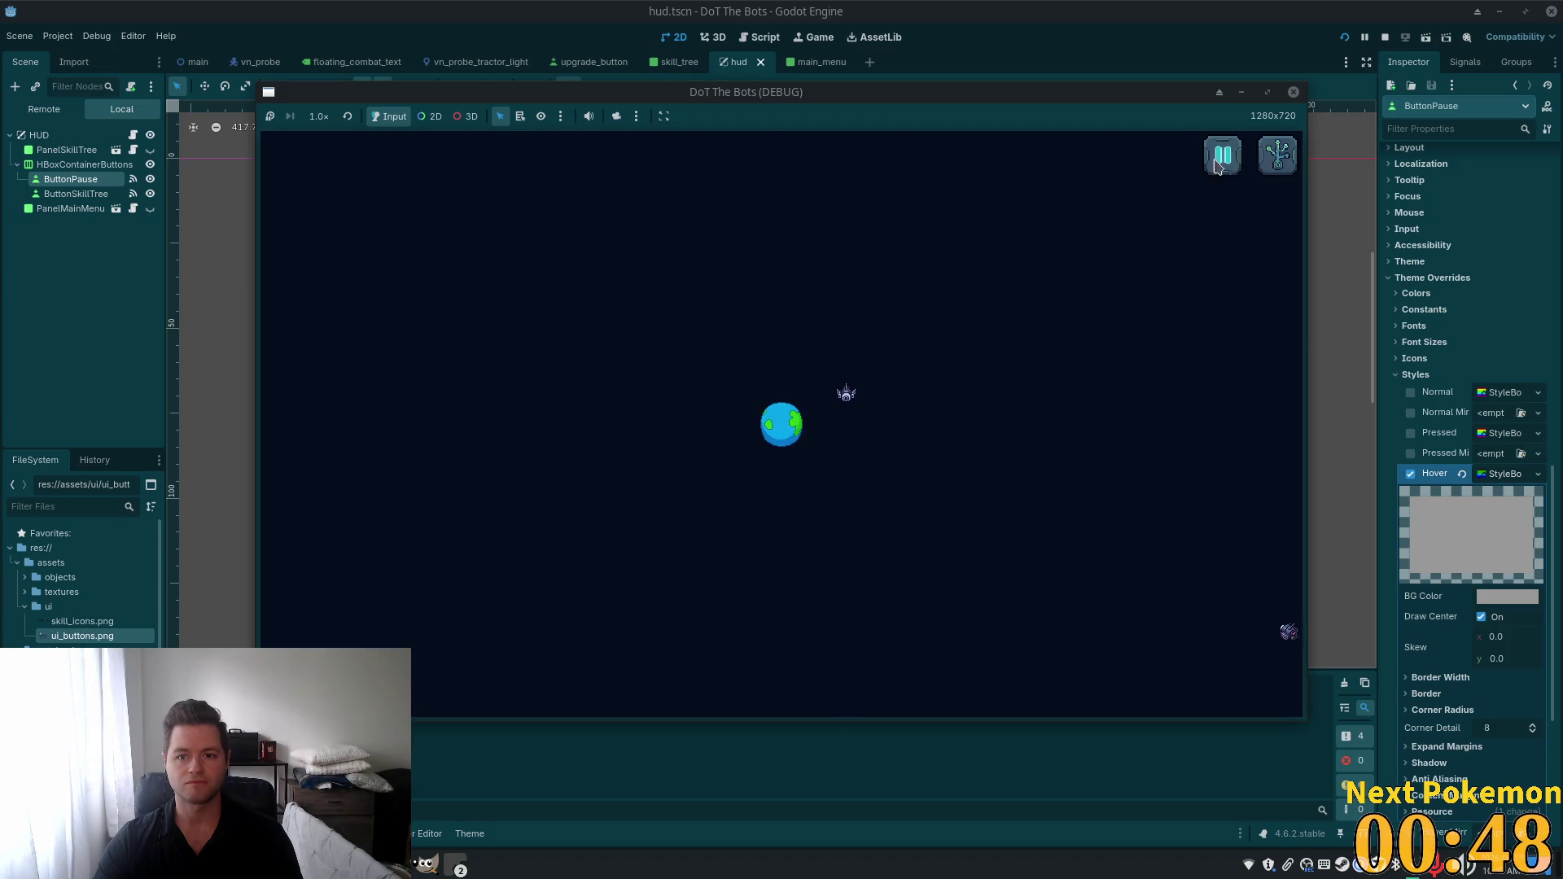
left_click(1464, 475)
Save hud.tscn, leave the Hover style unchanged, and collapse ButtonPause's style overrides.
key("ctrl+s")
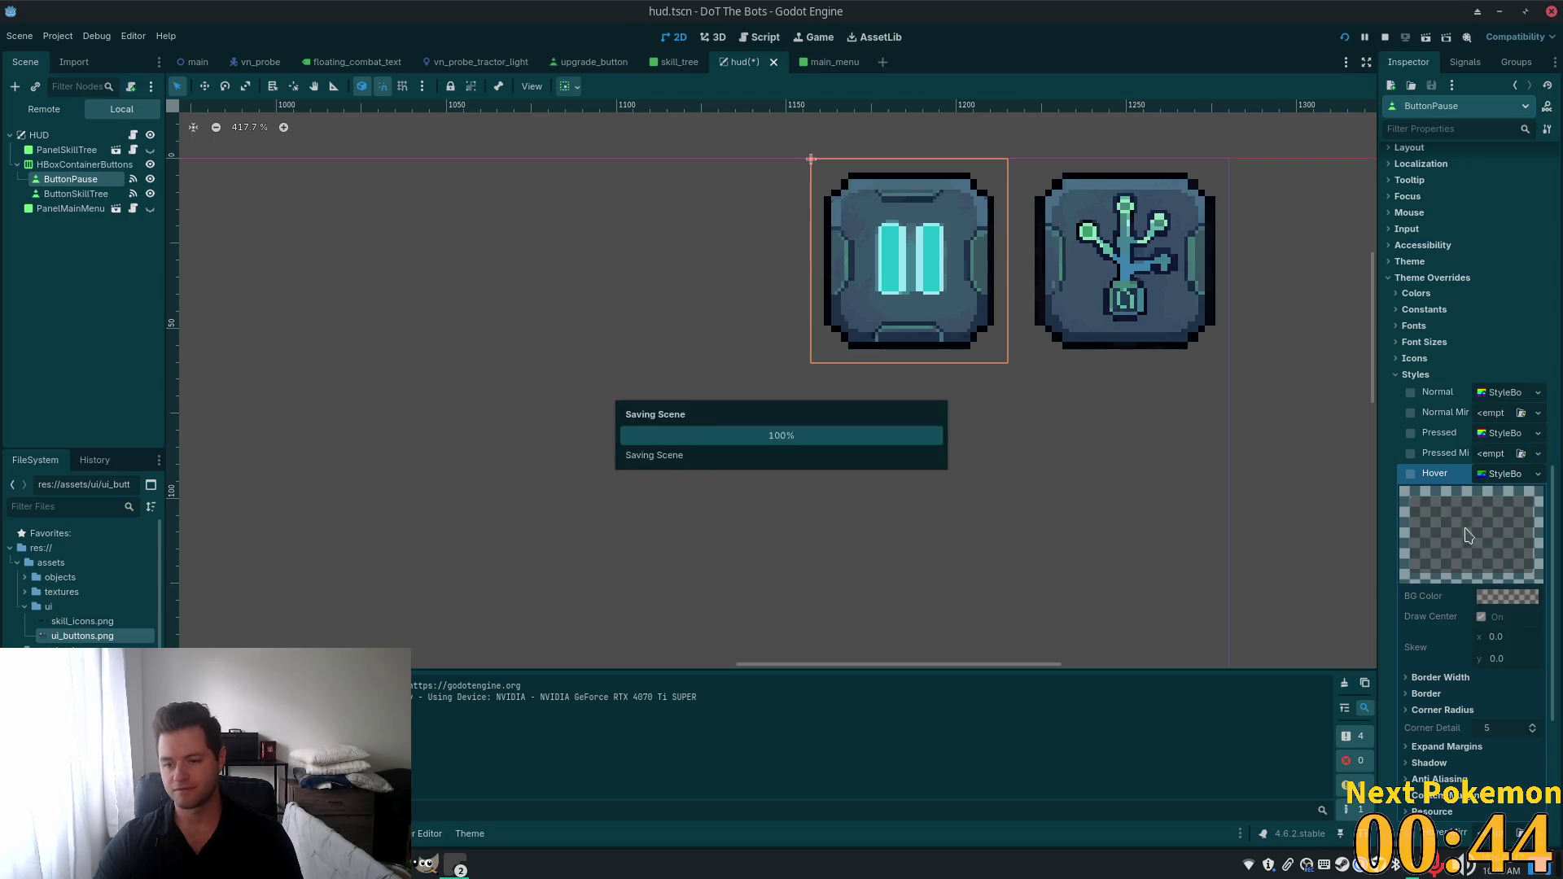
left_click(1538, 474)
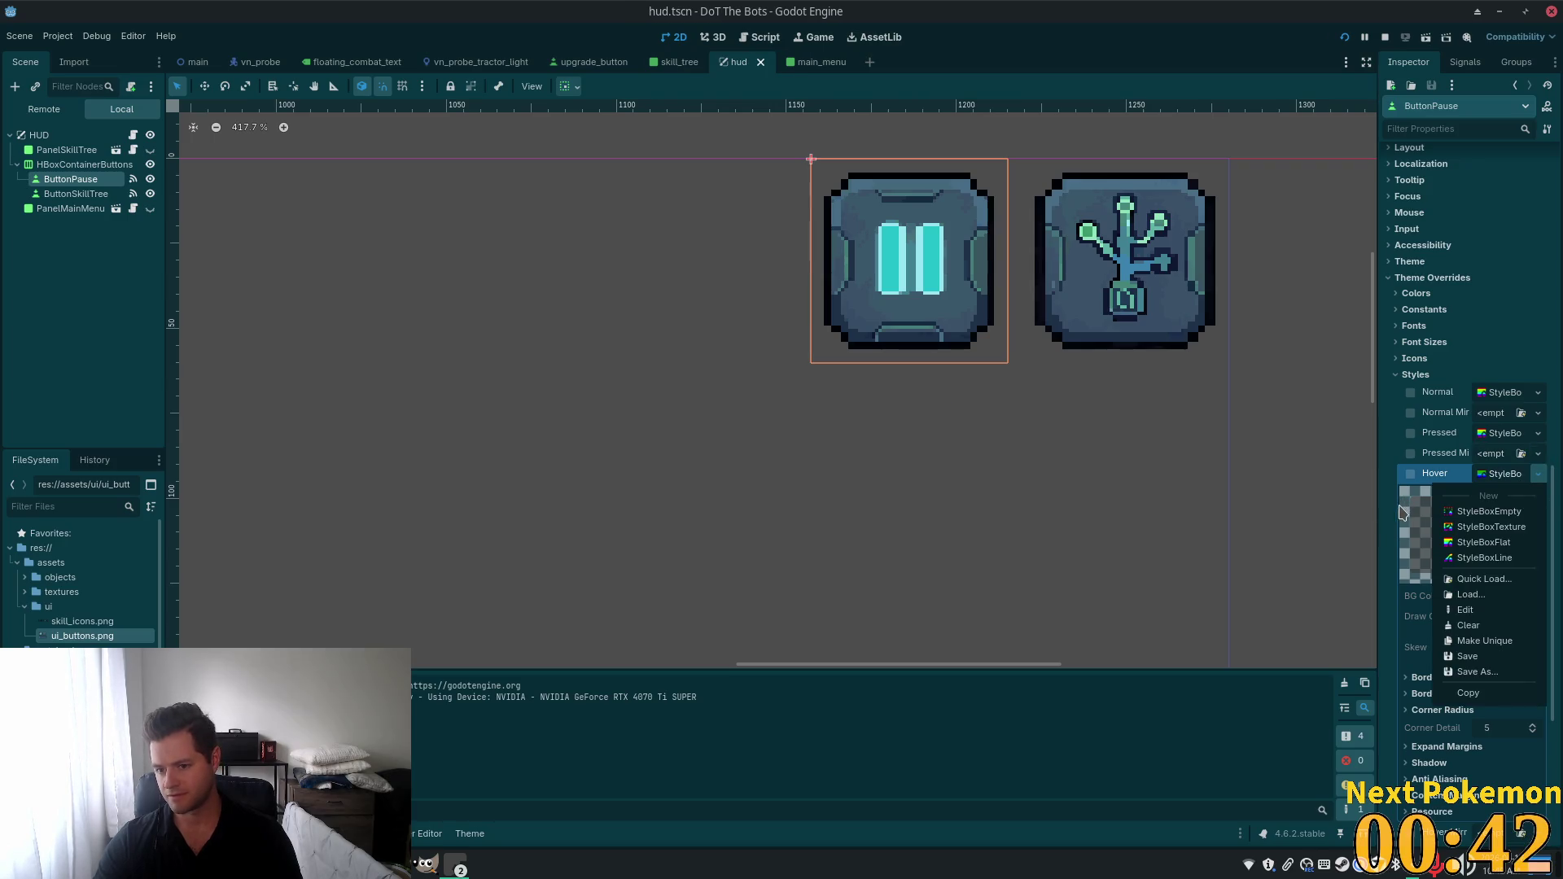
left_click(1395, 529)
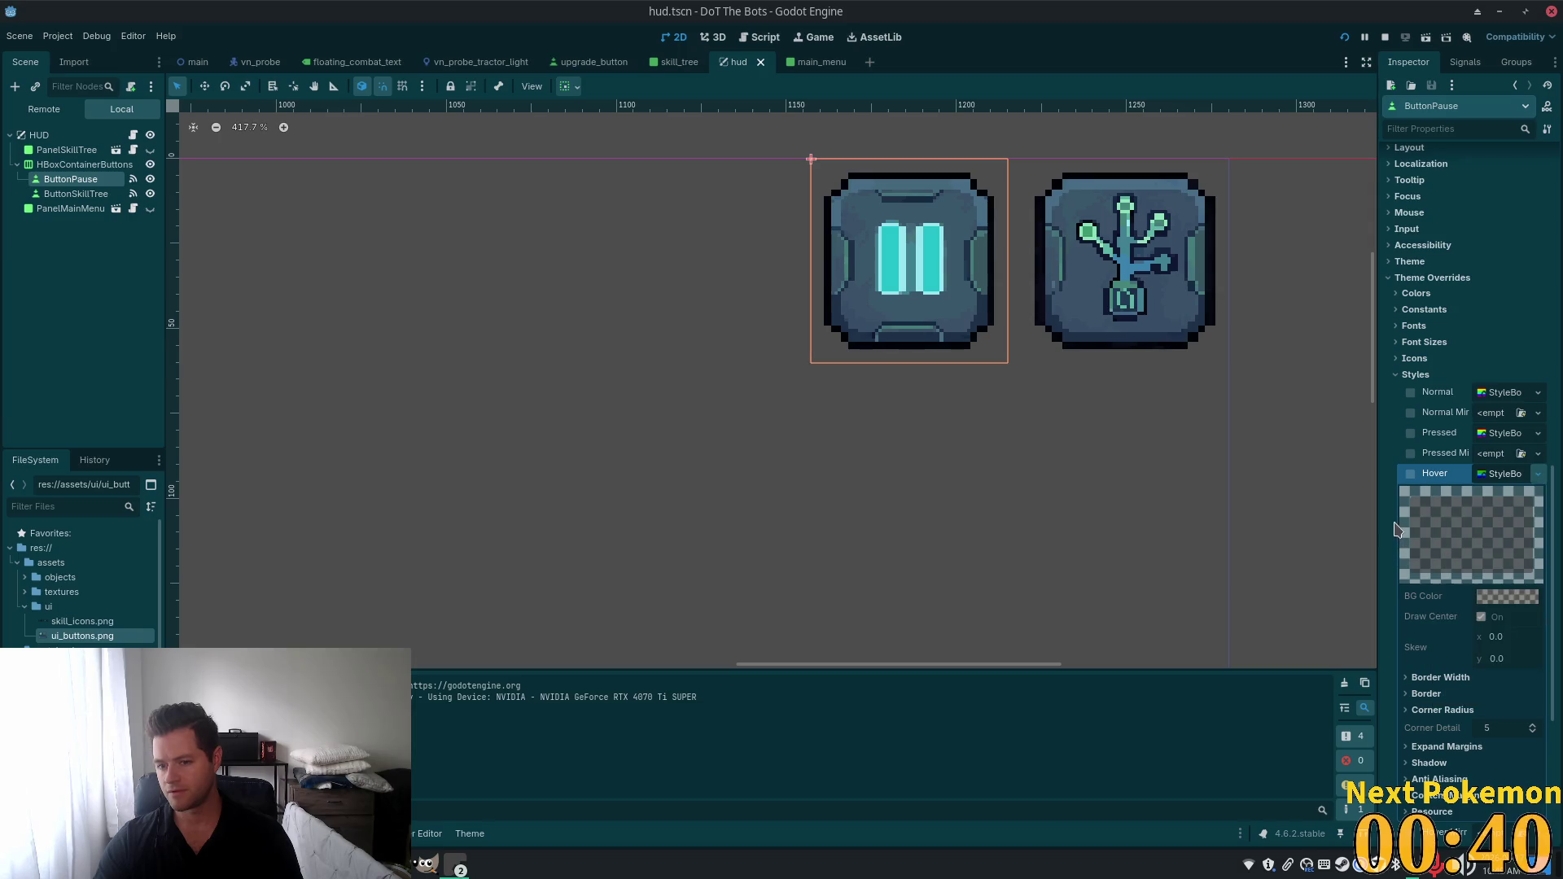
left_click(1397, 377)
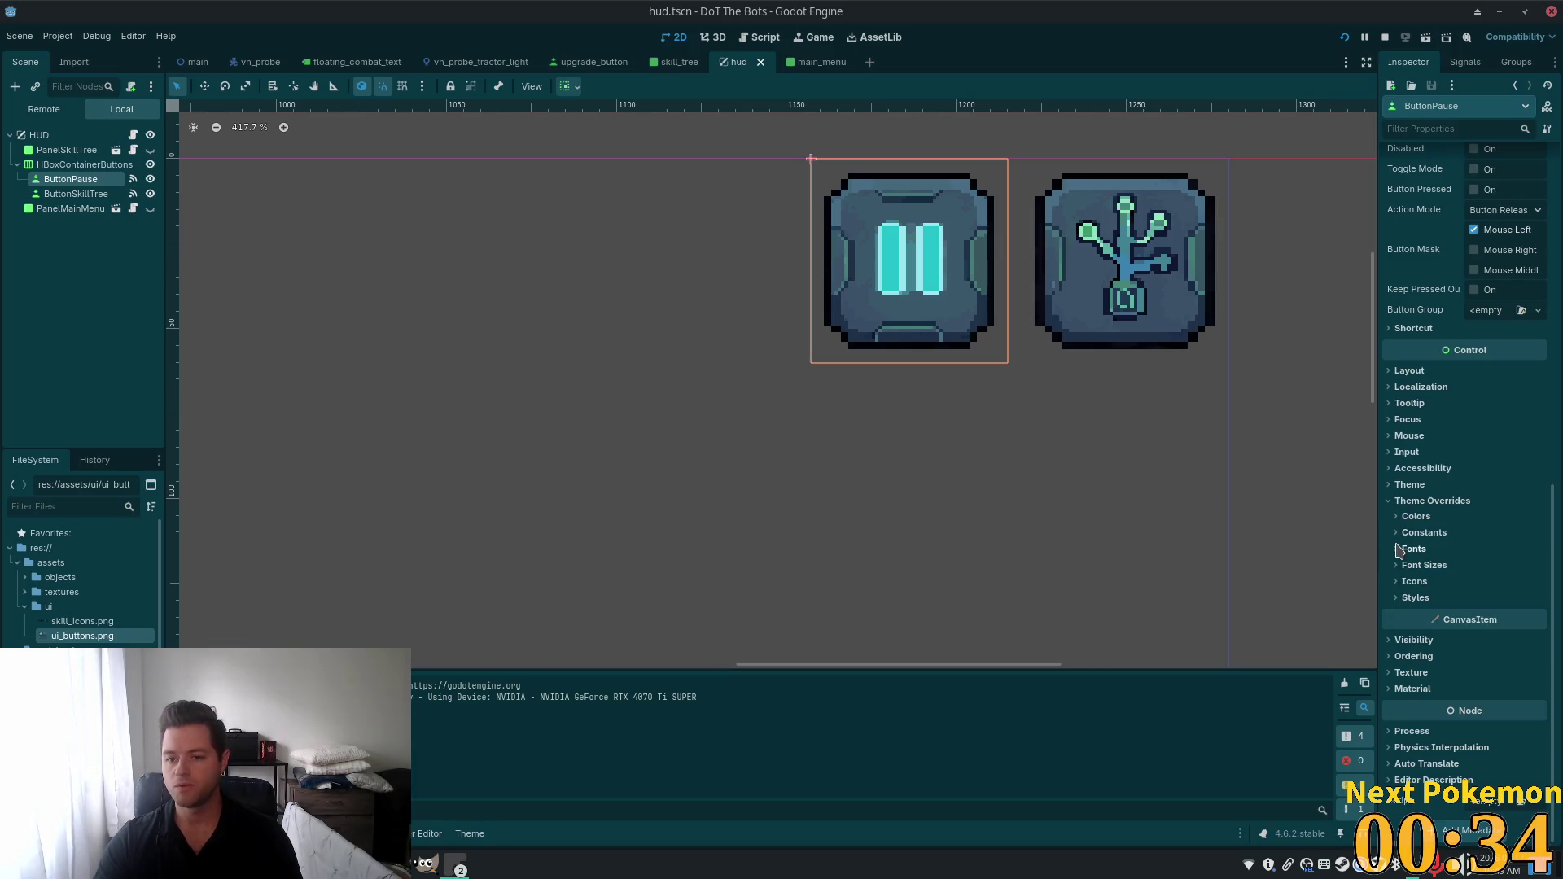
scroll(1409, 548, "up", 10)
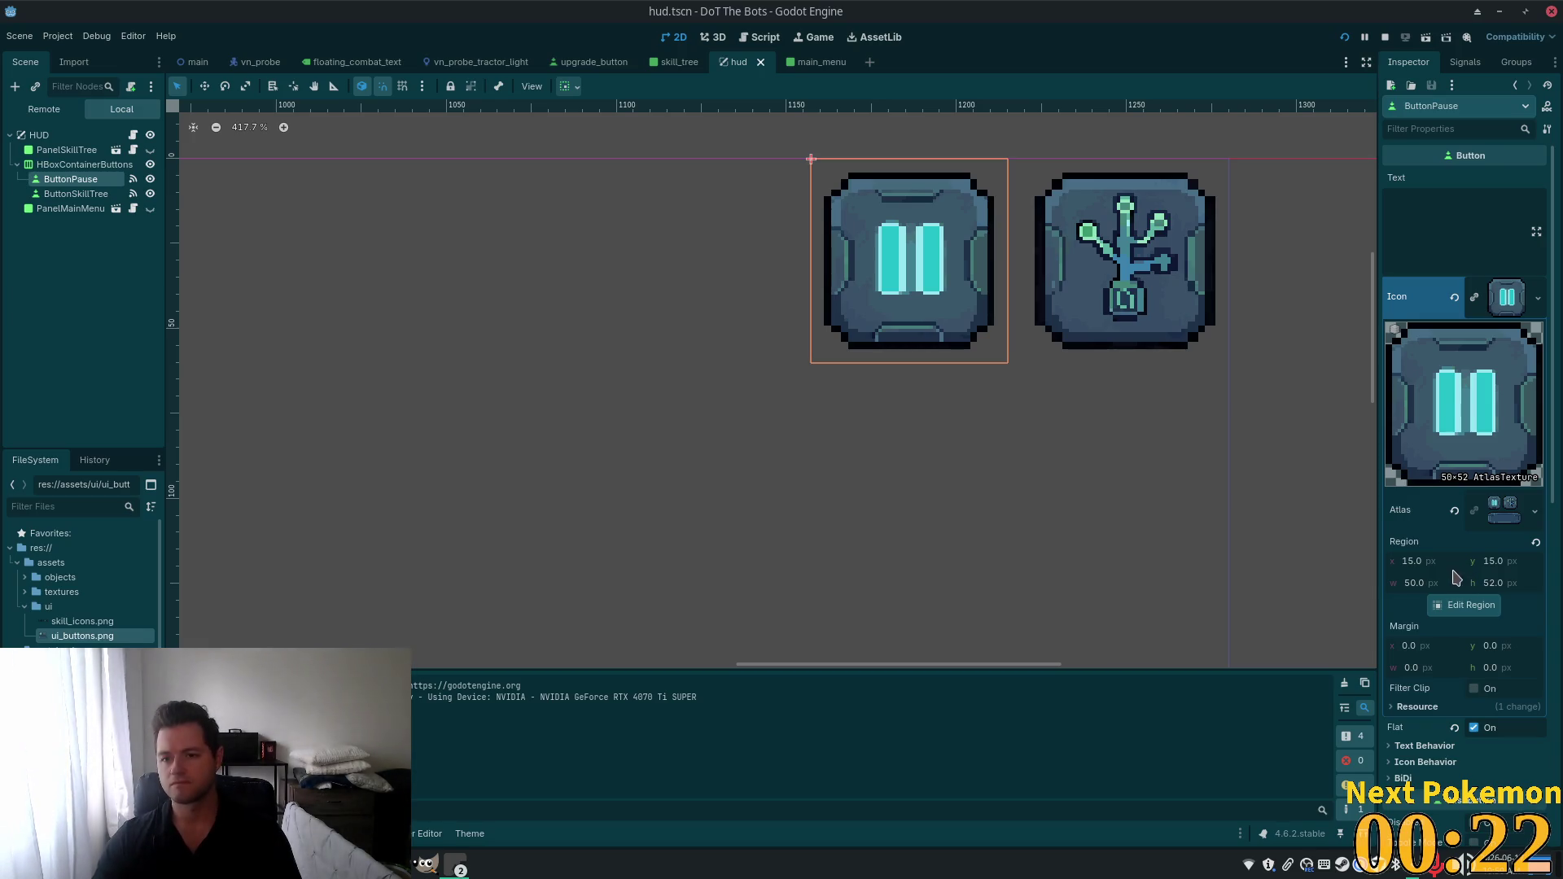
scroll(1457, 583, "down", 2)
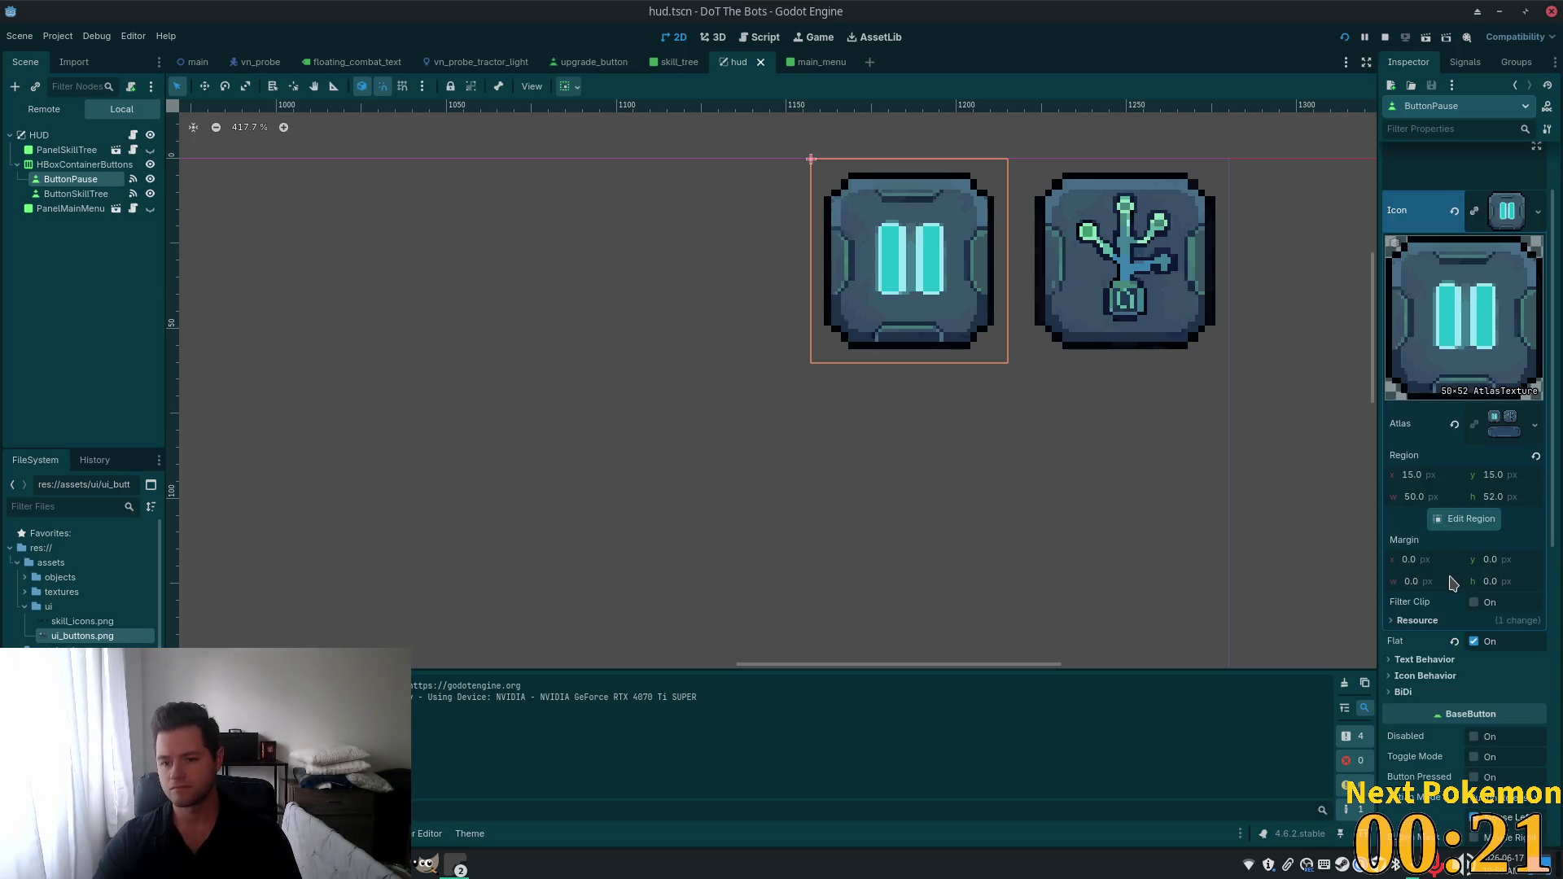
scroll(1453, 583, "down", 6)
left_click(1415, 416)
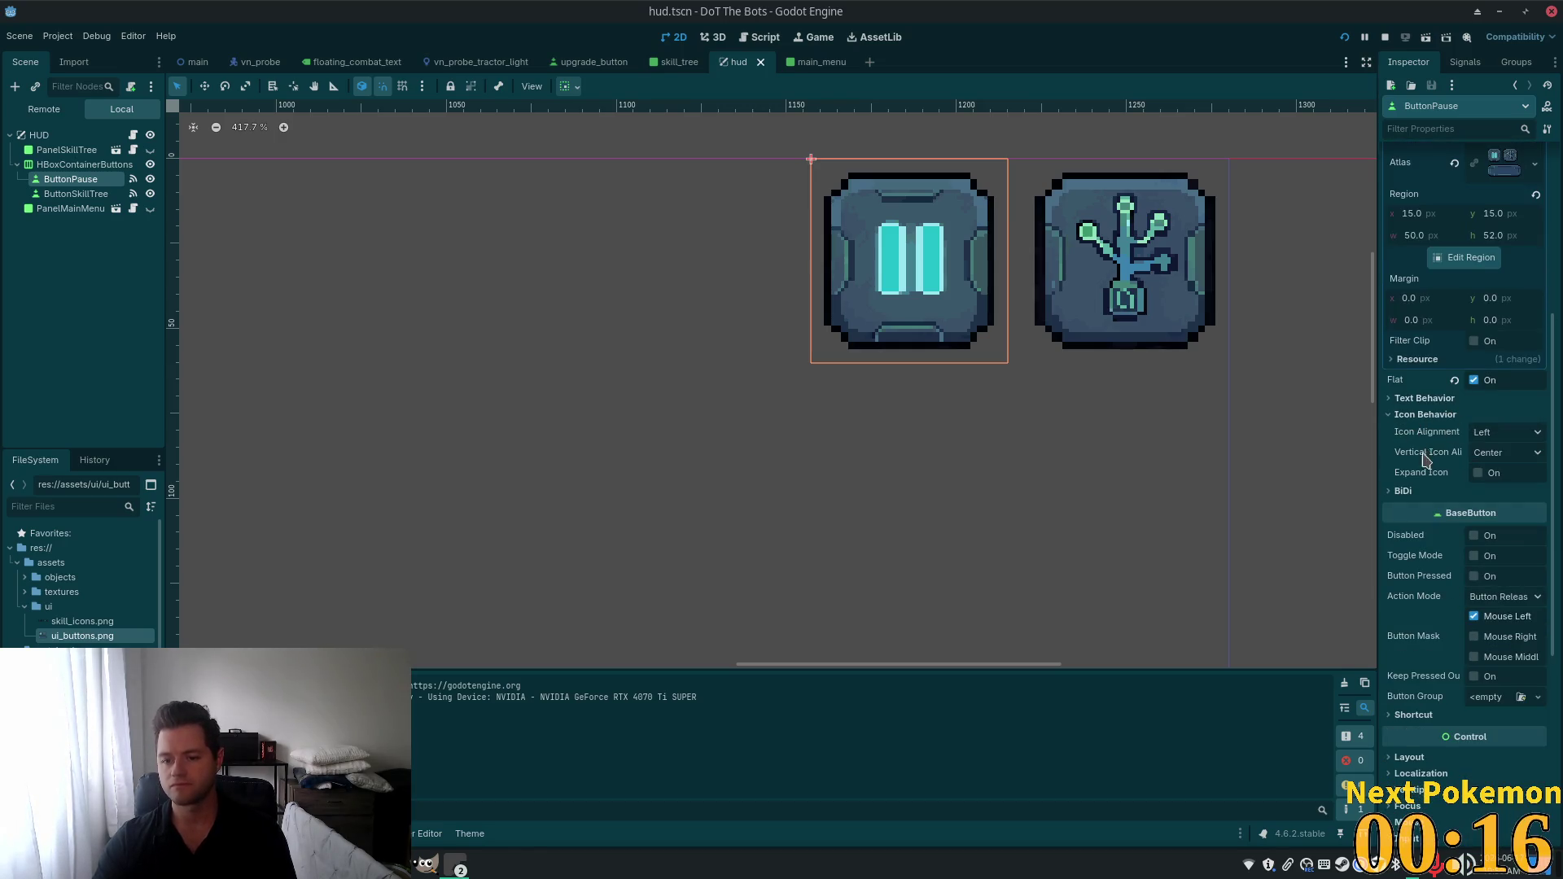
scroll(1427, 453, "down", 4)
scroll(1425, 460, "down", 3)
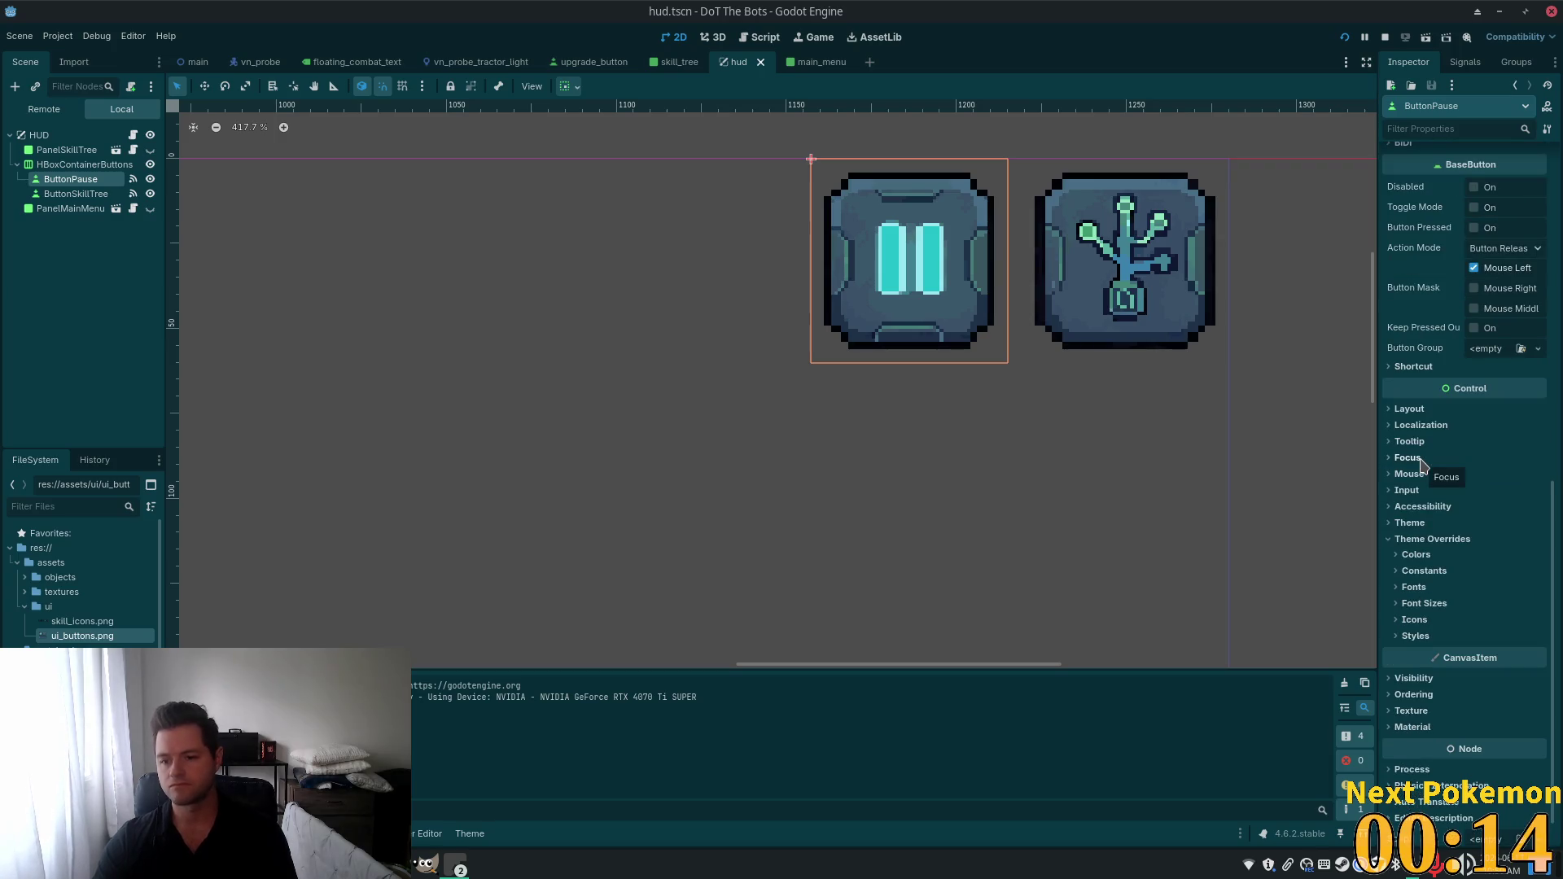
left_click(1425, 621)
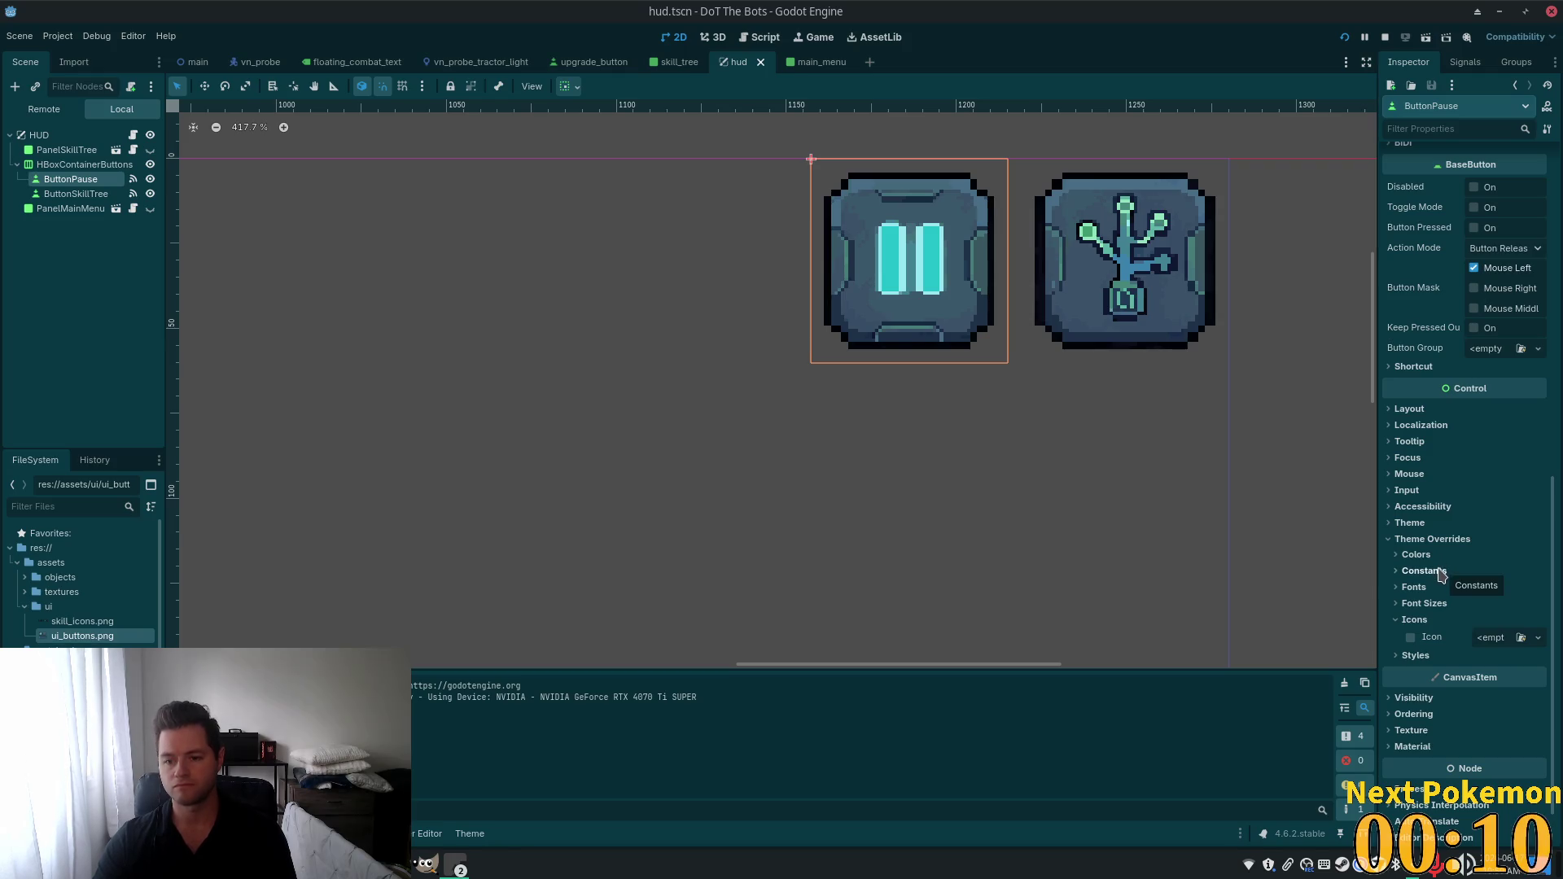
scroll(1440, 572, "up", 3)
scroll(1441, 572, "up", 2)
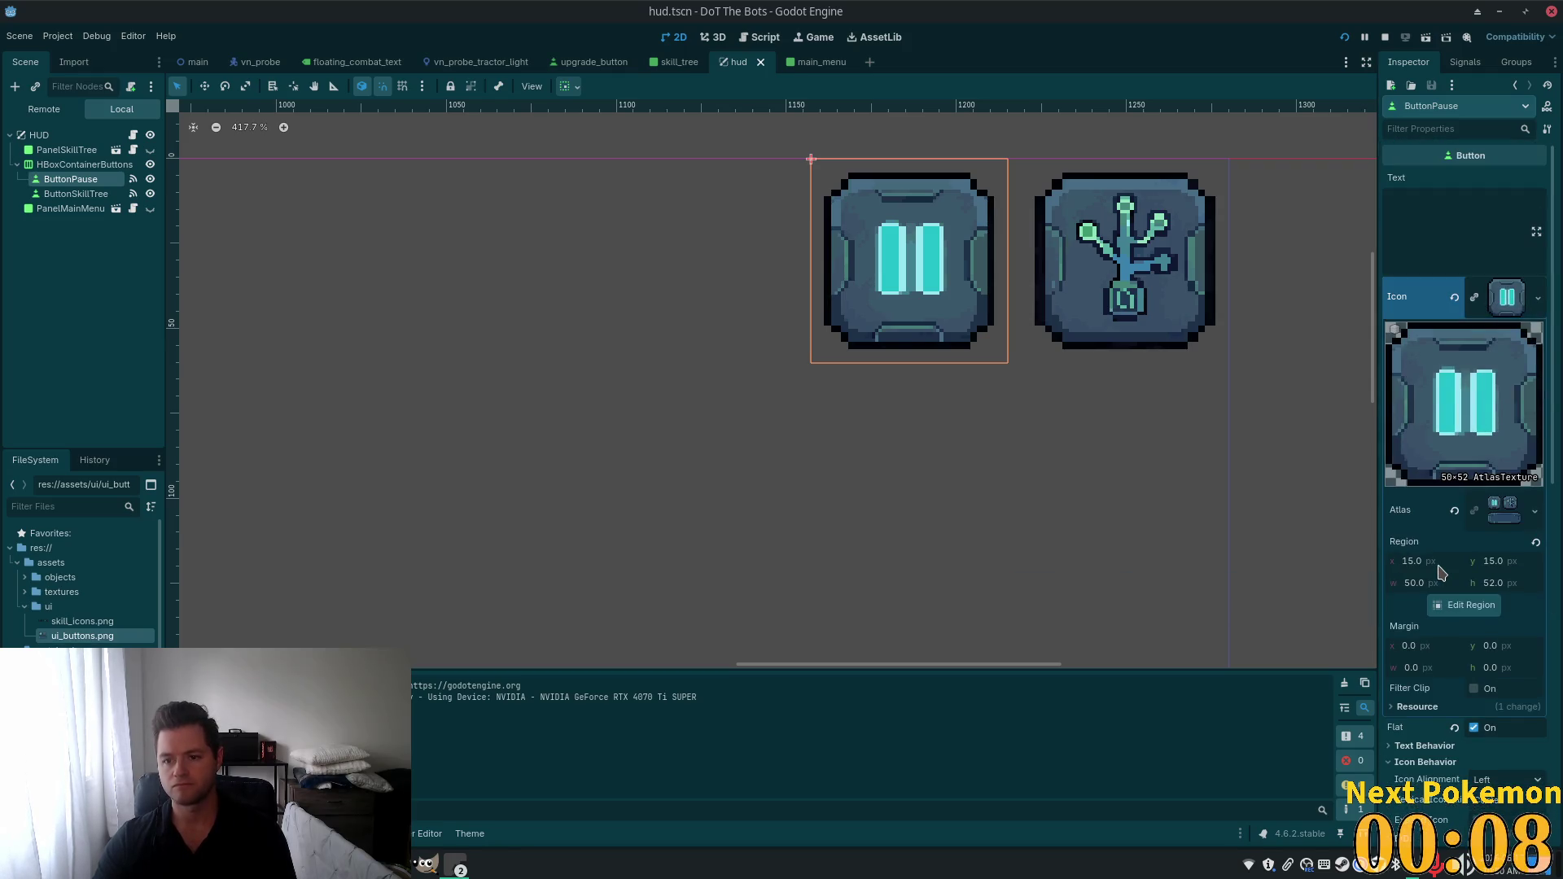
scroll(1441, 573, "down", 2)
scroll(1440, 573, "down", 4)
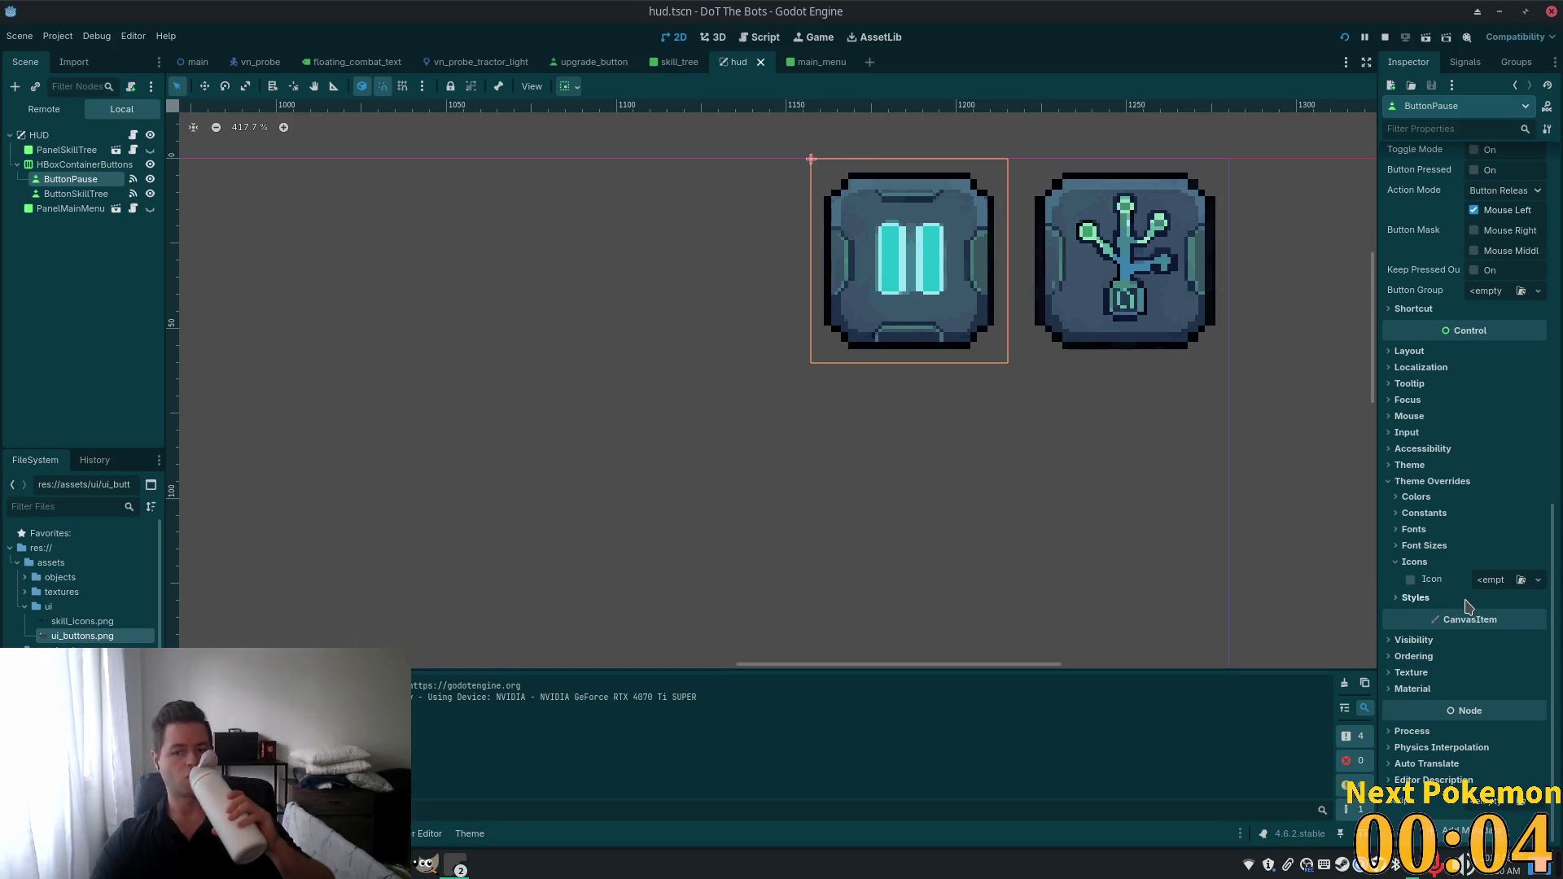
left_click(1463, 600)
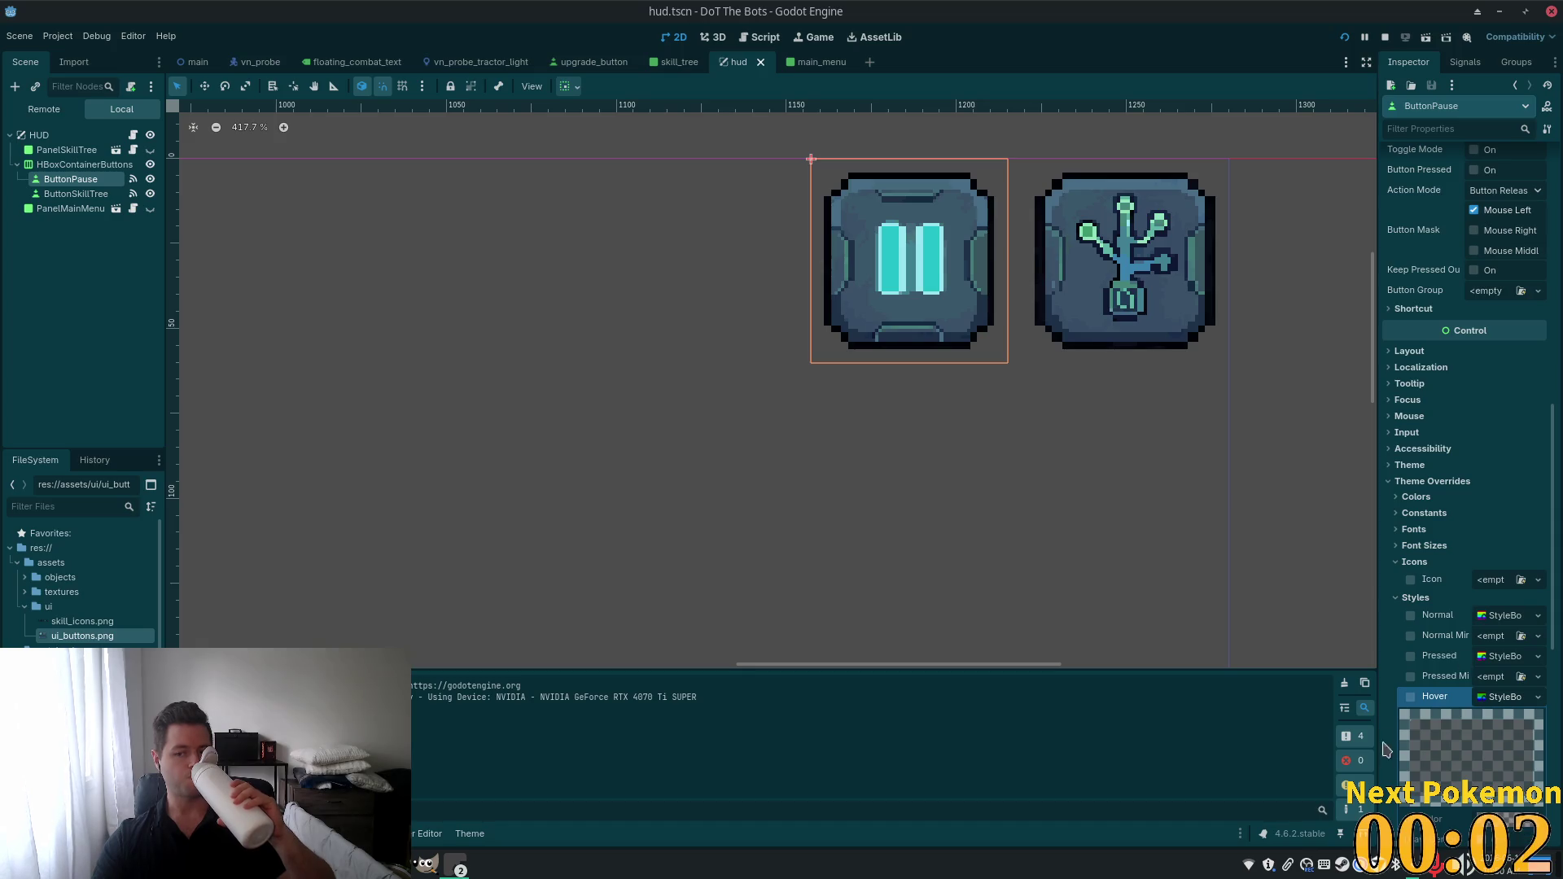
scroll(1441, 714, "down", 3)
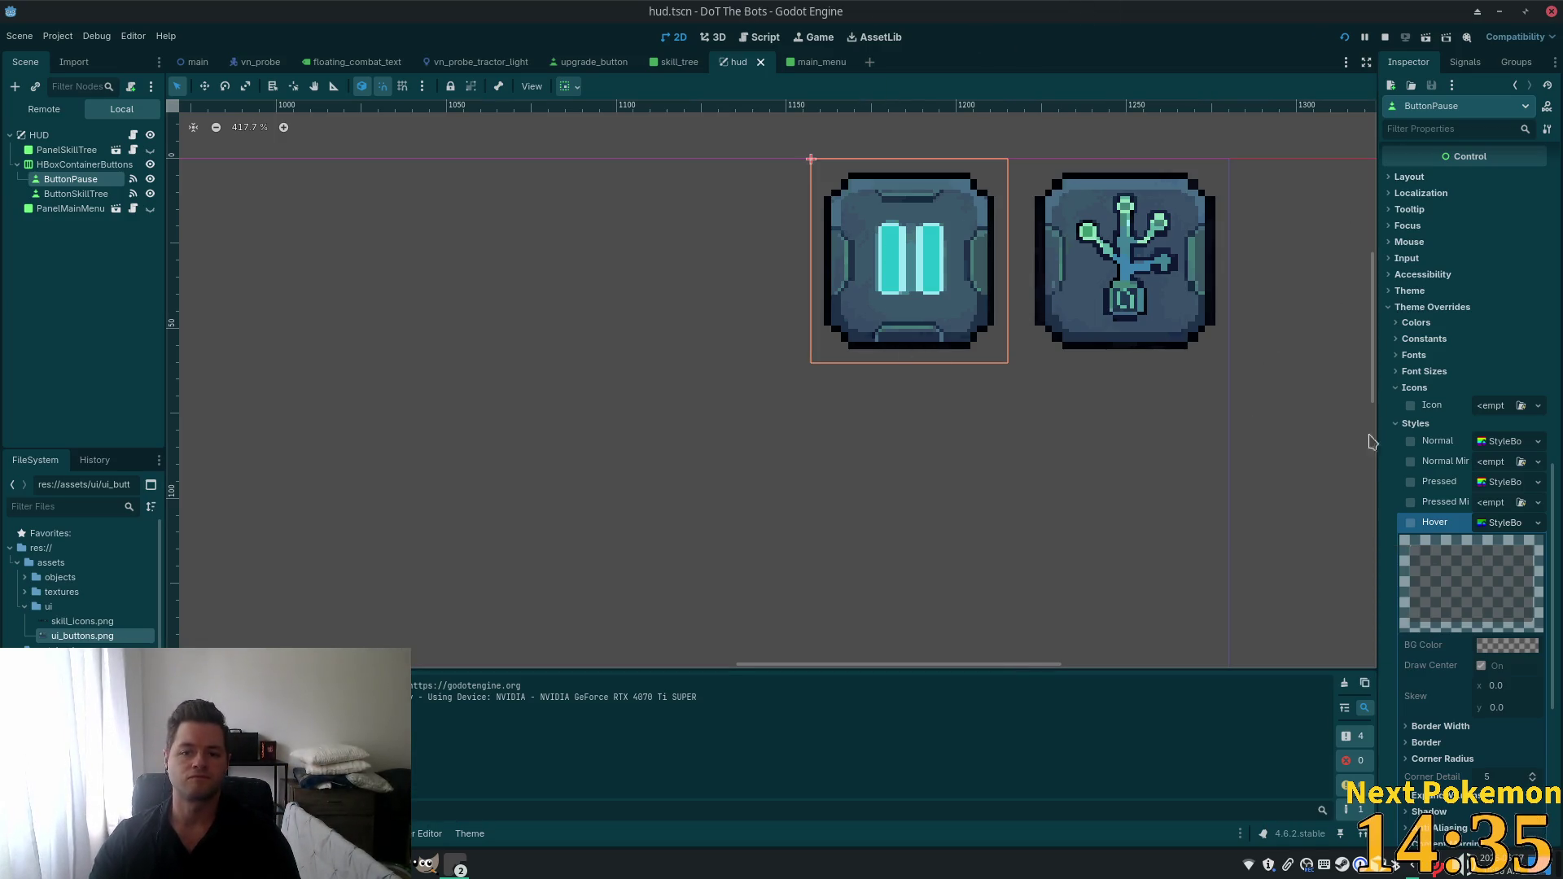
scroll(1110, 377, "down", 3)
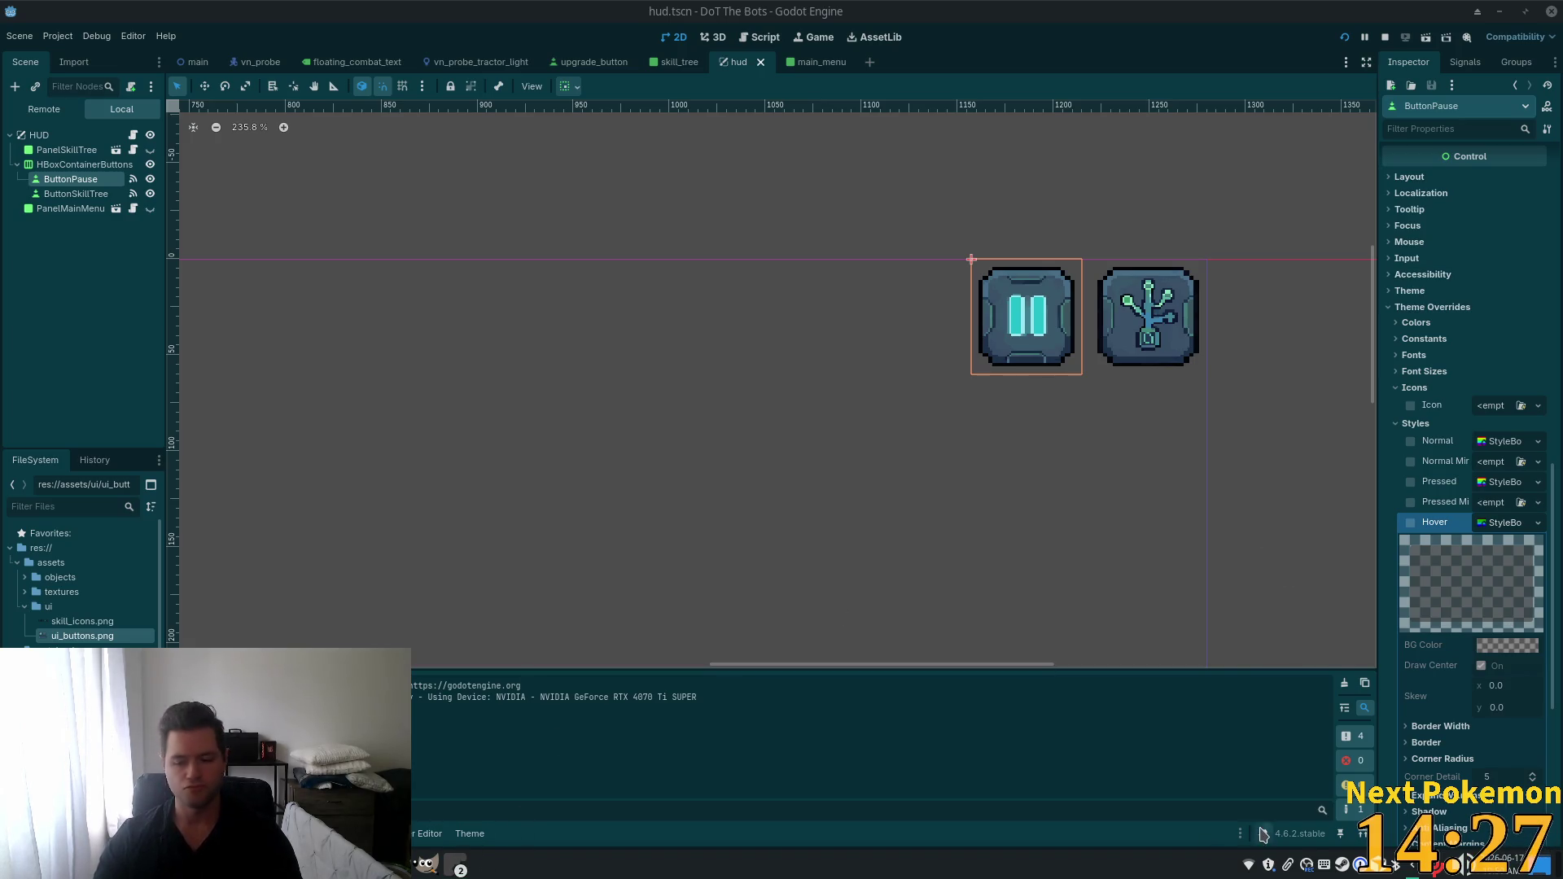
scroll(1465, 488, "down", 5)
View the whole HUD area, collapse ButtonPause's Icons and Styles overrides, and list the Brave windows.
scroll(936, 439, "down", 3)
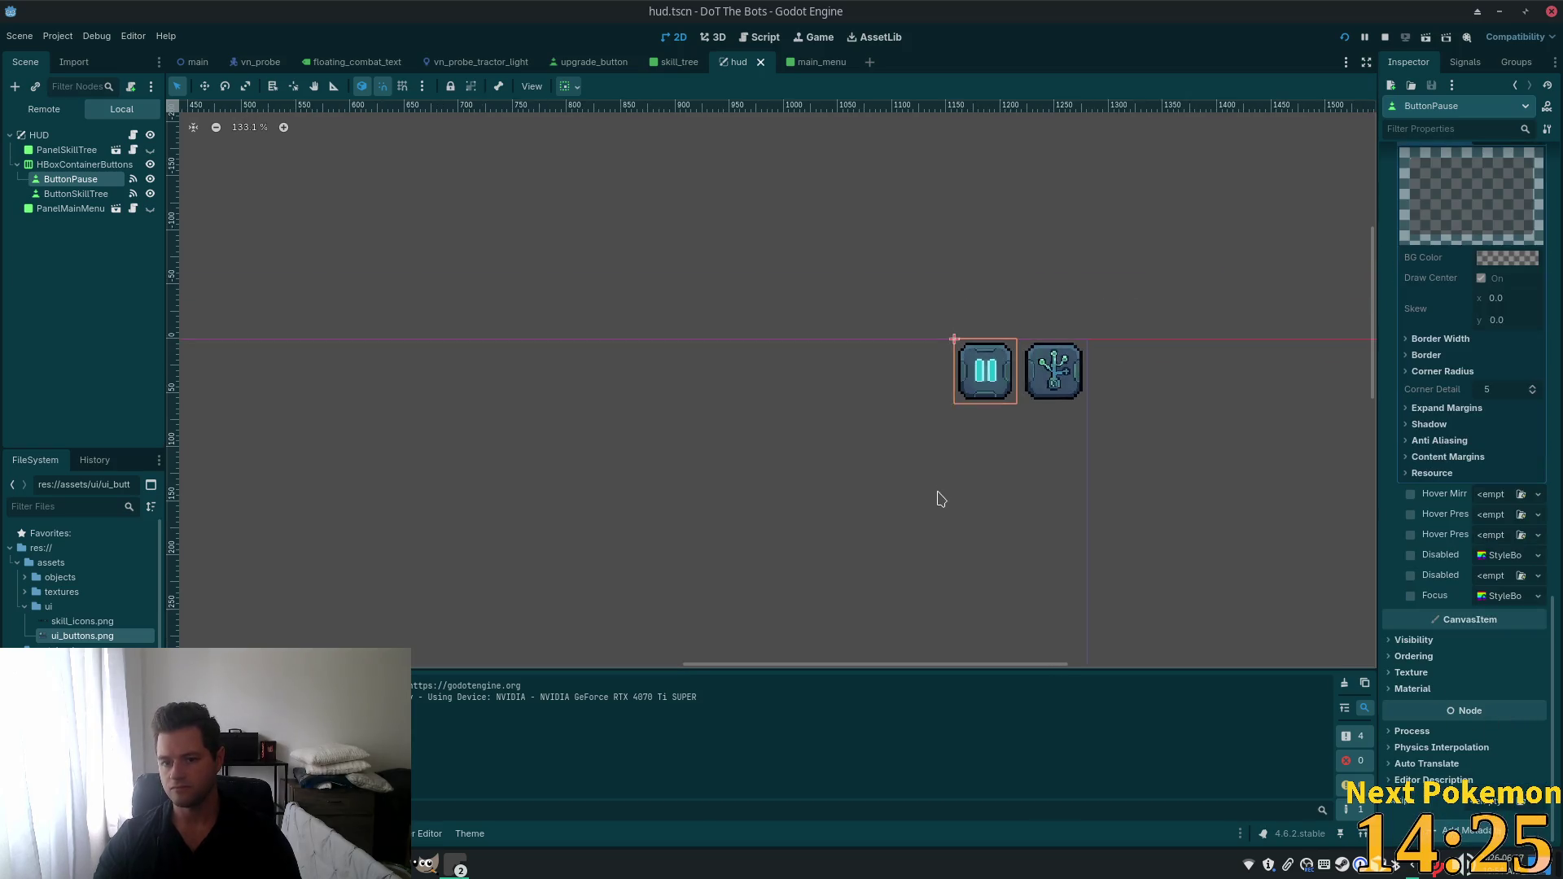
scroll(940, 499, "down", 2)
mouse_move(788, 477)
left_mouse_down()
mouse_move(1169, 643)
mouse_move(876, 185)
mouse_move(998, 303)
left_mouse_up()
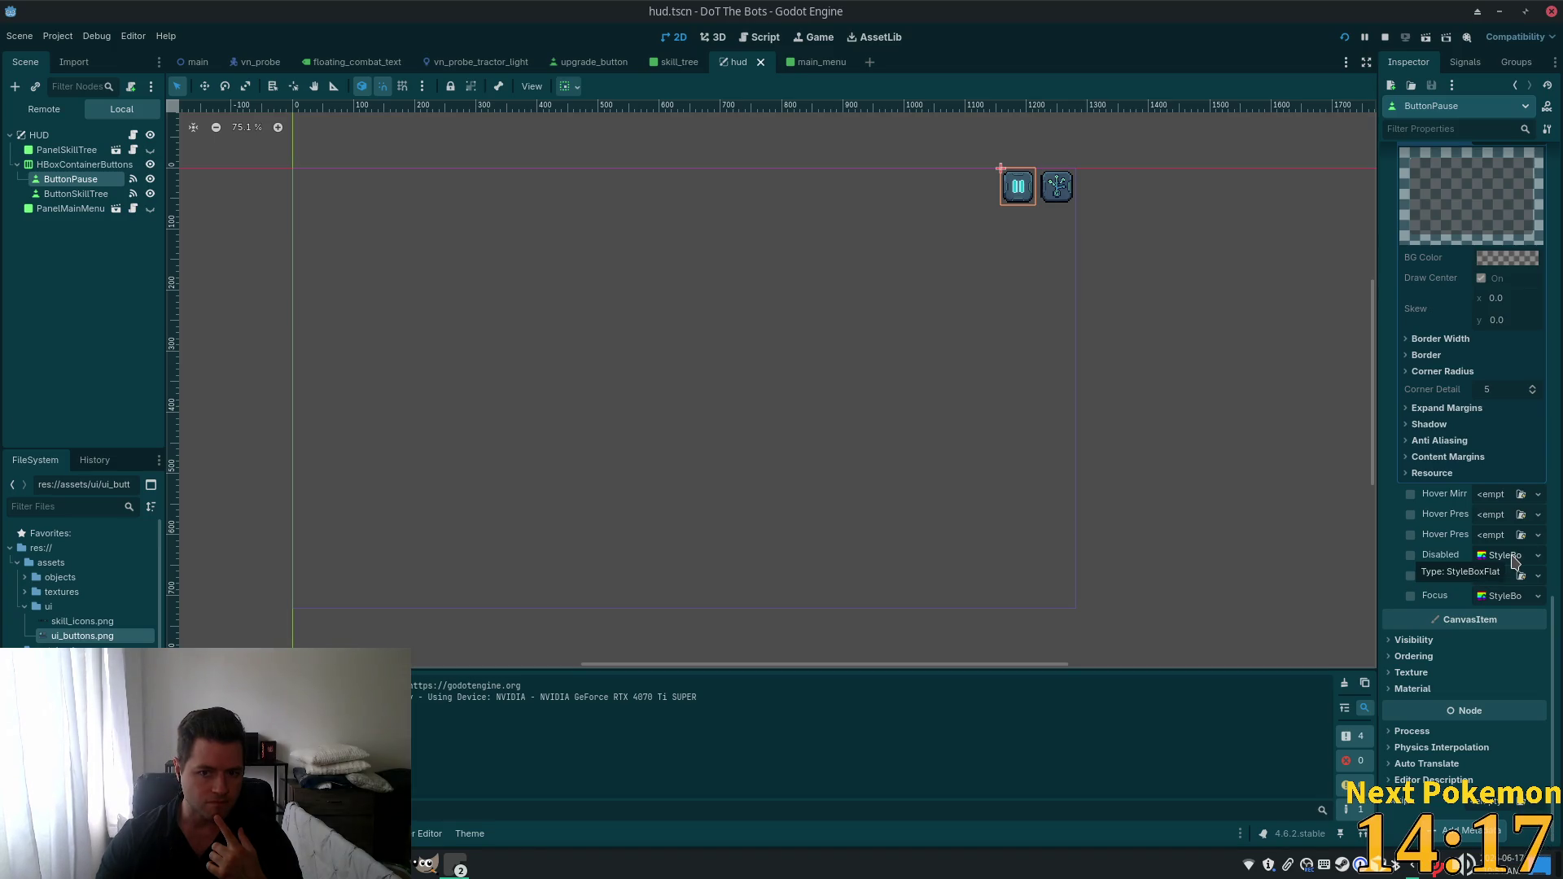
scroll(1510, 562, "up", 5)
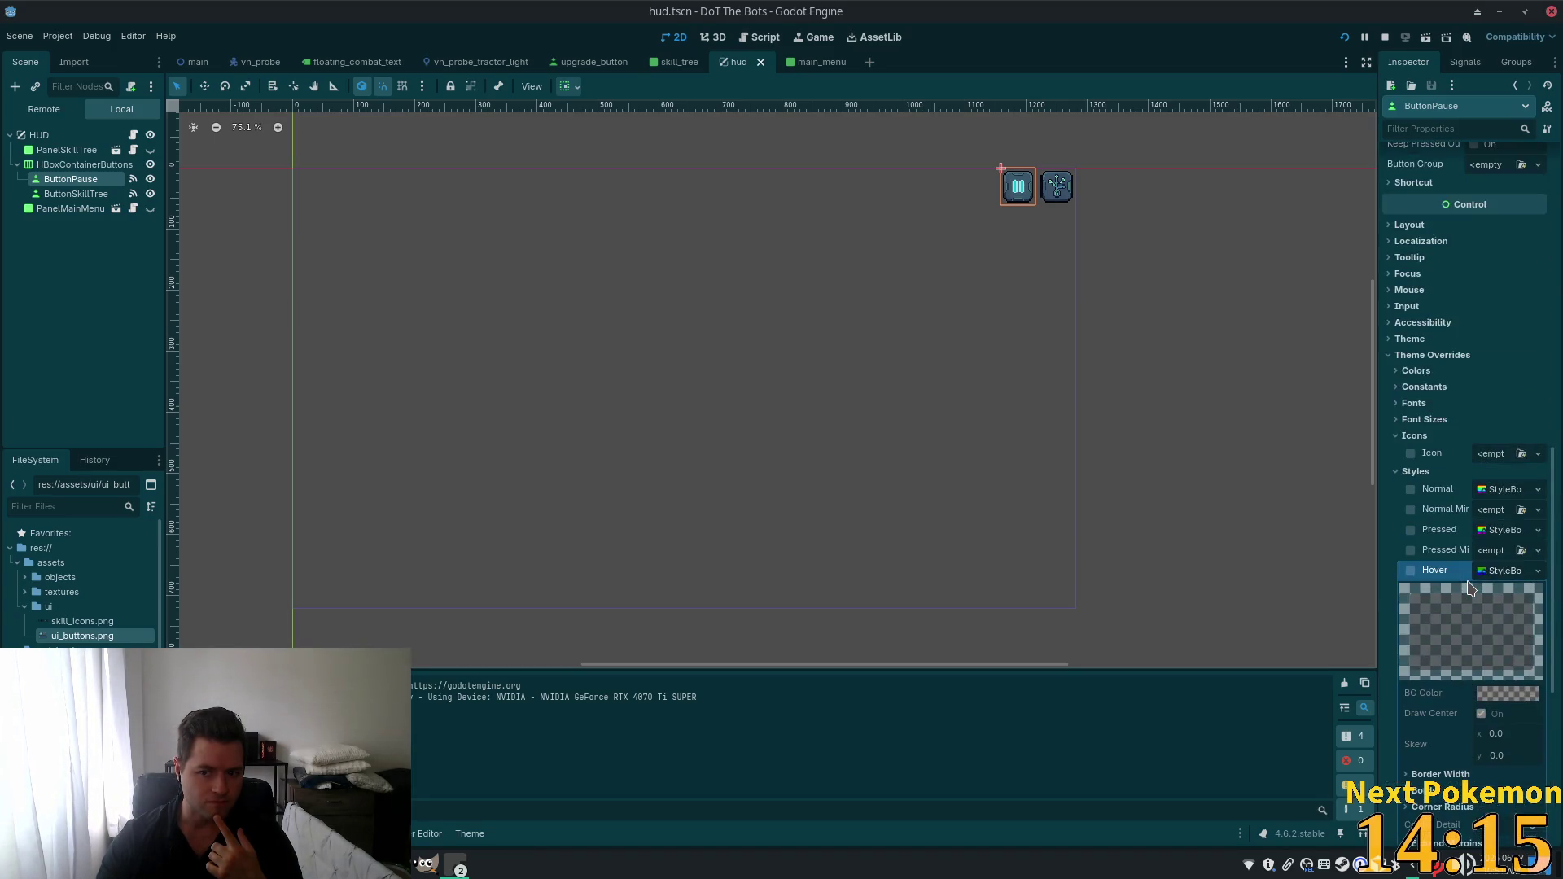
left_click(1397, 436)
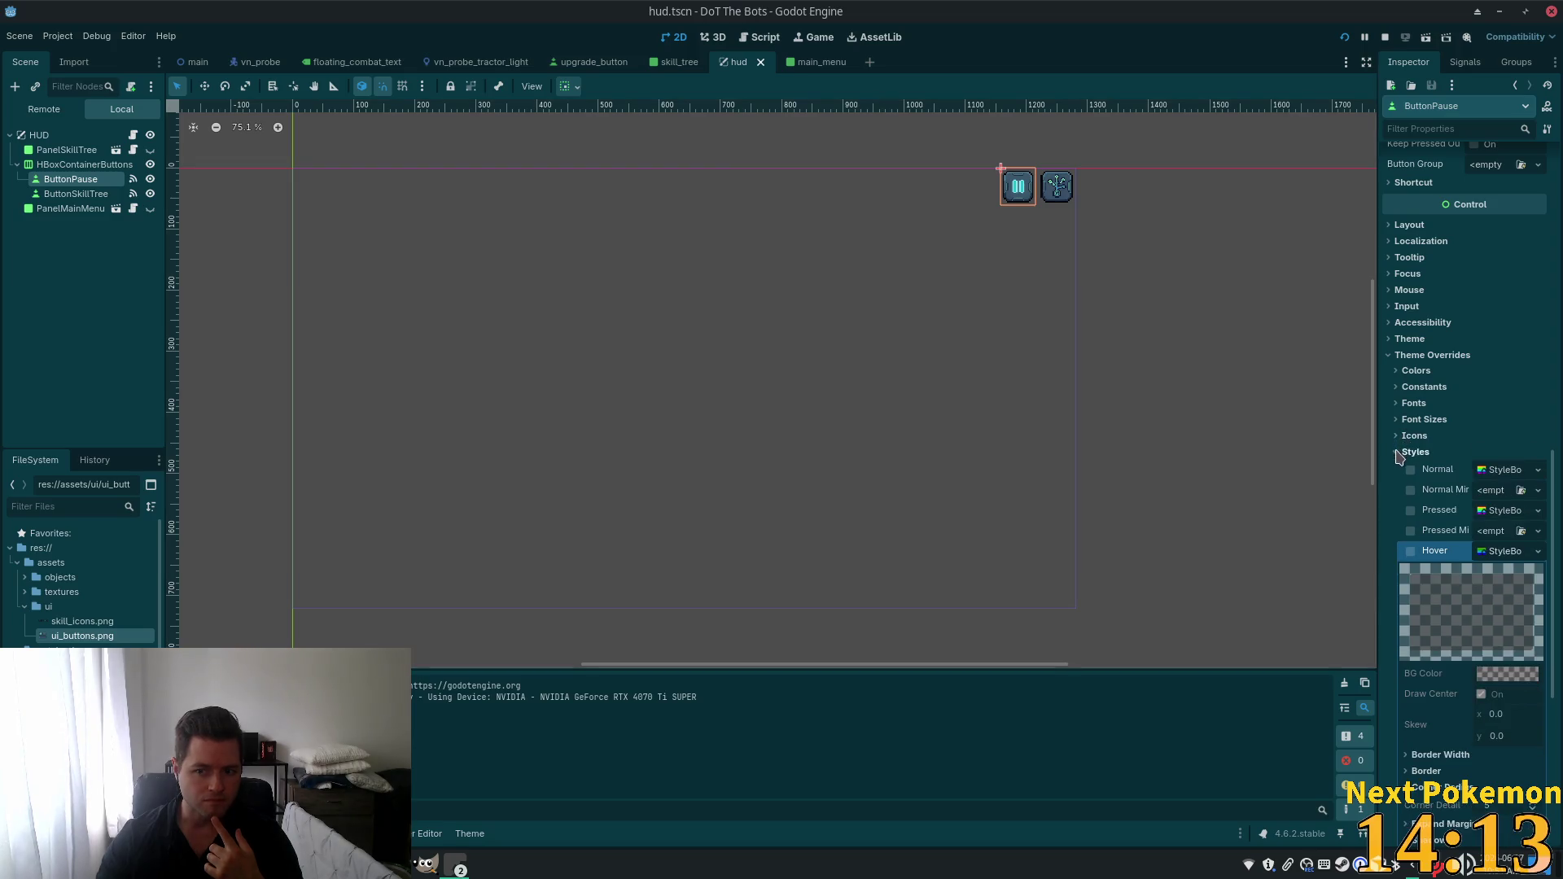
left_click(1397, 454)
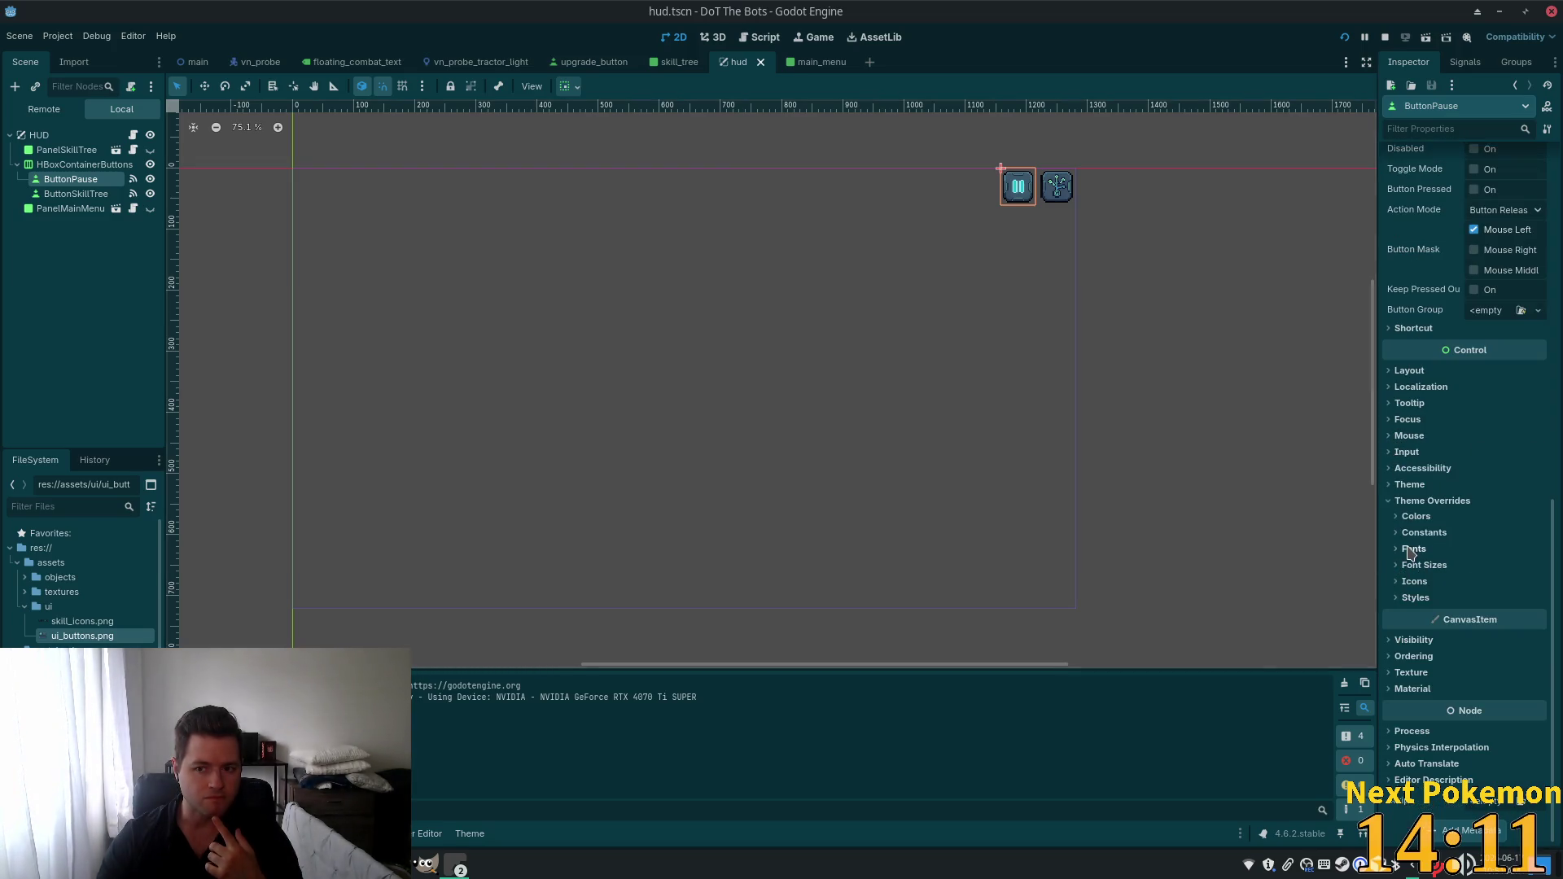
scroll(1432, 562, "up", 10)
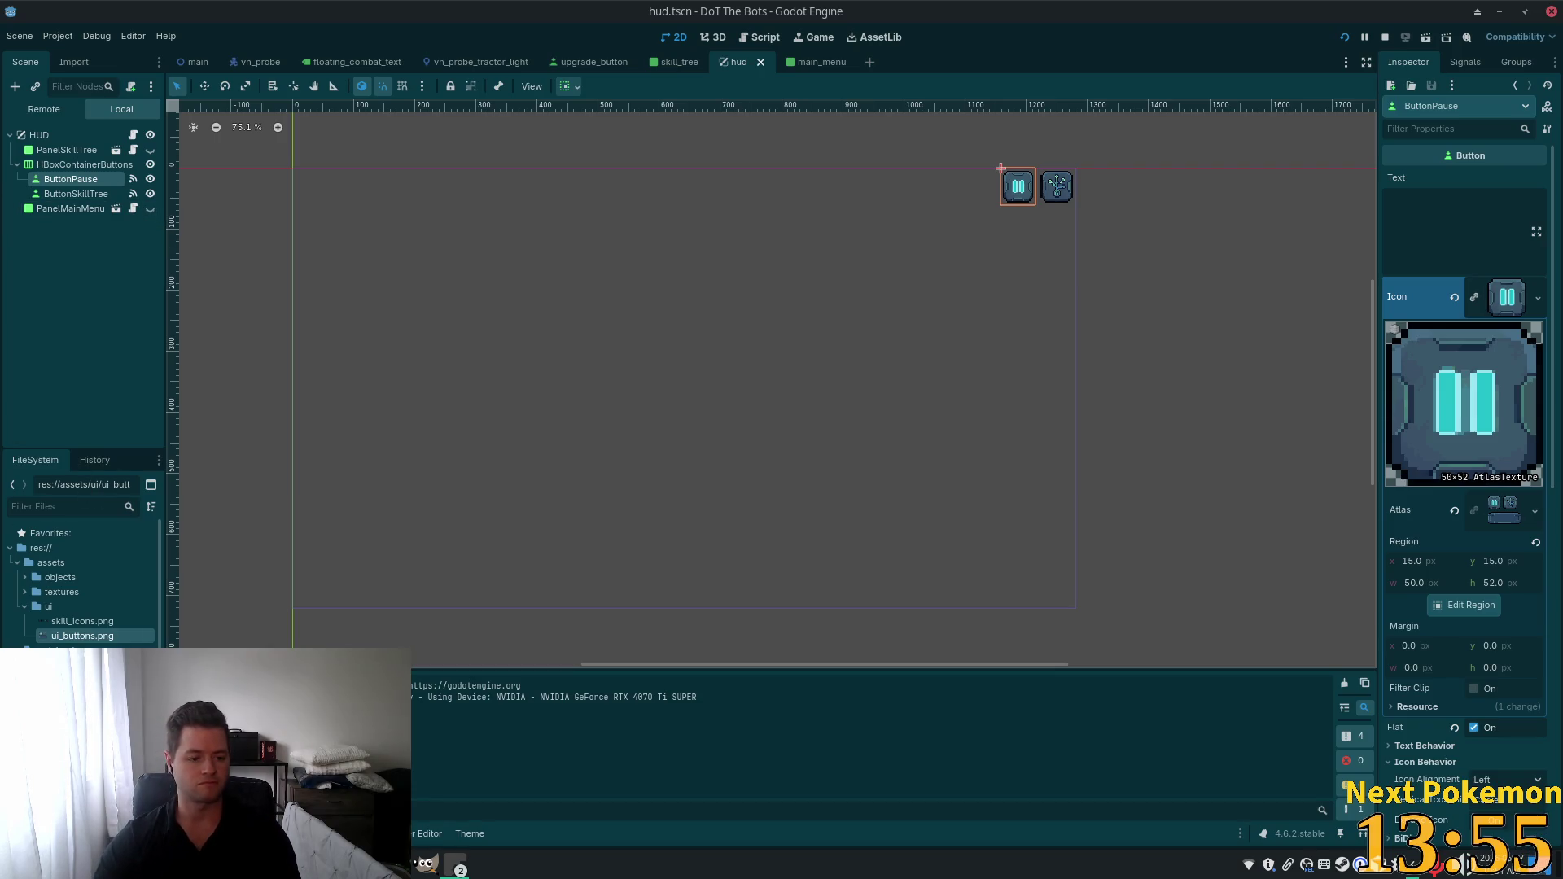
left_click(454, 865)
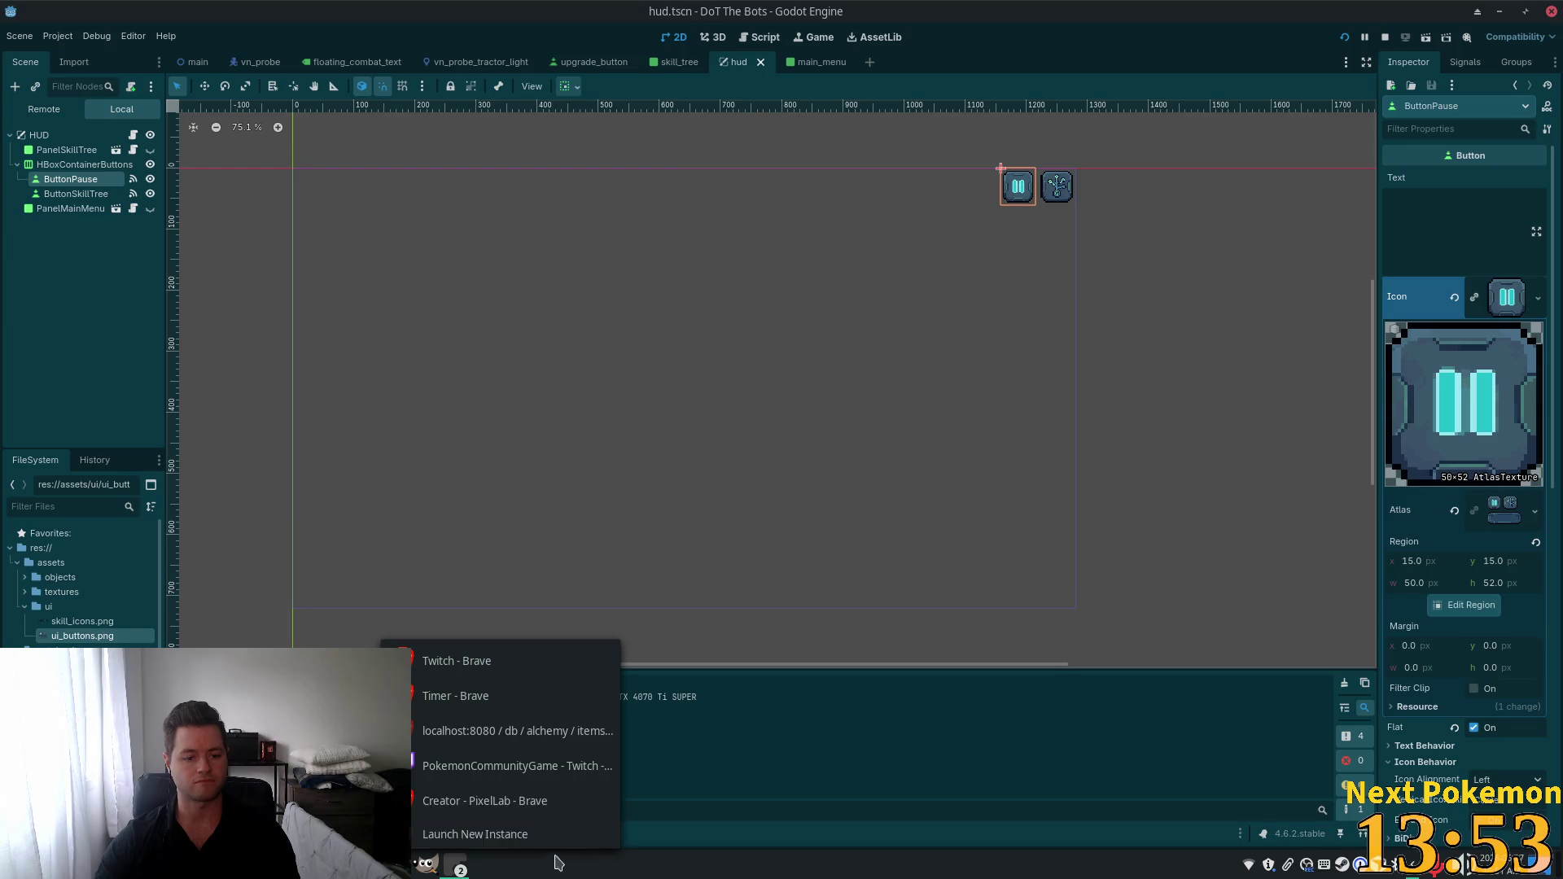
In PixelLab Creator, load the latest gallery result as edit image, remove it, and open the assets/ui folder.
left_click(517, 804)
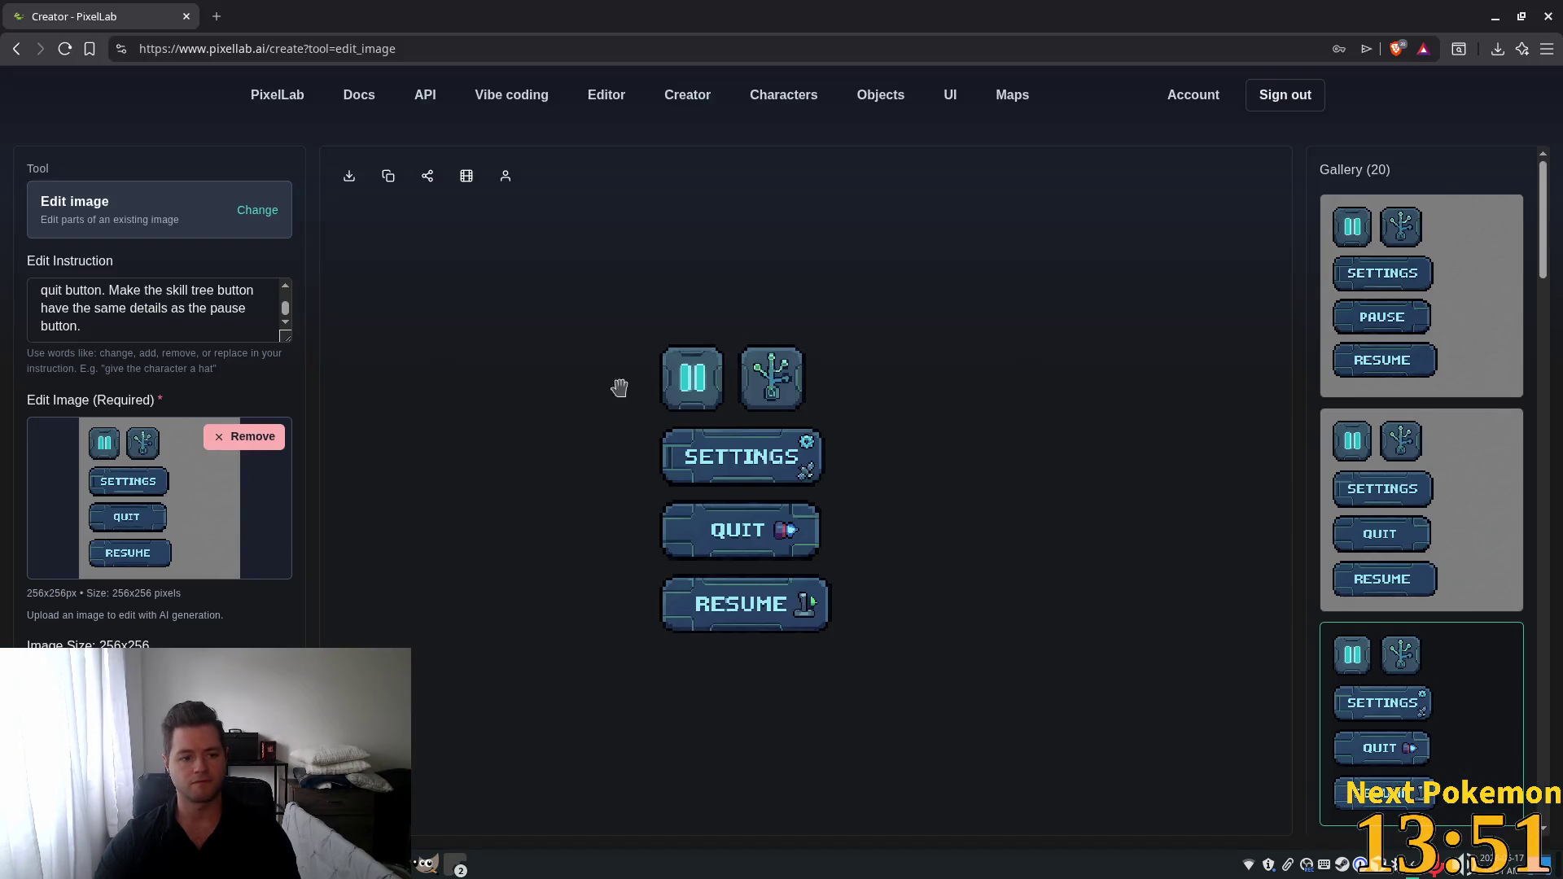
scroll(1396, 619, "down", 2)
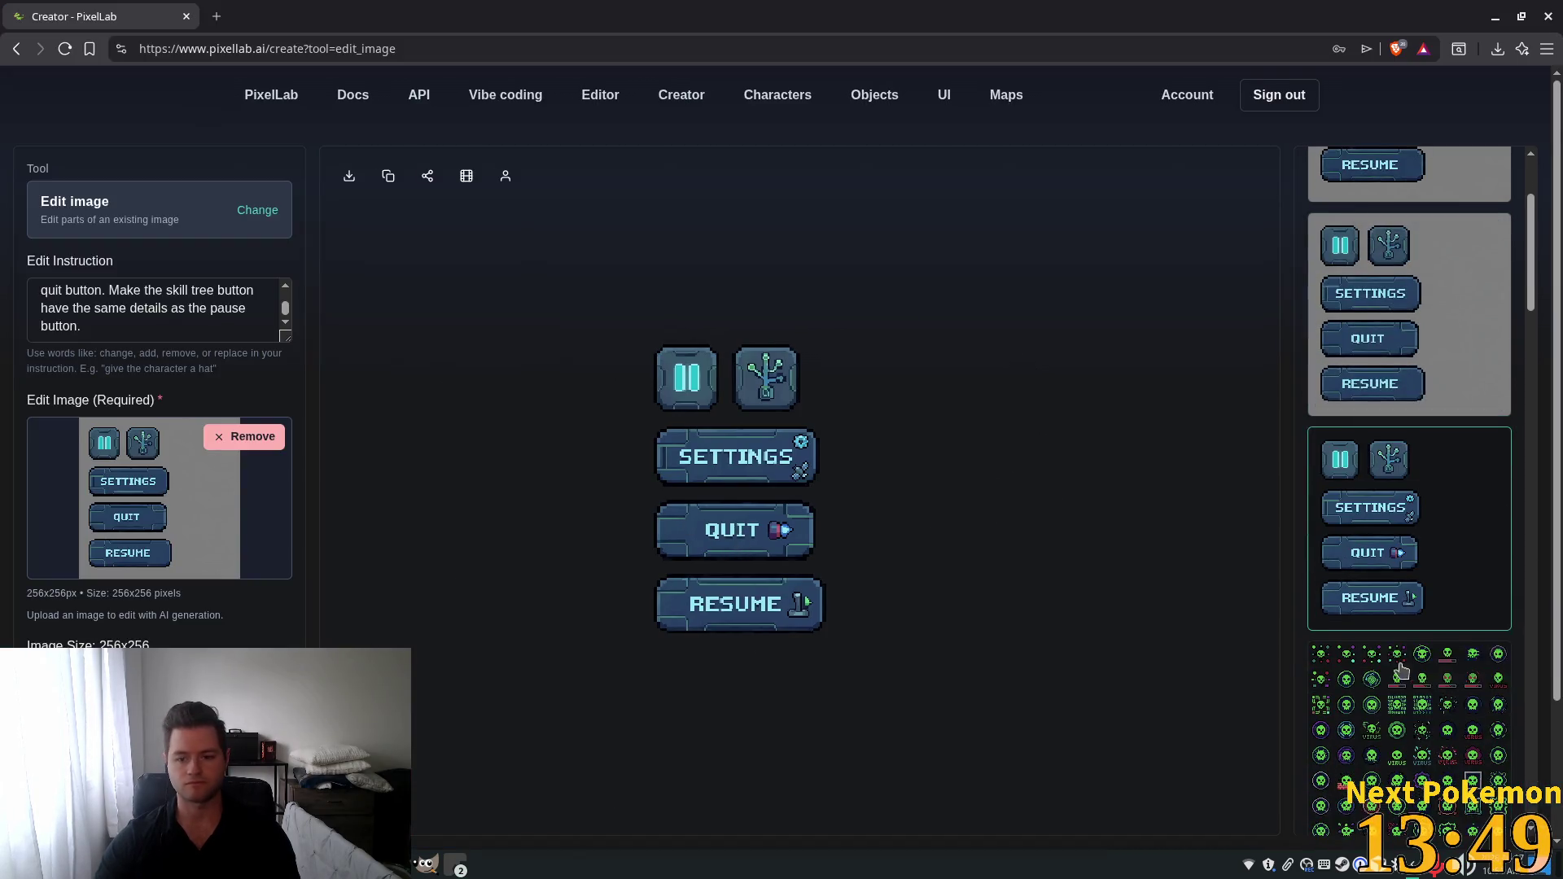
mouse_move(1389, 513)
left_mouse_down()
mouse_move(128, 476)
mouse_move(245, 438)
mouse_move(201, 464)
mouse_move(98, 439)
left_mouse_up()
left_click_drag(172, 331, 29, 239)
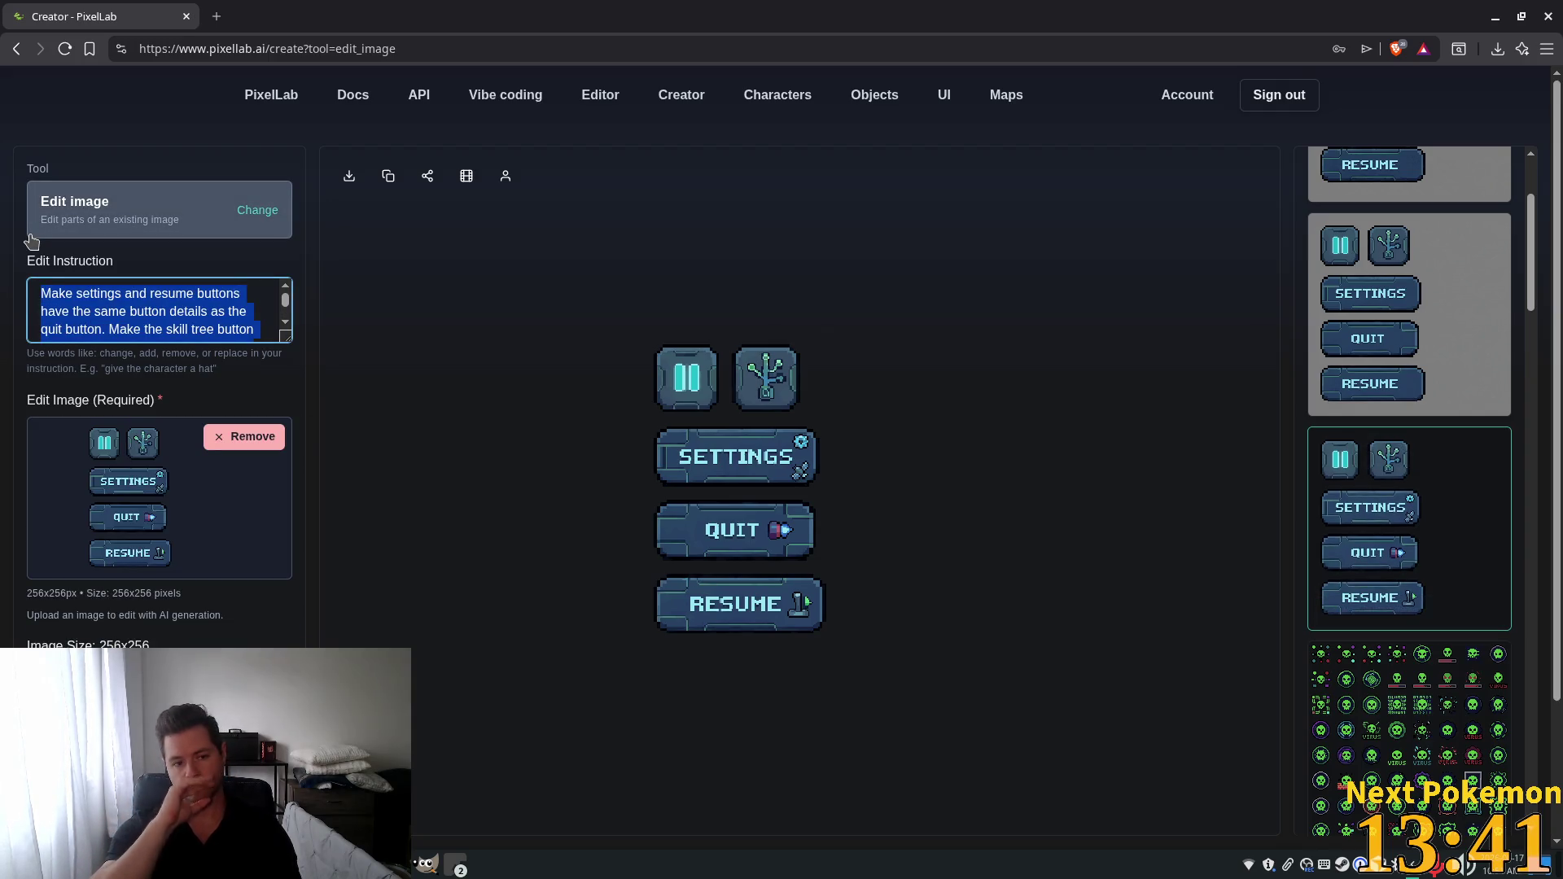
scroll(597, 663, "up", 3)
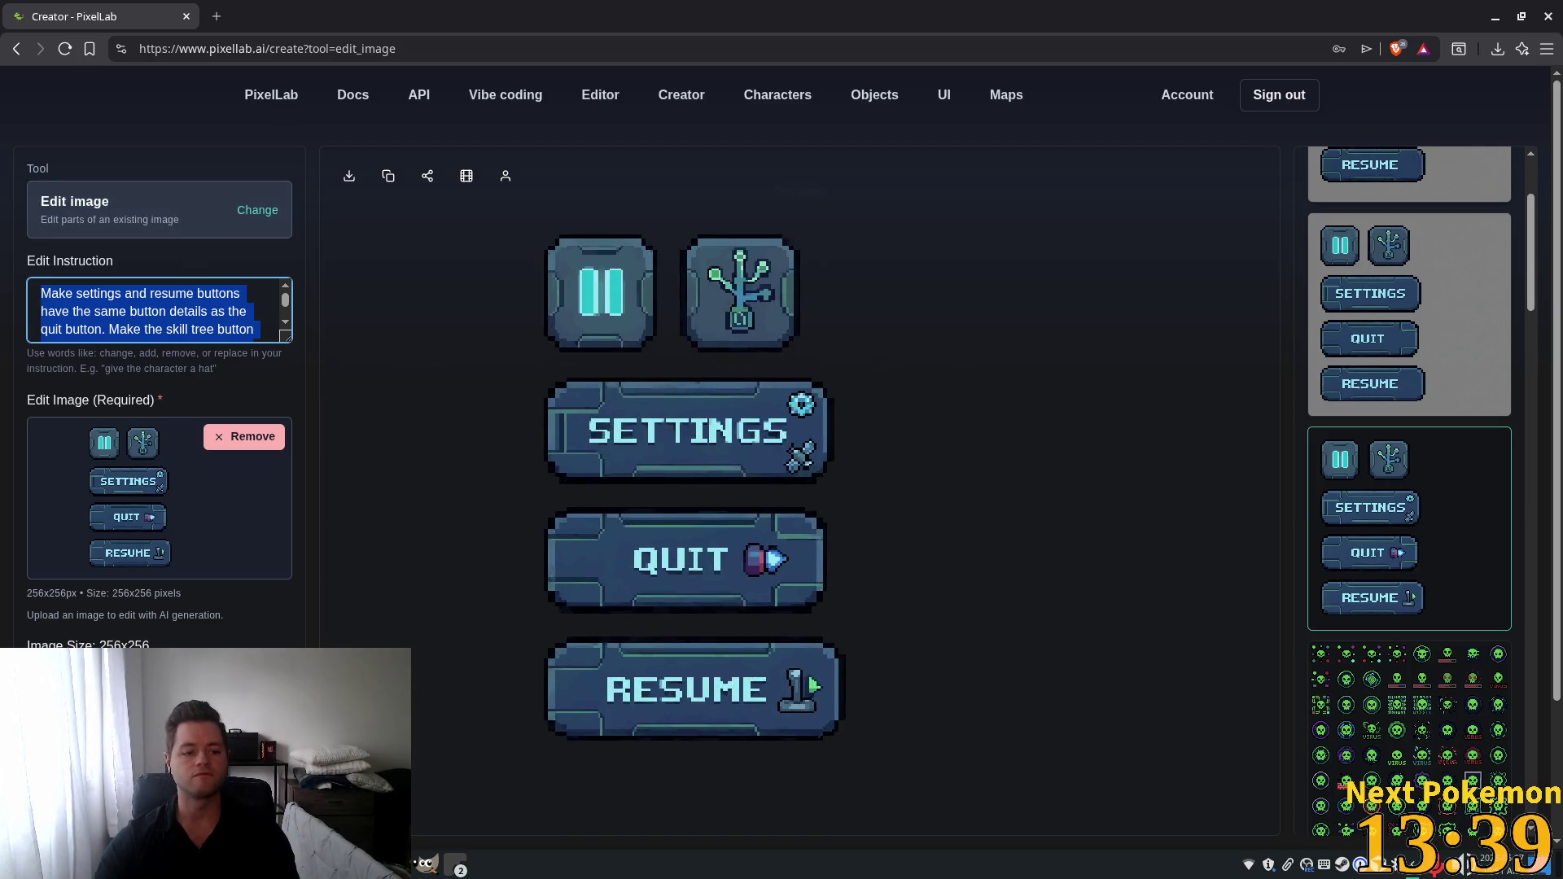
scroll(606, 716, "down", 2)
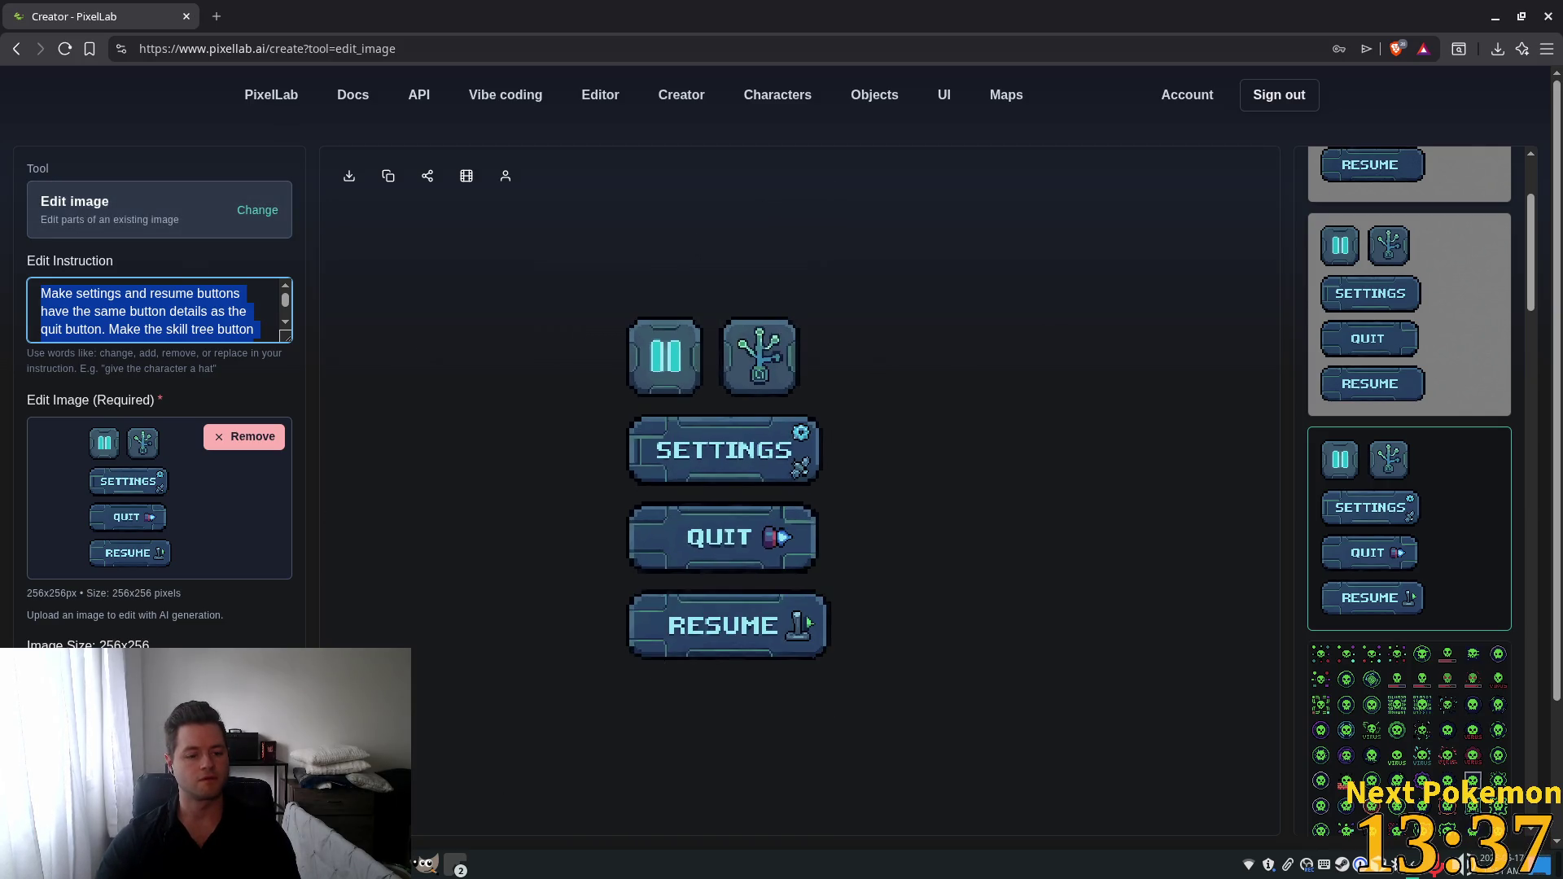
left_click(242, 436)
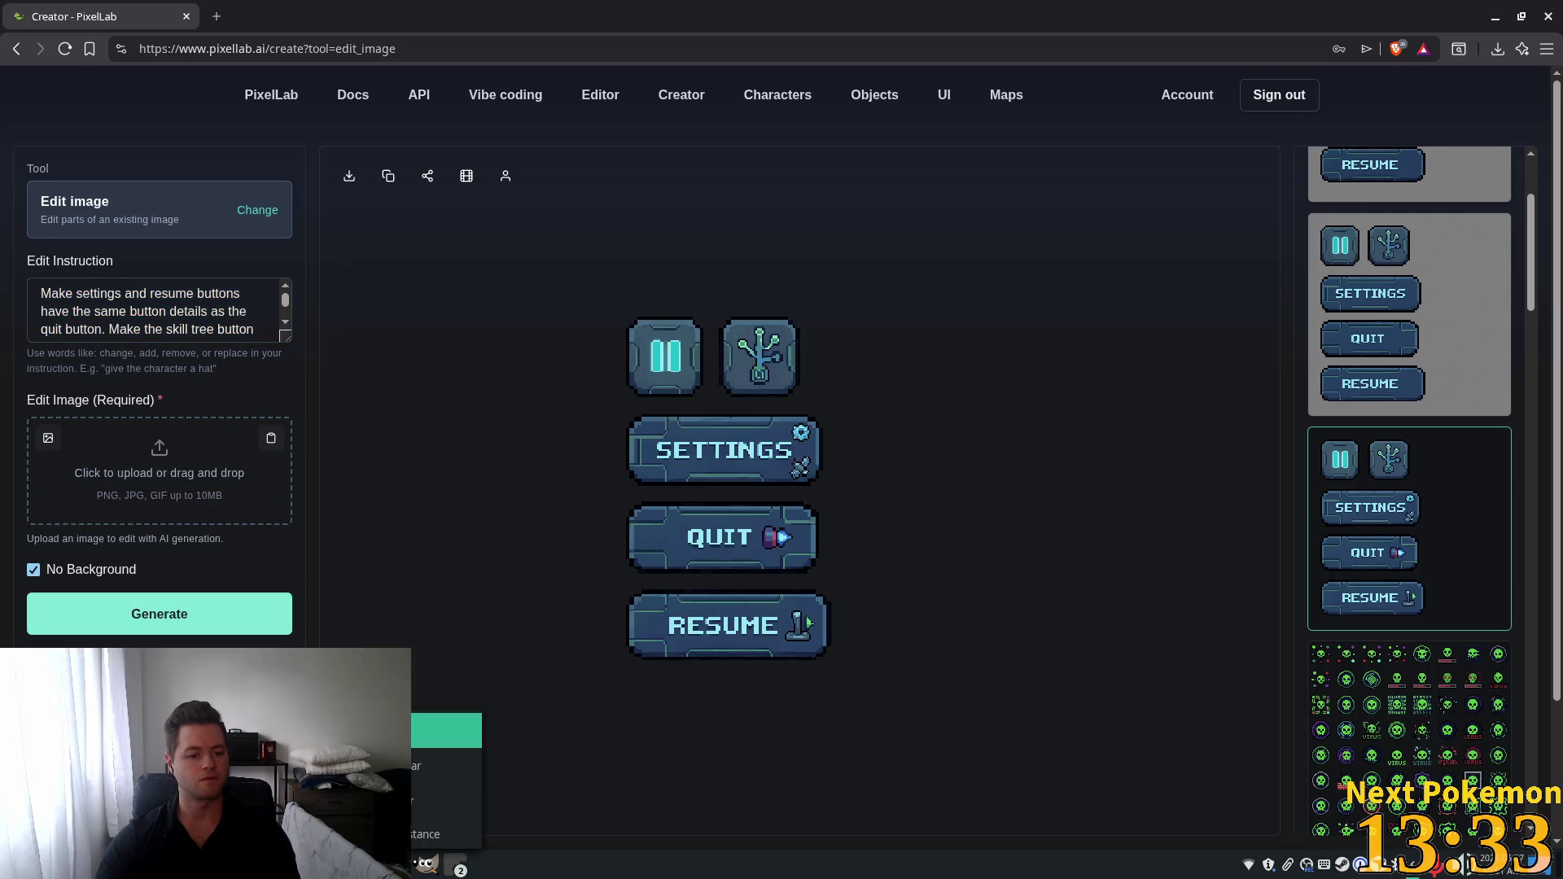
left_click(455, 864)
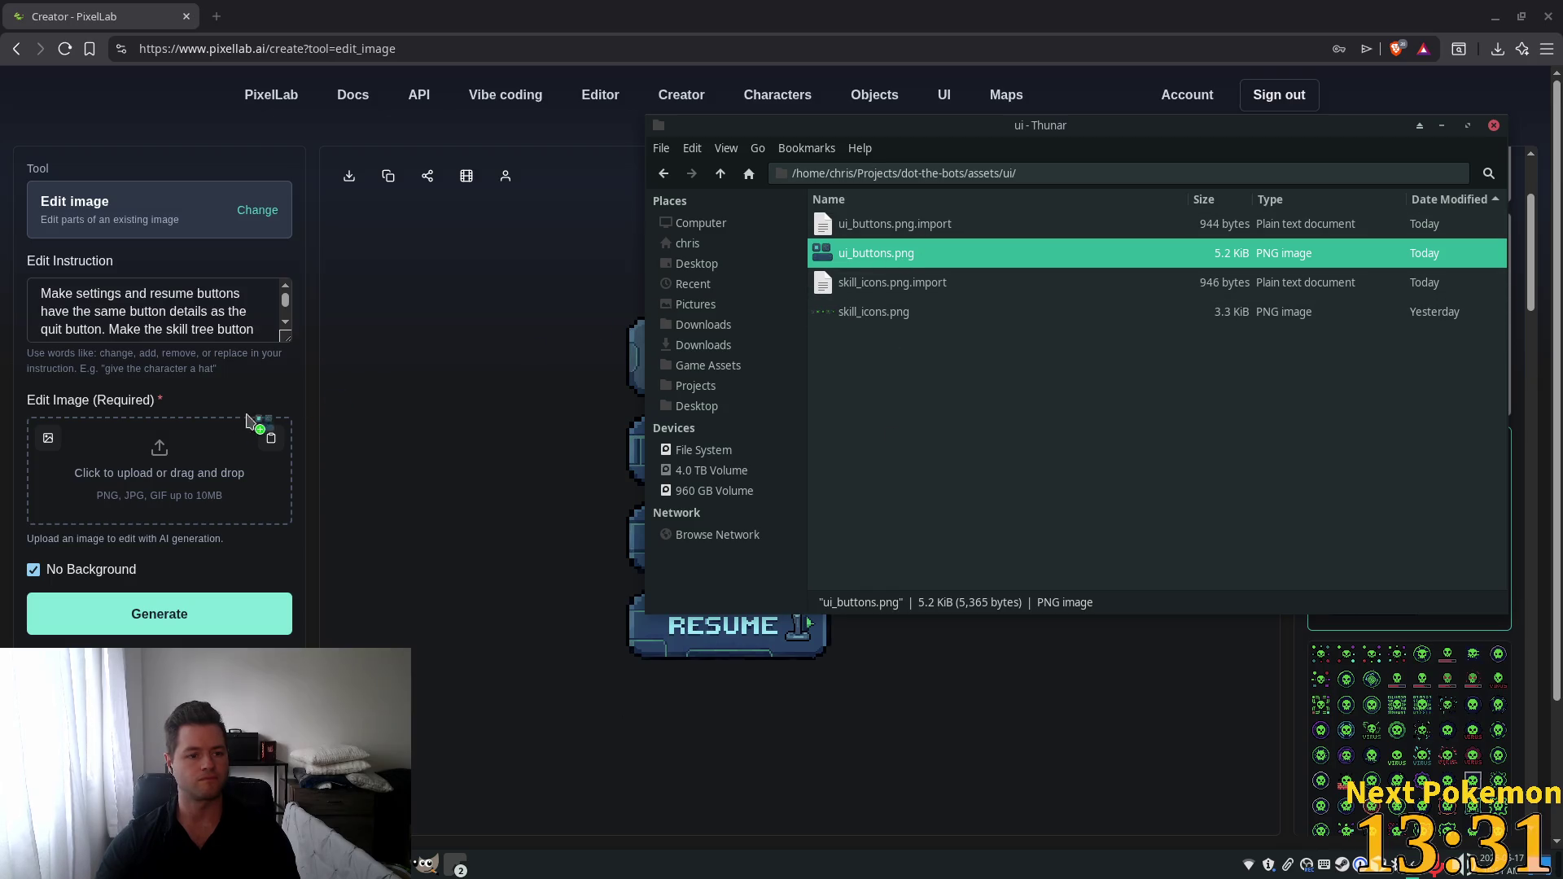
Drop ui_buttons.png from assets/ui into PixelLab's Edit Image and select the instruction text.
mouse_move(251, 423)
left_mouse_down()
mouse_move(204, 456)
mouse_move(257, 517)
left_mouse_up()
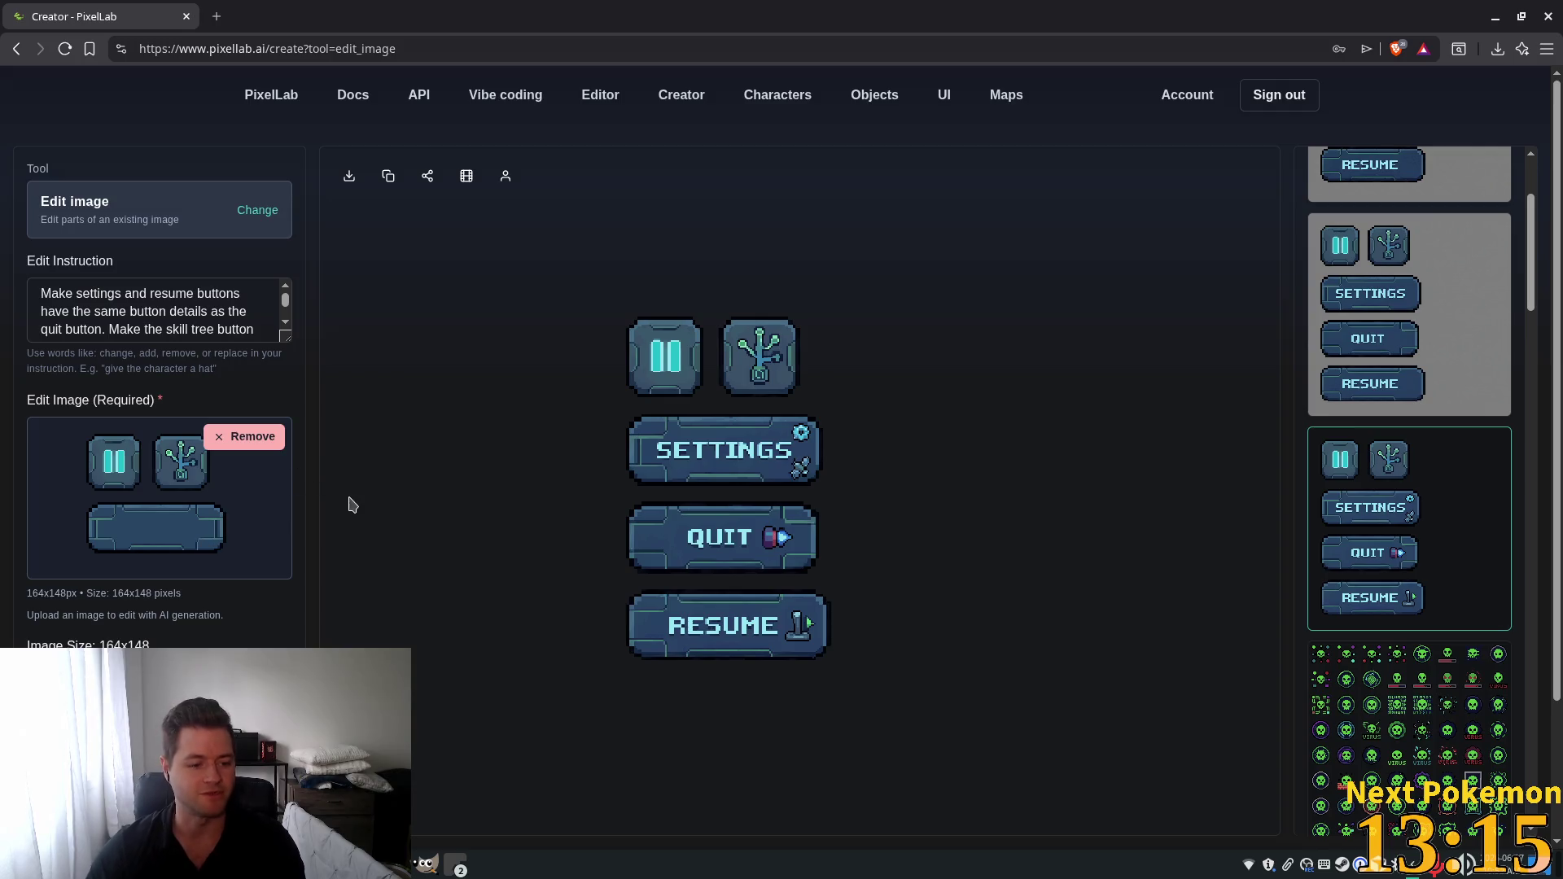
triple_click(245, 323)
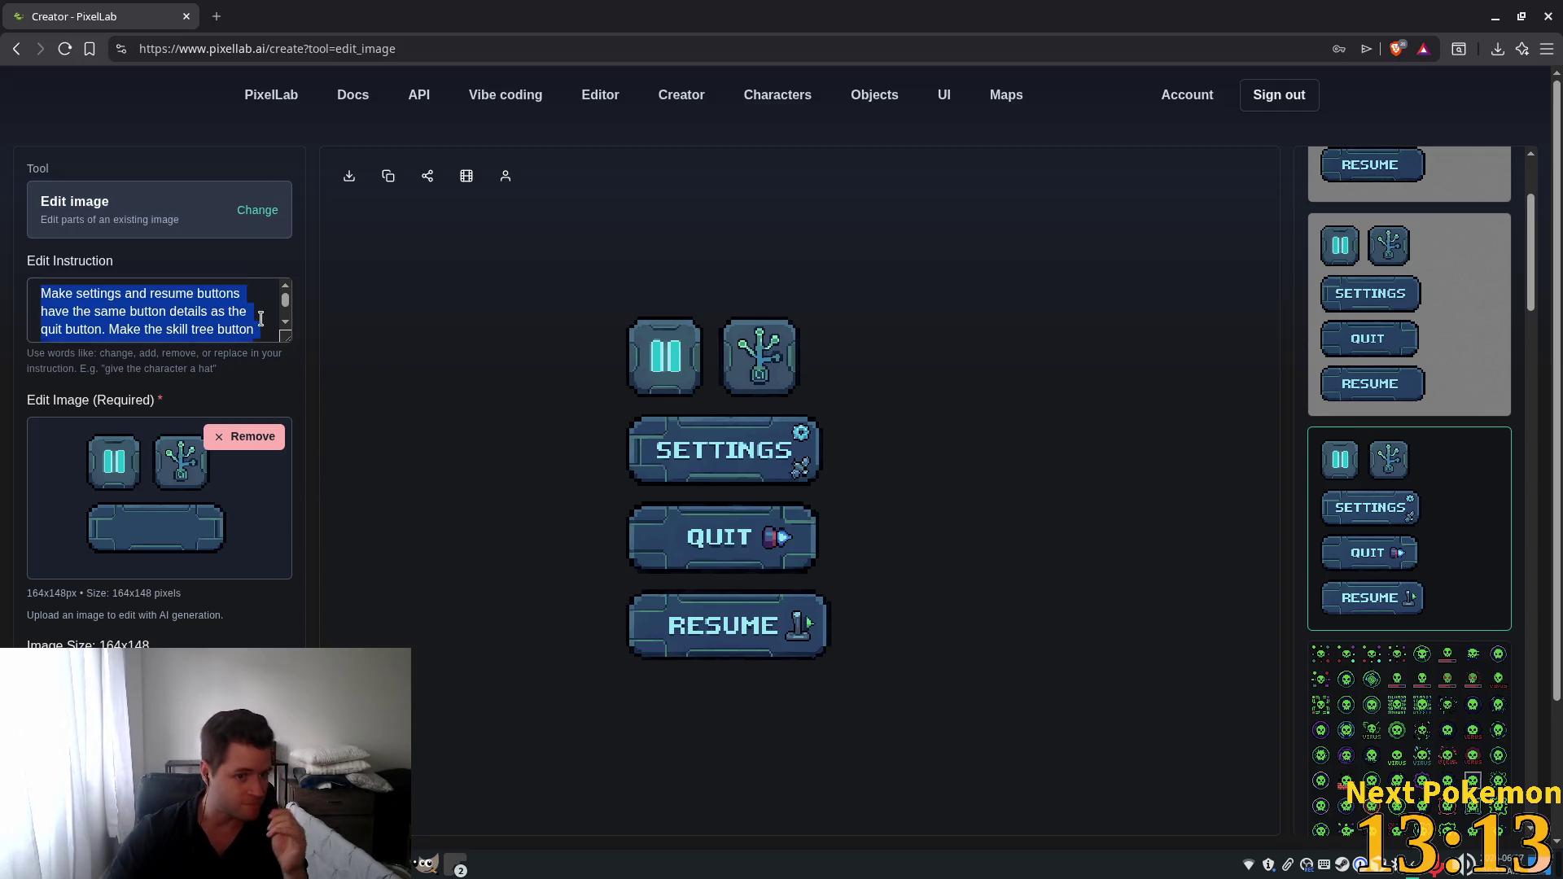
Generate with the instruction 'make a pressed and a hovered state for each of these buttons', confirming background removal.
left_click(245, 322)
scroll(245, 323, "down", 1)
left_click_drag(245, 323, 3, 218)
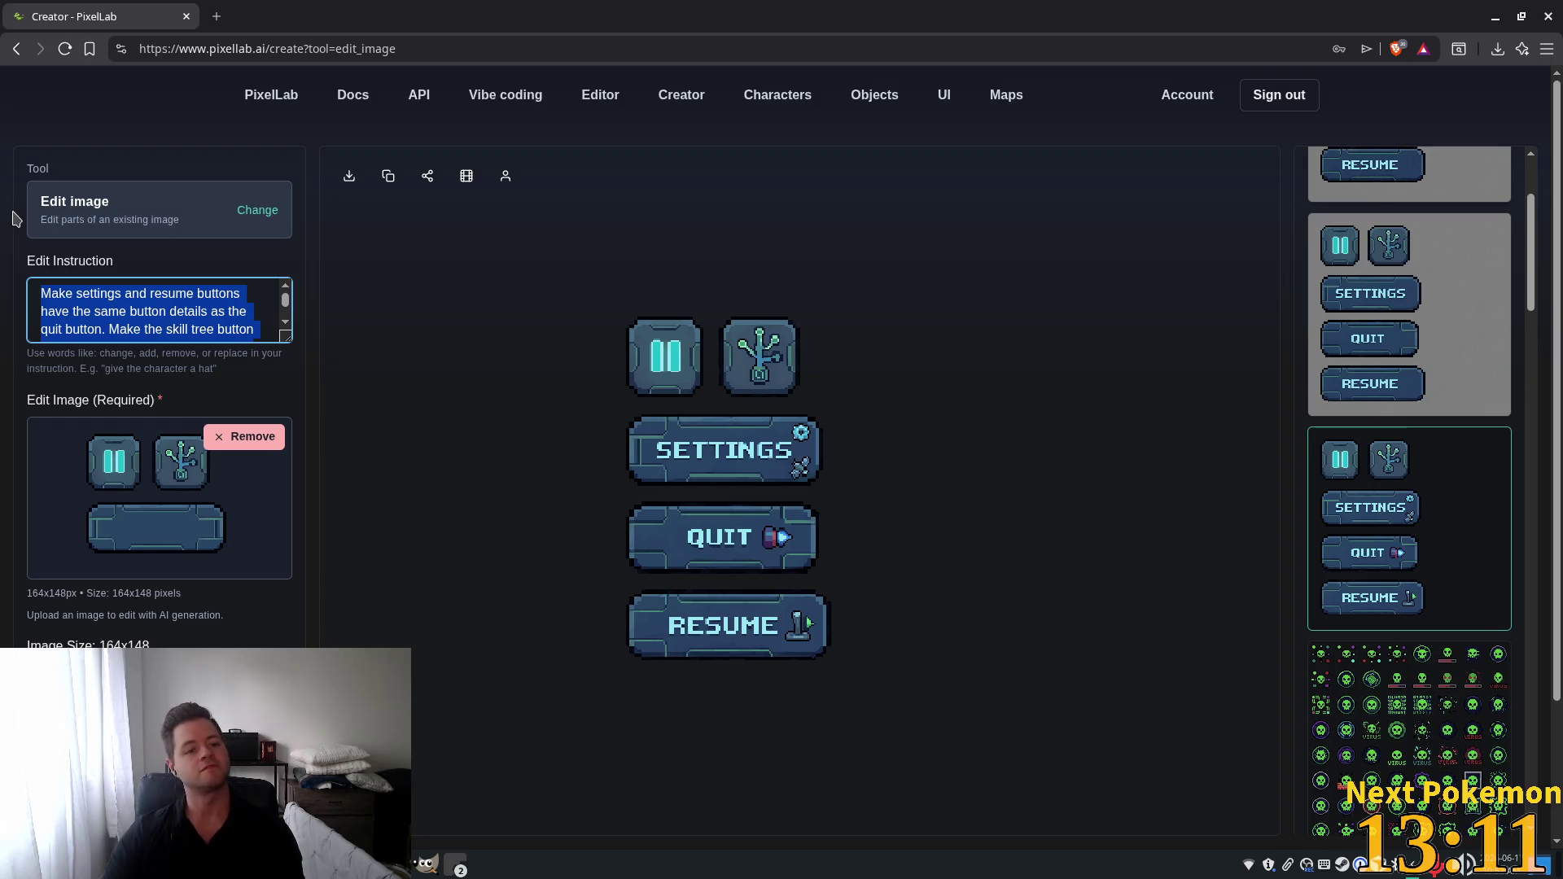
type("make a ")
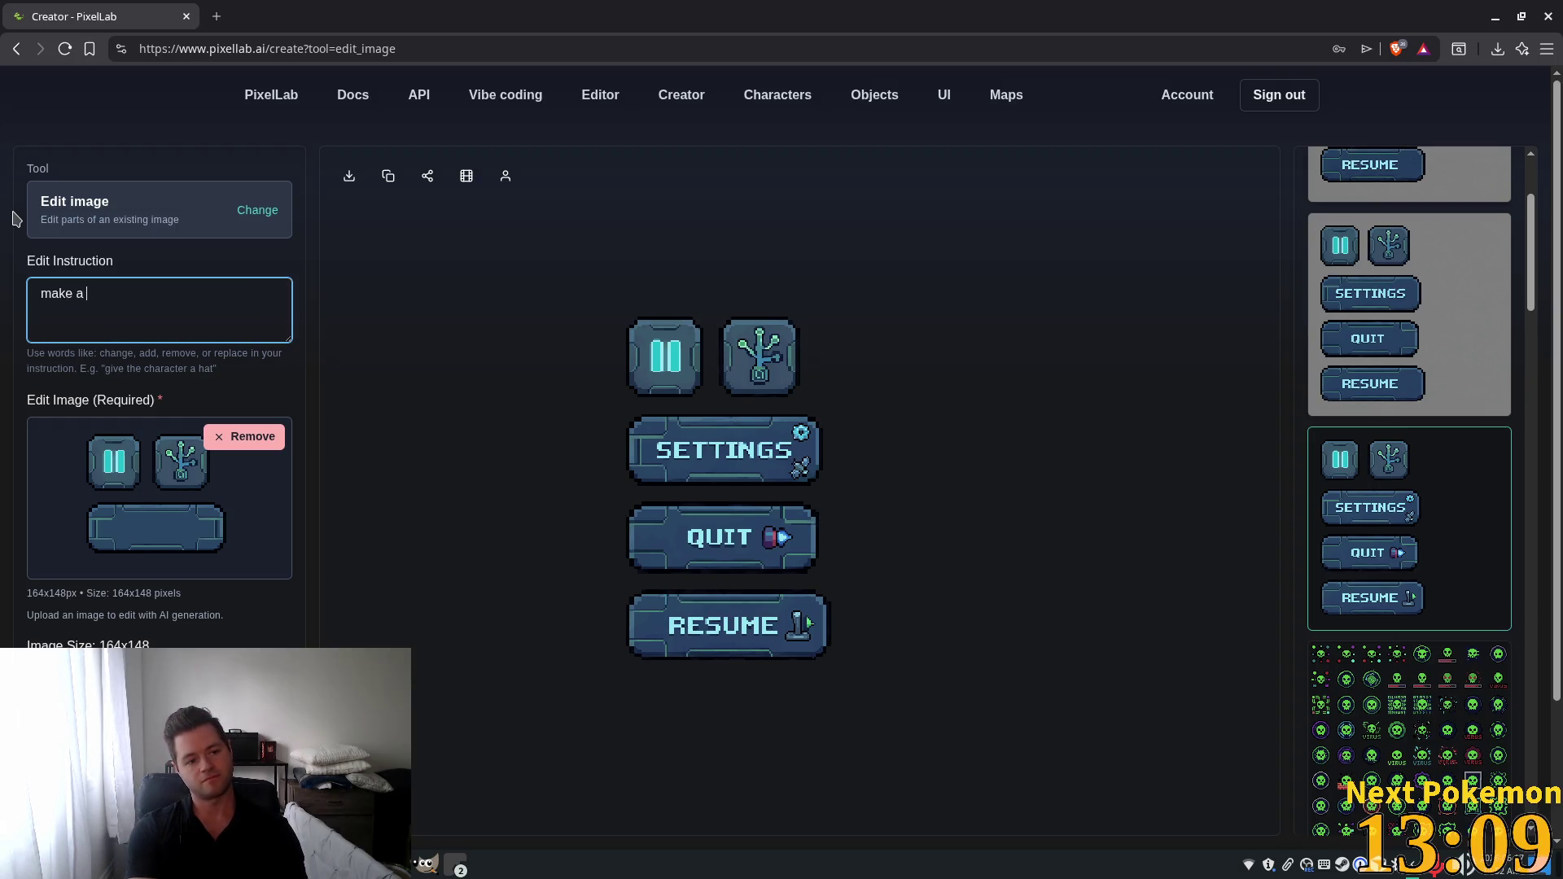
type("presse")
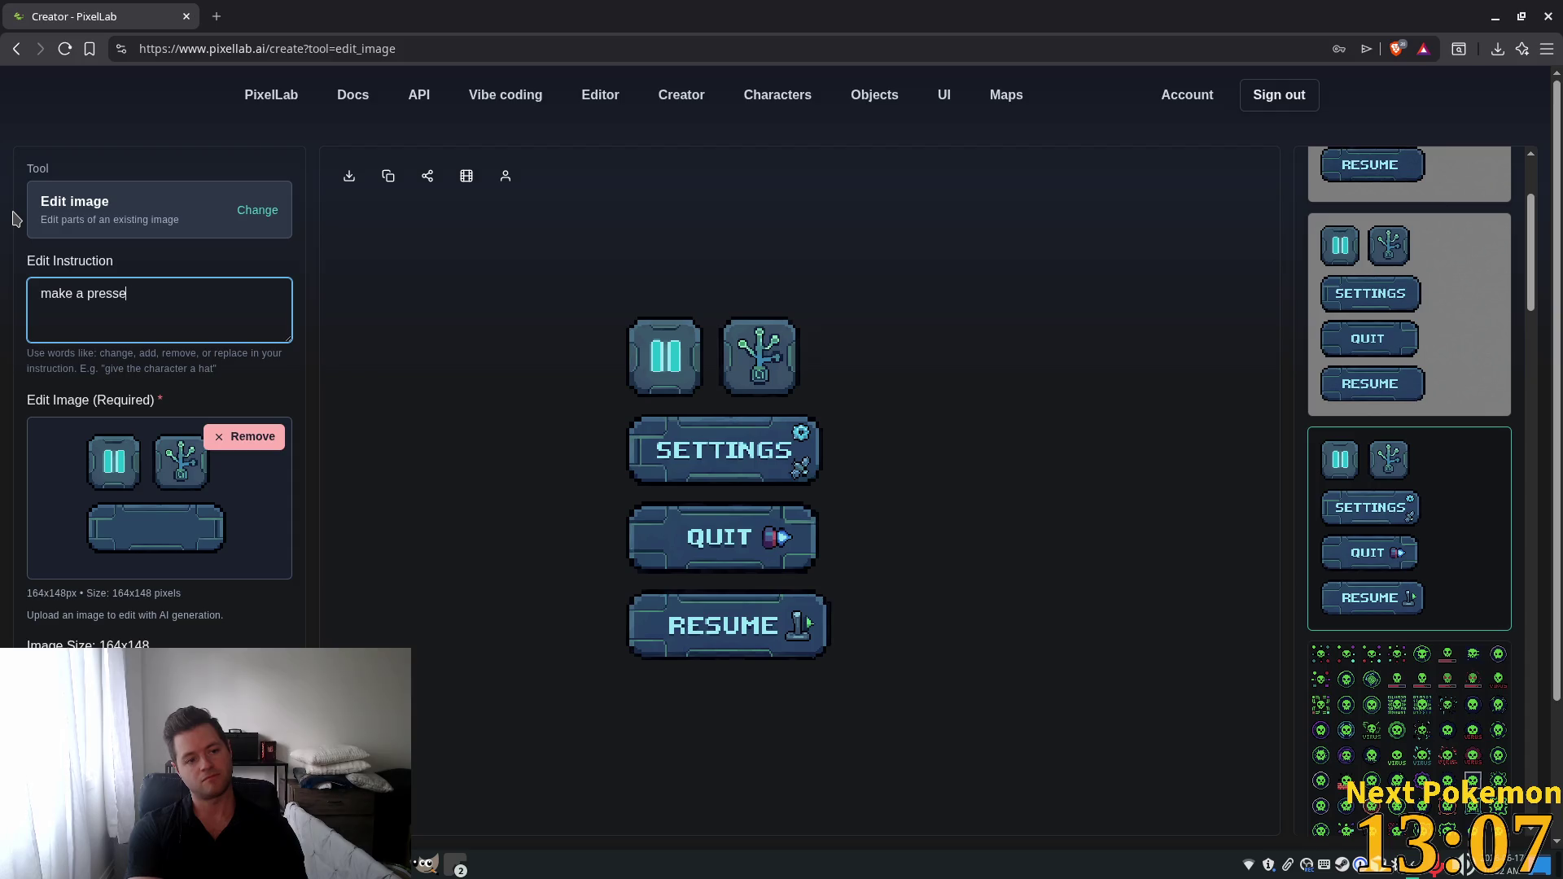
type("d and a ")
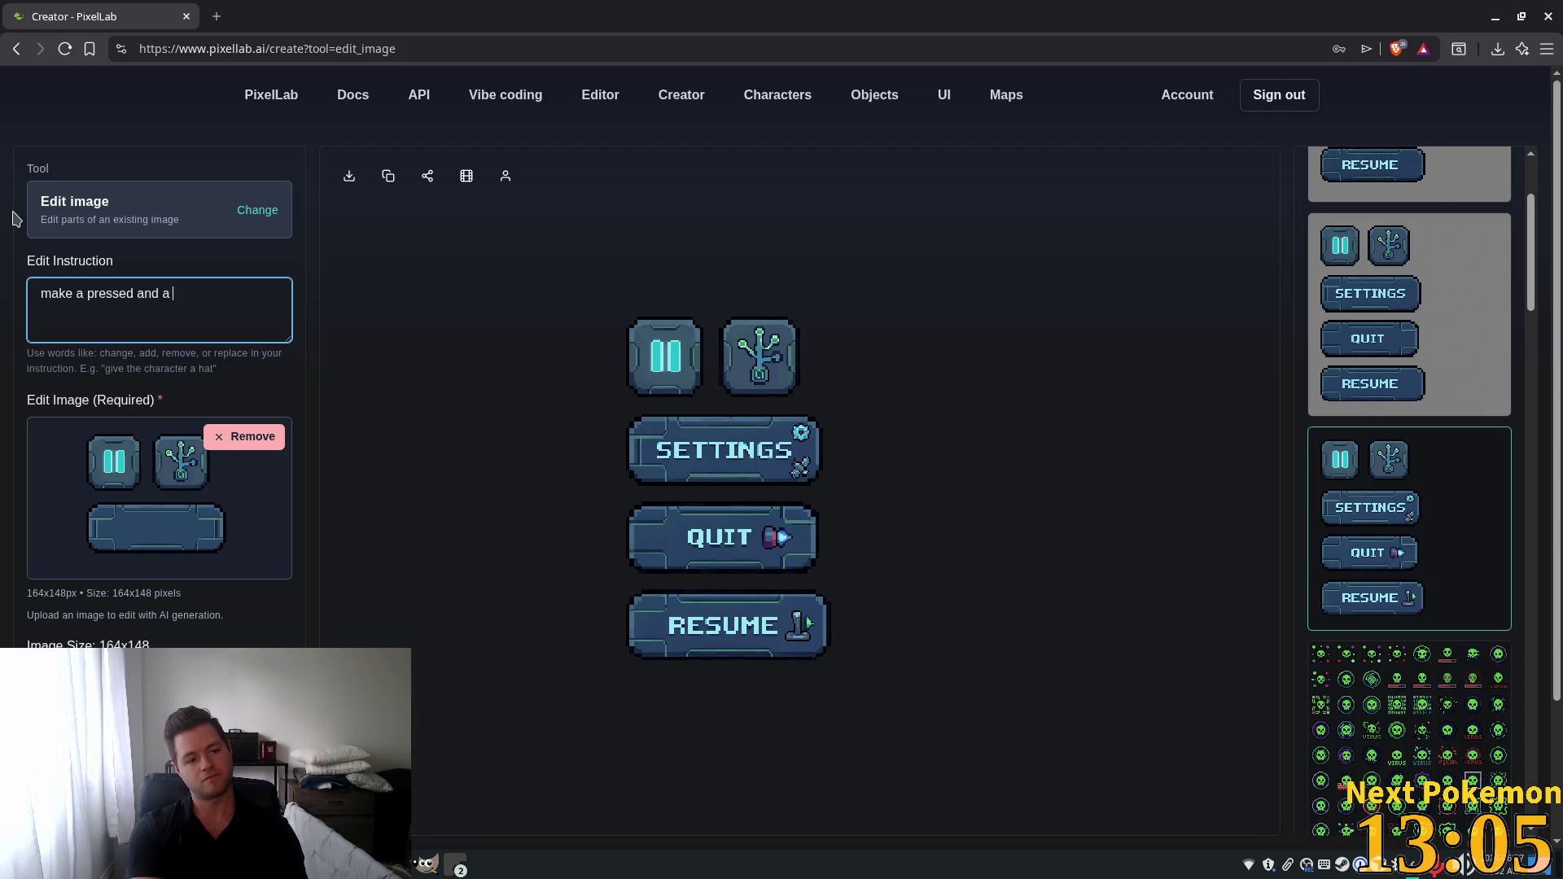
type("hoverd")
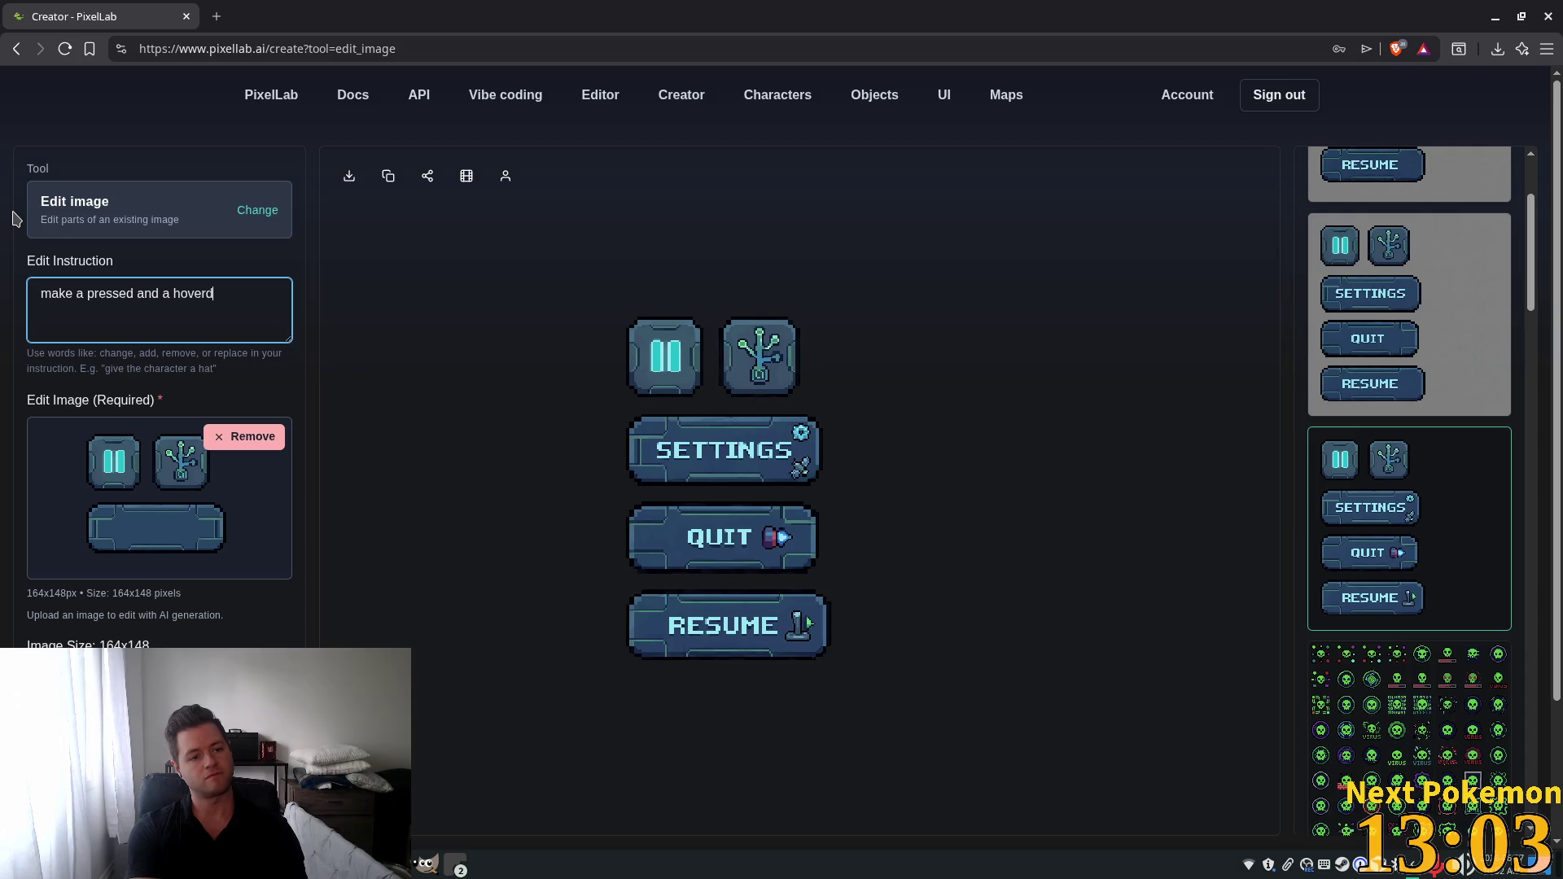
key("BackSpace")
type("ed state for ")
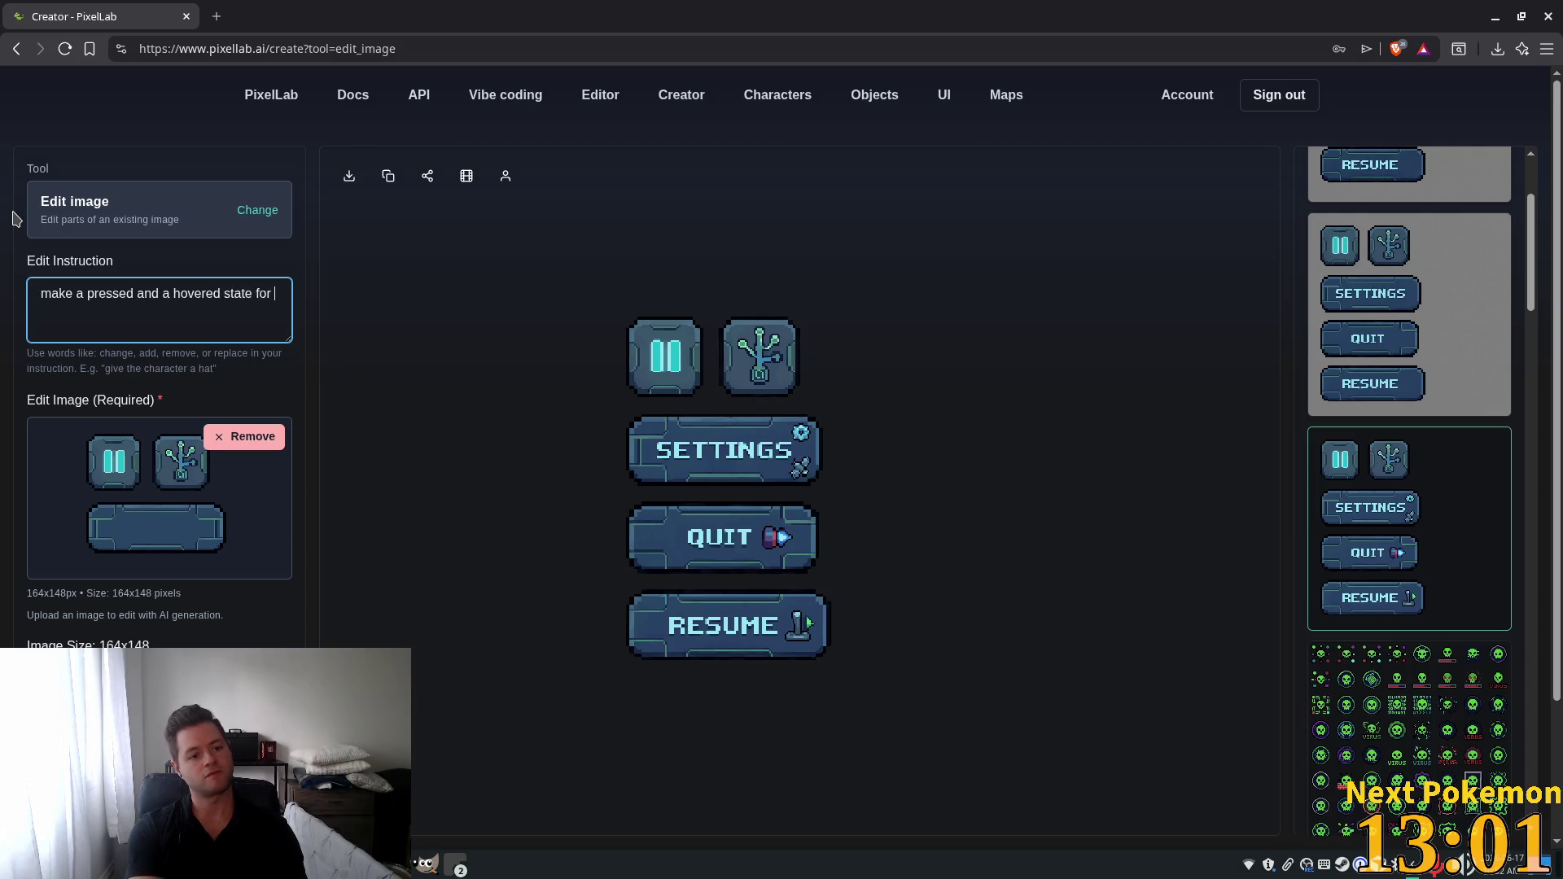
type("each of these ")
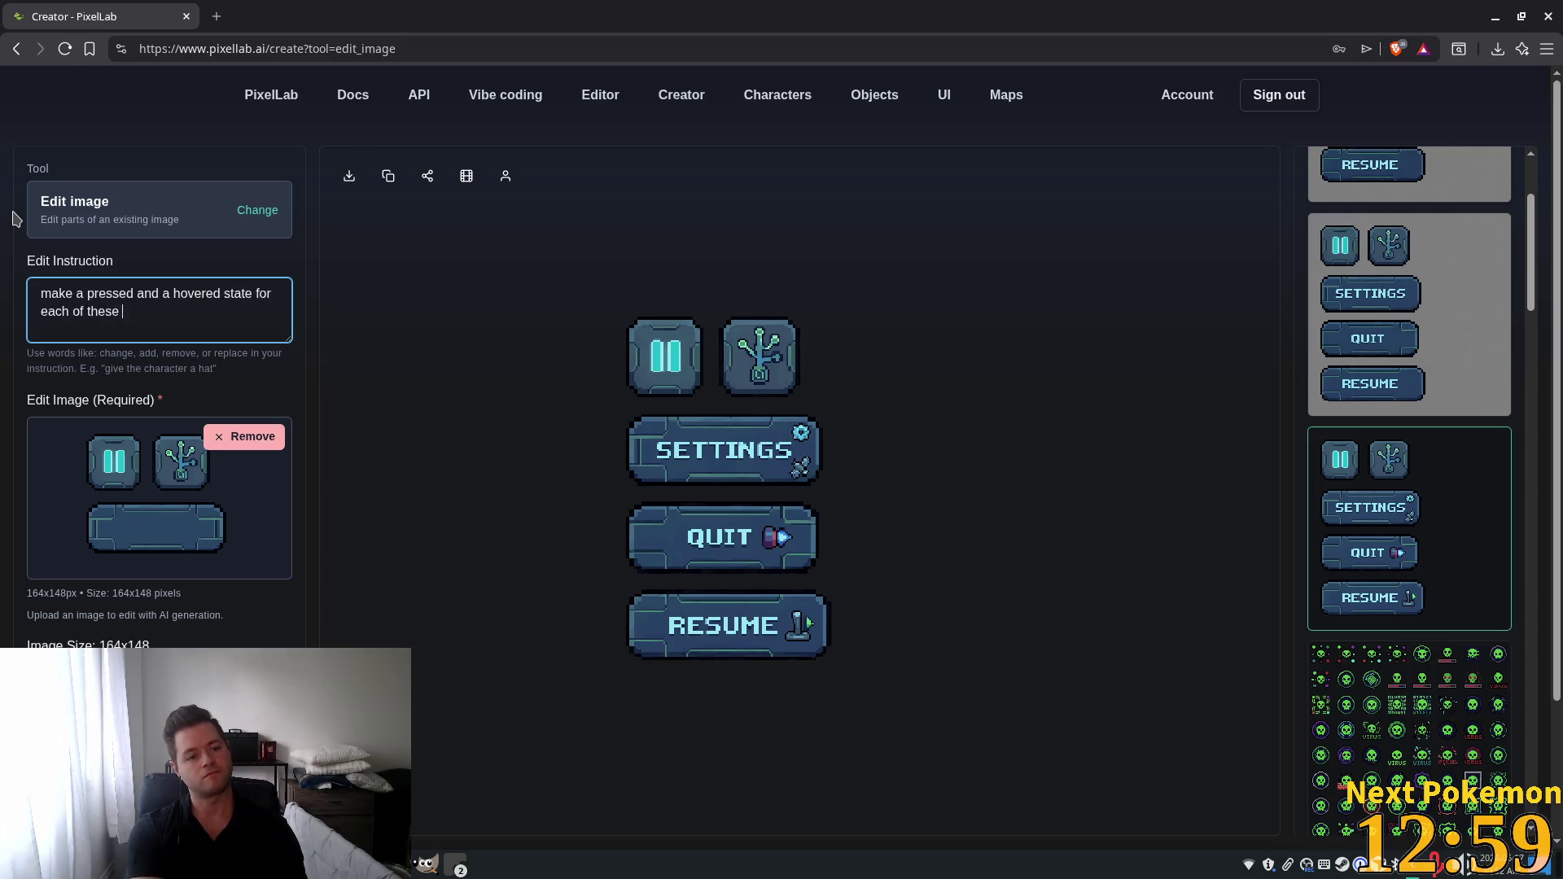
type("buttons")
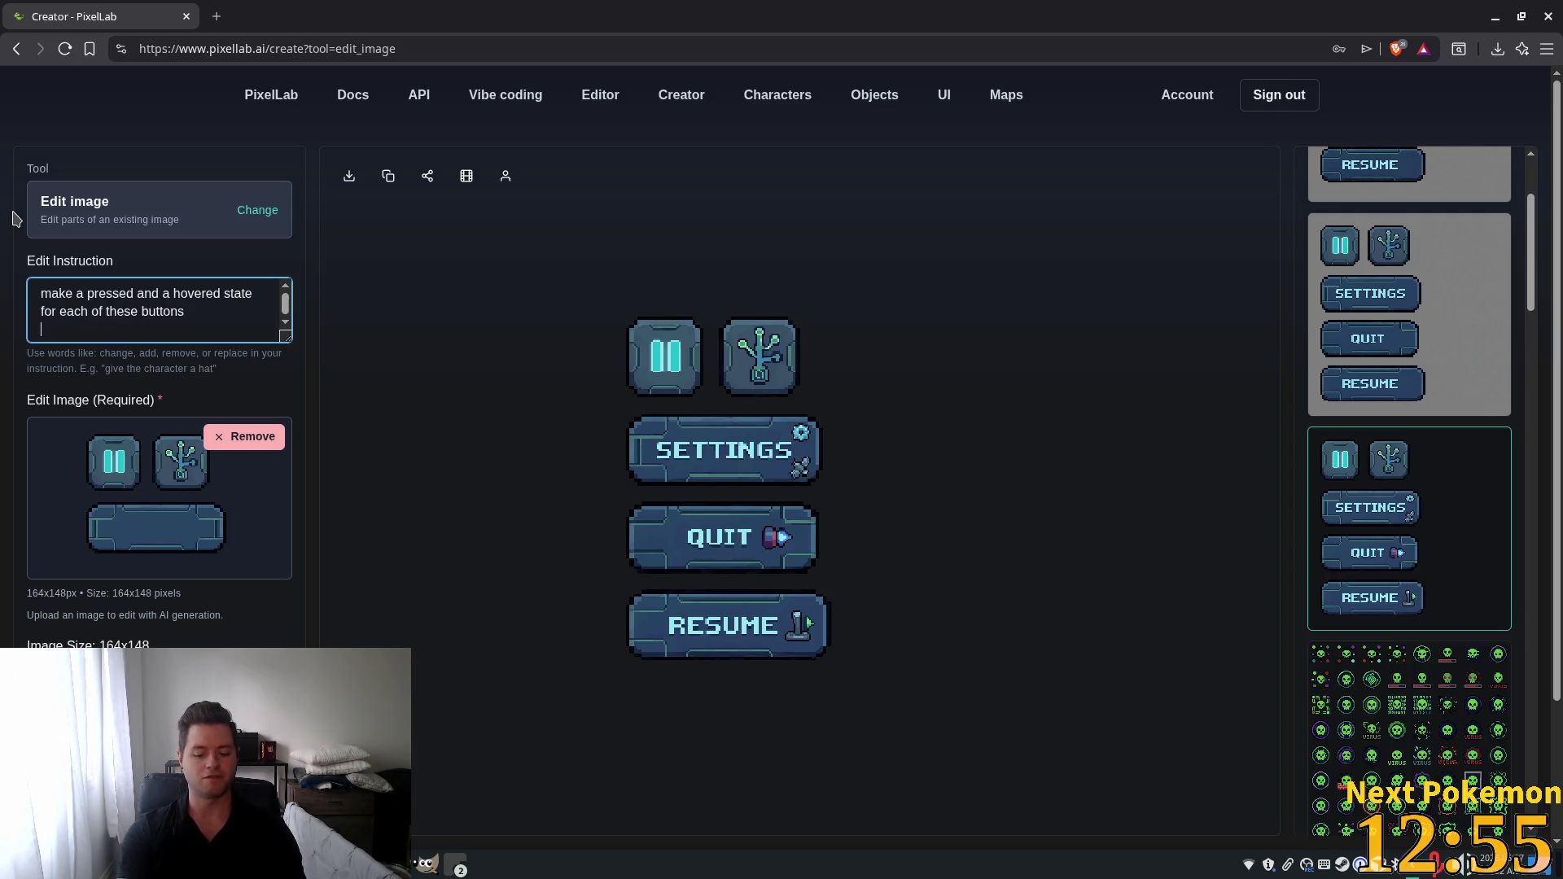
key("BackSpace")
key("ctrl+Return")
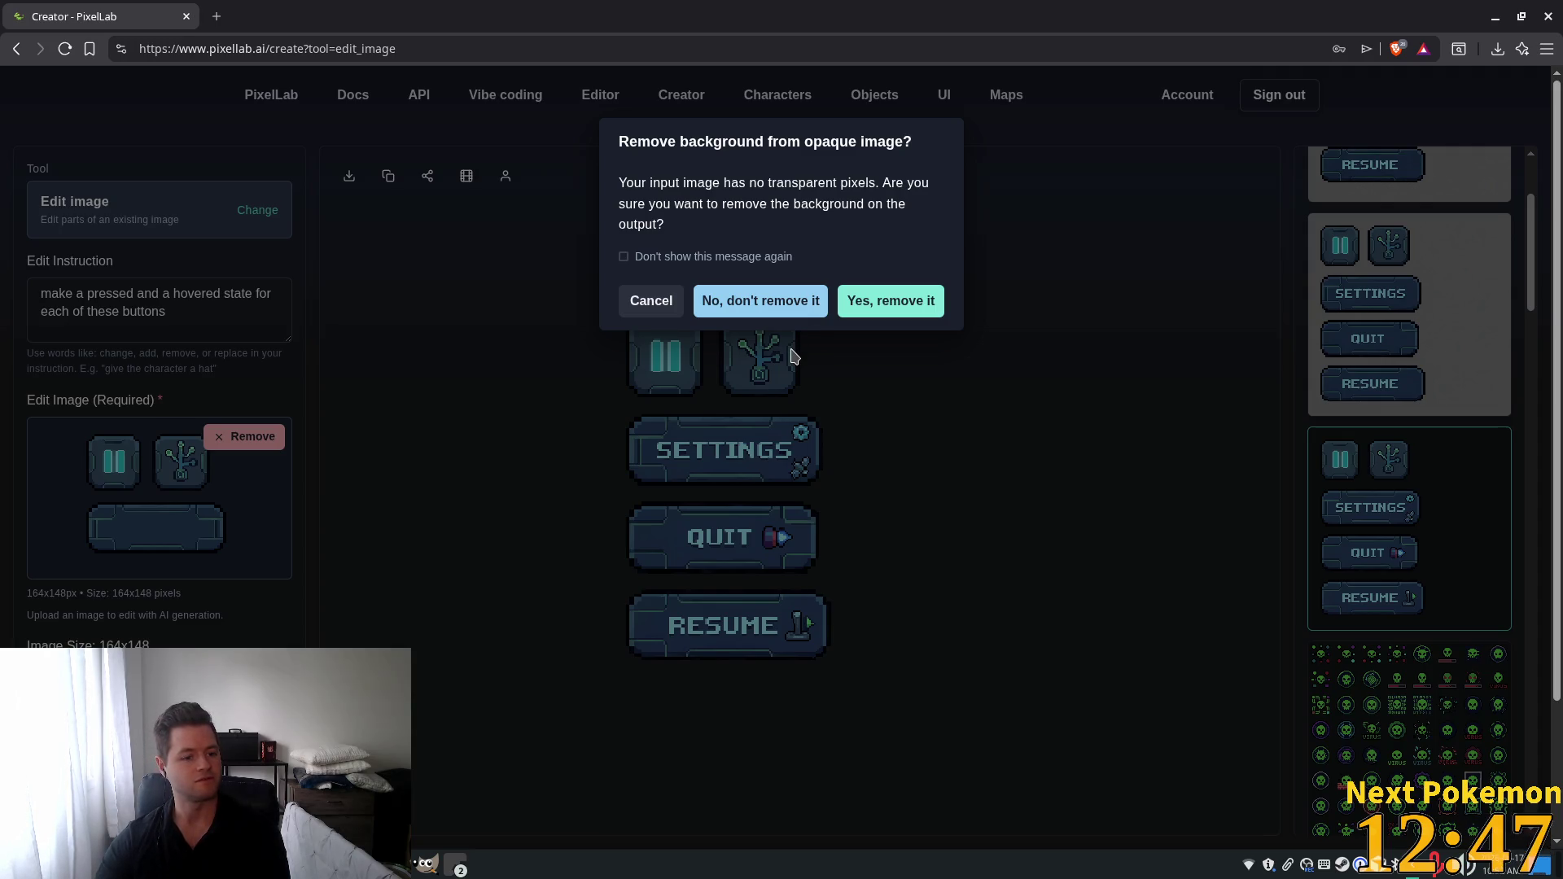
left_click(871, 309)
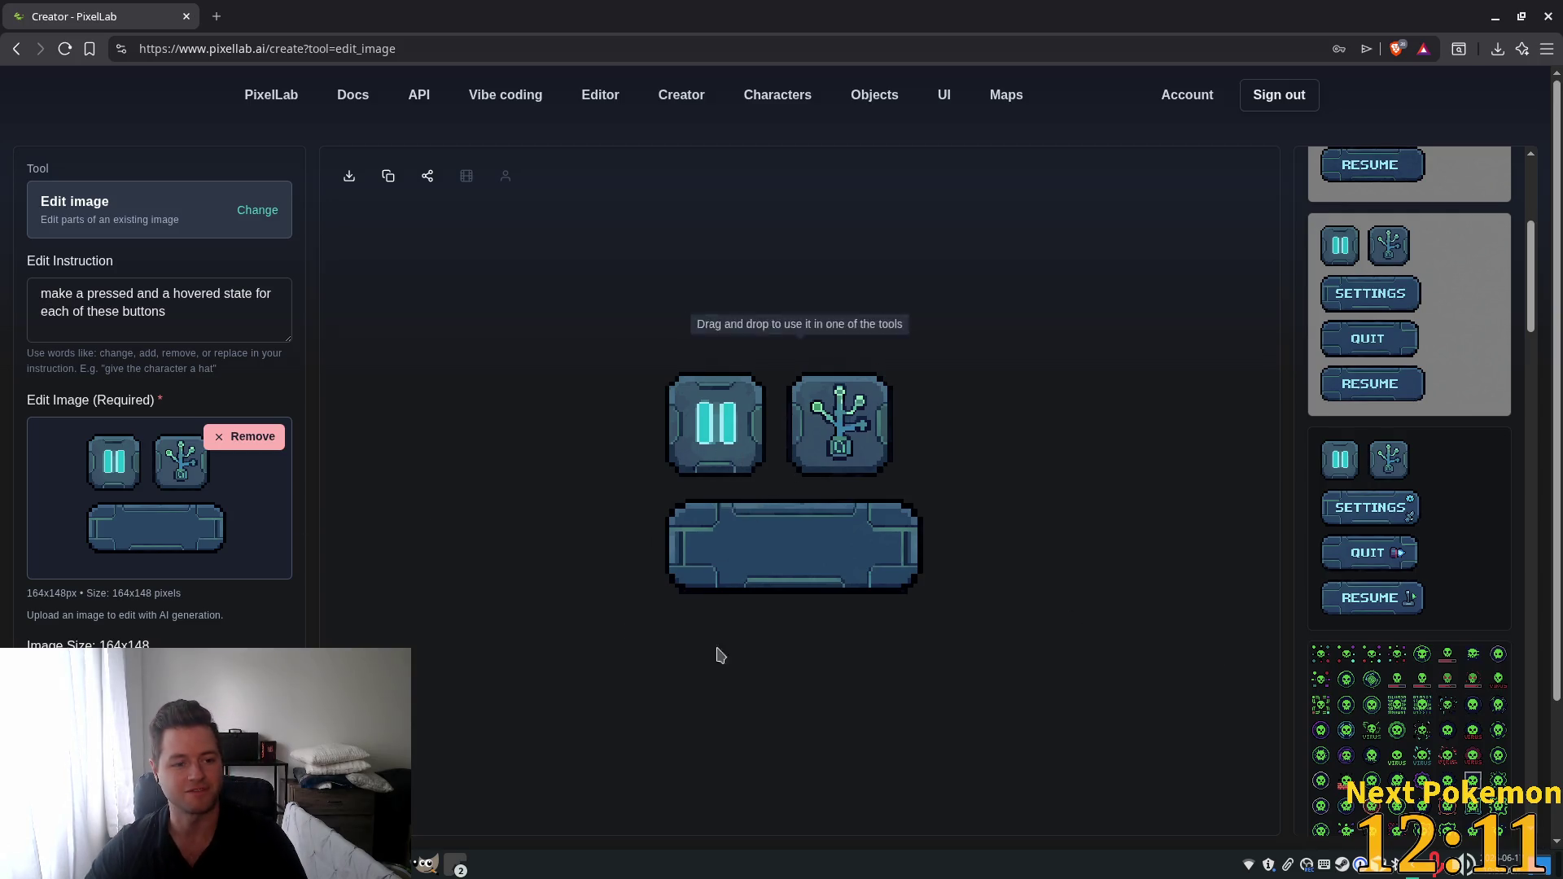
Copy the generated pause, skill-tree and bar button image to the clipboard.
right_click(790, 519)
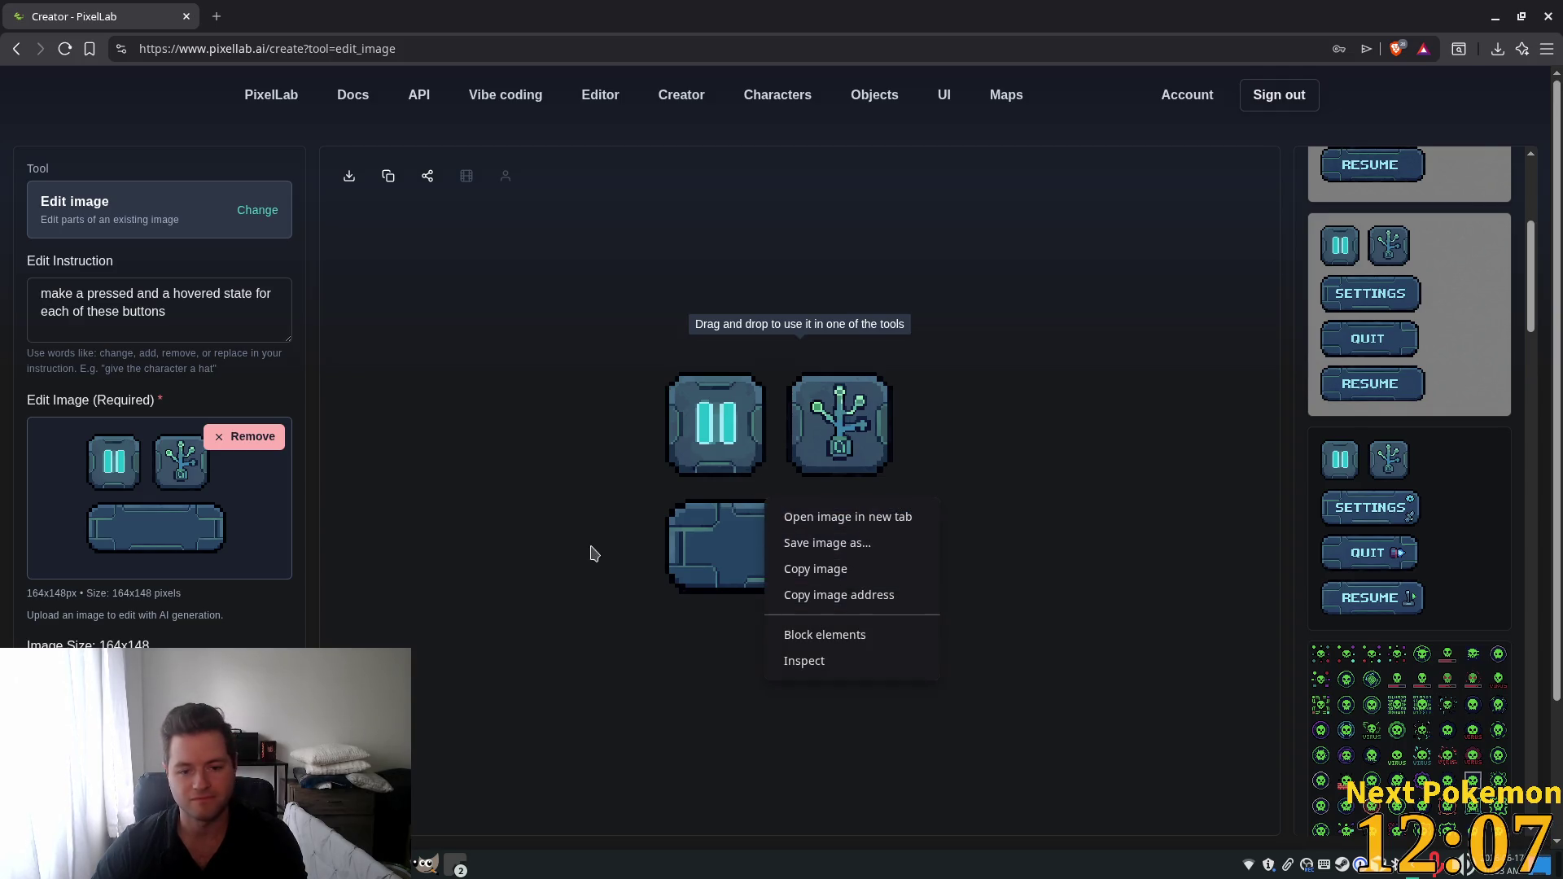
left_click(623, 639)
right_click(870, 518)
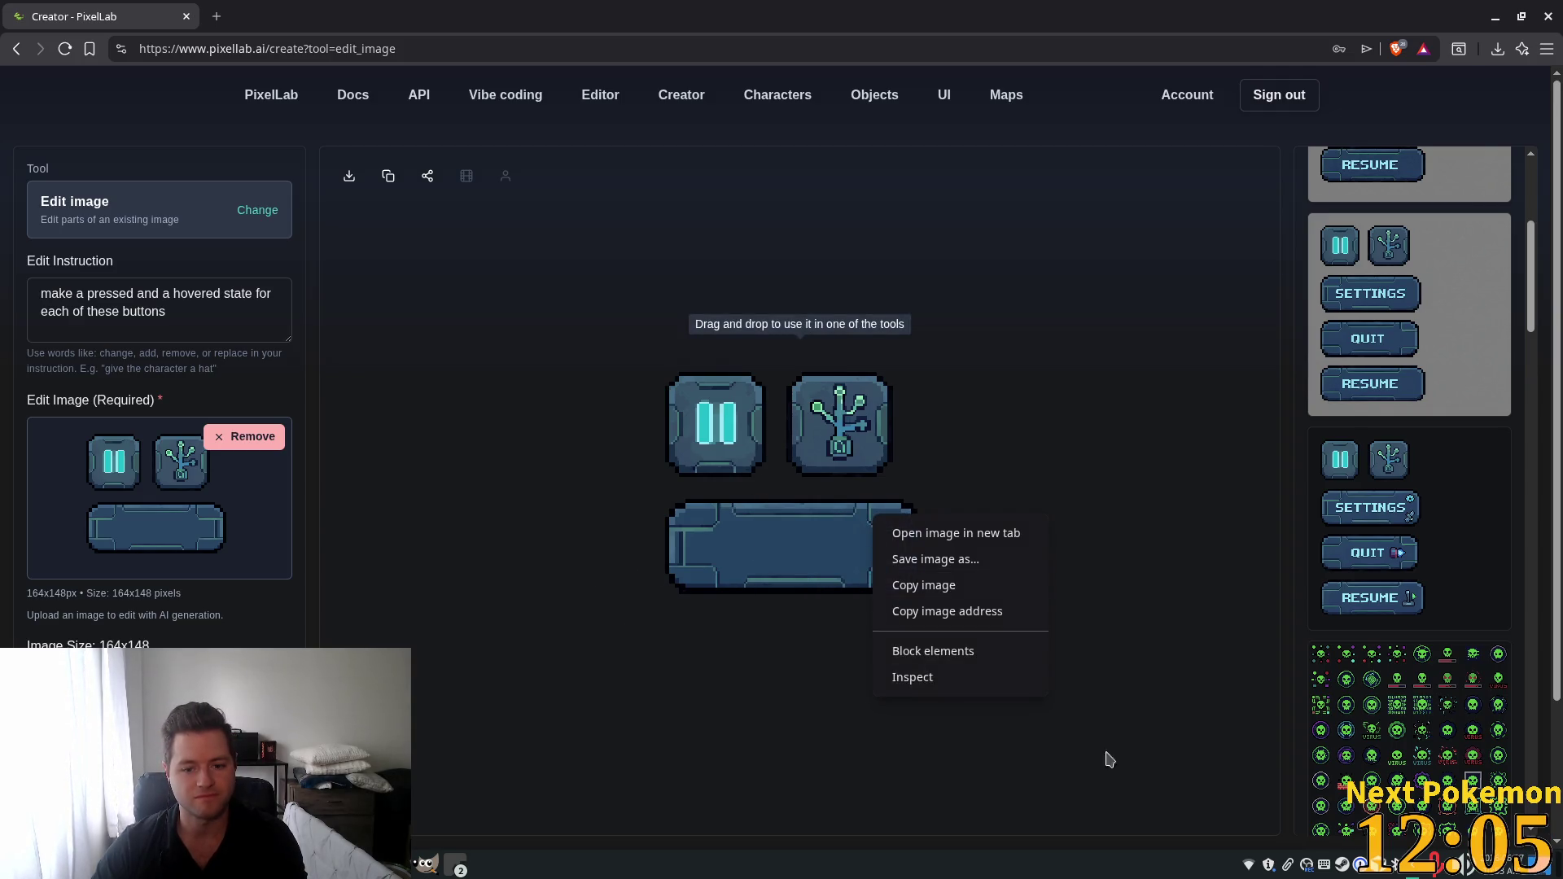
left_click(971, 586)
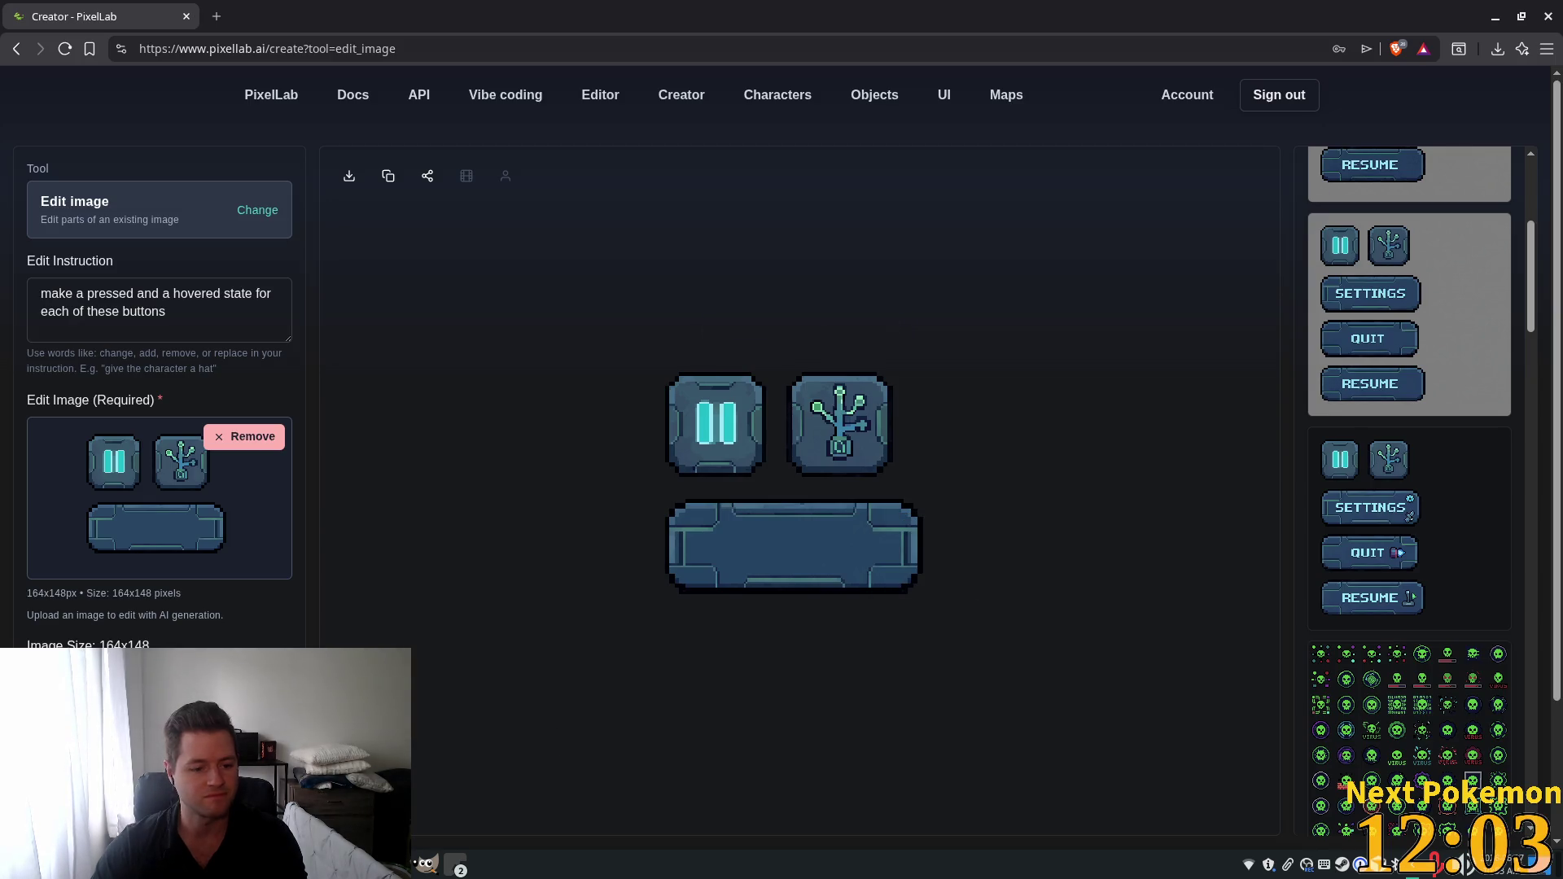
key("alt+Tab")
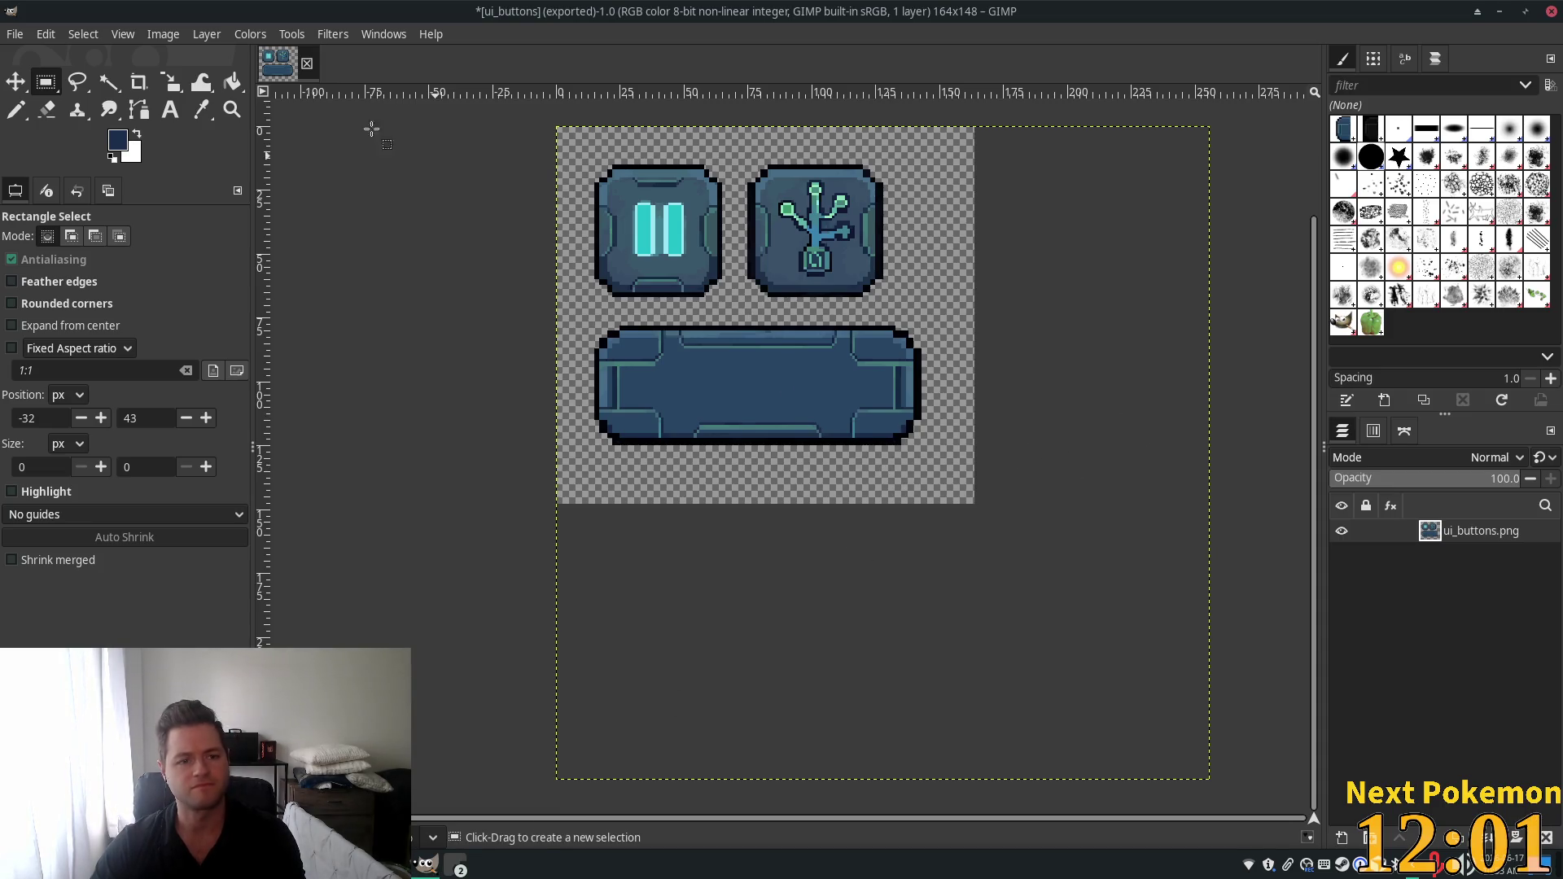
Resize the ui_buttons canvas from 164×148 to 328×296 pixels.
left_click(122, 33)
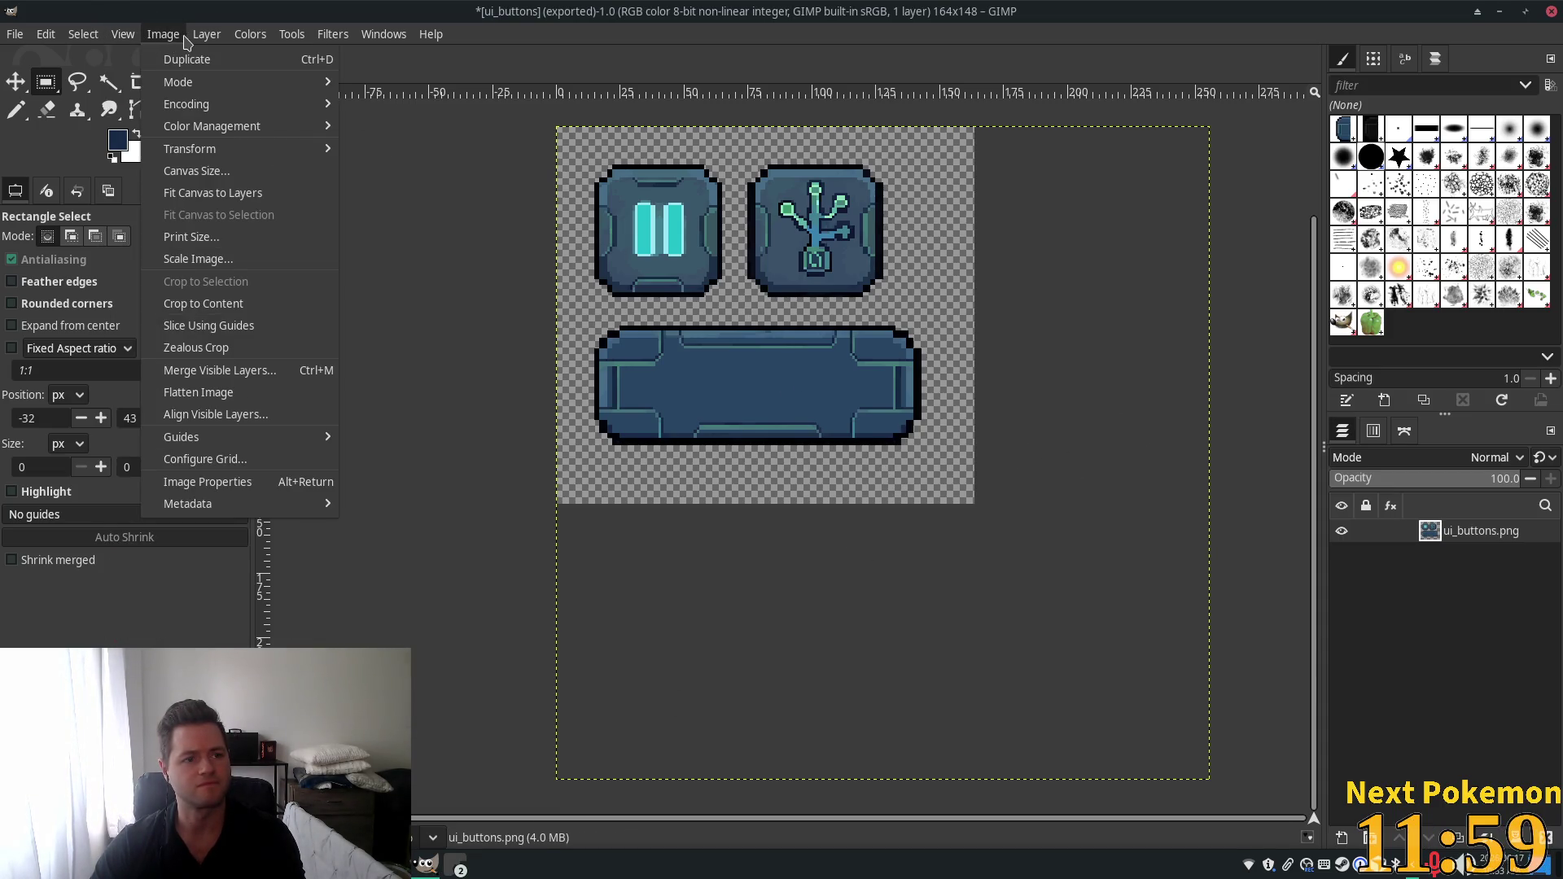
mouse_move(193, 43)
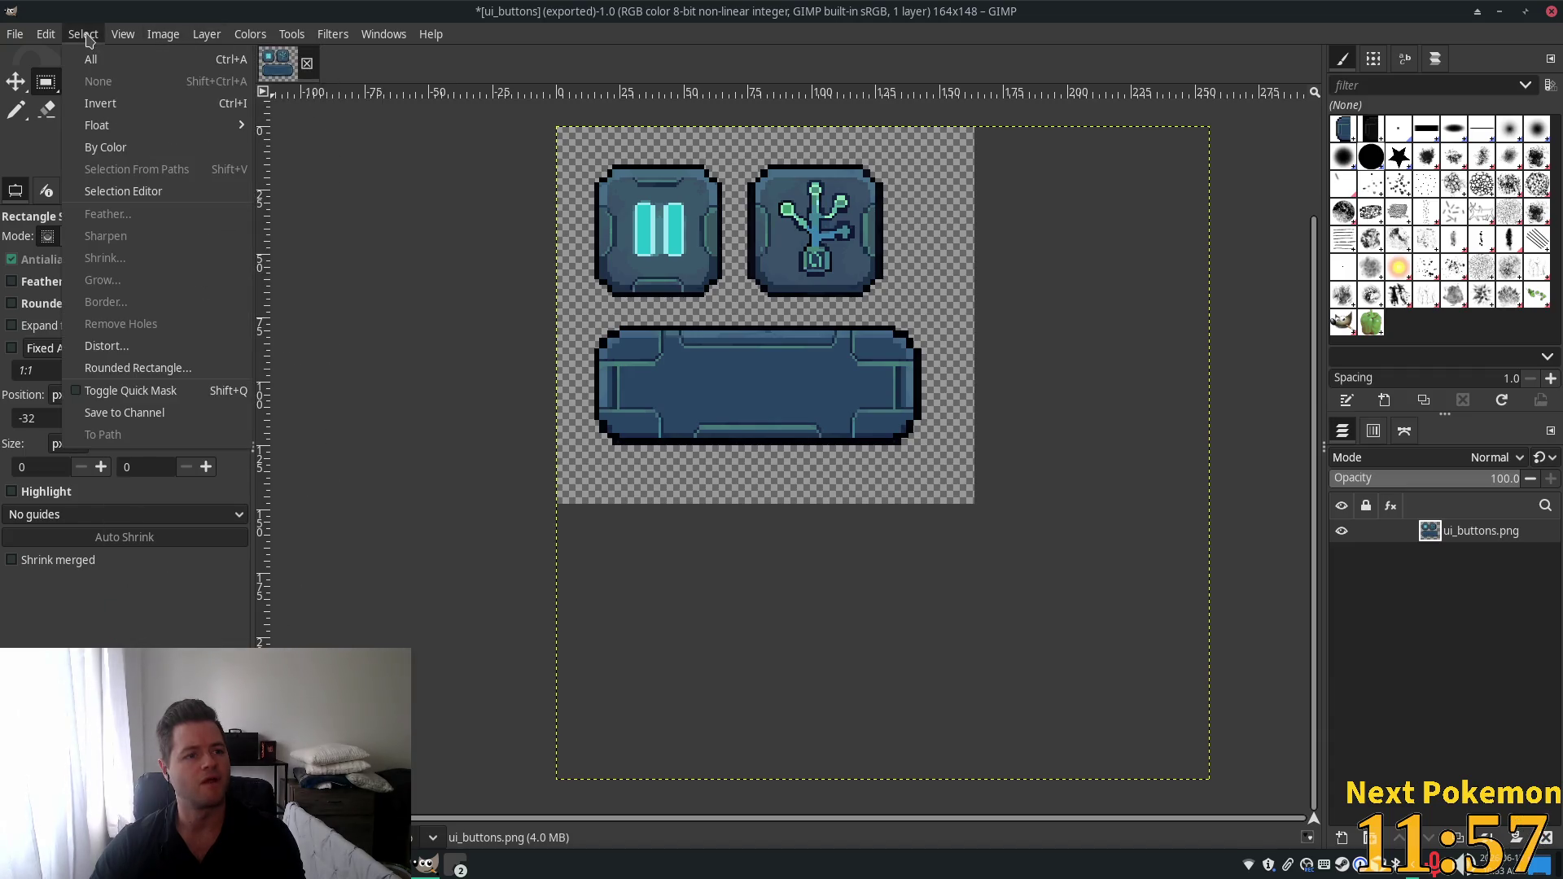
left_click(211, 171)
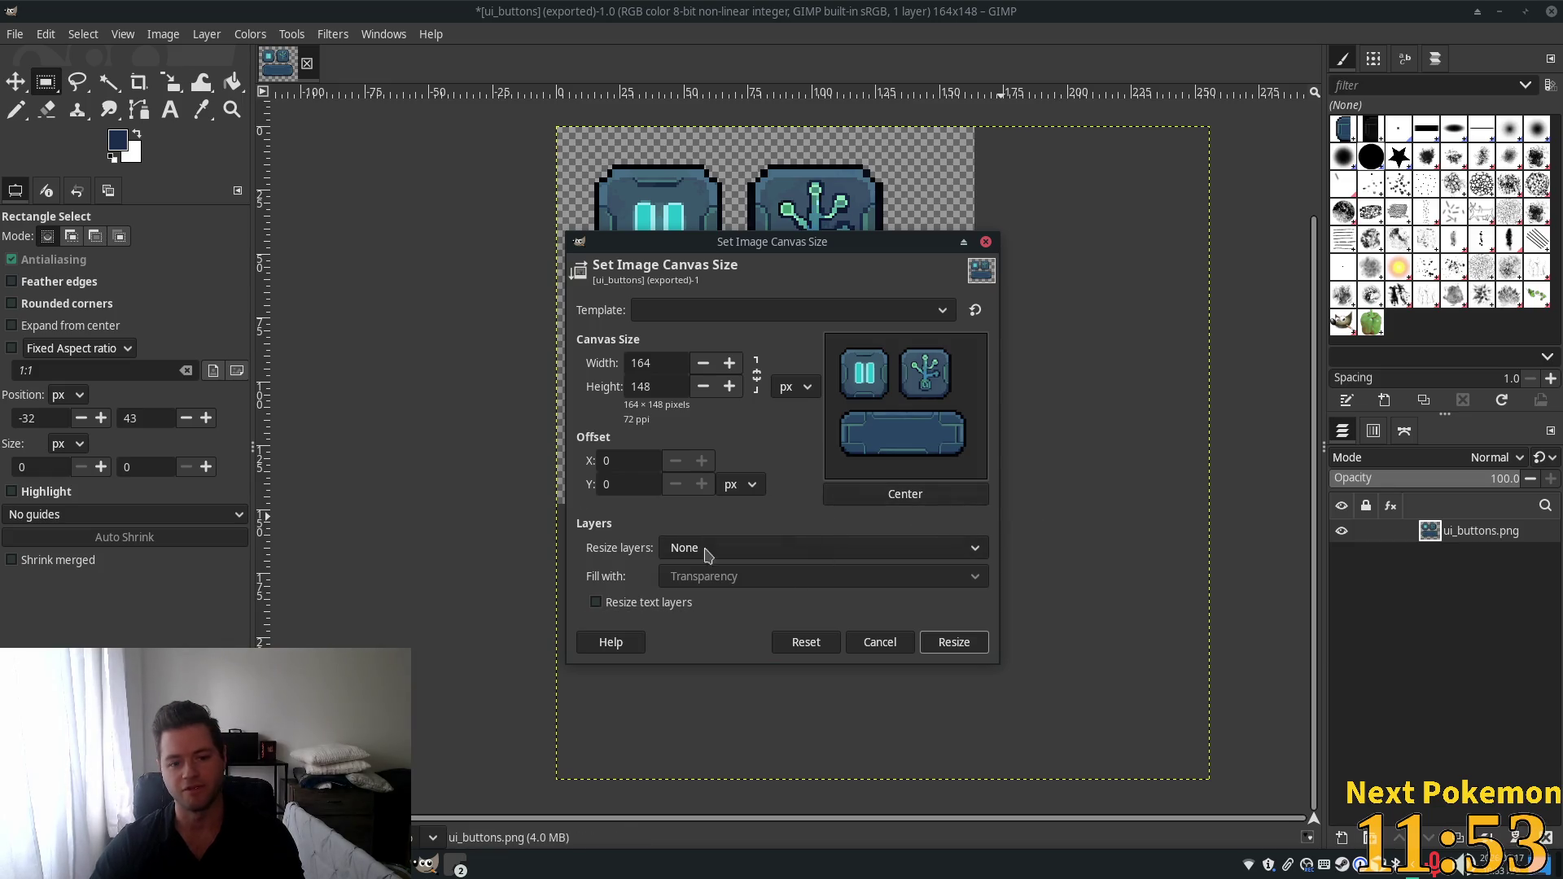
double_click(643, 363)
type("32")
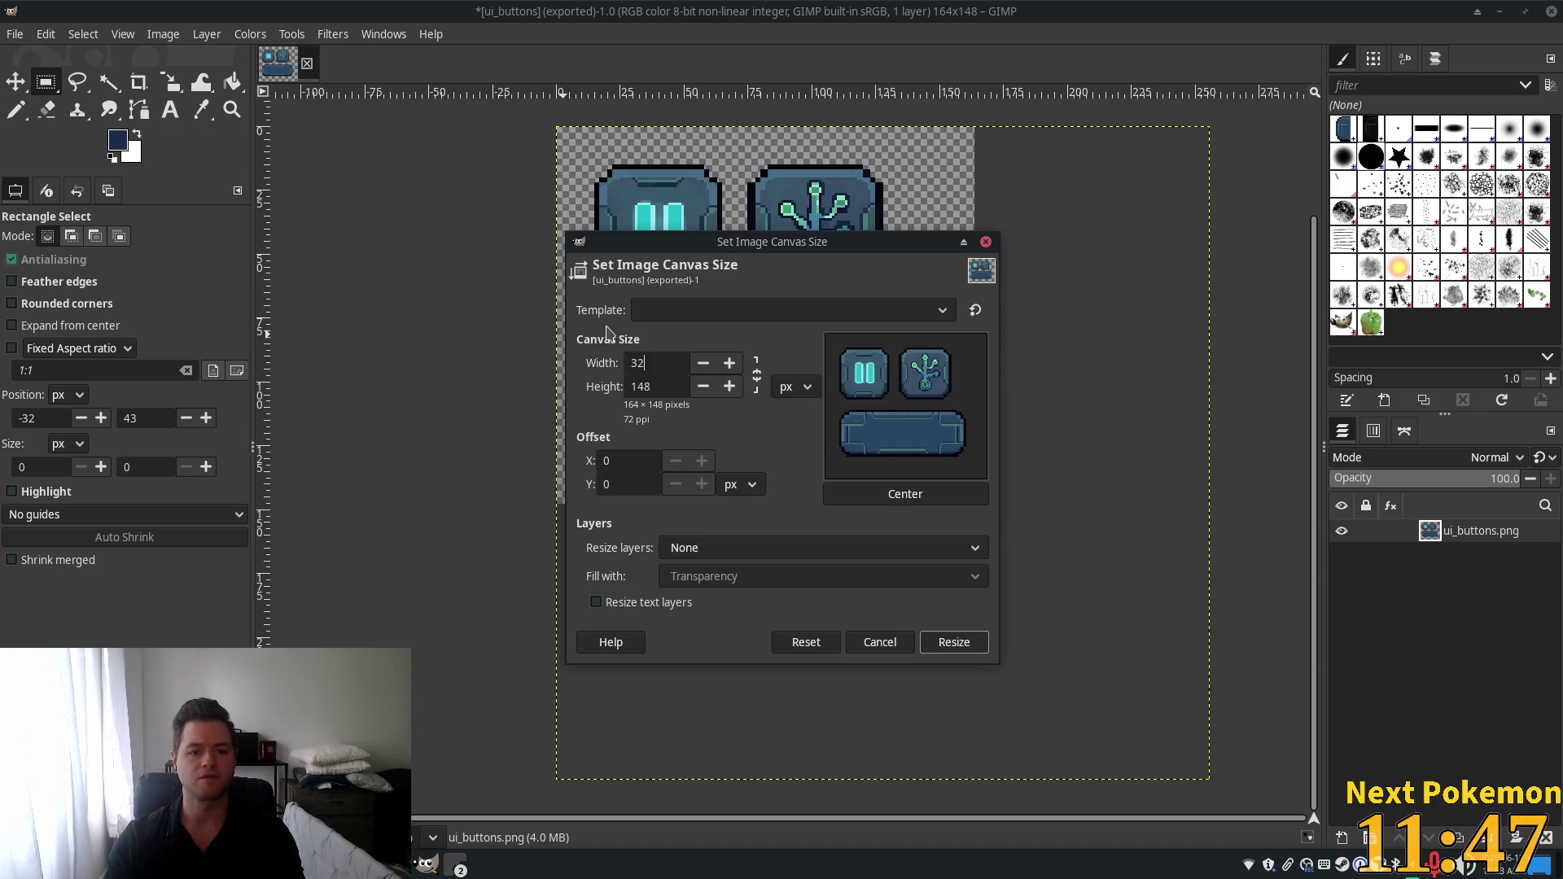
type("8")
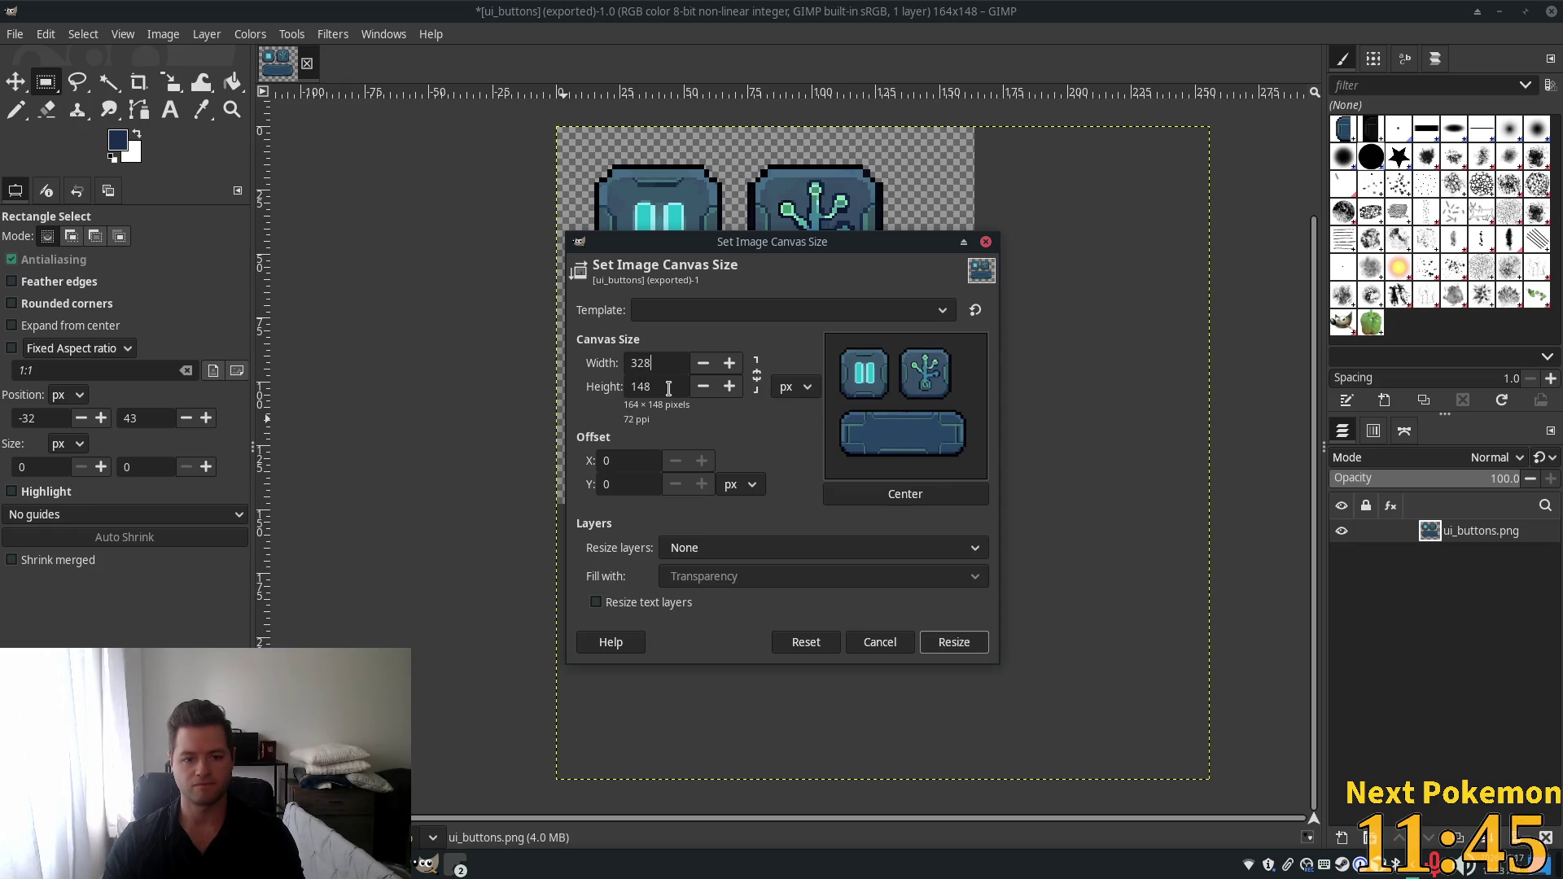
double_click(669, 388)
type("296")
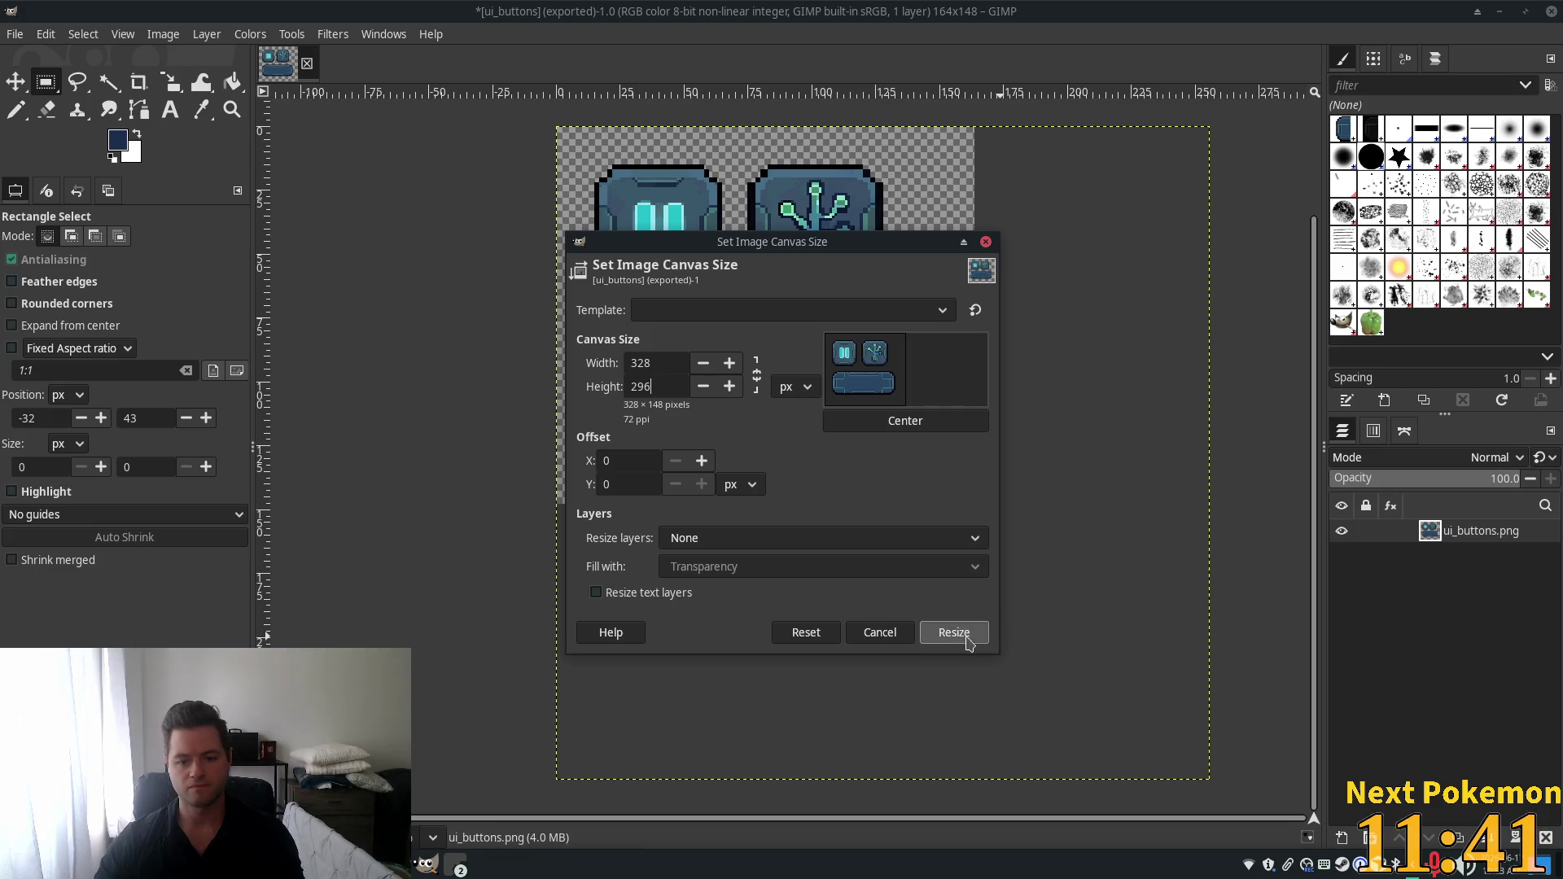
left_click(953, 633)
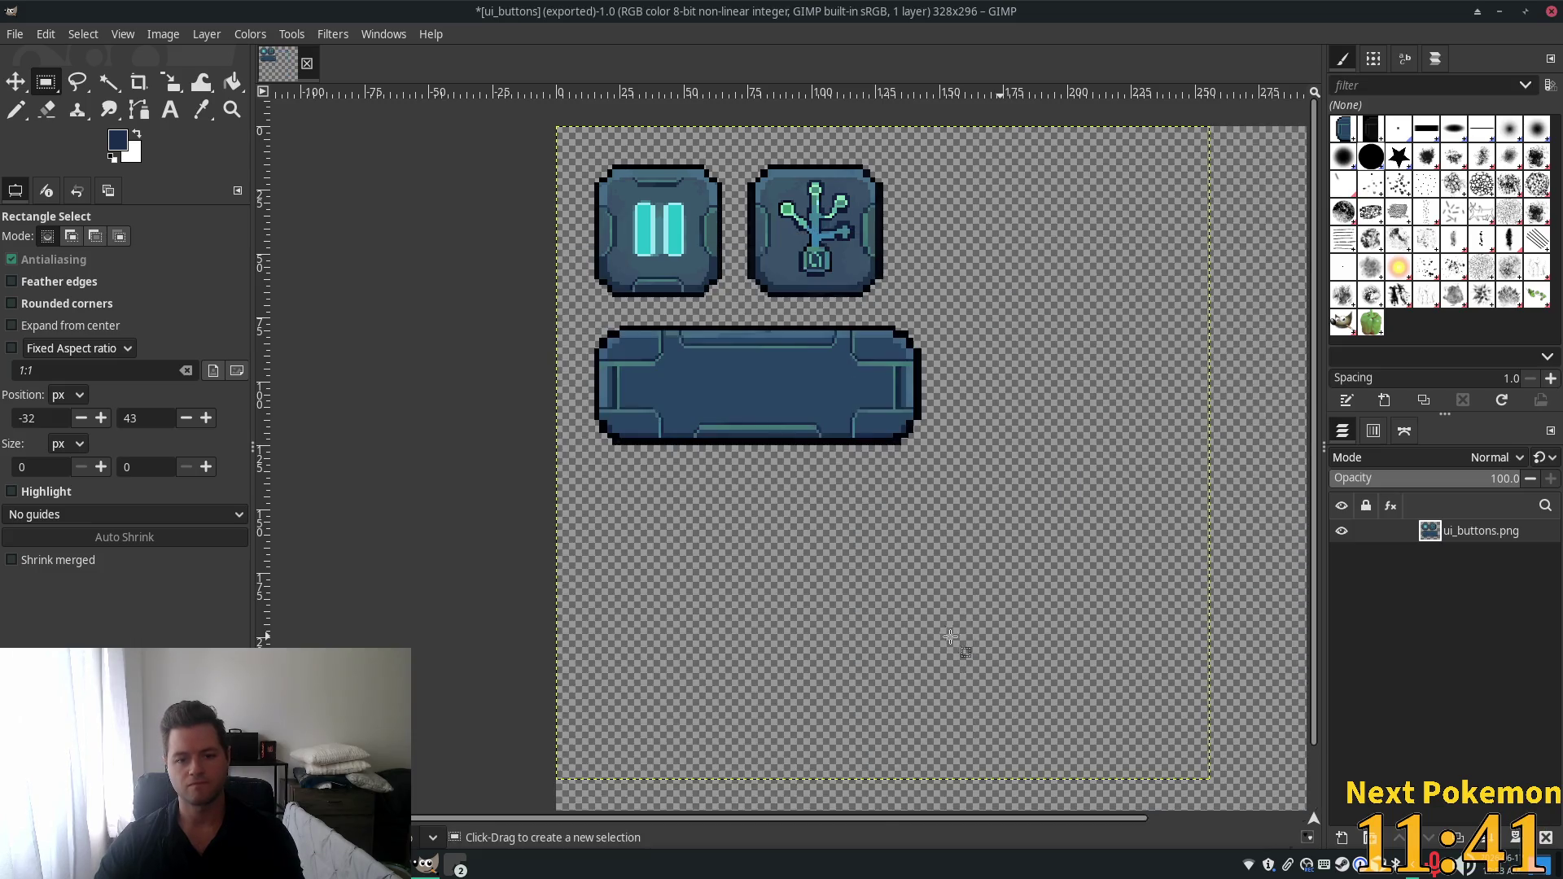
scroll(1047, 616, "down", 4)
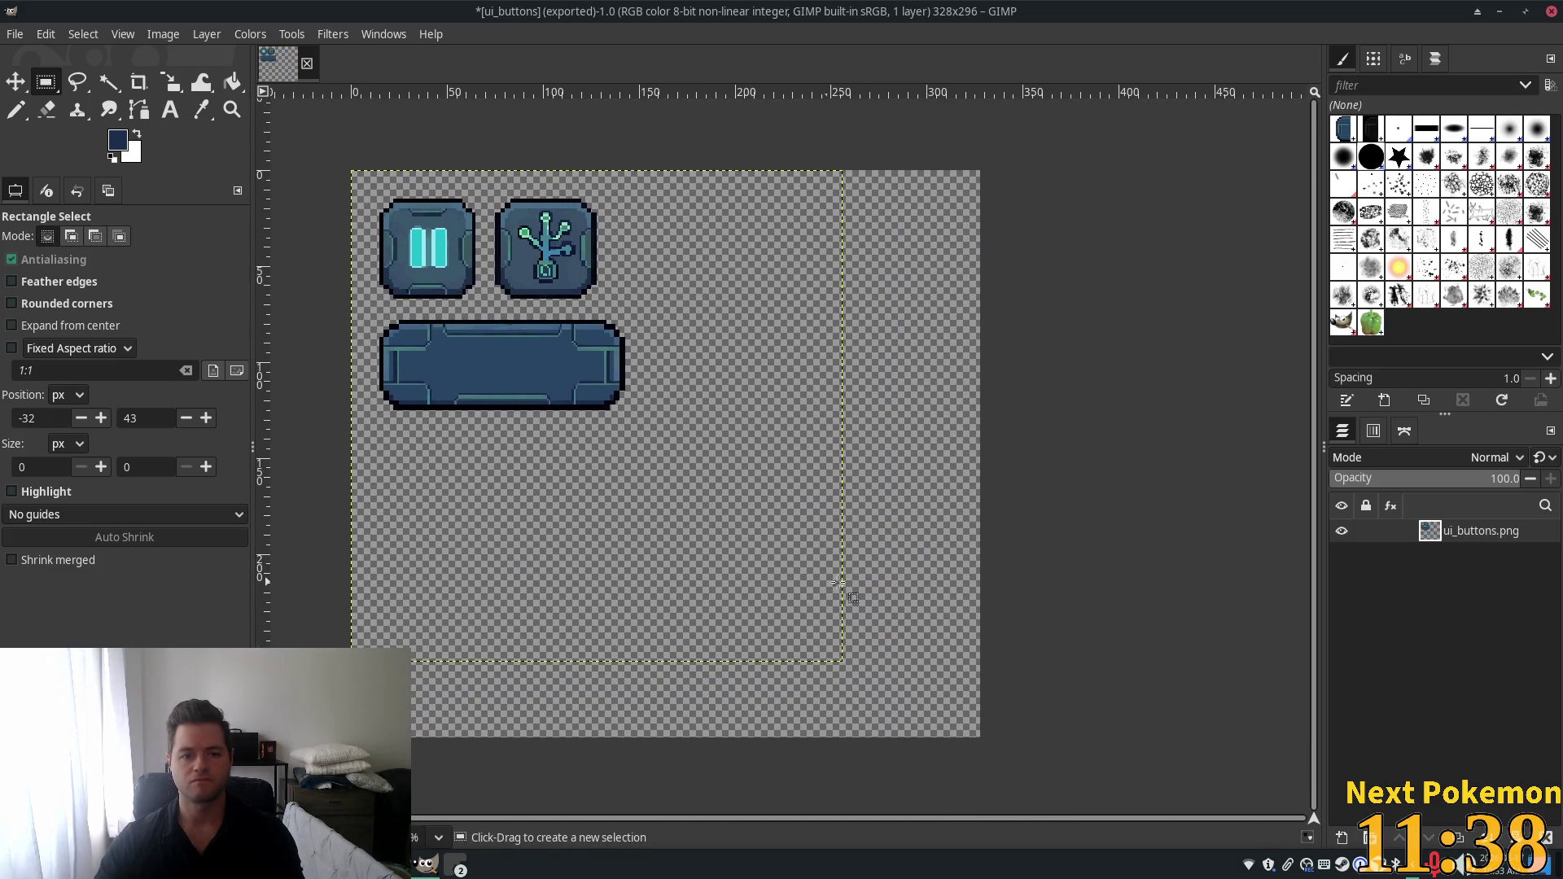
Paste the generated buttons into ui_buttons and move the pasted layer below the originals.
key("ctrl+v")
left_click_drag(623, 473, 712, 426)
key("Escape")
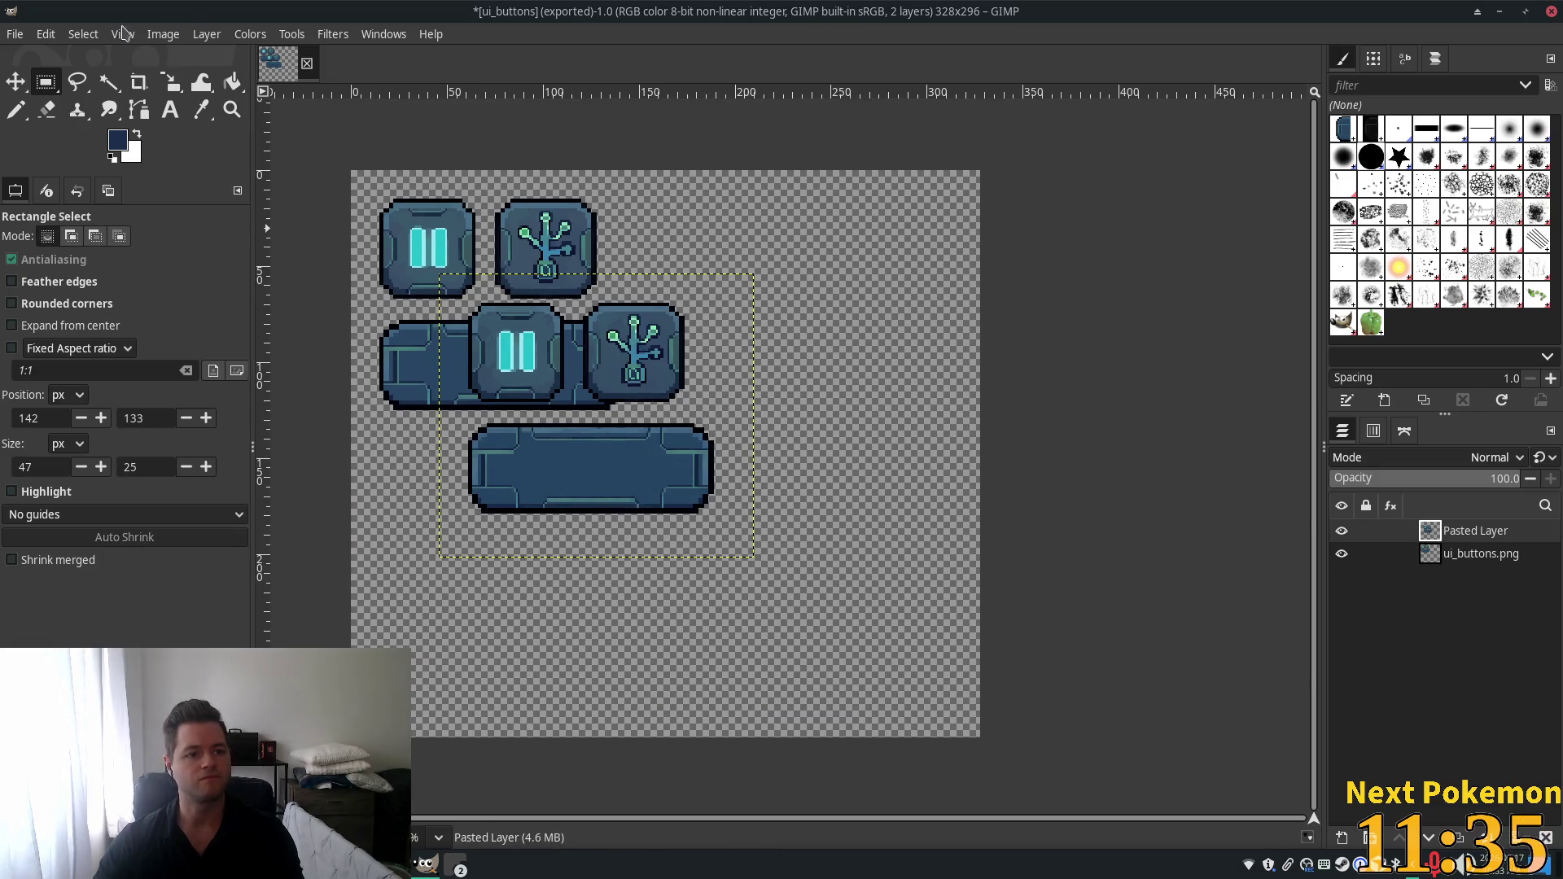
left_click(14, 82)
mouse_move(544, 456)
left_mouse_down()
mouse_move(579, 468)
mouse_move(672, 354)
mouse_move(456, 354)
mouse_move(728, 350)
mouse_move(460, 584)
left_mouse_up()
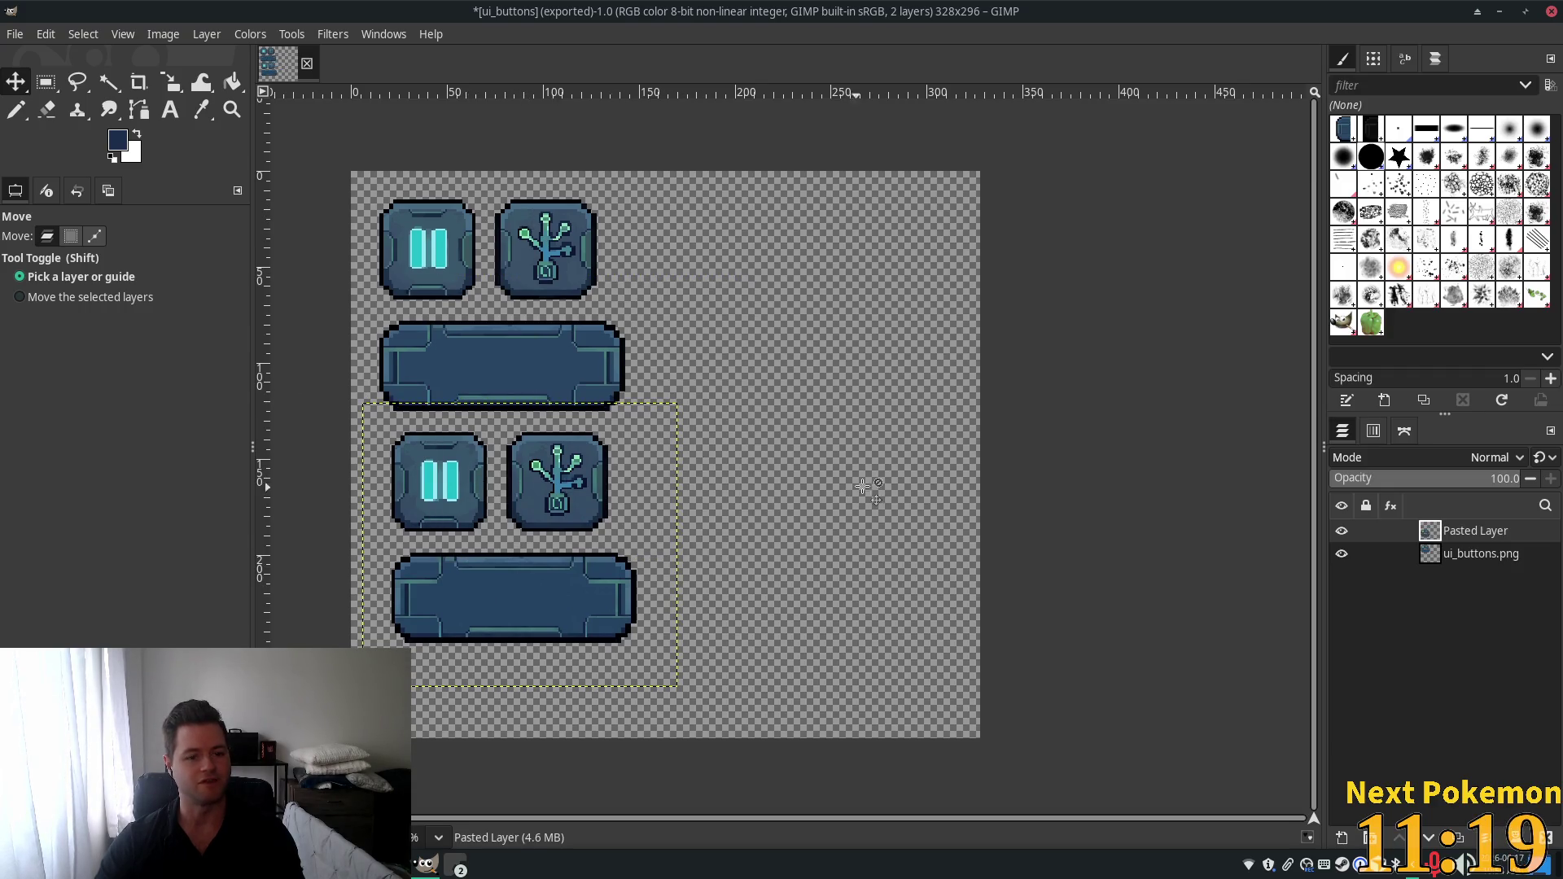
Position the pasted buttons in the canvas's lower-right area and make the original layer active.
scroll(743, 540, "up", 2)
scroll(983, 524, "up", 1)
scroll(984, 523, "right", 1)
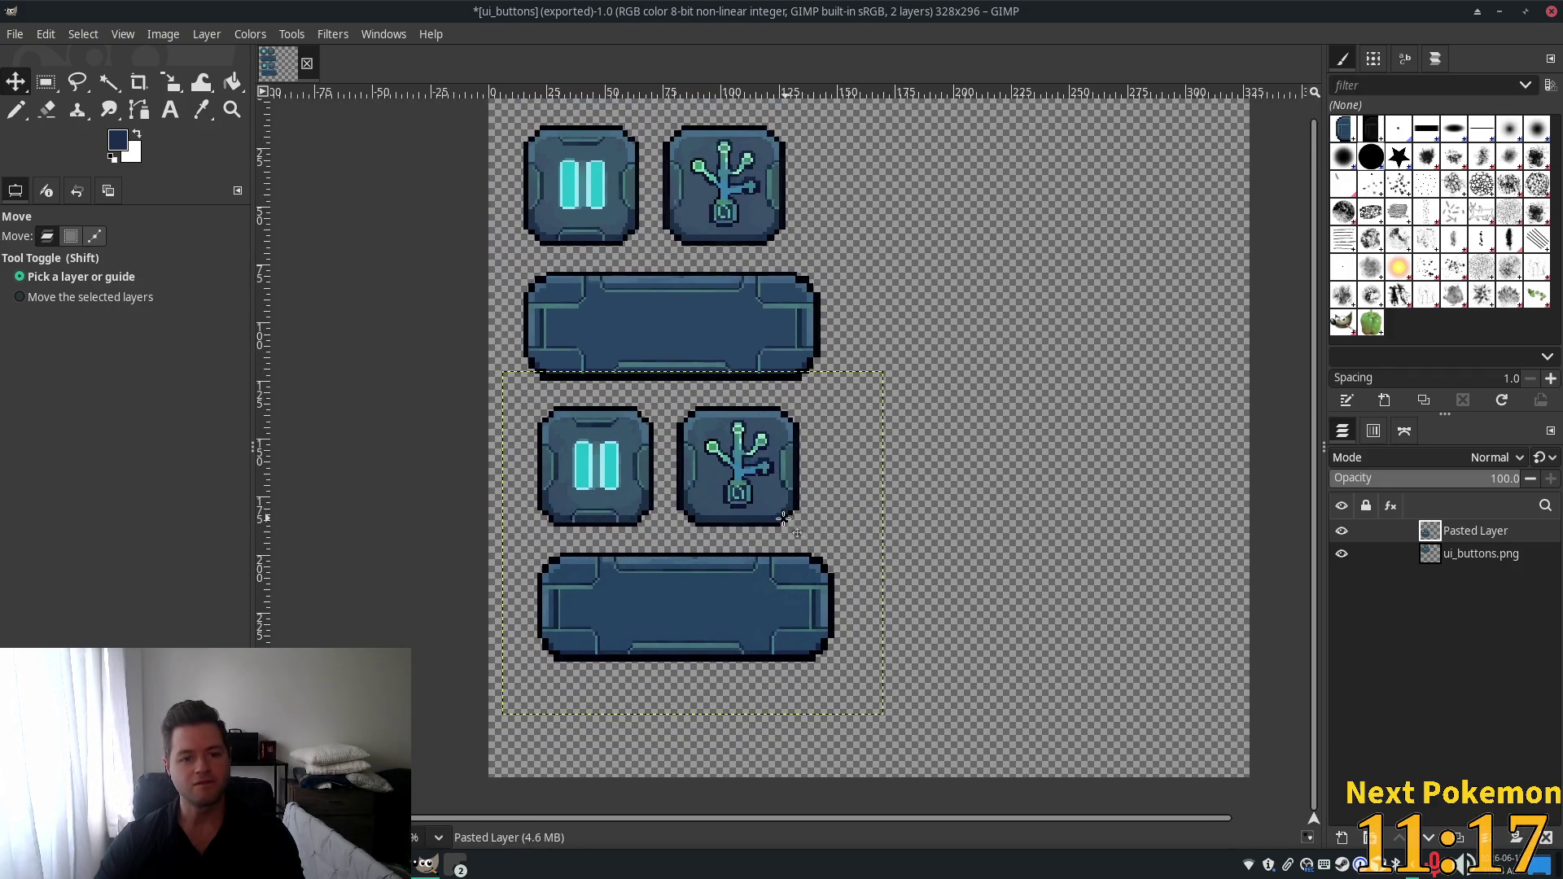
mouse_move(783, 519)
left_mouse_down()
mouse_move(768, 519)
mouse_move(769, 309)
mouse_move(765, 512)
left_mouse_up()
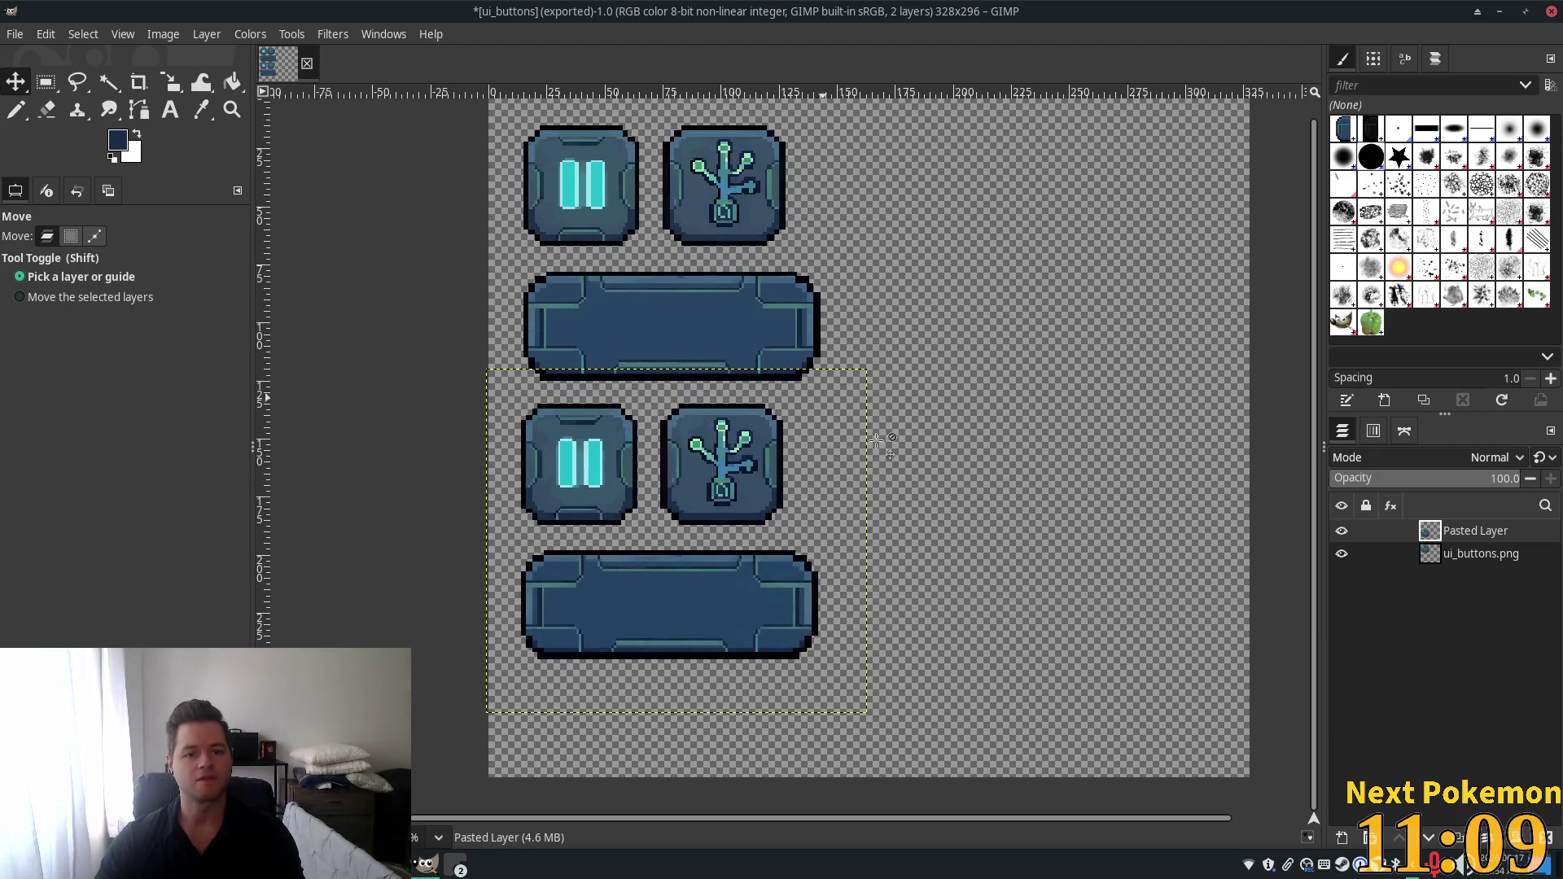
mouse_move(680, 591)
left_mouse_down()
mouse_move(1186, 594)
mouse_move(1032, 634)
left_mouse_up()
left_click(1457, 554)
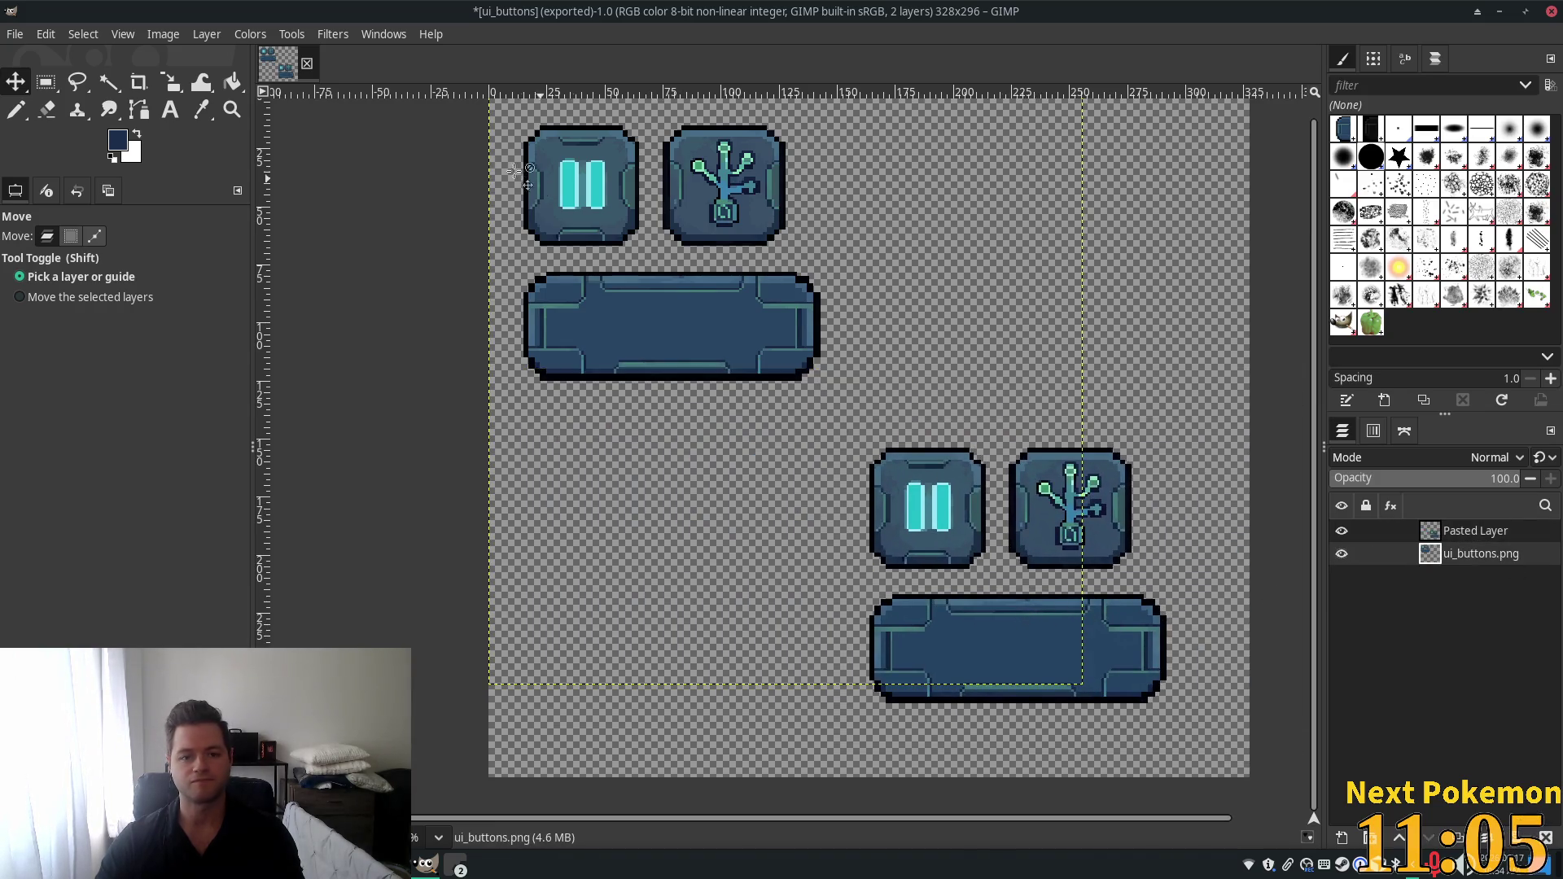
Try selecting the long bar, then nudge the pasted button set slightly down and right.
left_click(45, 81)
left_click_drag(500, 263, 827, 394)
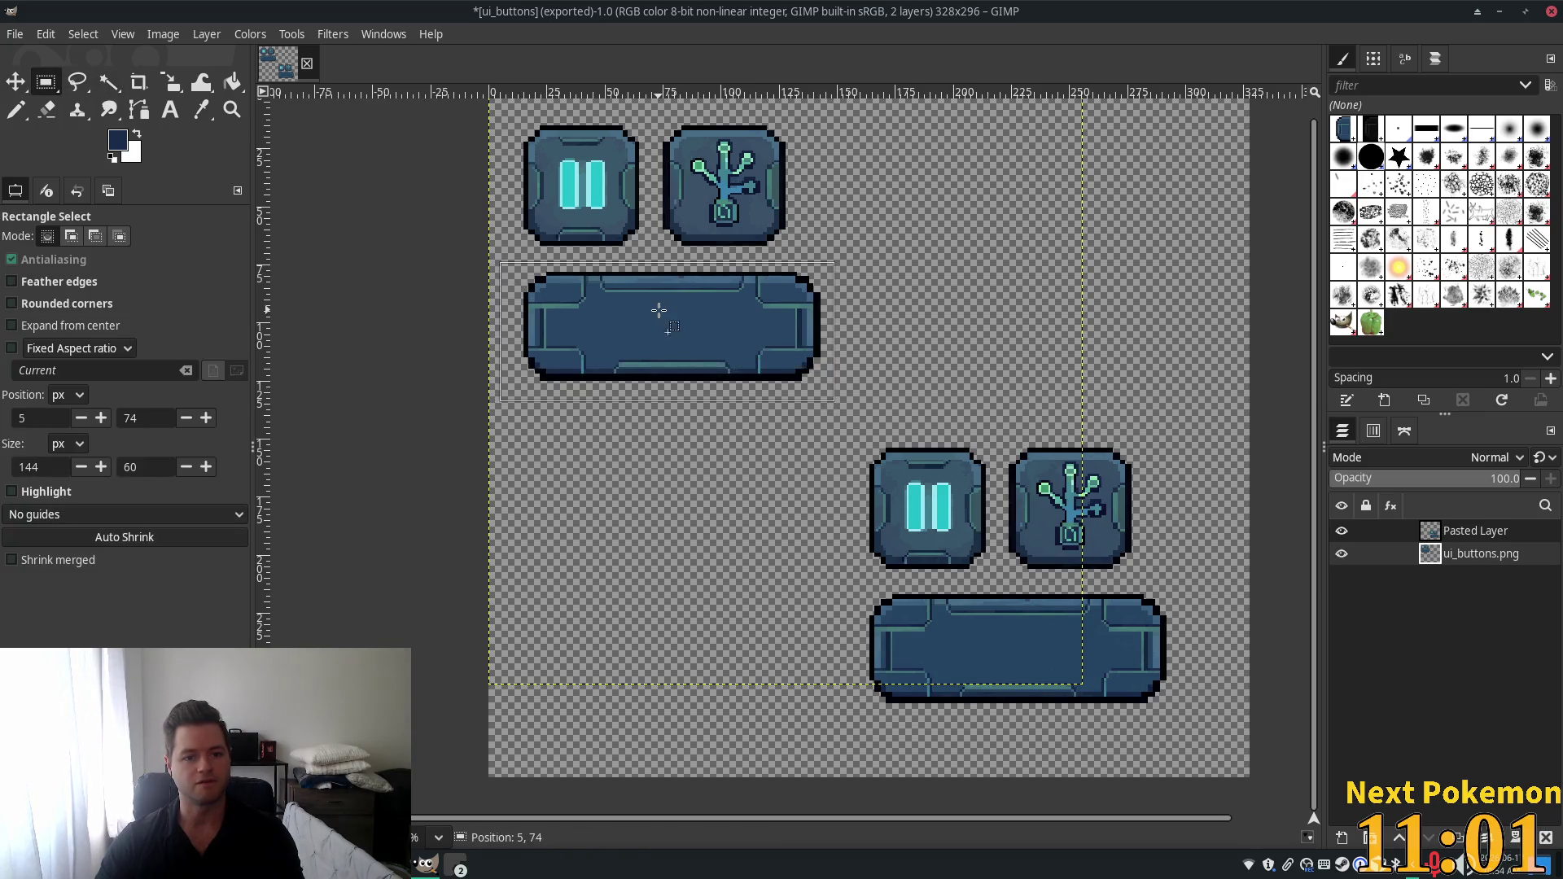
mouse_move(658, 314)
left_mouse_down()
mouse_move(658, 418)
mouse_move(643, 412)
mouse_move(643, 312)
left_mouse_up()
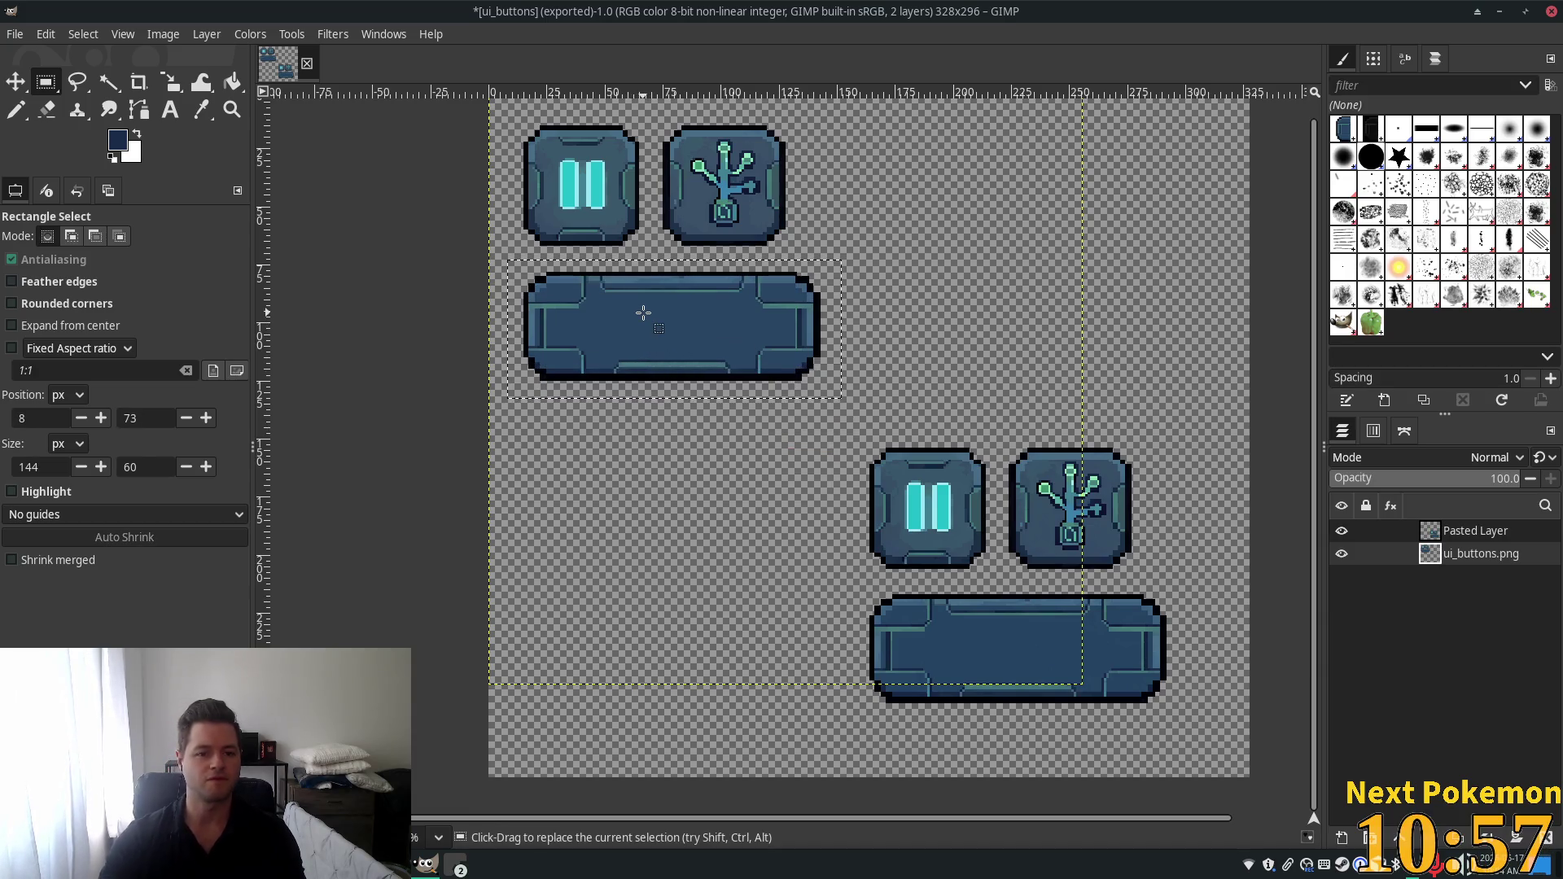
left_click(646, 320)
key("Escape")
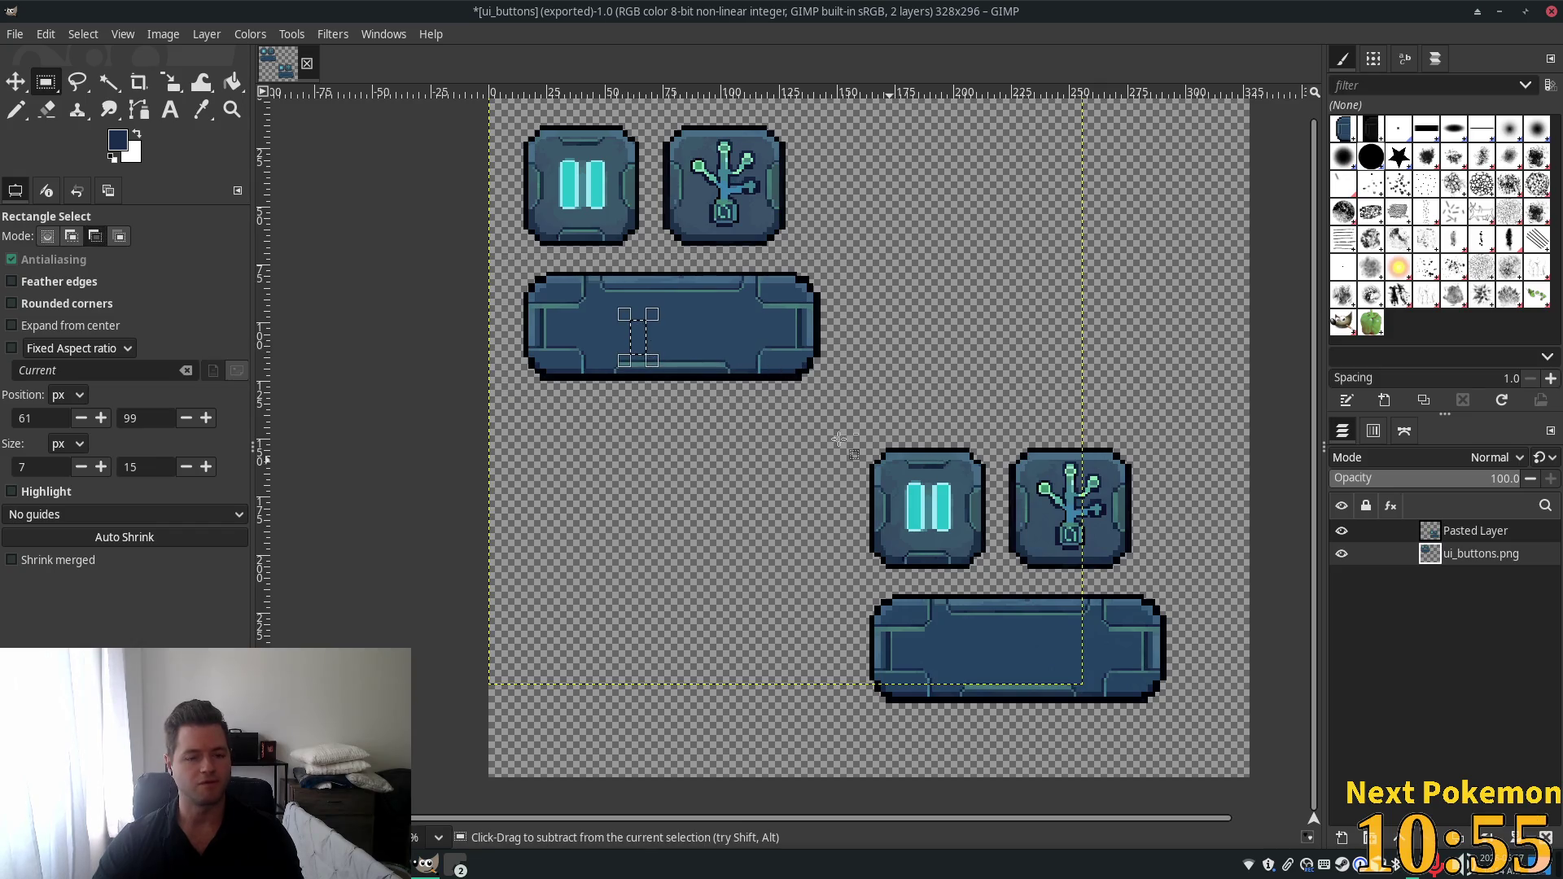
left_click(17, 82)
mouse_move(627, 280)
left_mouse_down()
mouse_move(639, 352)
mouse_move(635, 324)
left_mouse_up()
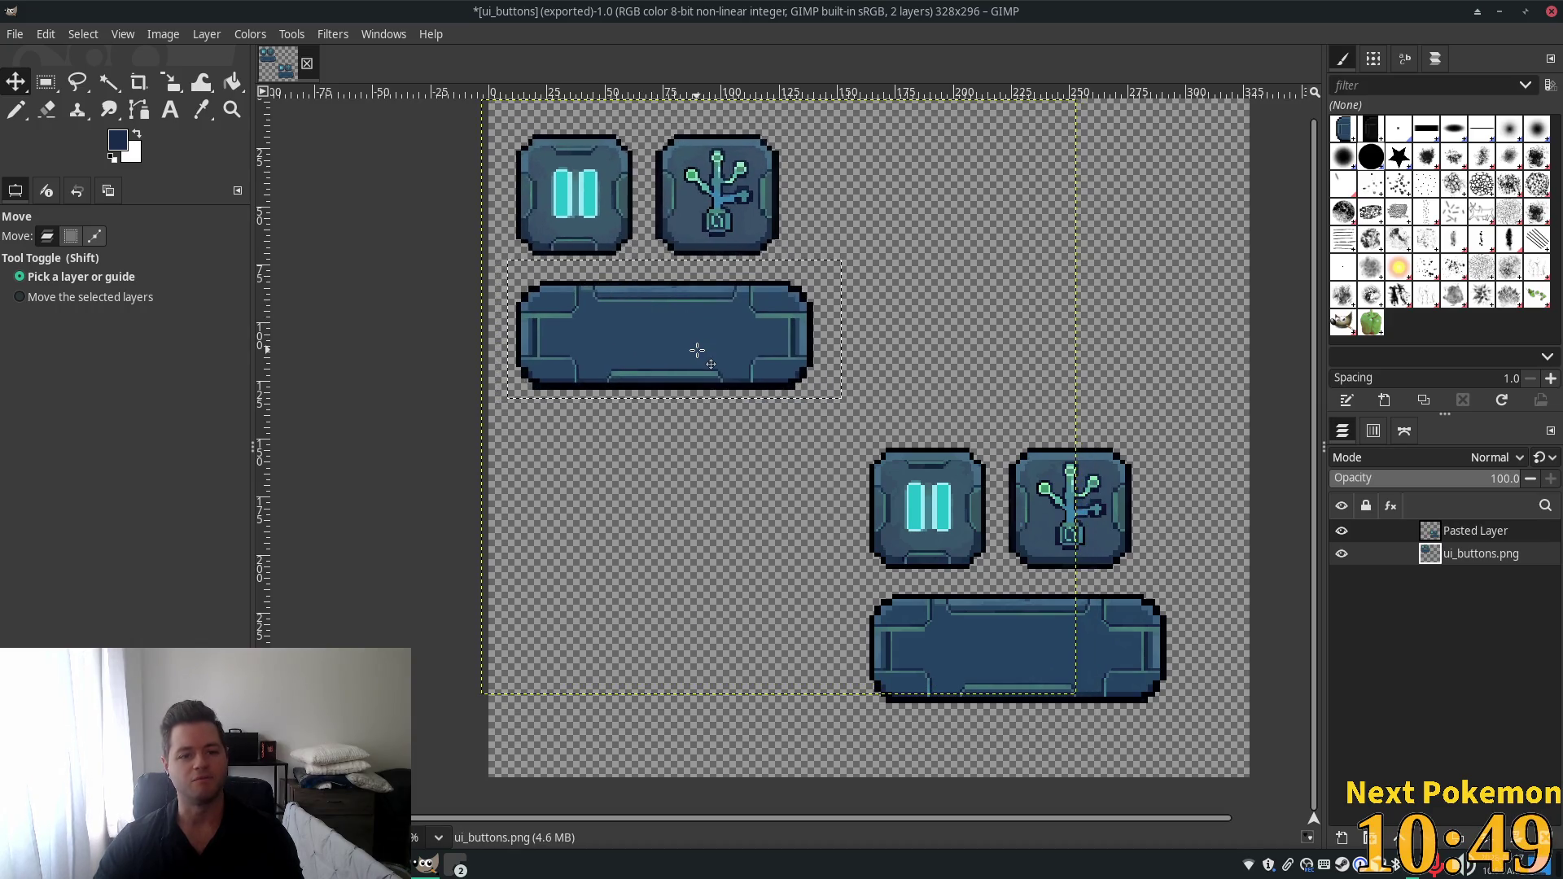
left_click(732, 325)
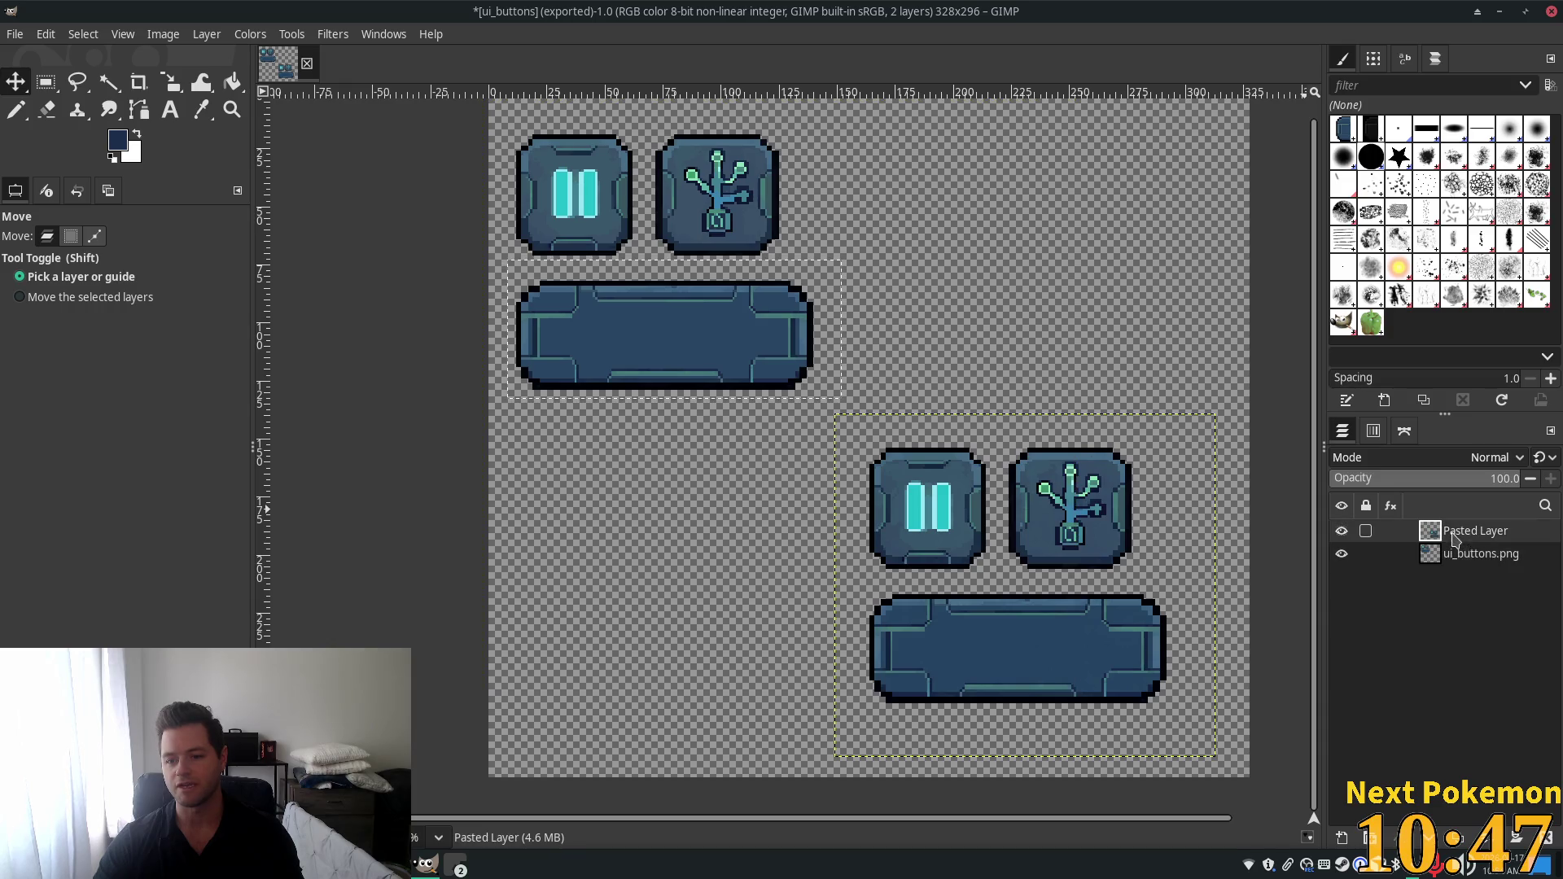
left_click(690, 287)
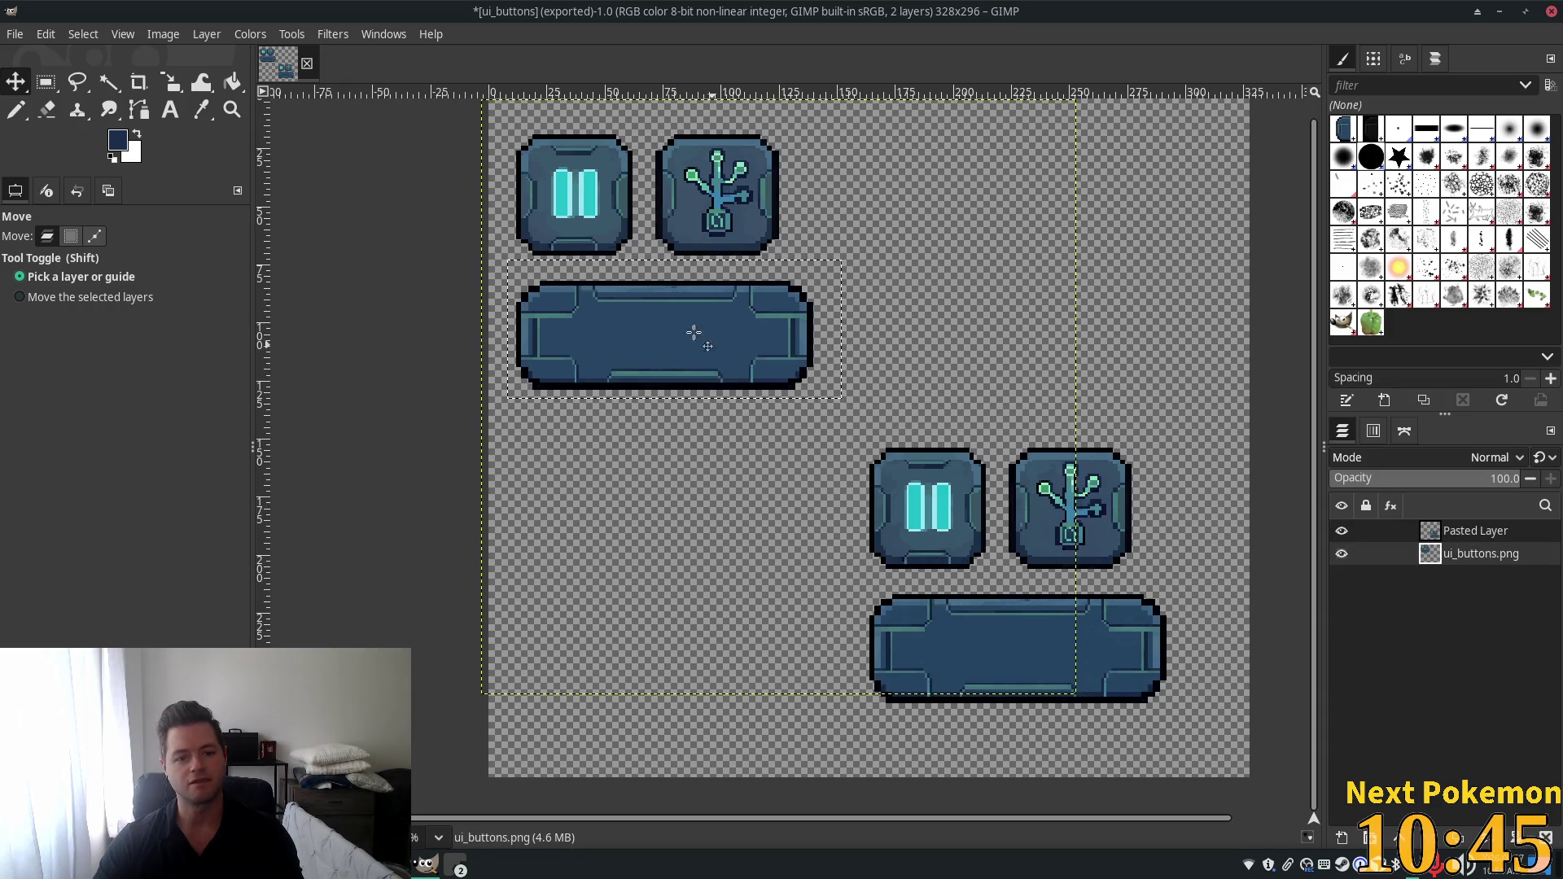
mouse_move(660, 309)
left_mouse_down()
mouse_move(726, 388)
mouse_move(716, 325)
mouse_move(658, 284)
mouse_move(695, 311)
mouse_move(674, 307)
left_mouse_up()
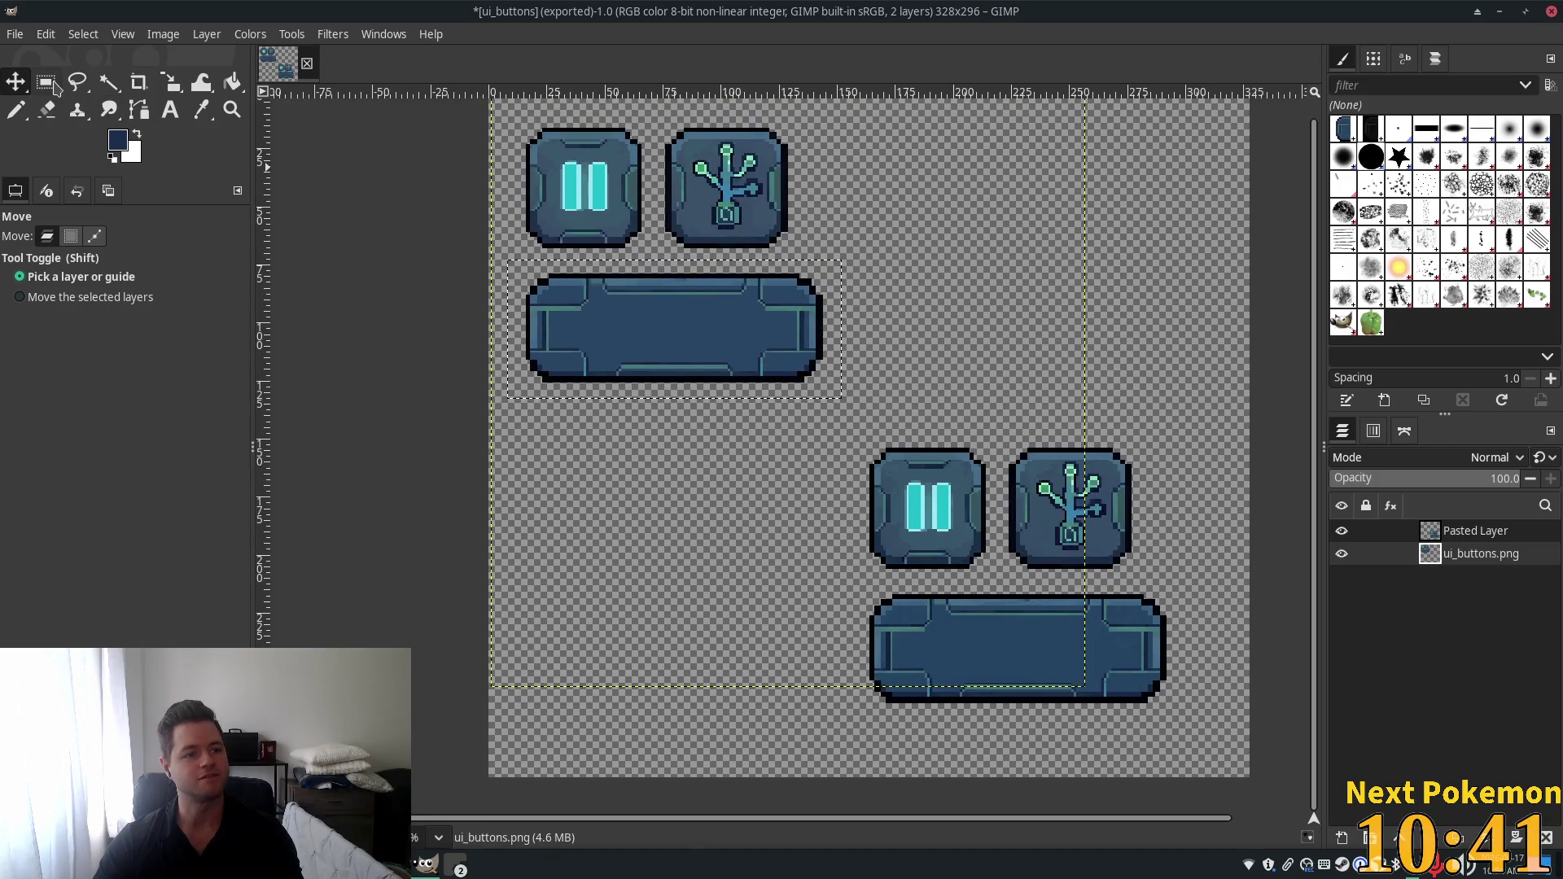
Cut the upper-left wide bar button, paste it onto its own layer, and drag it lower.
left_click(52, 85)
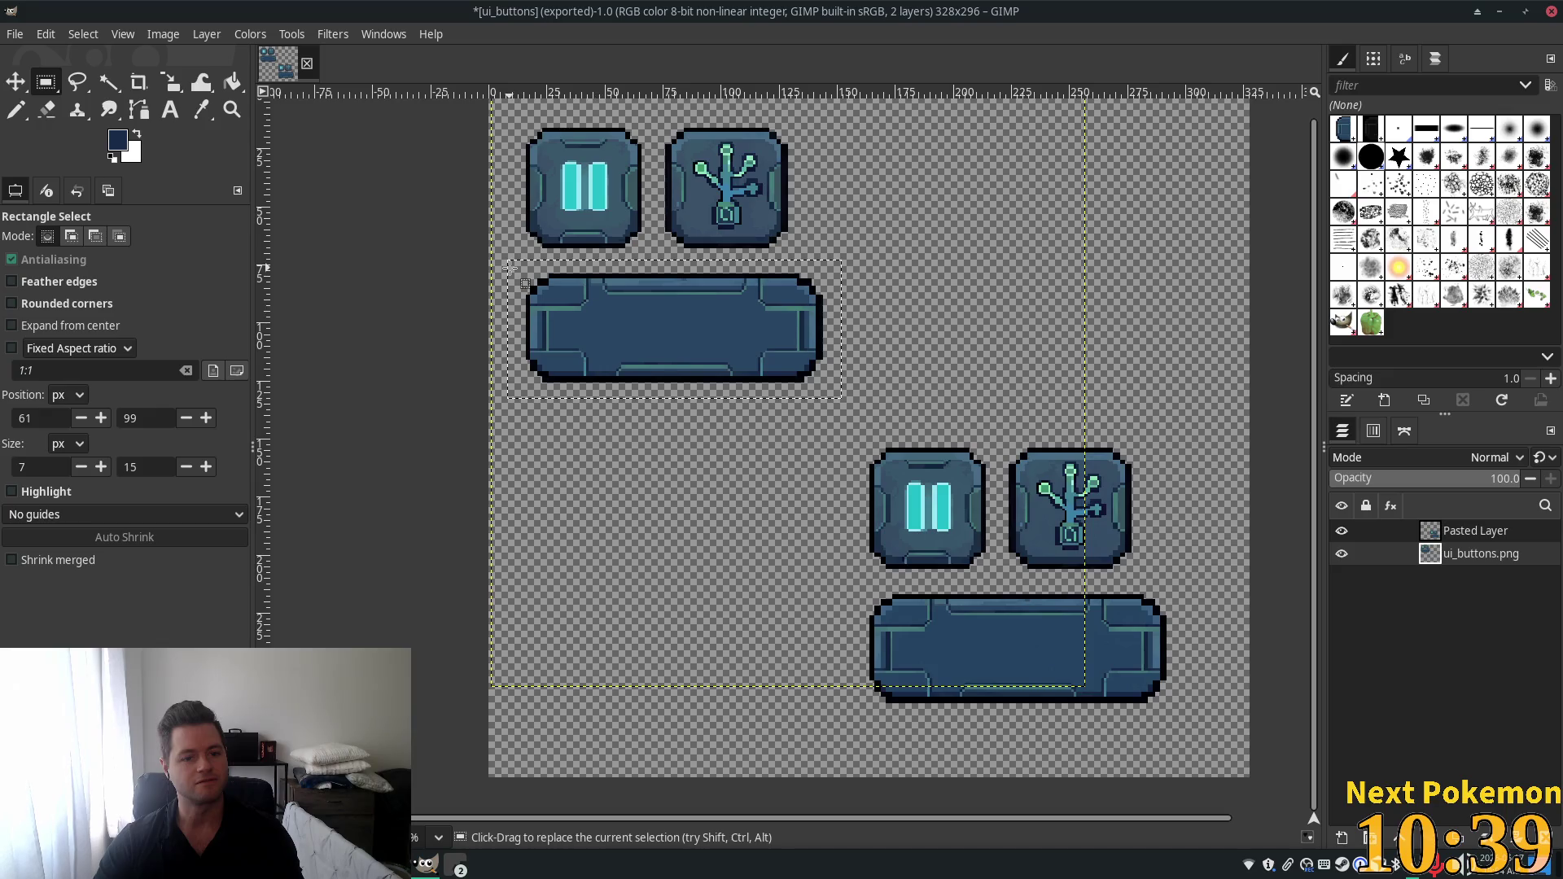
mouse_move(516, 272)
left_mouse_down()
mouse_move(618, 321)
mouse_move(854, 363)
mouse_move(827, 383)
left_mouse_up()
right_click(690, 335)
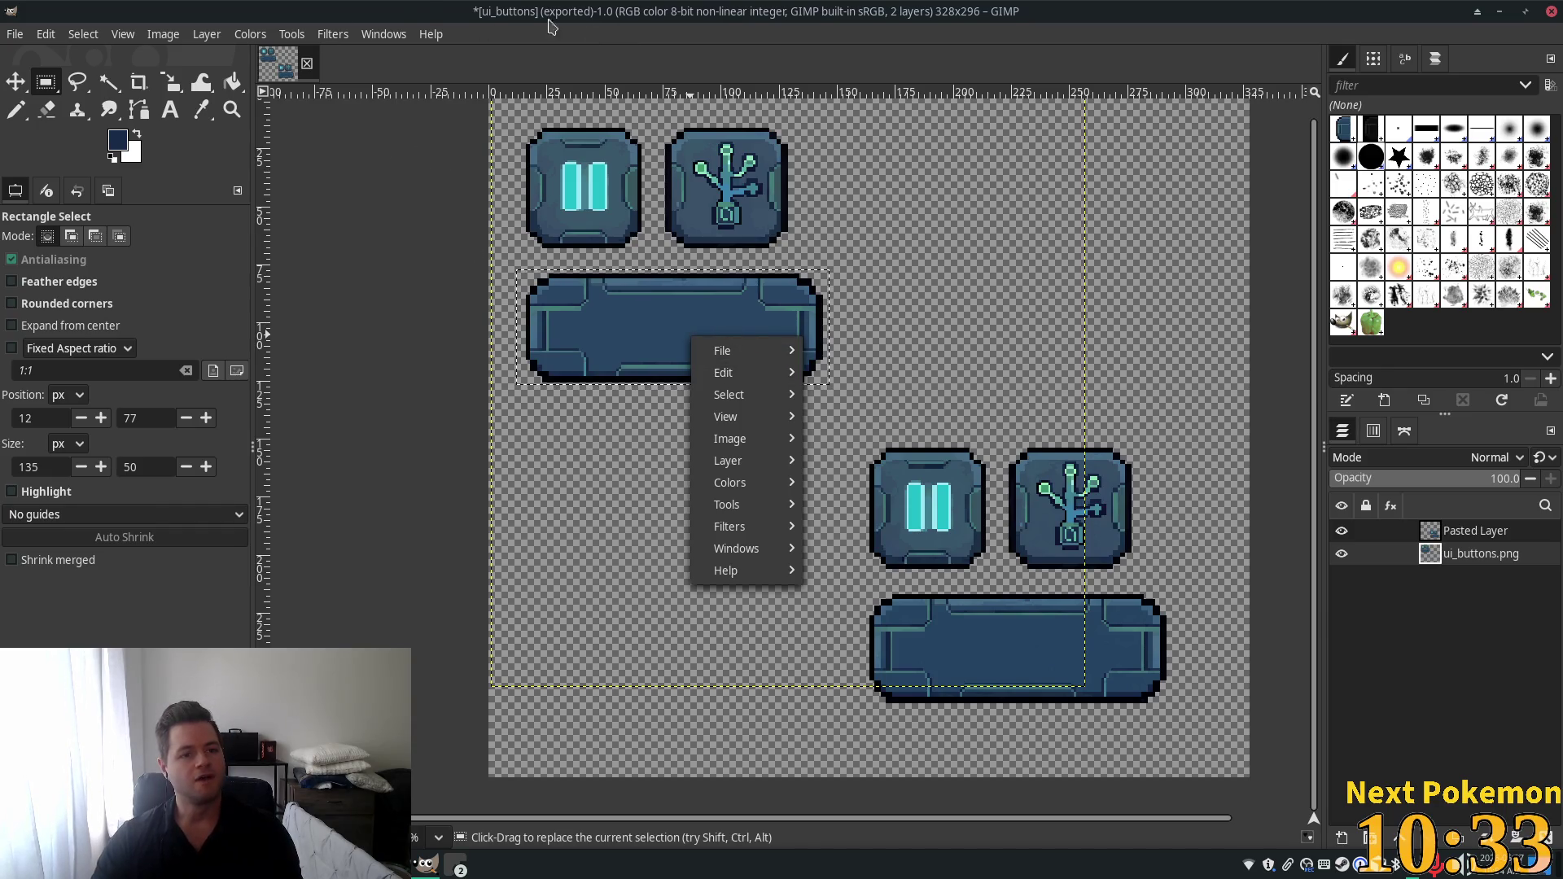
key("Escape")
key("ctrl+x")
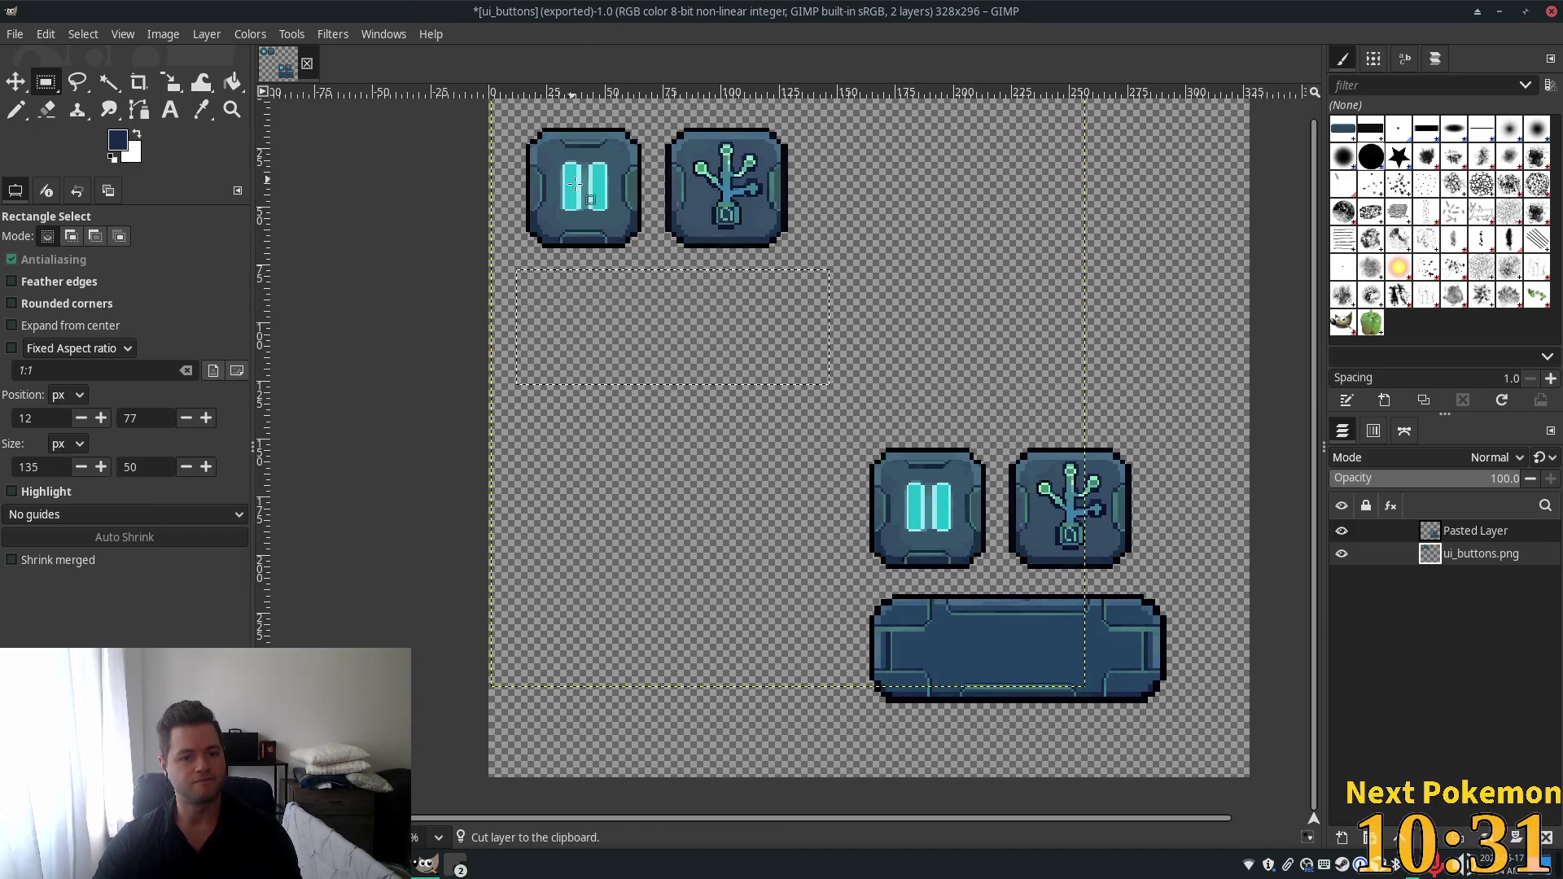
key("ctrl+v")
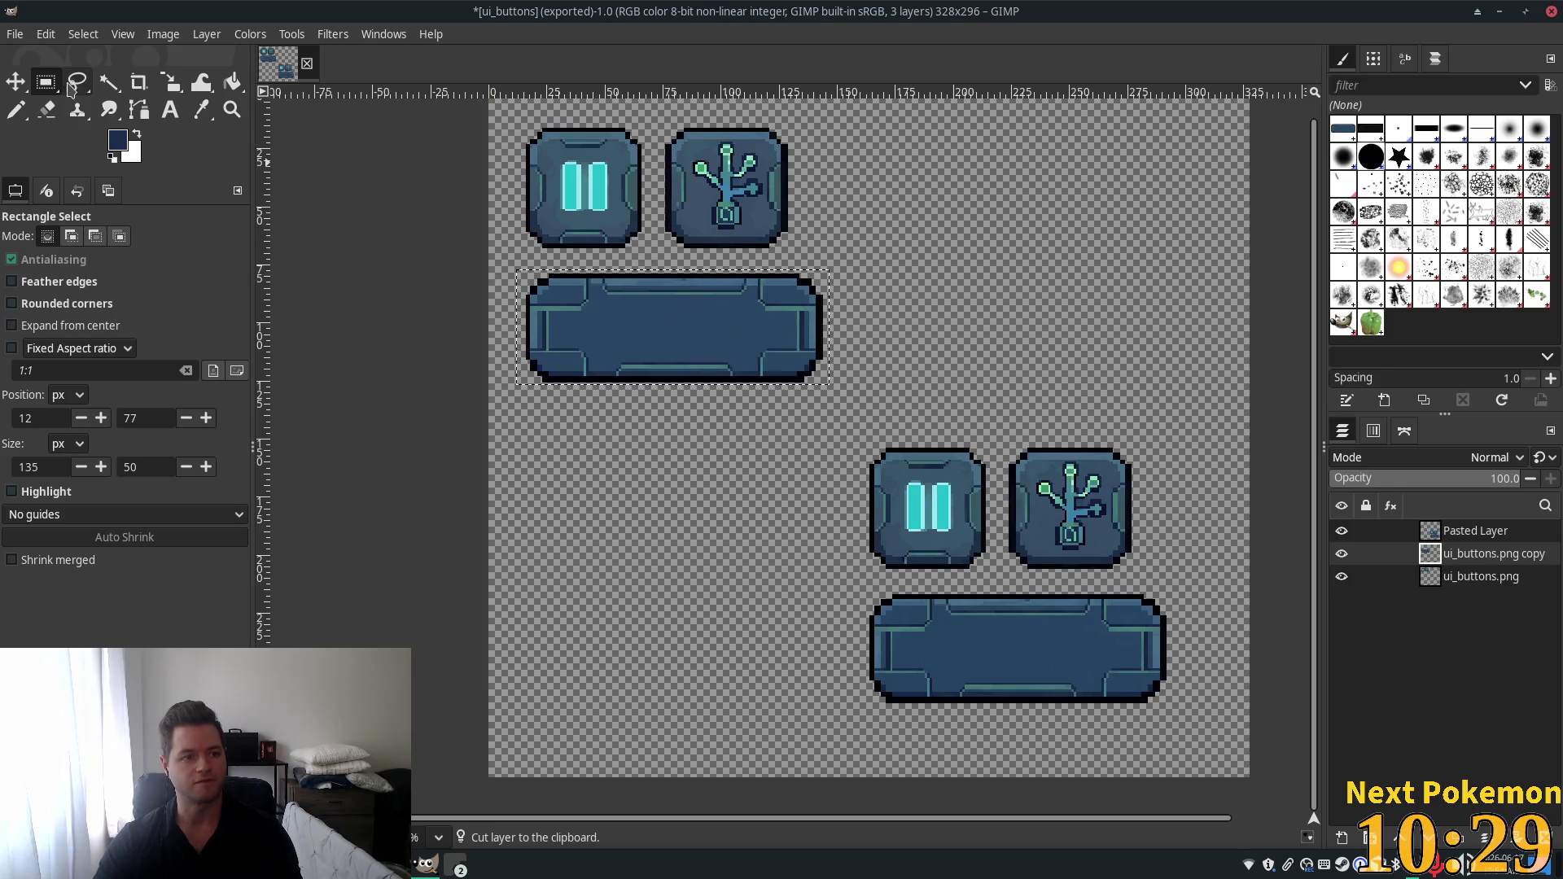
left_click(15, 81)
mouse_move(716, 326)
left_mouse_down()
mouse_move(694, 352)
mouse_move(687, 479)
mouse_move(682, 341)
mouse_move(696, 311)
mouse_move(694, 457)
mouse_move(694, 422)
left_mouse_up()
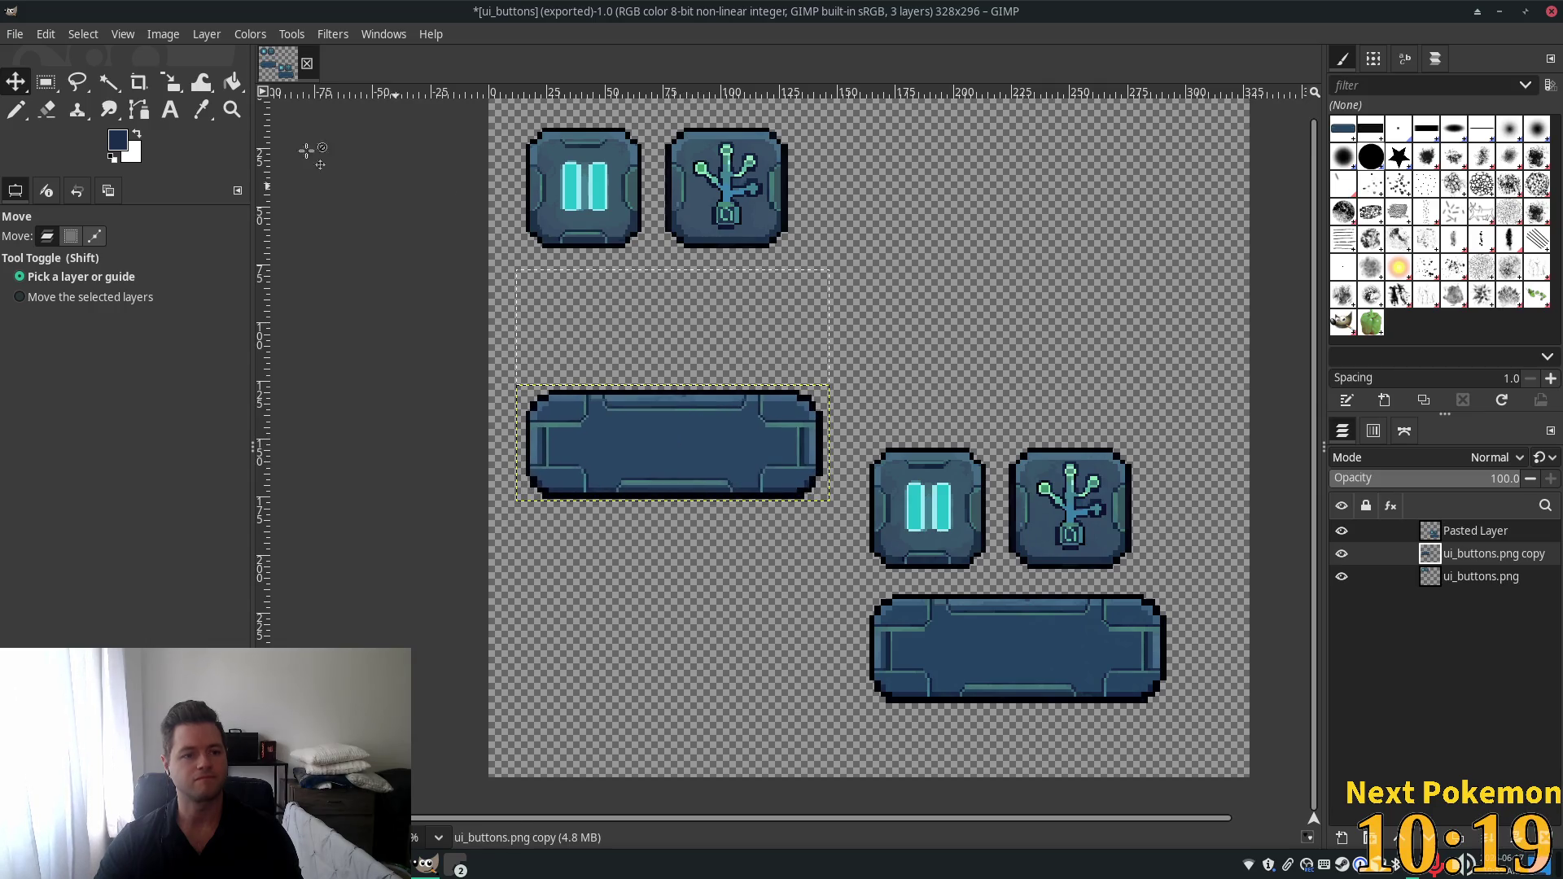
Copy the plant-icon button once, then undo the move and delete the extra plant layer.
left_click(45, 82)
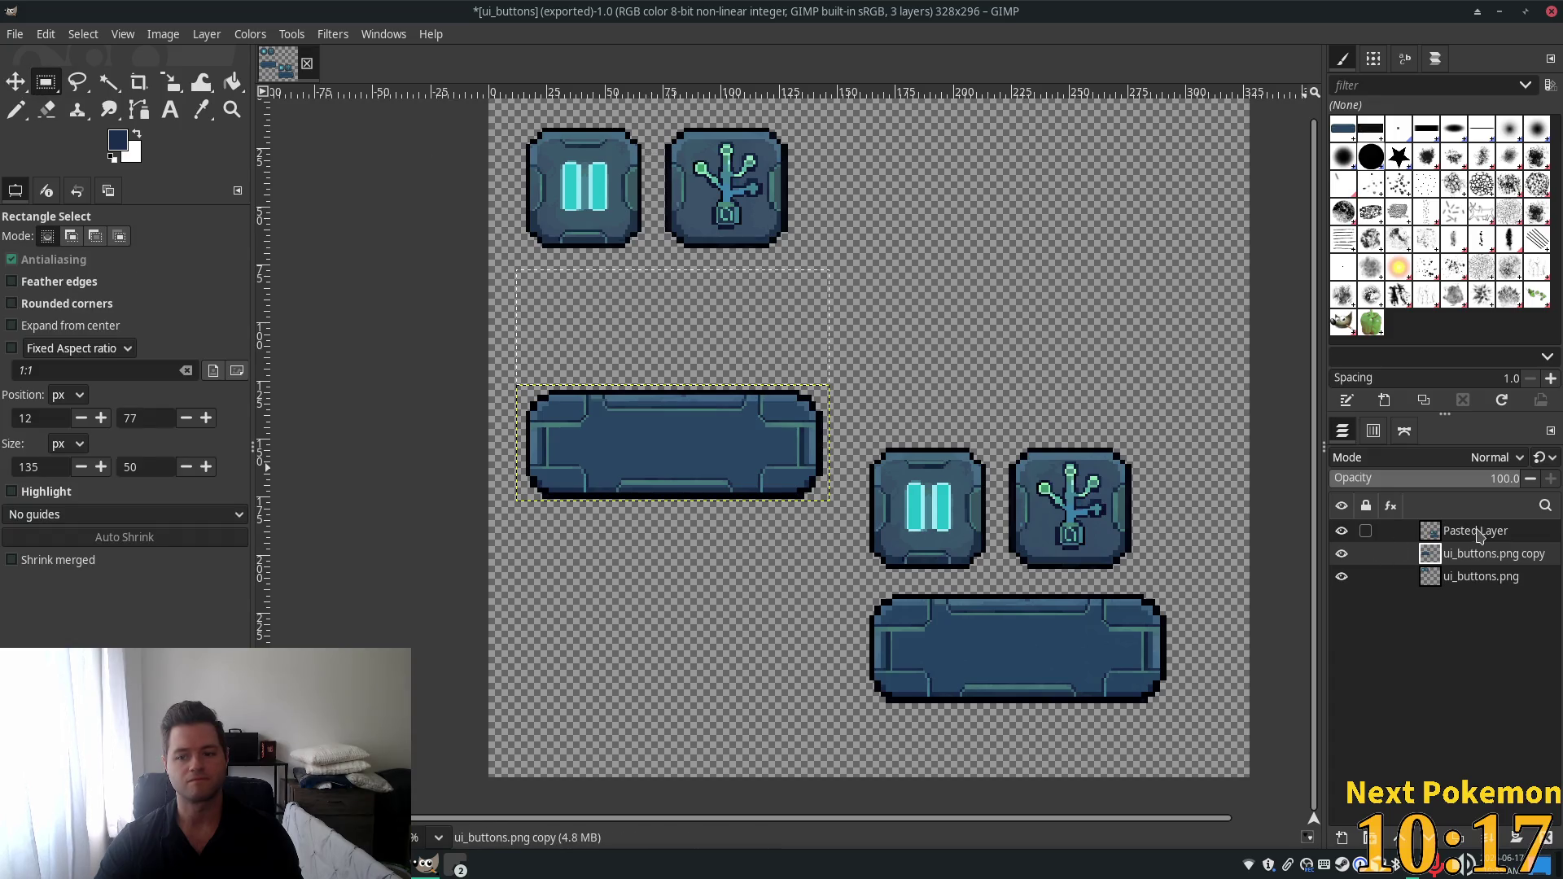
left_click(1469, 577)
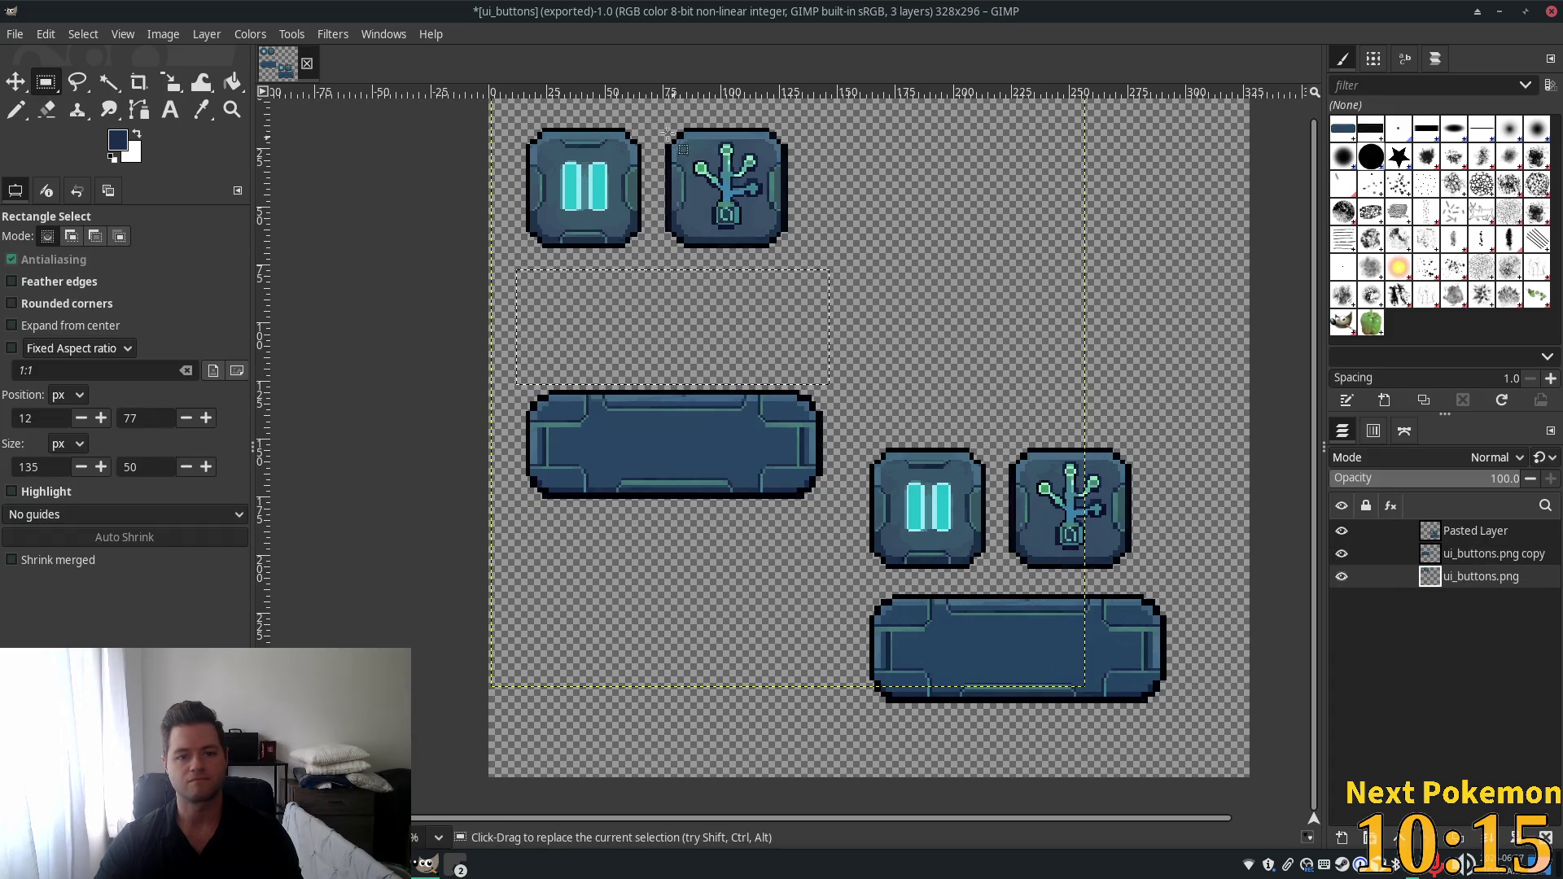
mouse_move(659, 118)
left_mouse_down()
mouse_move(824, 265)
mouse_move(813, 257)
left_mouse_up()
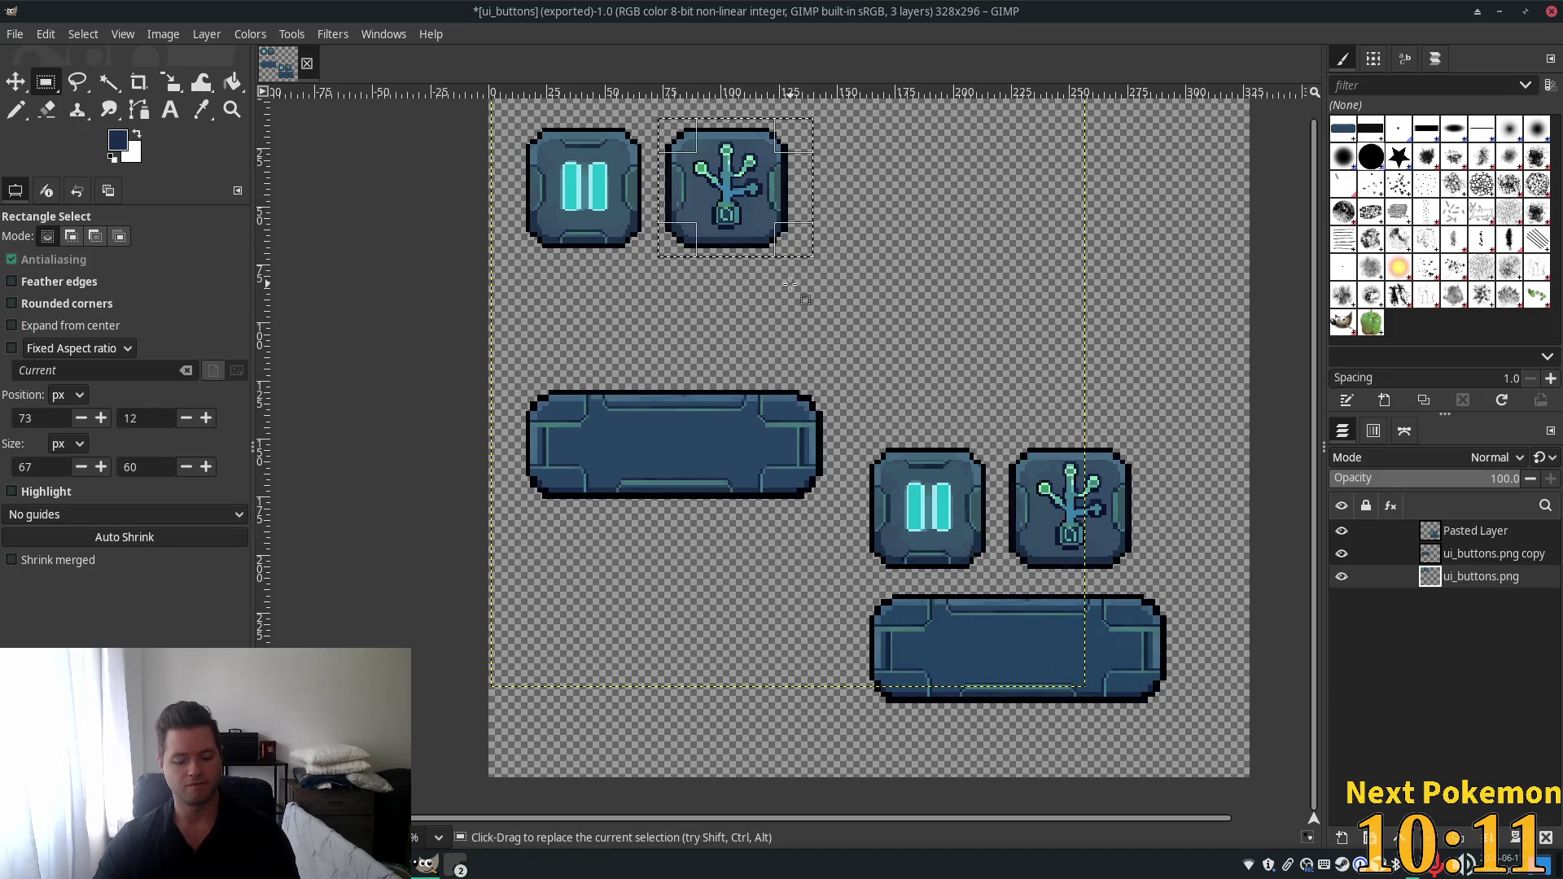
key("shift+ctrl+d")
key("ctrl+c")
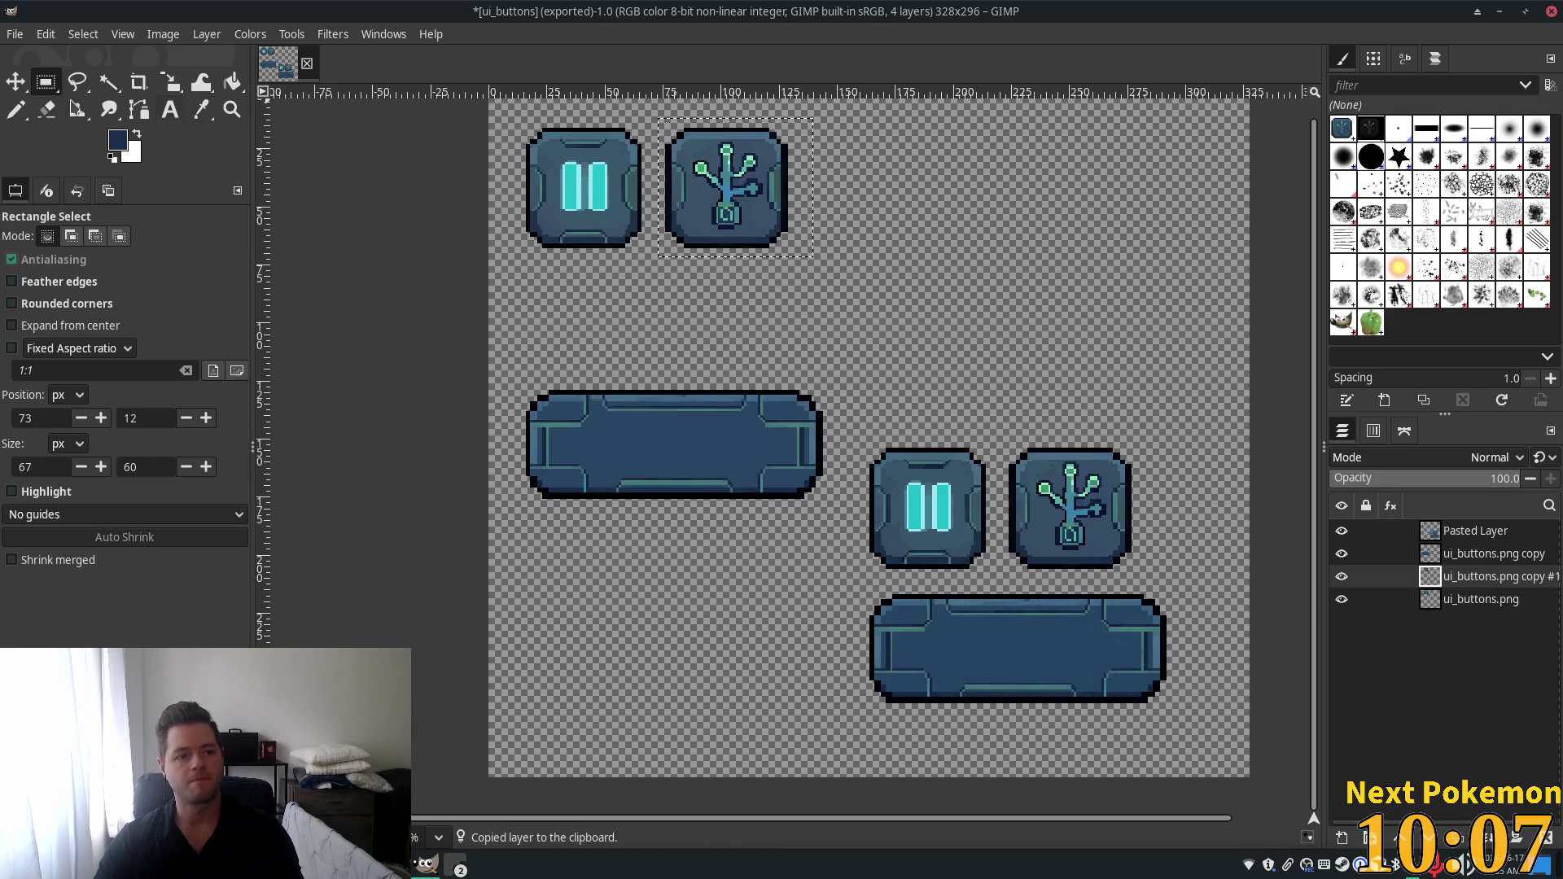
key("m")
mouse_move(710, 190)
left_mouse_down()
mouse_move(699, 241)
mouse_move(581, 317)
left_mouse_up()
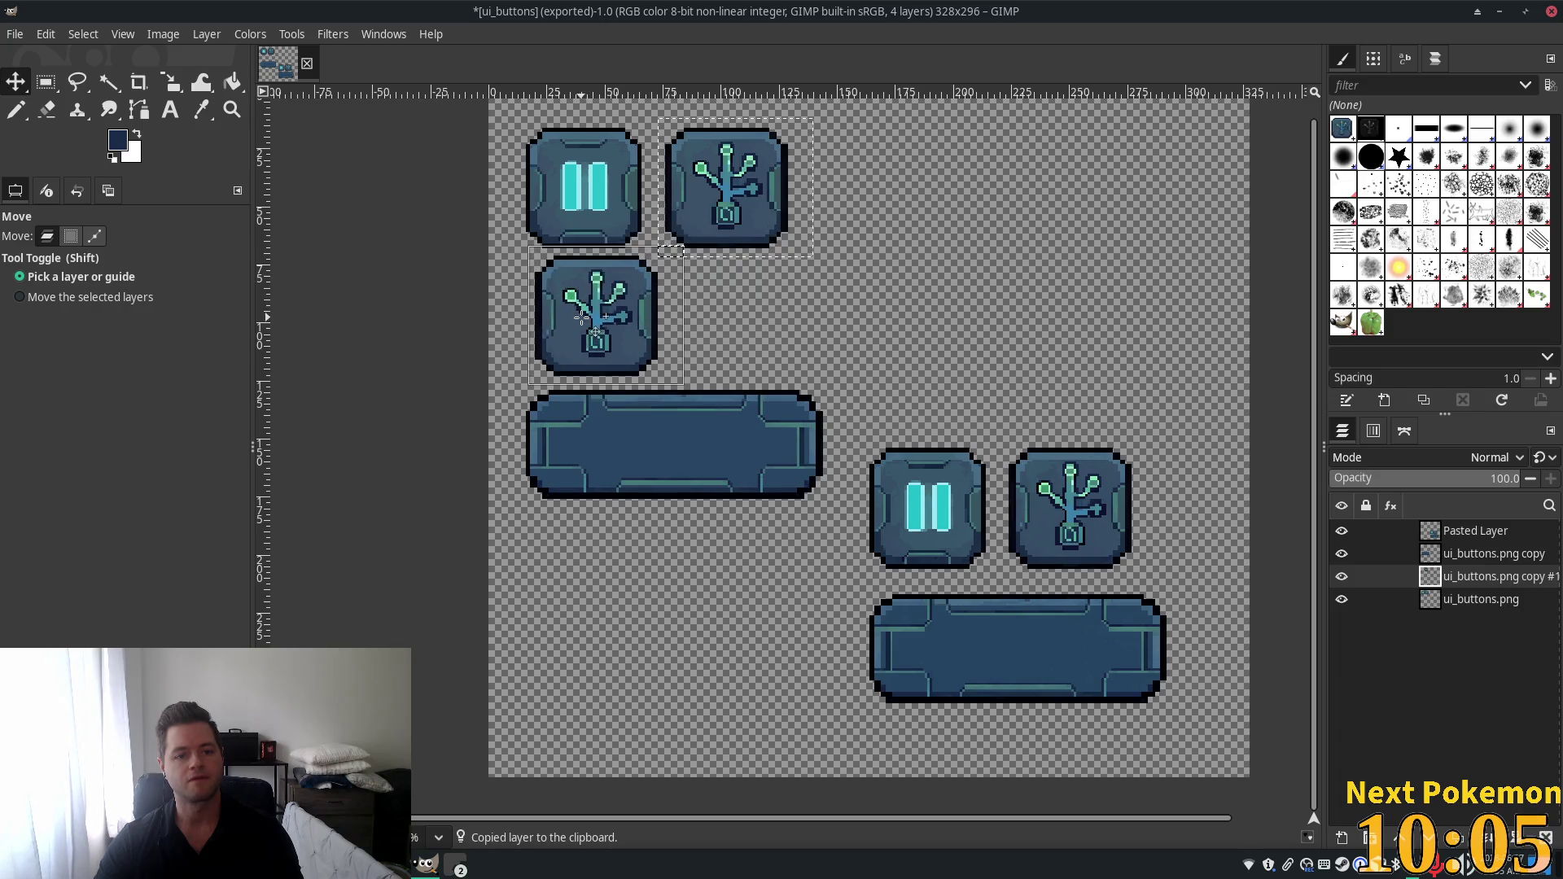
key("ctrl+z")
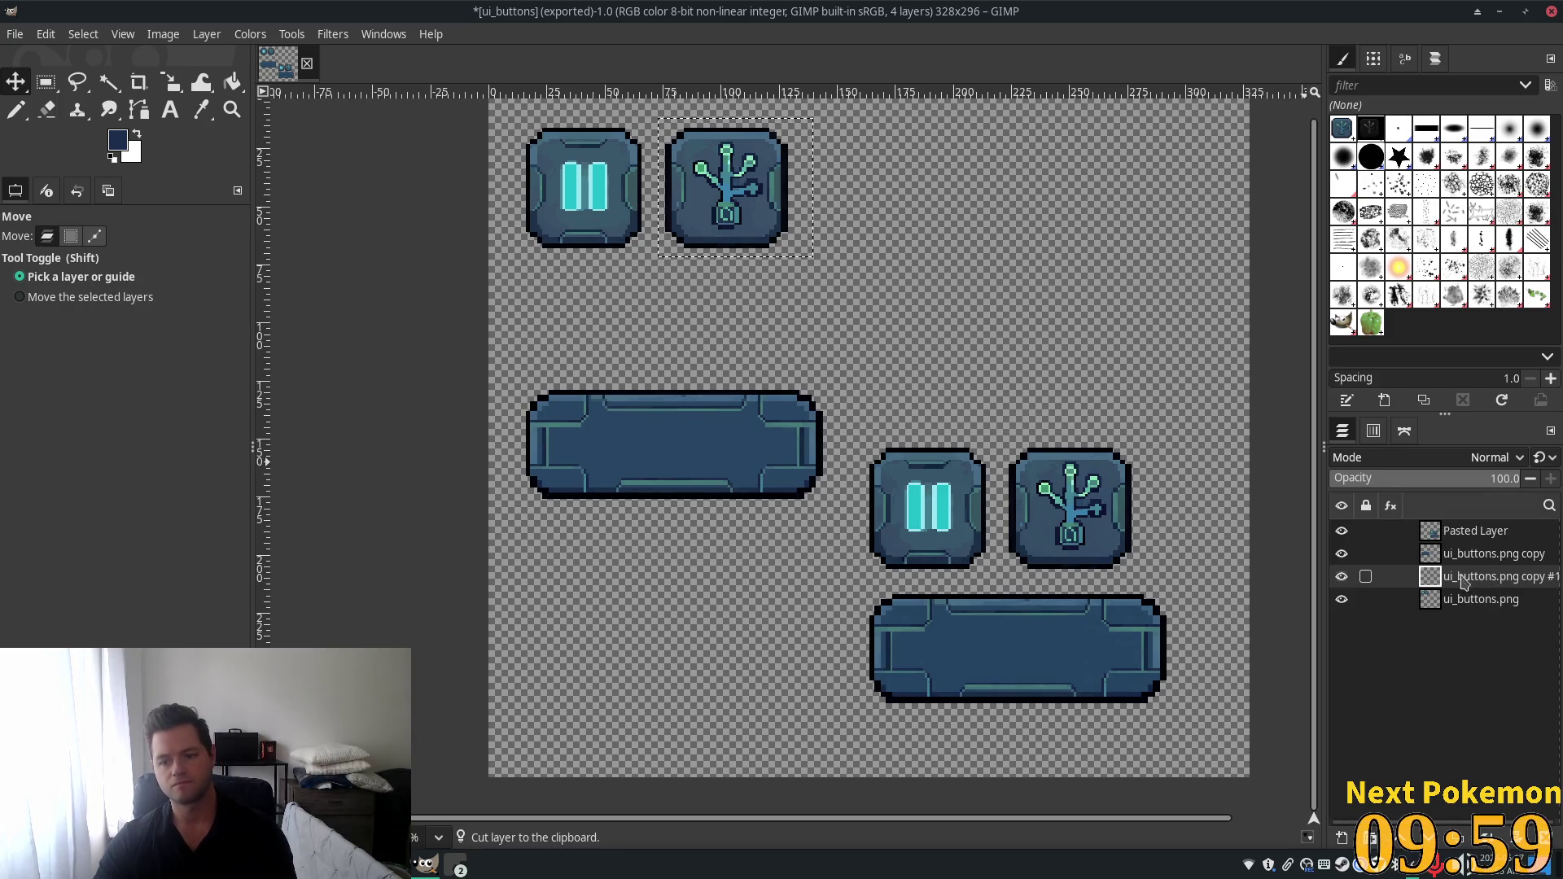
right_click(1463, 580)
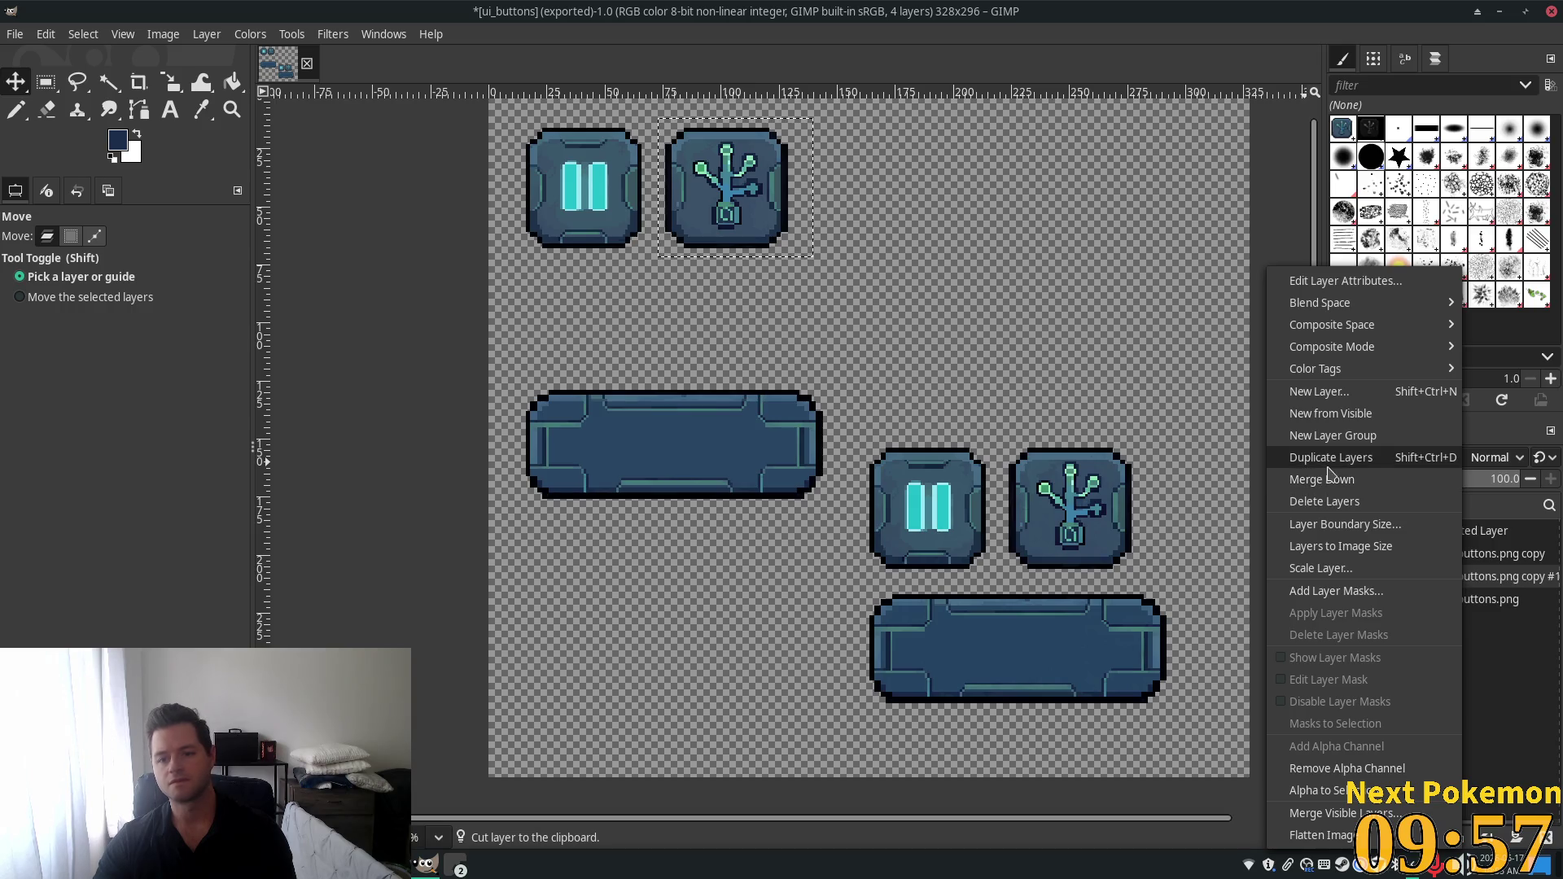
left_click(1363, 502)
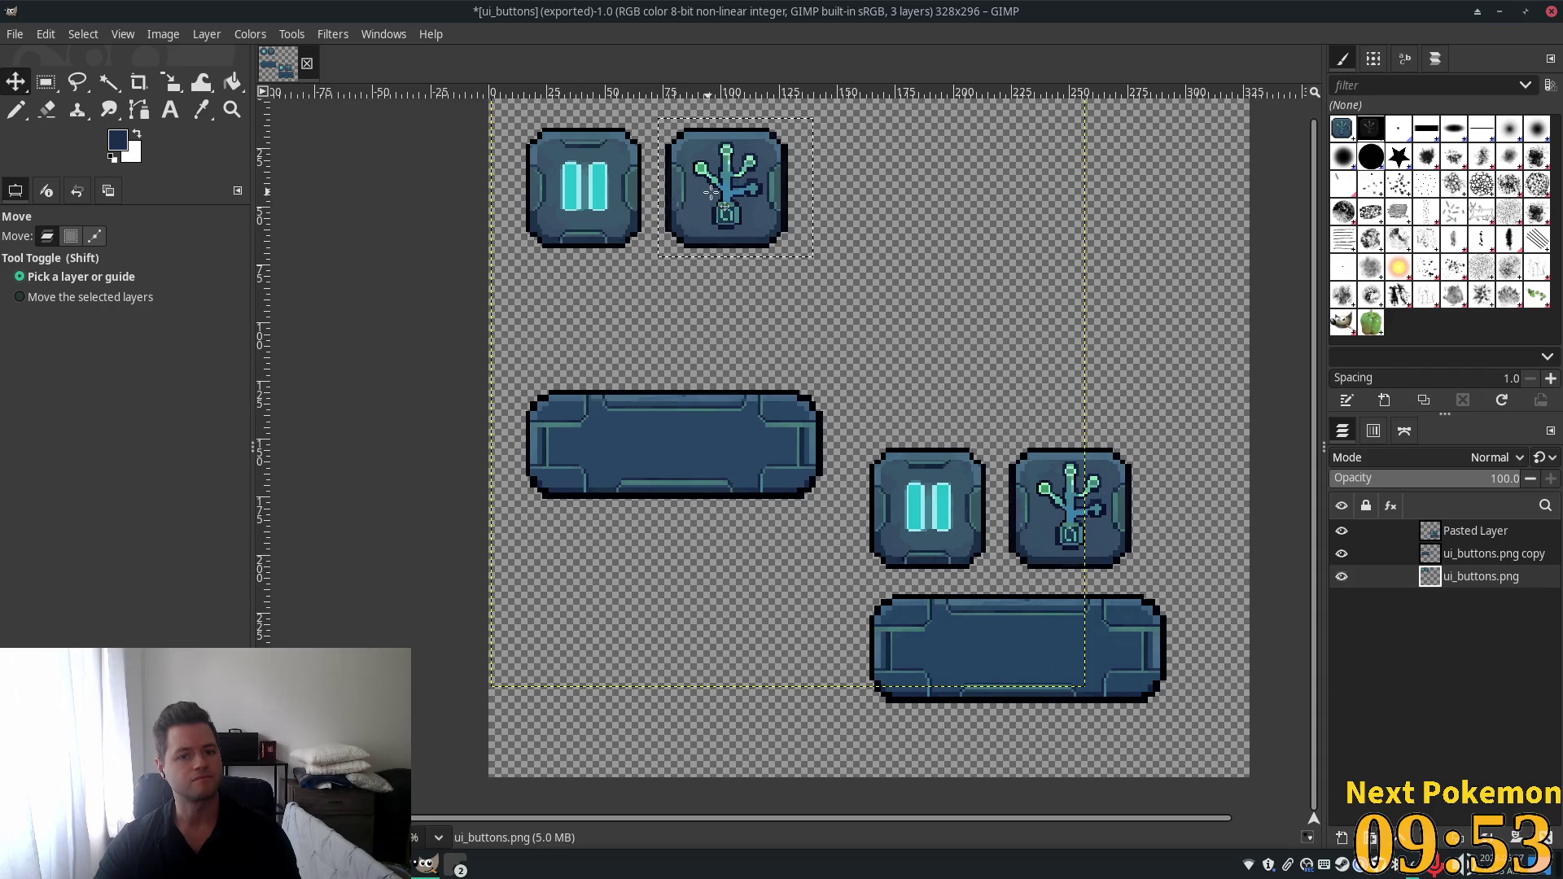
Cut the plant button onto its own layer and place it just below the pause button.
left_click(46, 82)
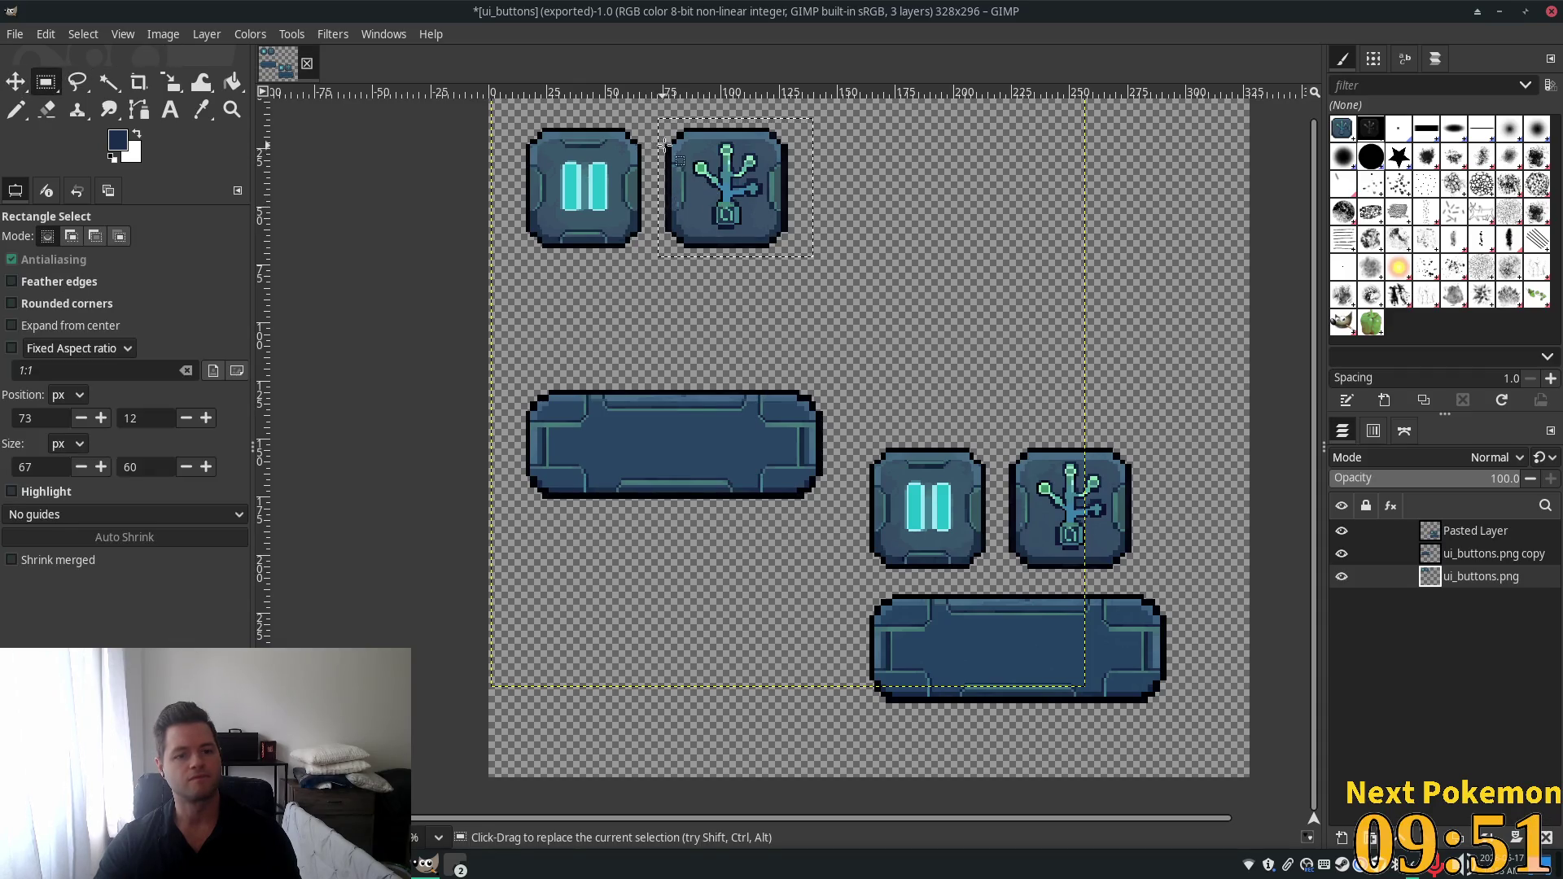
mouse_move(657, 120)
left_mouse_down()
mouse_move(822, 272)
mouse_move(798, 254)
left_mouse_up()
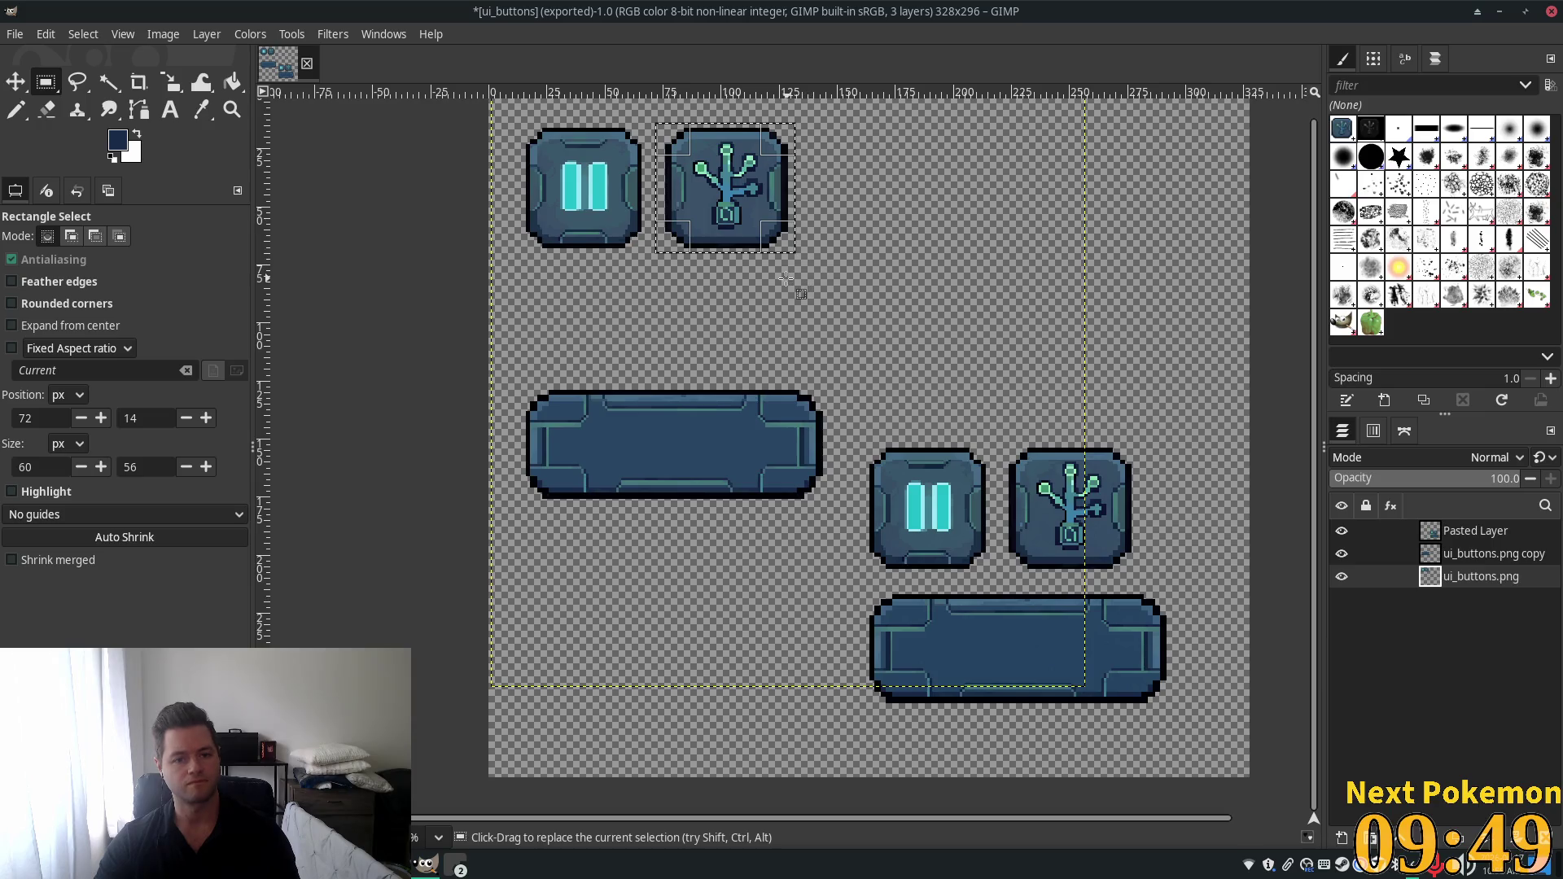
key("ctrl+x")
key("ctrl+v")
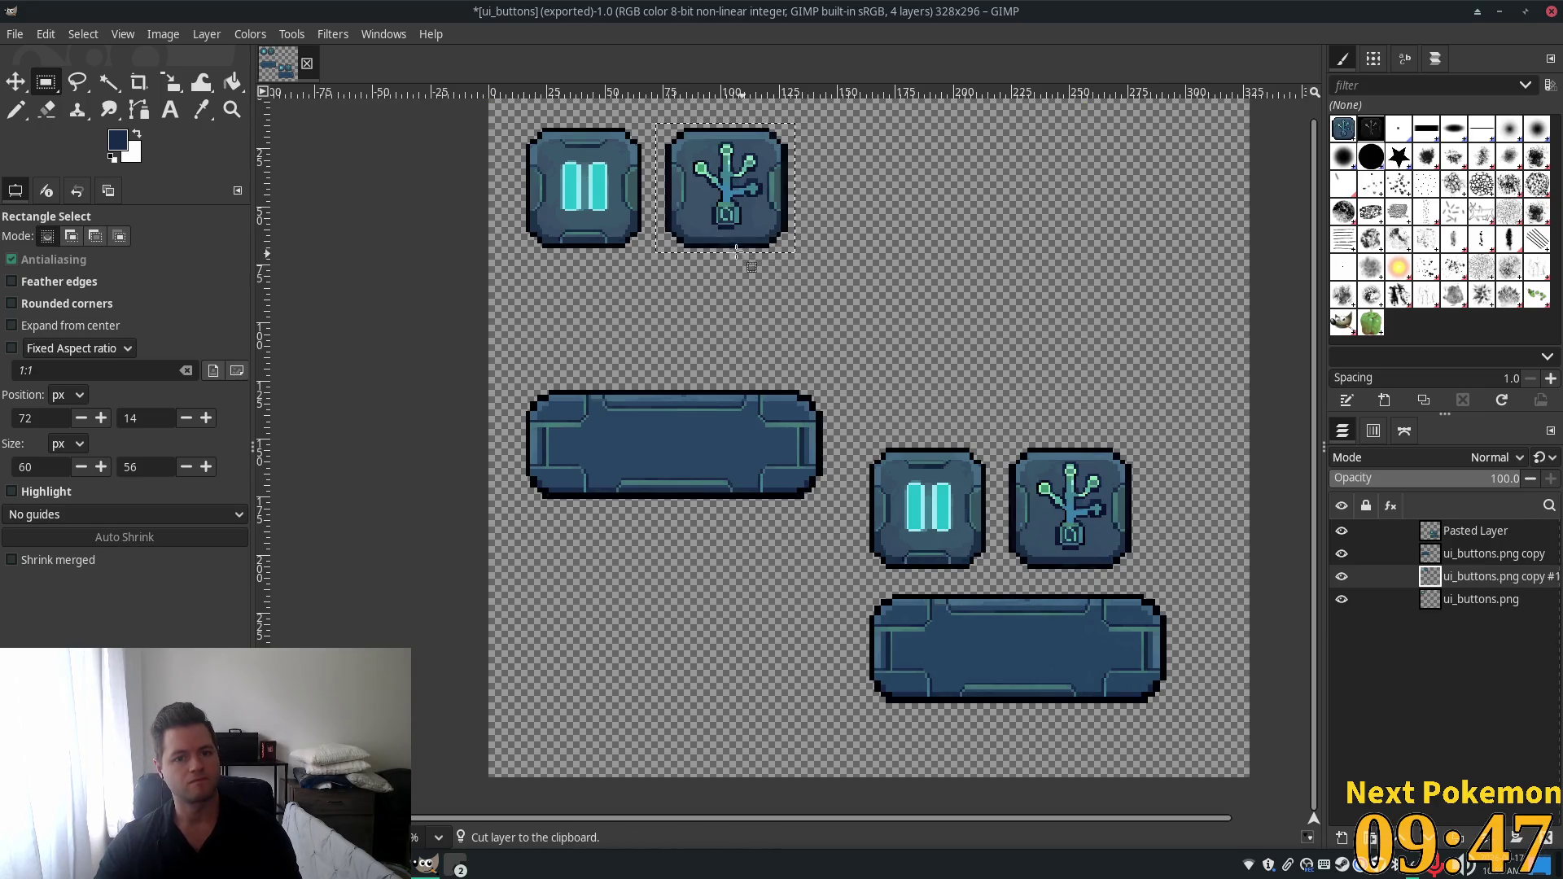
left_click(15, 81)
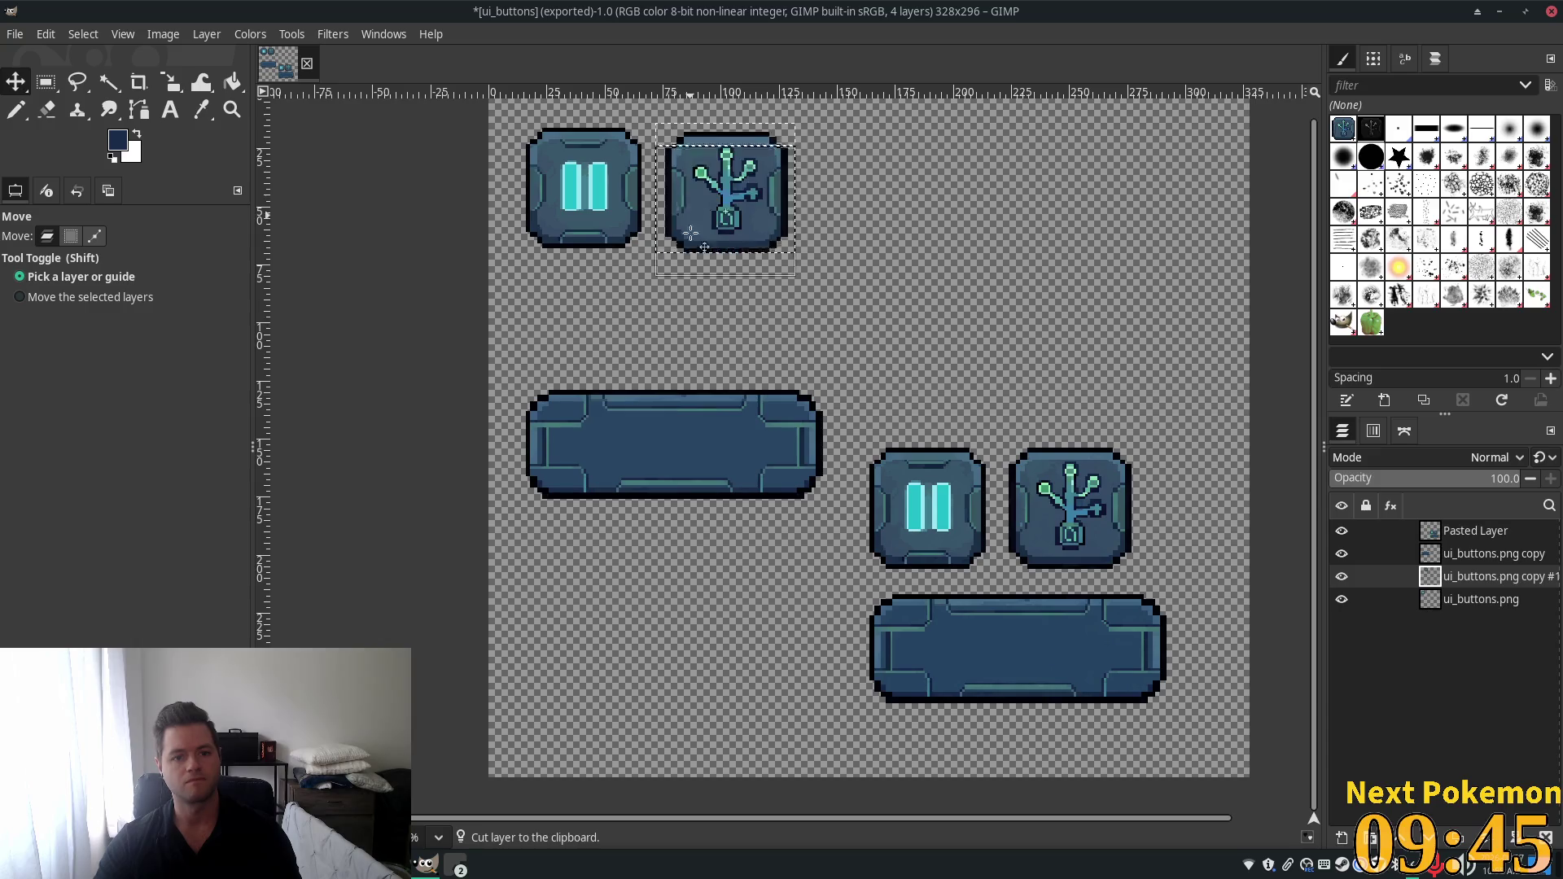
left_click_drag(691, 195, 550, 322)
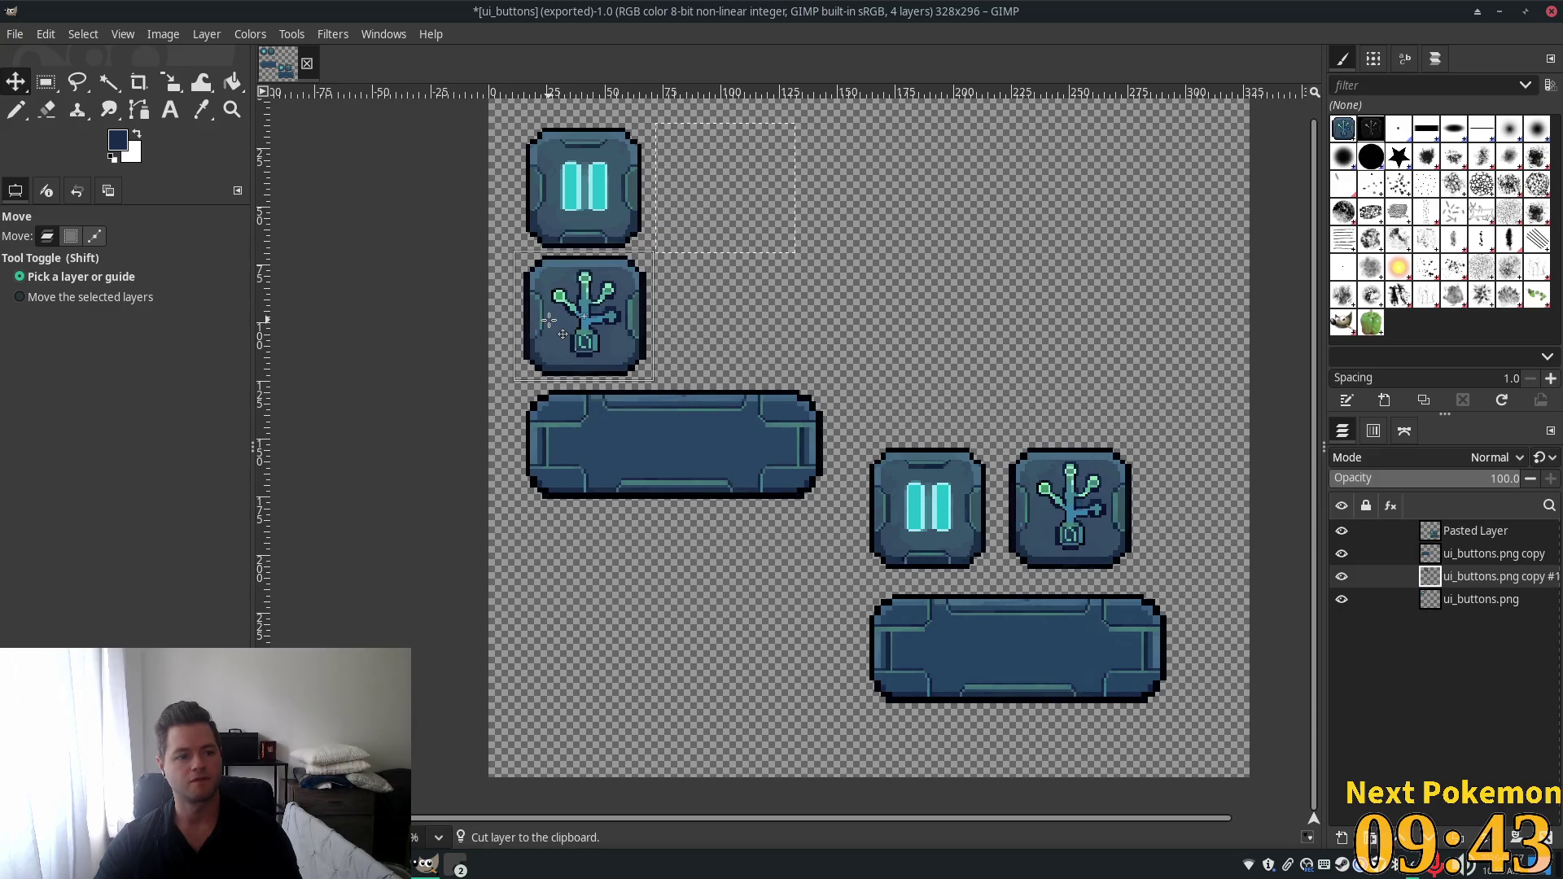
key("Up")
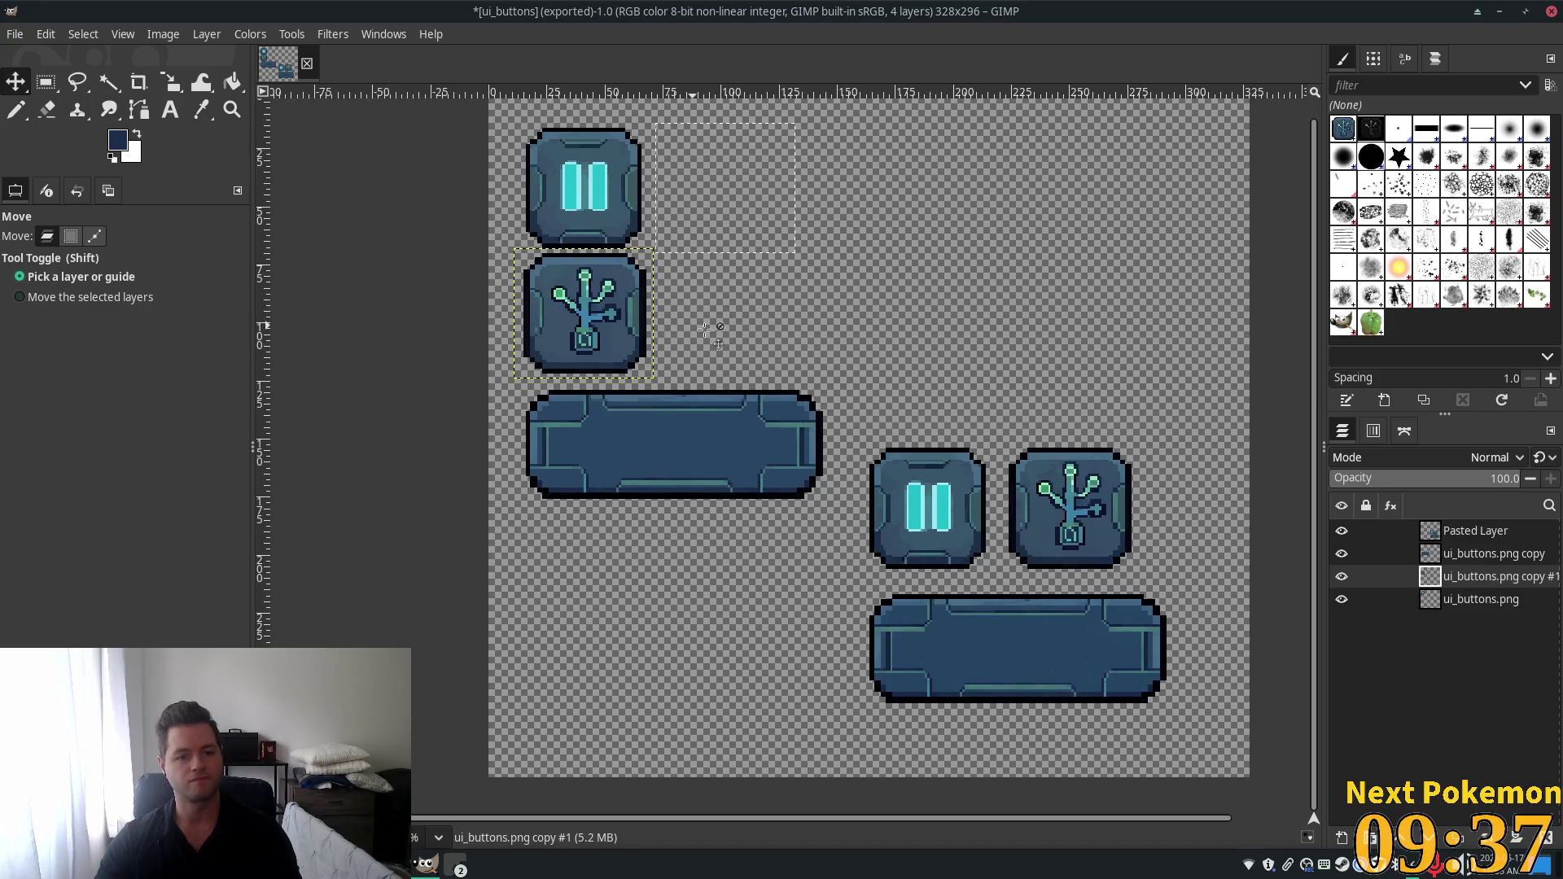
Duplicate the plant button layer, move the copy to the right, and name it 'hovered_layer'.
key("shift+ctrl+d")
mouse_move(566, 325)
left_mouse_down()
mouse_move(639, 262)
mouse_move(711, 328)
left_mouse_up()
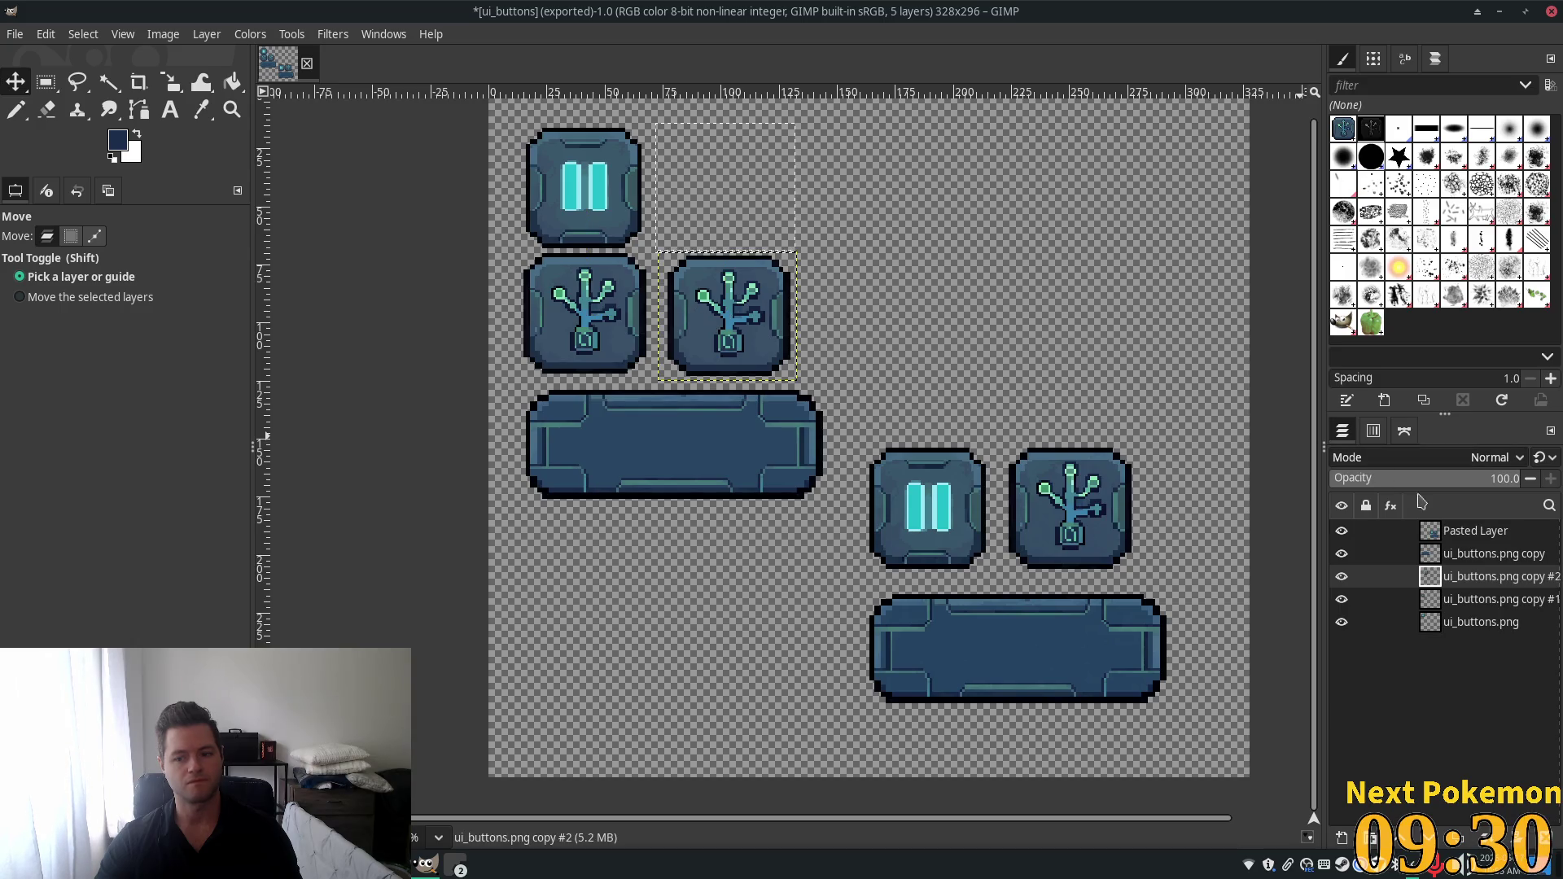
double_click(1498, 578)
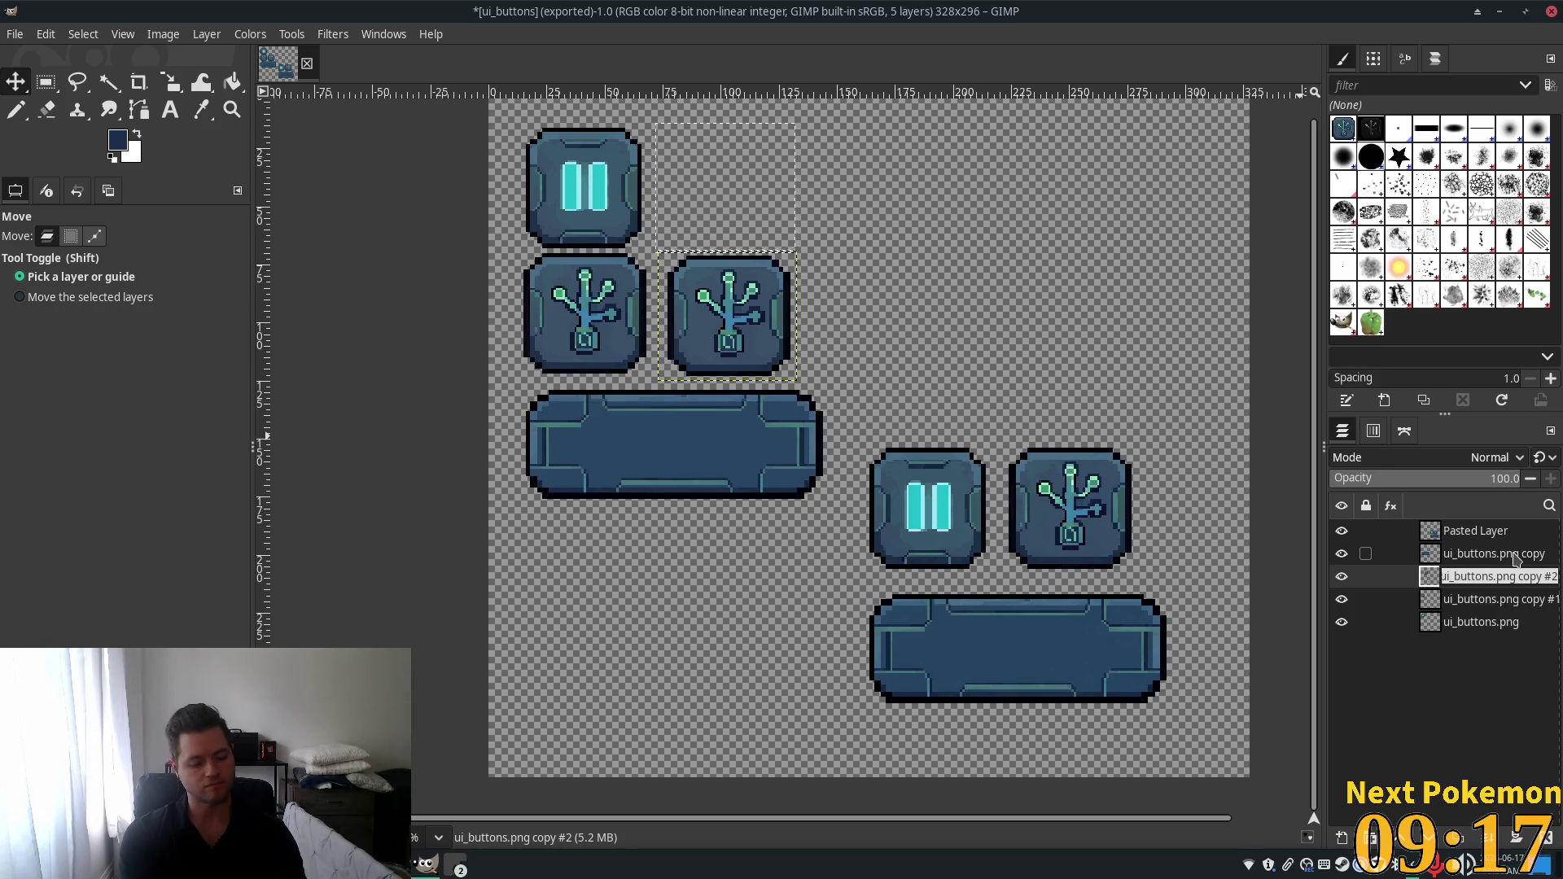
type("hovered")
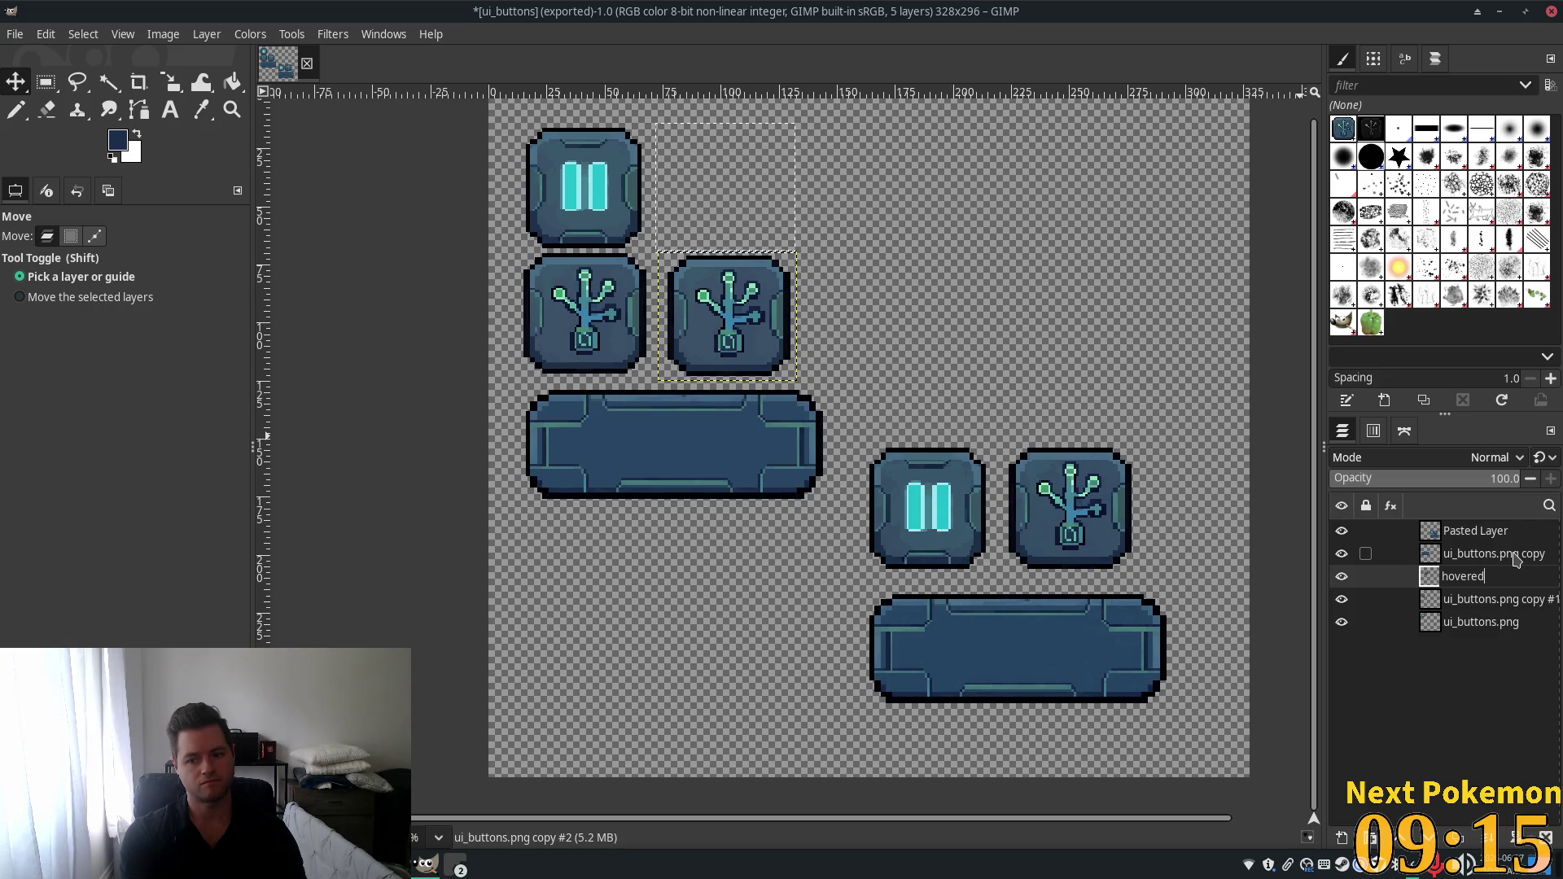
type("_layer")
key("Return")
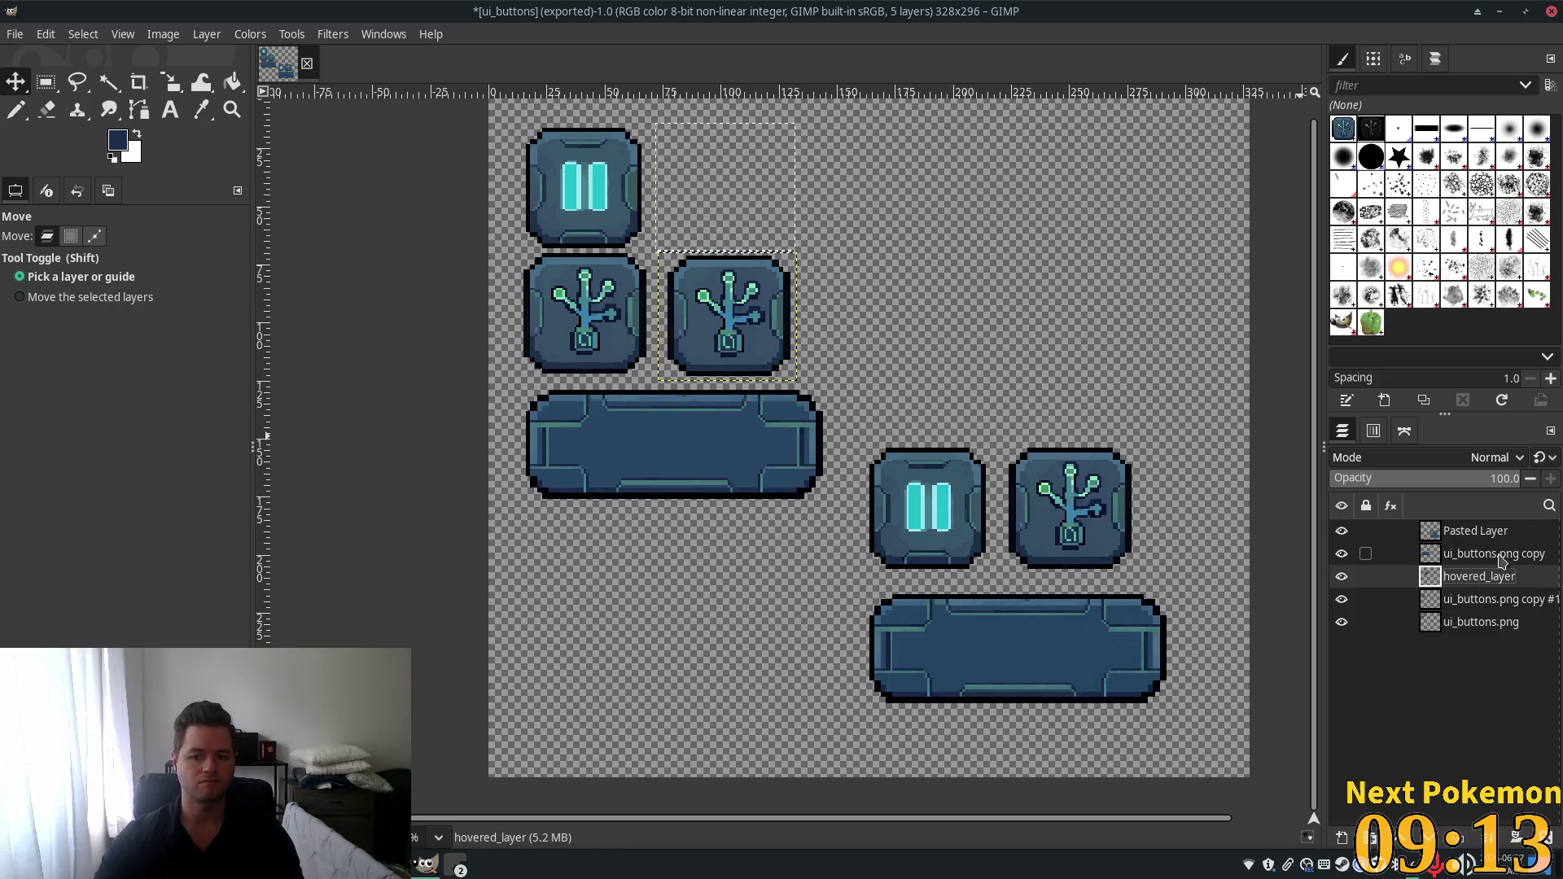
left_click(1429, 552)
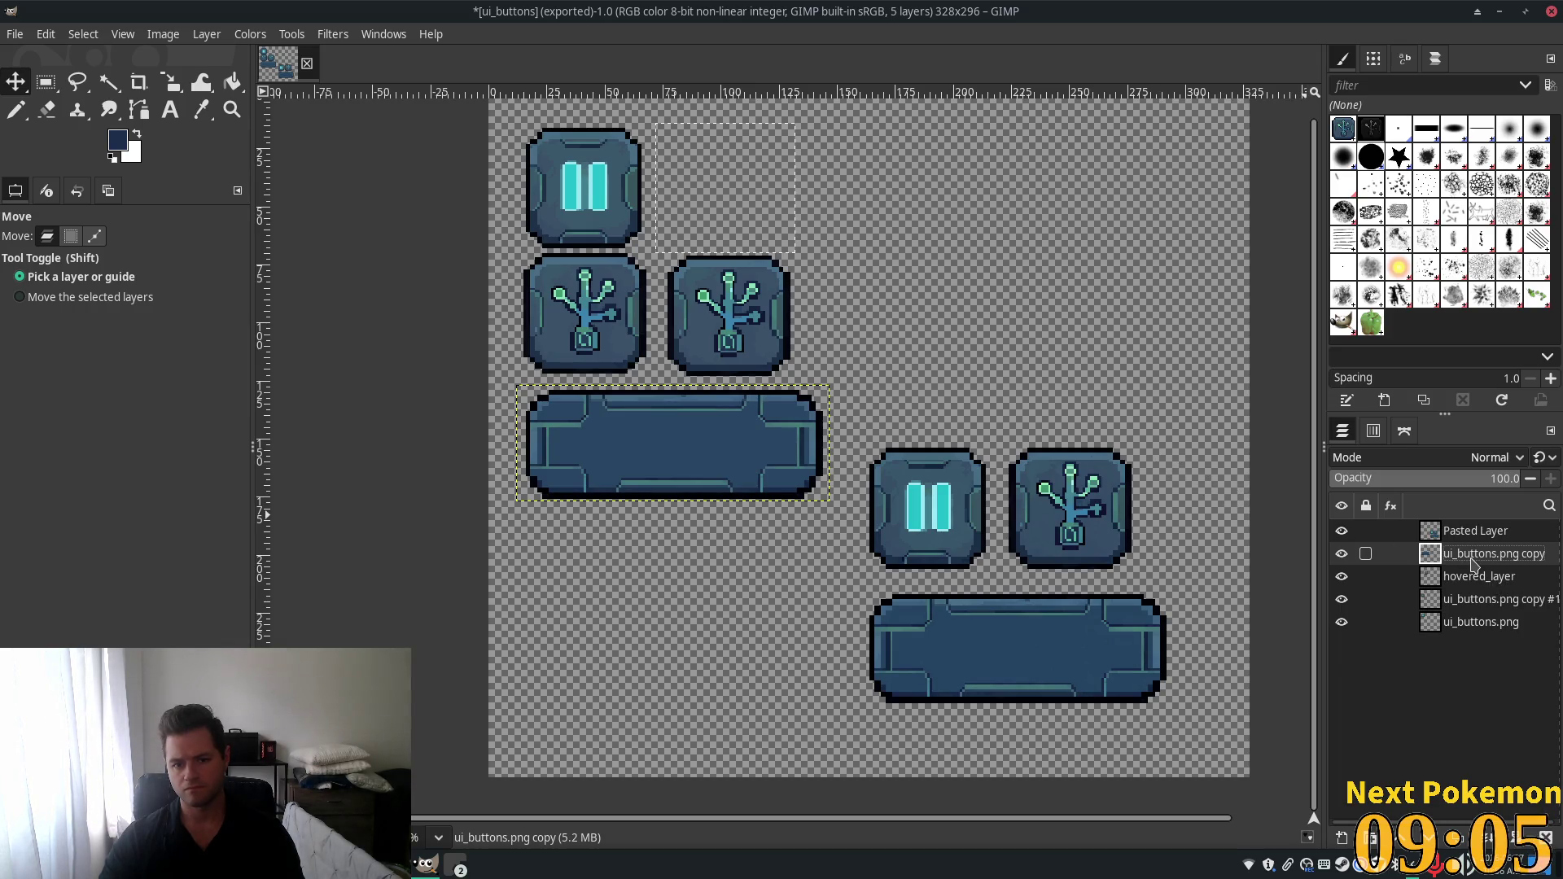
Cut the lower wide bar onto its own layer and place it under the left wide bar.
left_click(46, 83)
left_click(1465, 531)
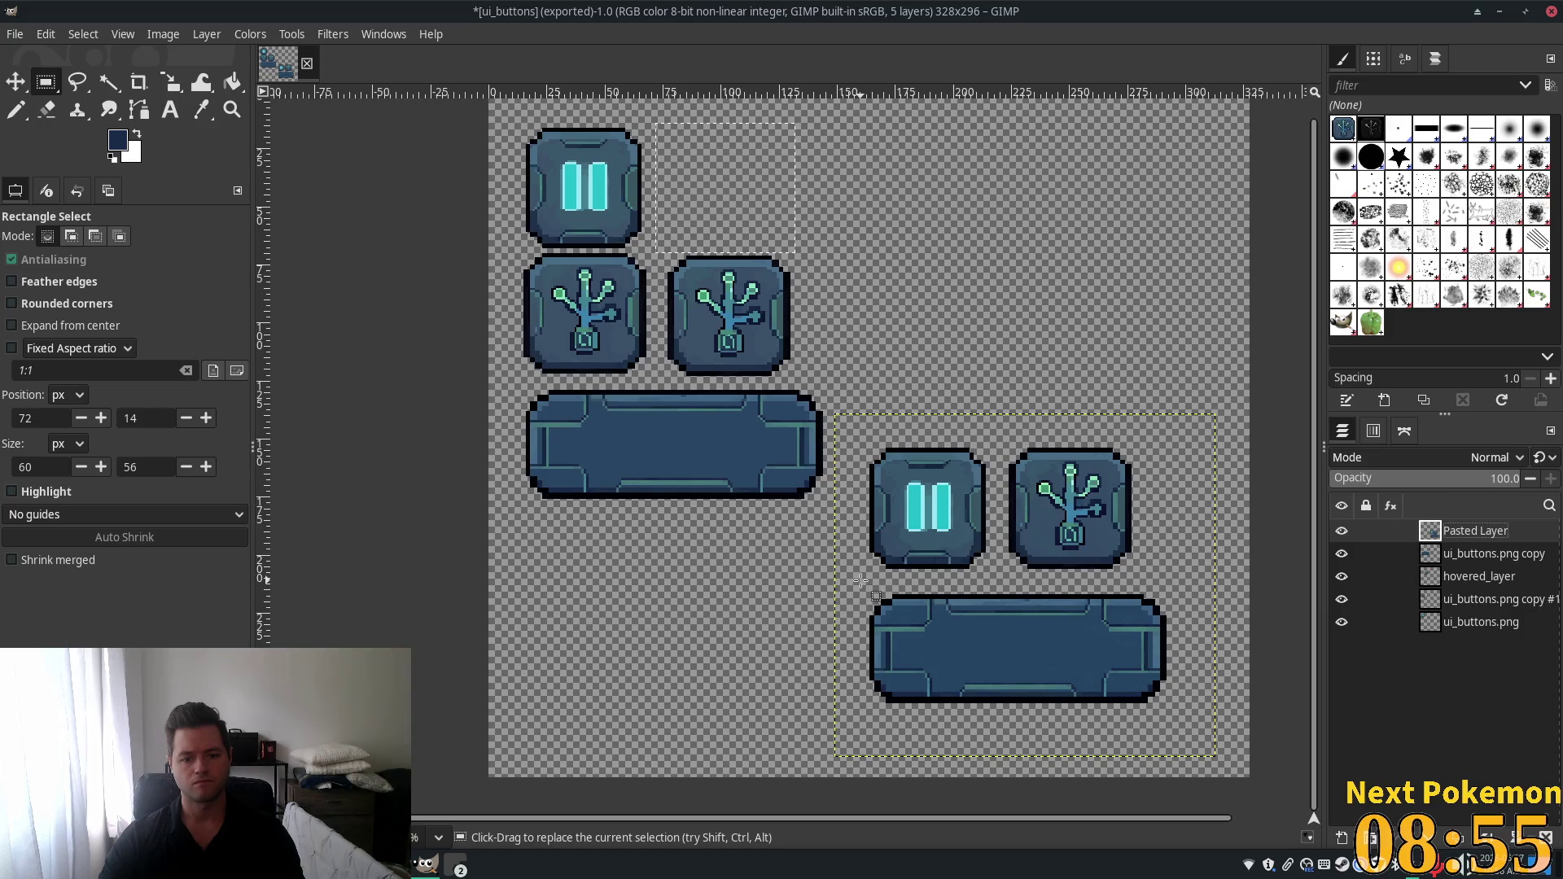
mouse_move(861, 581)
left_mouse_down()
mouse_move(1038, 674)
mouse_move(1171, 716)
left_mouse_up()
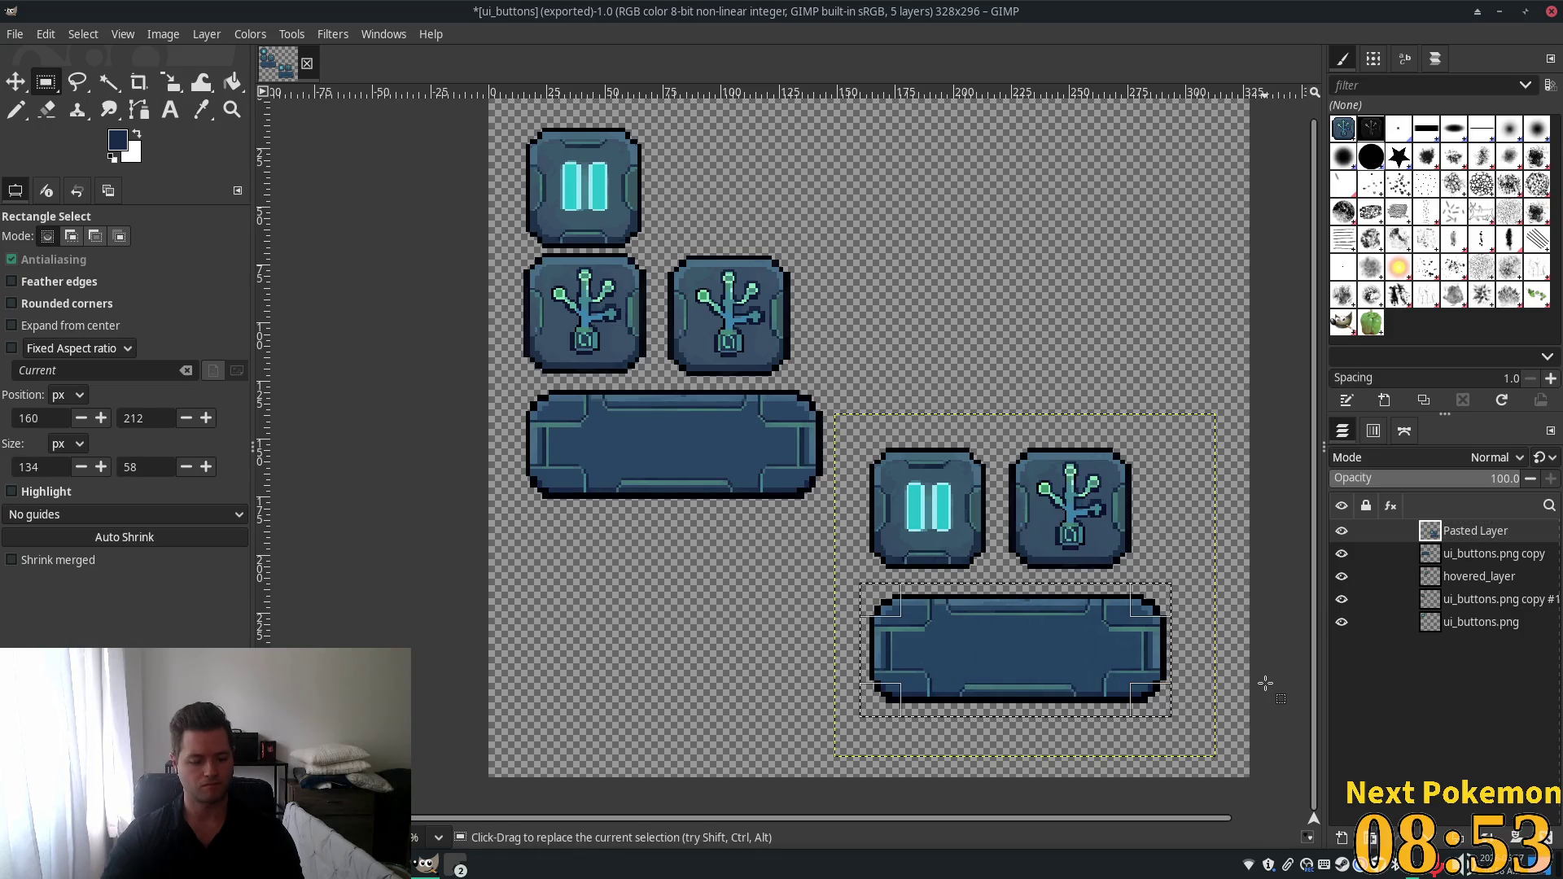
key("ctrl+x")
key("ctrl+v")
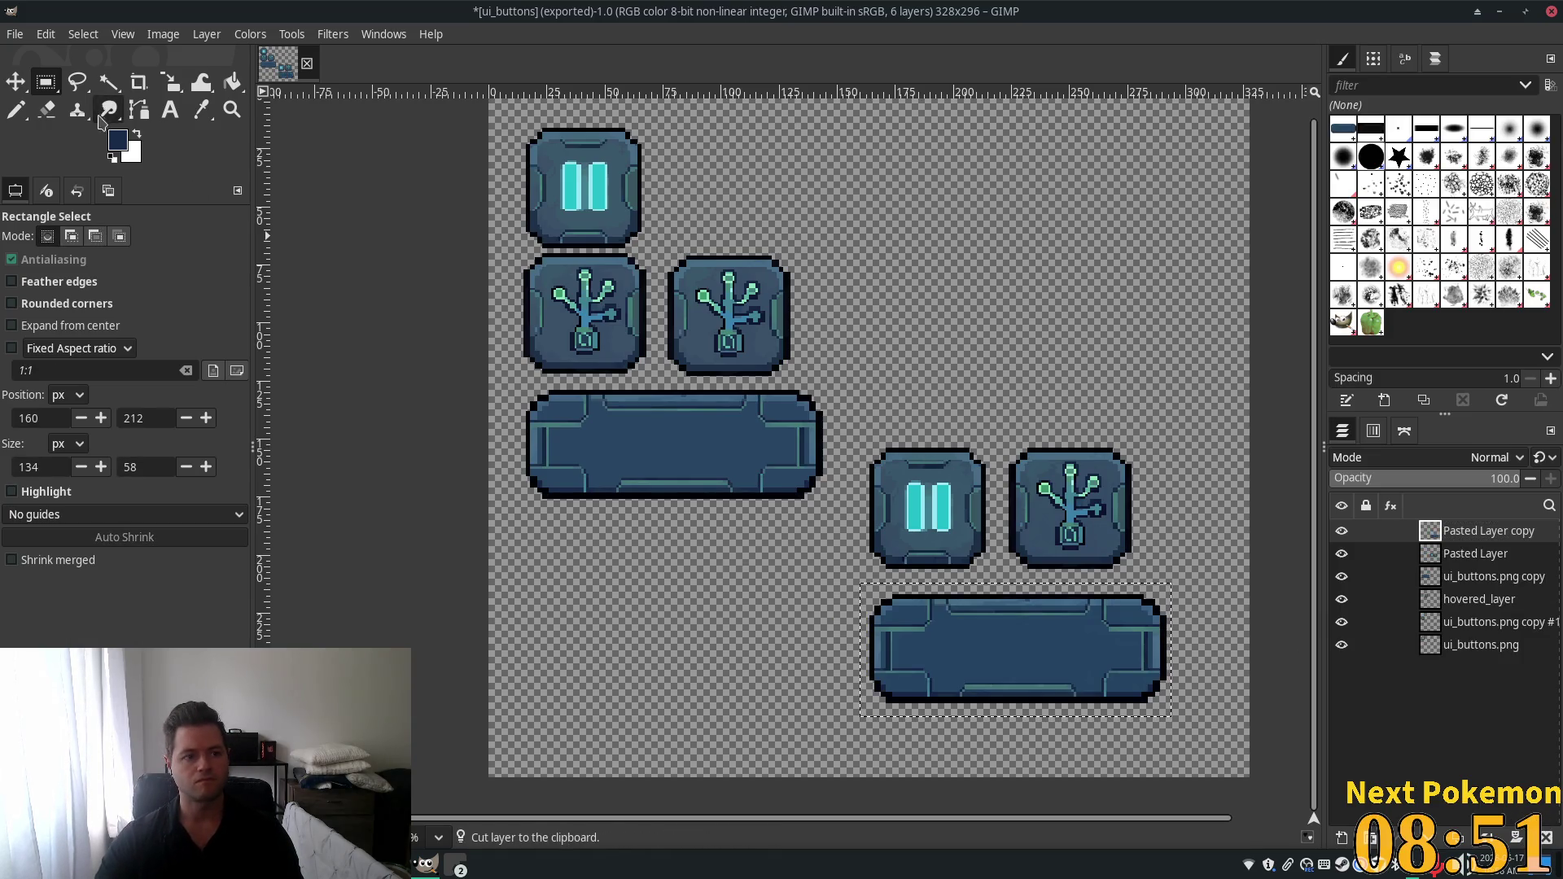
key("m")
mouse_move(1001, 642)
left_mouse_down()
mouse_move(670, 565)
mouse_move(654, 545)
left_mouse_up()
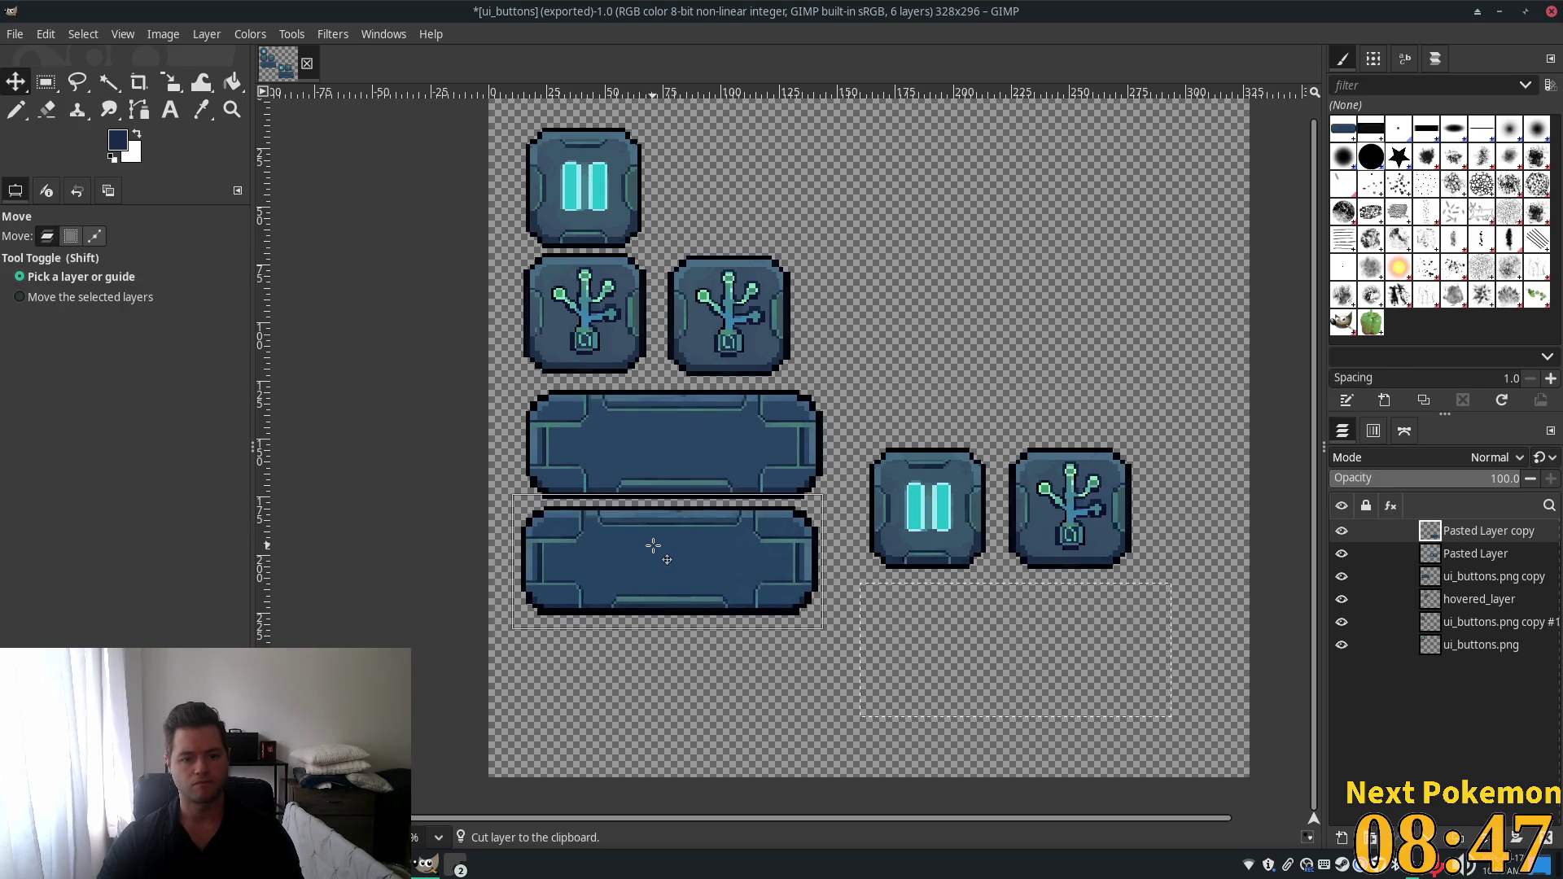
left_click_drag(653, 546, 658, 547)
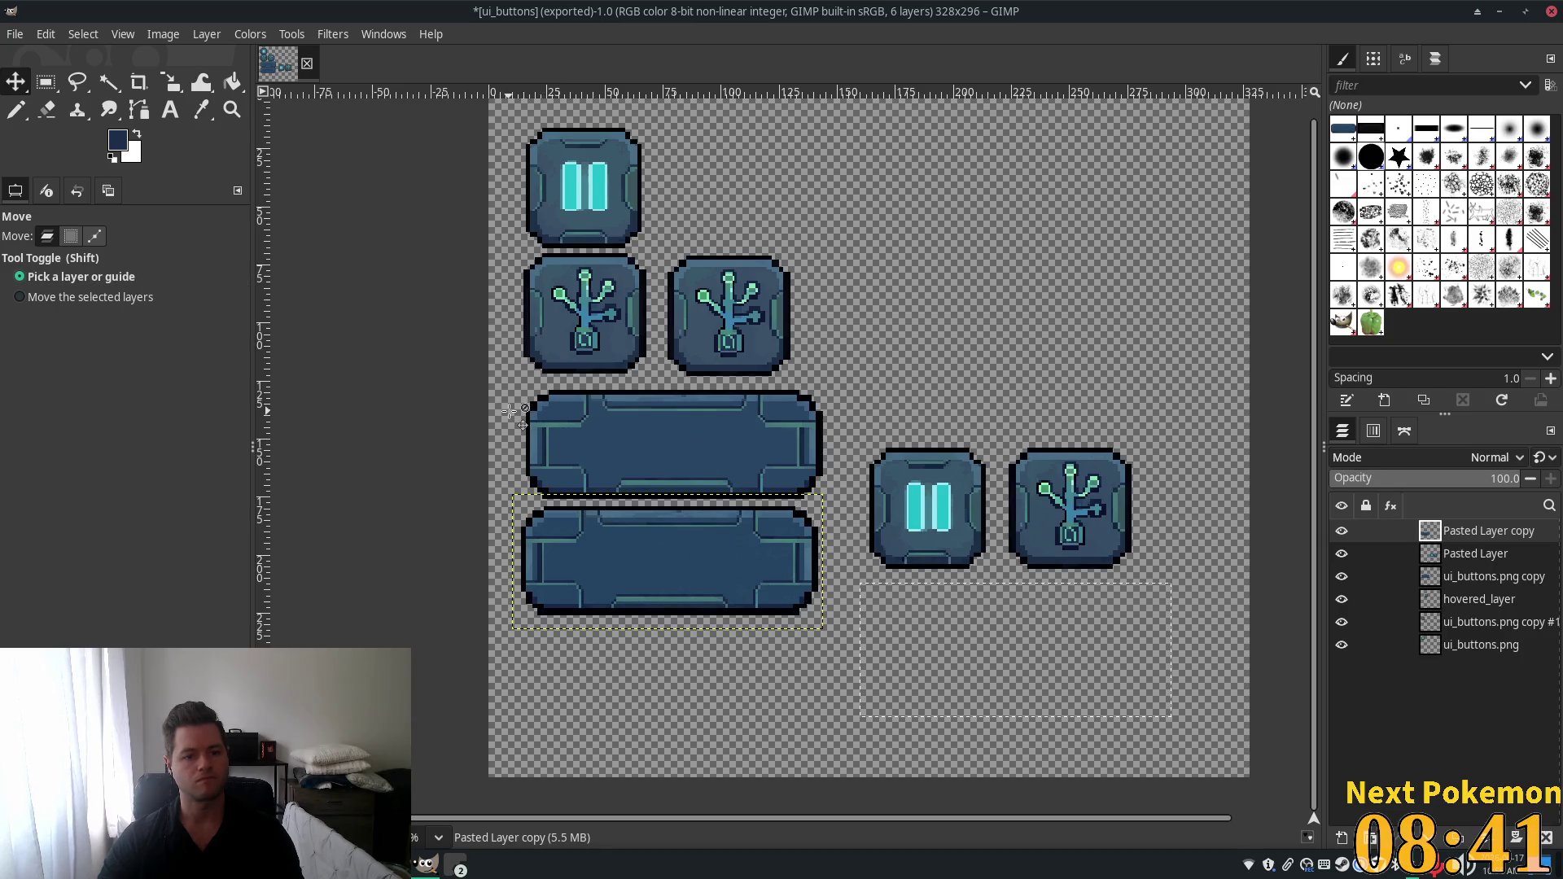
Duplicate the wide bar for a third one below, and align the middle and bottom bars.
key("shift+ctrl+d")
left_click_drag(531, 415, 707, 447)
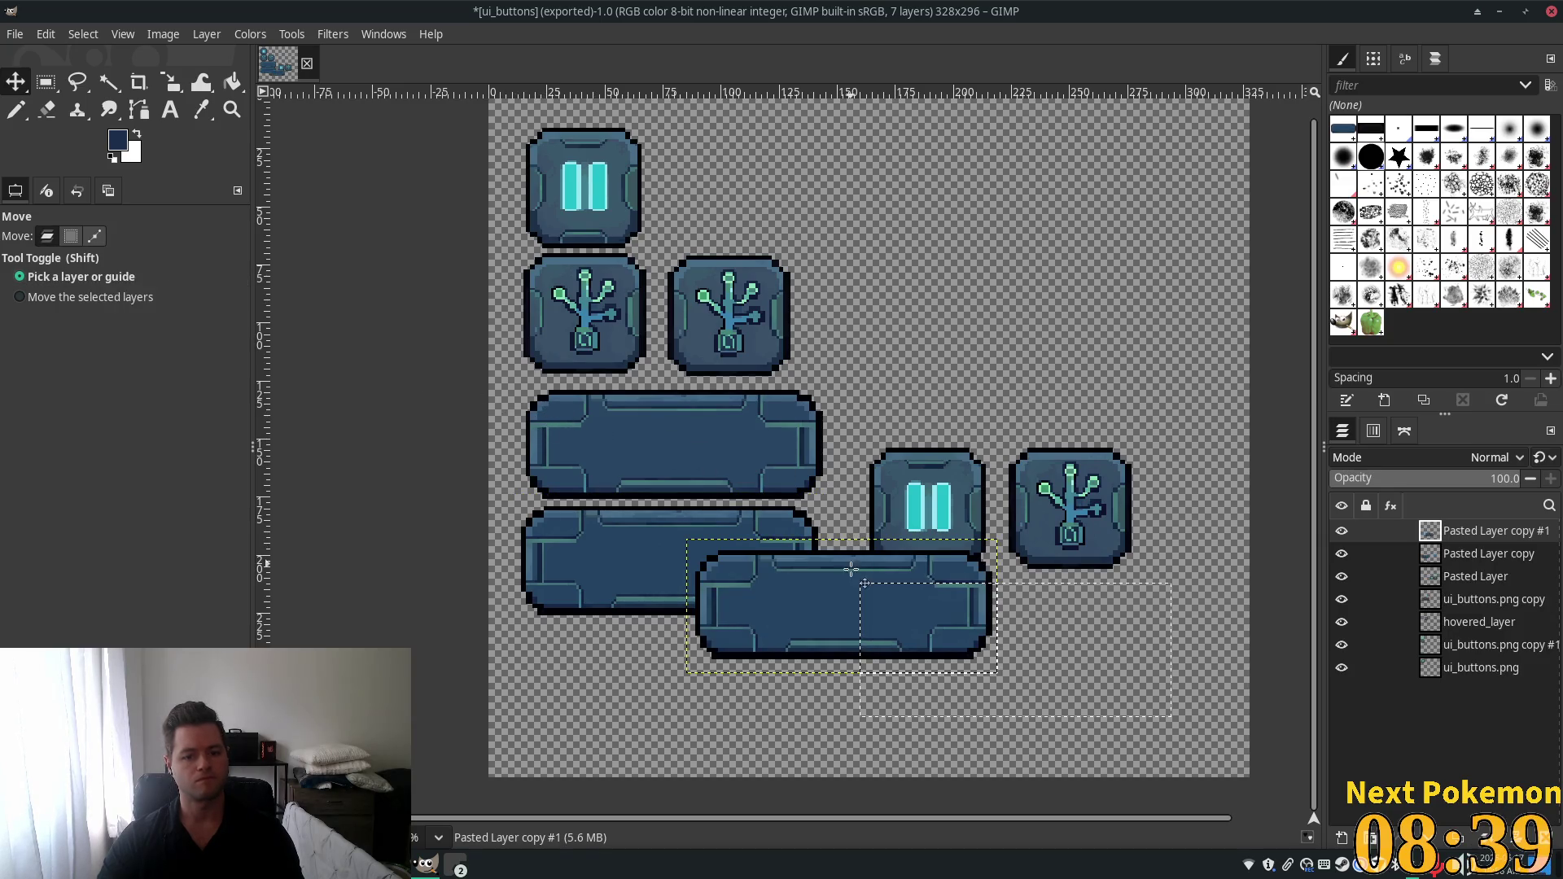
mouse_move(843, 580)
left_mouse_down()
mouse_move(661, 648)
mouse_move(655, 672)
mouse_move(673, 675)
left_mouse_up()
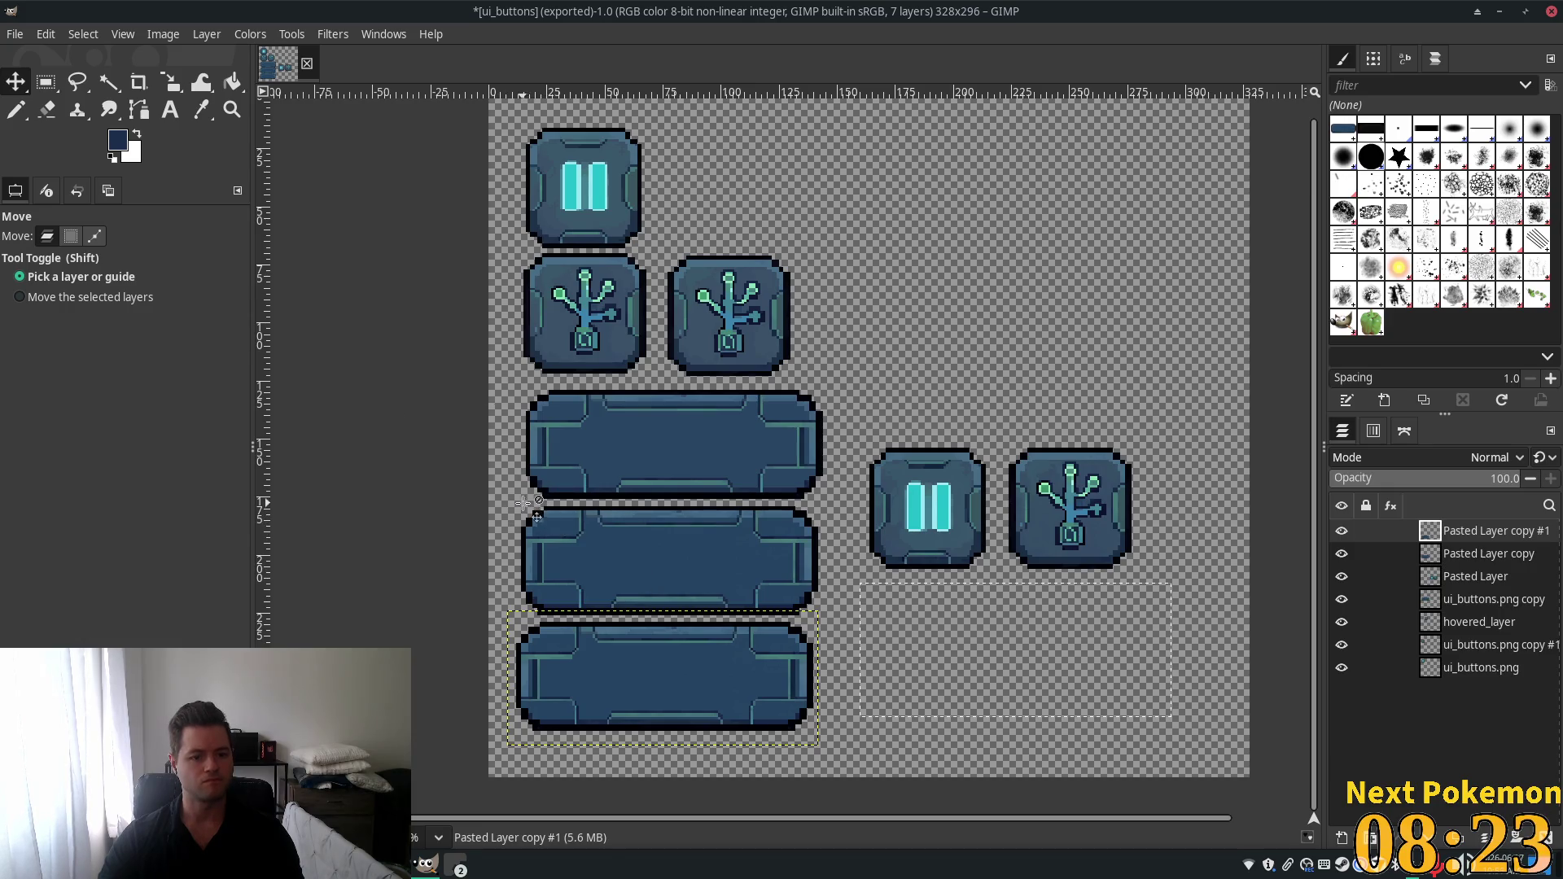
left_click(1494, 563)
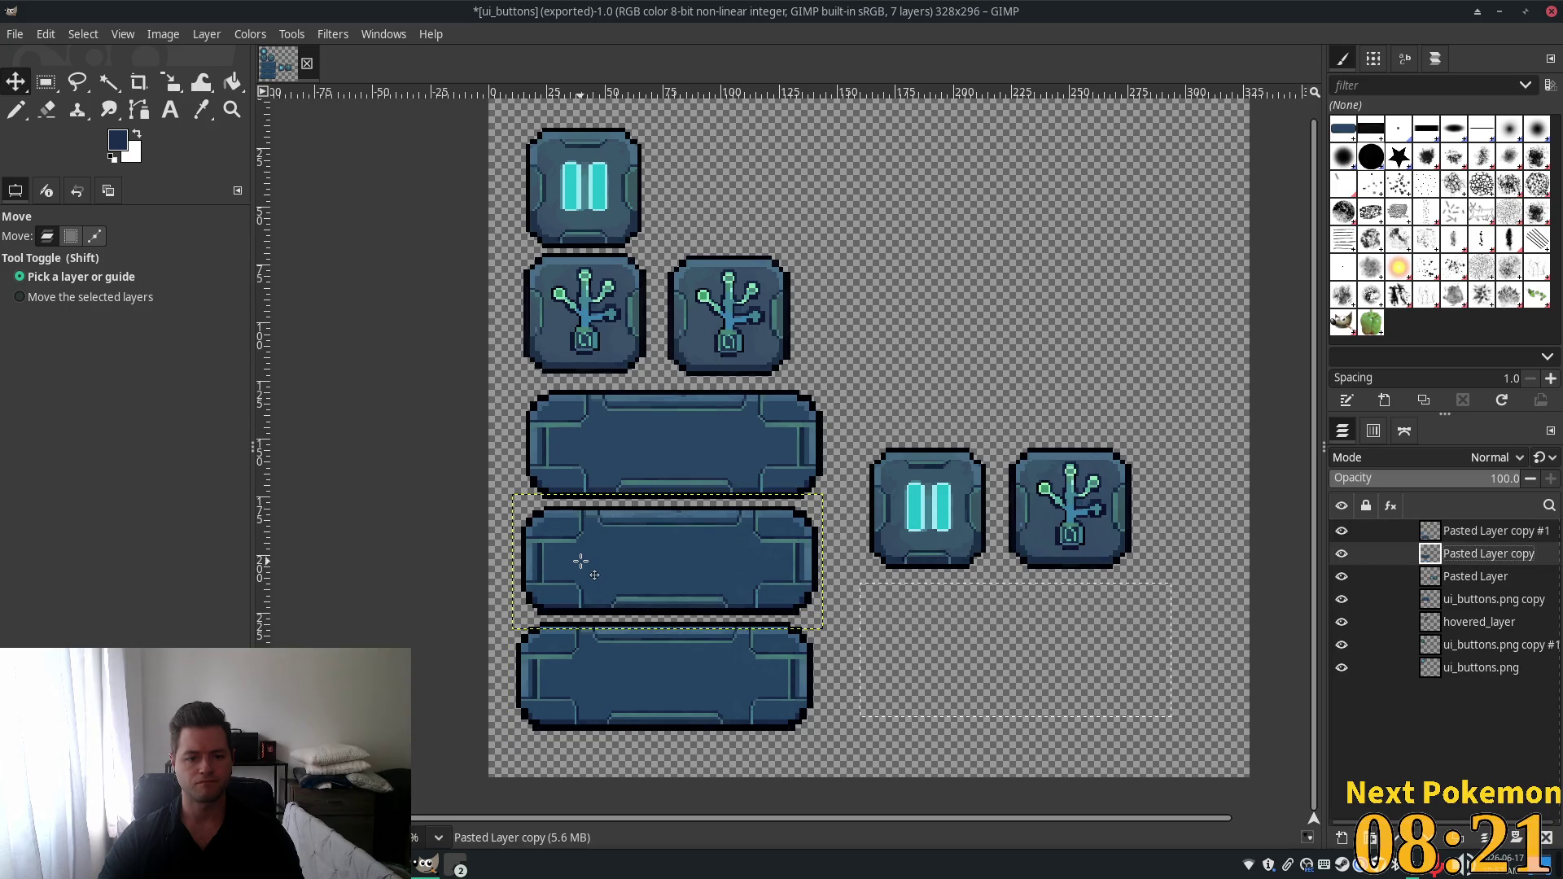
left_click_drag(581, 561, 591, 562)
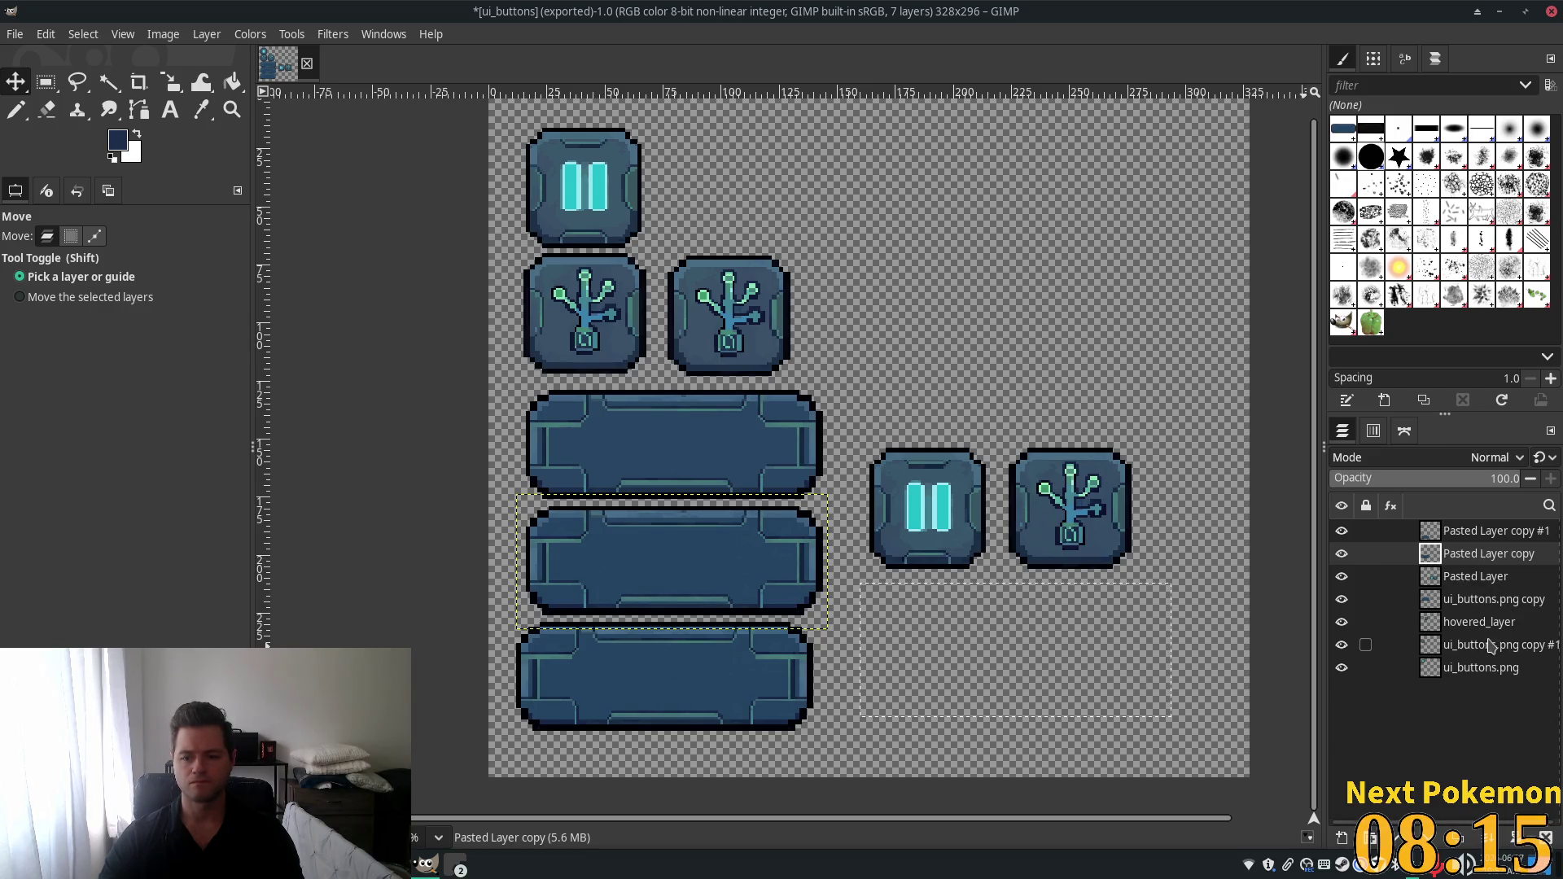
left_click(1431, 599)
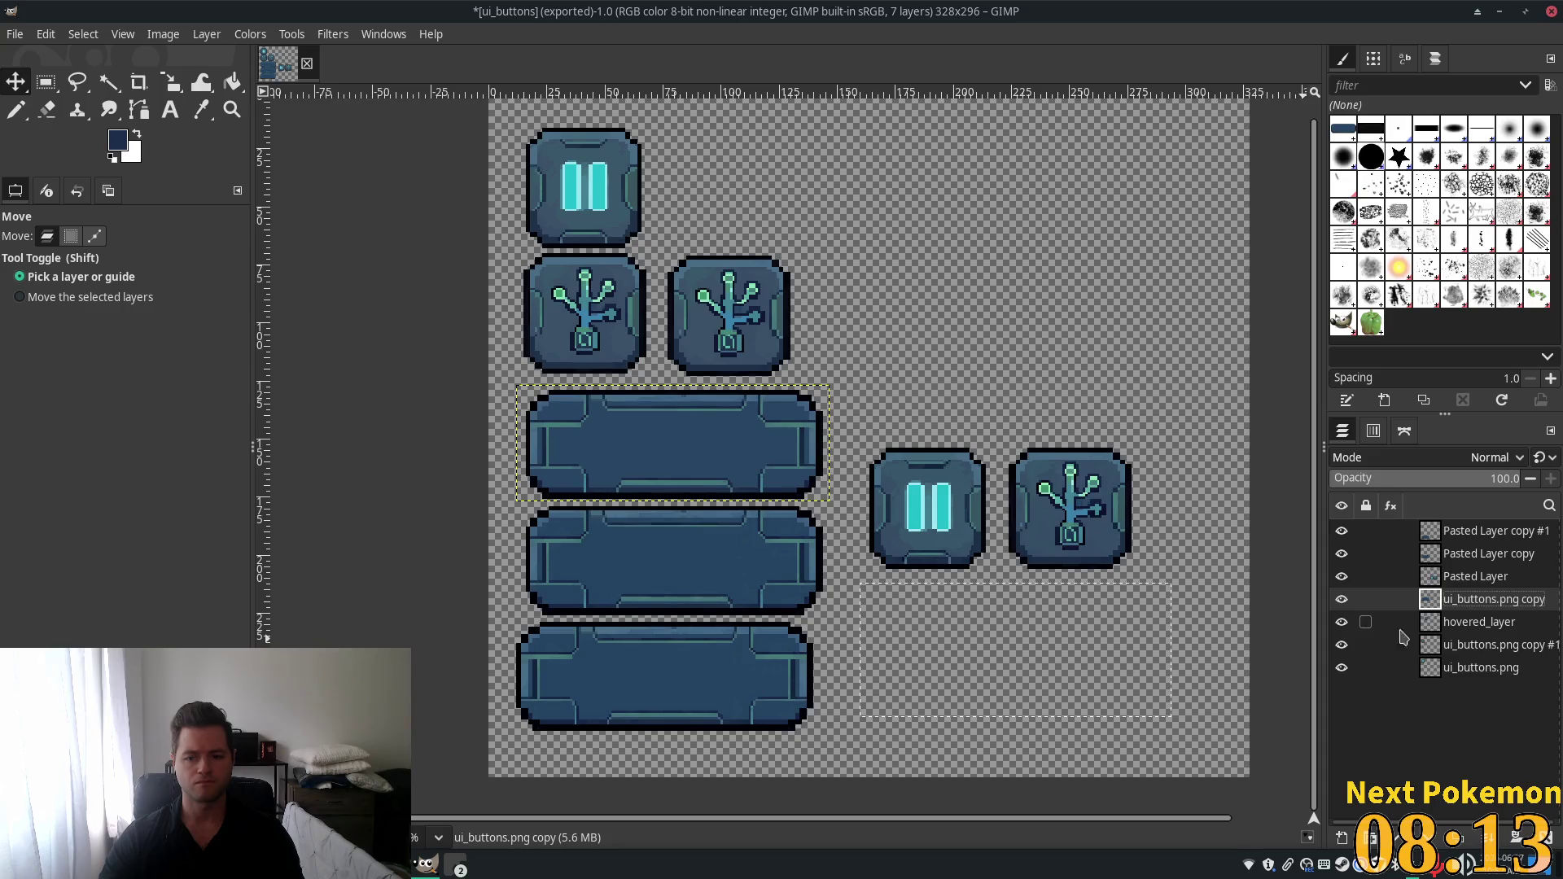
left_click(1457, 537)
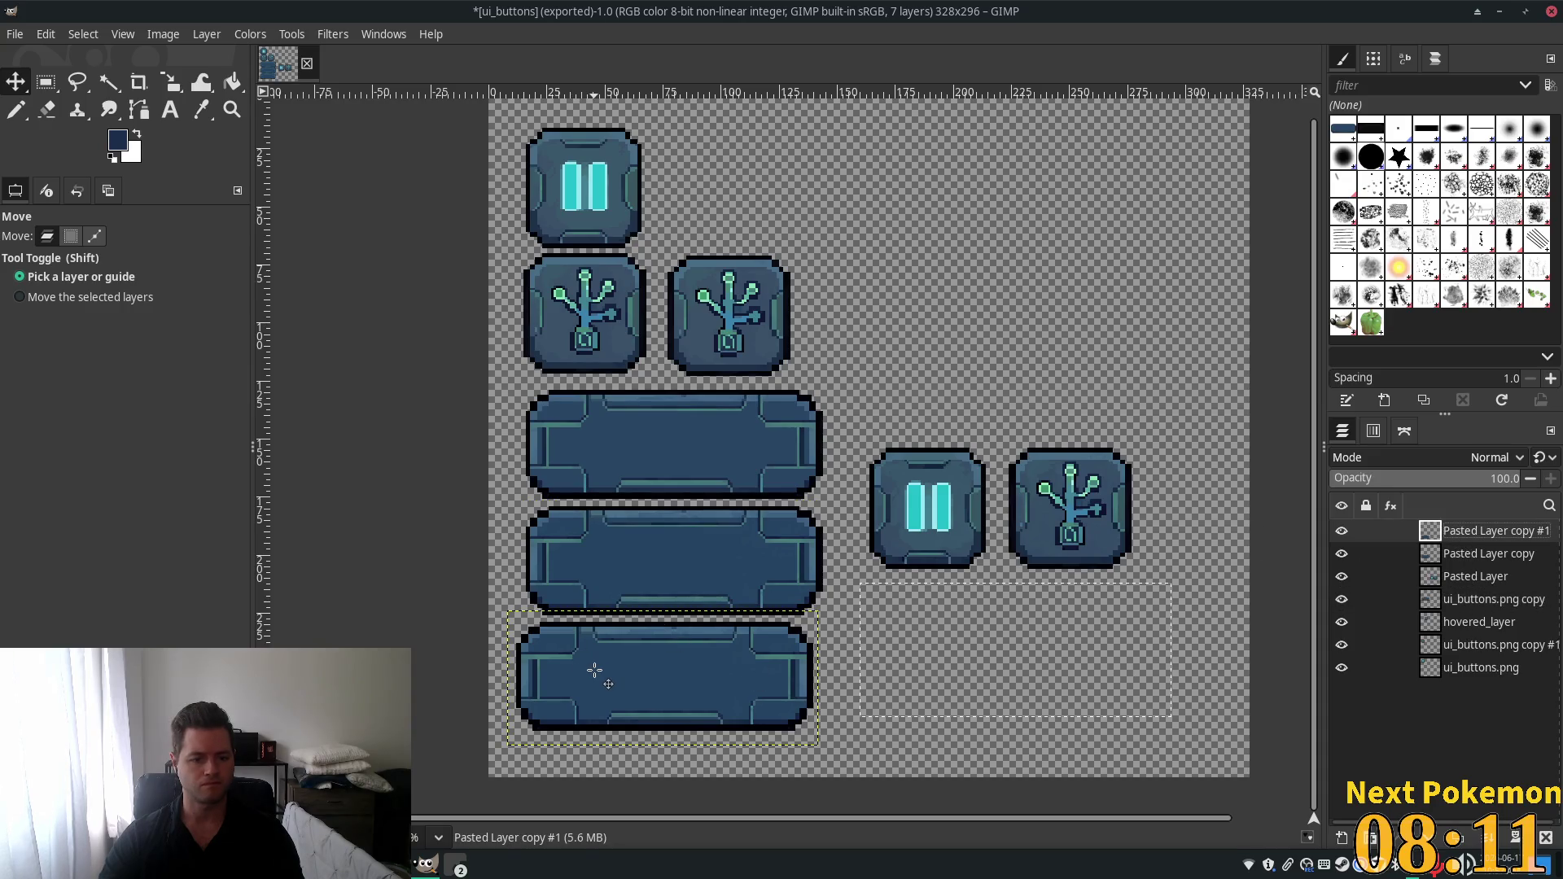
left_click_drag(595, 670, 604, 670)
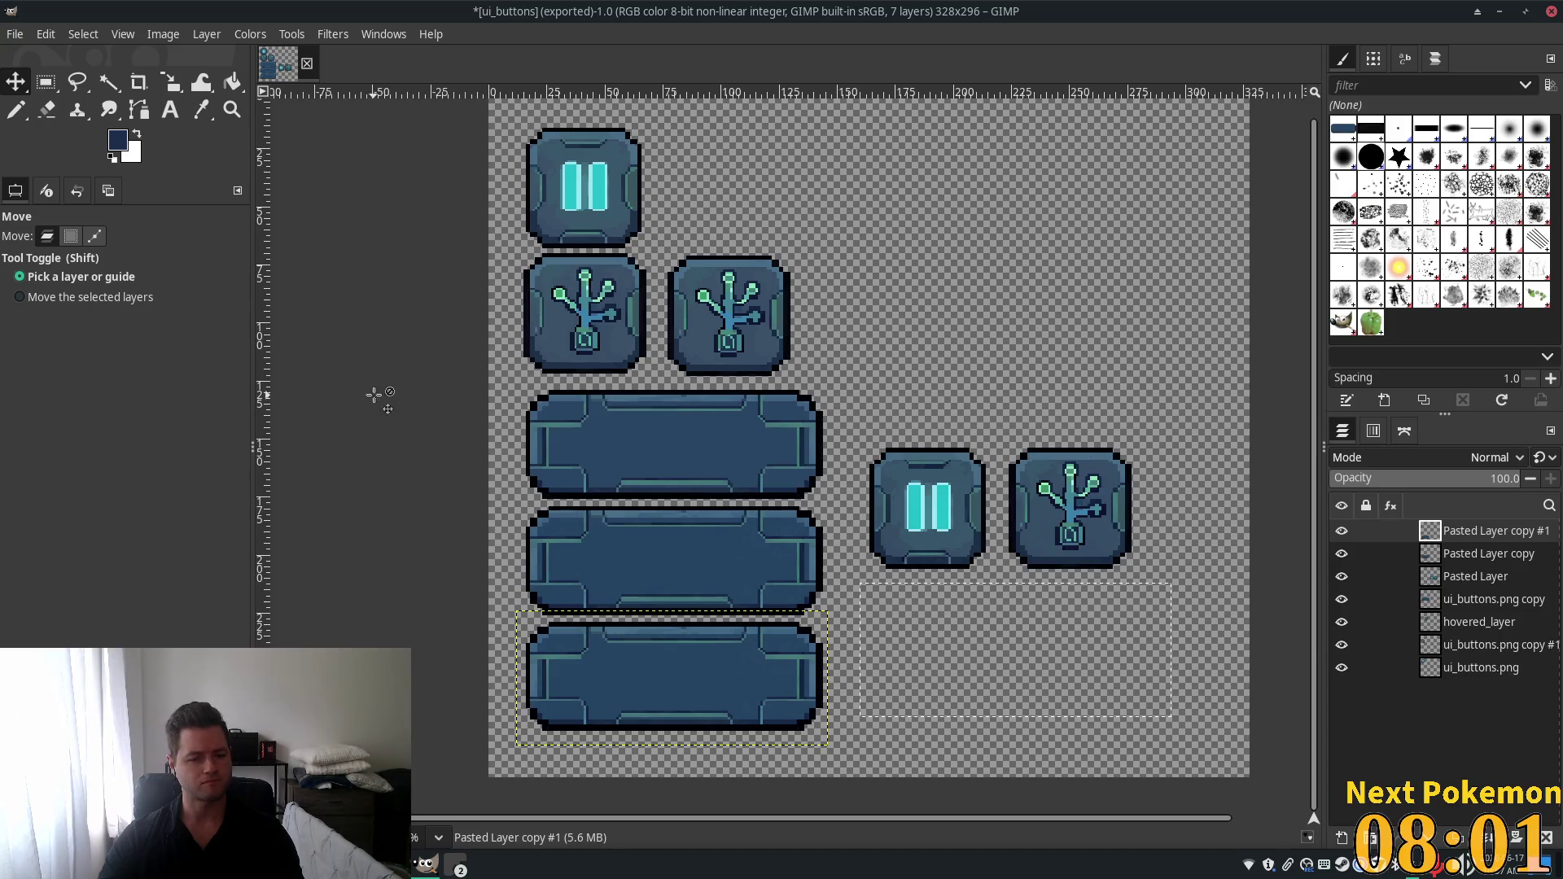
Clear the spare pause and tree buttons from the right-hand side.
key("r")
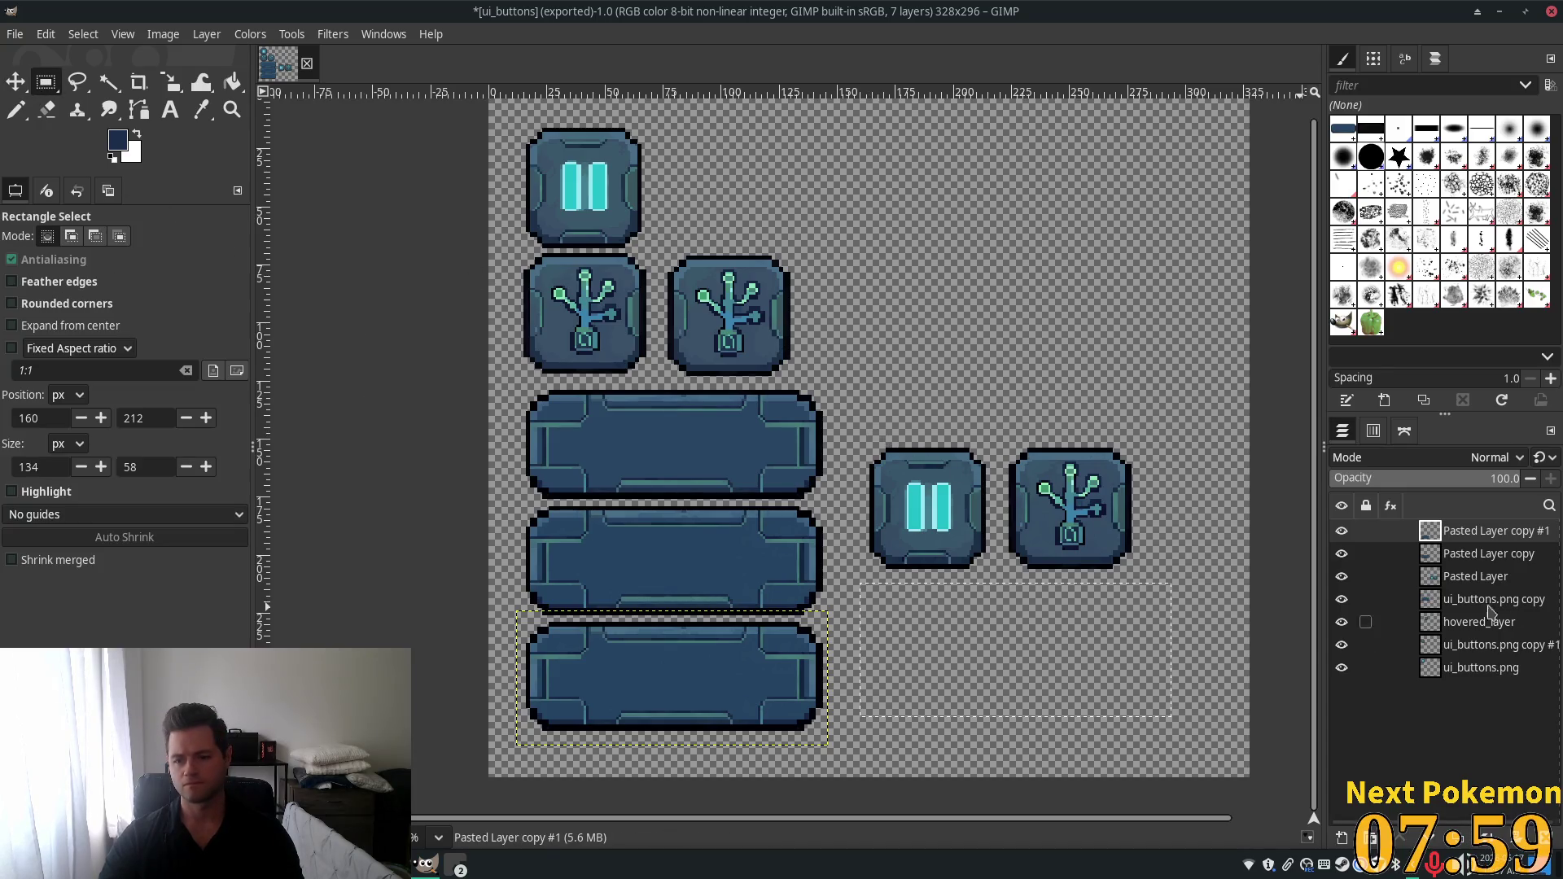
left_click(1475, 576)
mouse_move(845, 397)
left_mouse_down()
mouse_move(896, 468)
mouse_move(1142, 606)
left_mouse_up()
key("Delete")
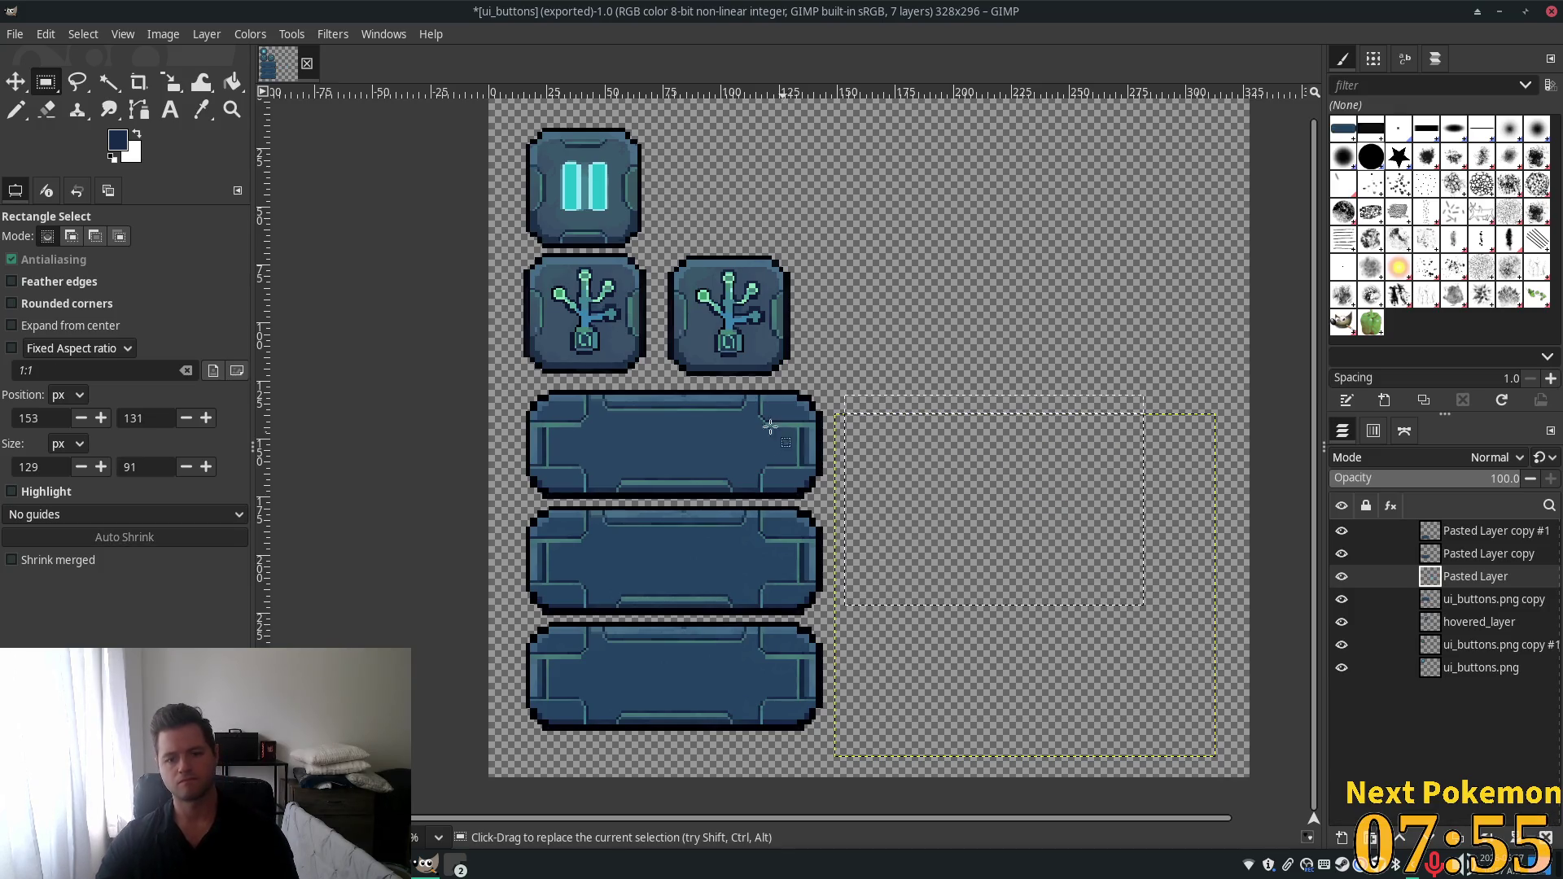
left_click(1459, 534)
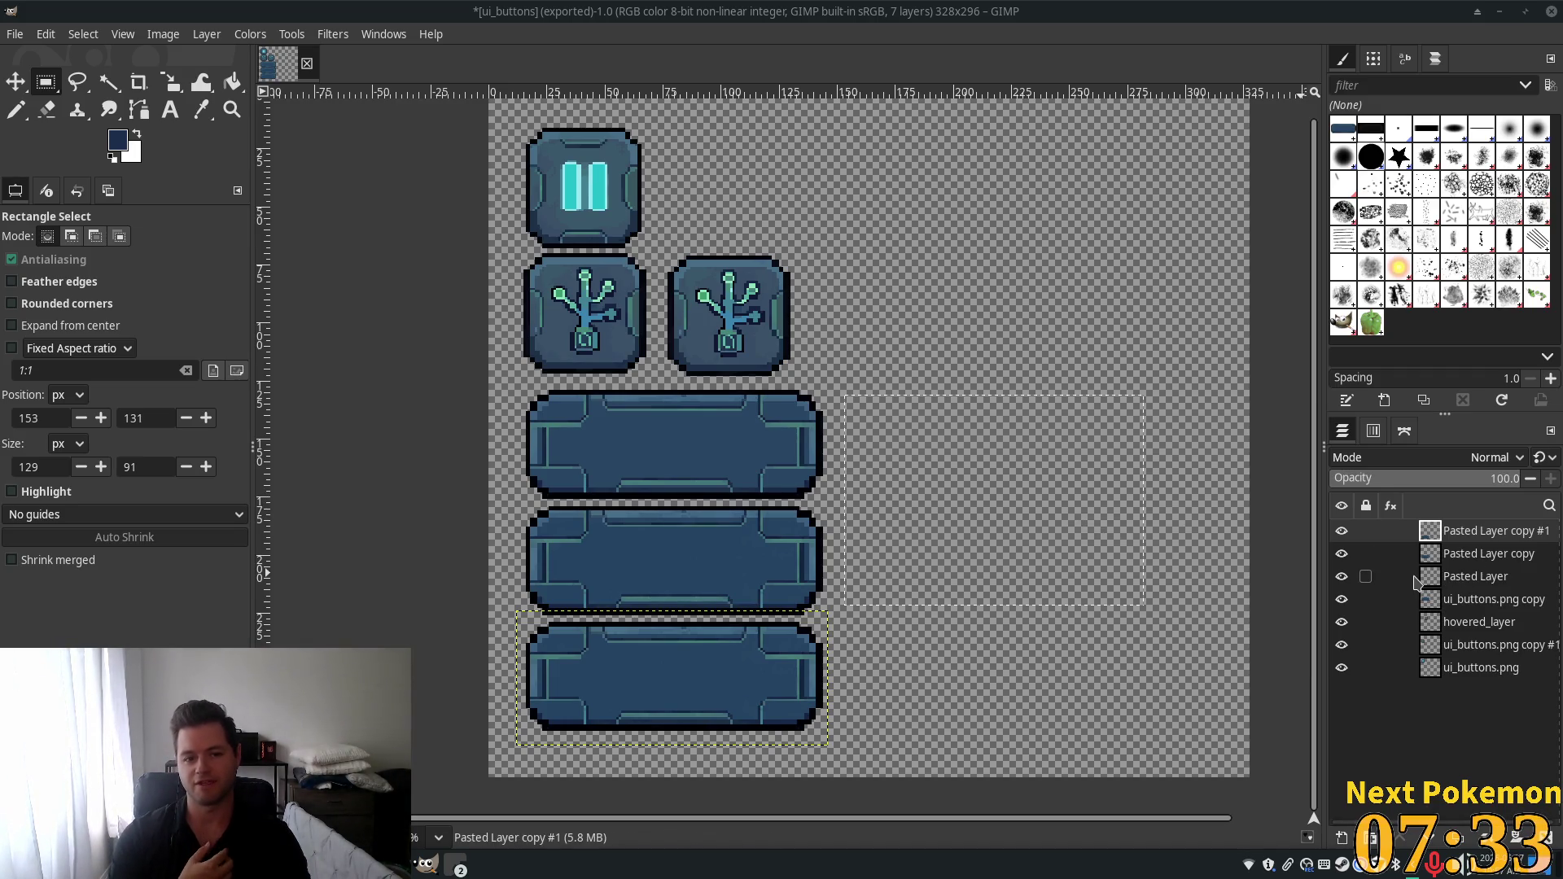
right_click(1488, 576)
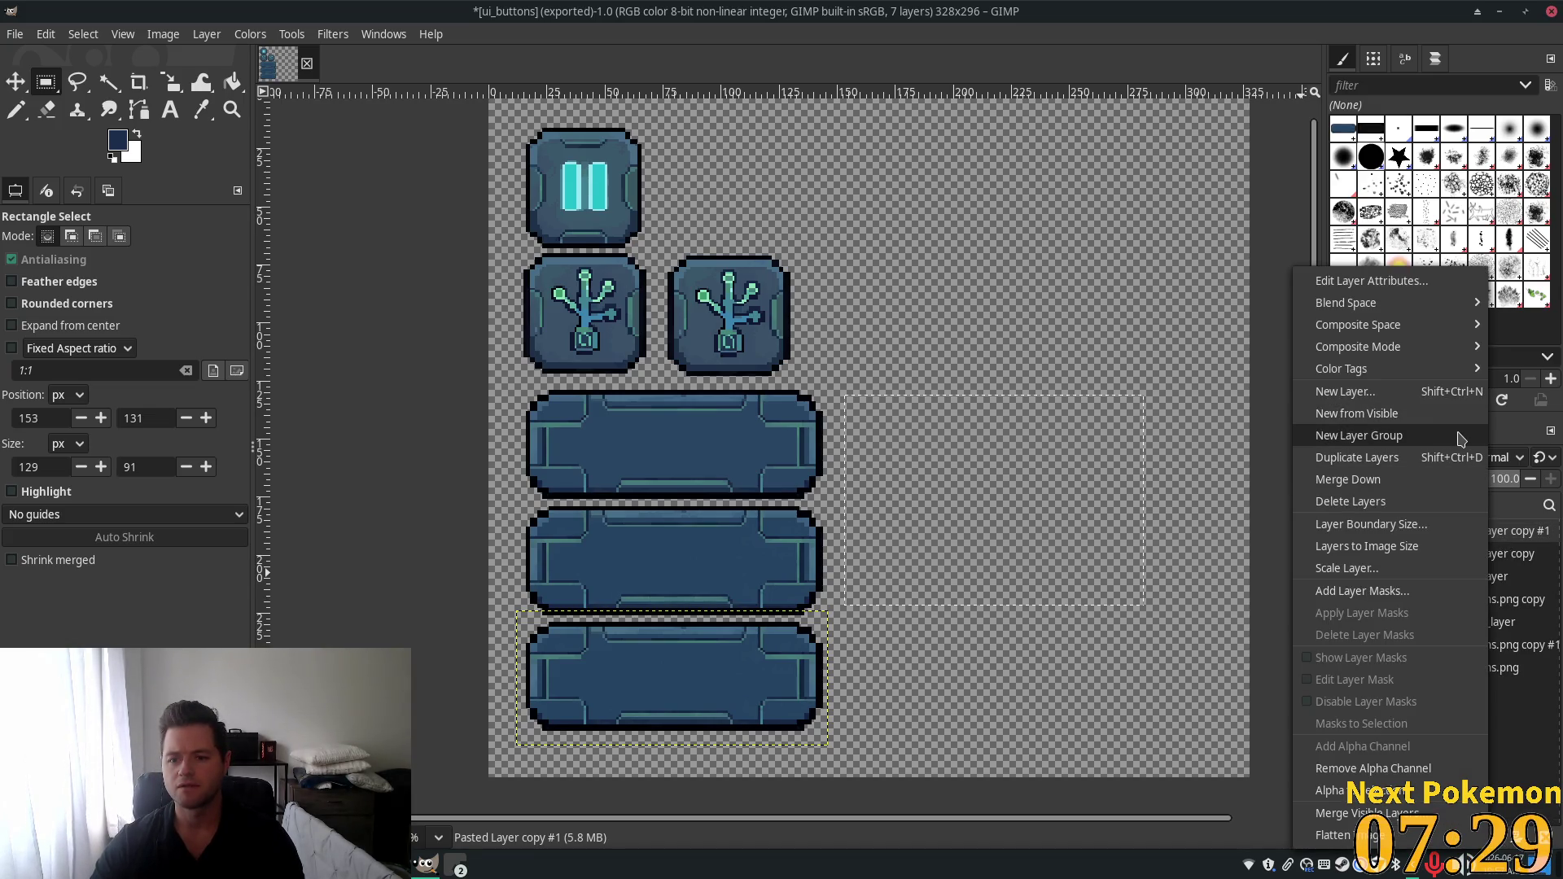
Merge Down the pasted wide-bar, plant and copy layers one by one until one layer remains.
left_click(1459, 480)
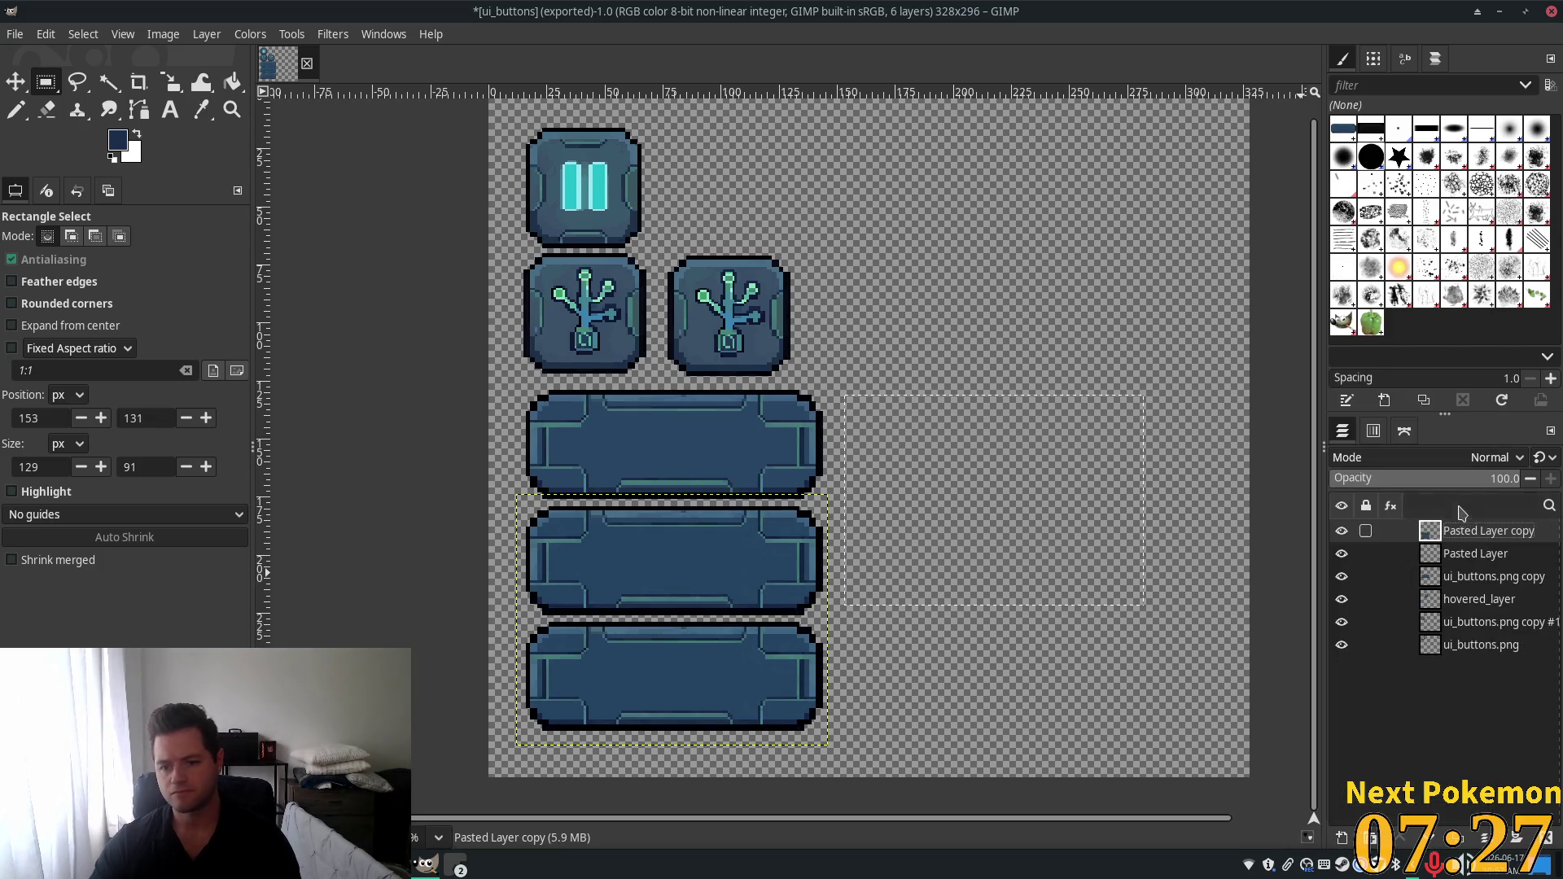
right_click(1462, 529)
left_click(1458, 489)
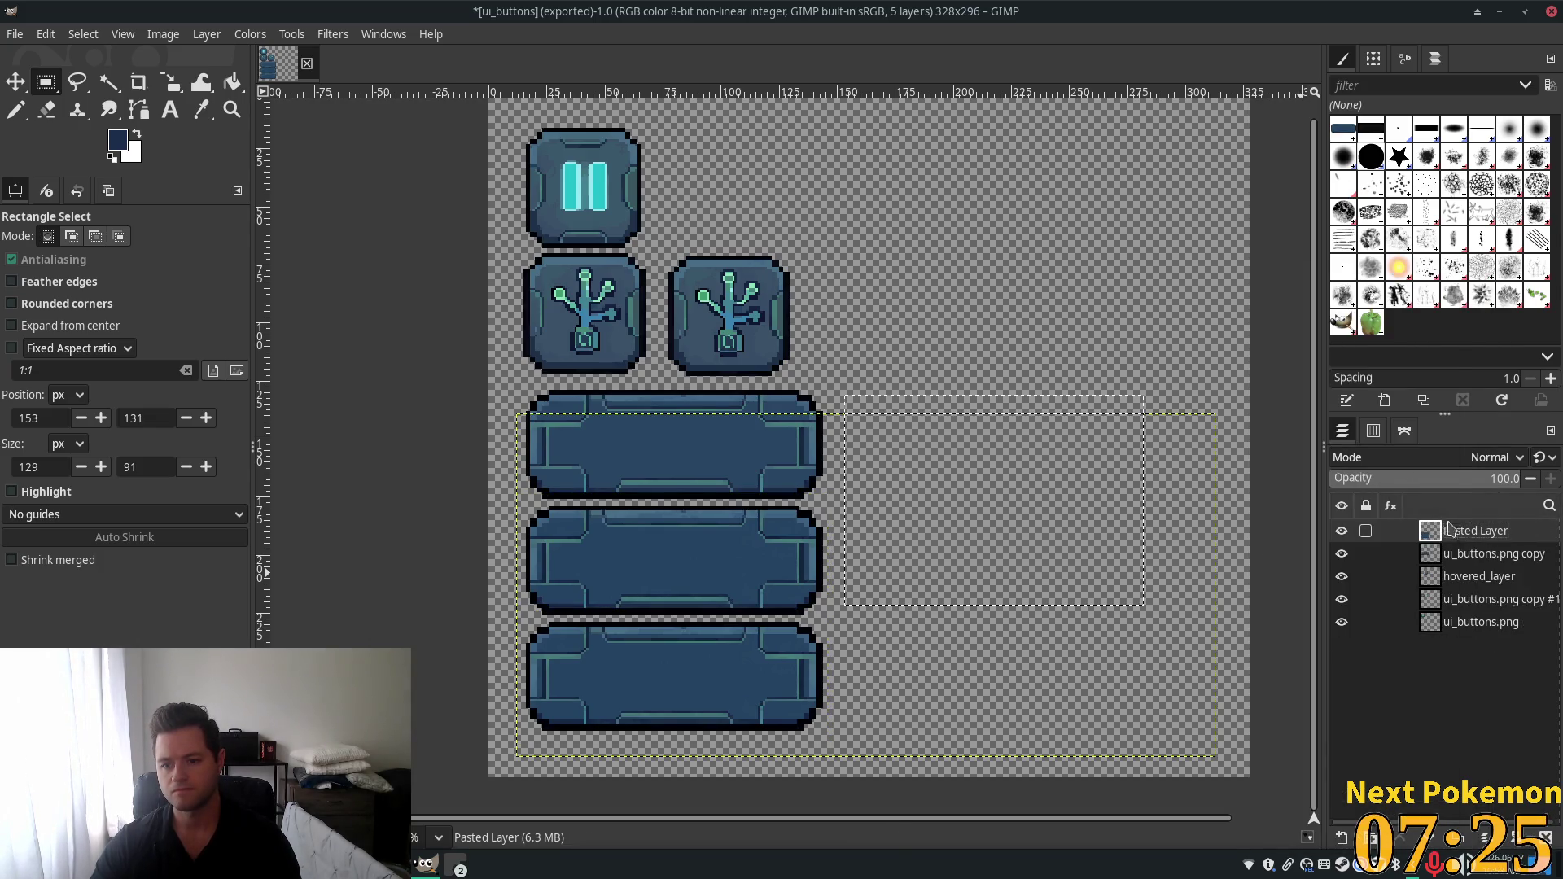
right_click(1450, 530)
left_click(1454, 480)
right_click(1462, 530)
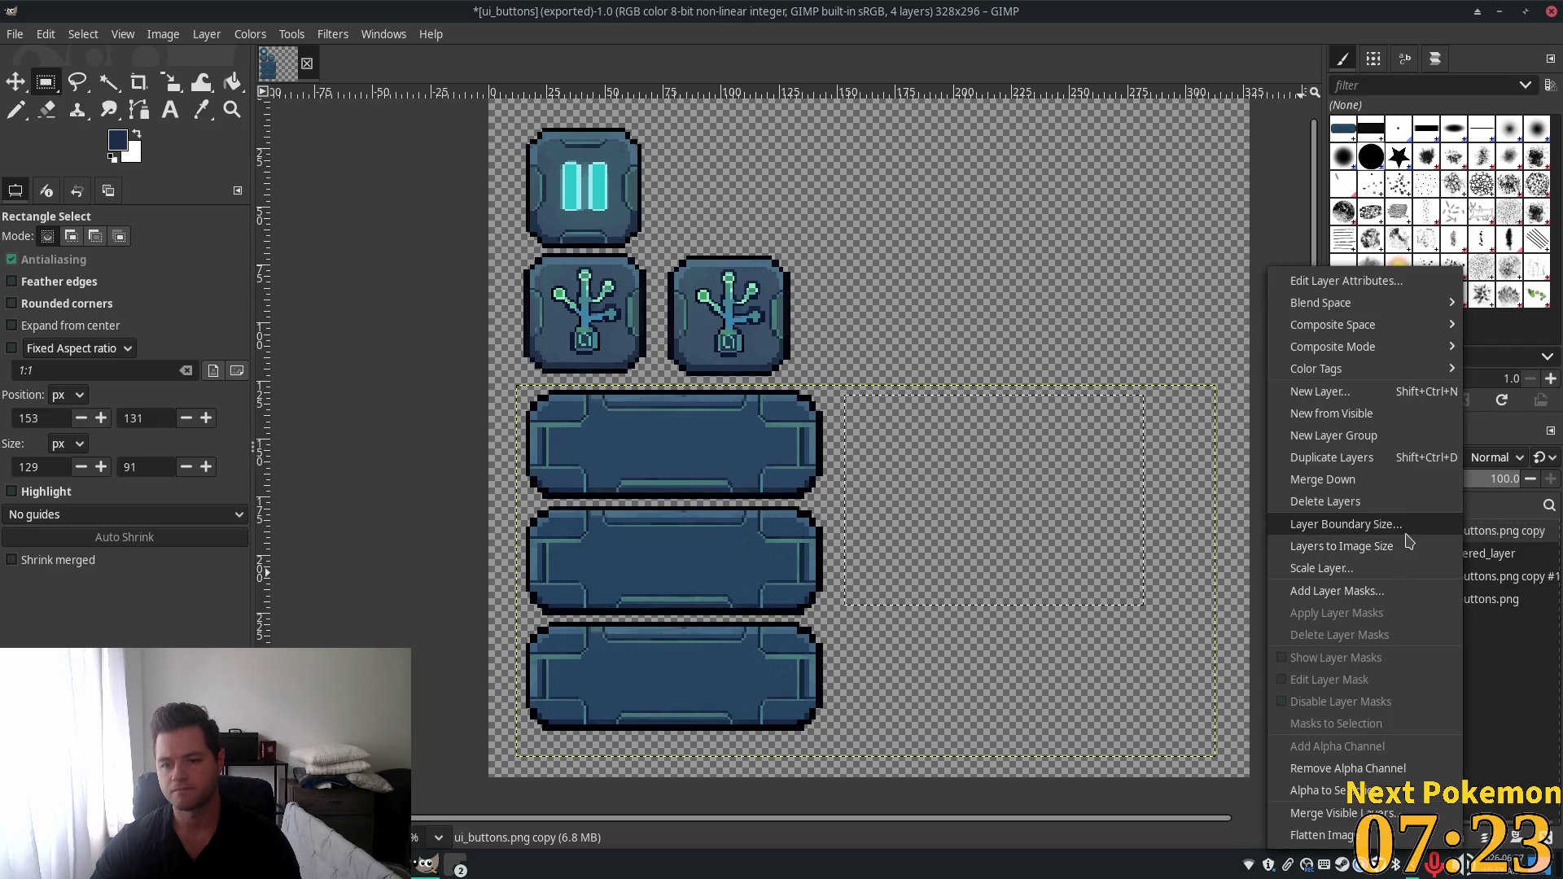
left_click(1407, 480)
right_click(1489, 531)
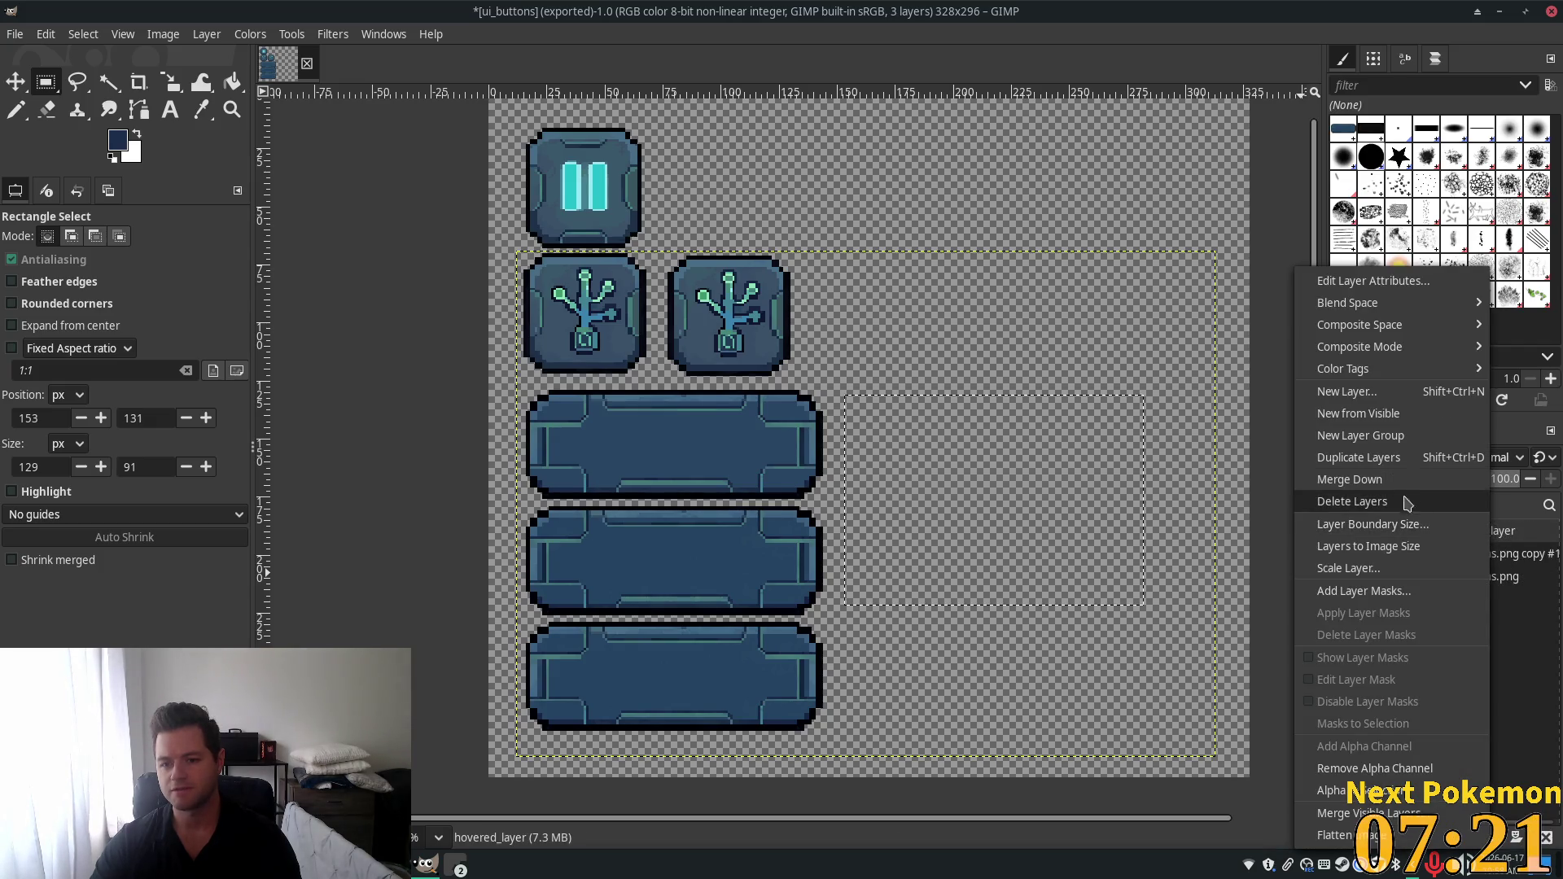
left_click(1384, 480)
right_click(1469, 531)
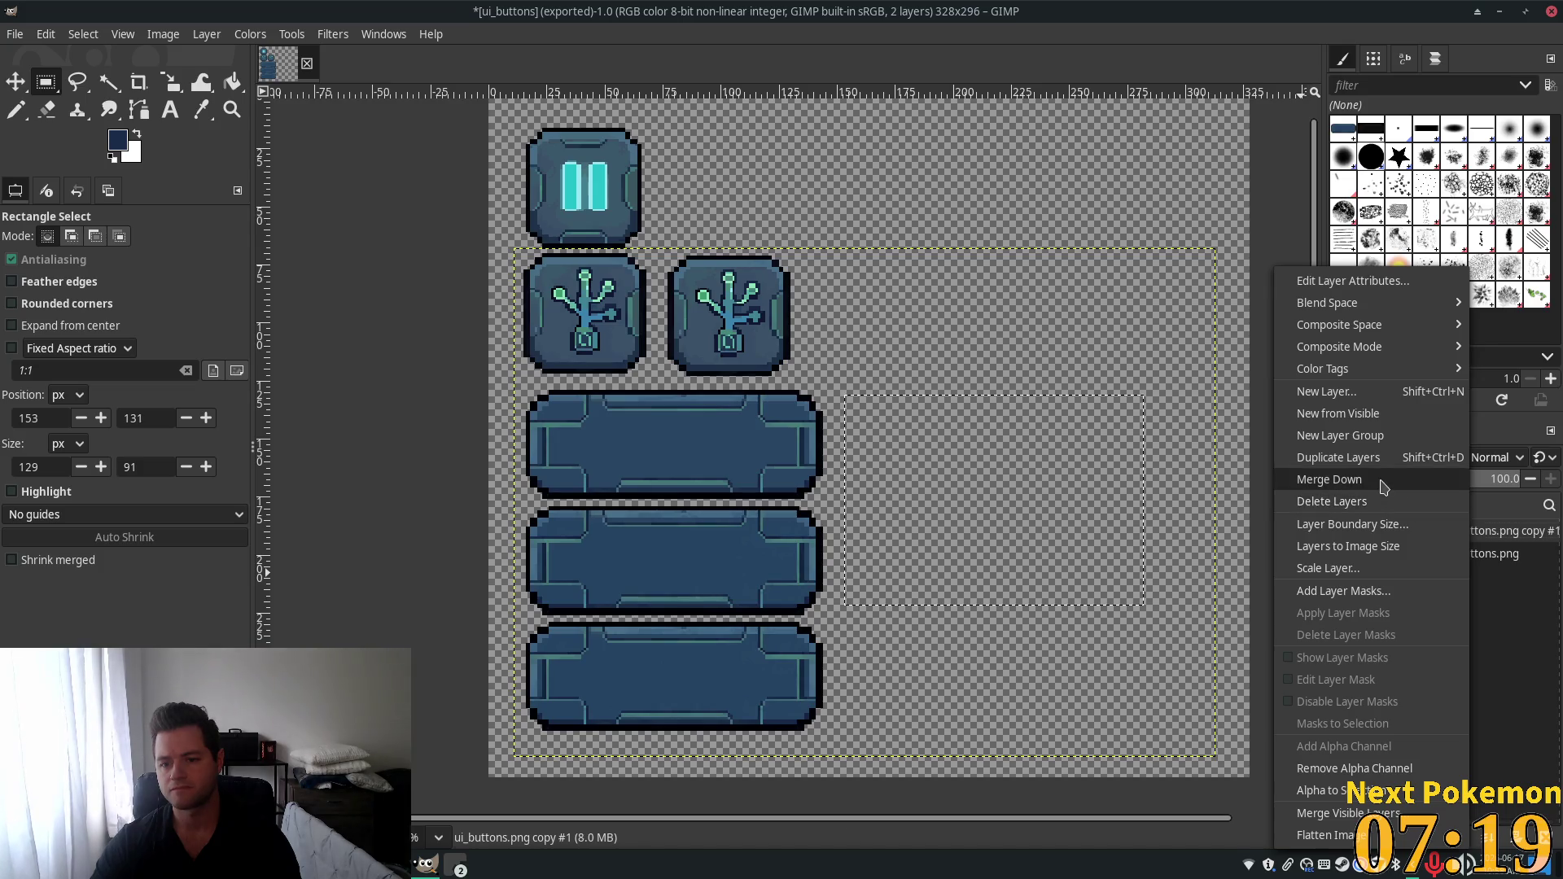
left_click(1384, 480)
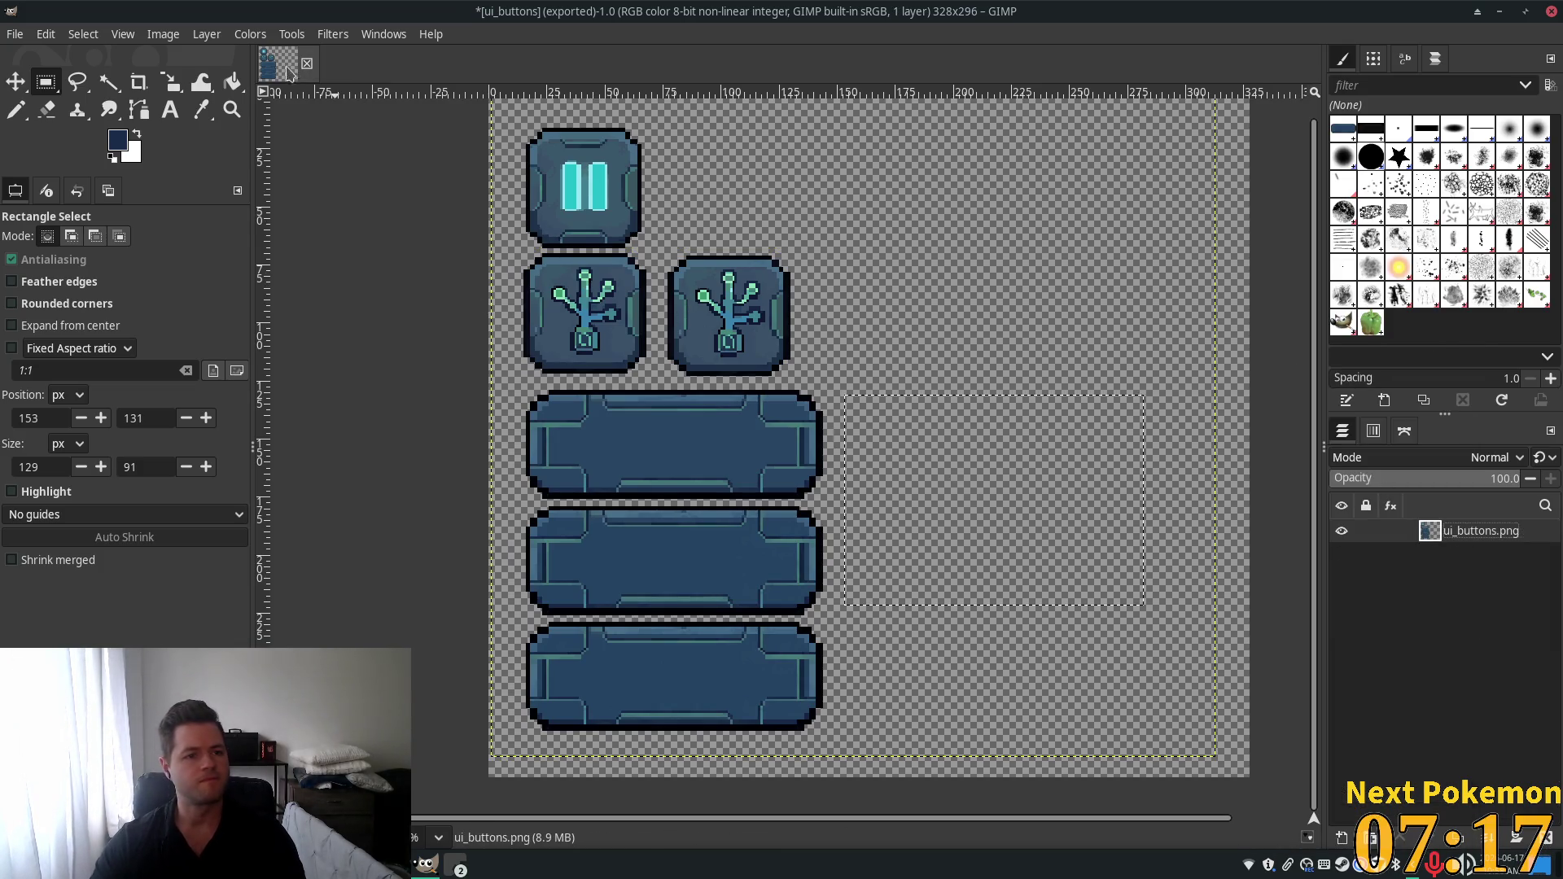
left_click(16, 82)
left_click(45, 82)
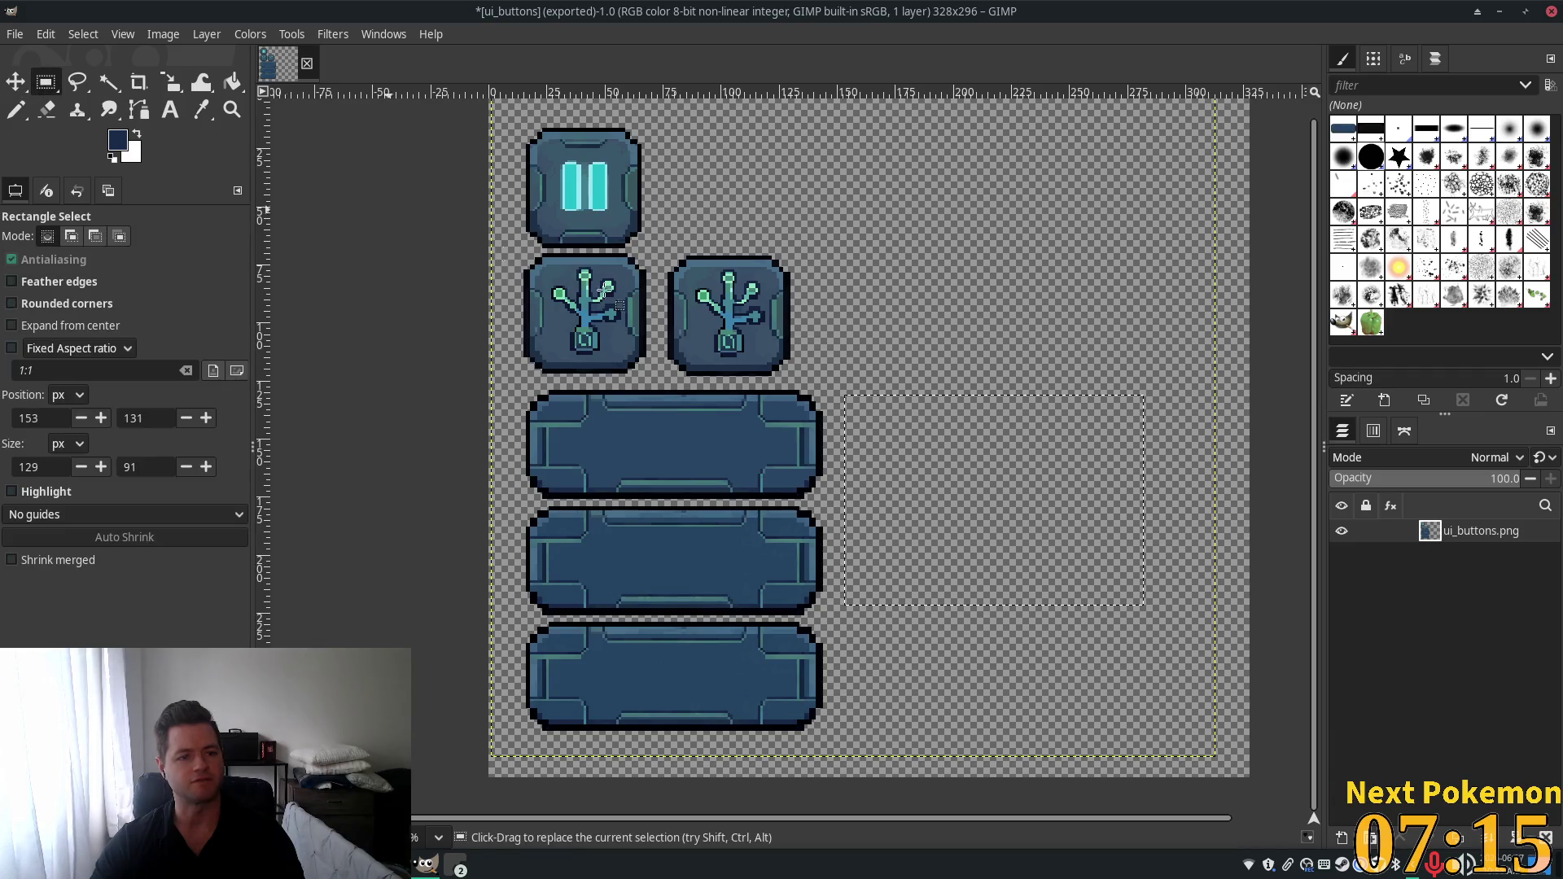
Select the second tree button and set the Move tool to move the selected layer.
mouse_move(666, 245)
left_mouse_down()
mouse_move(788, 335)
mouse_move(790, 381)
left_mouse_up()
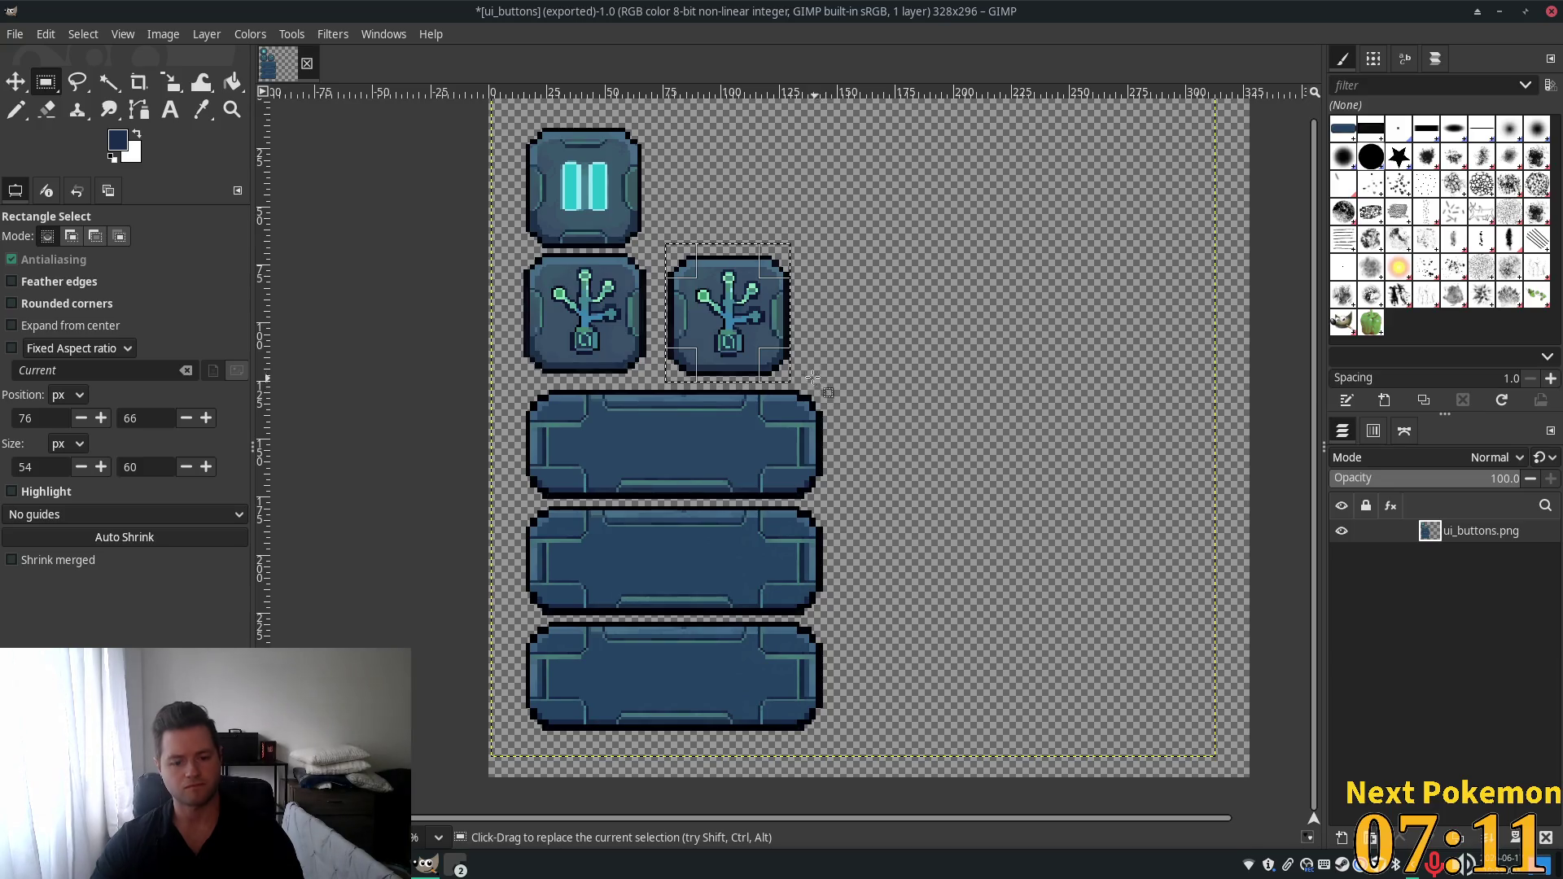
key("m")
left_click_drag(723, 310, 713, 308)
key("ctrl+z")
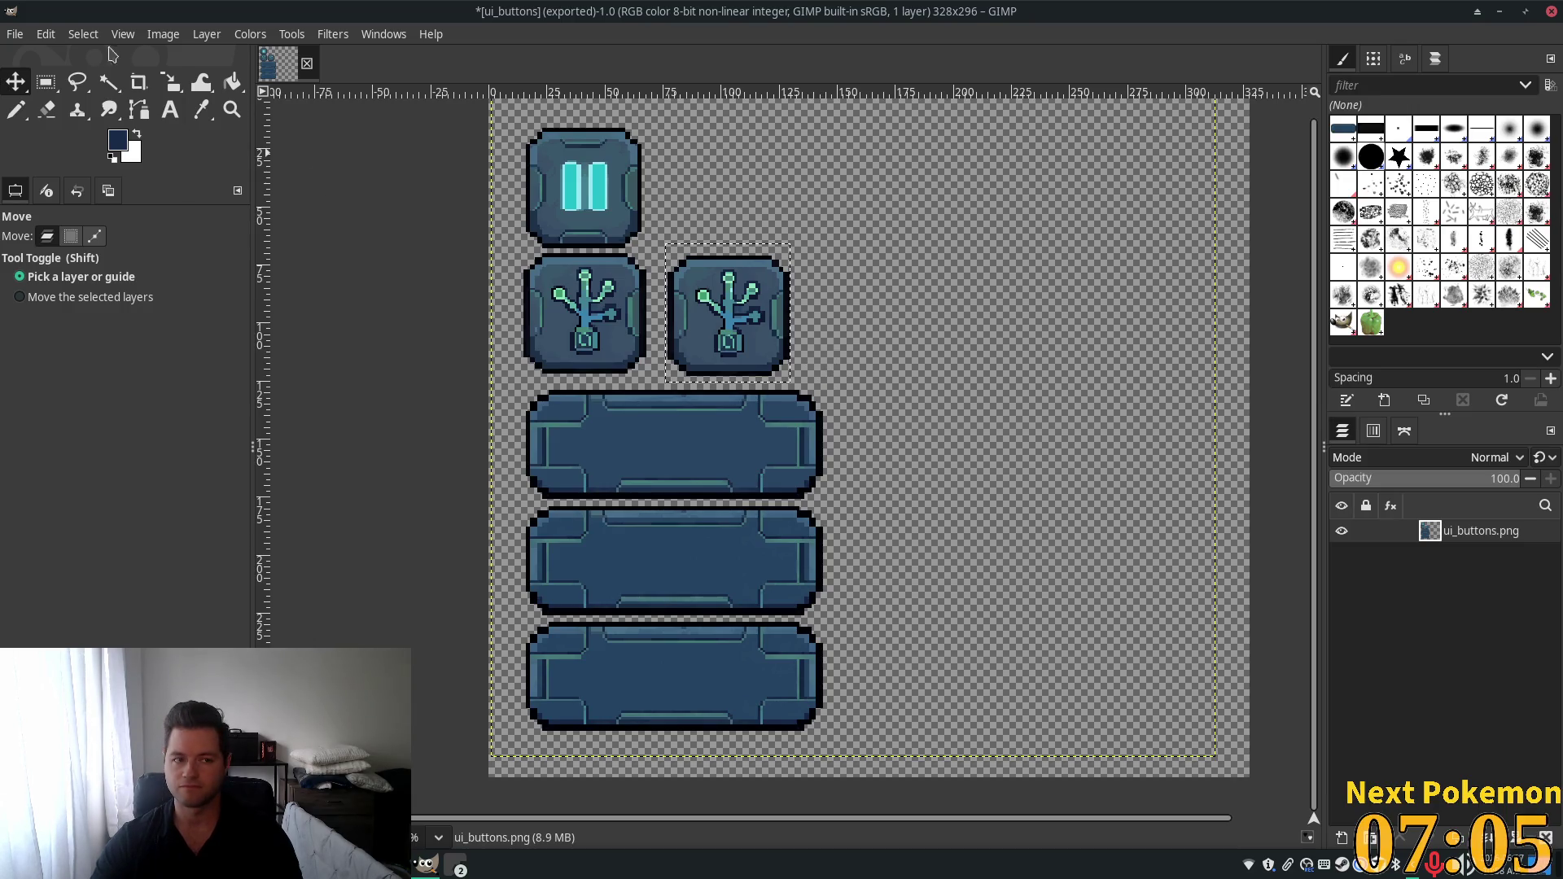
key("alt")
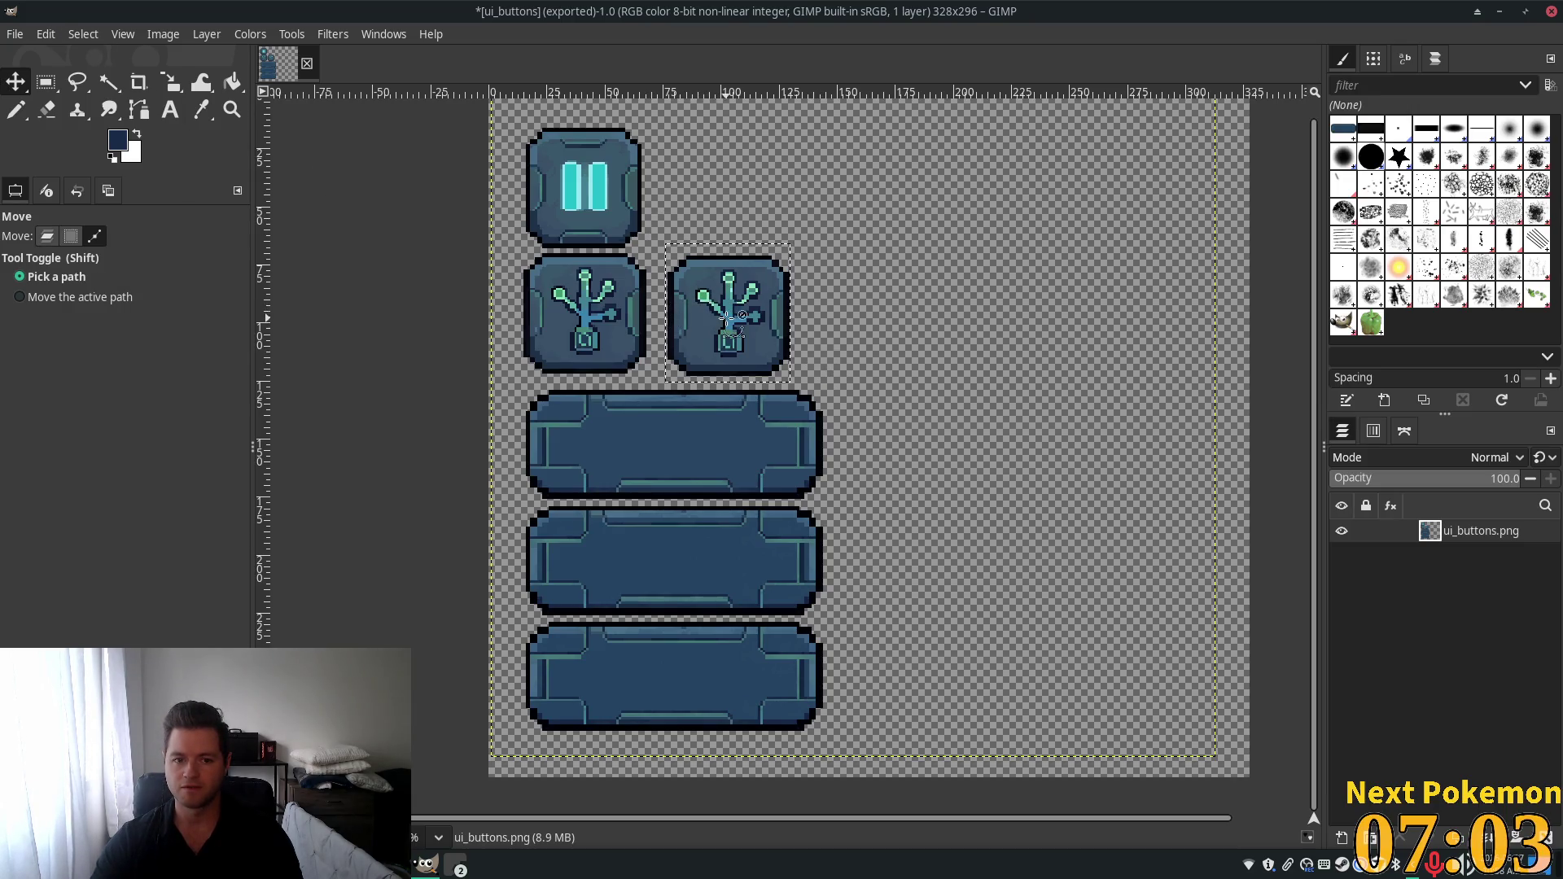
key("alt")
left_click(82, 33)
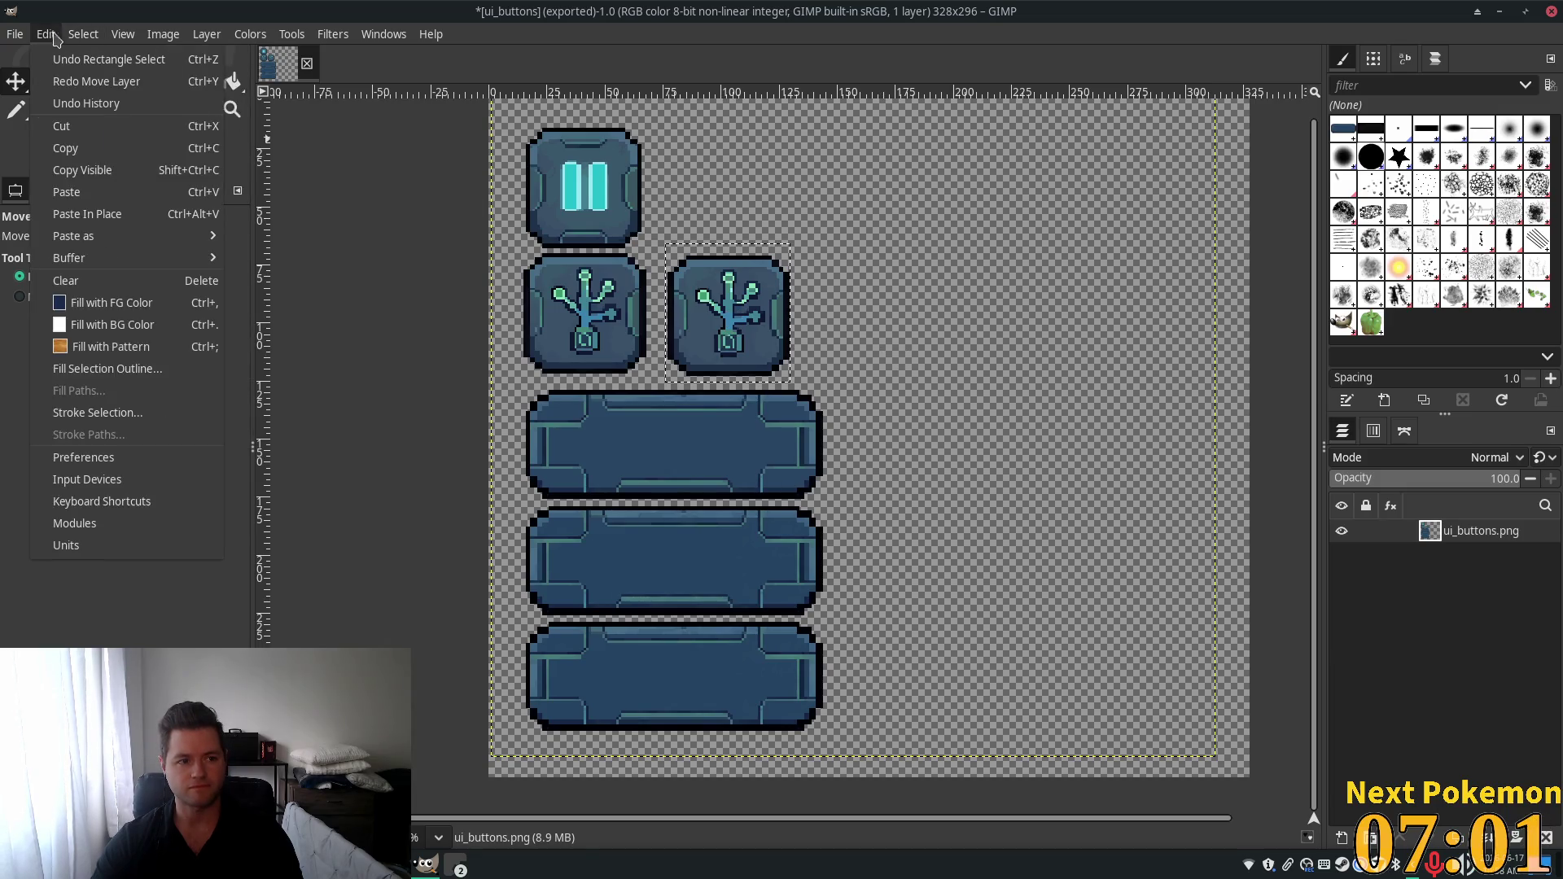
left_click(17, 84)
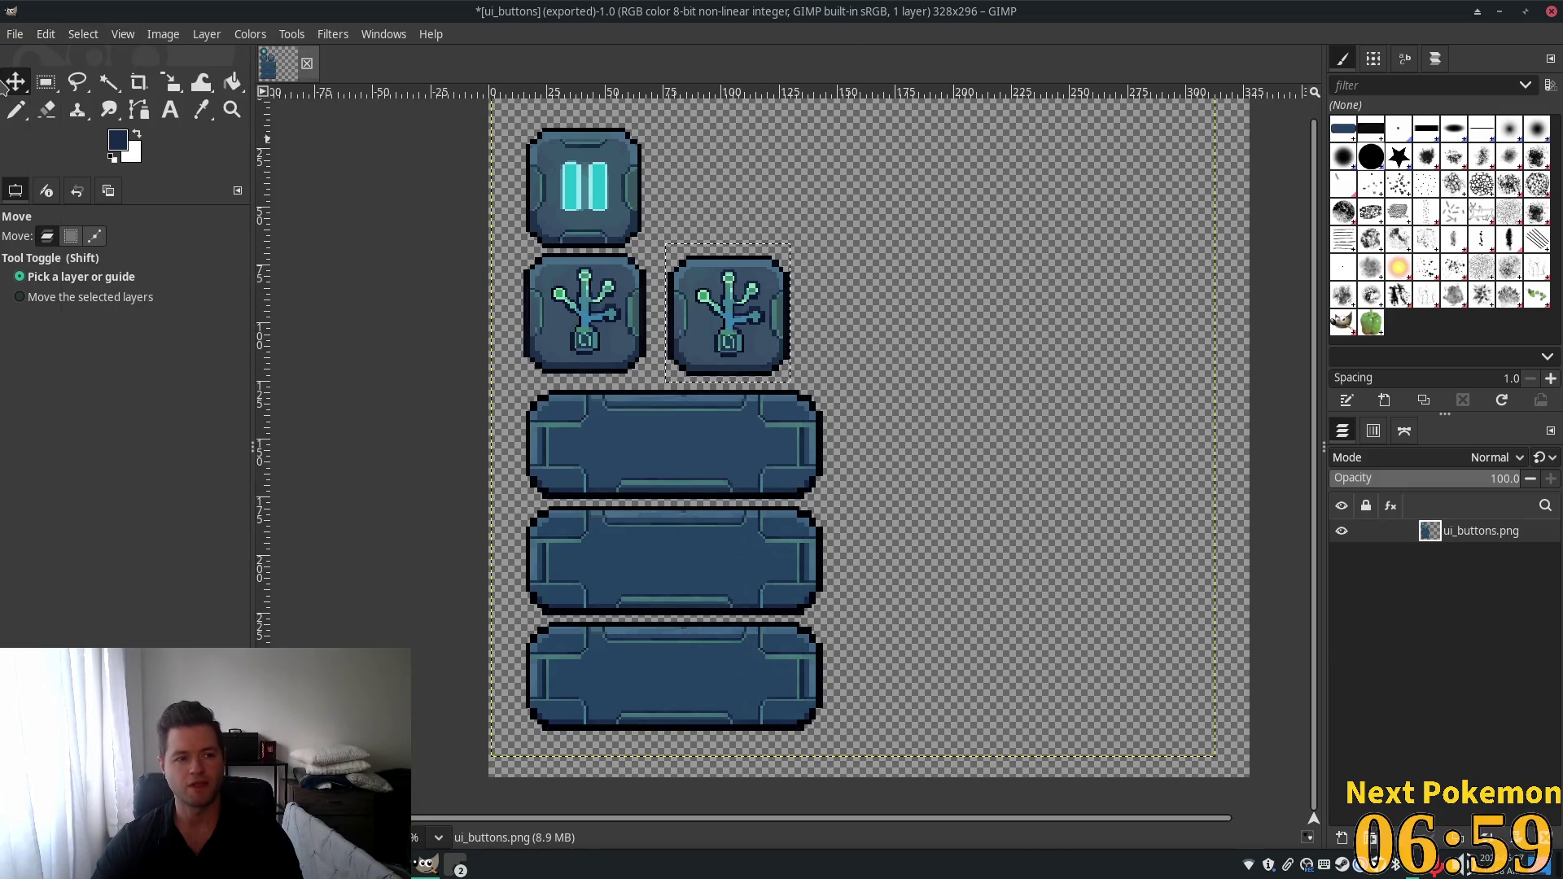
left_click(37, 298)
left_click_drag(739, 322, 698, 338)
key("ctrl+z")
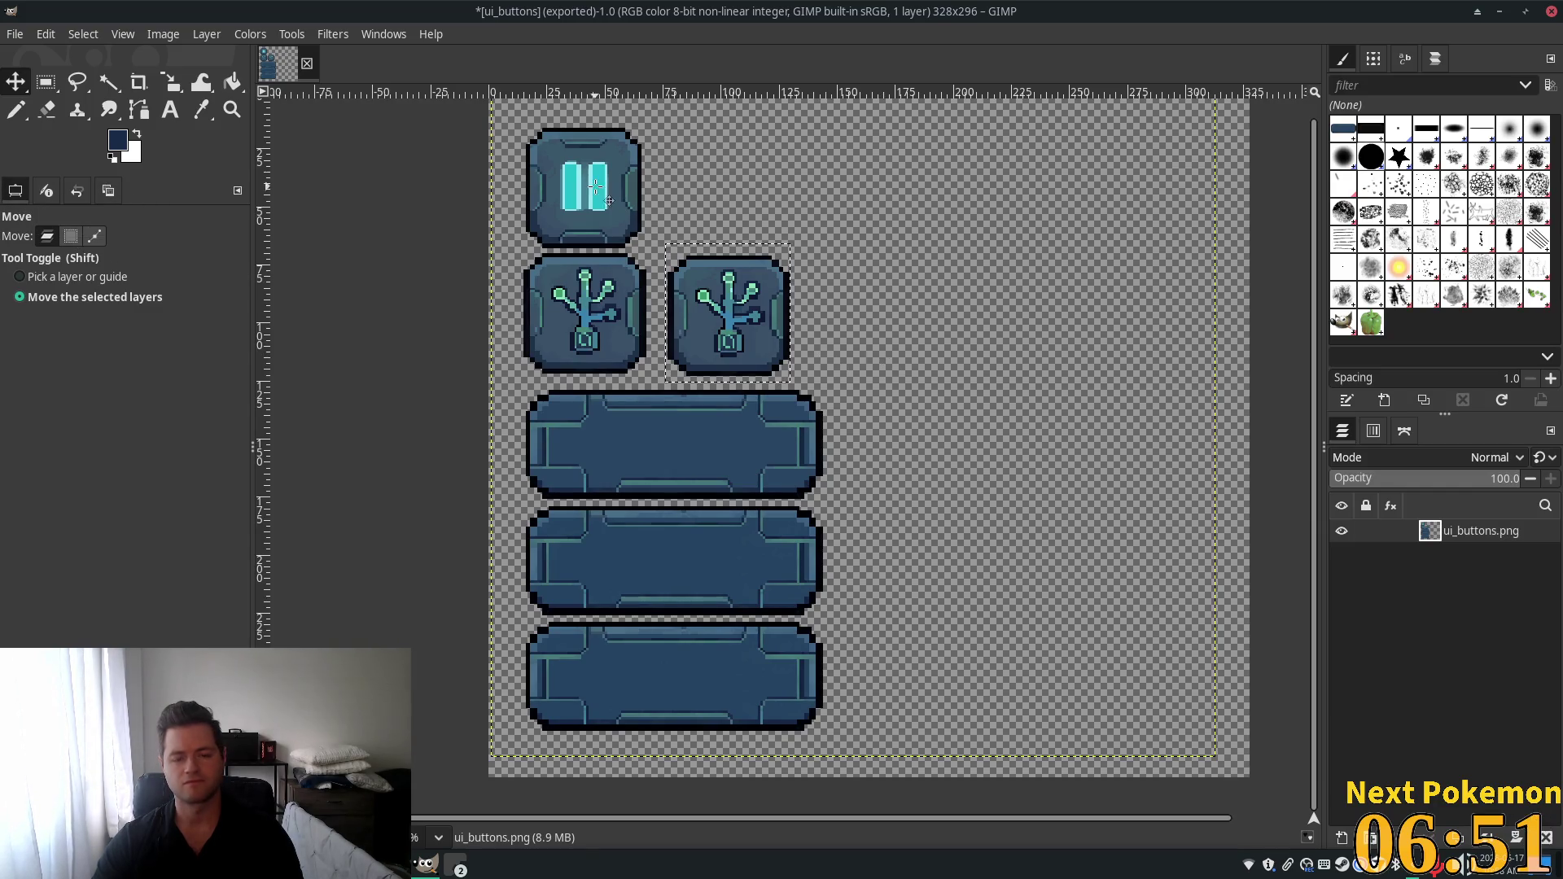
Paste the tree button as a layer, slide it into the third slot, and merge it down.
key("ctrl+x")
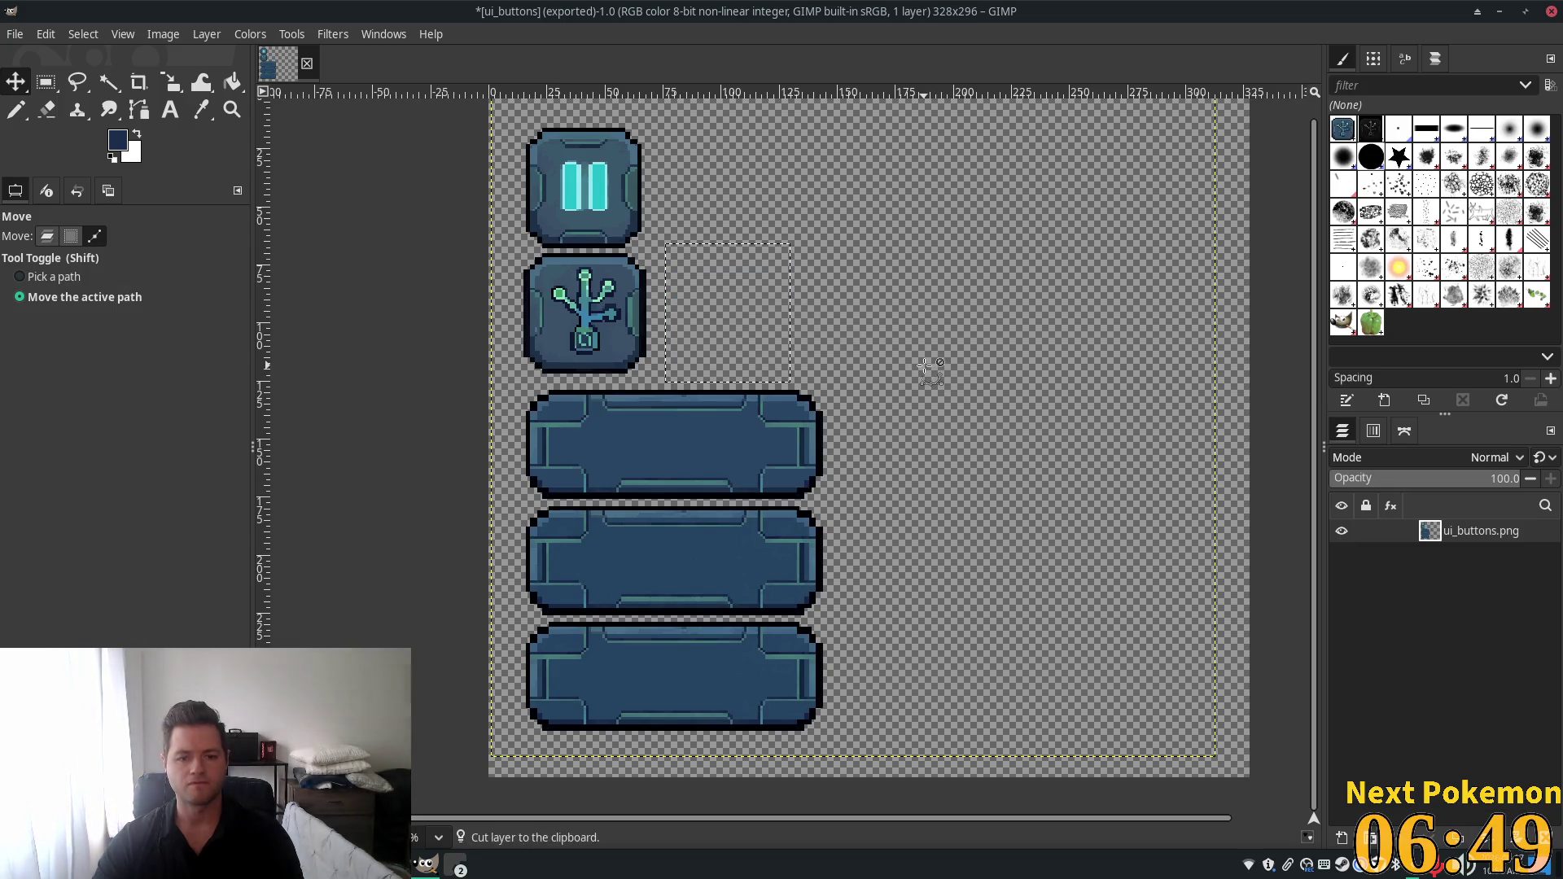
key("ctrl+v")
mouse_move(745, 313)
left_mouse_down()
mouse_move(712, 311)
mouse_move(741, 328)
left_mouse_up()
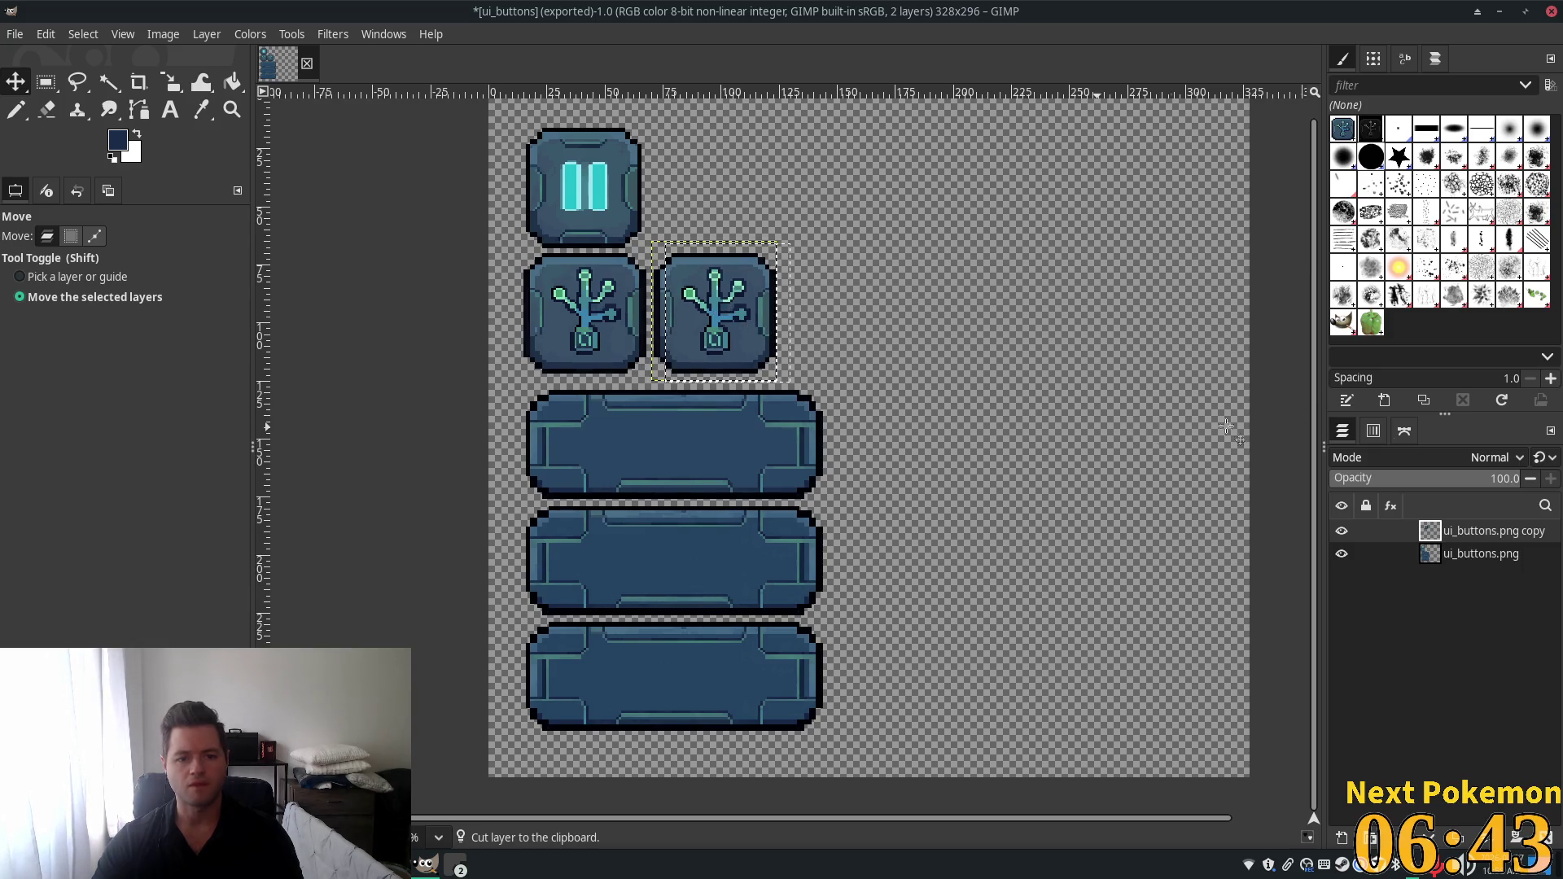
right_click(1475, 533)
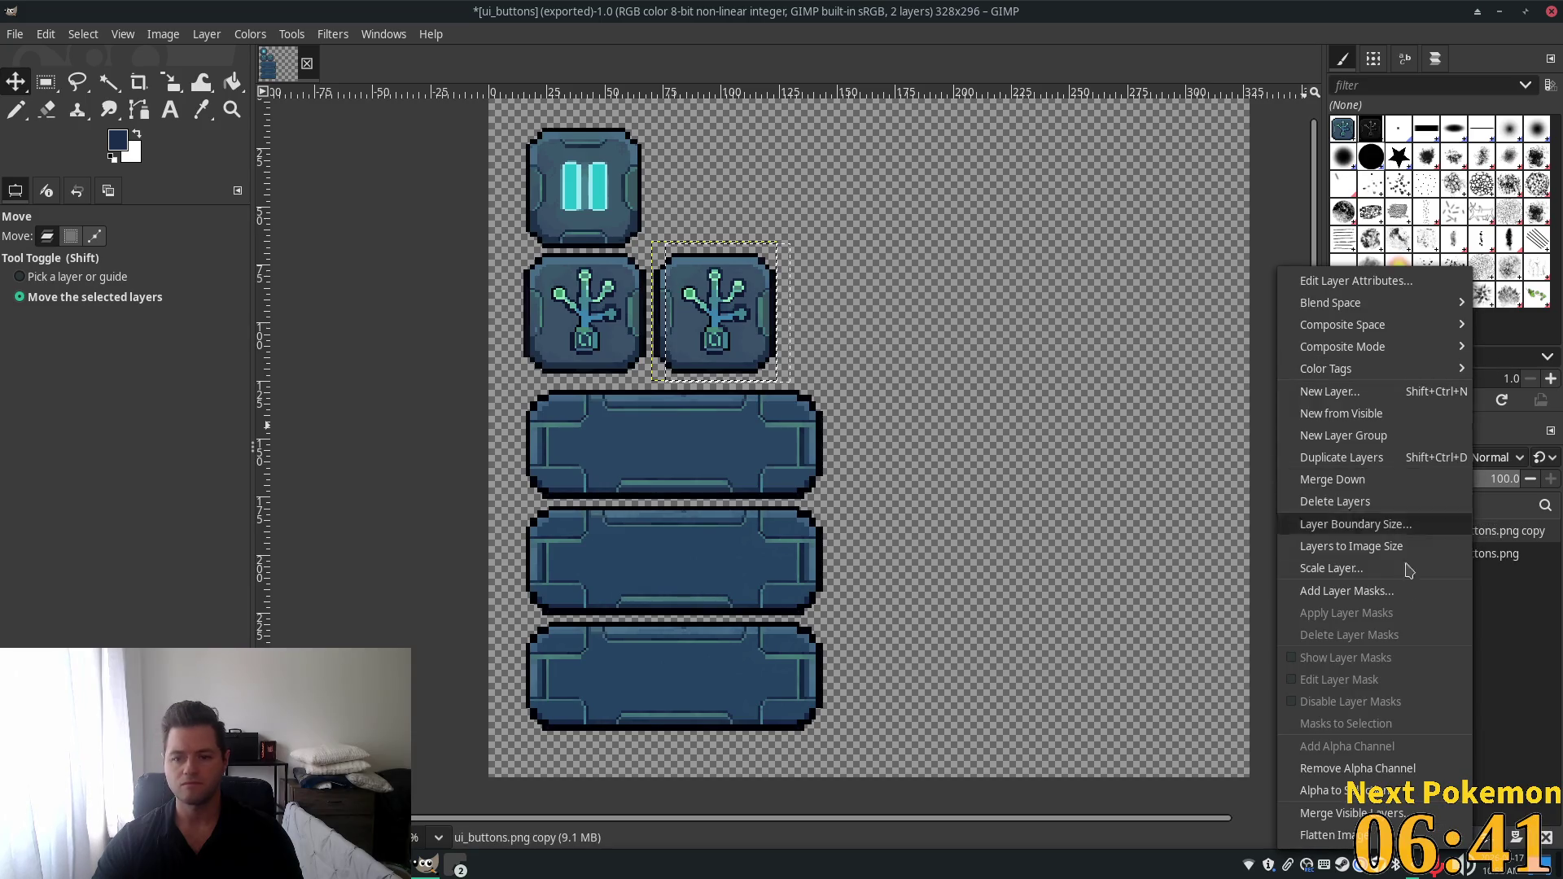
left_click(1376, 480)
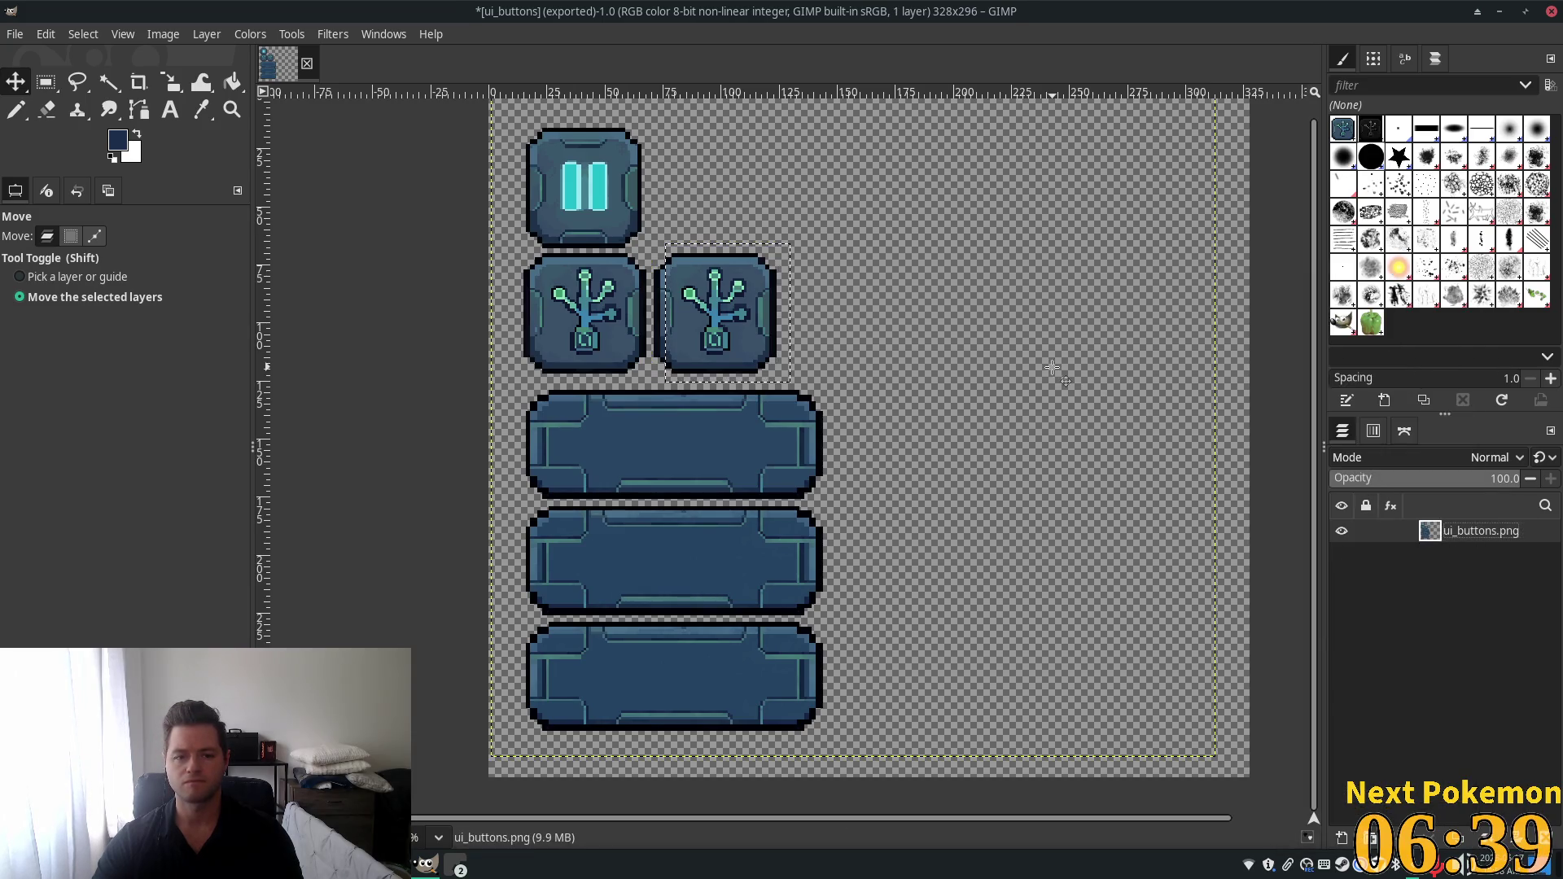
key("ctrl+z")
left_click_drag(748, 316, 865, 314)
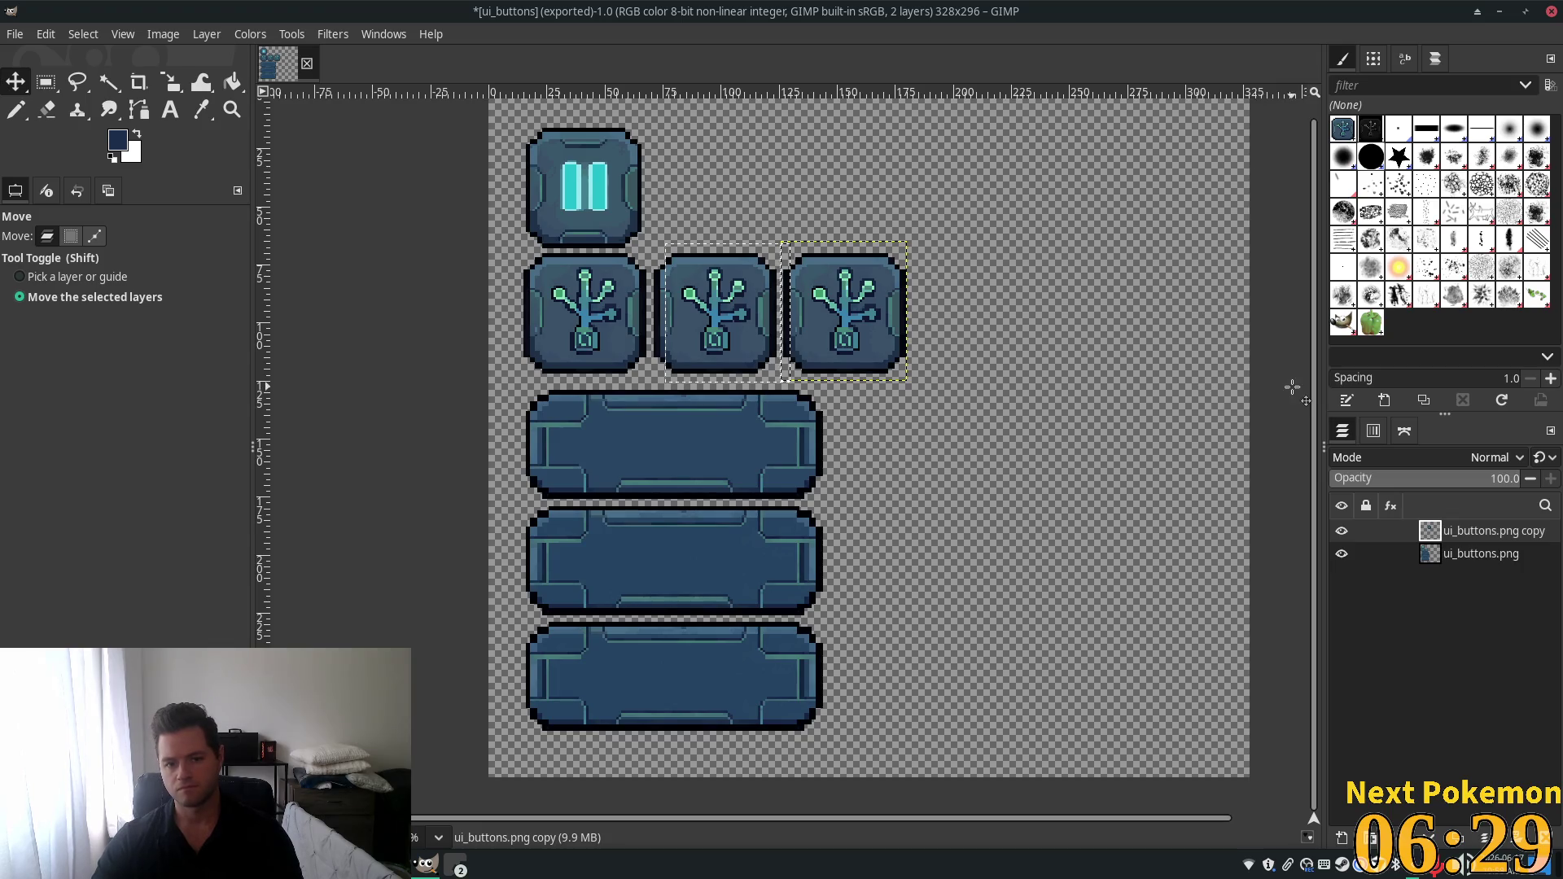
right_click(1482, 533)
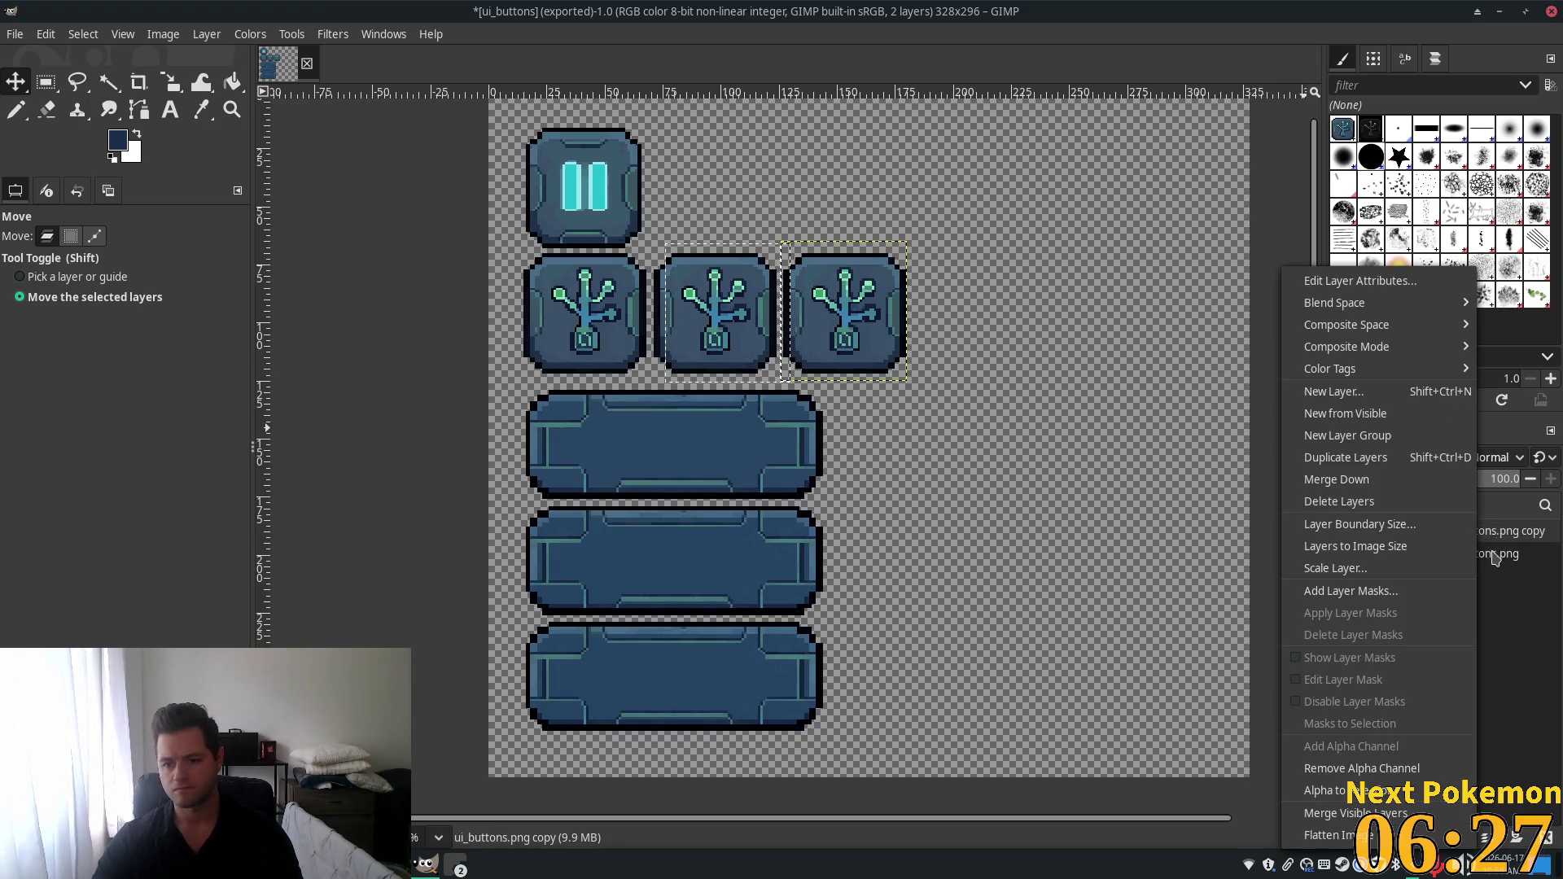
left_click(1398, 478)
Cut the pause button onto a new layer and place the copy beside the original.
key("r")
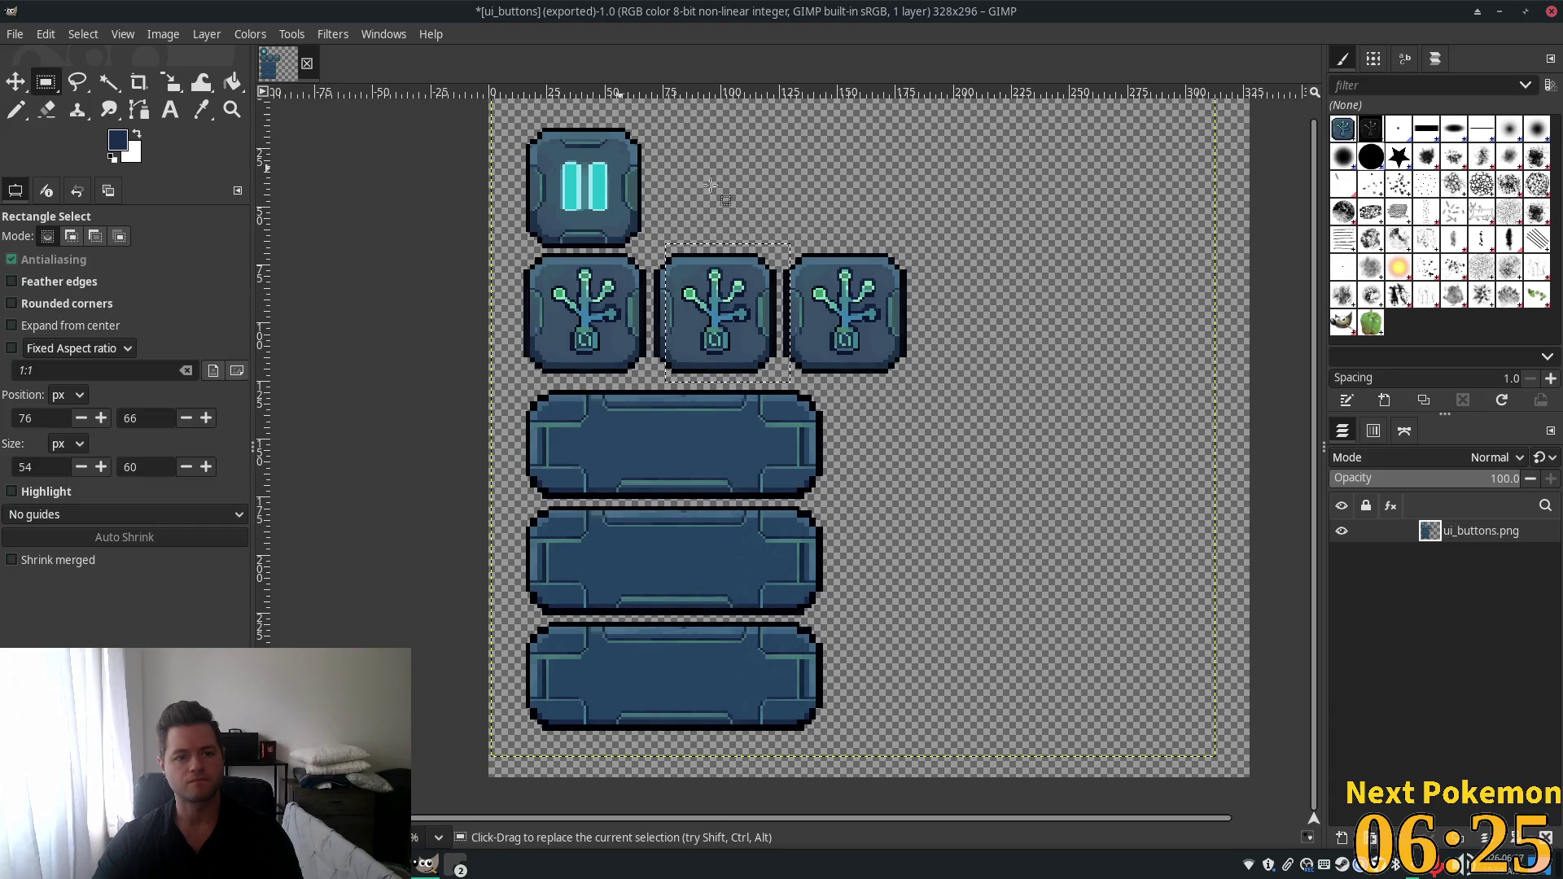
left_click_drag(523, 124, 646, 252)
key("ctrl+x")
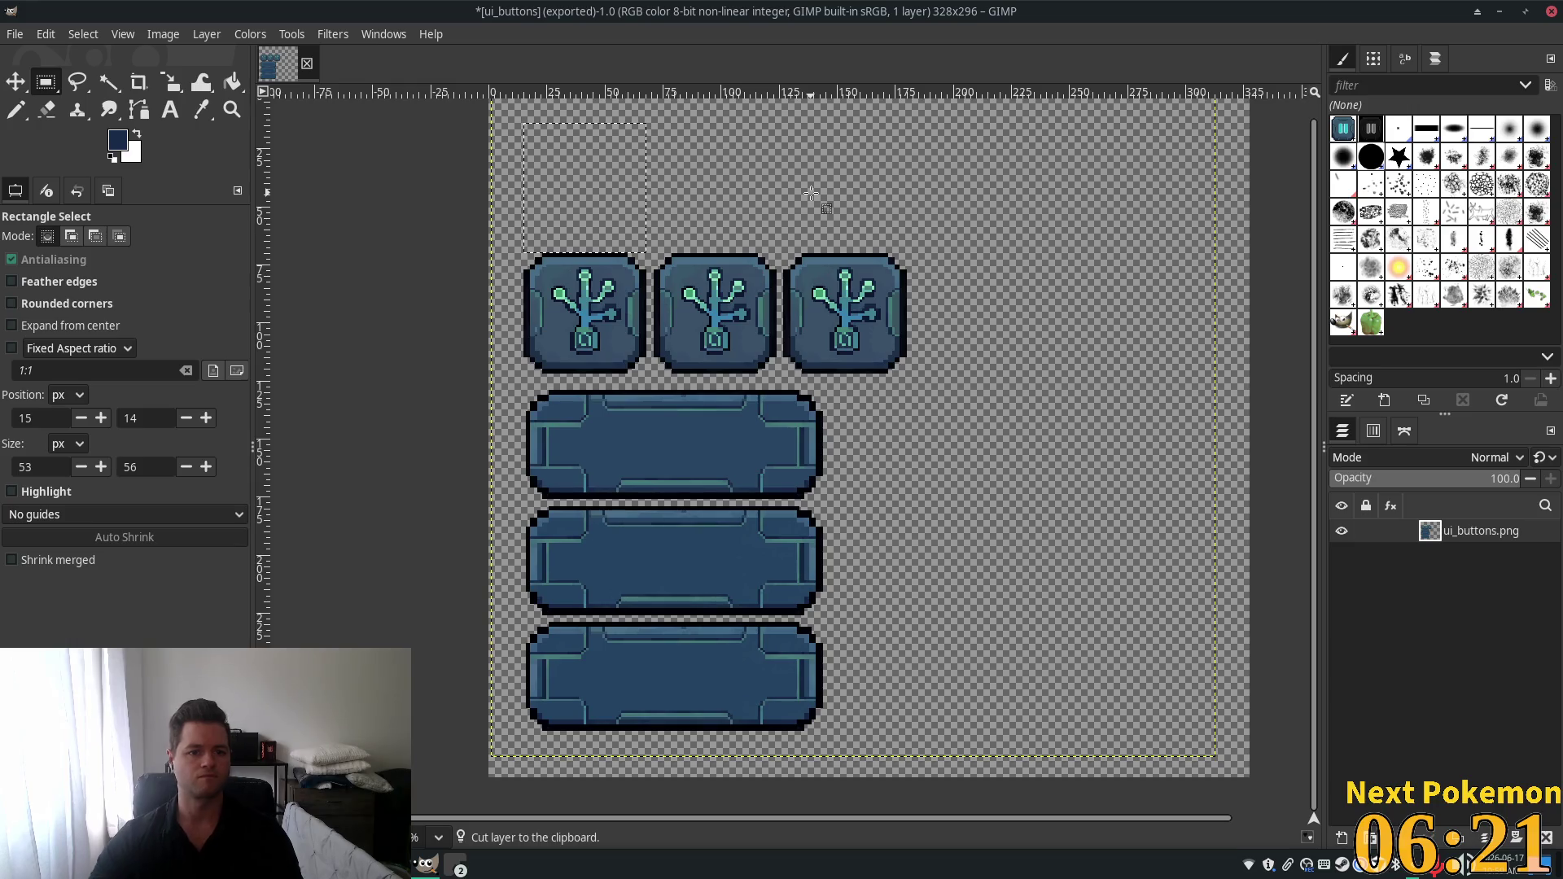
key("ctrl+v")
key("ctrl+v")
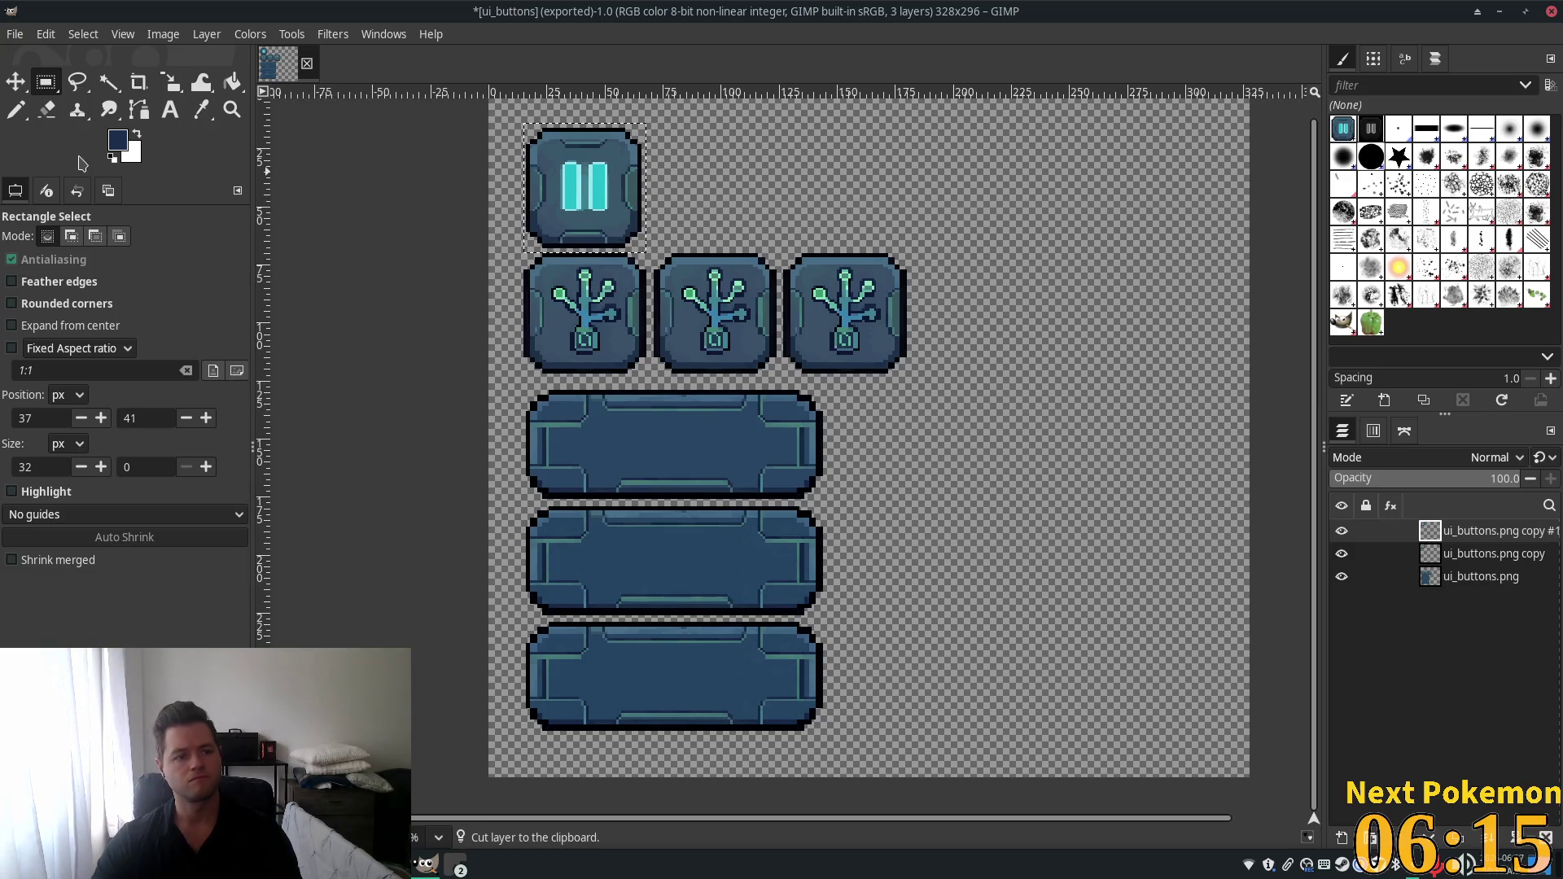
key("m")
left_click_drag(568, 192, 679, 190)
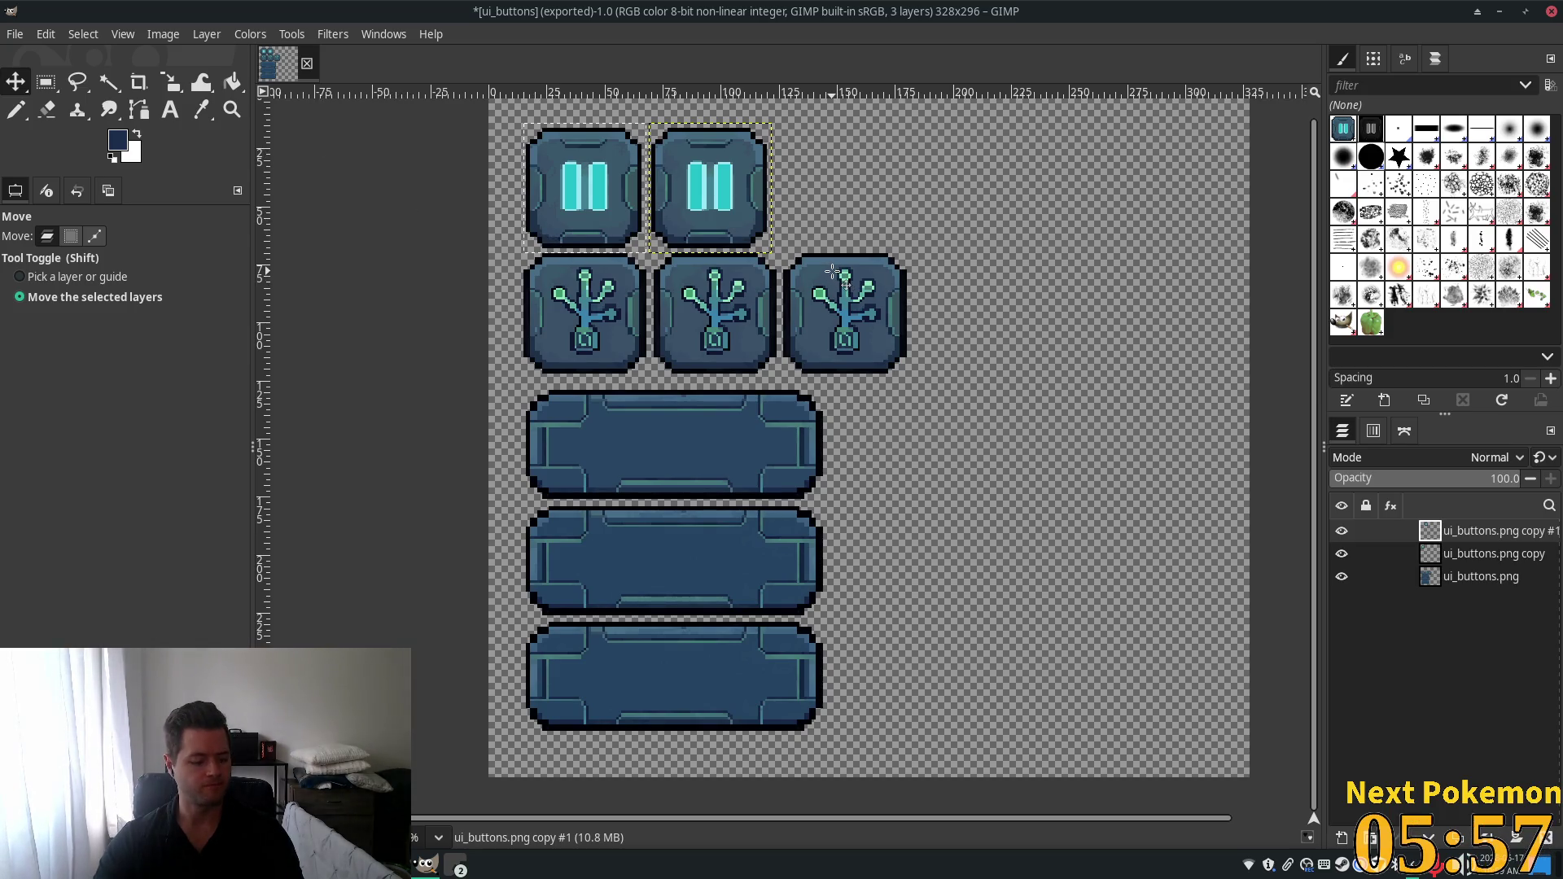
Duplicate the pause button layer and move the new copy into the third slot.
key("shift+ctrl+d")
left_click_drag(832, 272, 769, 271)
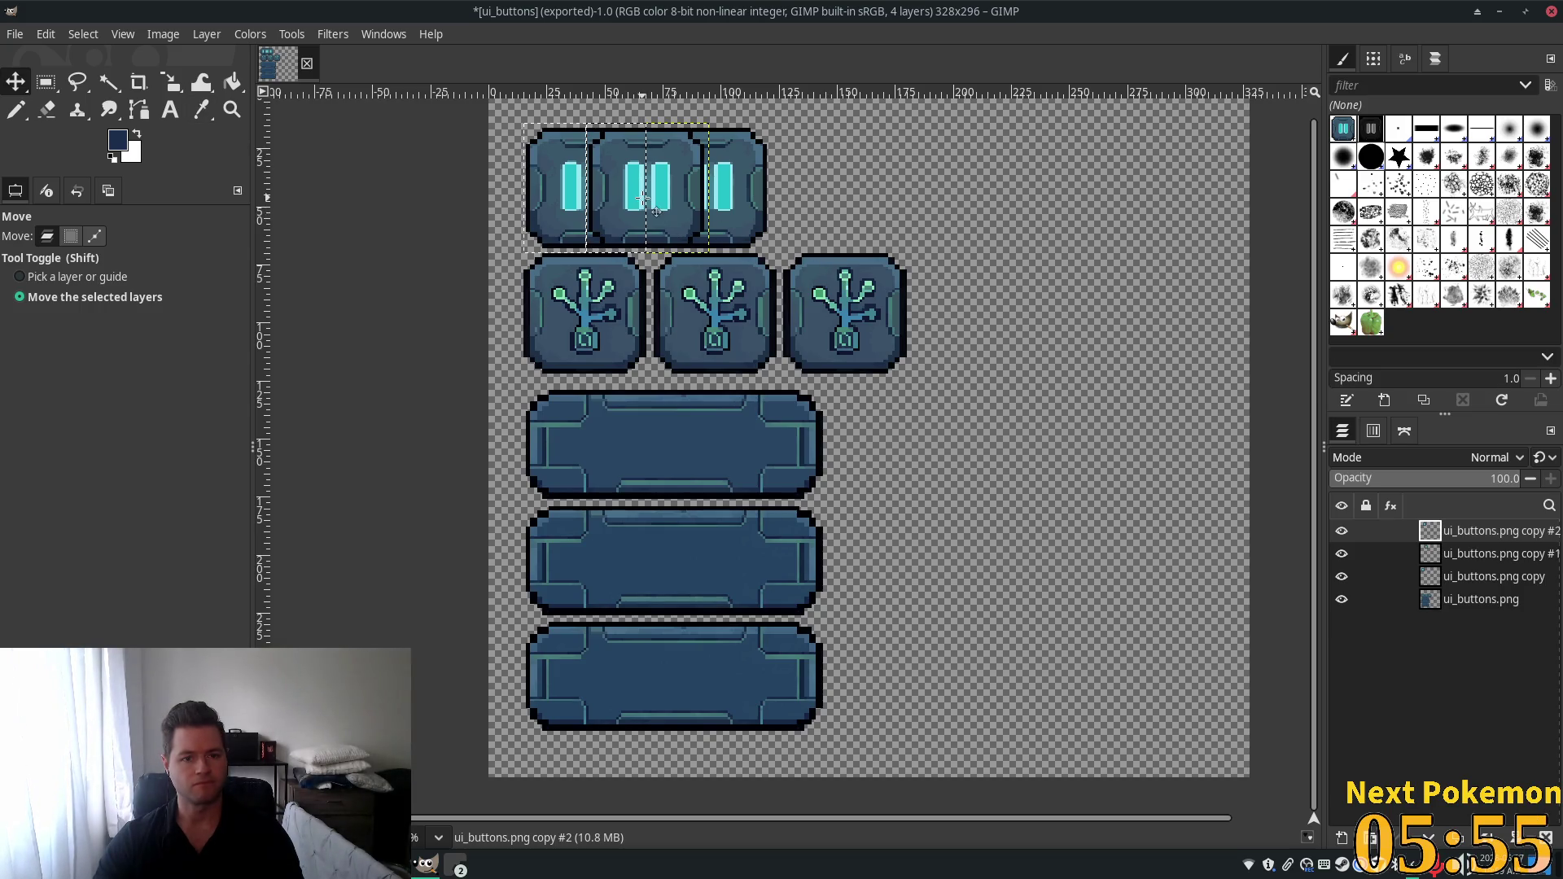
left_click_drag(643, 198, 848, 191)
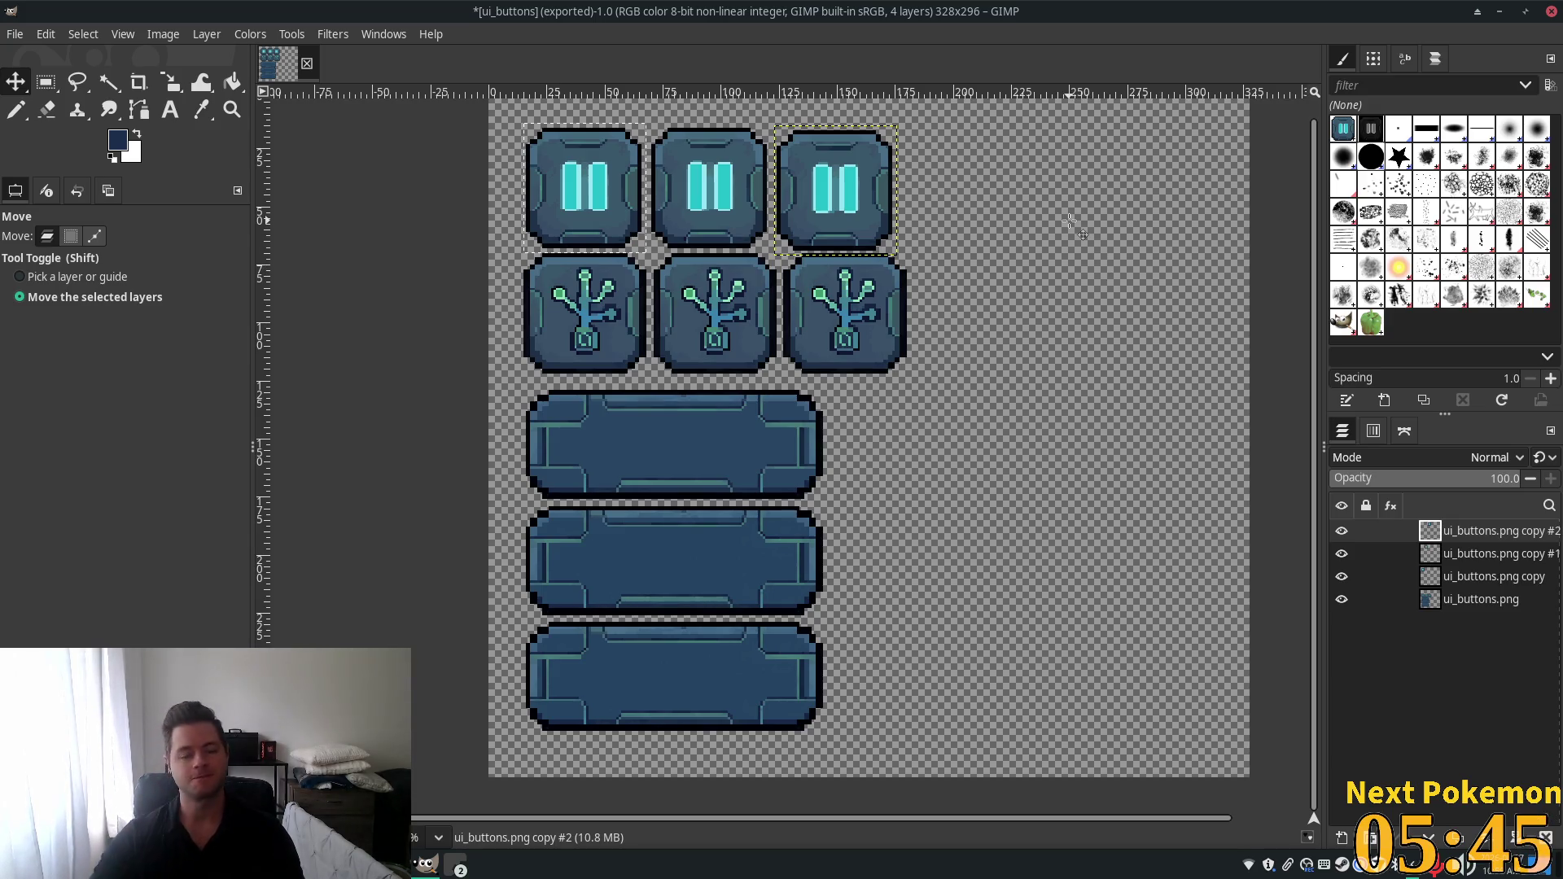
scroll(717, 309, "up", 3)
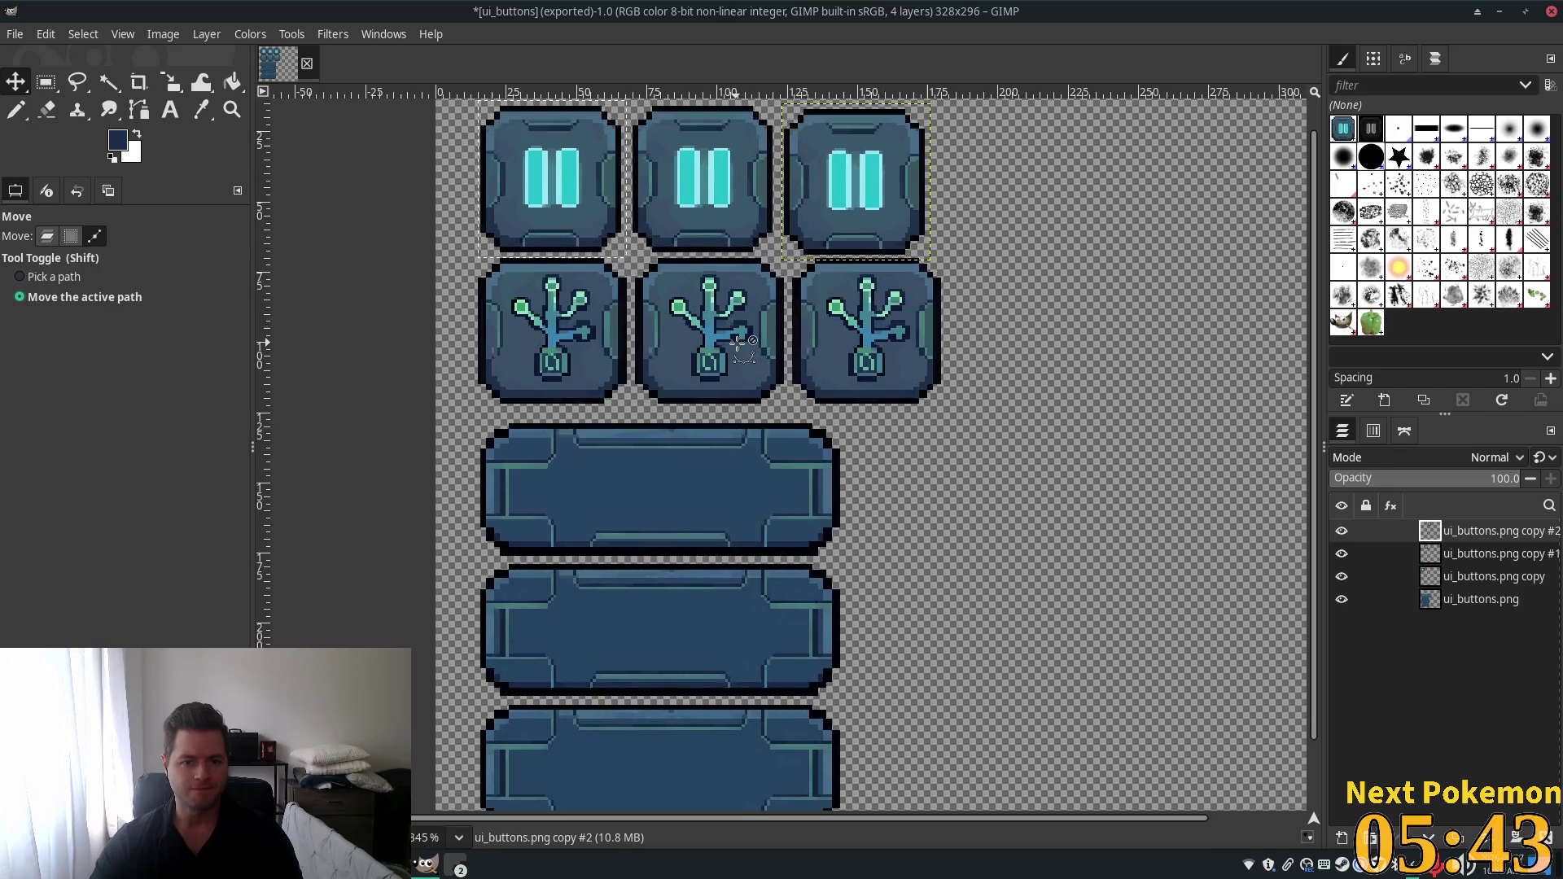
scroll(1110, 416, "up", 2)
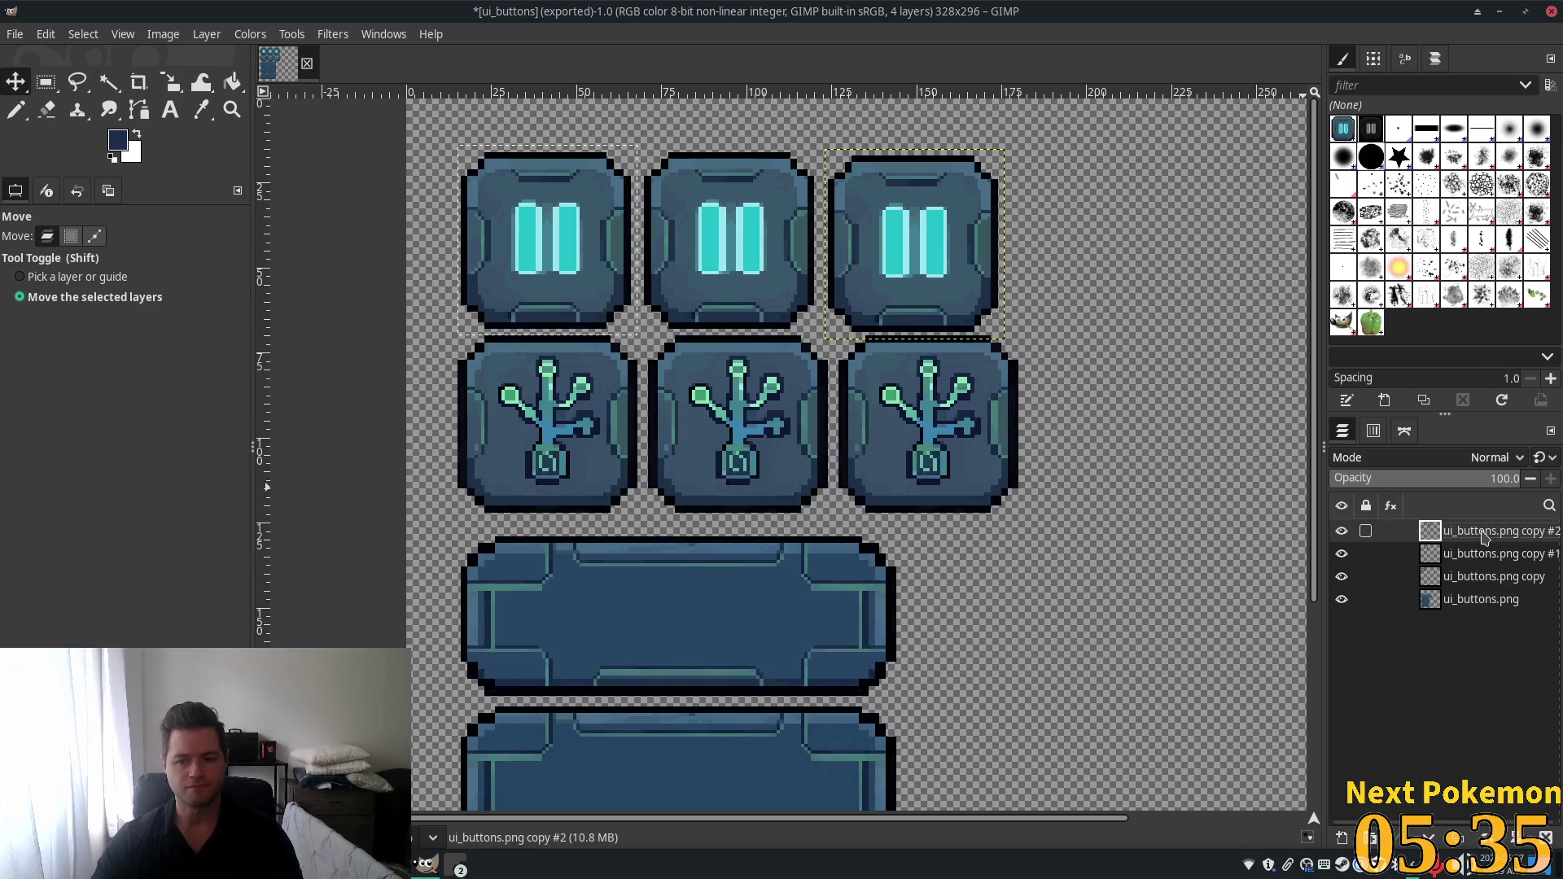
right_click(1483, 537)
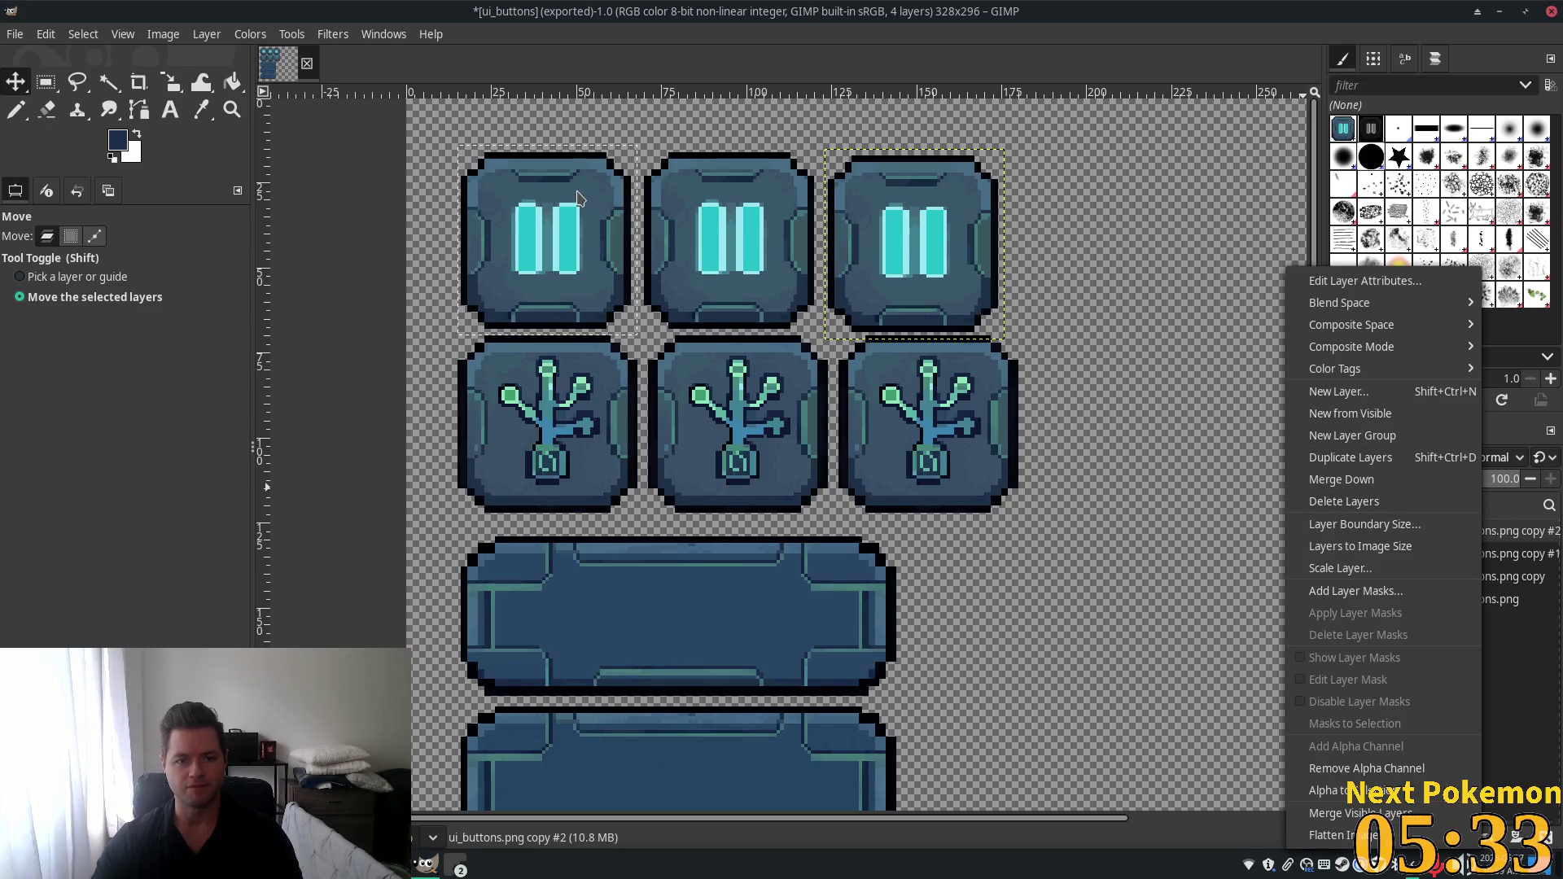
key("Escape")
scroll(783, 234, "up", 1)
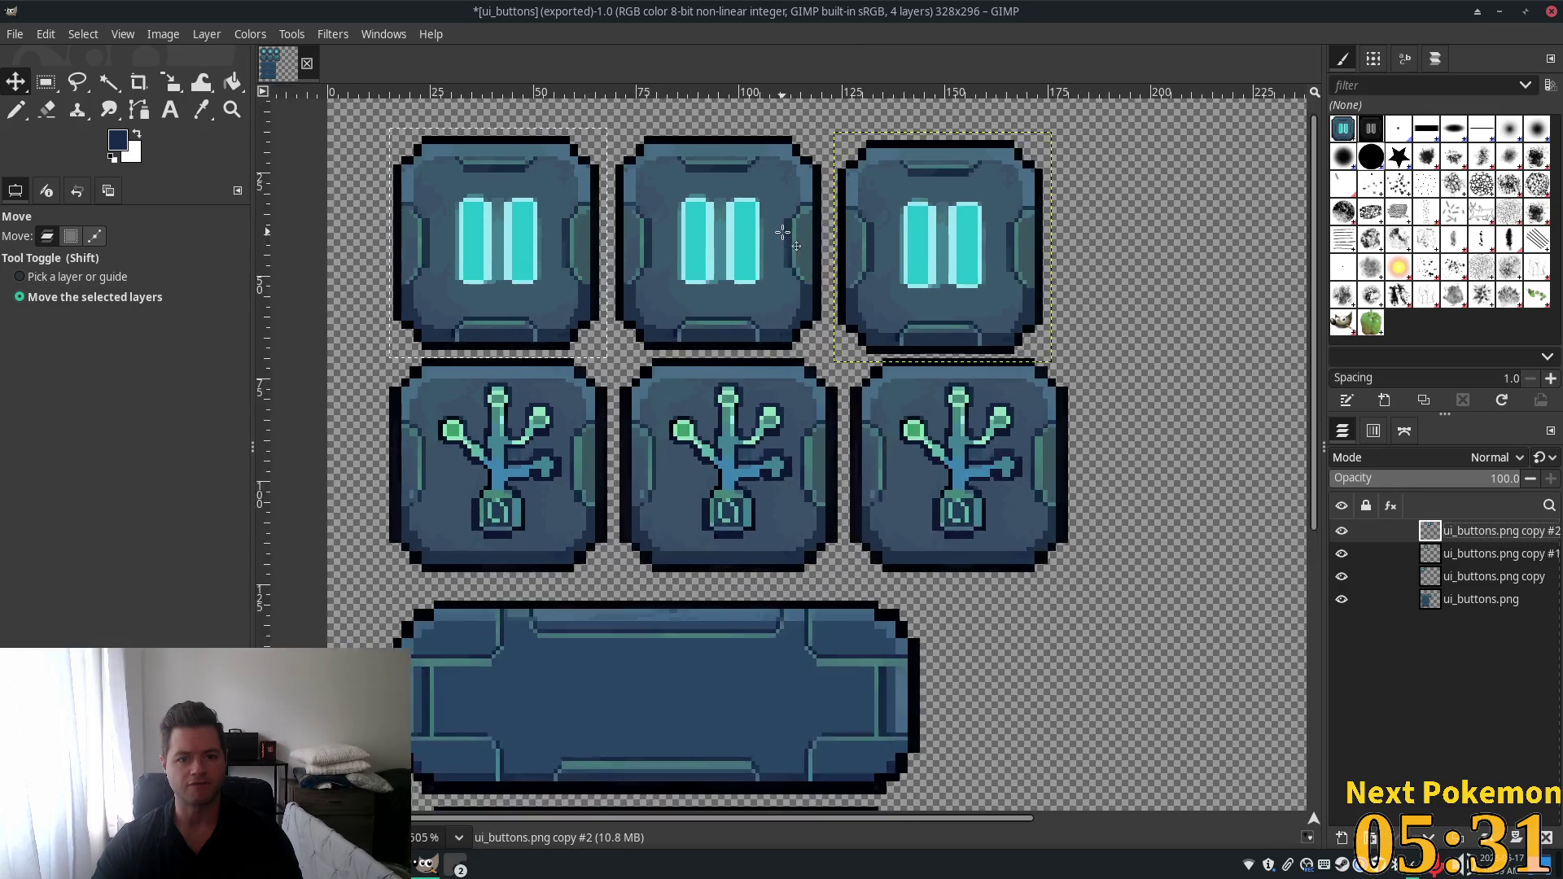
scroll(783, 234, "up", 4)
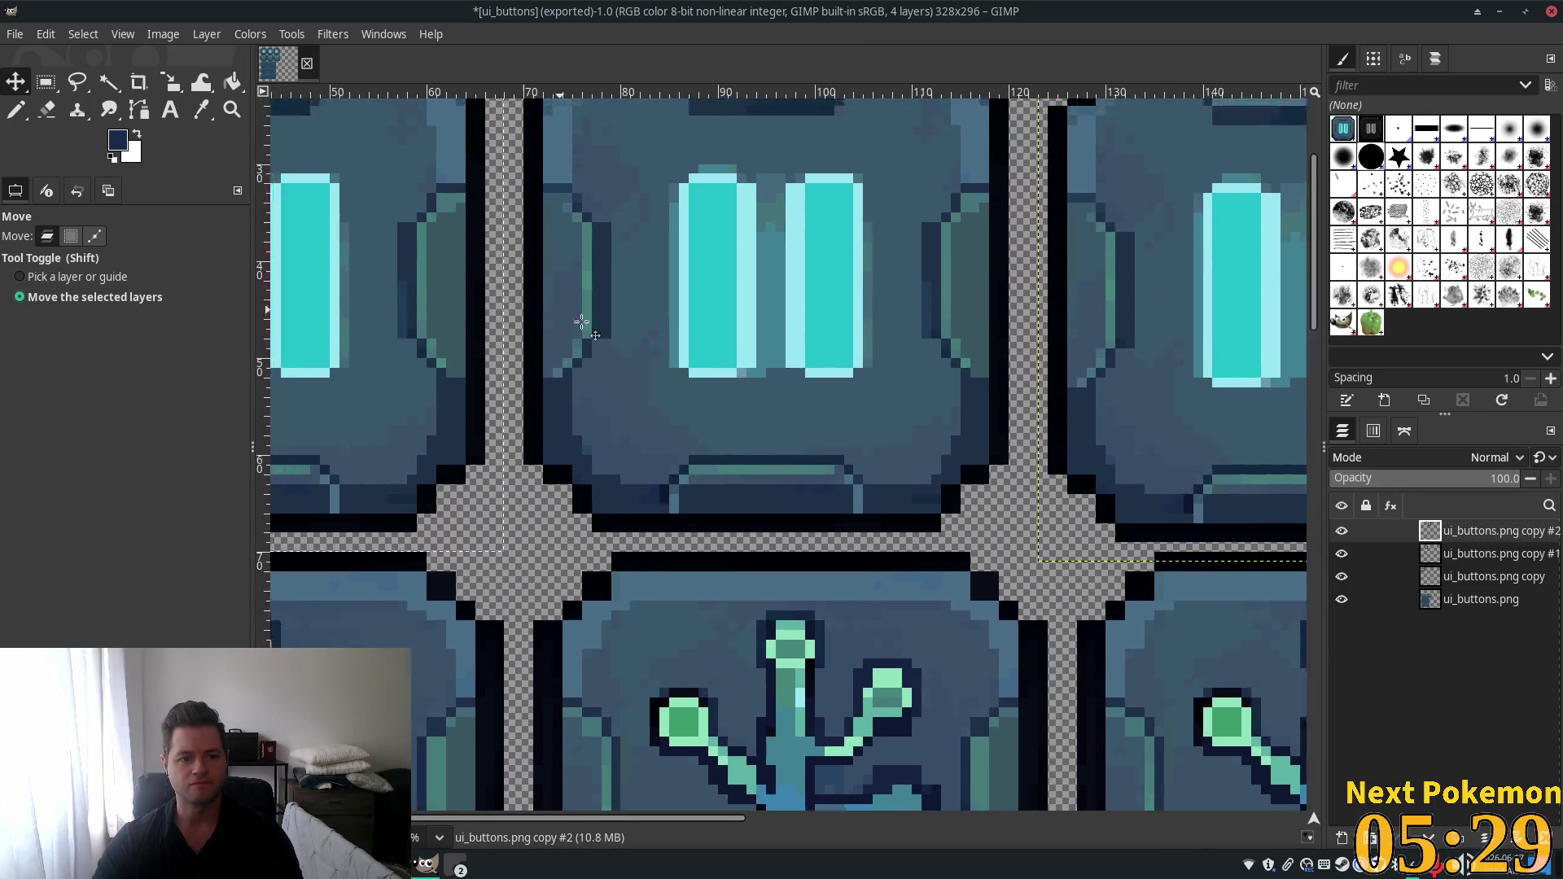
scroll(581, 323, "up", 2)
scroll(581, 323, "left", 3)
scroll(867, 476, "down", 4)
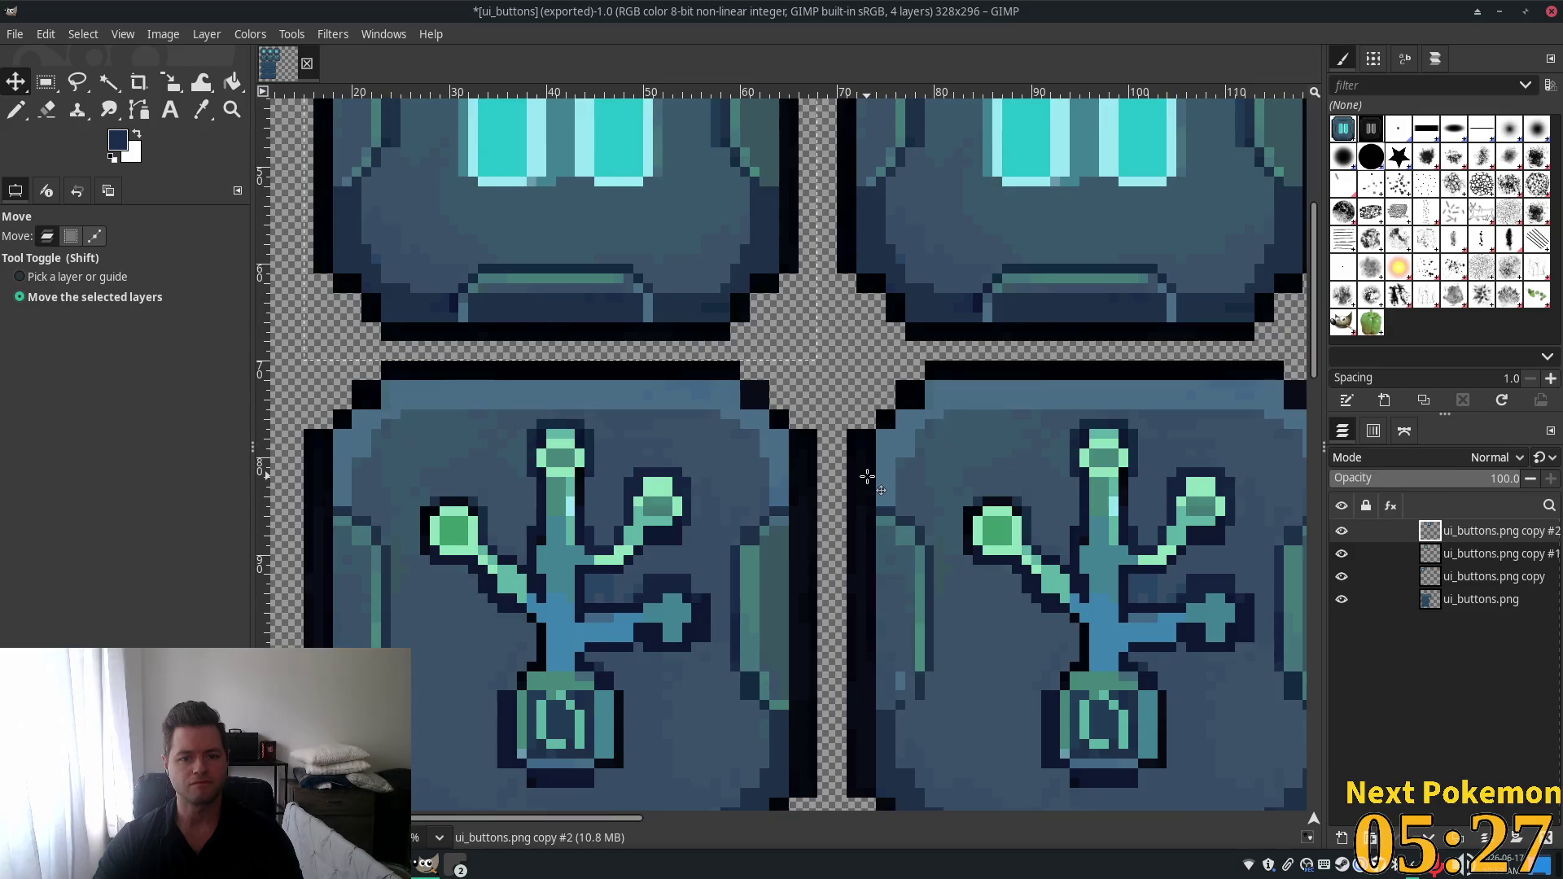
scroll(867, 477, "up", 3)
scroll(865, 456, "down", 3)
scroll(864, 462, "down", 3)
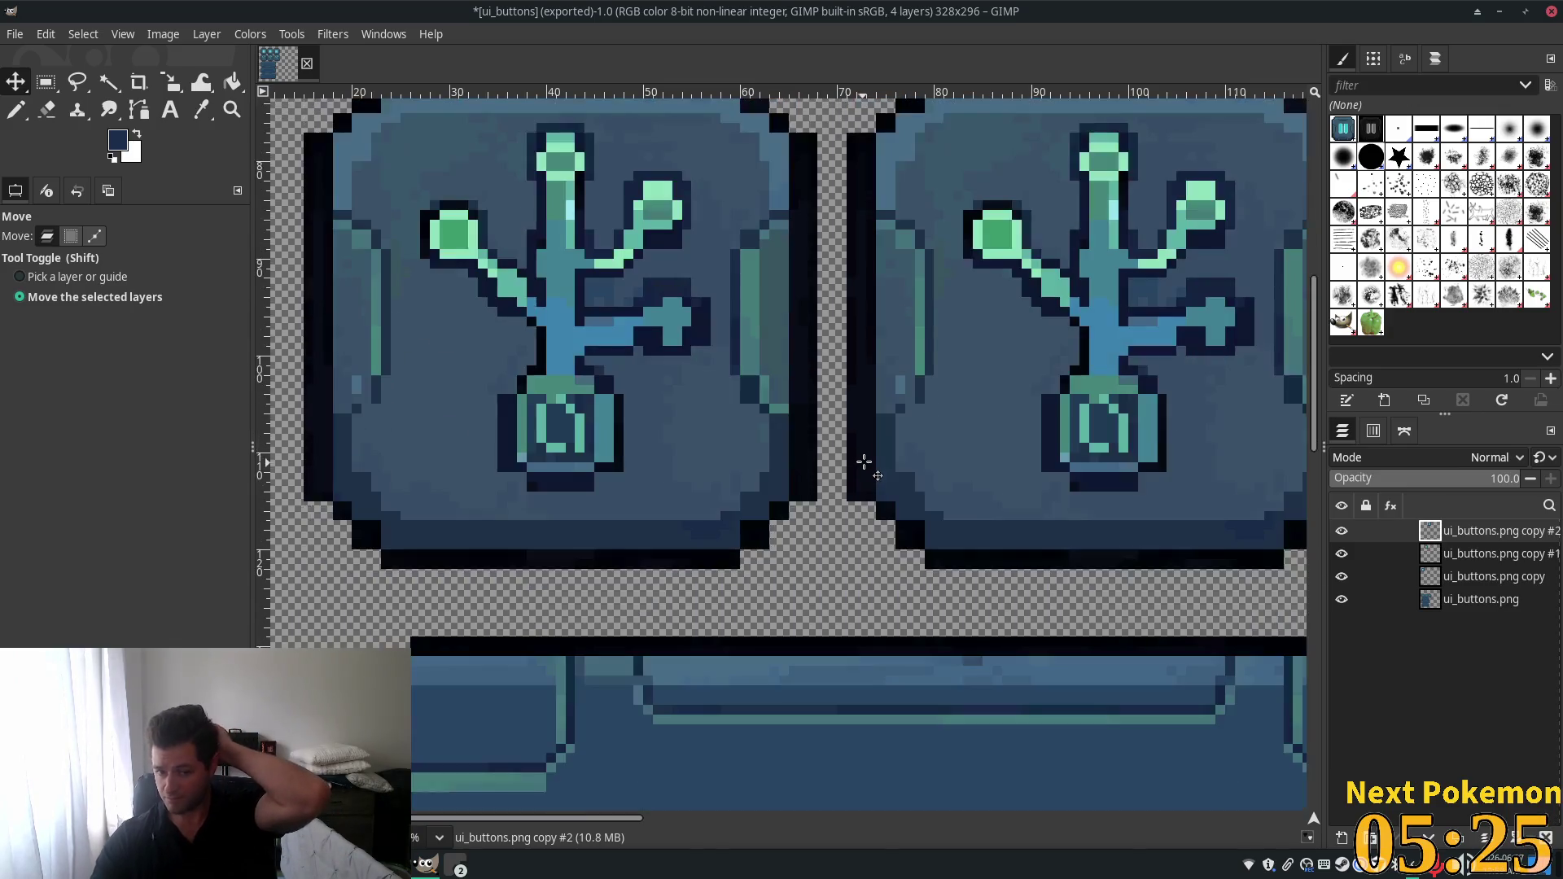
scroll(820, 346, "down", 2)
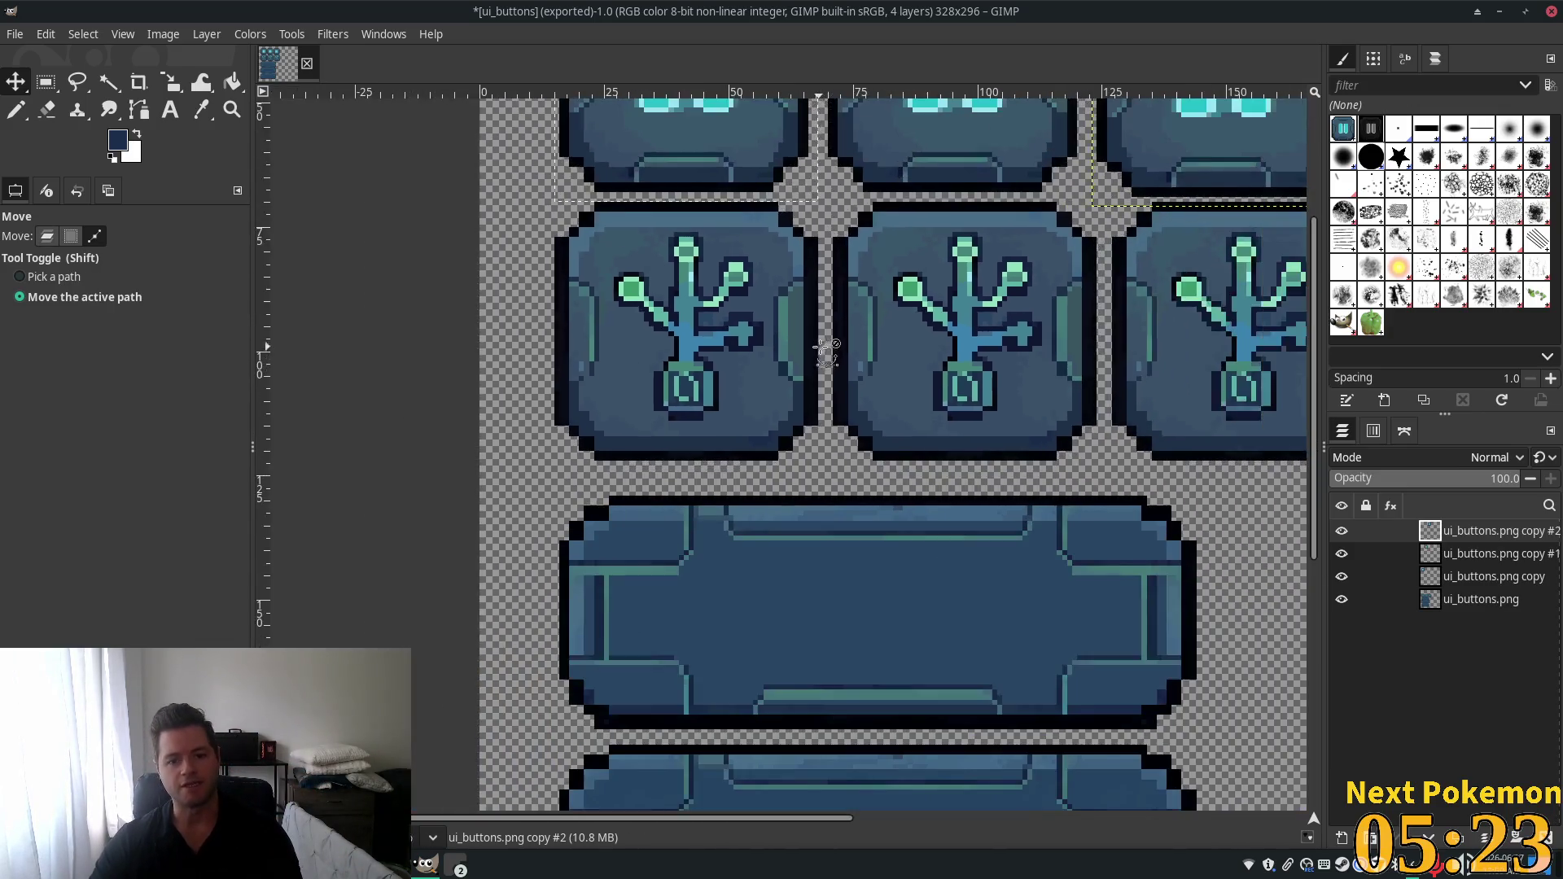
scroll(820, 346, "down", 1)
scroll(998, 367, "down", 2)
scroll(1144, 405, "down", 1)
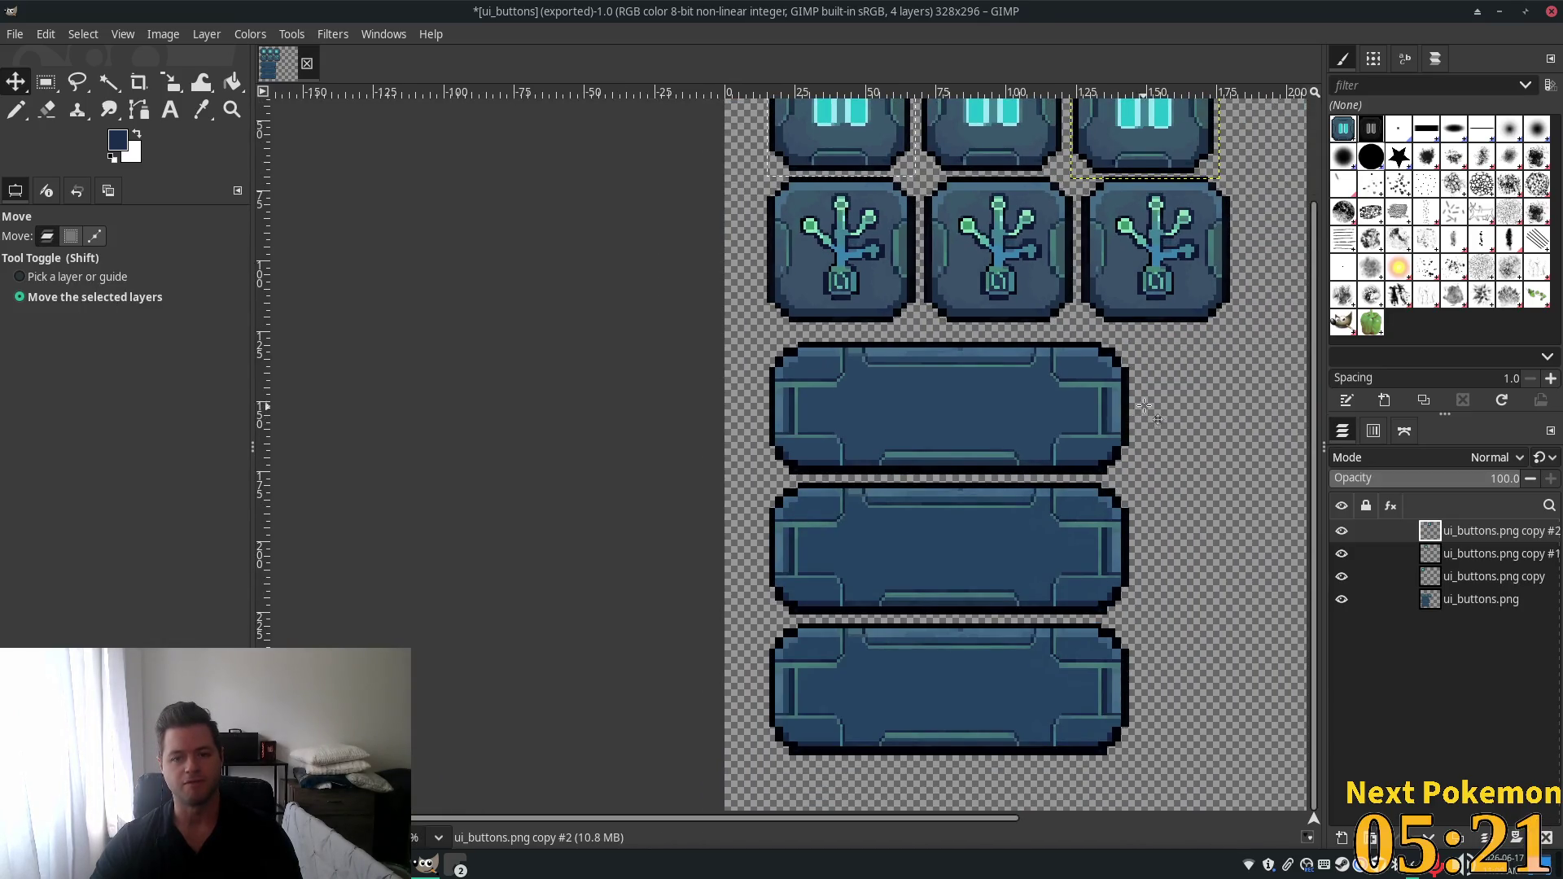
scroll(1145, 405, "up", 2)
scroll(1144, 405, "right", 2)
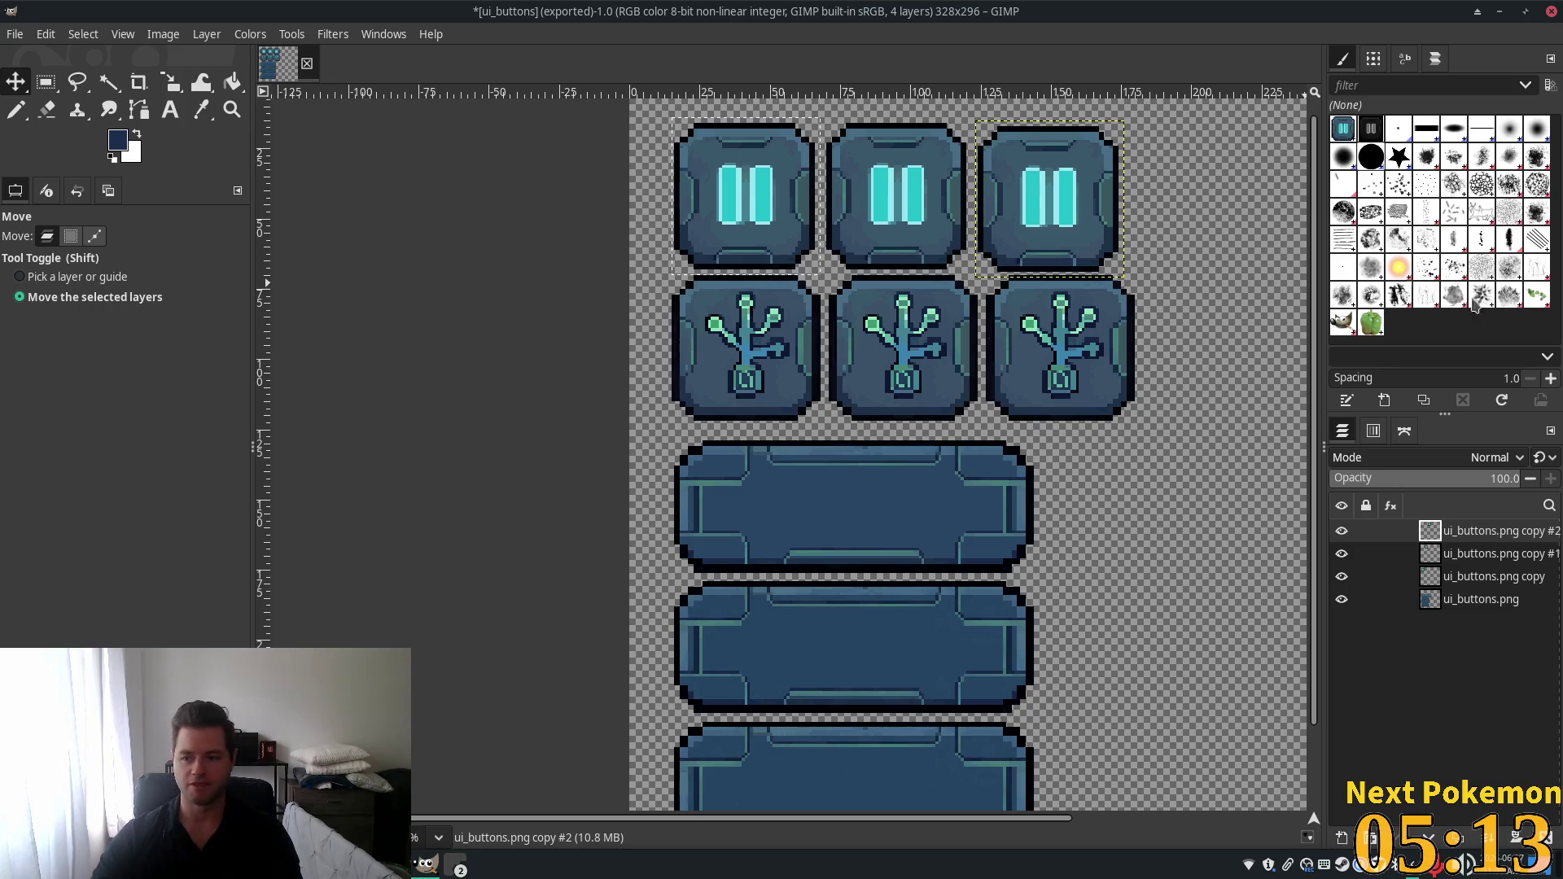
key("super")
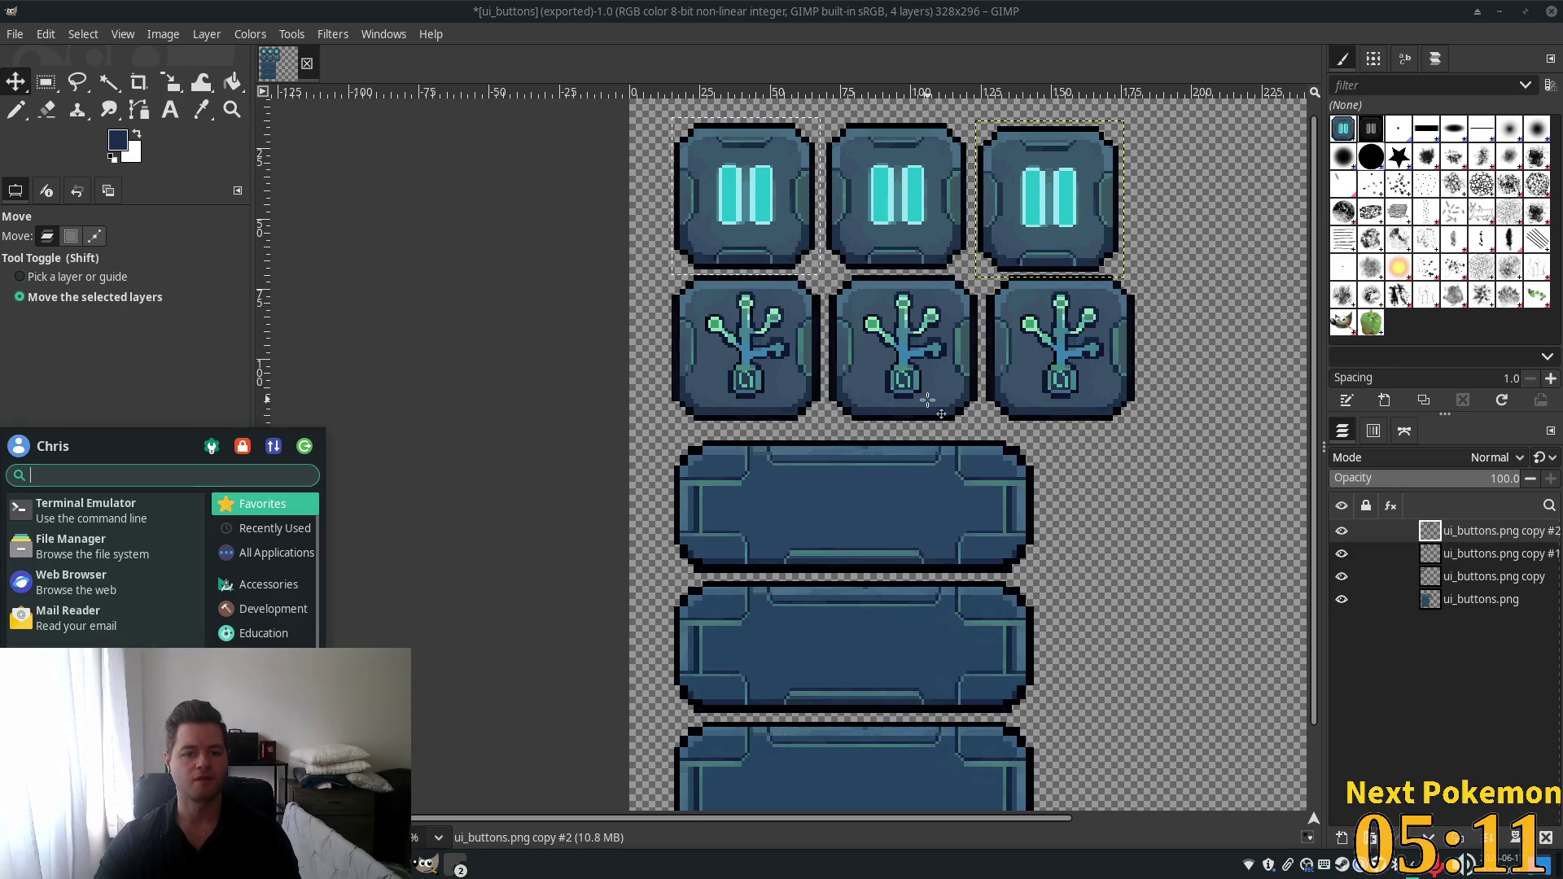
Launch Steam, dismiss the store search suggestions, and switch to the Library home.
type("steam")
key("Return")
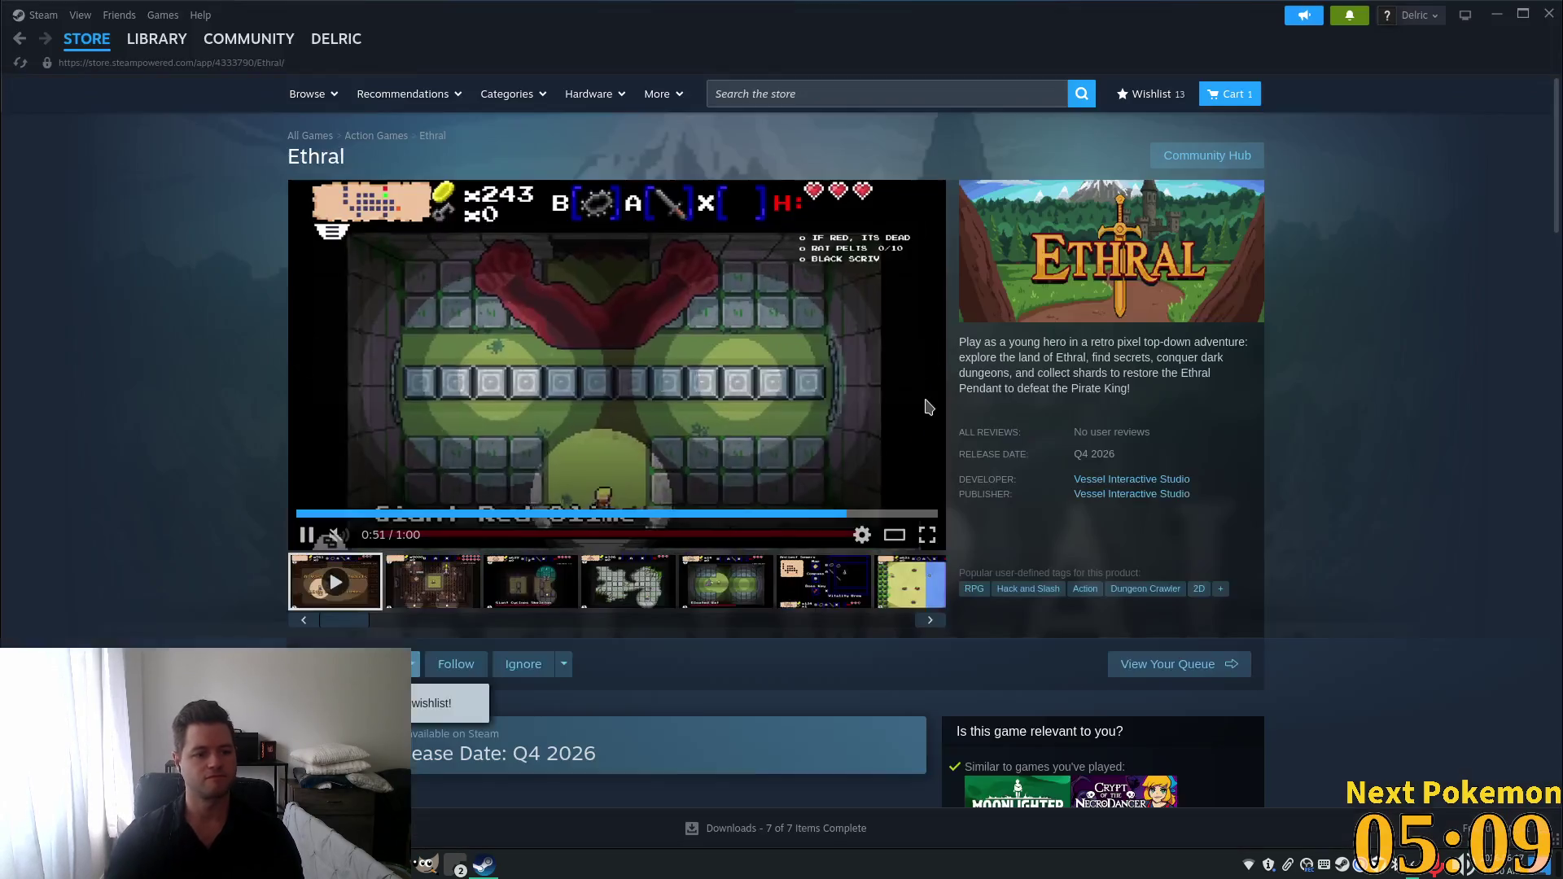
left_click(852, 94)
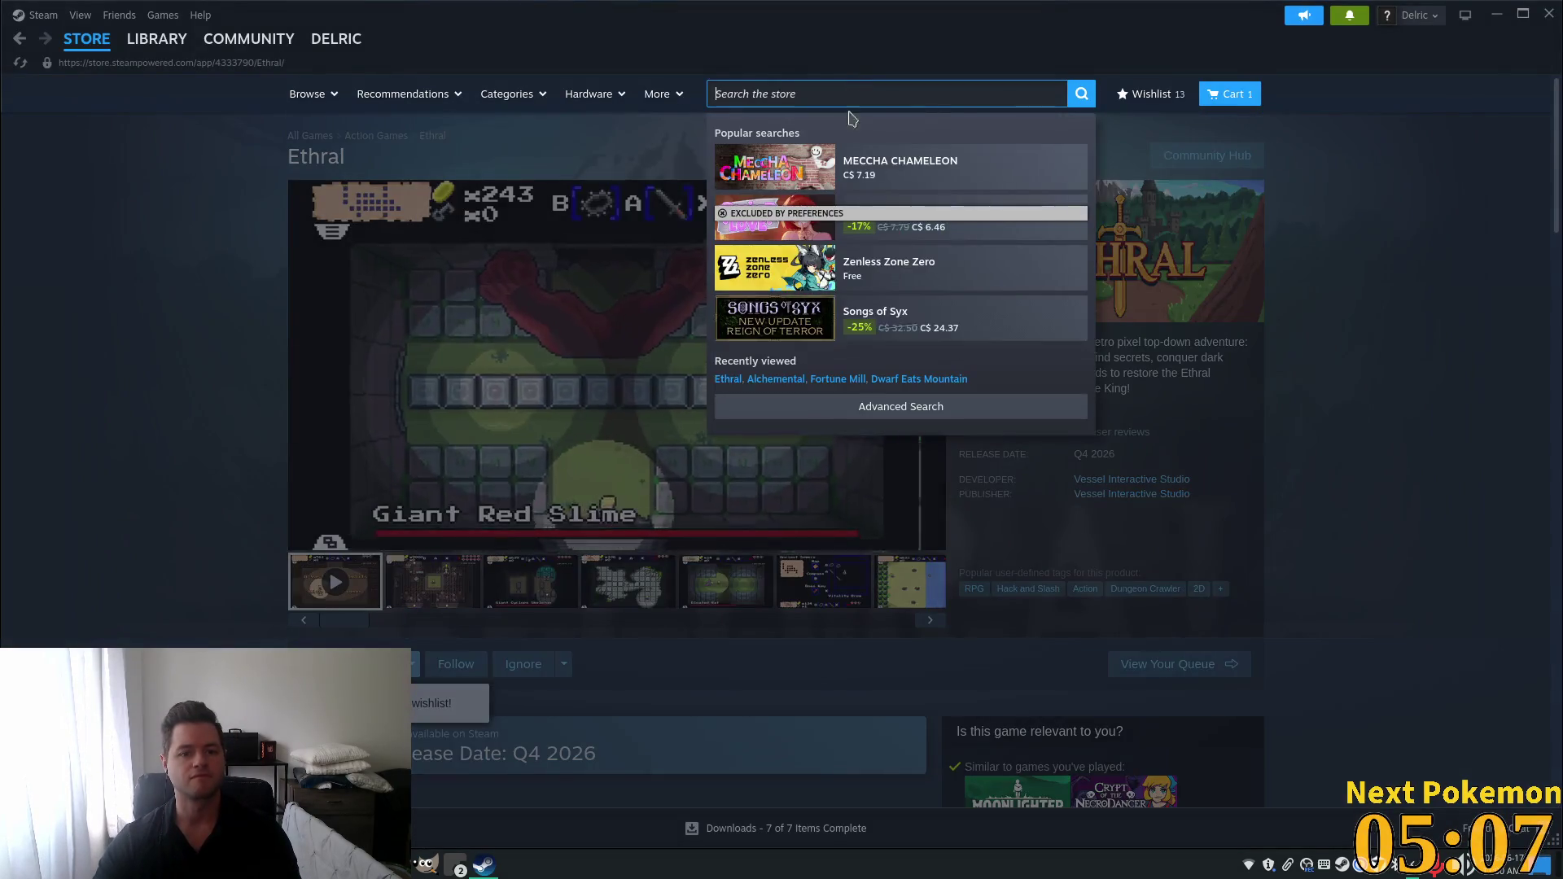
left_click(1382, 306)
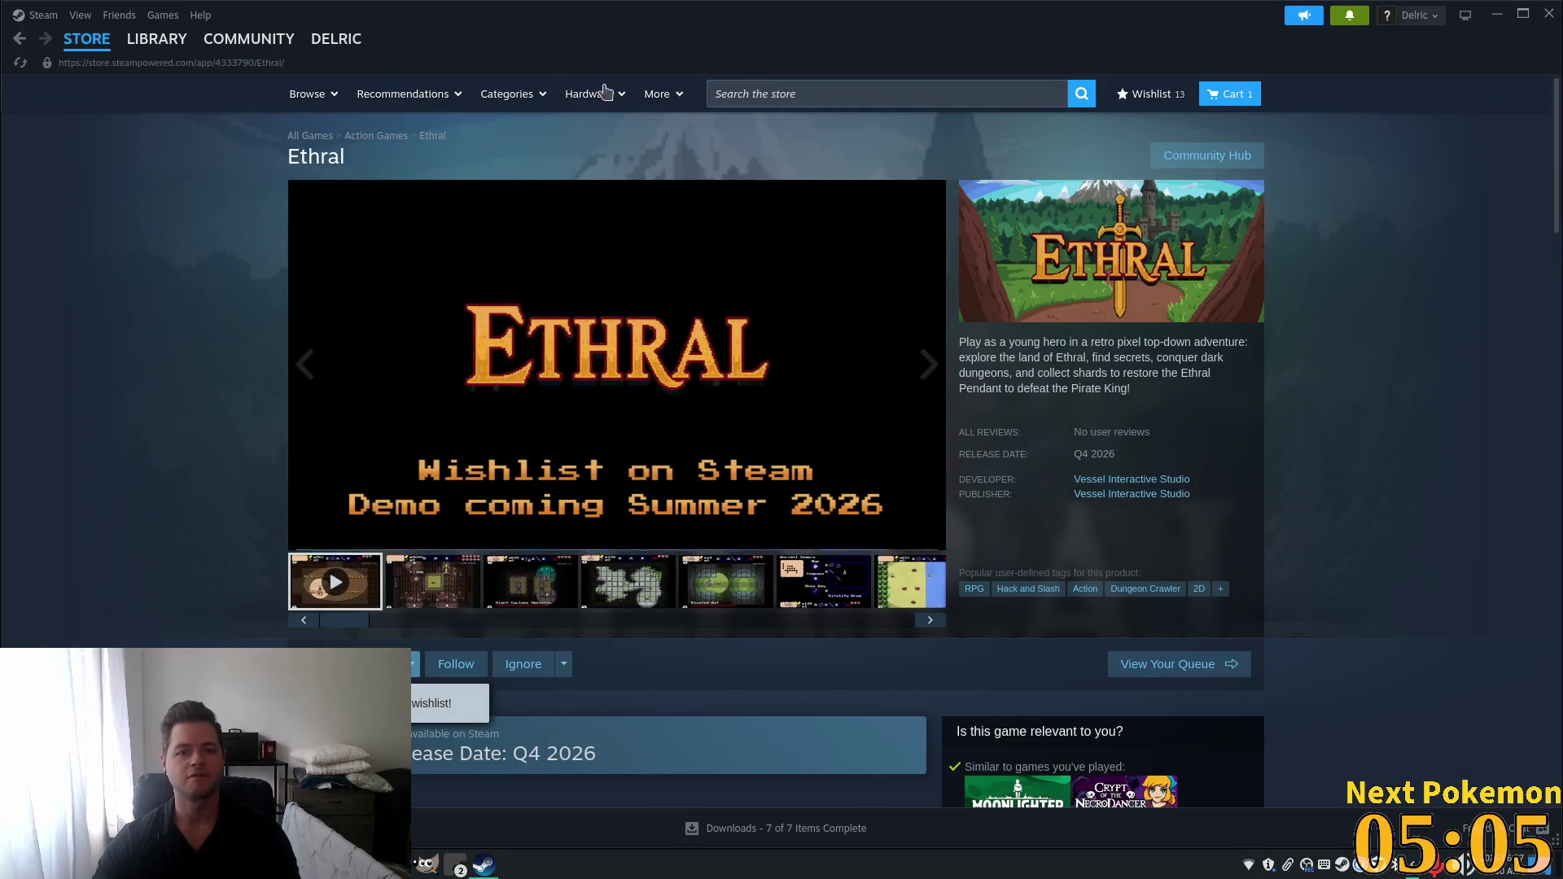
mouse_move(110, 36)
left_click(127, 38)
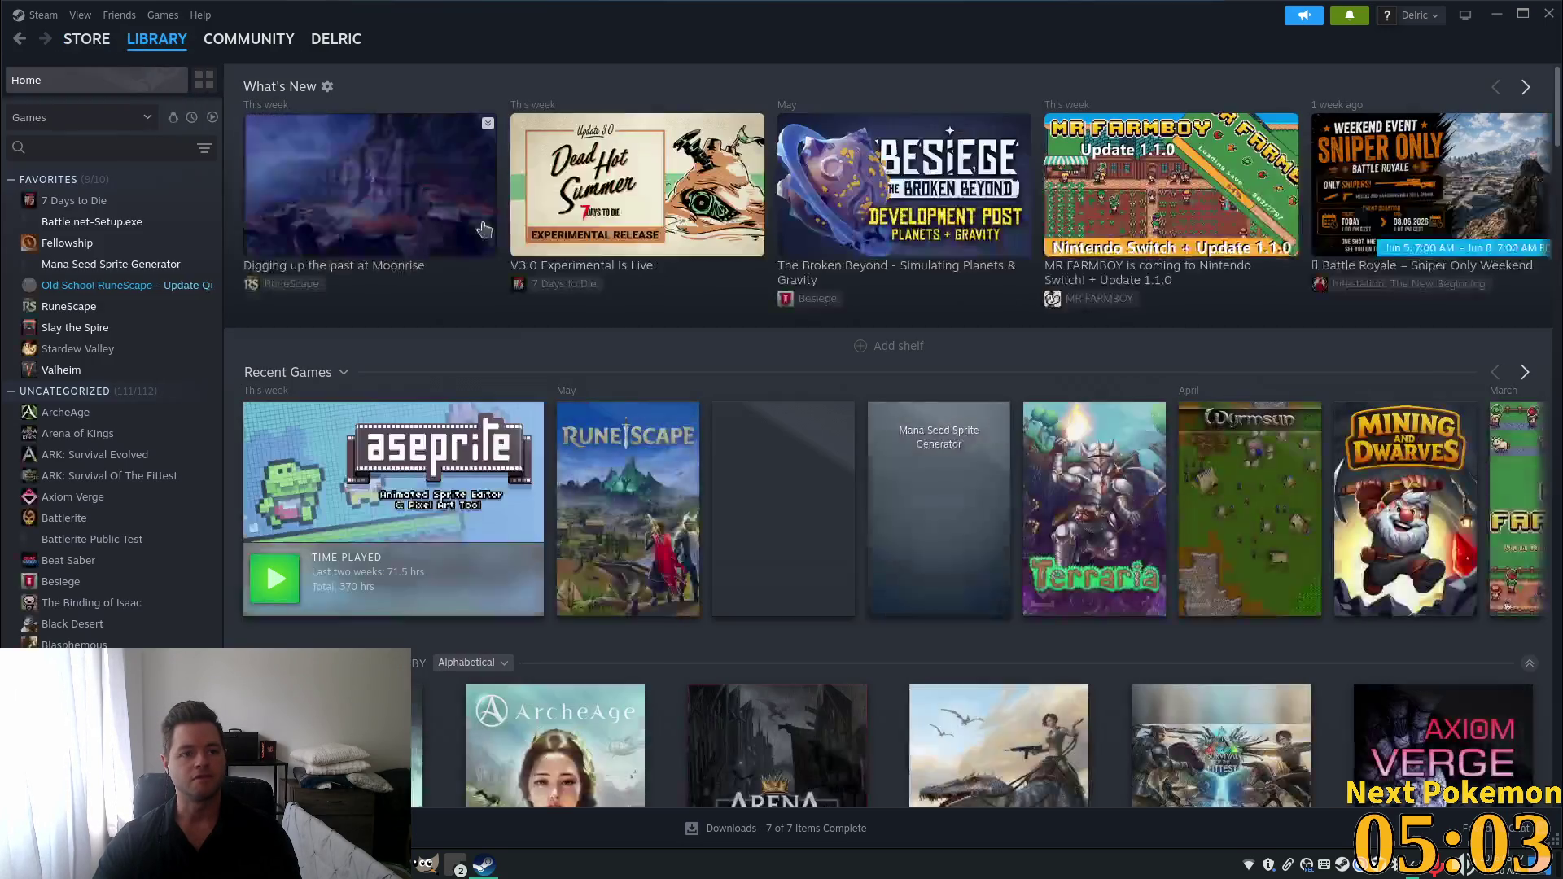
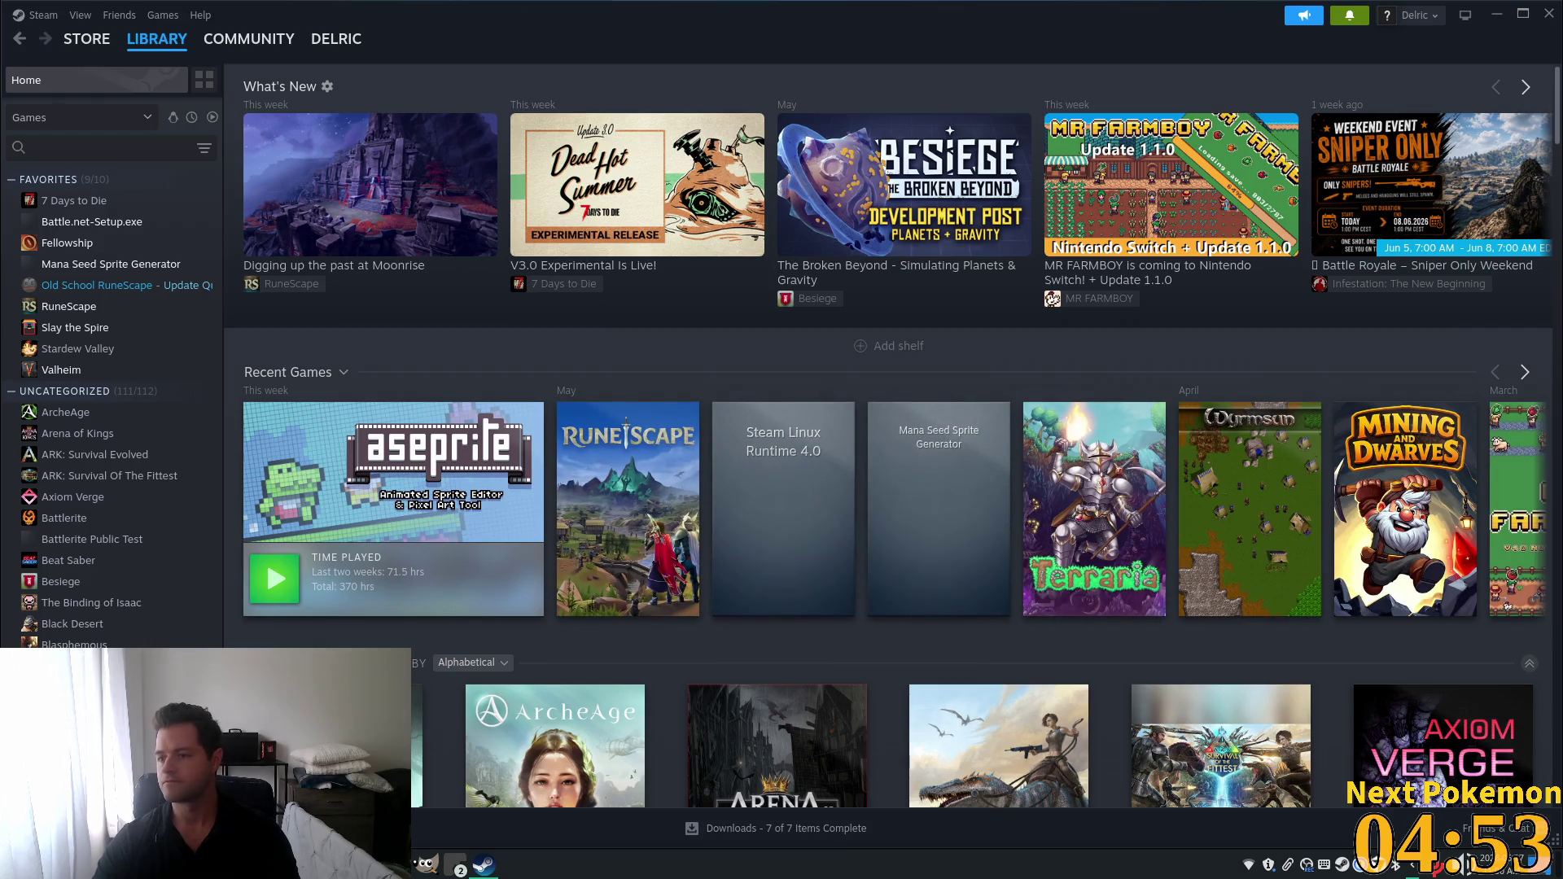
Find Aseprite in the Steam library by searching 'ase' and launch it.
key("alt+Tab")
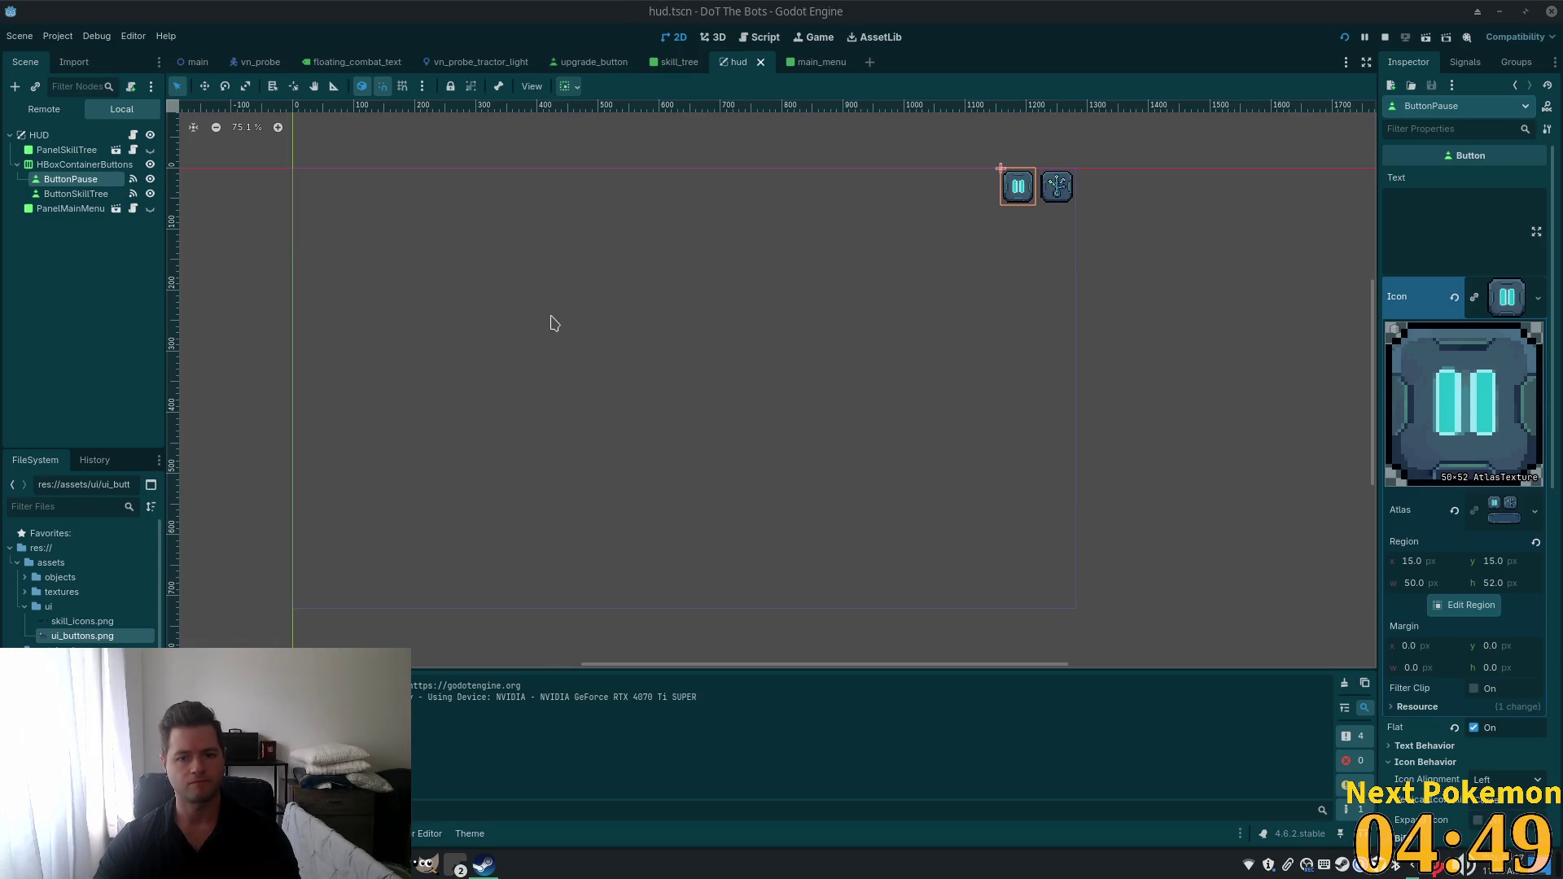
key("super")
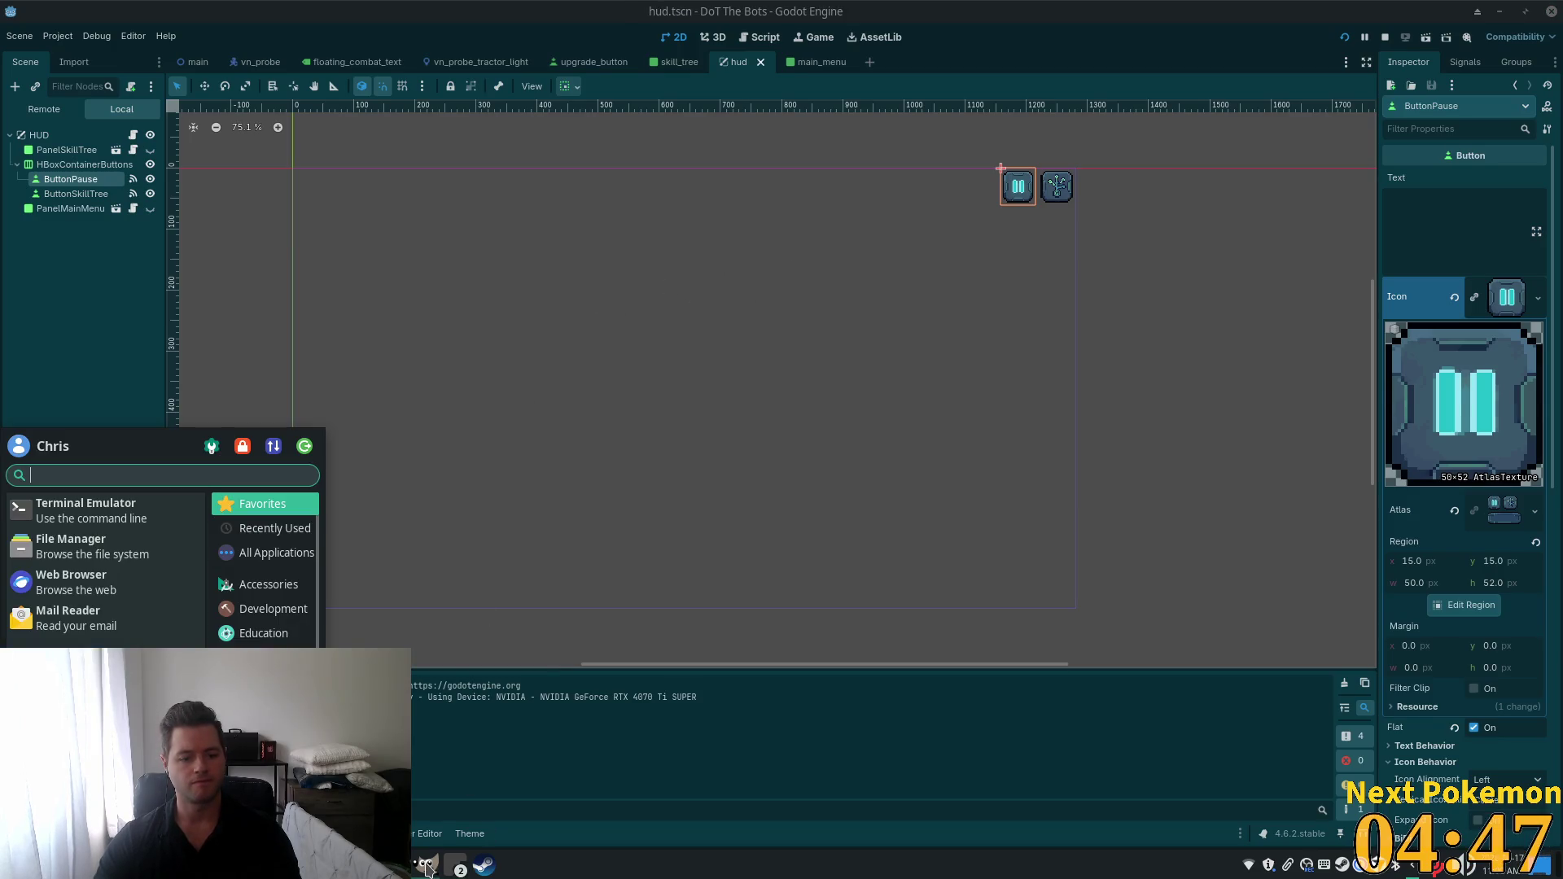
left_click(485, 867)
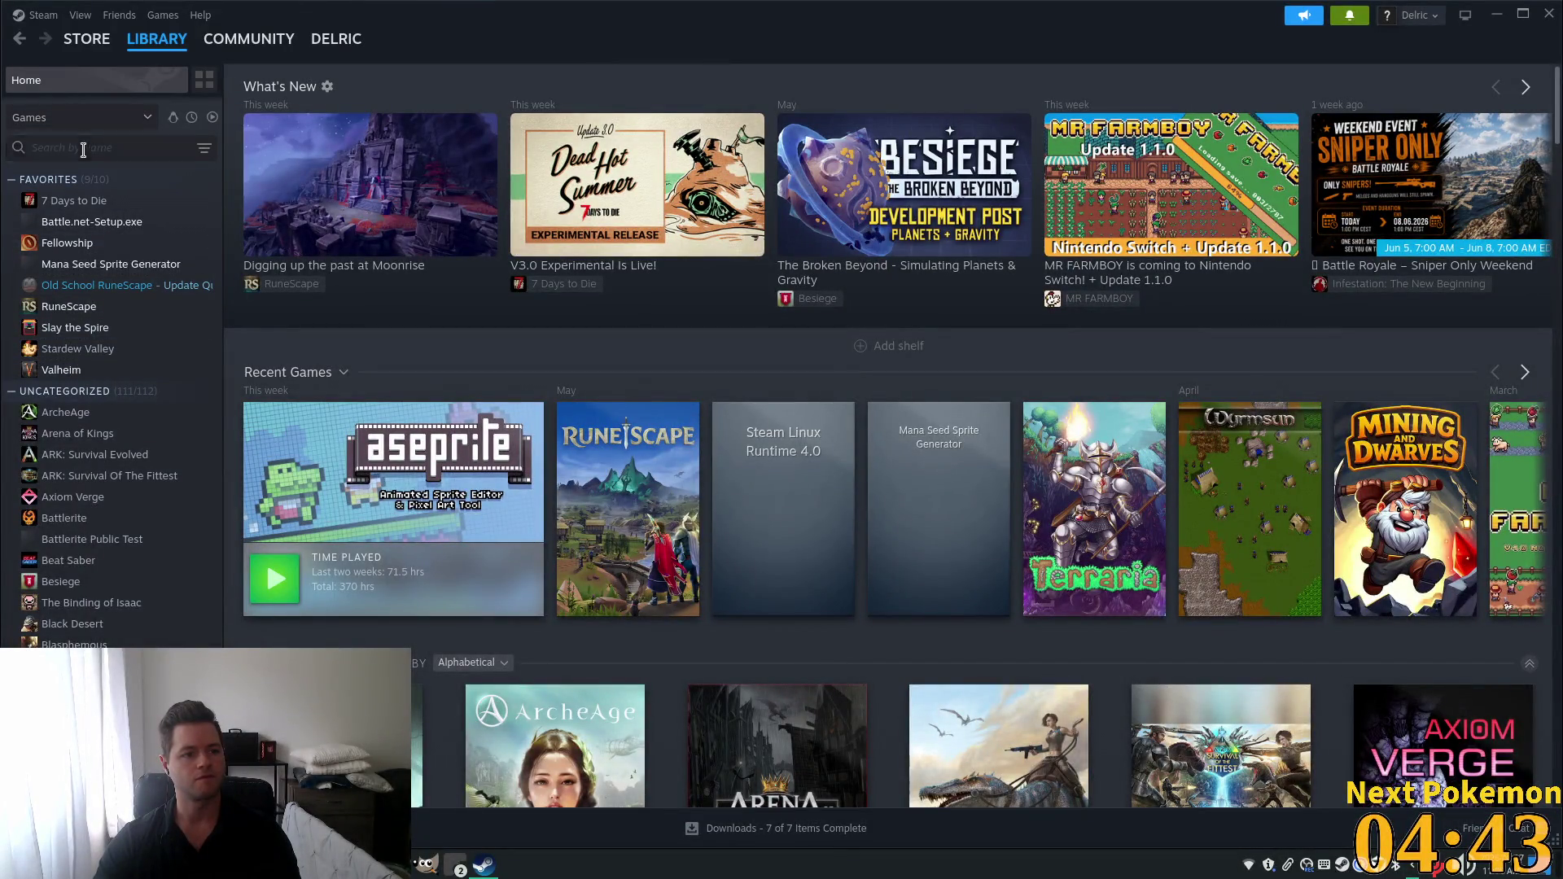
type("ase")
left_click(114, 200)
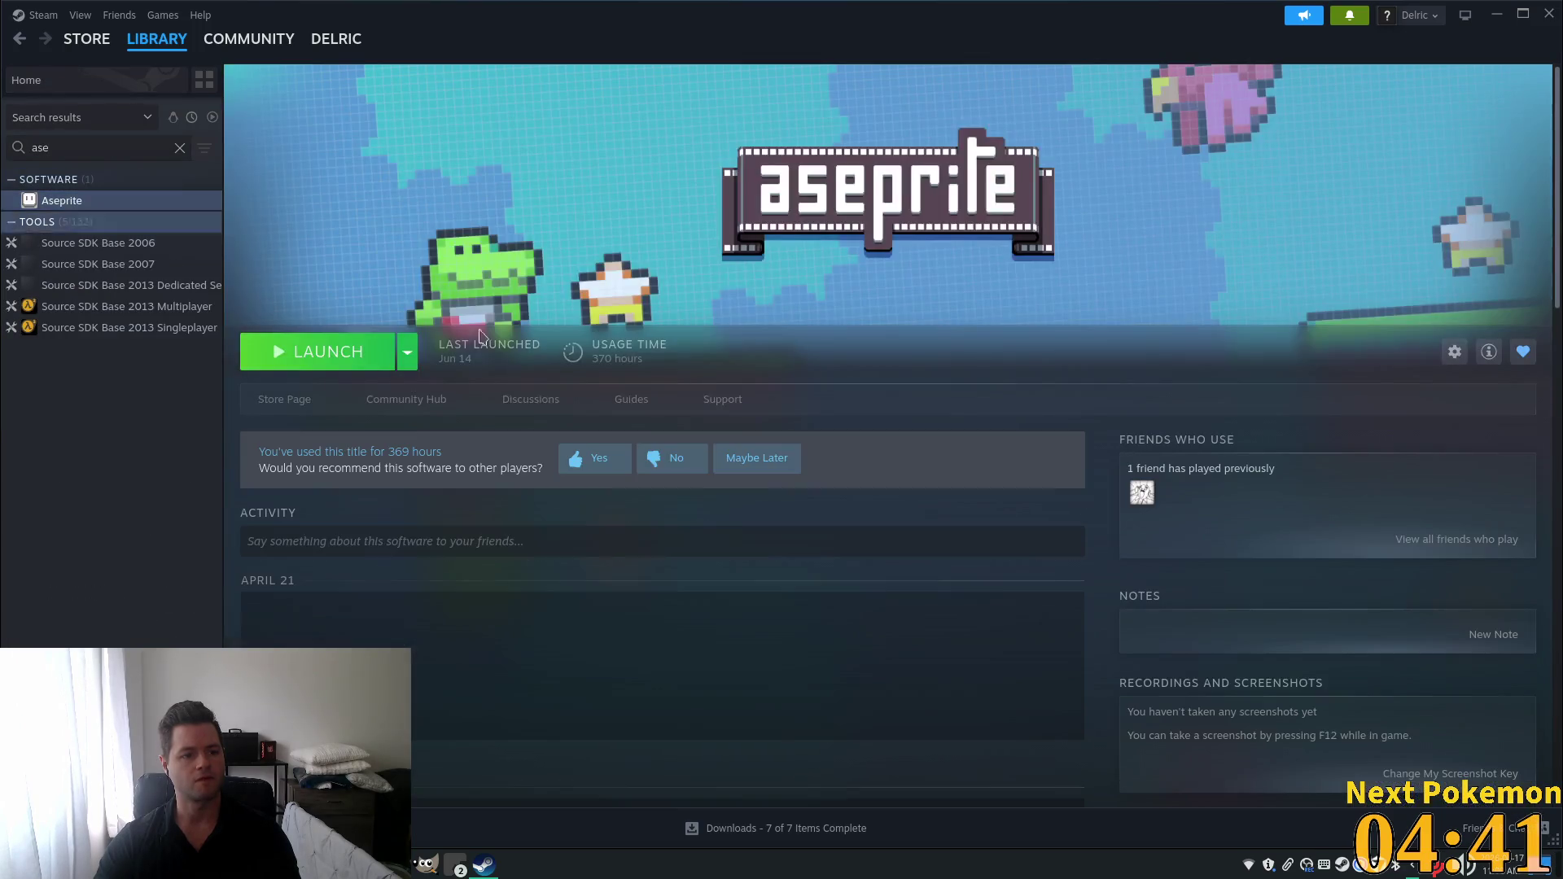
right_click(137, 200)
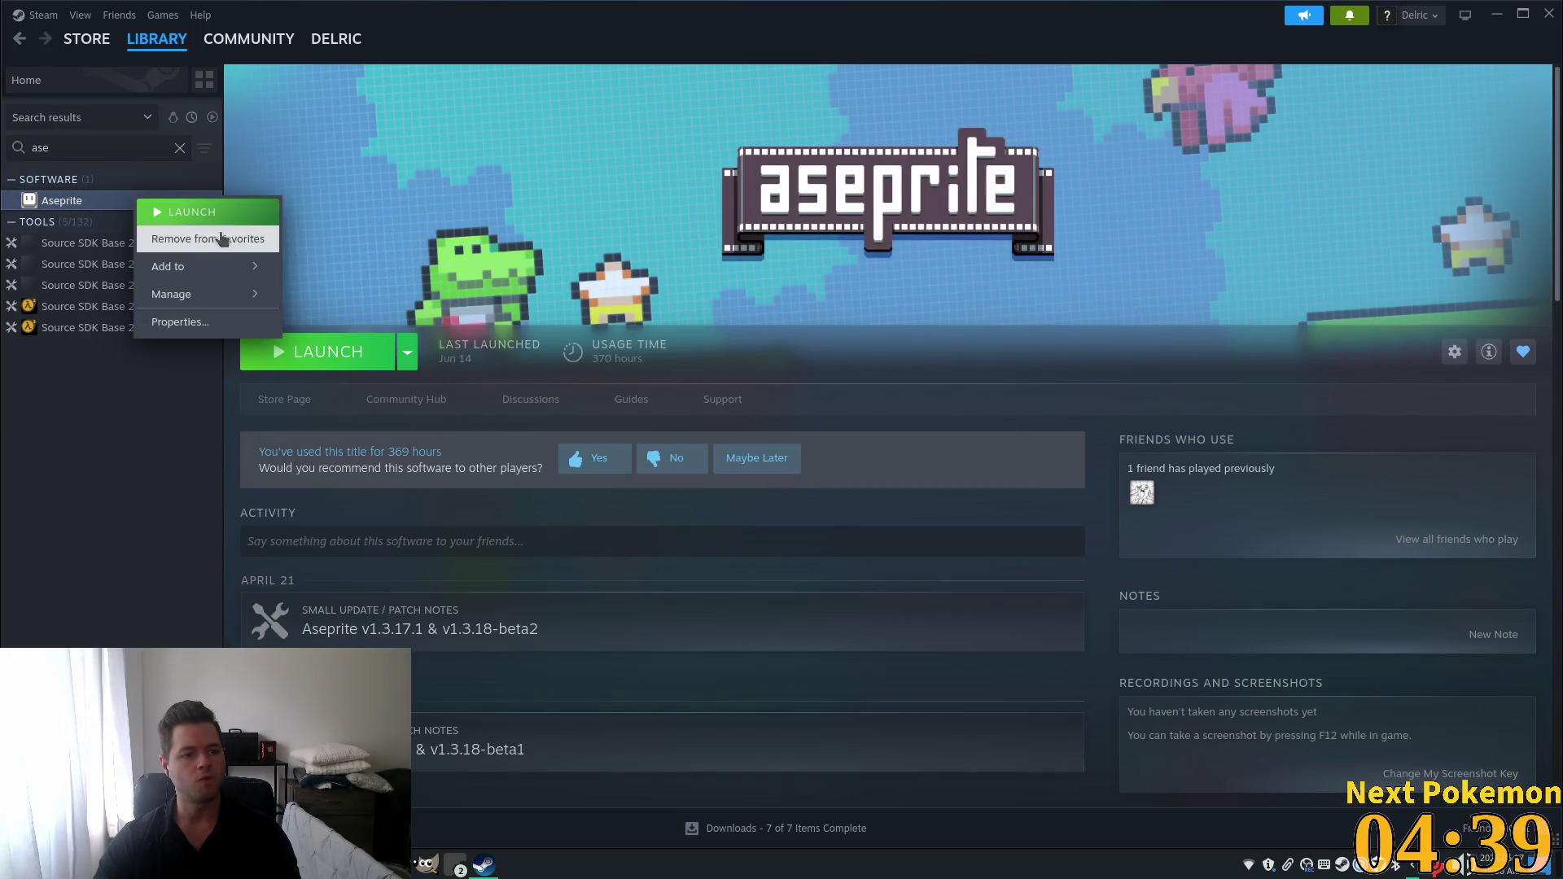
left_click(88, 571)
left_click(348, 353)
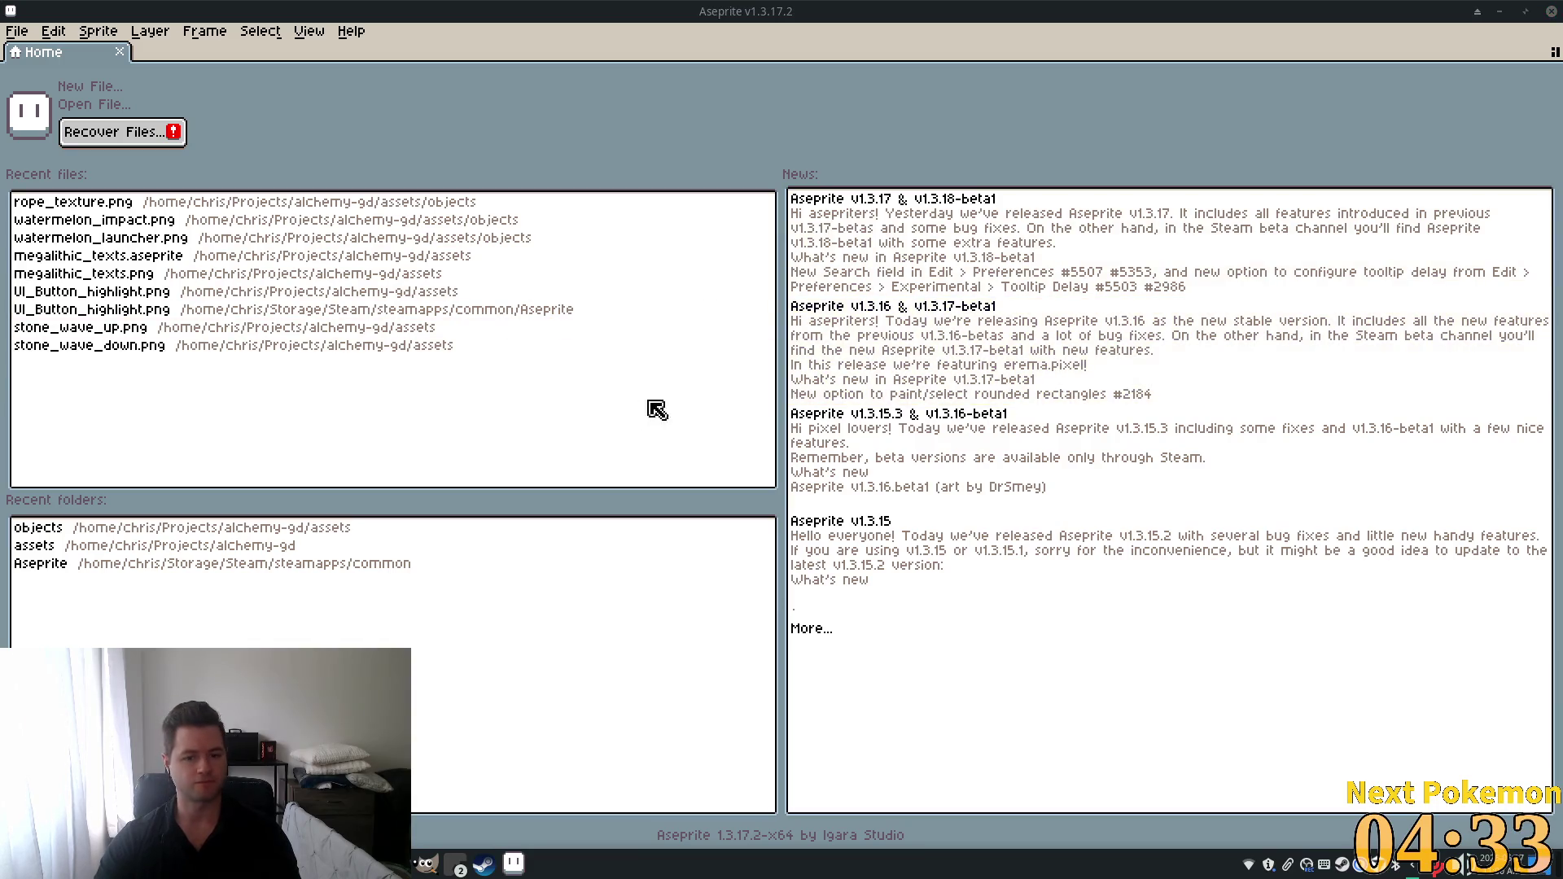
Switch to GIMP and centre the ui_buttons sheet in the view.
left_click(18, 33)
key("alt+Tab")
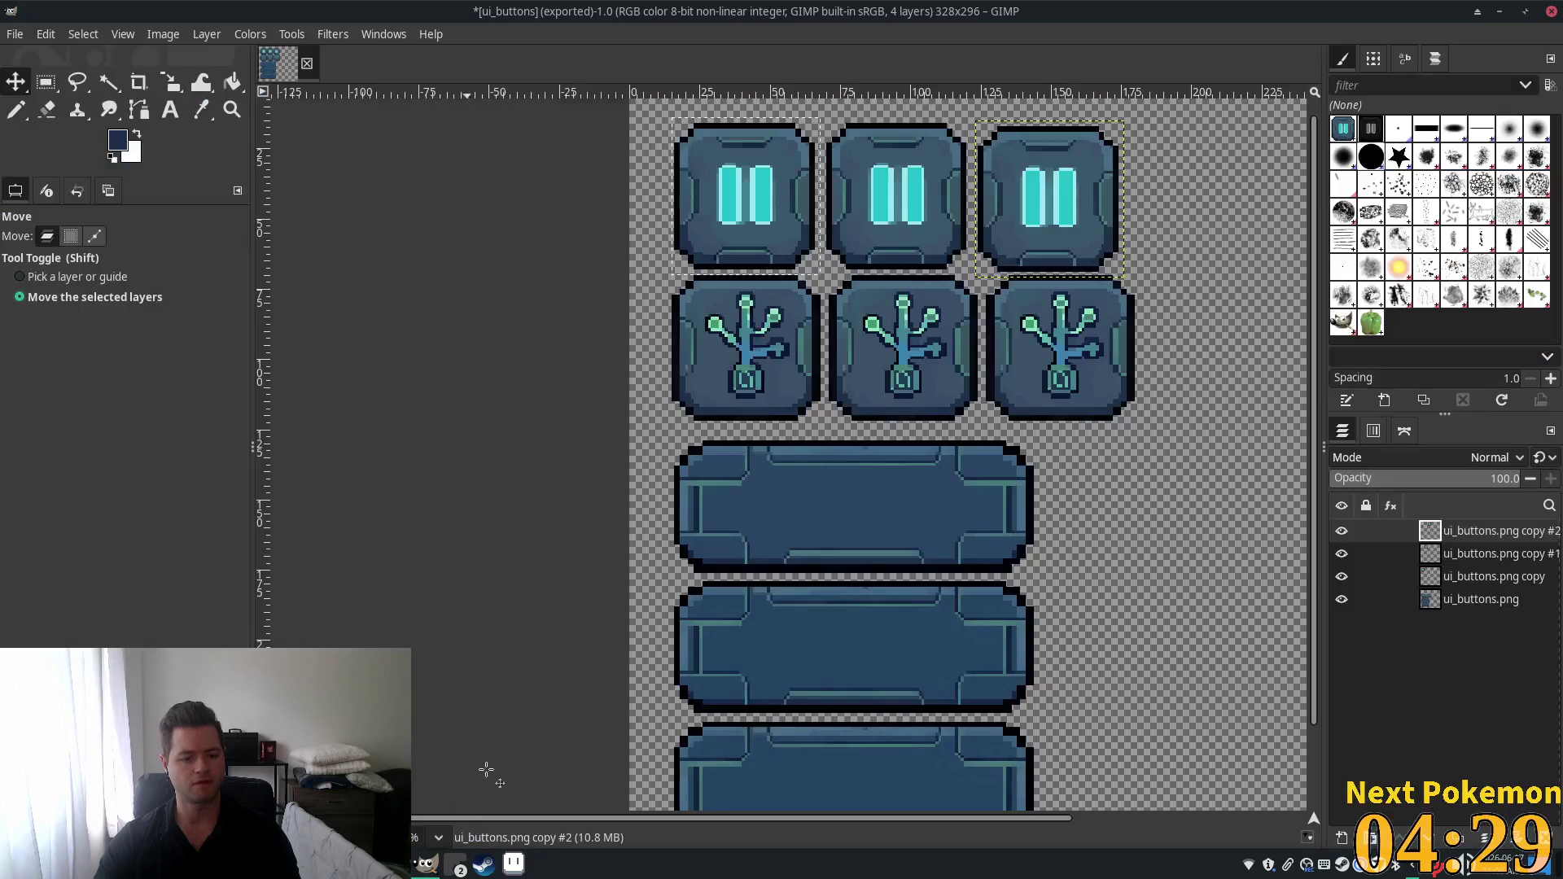
scroll(1087, 523, "down", 3)
scroll(1087, 523, "down", 3, "ctrl")
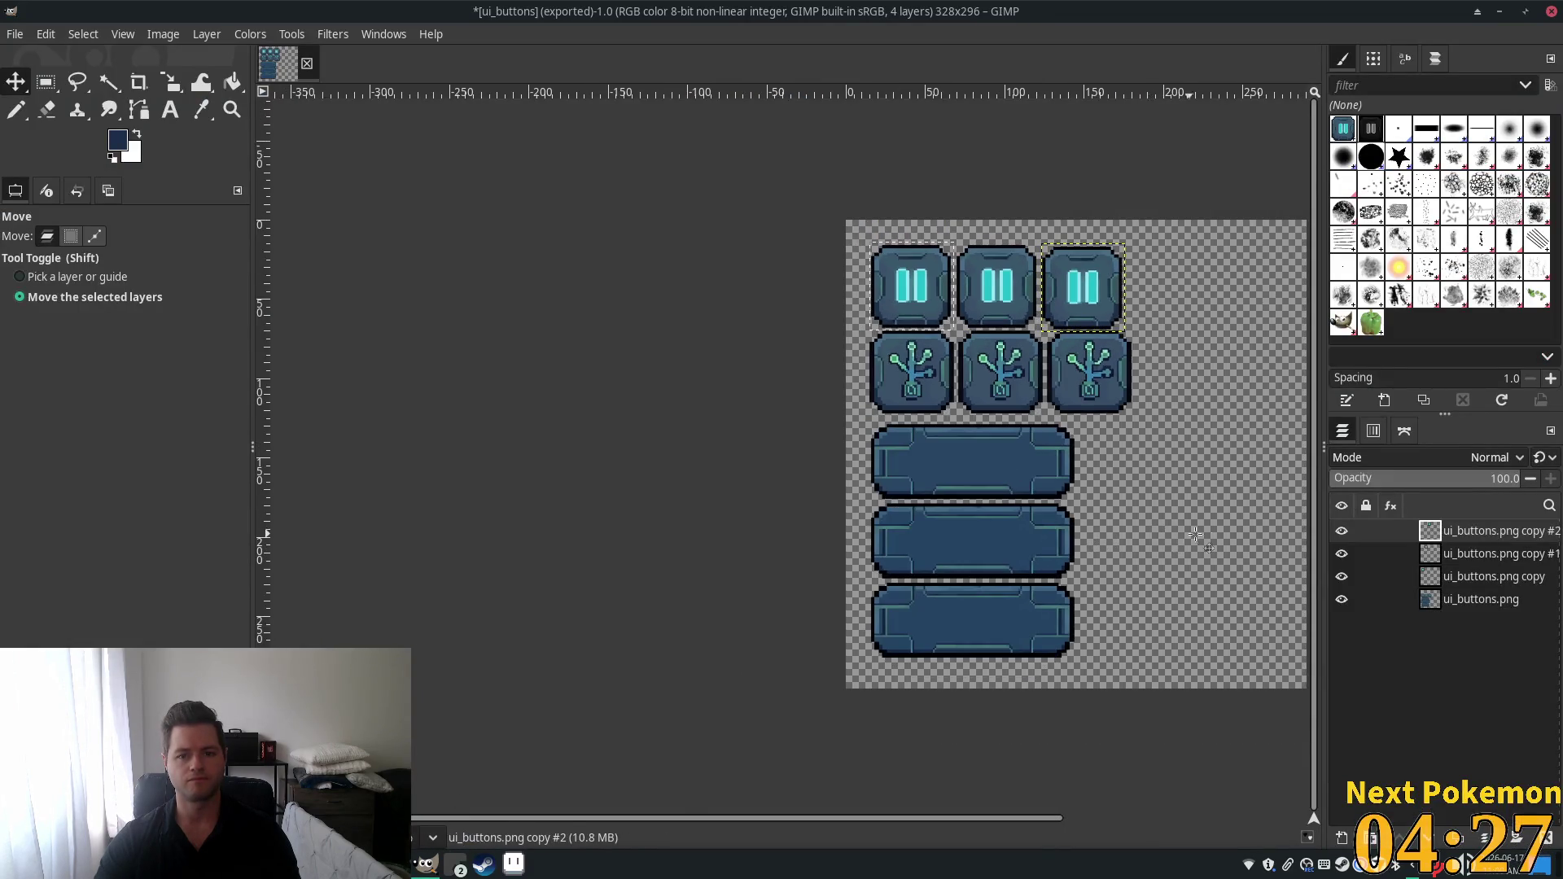
left_click_drag(1196, 534, 1090, 558)
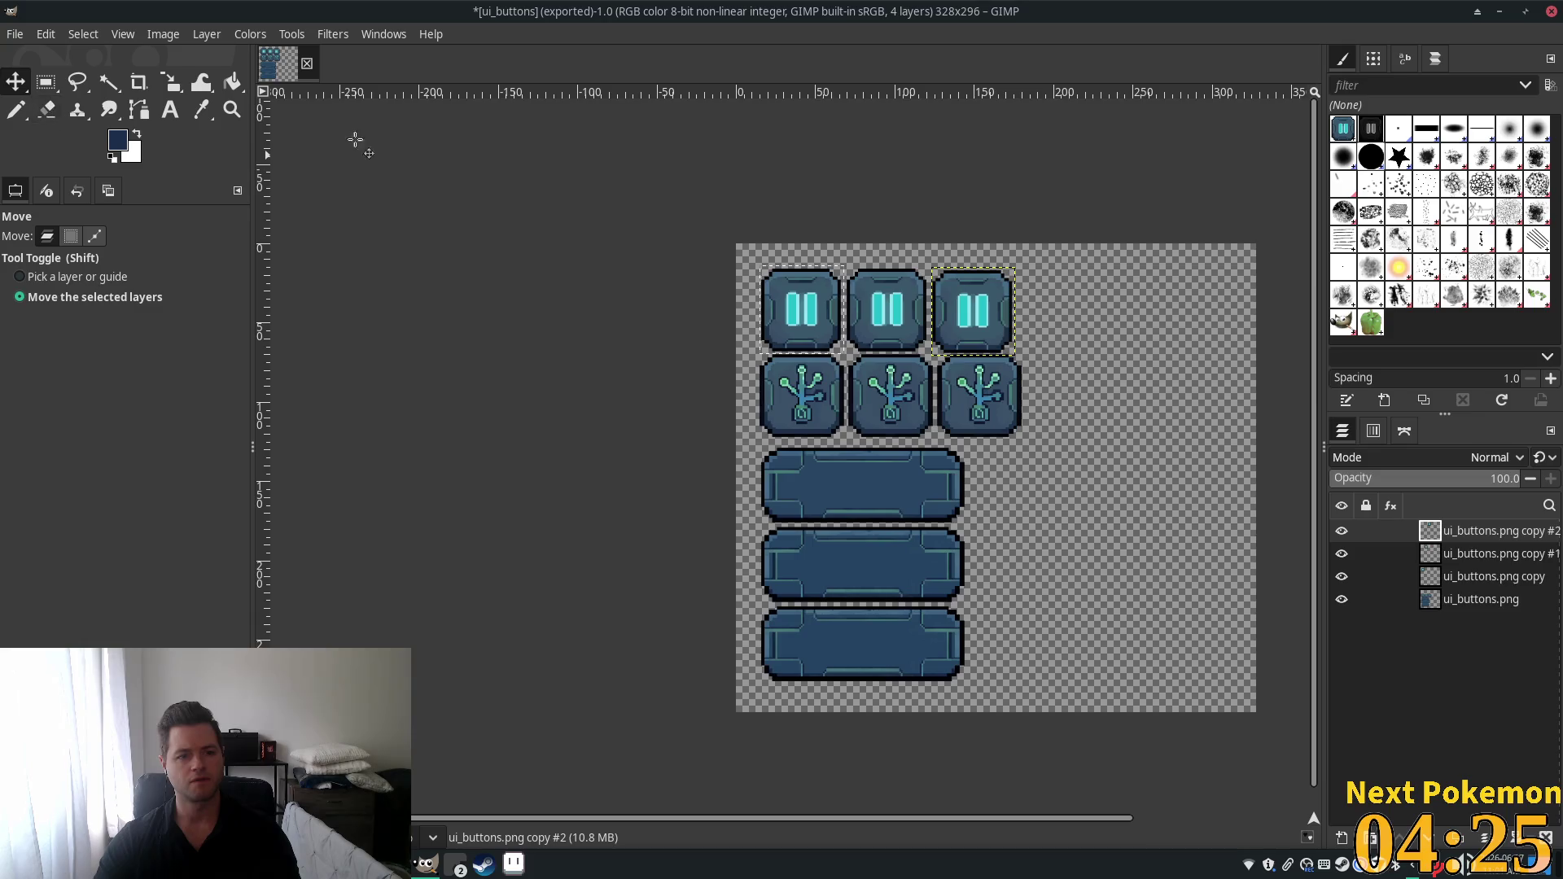
Merge the layer copies down until ui_buttons.png is a single layer.
right_click(1483, 532)
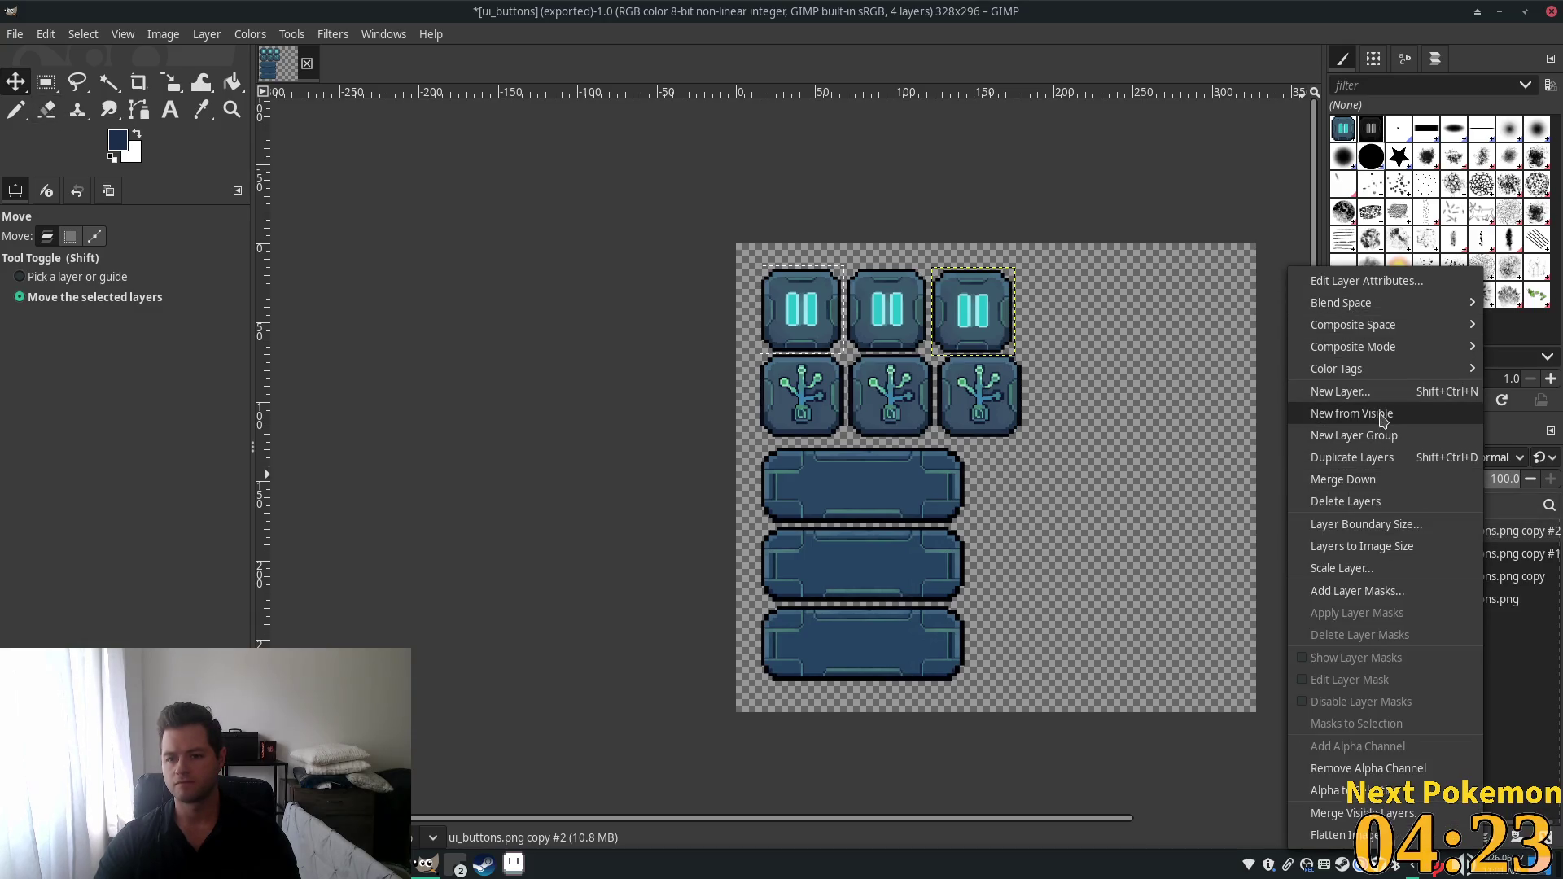
left_click(1396, 481)
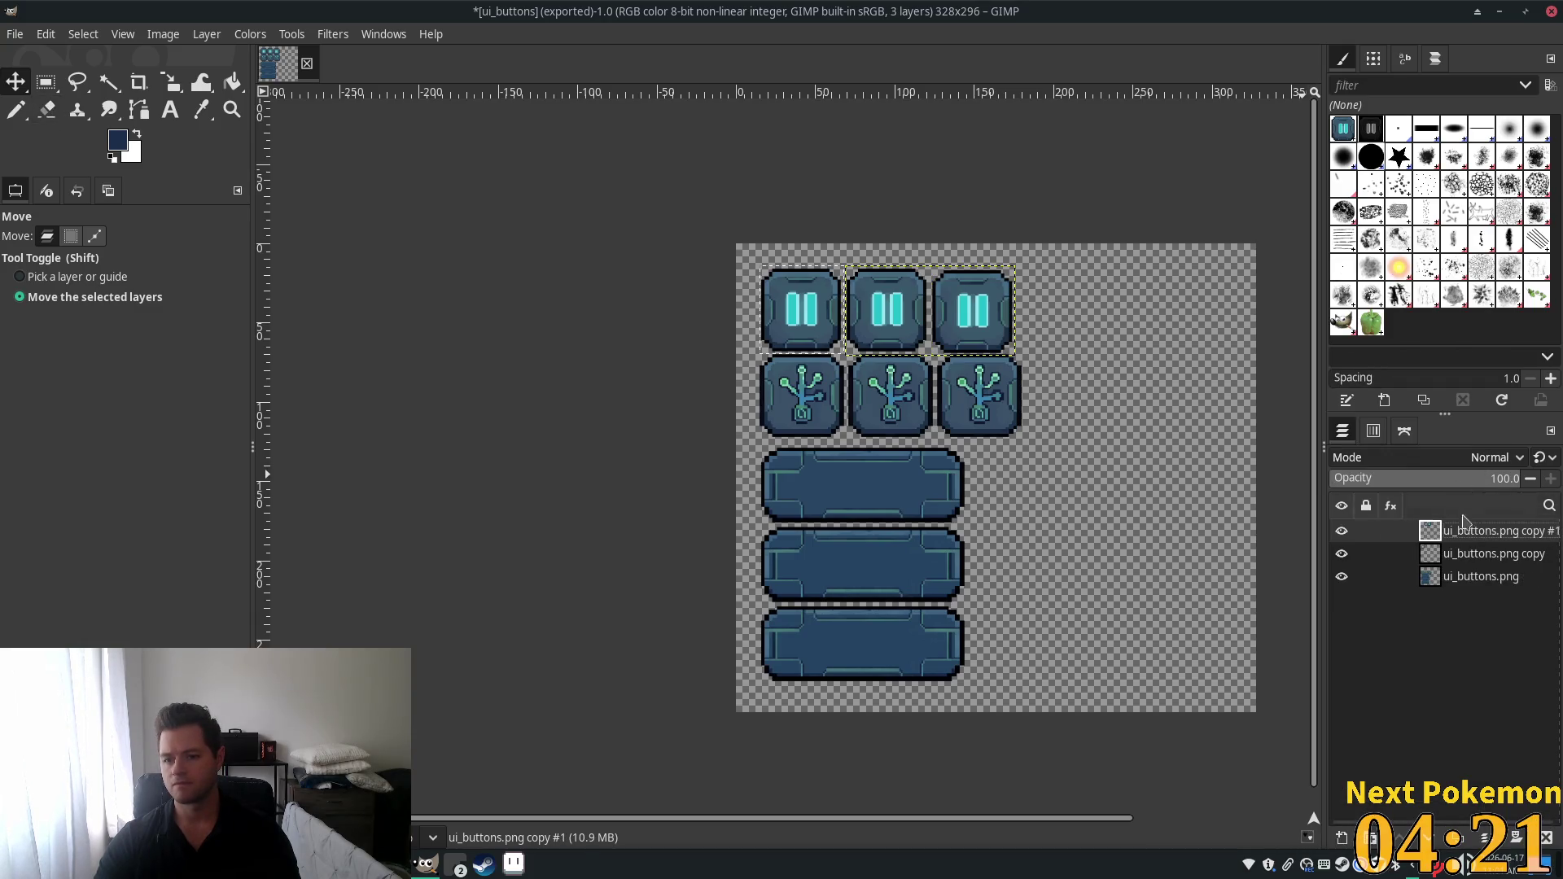
right_click(1463, 525)
left_click(1384, 482)
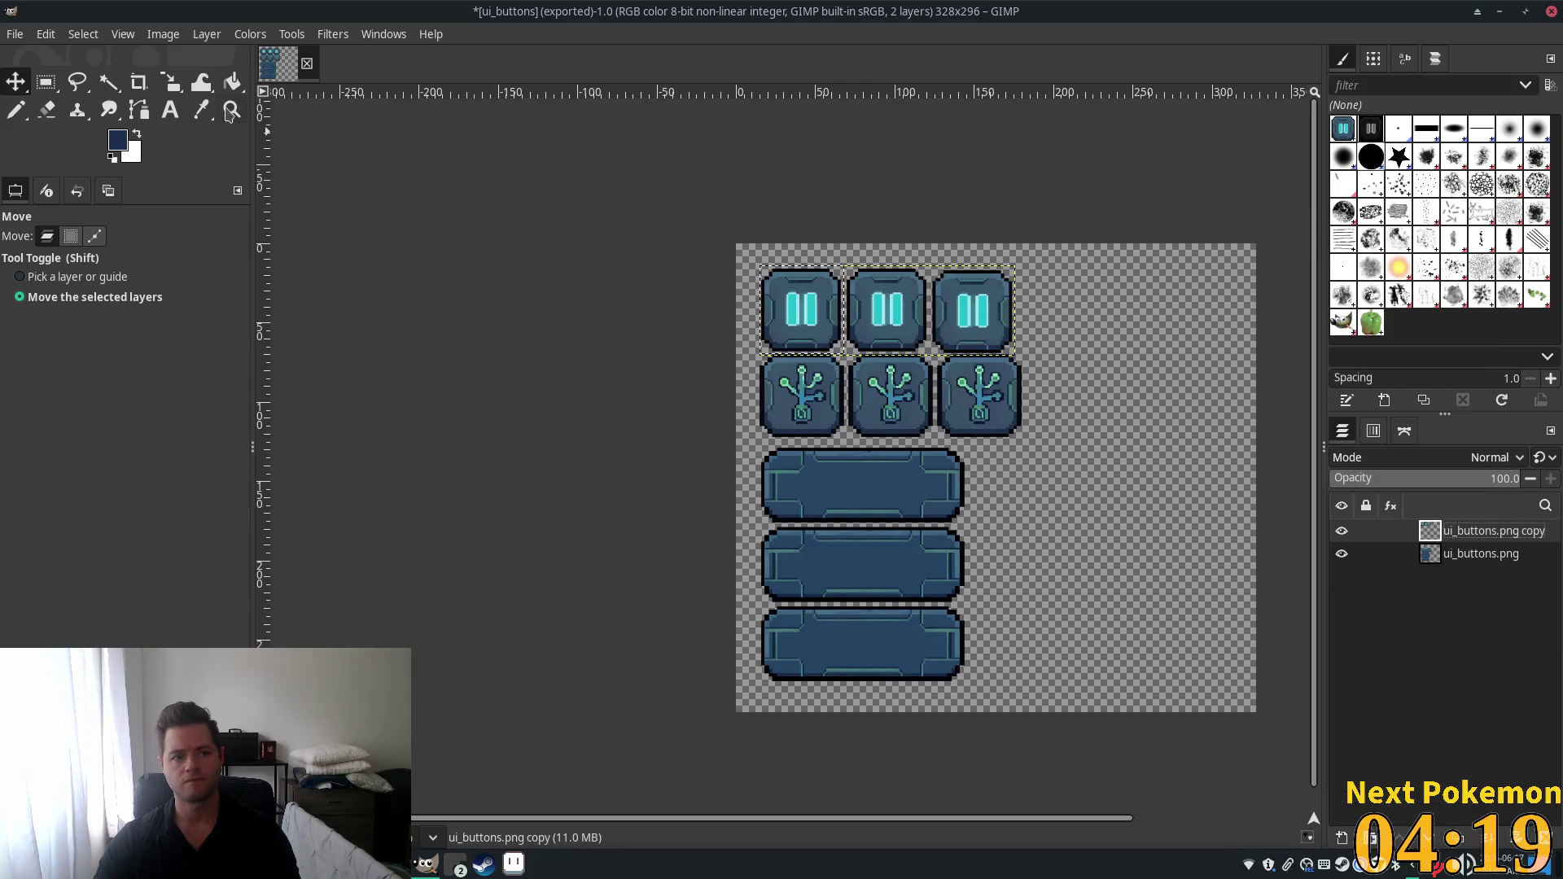
left_click(201, 36)
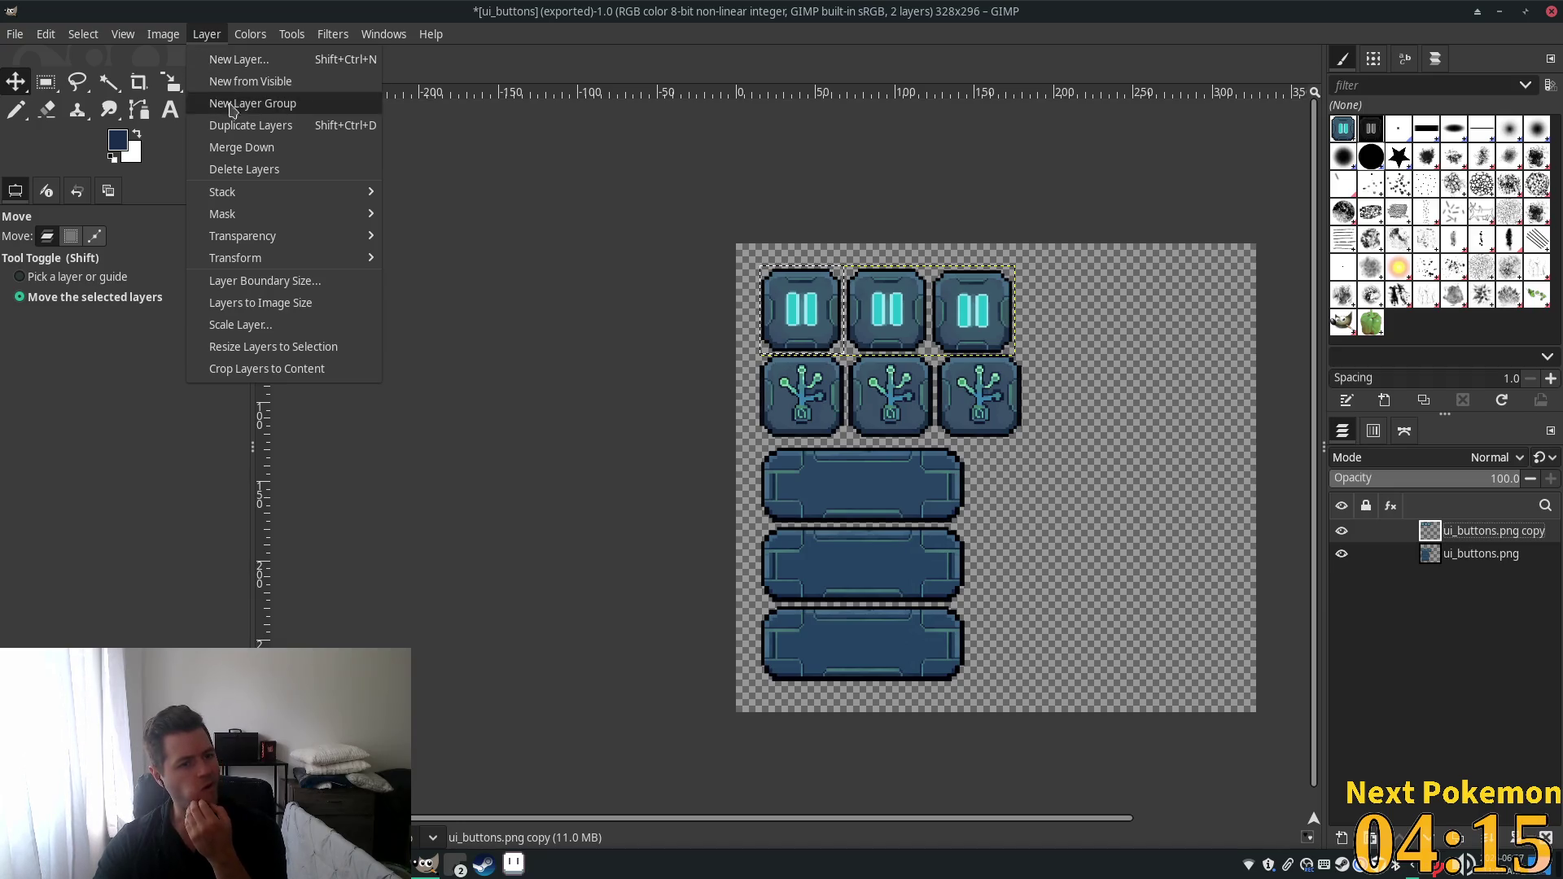
left_click(242, 150)
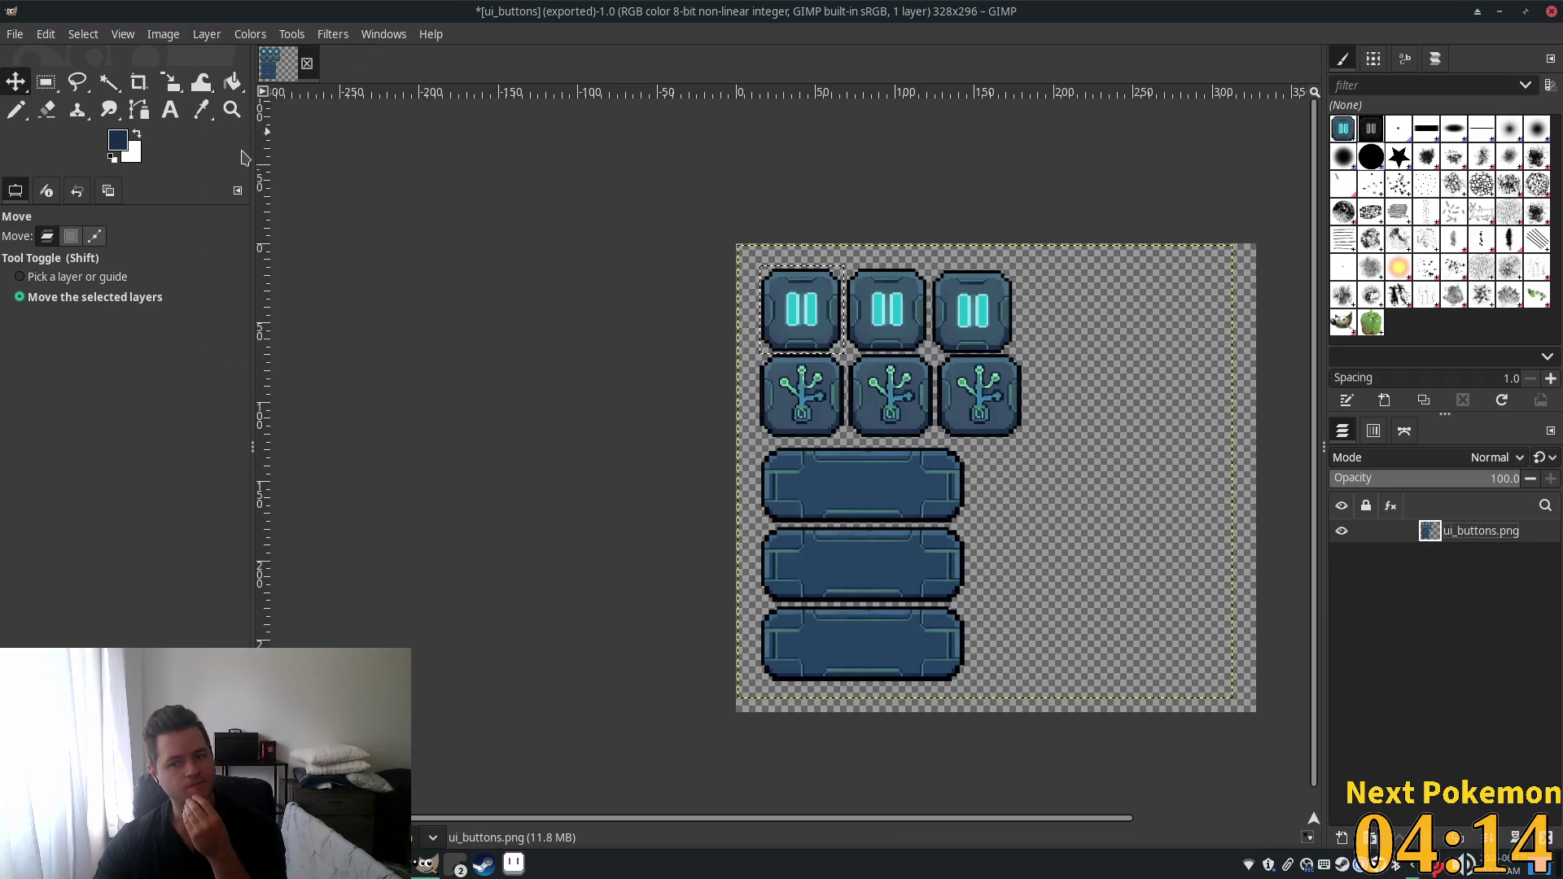
left_click(205, 34)
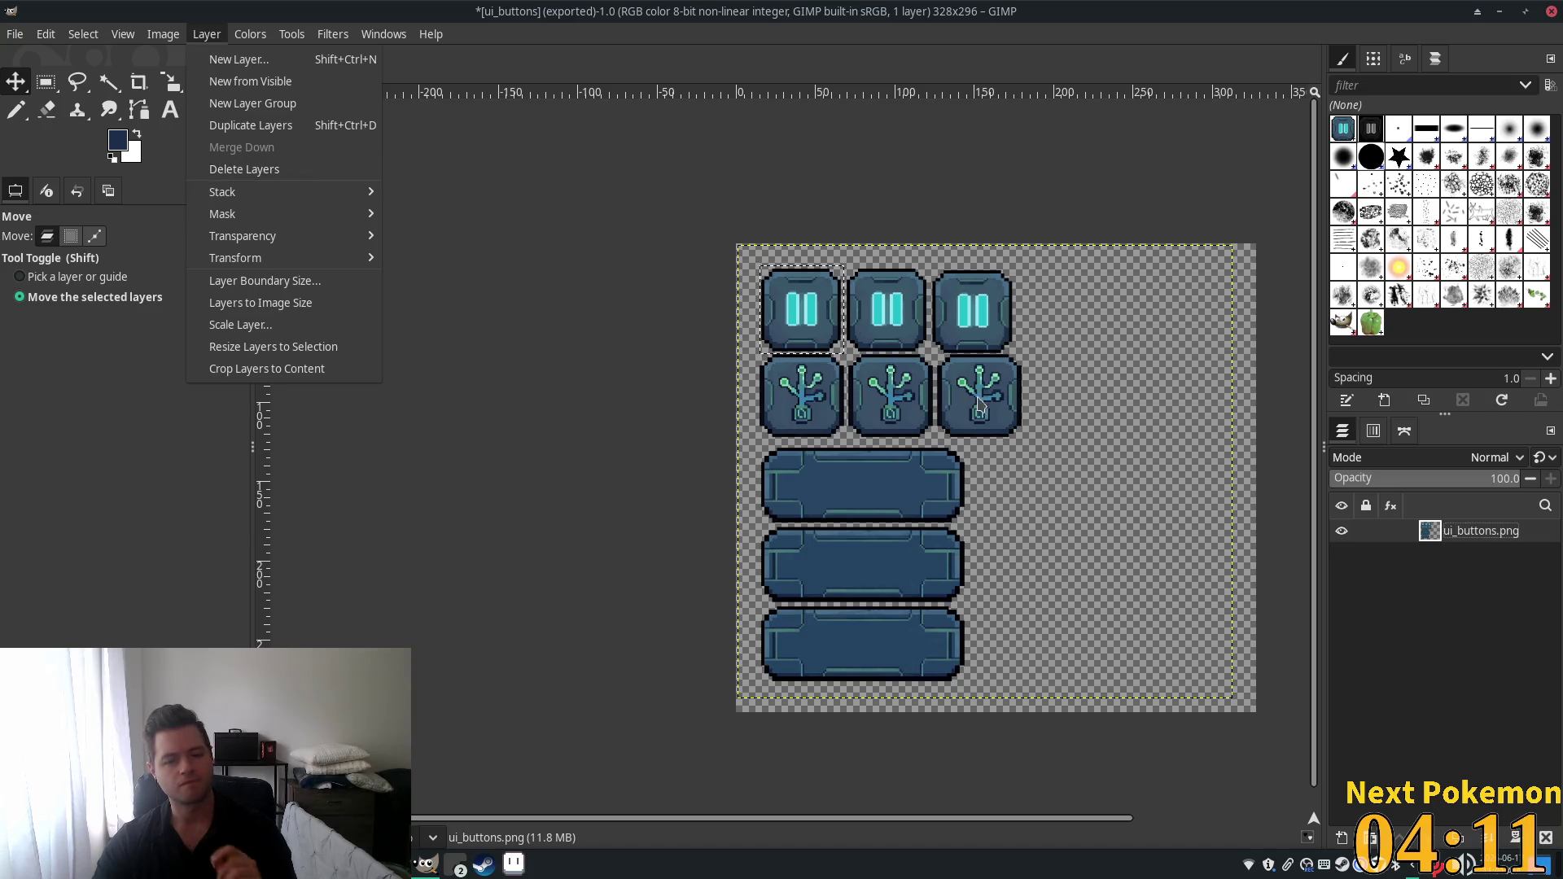
left_click(14, 34)
Rectangle-select the left 201×296 area with all the buttons and copy it.
left_click(87, 617)
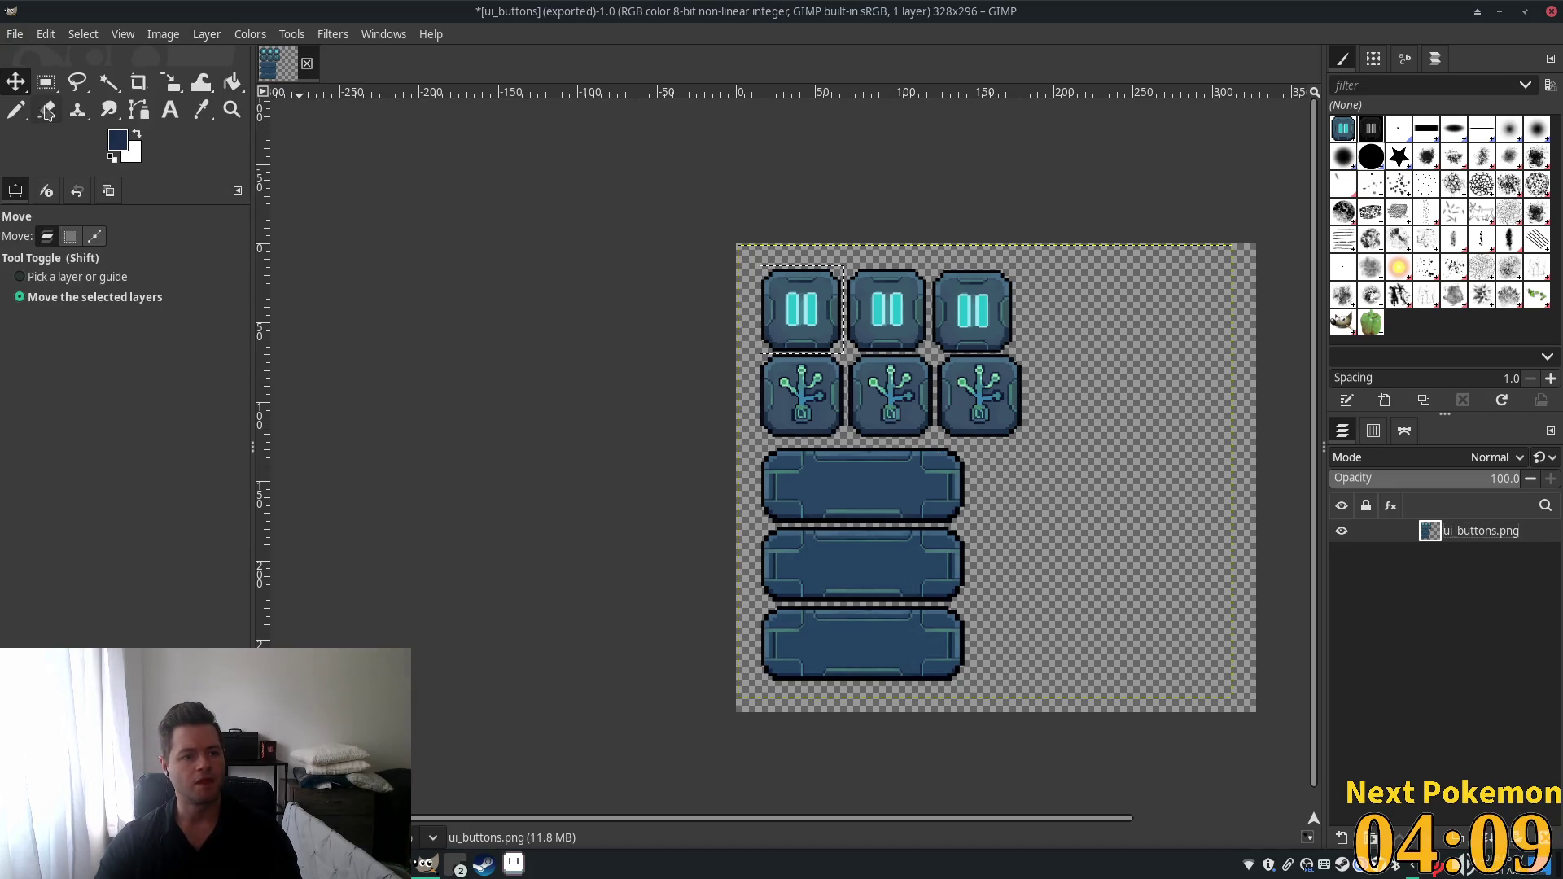
left_click(46, 83)
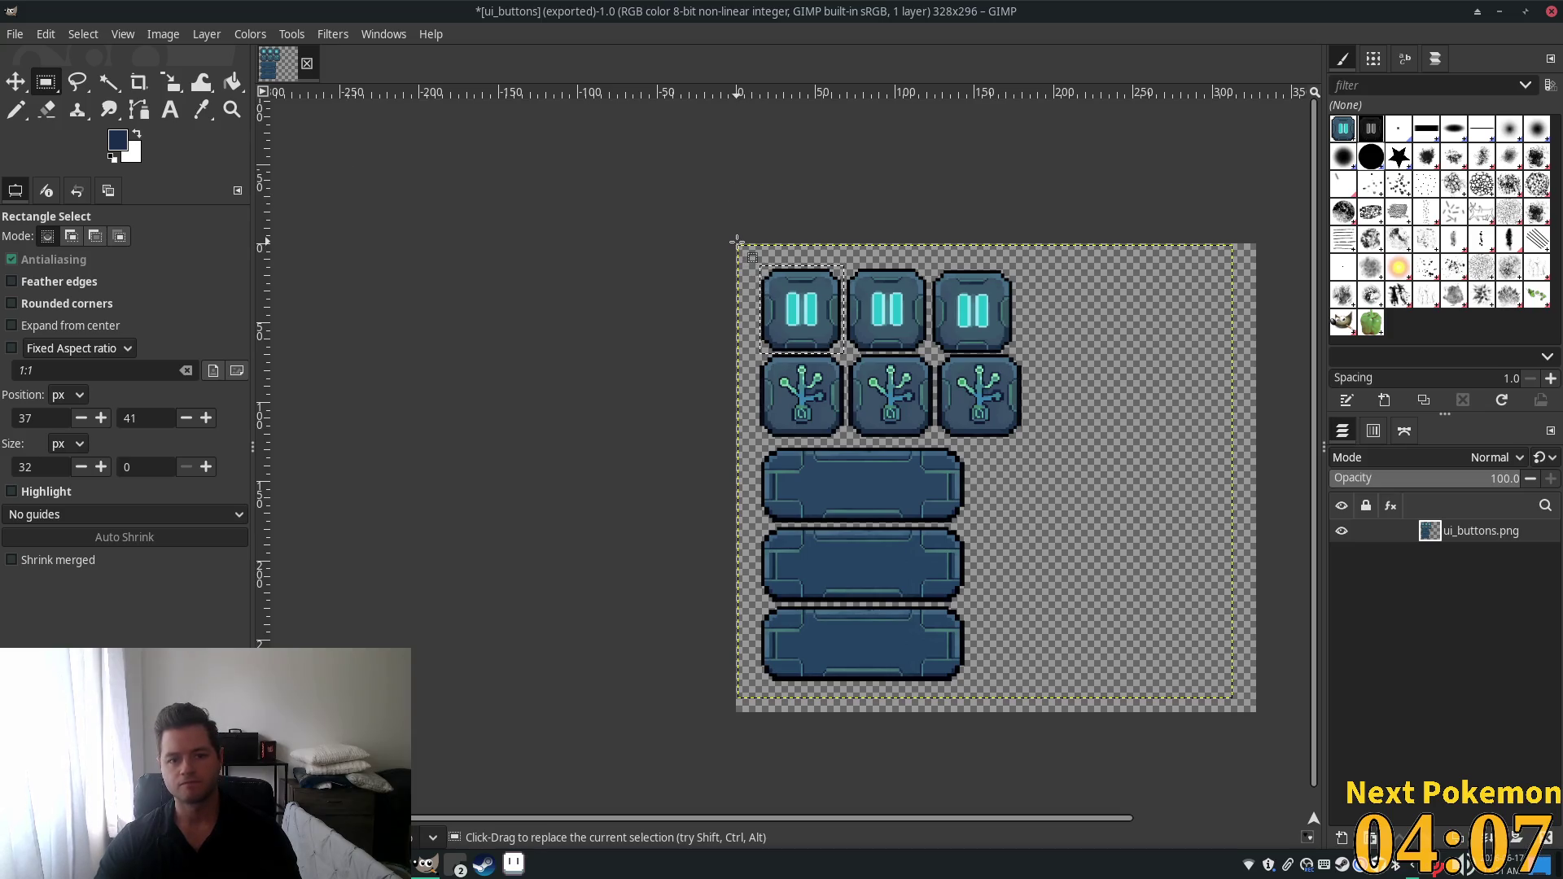
mouse_move(737, 243)
left_mouse_down()
mouse_move(1069, 617)
mouse_move(1066, 718)
mouse_move(1055, 713)
left_mouse_up()
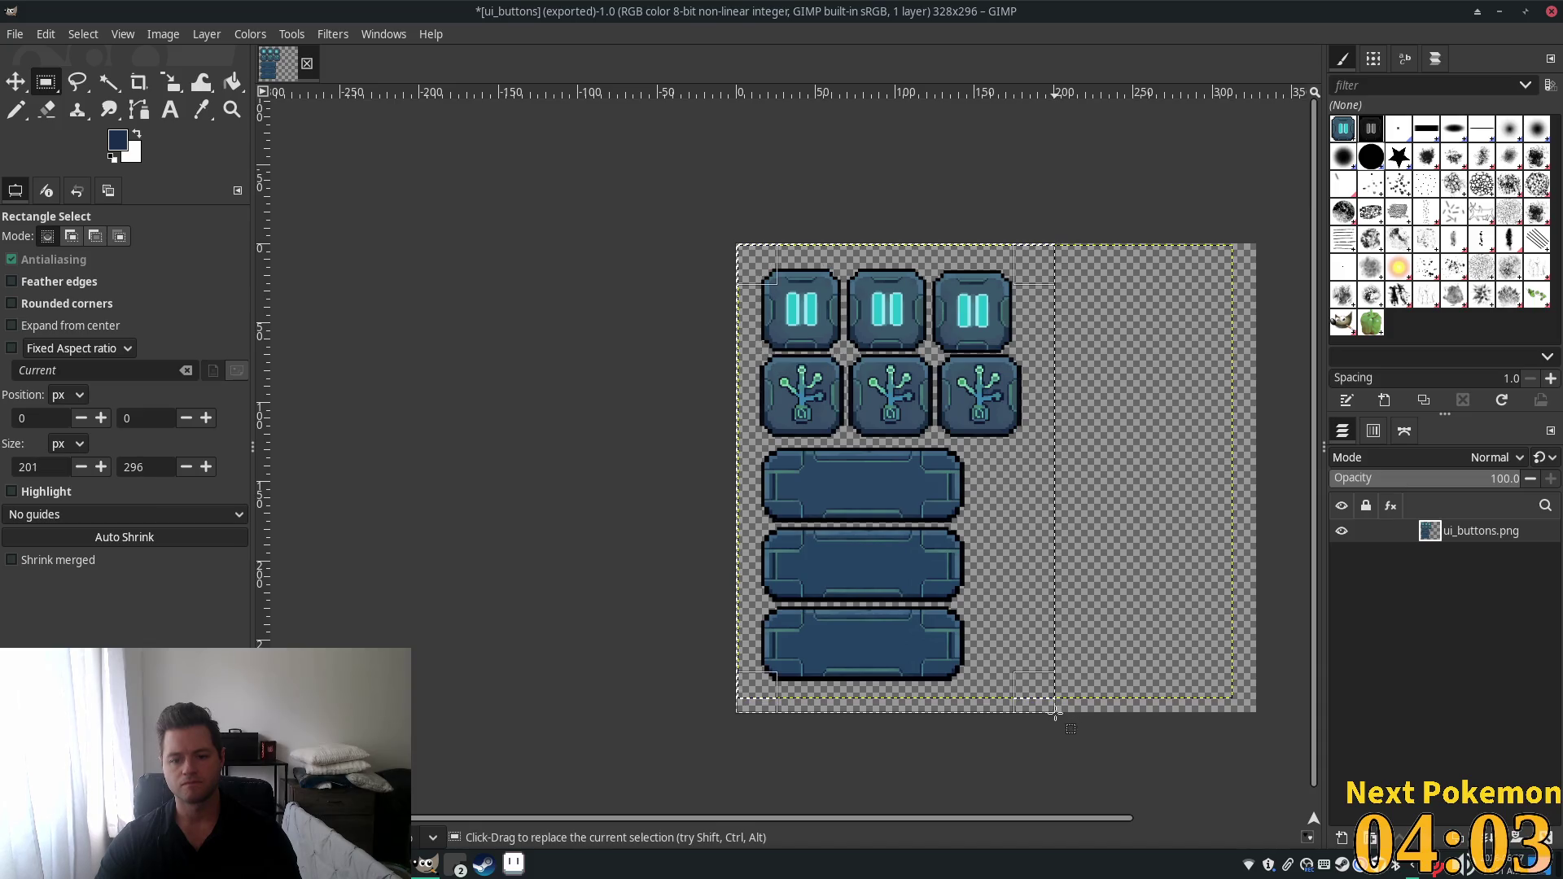
key("ctrl+c")
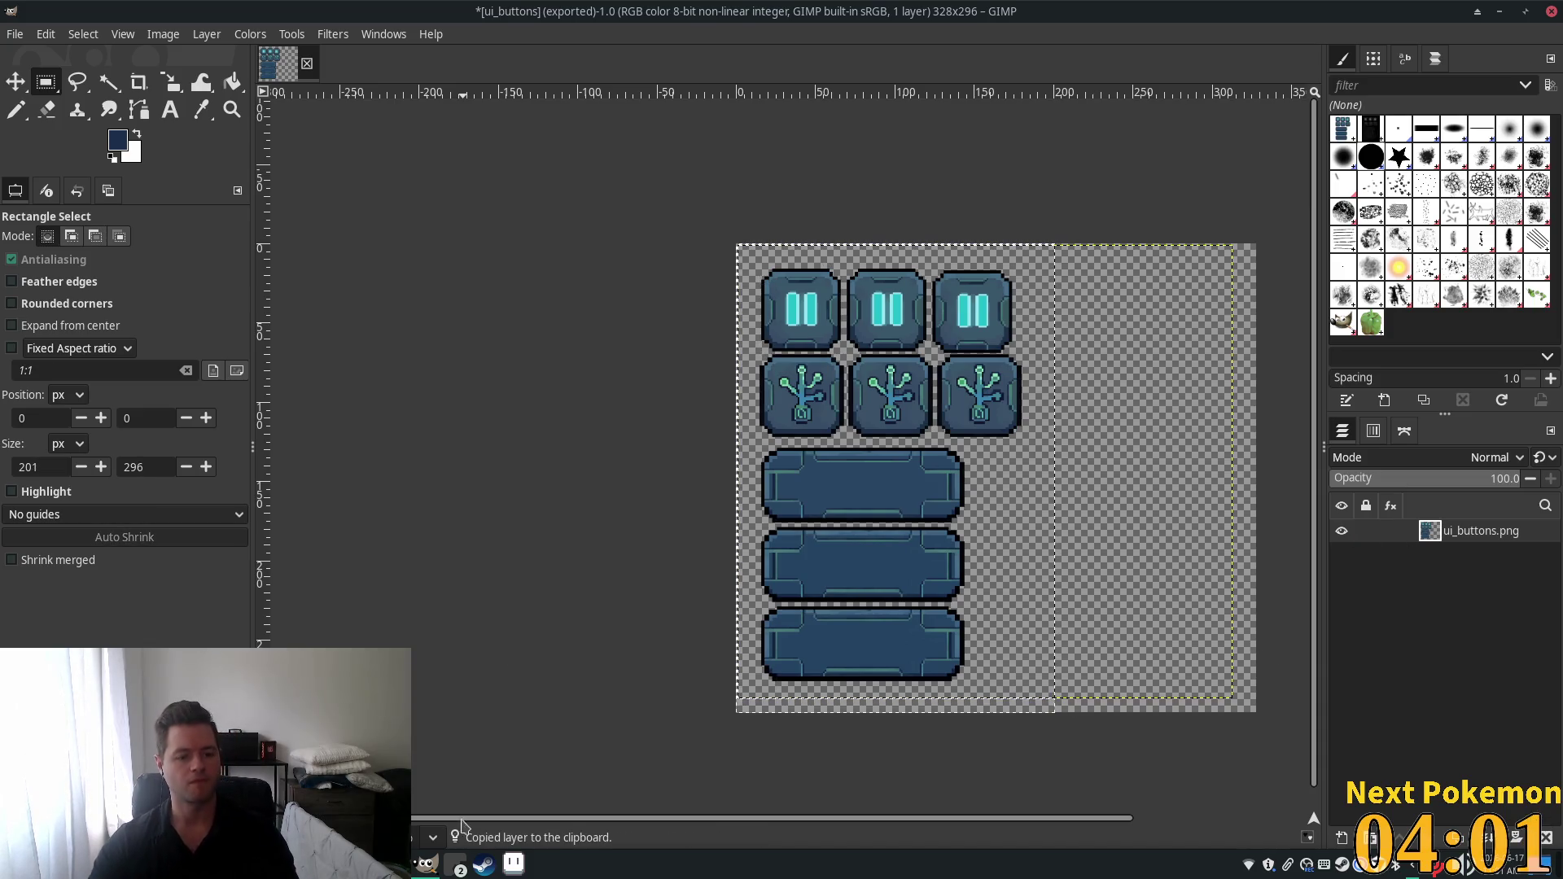
left_click(513, 863)
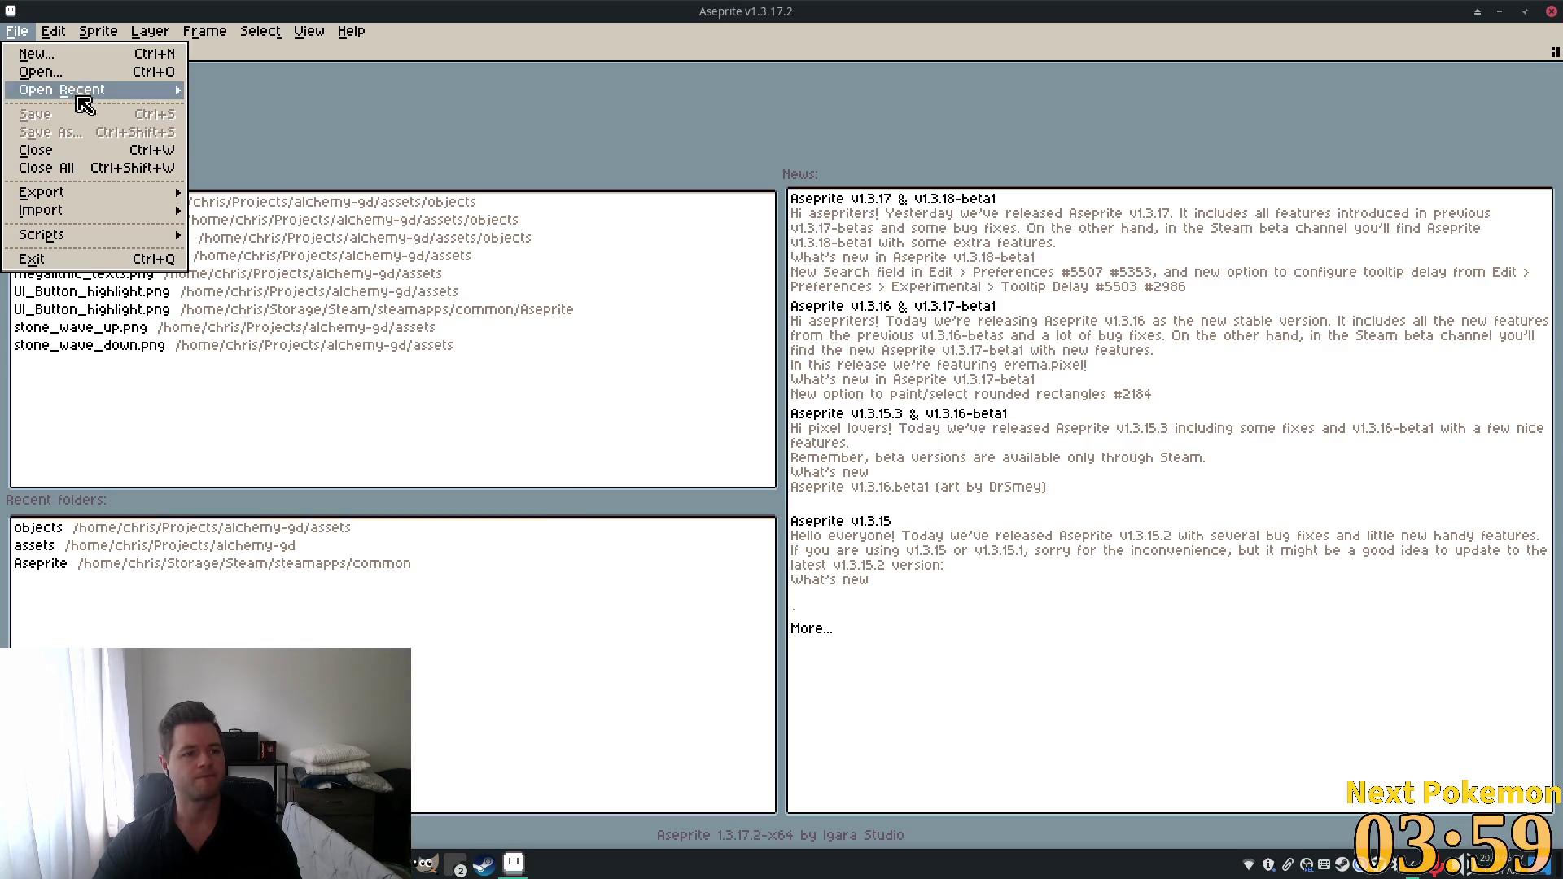
Create a 200×296 sprite, paste the copied button sheet into it and commit the paste.
left_click(53, 57)
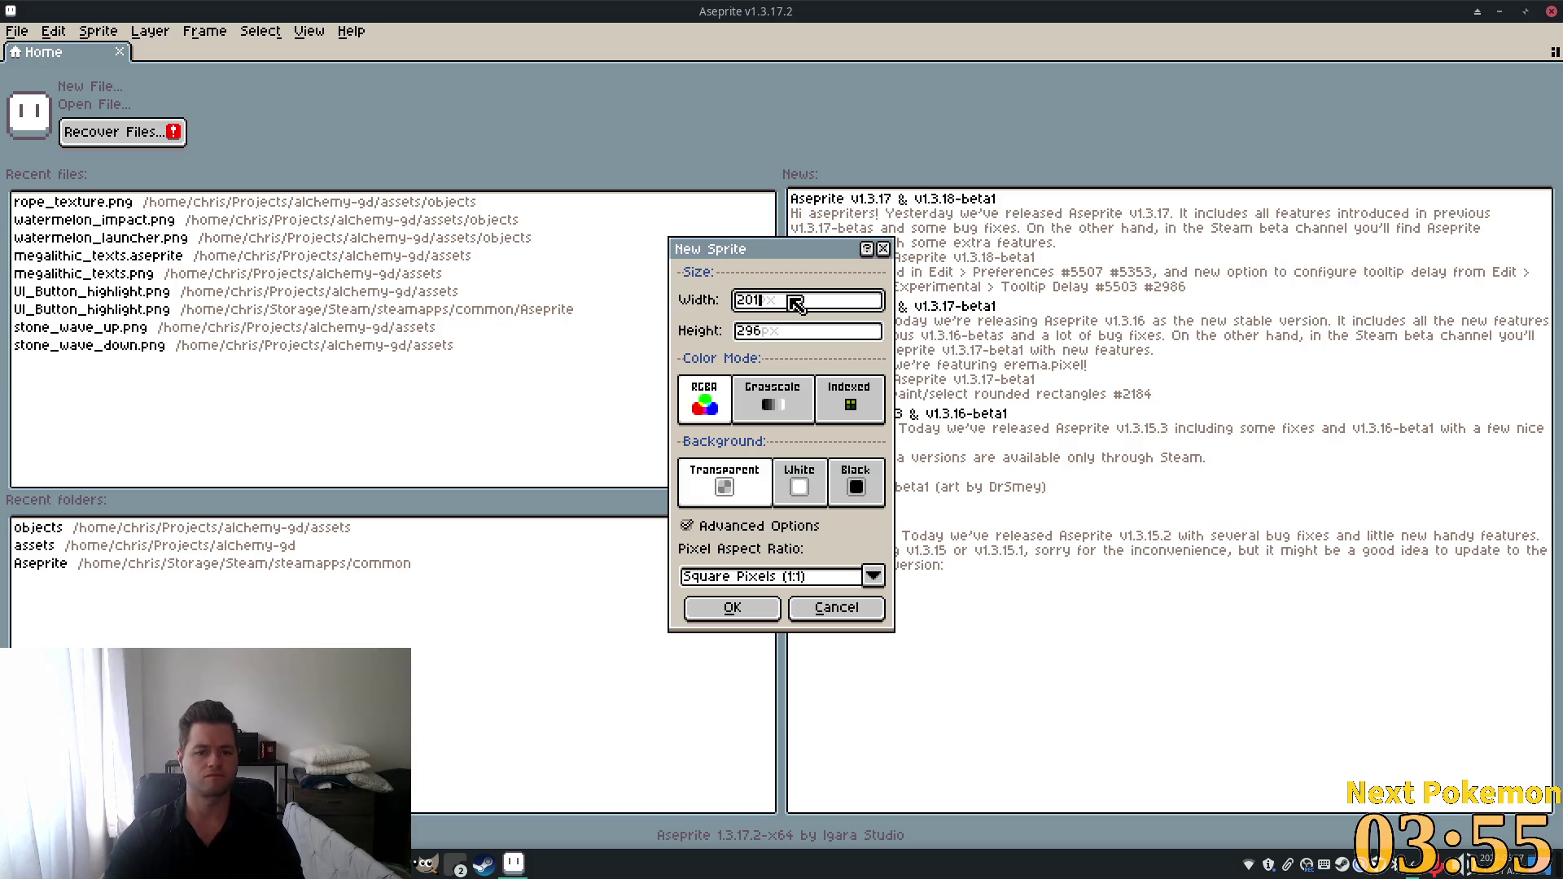
key("BackSpace")
type("0")
key("Return")
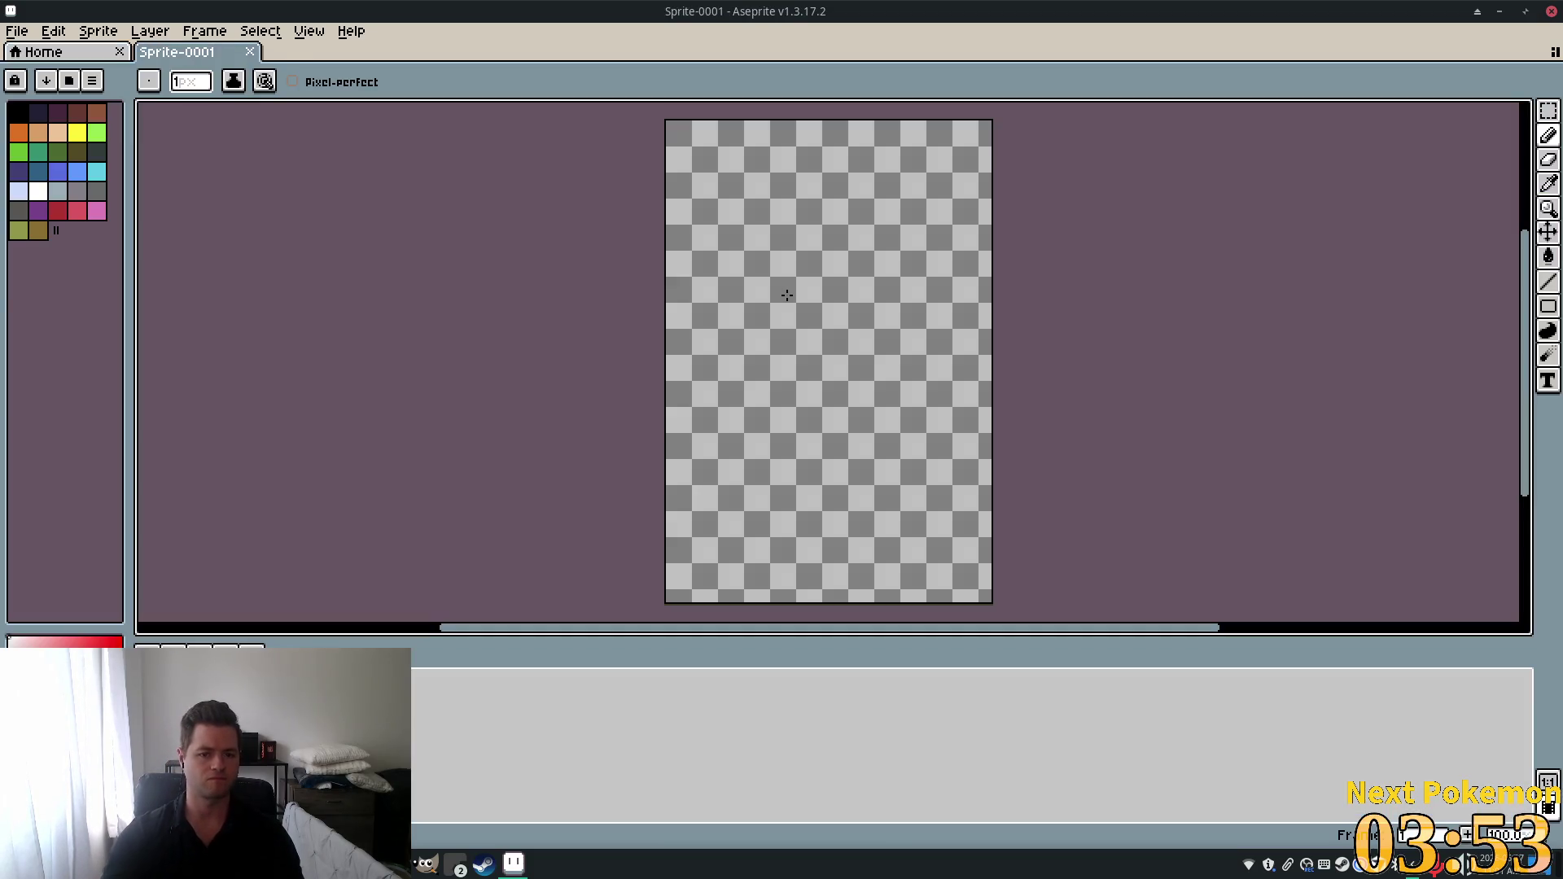
key("ctrl+v")
scroll(1116, 252, "up", 2)
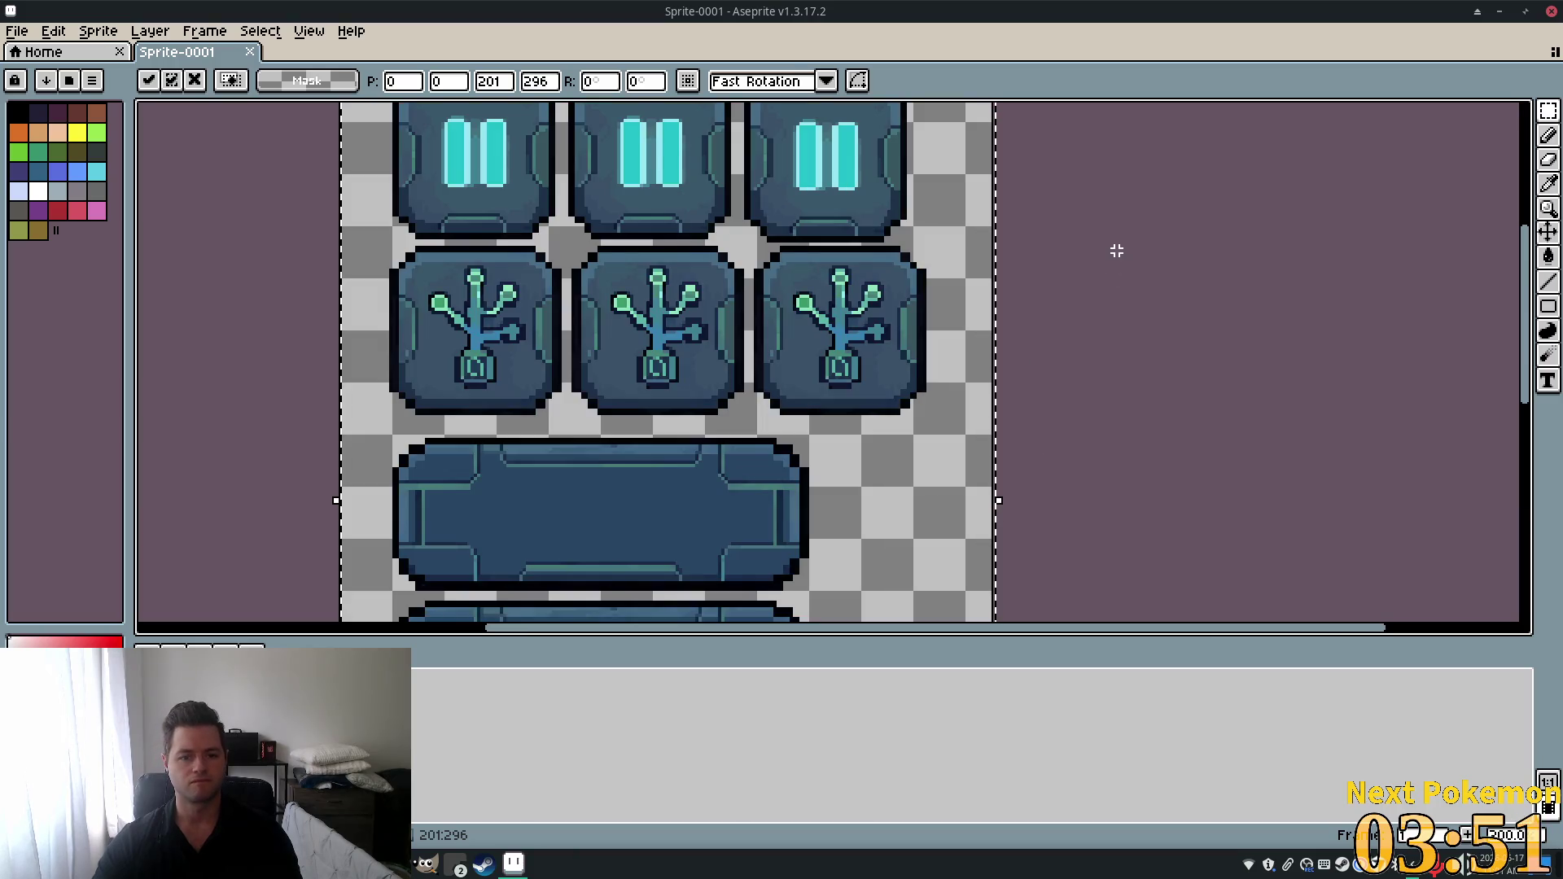
scroll(1121, 345, "down", 5)
scroll(1107, 352, "up", 5)
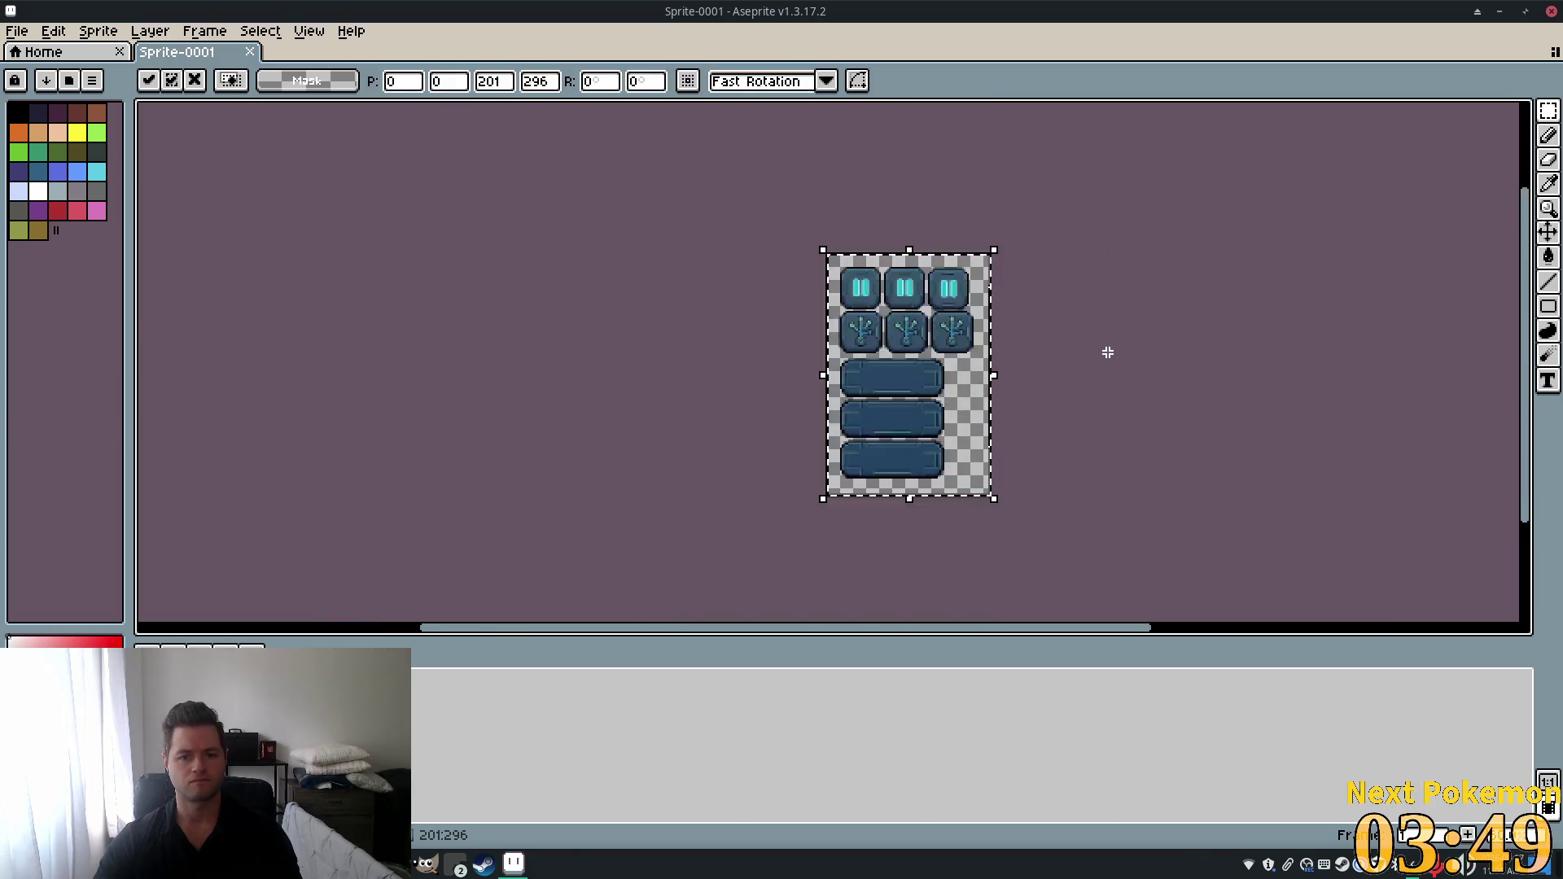
scroll(1097, 355, "down", 2)
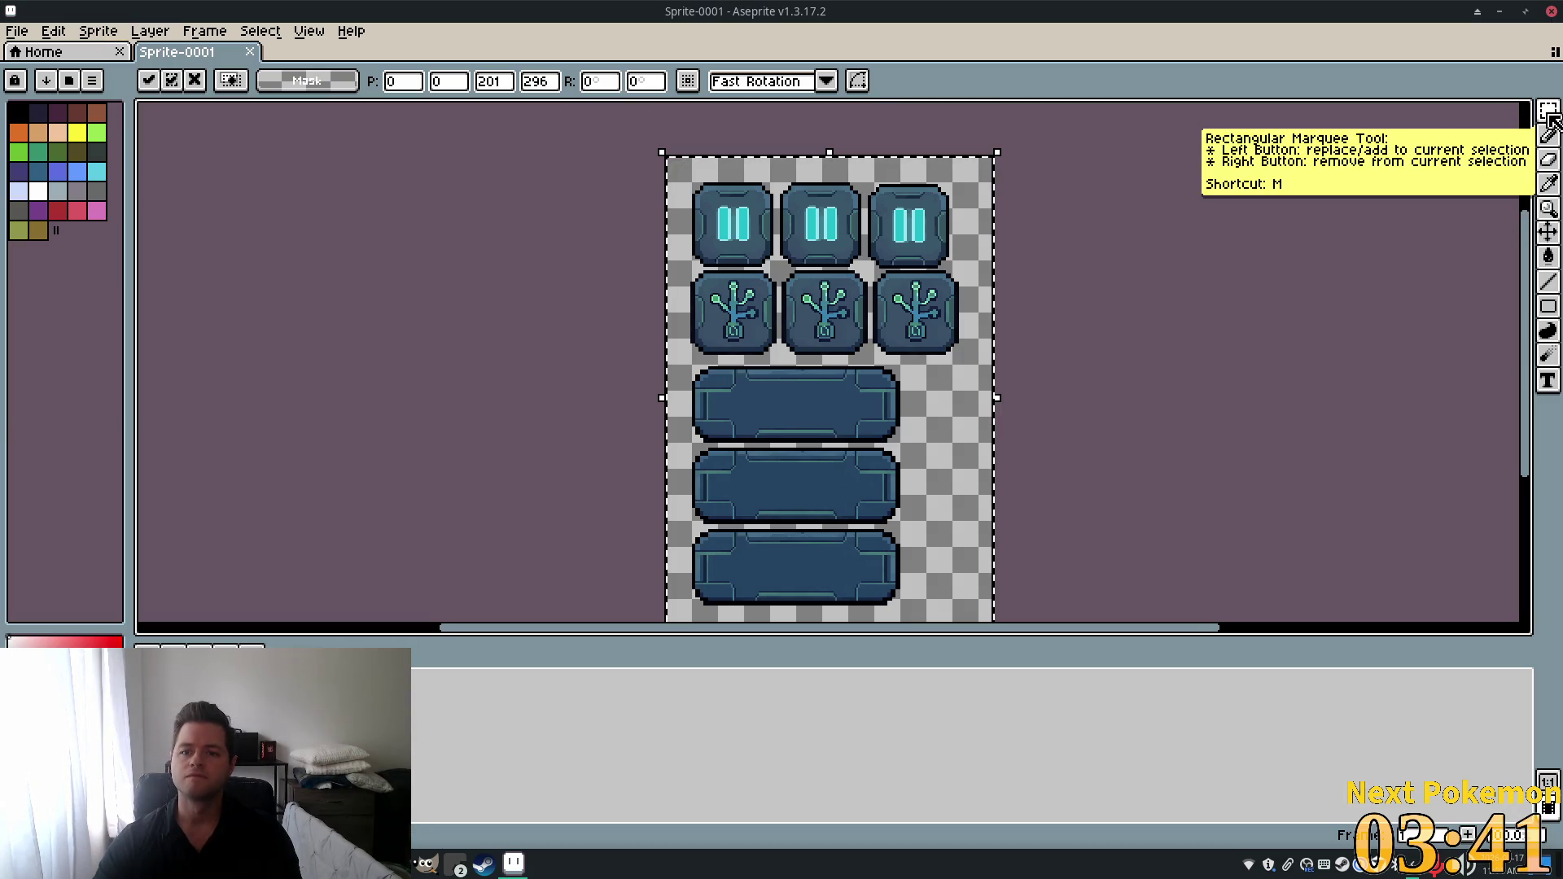
left_click(513, 150)
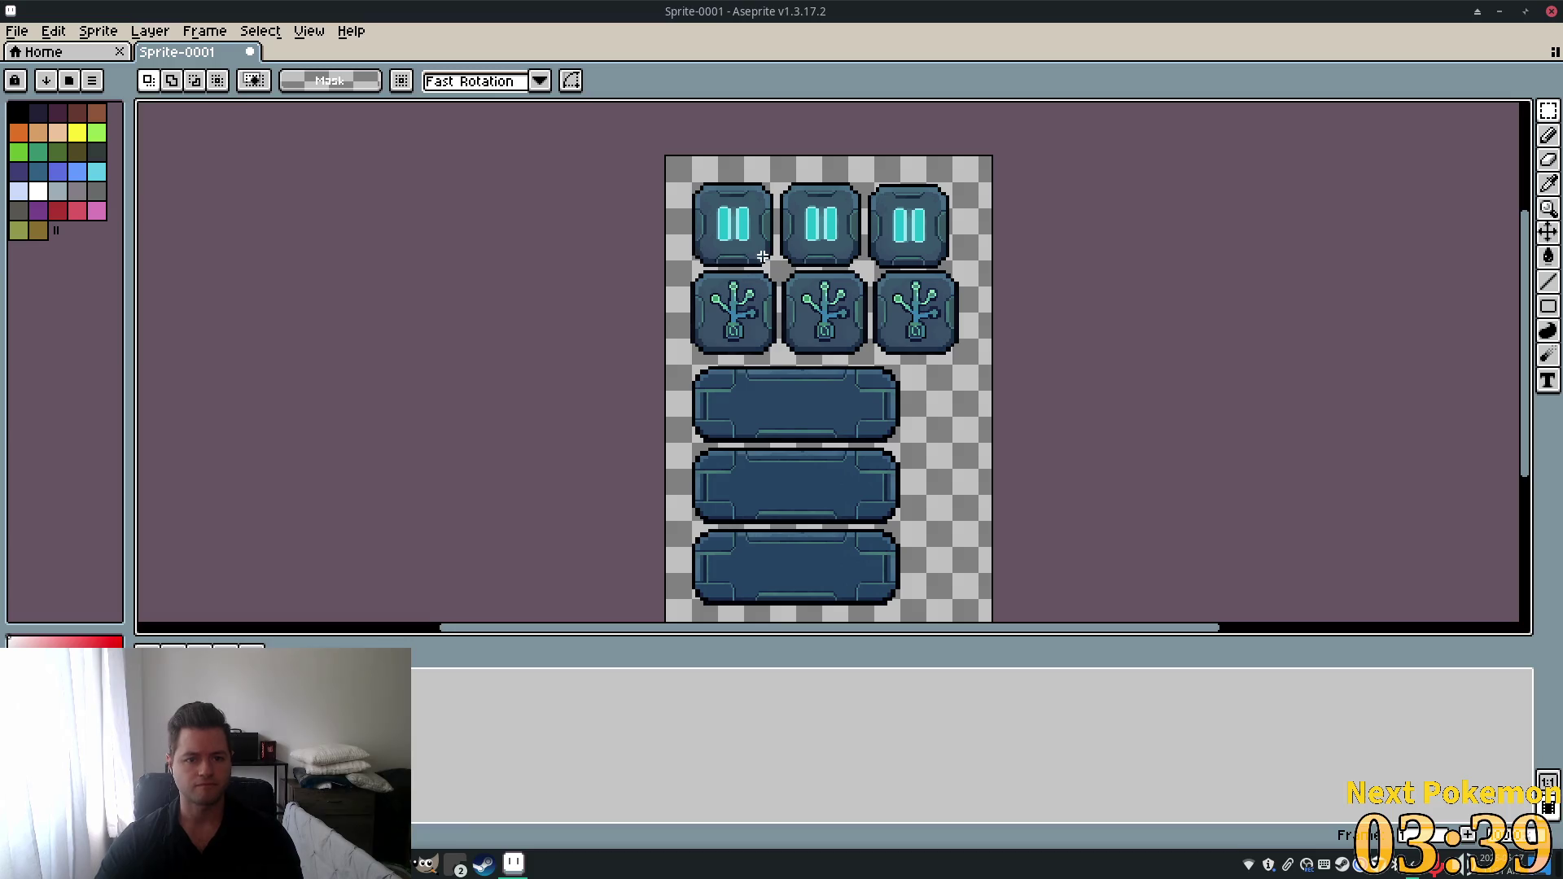
Select the first two plant skill-tree tiles and delete them.
scroll(723, 263, "up", 1)
scroll(723, 252, "up", 1)
scroll(722, 252, "down", 1)
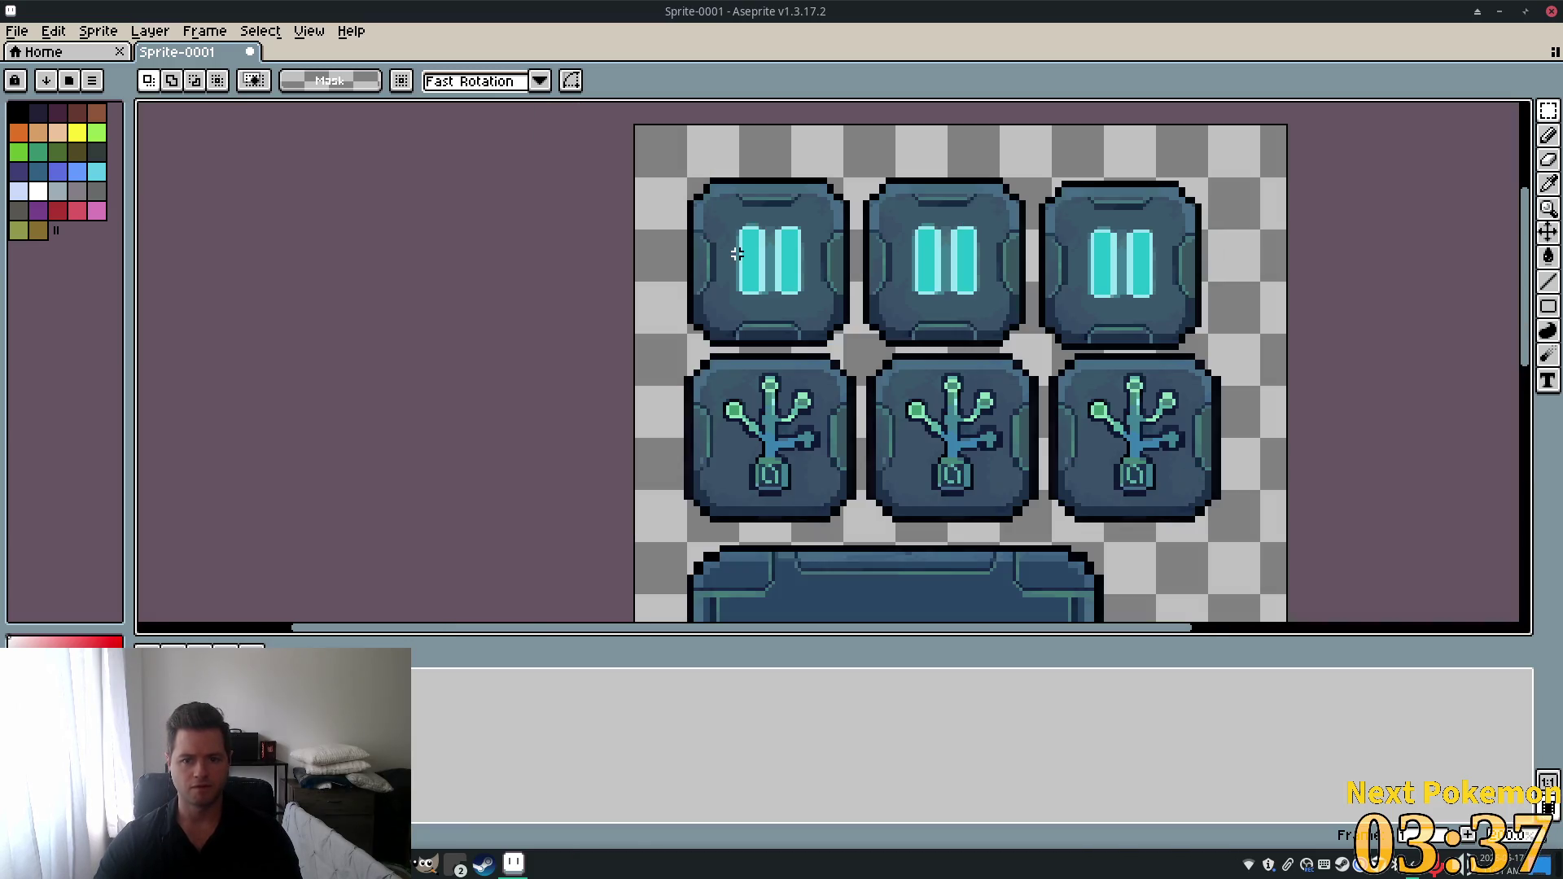
scroll(1072, 332, "down", 3)
scroll(1134, 394, "up", 1)
scroll(1056, 384, "up", 2)
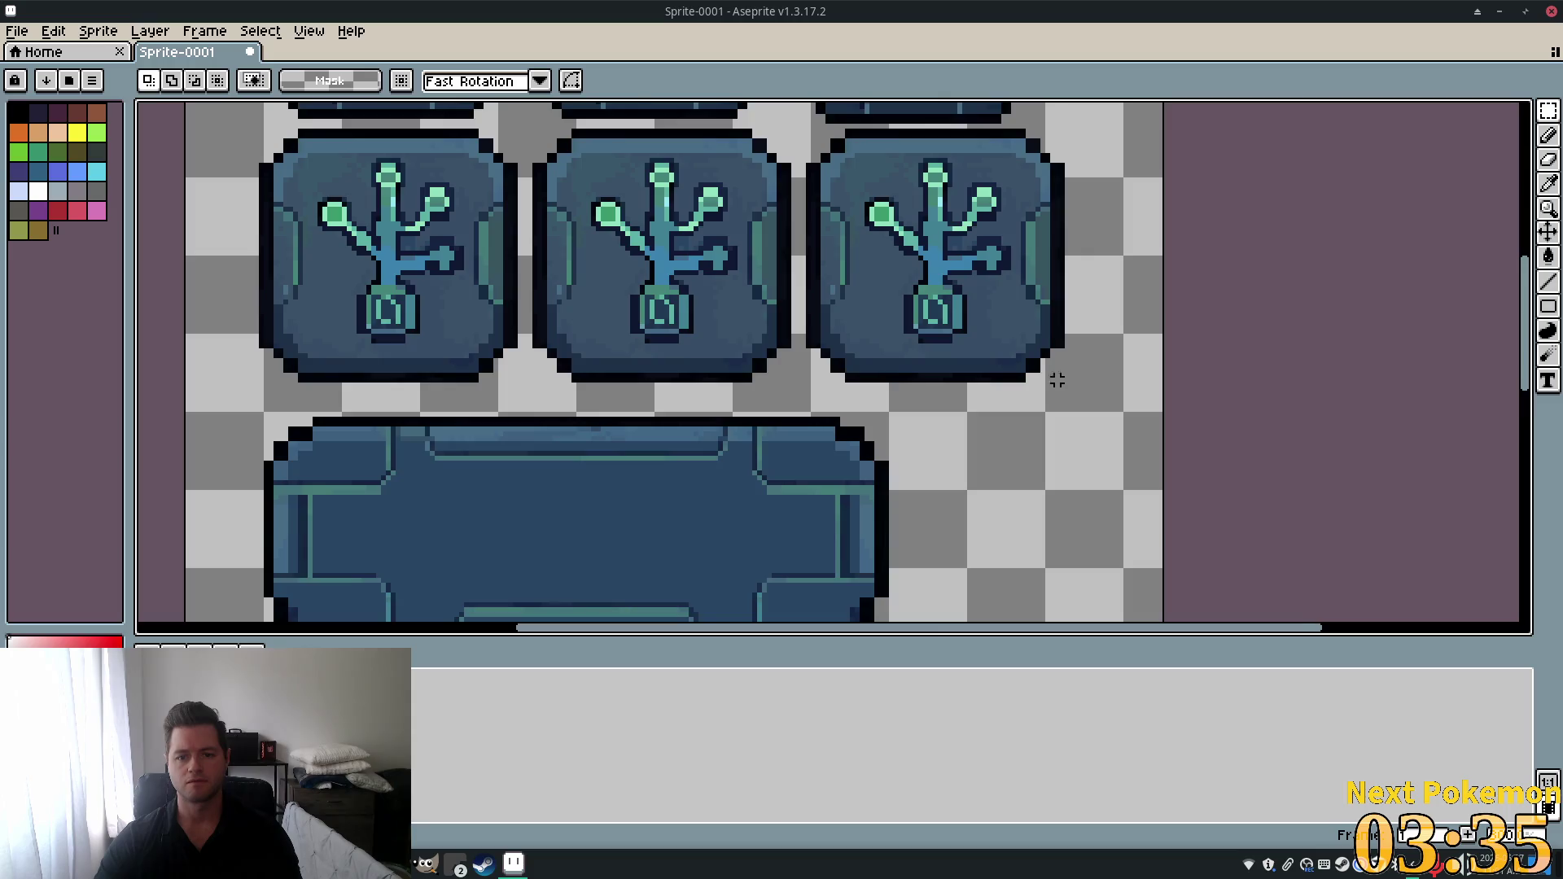
scroll(1048, 374, "down", 3)
scroll(1068, 377, "up", 2)
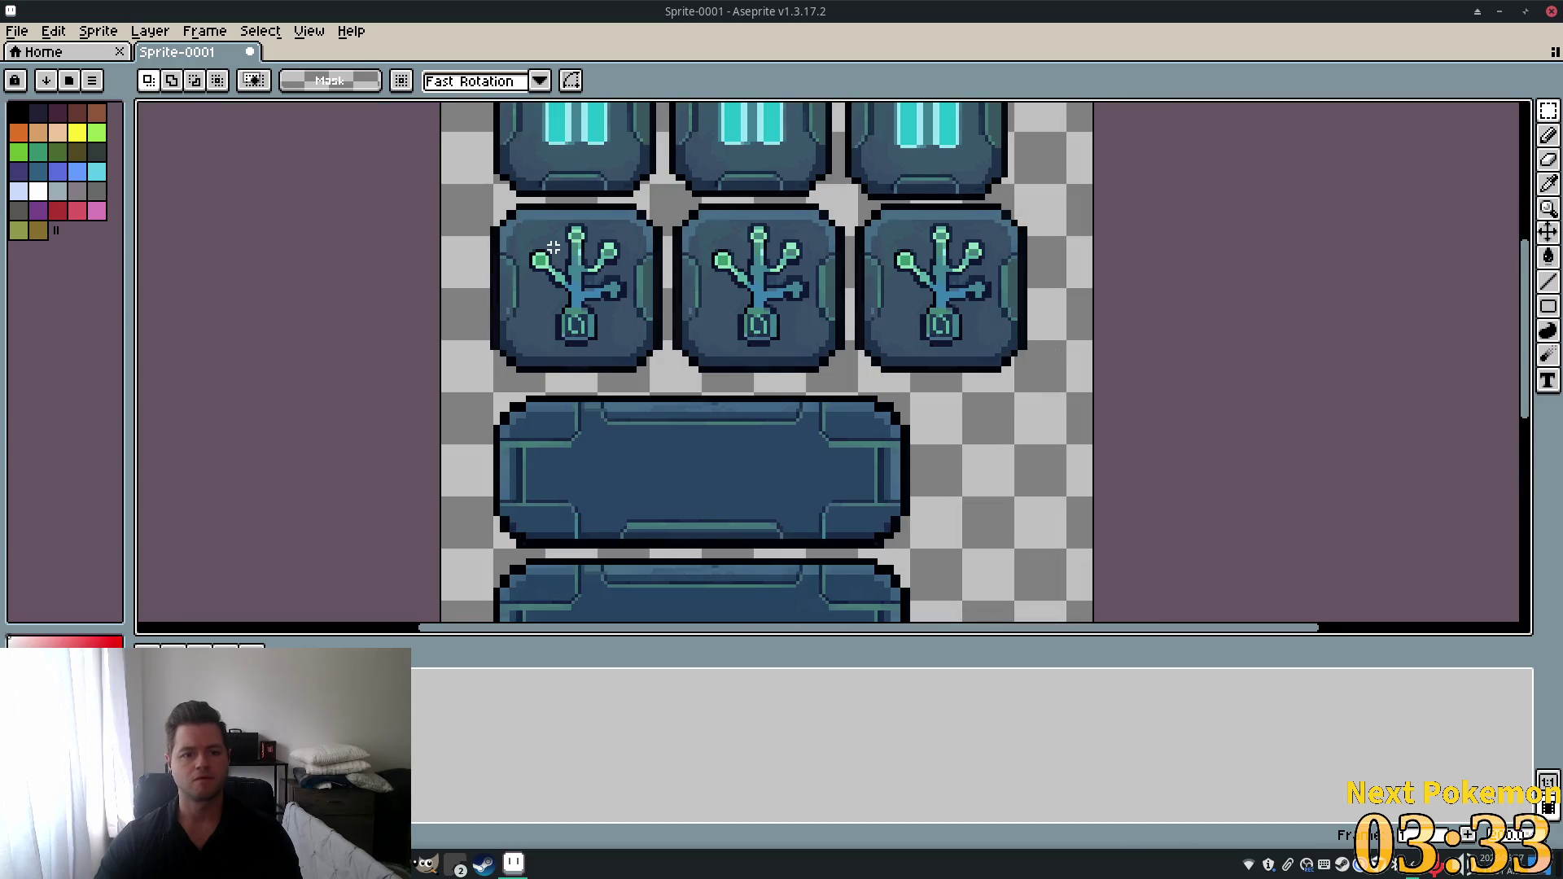
left_click_drag(494, 201, 847, 382)
key("Delete")
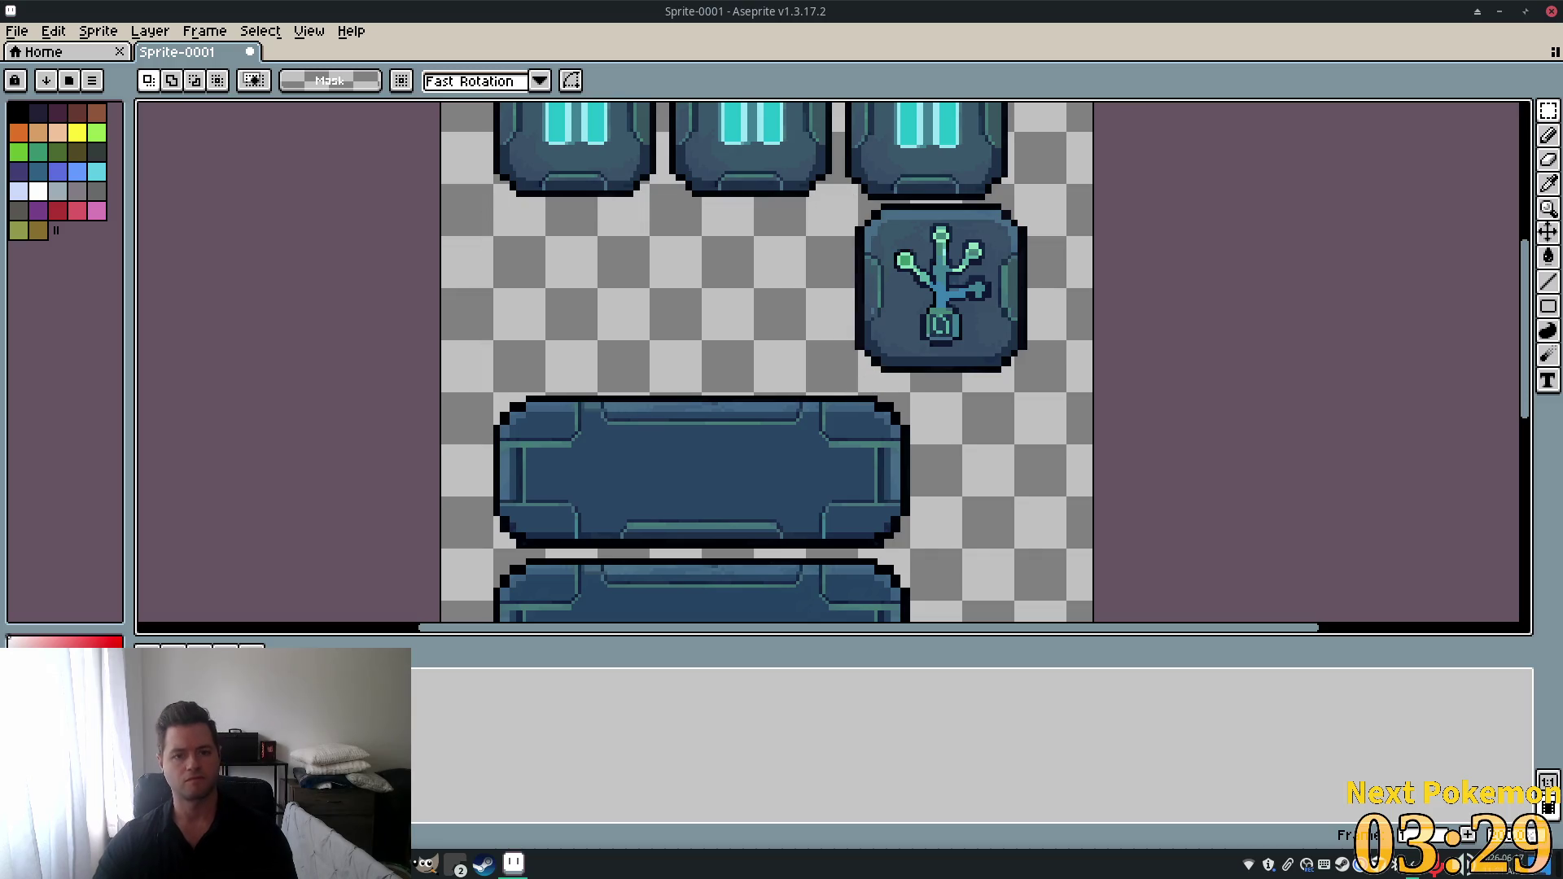
Bring the pause buttons back into view and choose the Pencil tool.
scroll(642, 192, "down", 2)
scroll(646, 265, "up", 2)
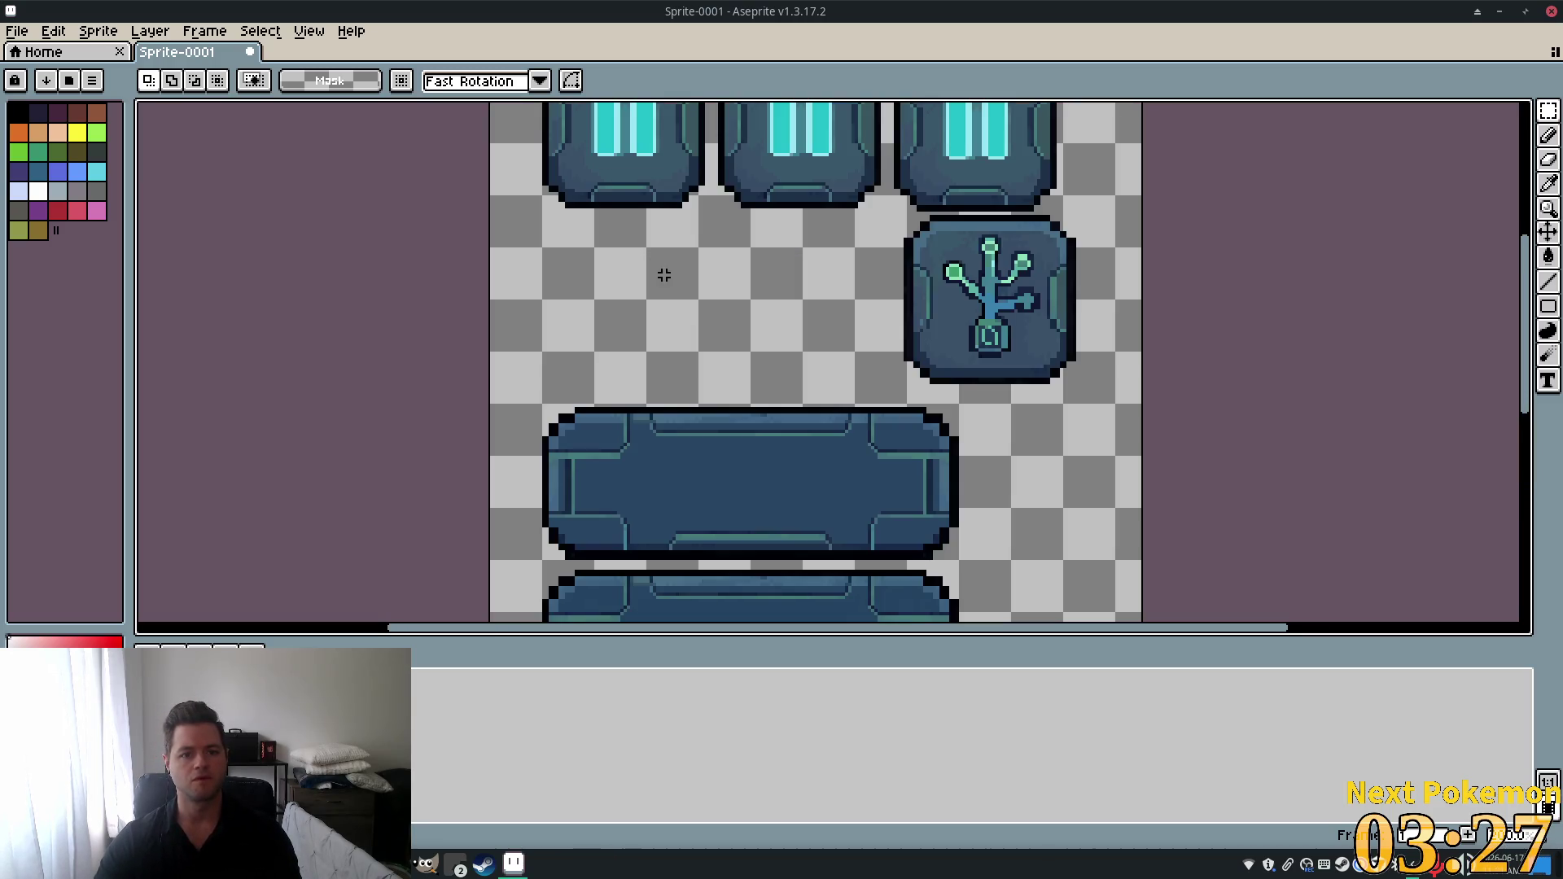
left_click_drag(661, 303, 674, 395)
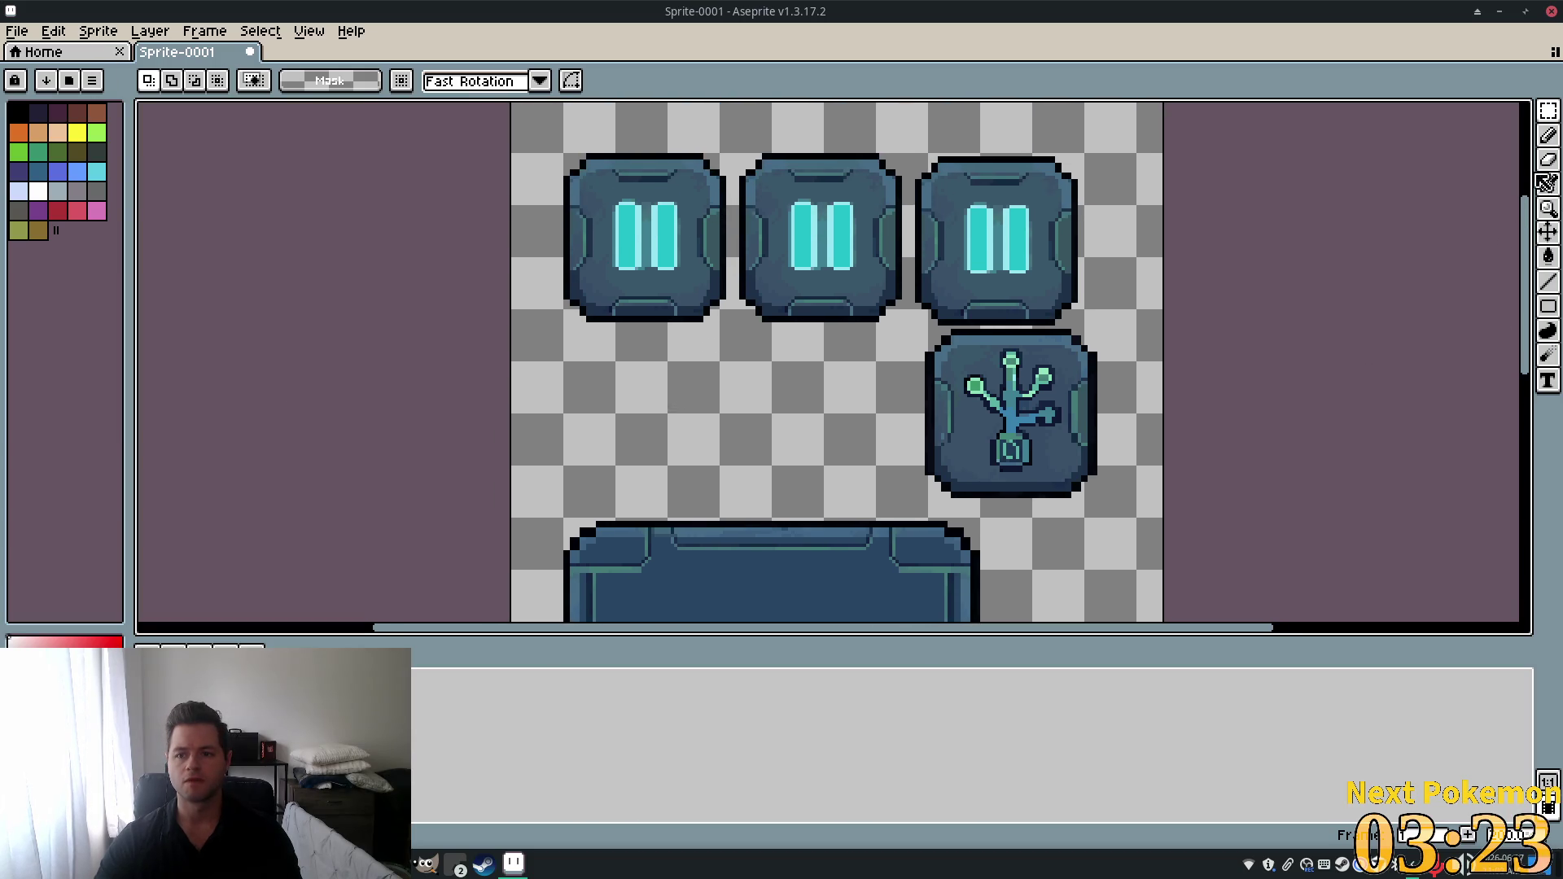
left_click(1548, 135)
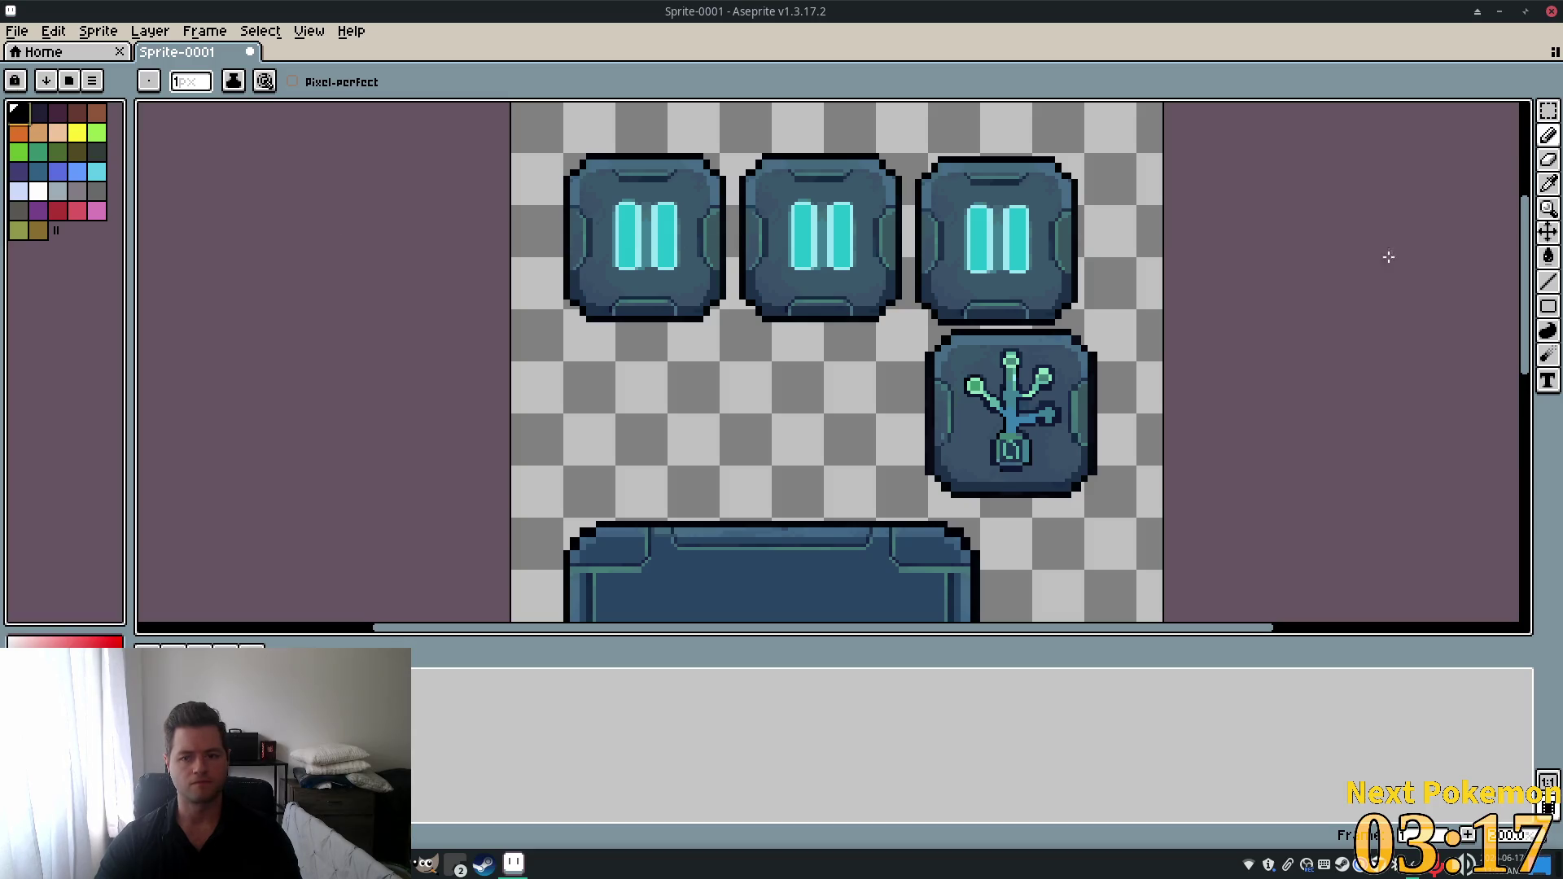
Pencil a black cap outline in the empty area, undoing a stray stroke between the pause buttons.
left_click(1552, 136)
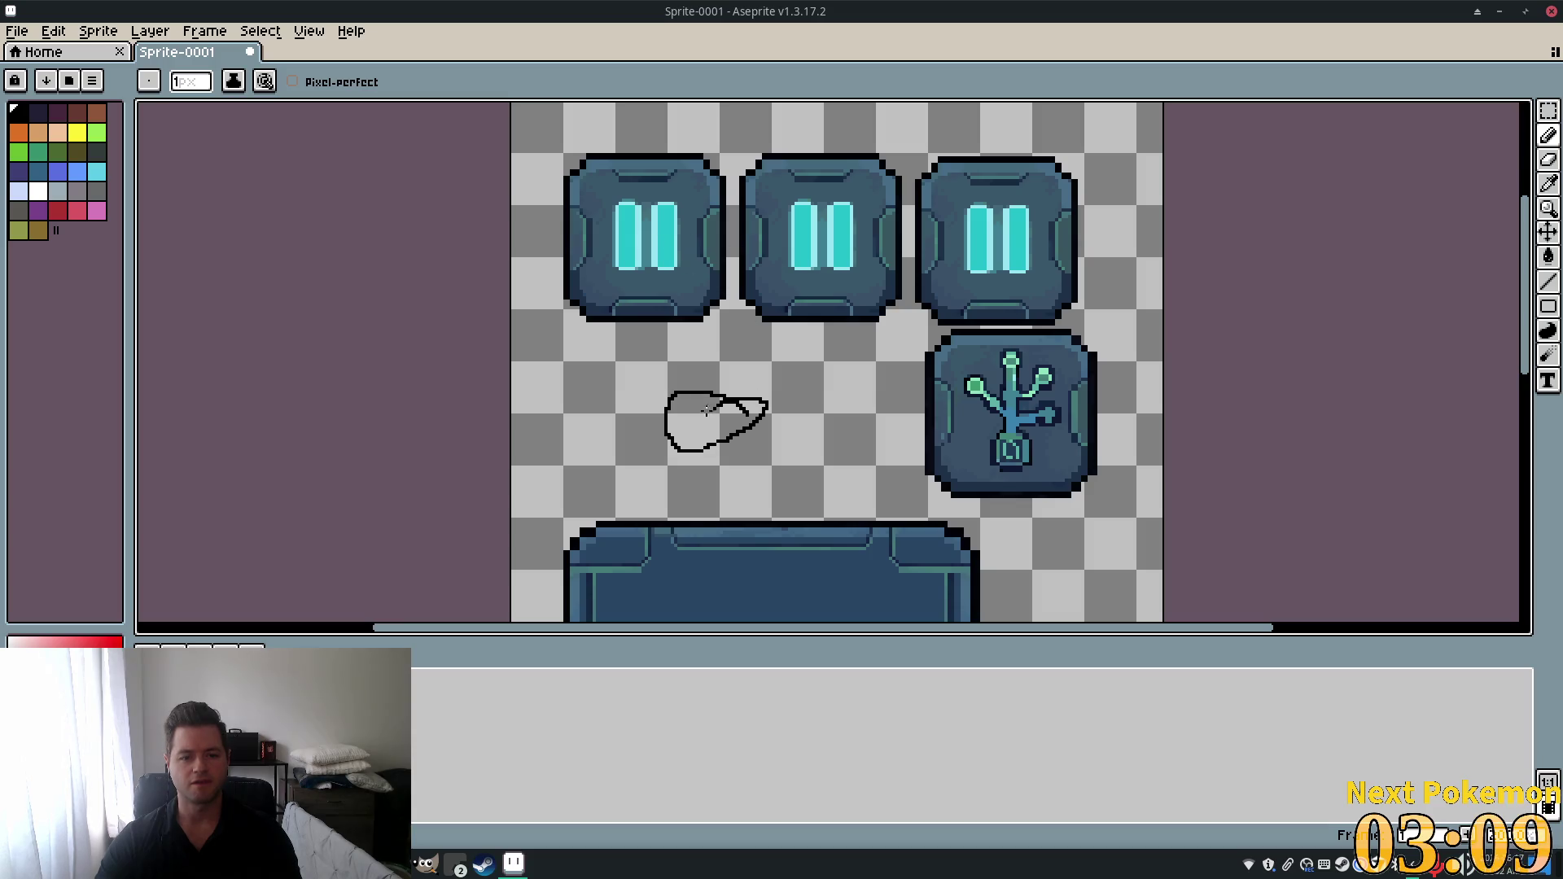
left_click_drag(706, 409, 665, 401)
scroll(670, 399, "up", 4)
scroll(687, 353, "down", 1)
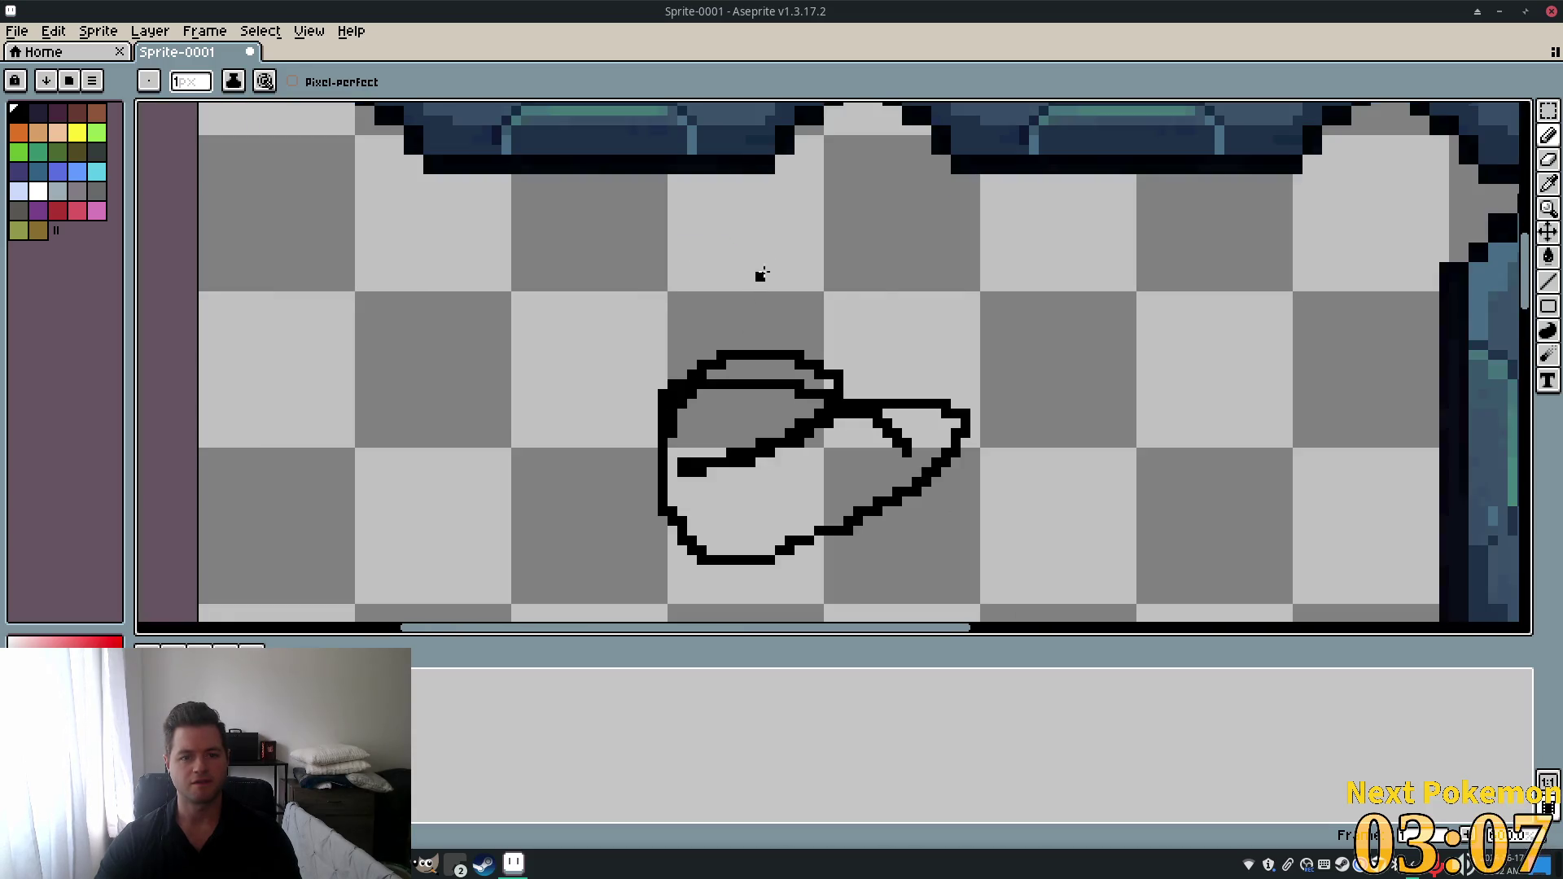
scroll(757, 275, "up", 2)
left_click_drag(827, 266, 818, 281)
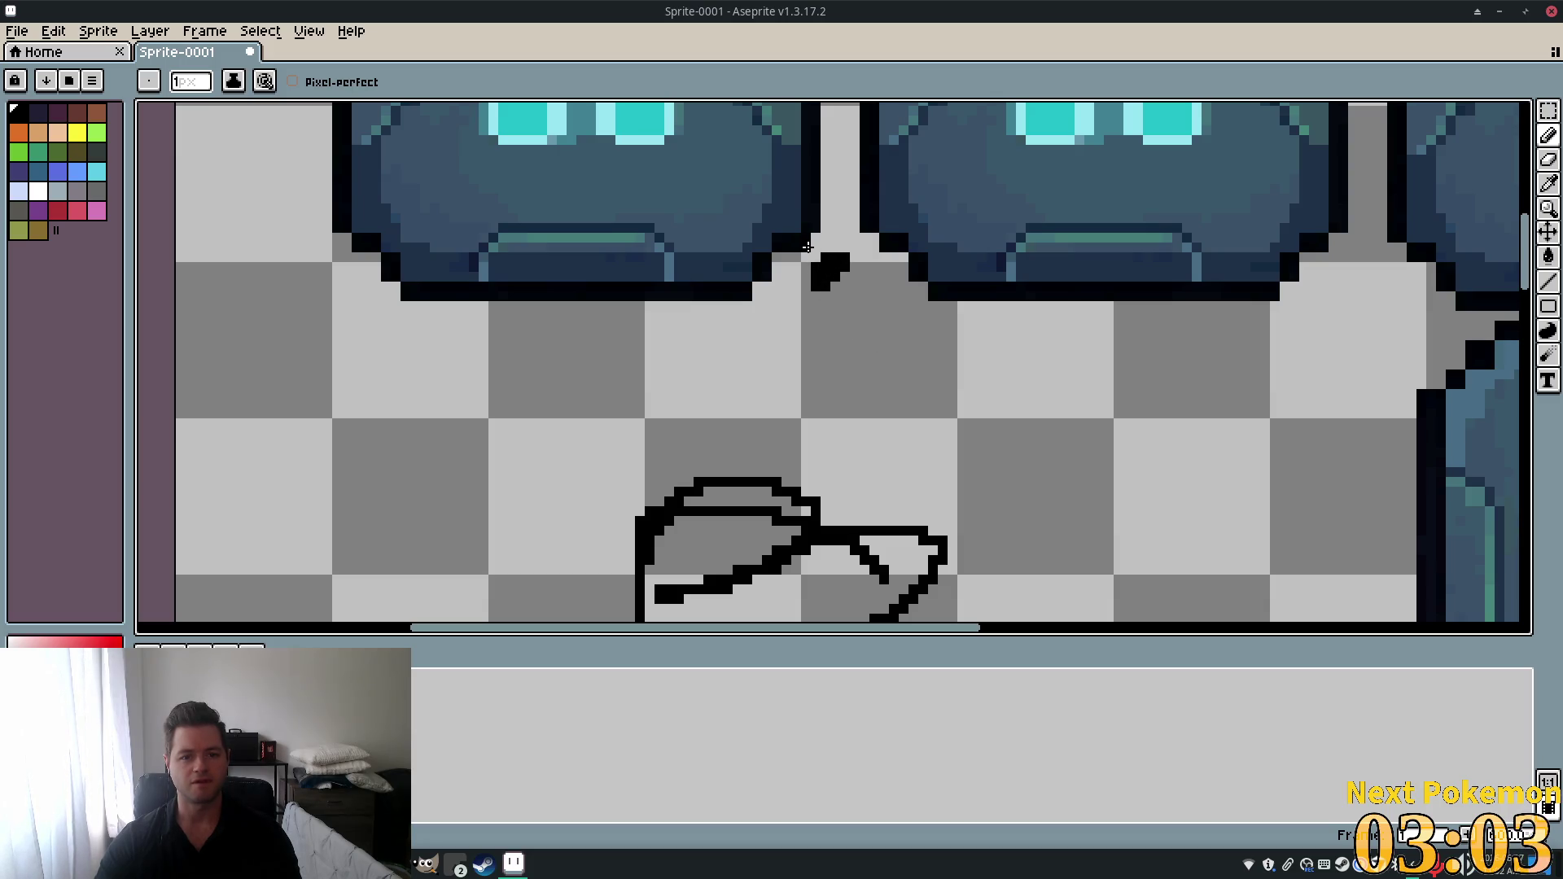
key("ctrl+z")
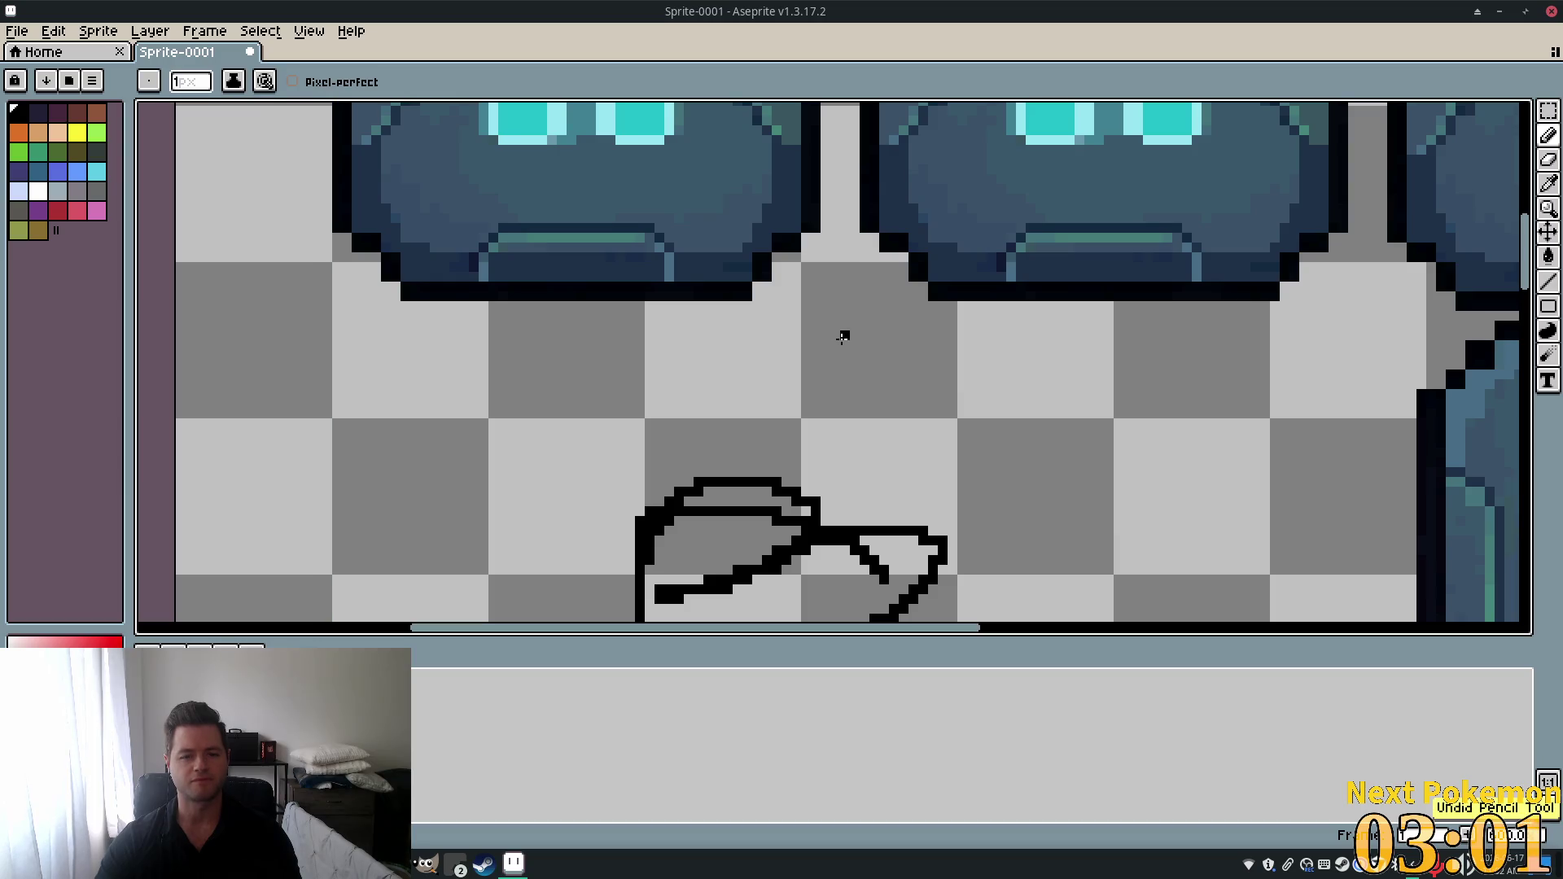
scroll(803, 376, "down", 1)
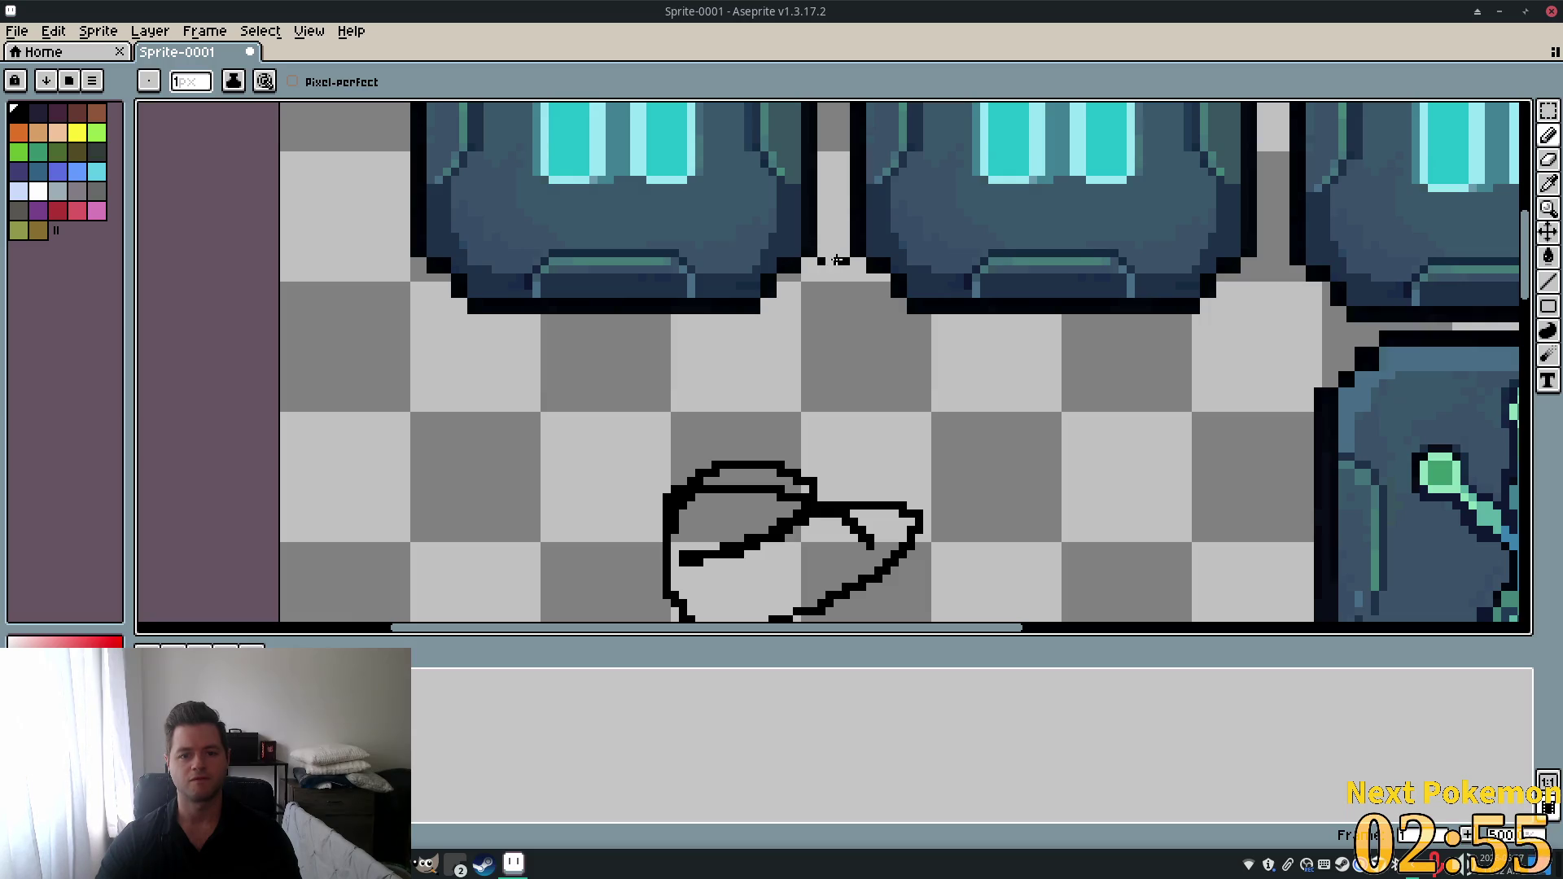
scroll(1212, 358, "down", 5)
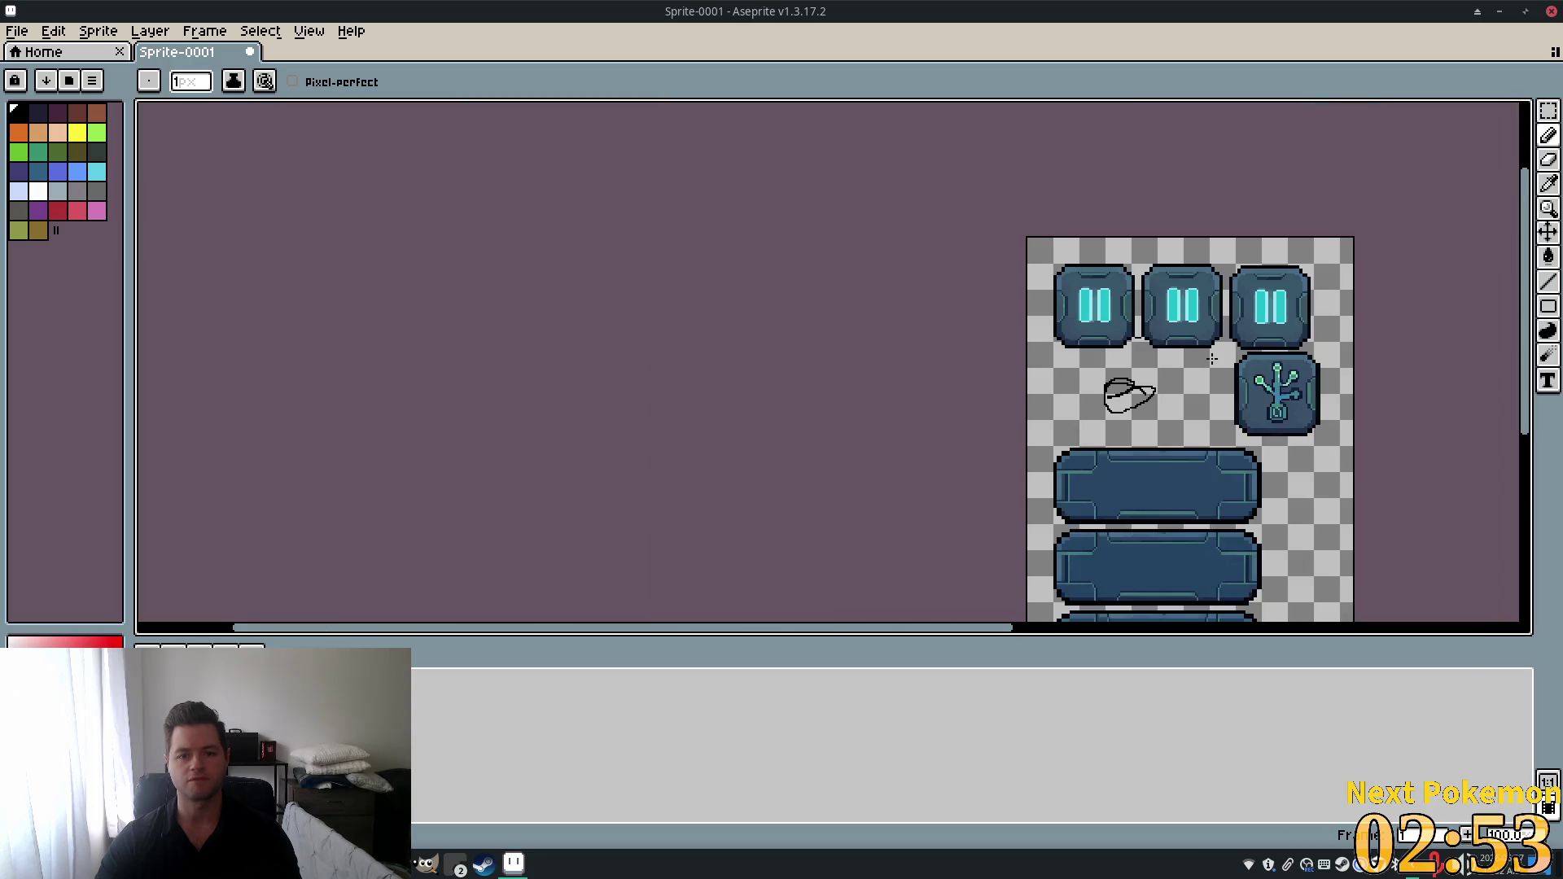
scroll(1029, 313, "up", 5)
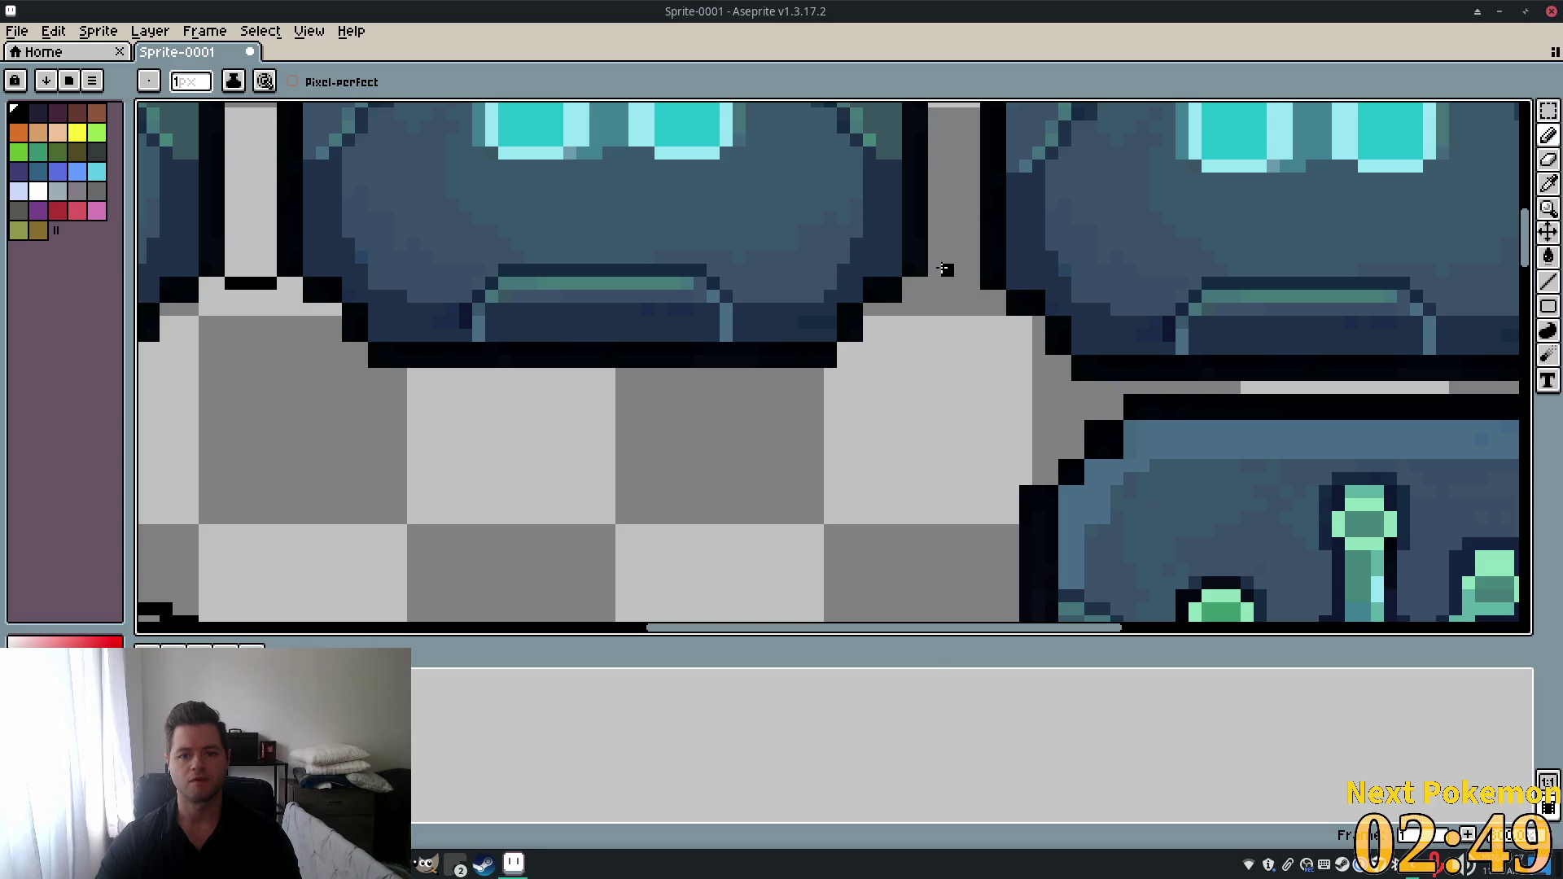
scroll(970, 270, "down", 3)
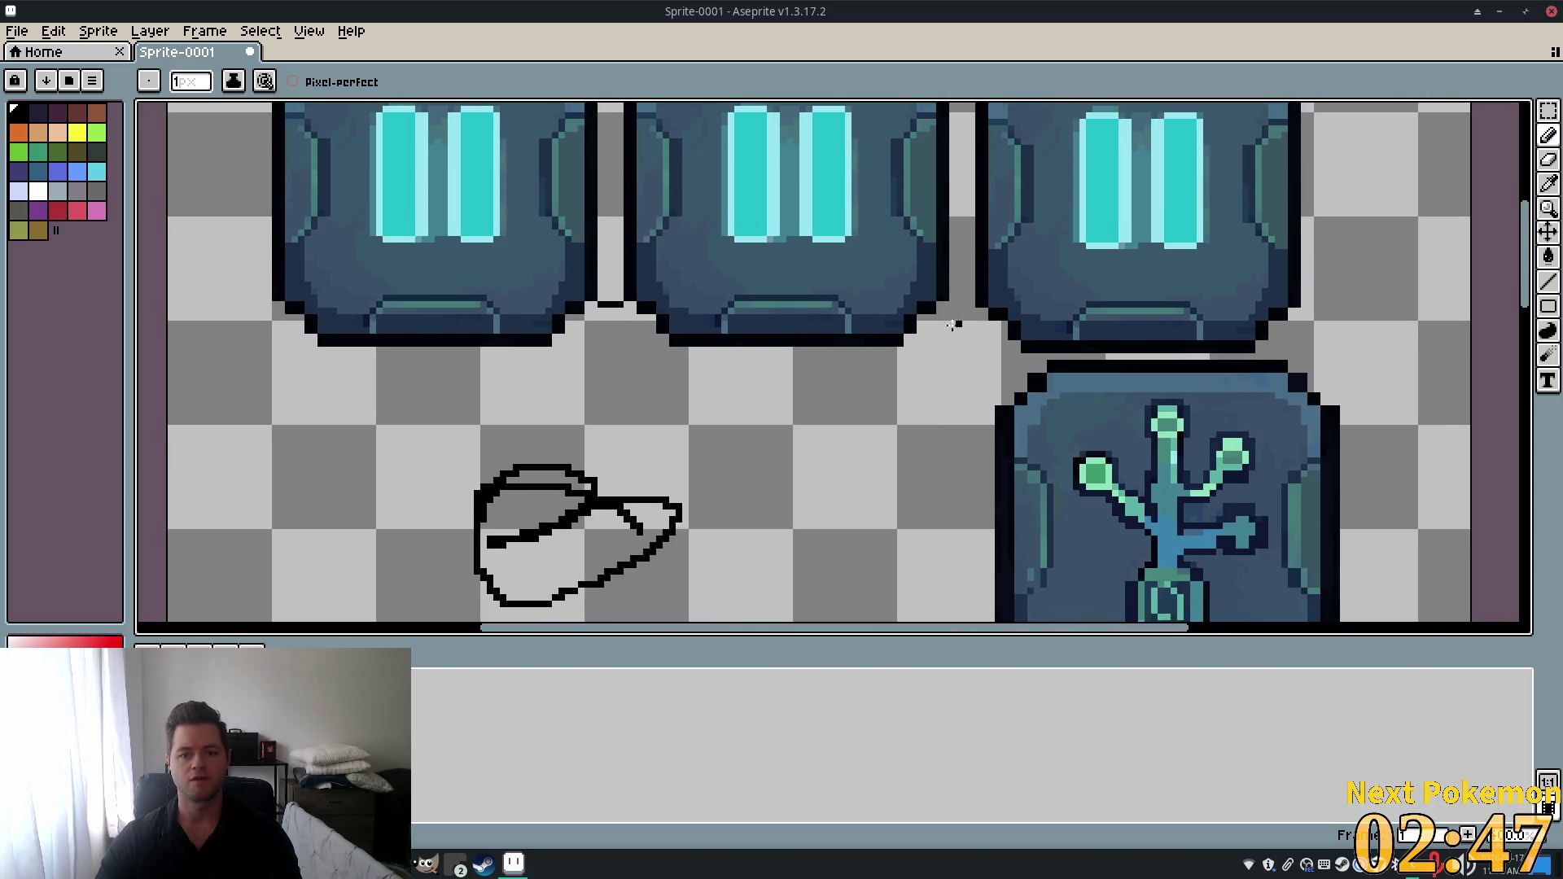
scroll(970, 270, "up", 1)
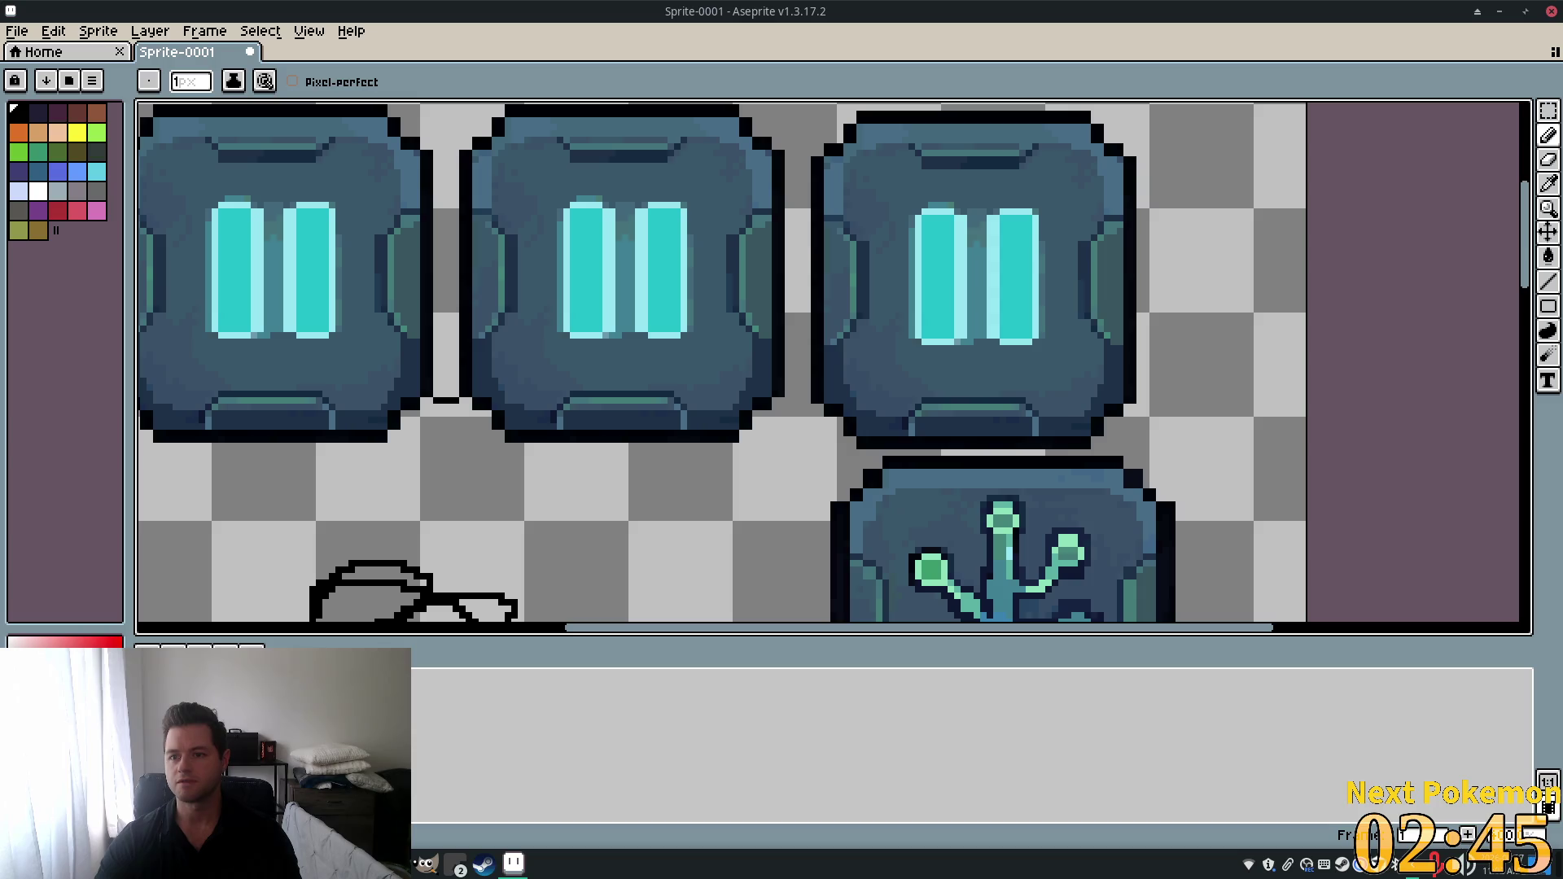
key("w")
scroll(840, 244, "down", 2)
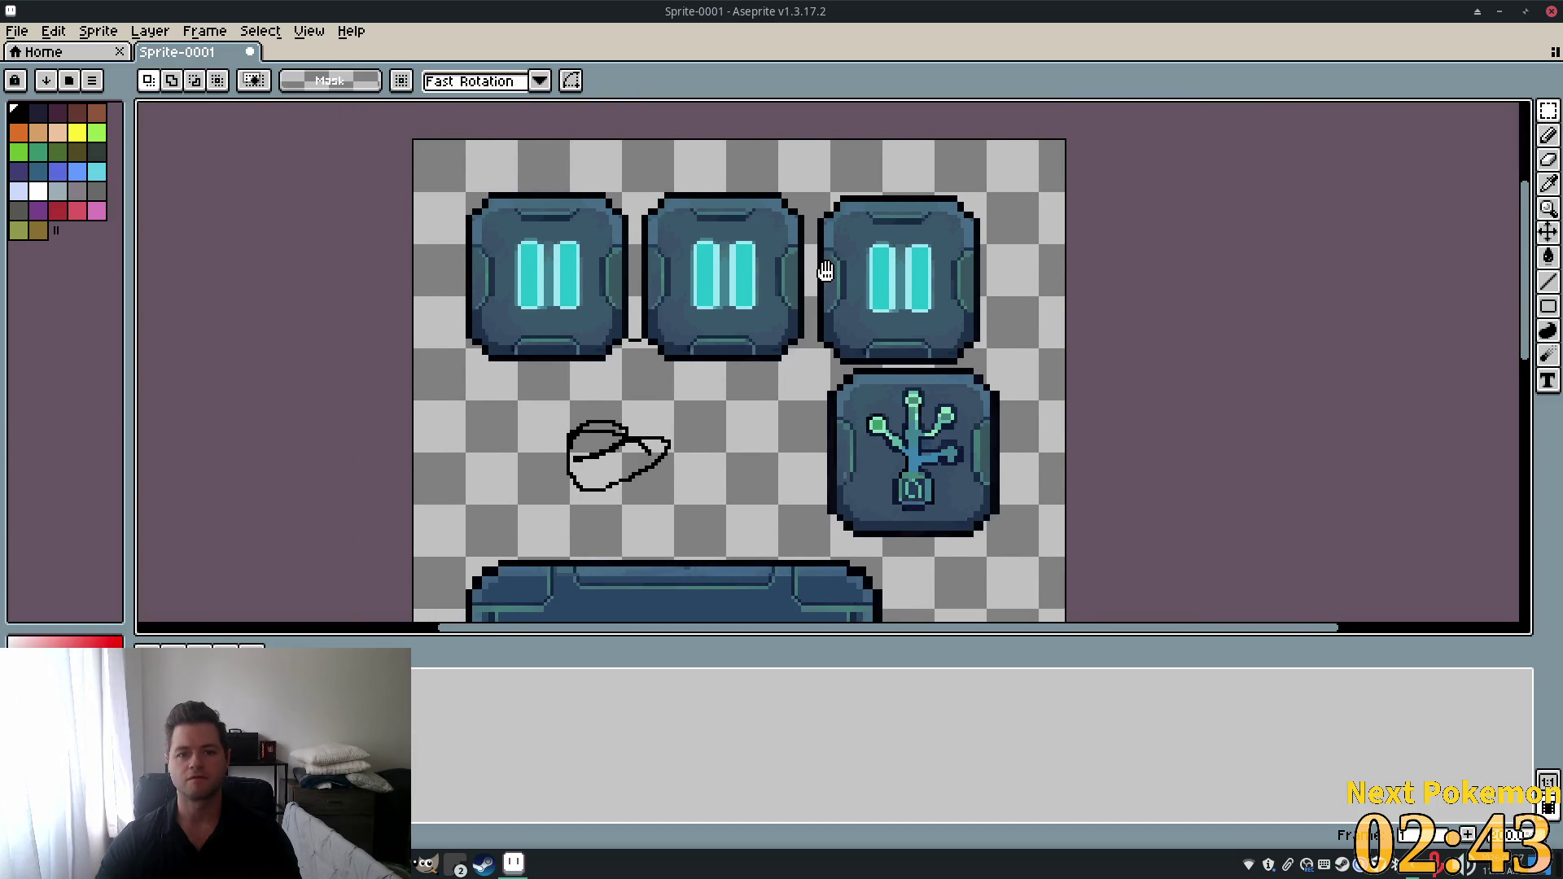
Select the third pause button and start transforming it.
scroll(834, 248, "up", 3)
scroll(831, 253, "down", 1)
mouse_move(784, 120)
left_mouse_down()
mouse_move(1133, 435)
mouse_move(1156, 488)
mouse_move(1151, 472)
left_mouse_up()
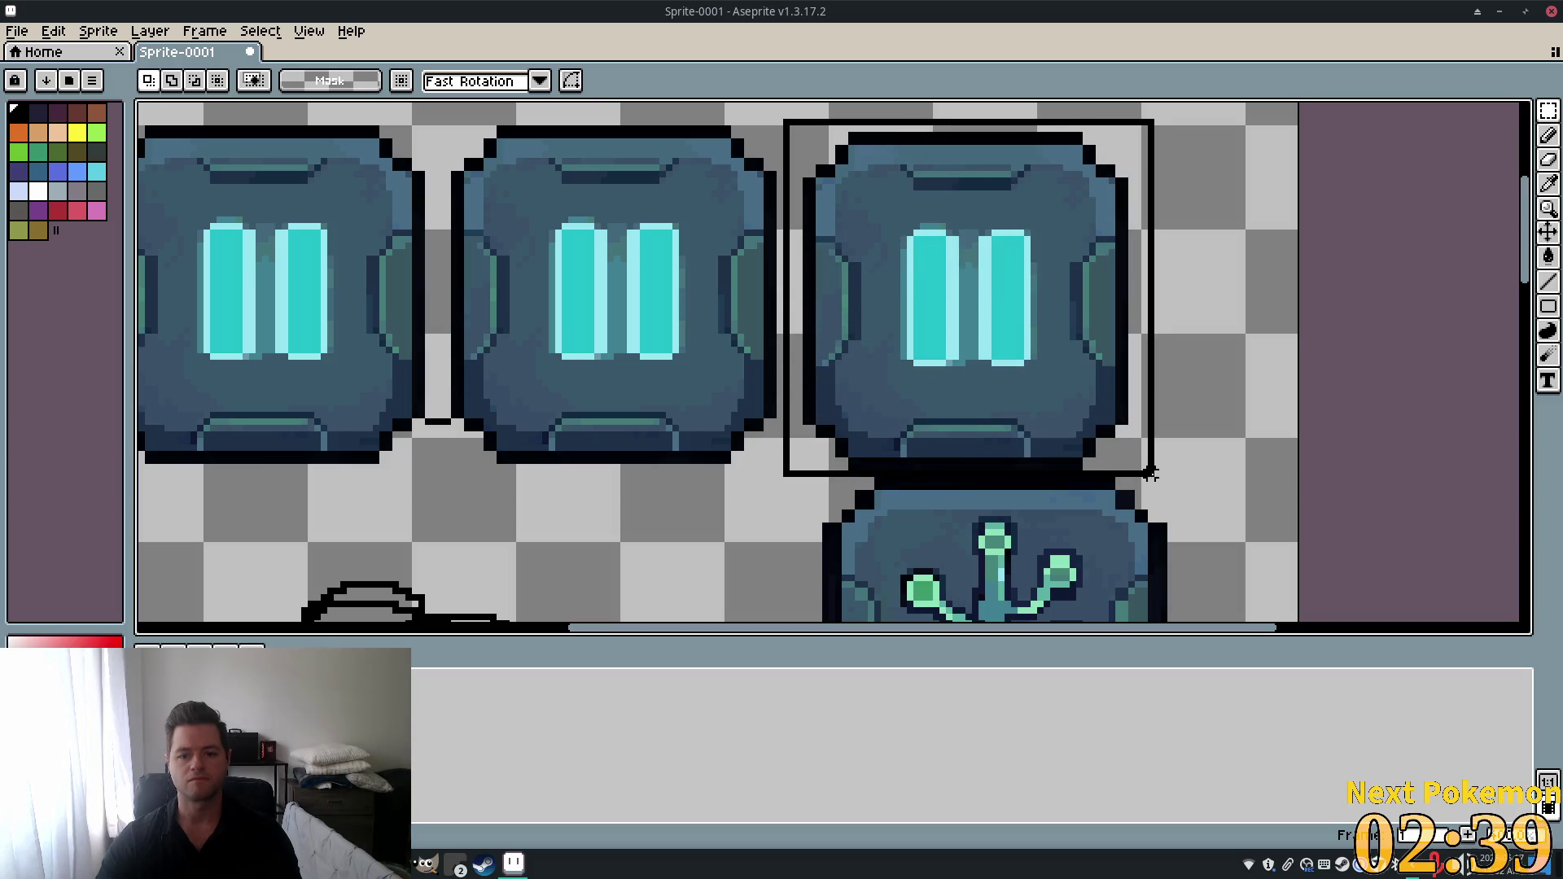
left_click(953, 349)
scroll(748, 368, "down", 1)
scroll(749, 369, "down", 3)
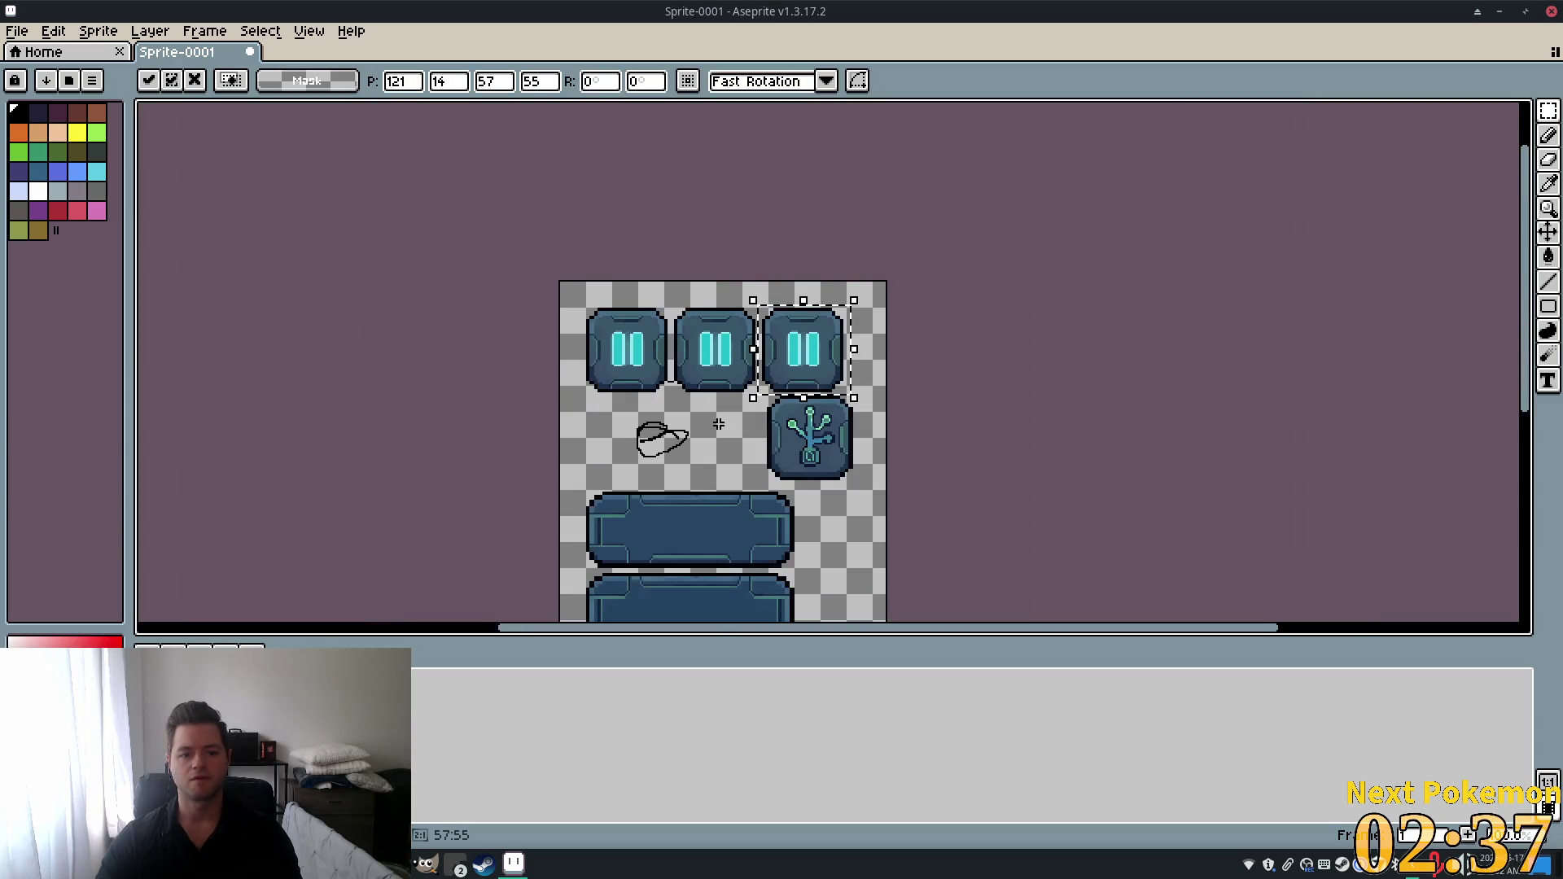
scroll(776, 387, "up", 2)
scroll(776, 387, "down", 1)
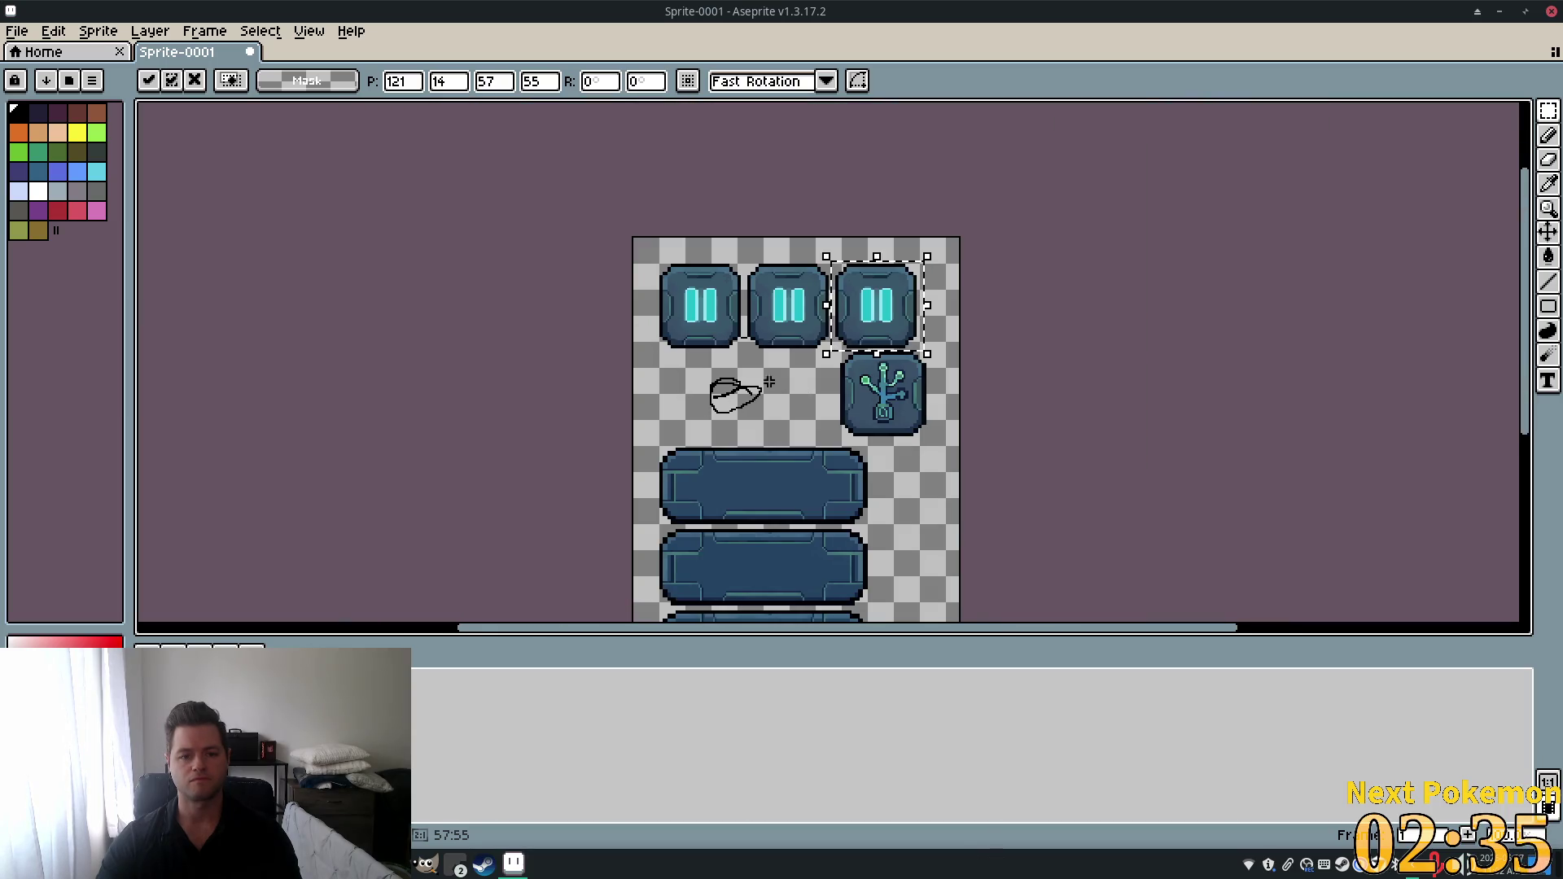
scroll(765, 359, "up", 3)
scroll(745, 275, "down", 1)
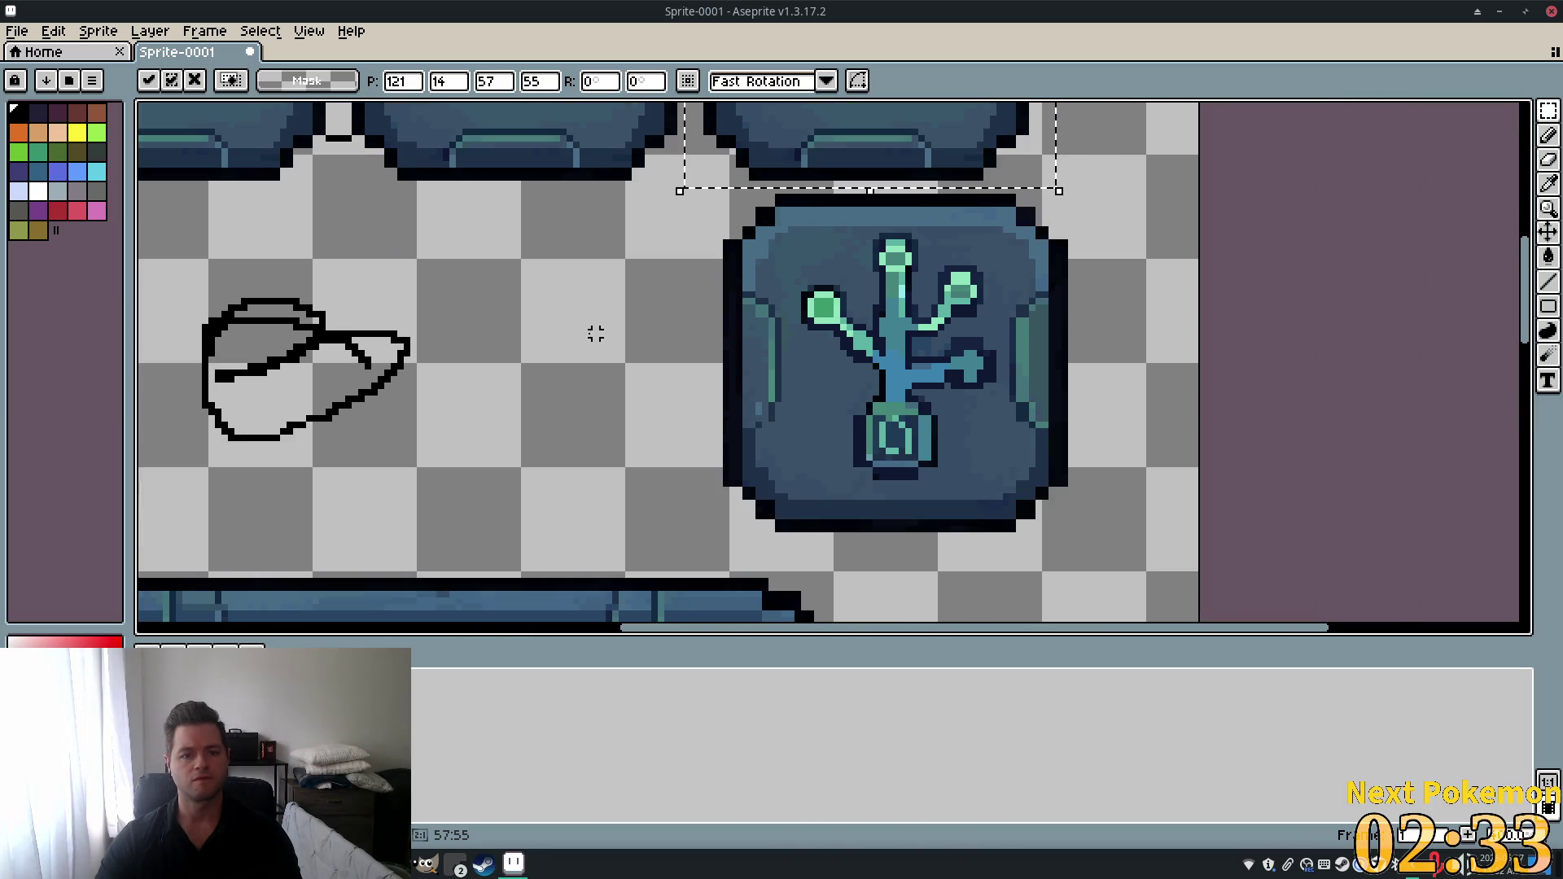
Move the plant tile down beside the first long bar.
mouse_move(692, 548)
left_mouse_down()
mouse_move(1057, 268)
mouse_move(1116, 165)
left_mouse_up()
scroll(1148, 324, "down", 5)
scroll(1127, 393, "up", 5)
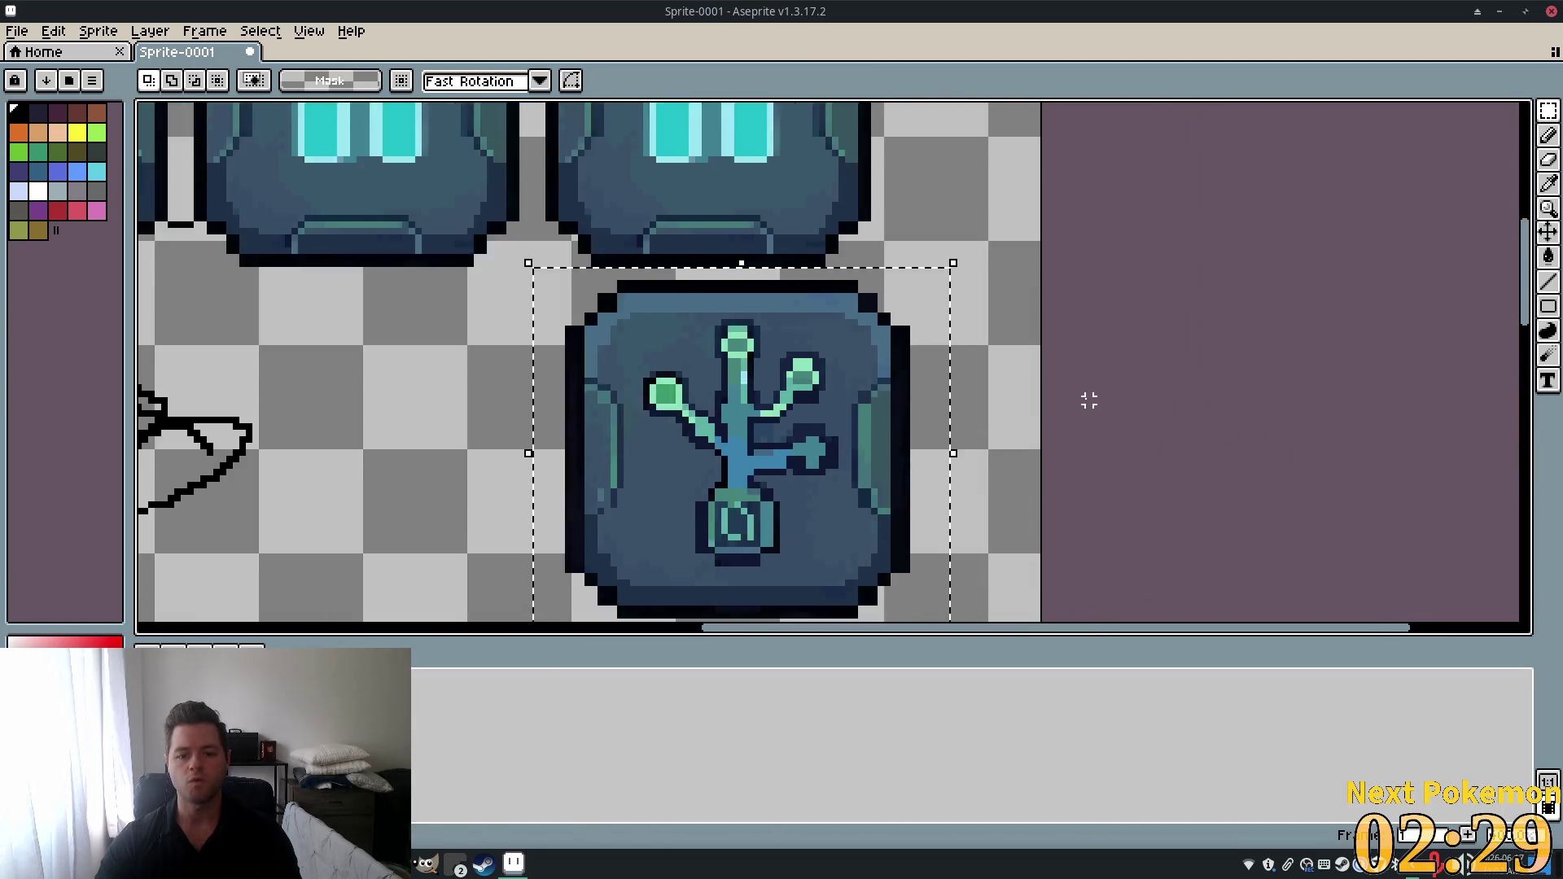
scroll(1089, 402, "down", 2)
scroll(1085, 339, "down", 1)
left_click_drag(916, 332, 958, 503)
scroll(869, 339, "down", 1)
scroll(872, 391, "up", 1)
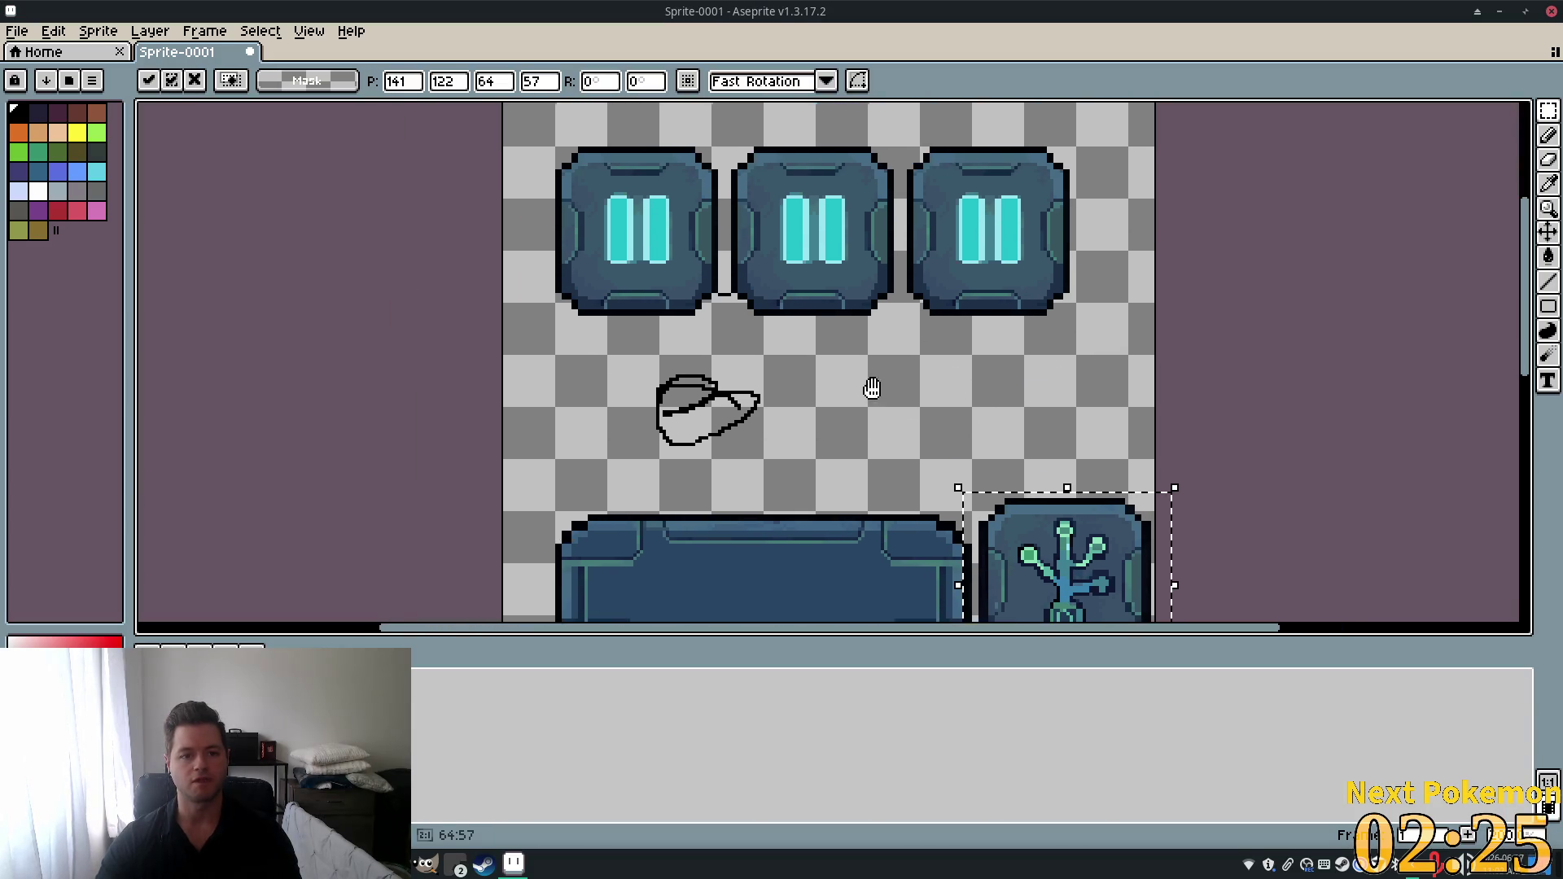
Select the cap sketch and delete it.
left_click_drag(621, 366, 819, 498)
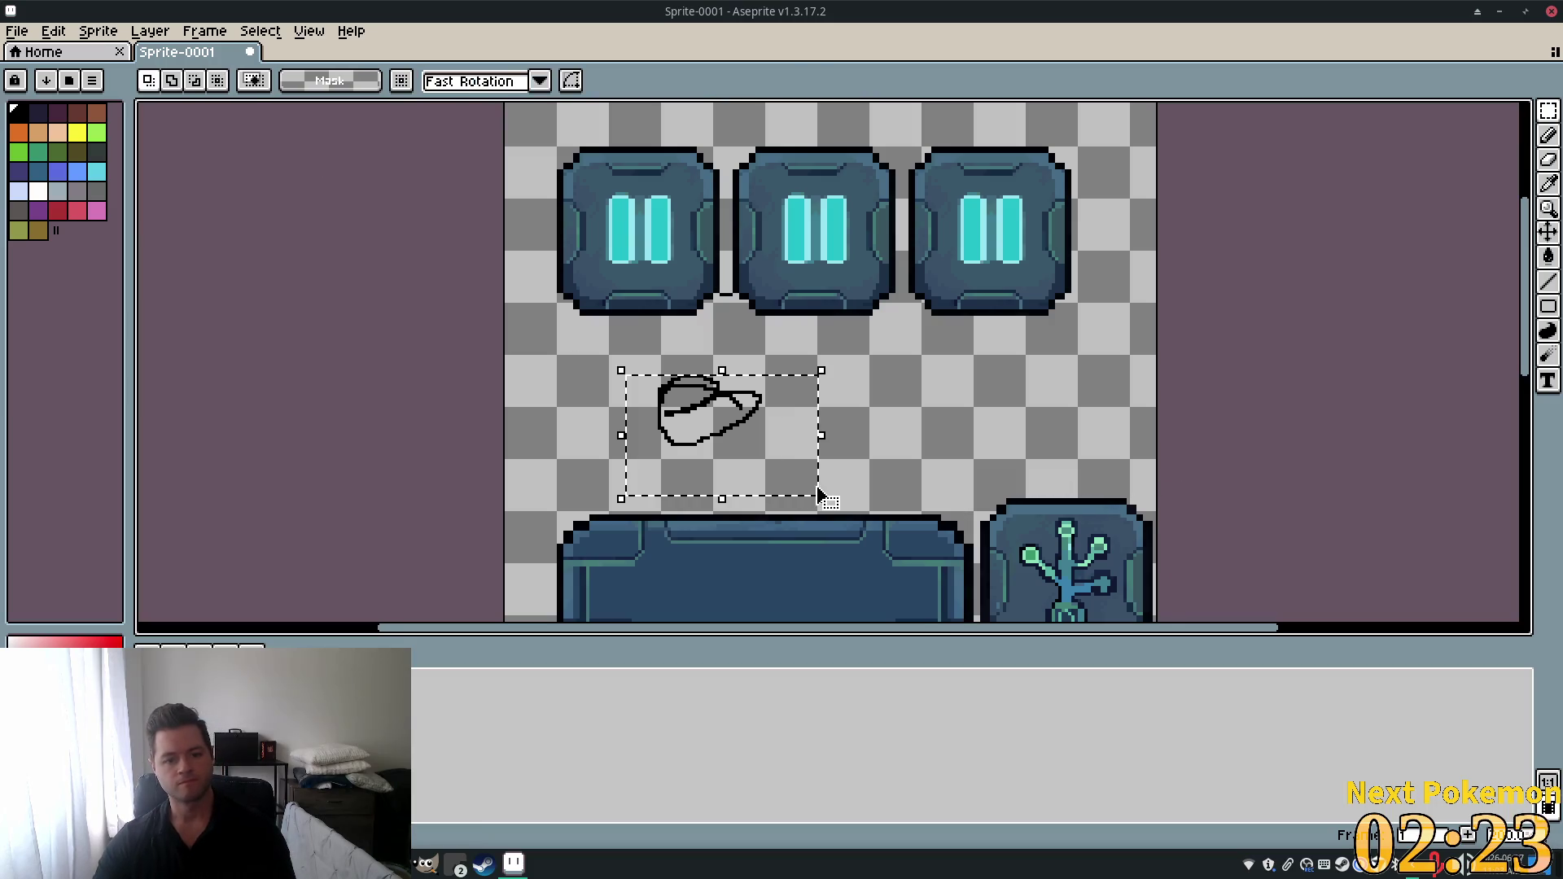
key("Delete")
scroll(721, 244, "up", 3)
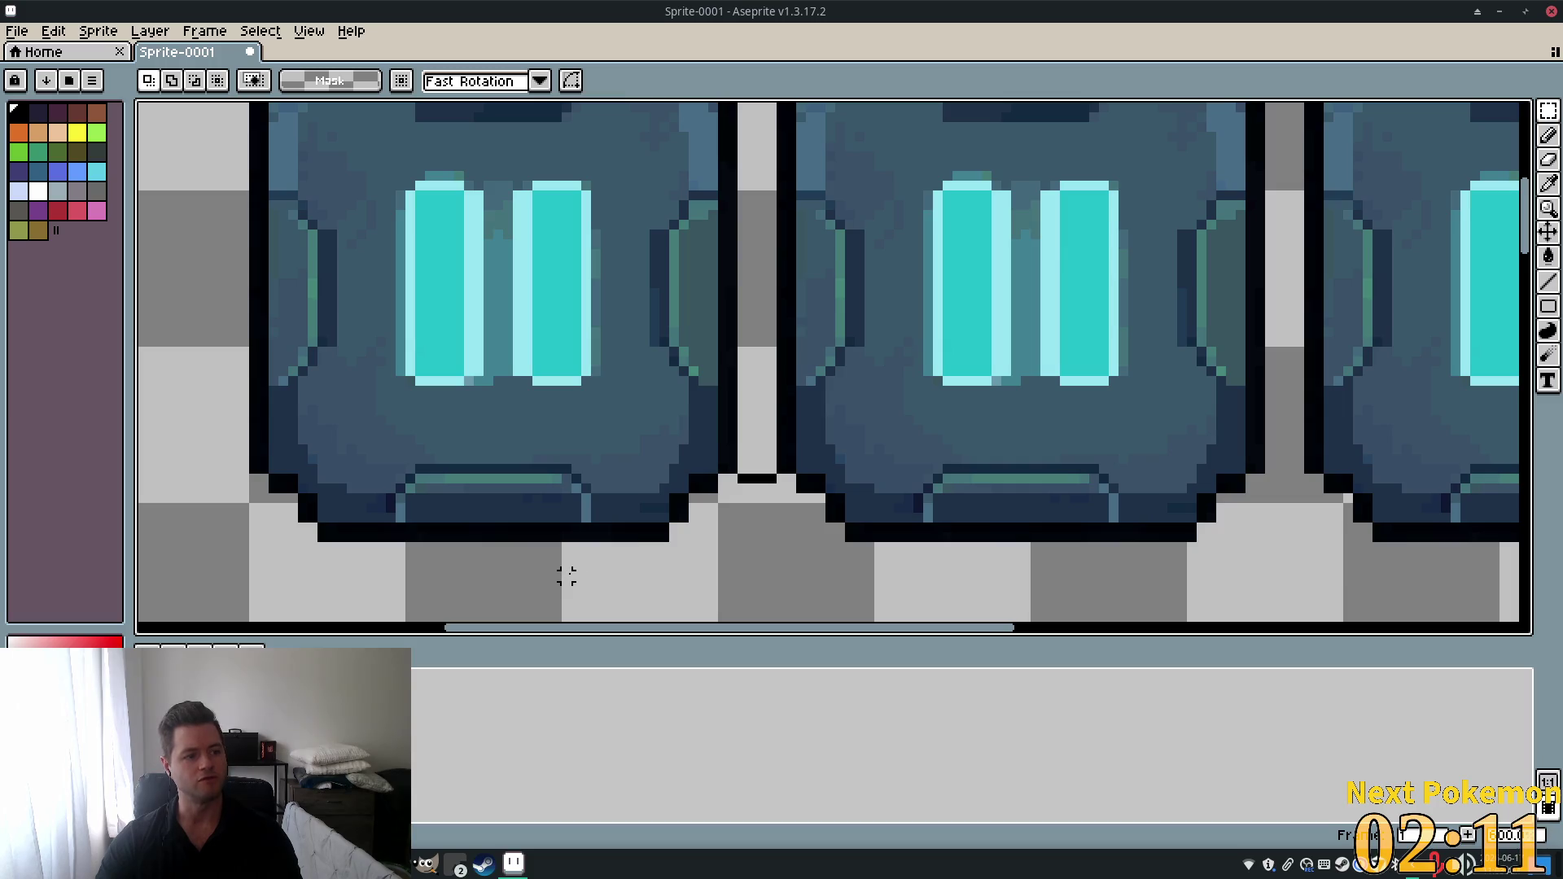
scroll(995, 255, "down", 5)
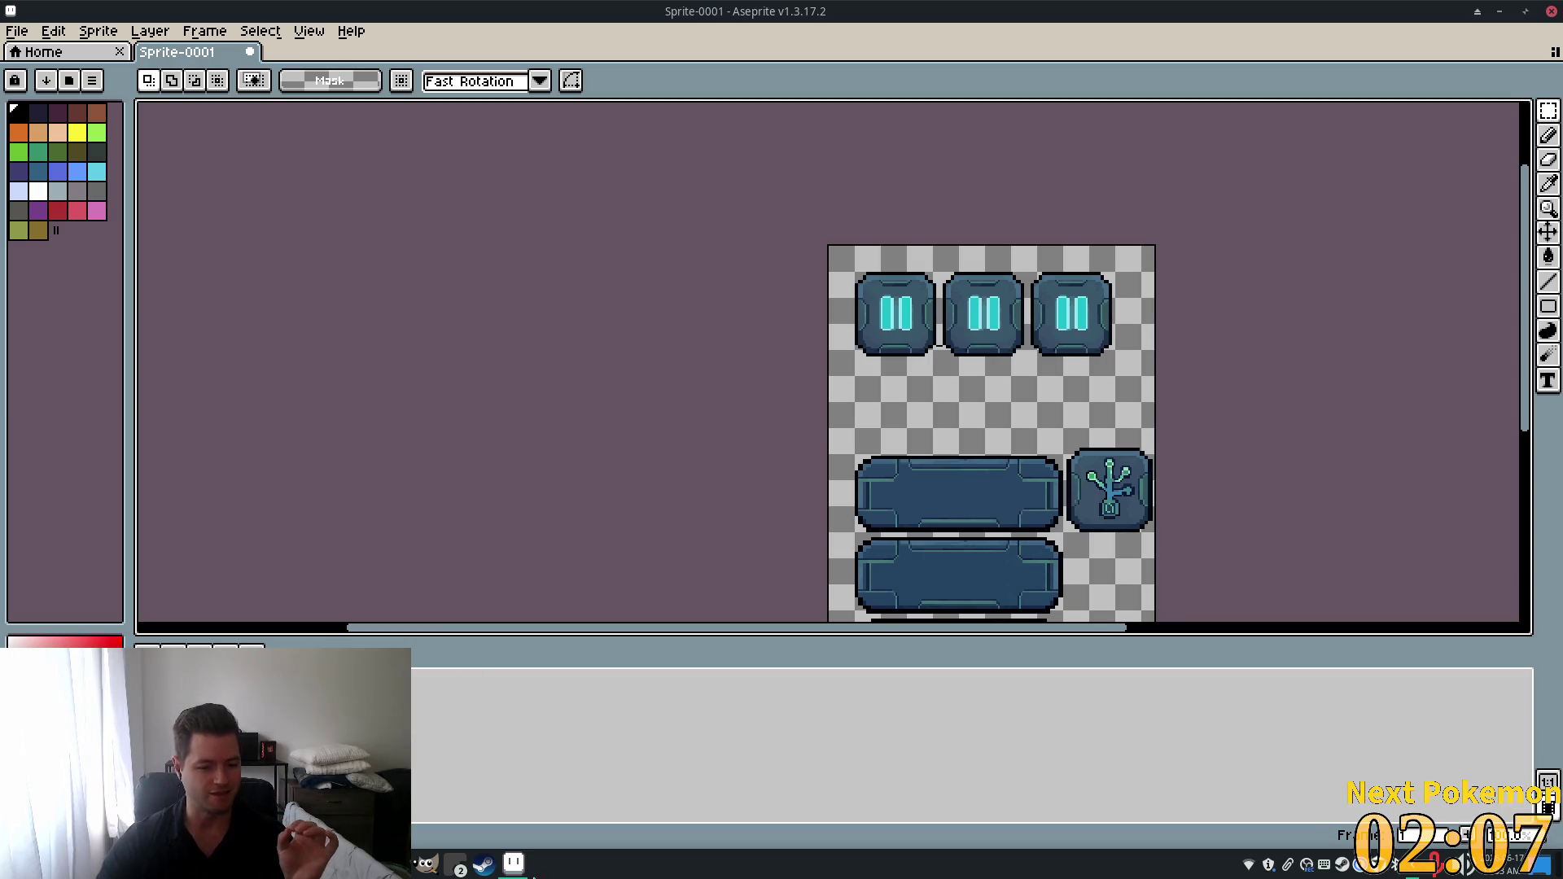
Switch to PixelLab's UI creator page and browse the generation tools list.
left_click(456, 863)
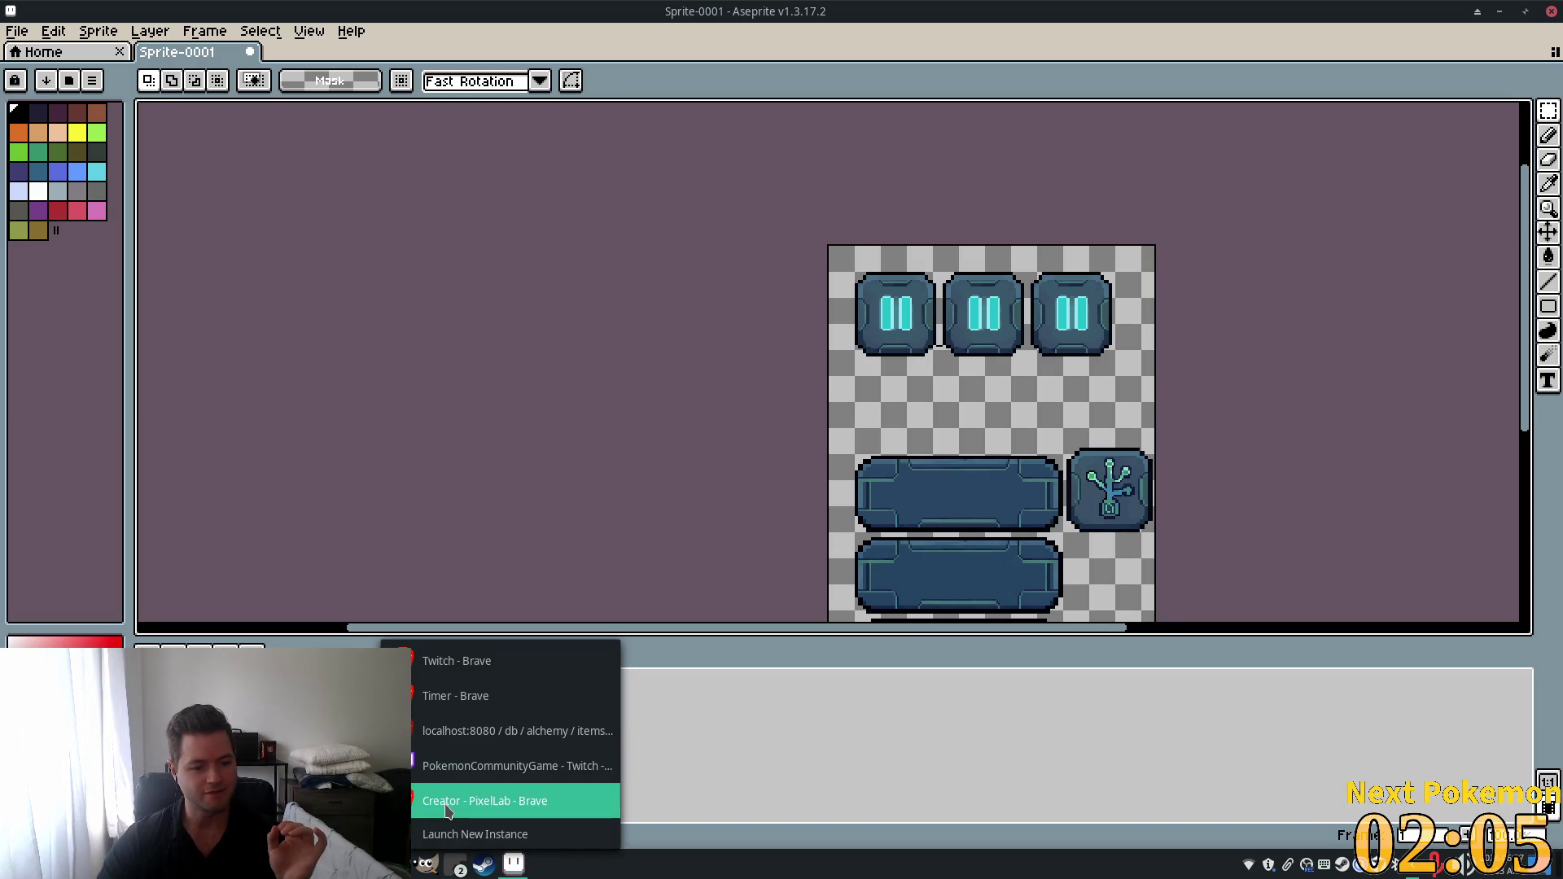
left_click(446, 802)
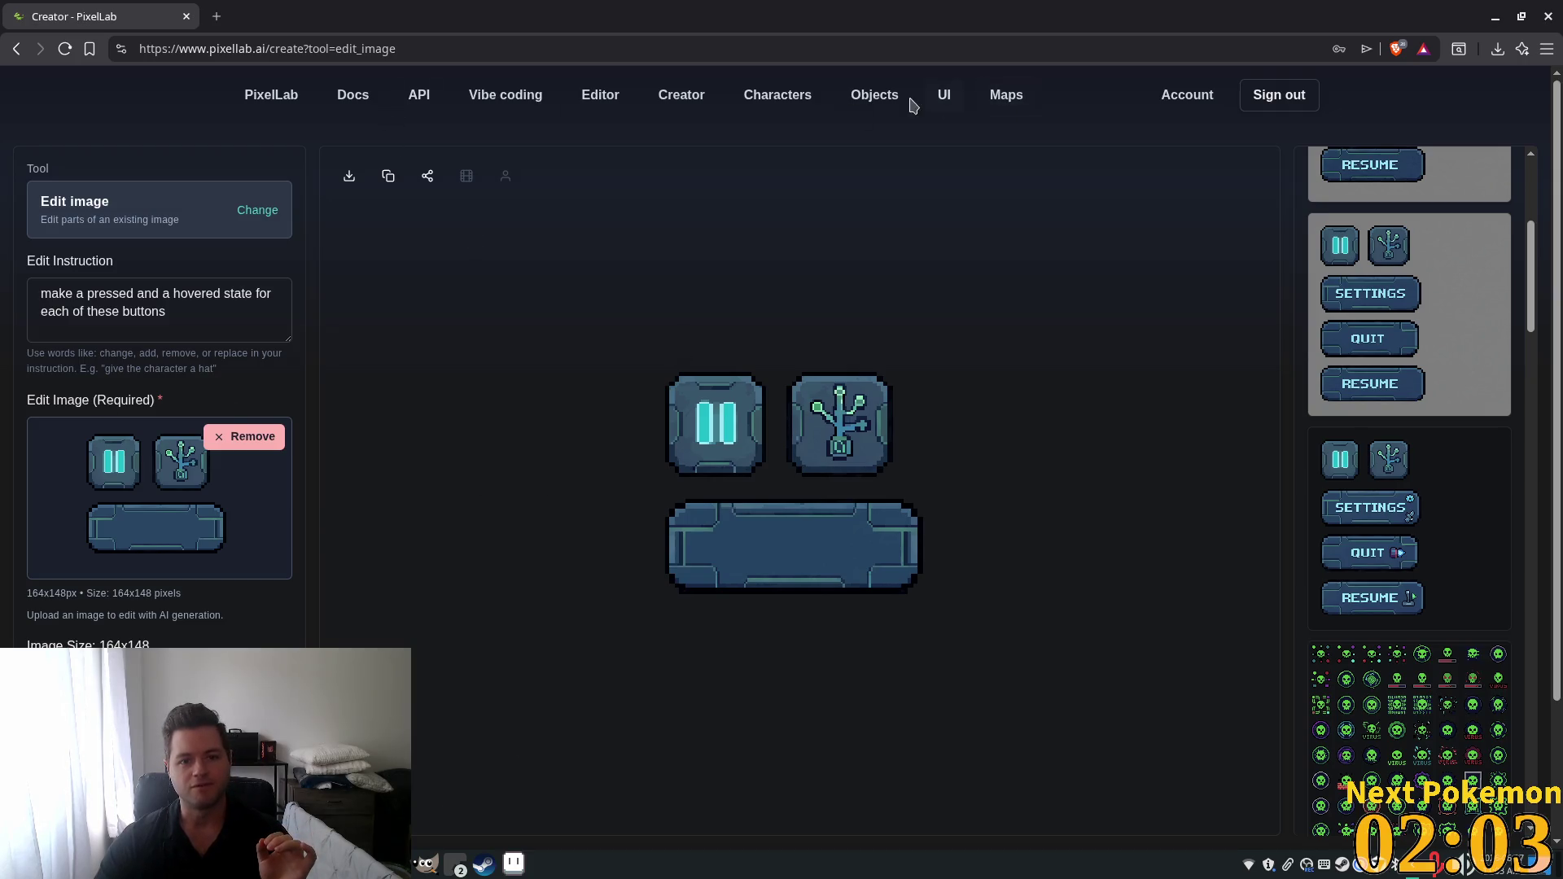
left_click(942, 96)
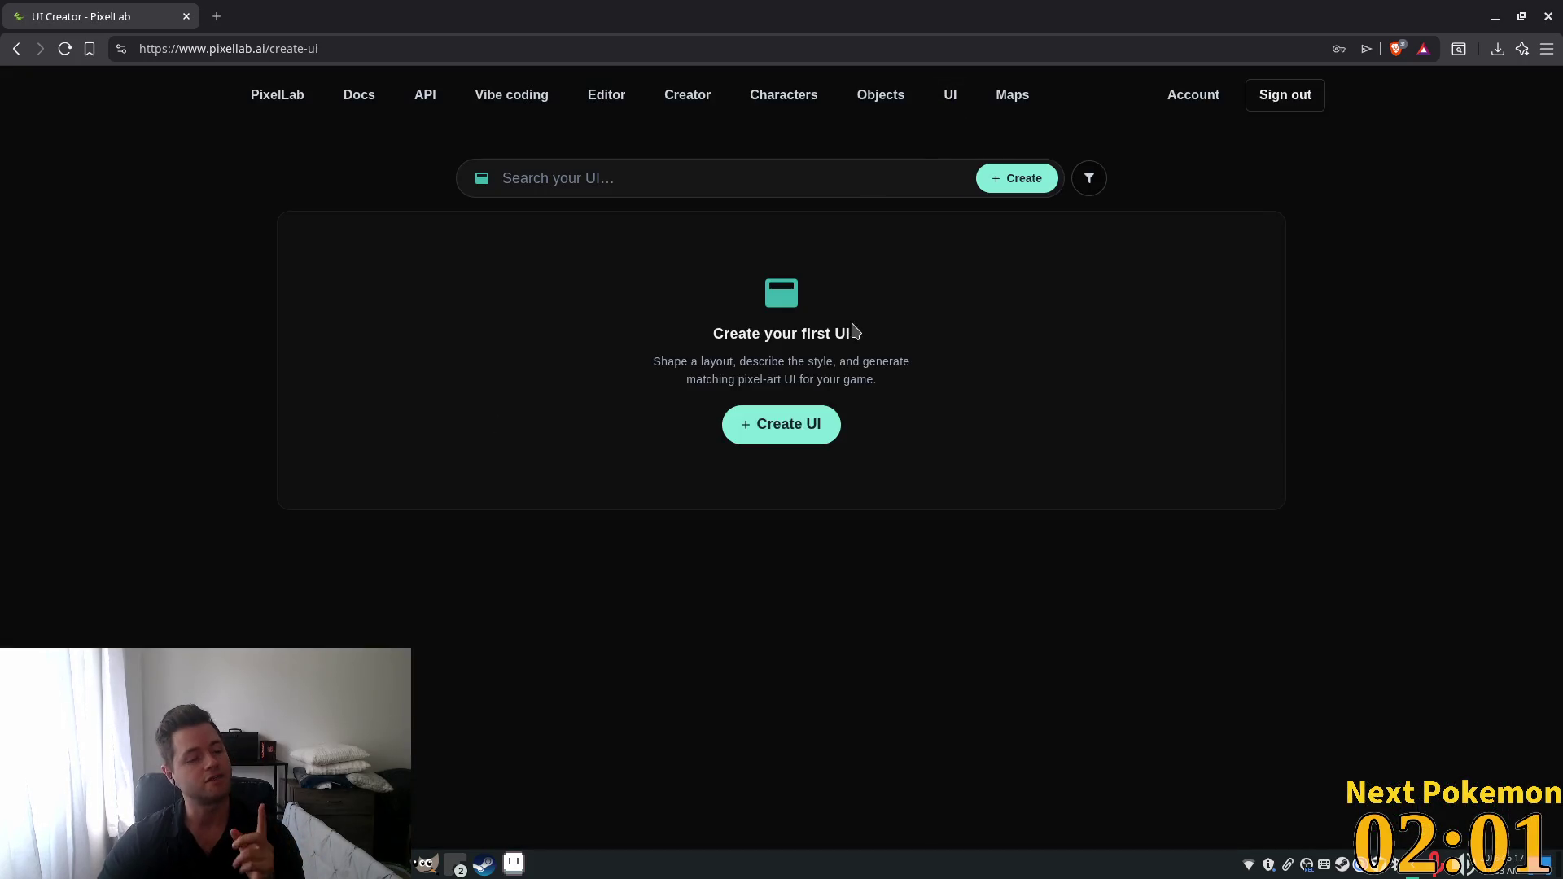
left_click(687, 94)
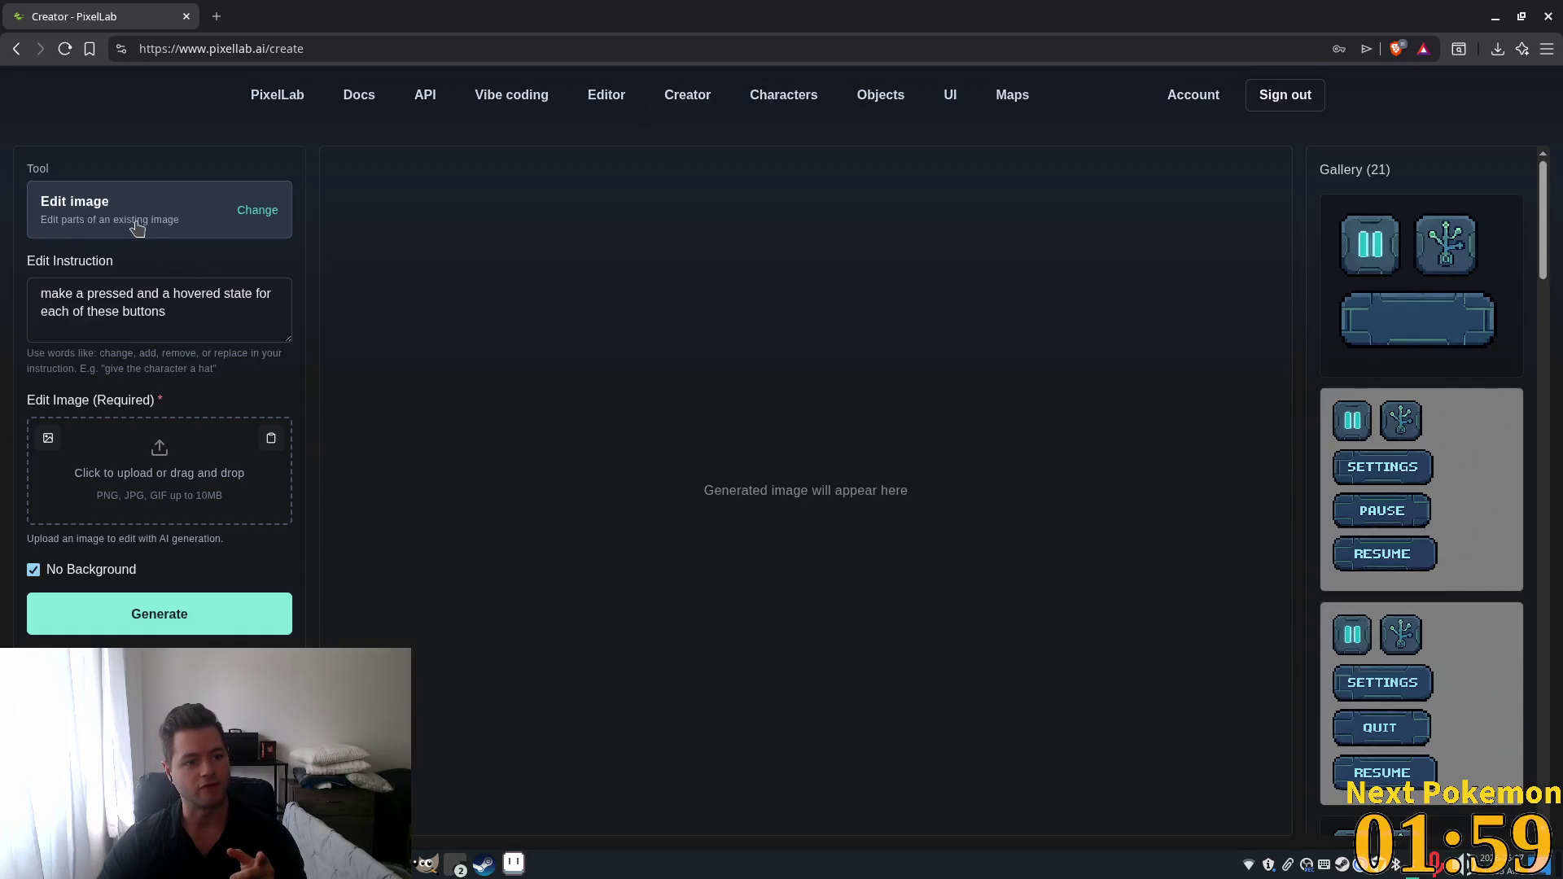
left_click(139, 226)
left_click(606, 151)
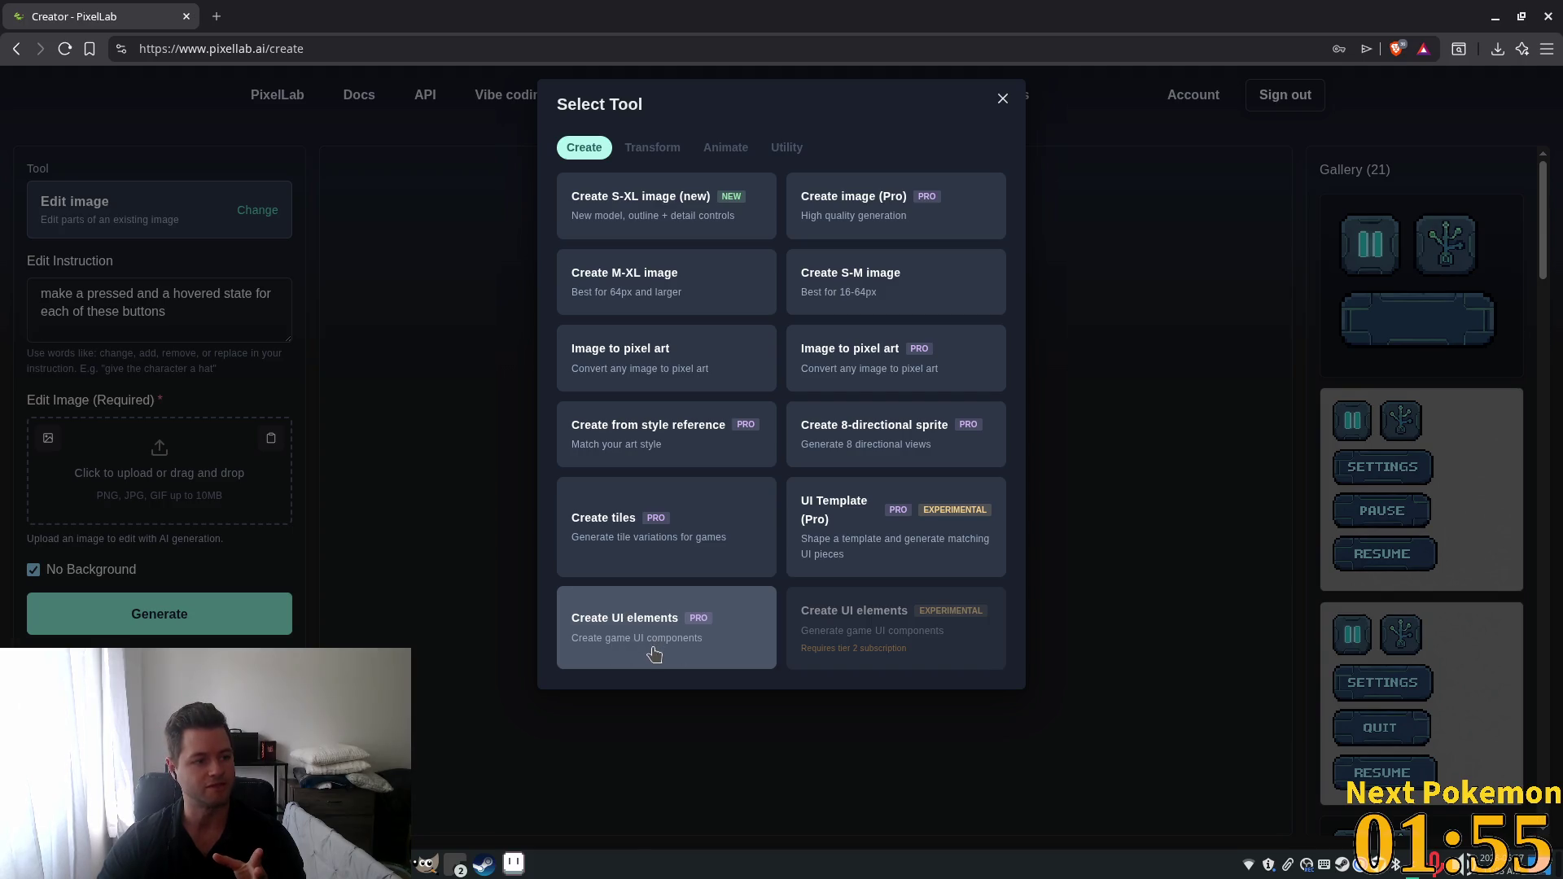
left_click(1002, 101)
Try the UI elements and UI Template generators, then load the earlier pause and skill-tree button set.
left_click(258, 210)
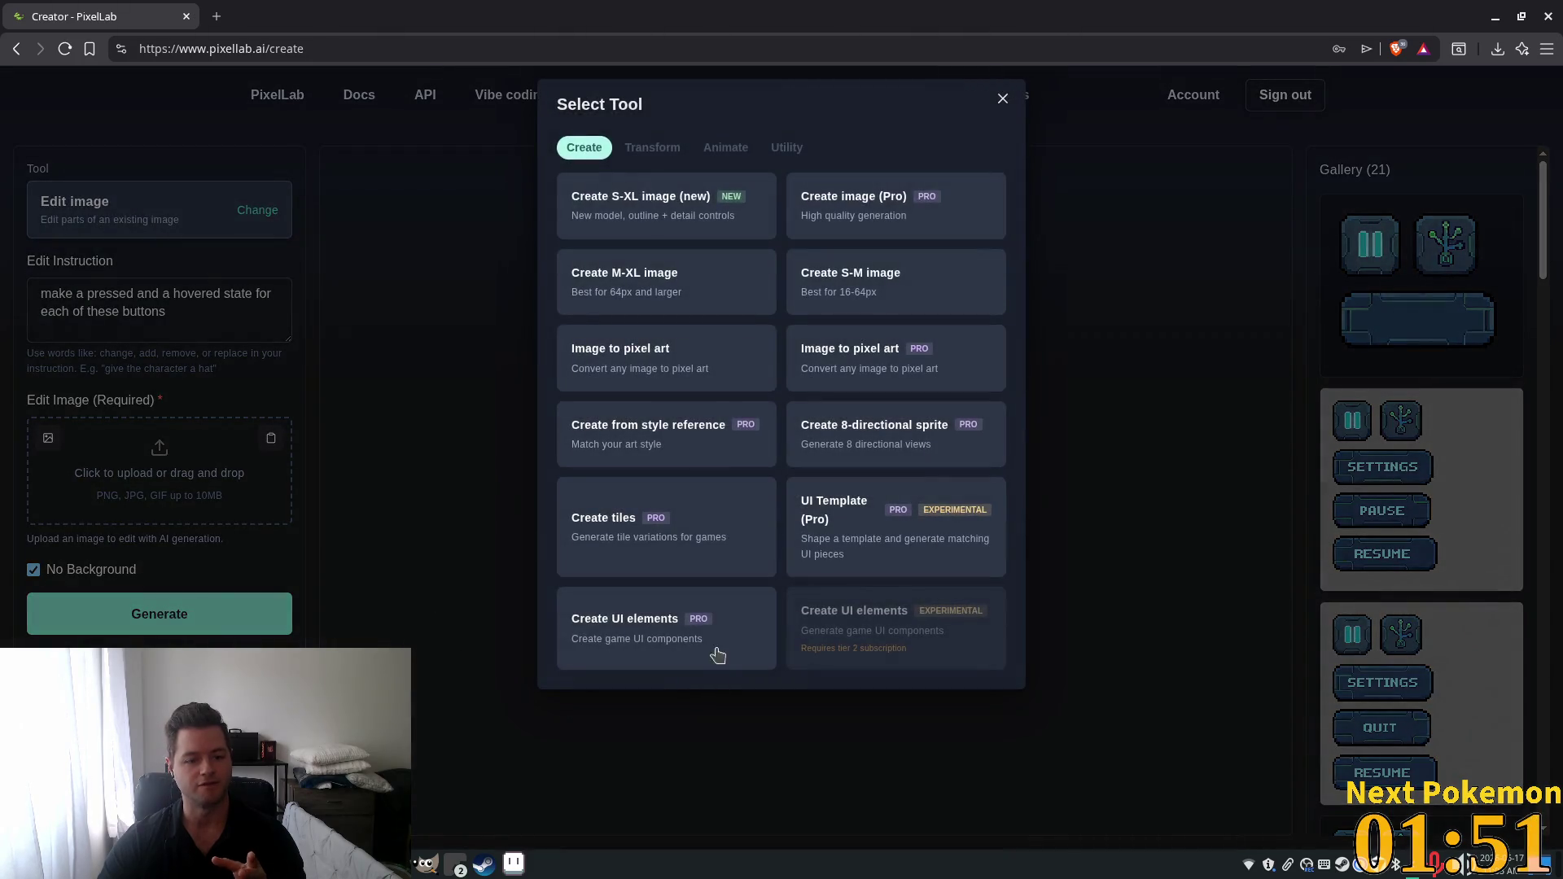
left_click(686, 649)
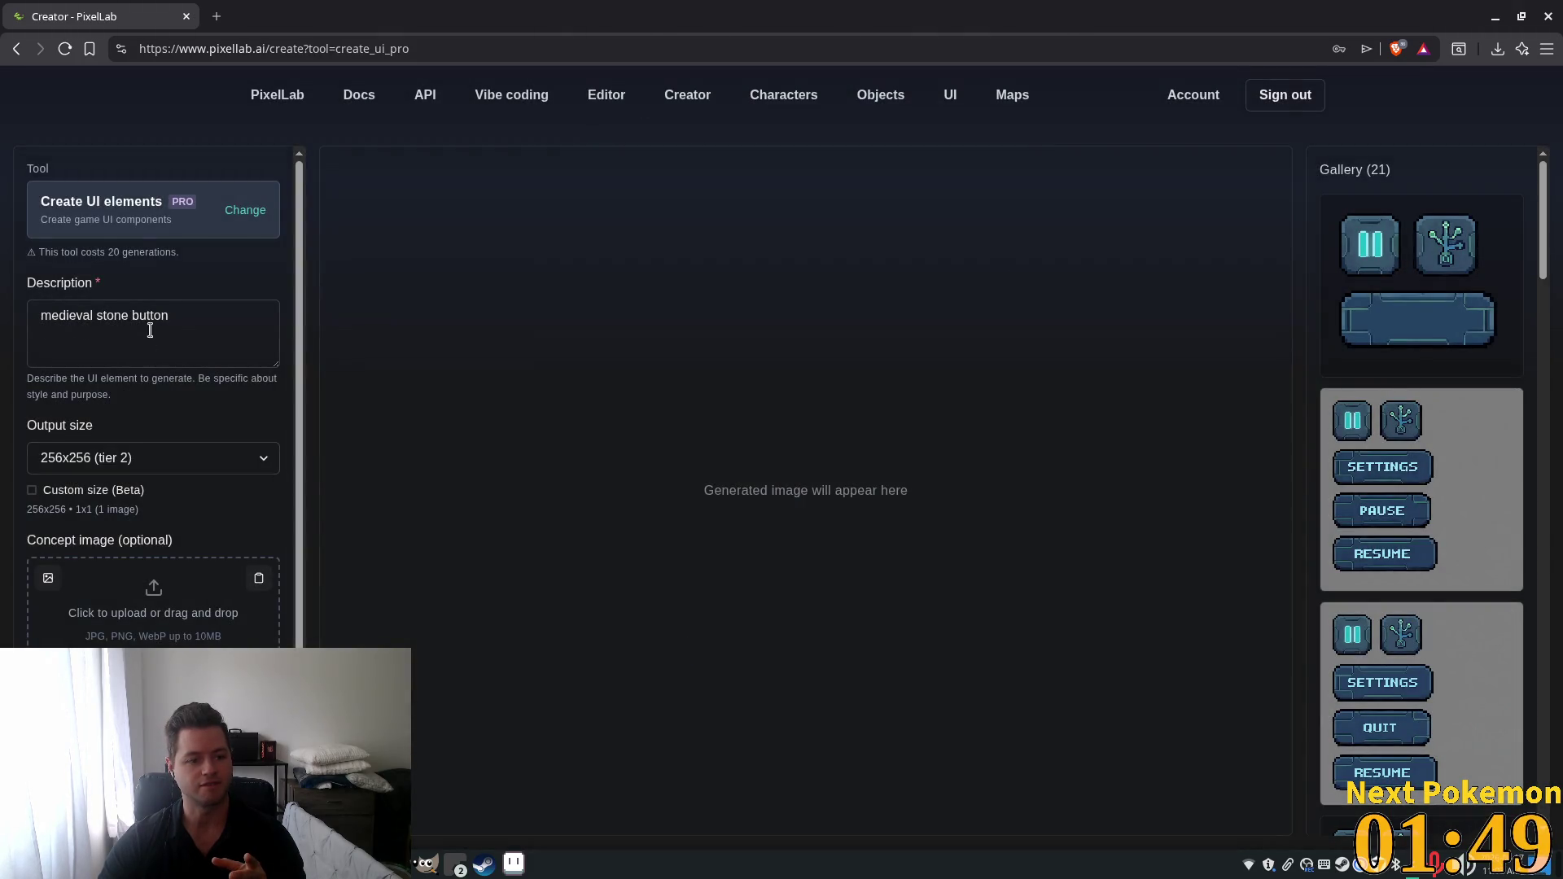
left_click(245, 210)
left_click(875, 533)
scroll(165, 521, "down", 5)
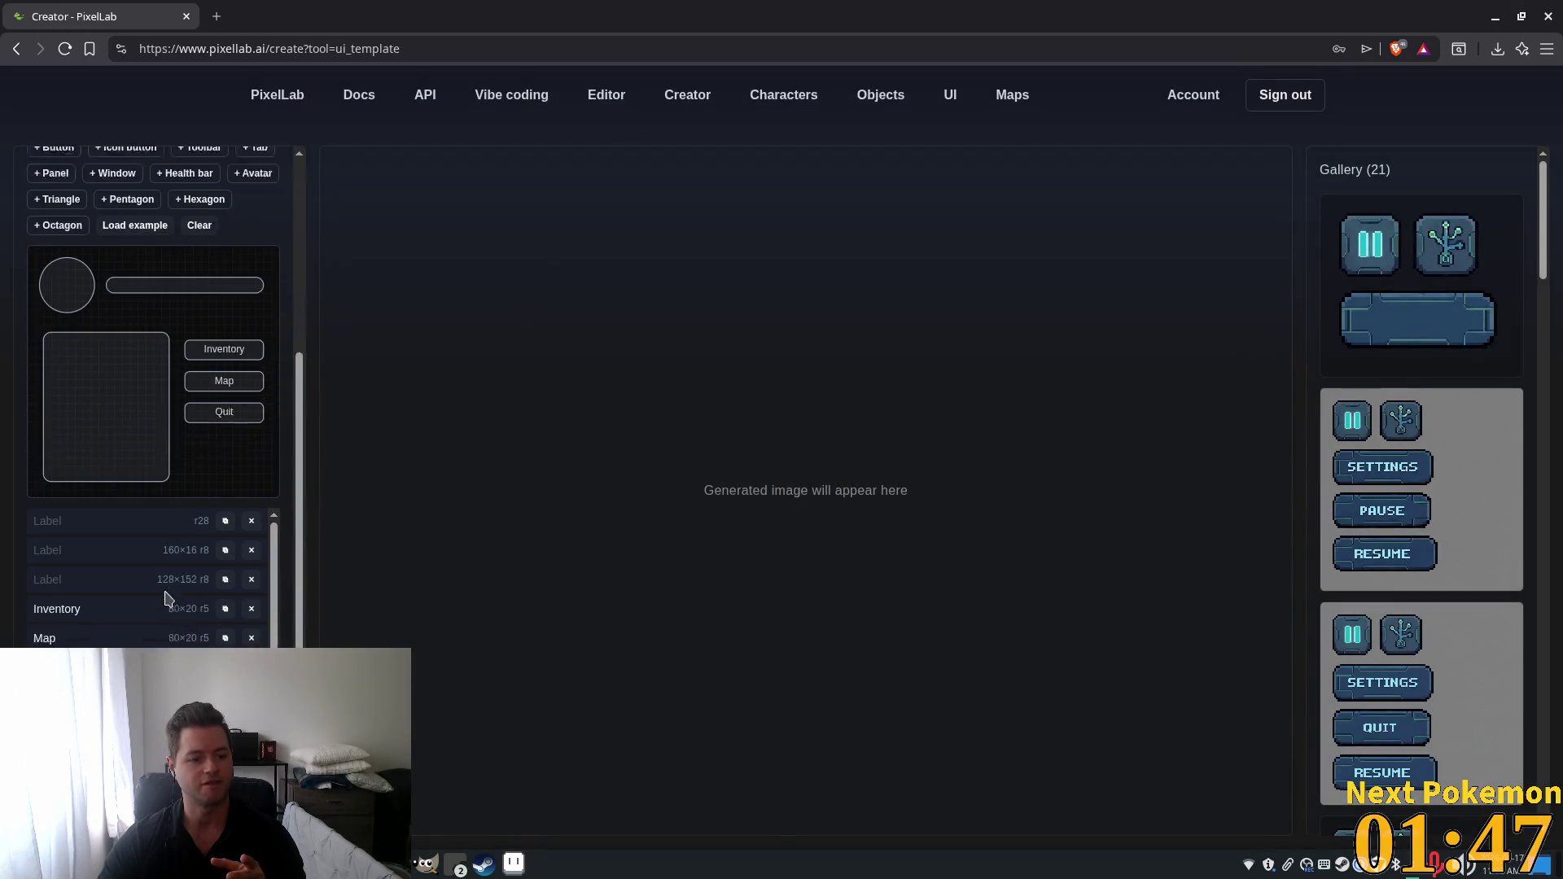
scroll(1407, 691, "down", 3)
left_click(1420, 544)
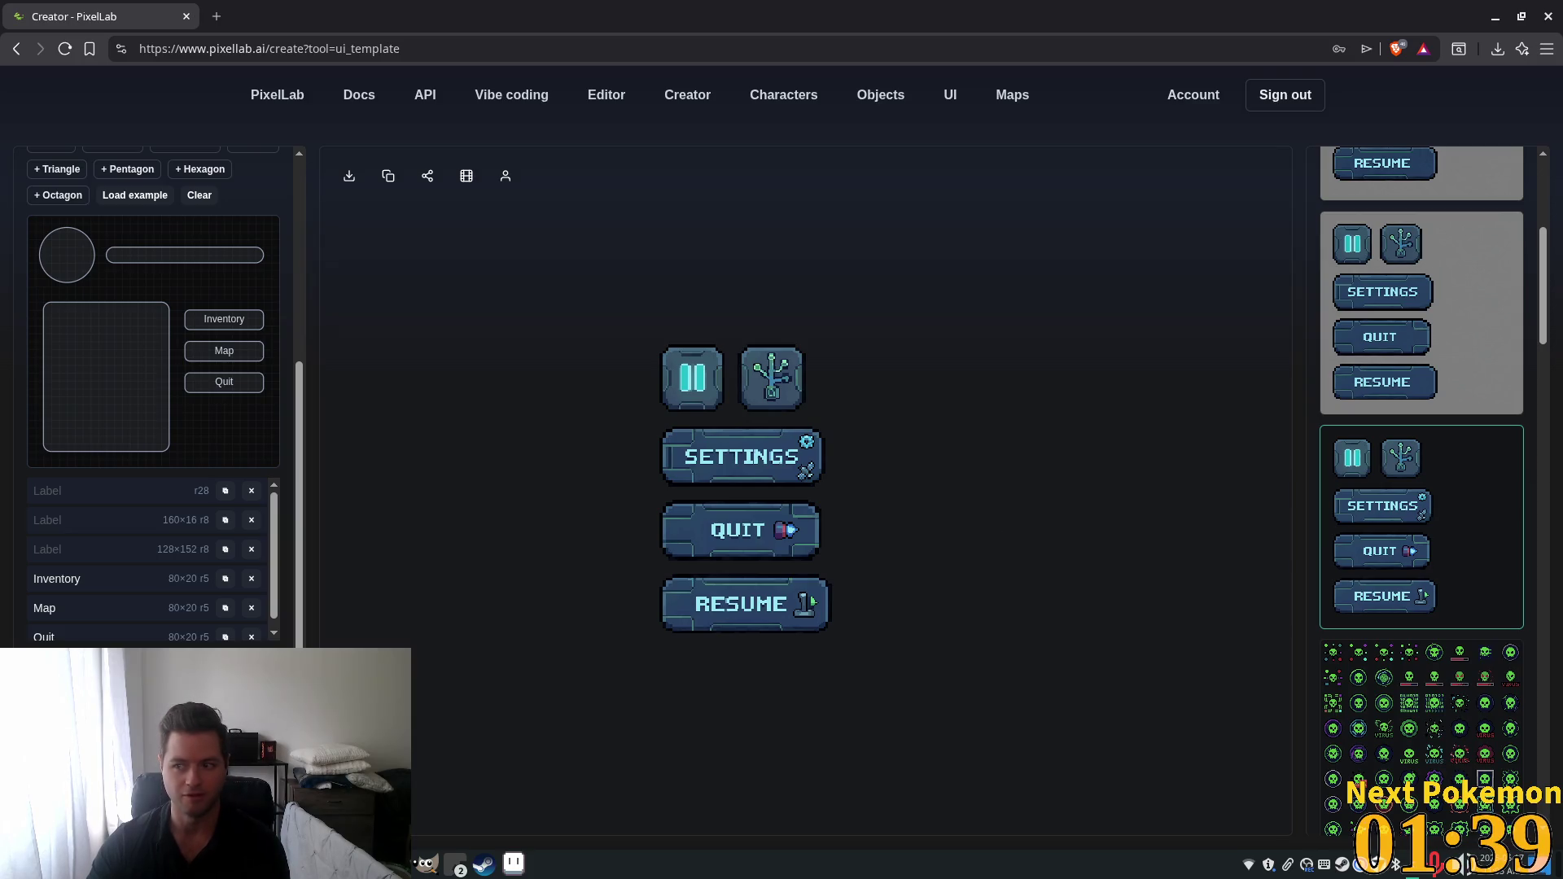
mouse_move(1340, 429)
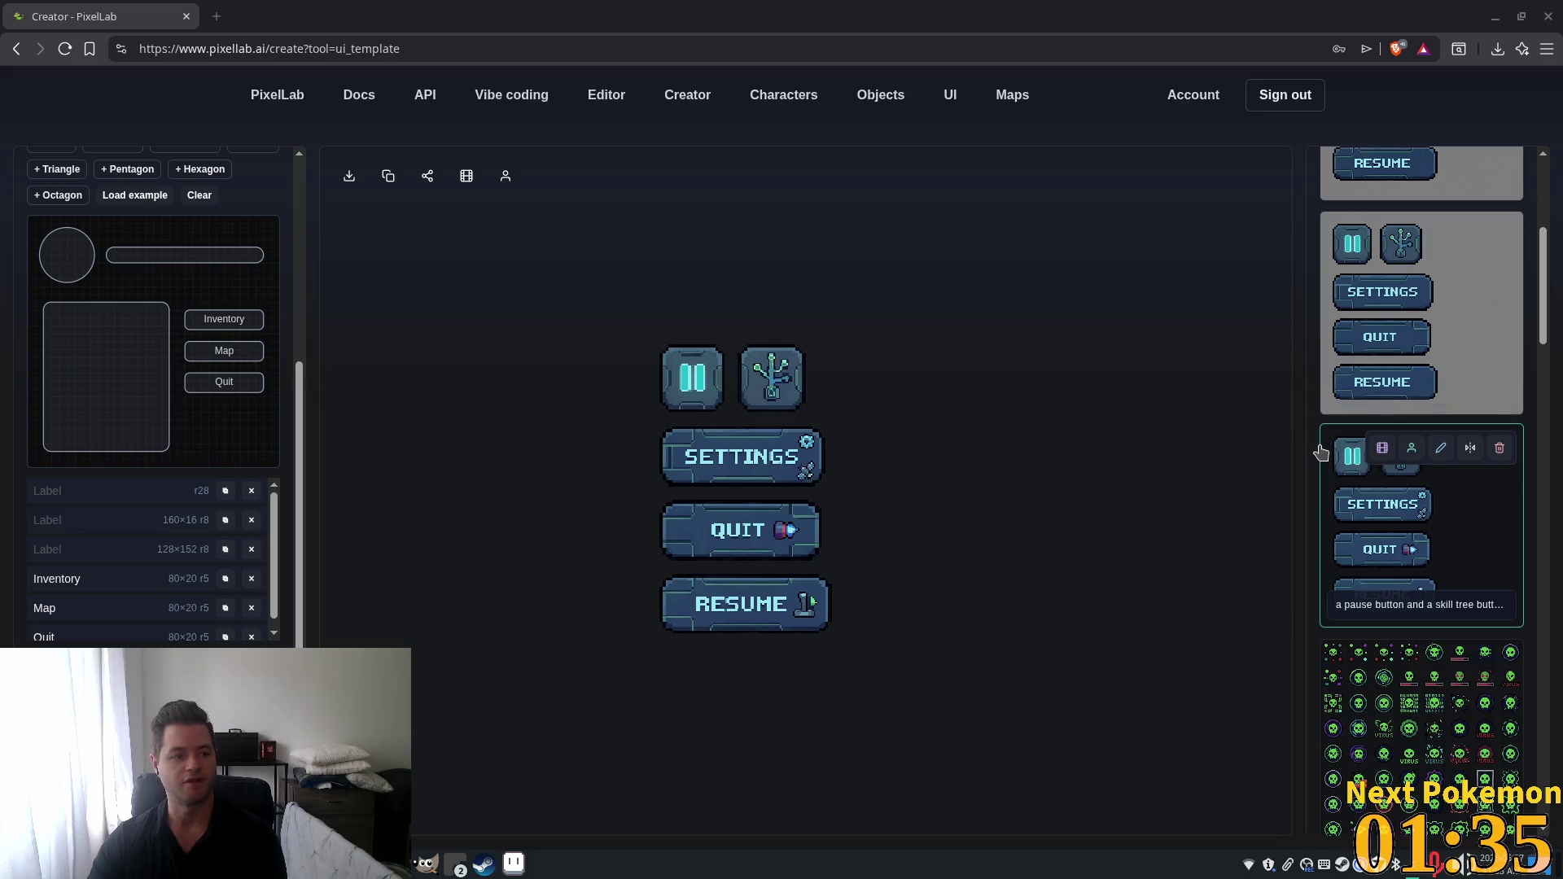
scroll(788, 560, "up", 2)
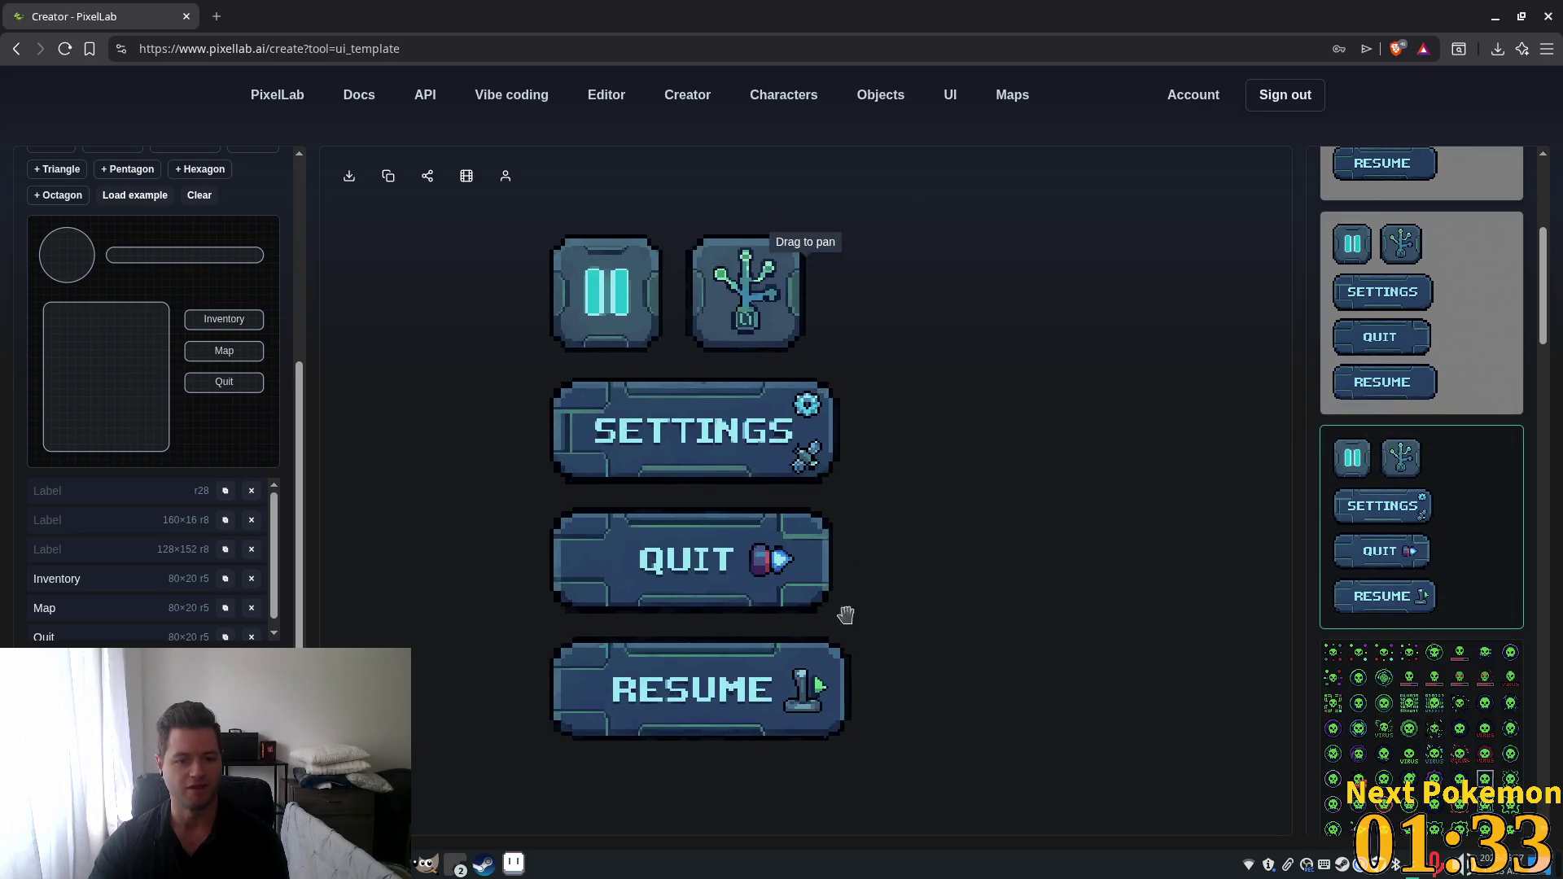
Go back to the empty UI Creator page and start a search of saved UIs.
left_click(950, 95)
left_click(706, 183)
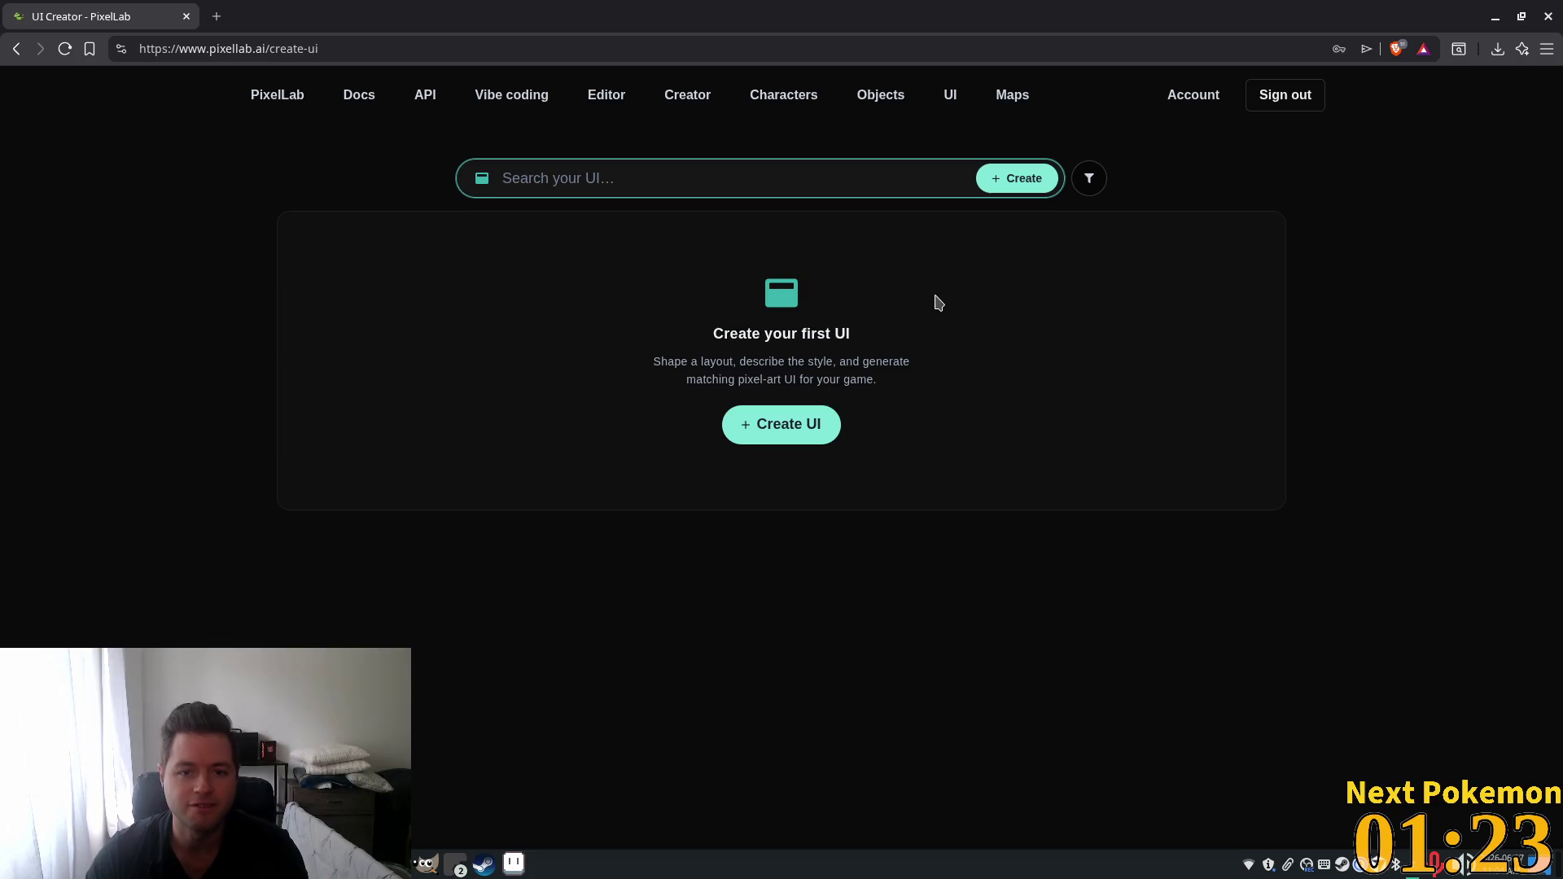
left_click(513, 865)
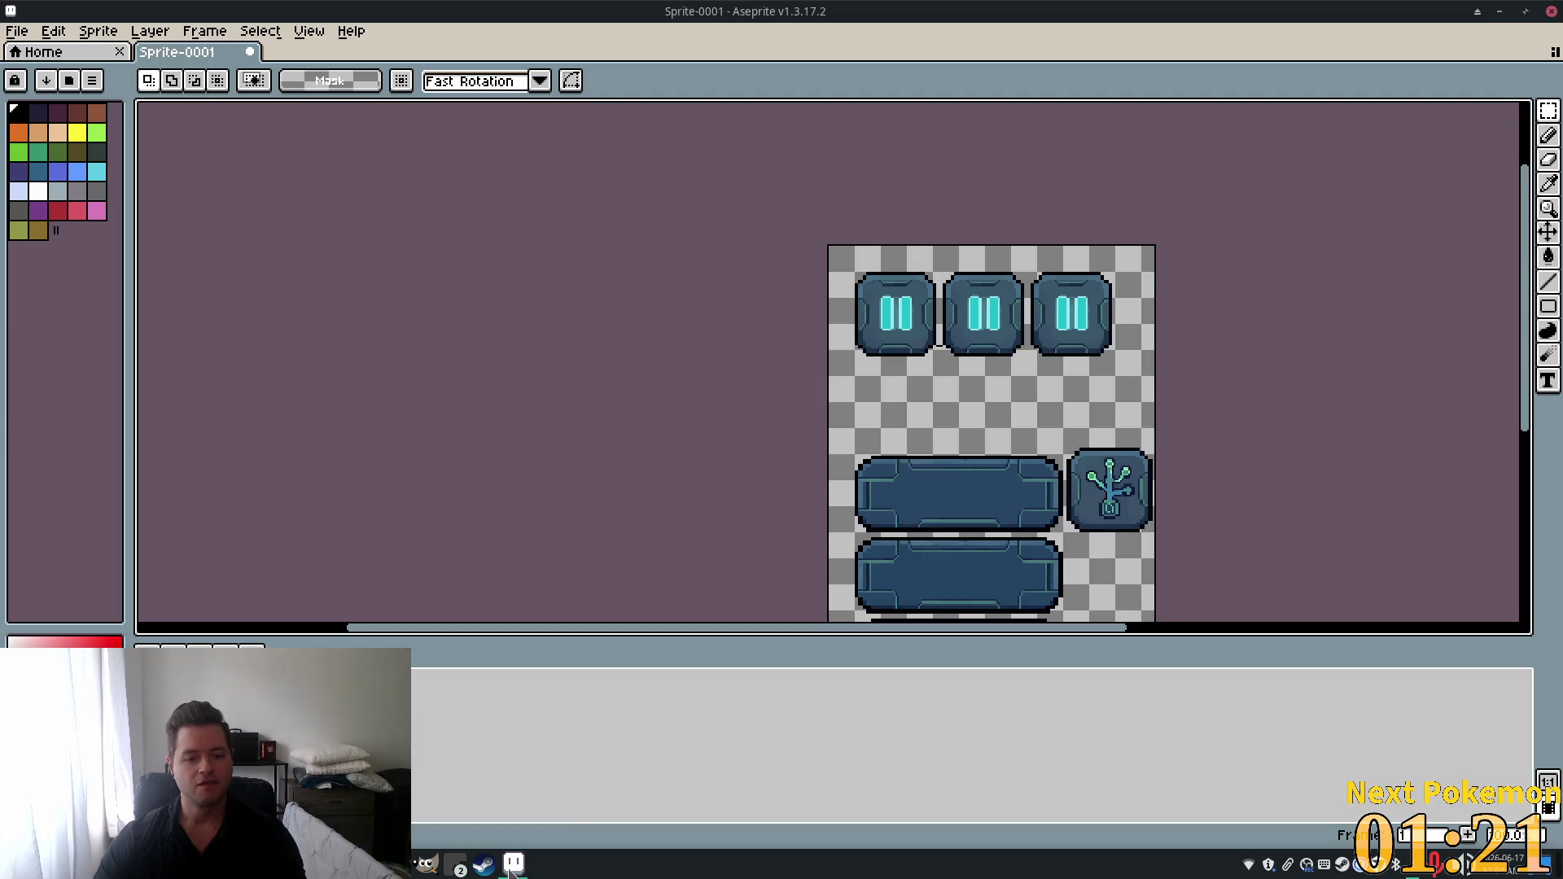
Select the three pause buttons and place a copy of the row directly below them.
scroll(1058, 351, "up", 4)
scroll(1059, 351, "down", 3)
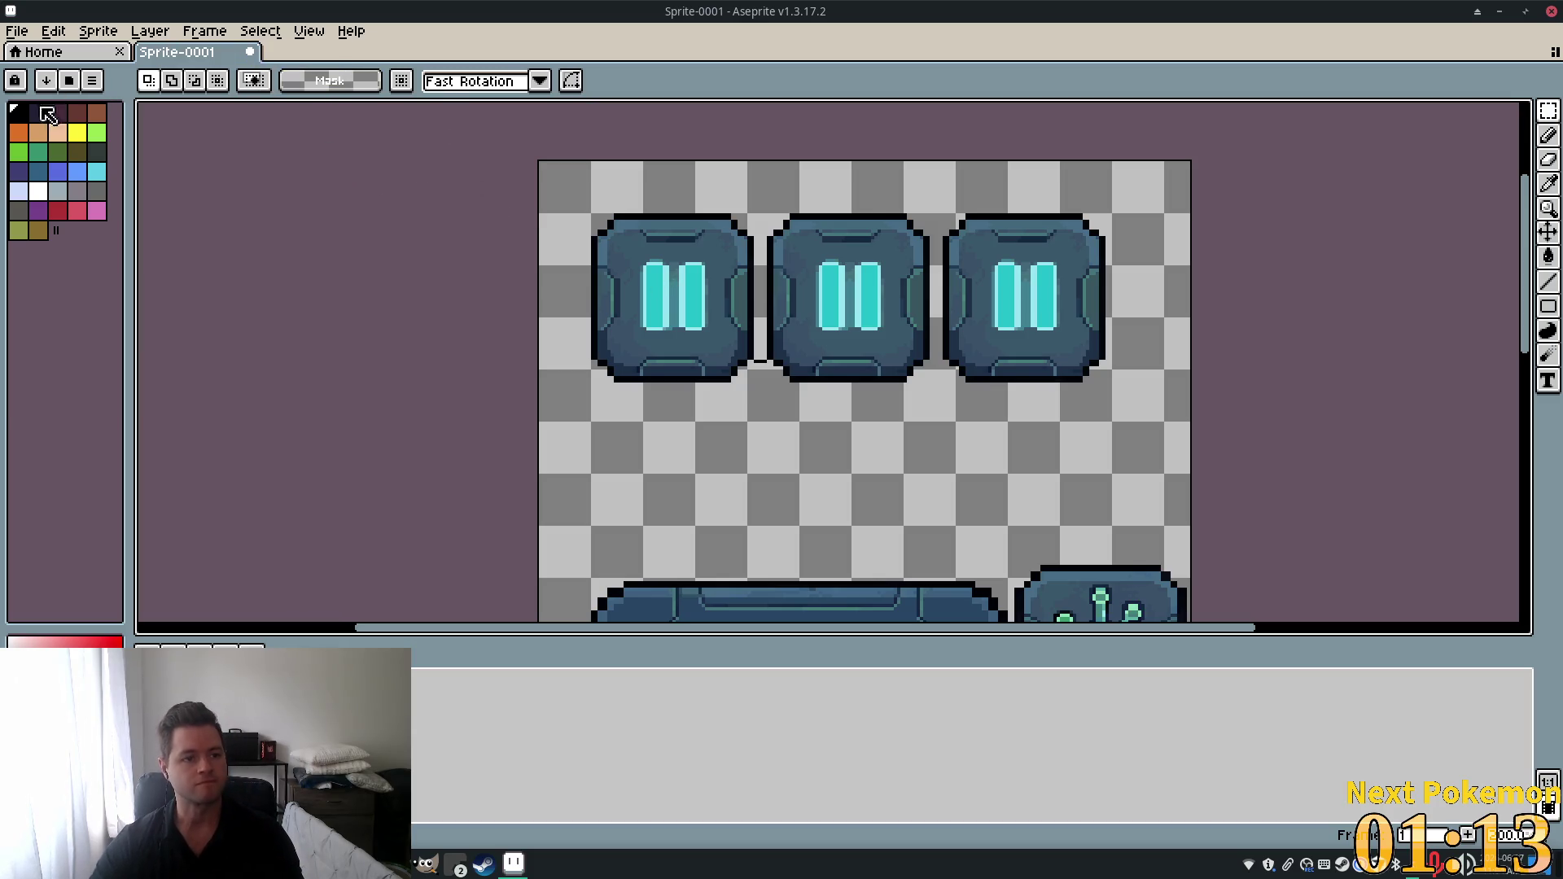
key("w")
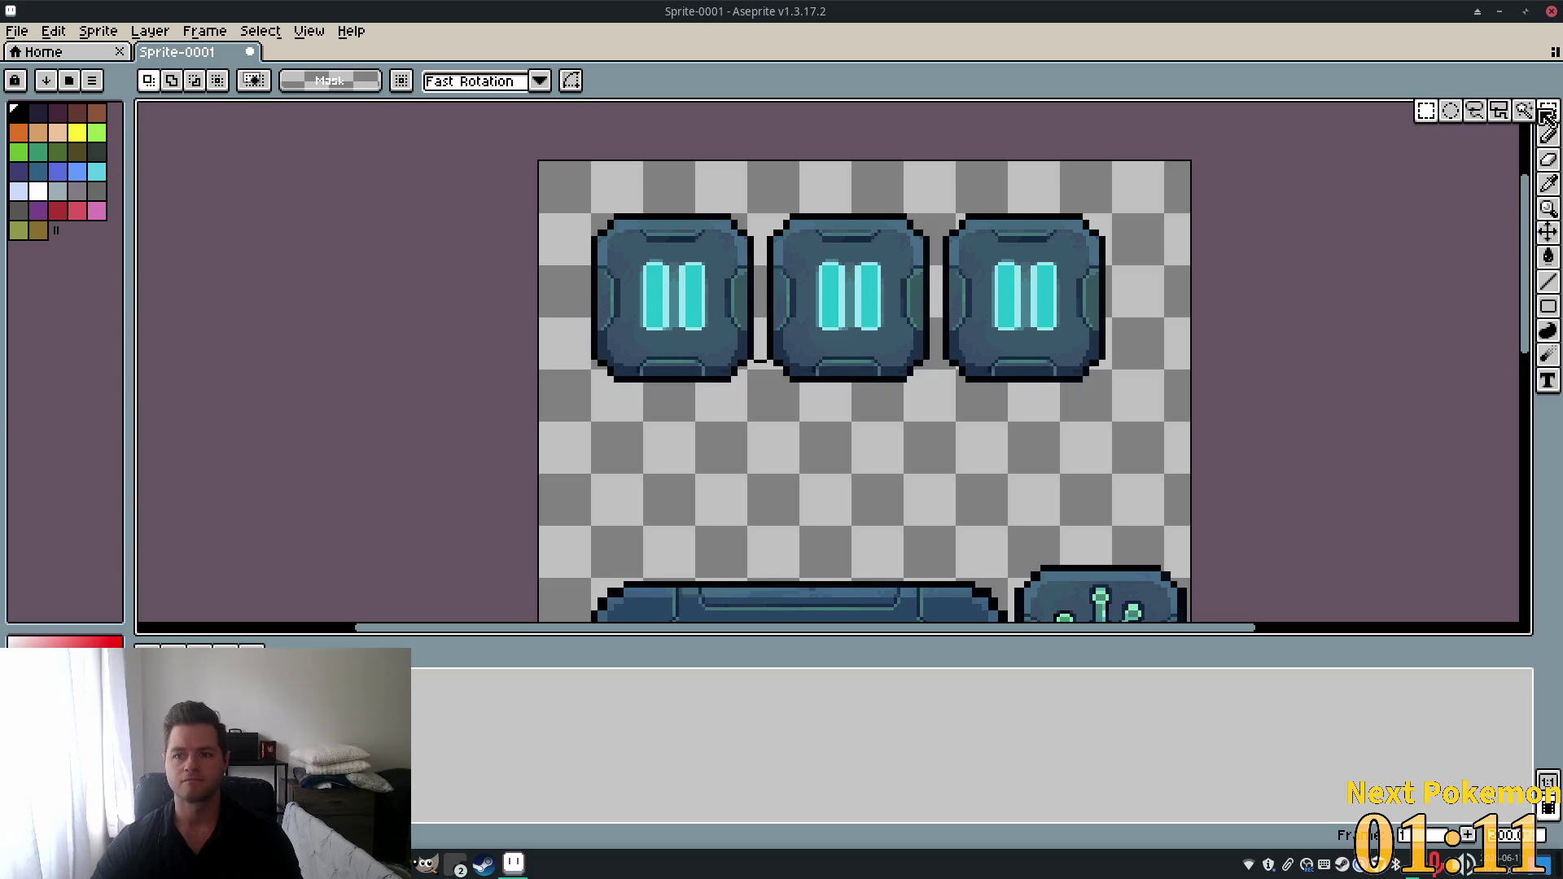
mouse_move(585, 208)
left_mouse_down()
mouse_move(974, 389)
mouse_move(1110, 394)
left_mouse_up()
key("Down")
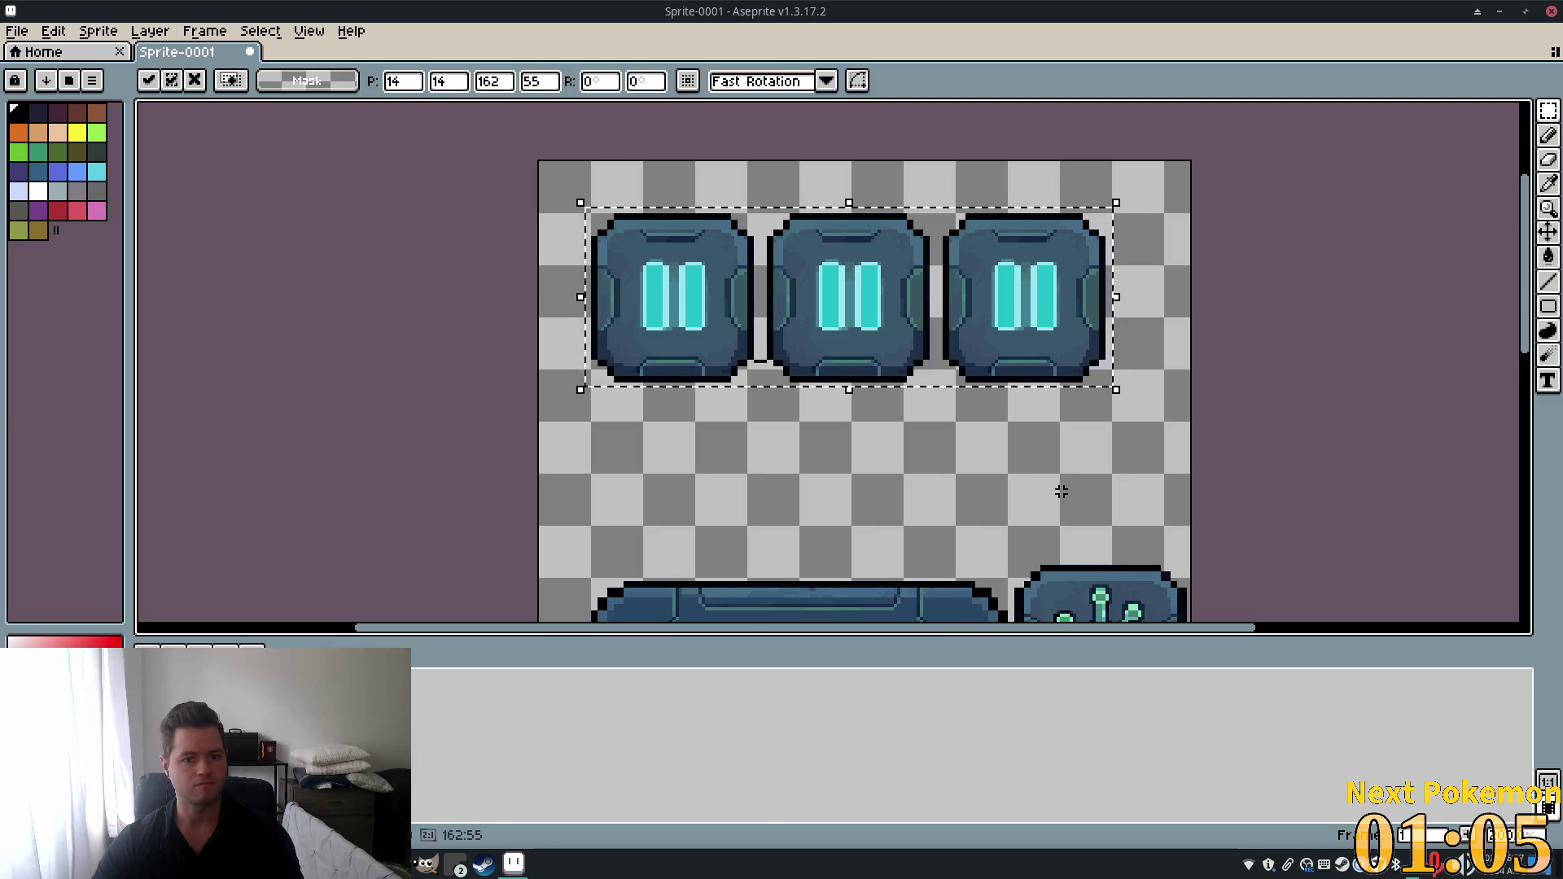
mouse_move(680, 272)
left_mouse_down("ctrl")
mouse_move(673, 432)
mouse_move(686, 377)
mouse_move(687, 435)
left_mouse_up("ctrl")
scroll(677, 427, "up", 5)
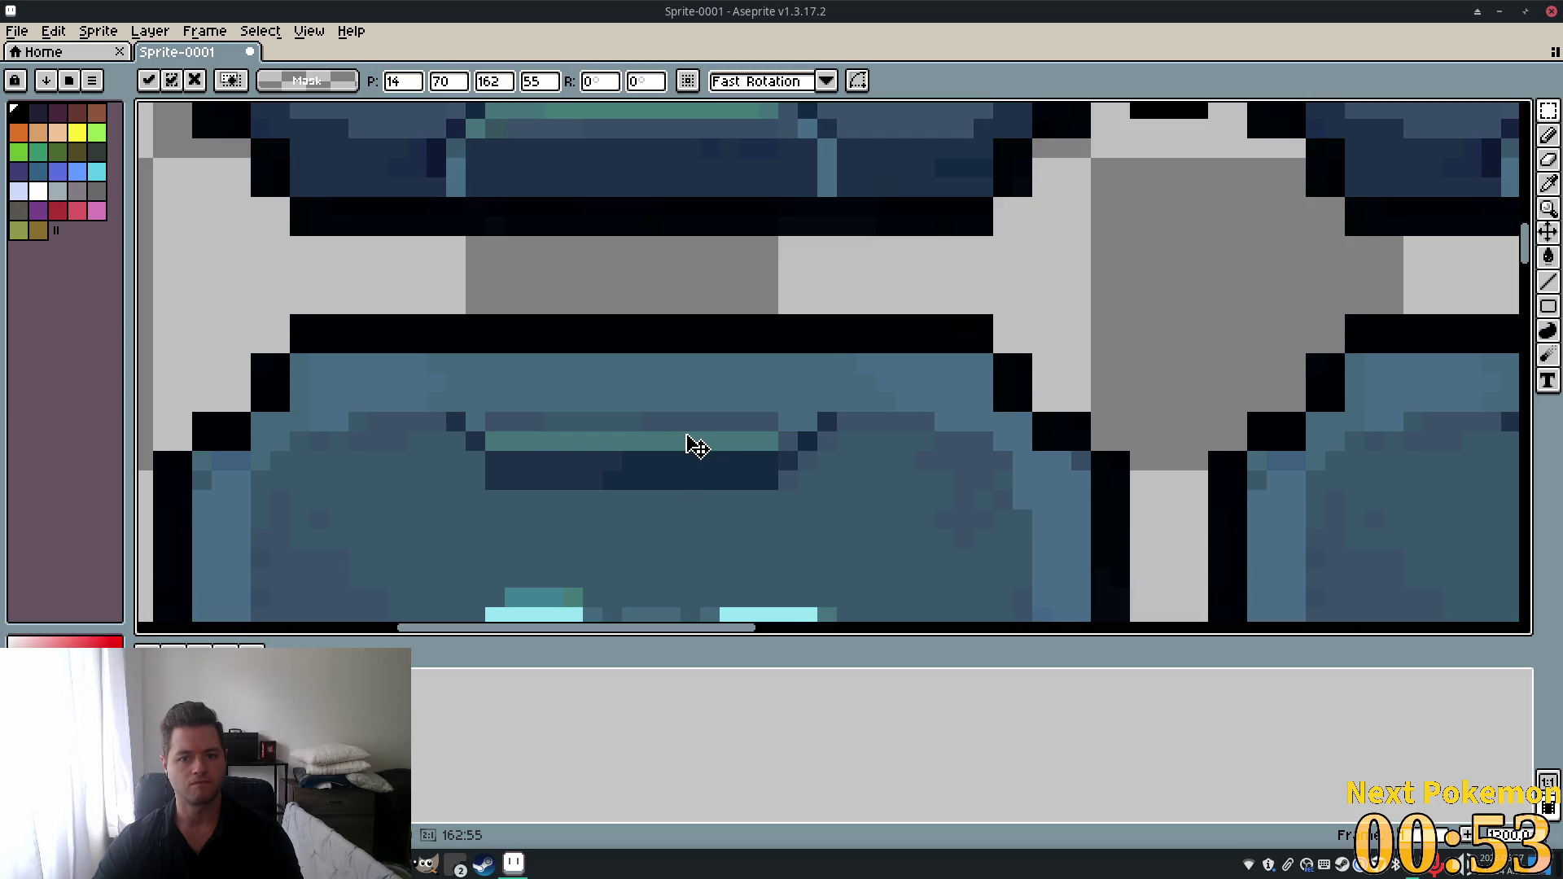
scroll(696, 447, "down", 6)
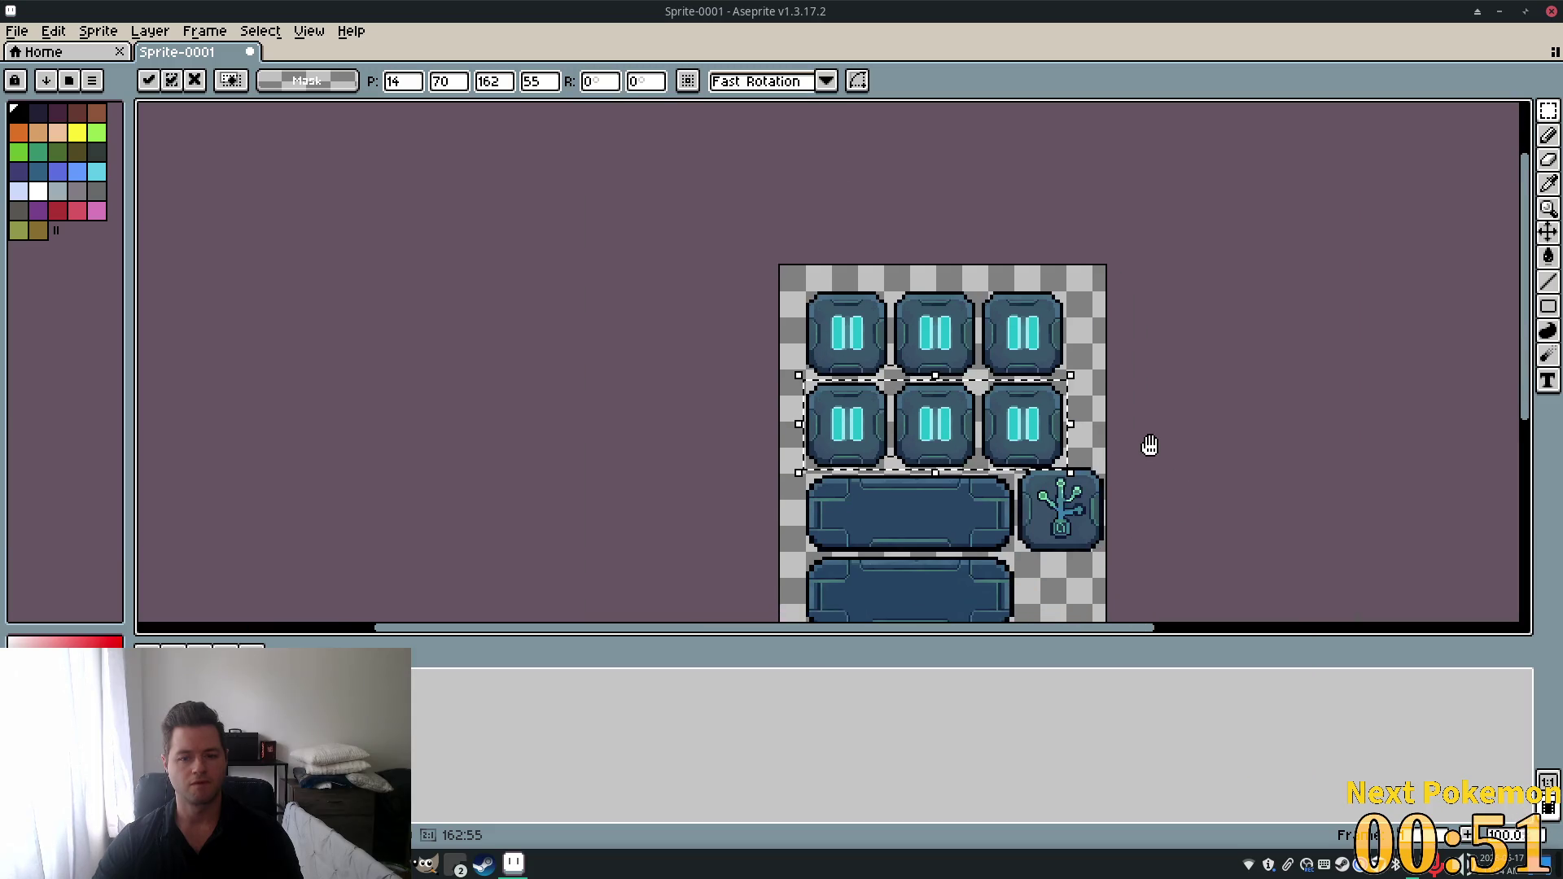
scroll(985, 375, "up", 5)
key("b")
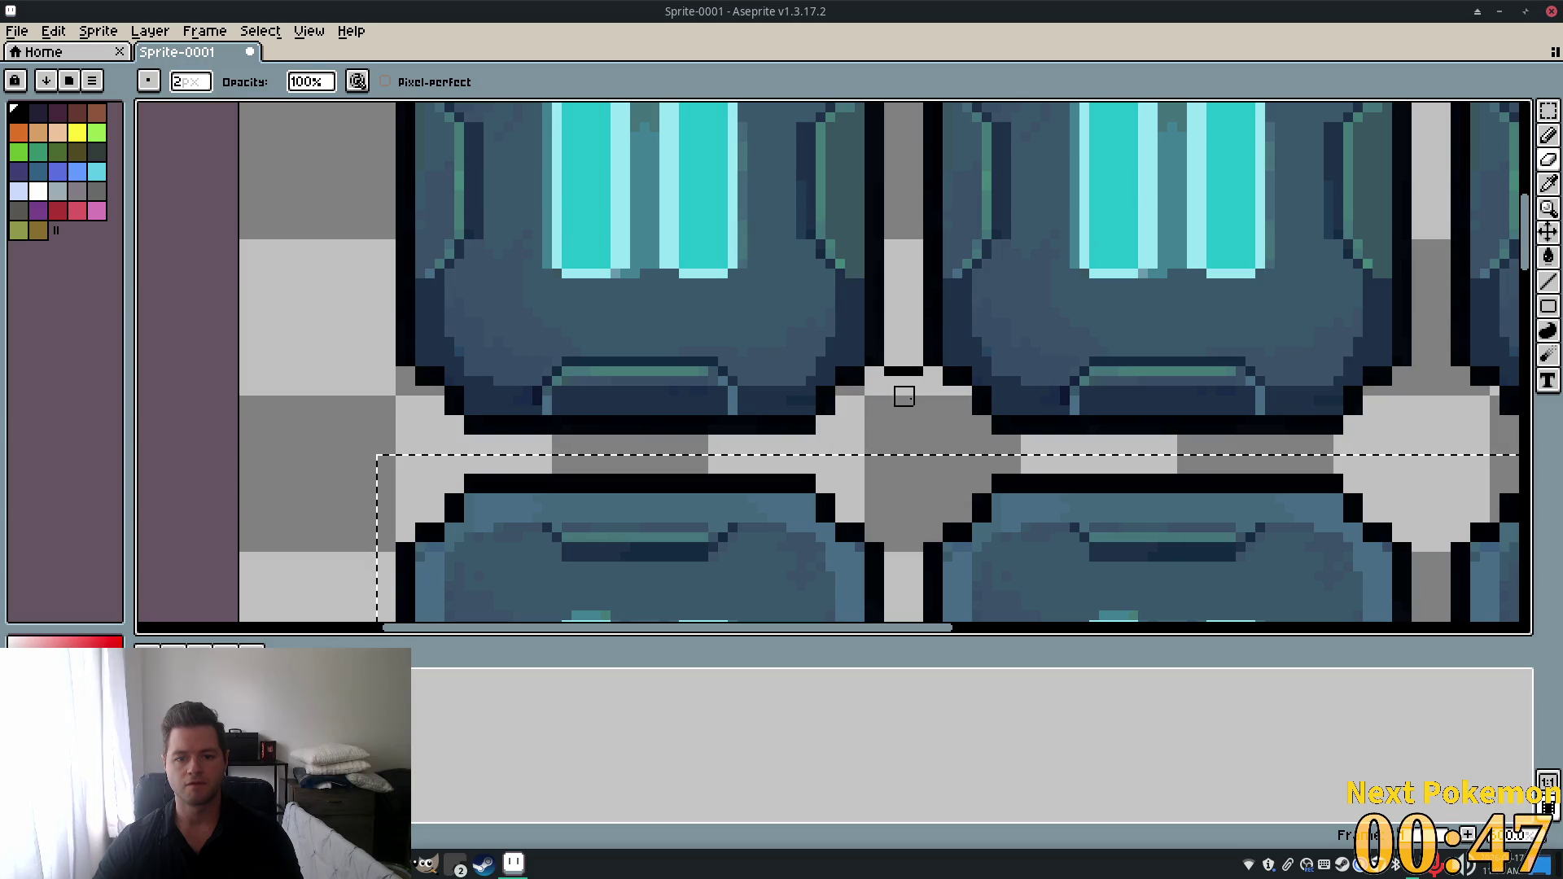
Deselect the new pause row and scroll across the sheet.
key("ctrl+d")
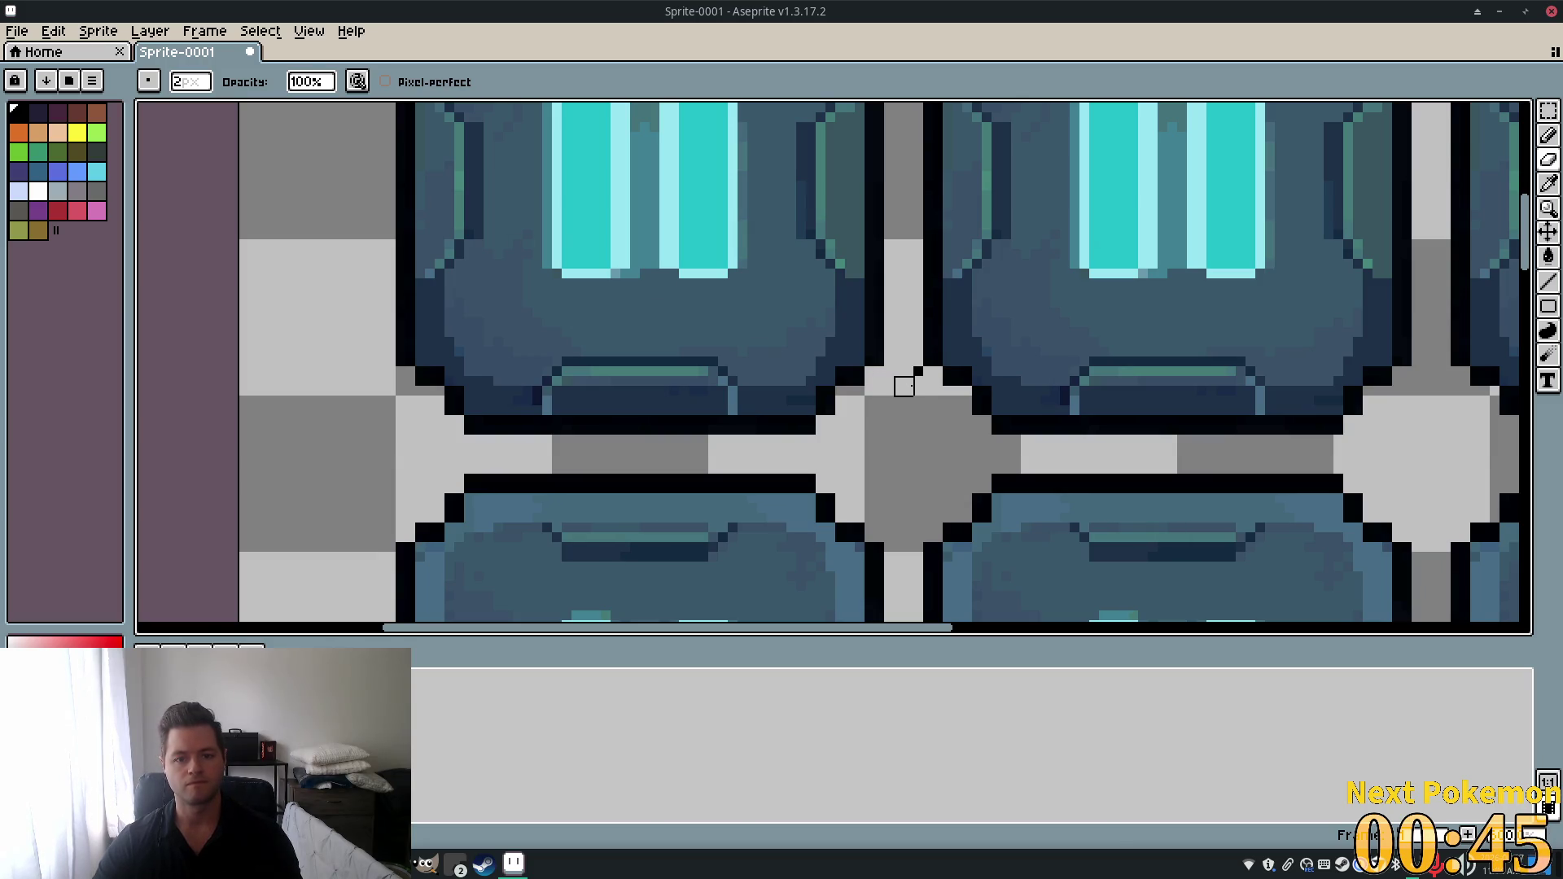
scroll(1063, 435, "right", 5)
scroll(1063, 436, "down", 2)
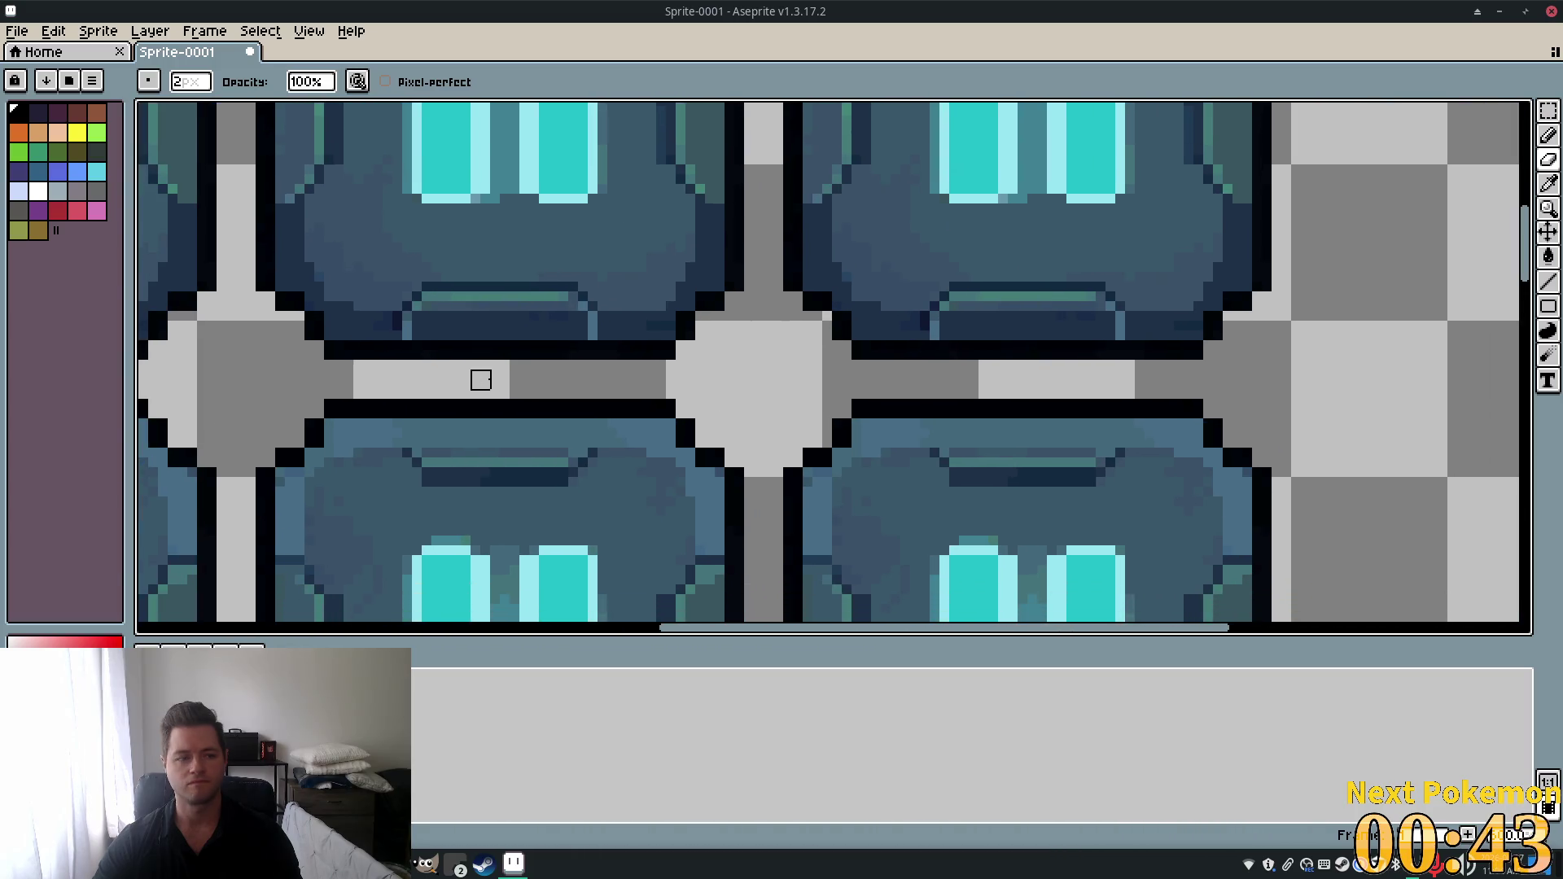
scroll(480, 380, "down", 3)
scroll(480, 381, "down", 3)
scroll(635, 244, "up", 3)
scroll(1002, 365, "right", 2)
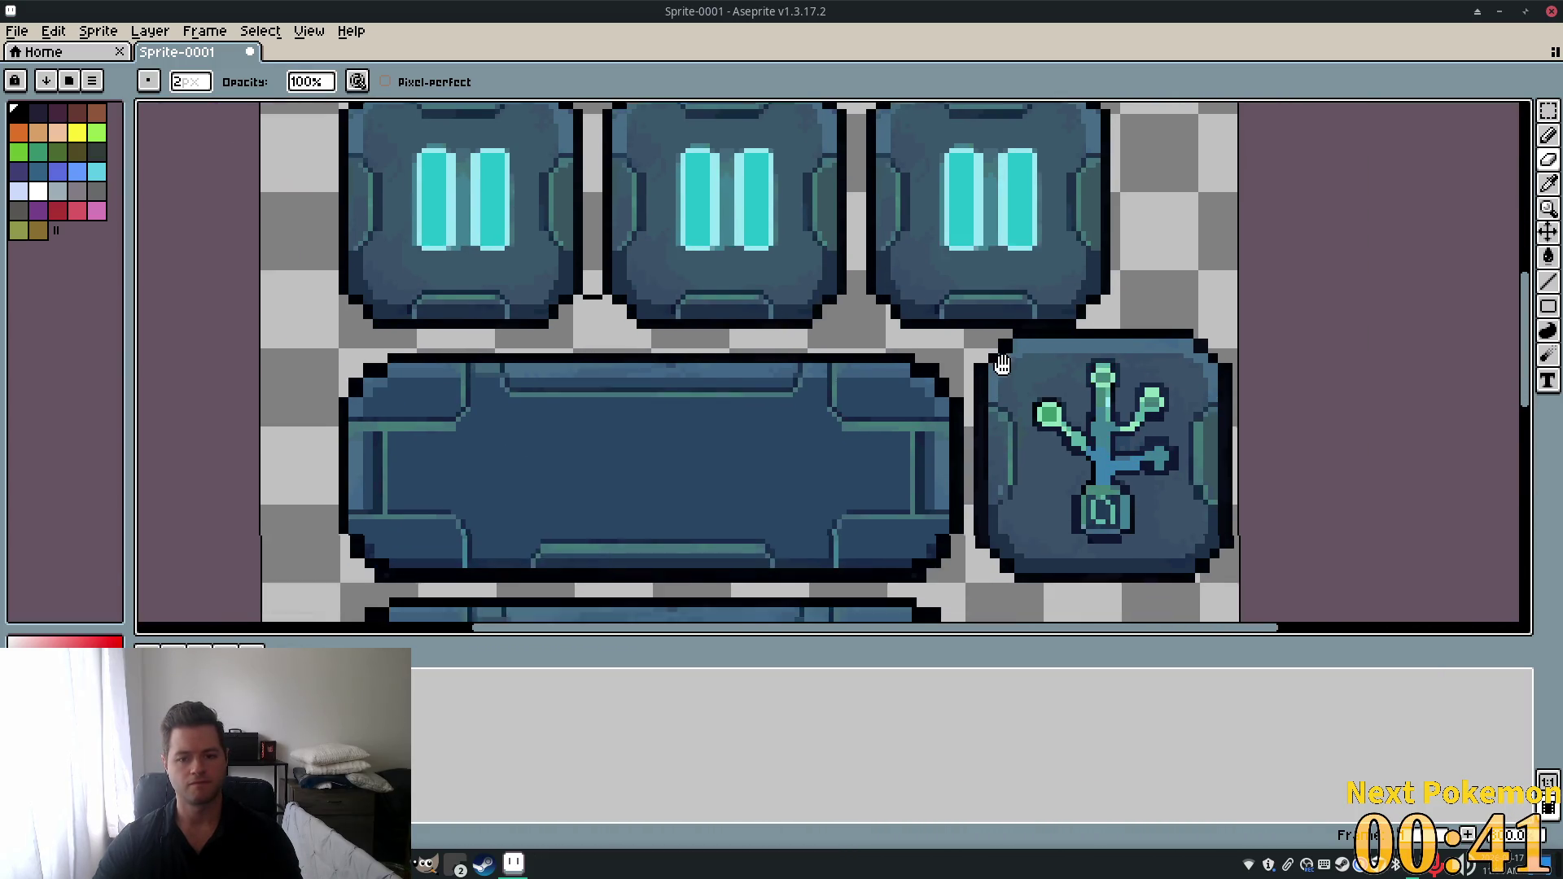
scroll(1002, 365, "right", 3)
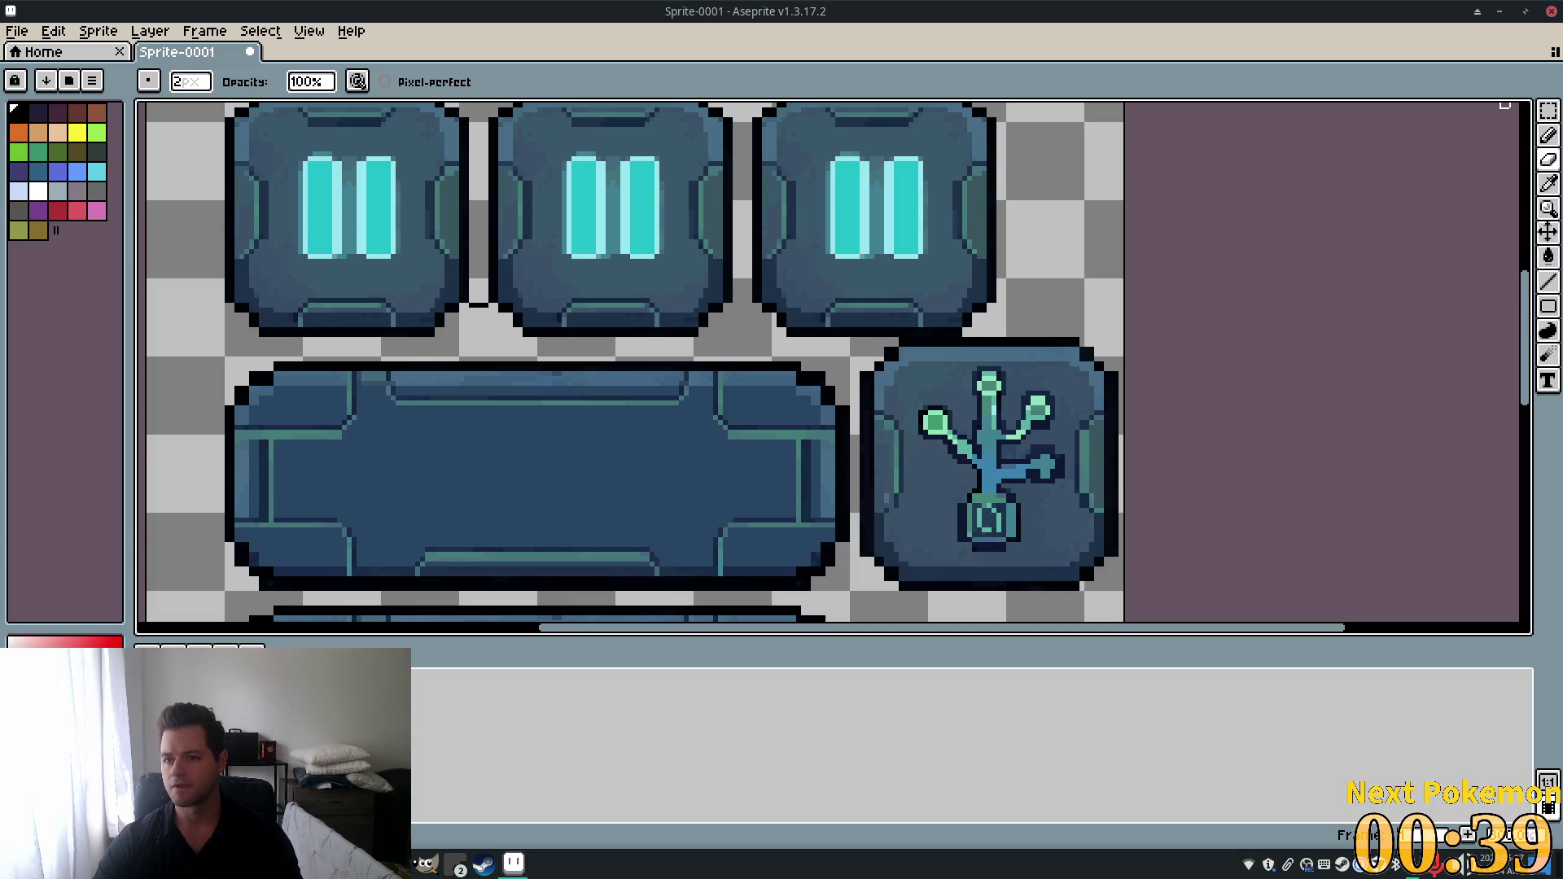
Rectangle-select the plant skill-tree tile beside the top long bar.
left_click(1548, 110)
scroll(1077, 489, "up", 1)
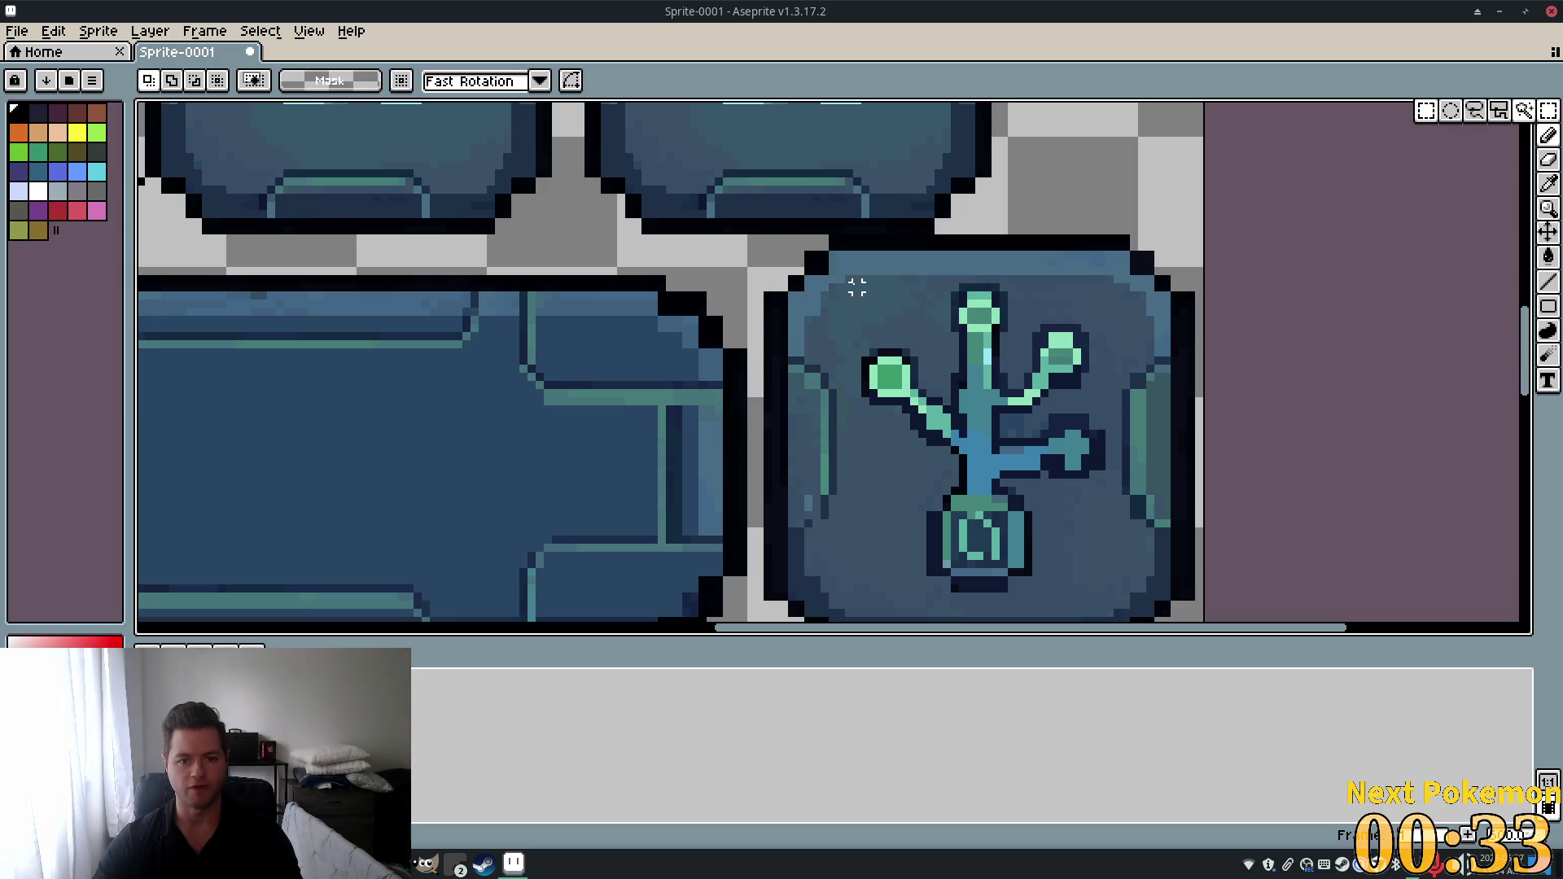
left_click_drag(855, 277, 1125, 603)
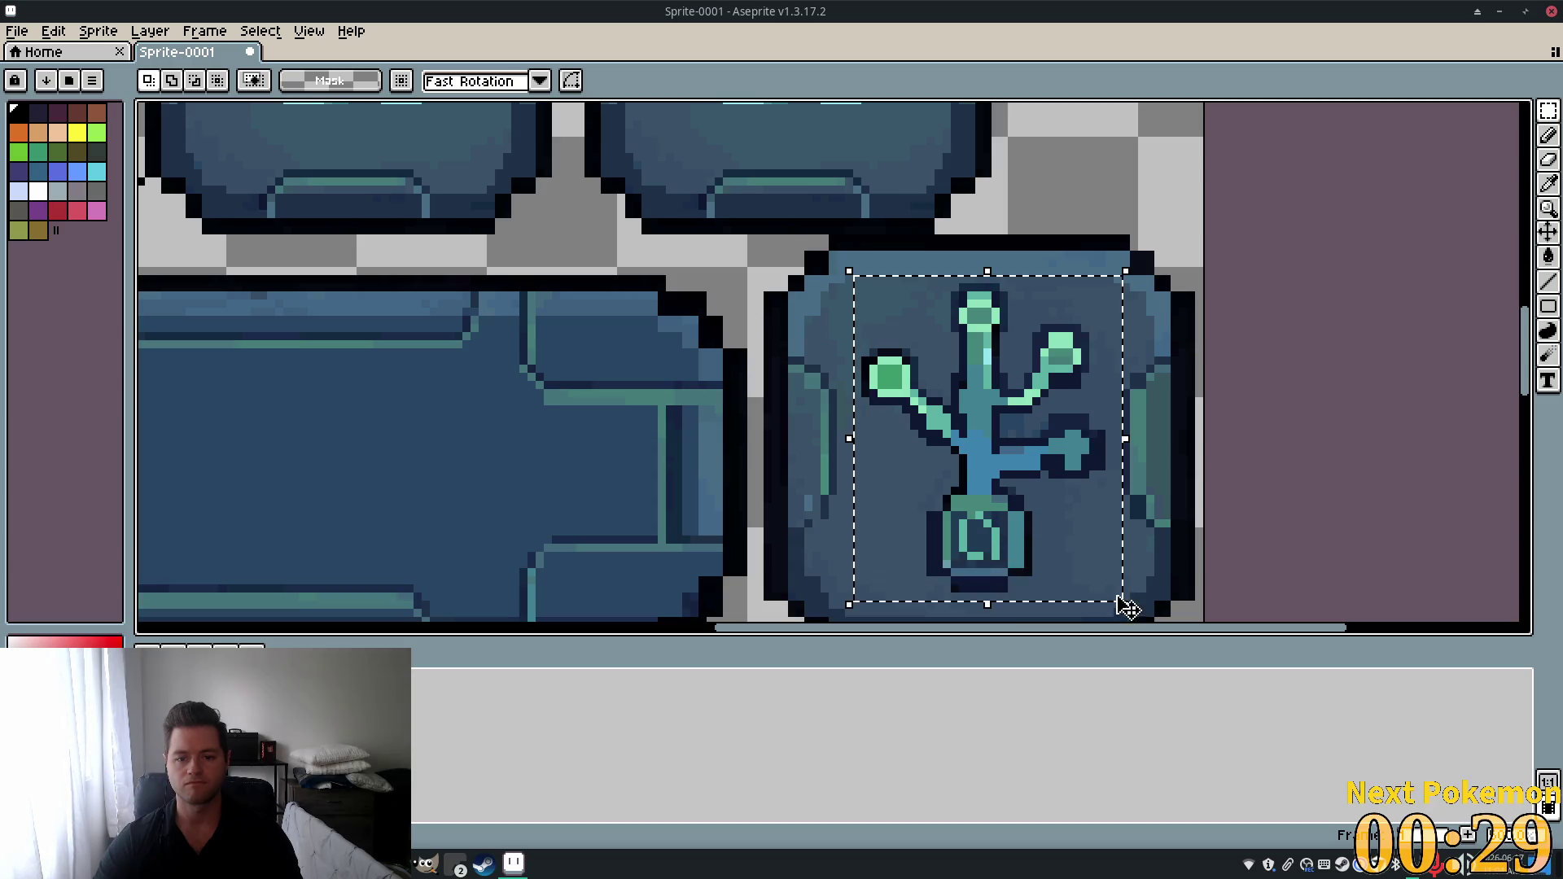
scroll(1012, 464, "down", 4)
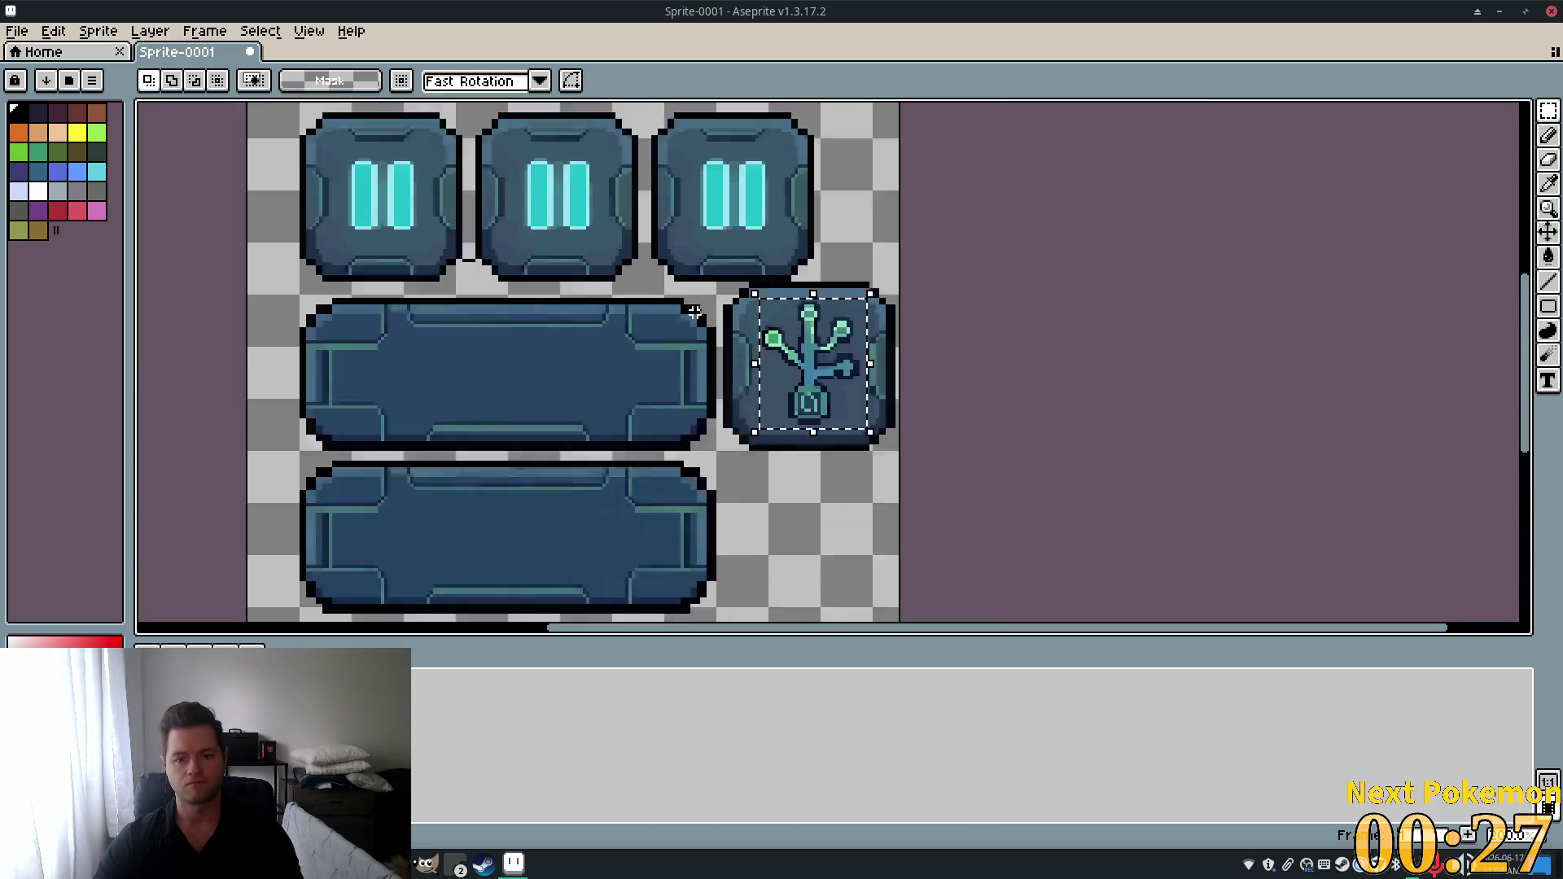
scroll(720, 368, "up", 2)
scroll(720, 368, "up", 2)
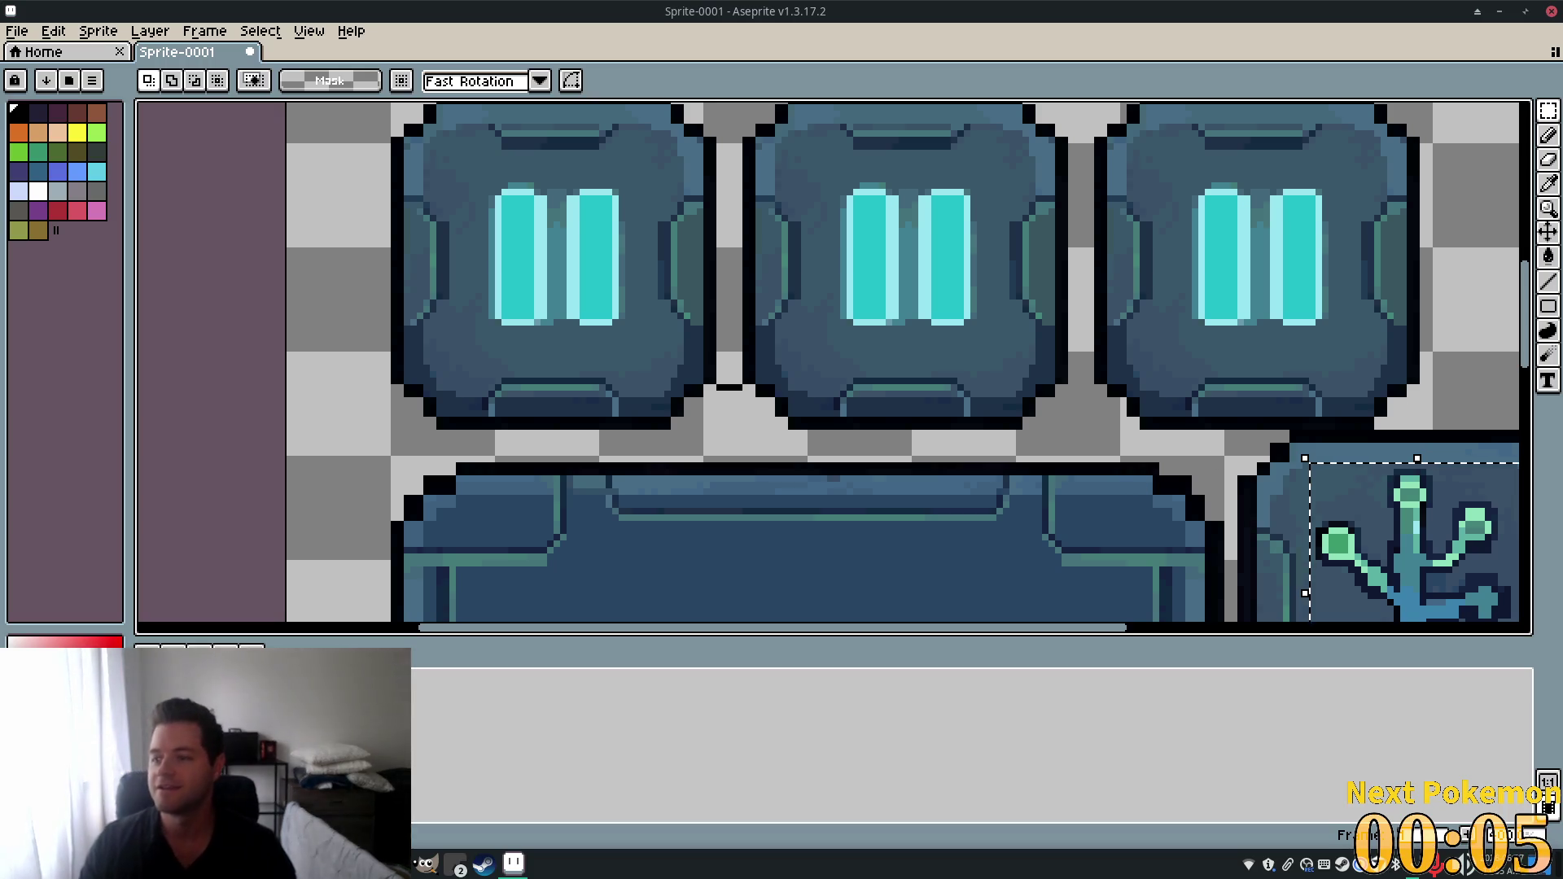
scroll(1195, 407, "down", 8)
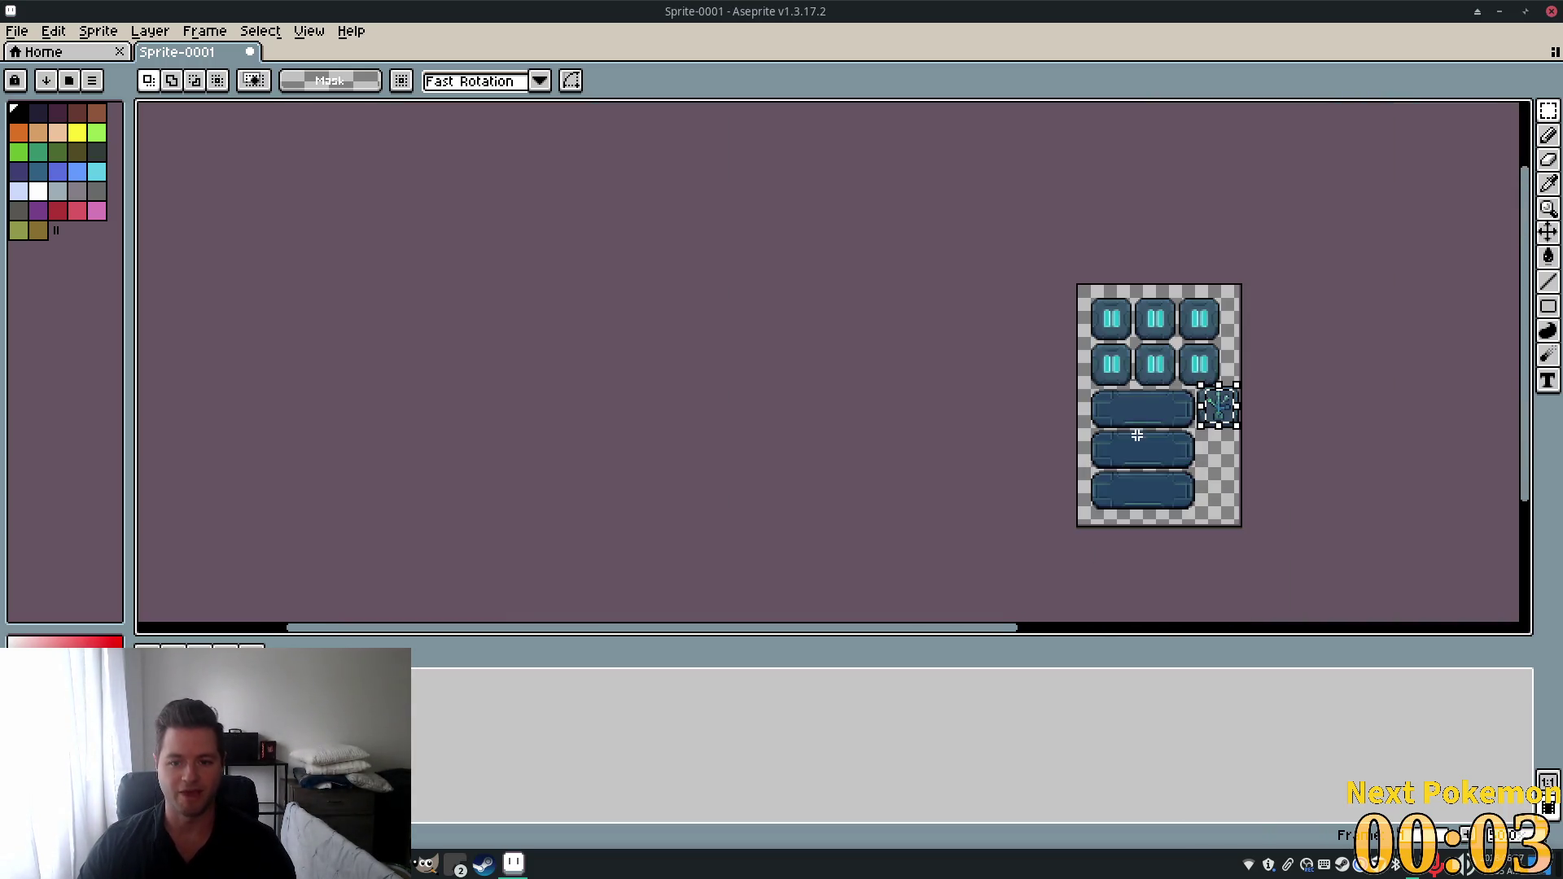
scroll(1172, 488, "up", 4)
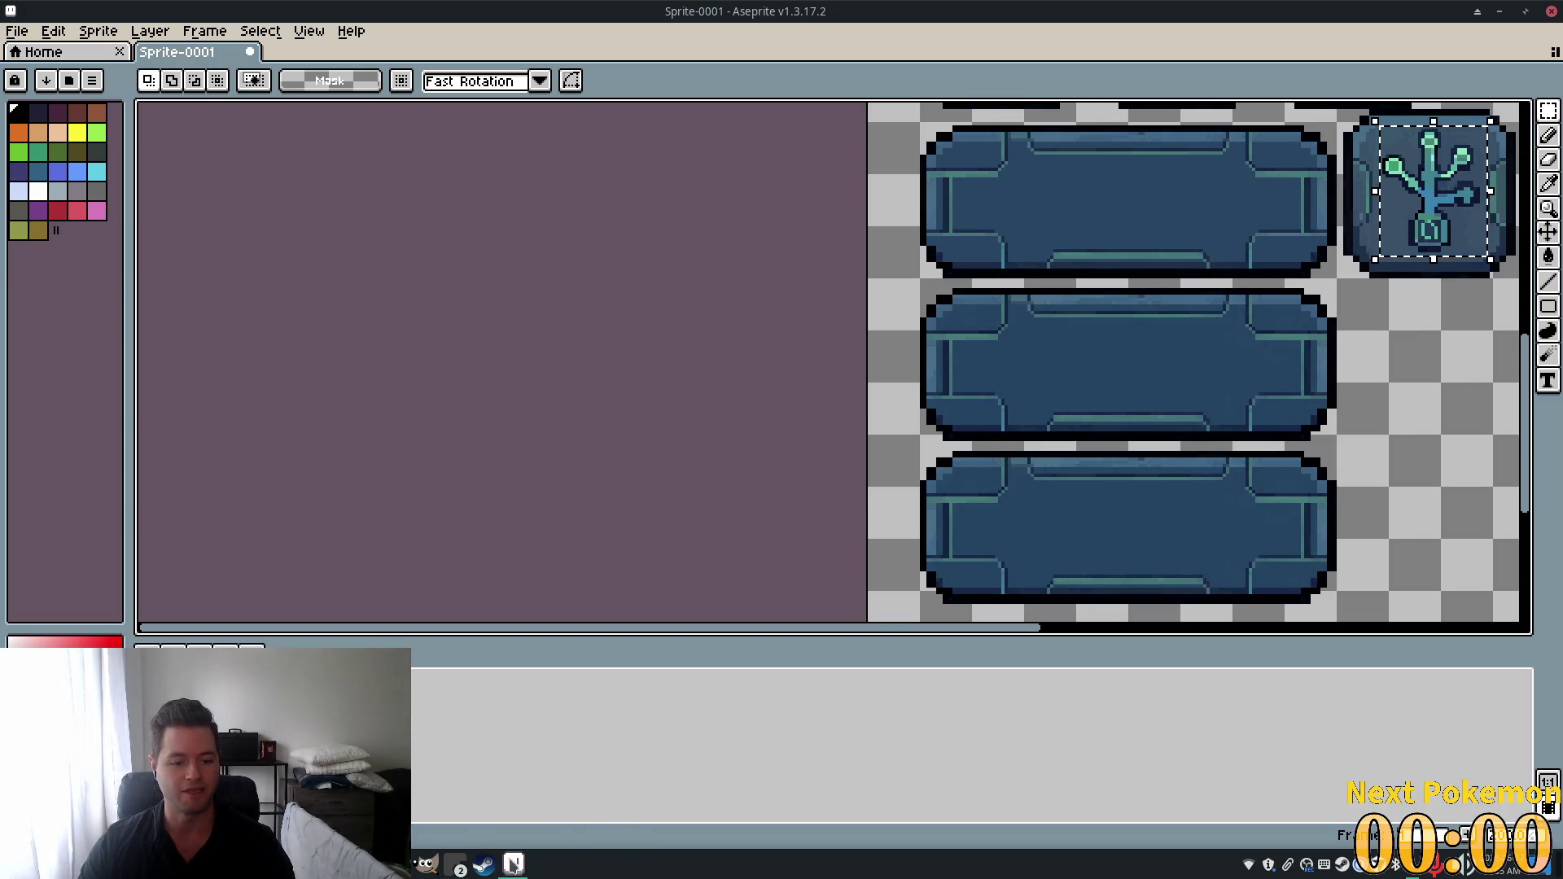
Check the pause menu in DoT The Bots, resume play, then minimize the game.
mouse_move(515, 864)
left_click(525, 801)
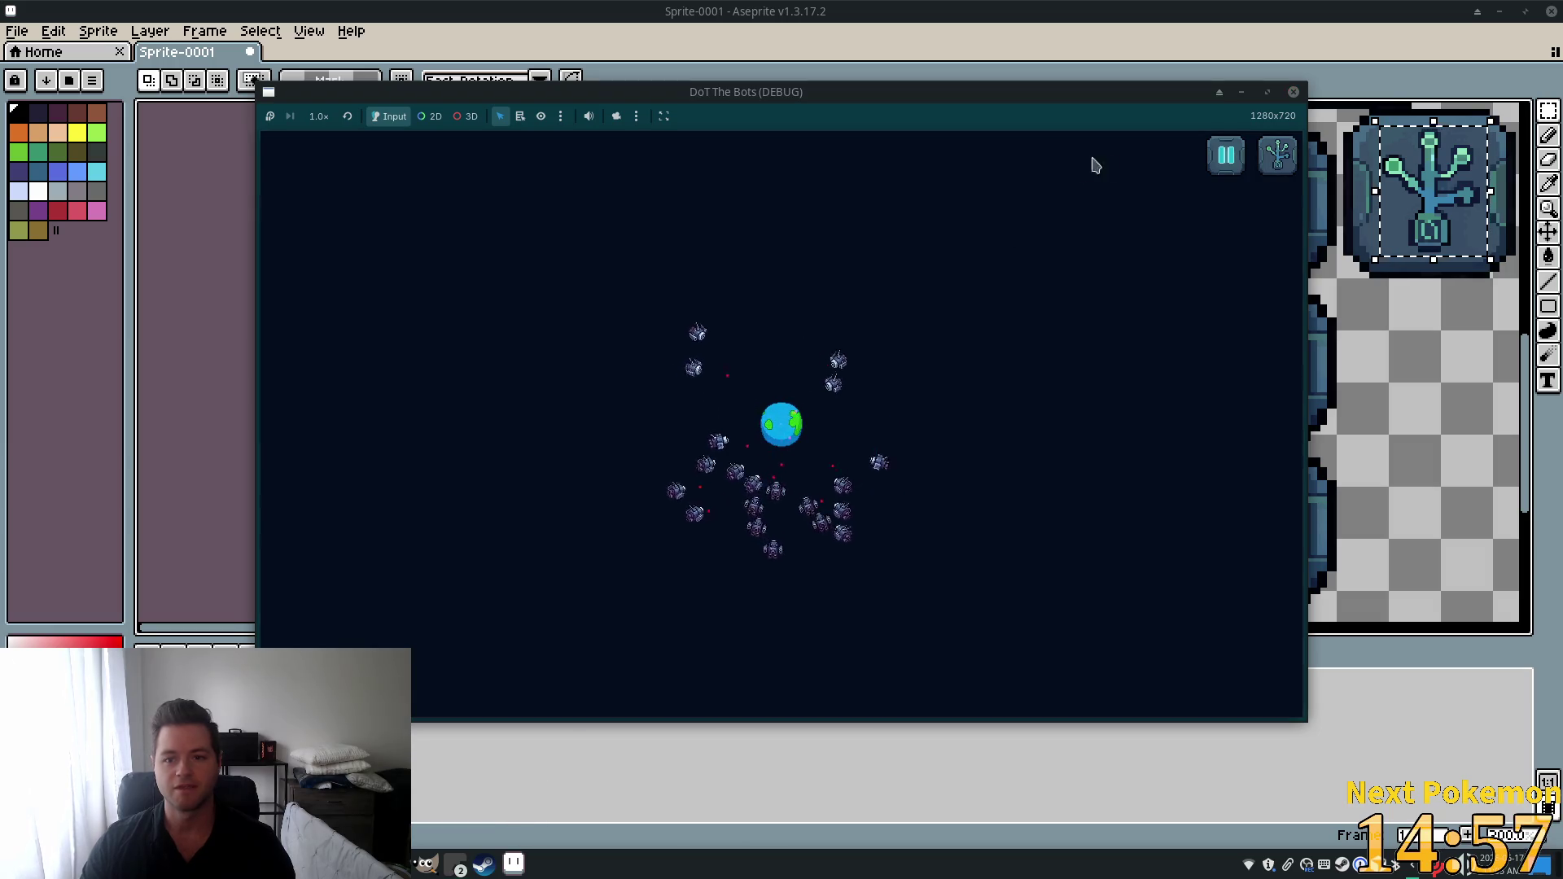
left_click(1228, 157)
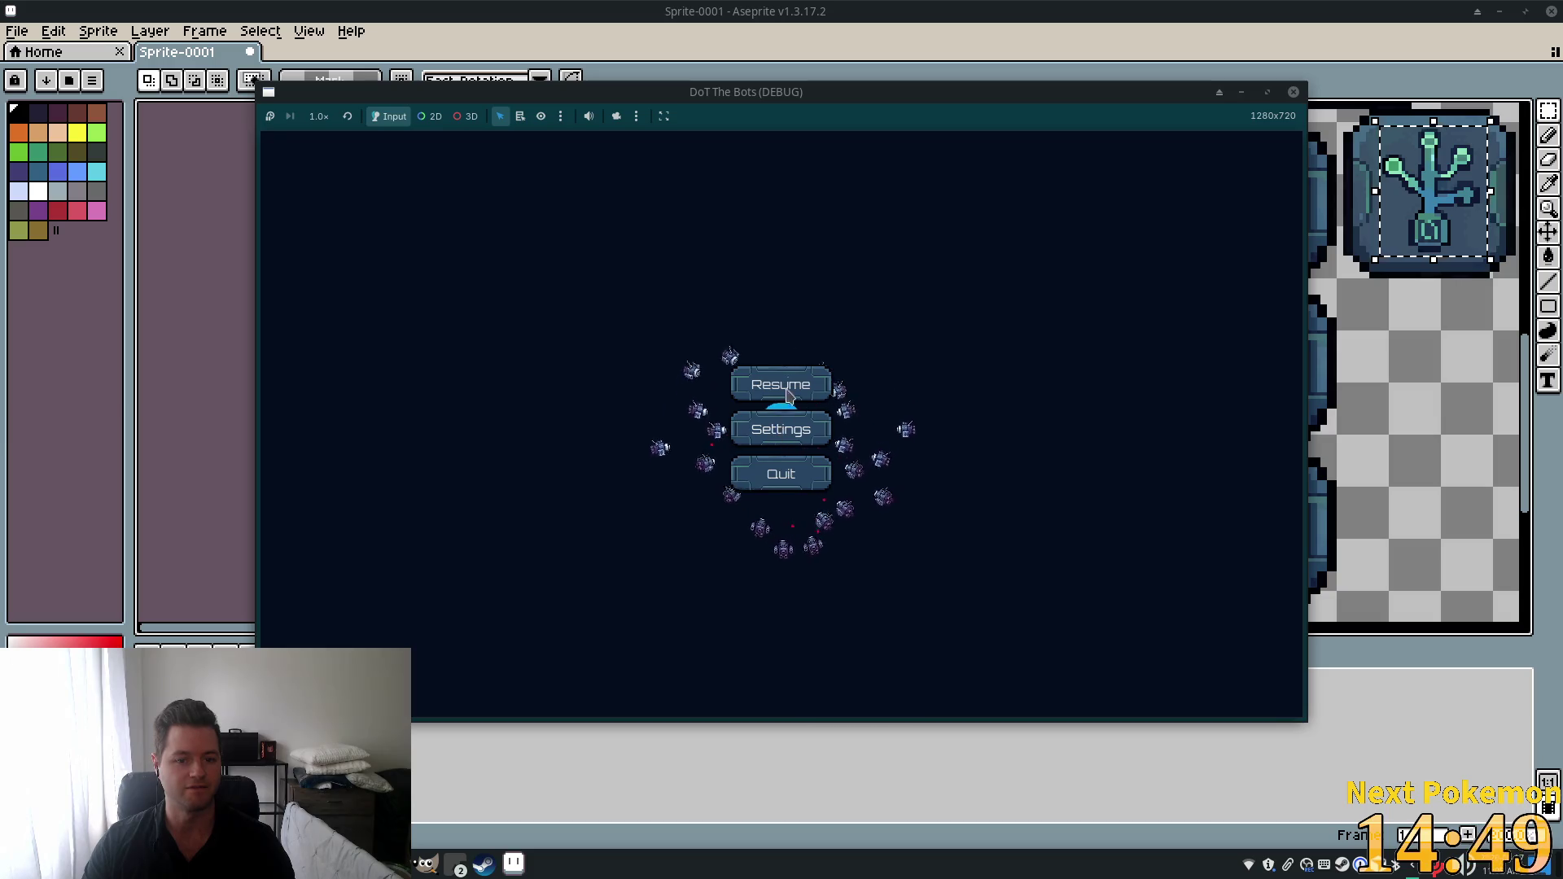
key("Escape")
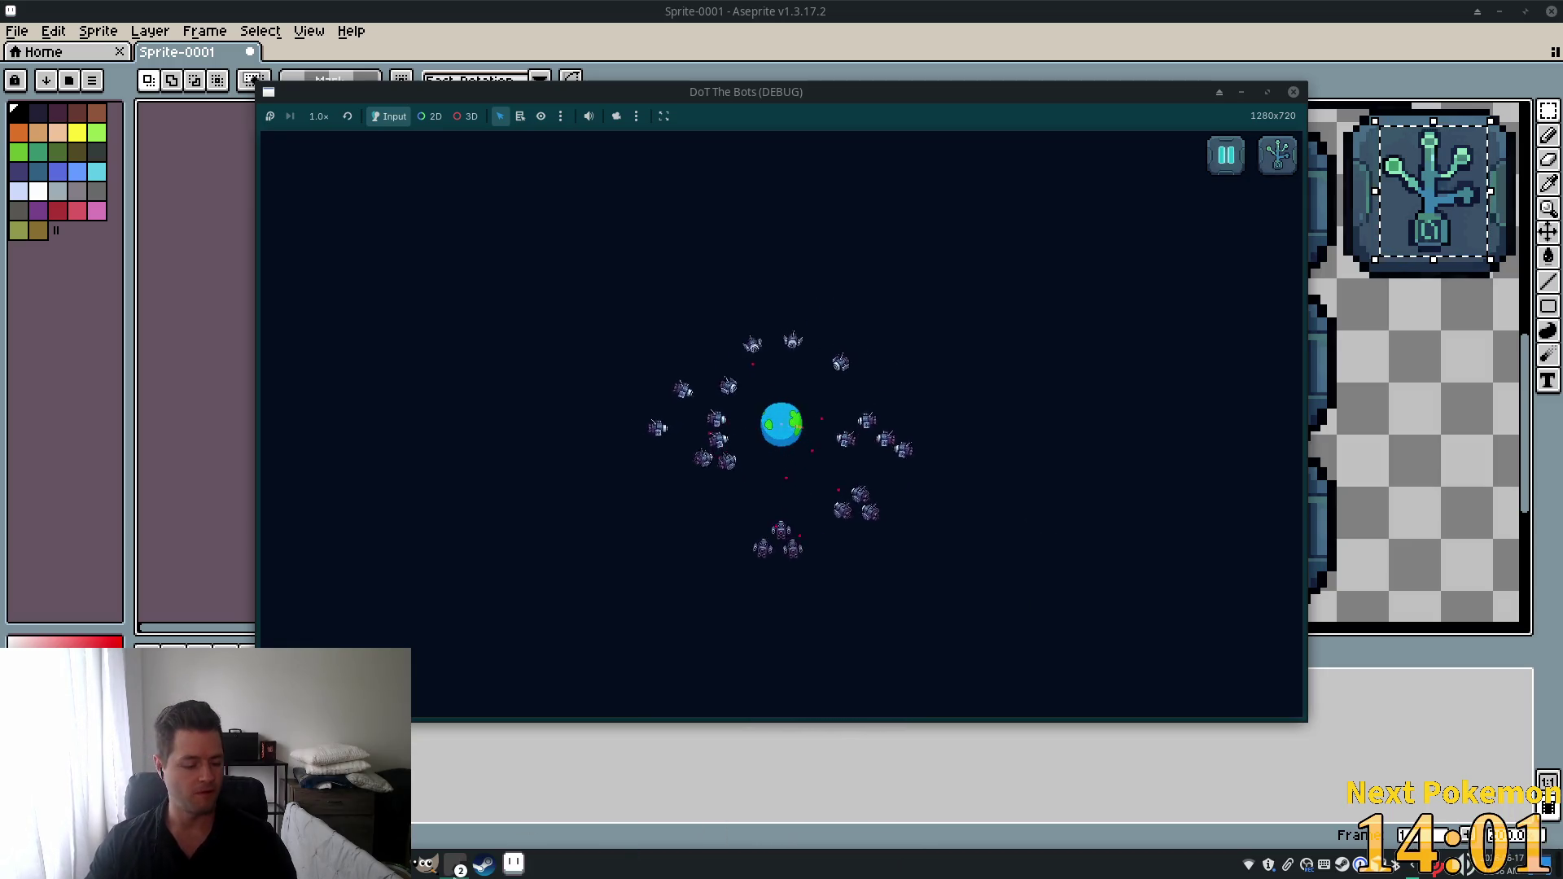
left_click(477, 861)
Copy the plant icon tile and paste a duplicate of it.
scroll(1221, 439, "down", 4)
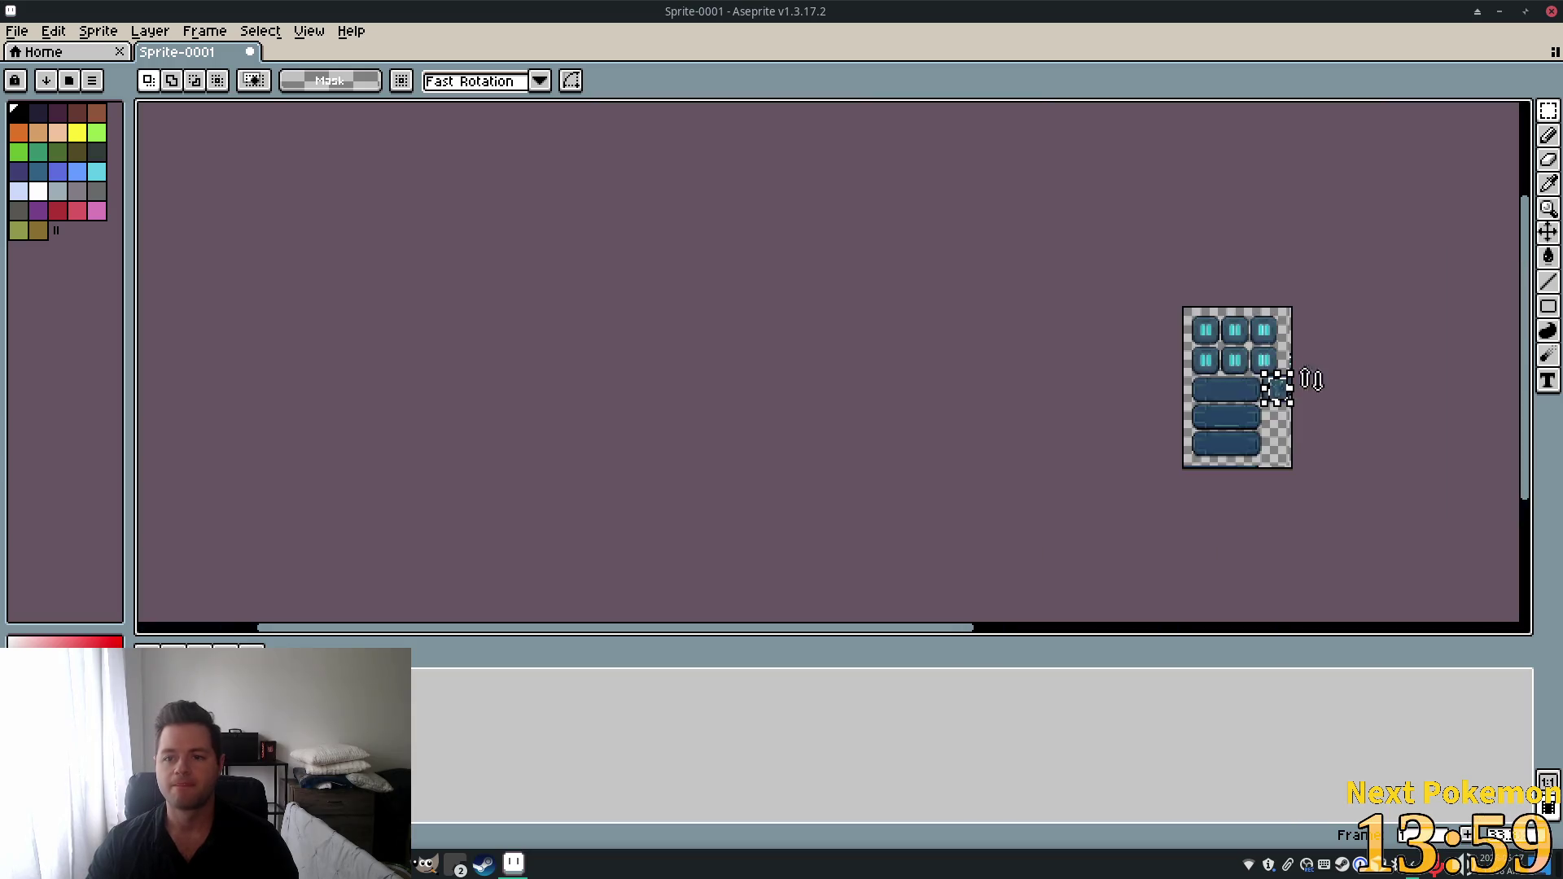
left_click_drag(1333, 362, 1229, 413)
scroll(1229, 413, "up", 4)
scroll(1186, 478, "down", 1)
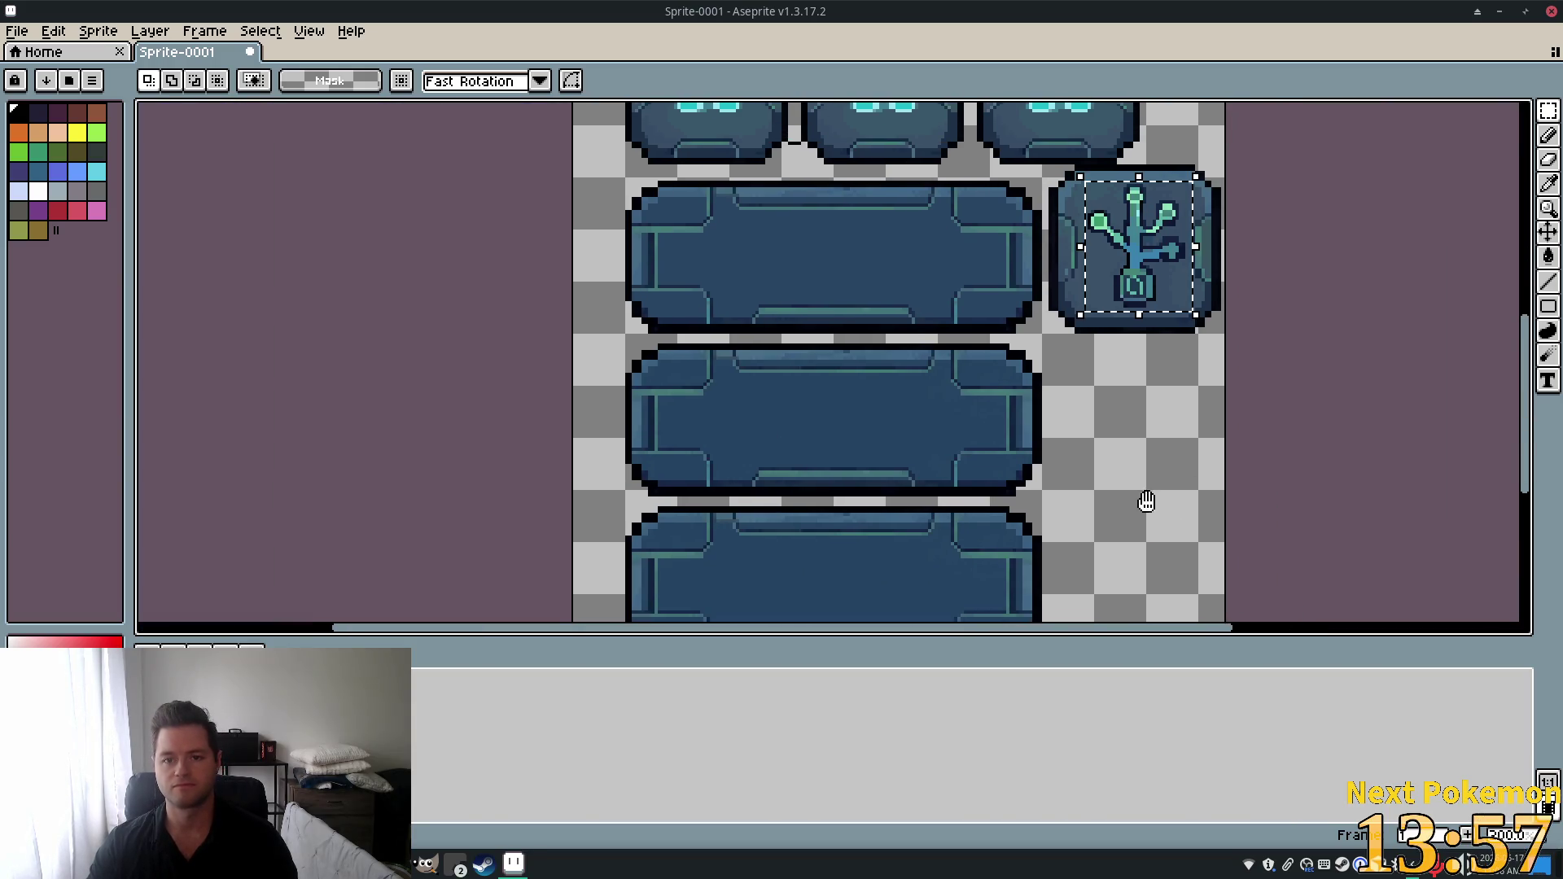
mouse_move(1132, 400)
left_mouse_down()
mouse_move(1099, 562)
mouse_move(1124, 569)
left_mouse_up()
scroll(1092, 468, "up", 1)
left_click_drag(814, 279, 813, 366)
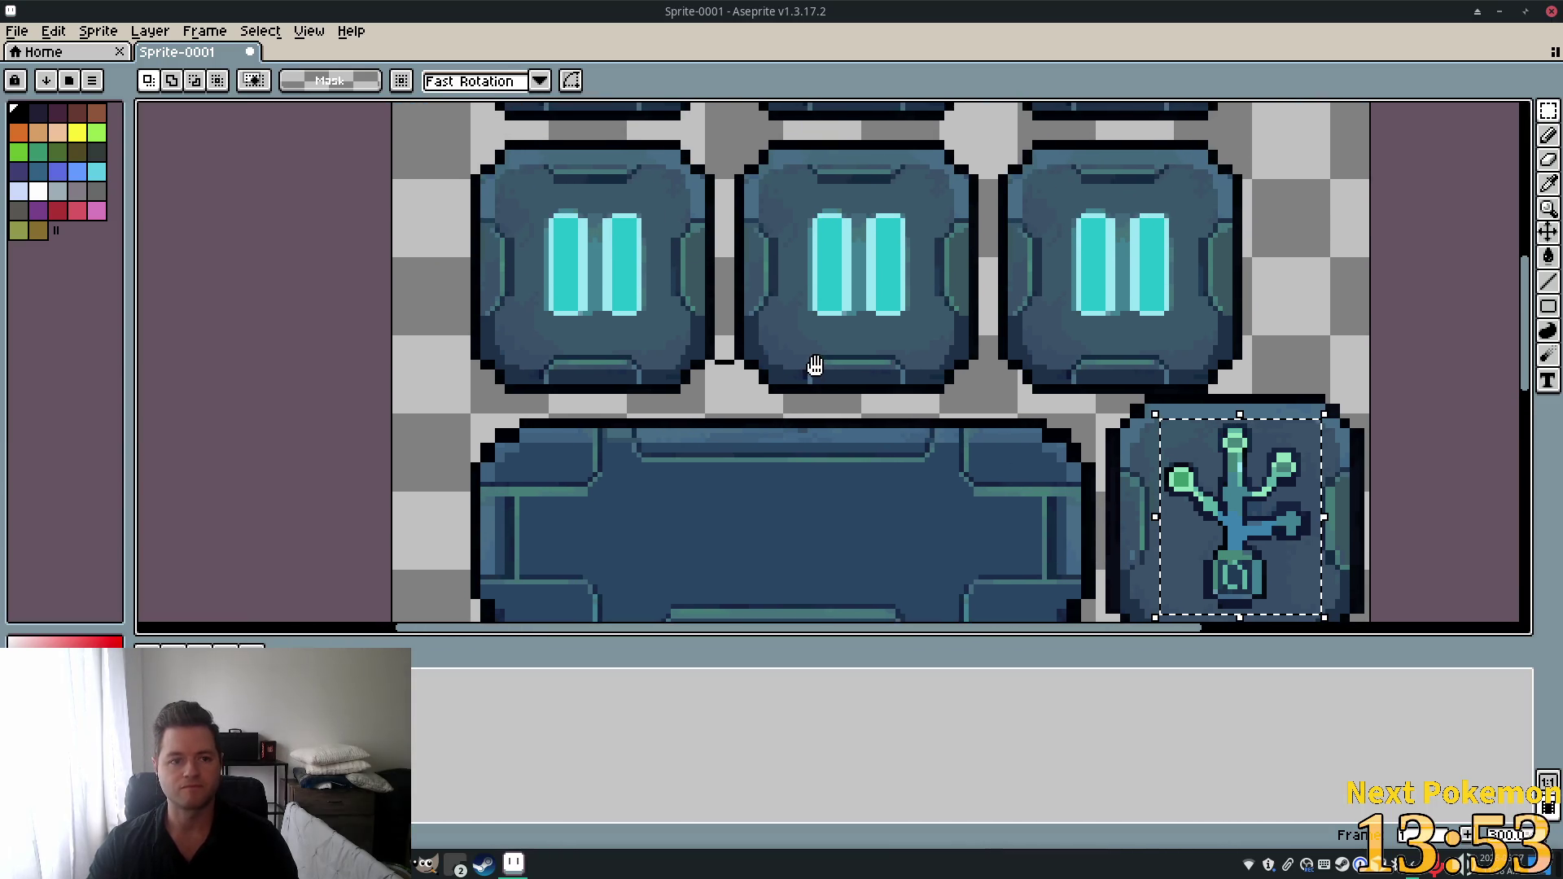
key("ctrl+c")
key("ctrl+v")
Try the pasted plant over the pause tiles, cancel it, then marquee-select only the plant drawing.
mouse_move(1254, 527)
left_mouse_down()
mouse_move(604, 269)
mouse_move(1239, 524)
mouse_move(695, 302)
mouse_move(611, 285)
left_mouse_up()
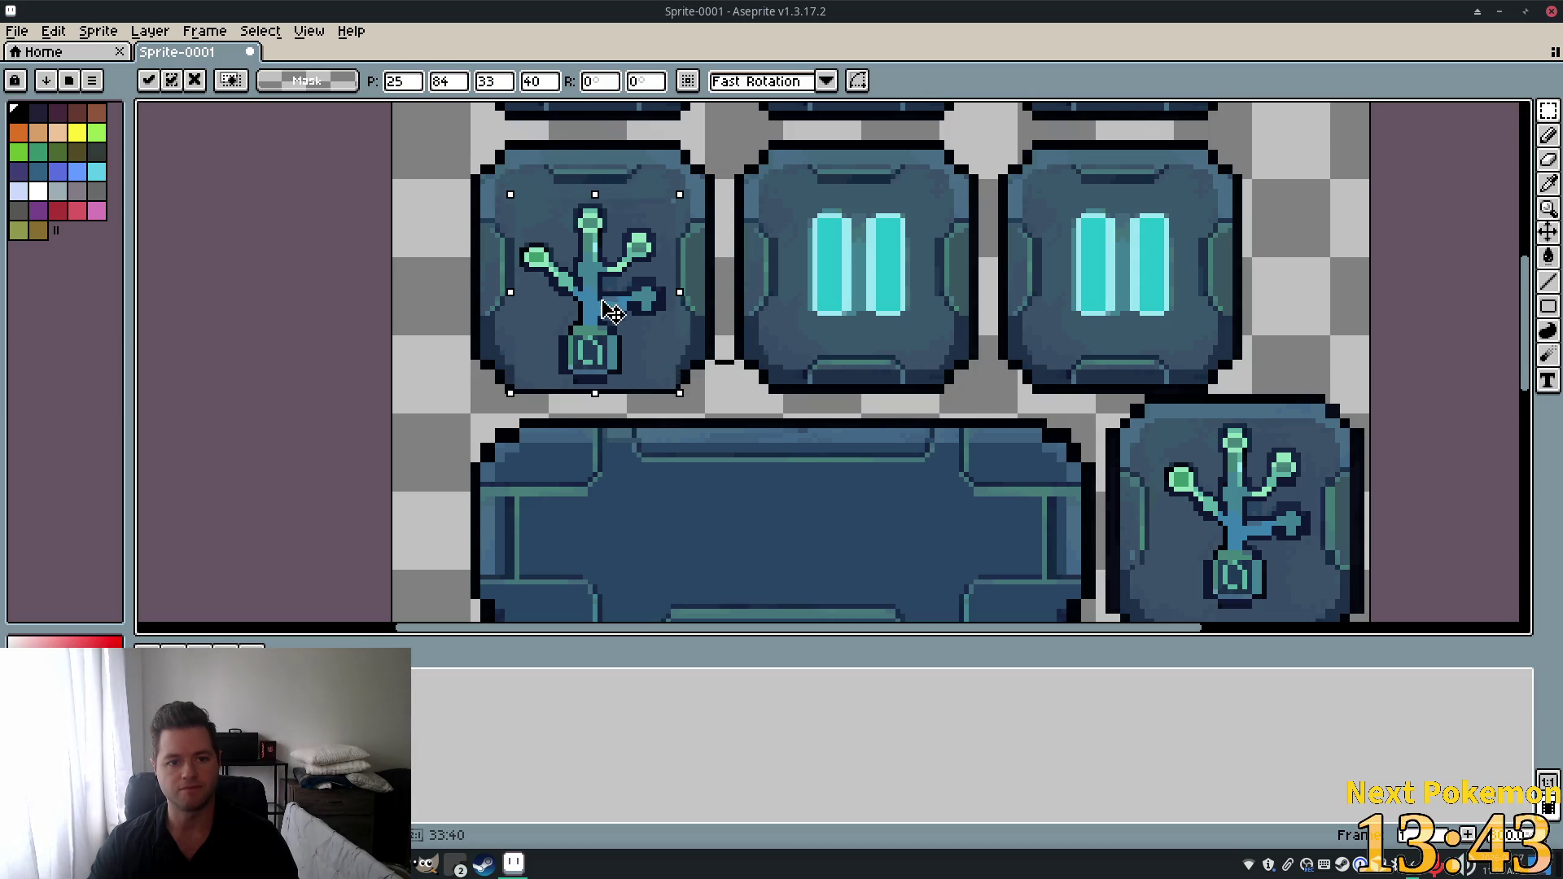
mouse_move(609, 285)
left_mouse_down()
mouse_move(745, 335)
mouse_move(457, 334)
mouse_move(632, 401)
mouse_move(704, 367)
mouse_move(1371, 342)
left_mouse_up()
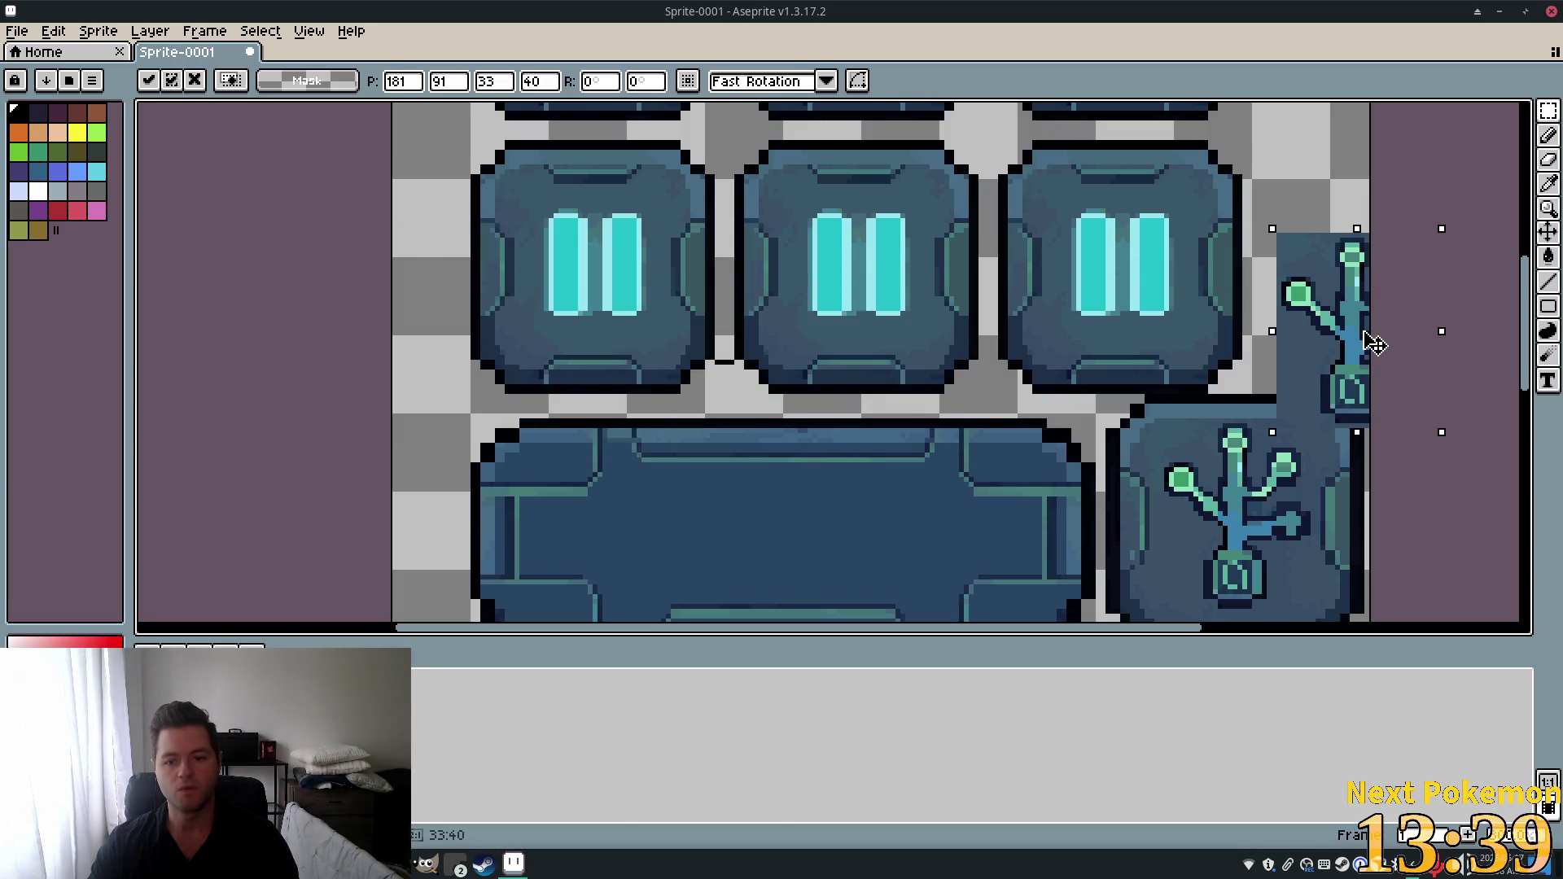
key("Escape")
scroll(1332, 431, "up", 3)
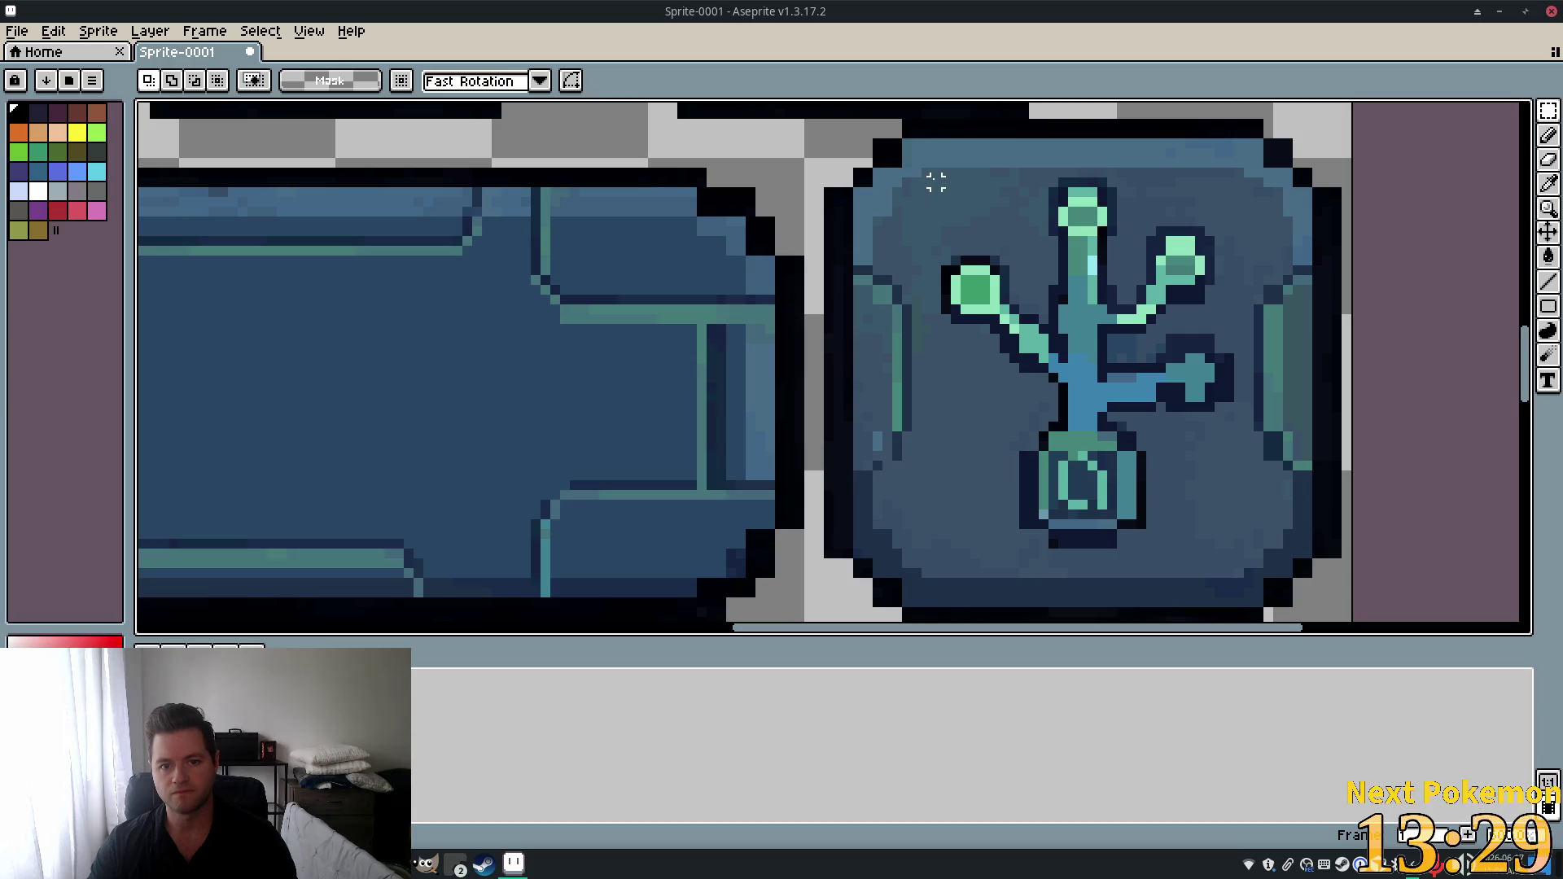
mouse_move(933, 179)
left_mouse_down()
mouse_move(1092, 405)
mouse_move(1230, 538)
left_mouse_up()
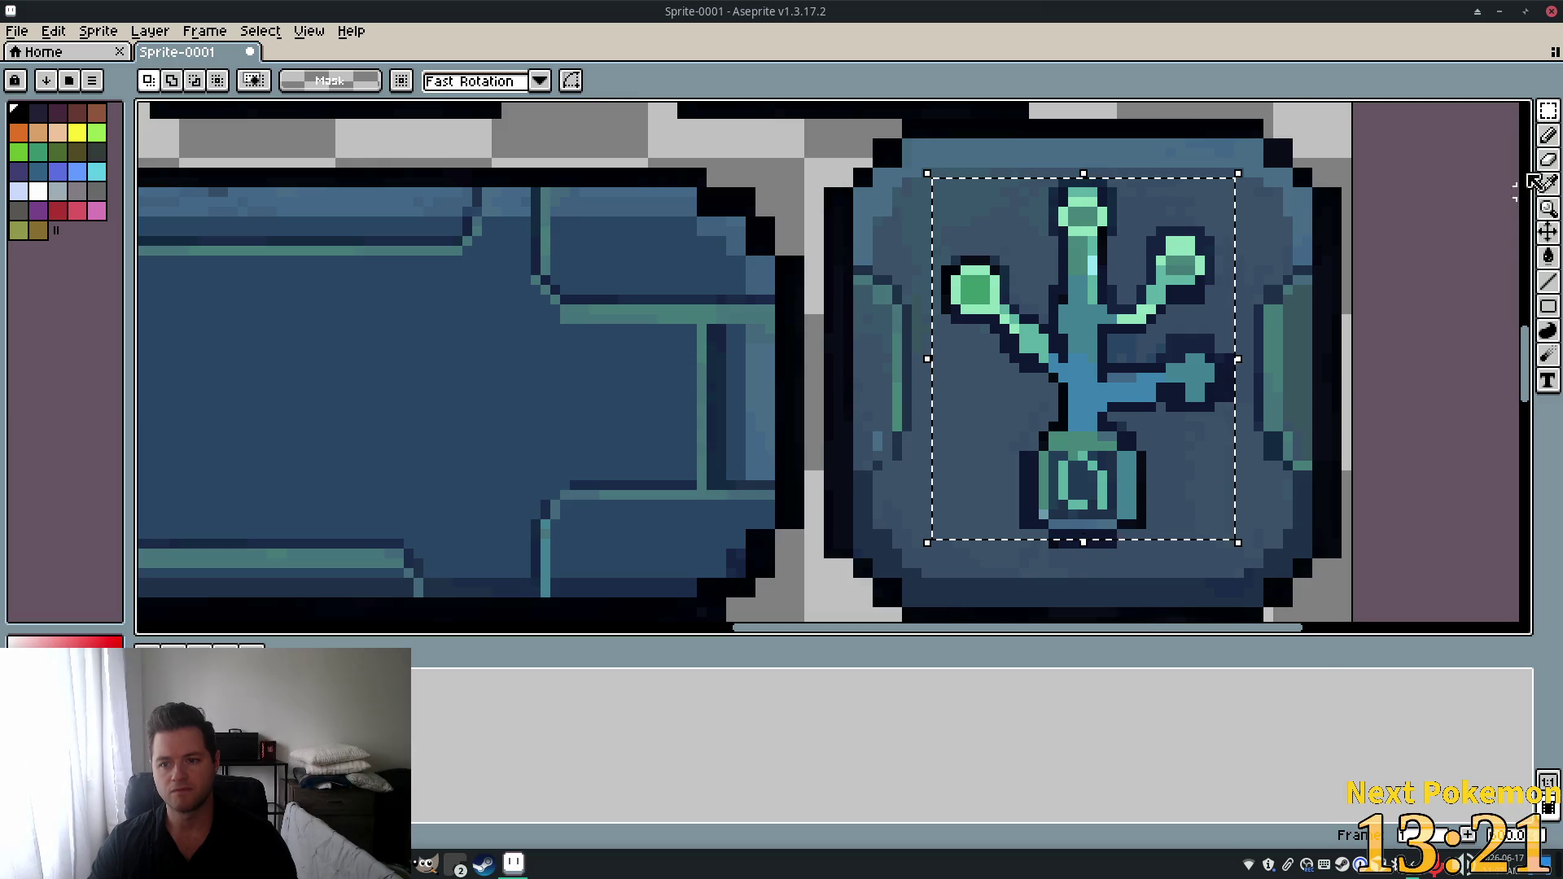
Reselect the plant drawing without its frame and drag a copy onto the second-row left tile.
mouse_move(1548, 110)
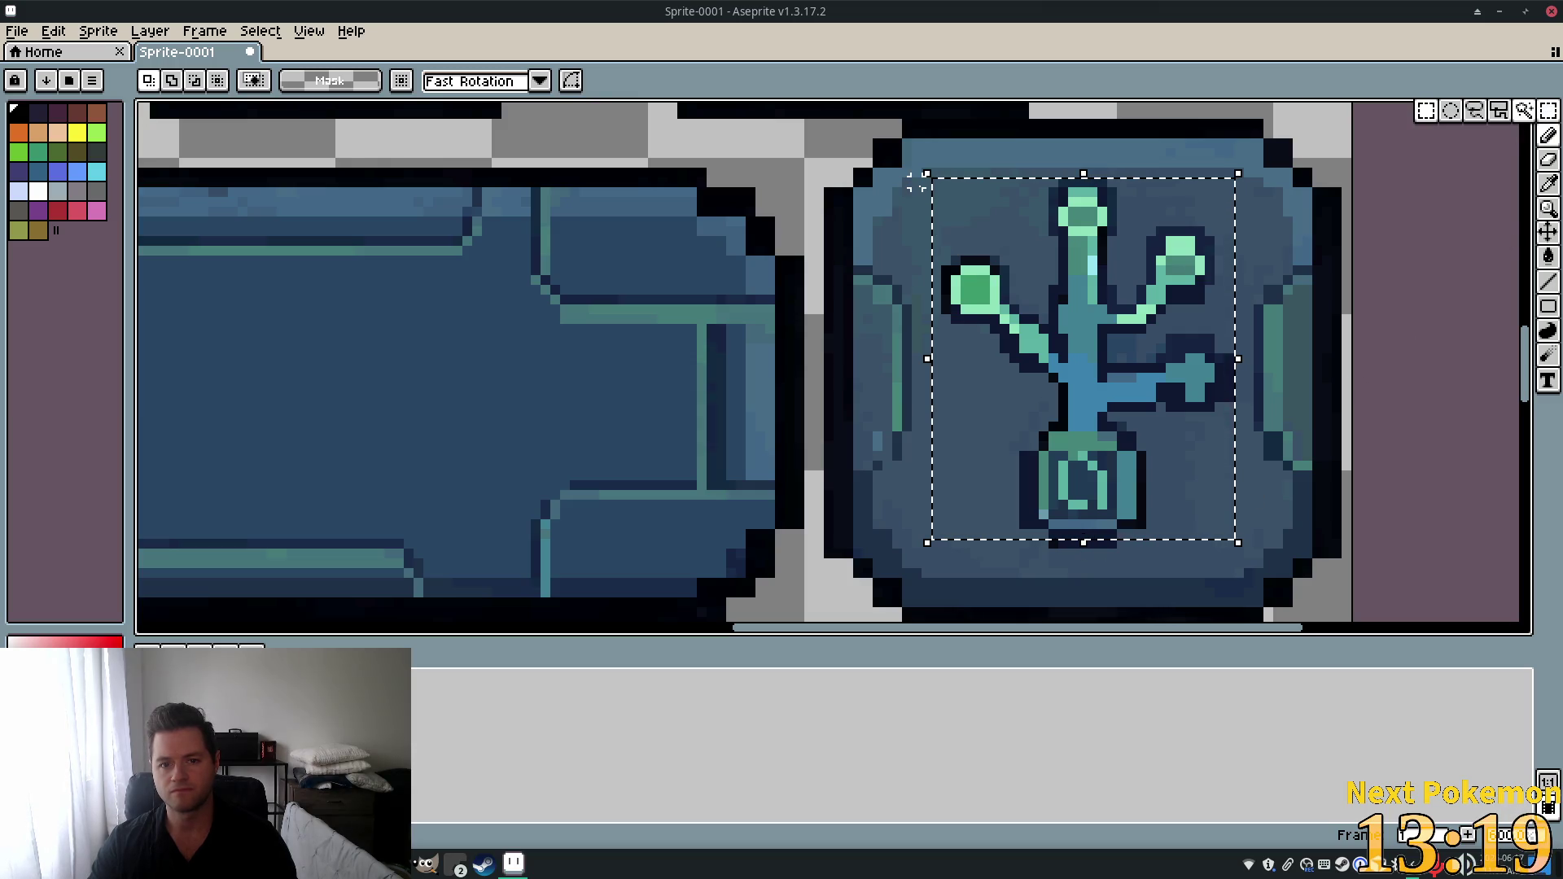
left_click(847, 250)
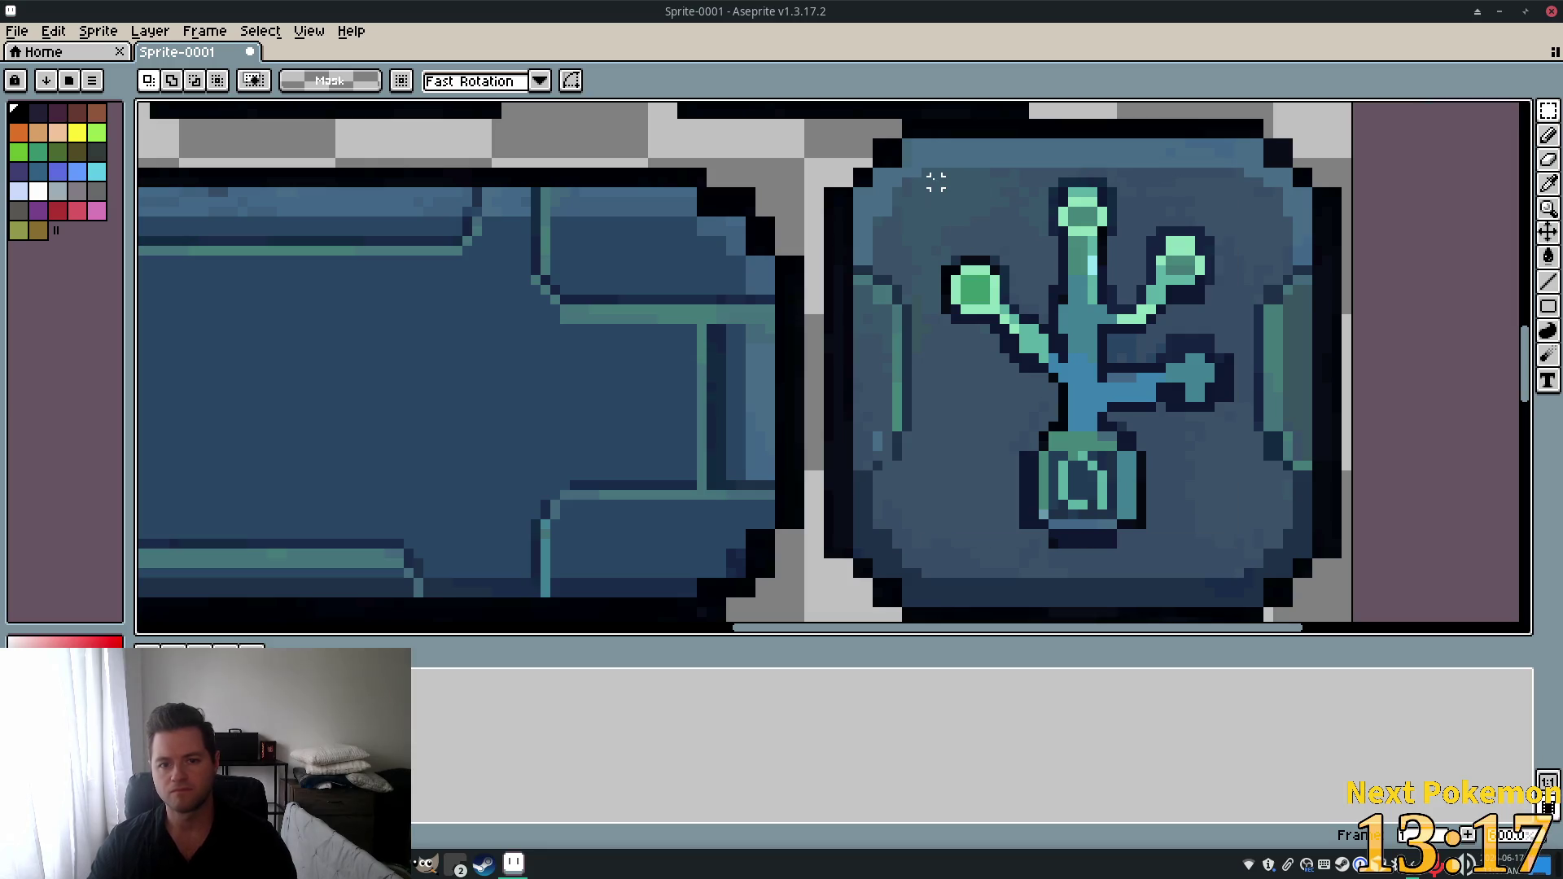
mouse_move(937, 182)
left_mouse_down()
mouse_move(1087, 244)
mouse_move(1231, 545)
left_mouse_up()
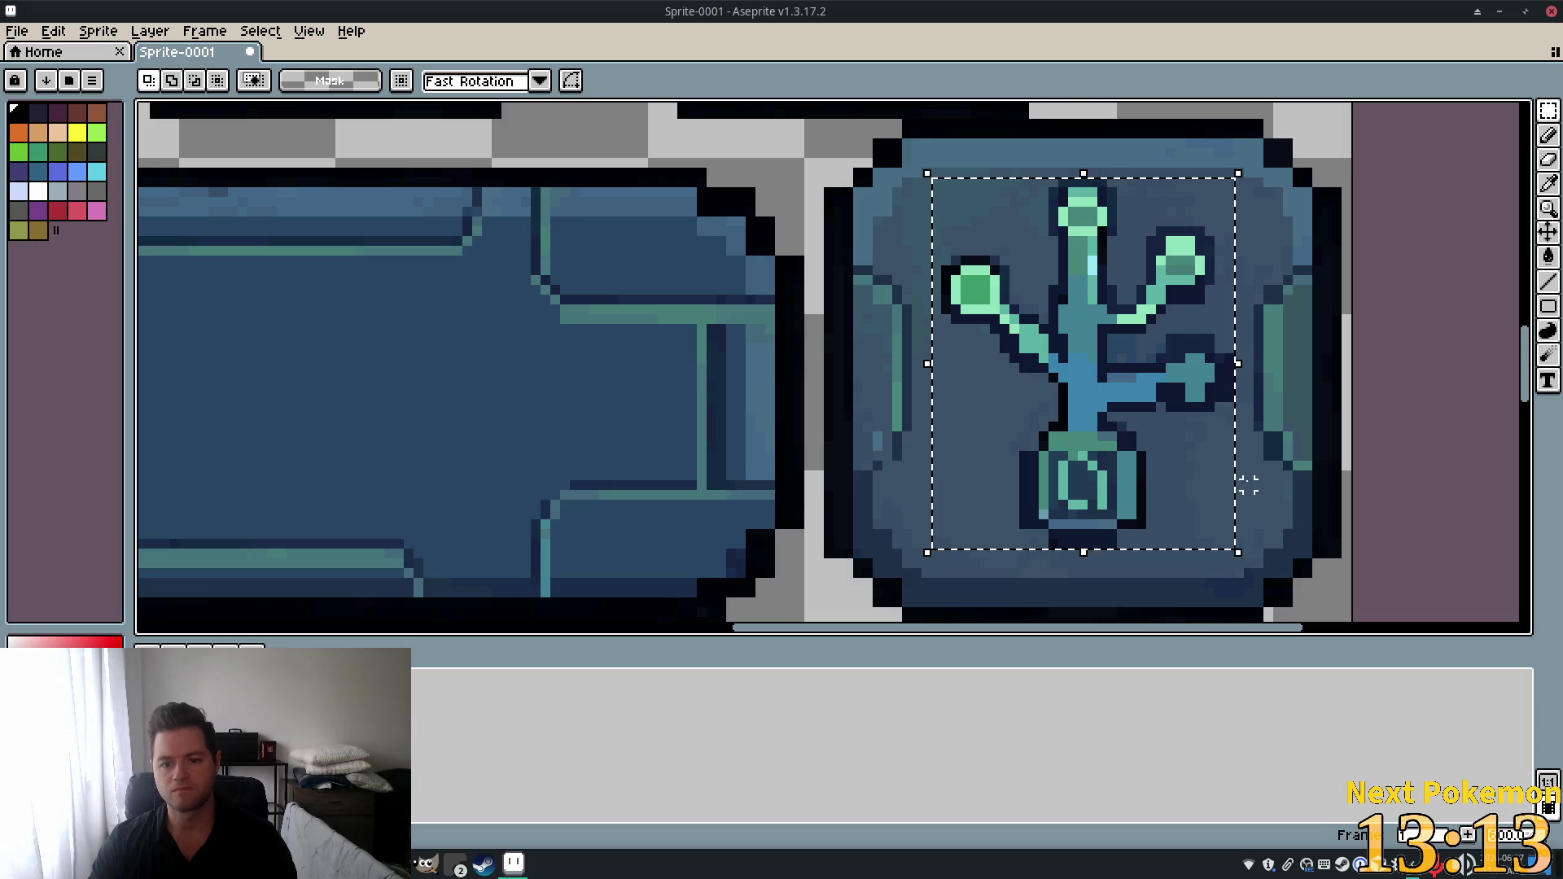
scroll(1143, 421, "down", 3)
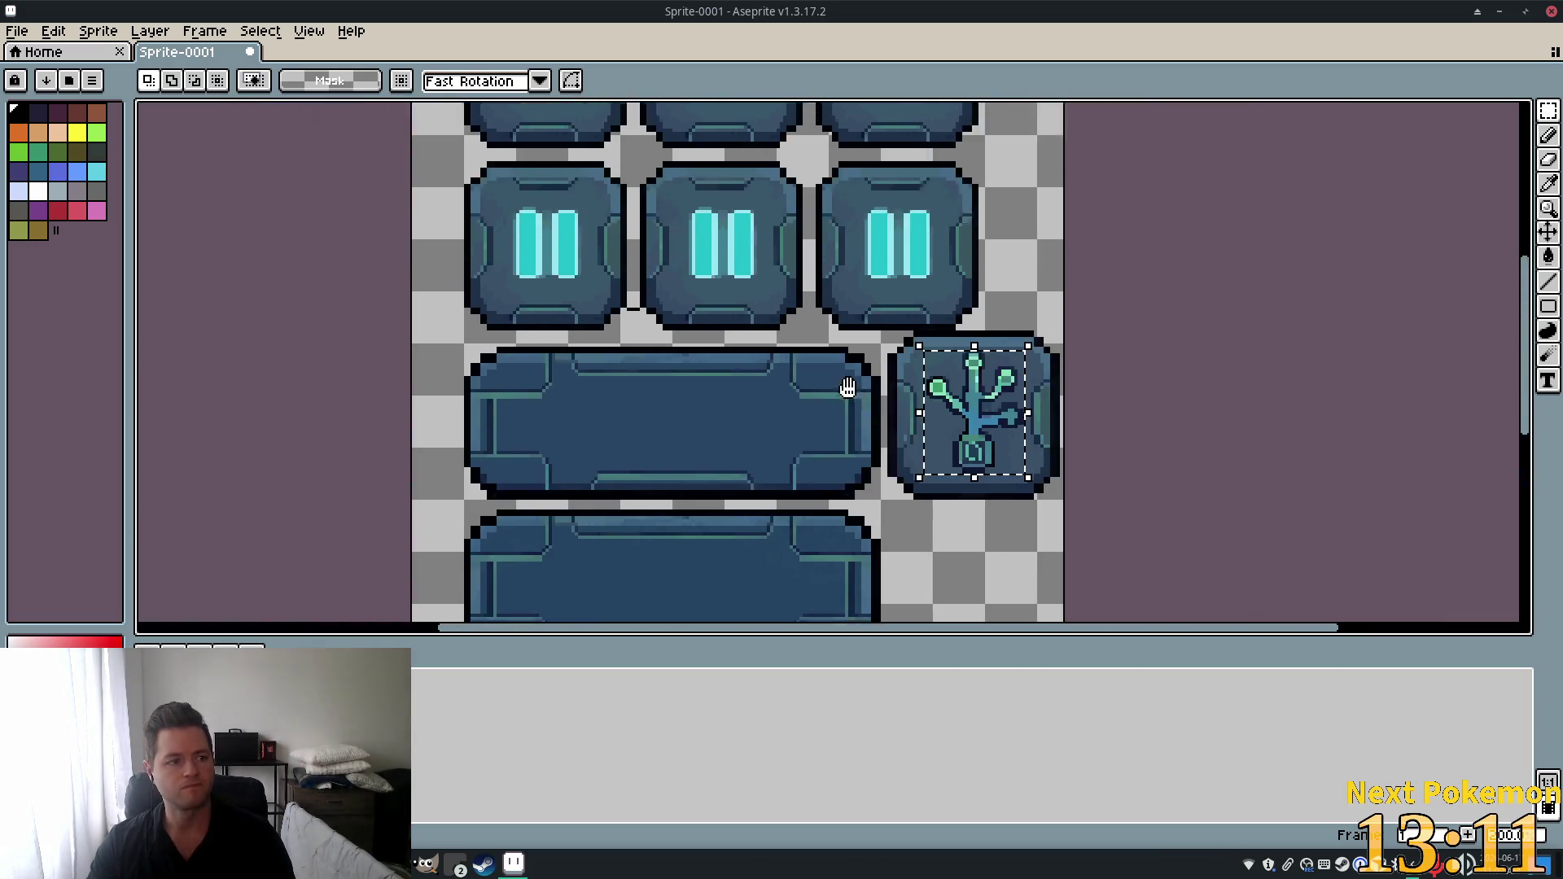
mouse_move(1097, 452)
left_mouse_down()
mouse_move(780, 302)
mouse_move(655, 278)
mouse_move(663, 289)
left_mouse_up()
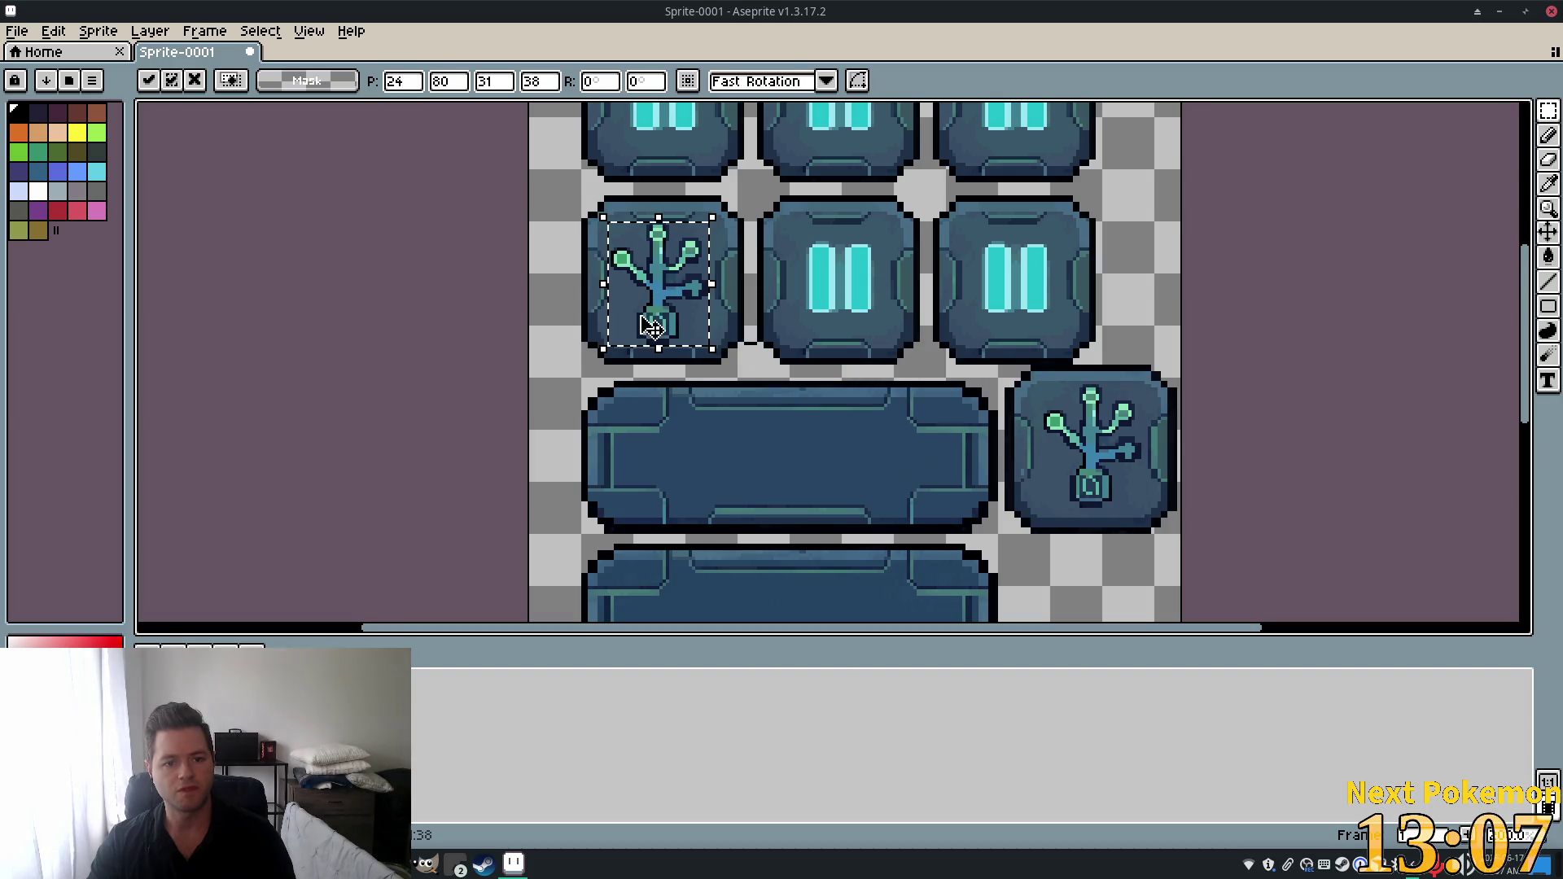
Shrink the plant copy to about 29×31 px and centre it in that tile.
scroll(664, 289, "up", 3)
scroll(664, 289, "down", 1)
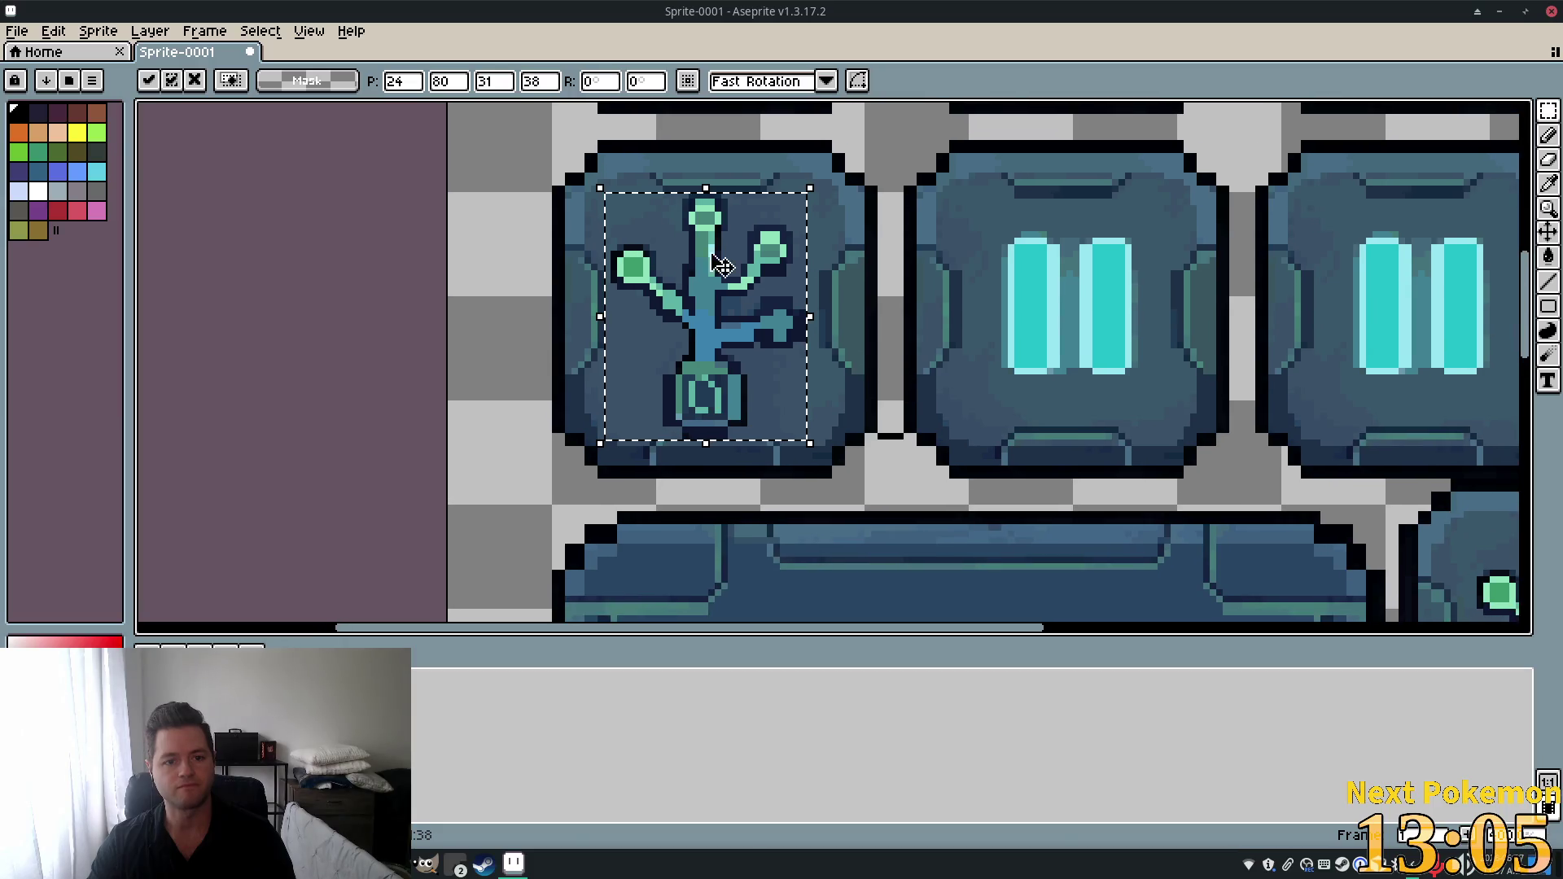
left_click_drag(599, 189, 619, 207)
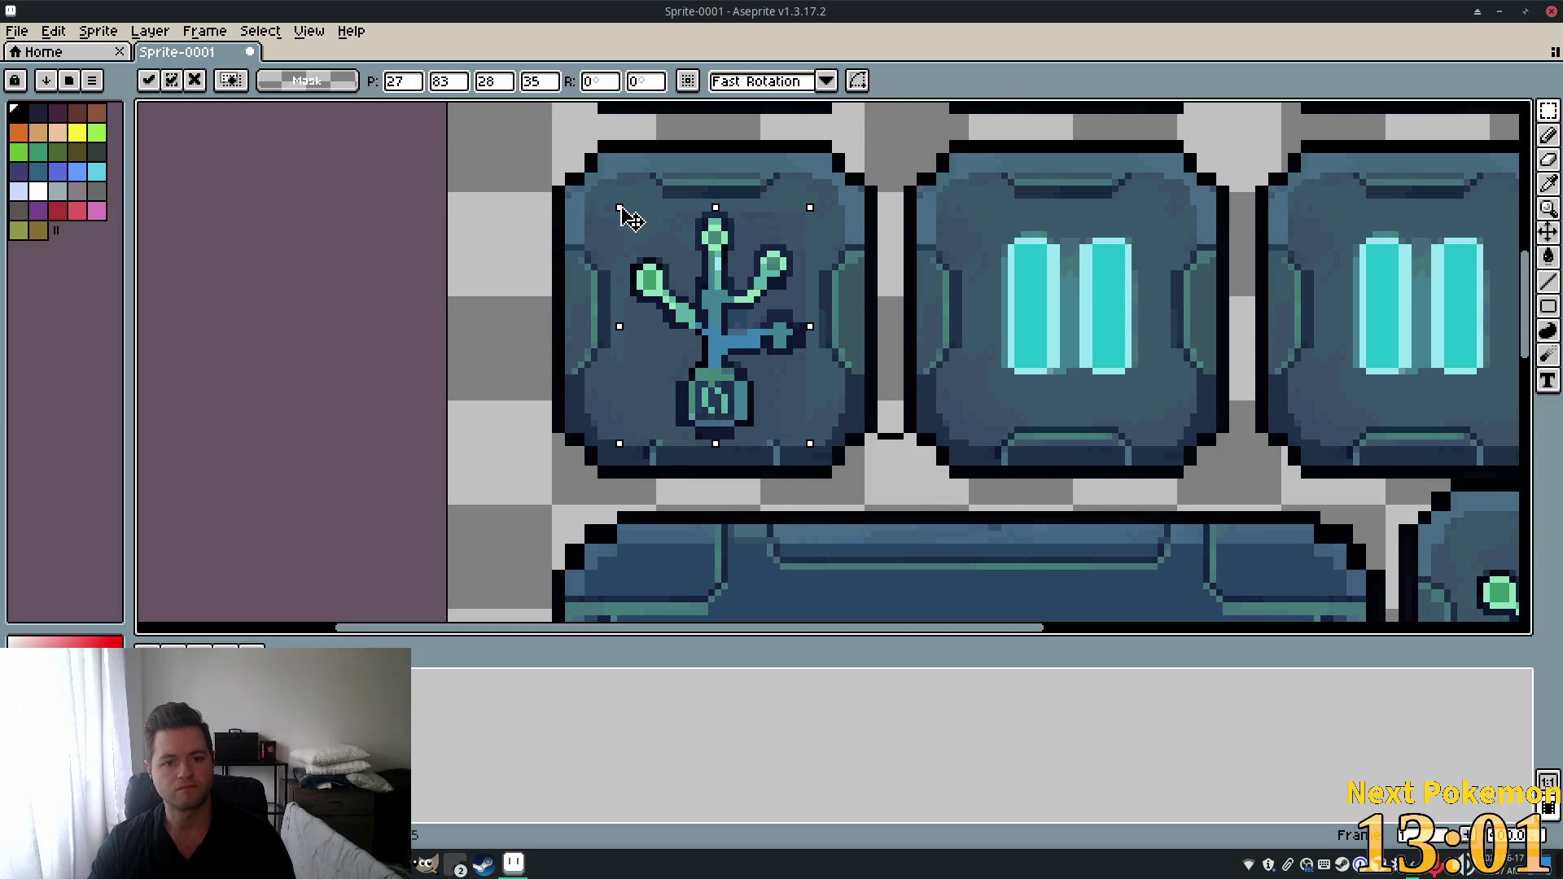
left_click_drag(737, 307, 737, 298)
left_click_drag(805, 432, 814, 429)
left_click_drag(747, 325, 747, 332)
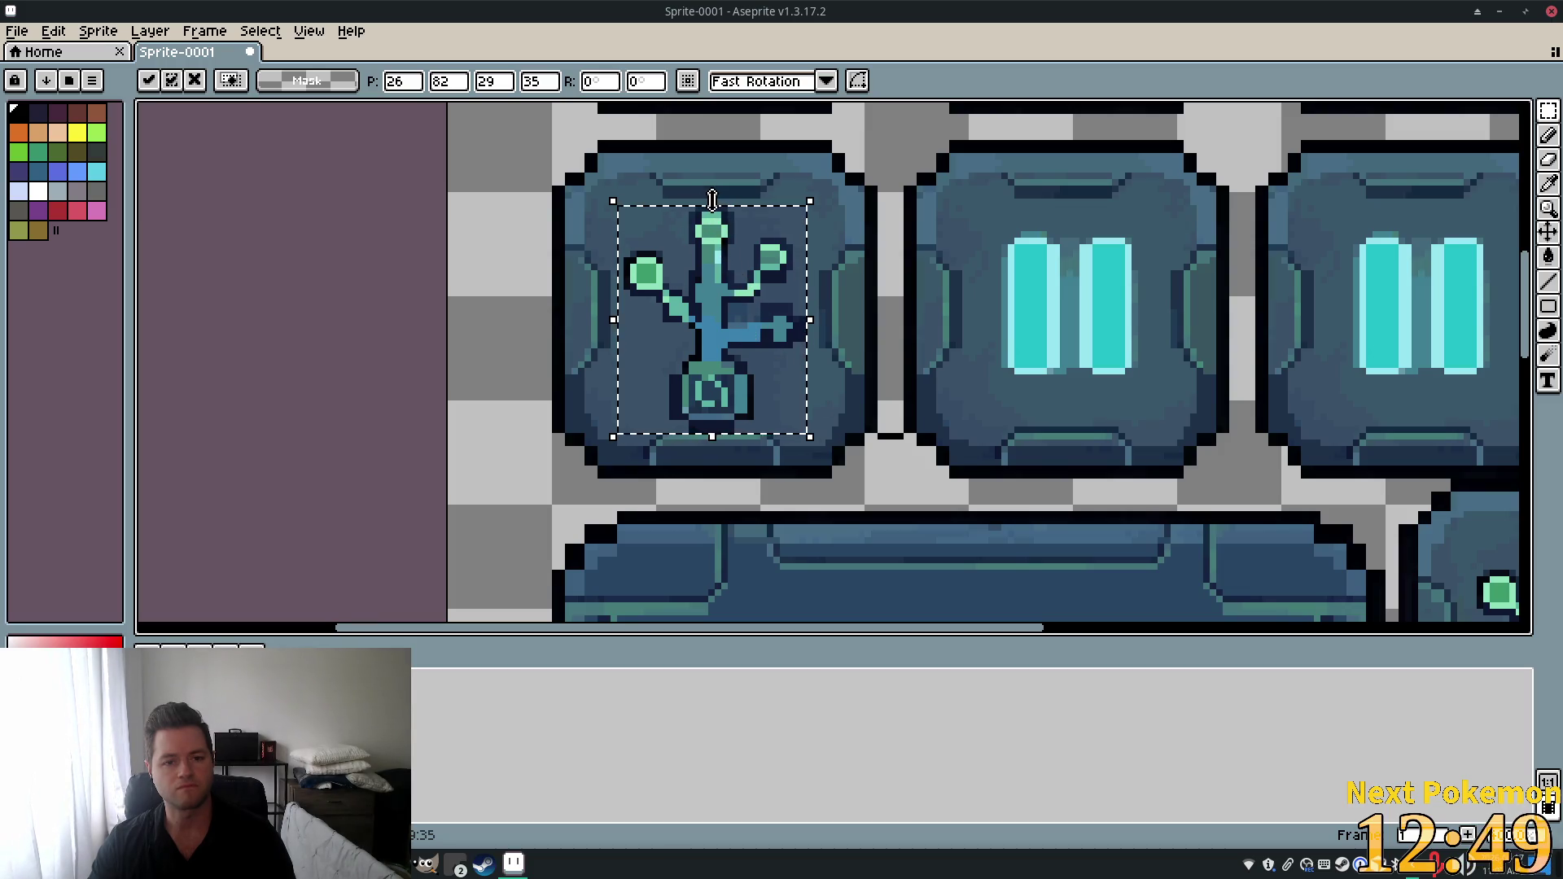
left_click_drag(712, 202, 712, 228)
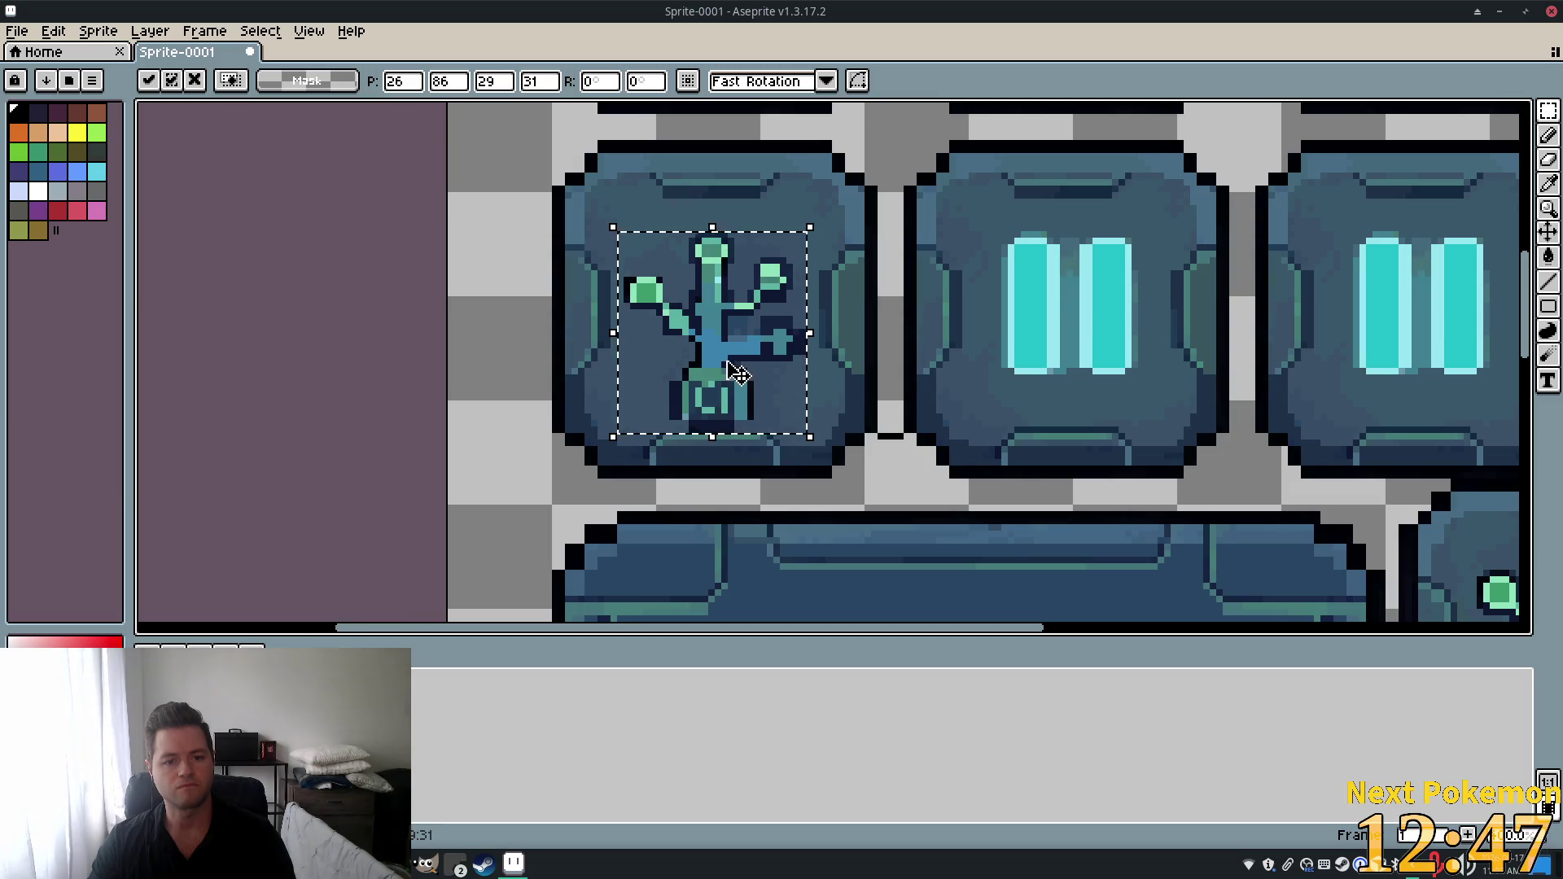
left_click_drag(713, 366, 712, 353)
scroll(862, 344, "down", 1)
scroll(862, 345, "down", 3)
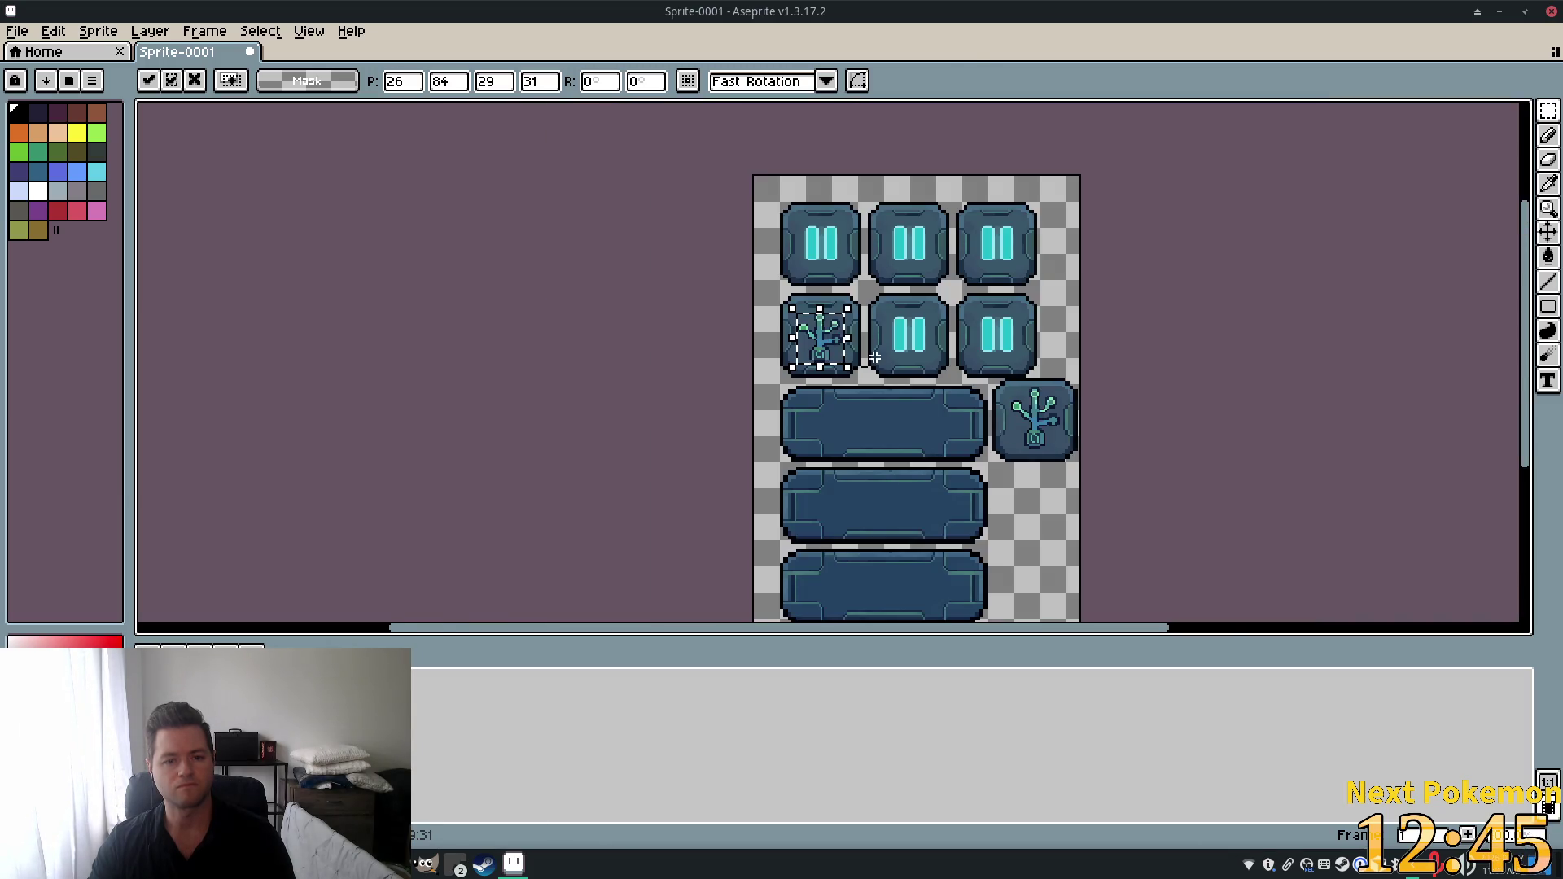
Undo the plant copy pasted onto the second row's left button.
scroll(849, 344, "up", 4)
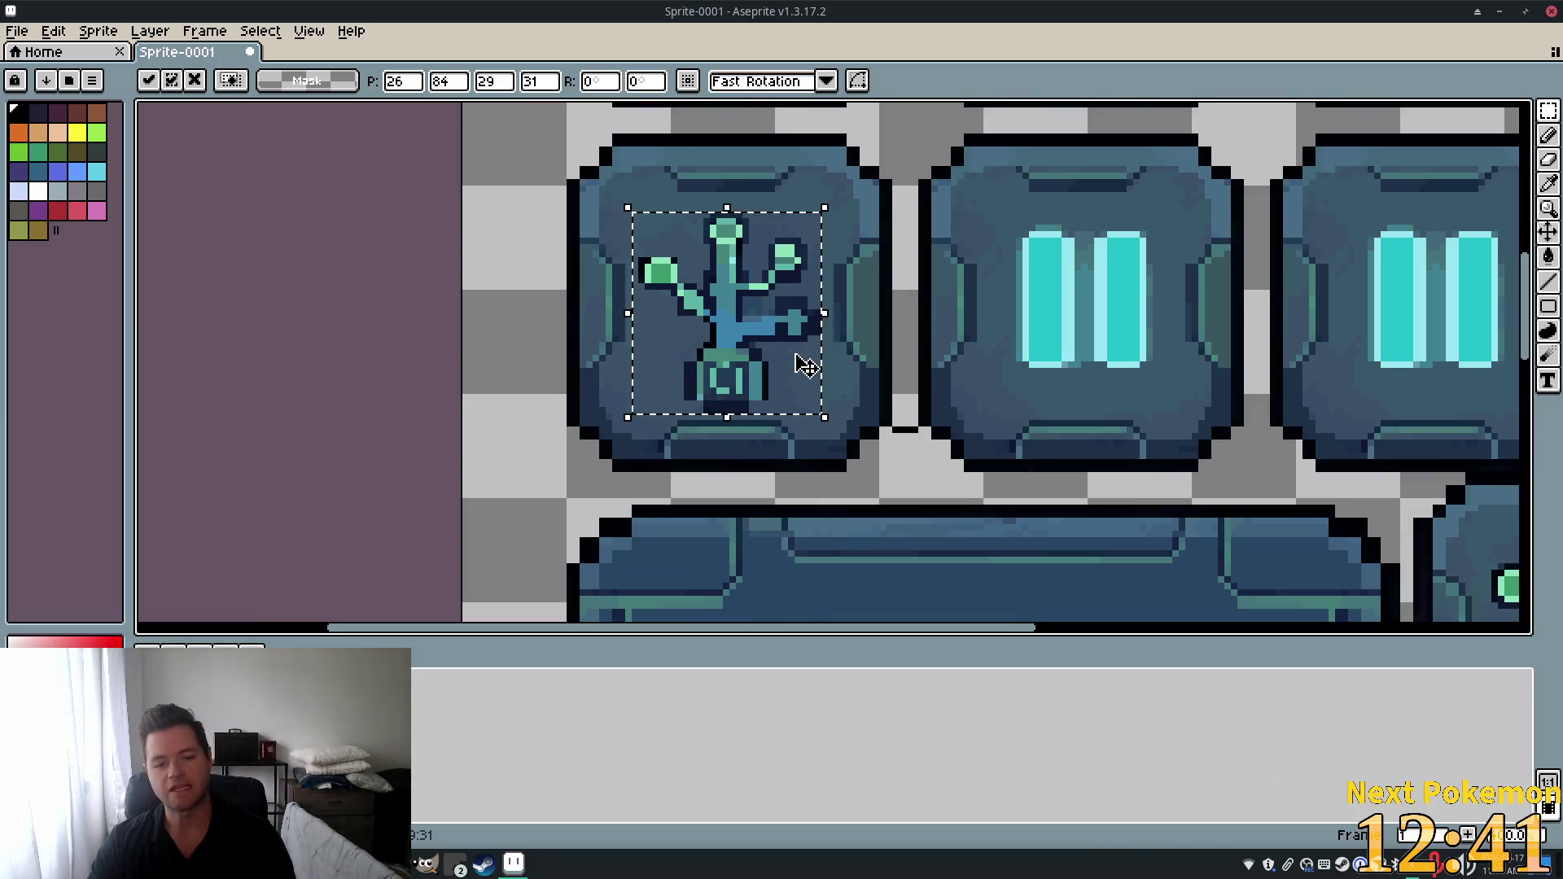
scroll(959, 387, "down", 2)
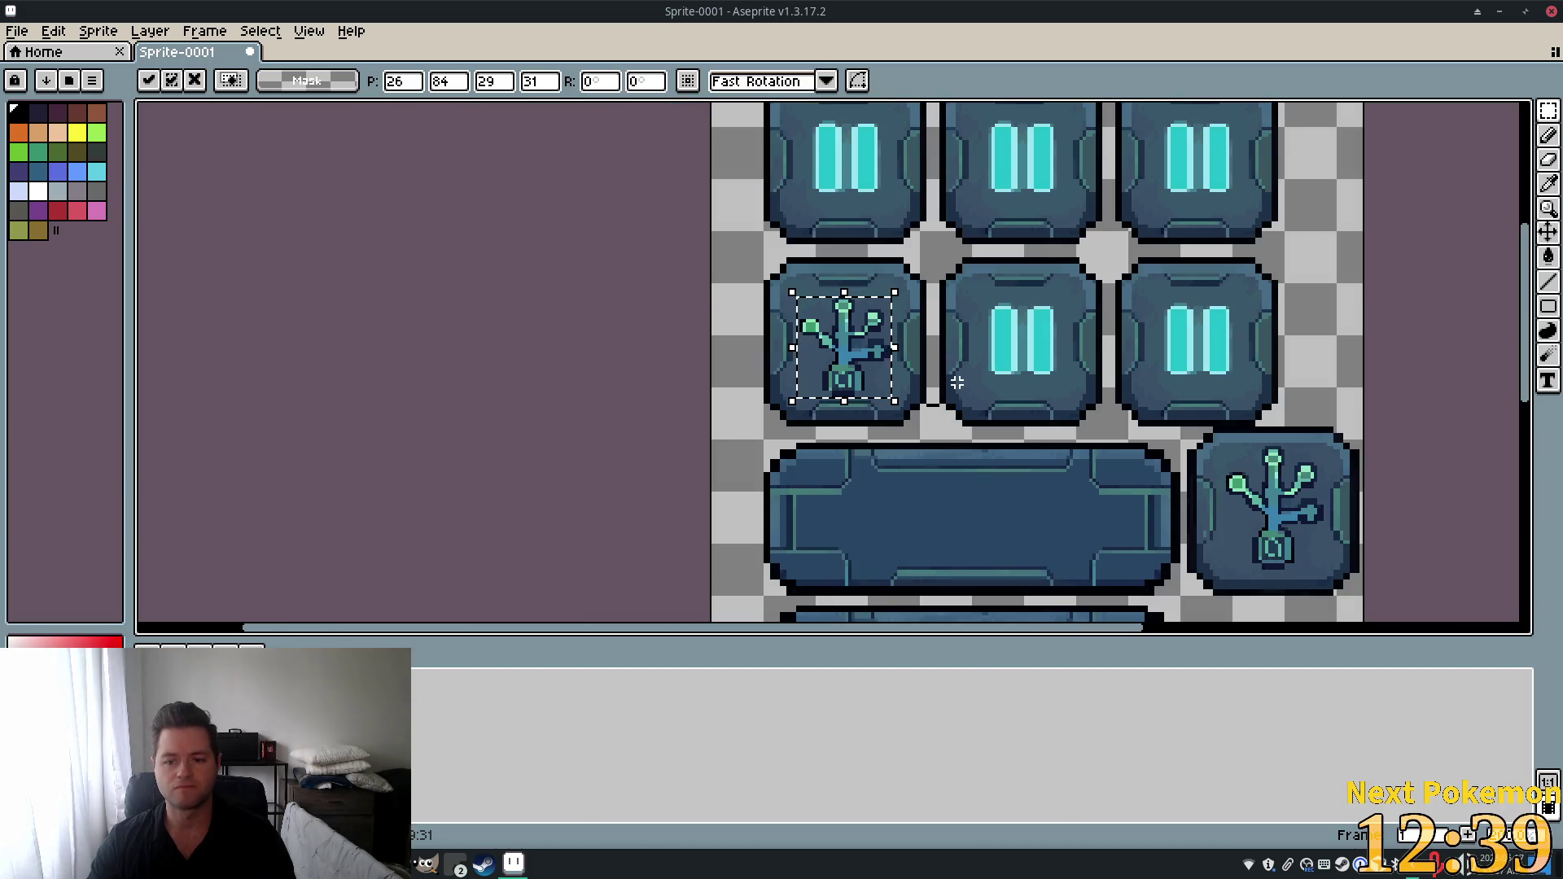
scroll(943, 360, "up", 1)
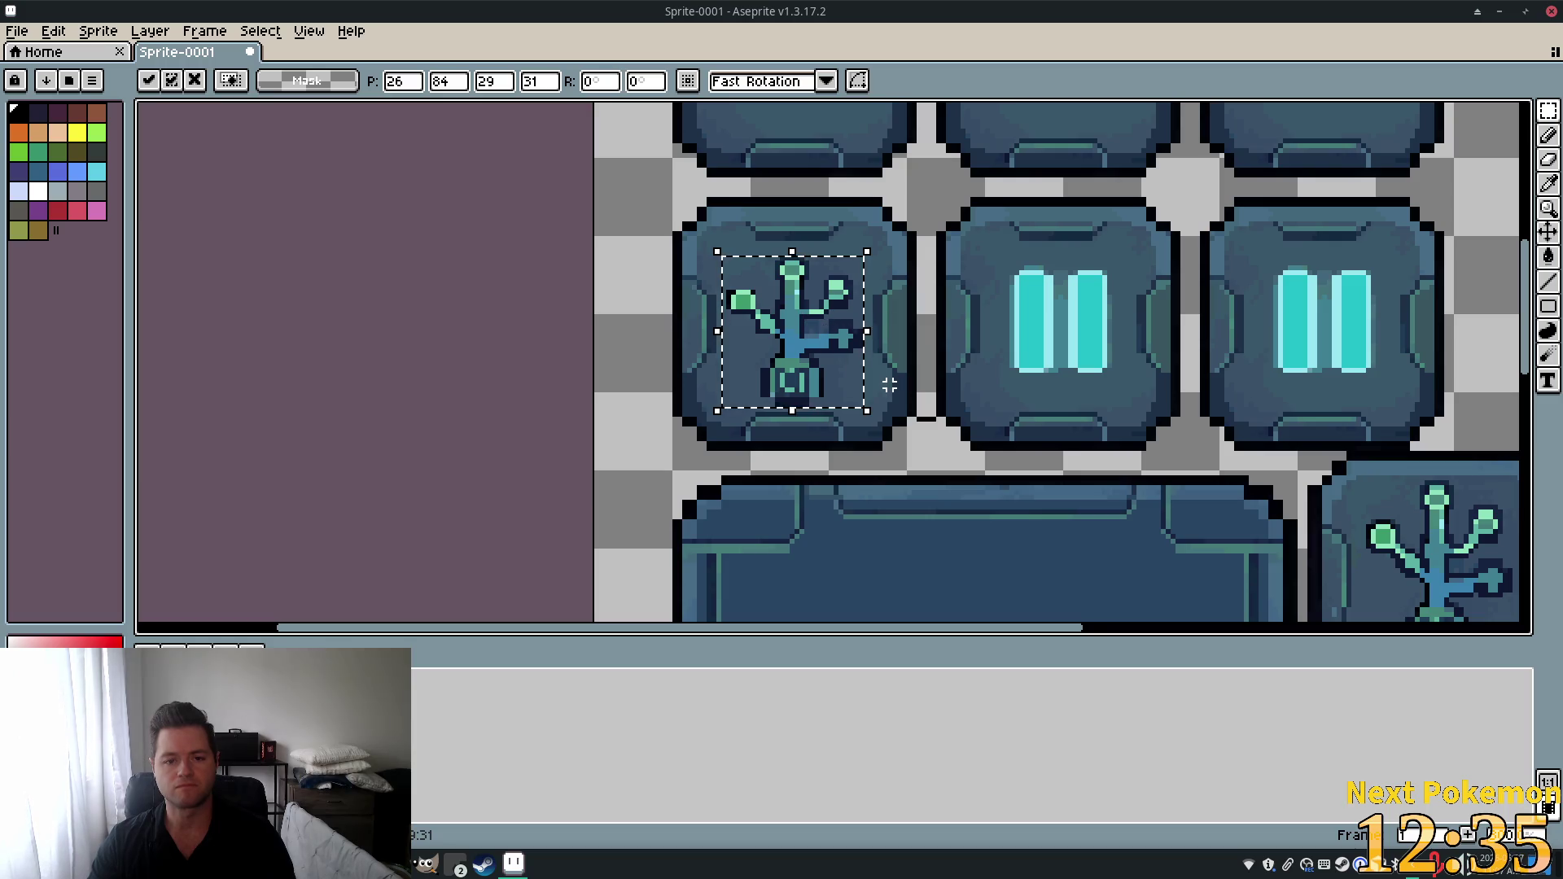
scroll(897, 383, "down", 1)
scroll(879, 360, "down", 3)
scroll(847, 363, "up", 3)
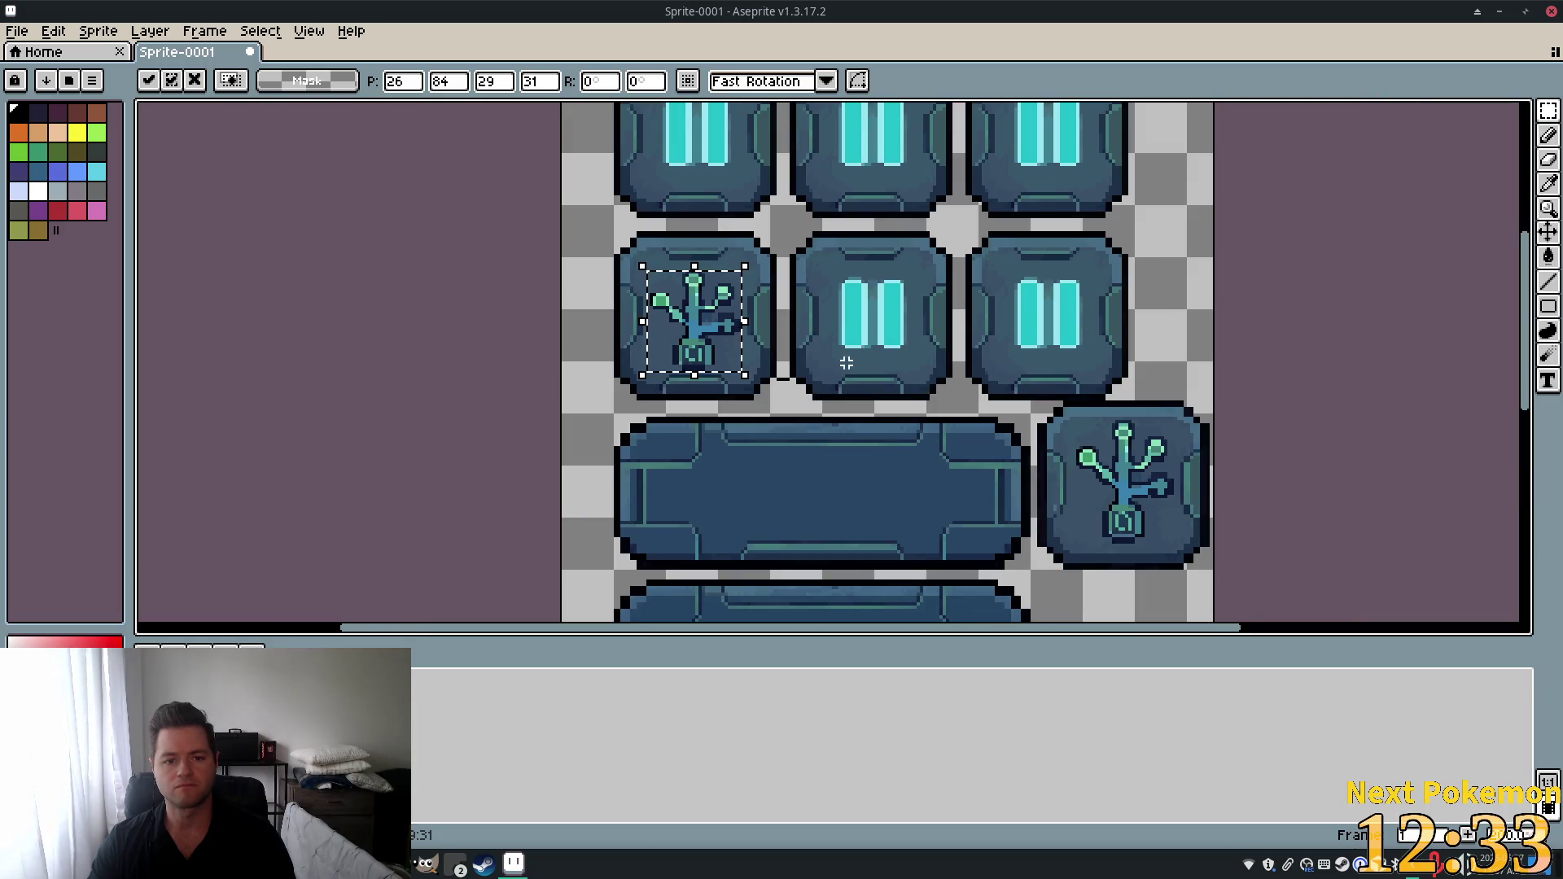
scroll(689, 346, "up", 1)
scroll(758, 324, "up", 2)
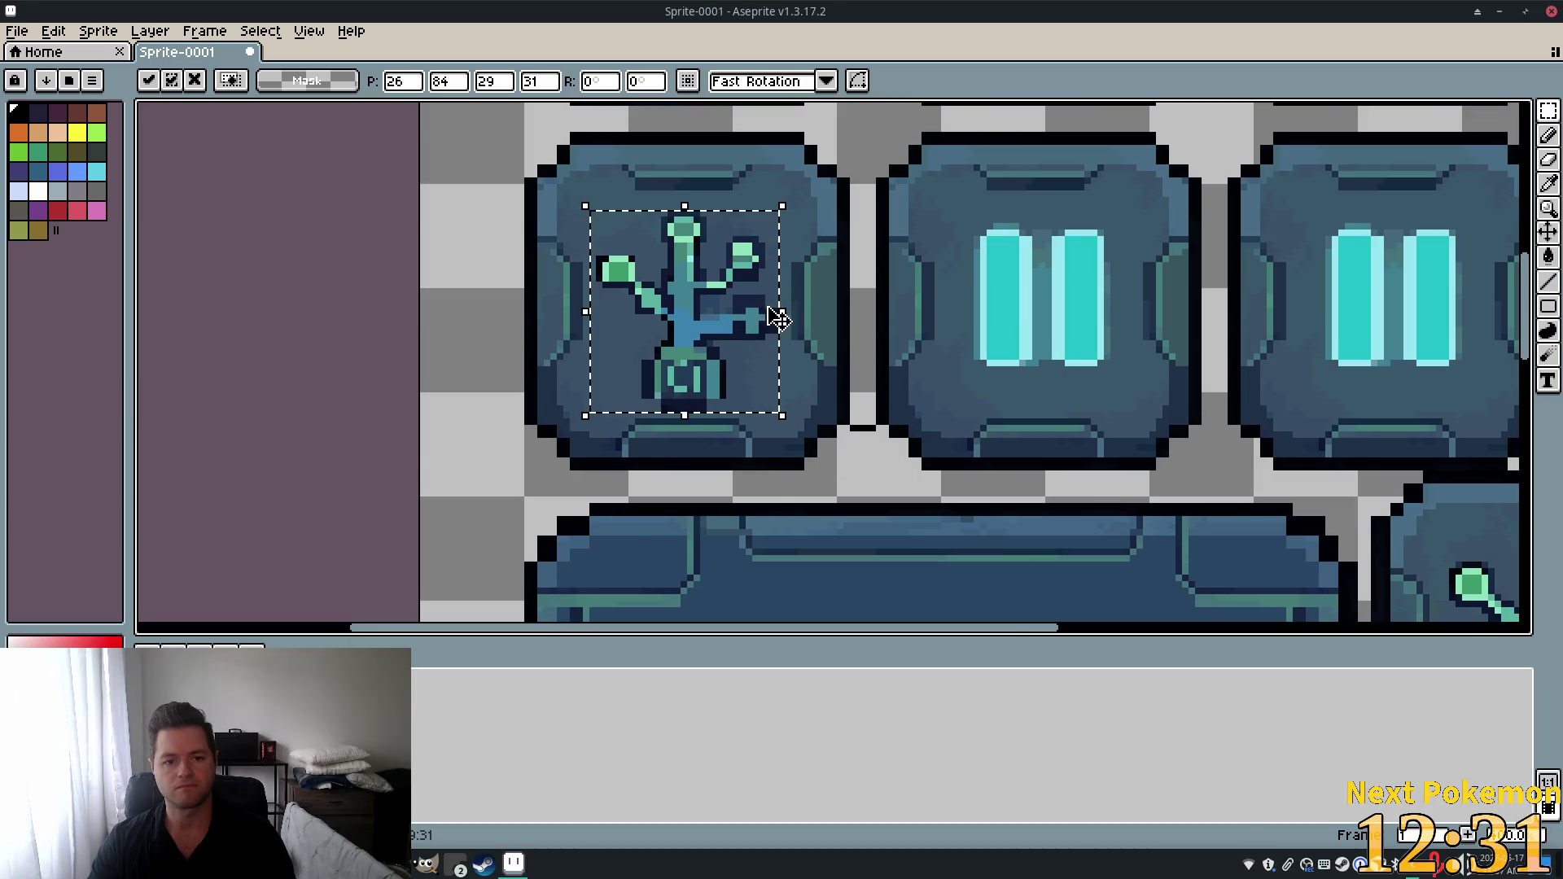
scroll(632, 350, "up", 1)
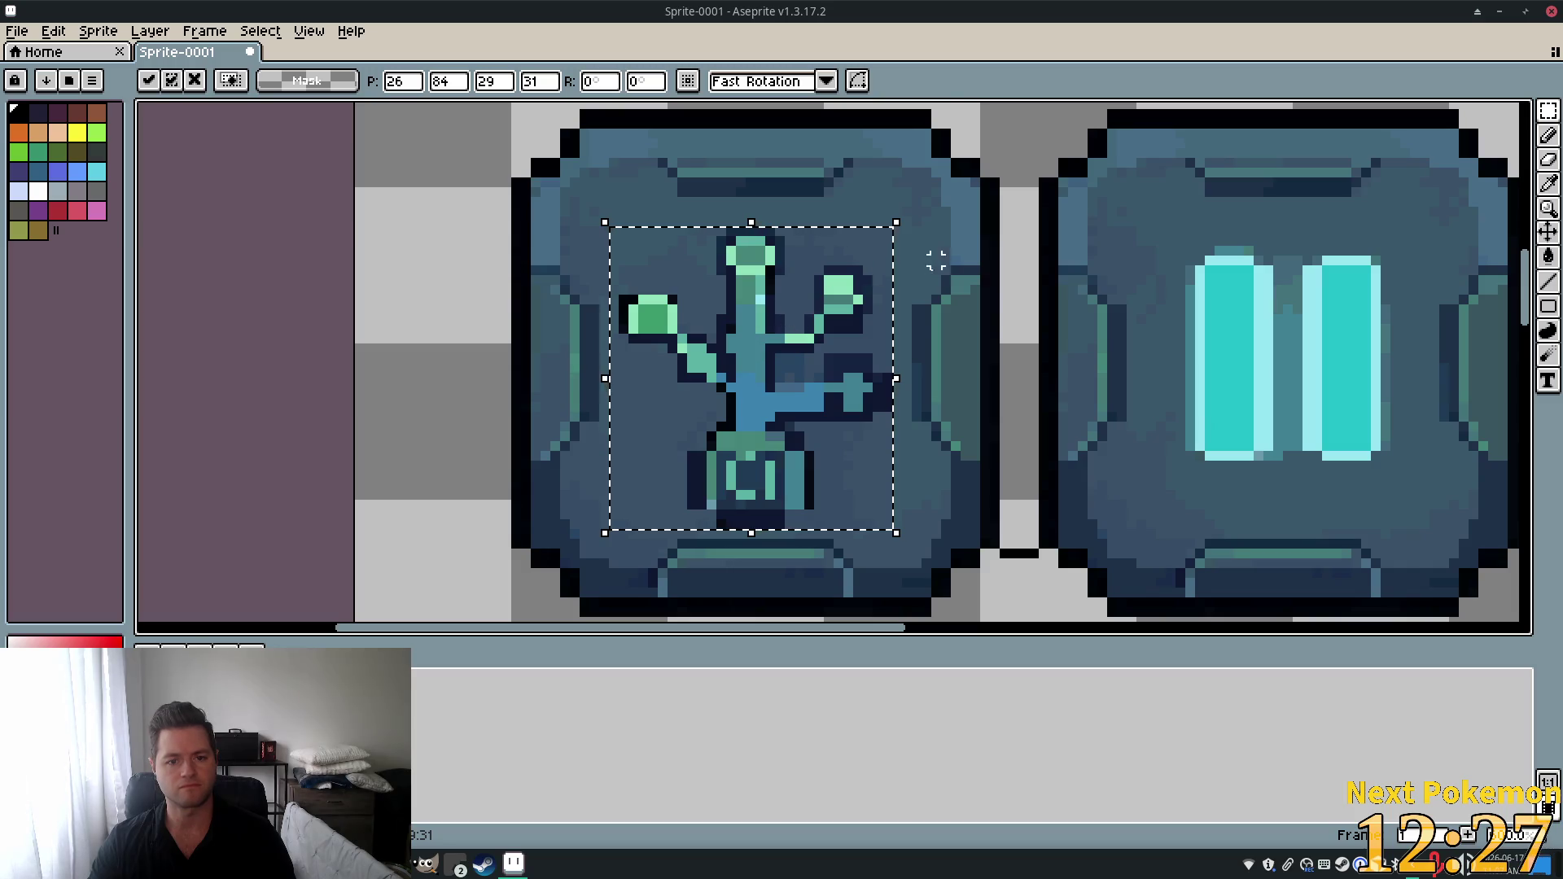
scroll(926, 254, "down", 2)
left_click_drag(1115, 391, 1007, 383)
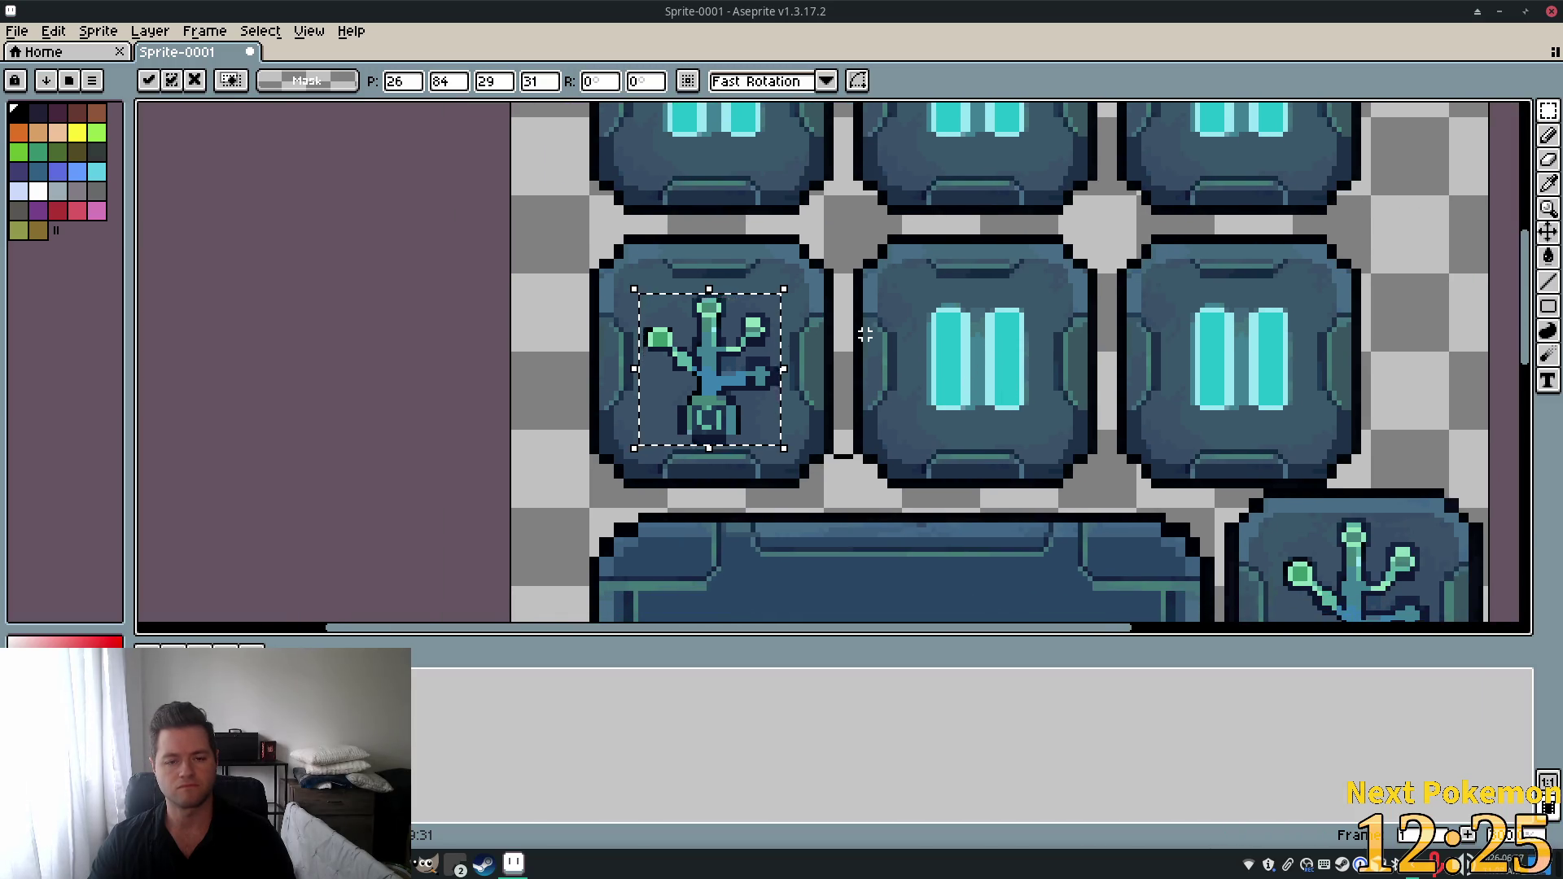
key("ctrl+z")
Move the bottom-right plant into the left button, commit, then undo that move.
mouse_move(1385, 596)
left_mouse_down()
mouse_move(990, 462)
mouse_move(769, 352)
left_mouse_up()
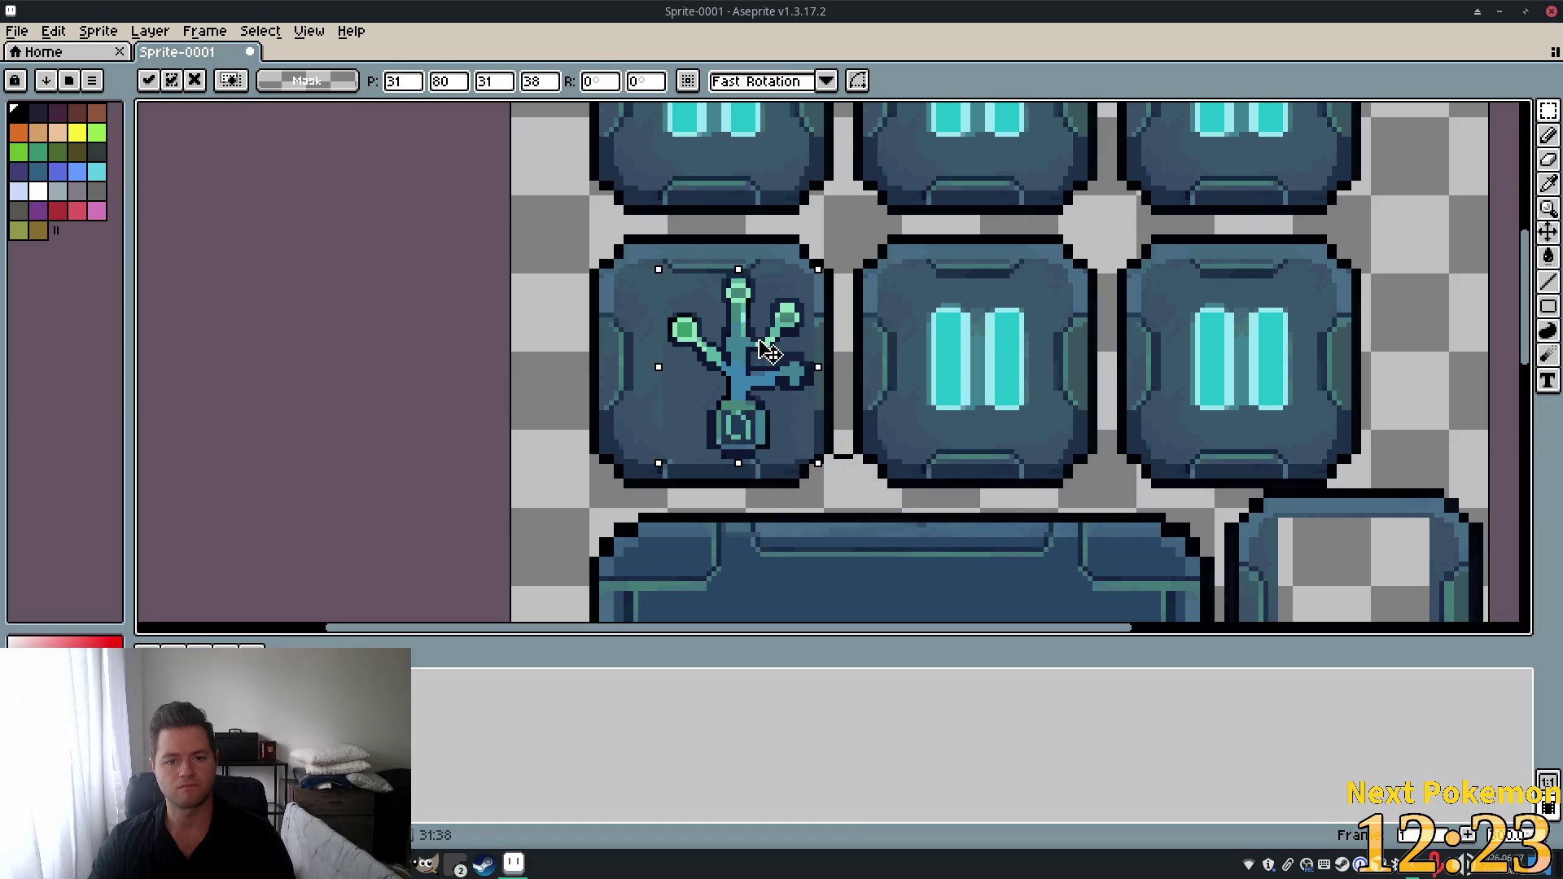
key("Return")
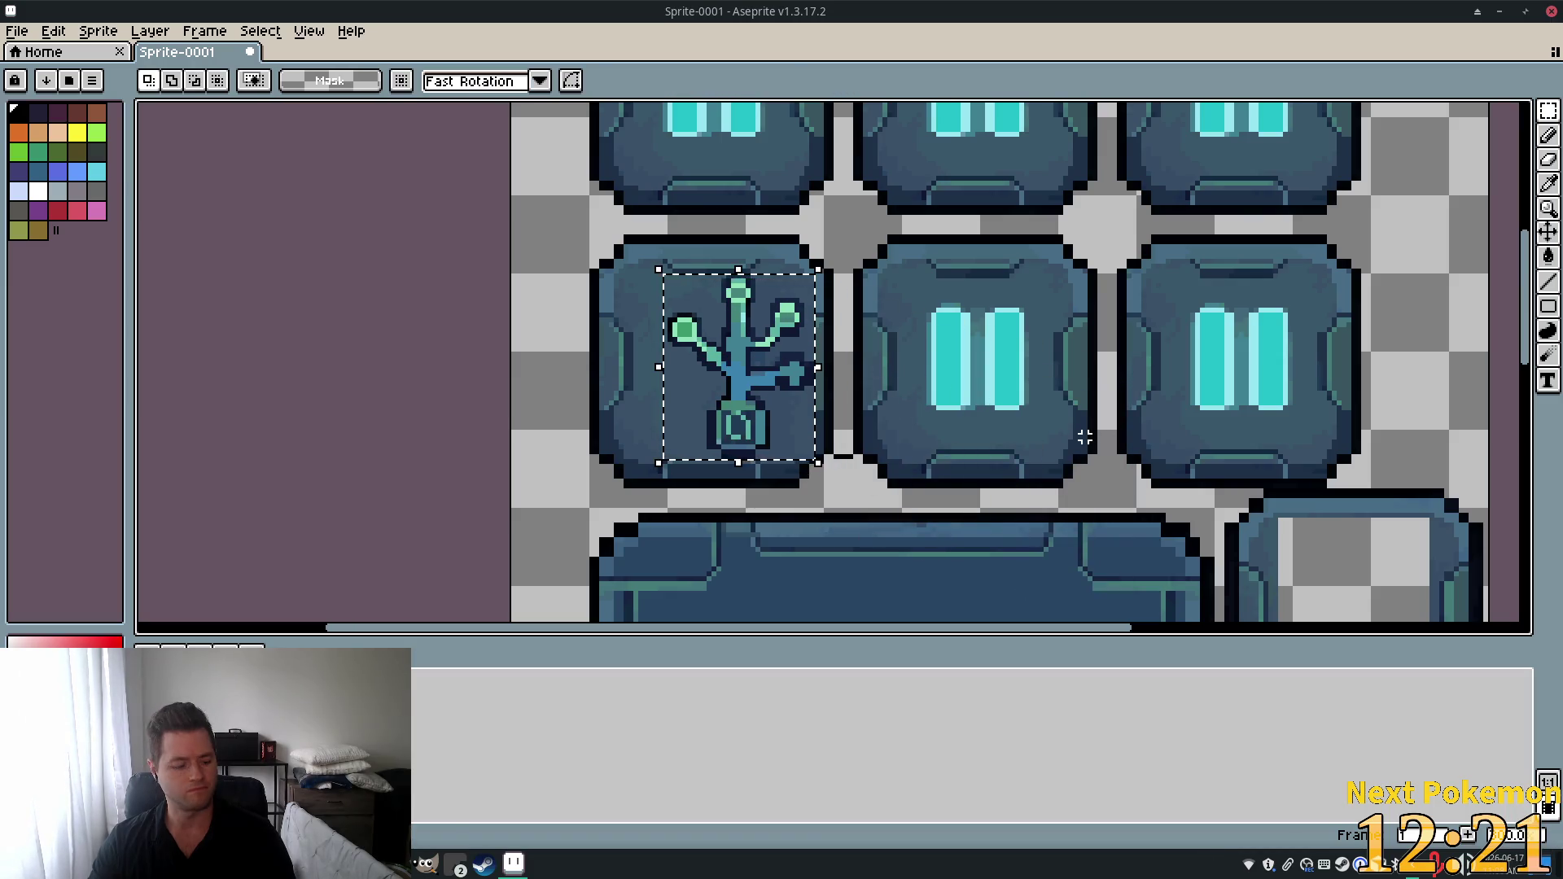
key("ctrl+z")
scroll(1127, 440, "down", 4)
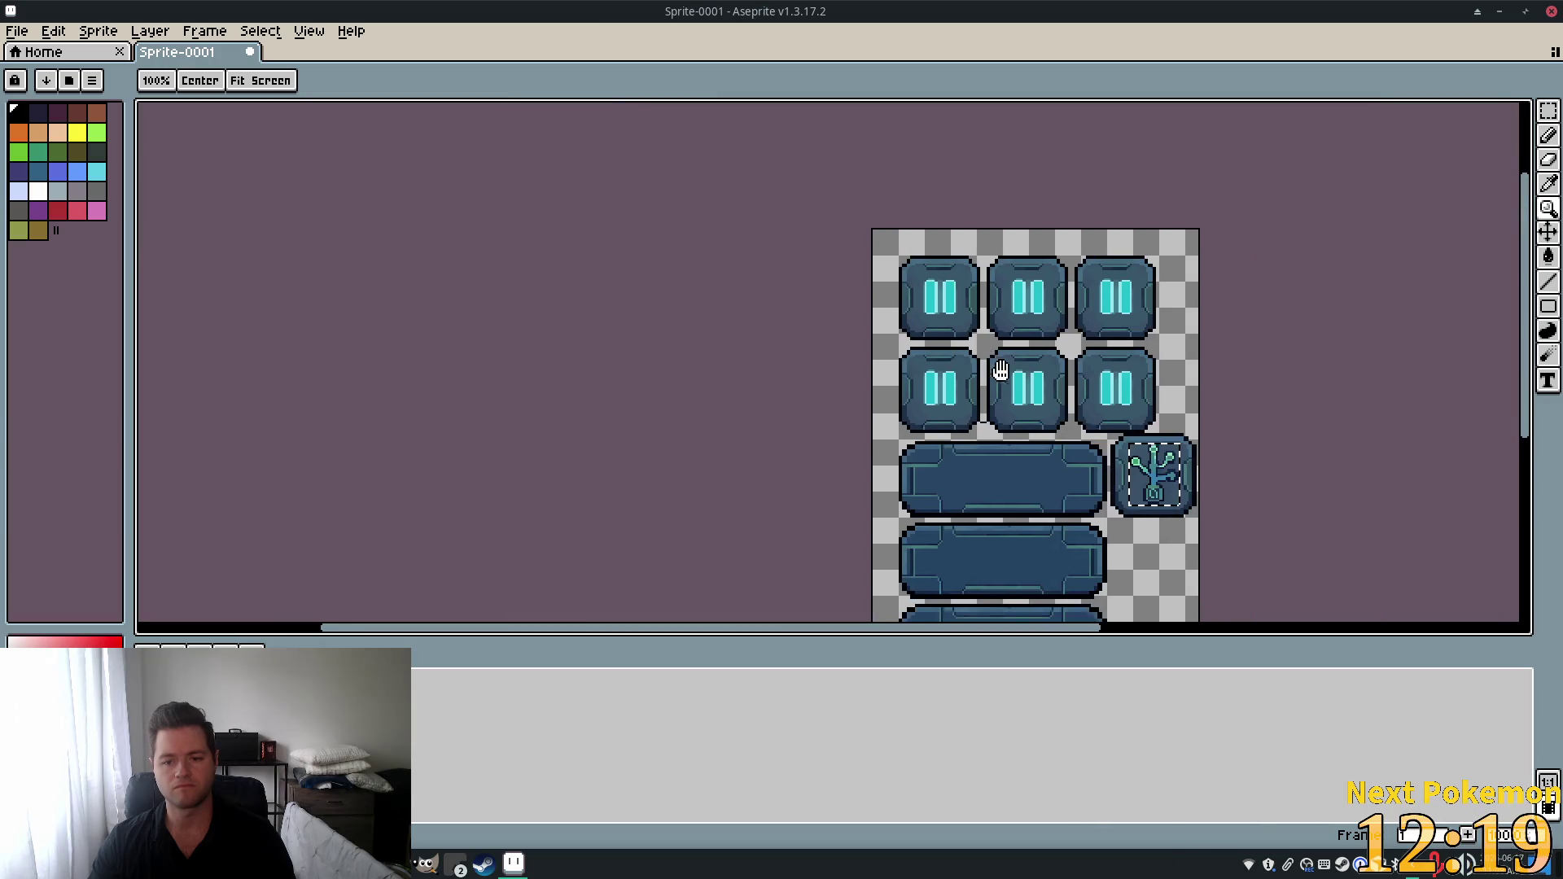
Select the bottom-right plant icon with the Rectangular Marquee.
scroll(1082, 437, "up", 6)
left_click_drag(879, 325, 1003, 718)
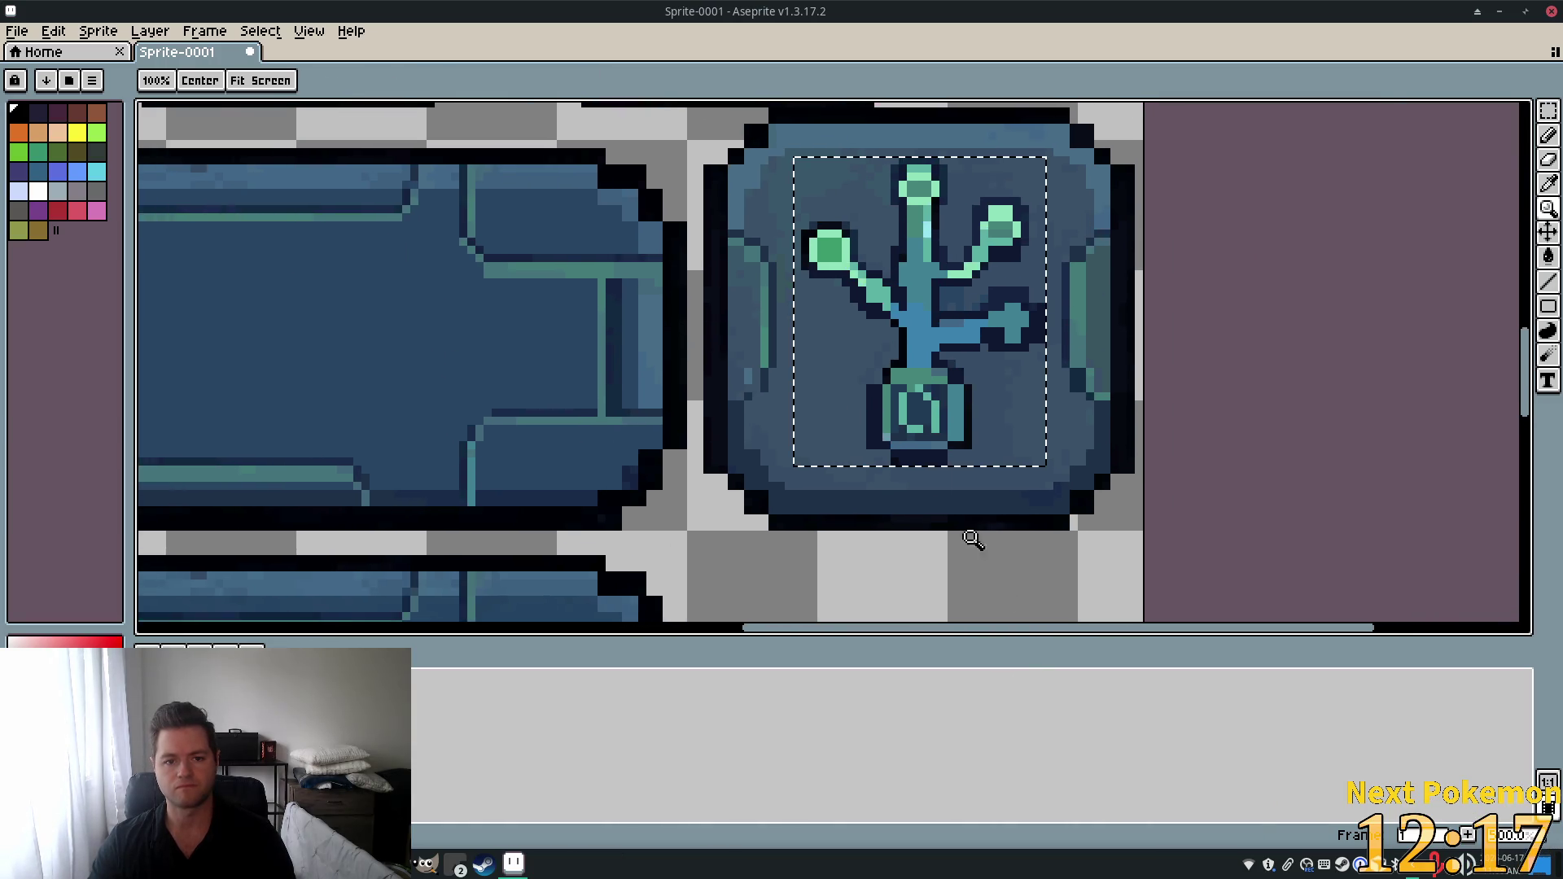
left_click(1550, 114)
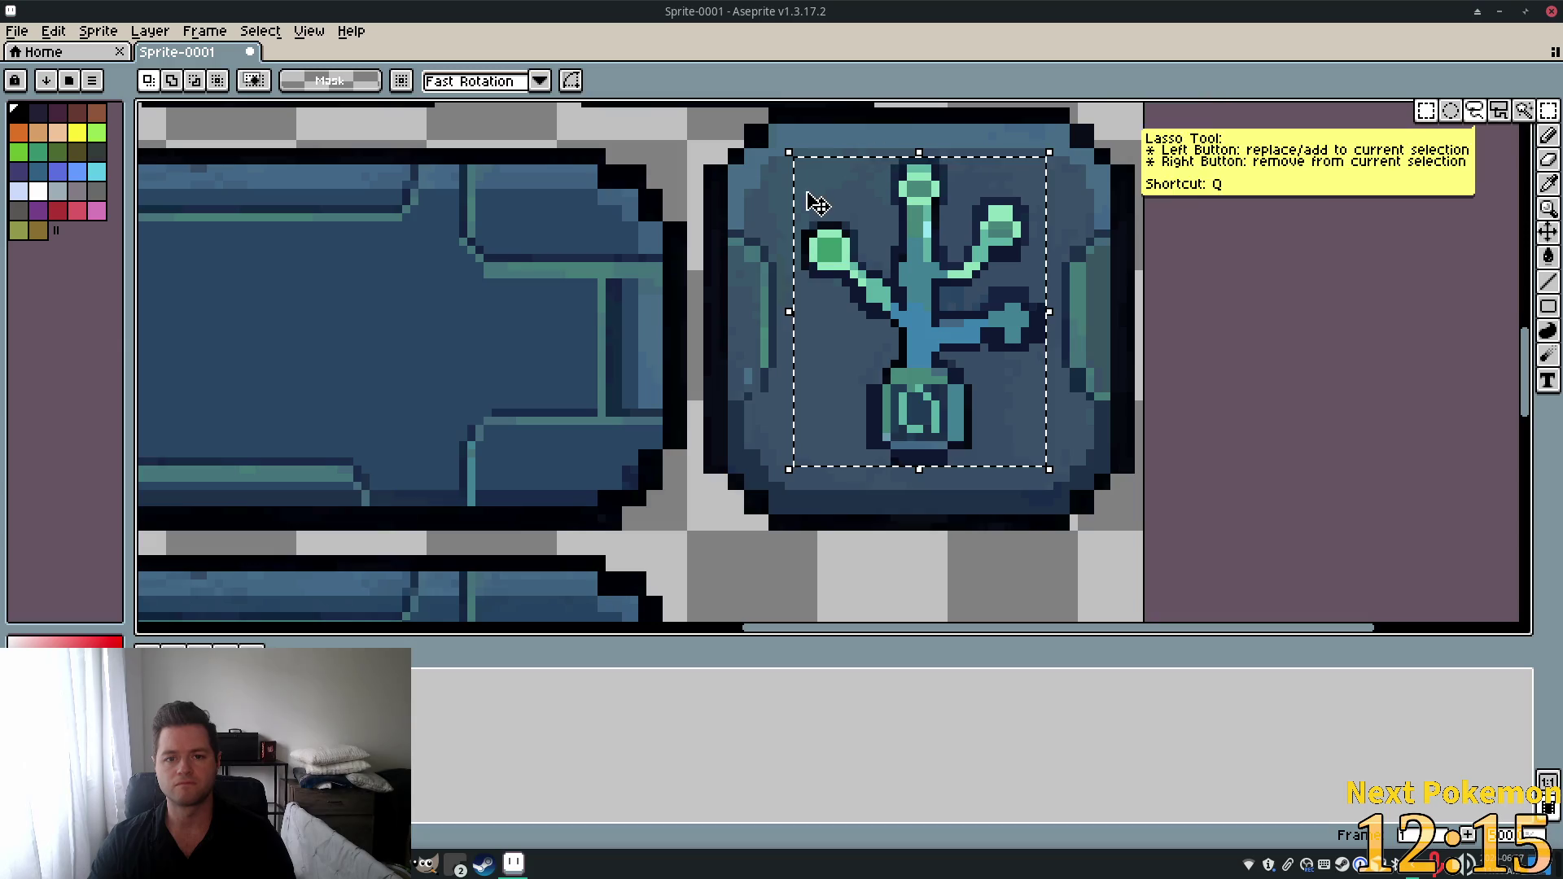
scroll(815, 200, "up", 2)
scroll(814, 201, "down", 1)
left_click(718, 181)
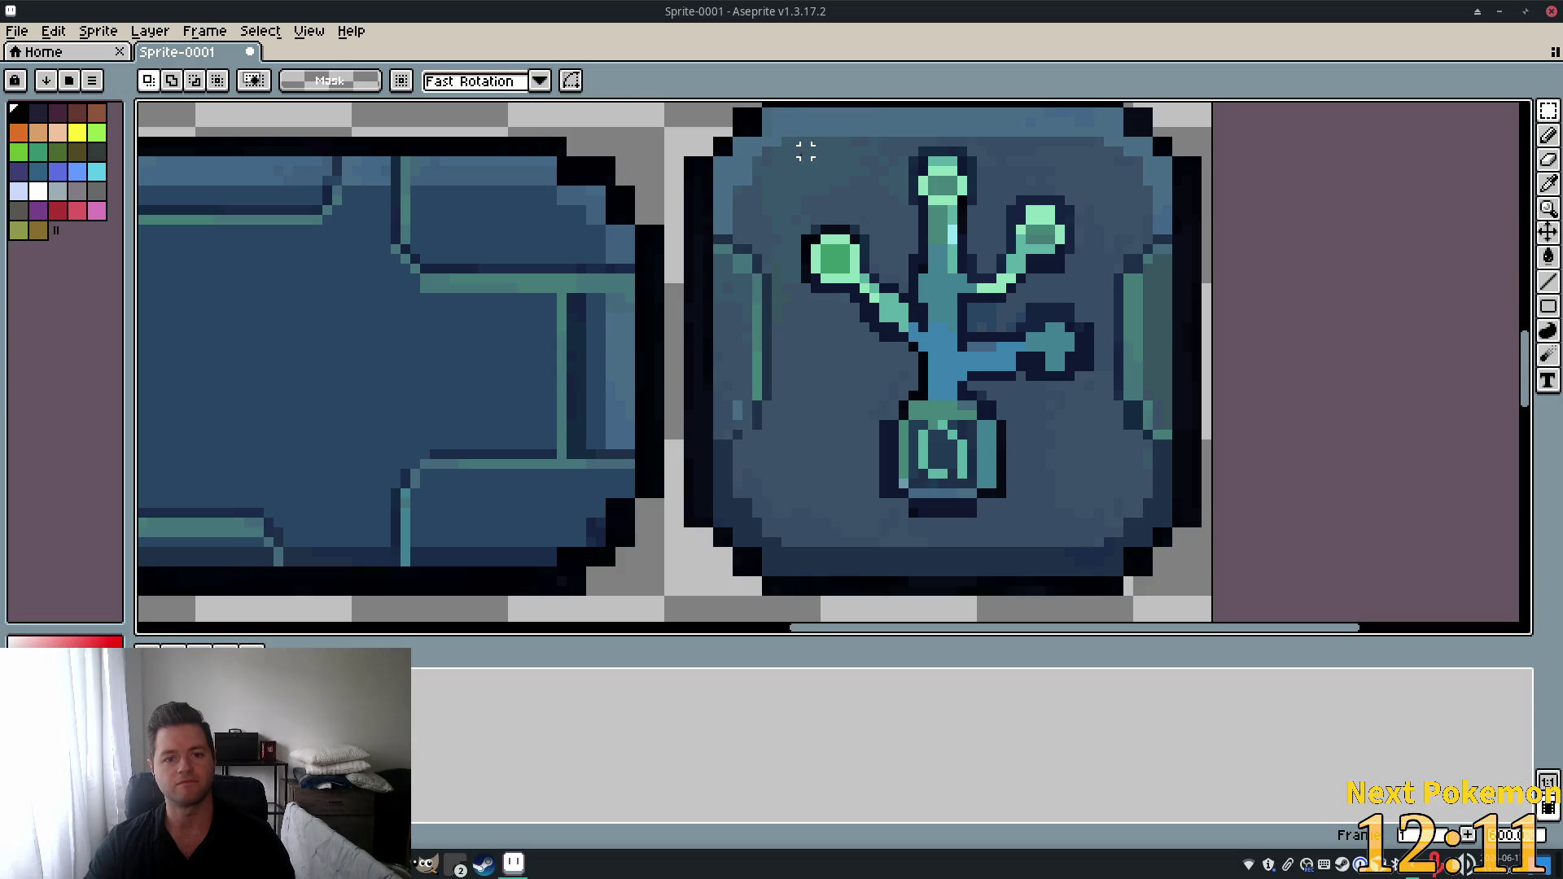
mouse_move(805, 151)
left_mouse_down()
mouse_move(948, 289)
mouse_move(1089, 512)
mouse_move(1087, 480)
mouse_move(1091, 518)
left_mouse_up()
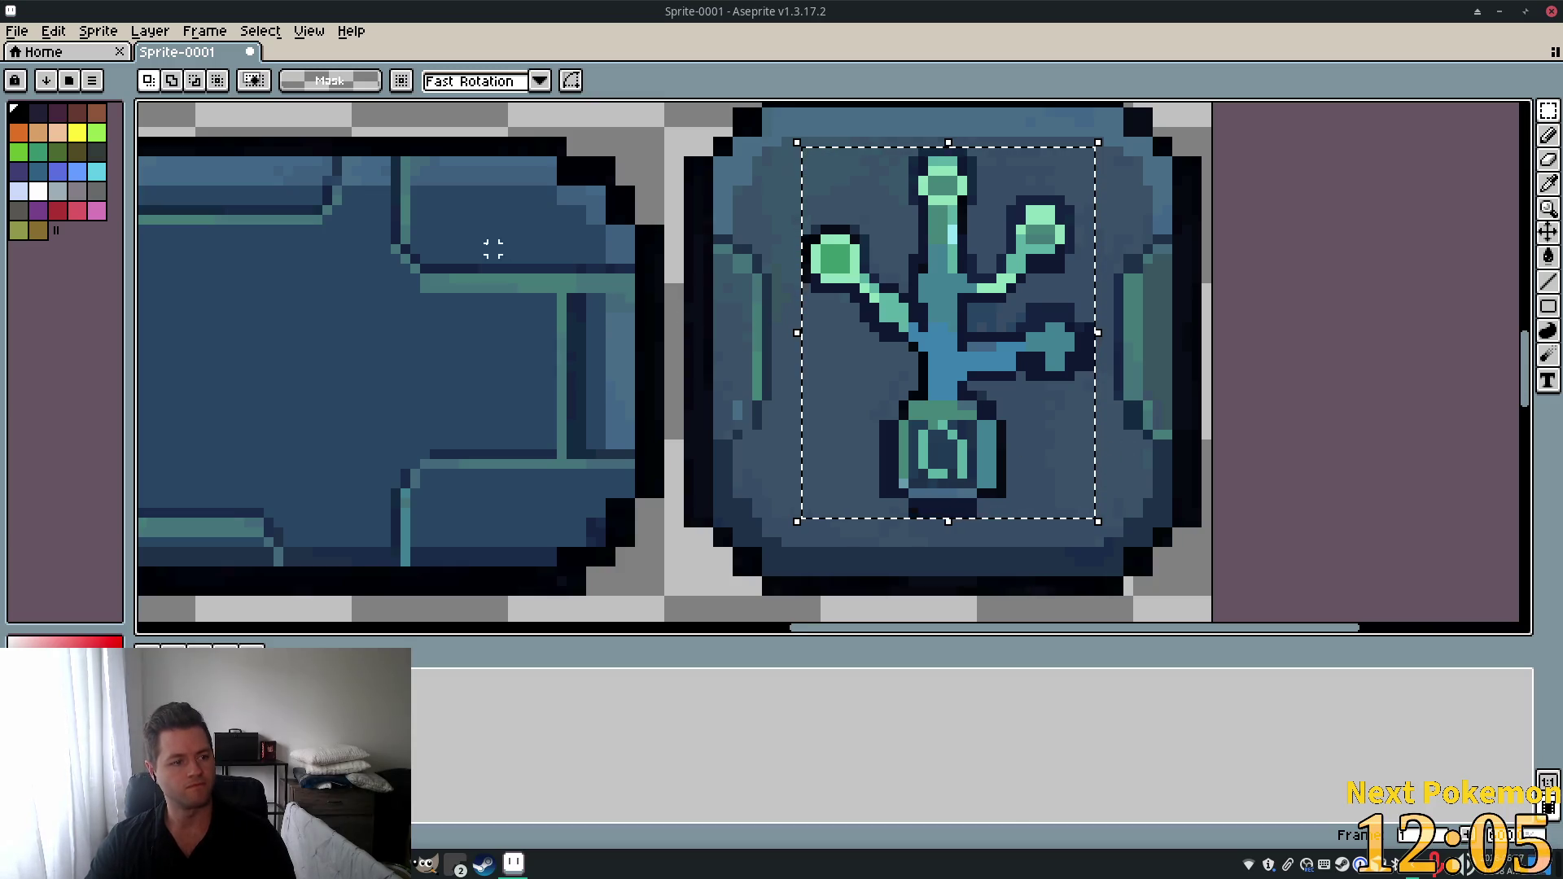
Paste a copy of the plant and drag it onto the second row's left button.
scroll(494, 250, "down", 3)
left_click_drag(424, 211, 758, 386)
key("ctrl+t")
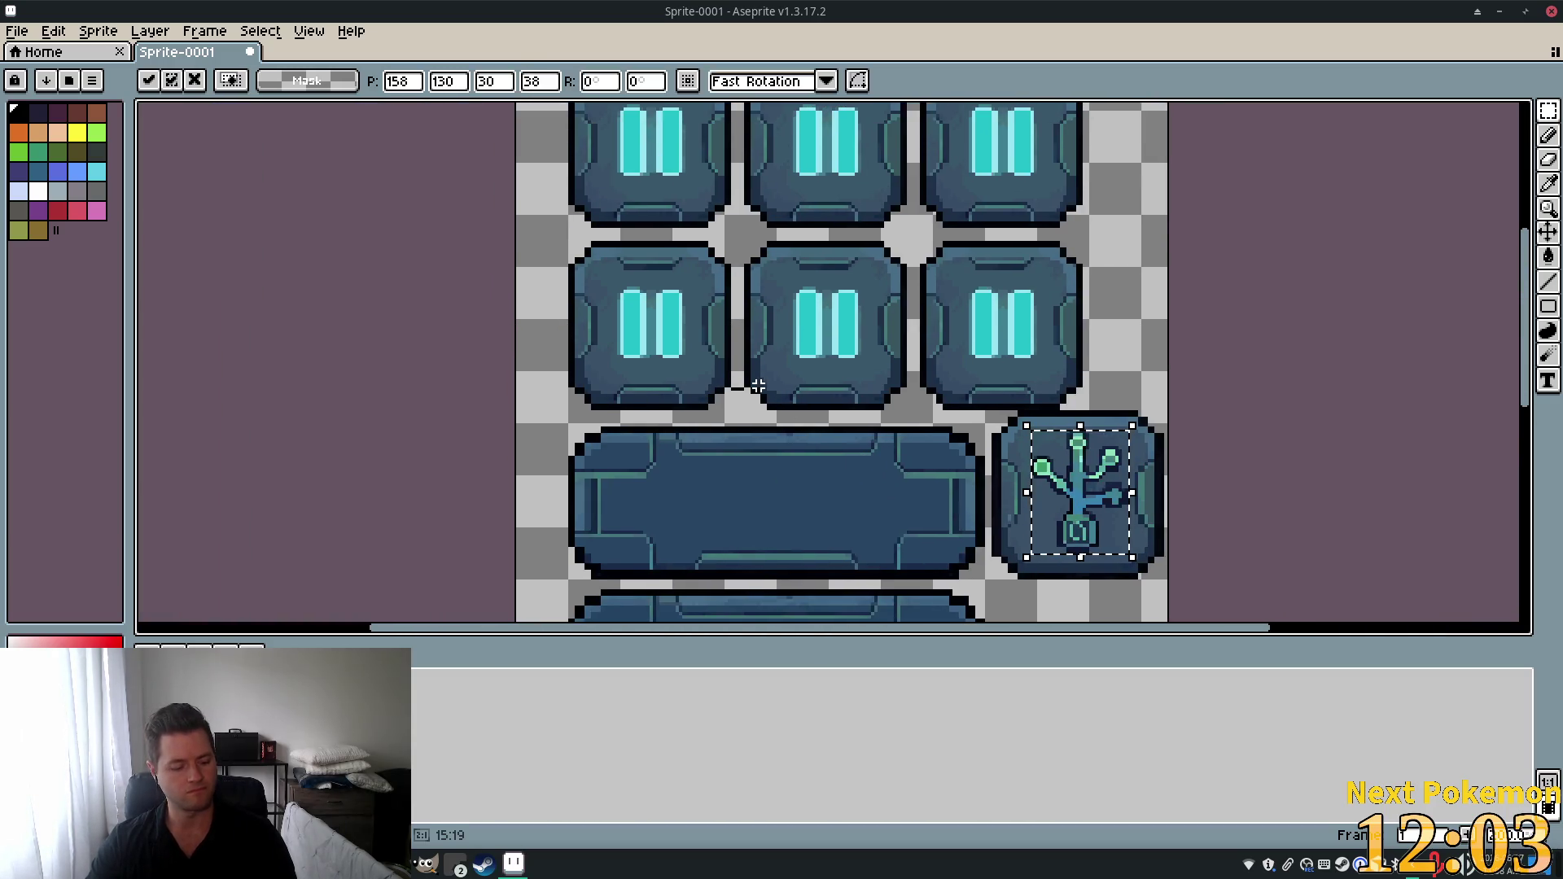
left_click_drag(1080, 493, 655, 331)
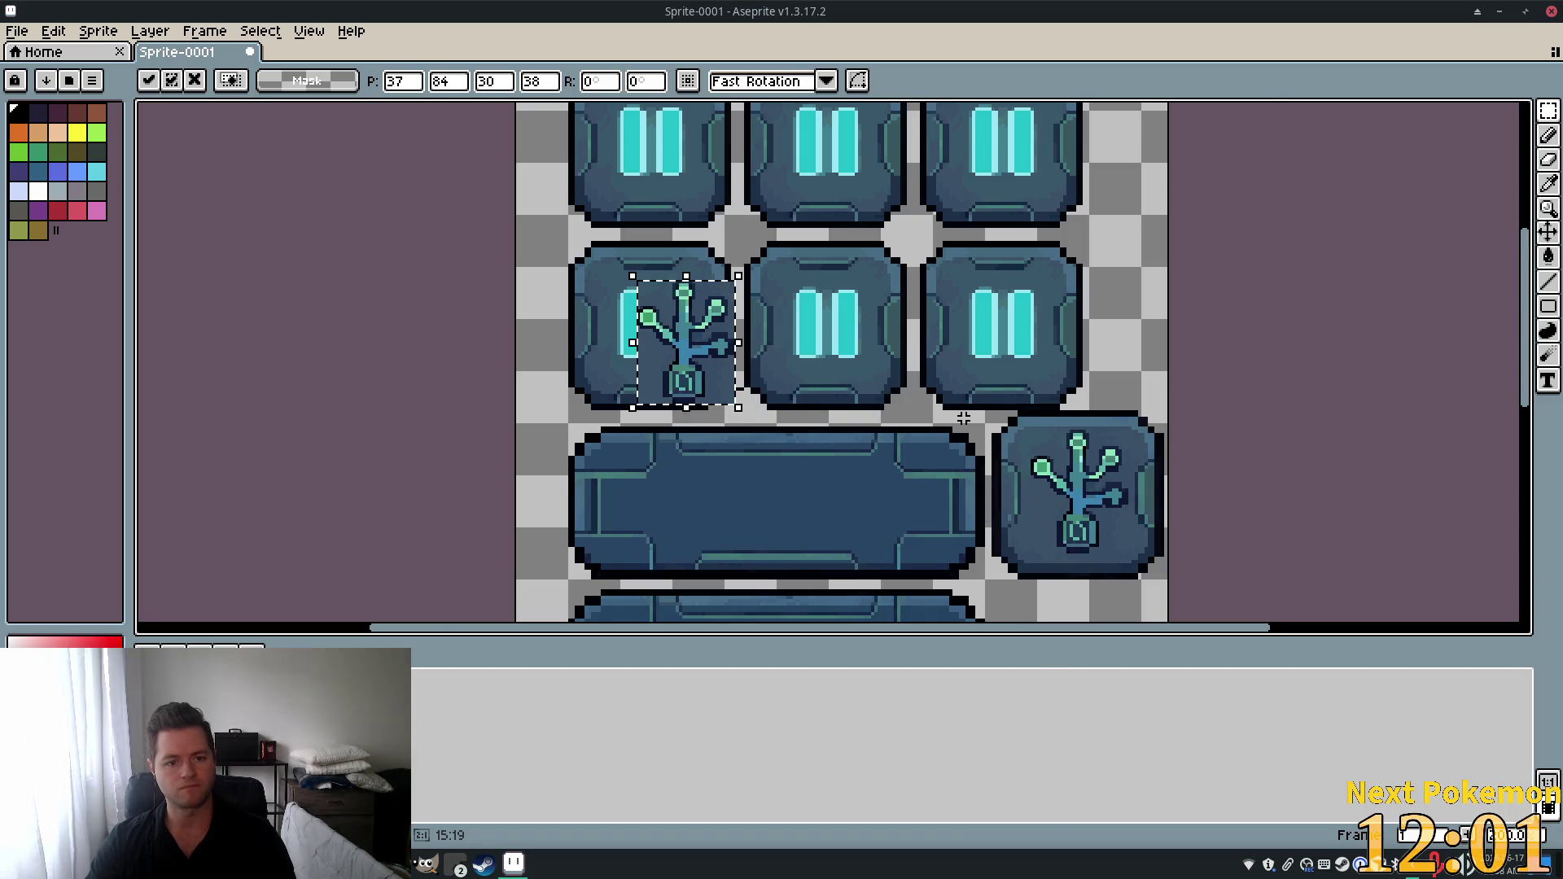
Nudge the plant copy left and up over the left button and commit it.
scroll(737, 320, "up", 2)
scroll(738, 320, "down", 2)
scroll(562, 244, "up", 2)
left_click_drag(735, 393, 641, 359)
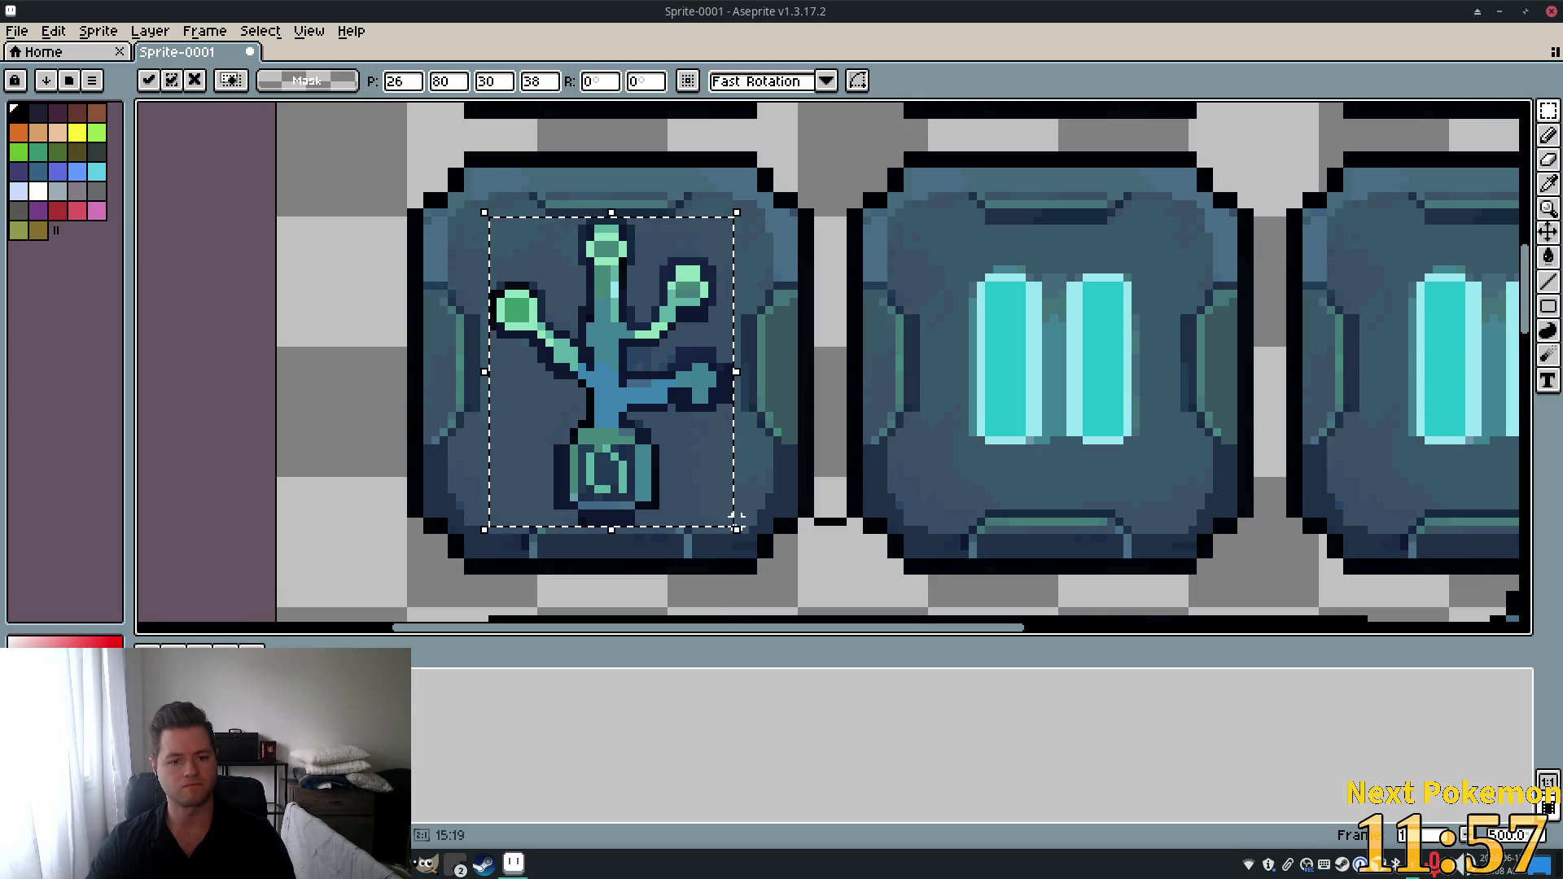
key("Return")
mouse_move(733, 530)
left_mouse_down()
mouse_move(684, 444)
mouse_move(802, 545)
mouse_move(761, 534)
mouse_move(698, 461)
mouse_move(746, 525)
mouse_move(733, 541)
mouse_move(855, 534)
mouse_move(1088, 632)
mouse_move(678, 393)
left_mouse_up()
Step through undo and redo until the paste is undone, then shrink the plant from its corner.
key("ctrl+z")
key("ctrl+z")
key("ctrl+z")
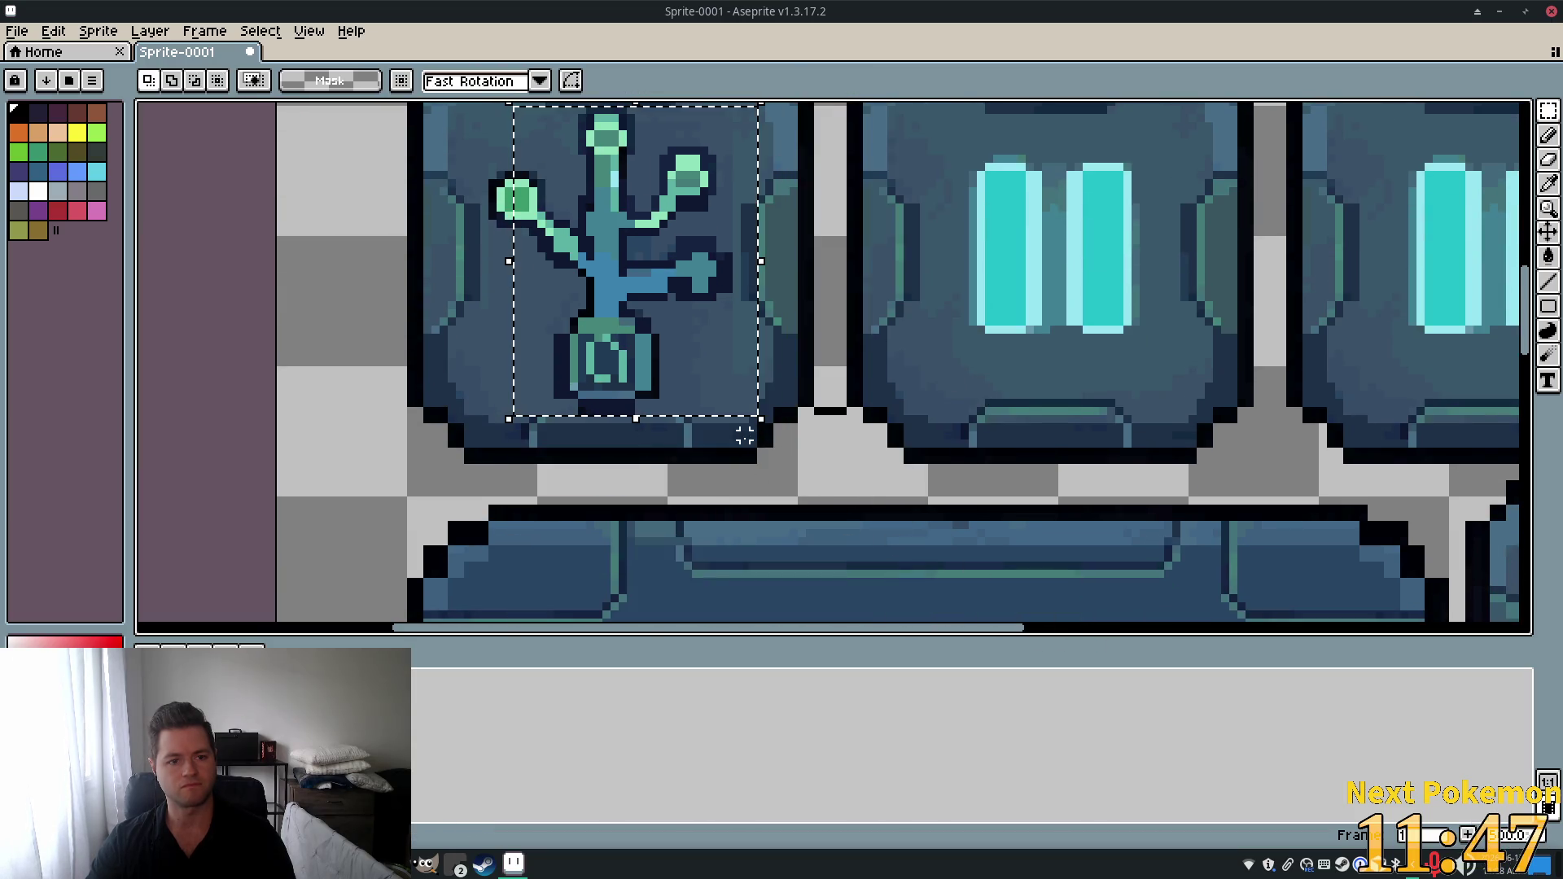
left_click_drag(874, 379, 964, 509)
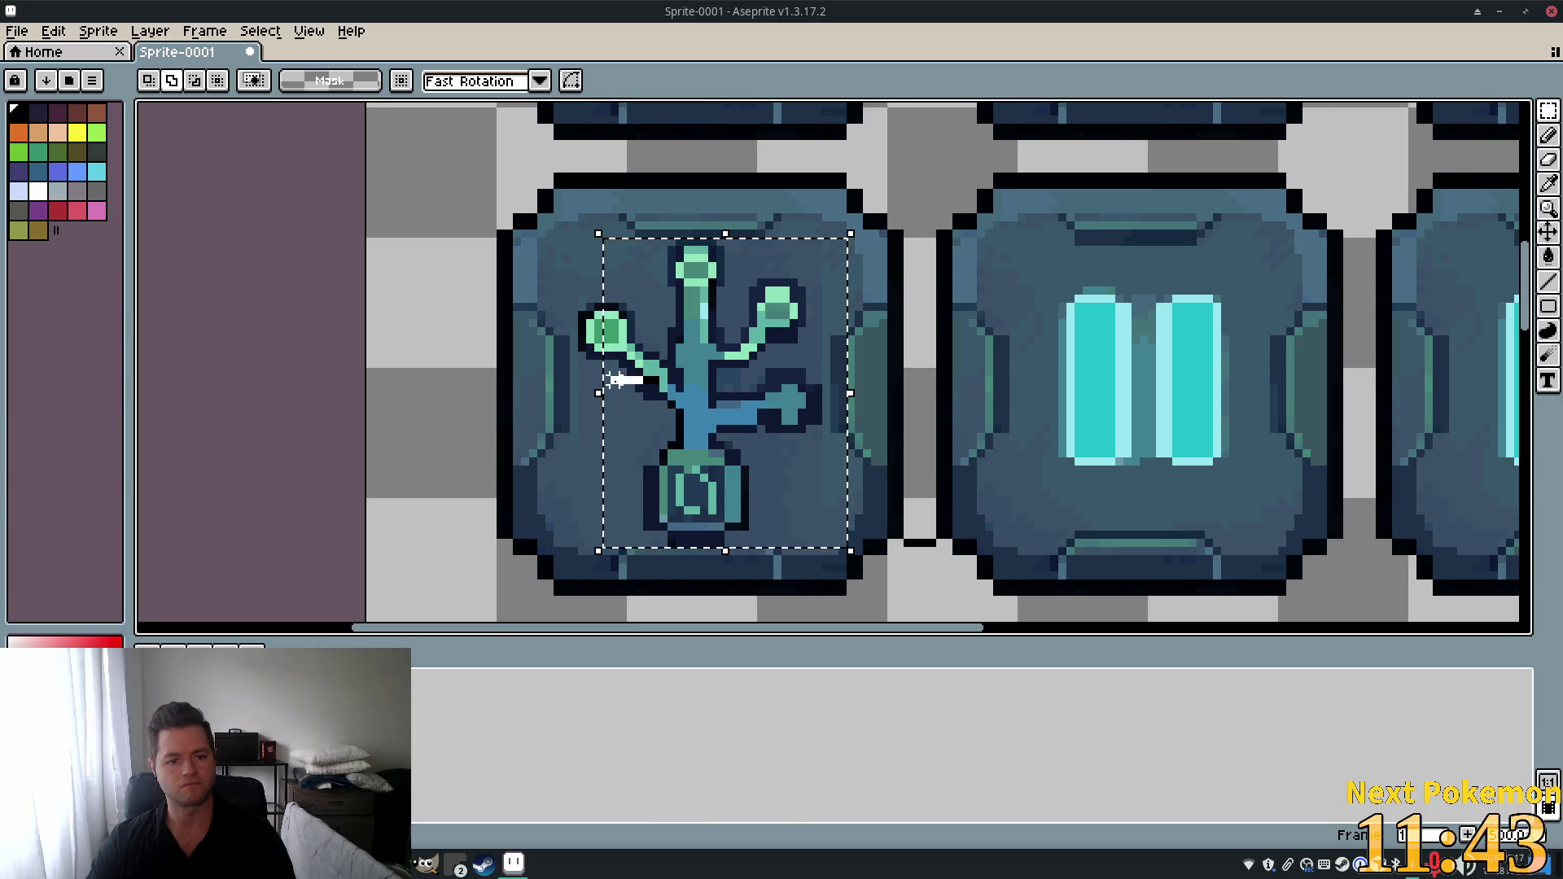
key("ctrl+d")
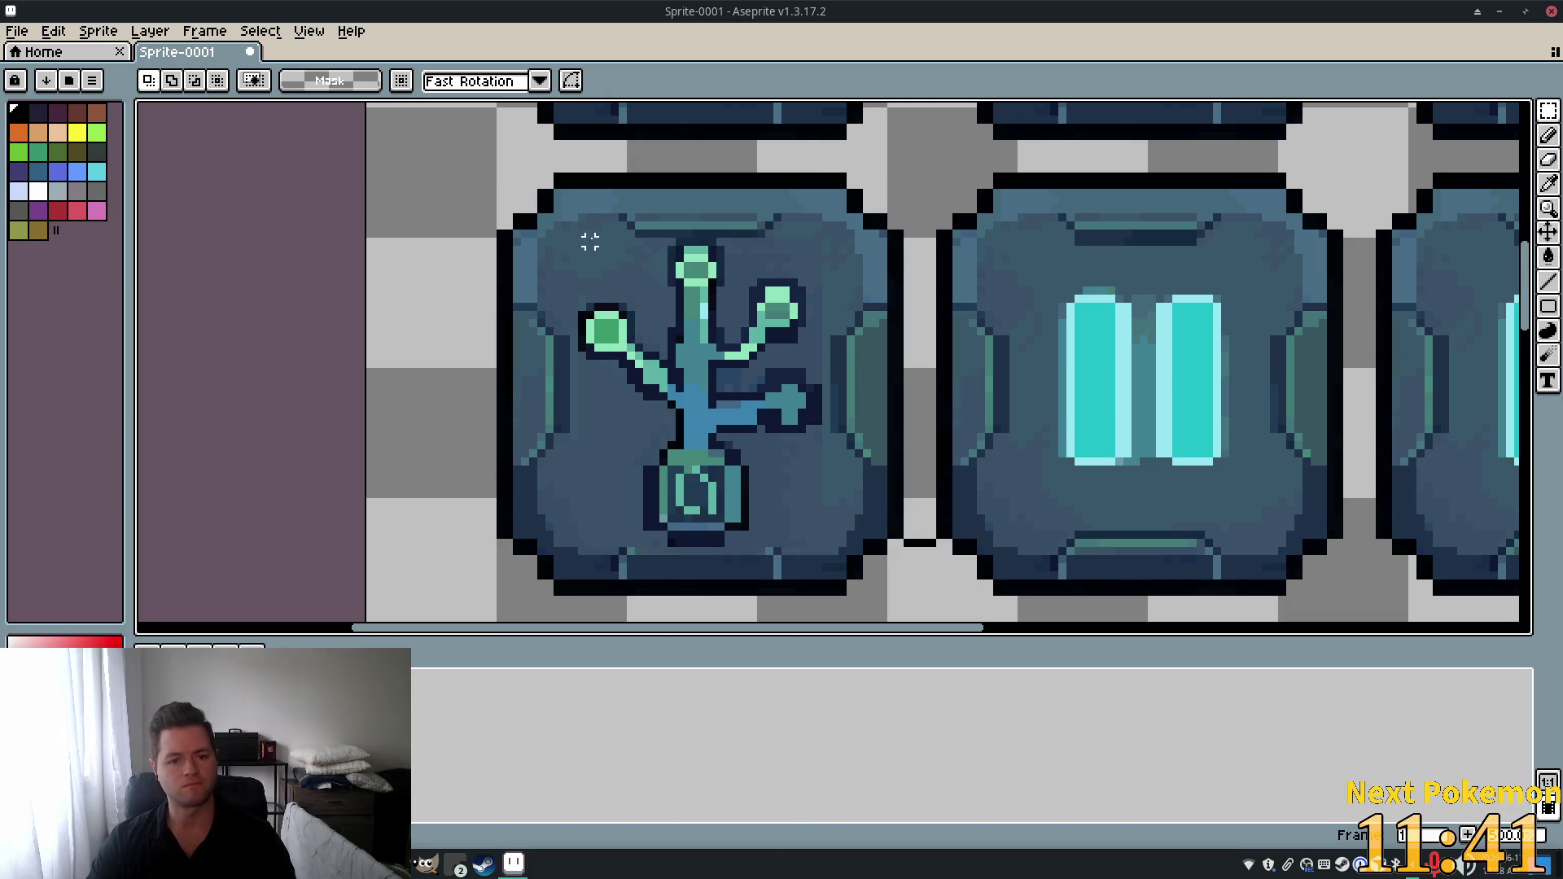
key("ctrl+z")
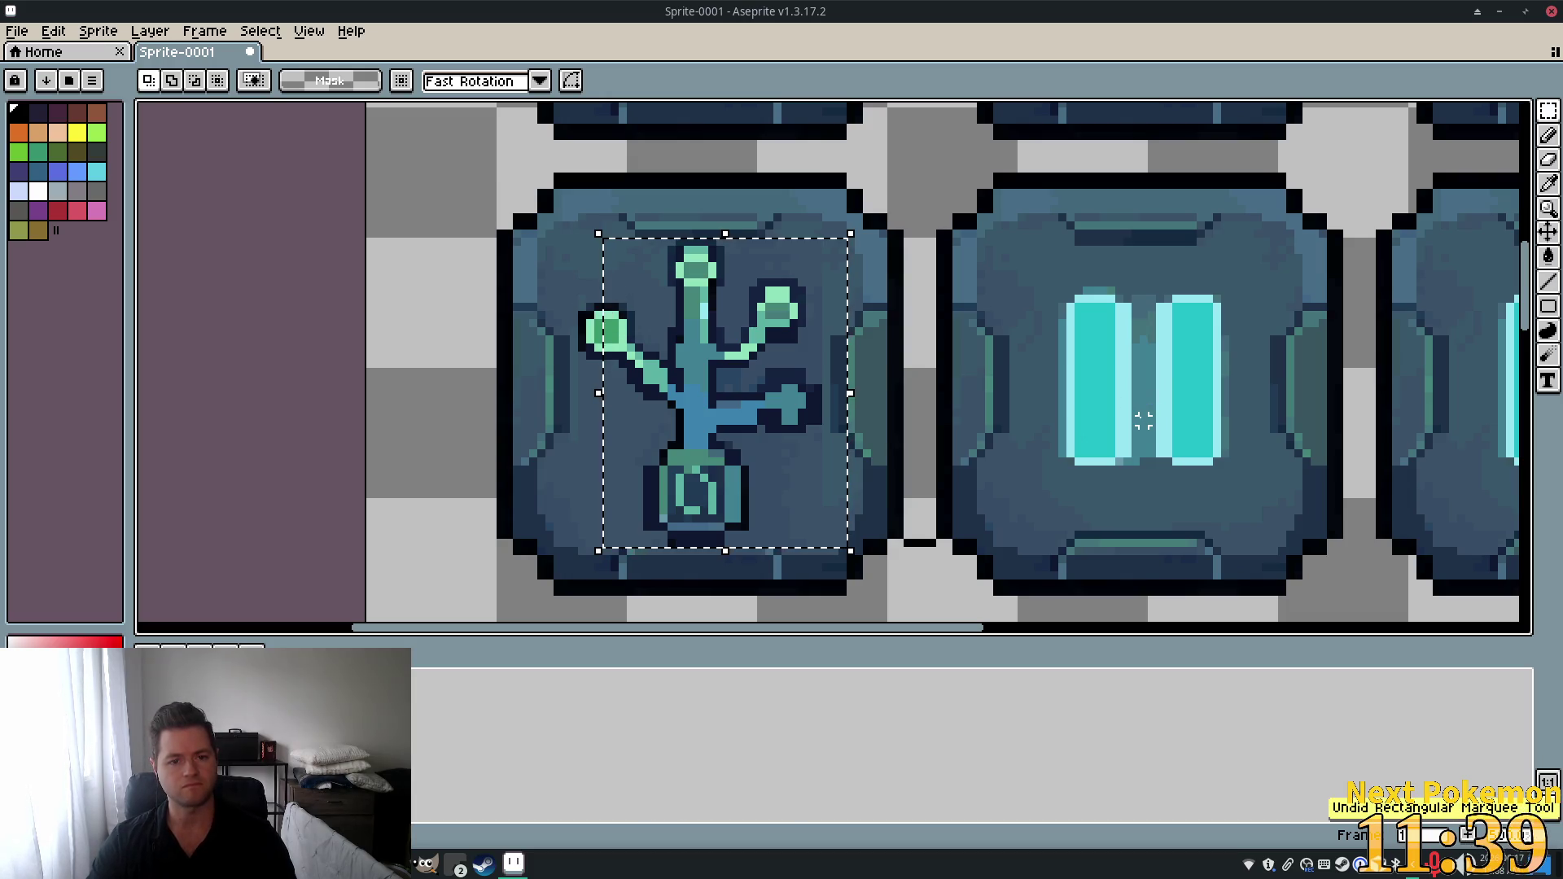
key("ctrl+z")
key("ctrl+z")
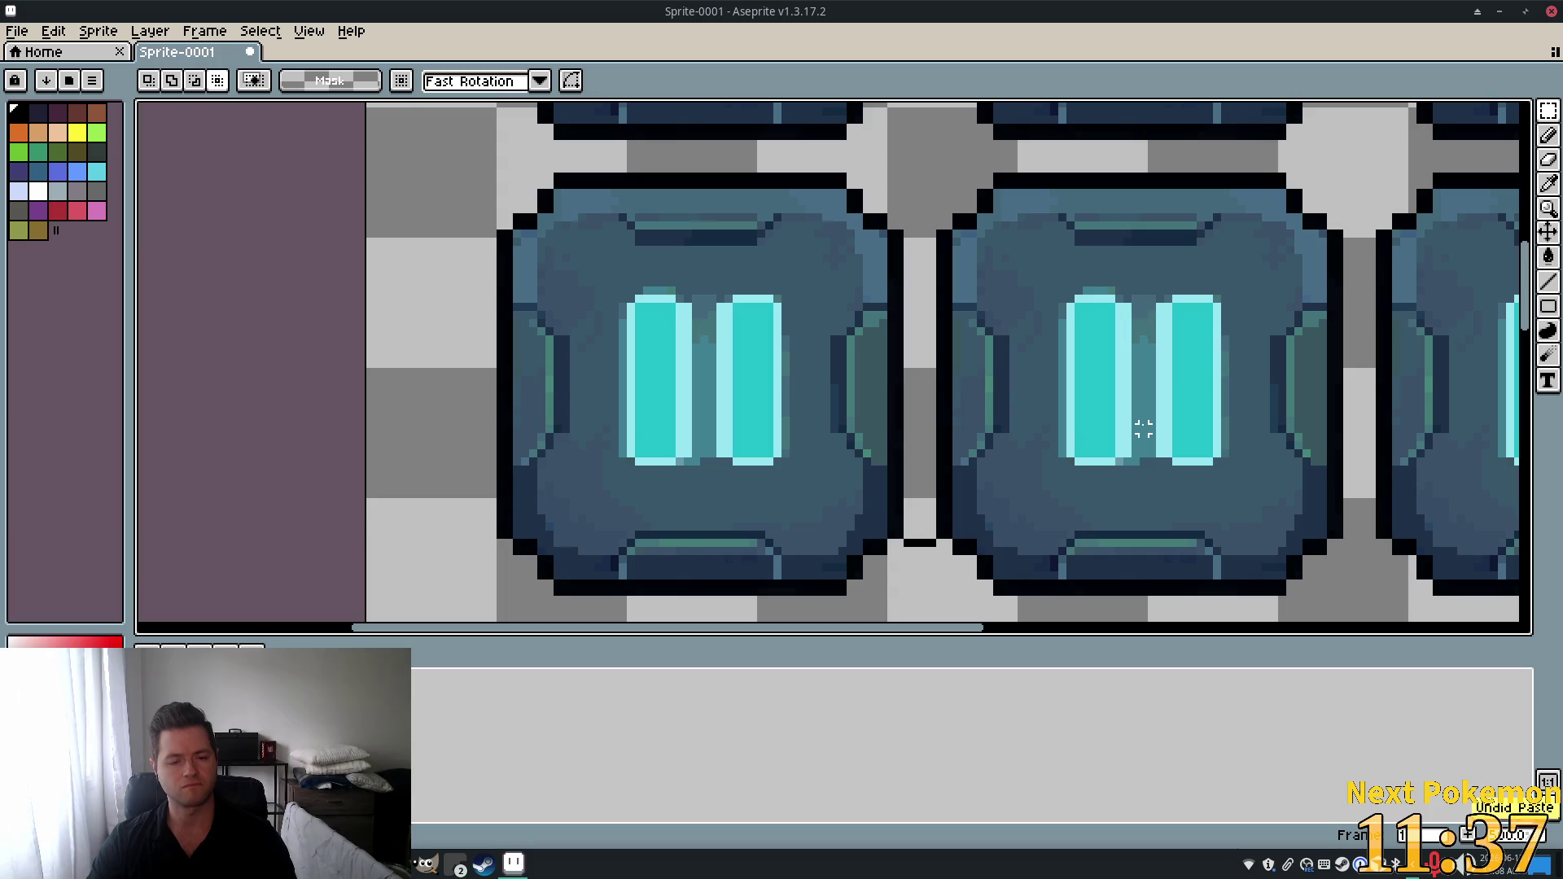
key("ctrl+y")
mouse_move(826, 552)
left_mouse_down()
mouse_move(756, 491)
mouse_move(743, 457)
mouse_move(804, 423)
mouse_move(829, 476)
mouse_move(755, 415)
mouse_move(830, 454)
mouse_move(795, 440)
mouse_move(837, 433)
mouse_move(806, 443)
mouse_move(823, 388)
mouse_move(868, 430)
left_mouse_up()
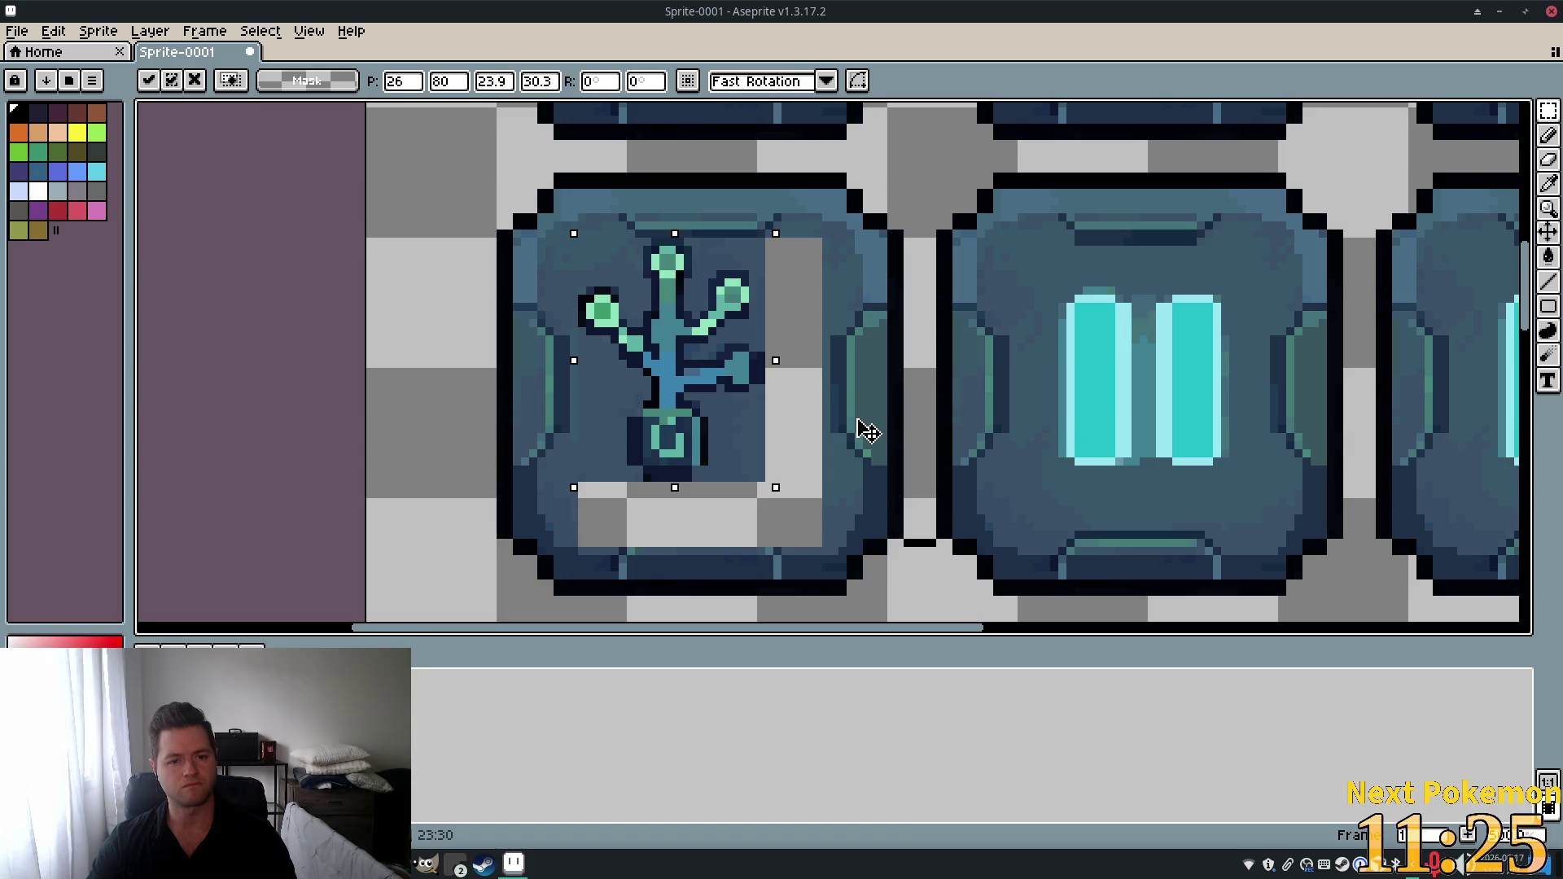
Cancel the scaled paste, shrink the original plant to 24×30 px, and centre it in the second-row left button.
left_click_drag(683, 349, 715, 374)
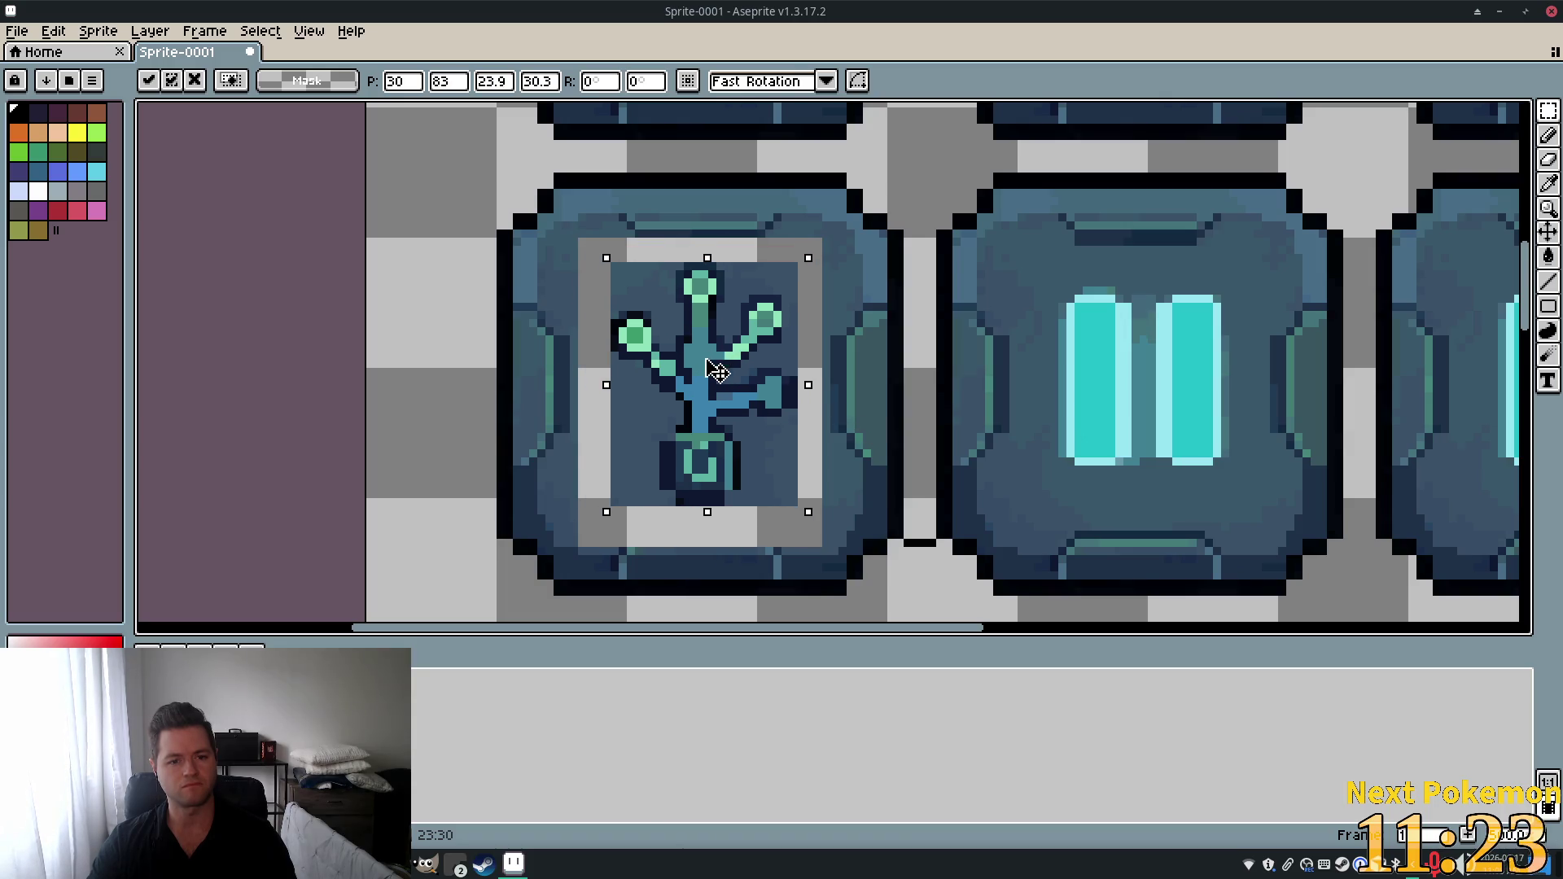
key("Escape")
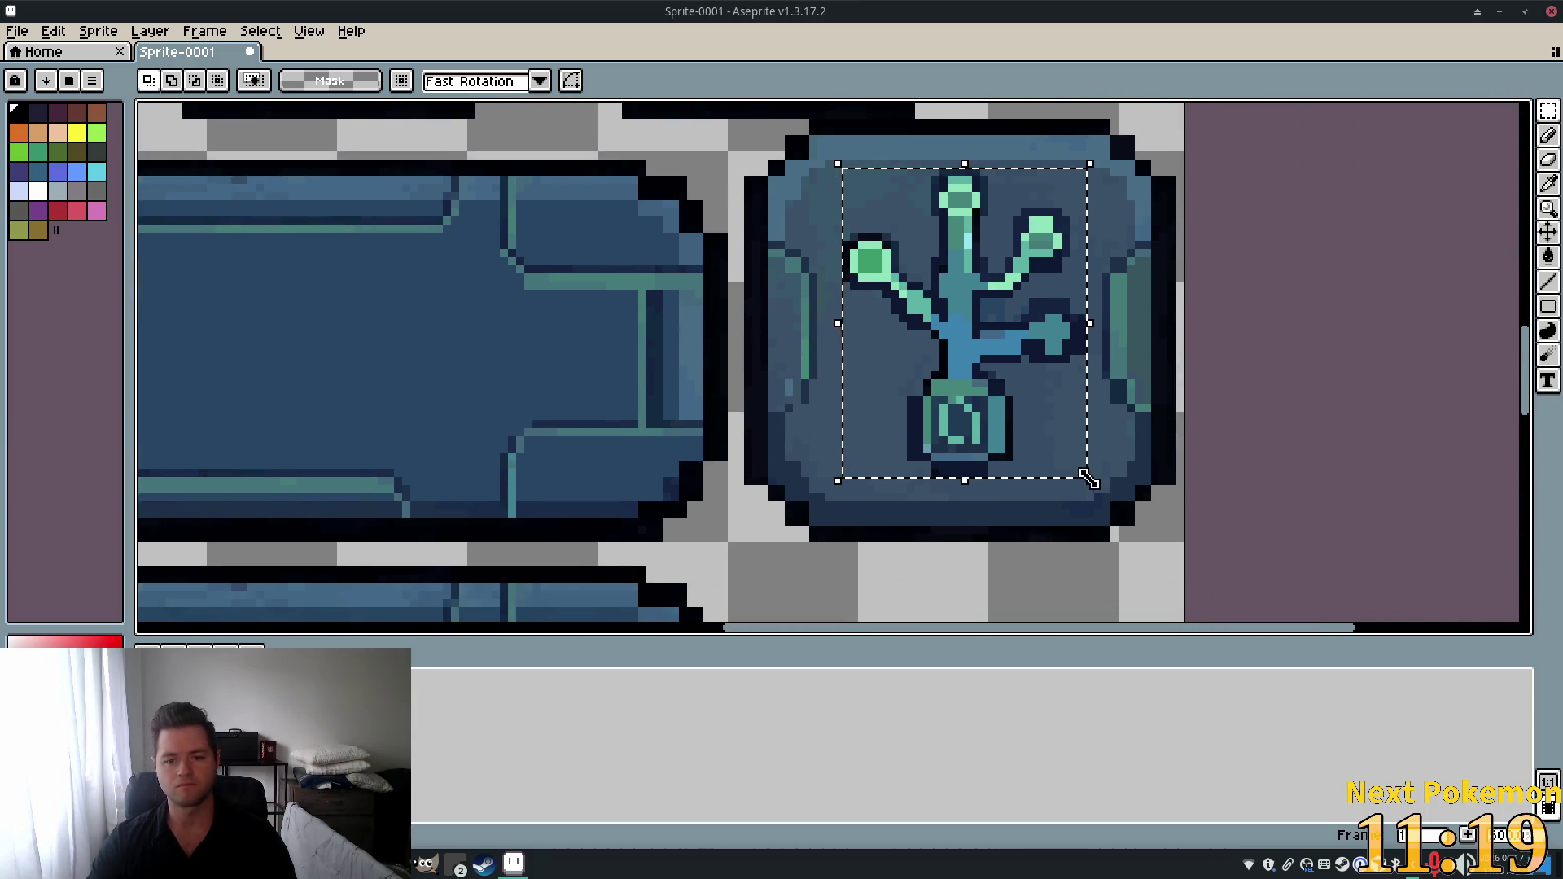
left_click(1099, 489)
mouse_move(1095, 486)
left_mouse_down()
mouse_move(977, 370)
mouse_move(1096, 464)
mouse_move(1033, 423)
mouse_move(1023, 440)
left_mouse_up()
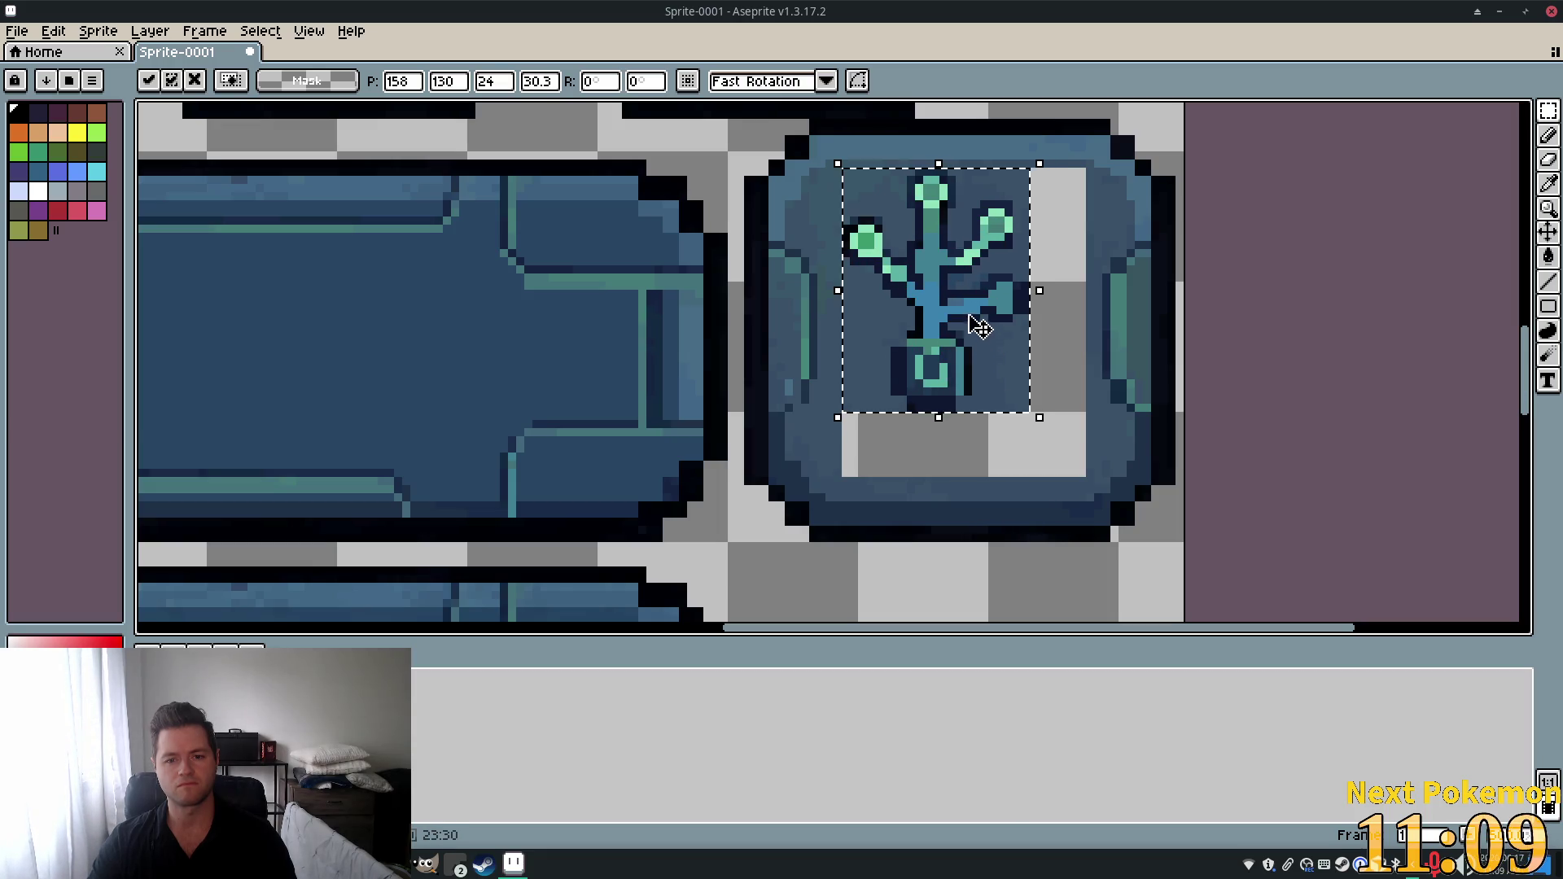
mouse_move(984, 320)
left_mouse_down()
mouse_move(638, 290)
mouse_move(959, 426)
mouse_move(1054, 521)
mouse_move(810, 431)
mouse_move(443, 261)
mouse_move(814, 472)
mouse_move(693, 390)
left_mouse_up()
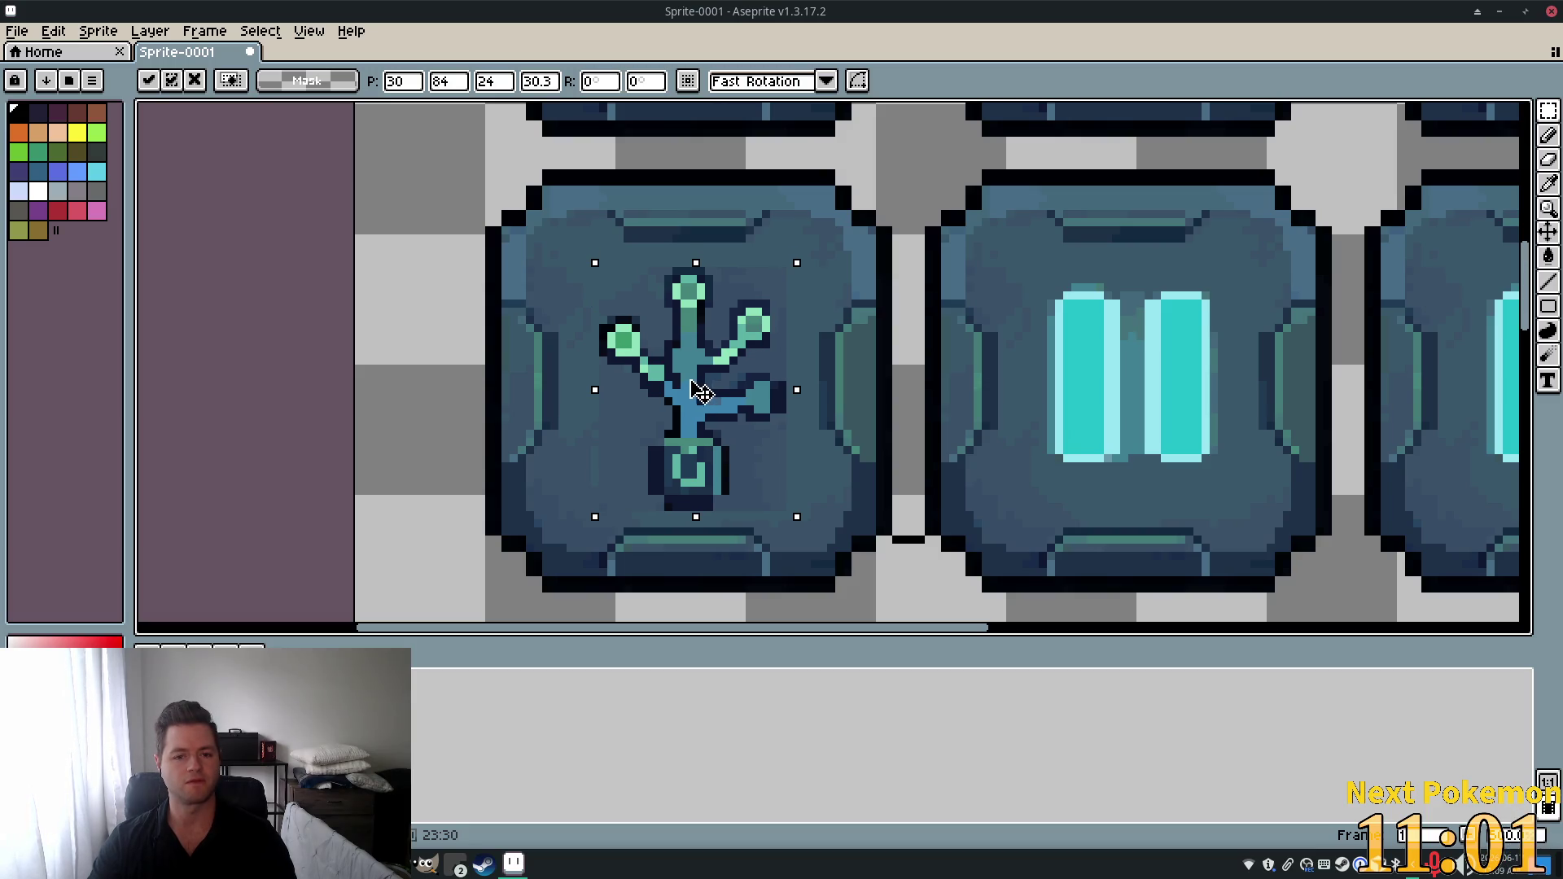
left_click_drag(696, 388, 696, 388)
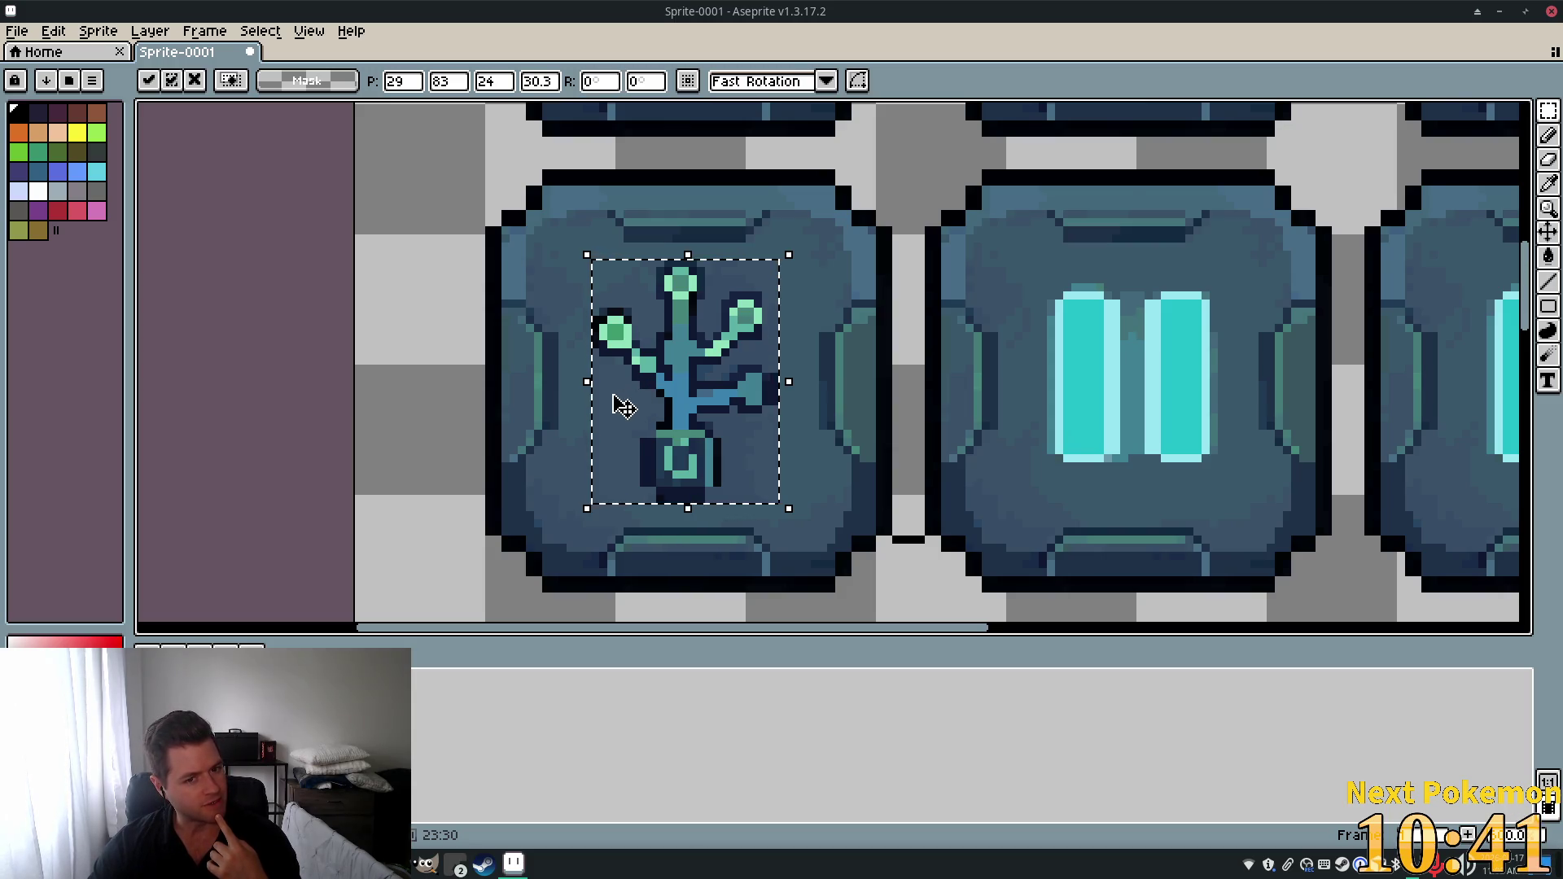
Zoom in to check the 24×30 px plant, then commit it onto the second-row left button.
scroll(624, 407, "up", 1)
scroll(624, 407, "up", 1)
scroll(624, 407, "down", 1)
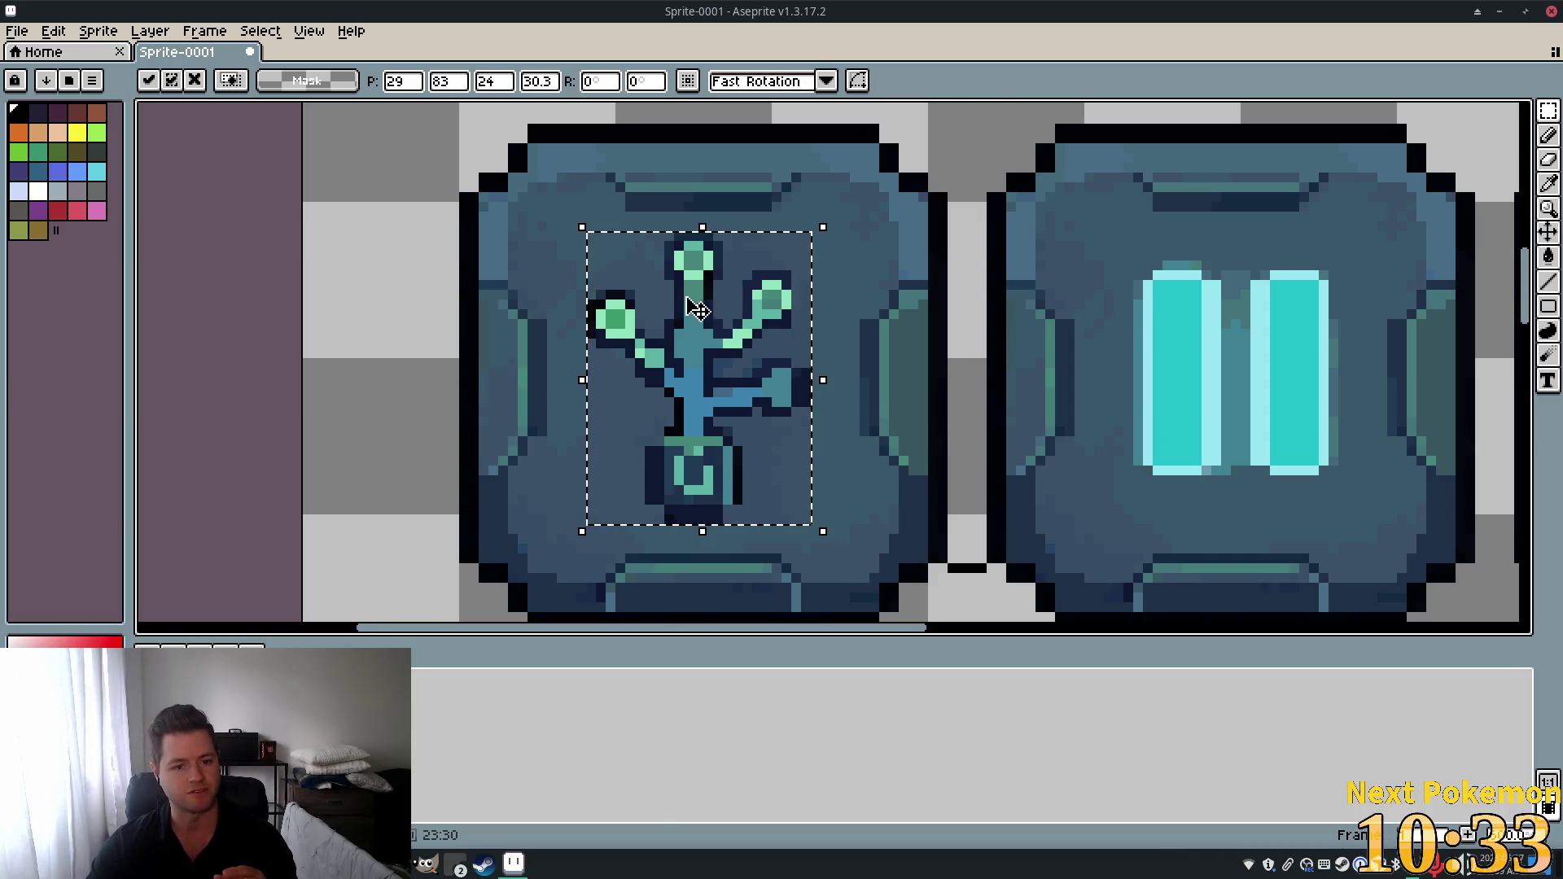
scroll(698, 309, "up", 1)
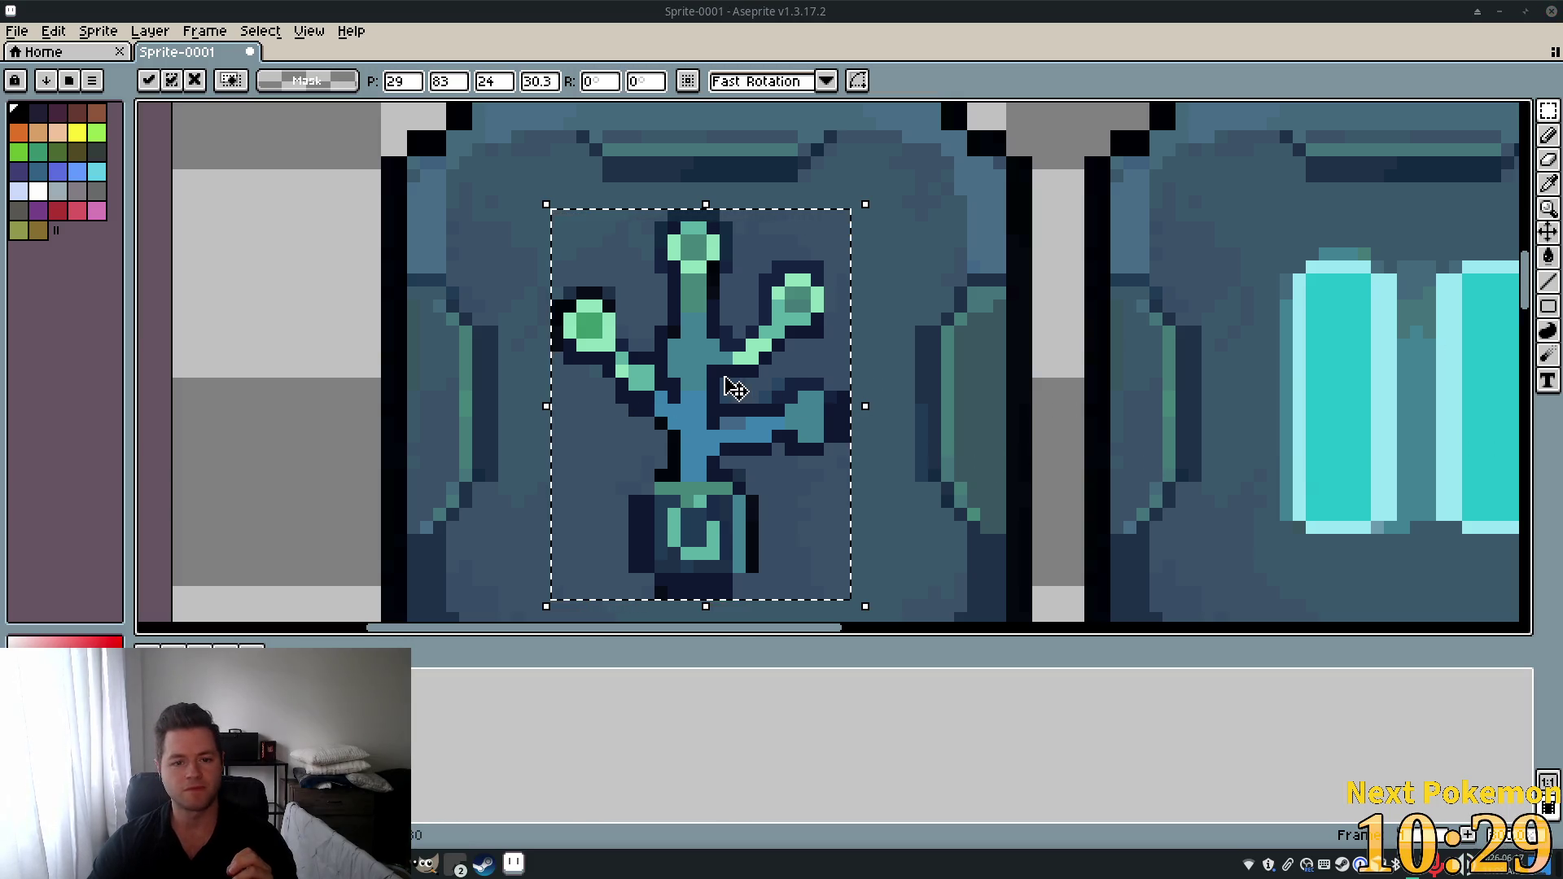
scroll(730, 384, "up", 2)
scroll(680, 377, "down", 2)
scroll(813, 412, "up", 1)
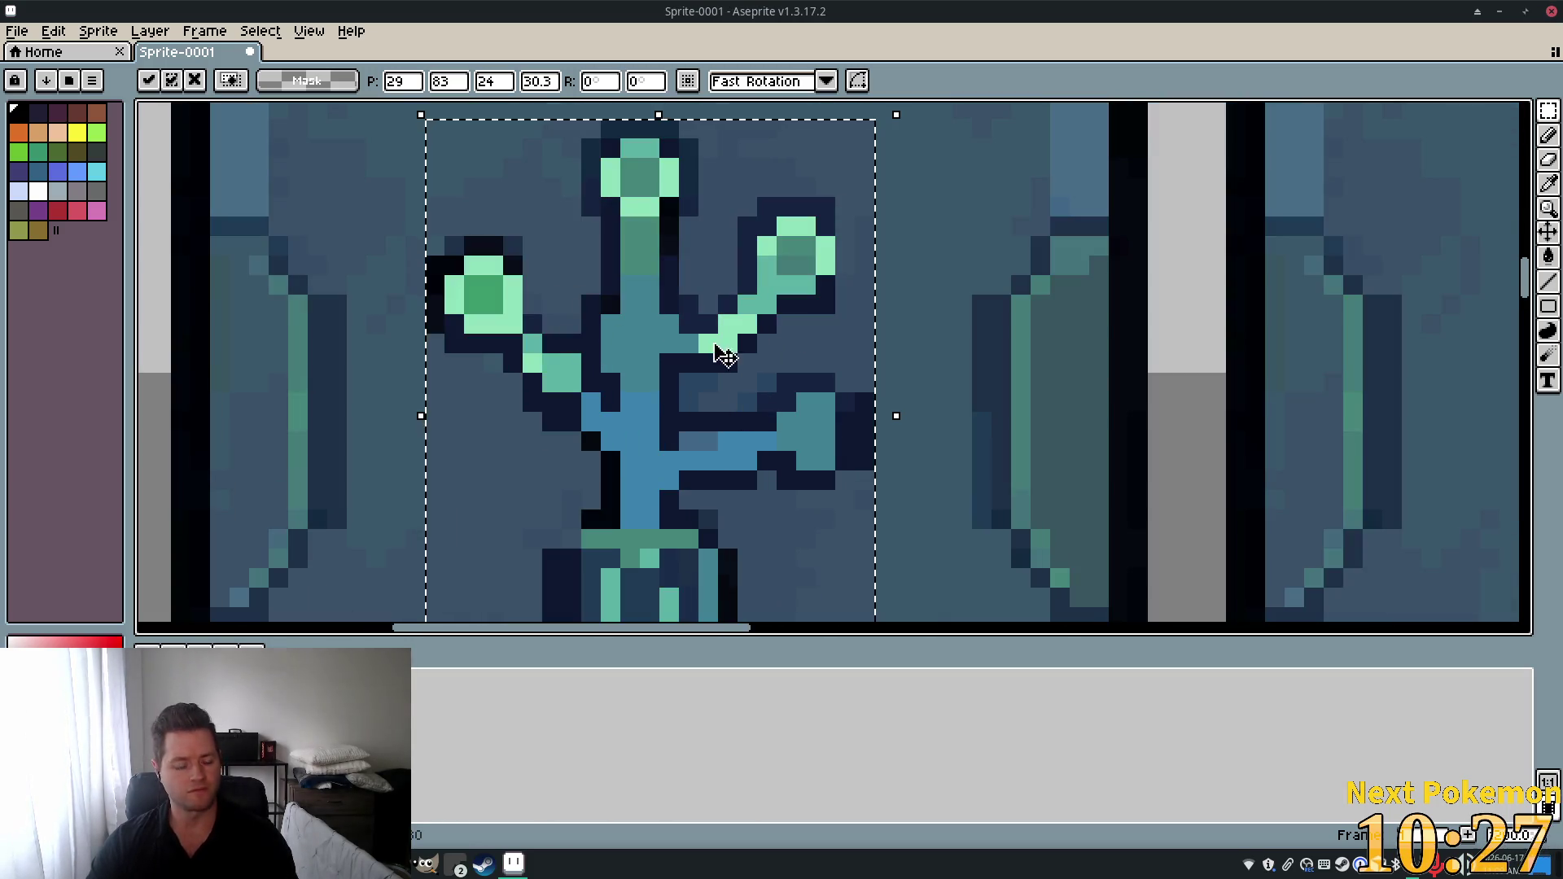
key("ctrl+d")
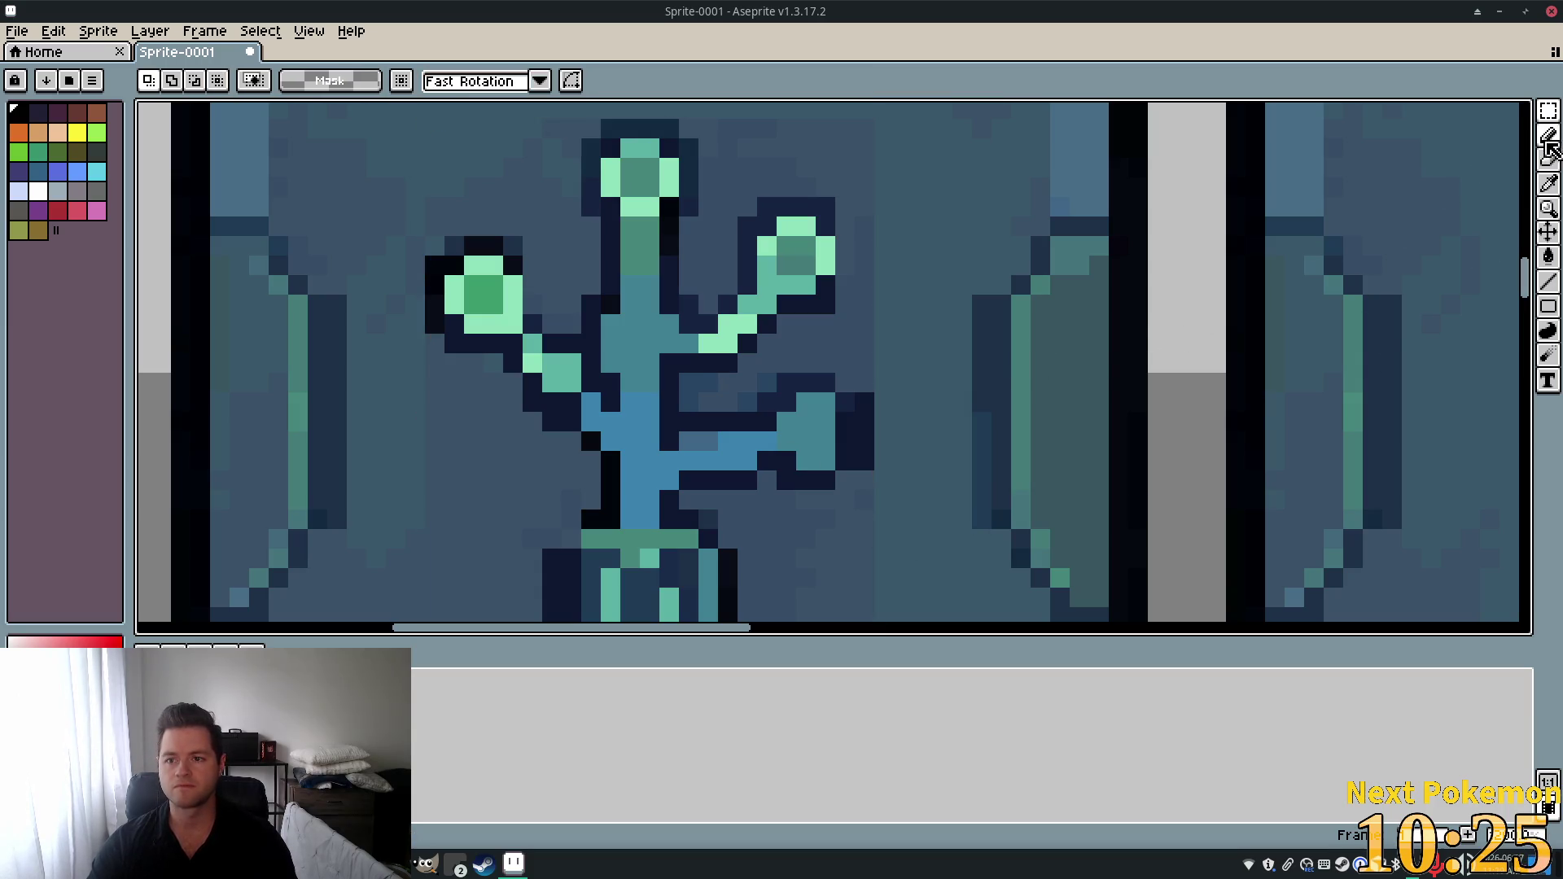
left_click(1548, 184)
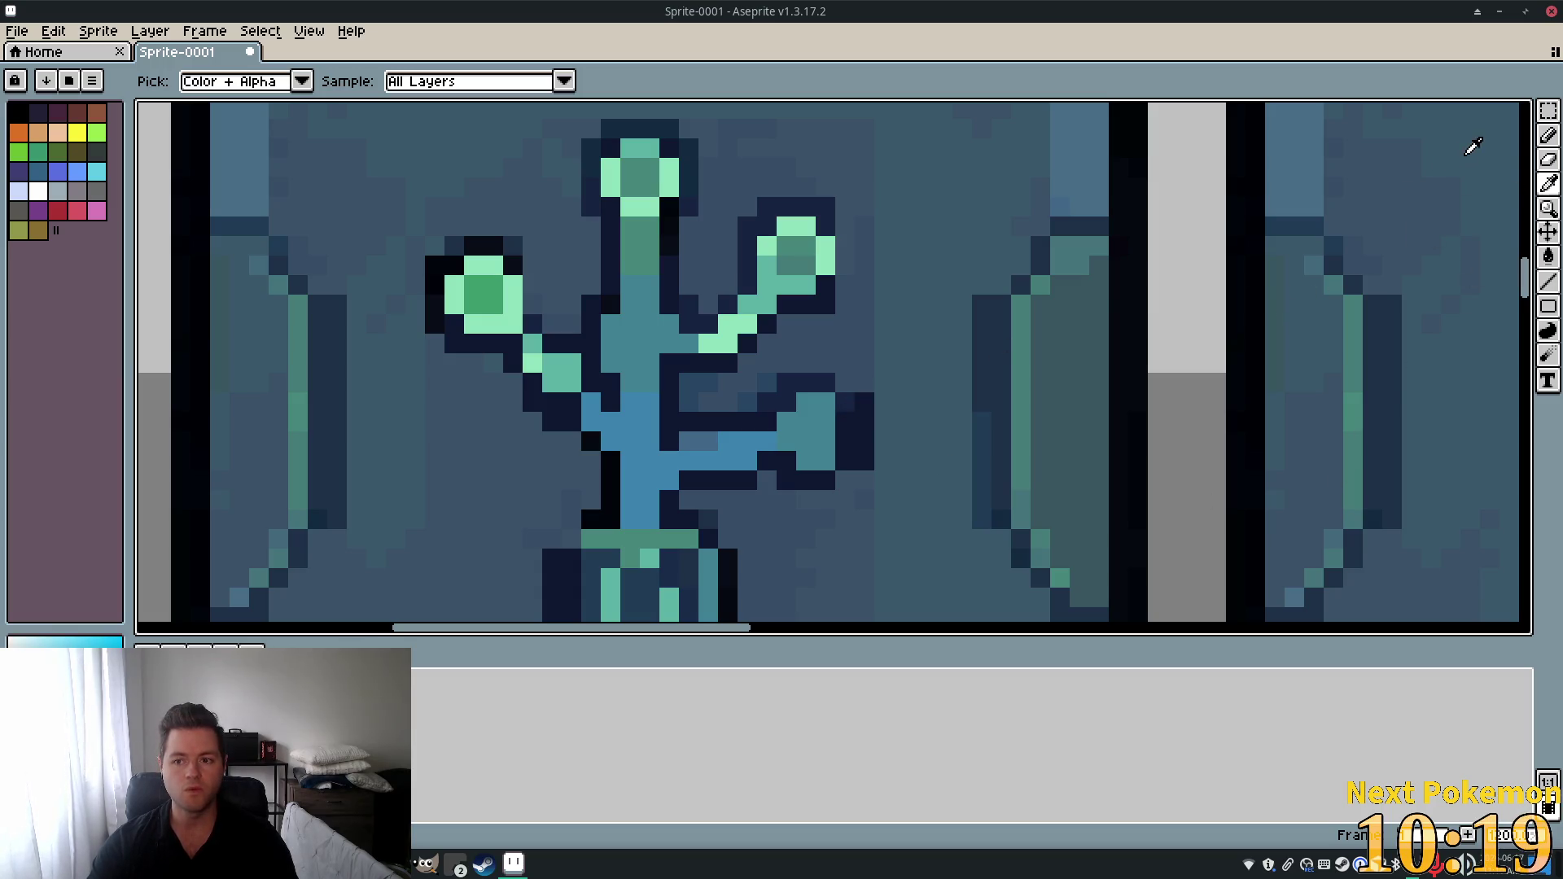
key("b")
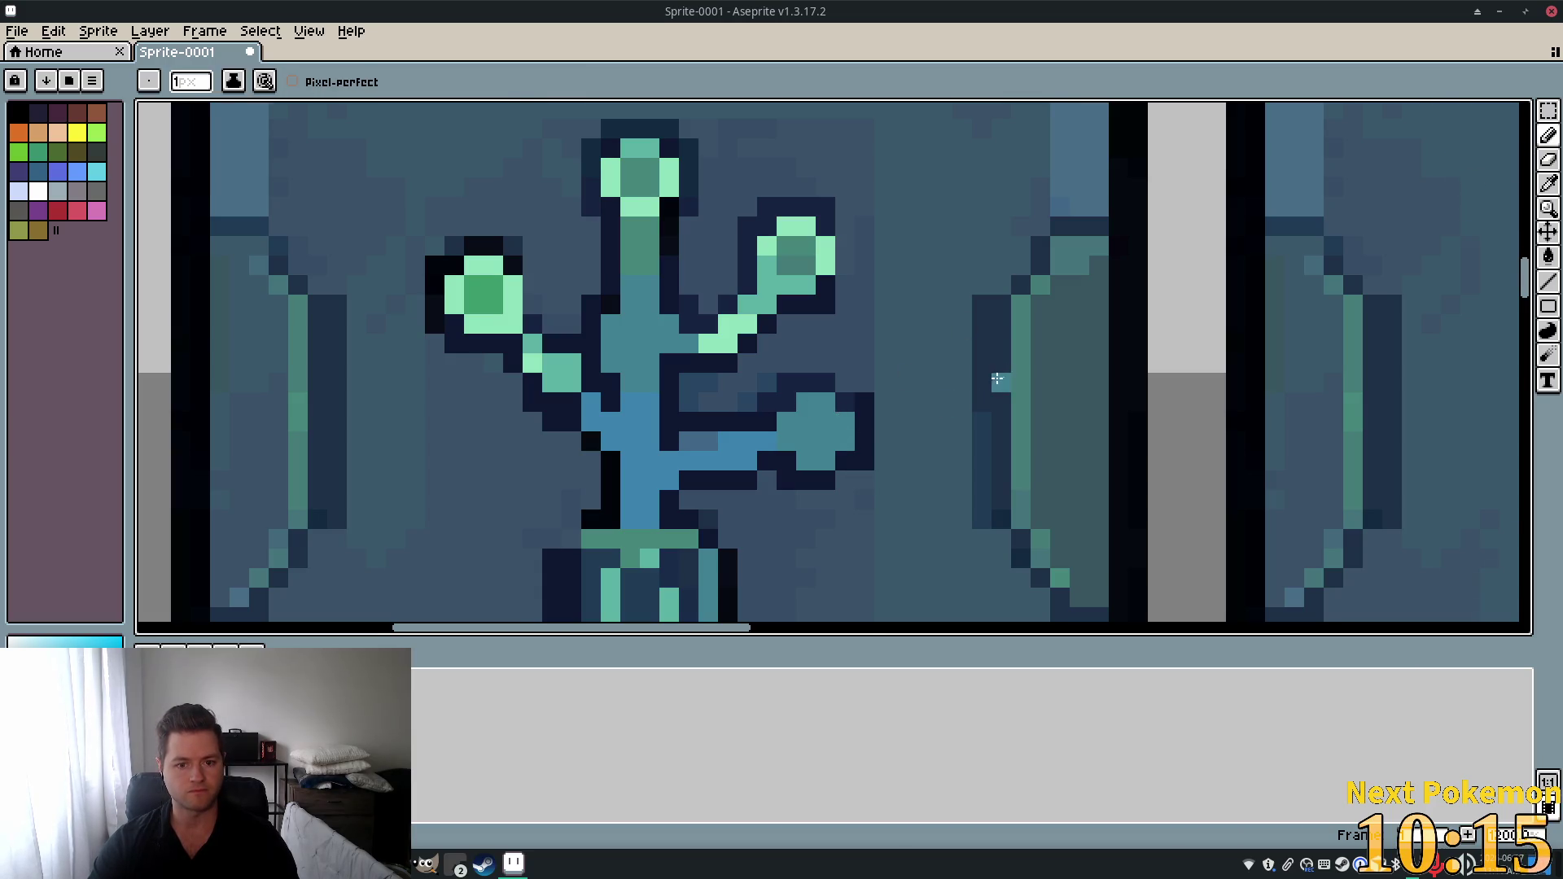
scroll(1027, 396, "down", 3)
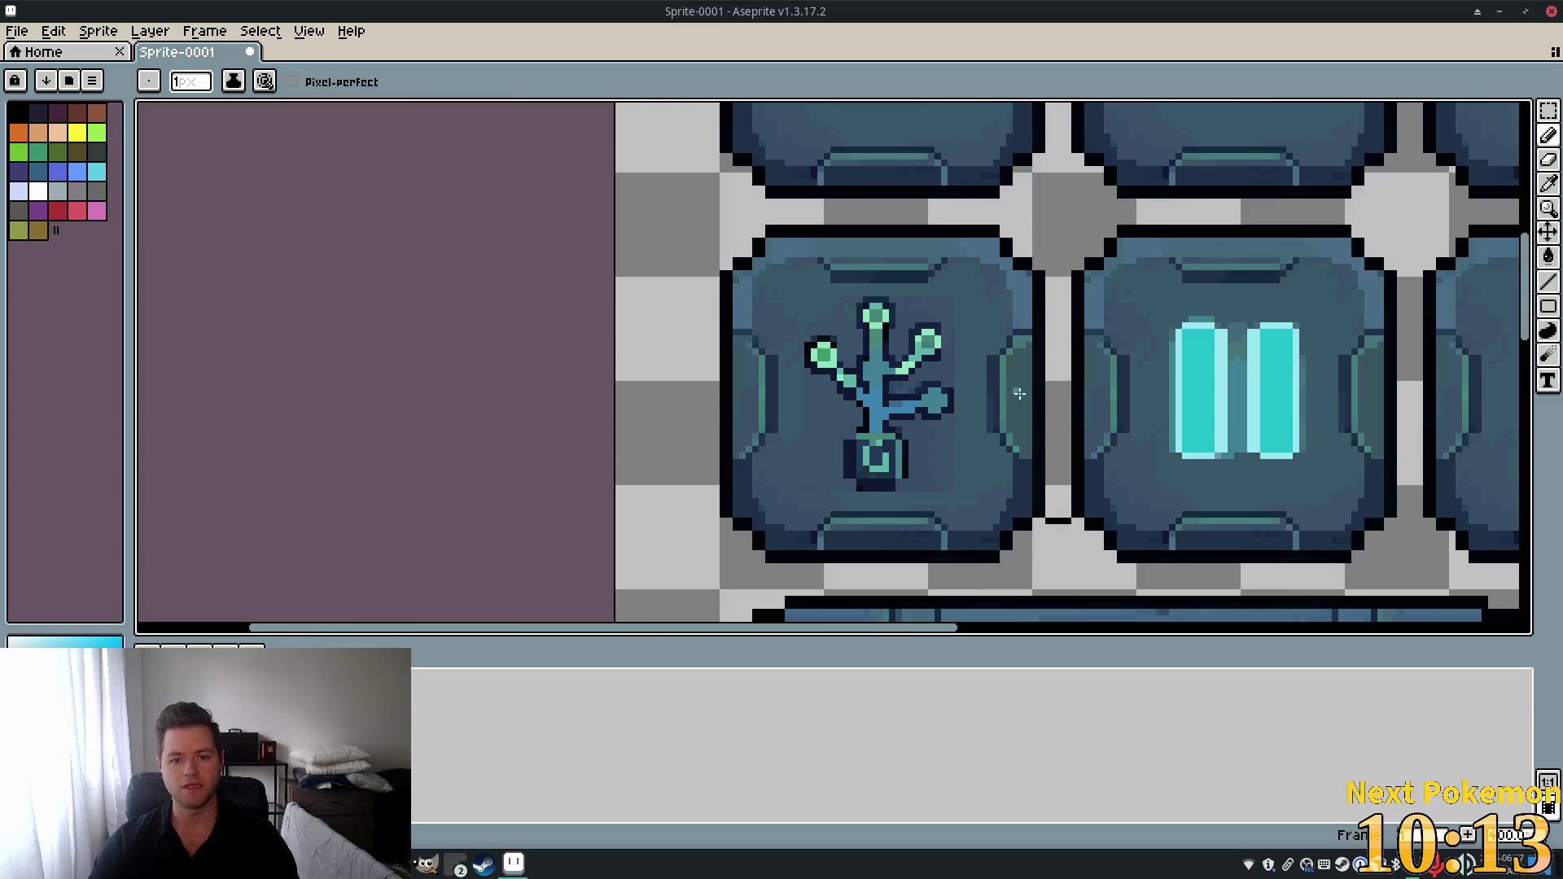
scroll(985, 410, "down", 1)
scroll(1054, 435, "down", 3)
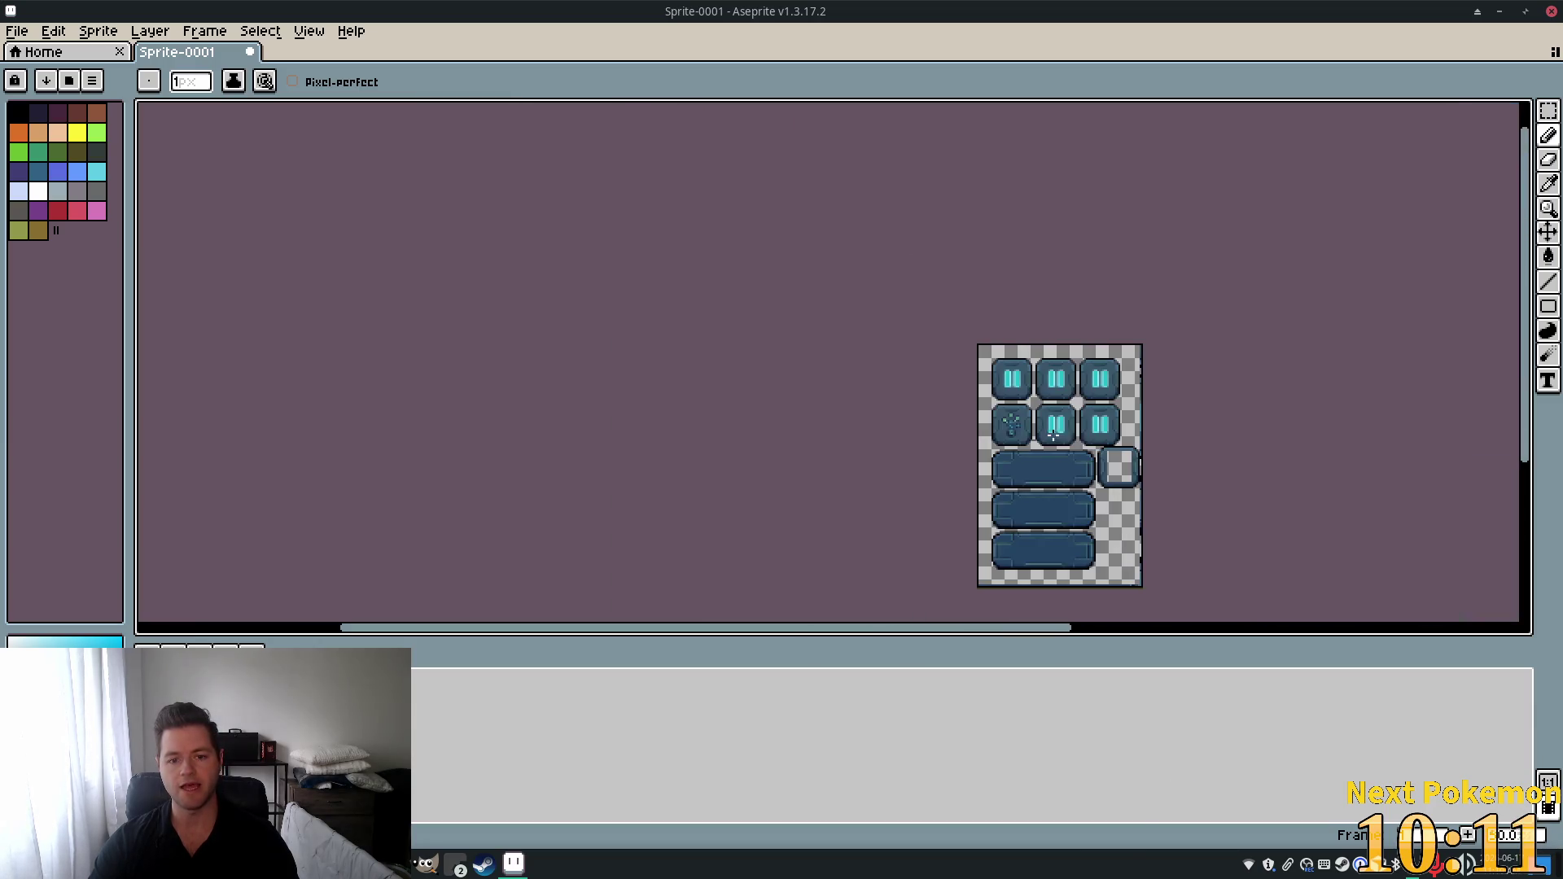
scroll(1139, 483, "up", 3)
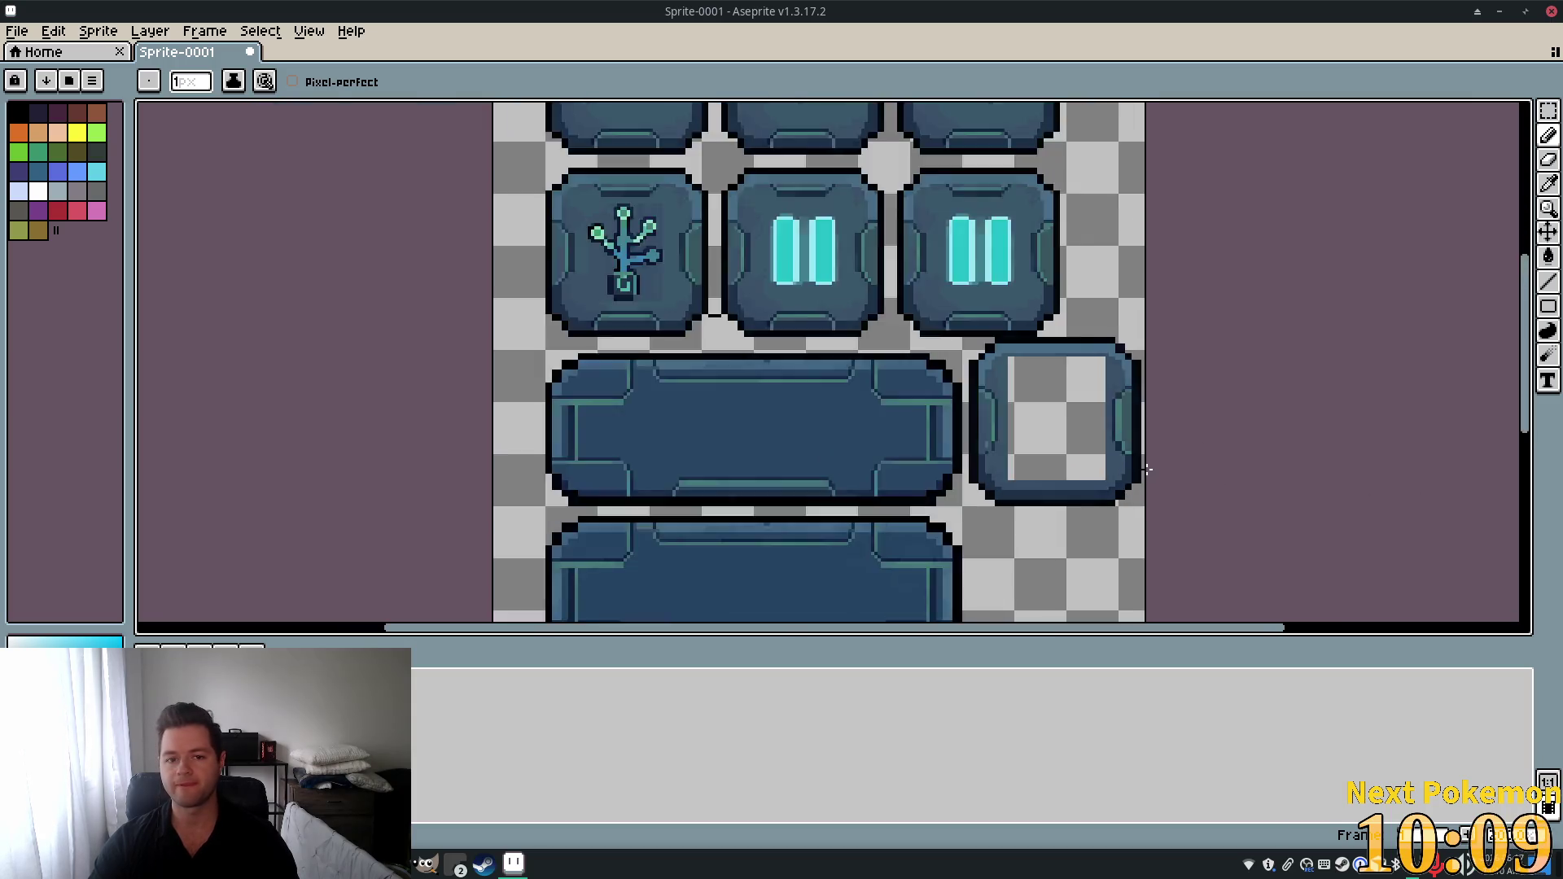
scroll(983, 409, "down", 2)
scroll(982, 411, "up", 2)
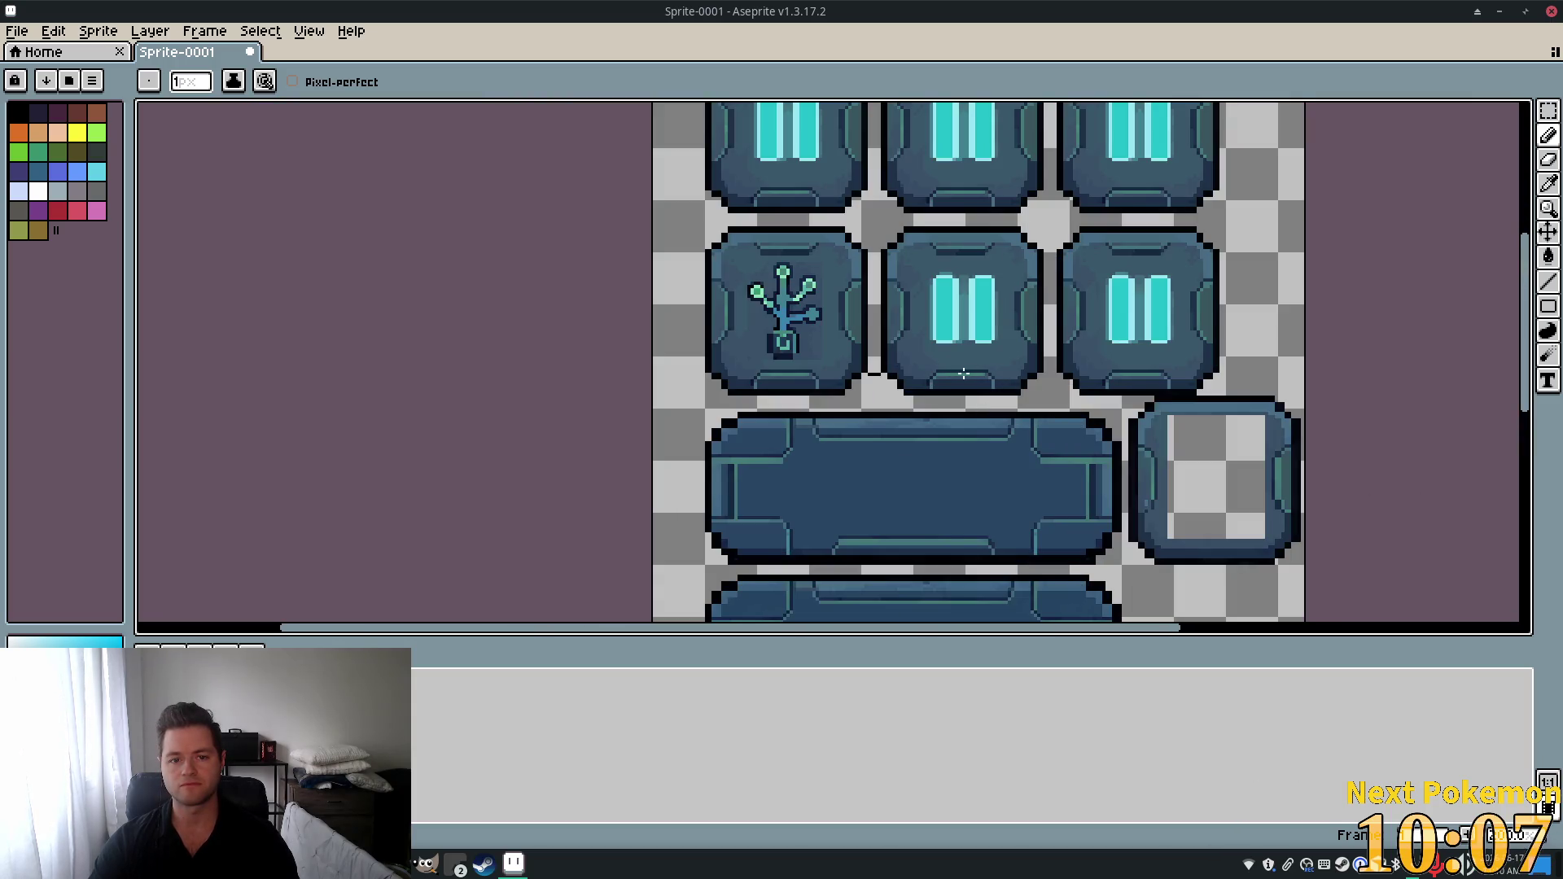
scroll(755, 296, "up", 1)
scroll(794, 282, "up", 1)
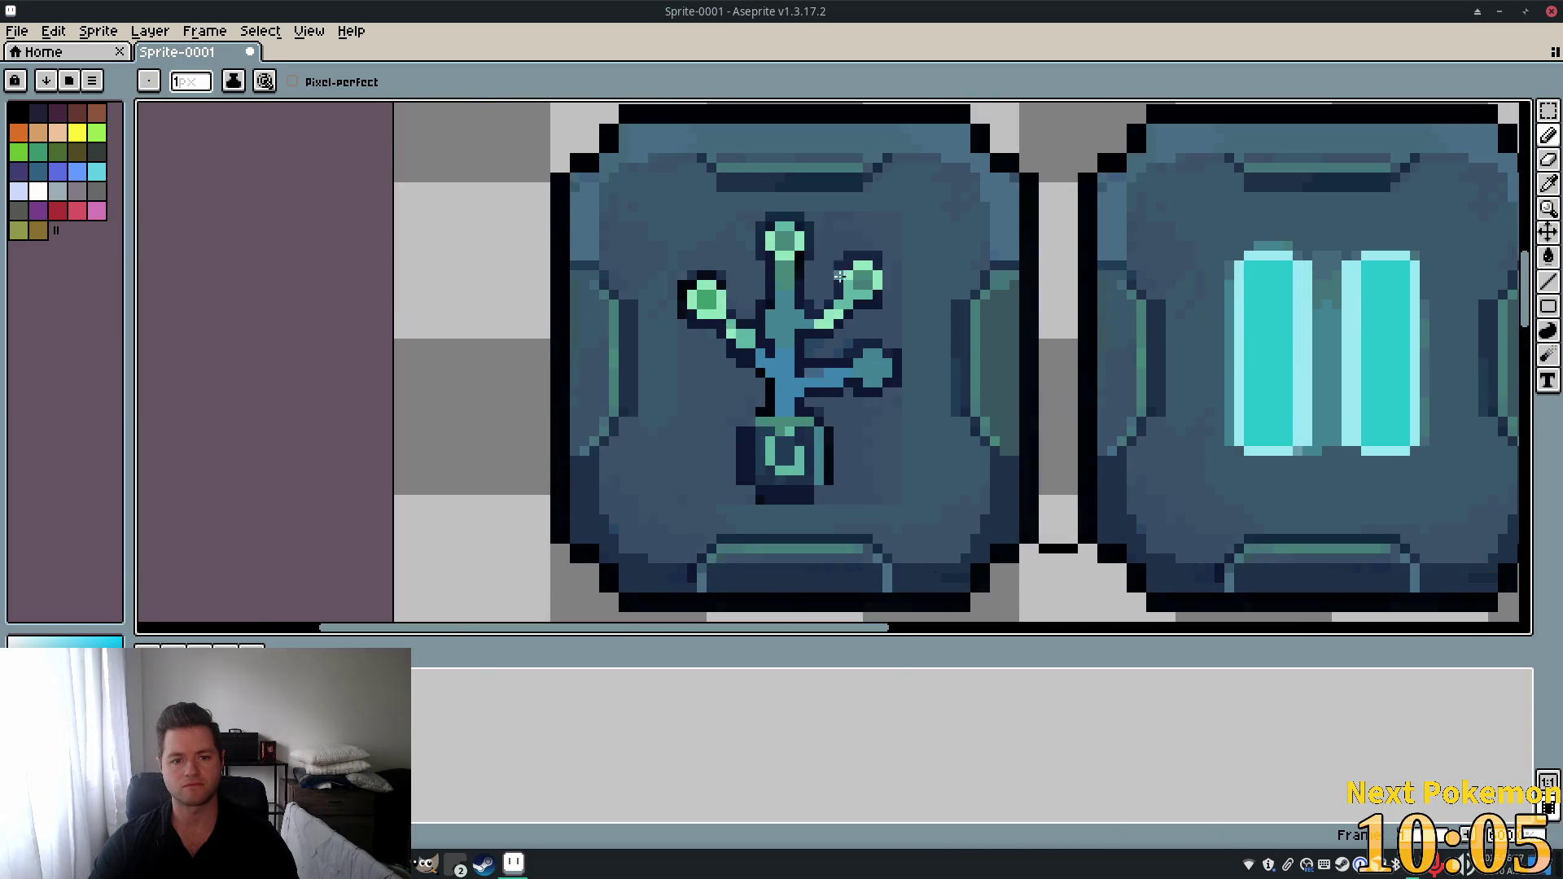
left_click_drag(883, 289, 873, 387)
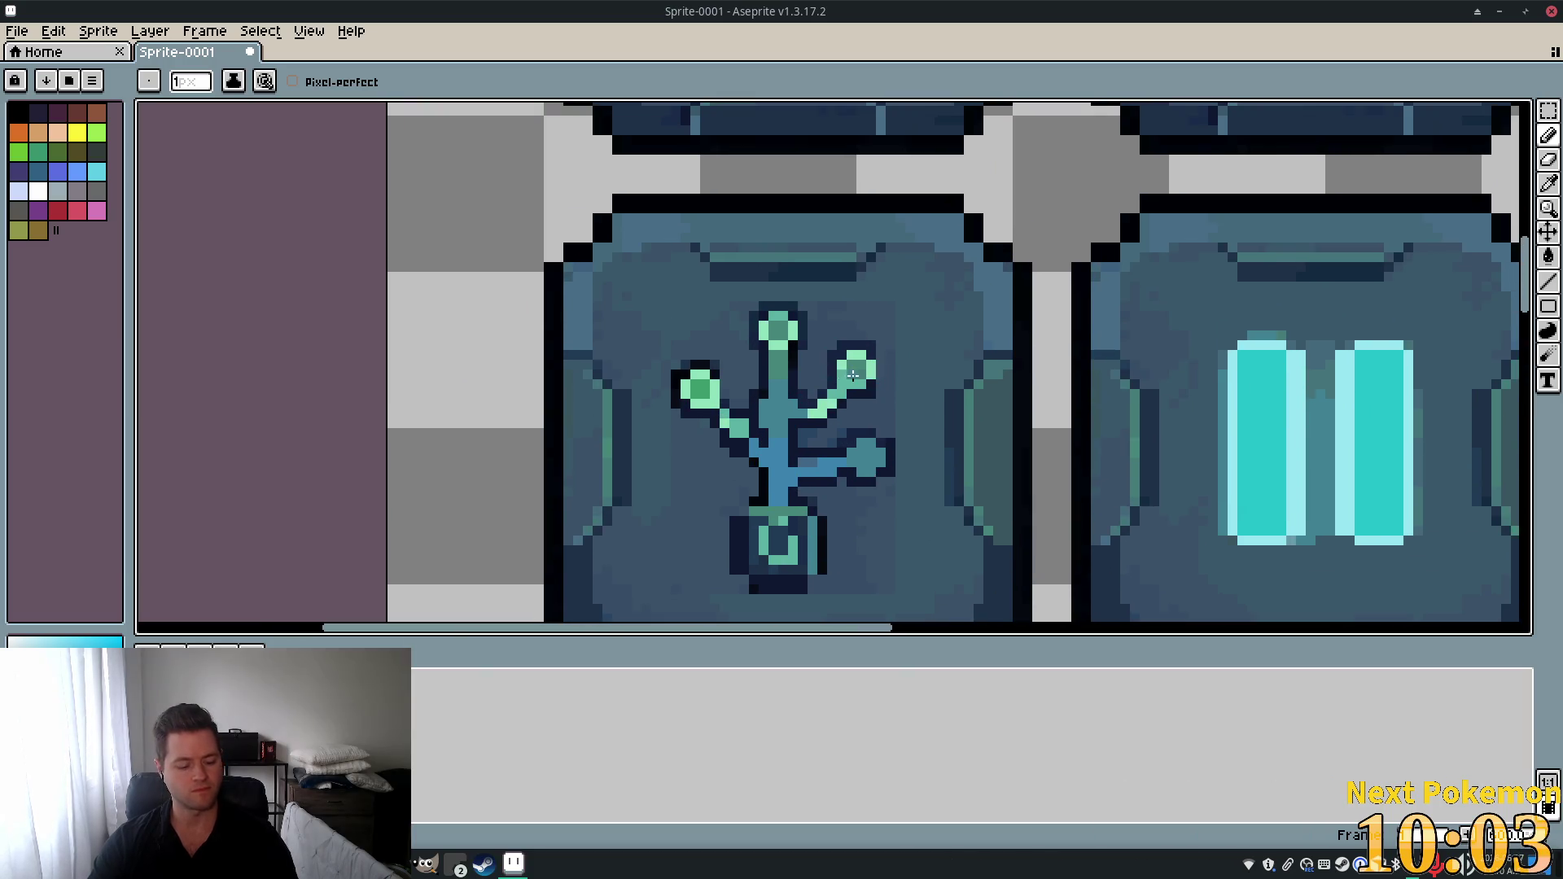
key("i")
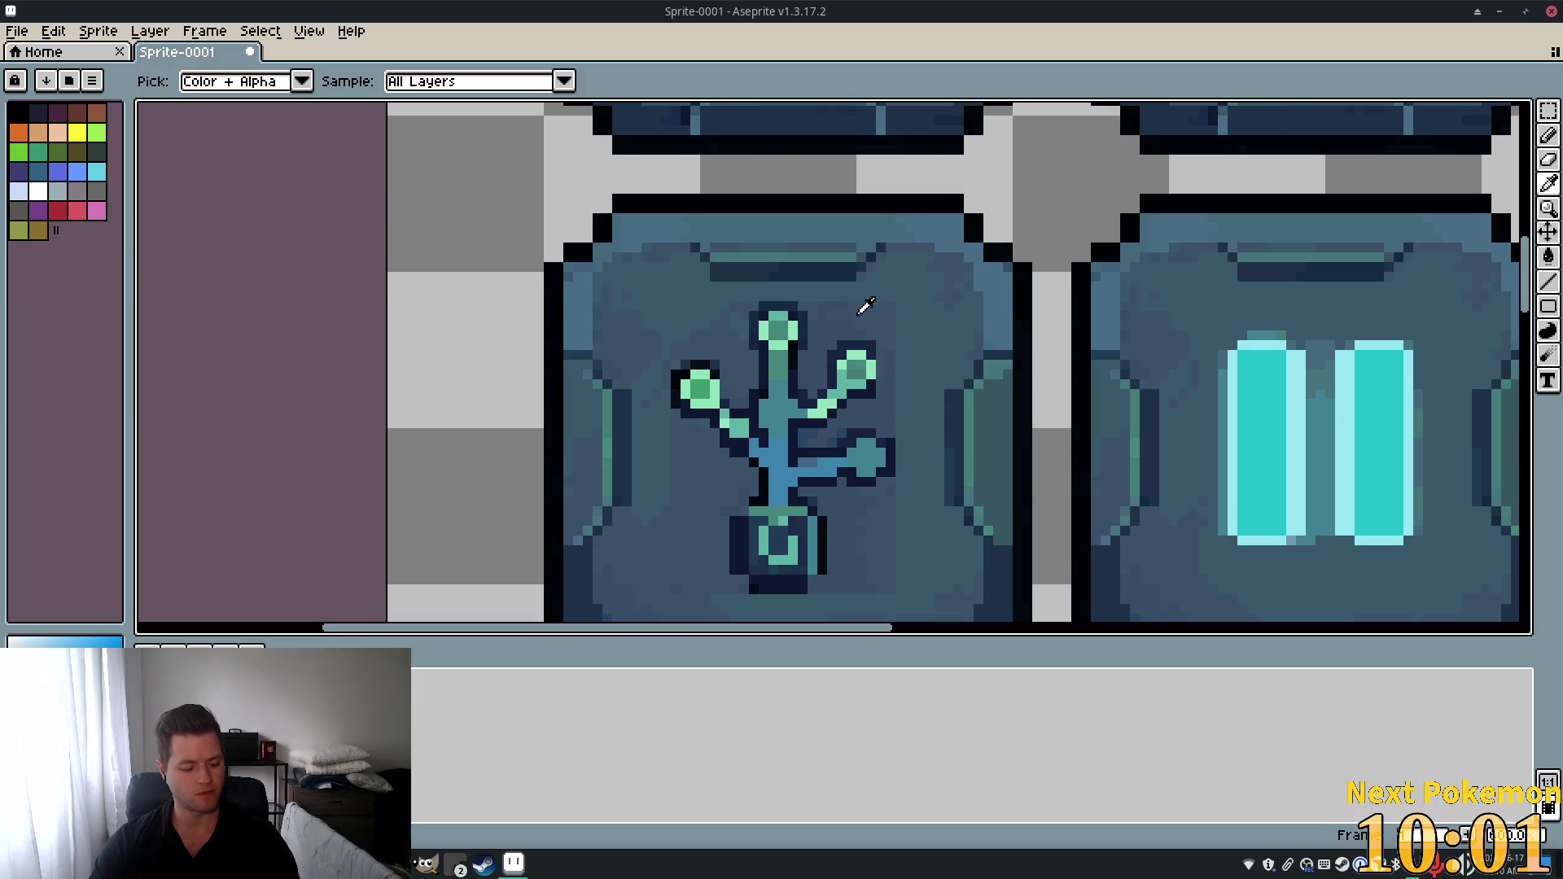
key("b")
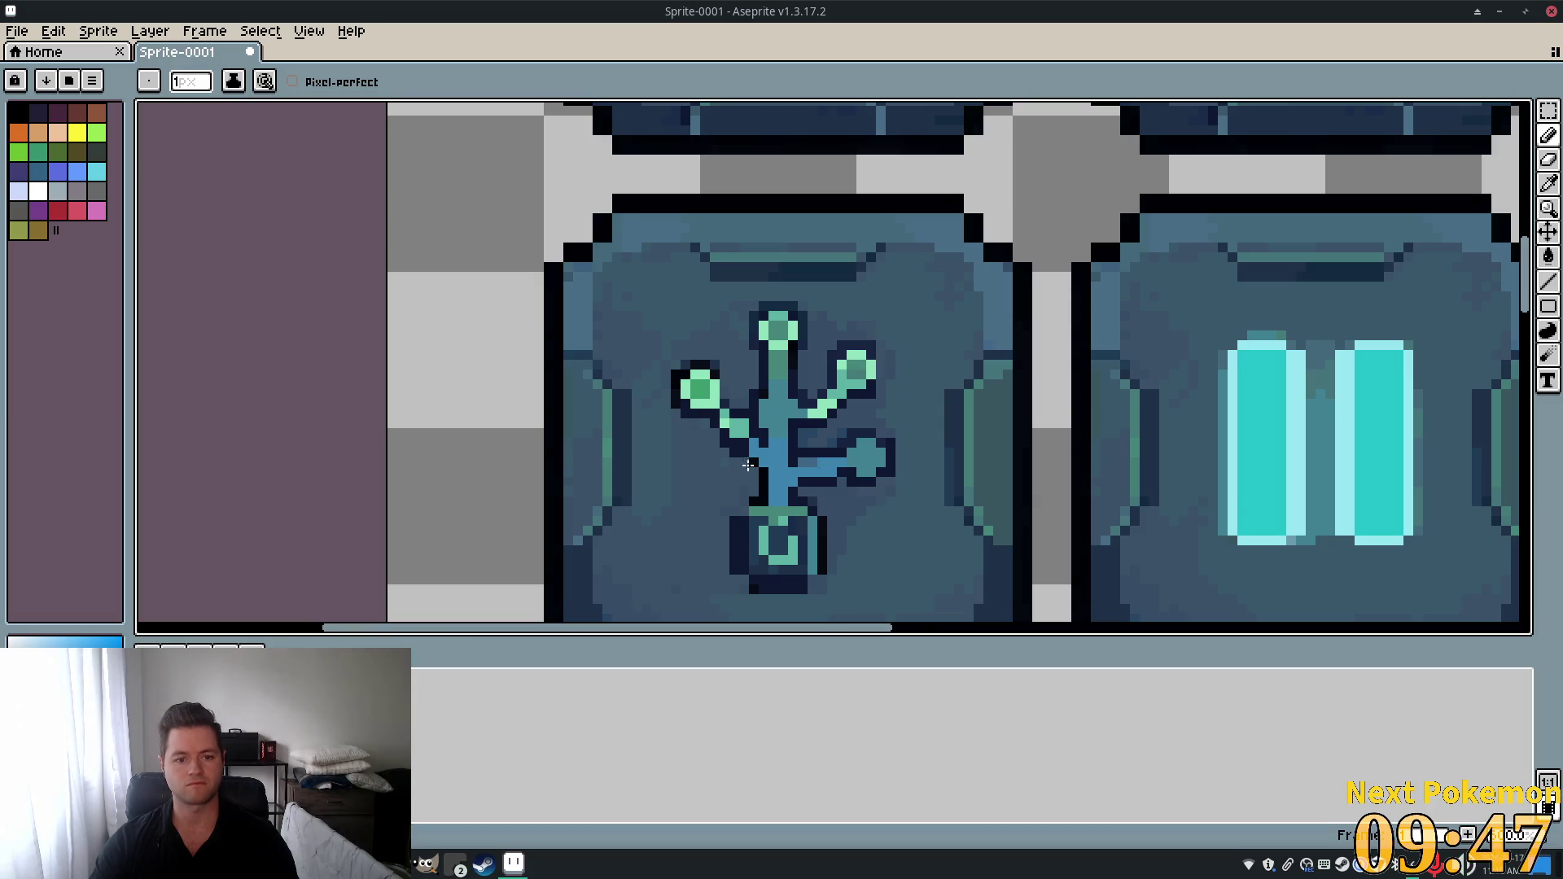
scroll(983, 462, "down", 1)
scroll(984, 462, "down", 1)
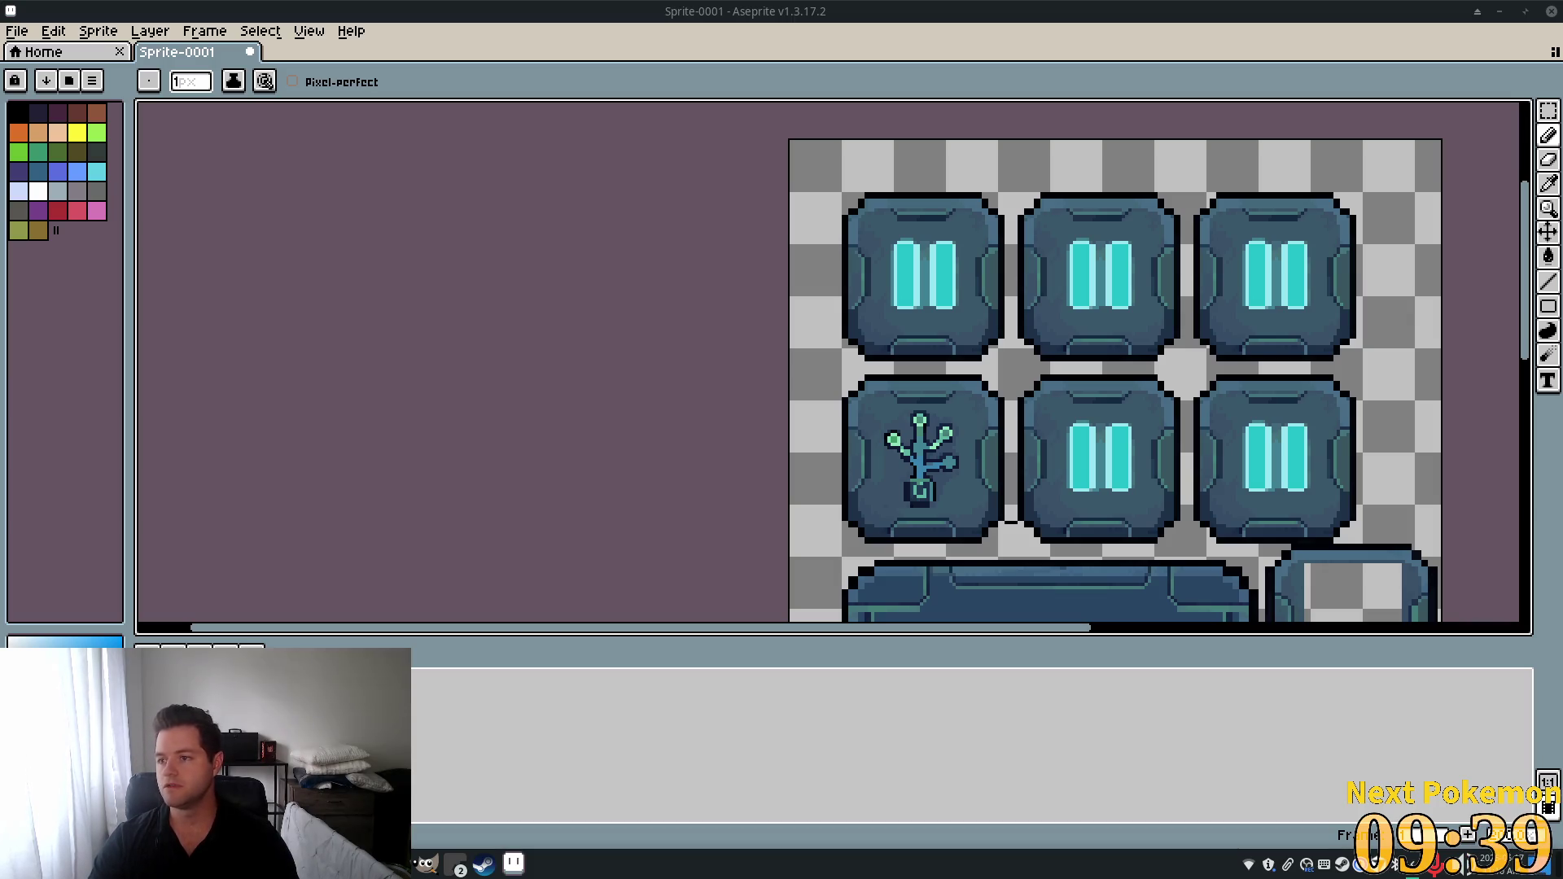
scroll(1101, 335, "down", 3)
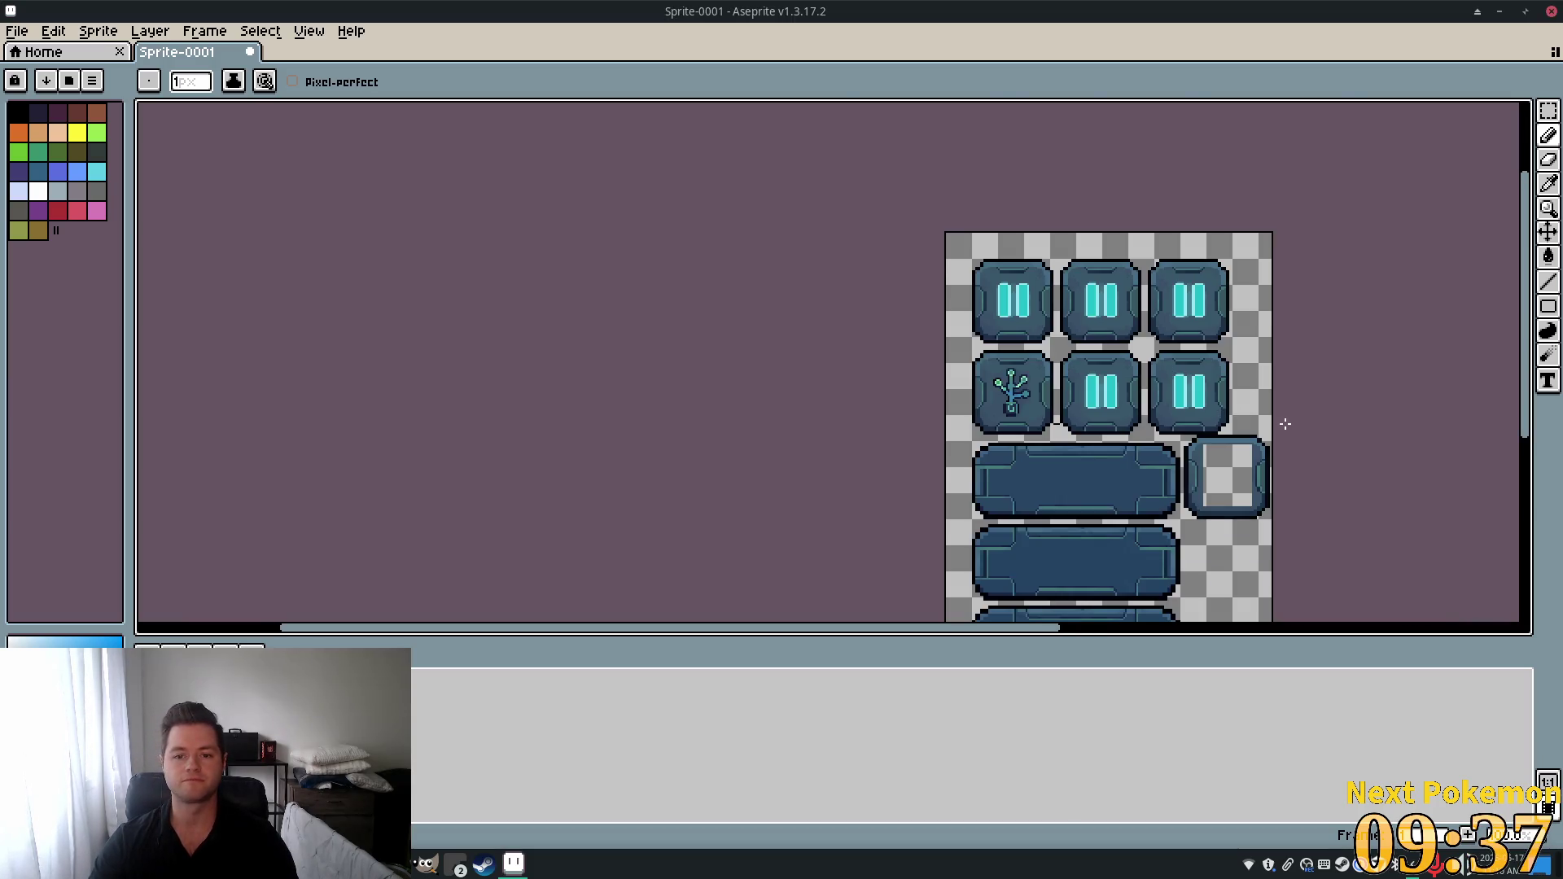
Select the small square tile beside the top long bar and delete it to transparency.
scroll(1093, 455, "up", 5)
scroll(1123, 426, "up", 4)
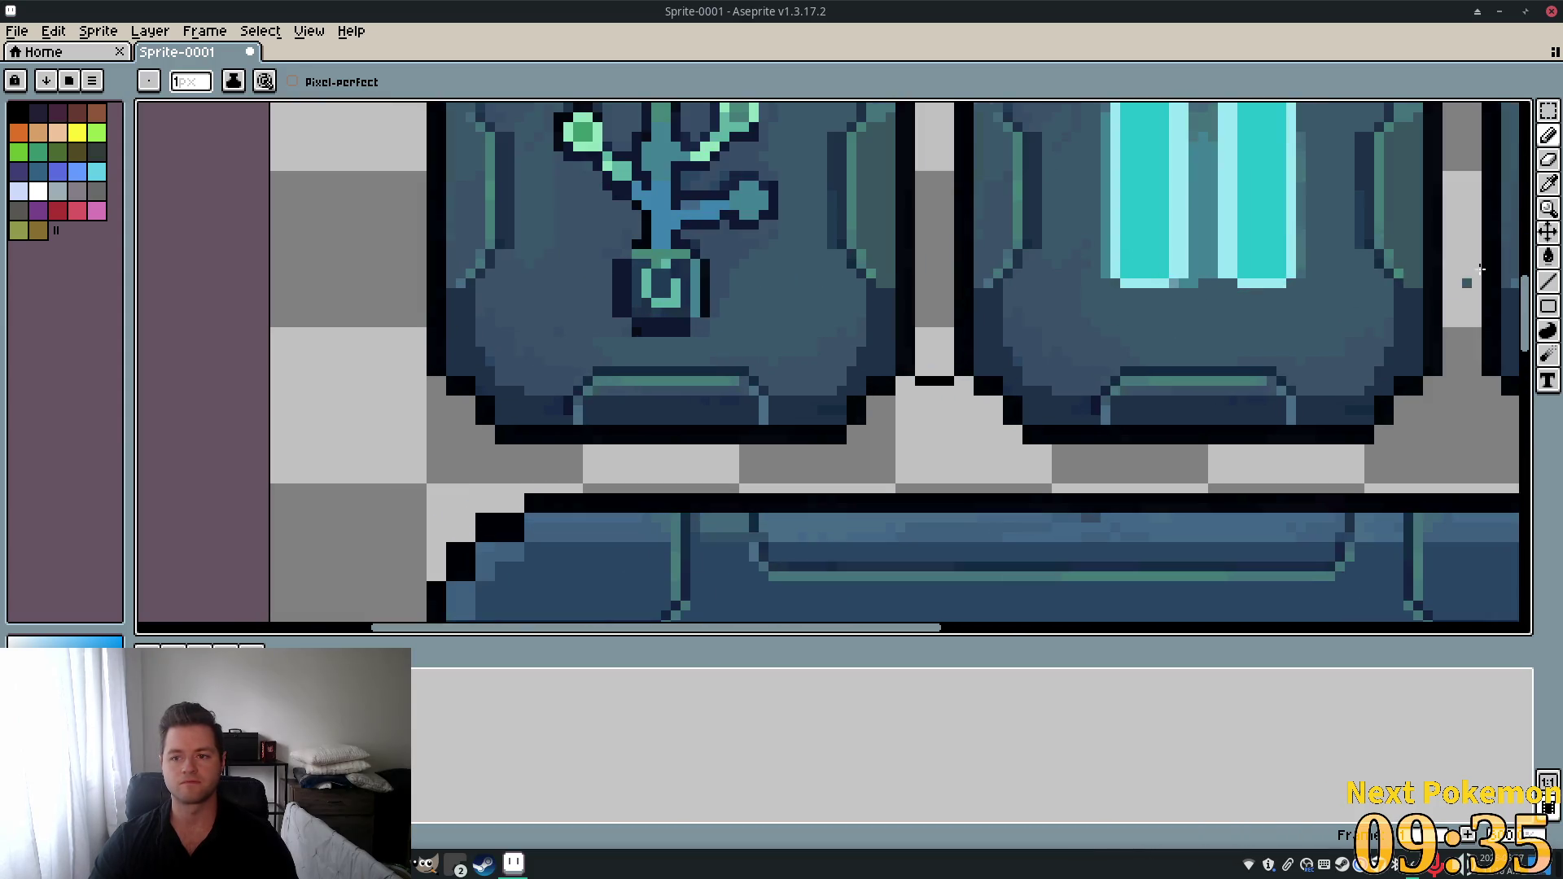
left_click(1549, 160)
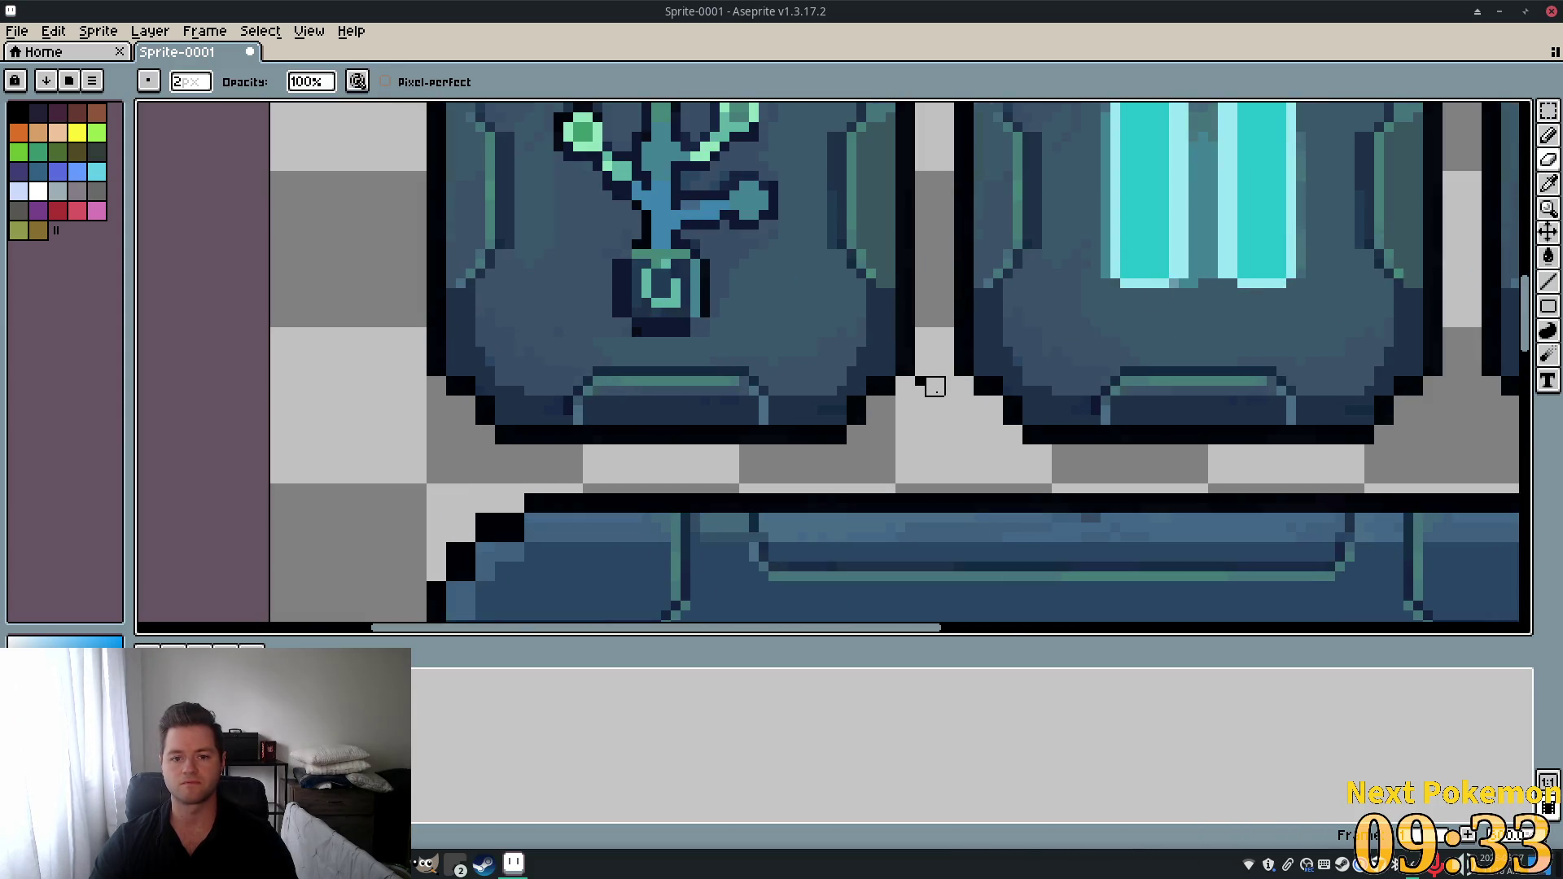
scroll(936, 396, "down", 3)
scroll(1034, 452, "up", 3)
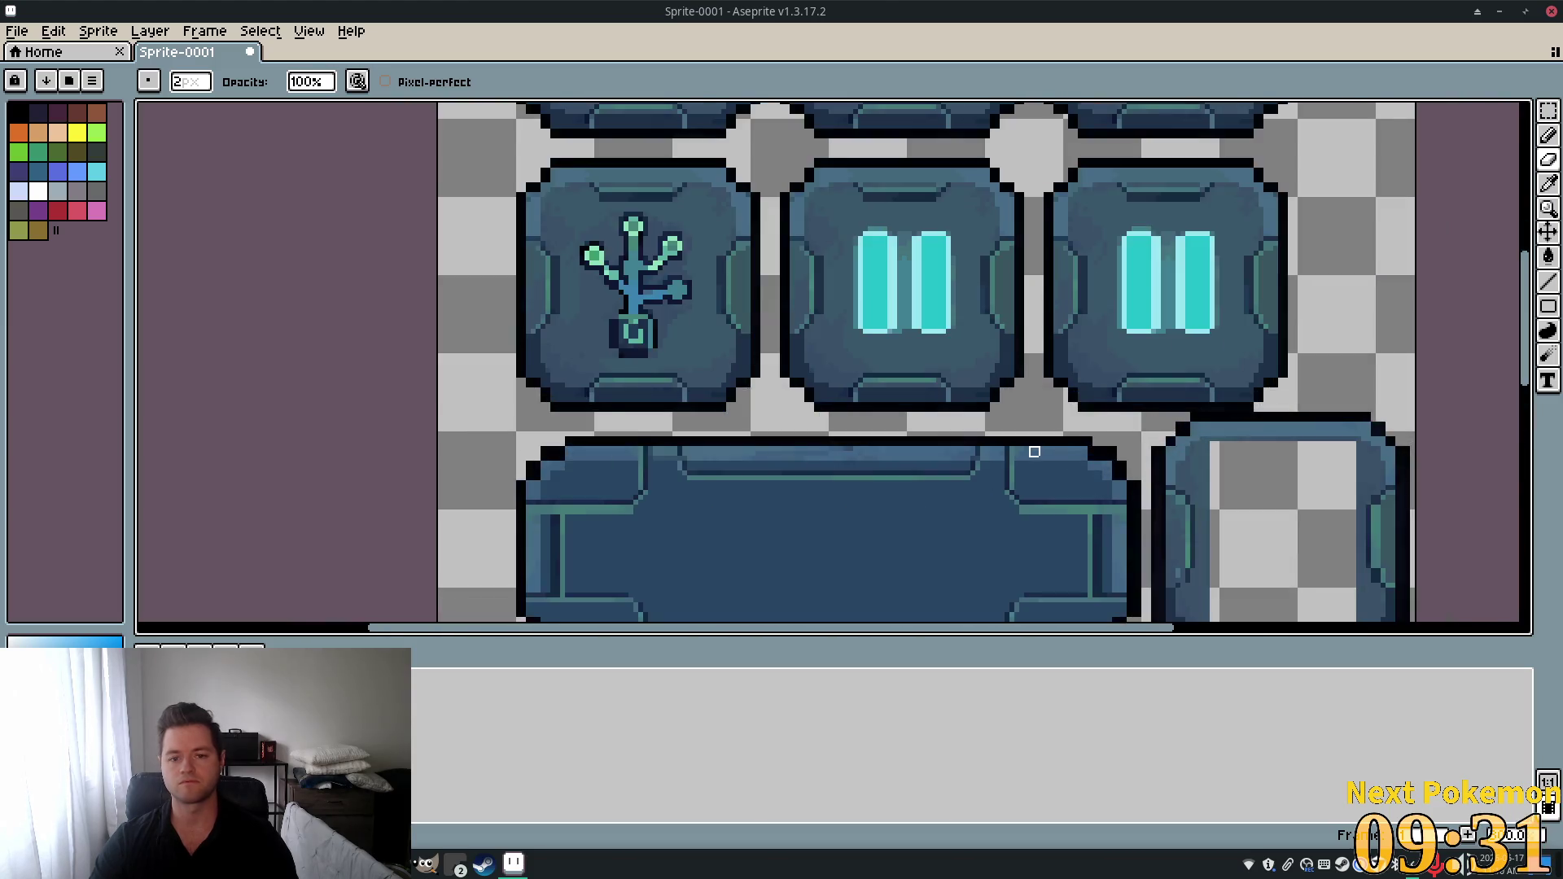
scroll(1034, 452, "down", 3)
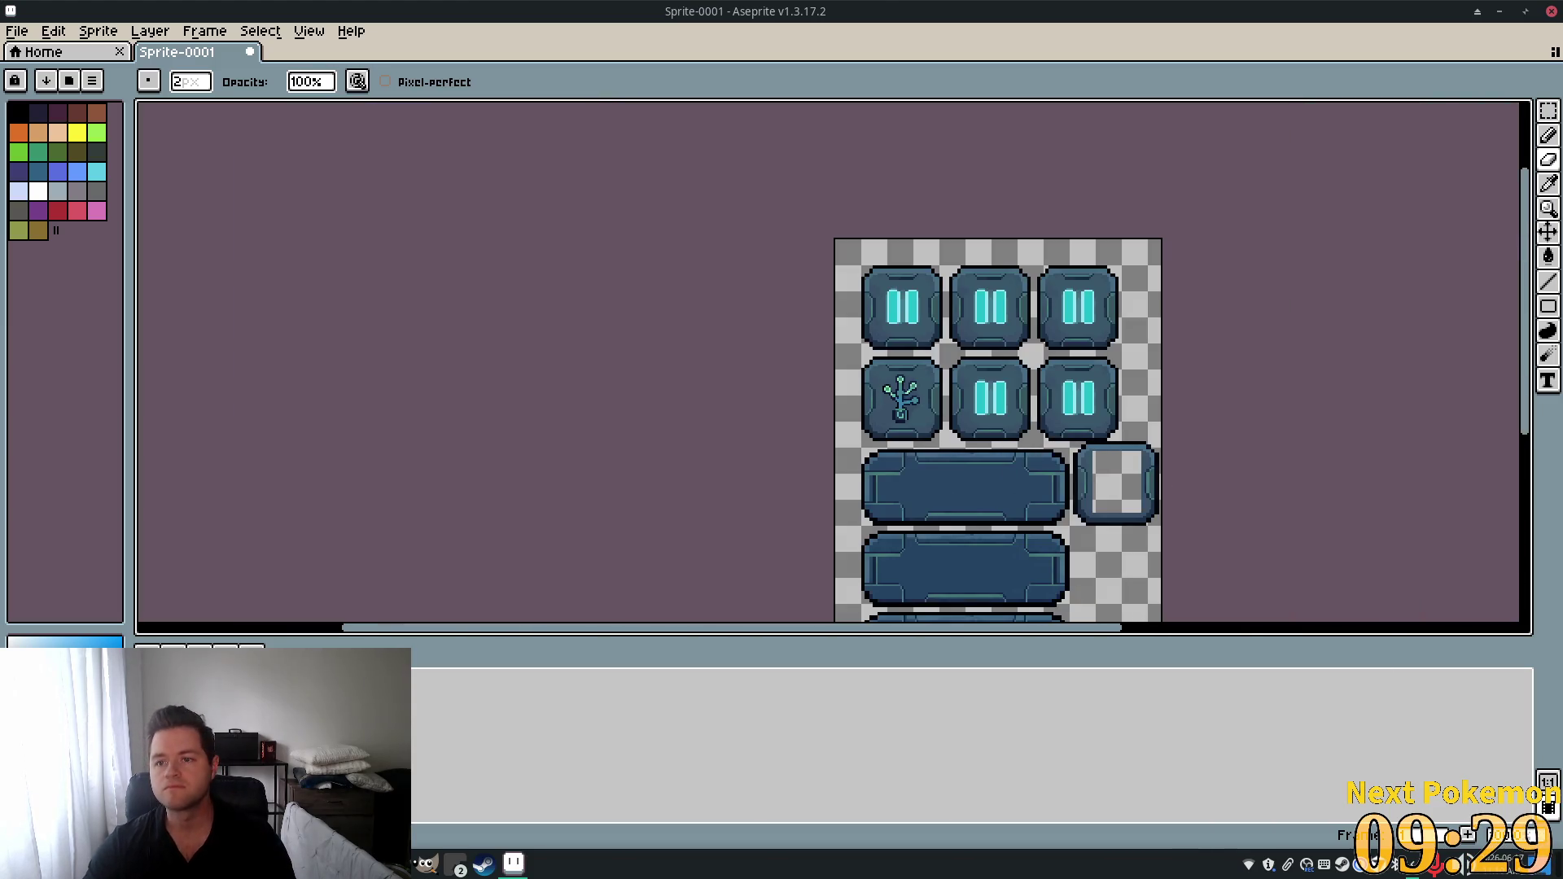
left_click(1549, 112)
scroll(1138, 496, "up", 3)
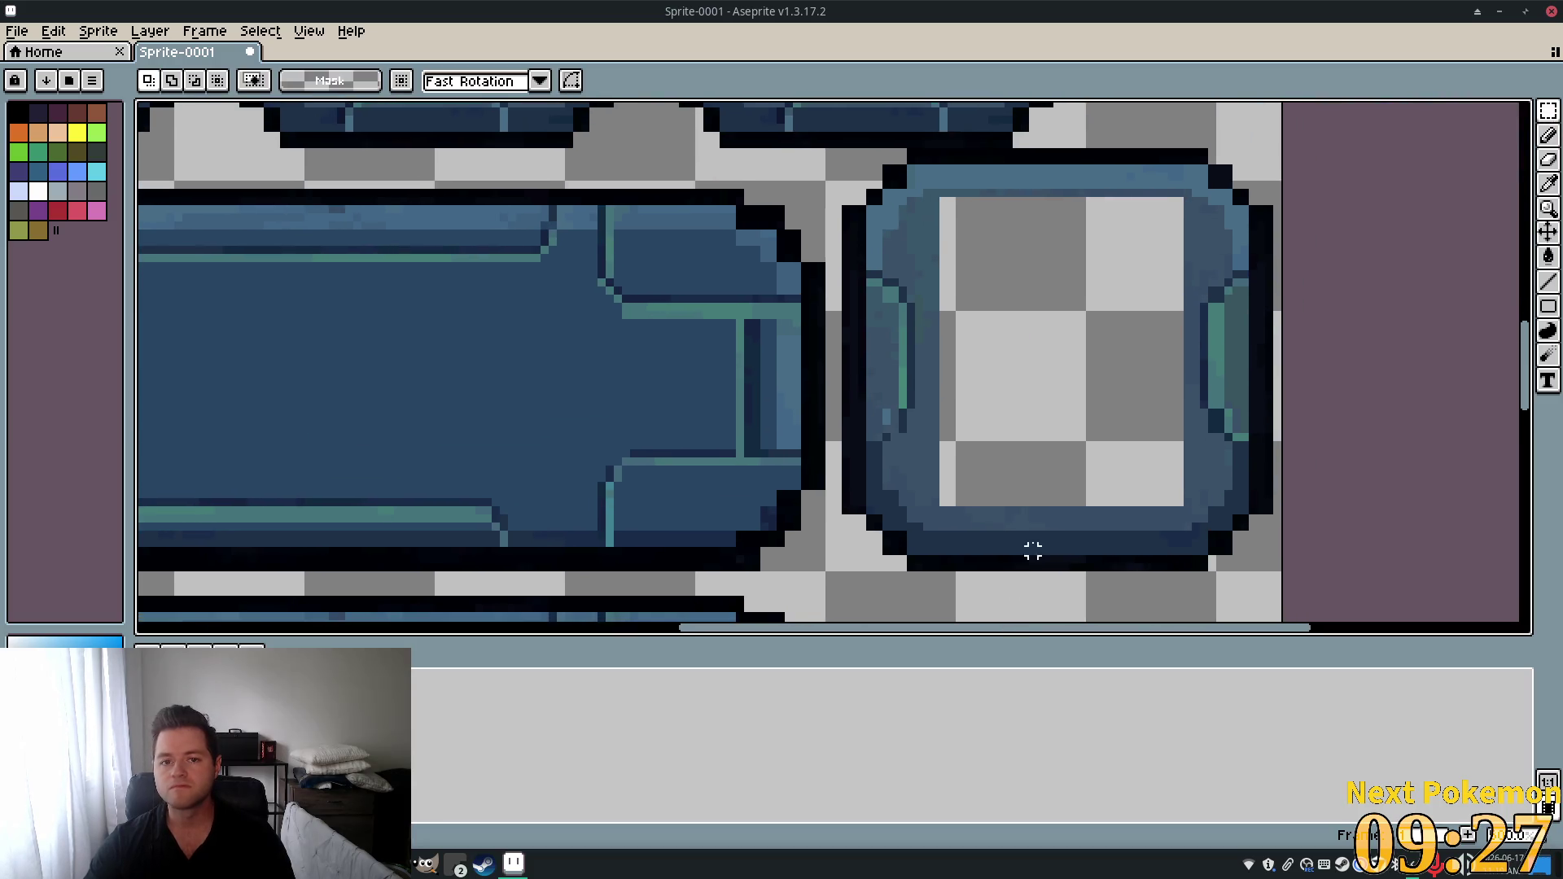
mouse_move(836, 149)
left_mouse_down()
mouse_move(1160, 610)
mouse_move(1294, 539)
left_mouse_up()
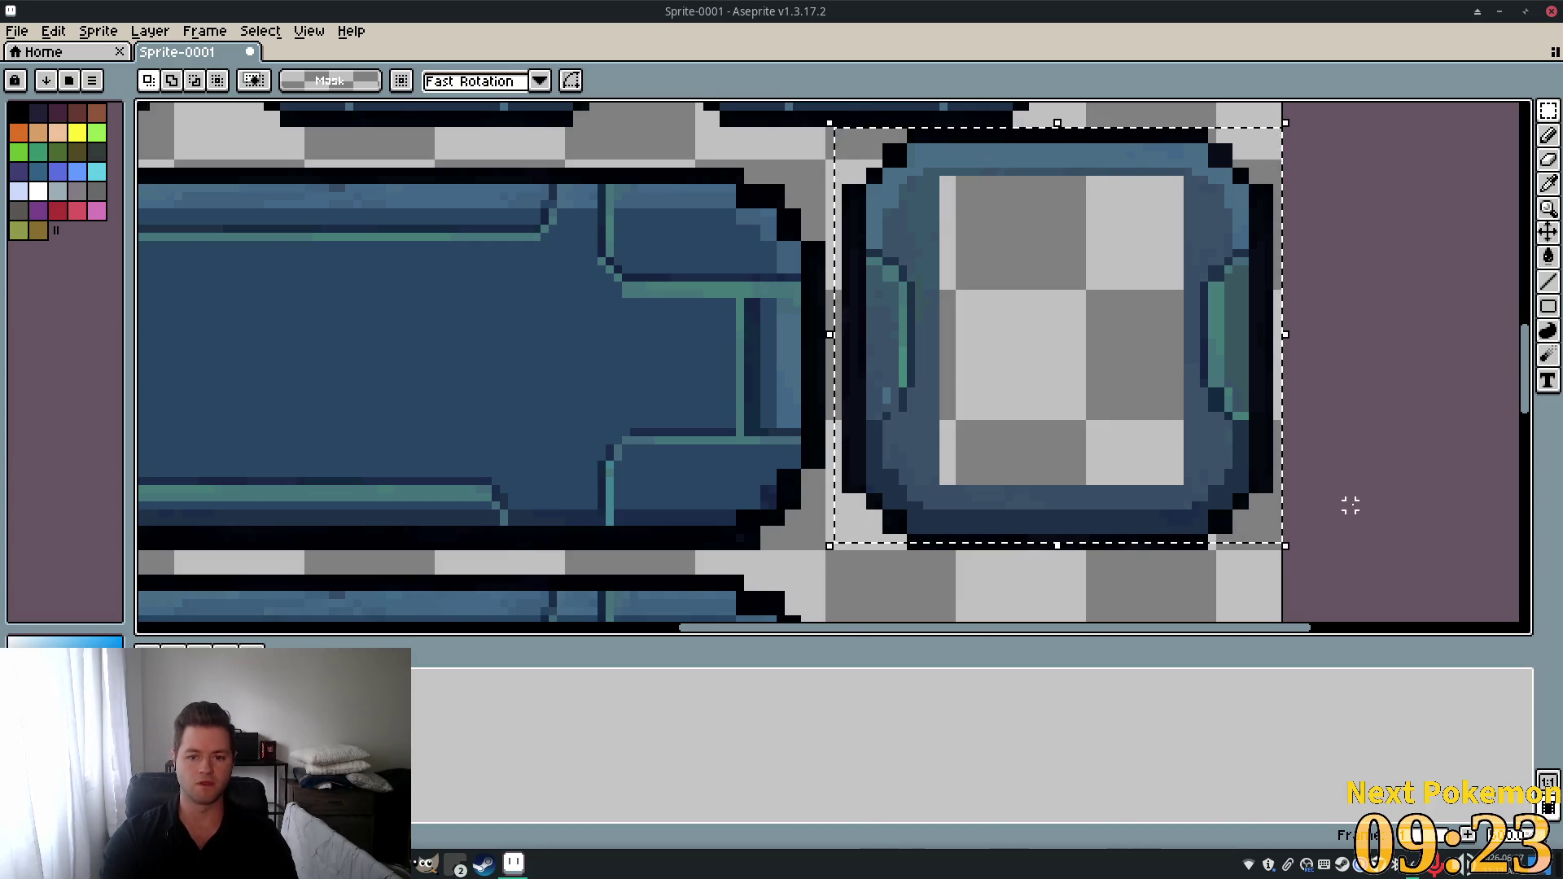
key("Delete")
Select the leftover black line below it and delete it.
left_click_drag(897, 525, 1228, 619)
key("Delete")
scroll(1015, 464, "down", 5)
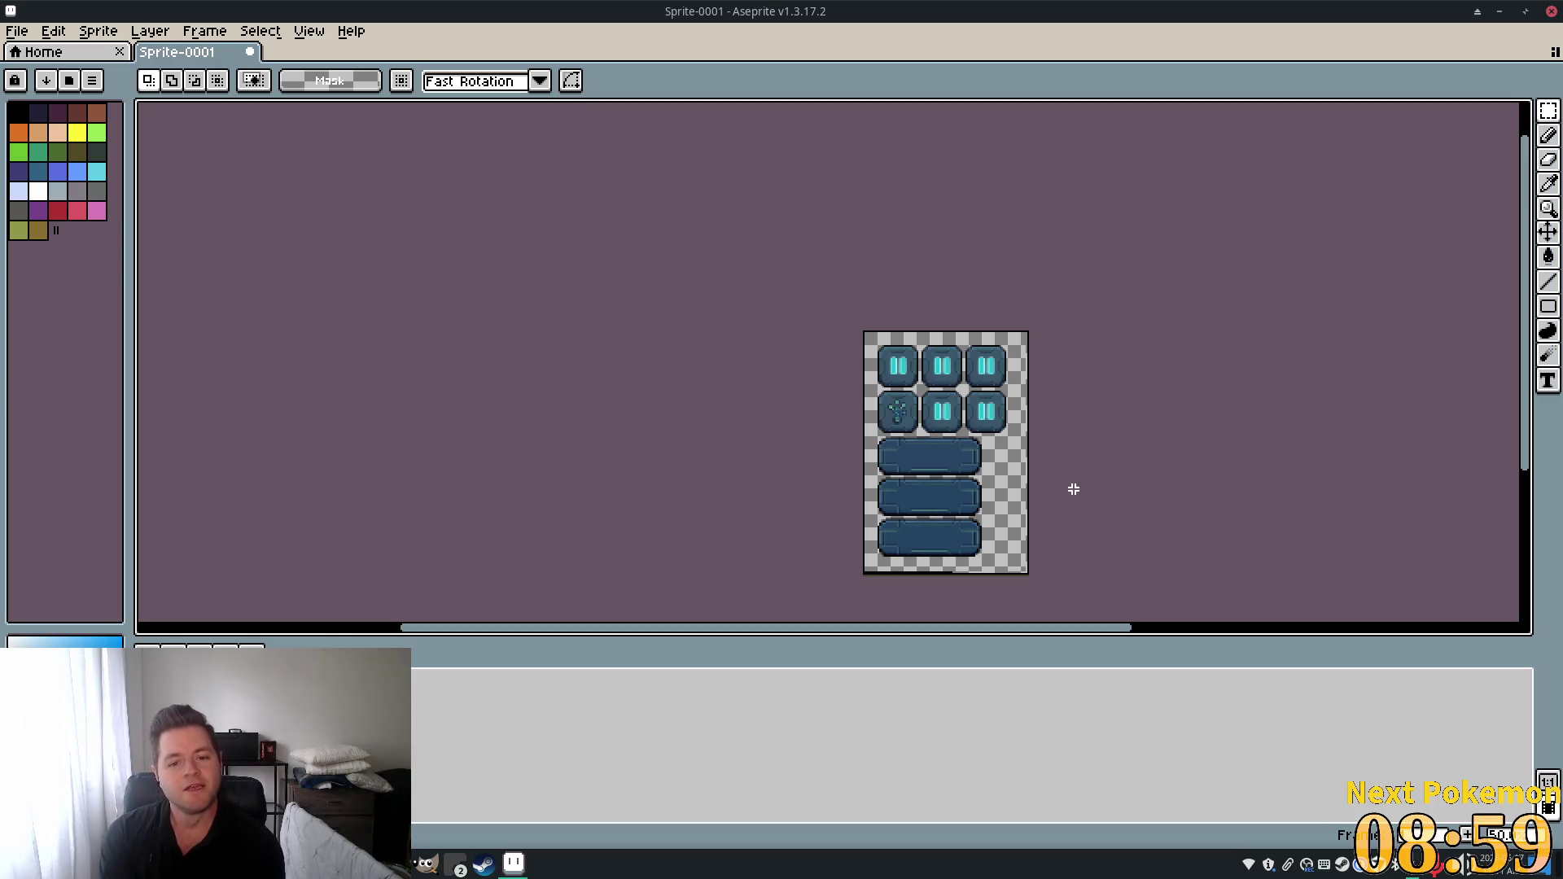
Marquee-select the two pause buttons to the right of the plant button in the middle row.
scroll(1032, 478, "up", 4)
scroll(792, 248, "down", 1)
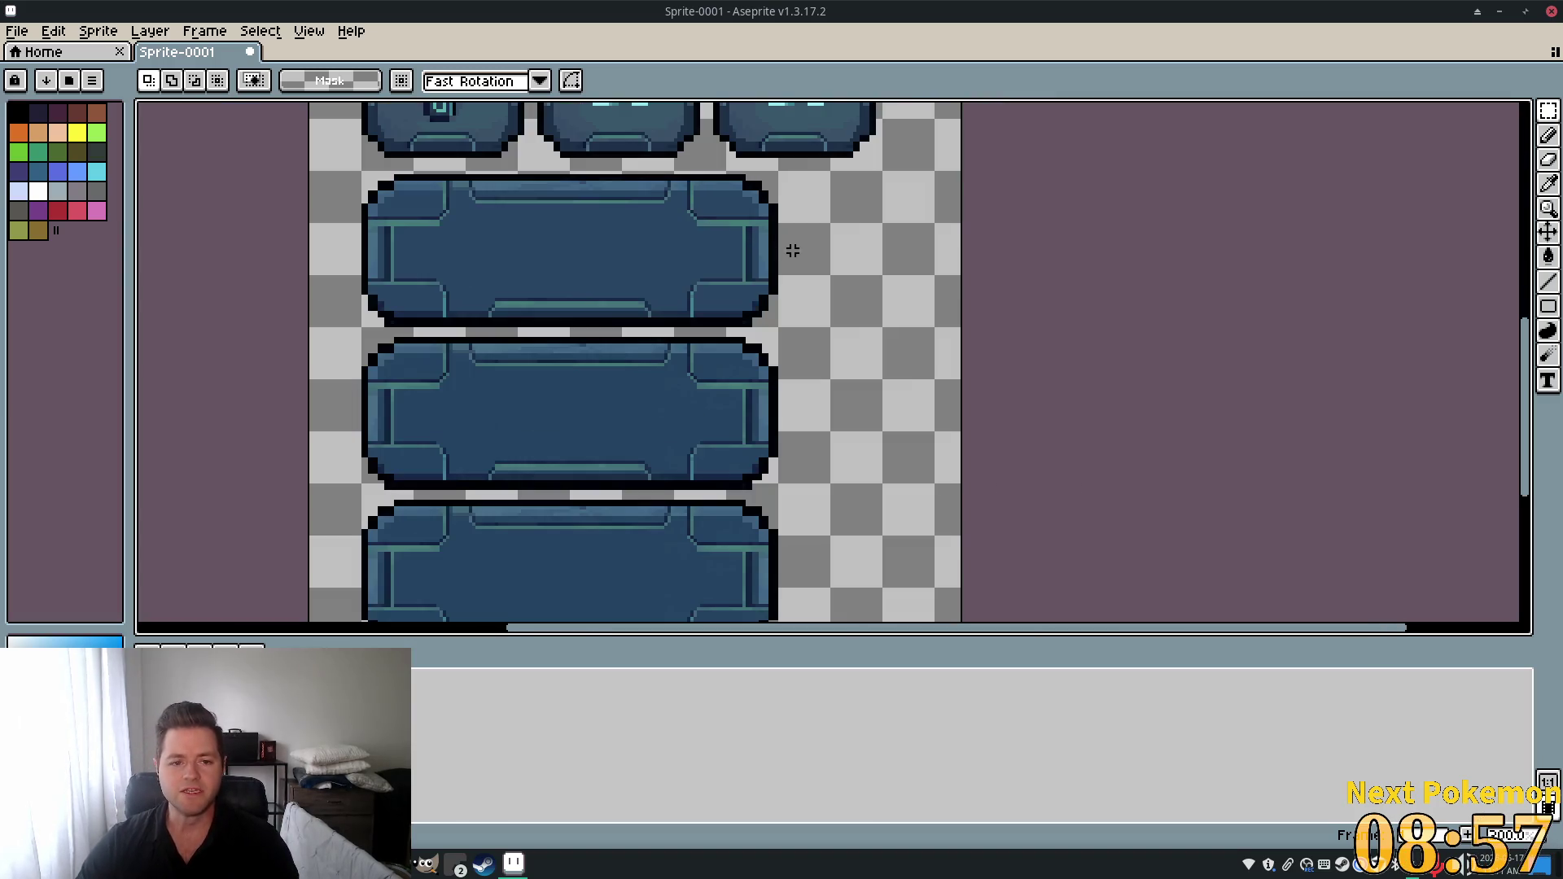
left_click_drag(792, 248, 1032, 461)
left_click_drag(1013, 315, 1044, 462)
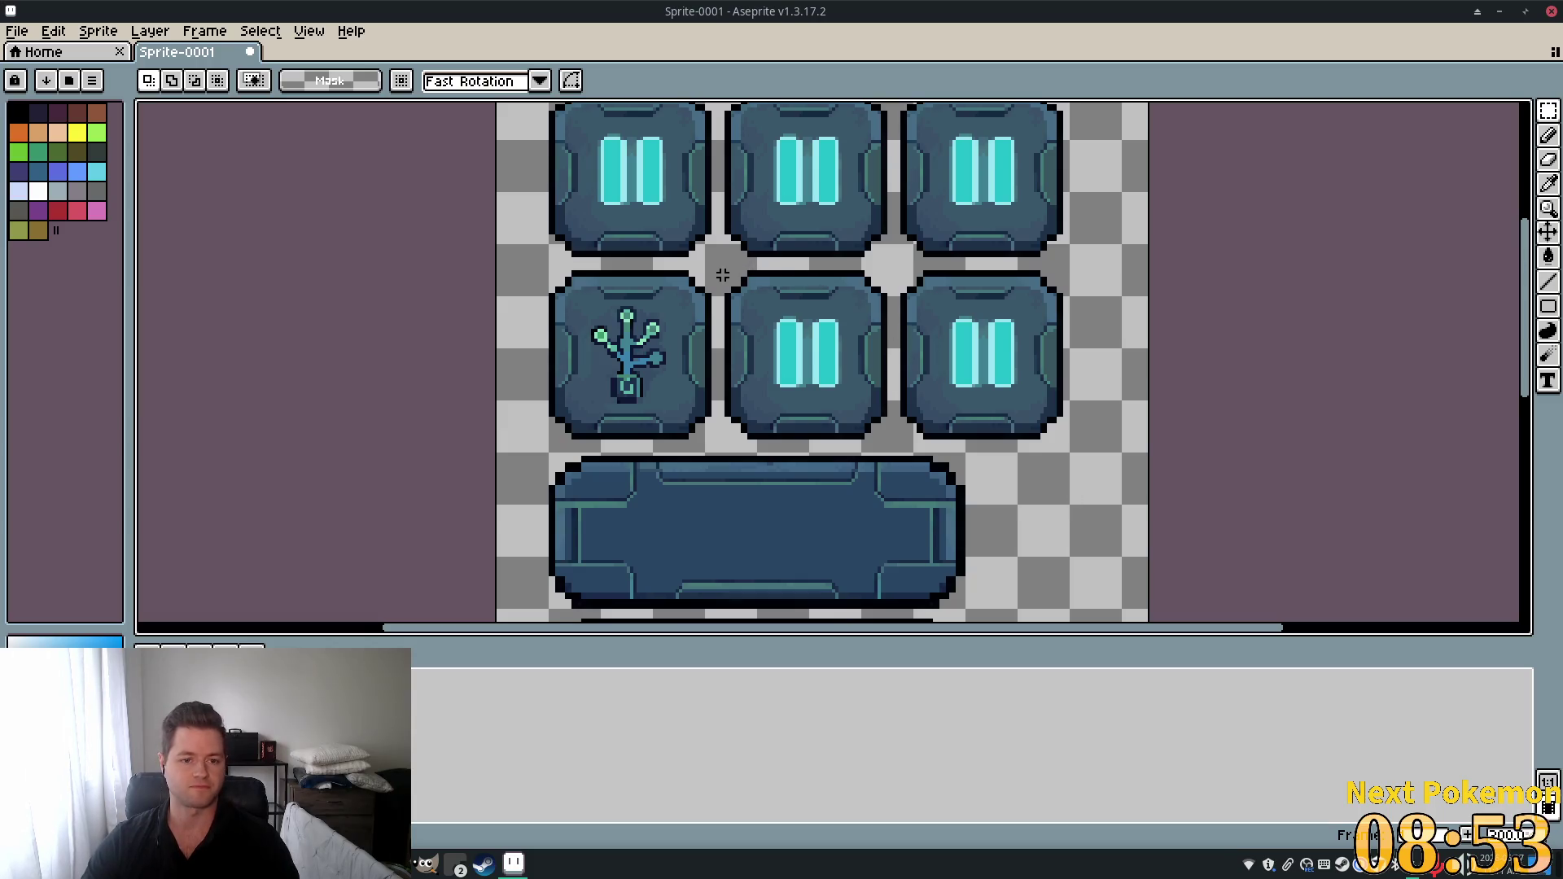
mouse_move(714, 260)
left_mouse_down()
mouse_move(1092, 372)
mouse_move(1122, 458)
left_mouse_up()
left_click(1035, 523)
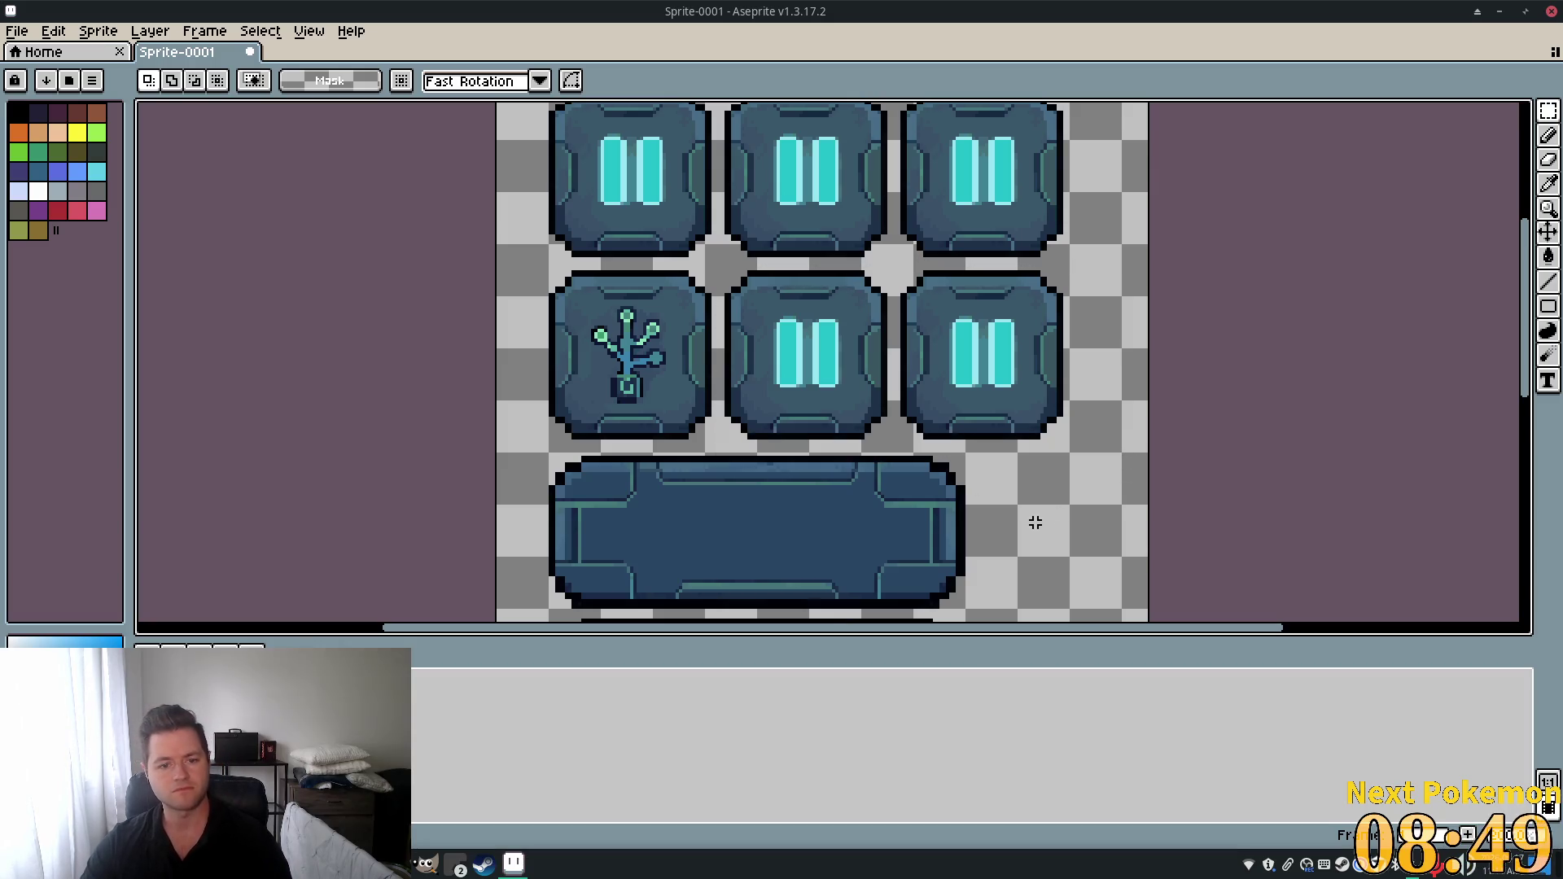
mouse_move(708, 260)
left_mouse_down()
mouse_move(976, 425)
mouse_move(1052, 437)
mouse_move(1060, 417)
mouse_move(820, 290)
mouse_move(710, 262)
left_mouse_up()
Clear the two right middle-row tiles and copy the plant button into the slot beside it.
key("Delete")
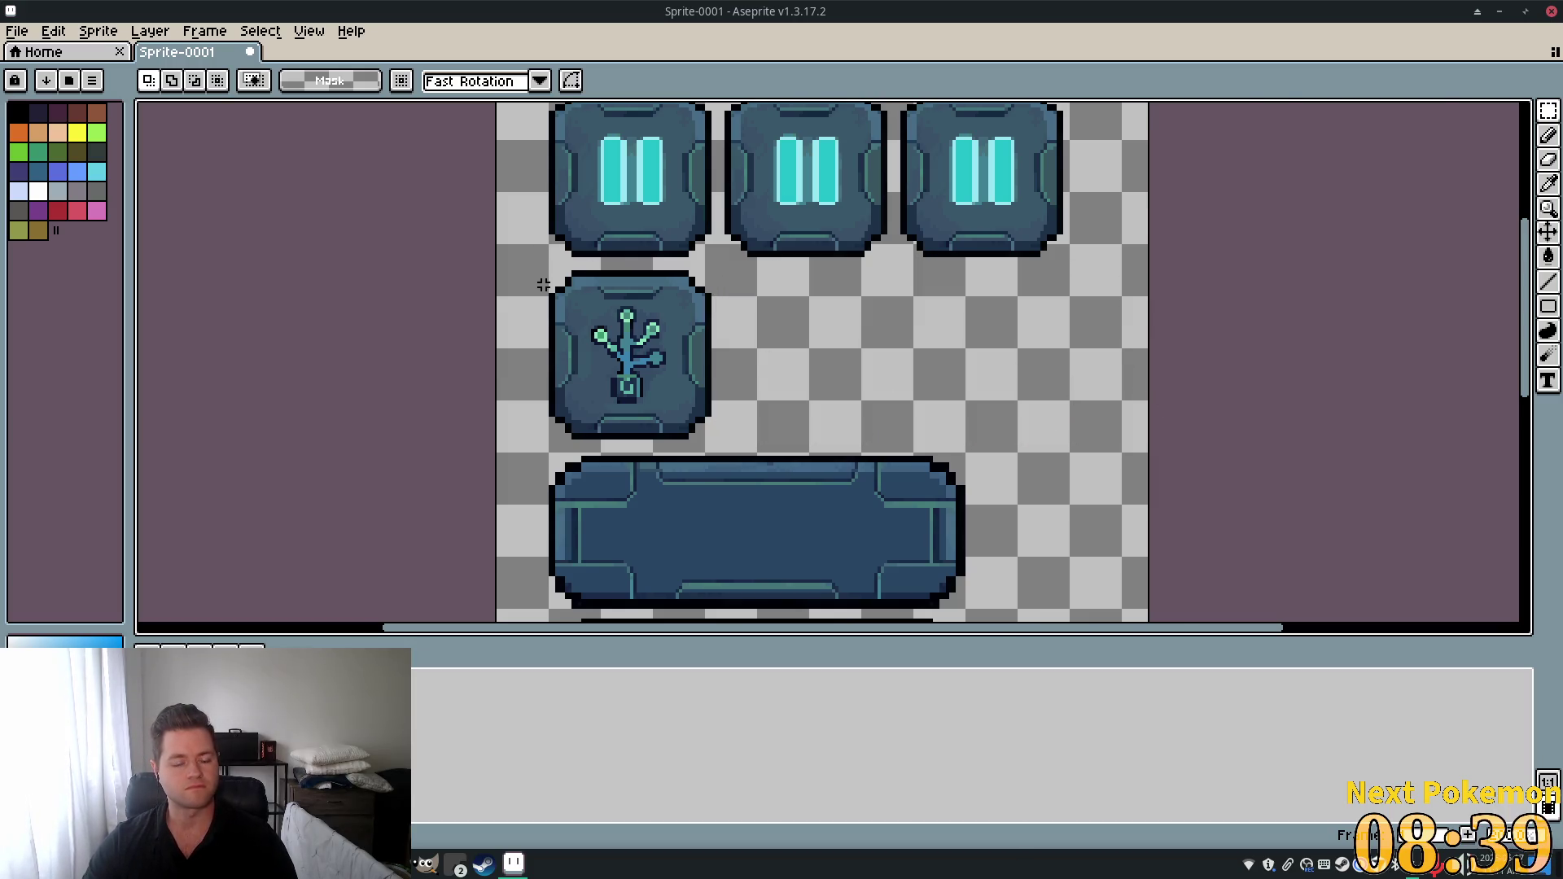
scroll(549, 280, "up", 2)
mouse_move(549, 252)
left_mouse_down()
mouse_move(855, 478)
mouse_move(881, 591)
left_mouse_up()
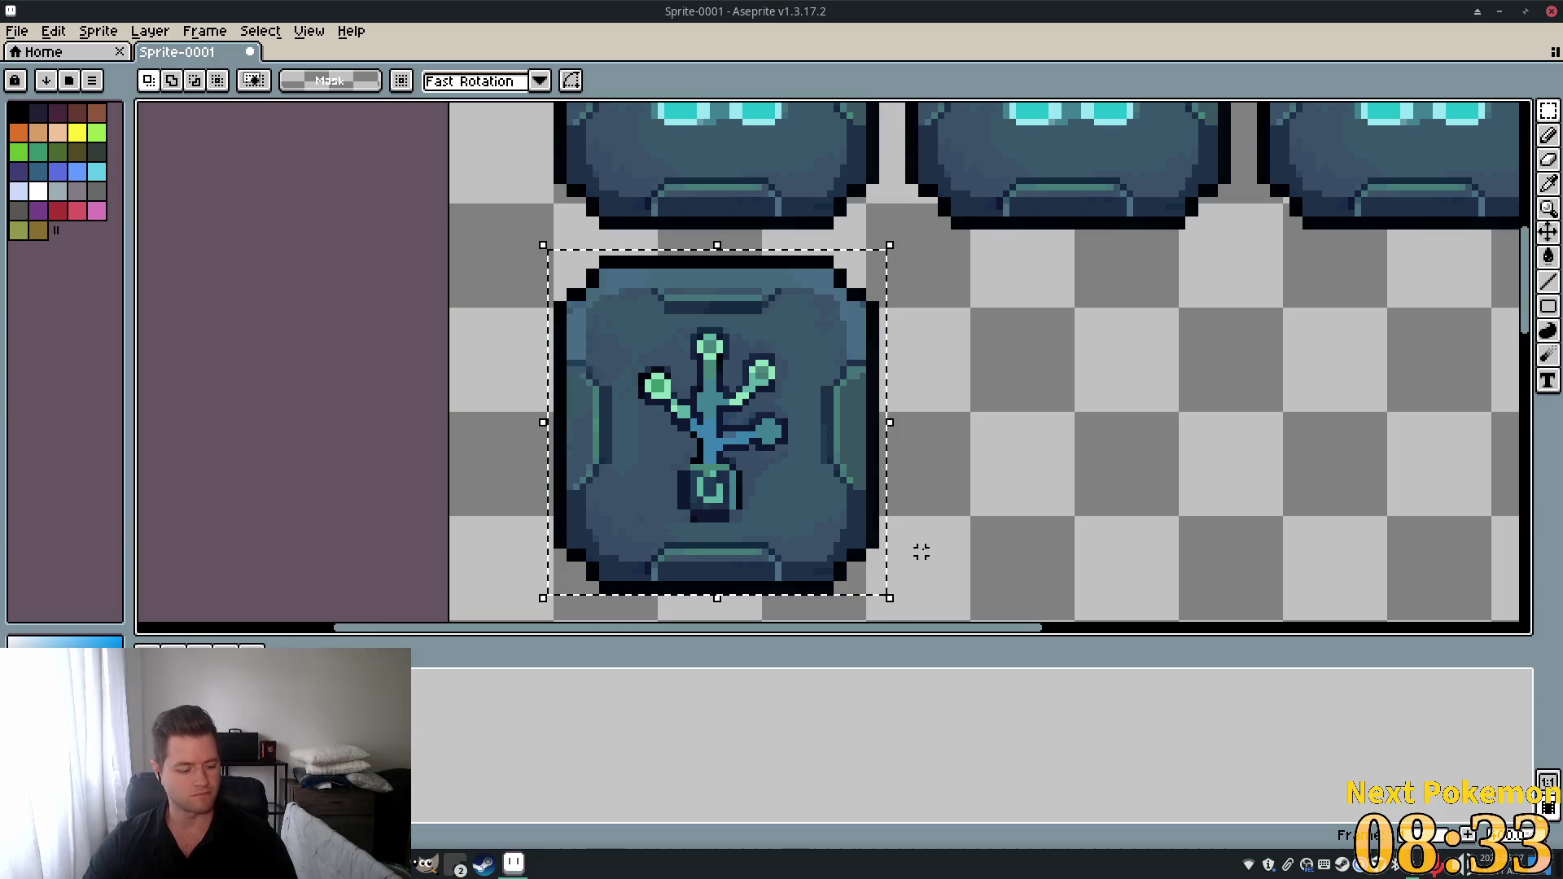
left_click_drag(760, 418, 1056, 410)
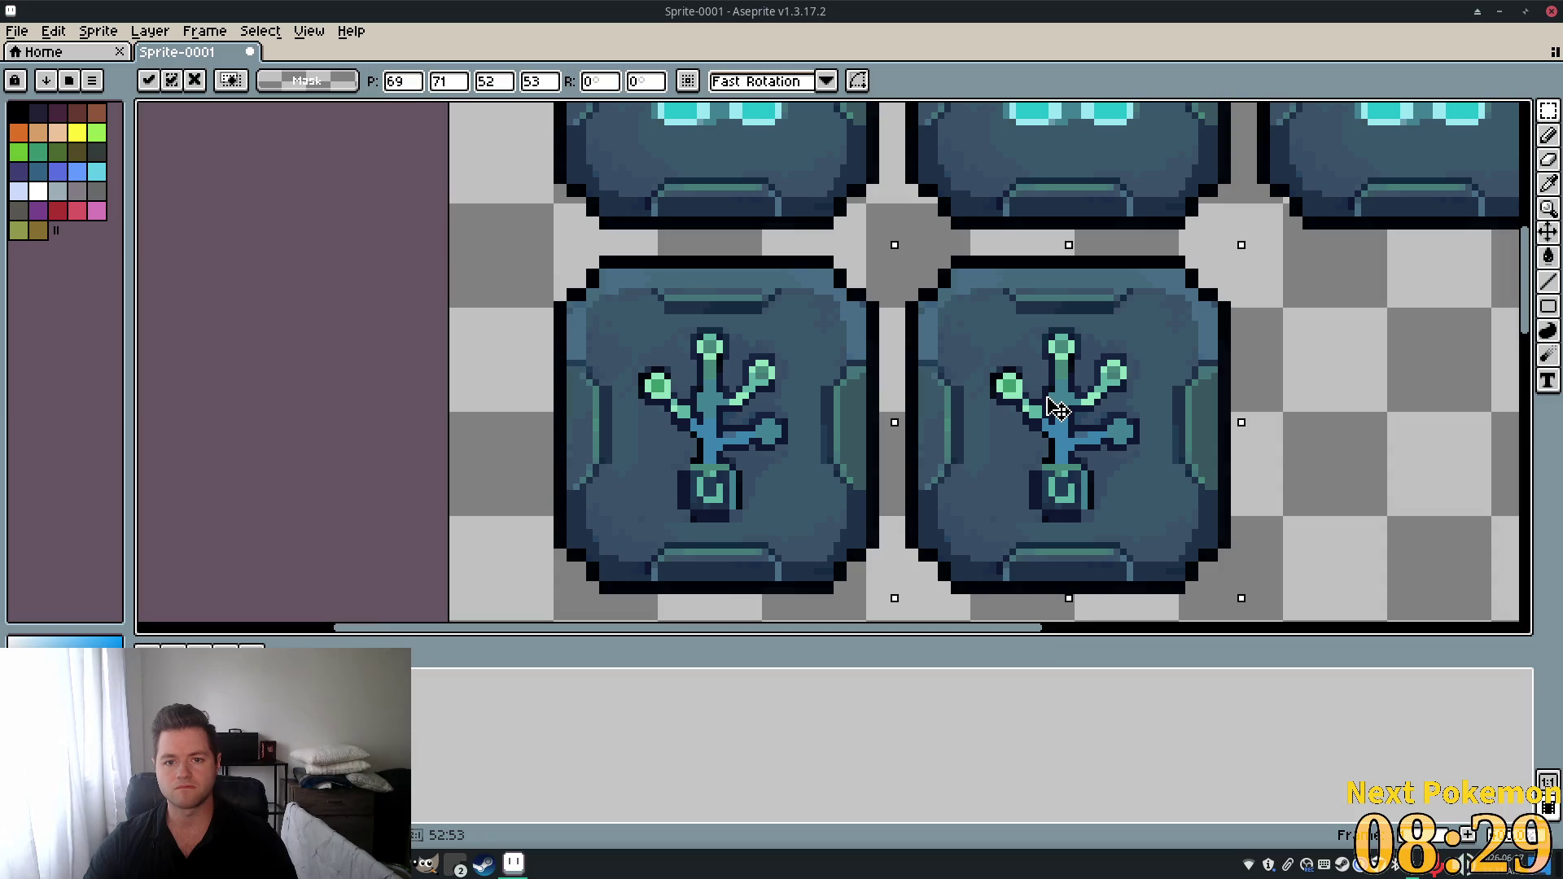
Place another plant button copy in the third slot, aligned one pixel left.
scroll(1075, 391, "right", 3)
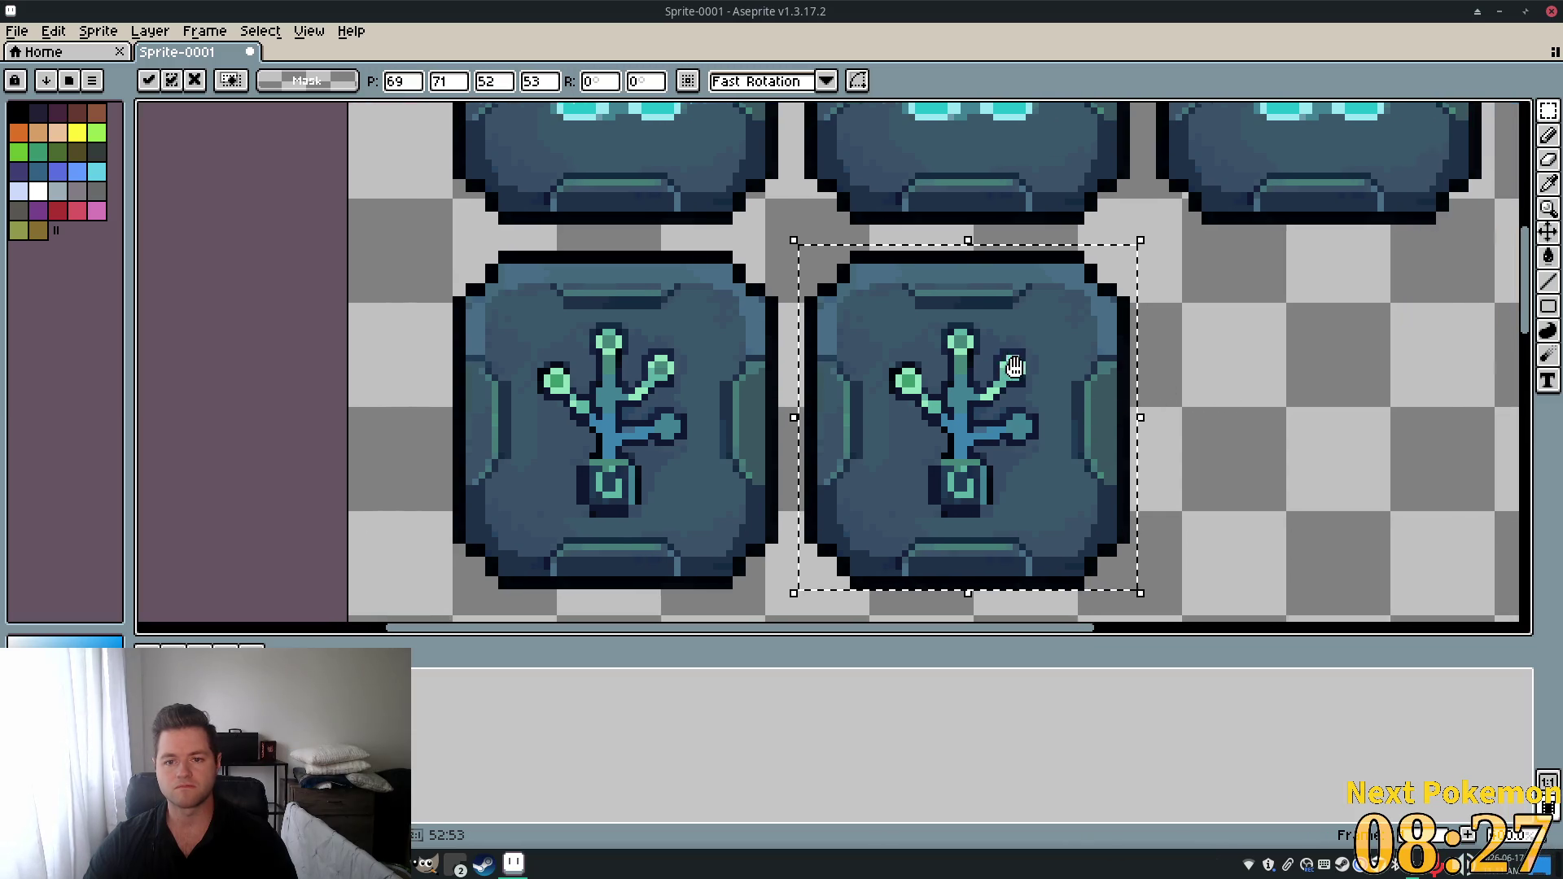
scroll(1059, 374, "down", 1)
key("ctrl+z")
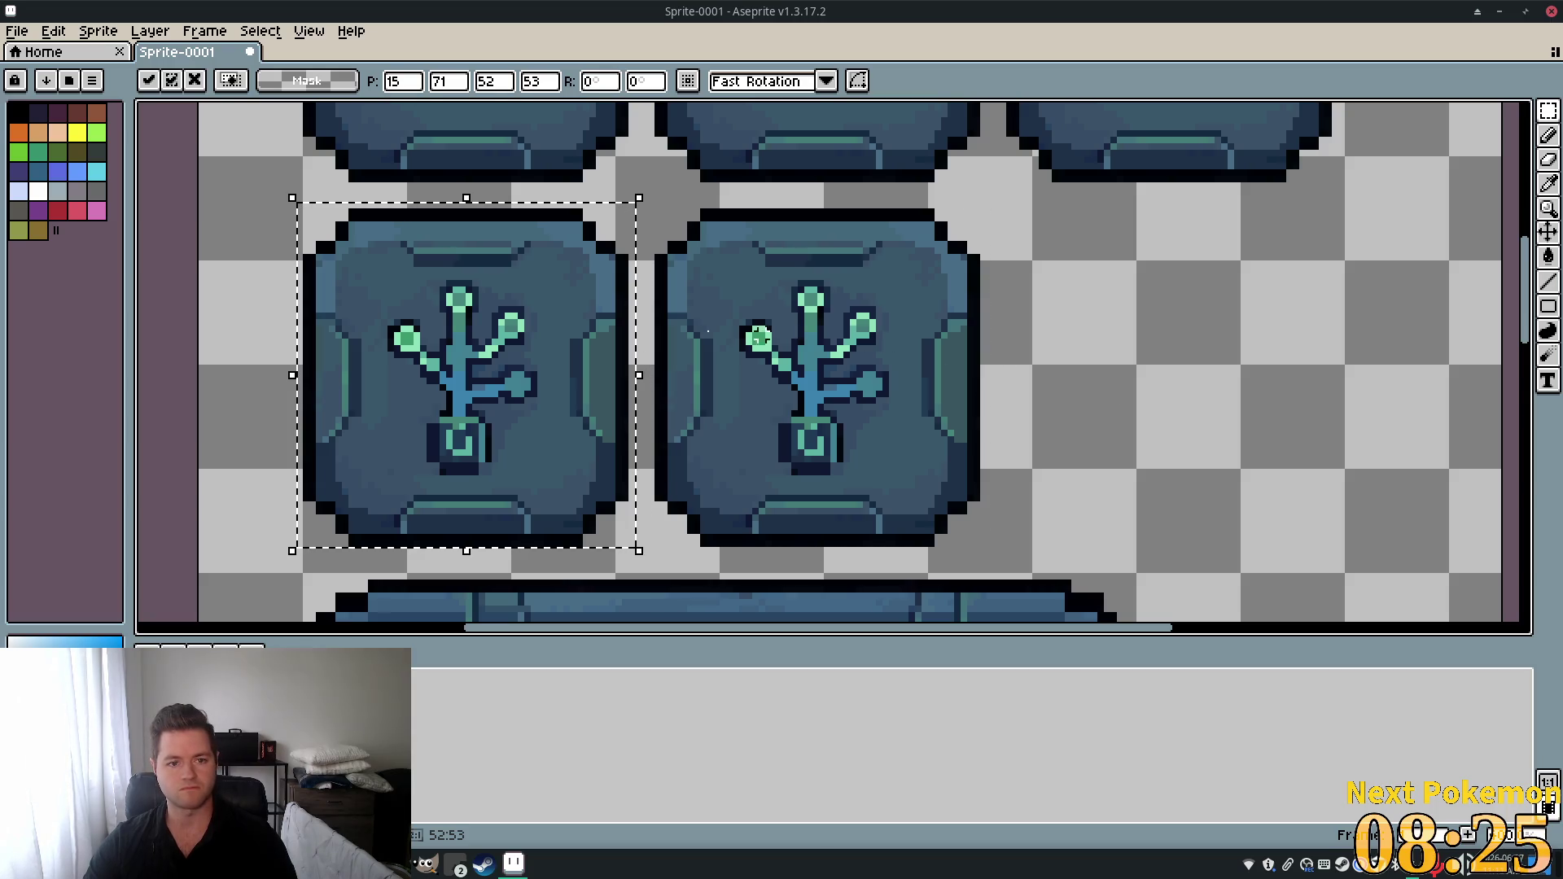
left_click_drag(531, 328, 1243, 375)
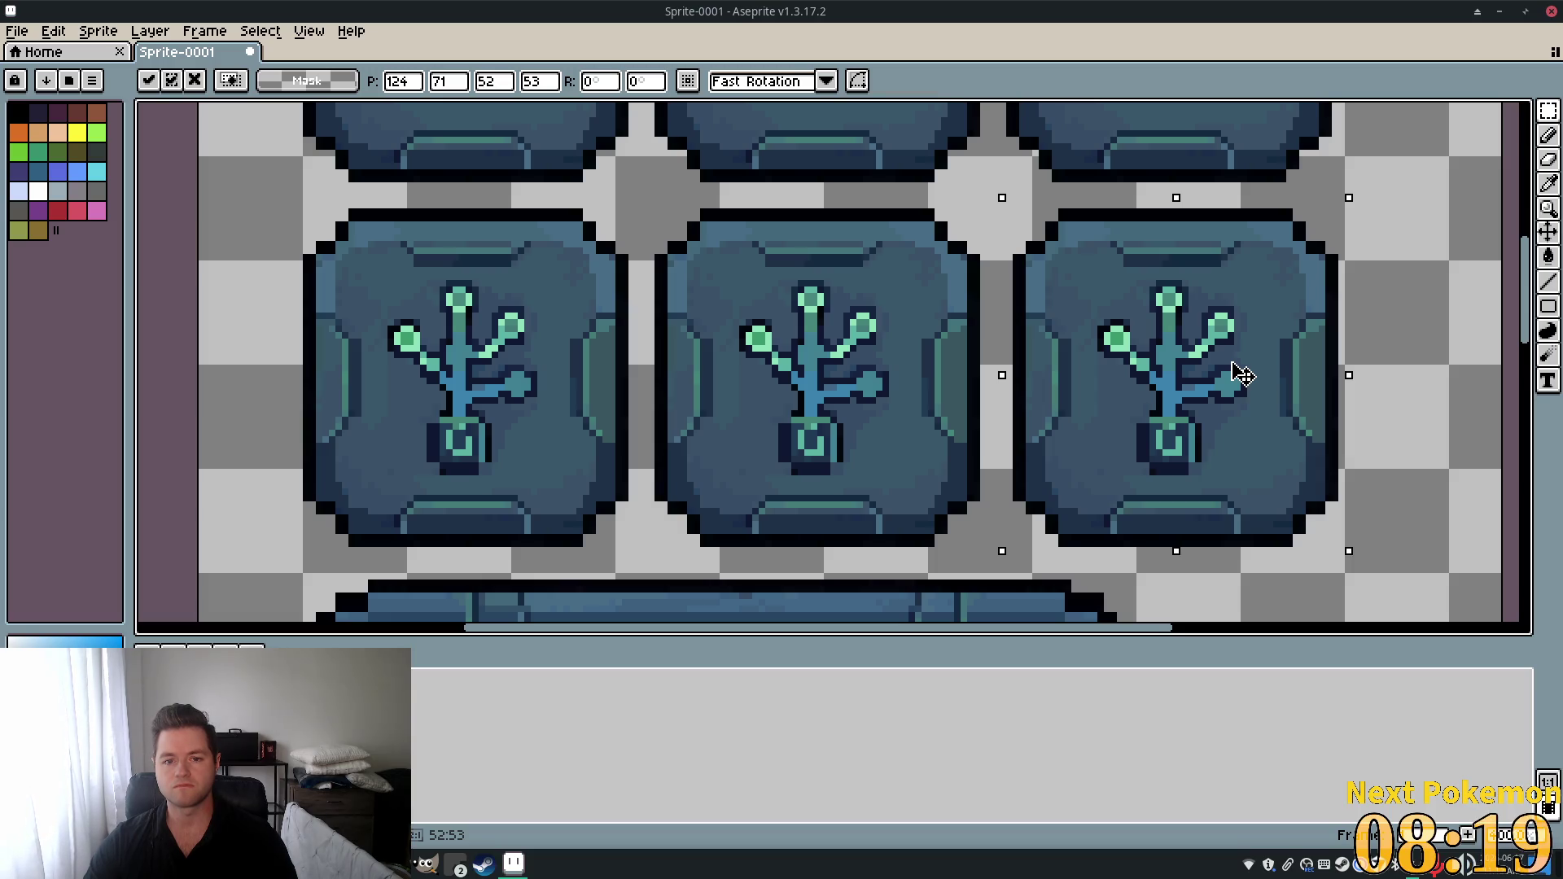
left_click_drag(1243, 375, 1237, 375)
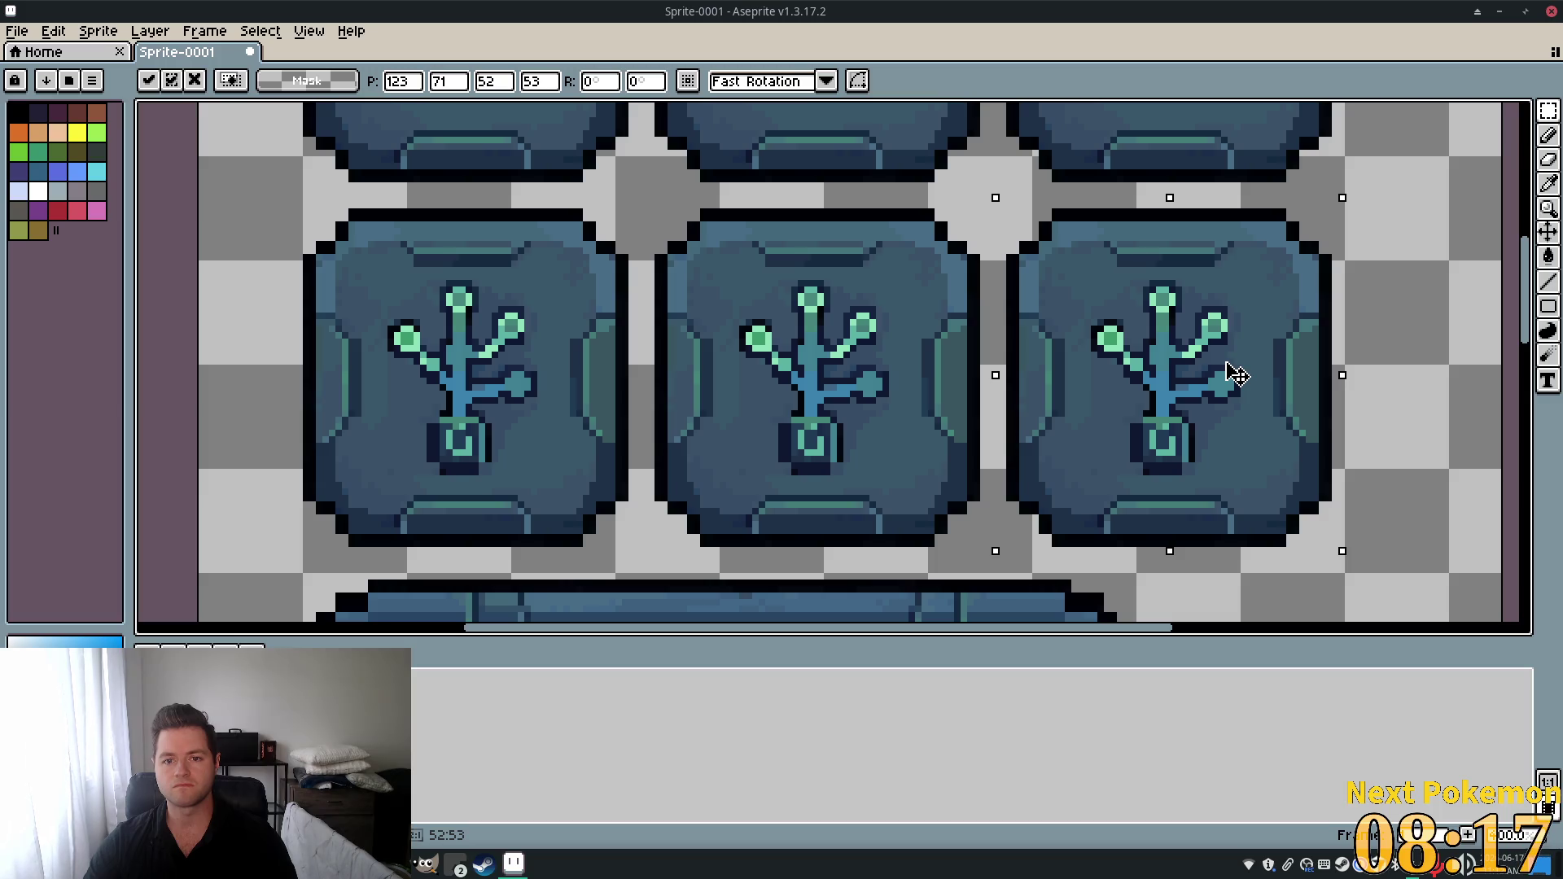
scroll(1311, 431, "down", 5)
left_click_drag(1473, 488, 1192, 452)
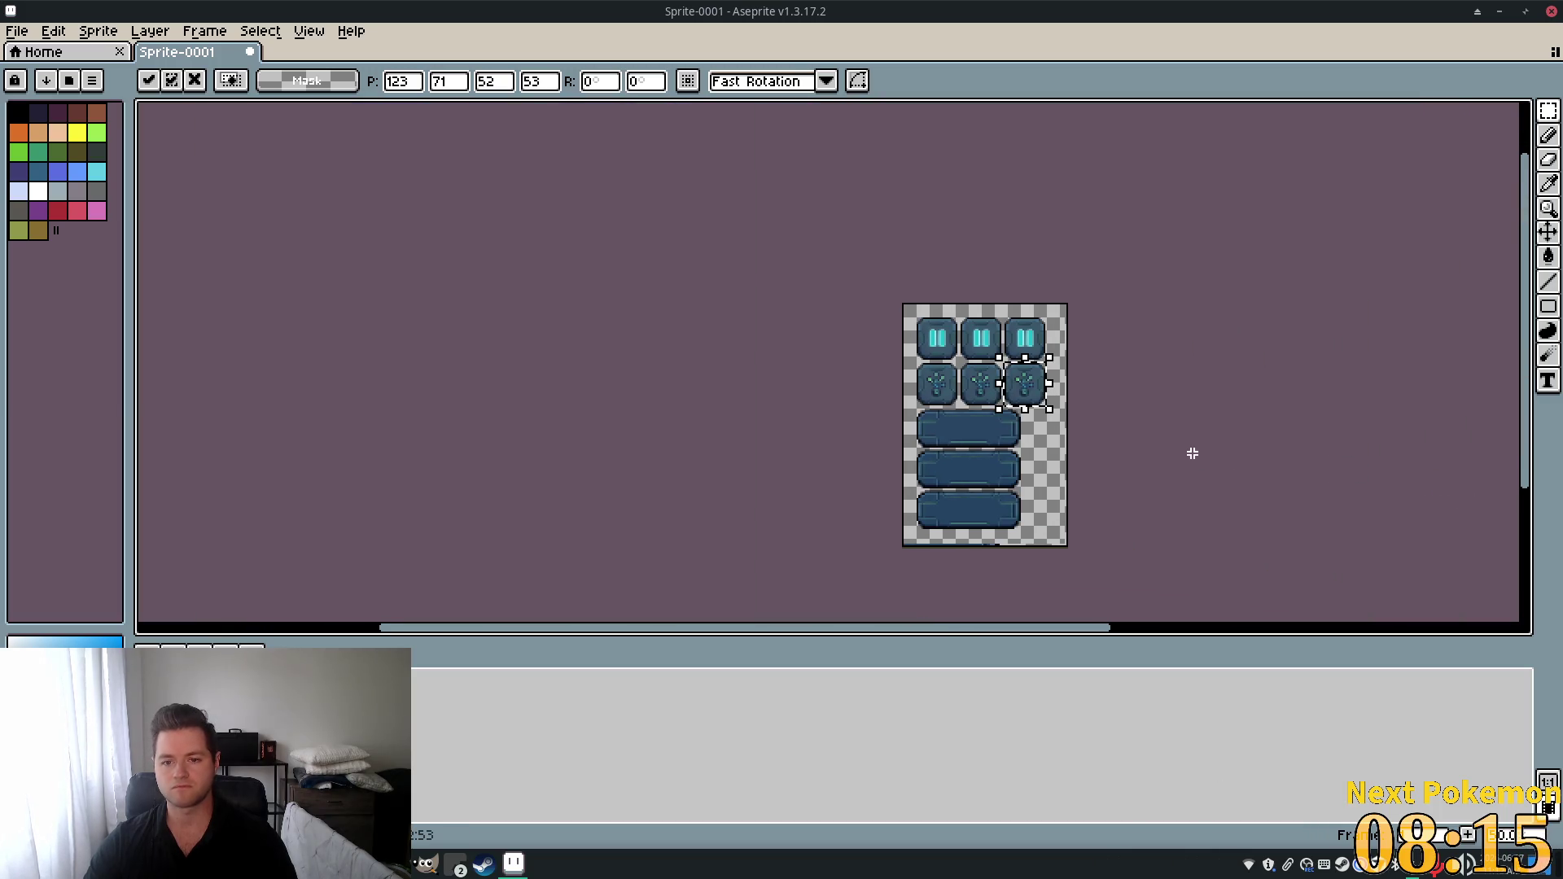
Zoom the button sheet out and back in, then switch to the Discord art channel.
scroll(1212, 422, "up", 5)
scroll(1071, 394, "down", 3)
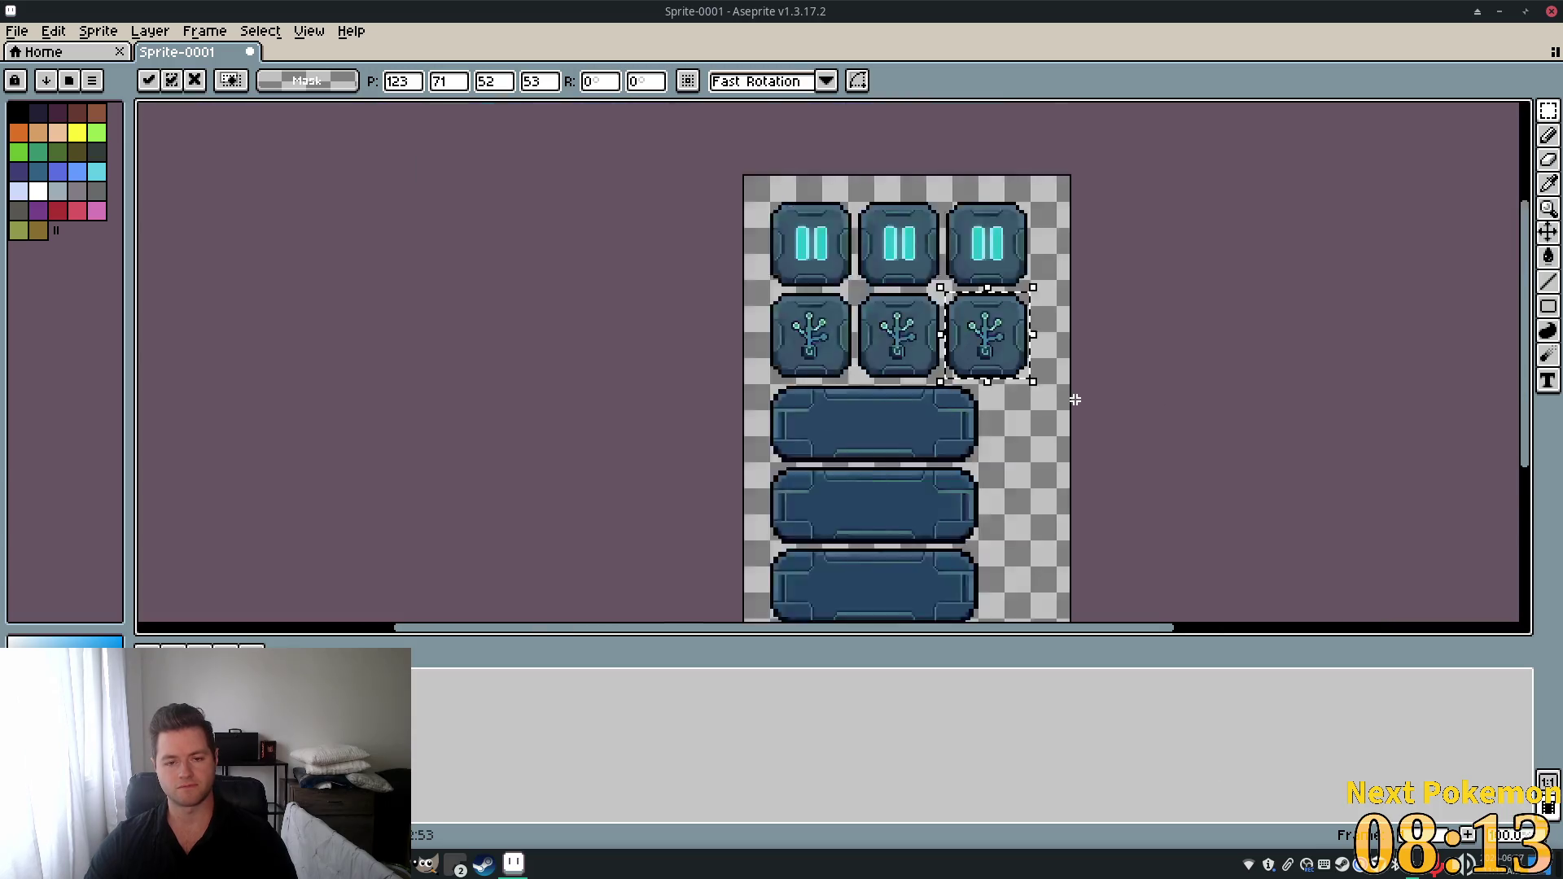
scroll(1075, 398, "up", 2)
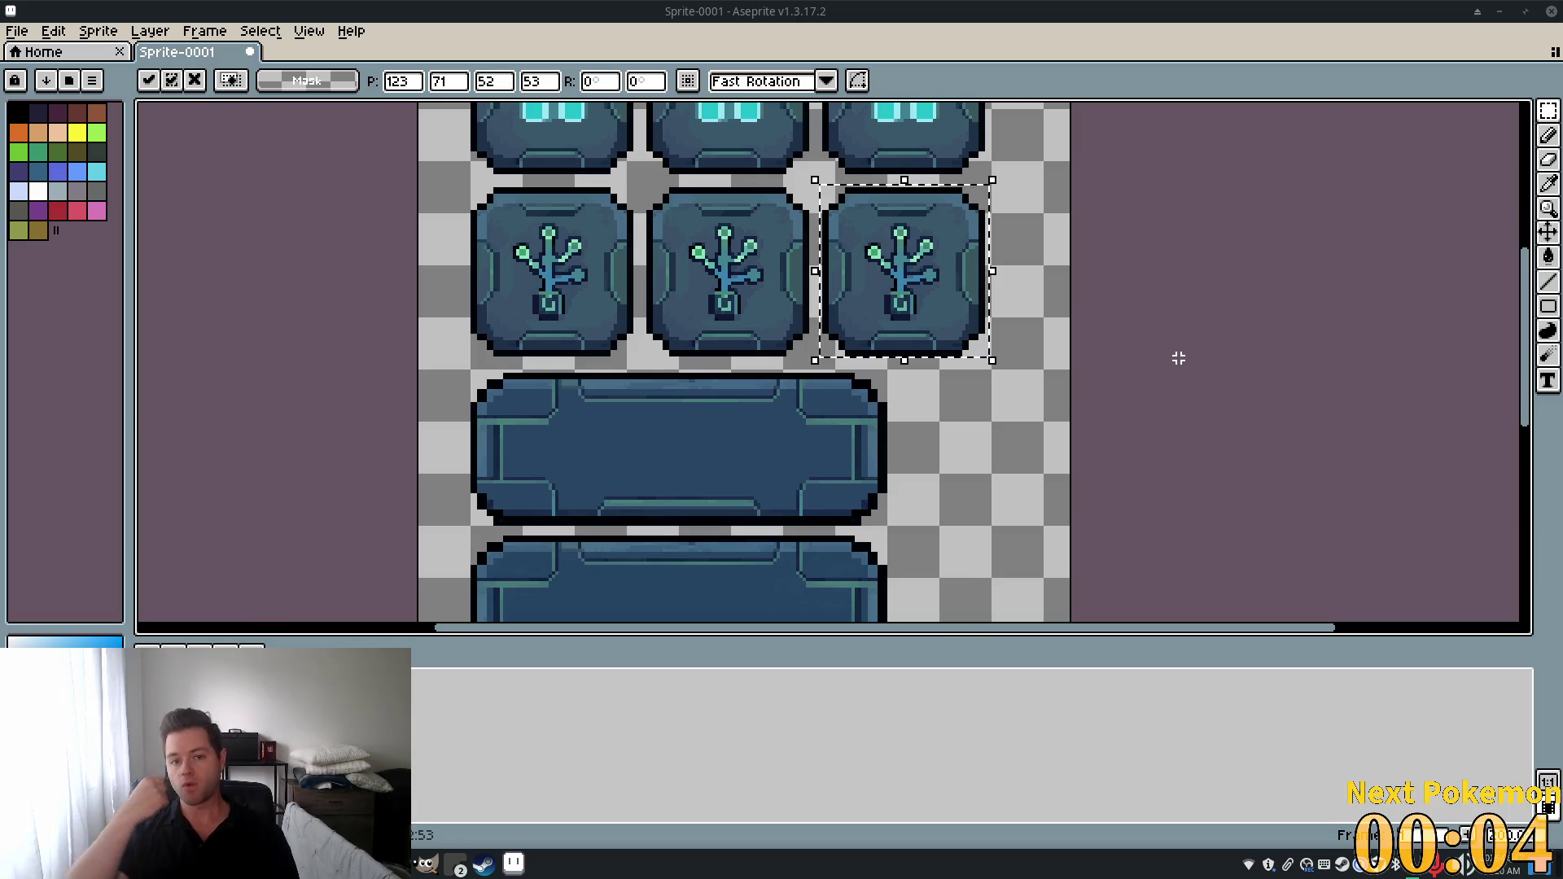
scroll(1161, 252, "down", 5)
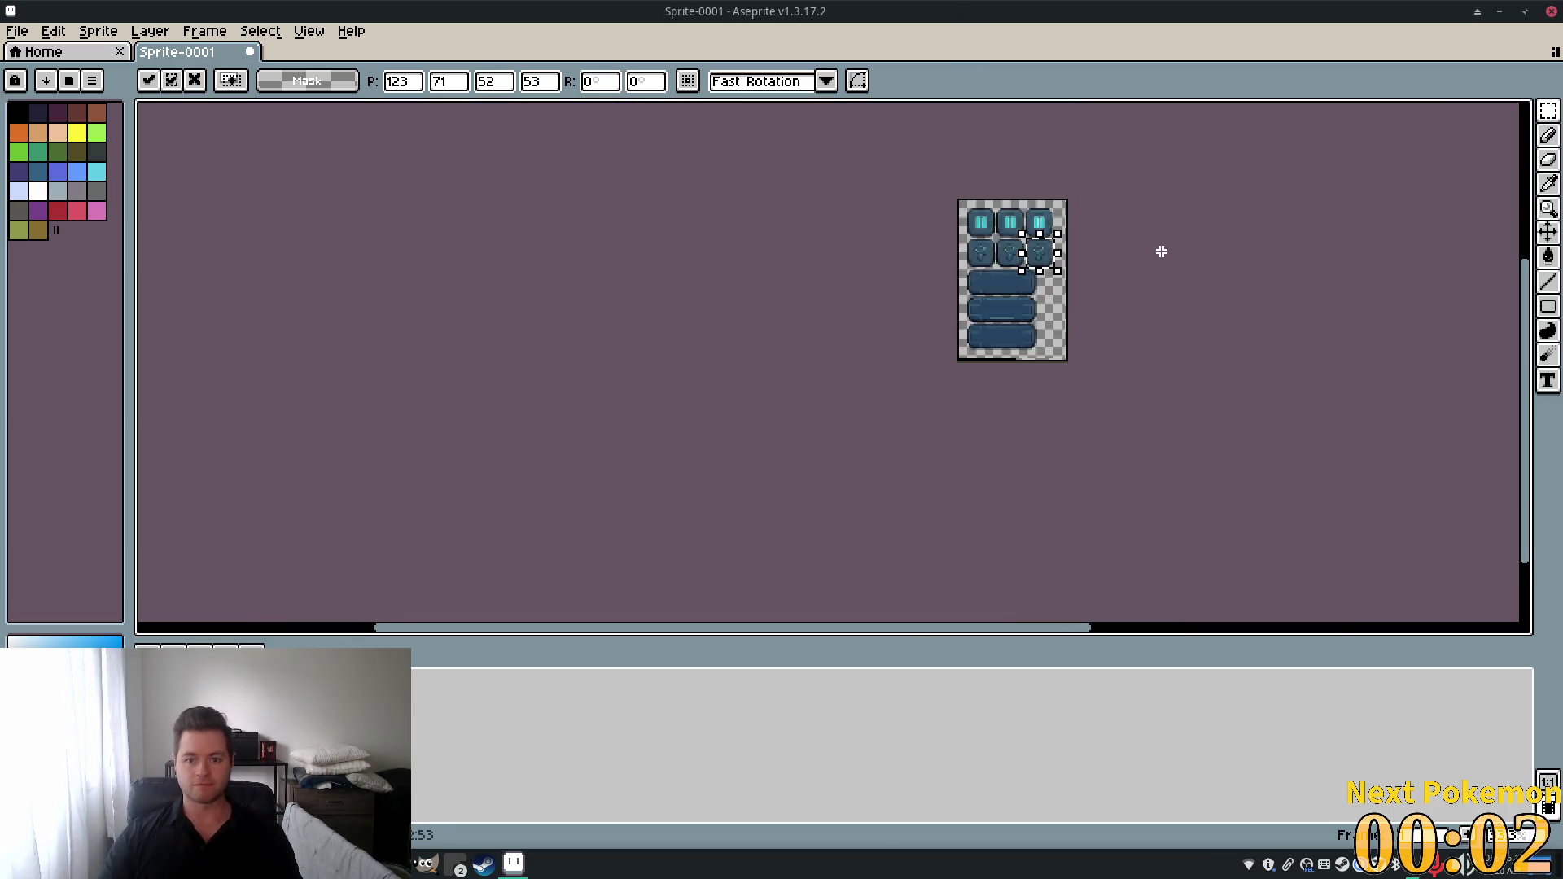
scroll(1151, 268, "up", 3)
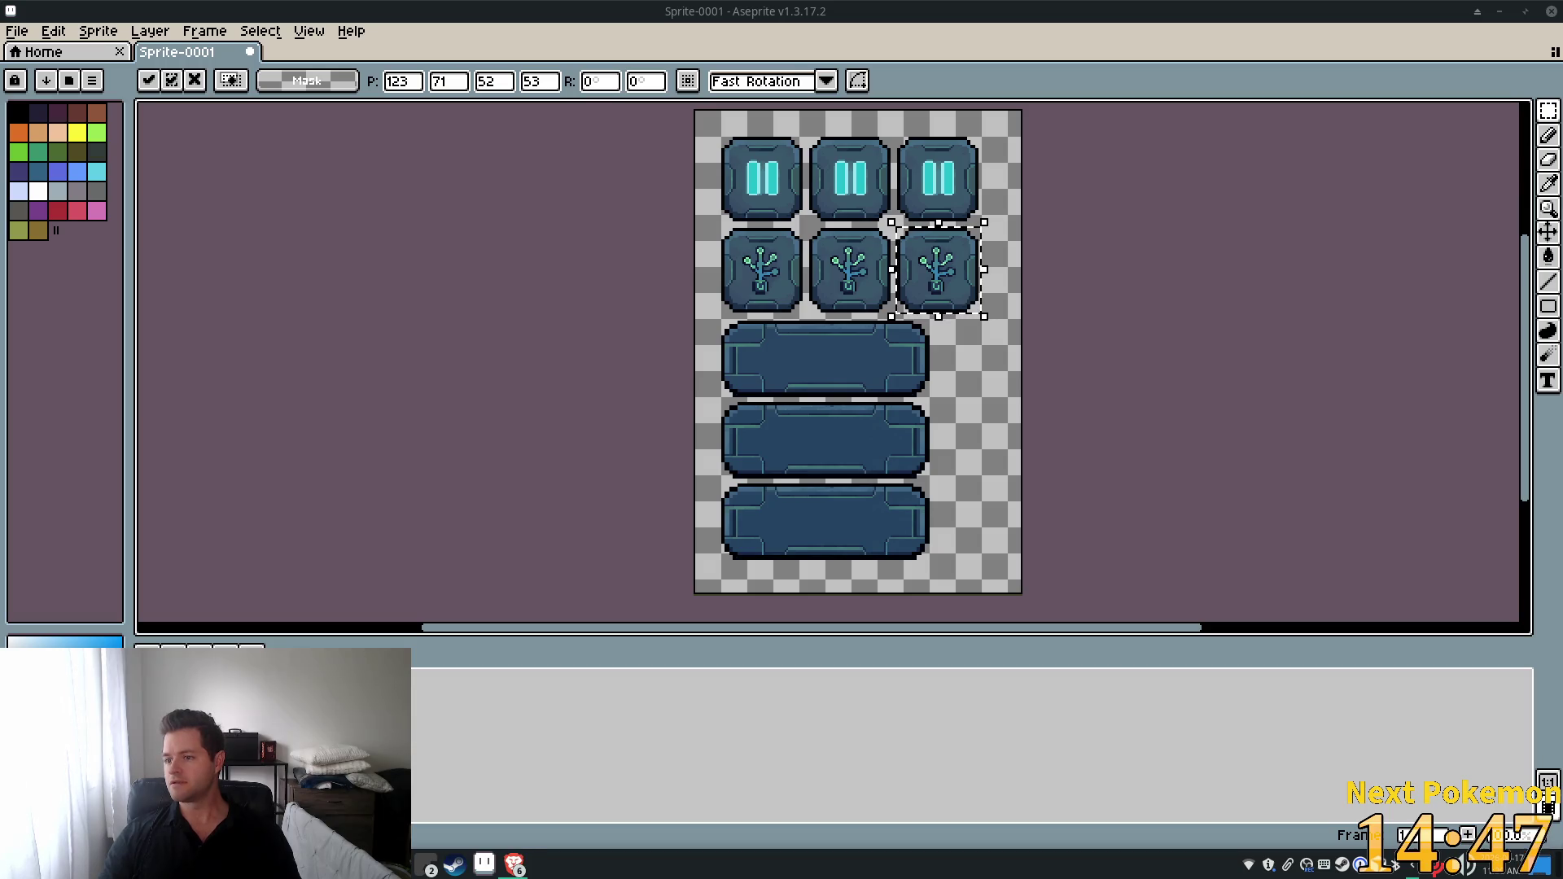
key("alt+Tab")
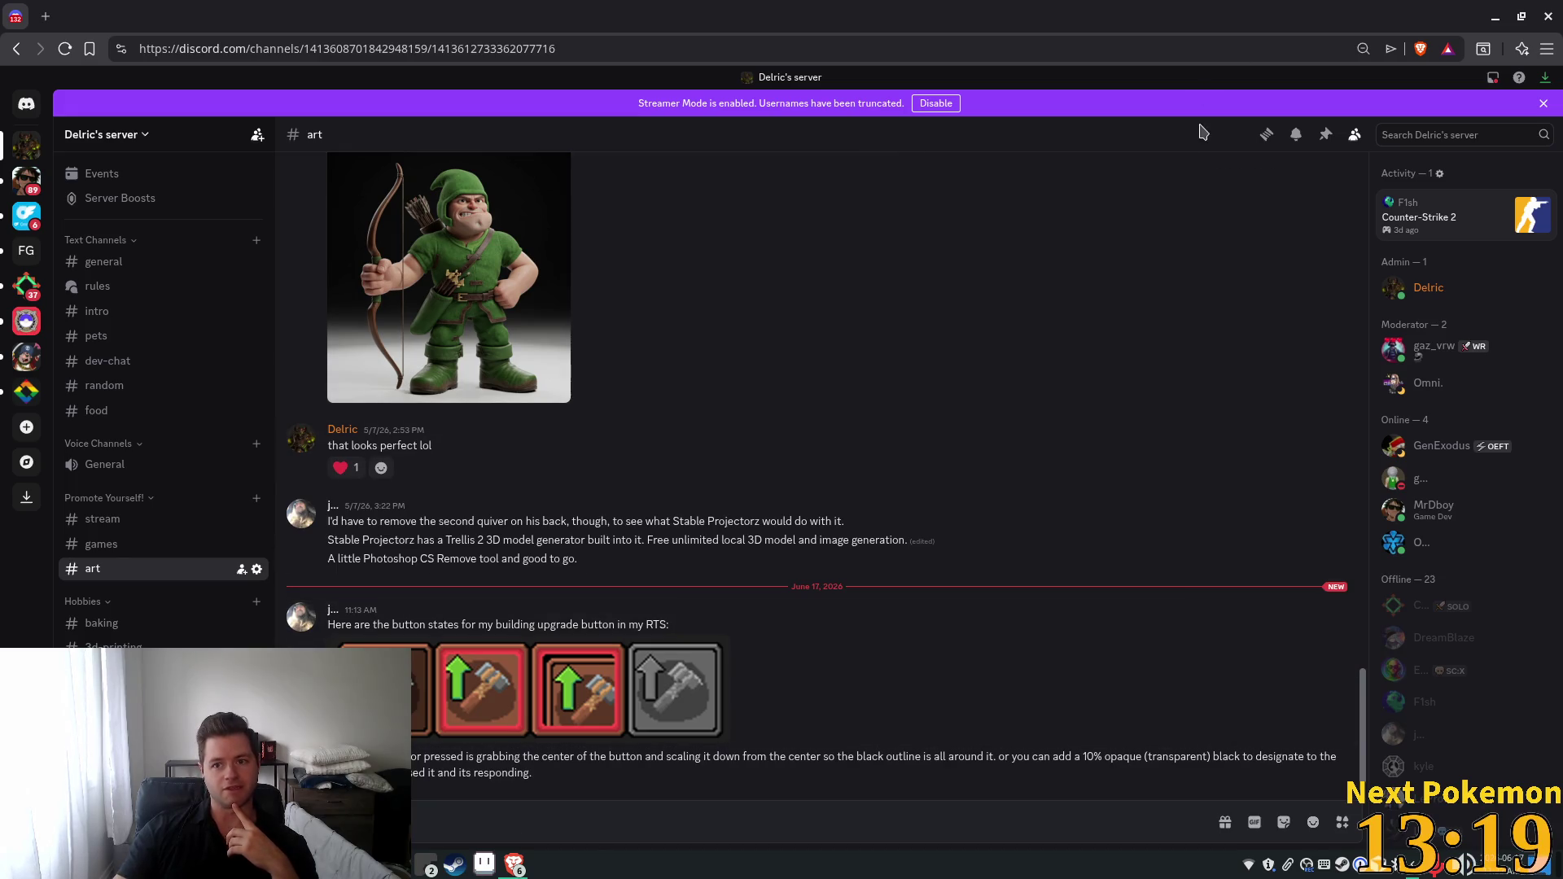
Leave the Discord art channel and return to the Aseprite button sheet.
key("alt+Tab")
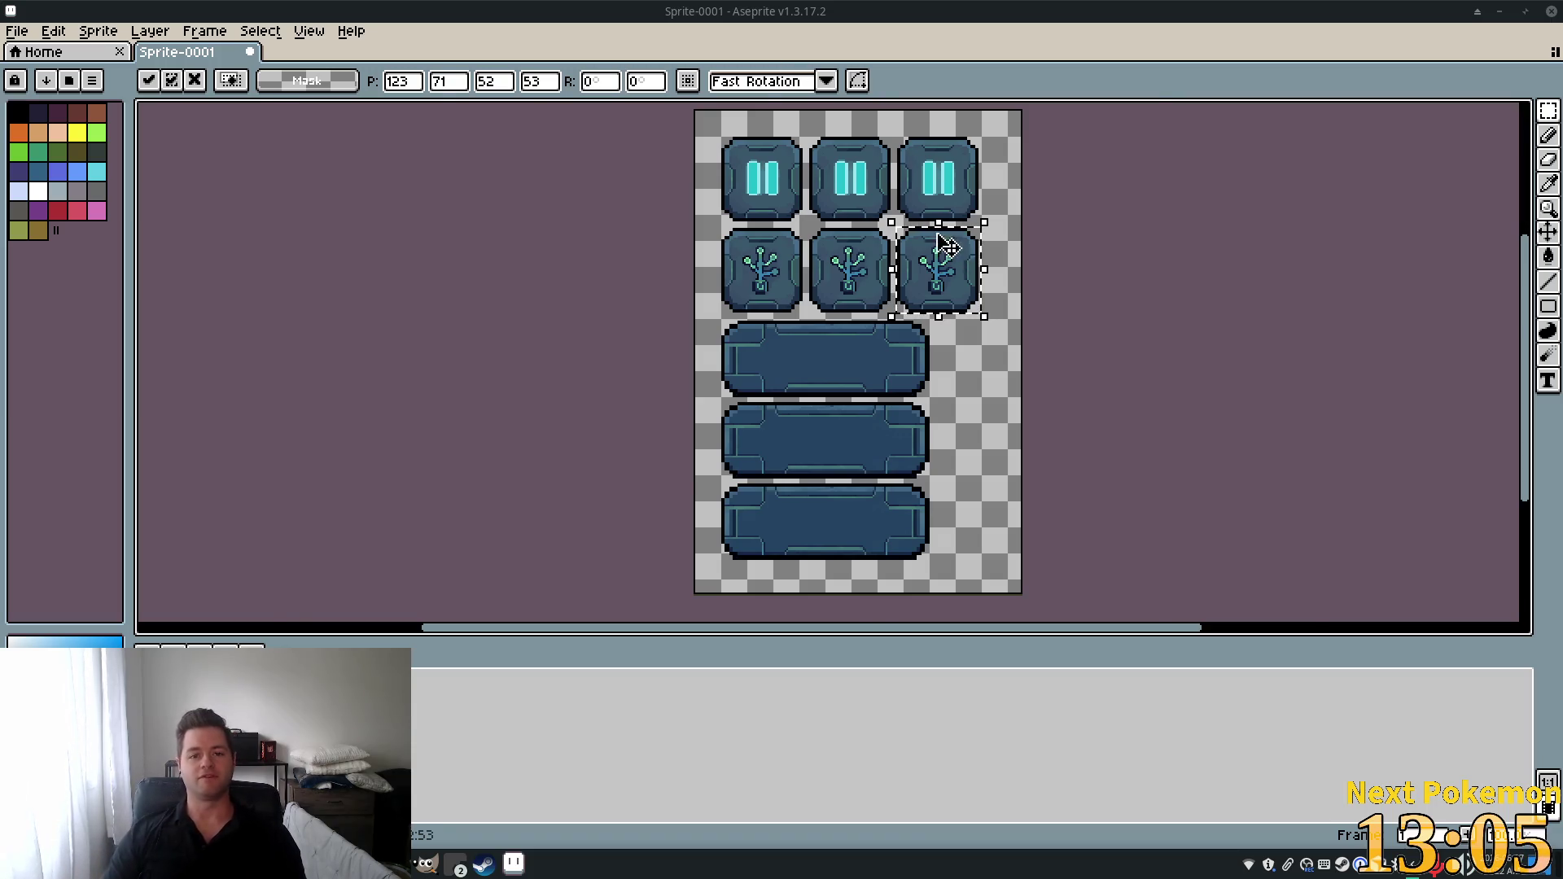
Zoom and pan around the sheet, then deselect to finish the right skill-tree button's transform.
scroll(951, 241, "up", 3)
left_click_drag(1169, 248, 1319, 423)
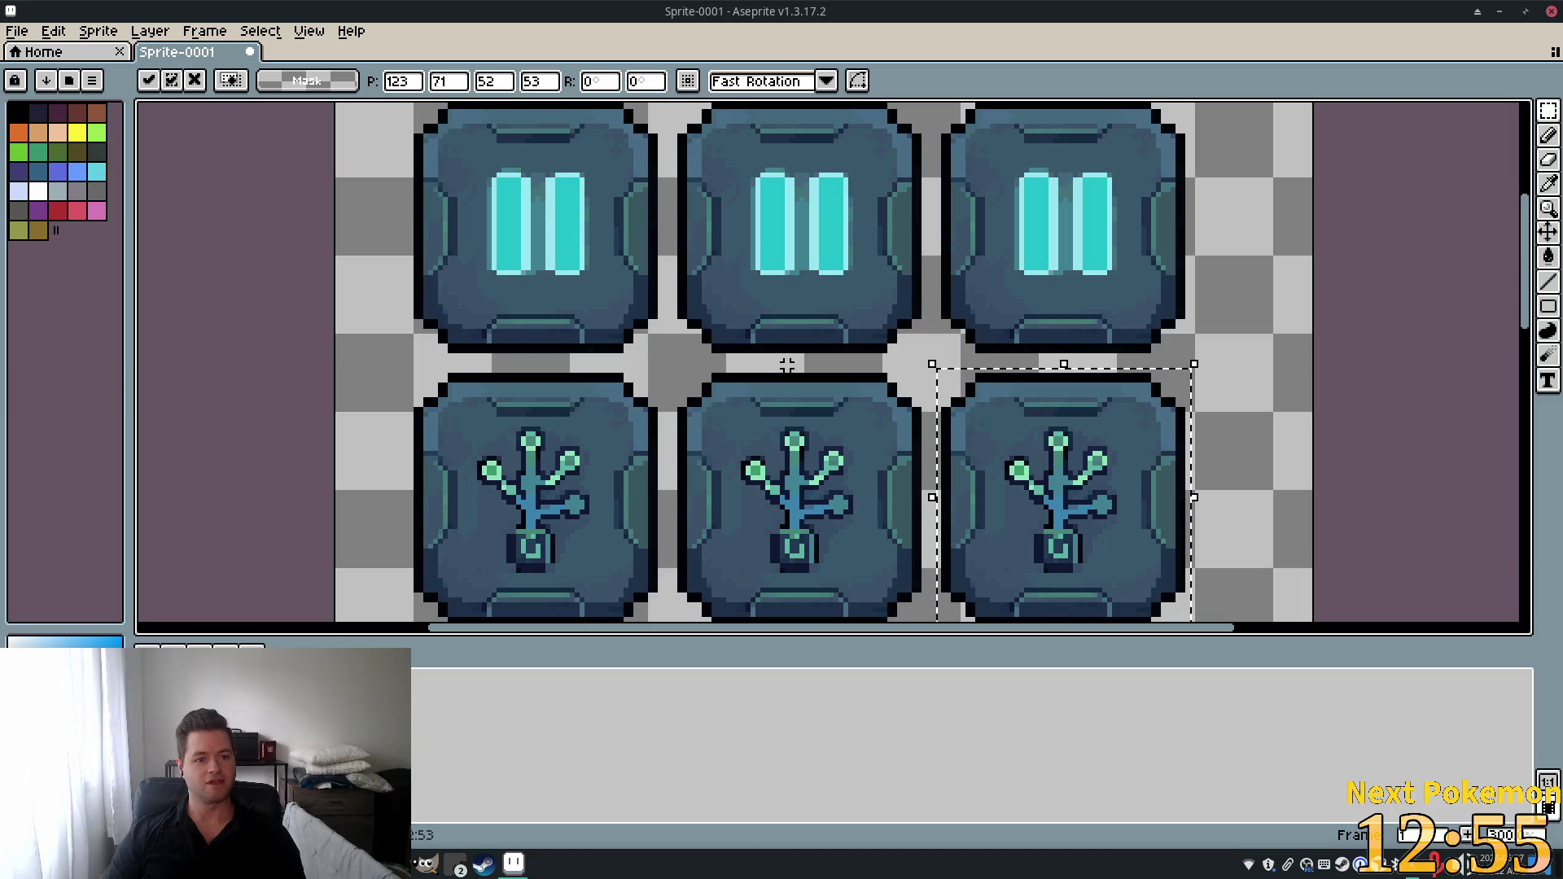
scroll(782, 370, "down", 2)
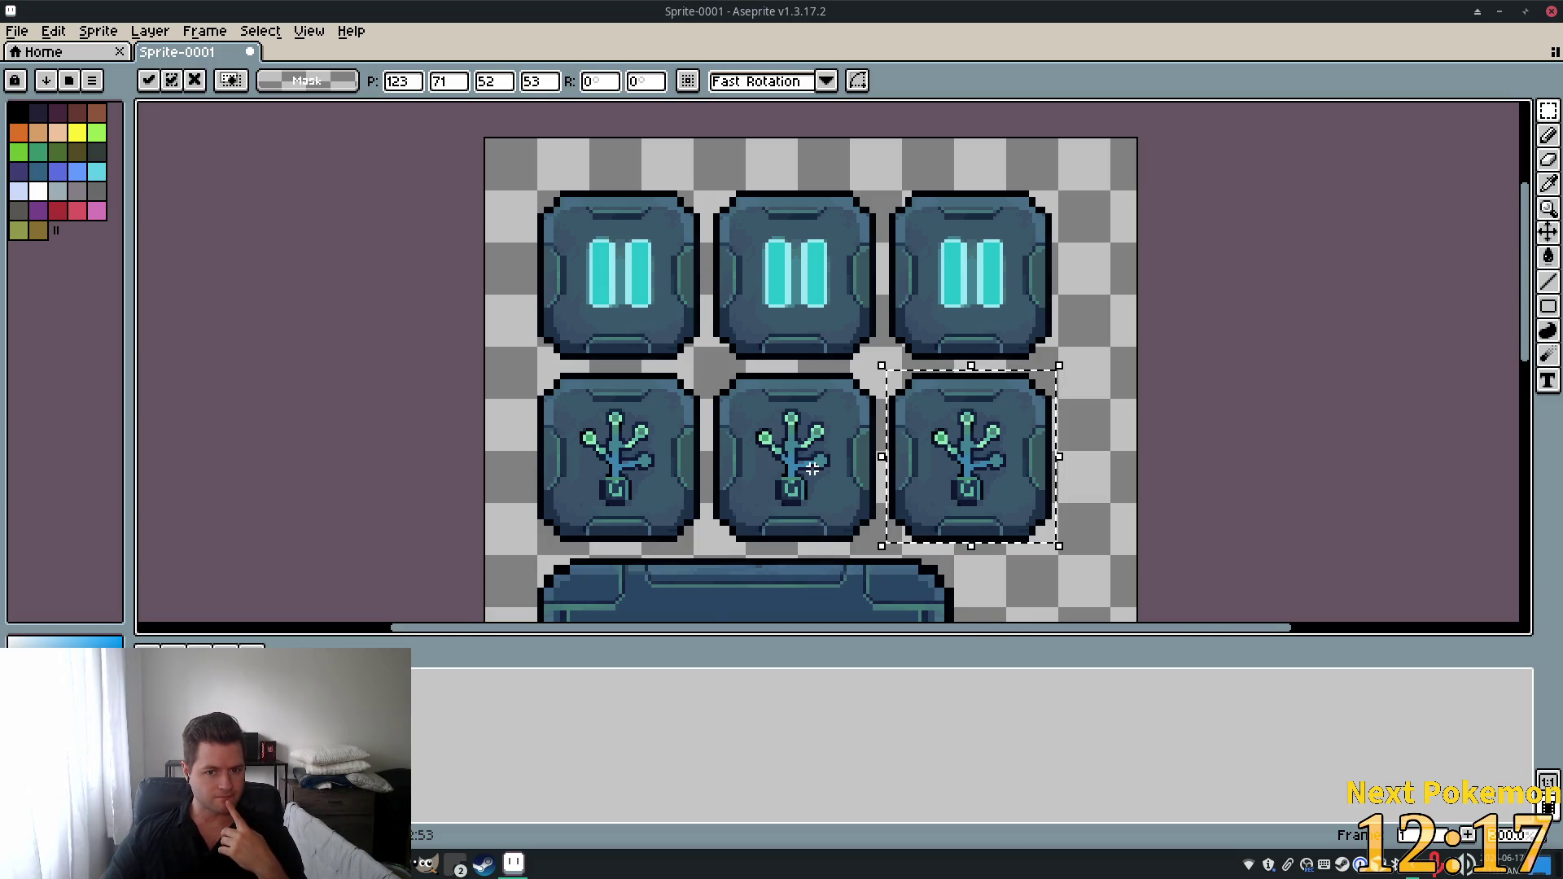
scroll(810, 466, "down", 5)
scroll(810, 466, "up", 5)
scroll(960, 469, "down", 4)
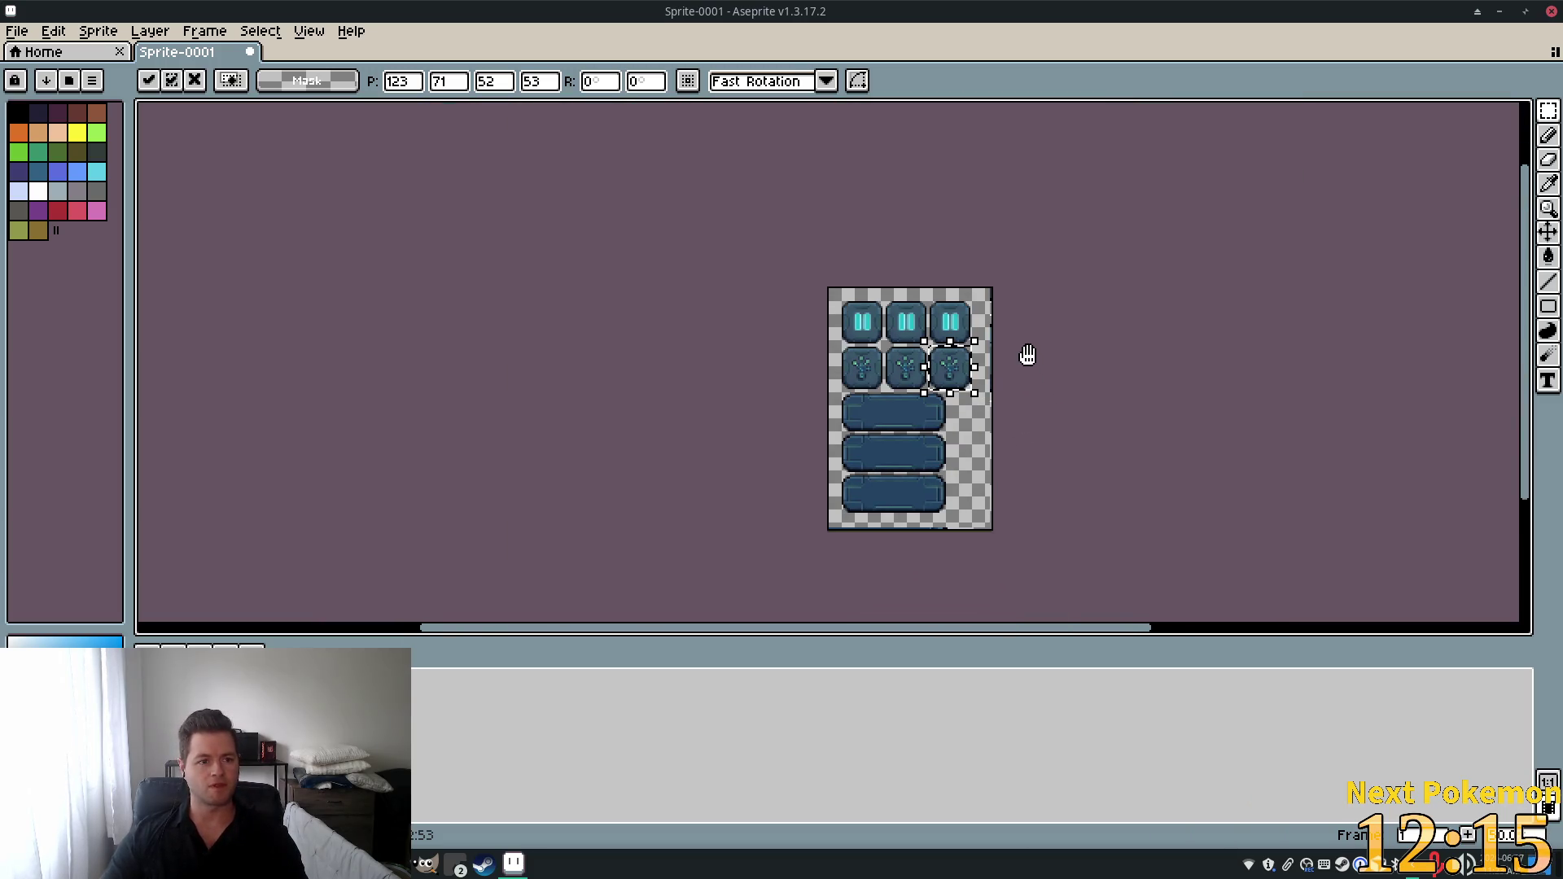
scroll(1032, 403, "up", 3)
scroll(1013, 392, "down", 3)
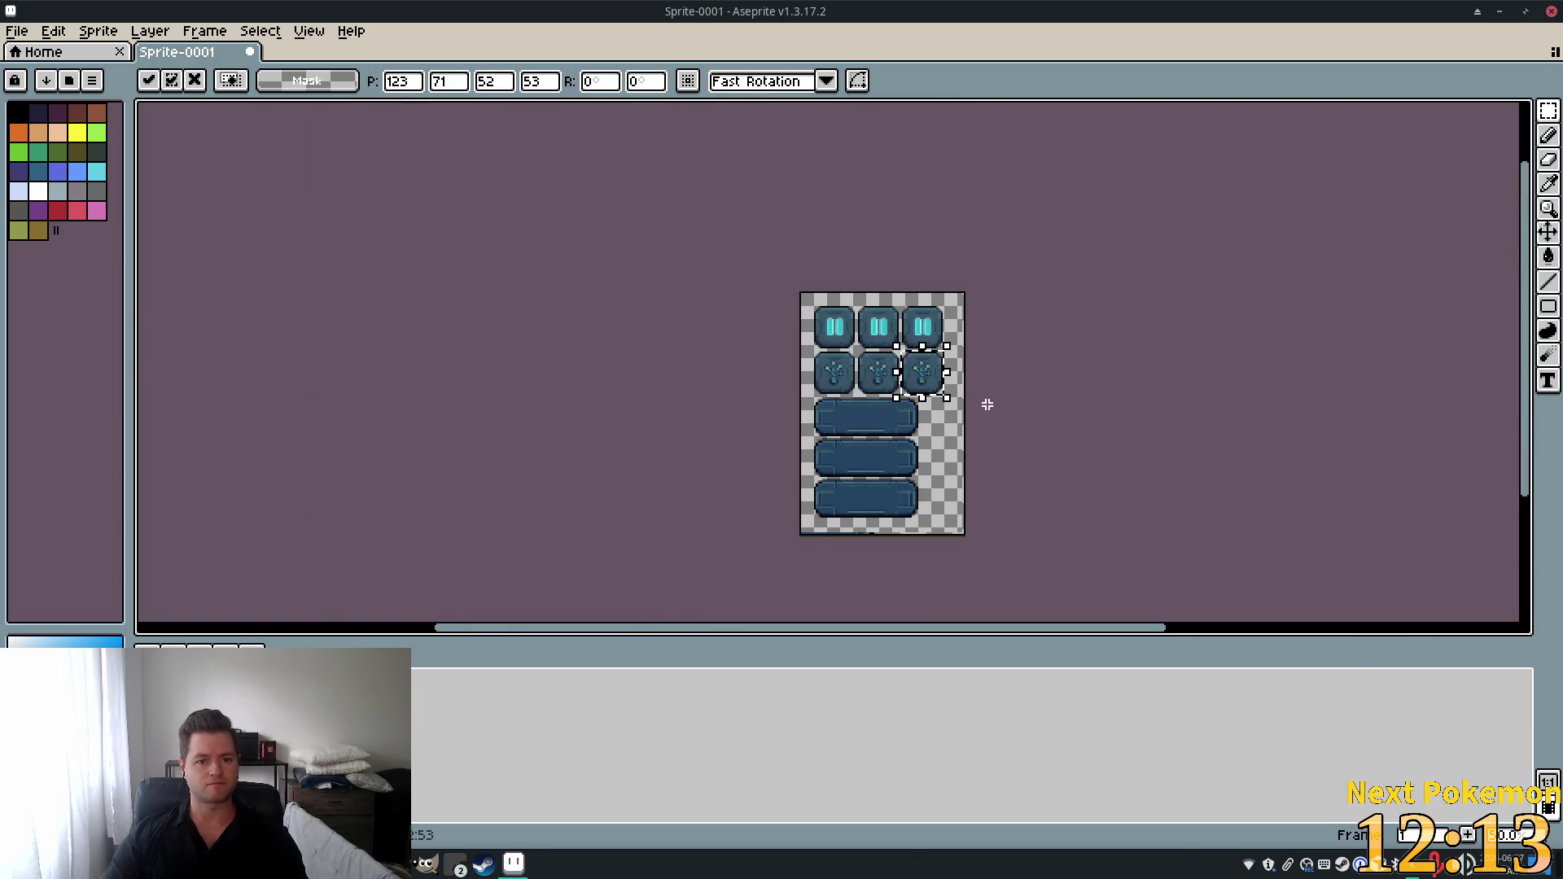
scroll(987, 401, "up", 1)
left_click_drag(1038, 366, 961, 307)
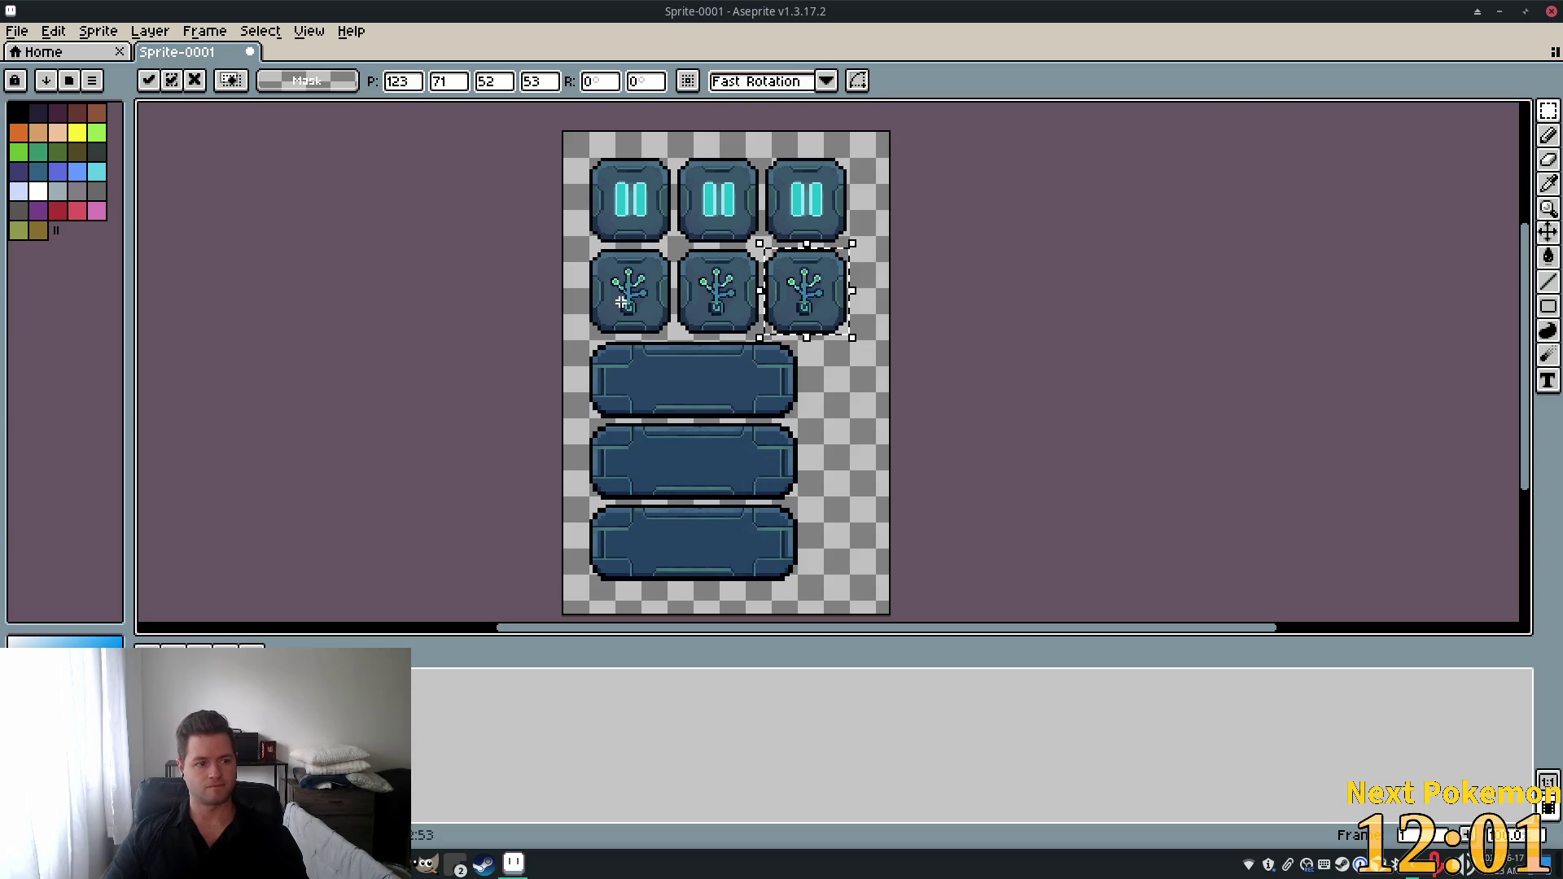
key("ctrl+d")
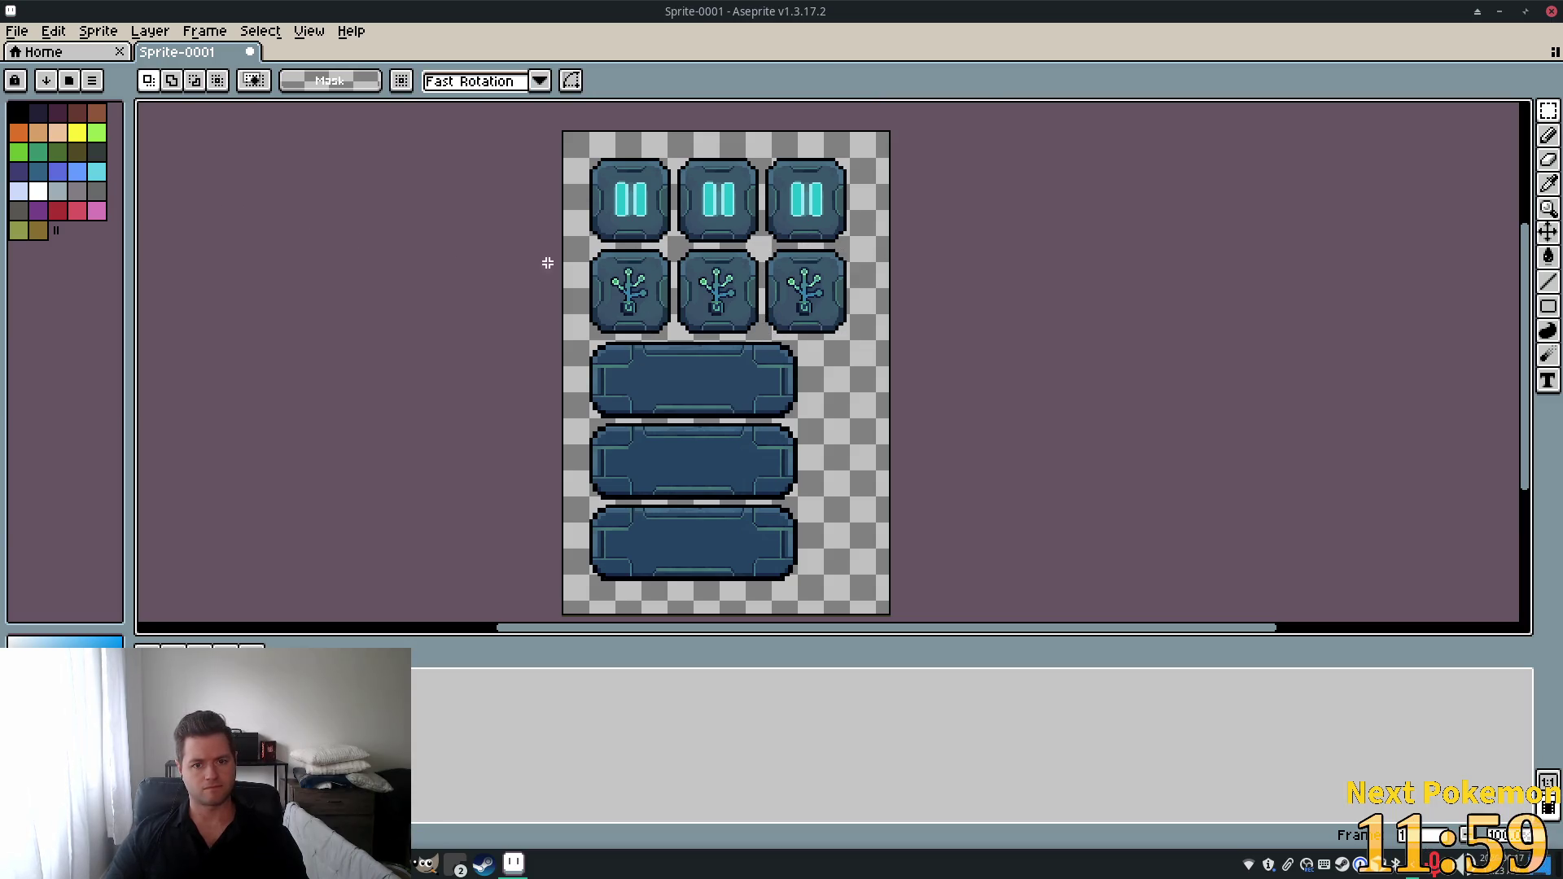
Zoom in on the pause buttons and Magic Wand-select the middle button's face.
scroll(548, 263, "up", 3)
scroll(1081, 316, "down", 3)
left_click_drag(999, 314, 919, 269)
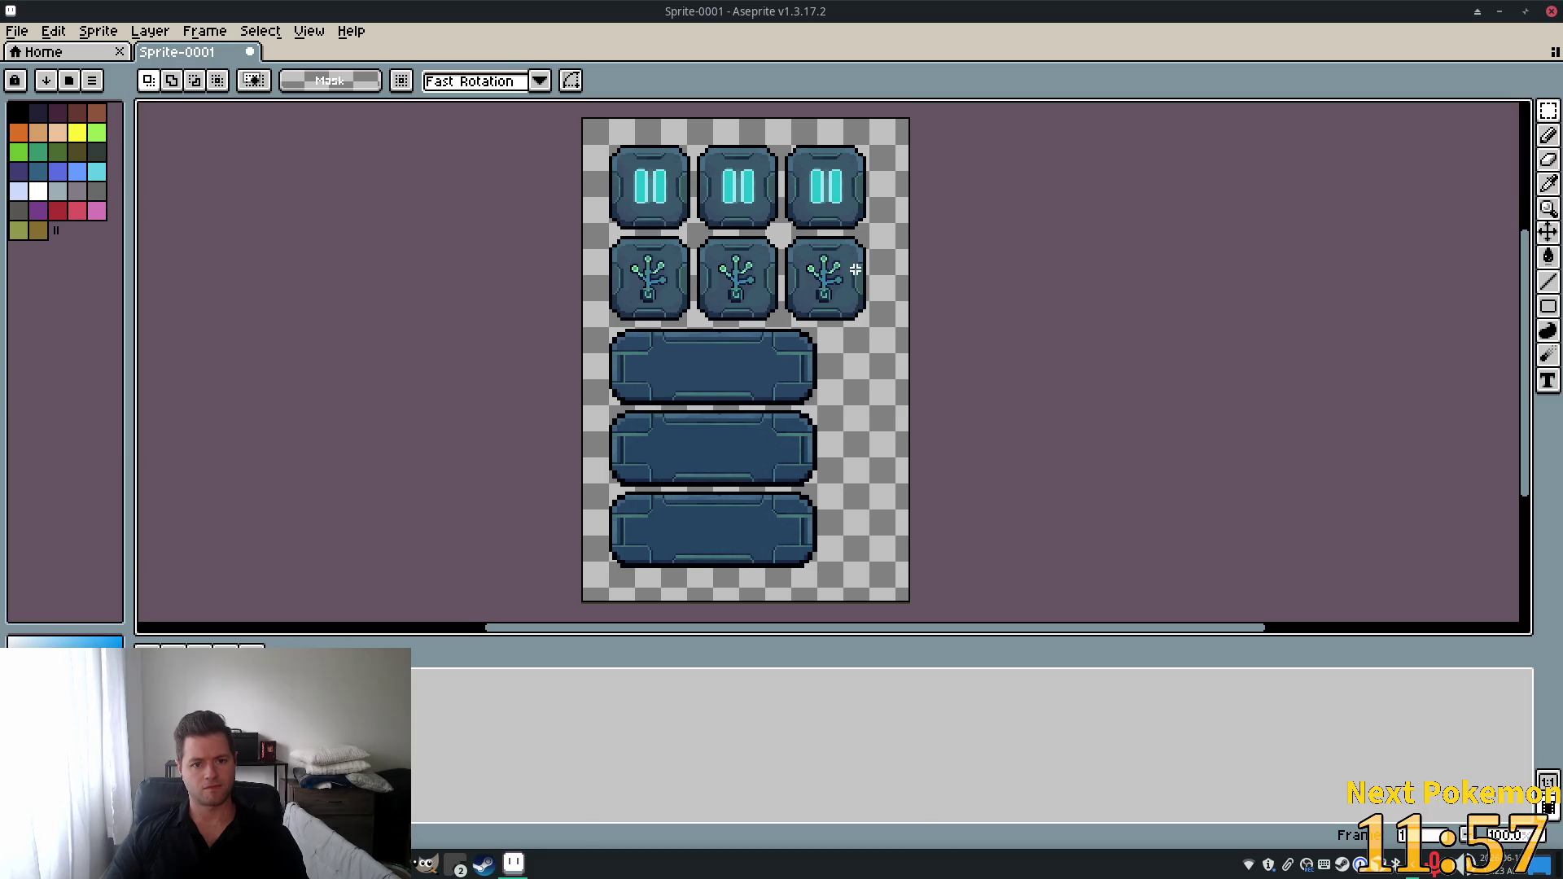
scroll(781, 266, "up", 4)
left_click_drag(643, 100, 695, 276)
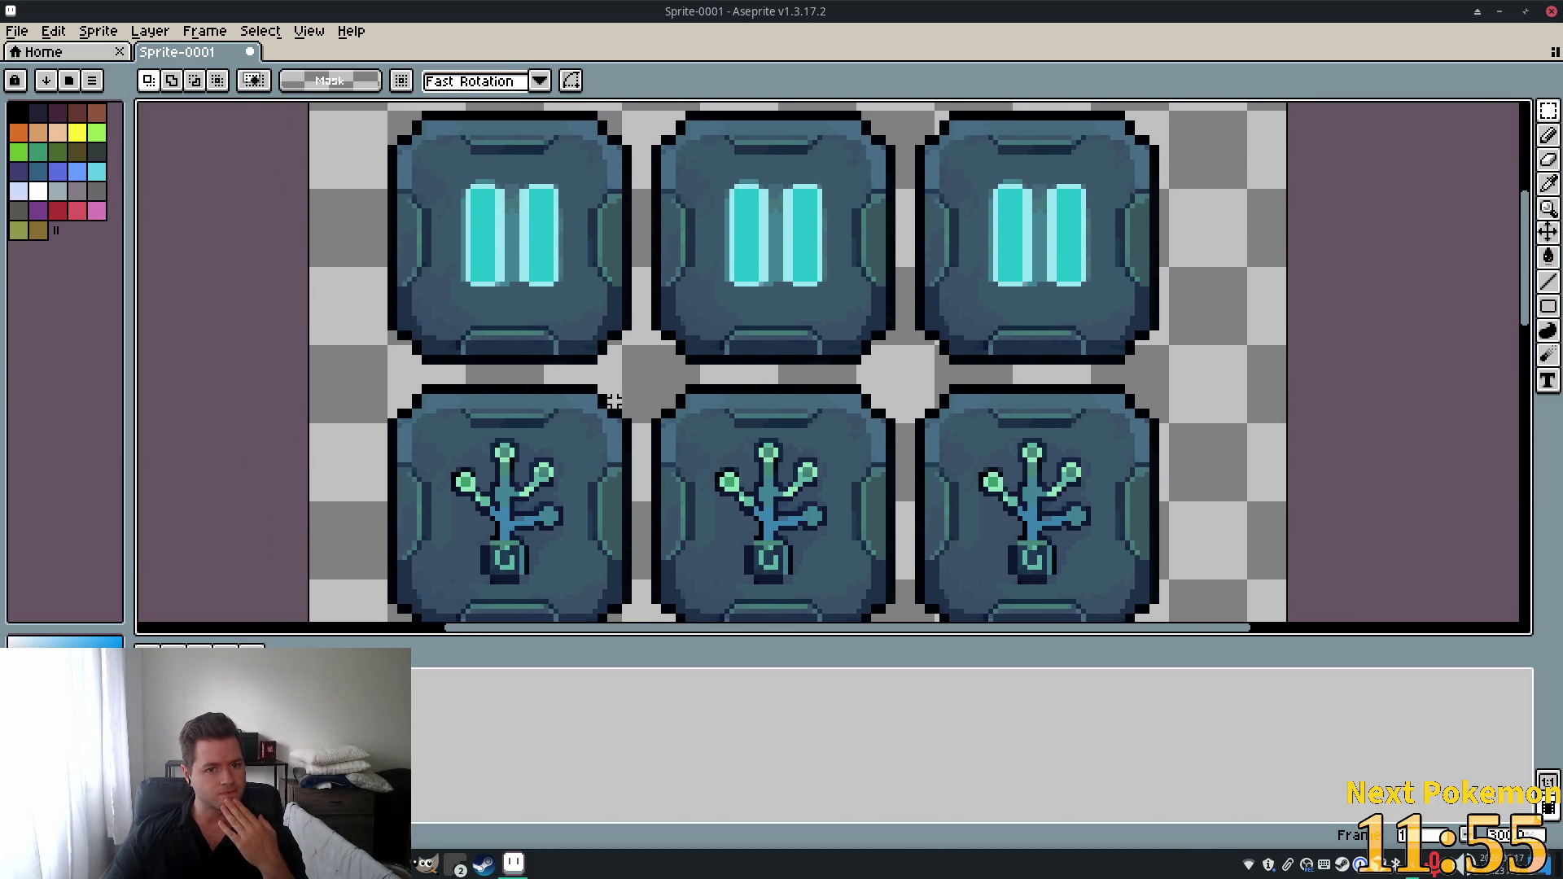
scroll(700, 294, "up", 2)
scroll(700, 294, "down", 1)
scroll(568, 461, "up", 1)
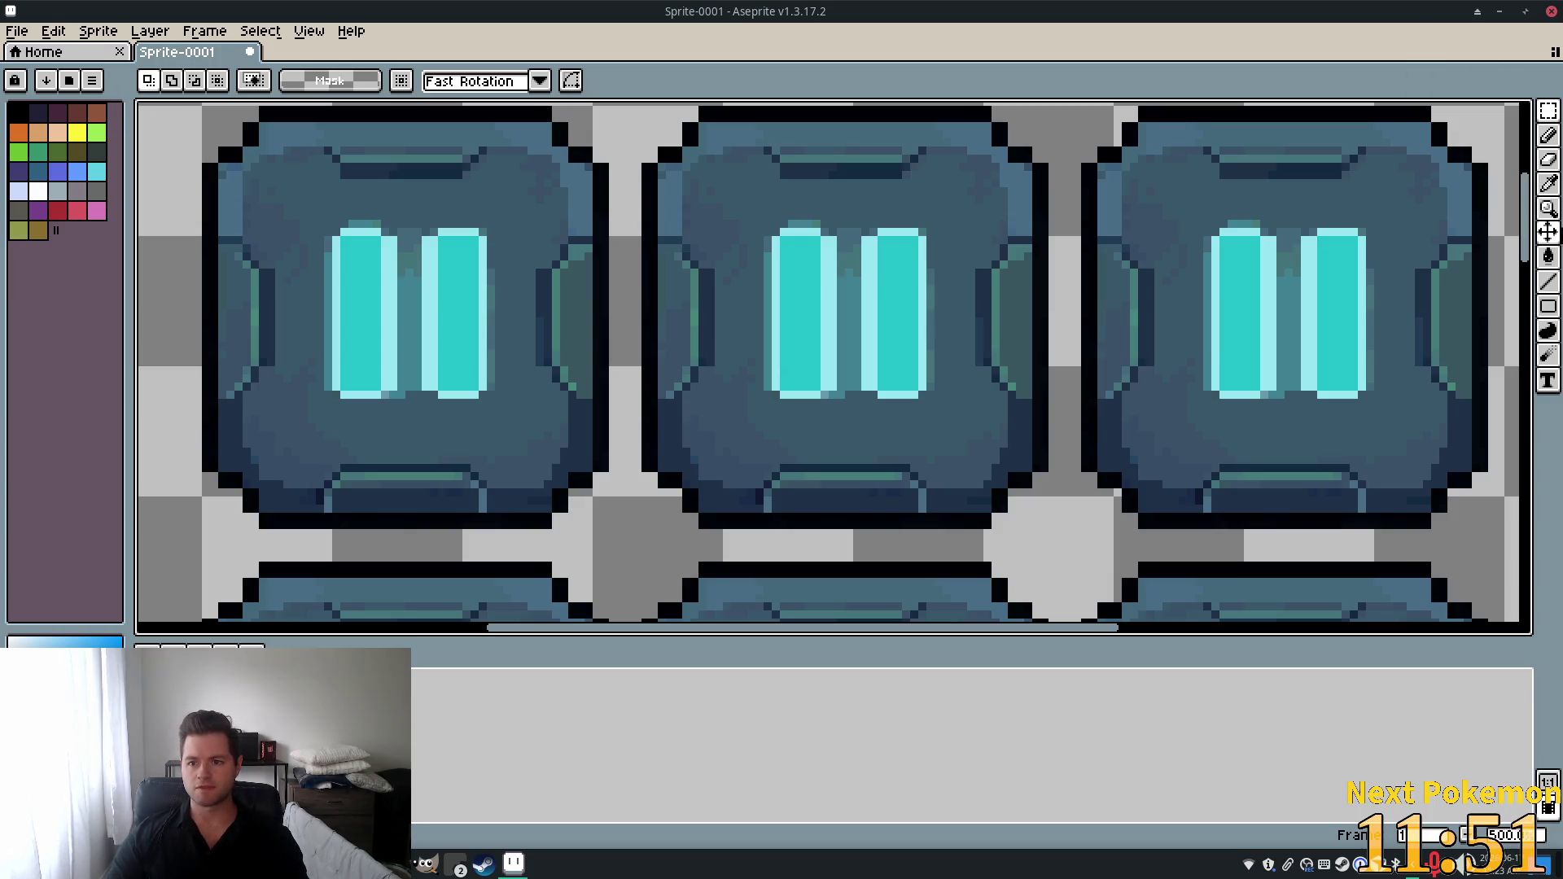
left_click(1549, 184)
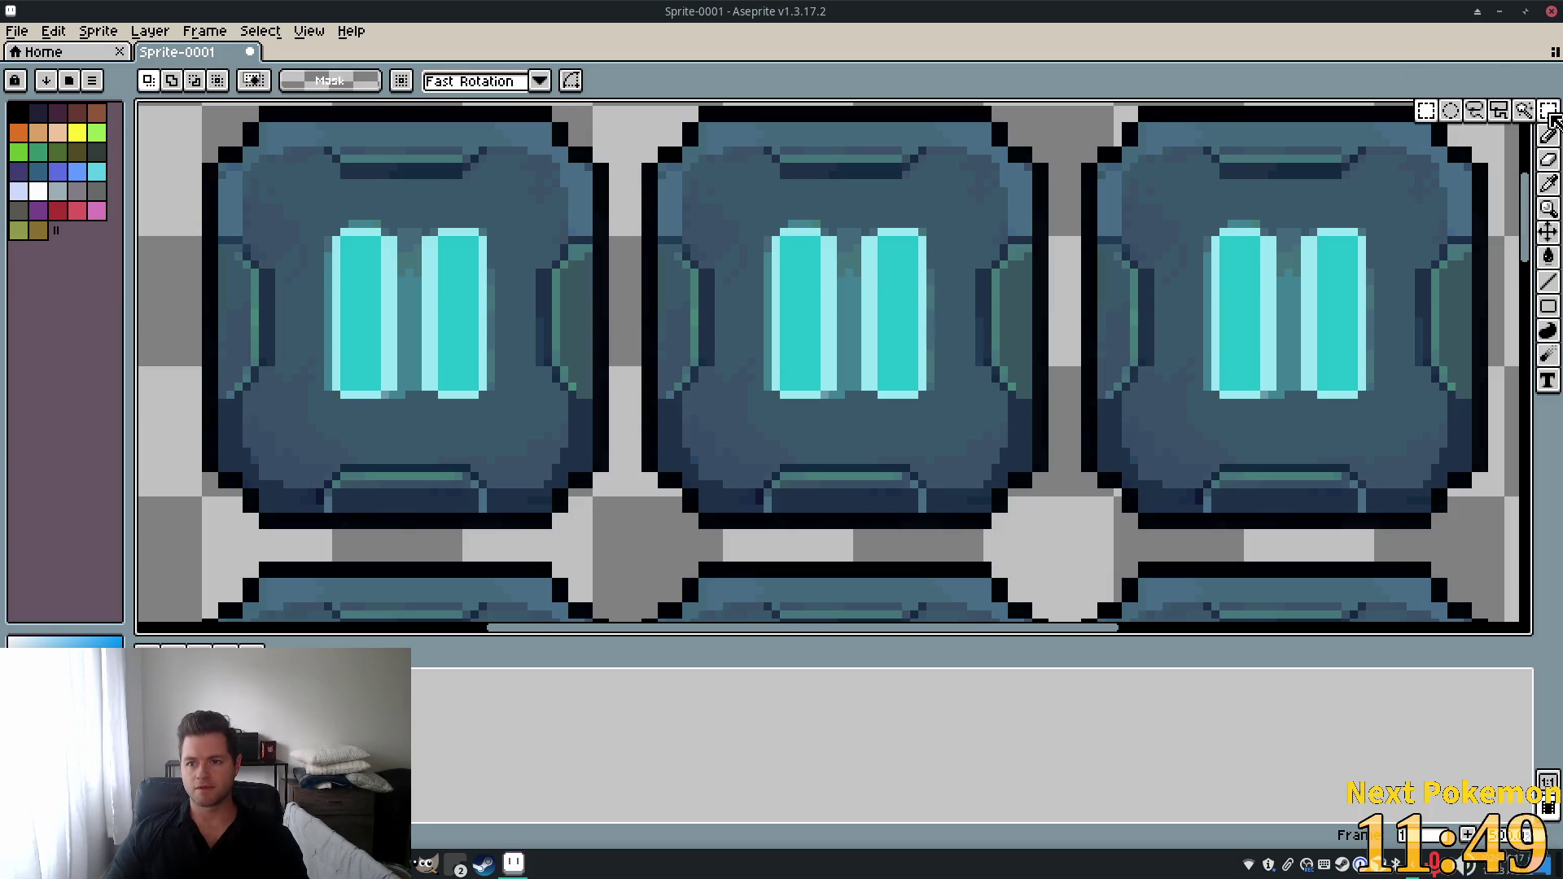
left_click(1526, 114)
left_click(755, 220)
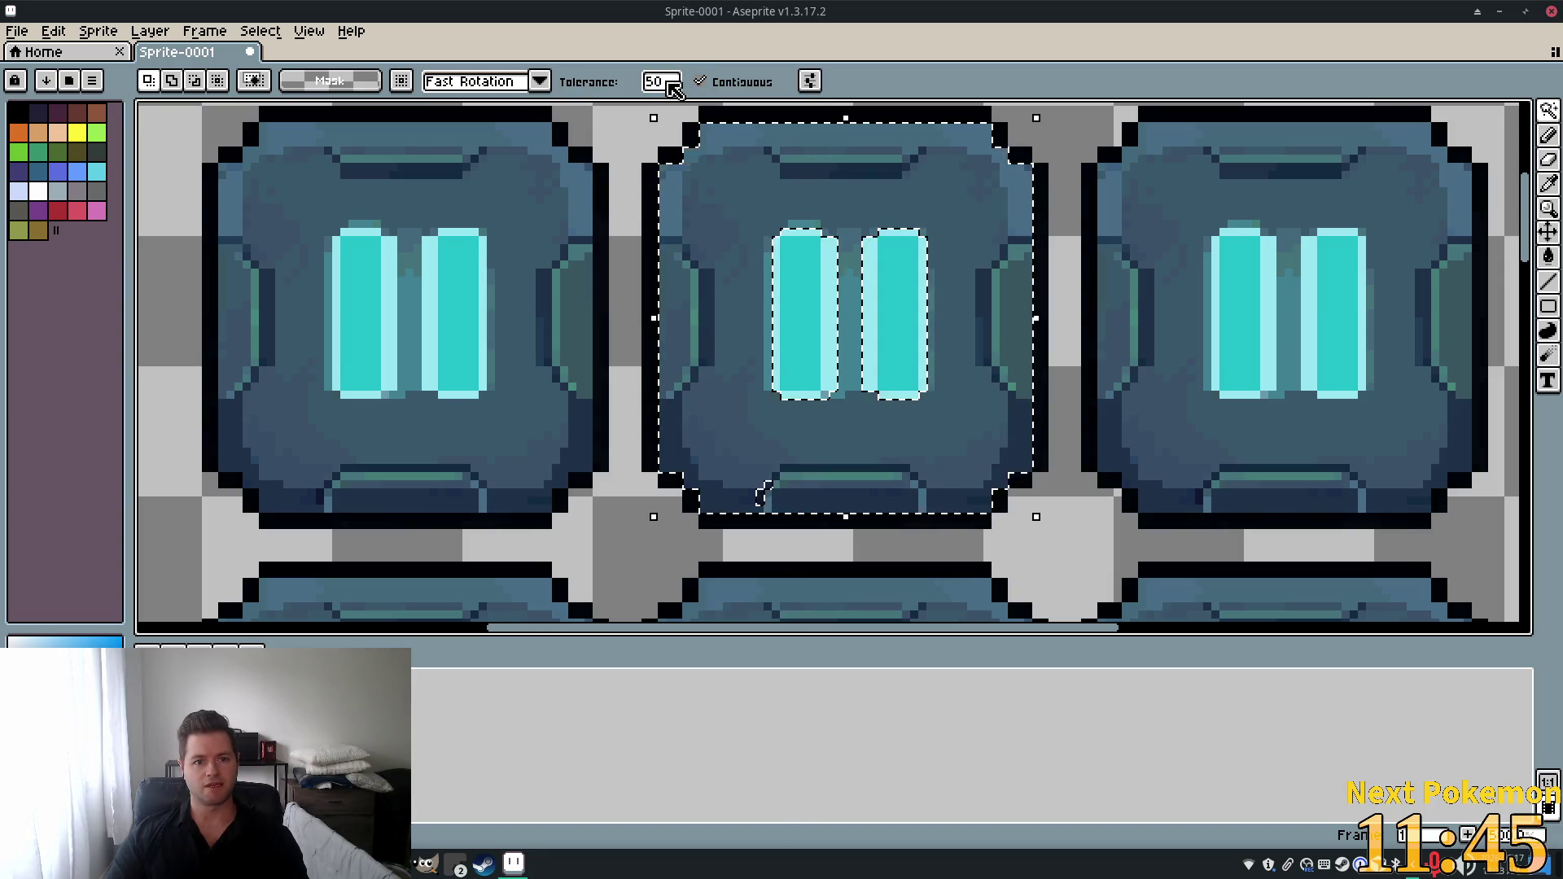
Set wand tolerance to 30 and select the left pause button's face.
left_click(656, 84)
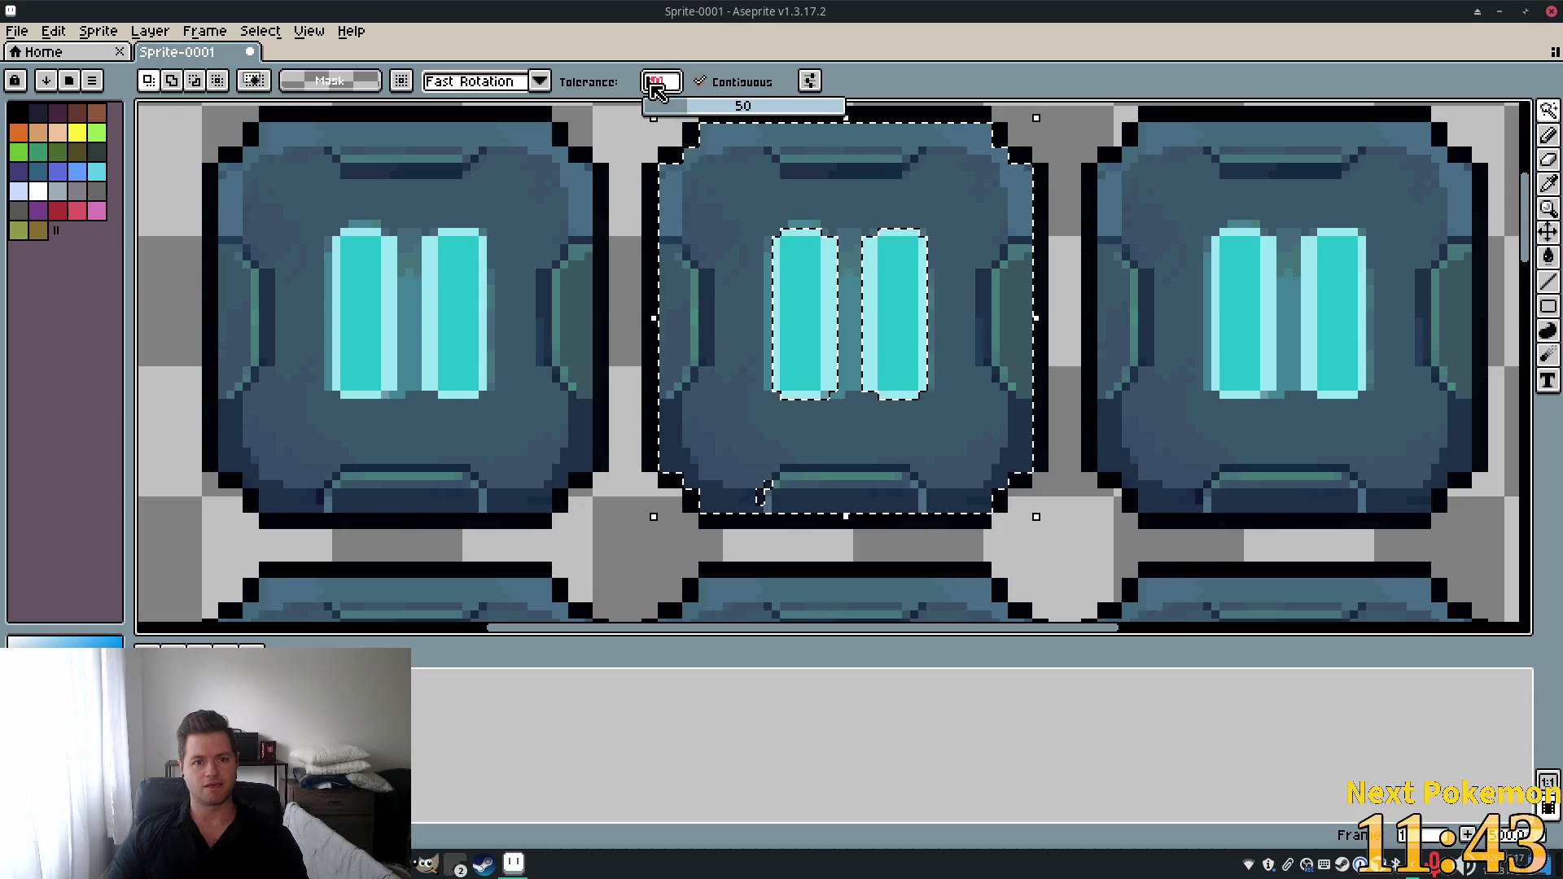
type("30")
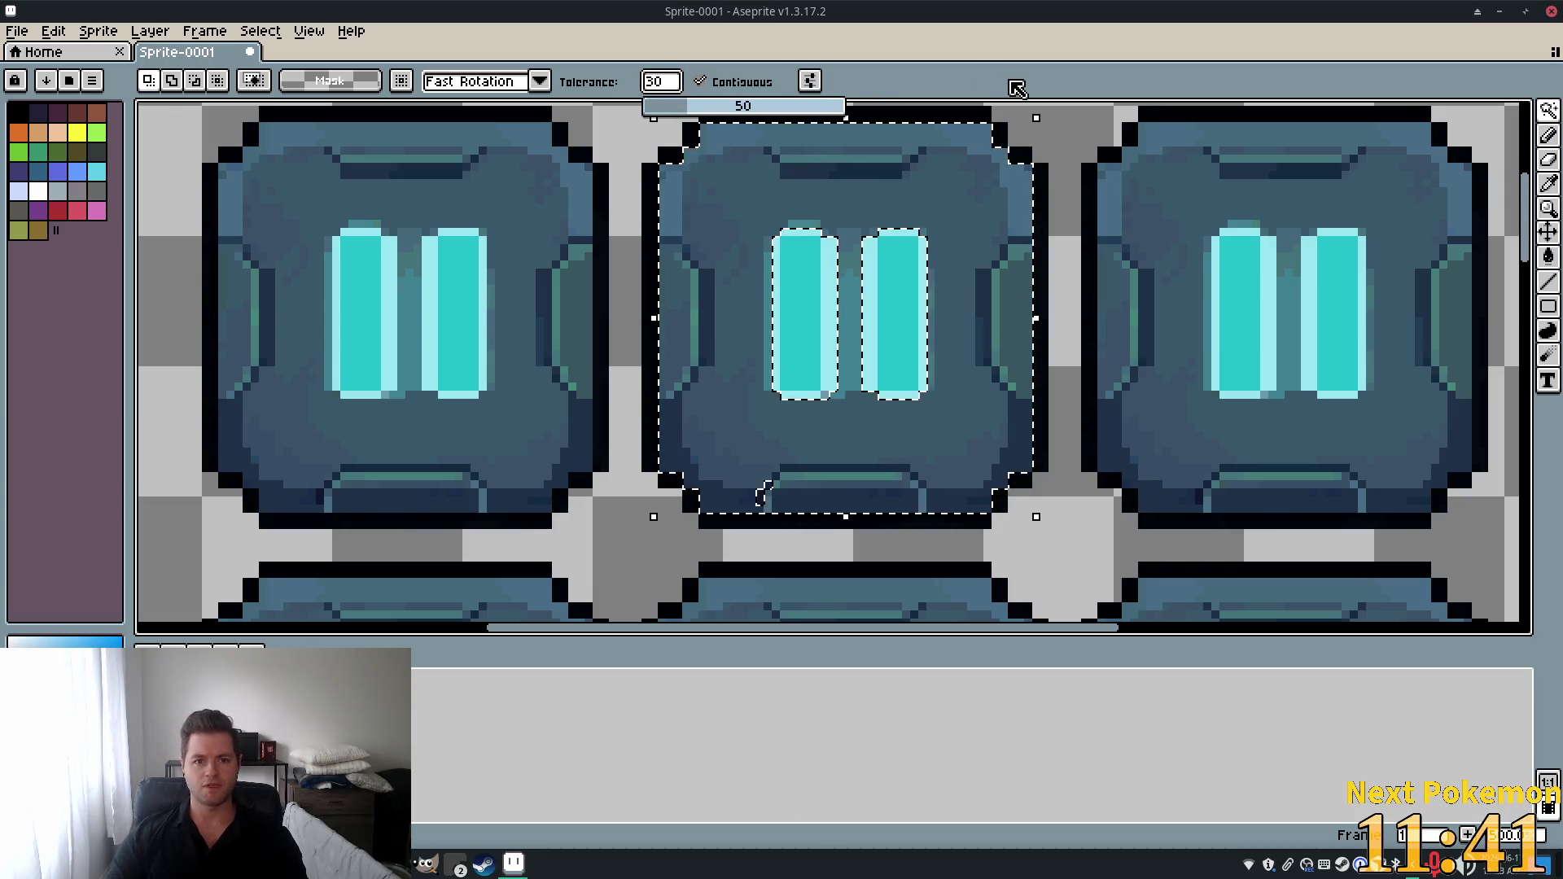
key("Return")
left_click(914, 189)
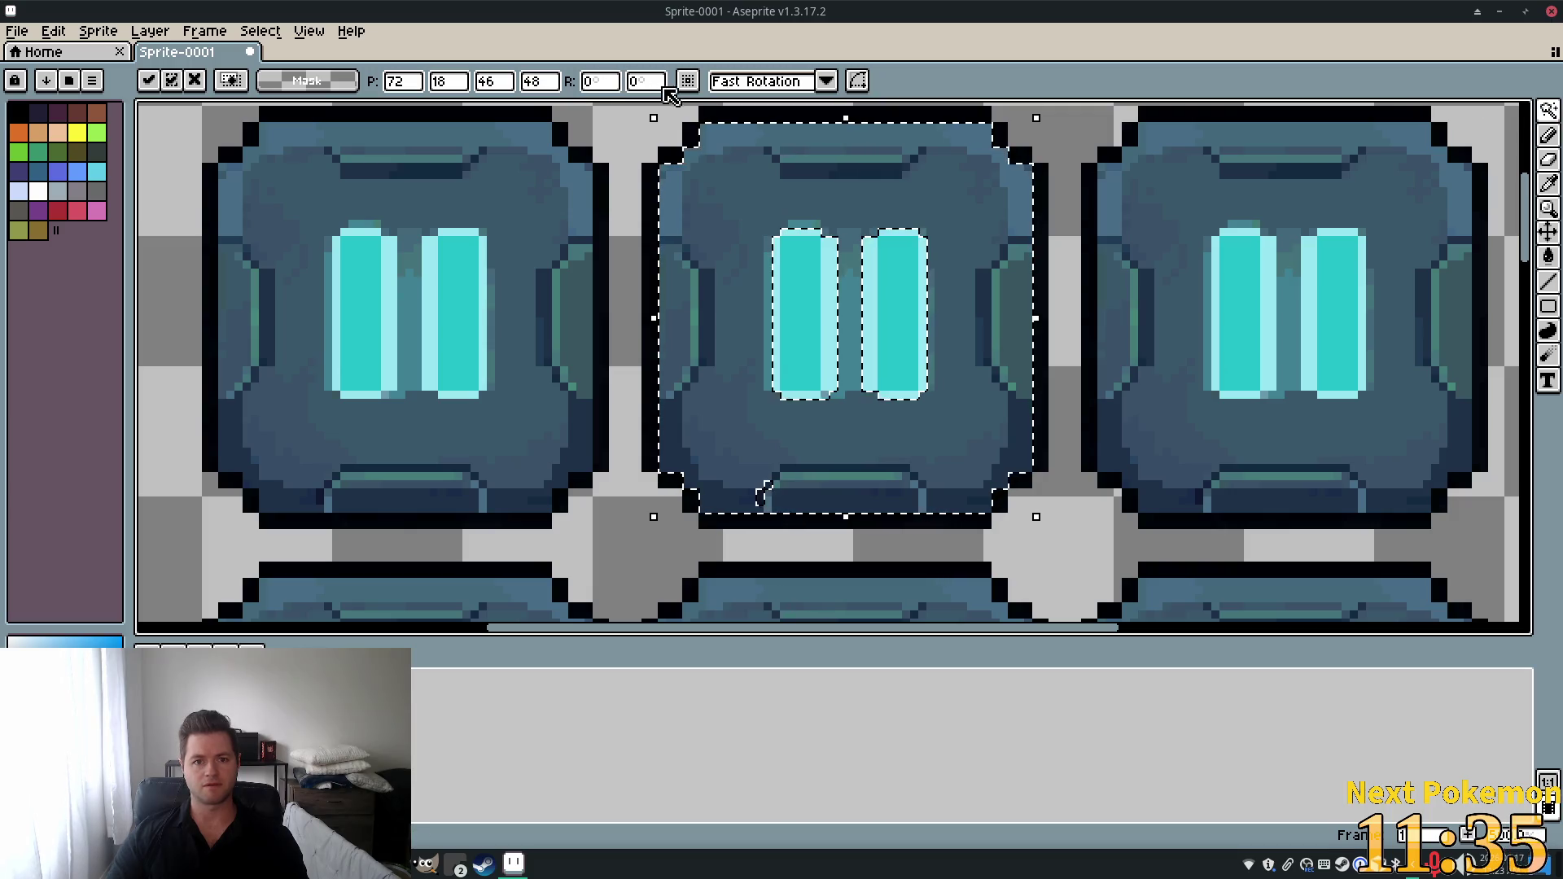
left_click(488, 207)
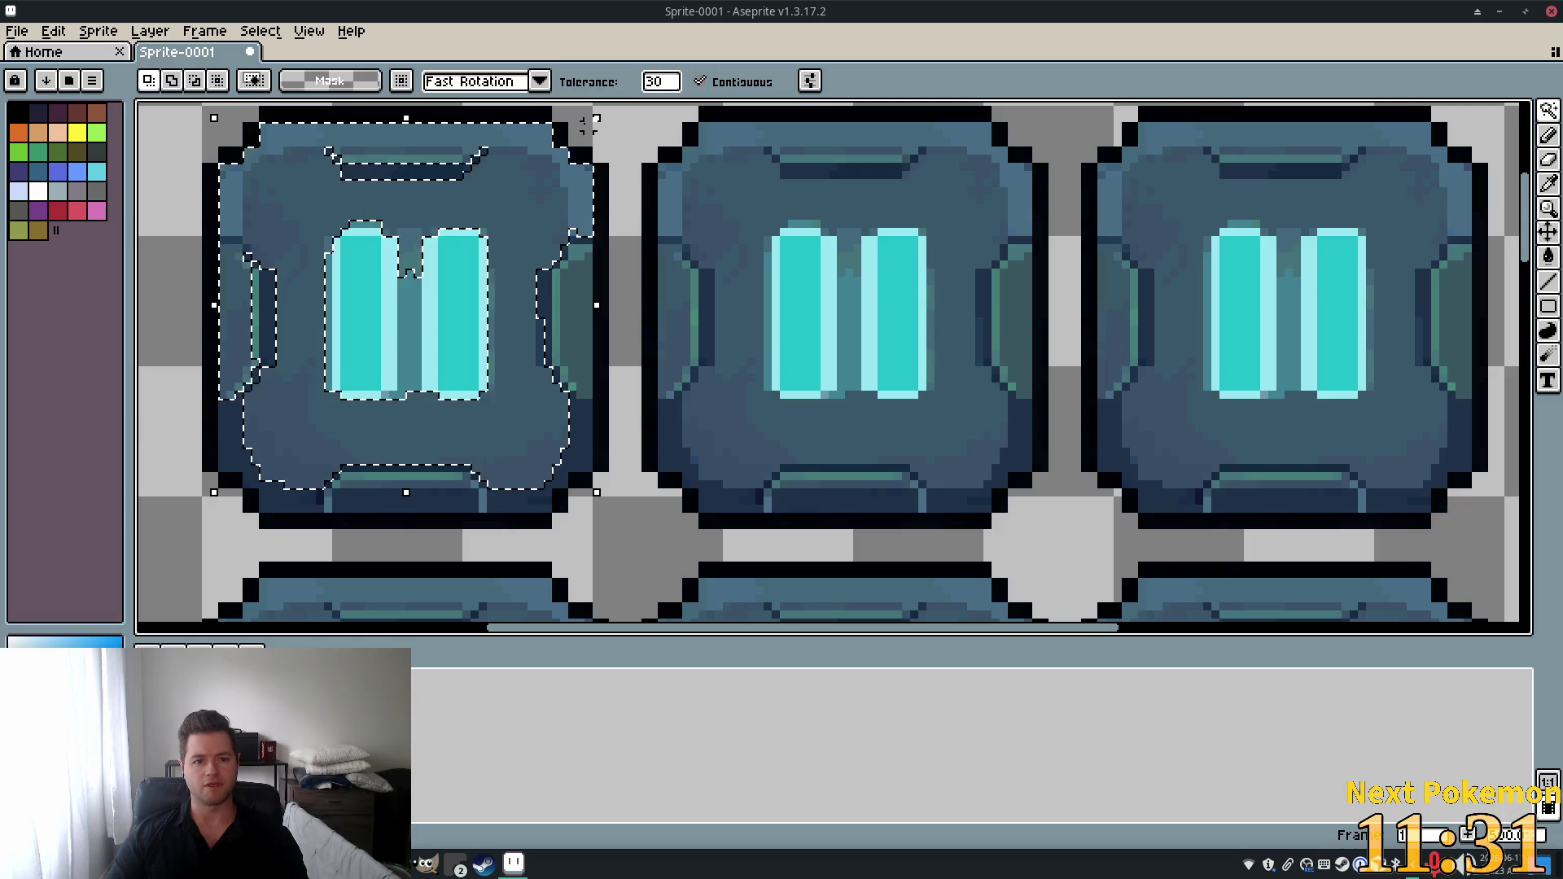
Retry at tolerance 20, selecting the middle pause button's face.
left_click(657, 82)
type("20")
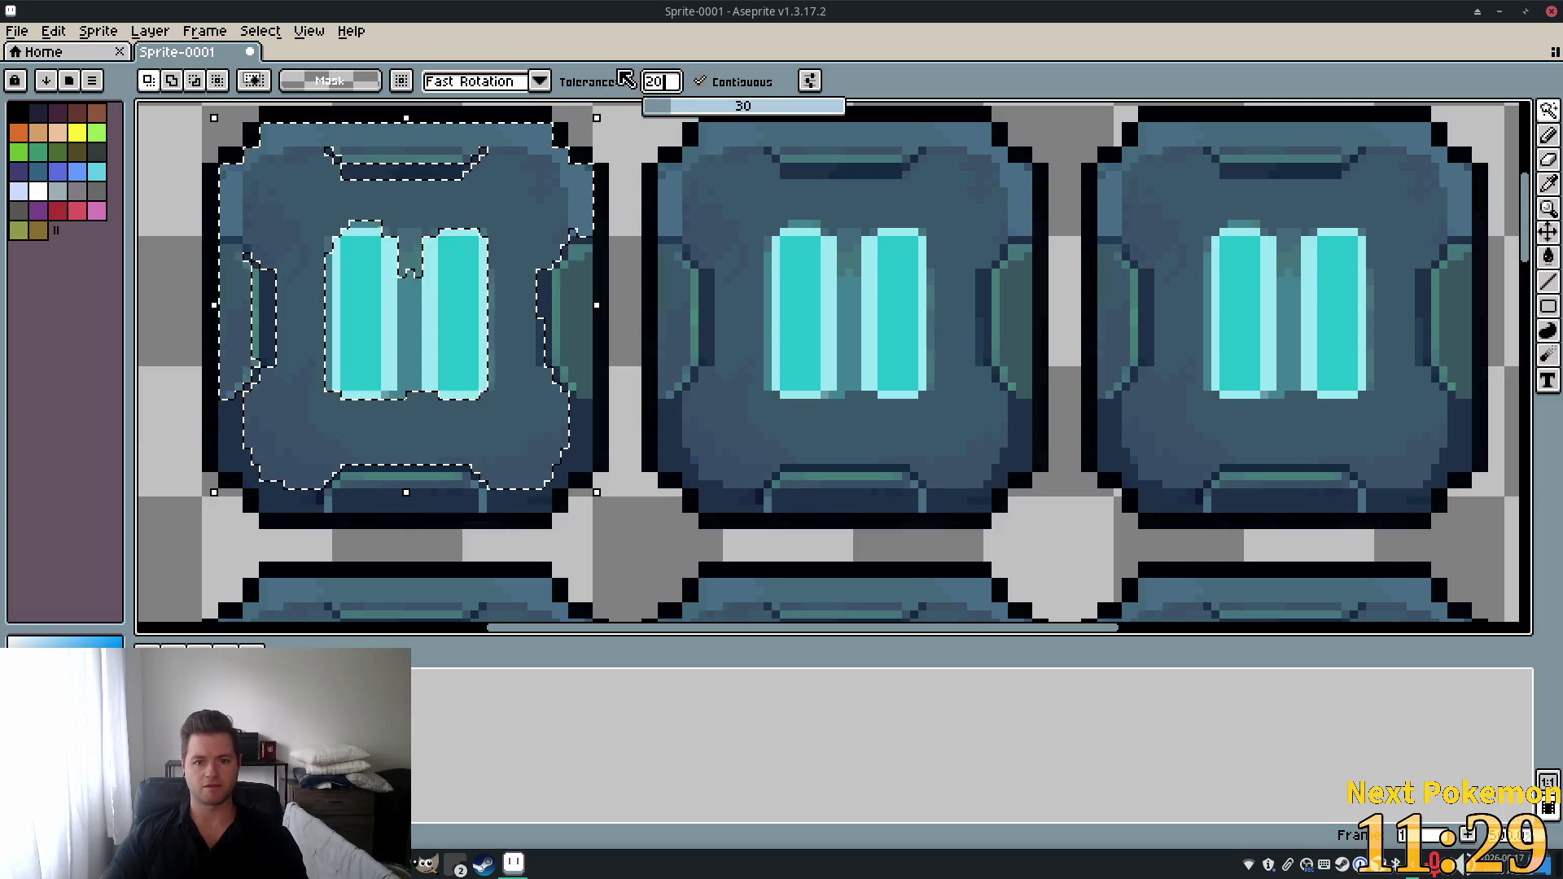
key("Return")
left_click(960, 208)
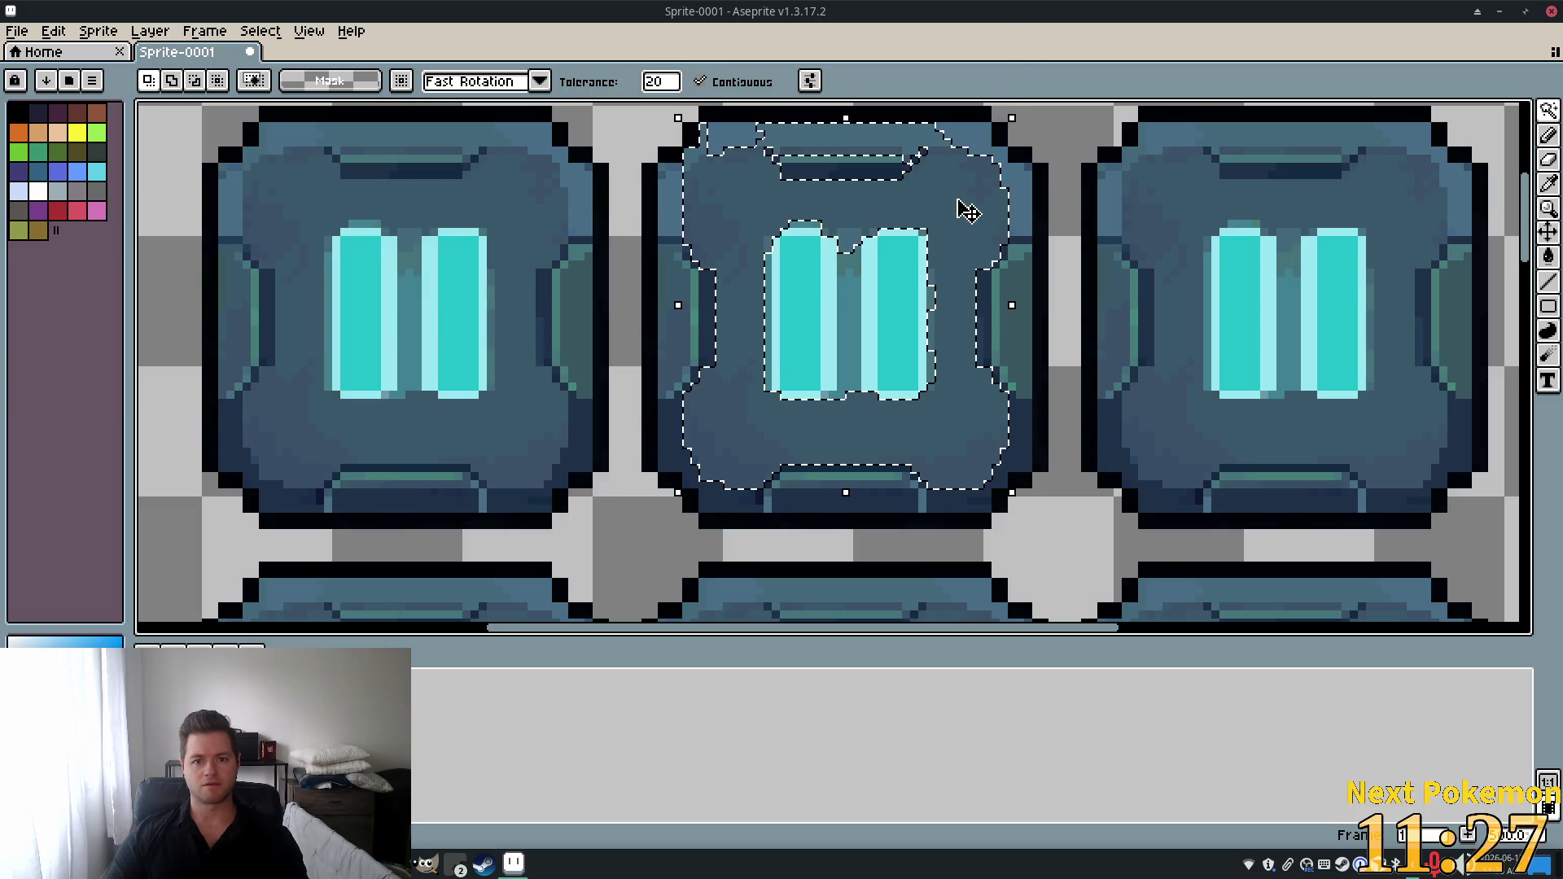
Lower the tolerance to 10 and select the left pause button's face.
left_click(662, 82)
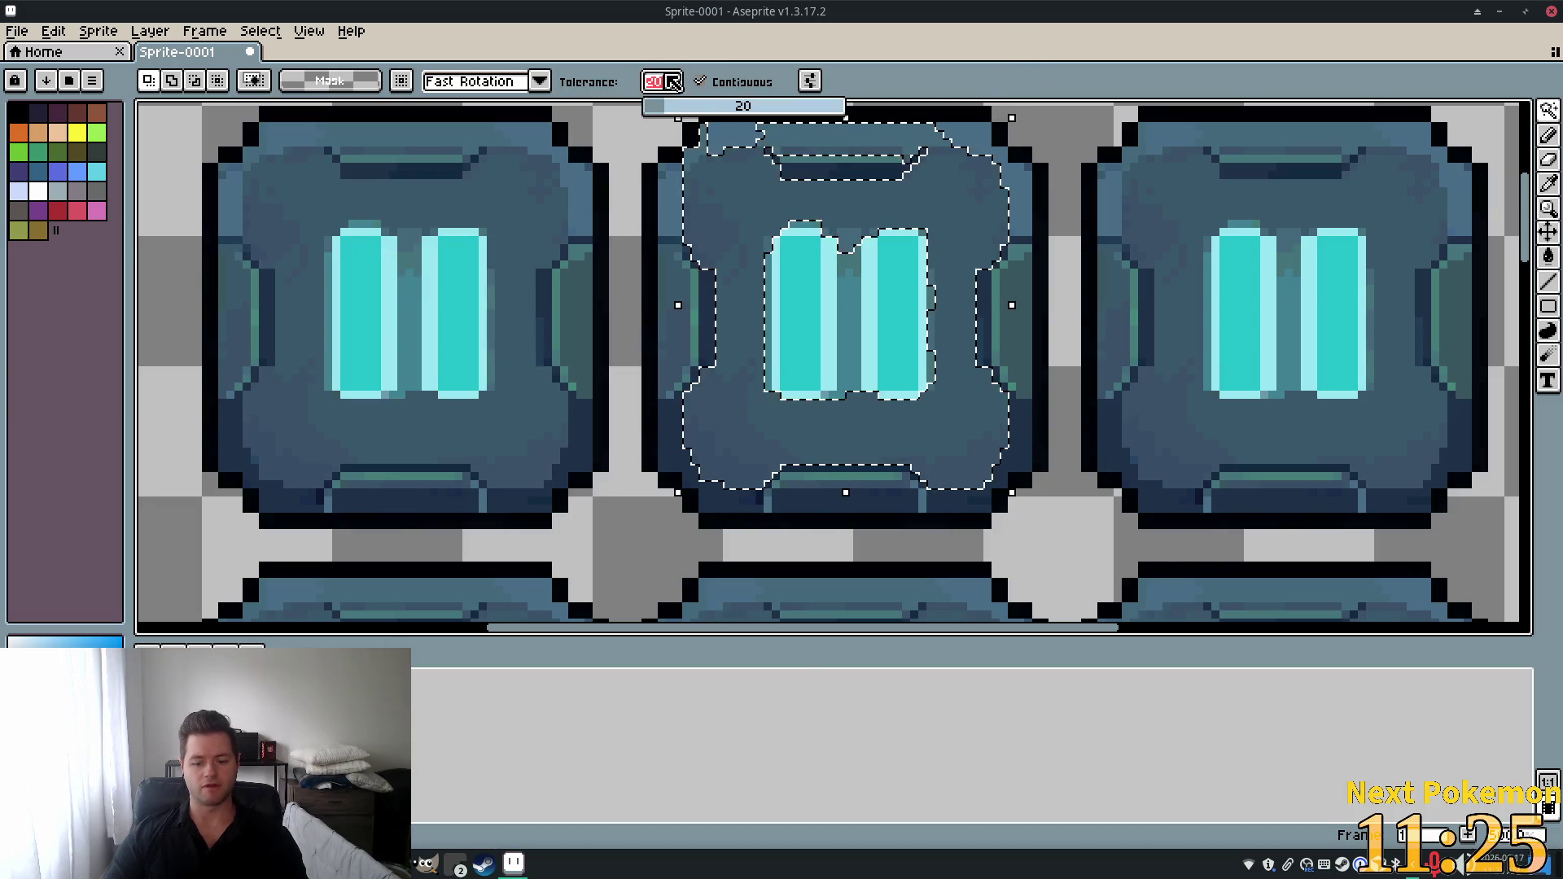
type("10")
left_click(506, 199)
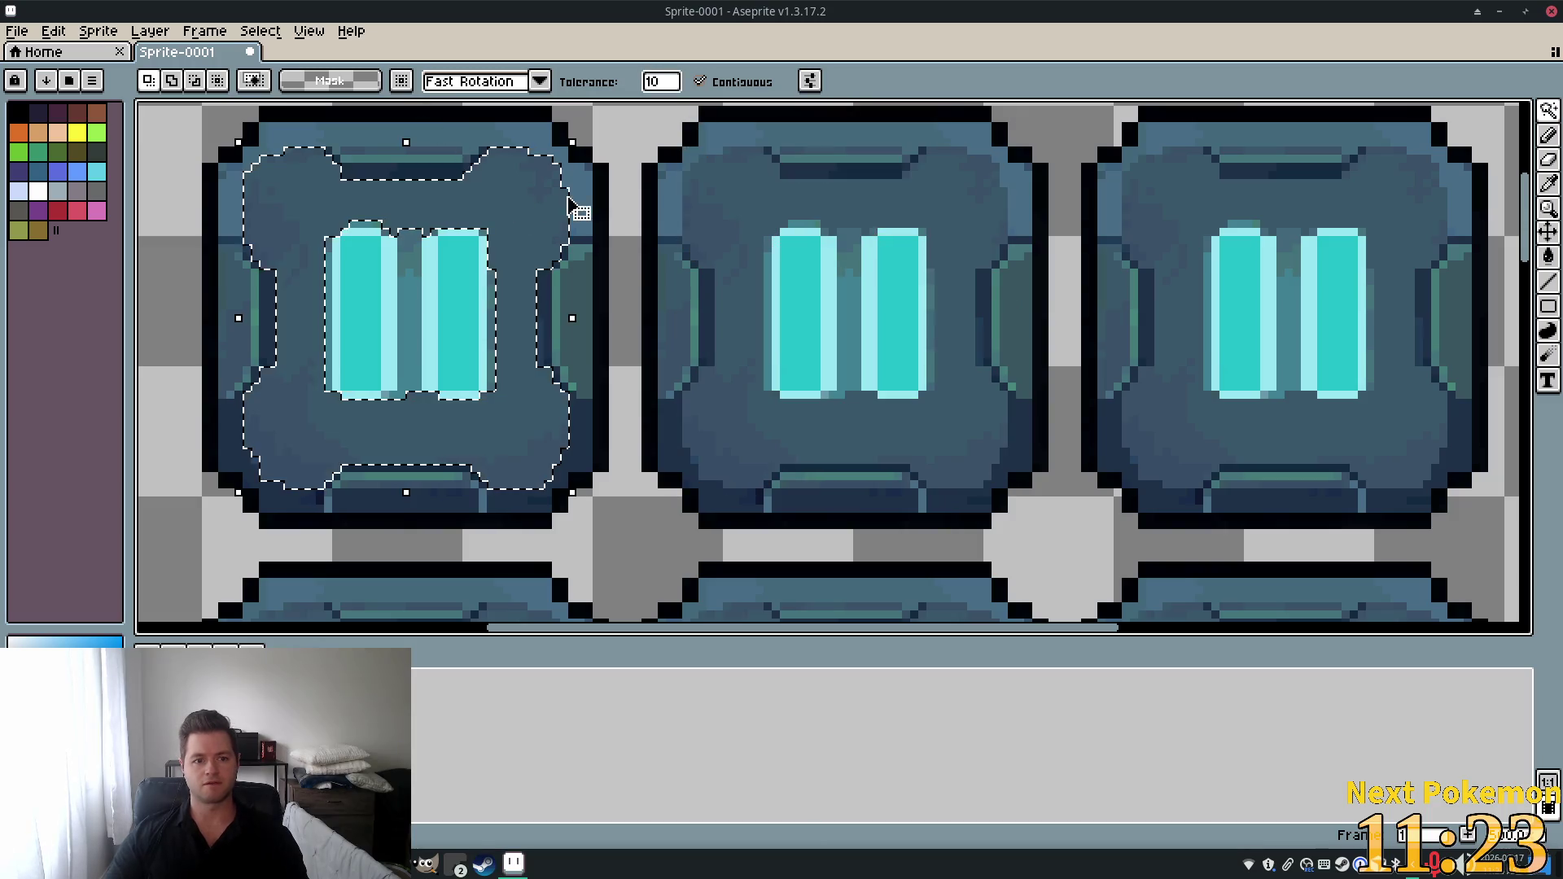
left_click_drag(1030, 231, 1123, 245)
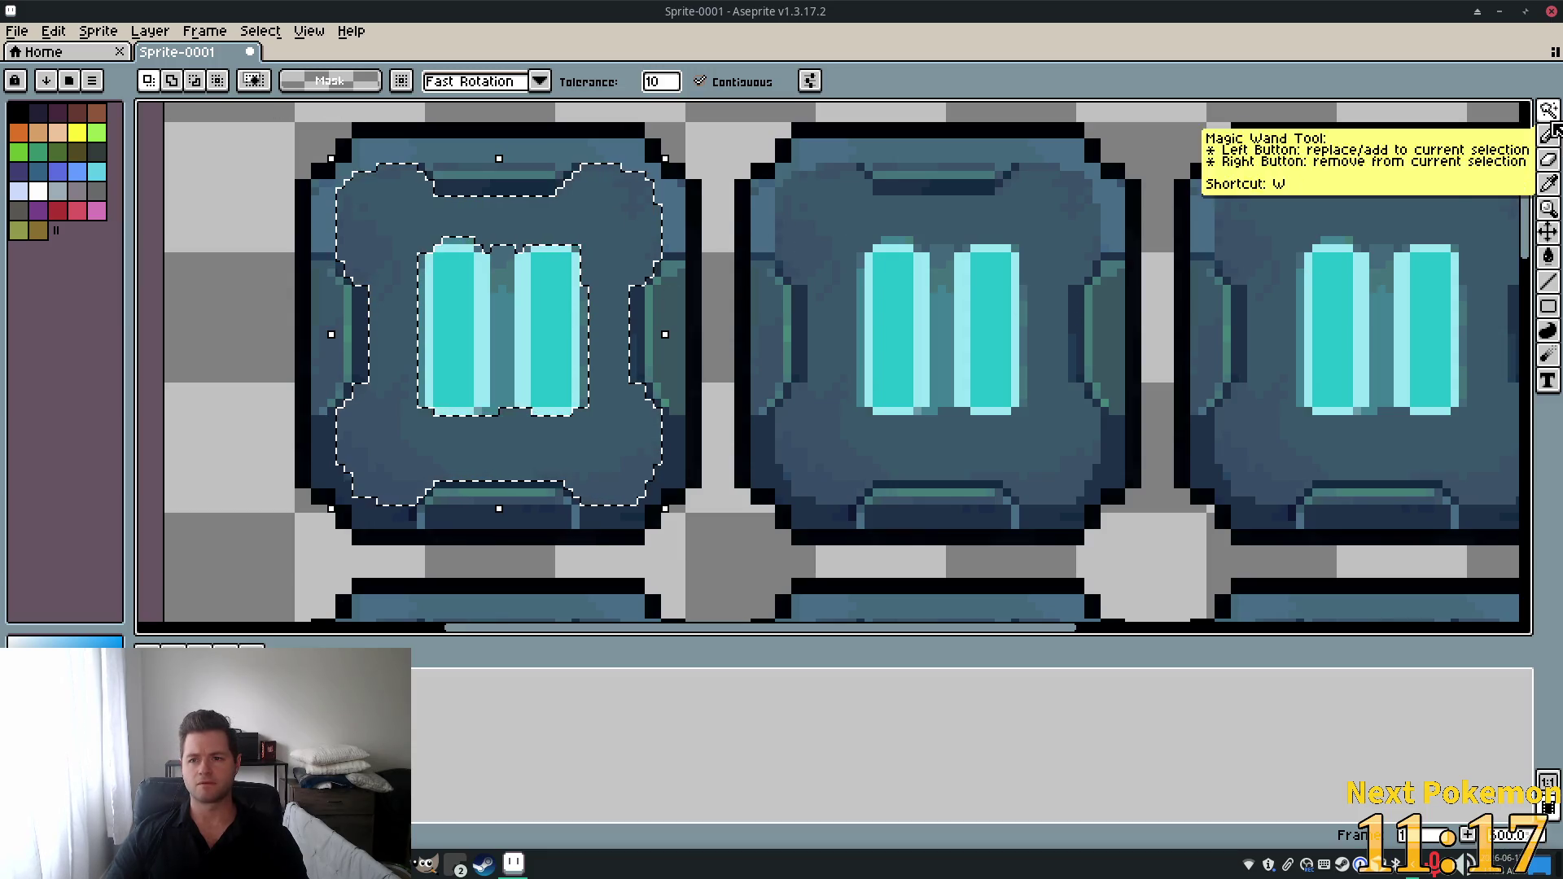
left_click(1548, 183)
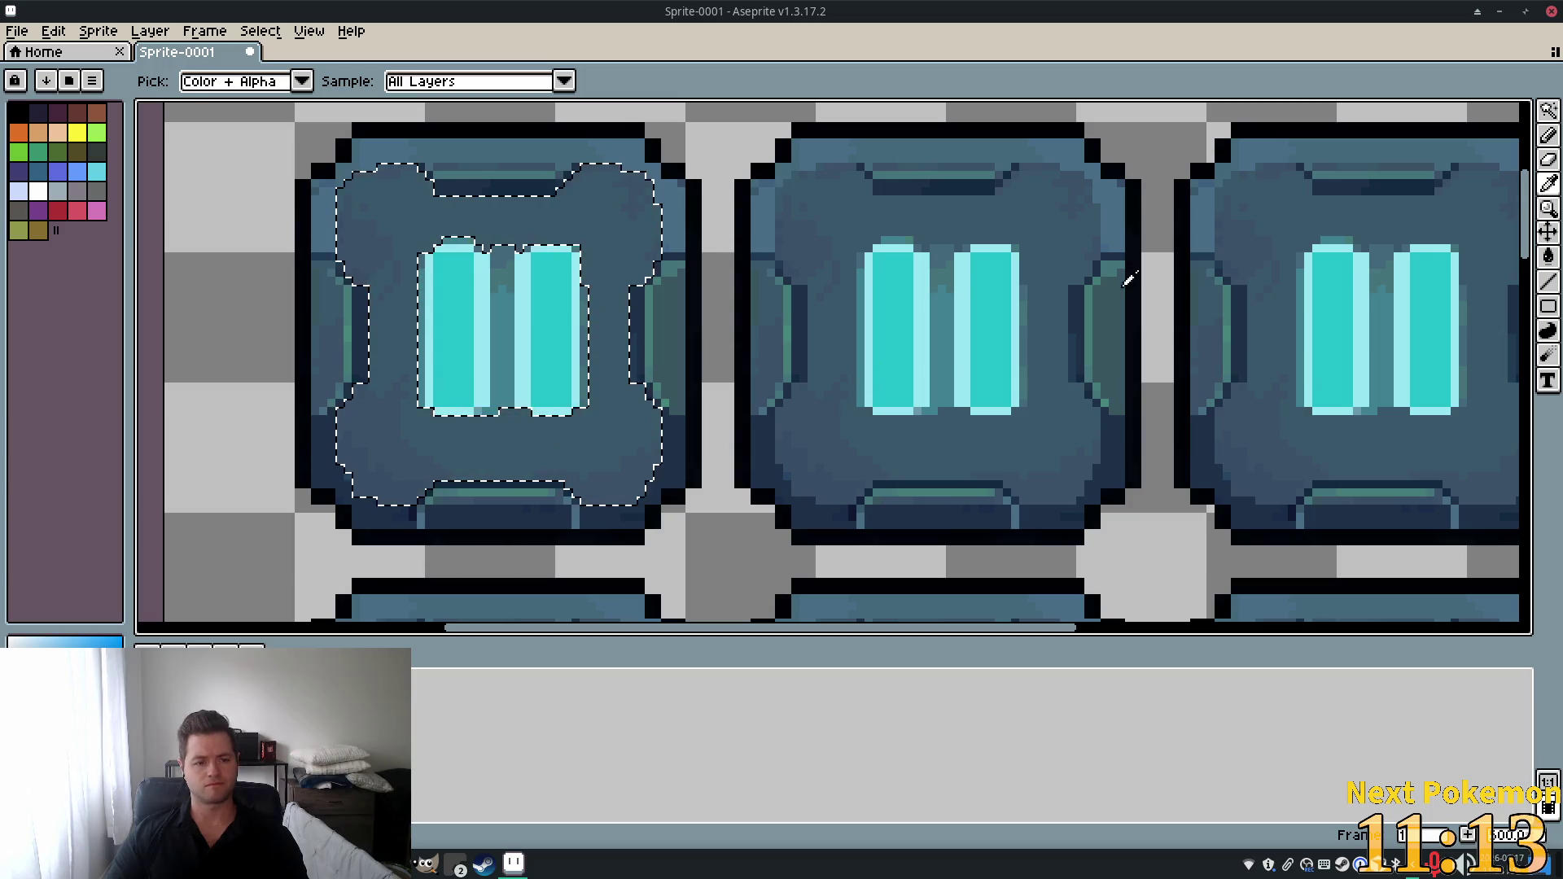
Set up the Paint Bucket with 0 tolerance, contiguous fill and Simple Ink.
left_click(1553, 259)
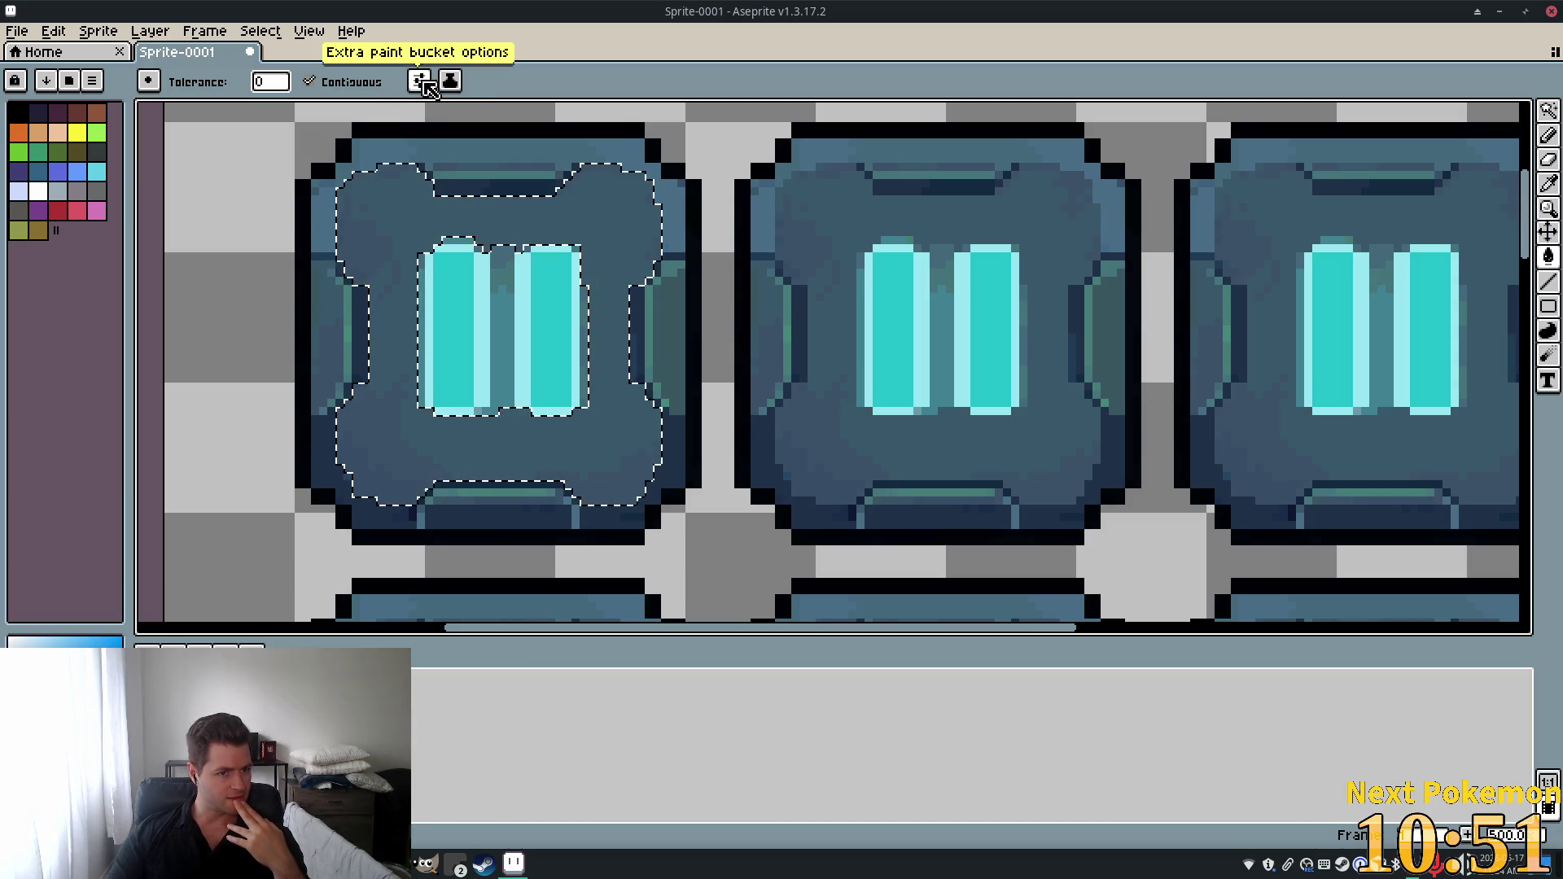
left_click(420, 81)
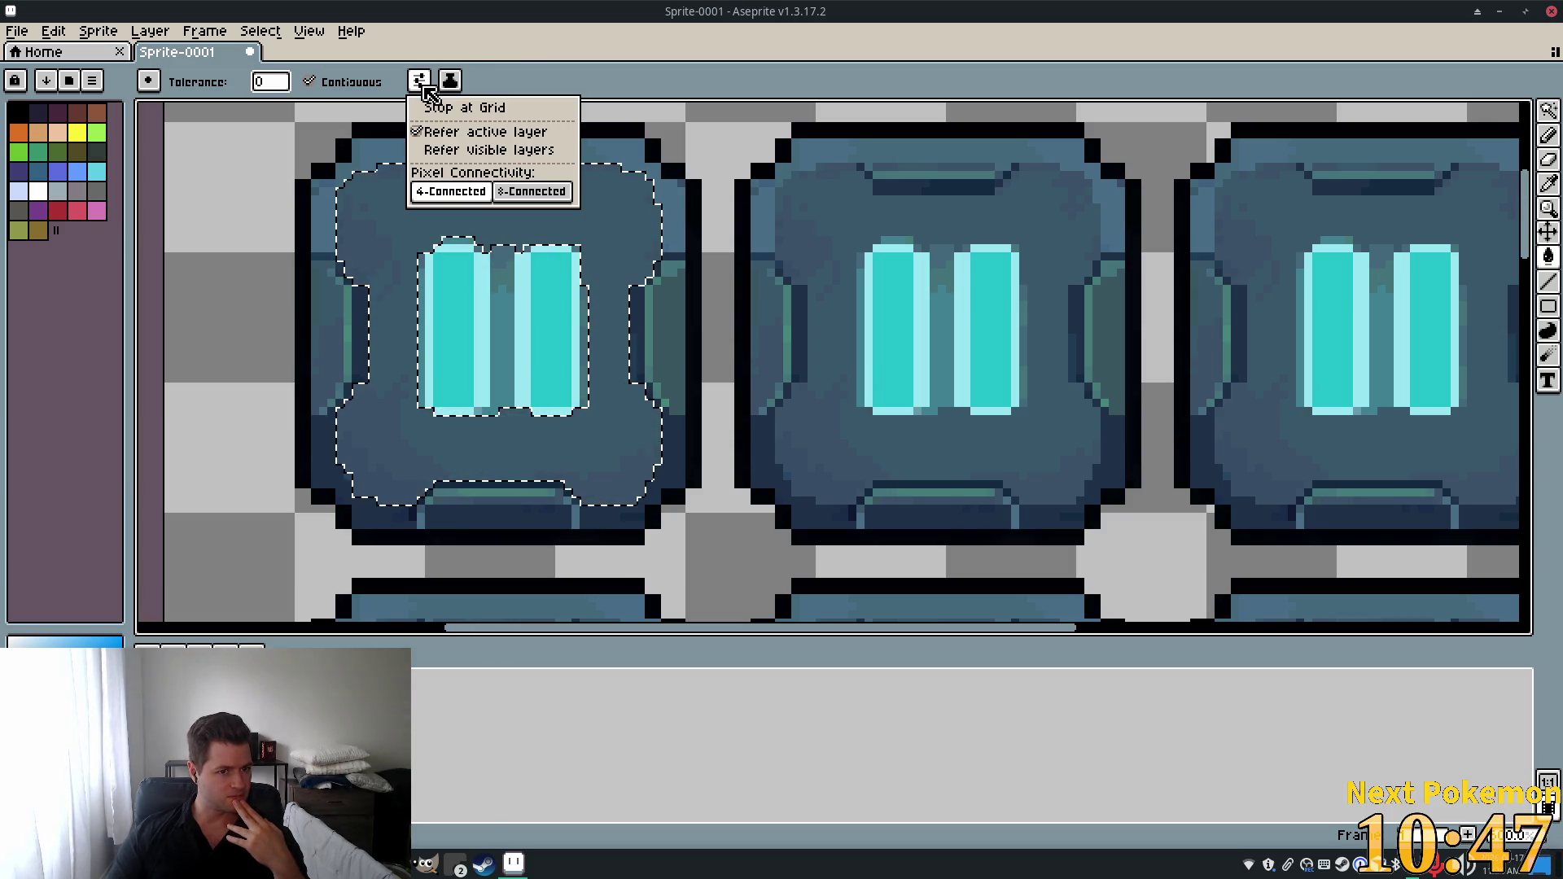
left_click(449, 83)
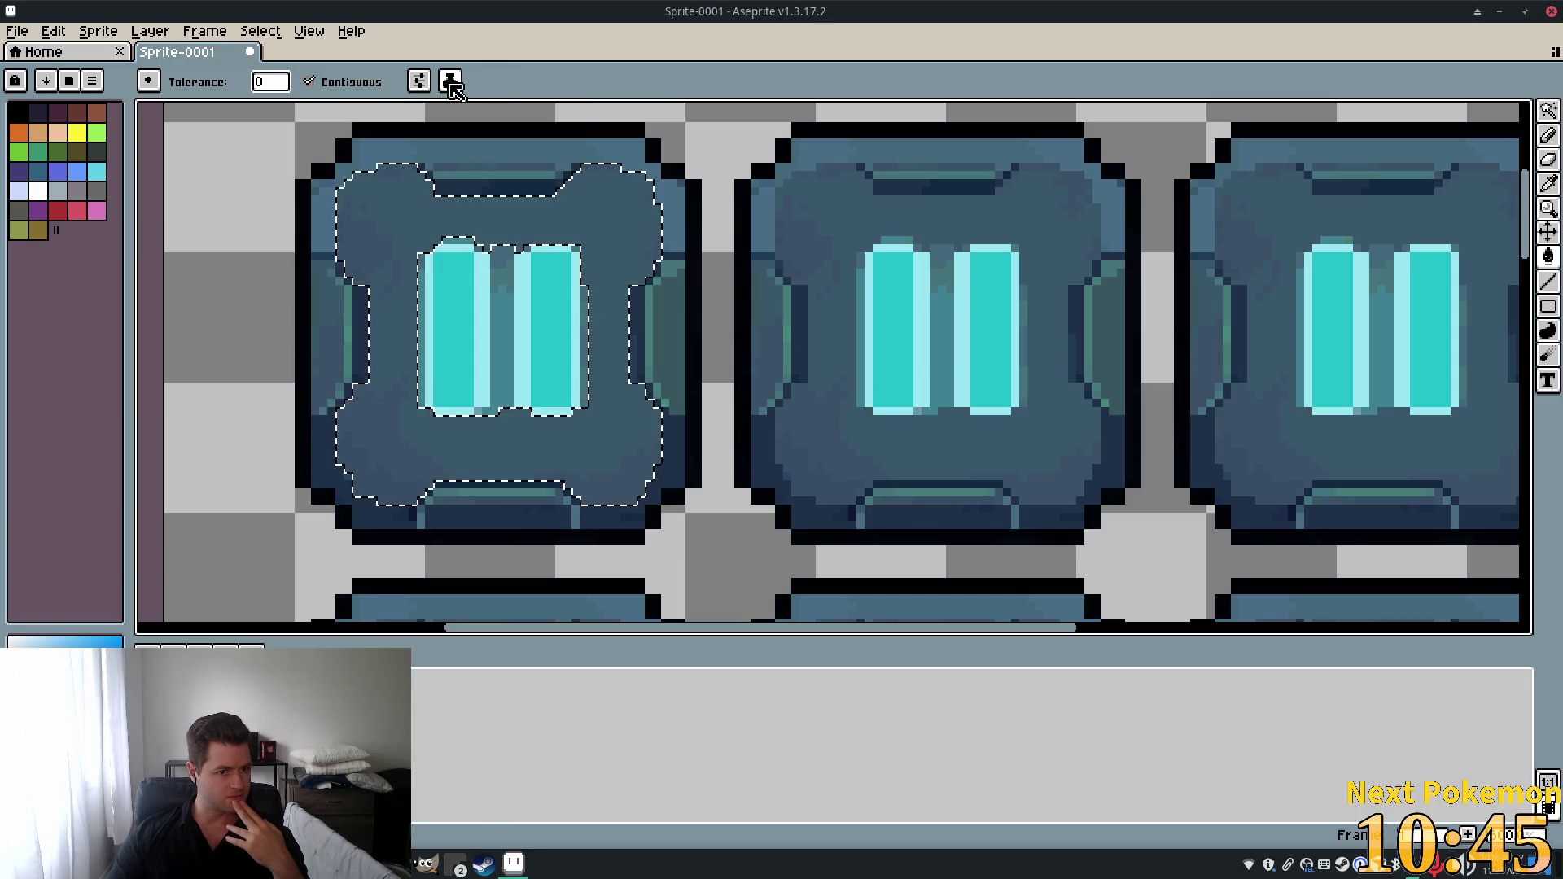
left_click(450, 83)
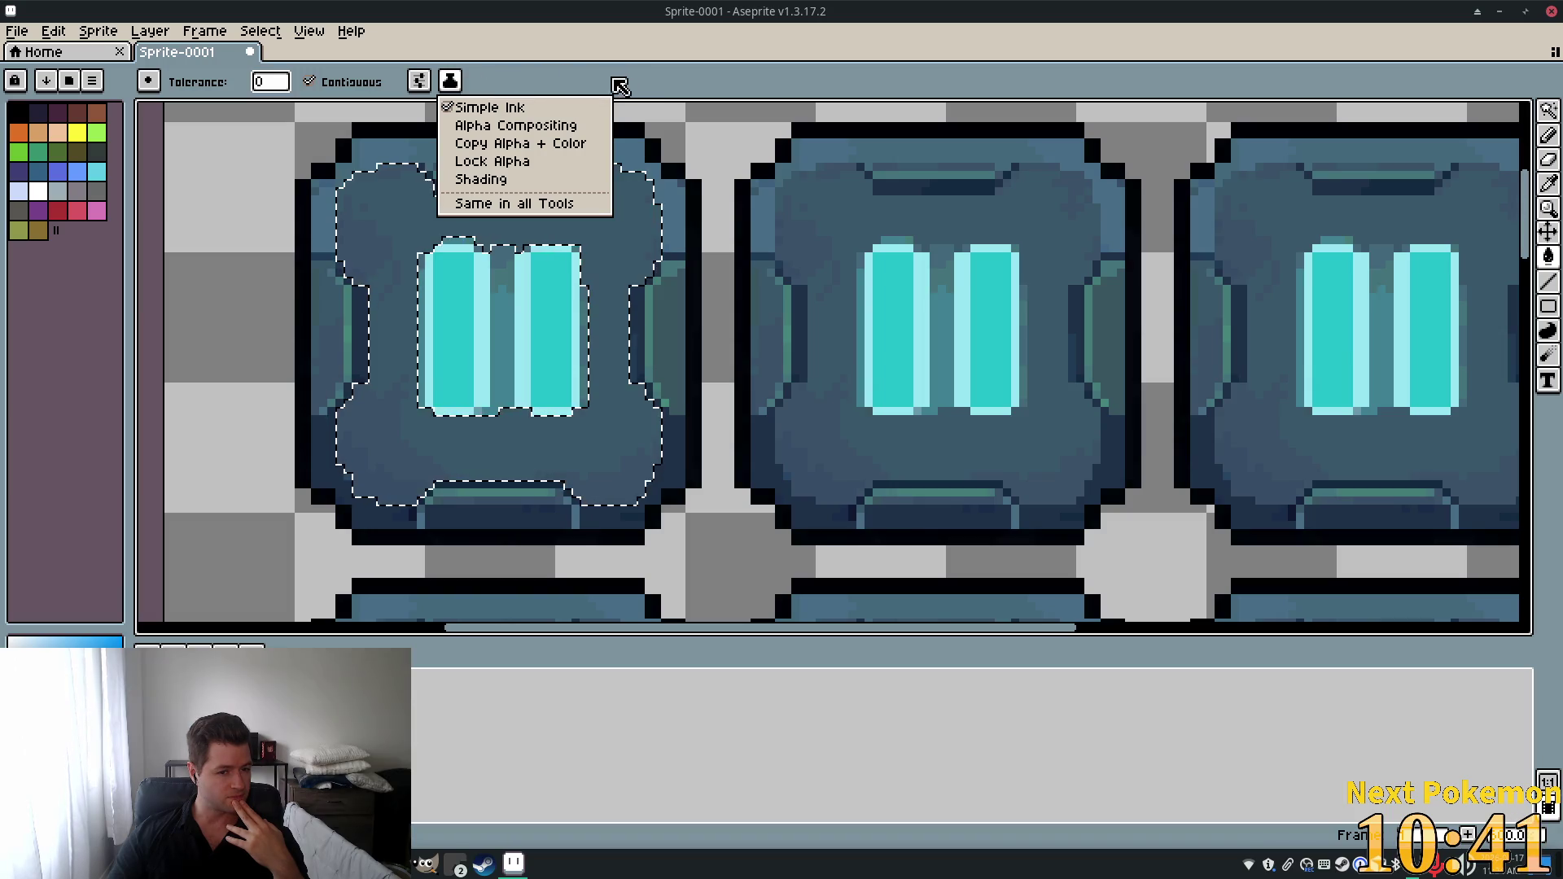
left_click(649, 86)
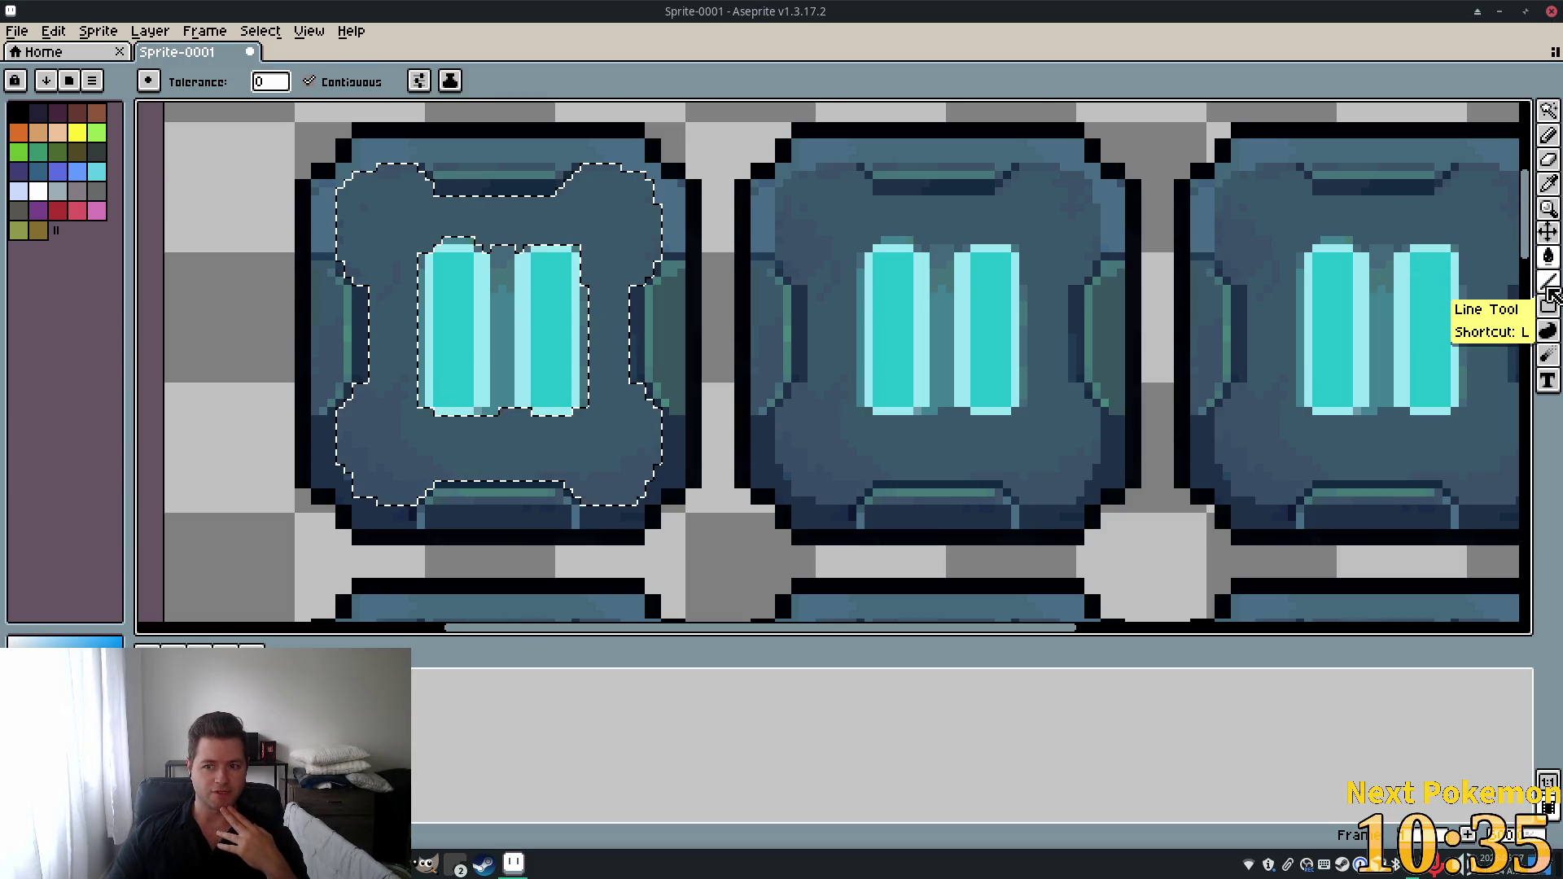
Switch to the Pencil with an 11 px brush.
left_click(1547, 135)
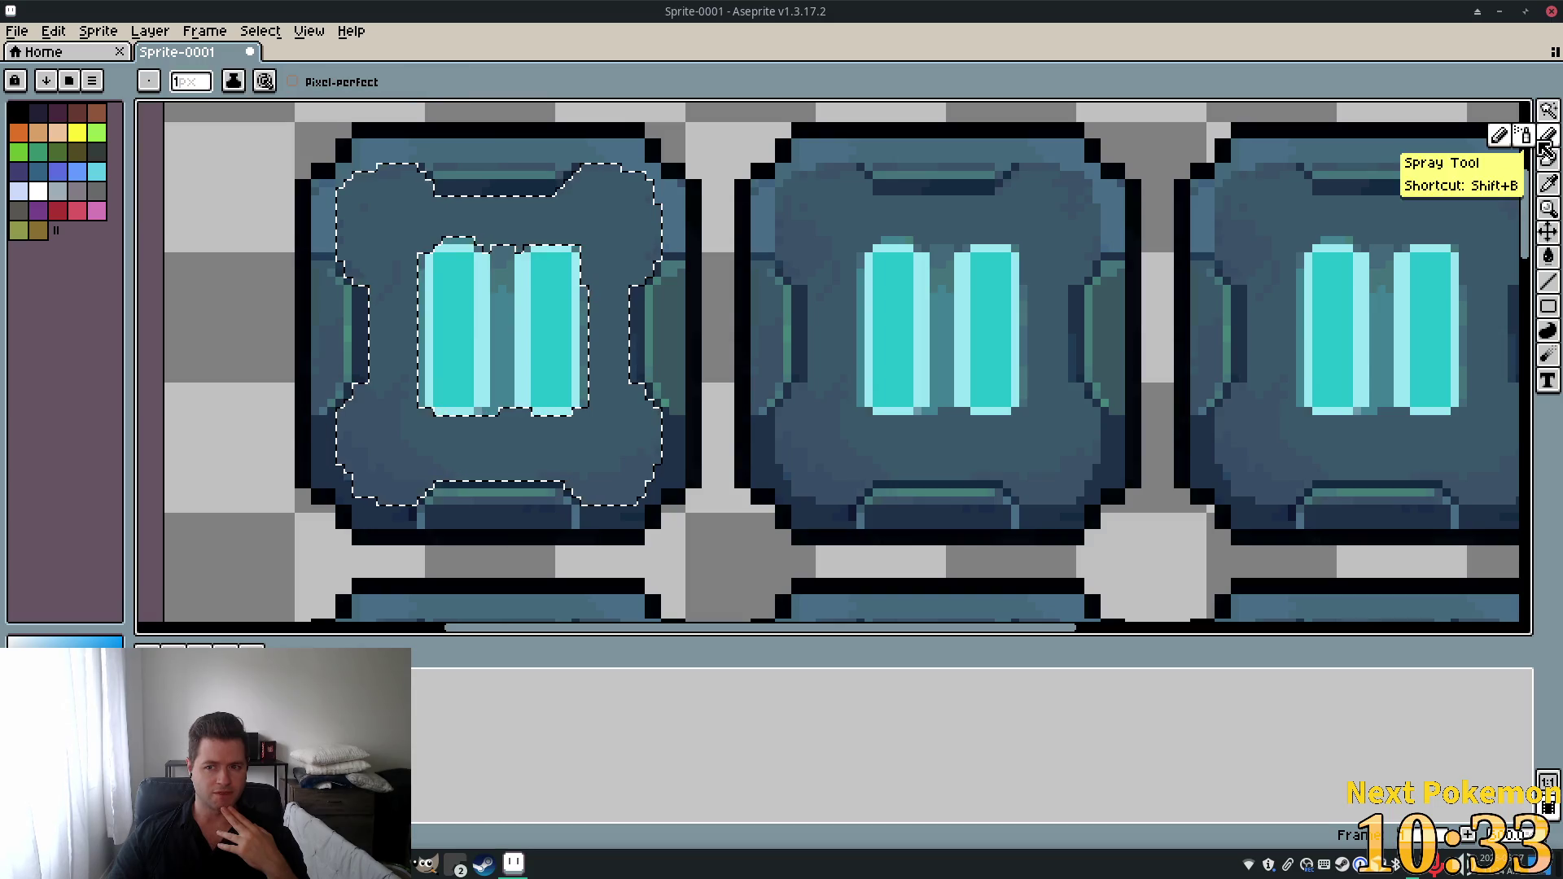
left_click(189, 82)
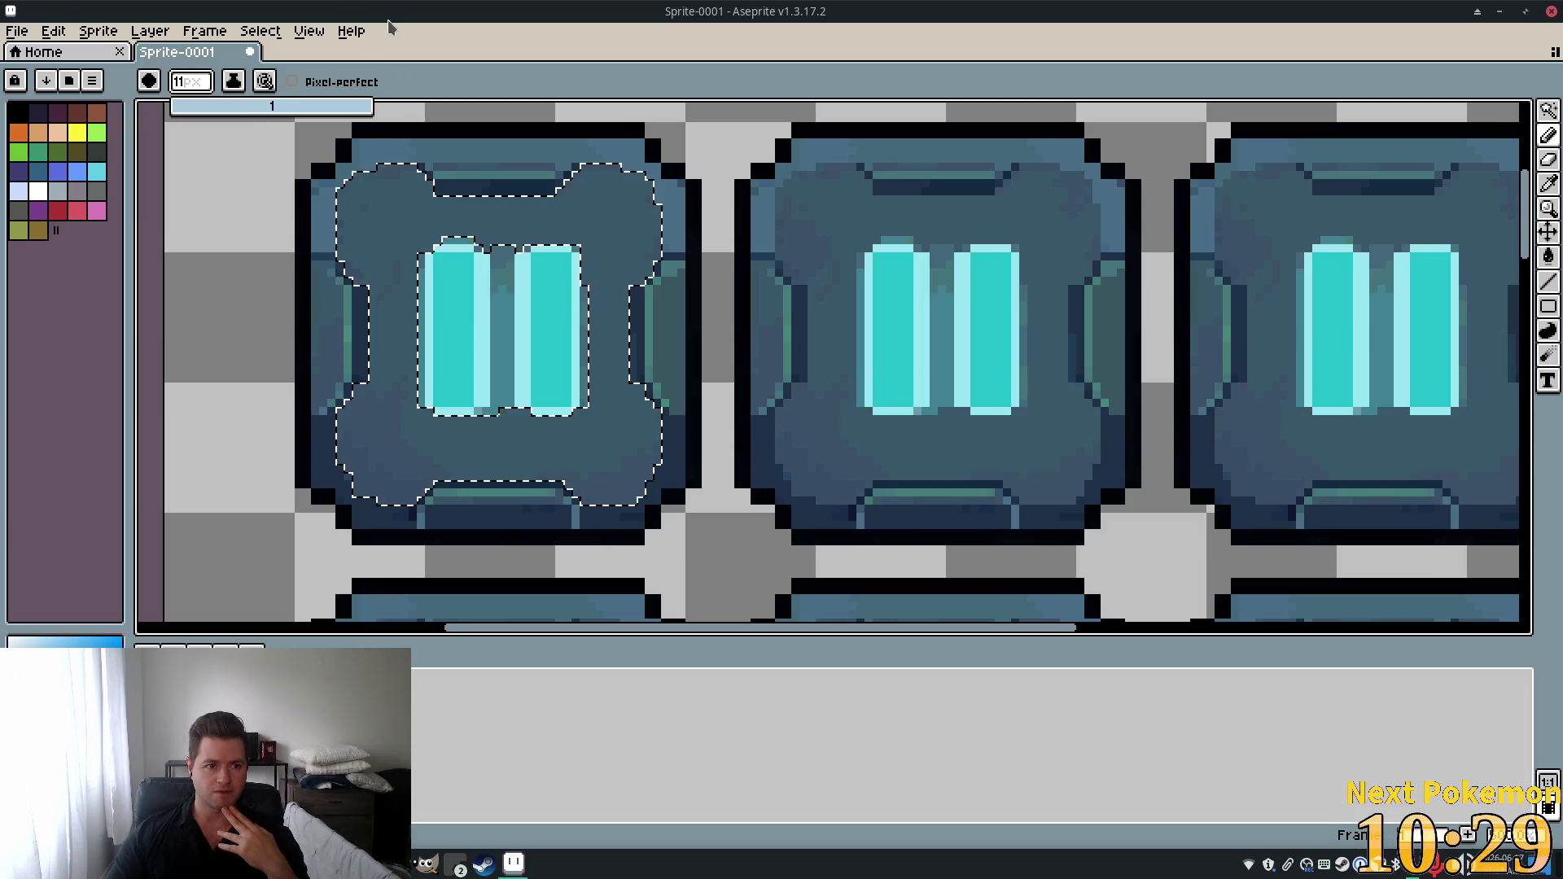
type("11")
key("Return")
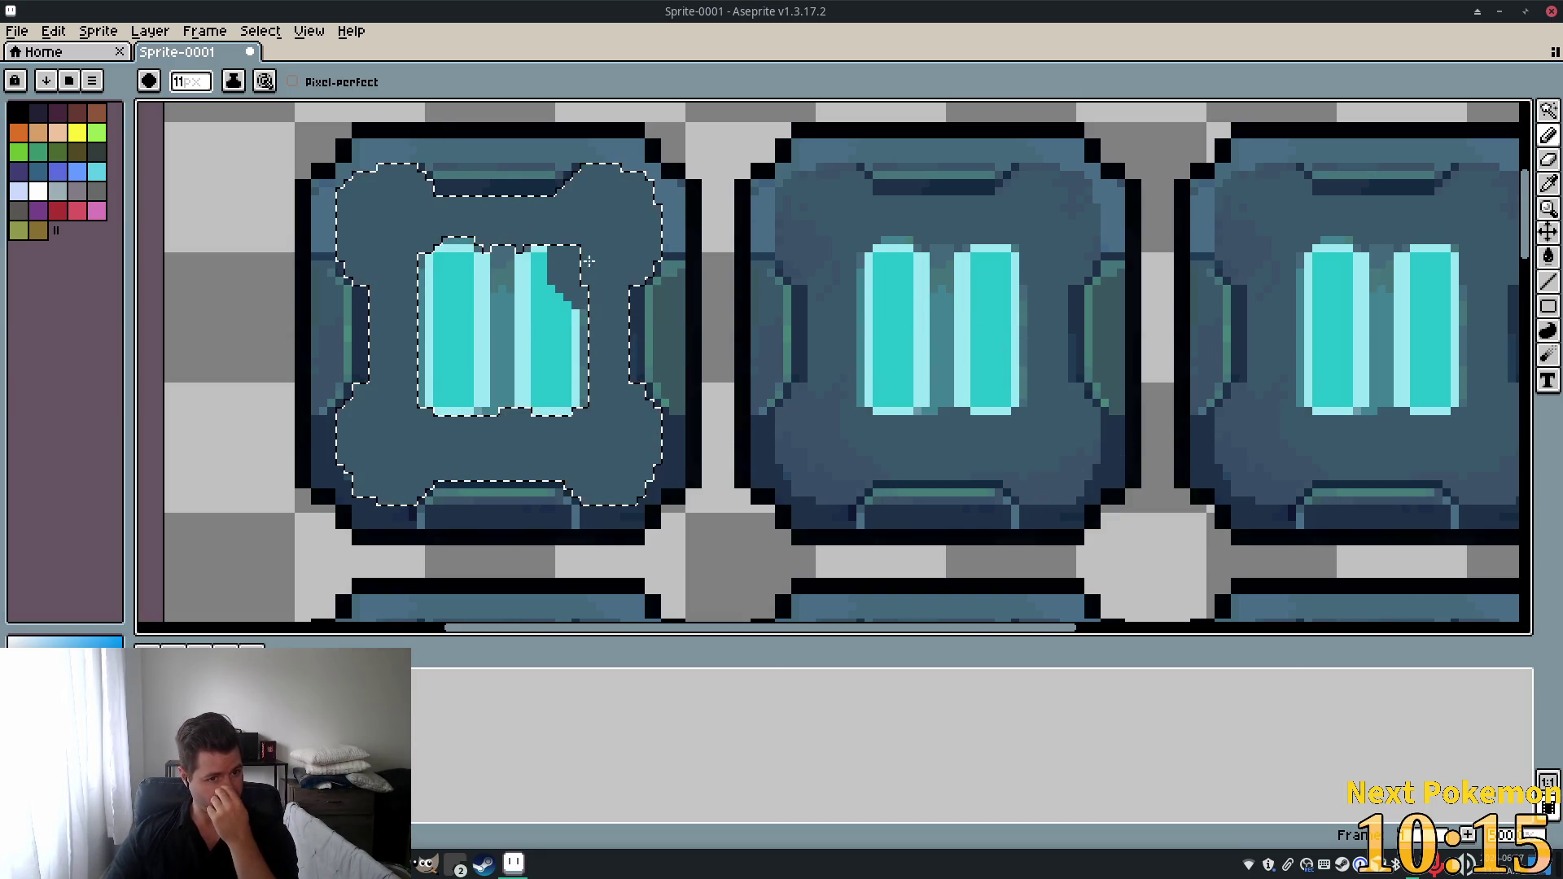
Clear the selection and try dark marks on the right and middle pause buttons' bars.
scroll(1140, 247, "down", 1)
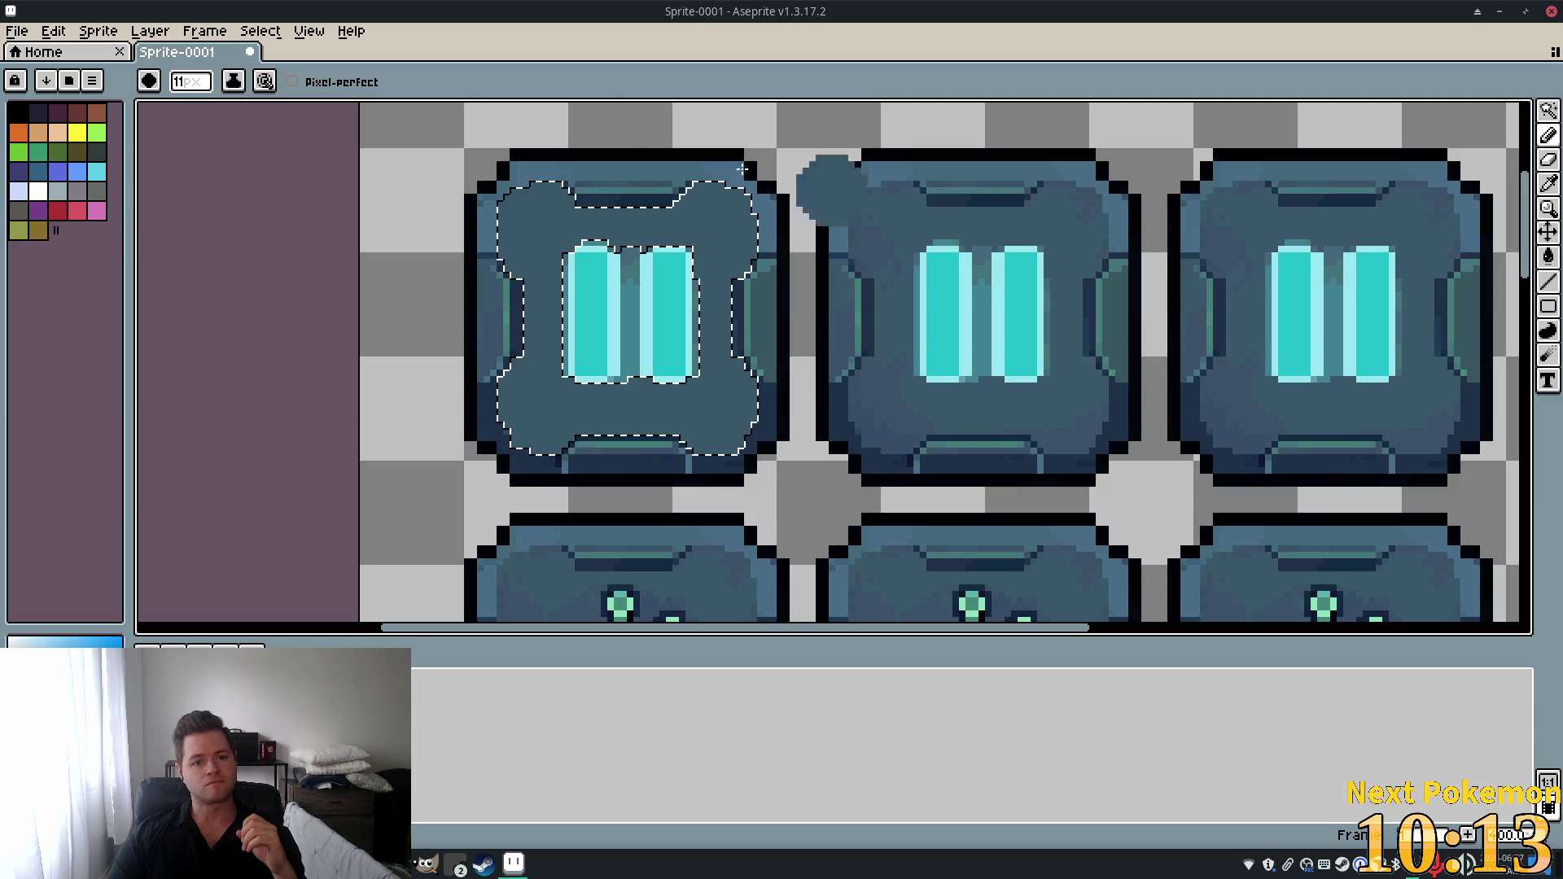
key("ctrl+d")
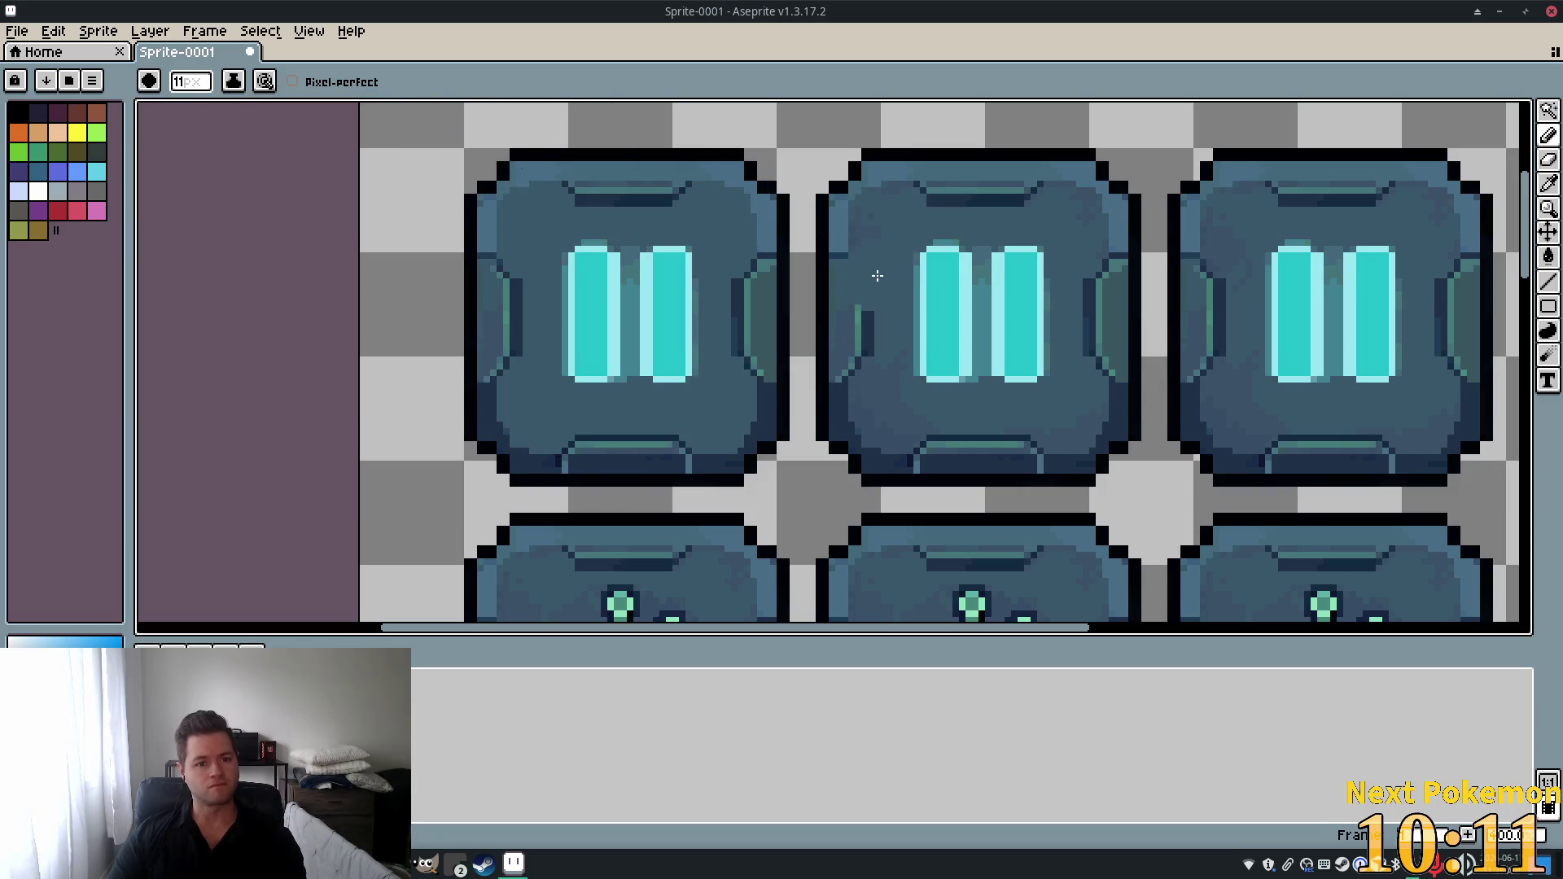
scroll(870, 268, "down", 3)
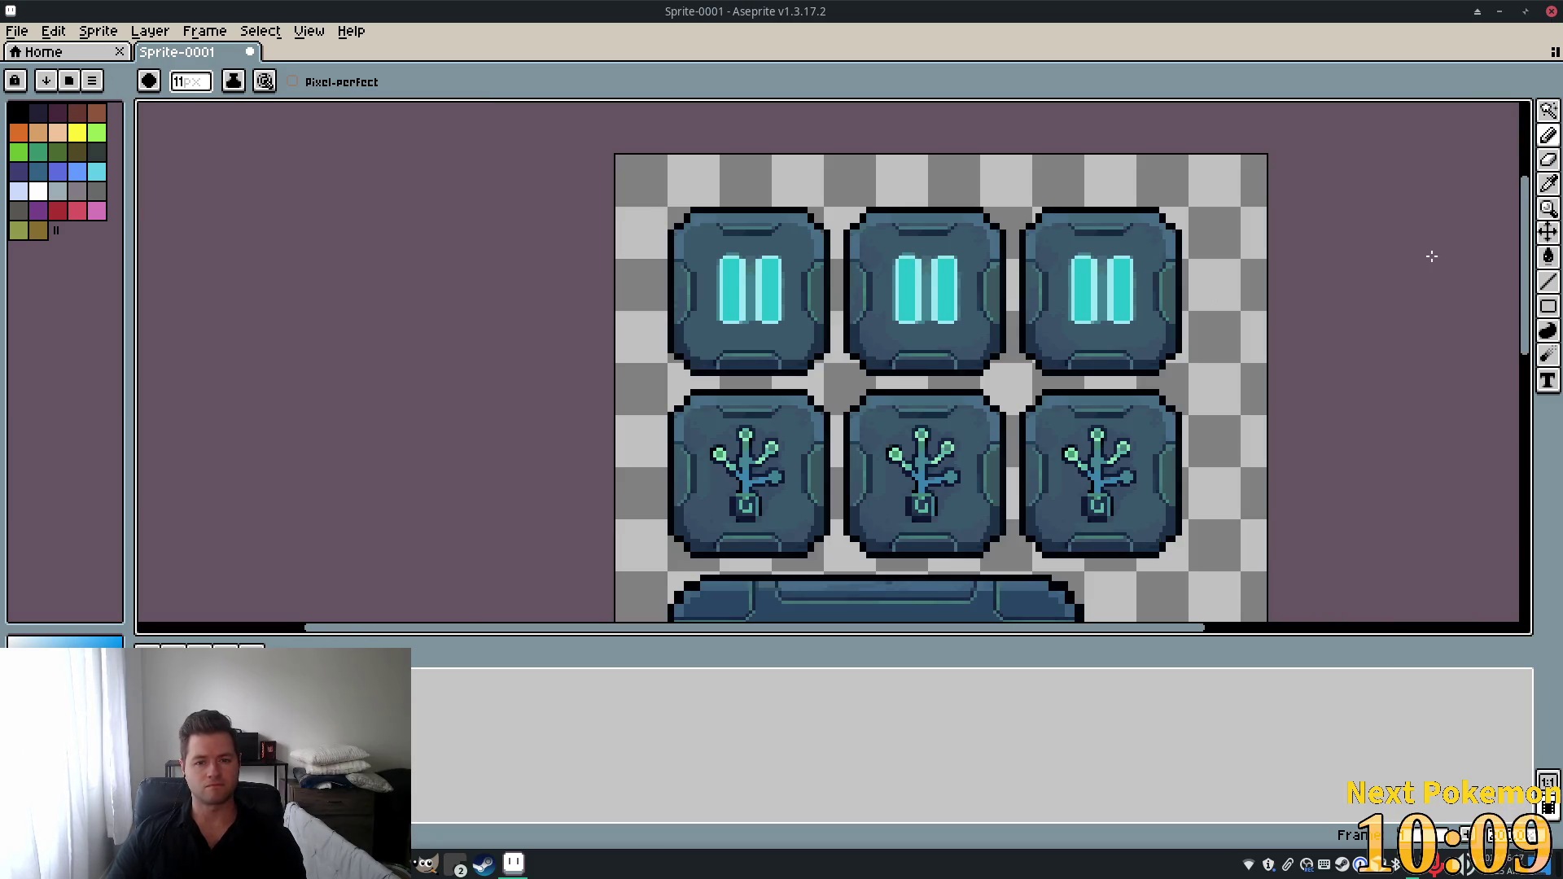
left_click_drag(1346, 292, 1237, 297)
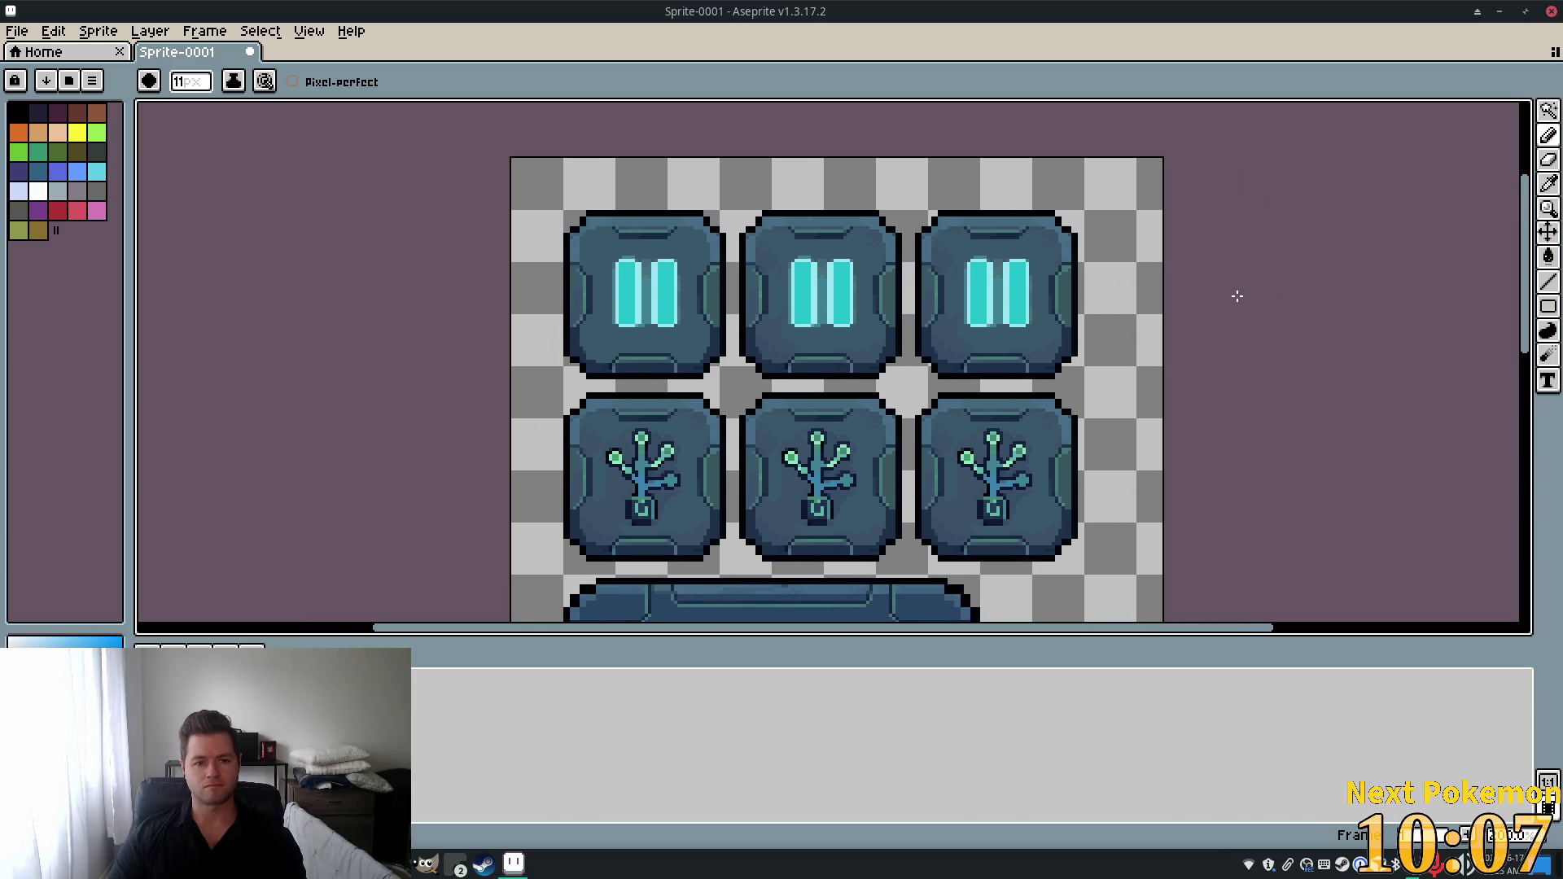
scroll(995, 263, "up", 2)
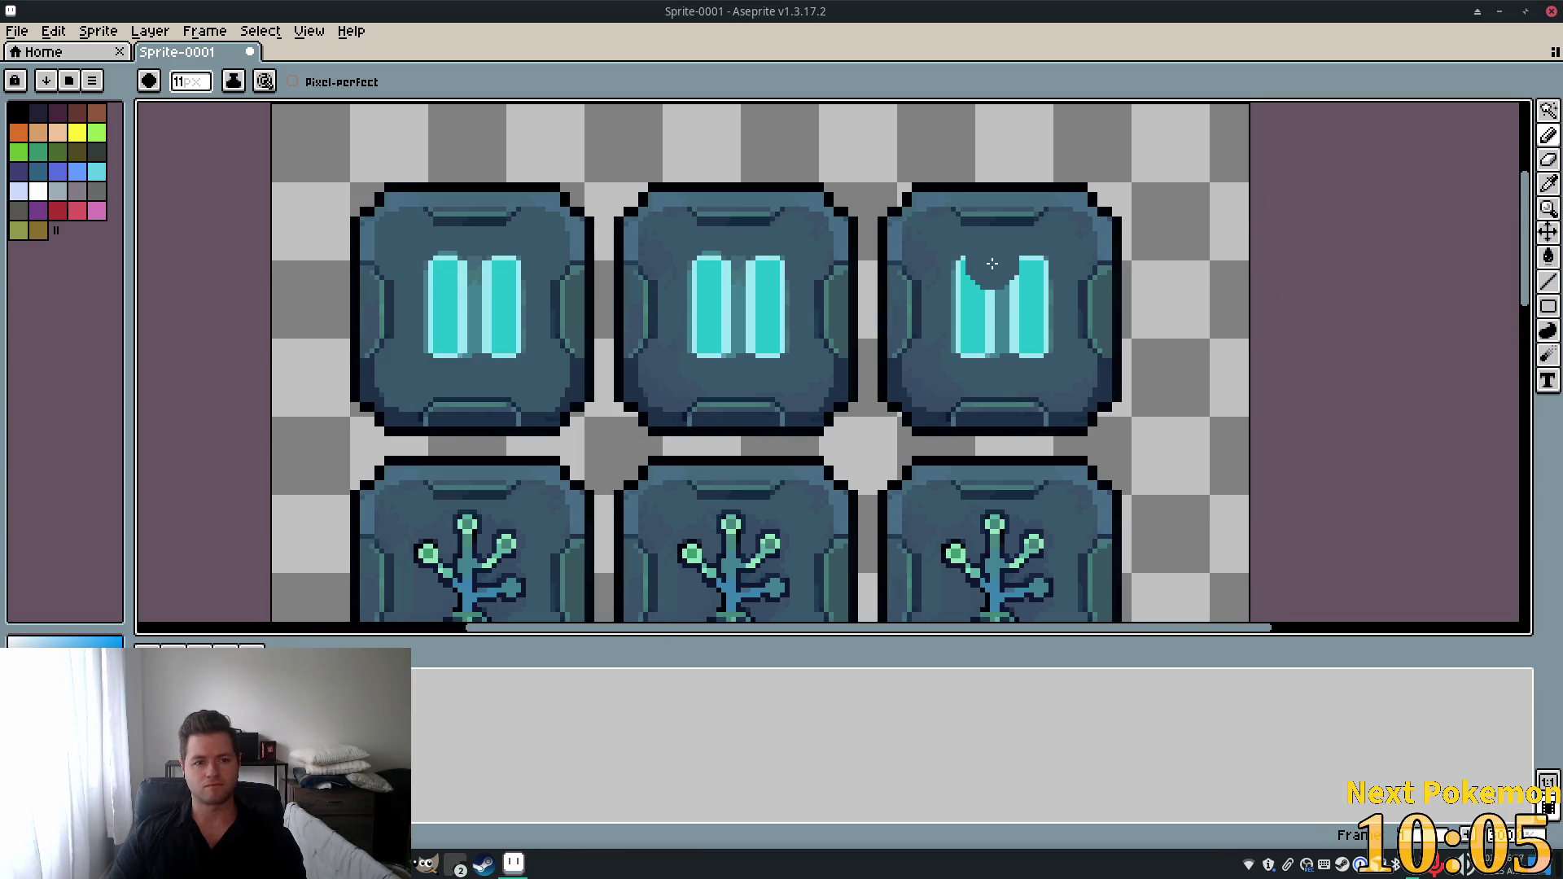
key("ctrl+z")
left_click(978, 265)
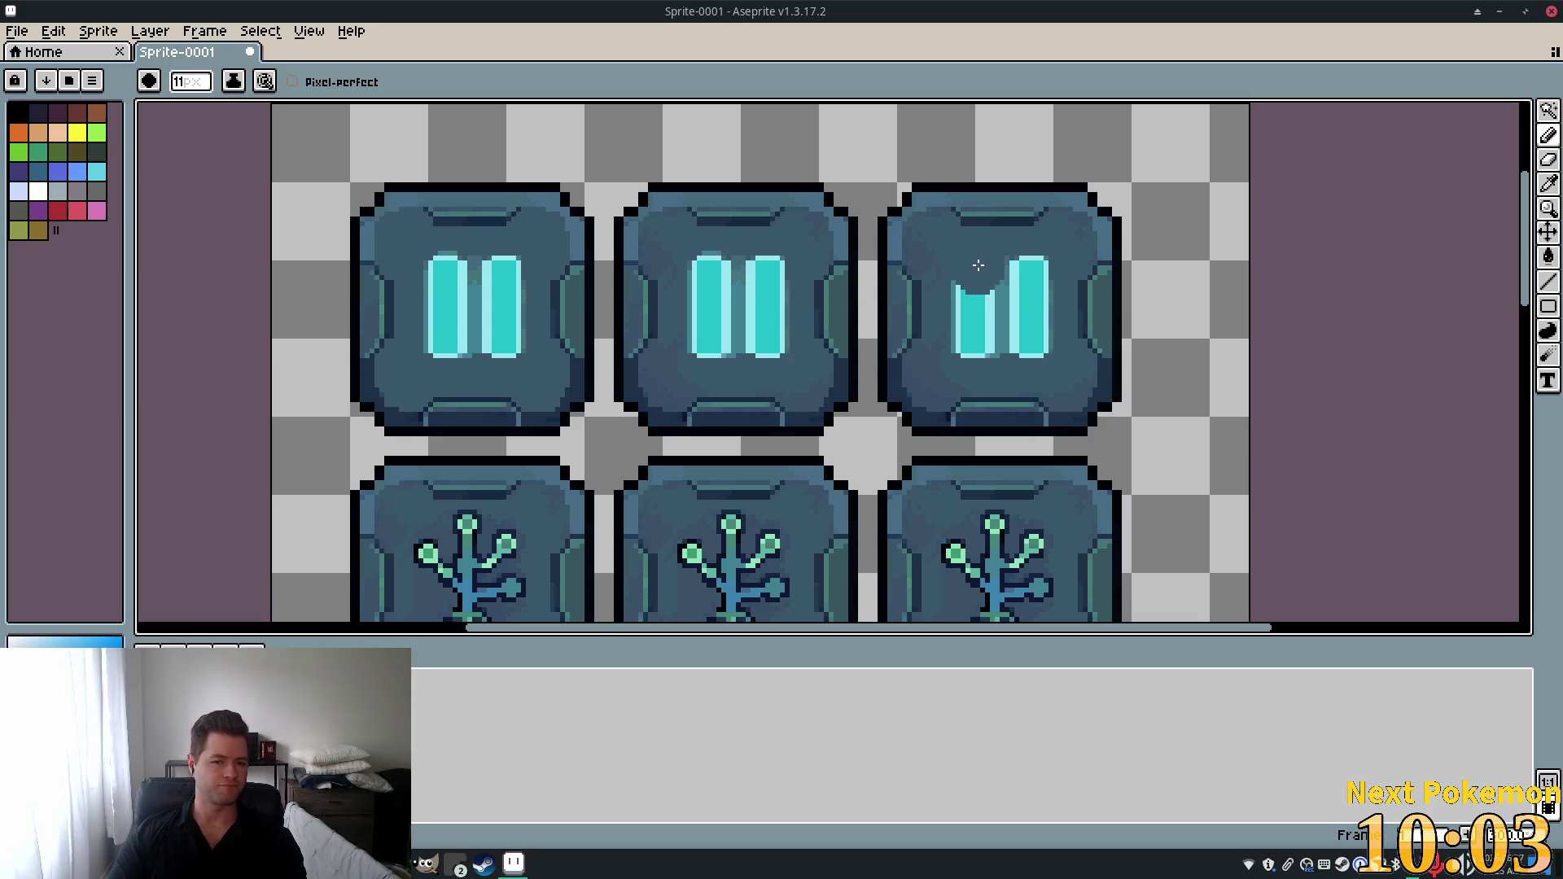
key("ctrl+z")
left_click(869, 269)
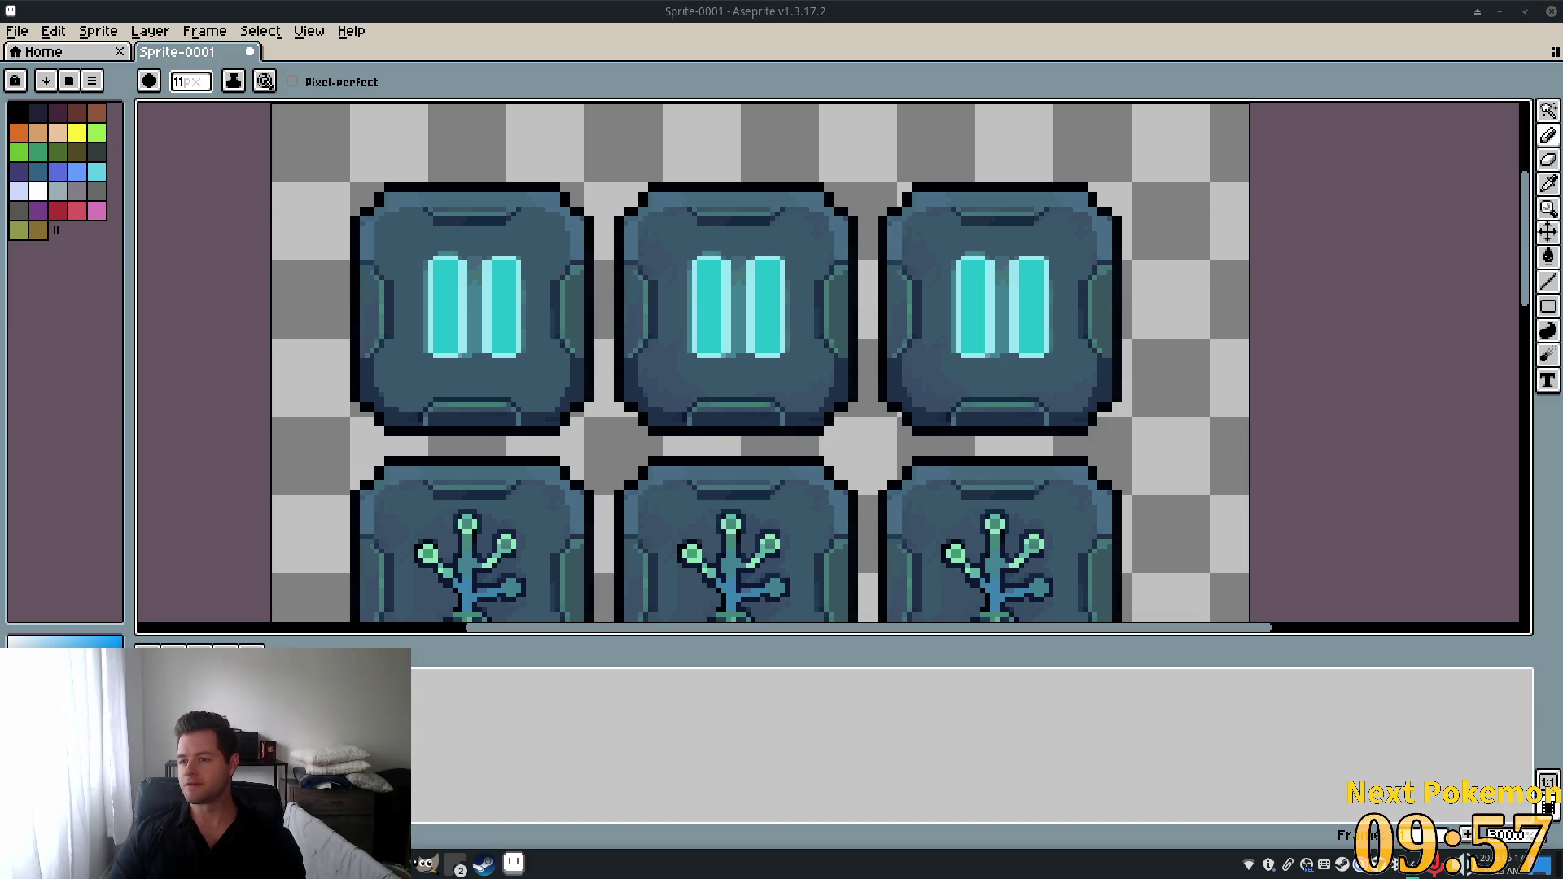
Undo the trial marks and the flood fill, restoring the left button's selection.
scroll(453, 281, "up", 2)
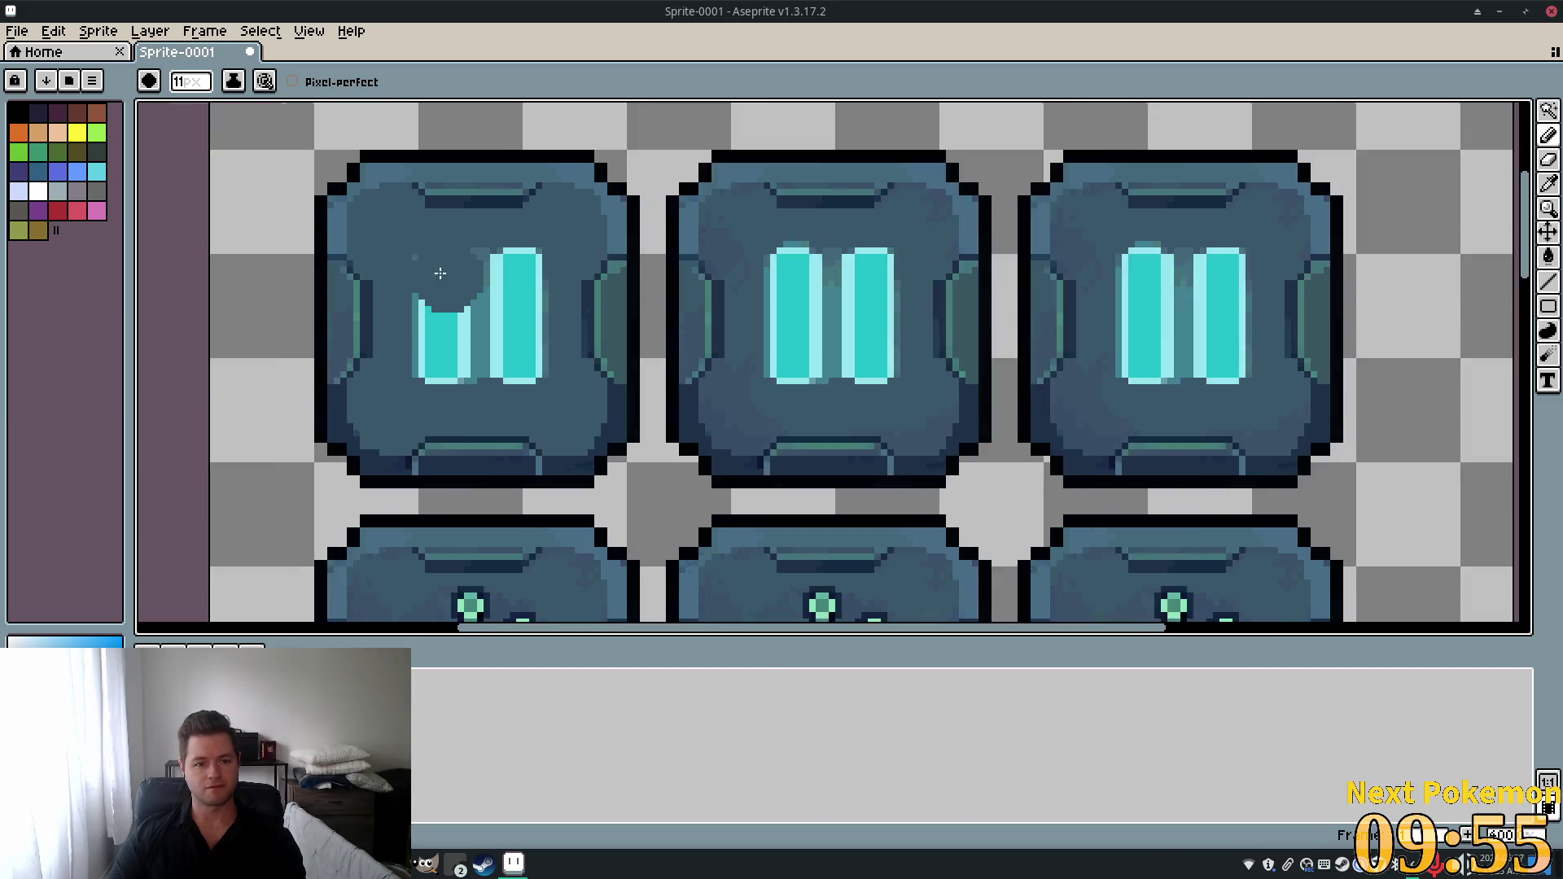
key("ctrl+z")
key("ctrl+z")
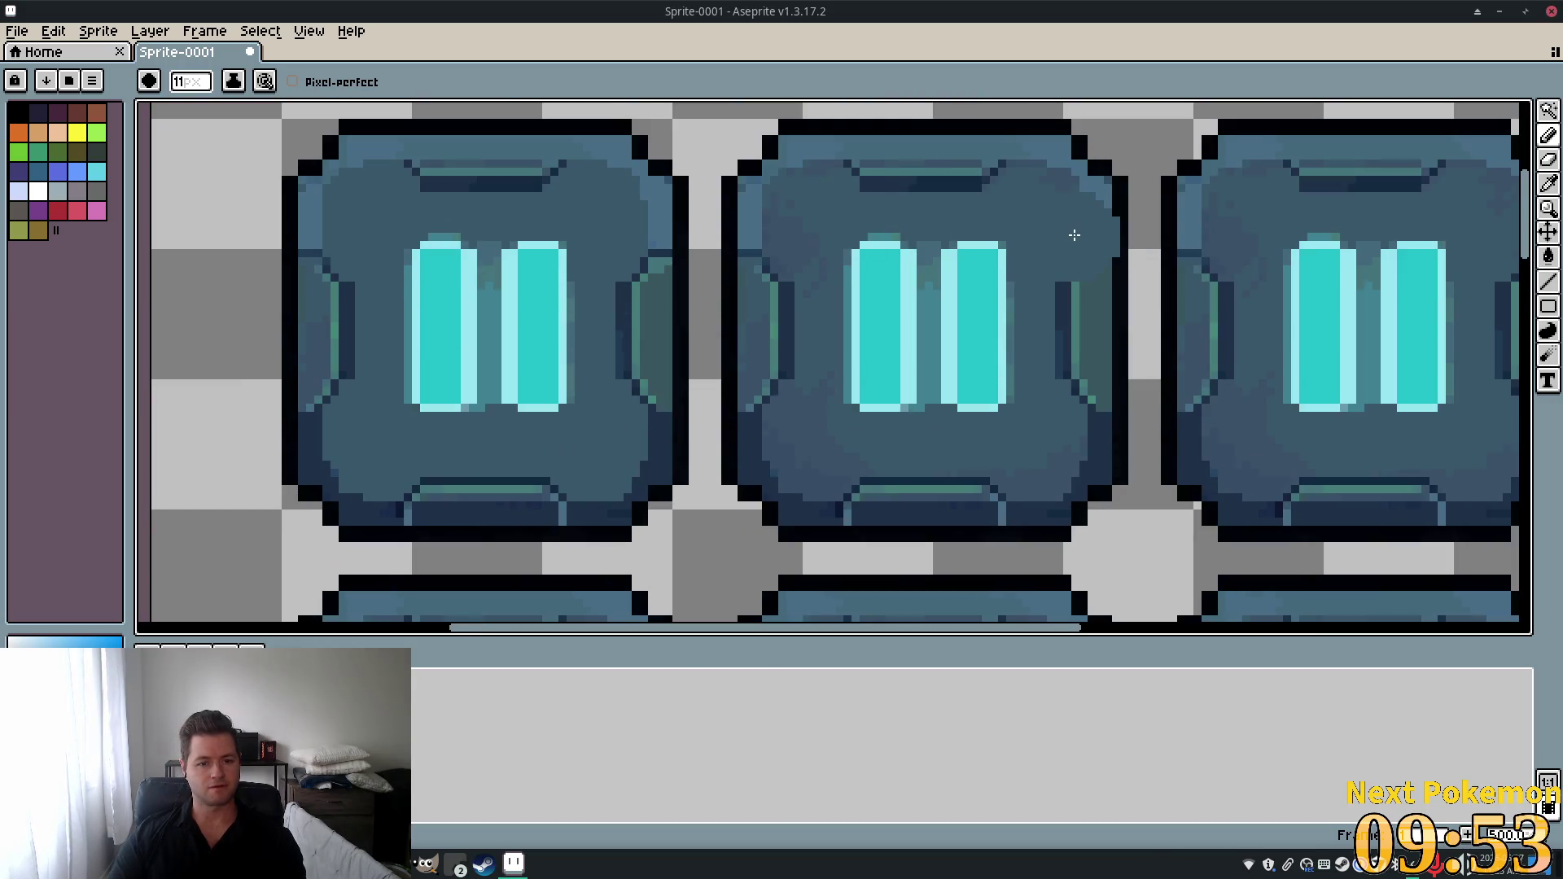
key("ctrl+z")
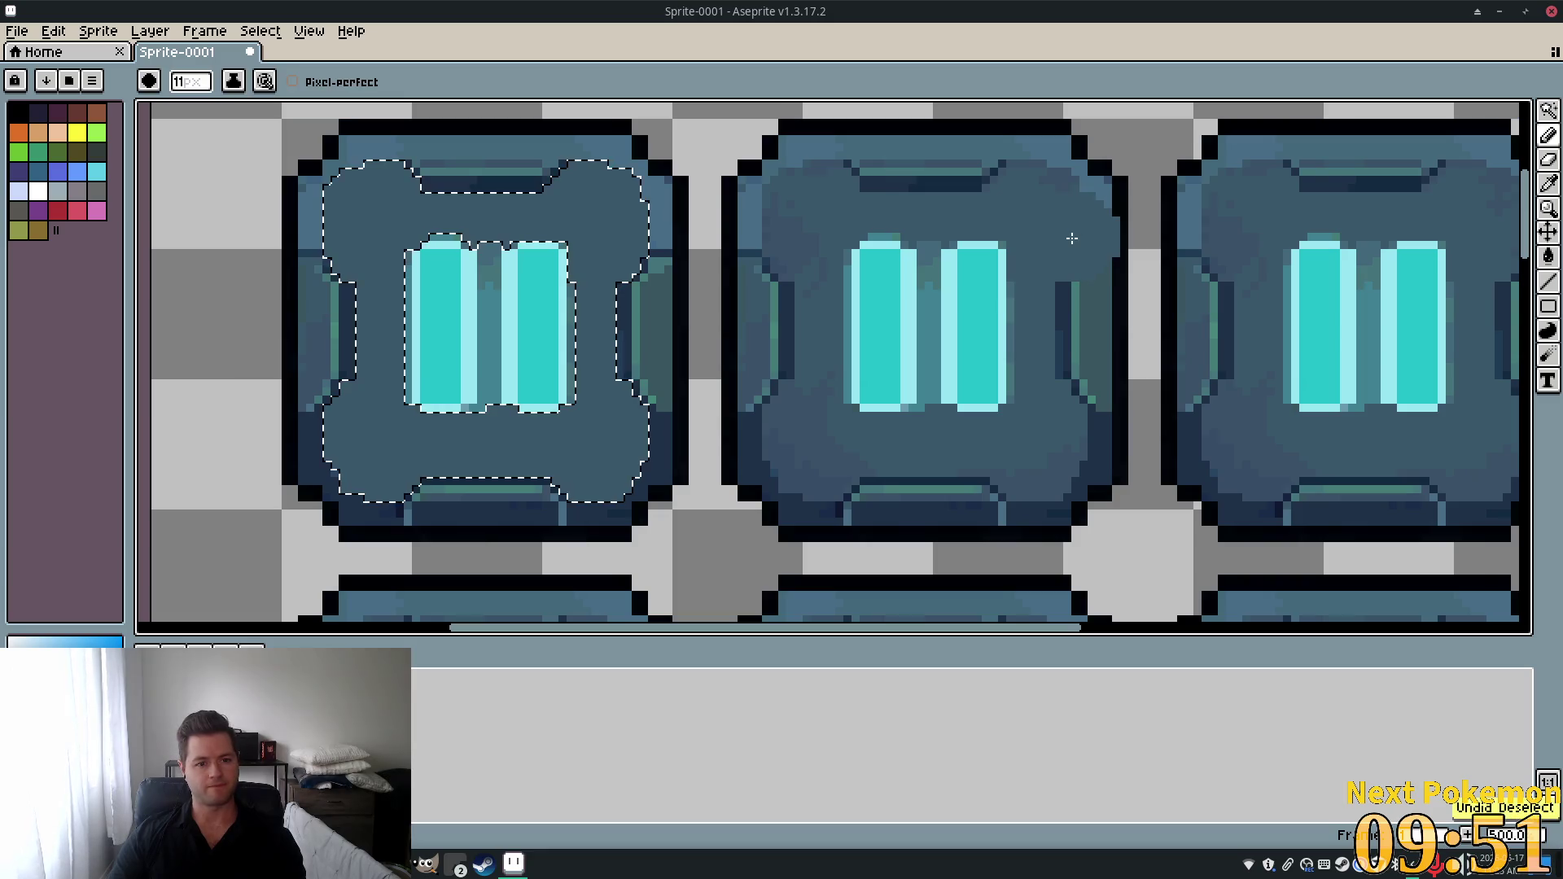
key("v")
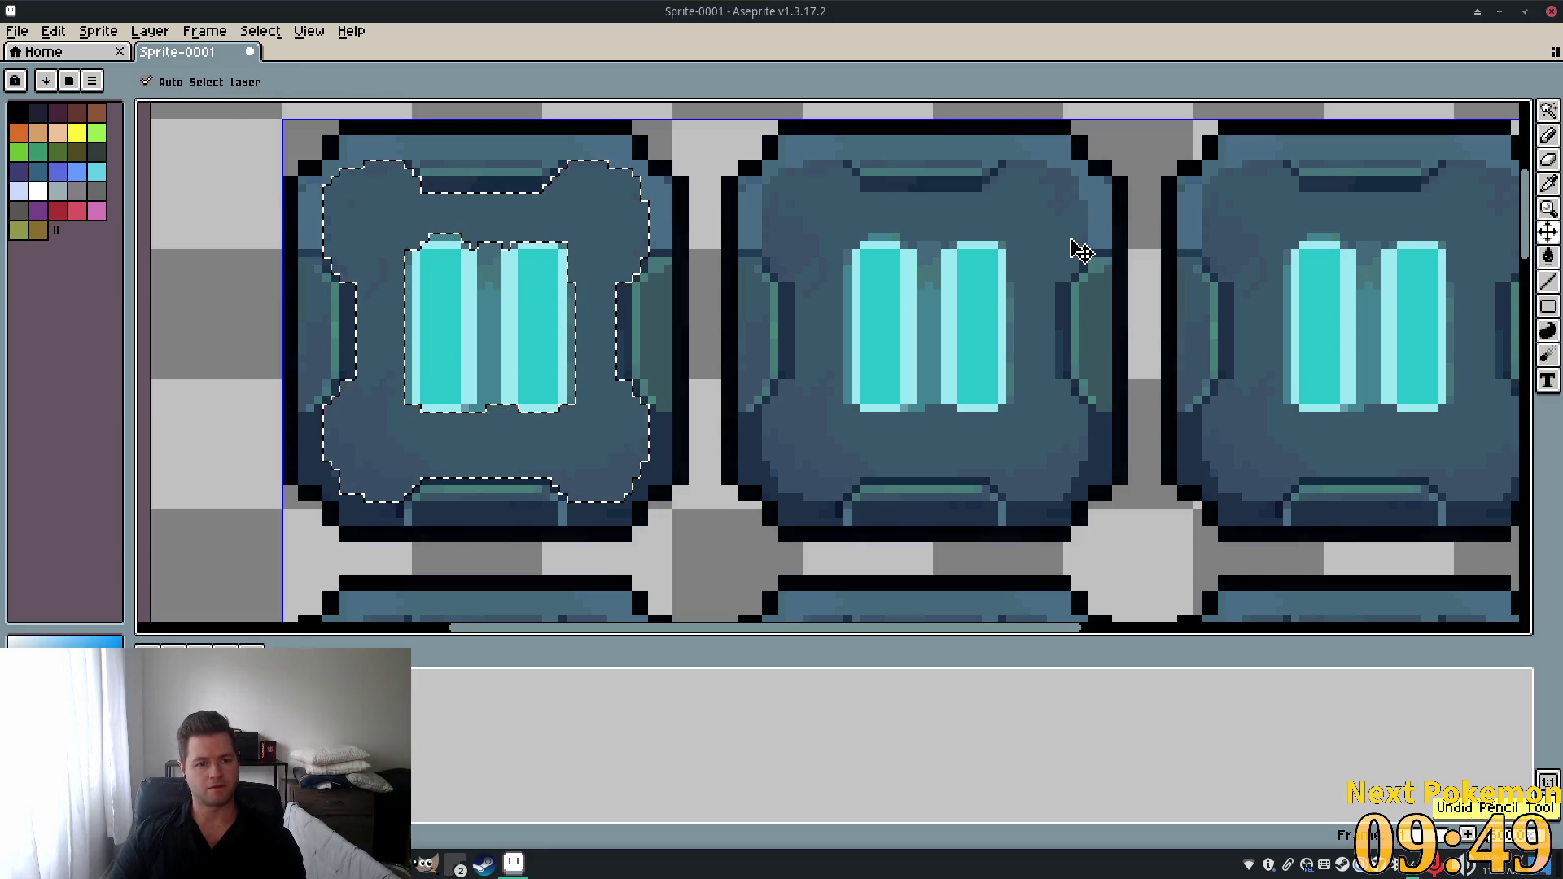
key("ctrl+z")
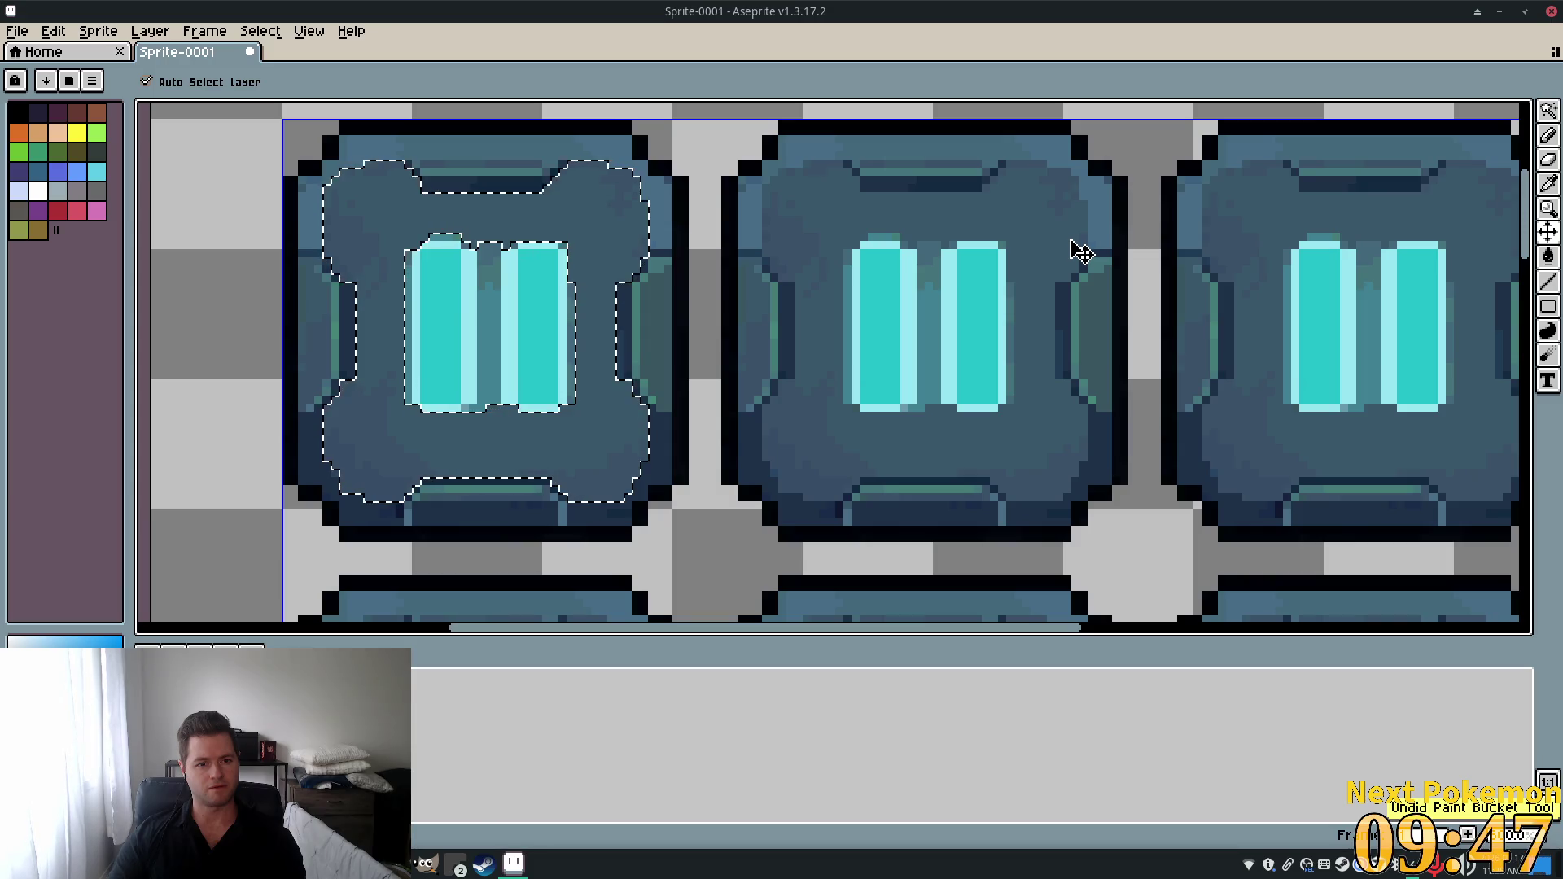
key("b")
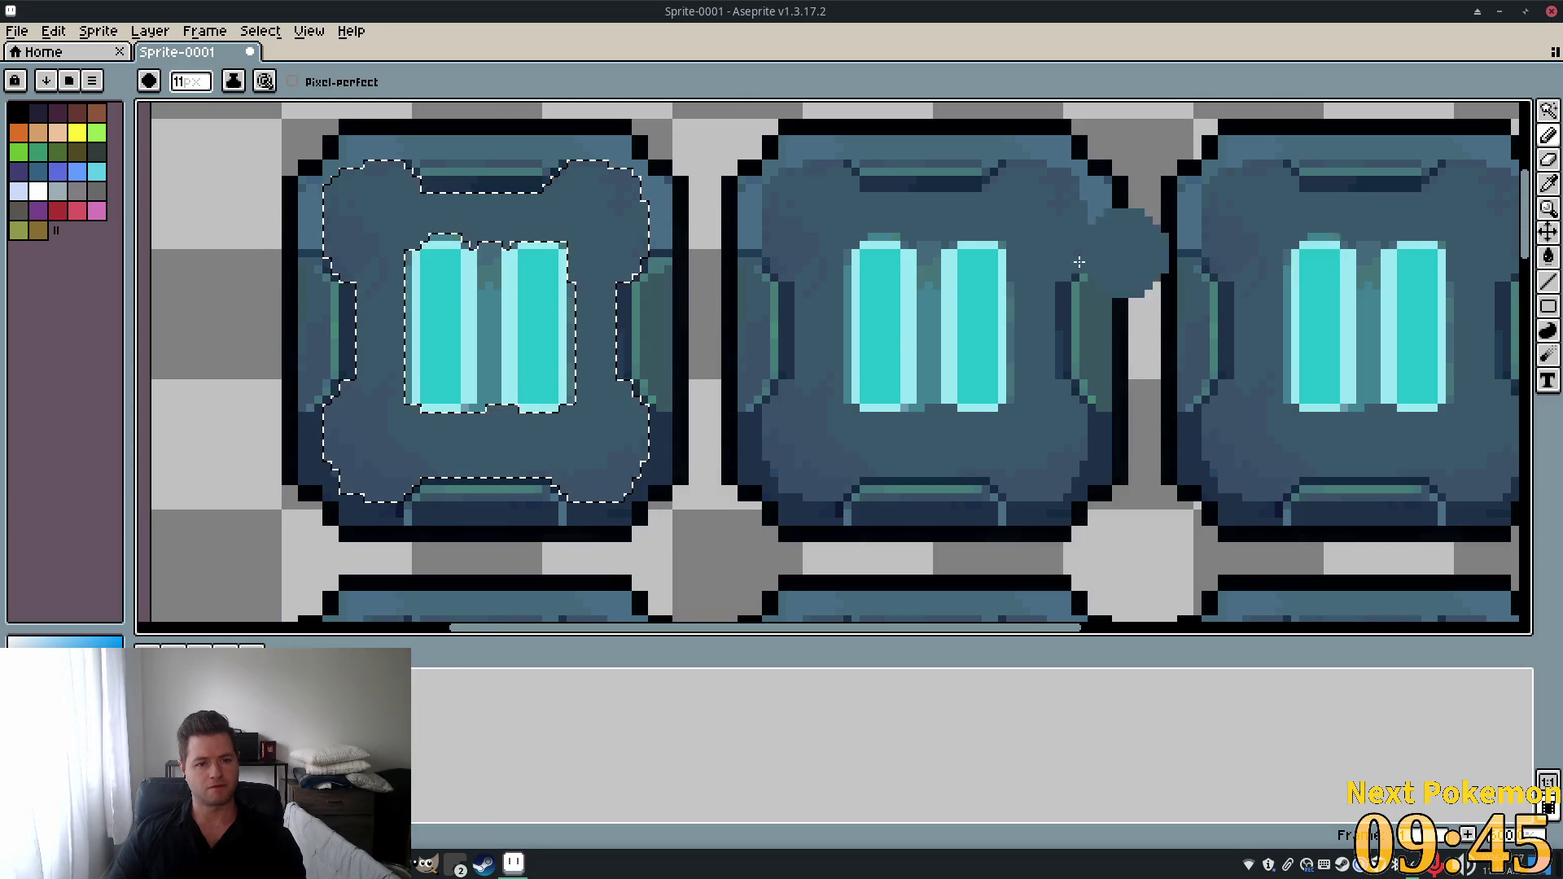
scroll(920, 306, "up", 1)
scroll(893, 319, "down", 1)
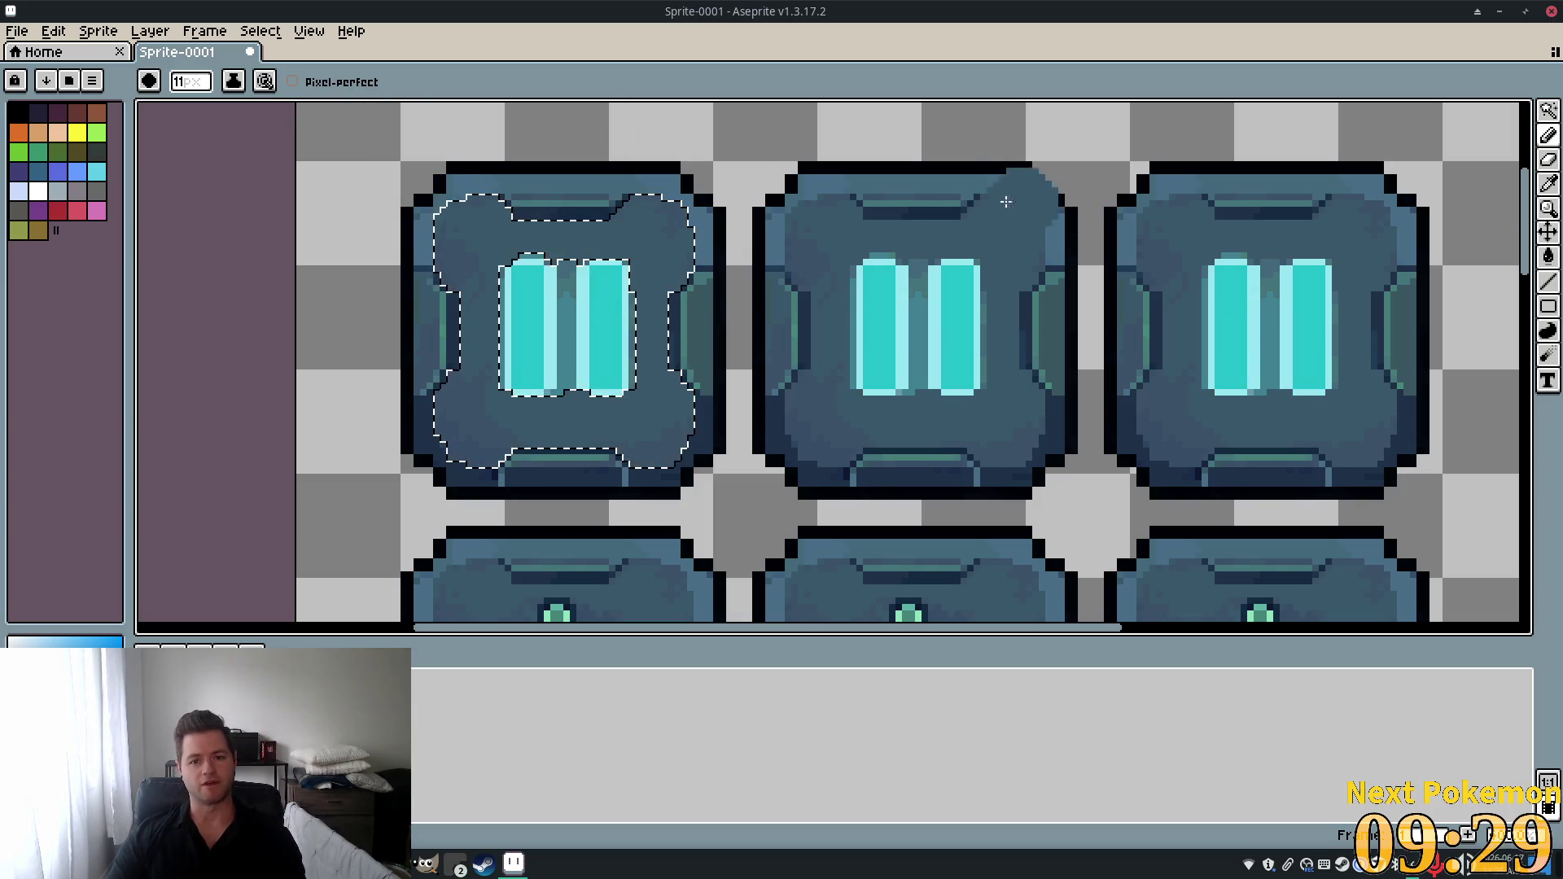
left_click(1547, 110)
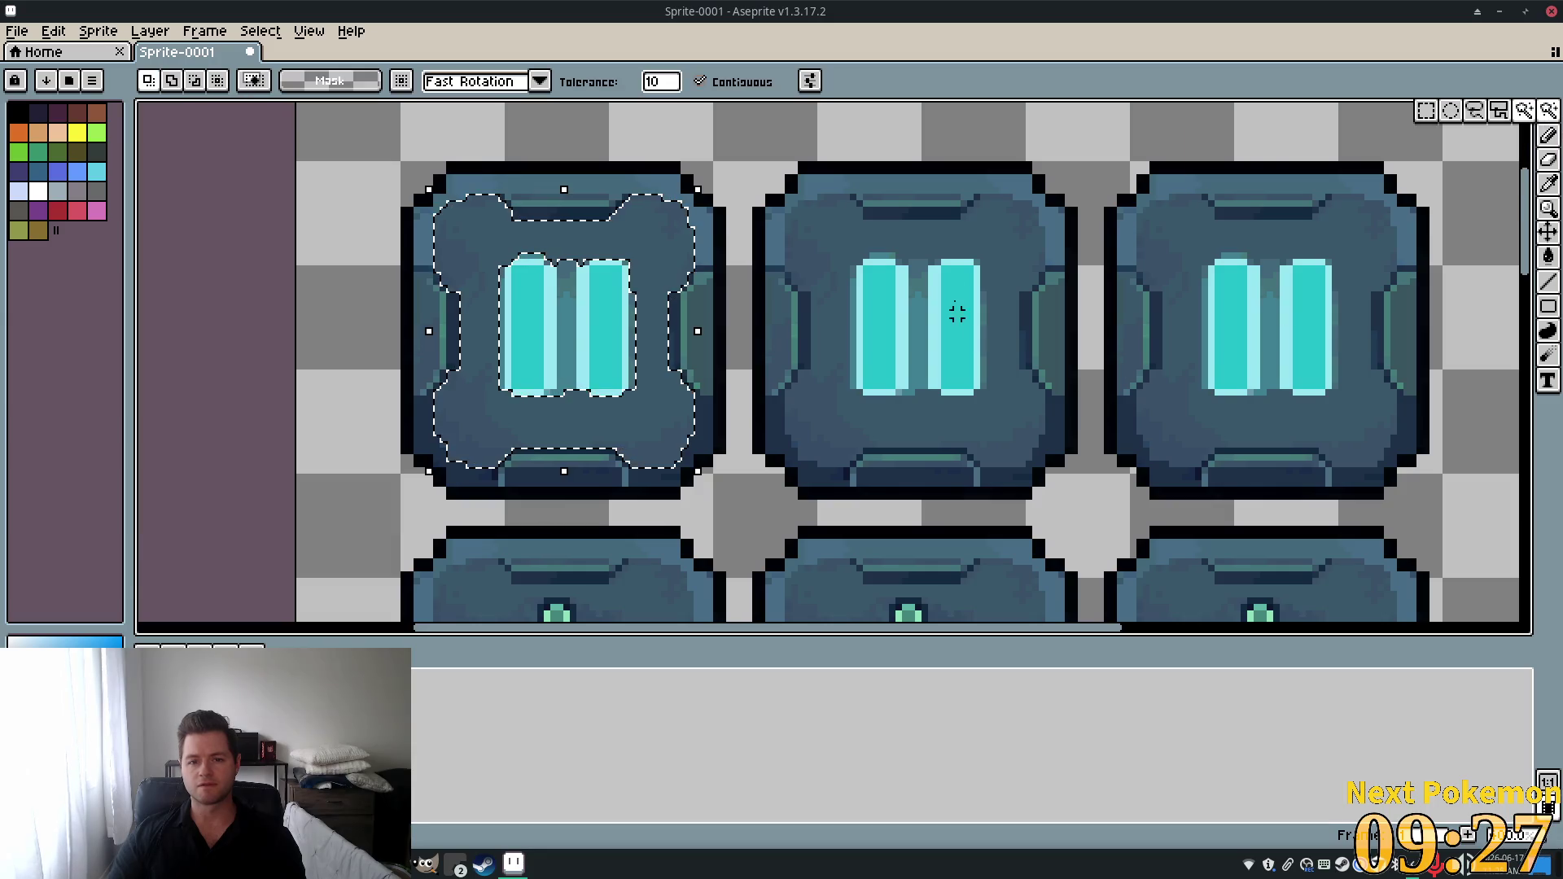
left_click(885, 267)
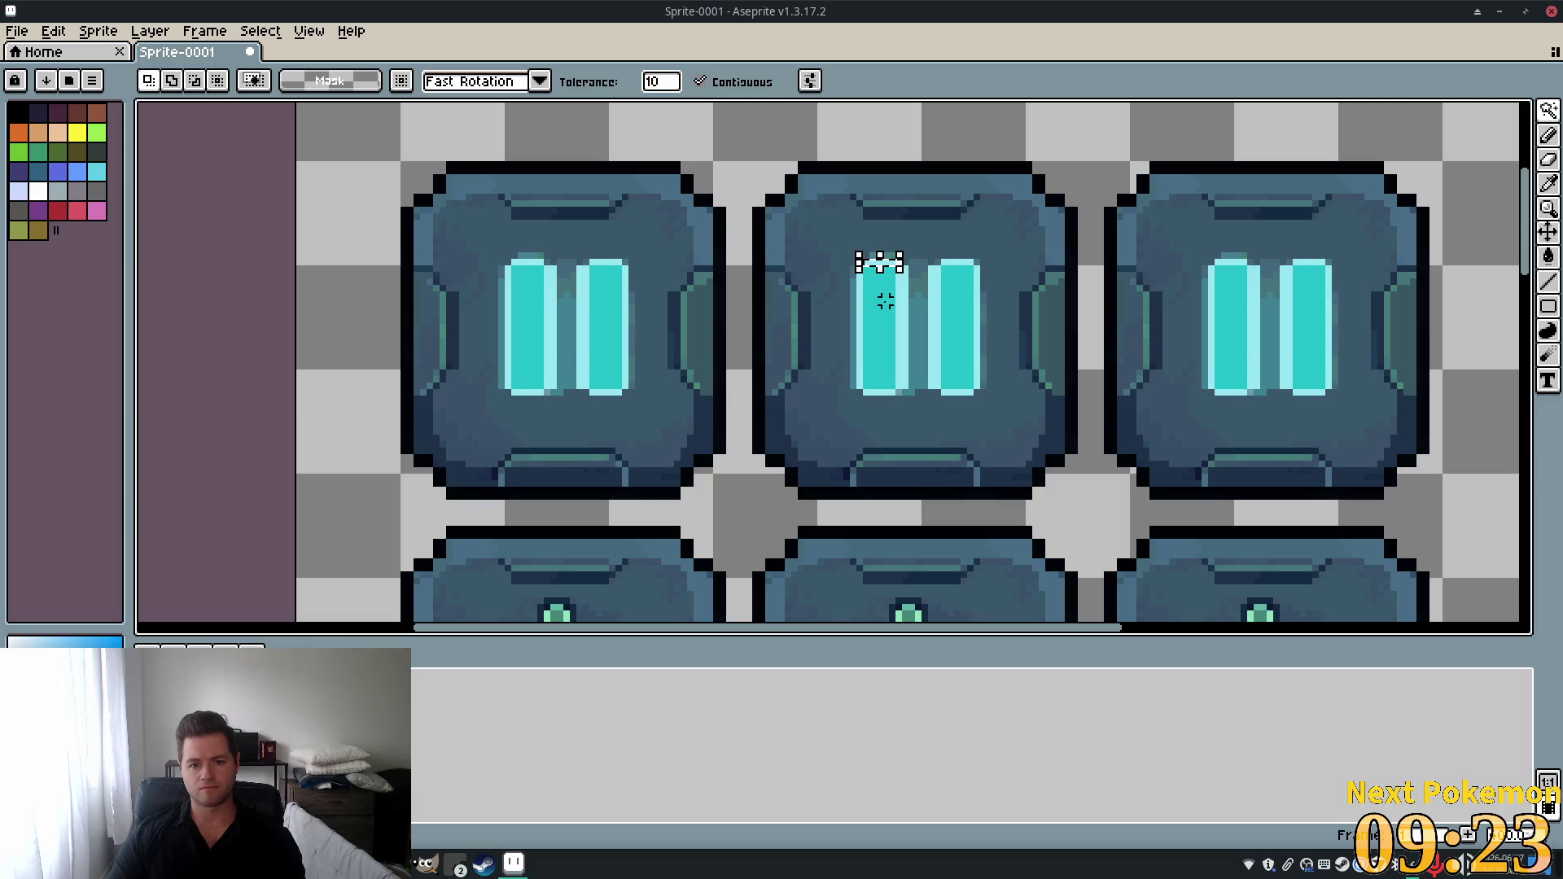
left_click(879, 295, "shift")
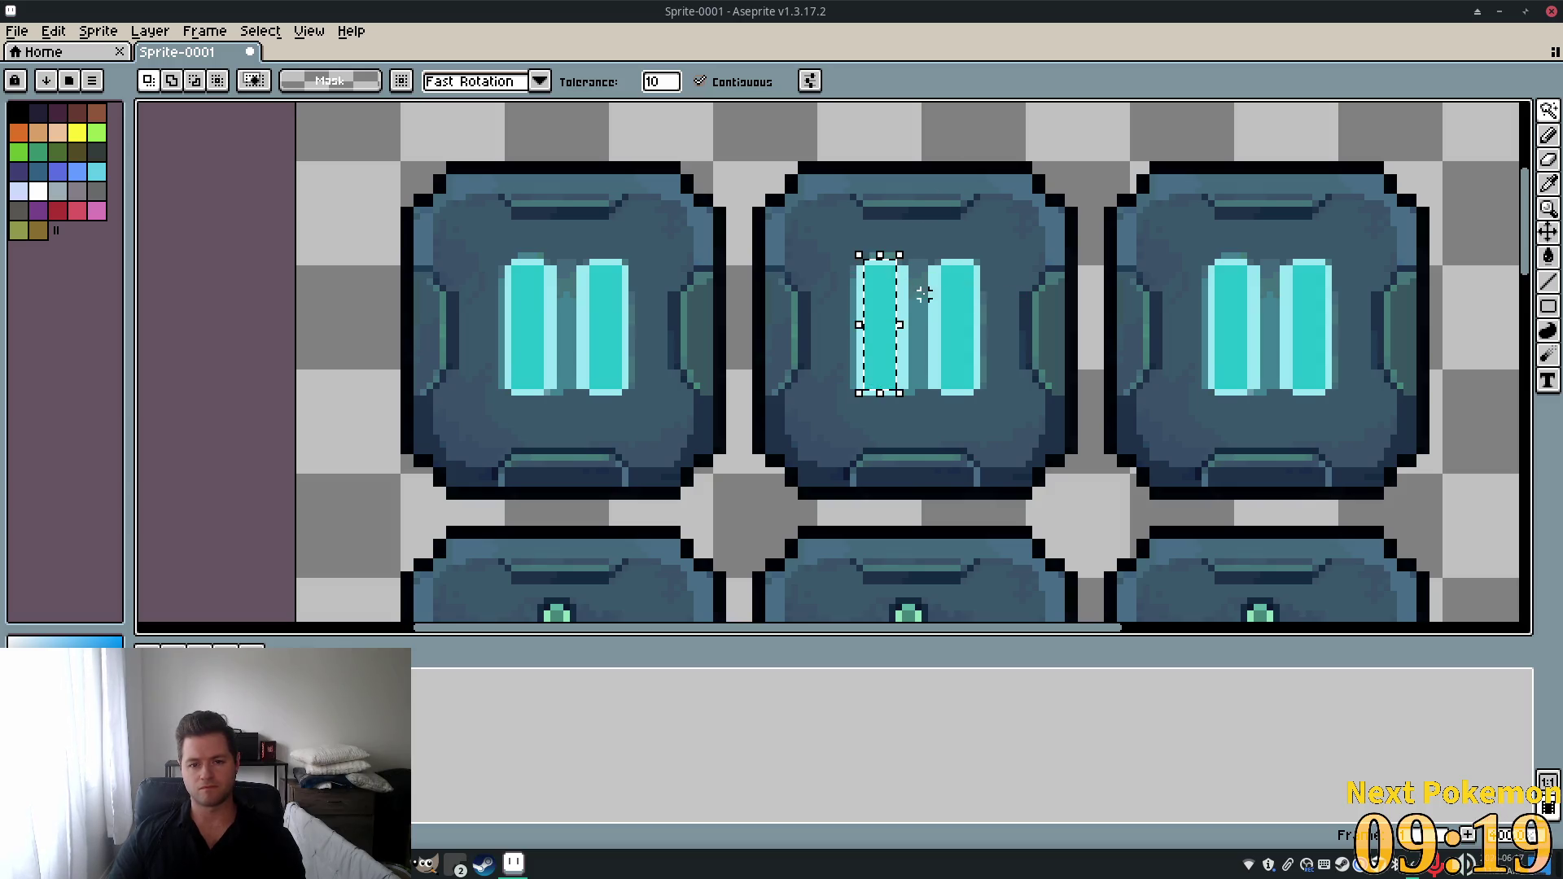
left_click(860, 307, "shift")
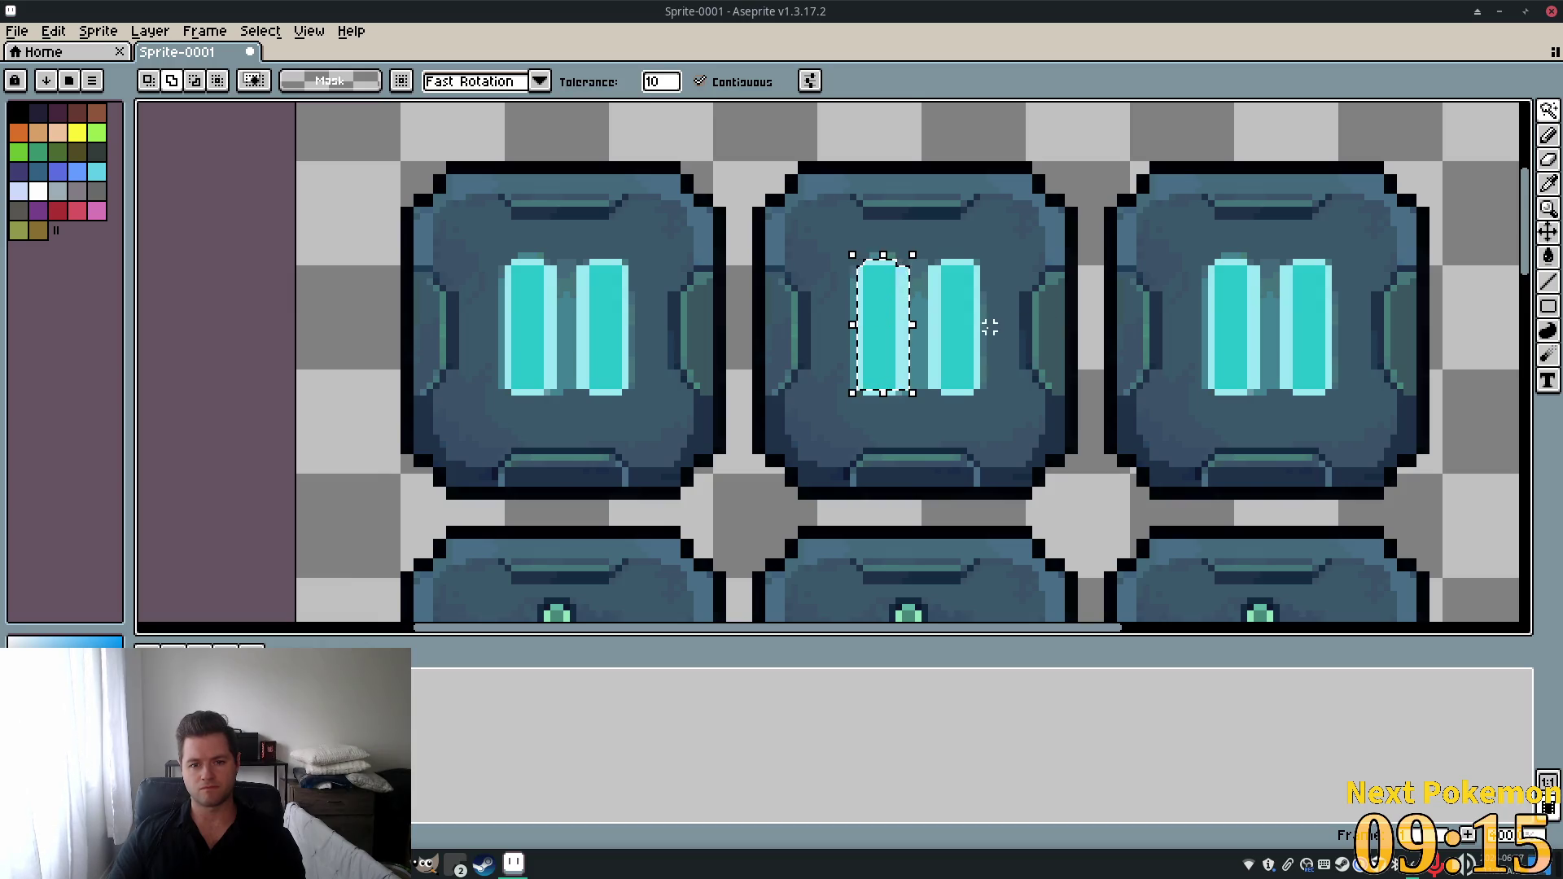
left_click(937, 319, "shift")
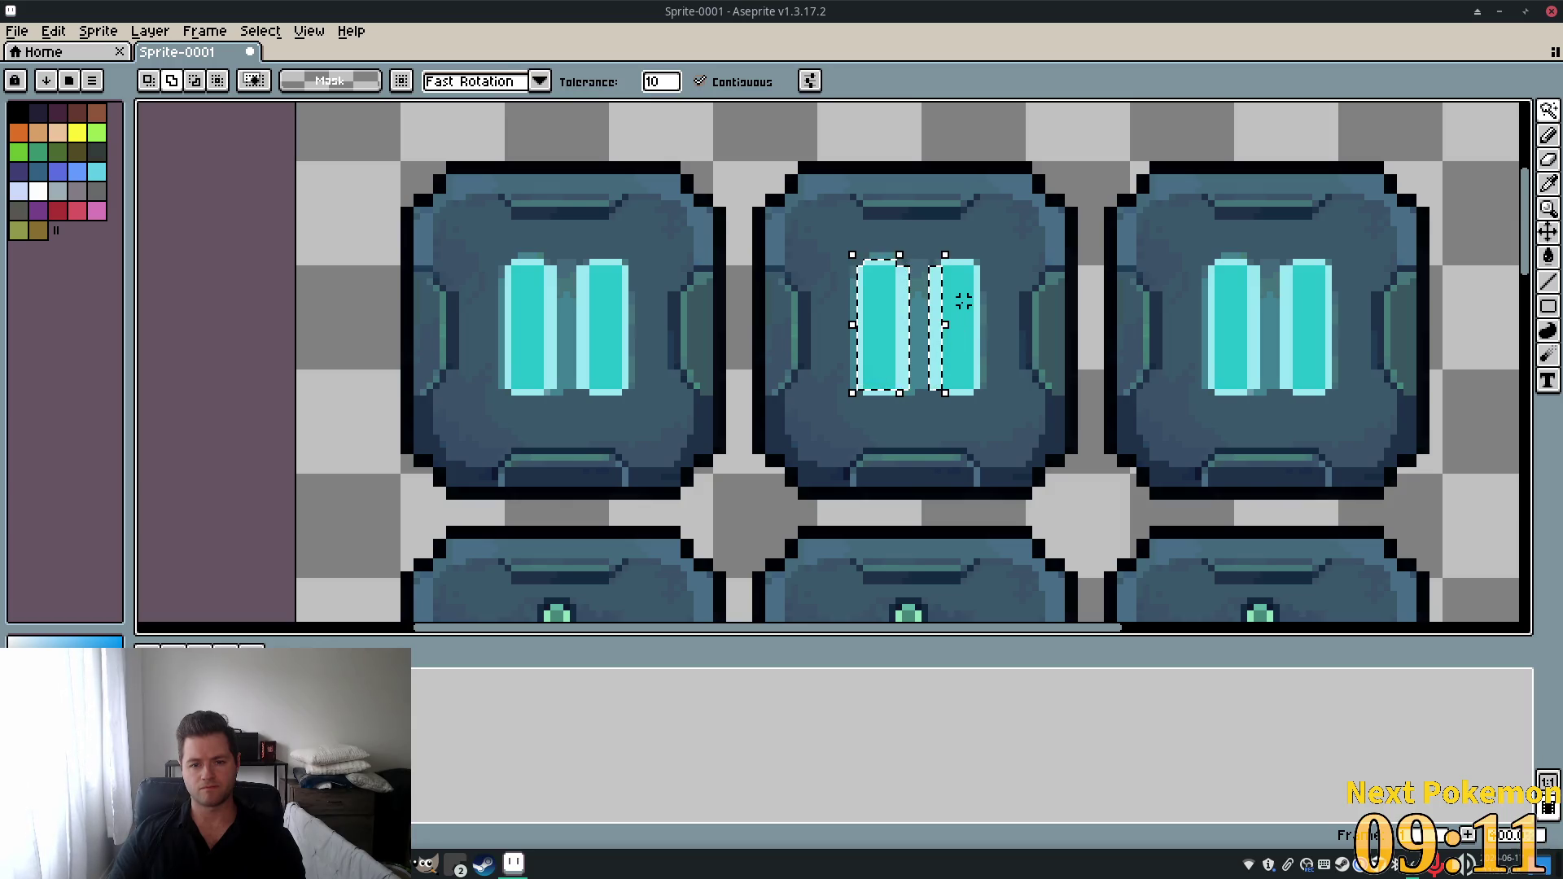
key("ctrl+d")
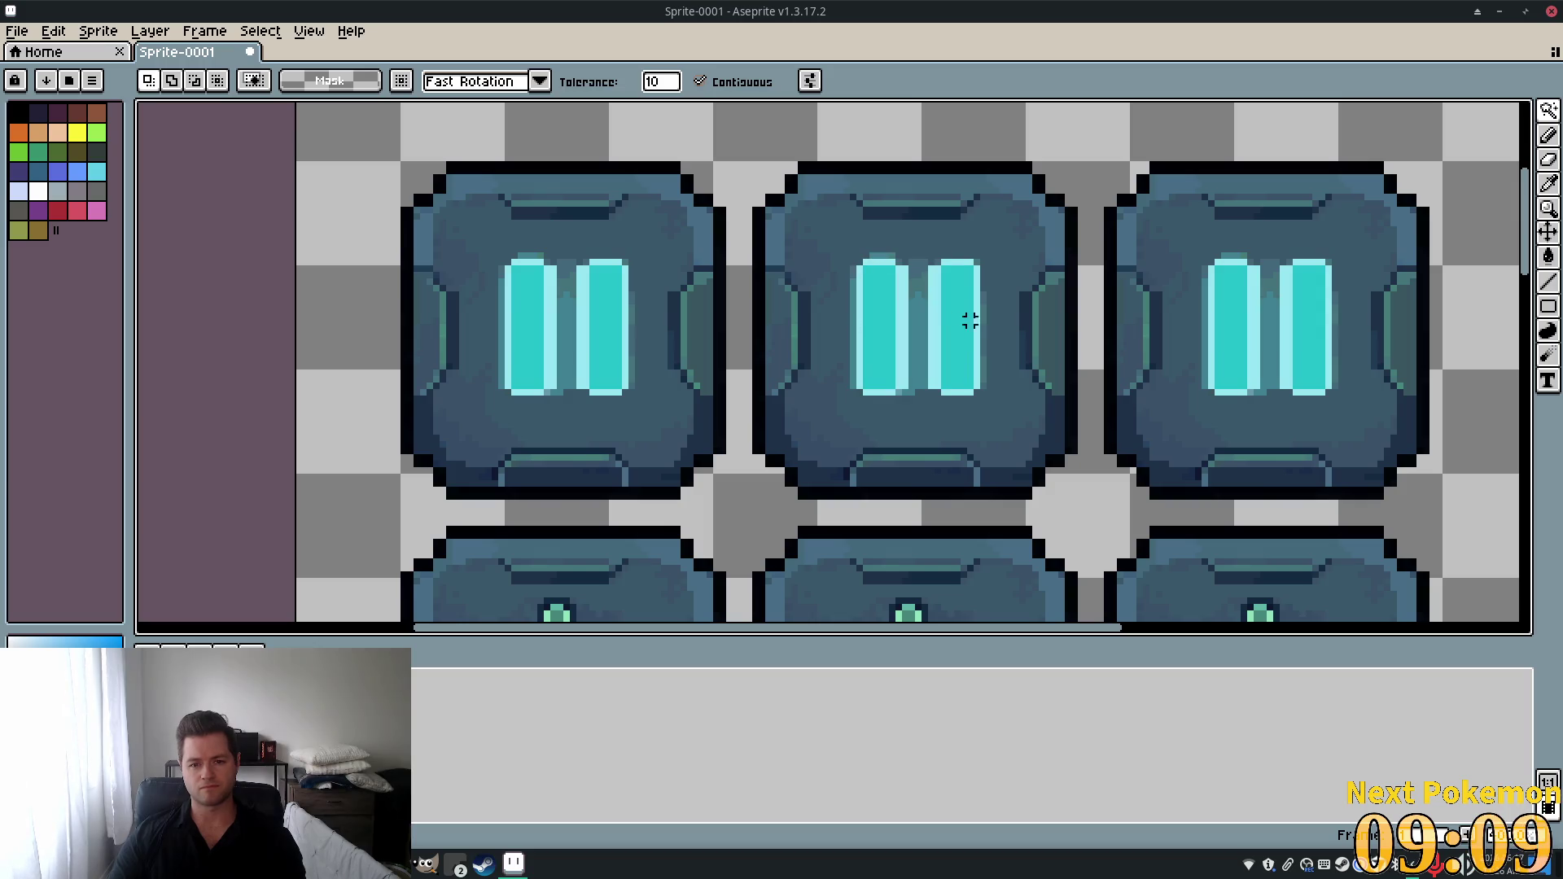
scroll(971, 319, "up", 1)
scroll(971, 319, "up", 1)
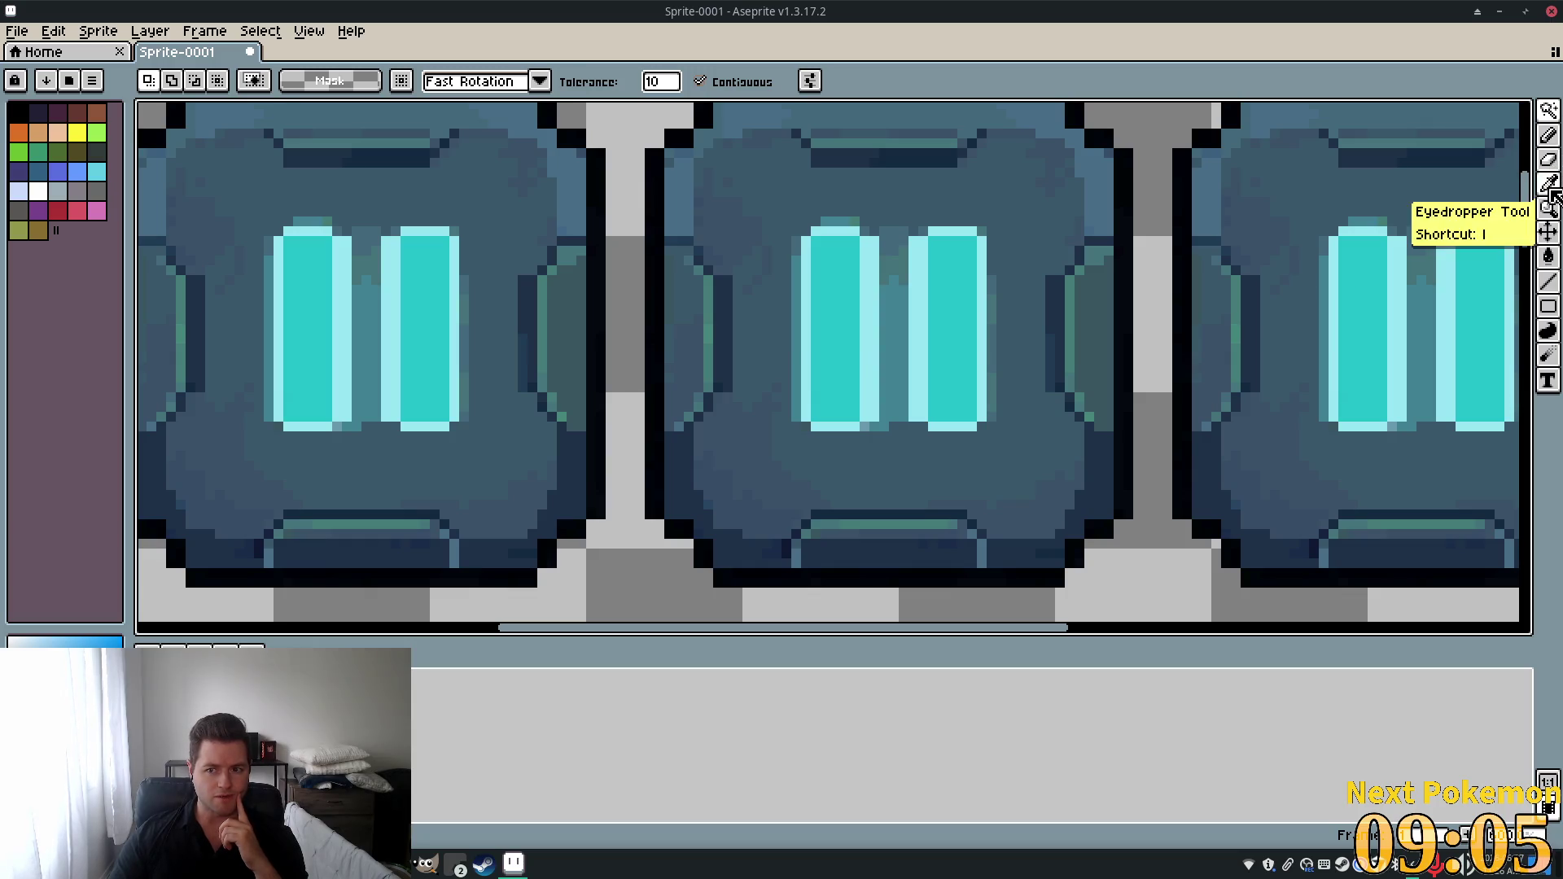
Sample light green and fill the middle button's left bar edge column with it.
left_click(1550, 184)
left_click(888, 328)
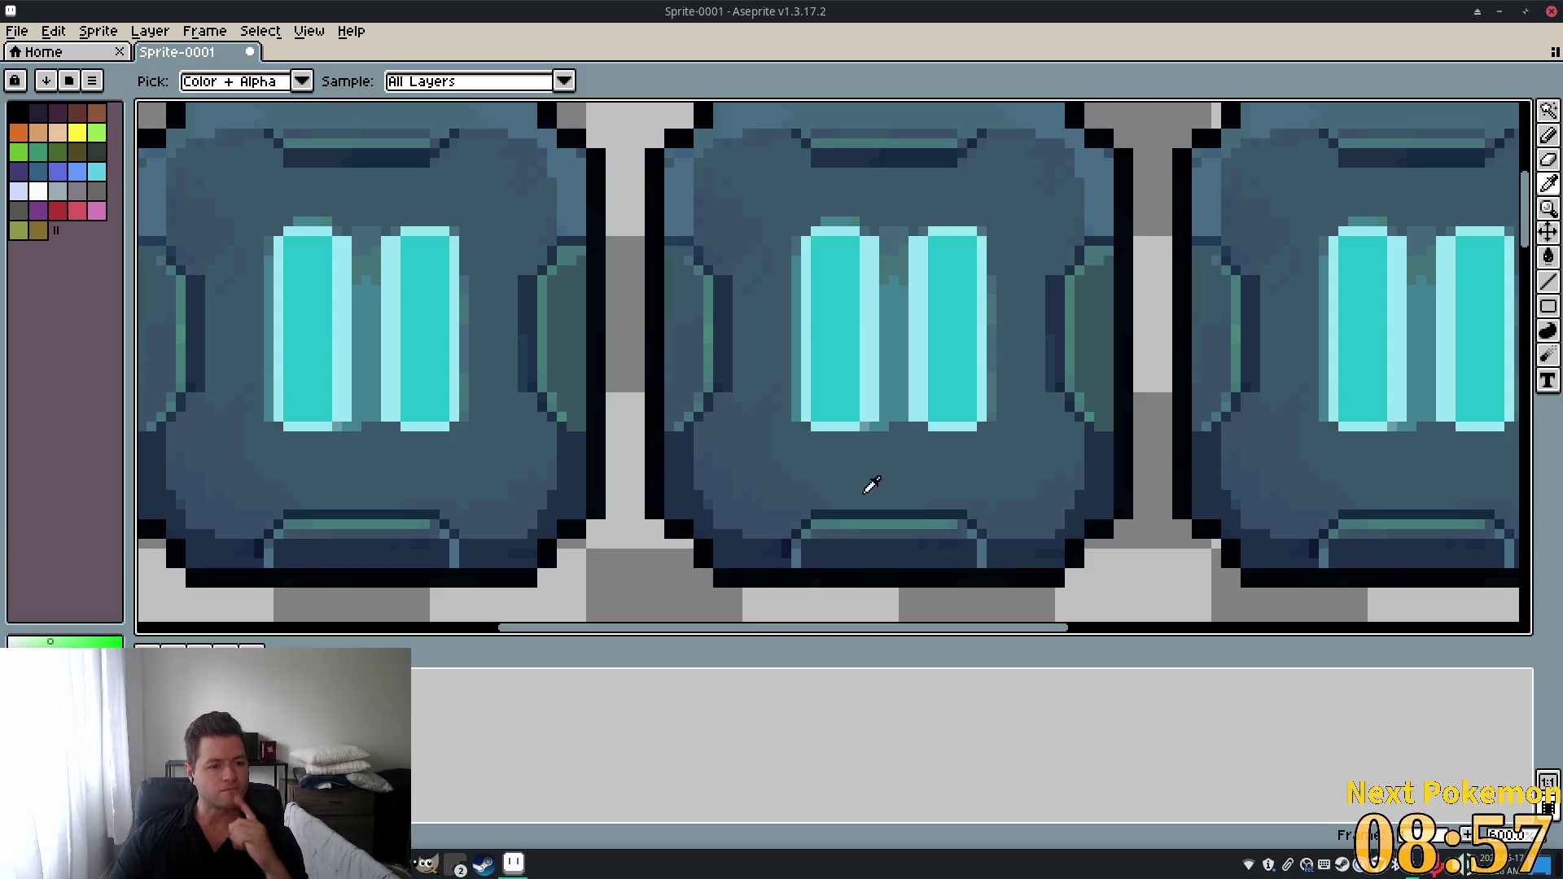
key("g")
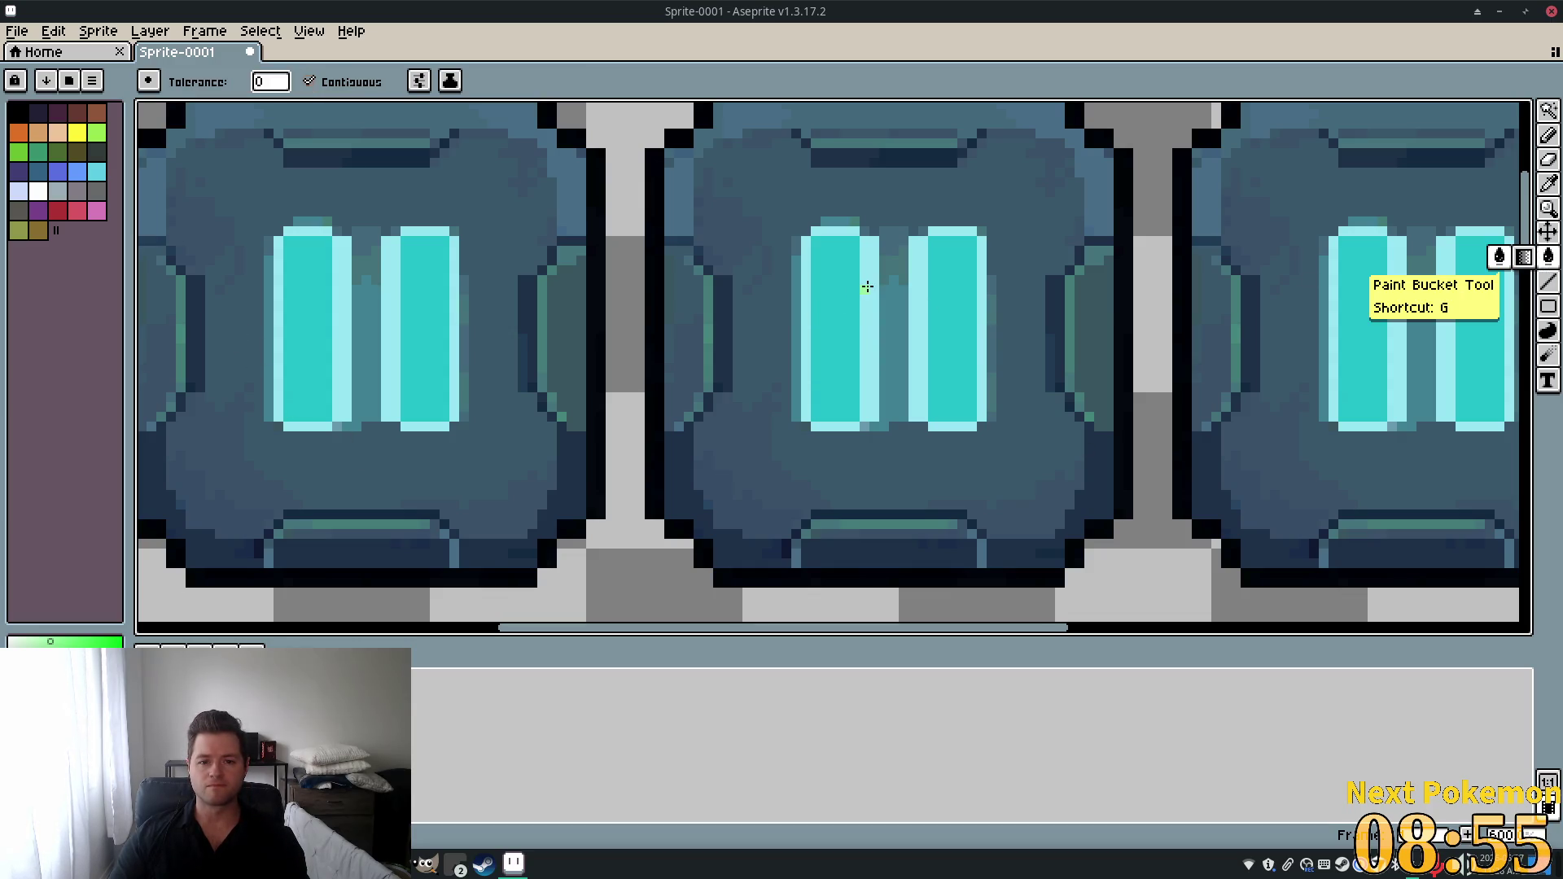
left_click(866, 293)
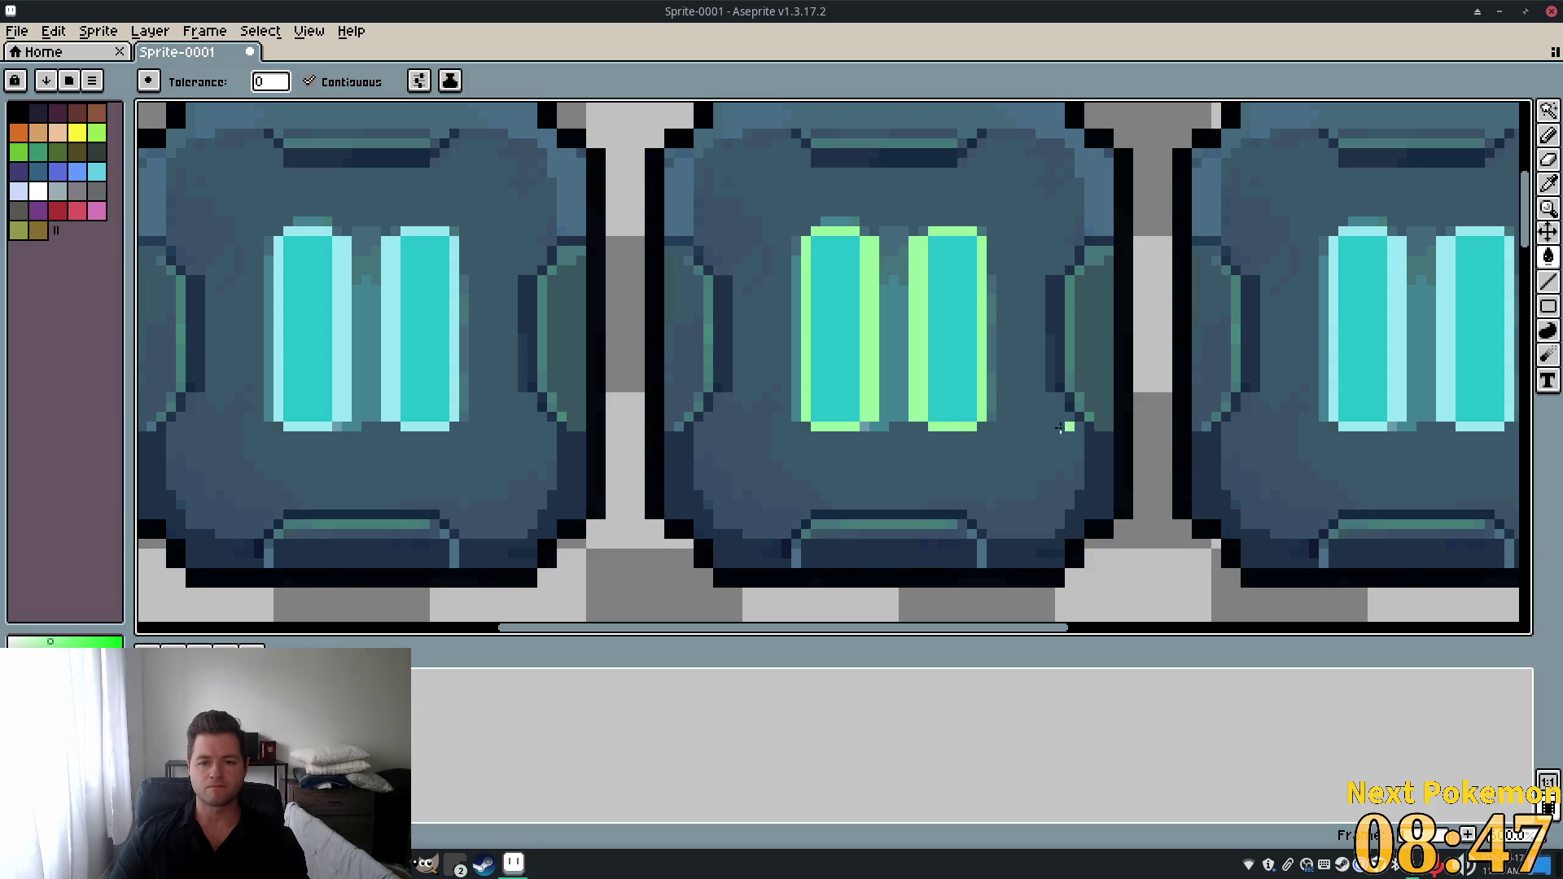
Fill both bars' cyan cores and the leftover cyan pixels bright green.
scroll(1060, 424, "down", 1)
left_click_drag(1006, 429, 896, 447)
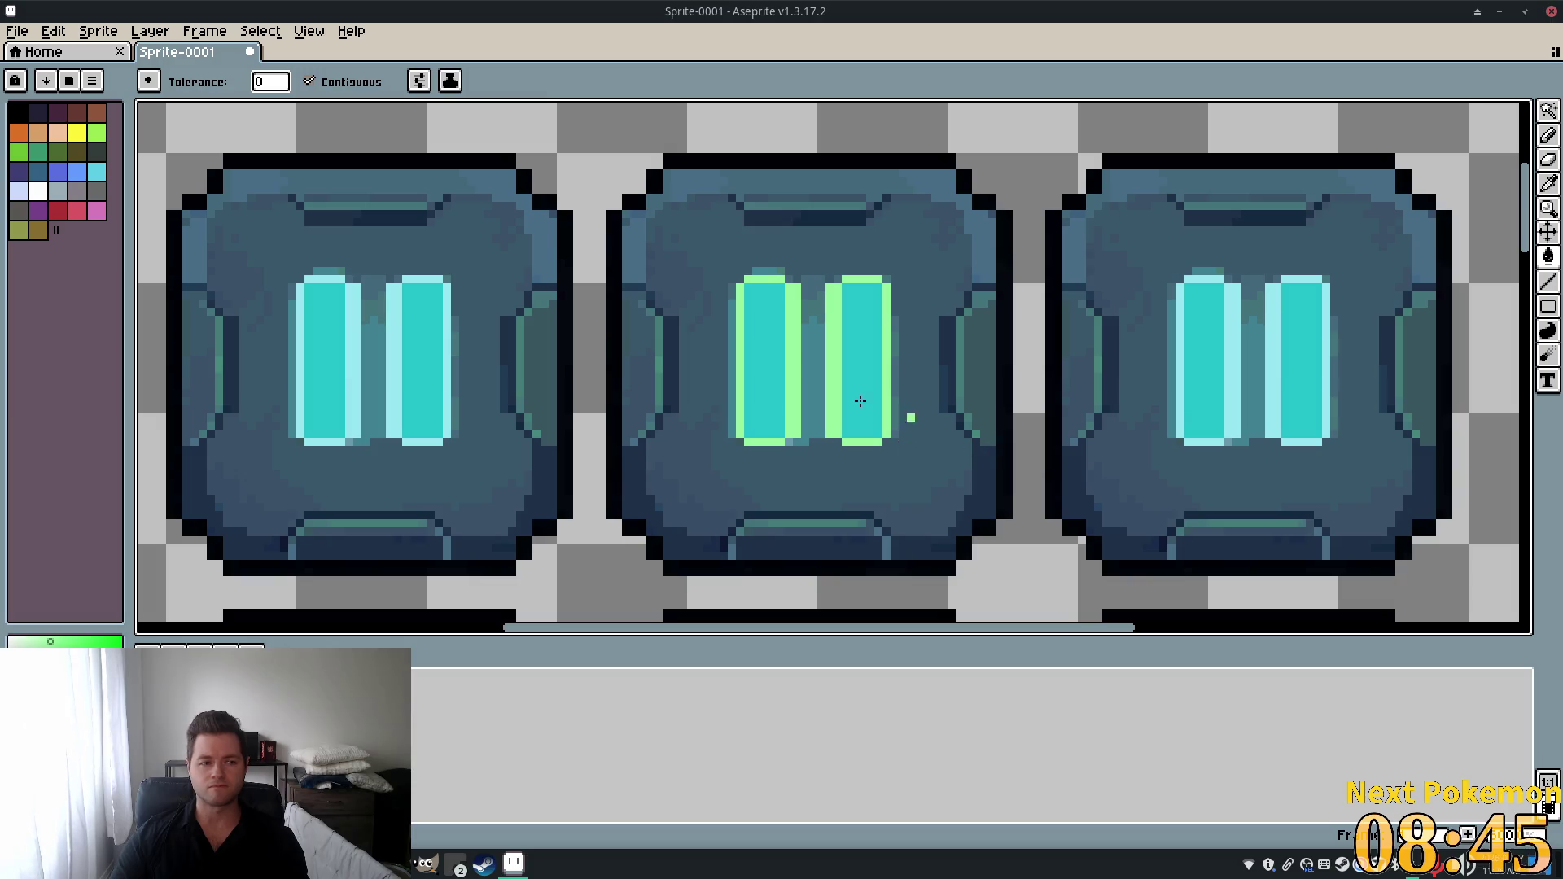
scroll(975, 402, "down", 3)
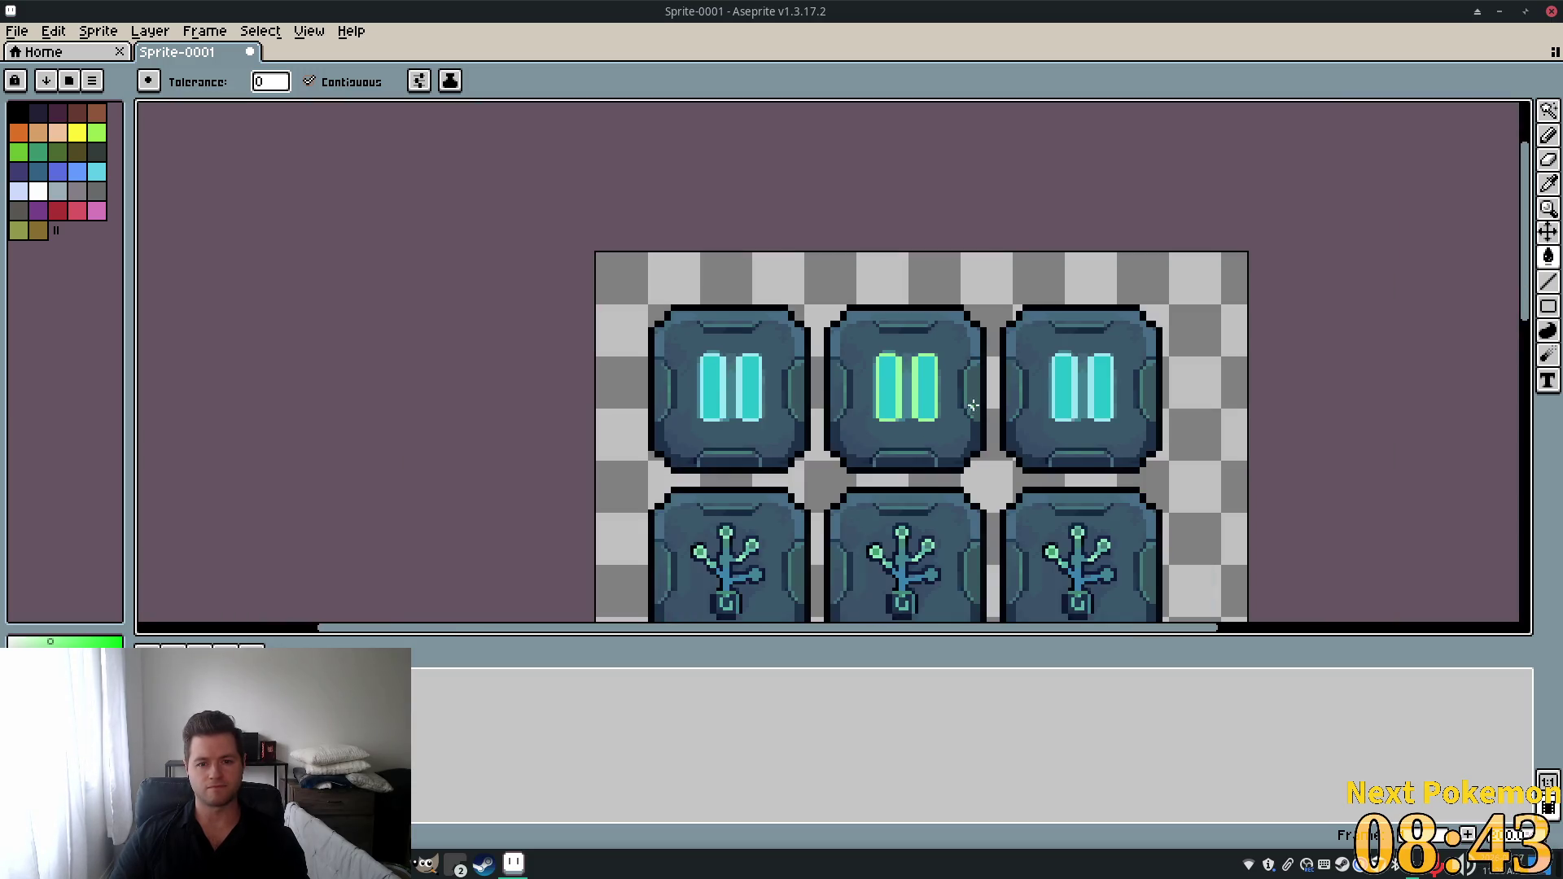
scroll(958, 413, "up", 3)
scroll(753, 439, "up", 1)
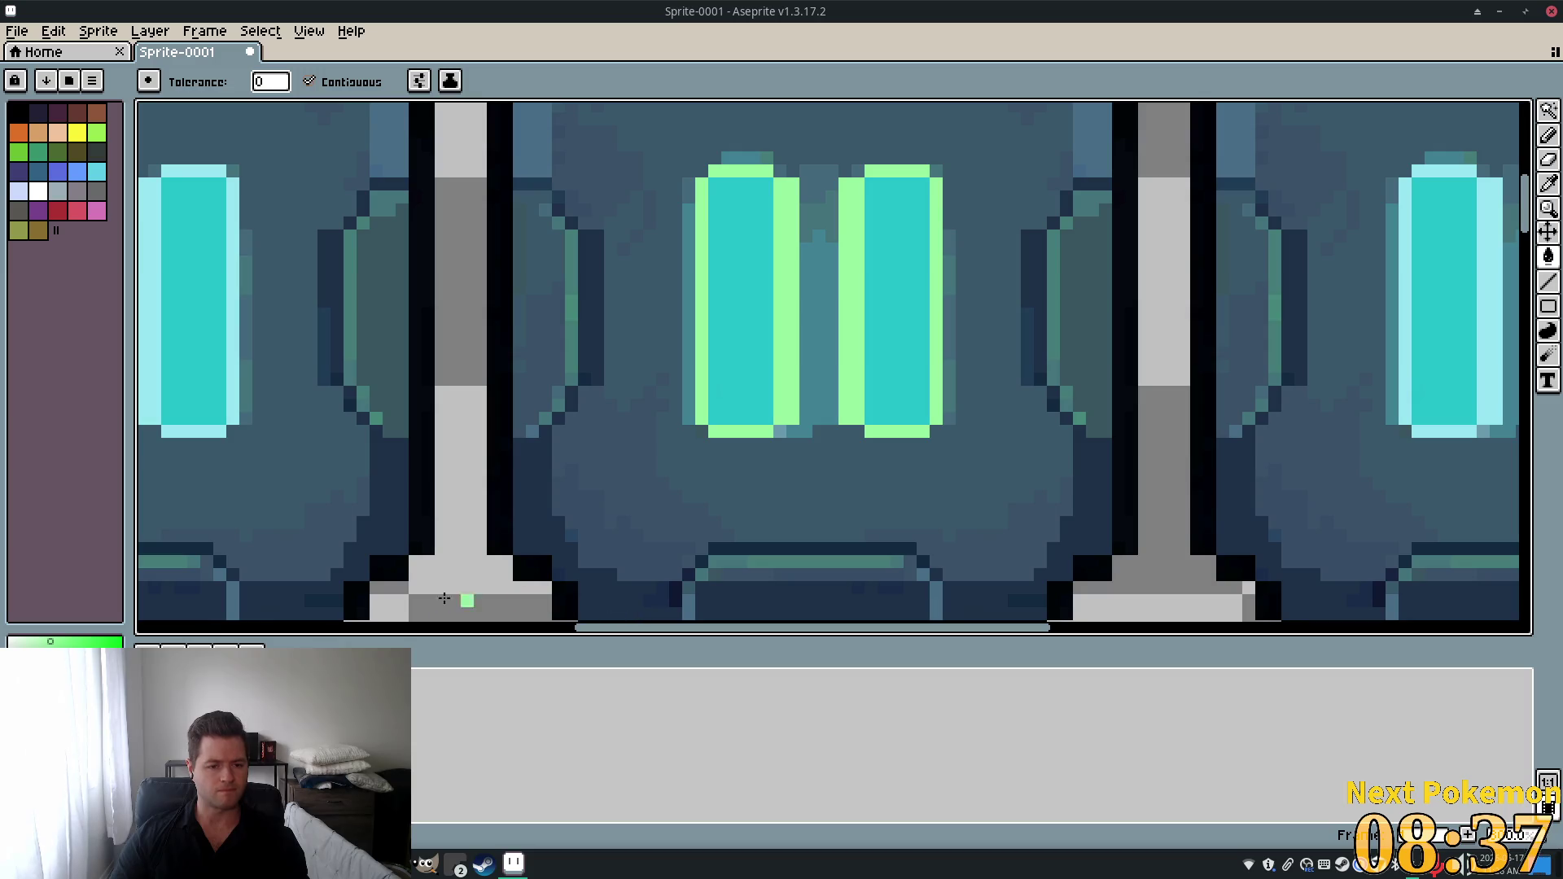
left_click(1549, 185)
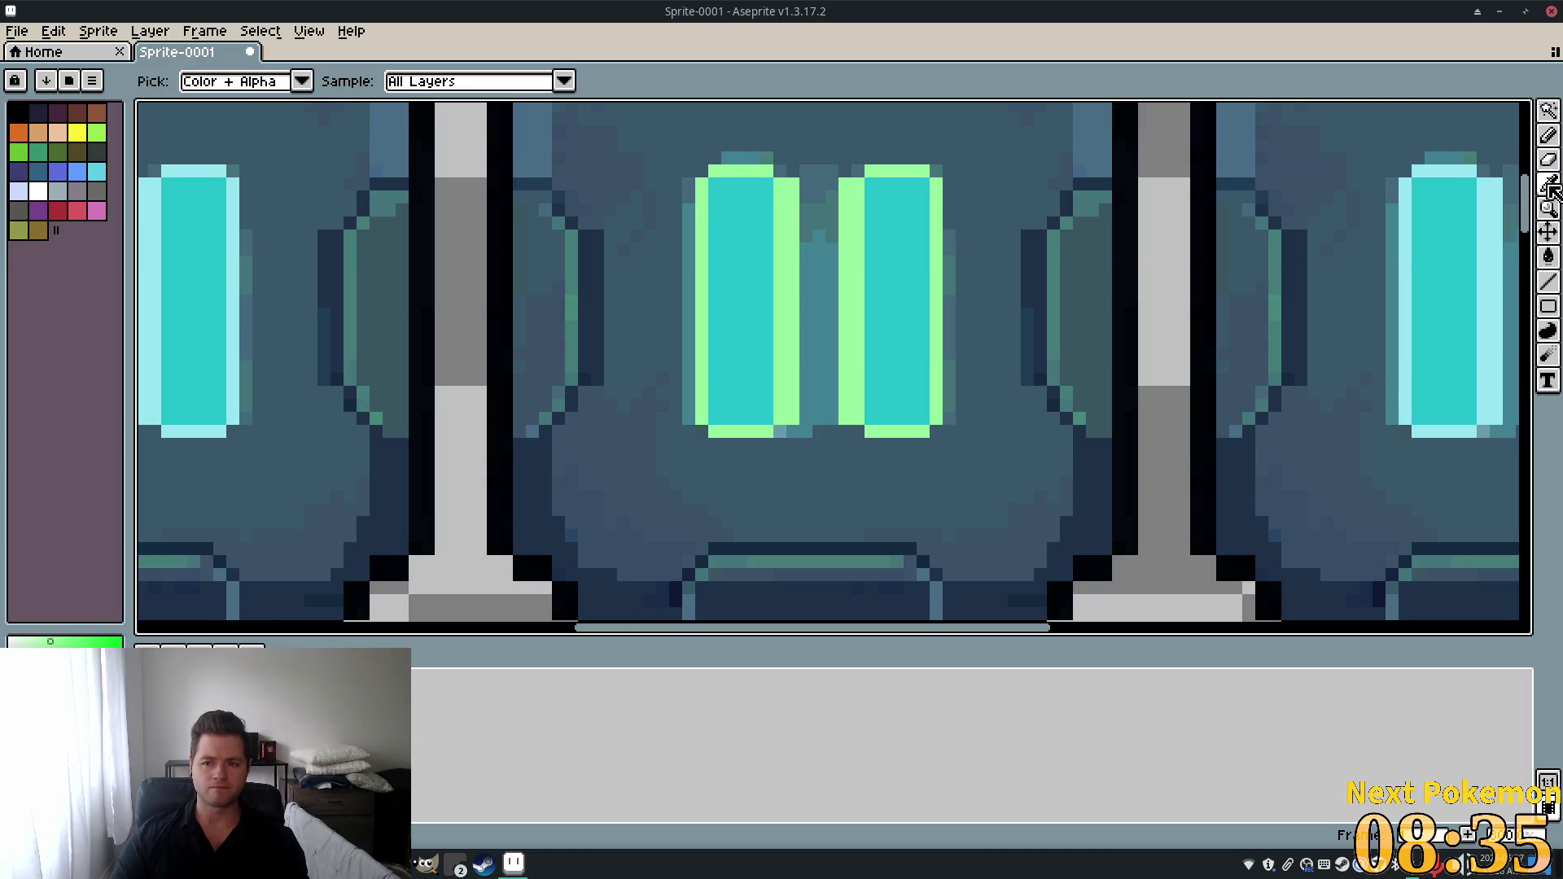
left_click(741, 318)
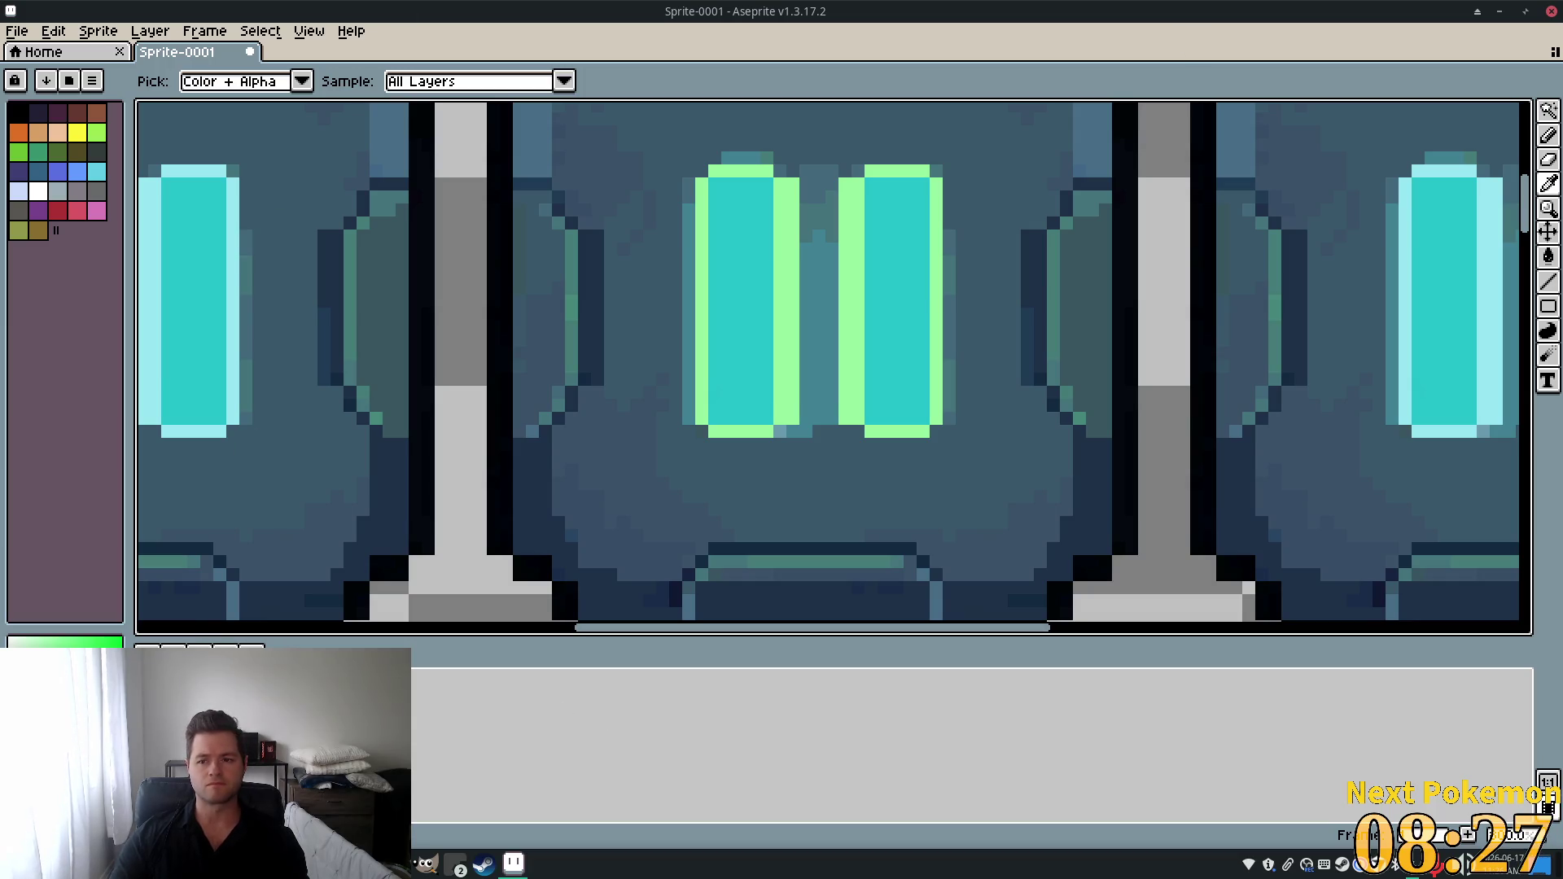
left_click(1548, 331)
left_click(725, 268)
left_click(890, 283)
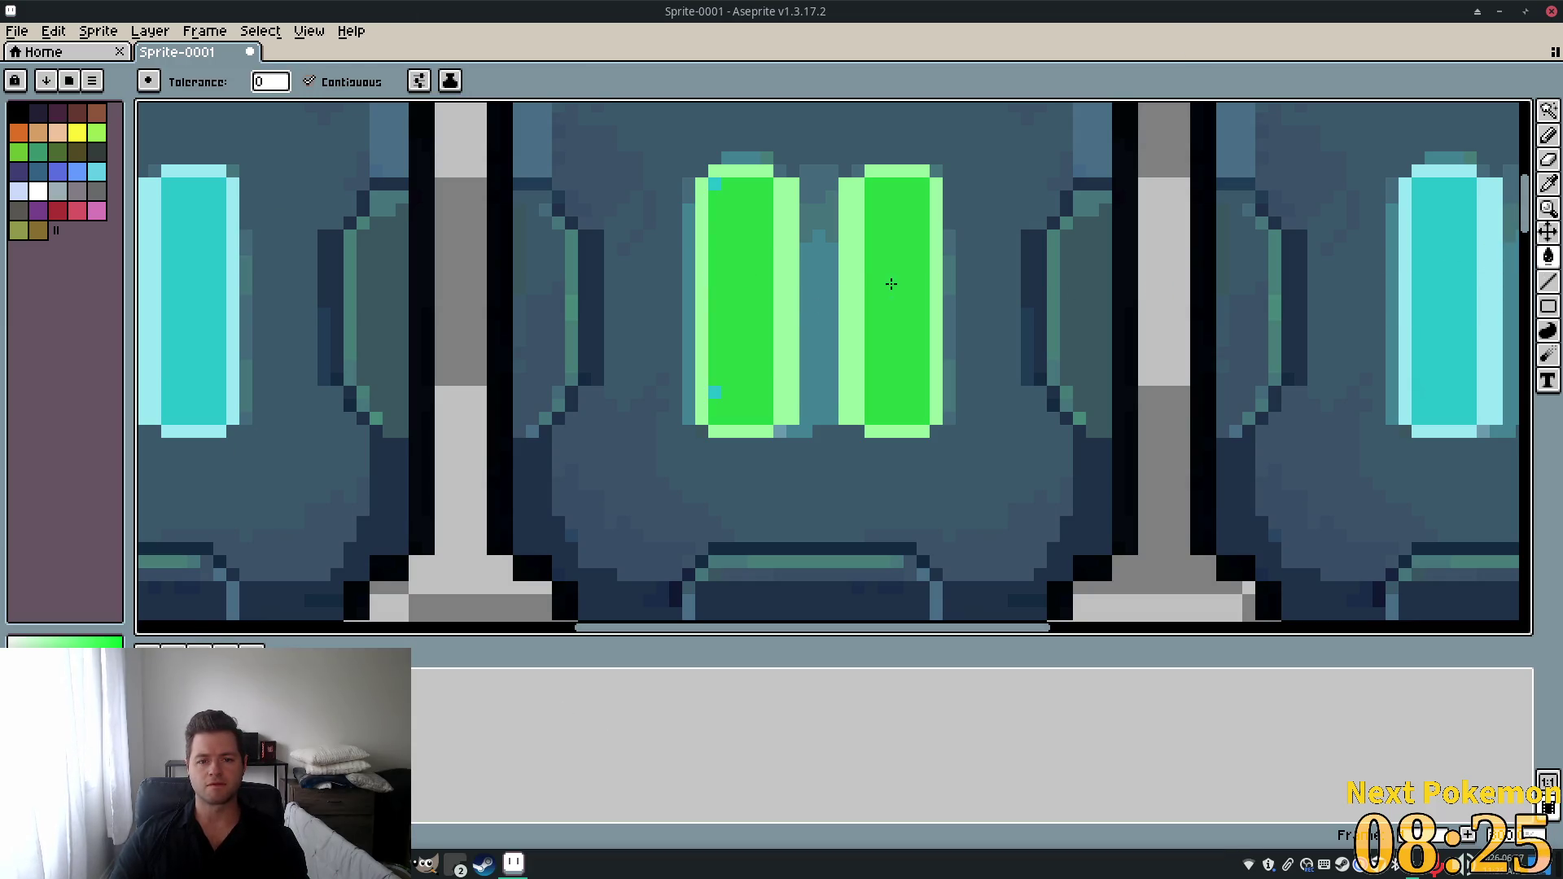
left_click(713, 182)
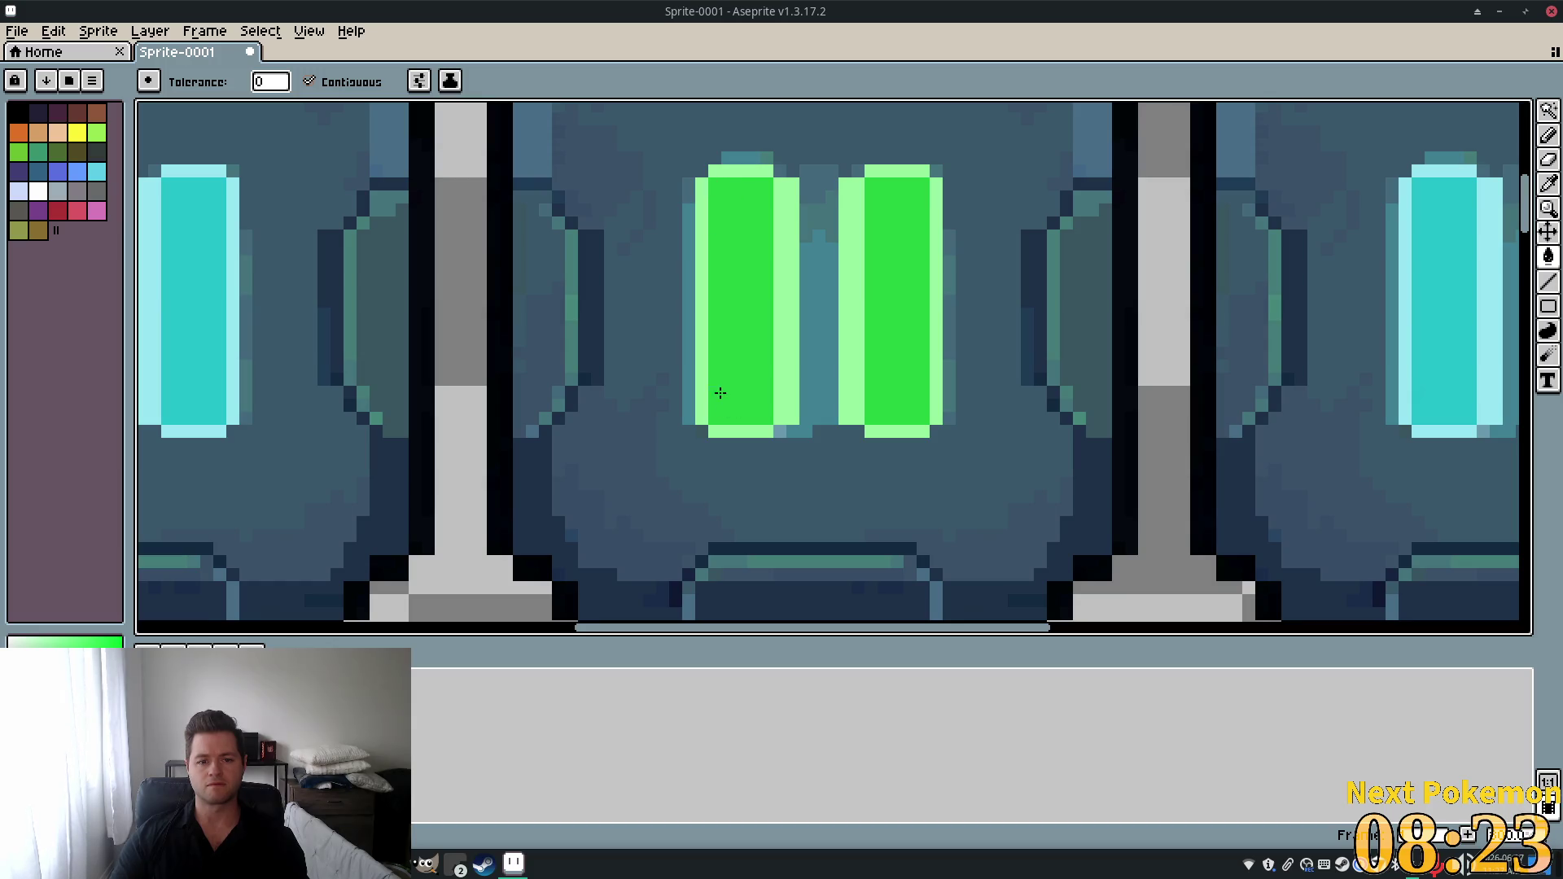
left_click(717, 392)
Fill the teal gap between the bars and the side strips dark green.
scroll(1239, 500, "down", 2)
scroll(1238, 500, "down", 1)
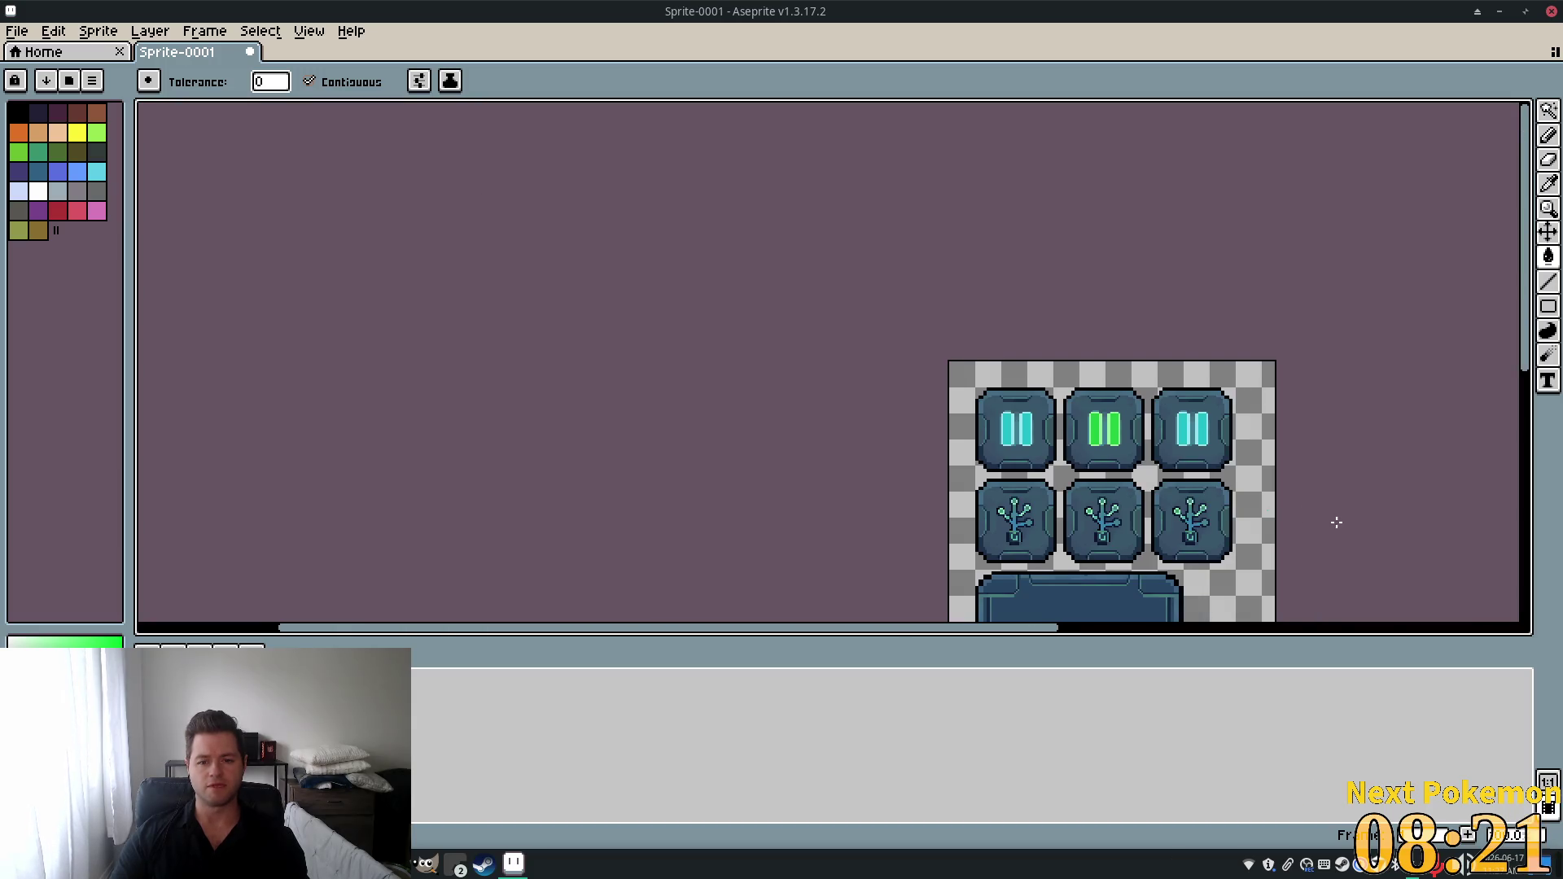
scroll(967, 454, "up", 2)
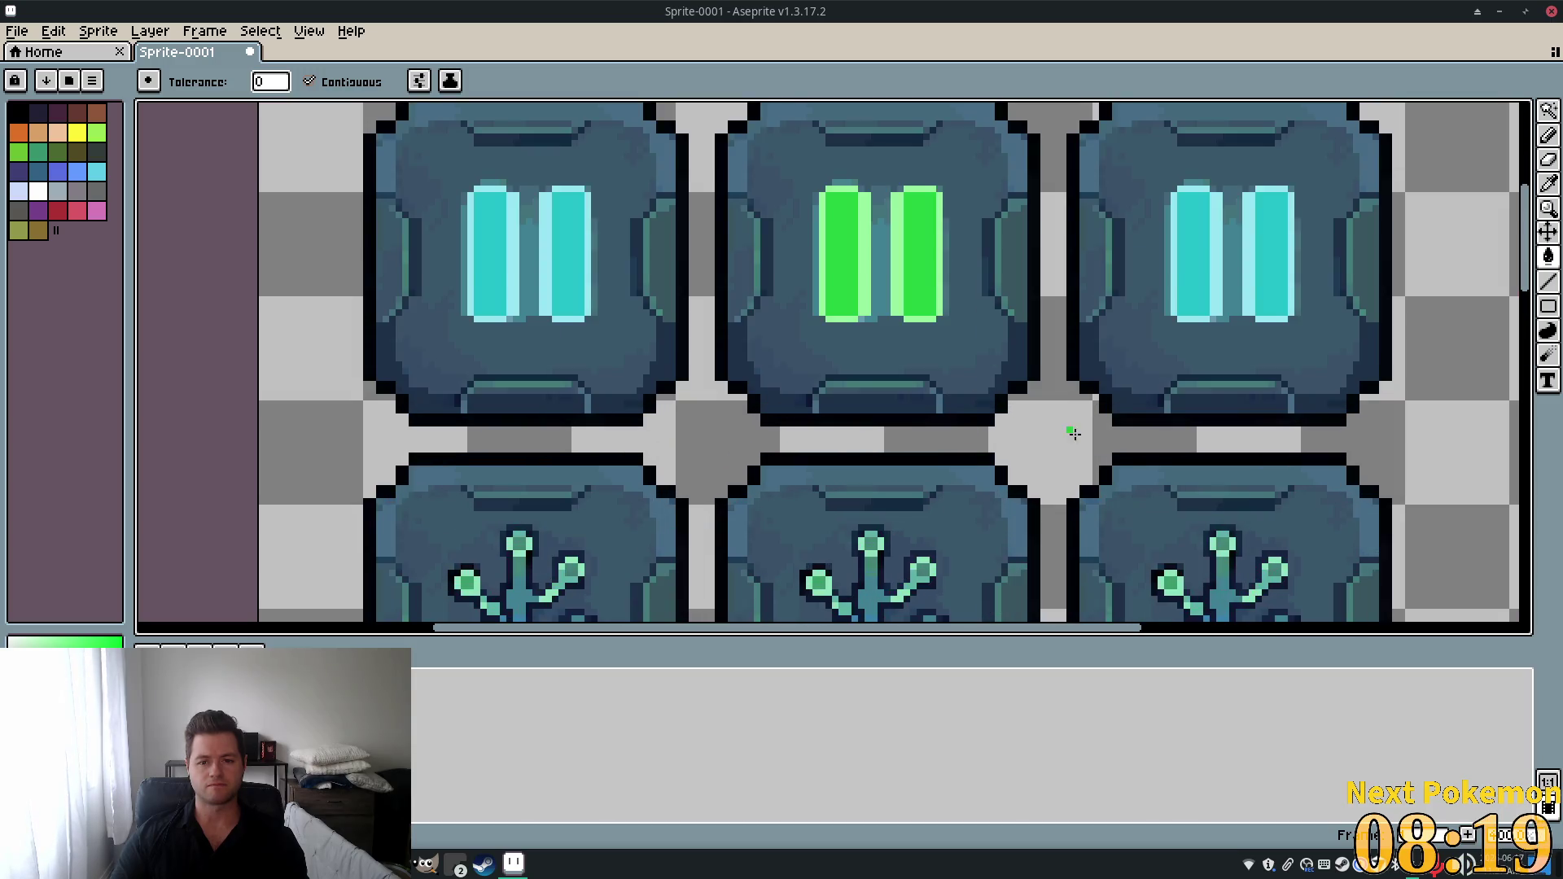
scroll(987, 383, "up", 1)
left_click_drag(987, 384, 838, 382)
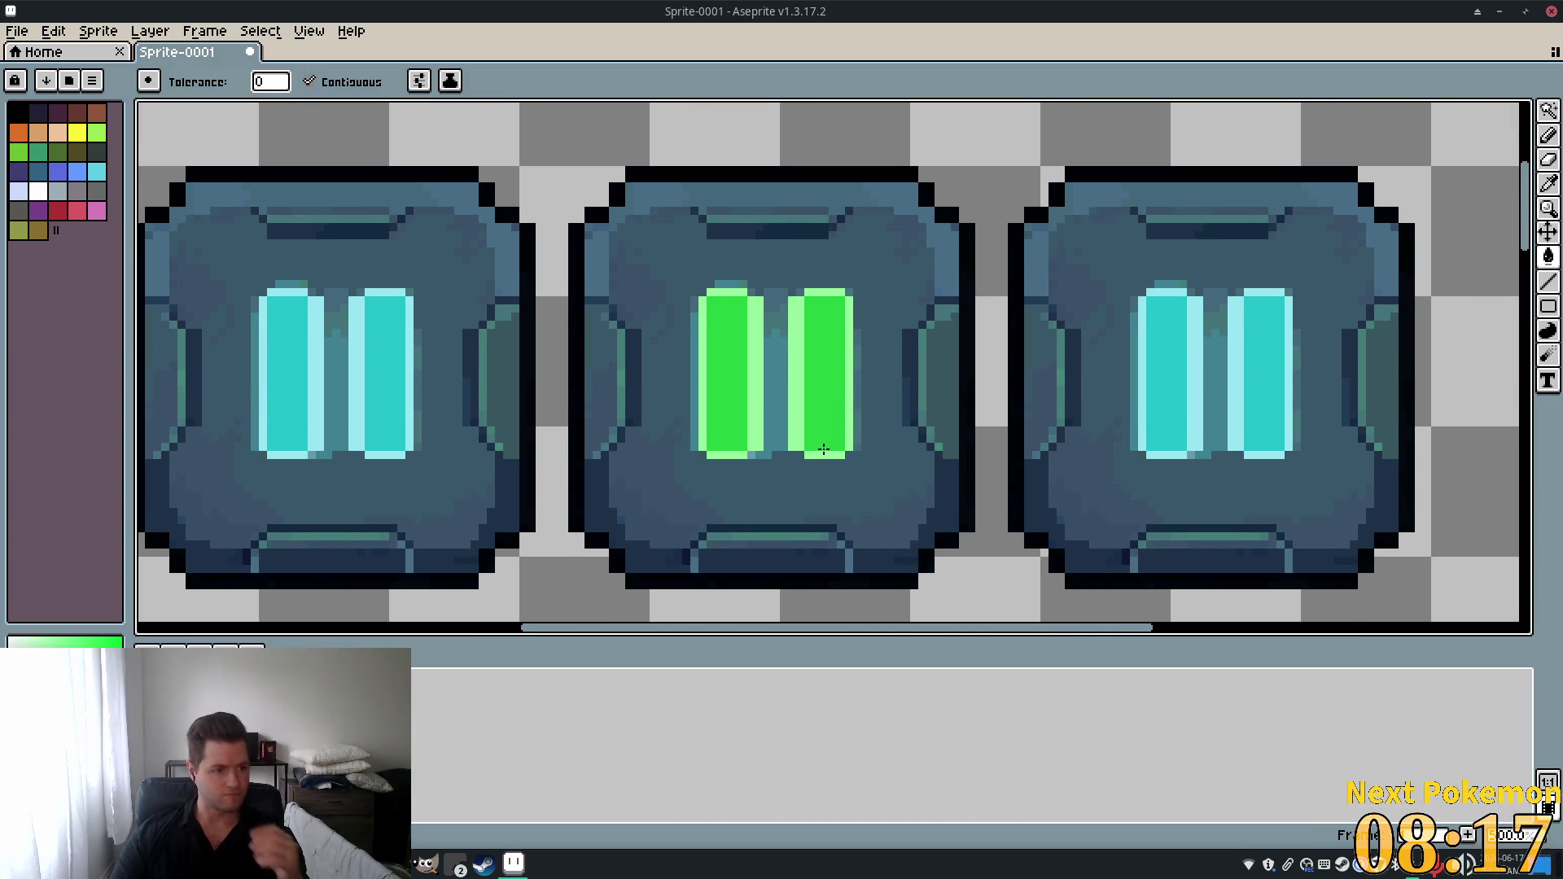
scroll(856, 437, "up", 1)
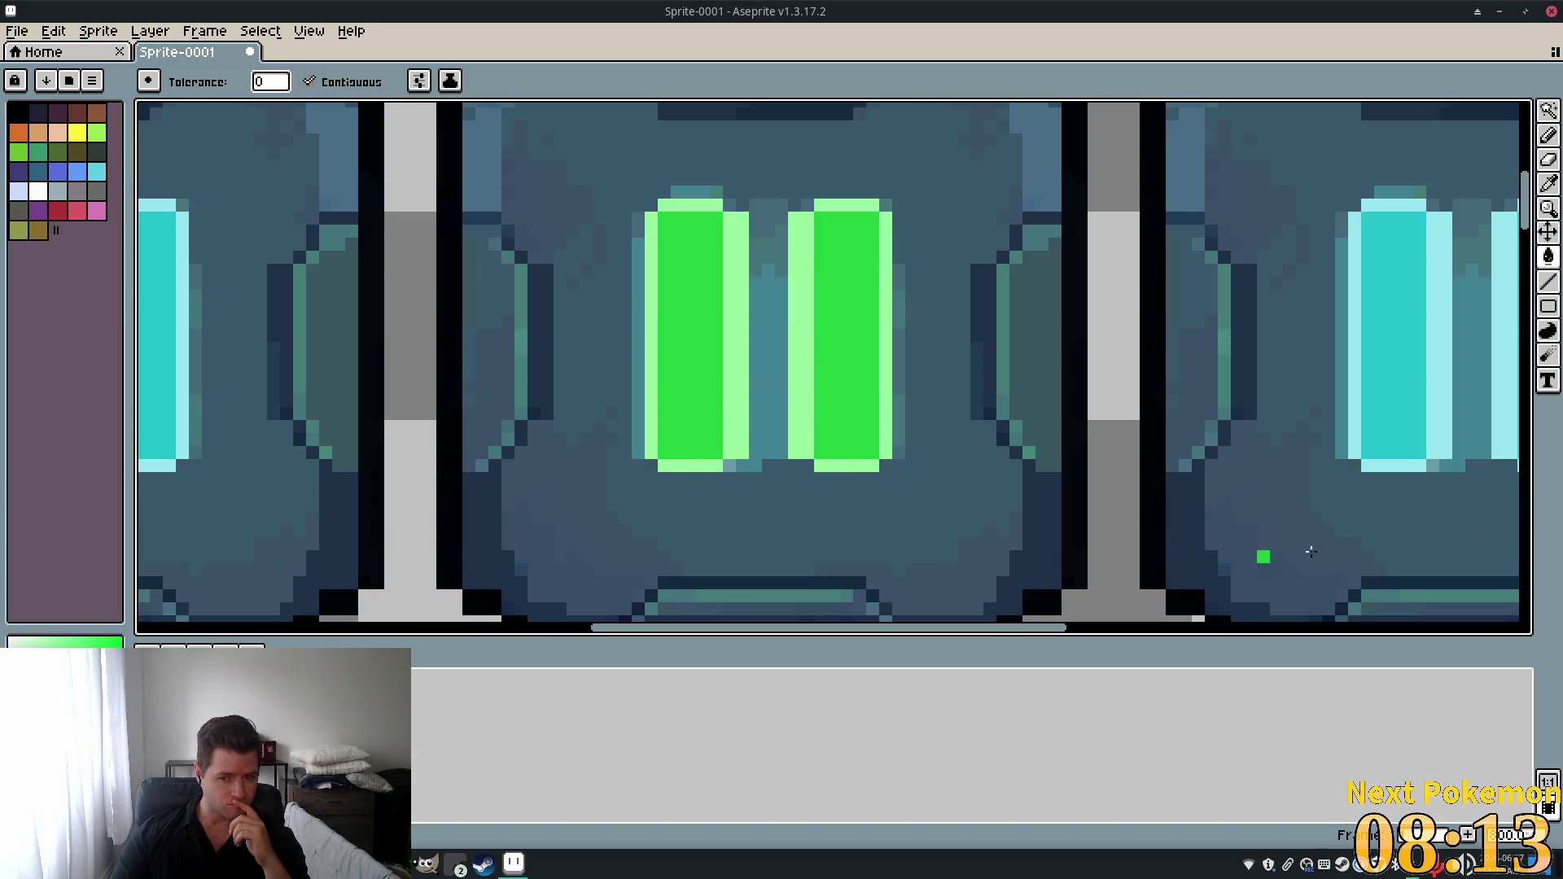
key("i")
left_click(766, 350)
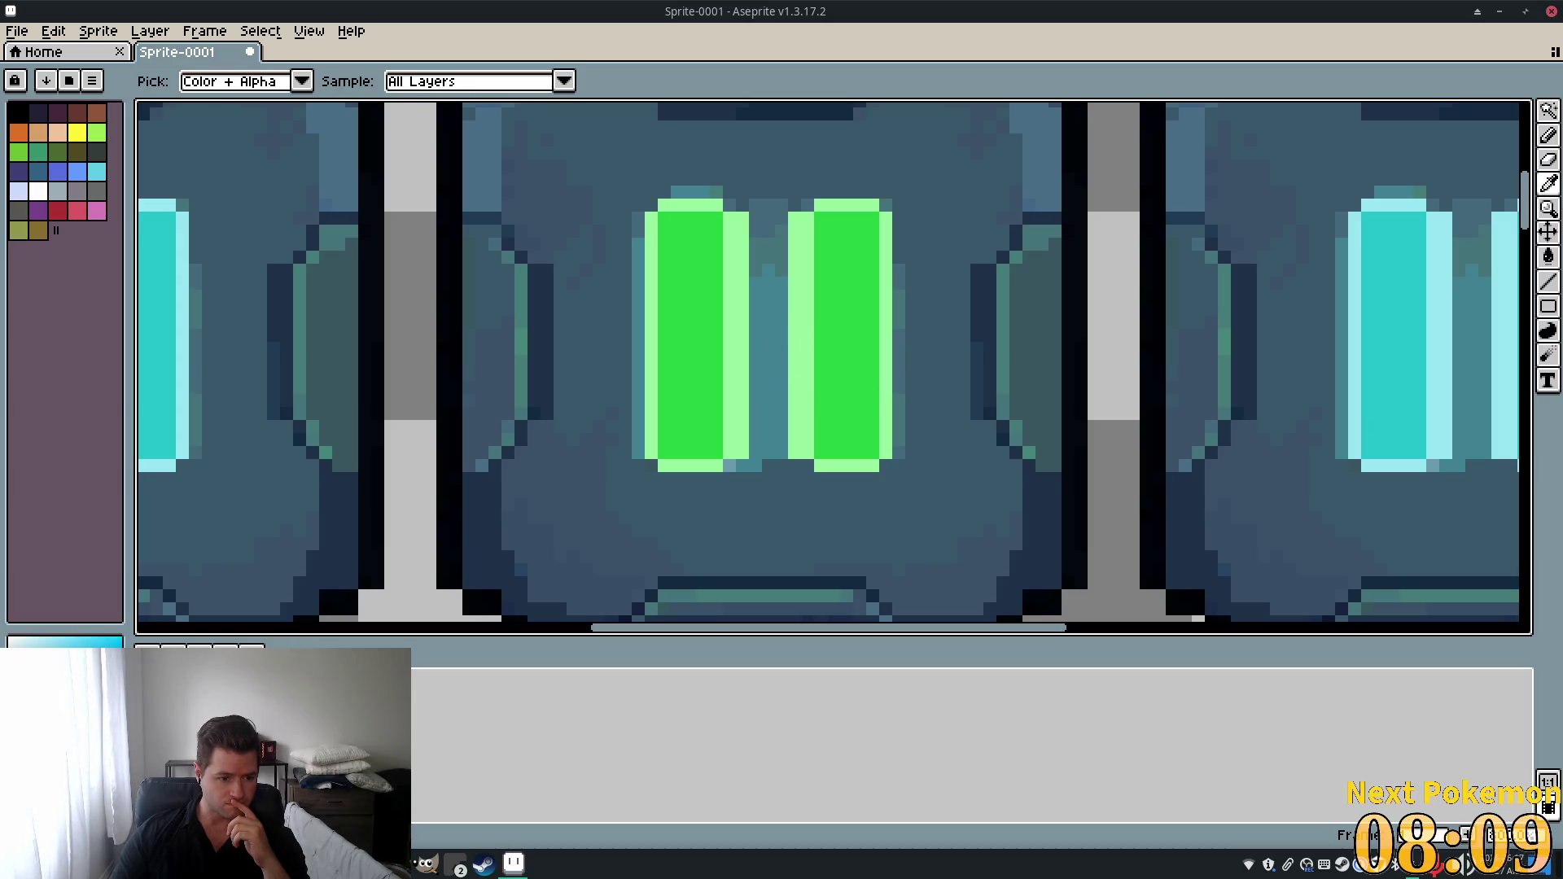
key("x")
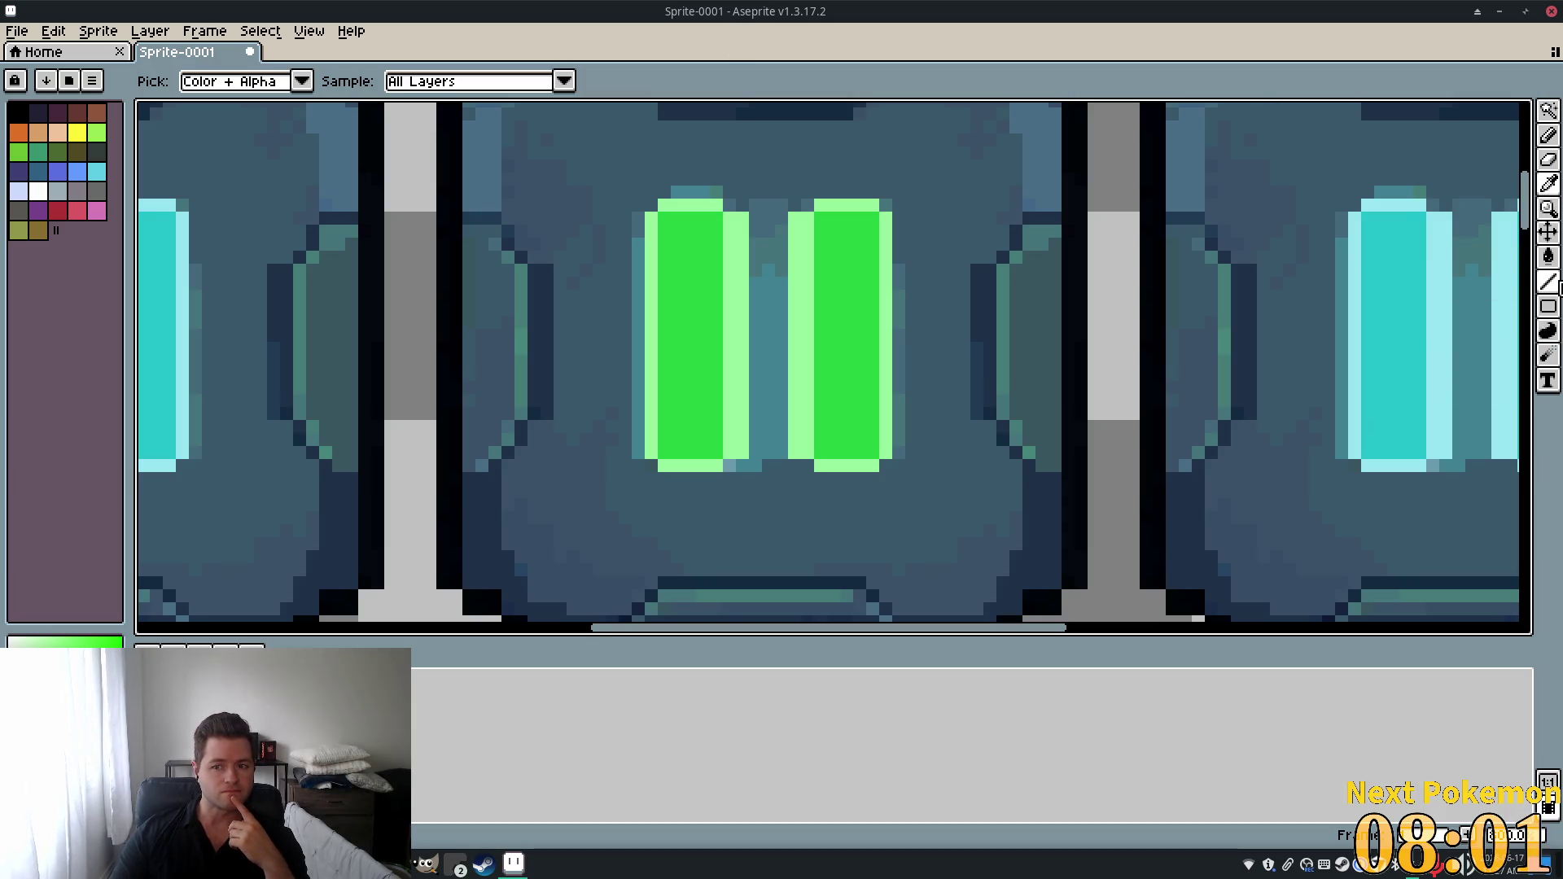
left_click(1553, 264)
left_click(765, 350)
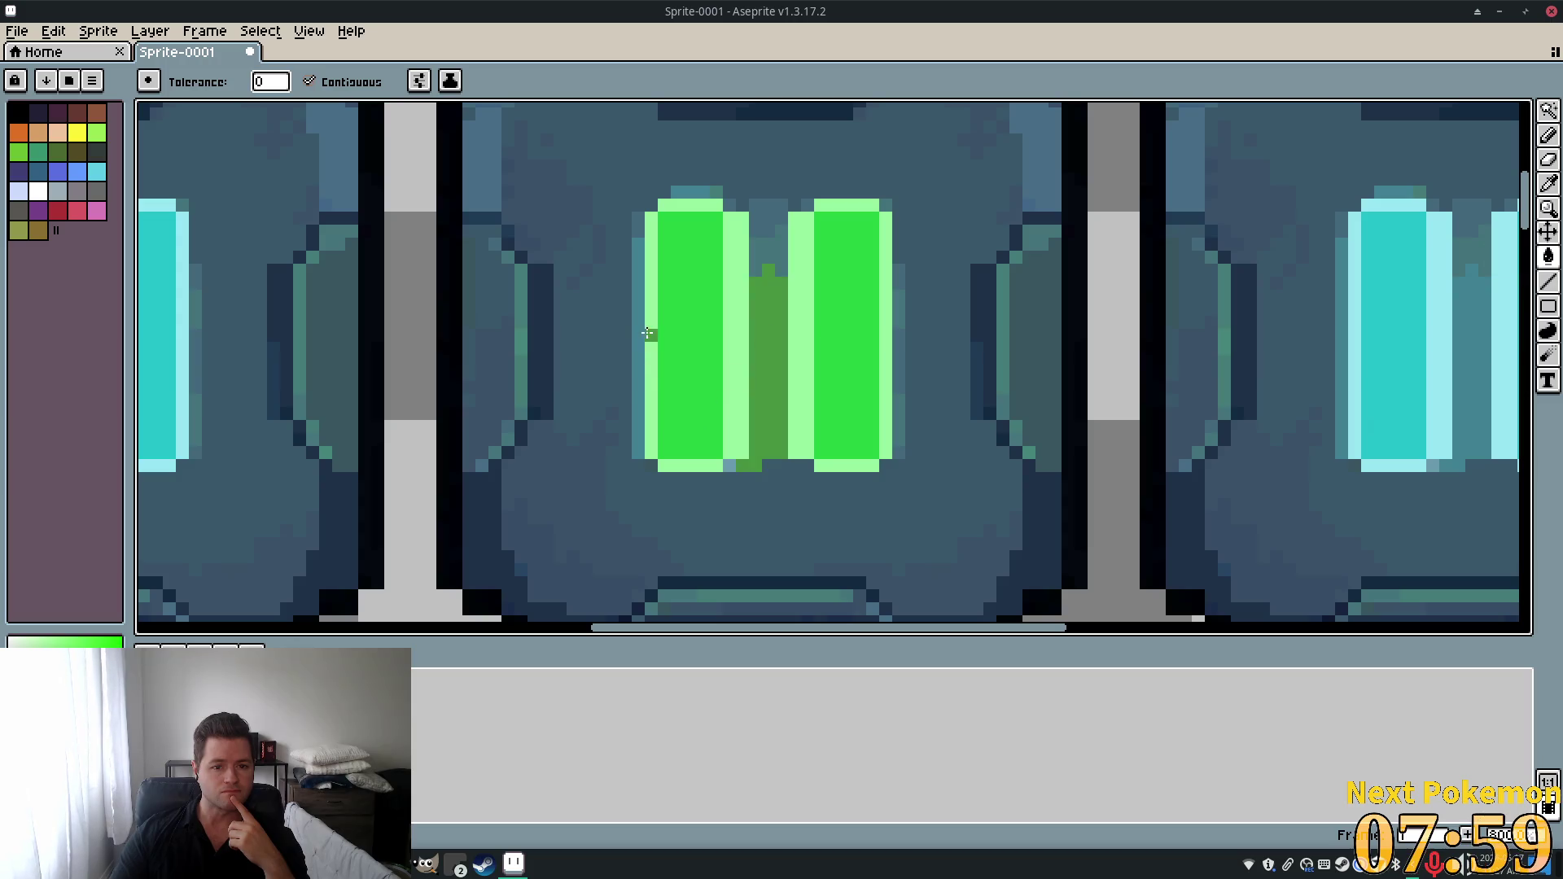
left_click(641, 332)
left_click(899, 425)
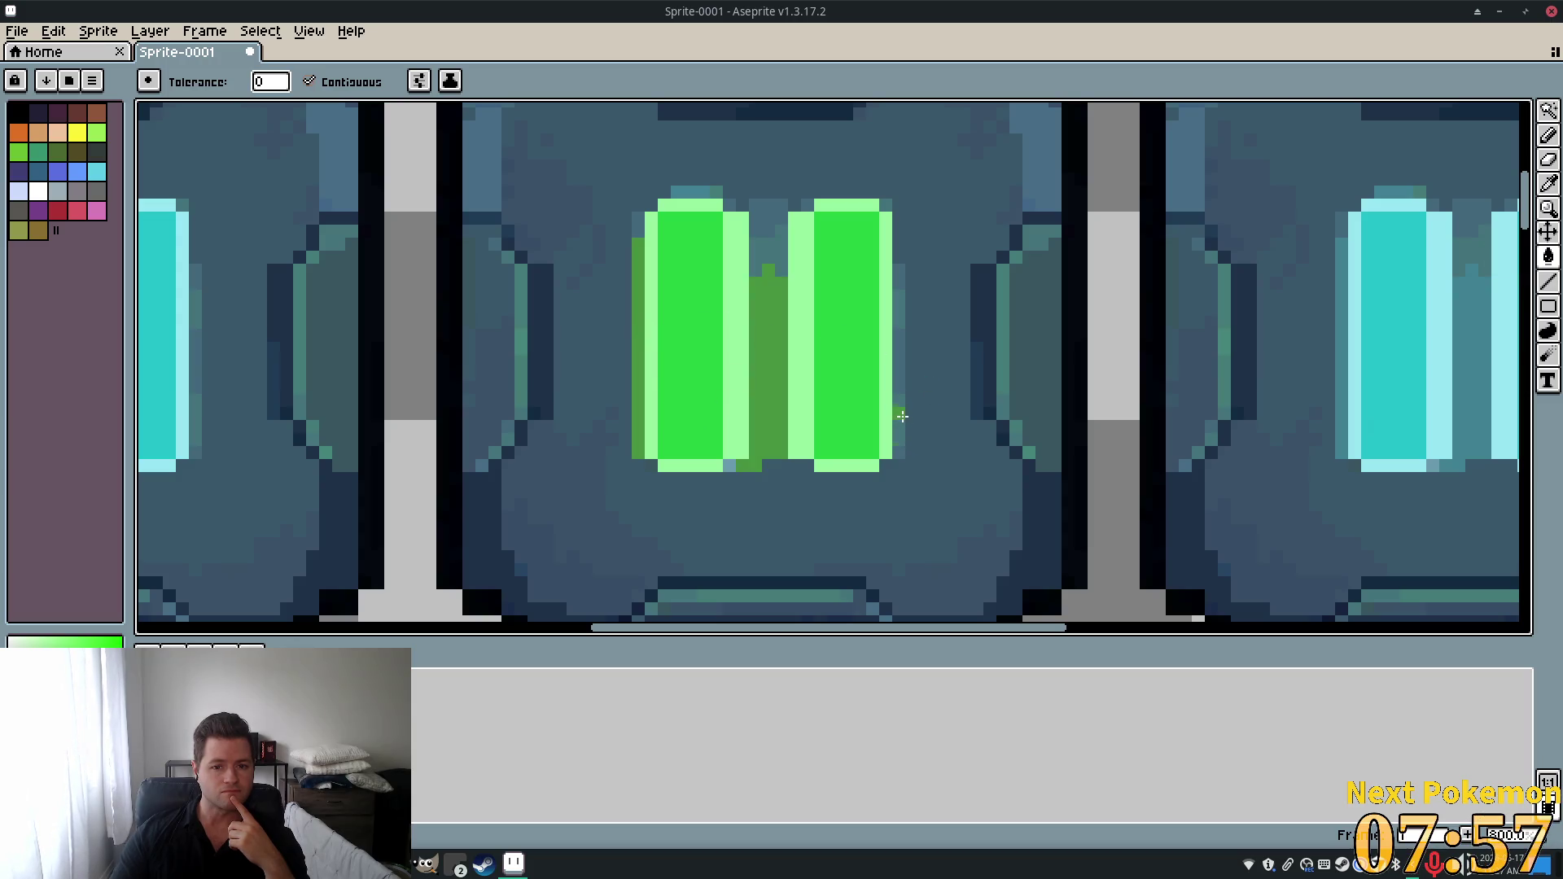
left_click(899, 321)
scroll(1051, 505, "down", 4)
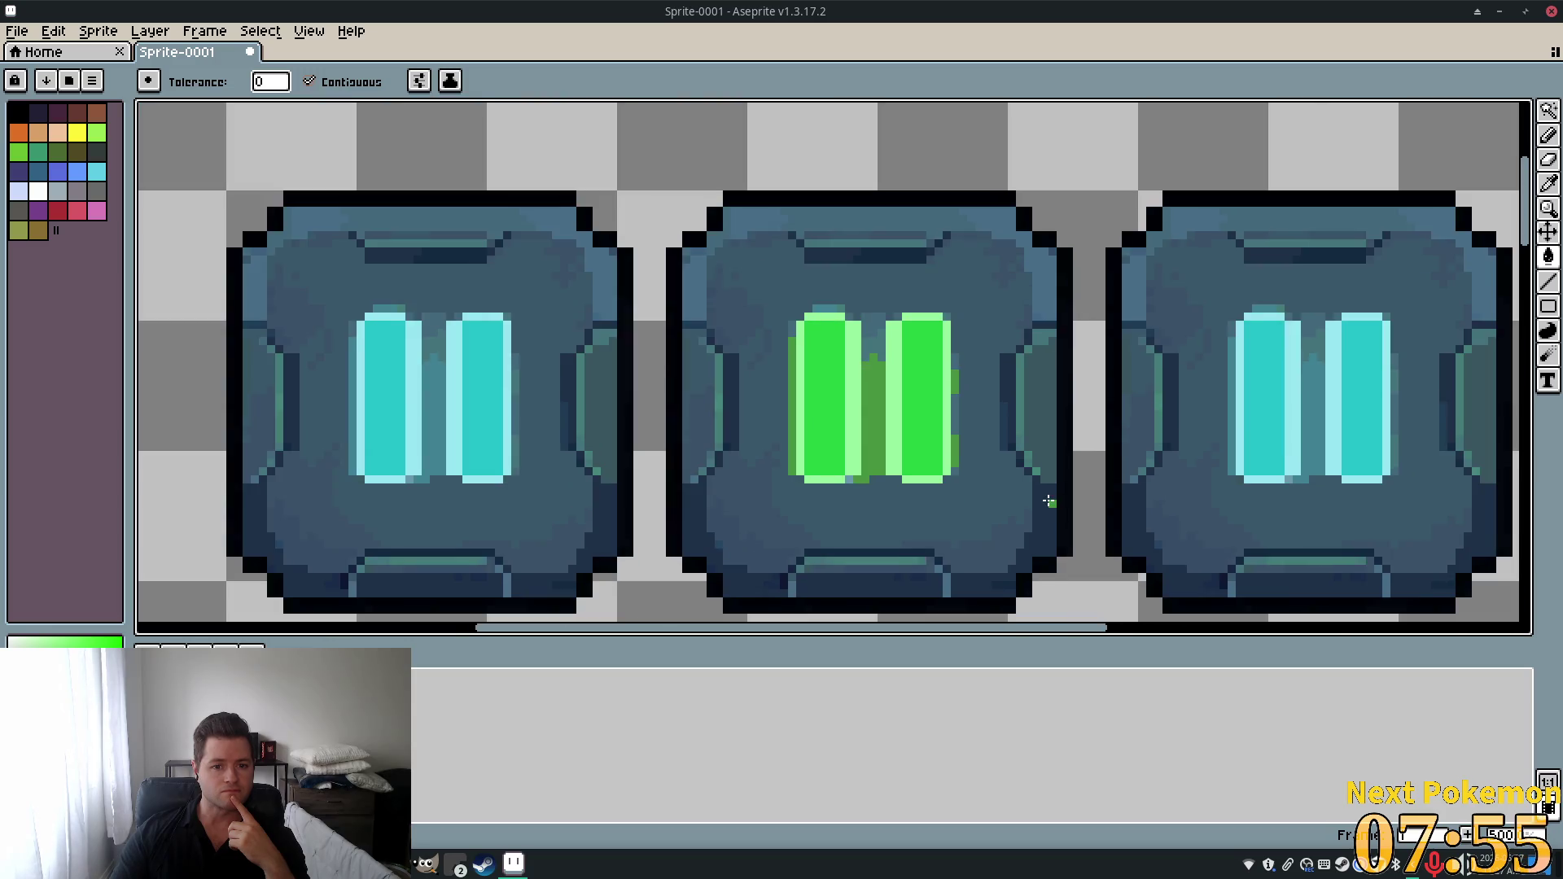
Sample the bars' bright green, then undo and redo the fill above the left bar.
scroll(785, 470, "up", 3)
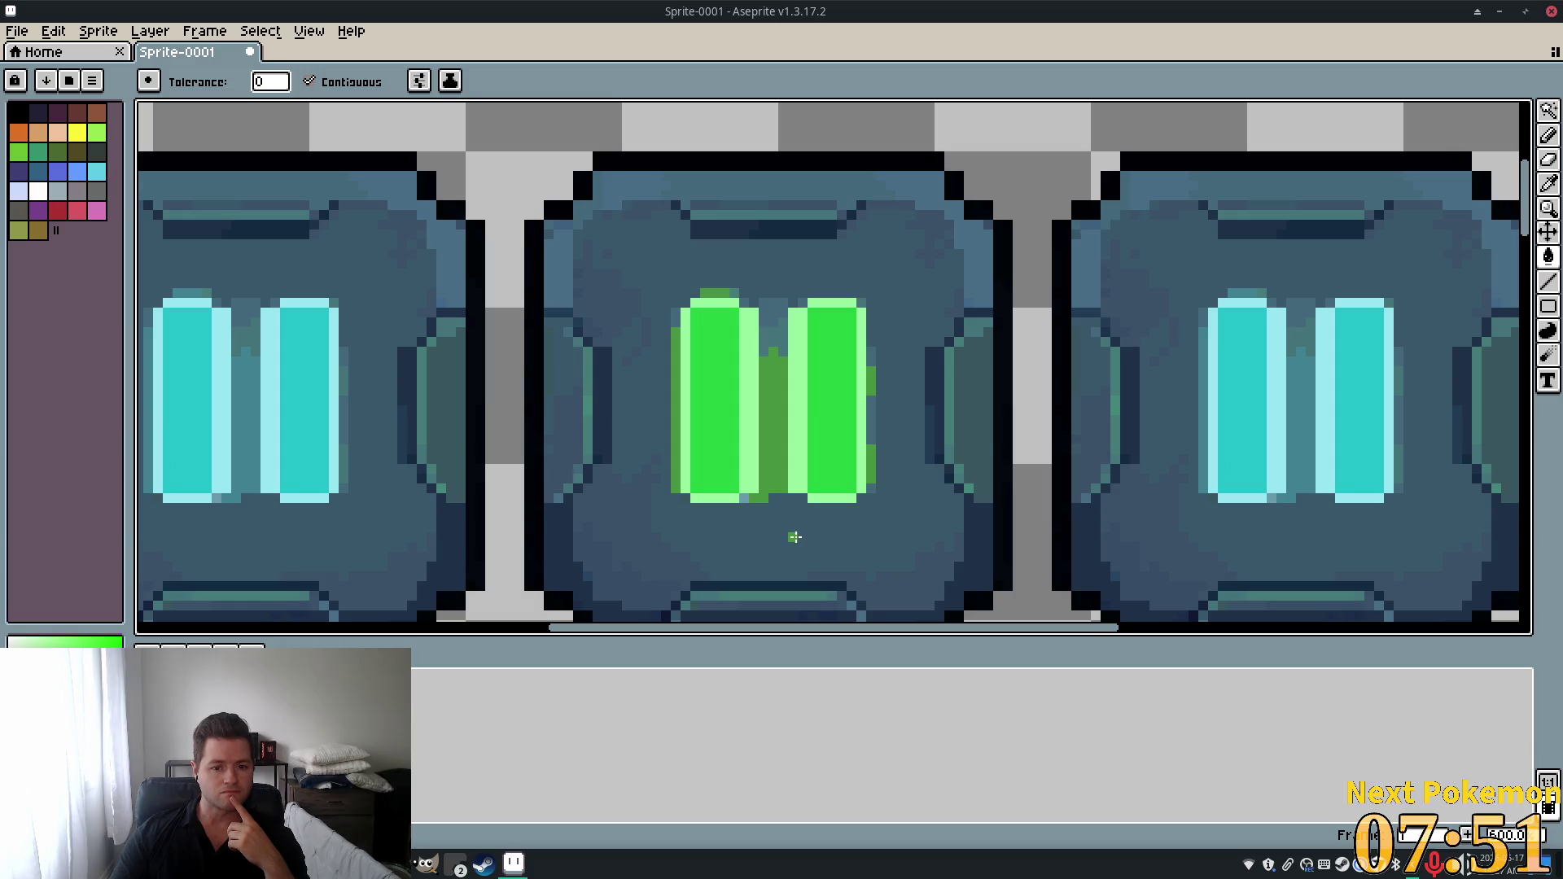
scroll(796, 534, "up", 2)
scroll(863, 517, "up", 3)
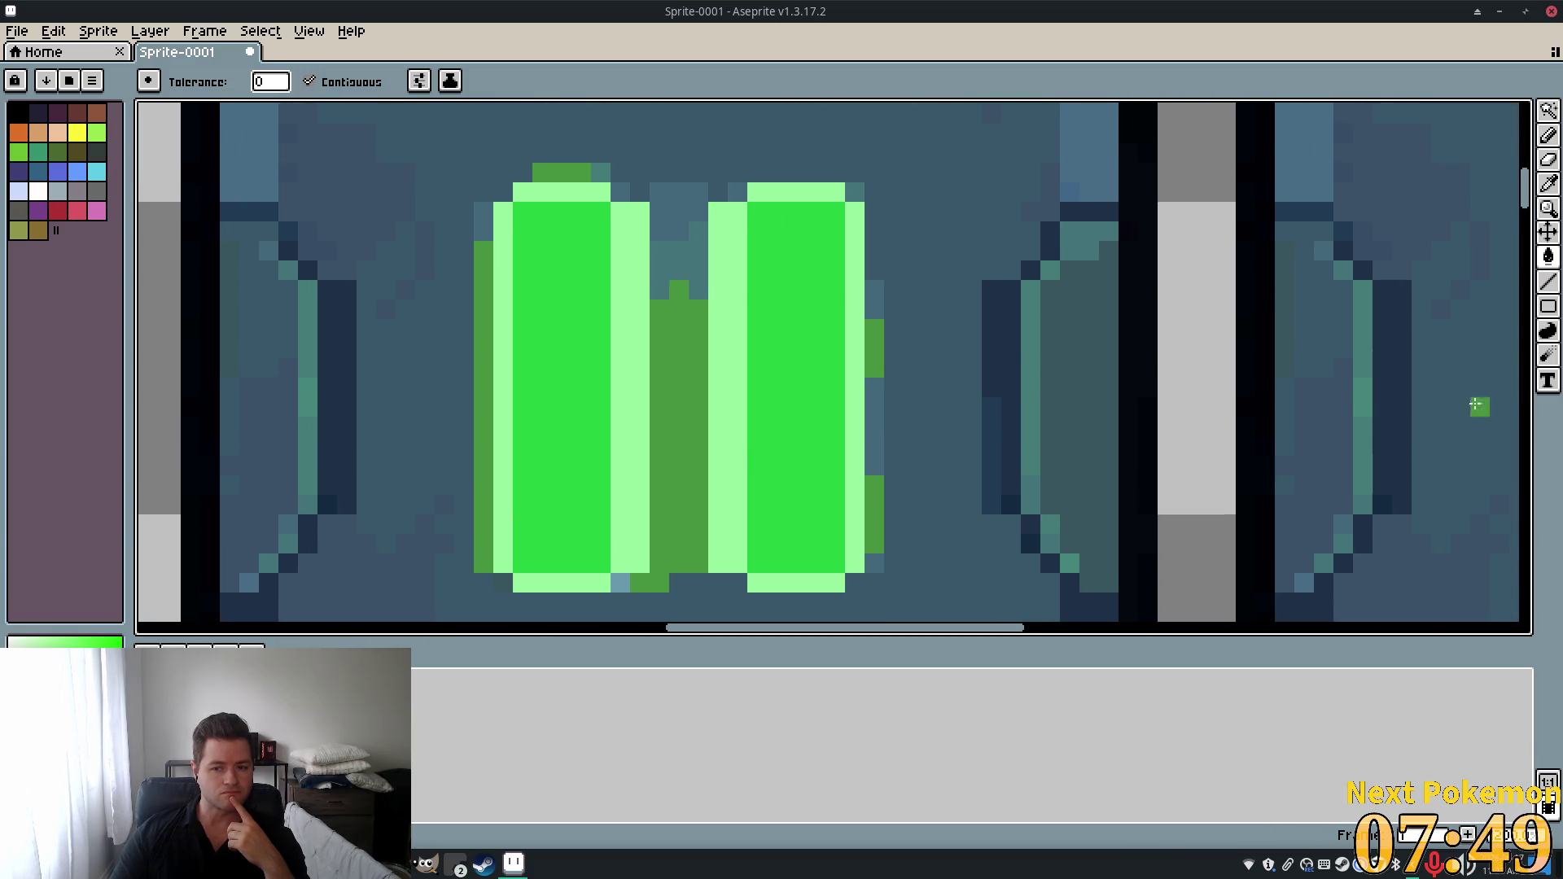
left_click(1548, 184)
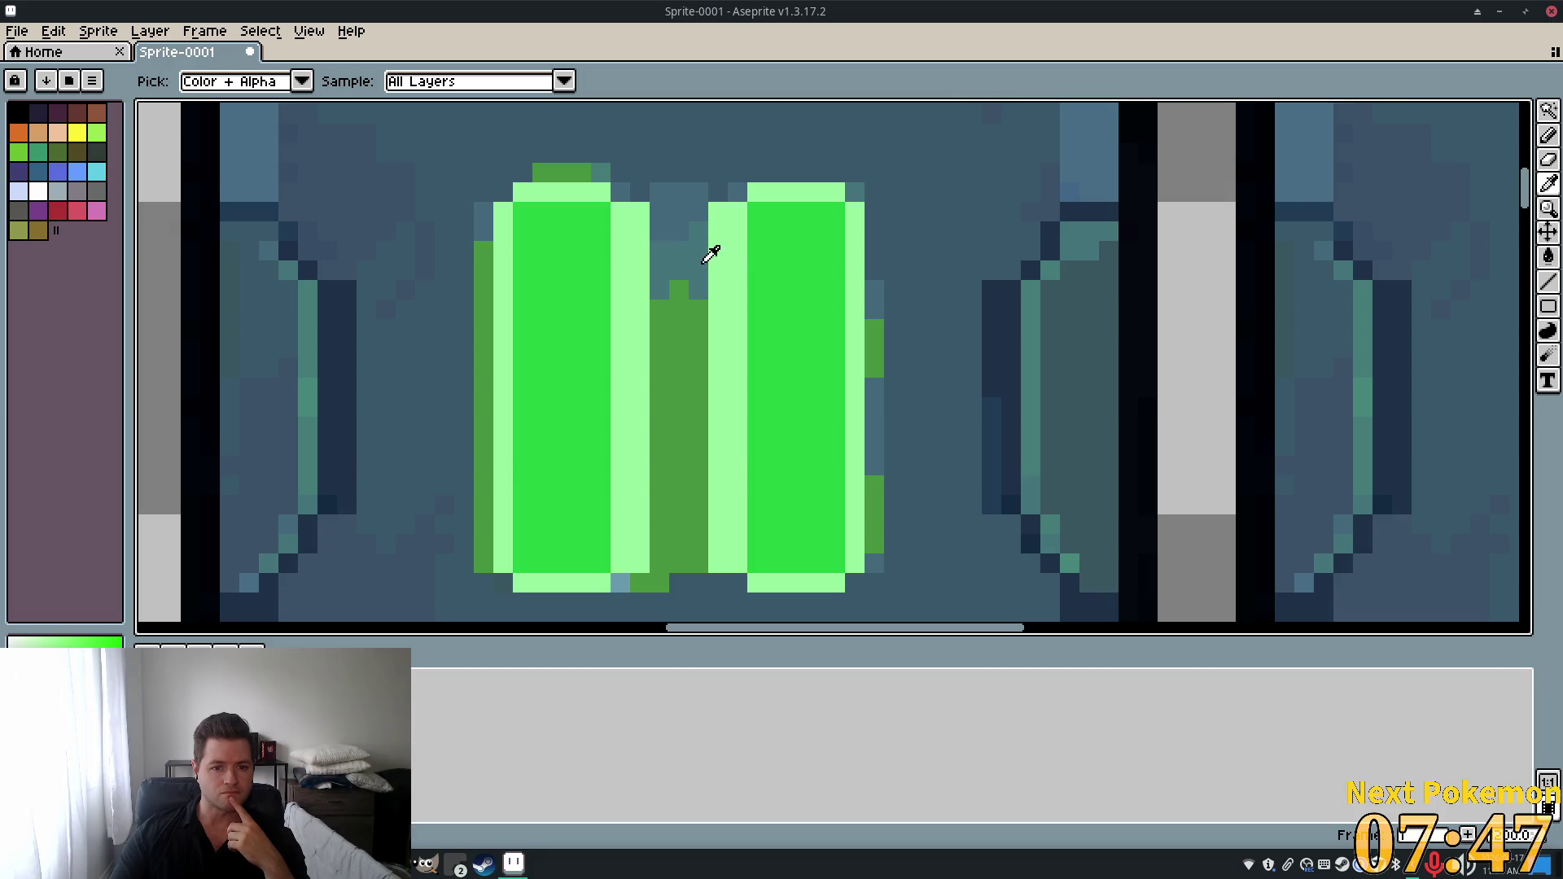
left_click(562, 383)
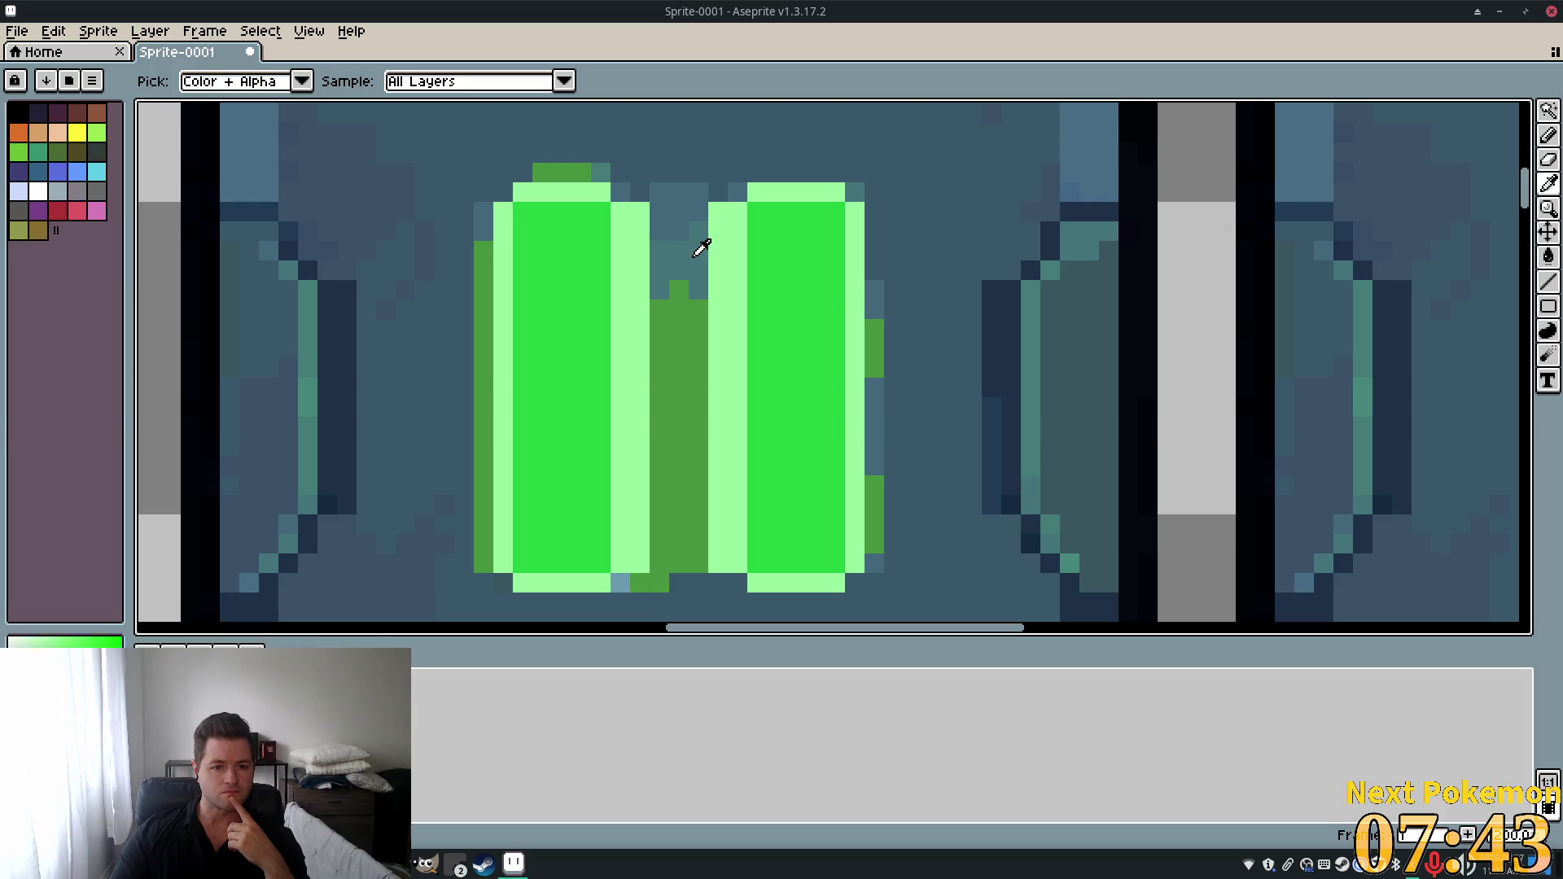
key("v")
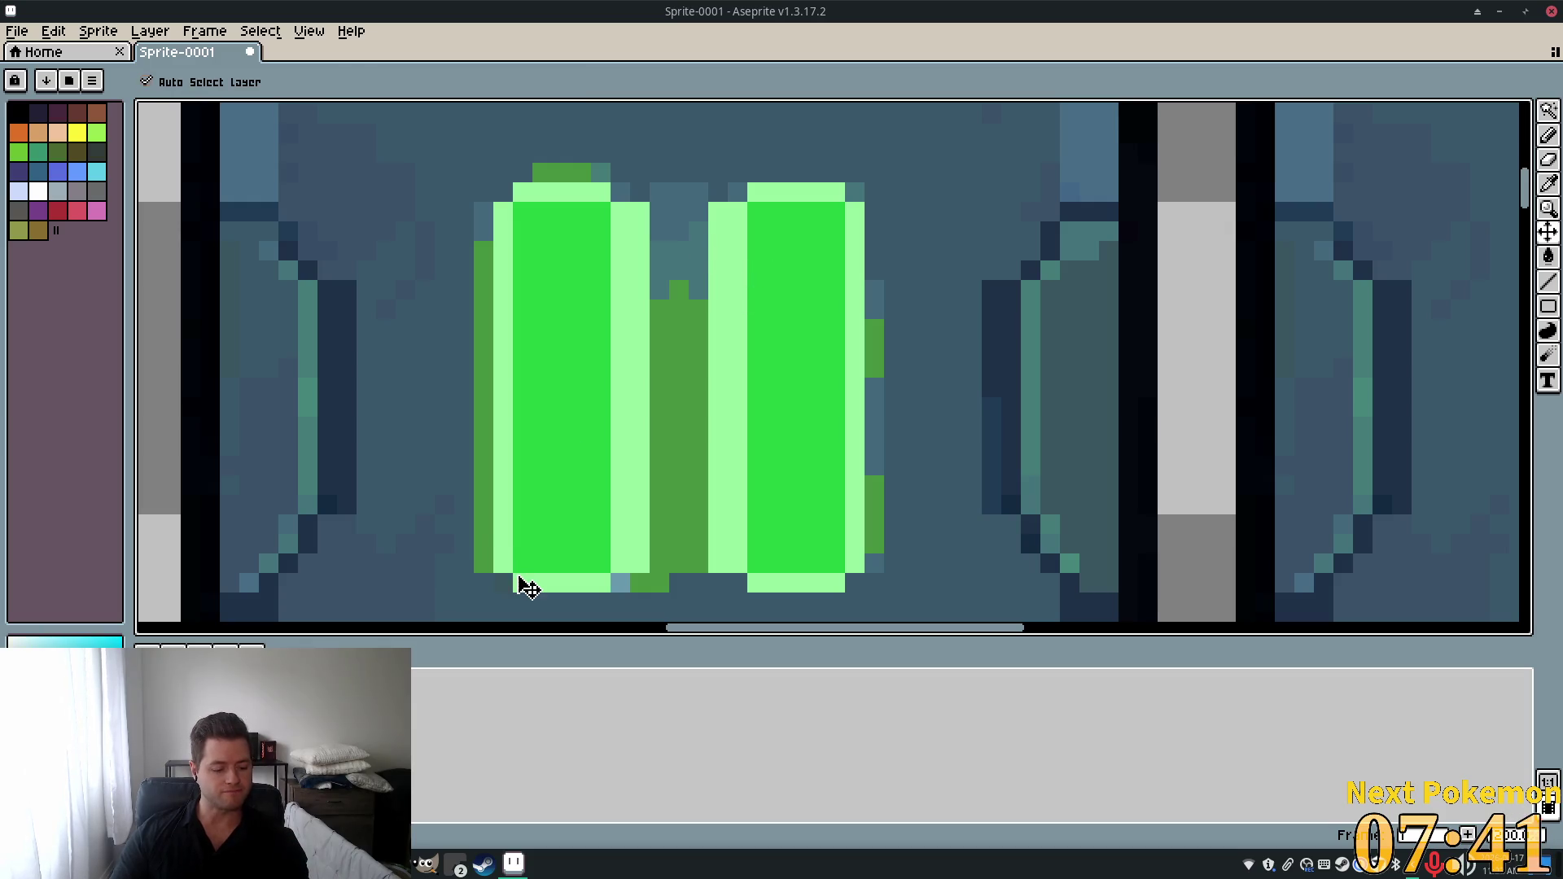
key("ctrl+z")
key("ctrl+y")
key("i")
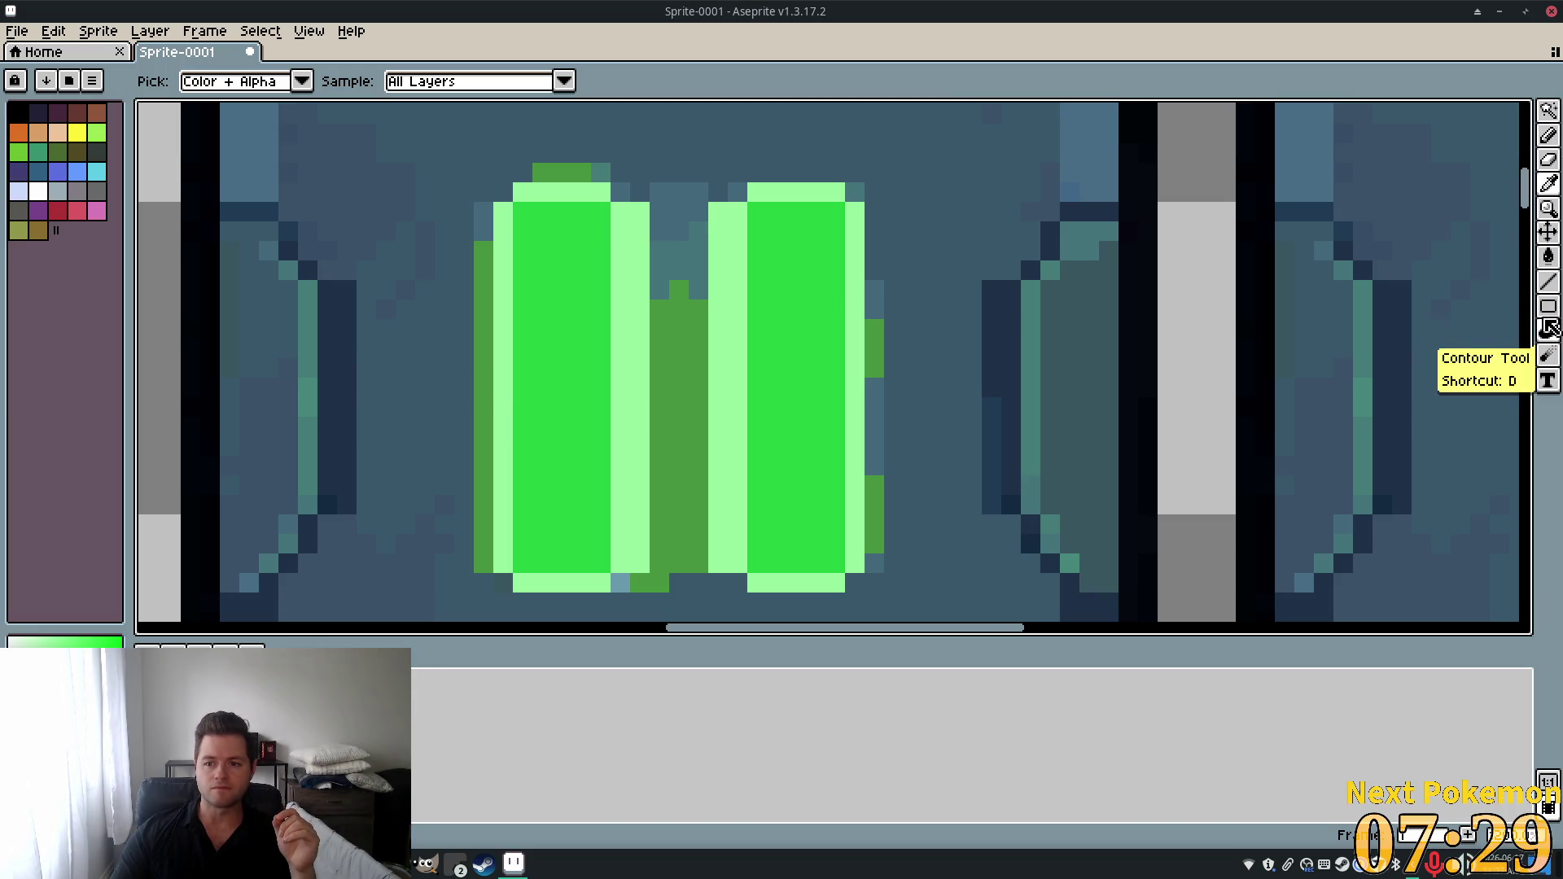
Fill the right bar's teal edge pixels bright green.
left_click(1547, 256)
left_click(871, 302)
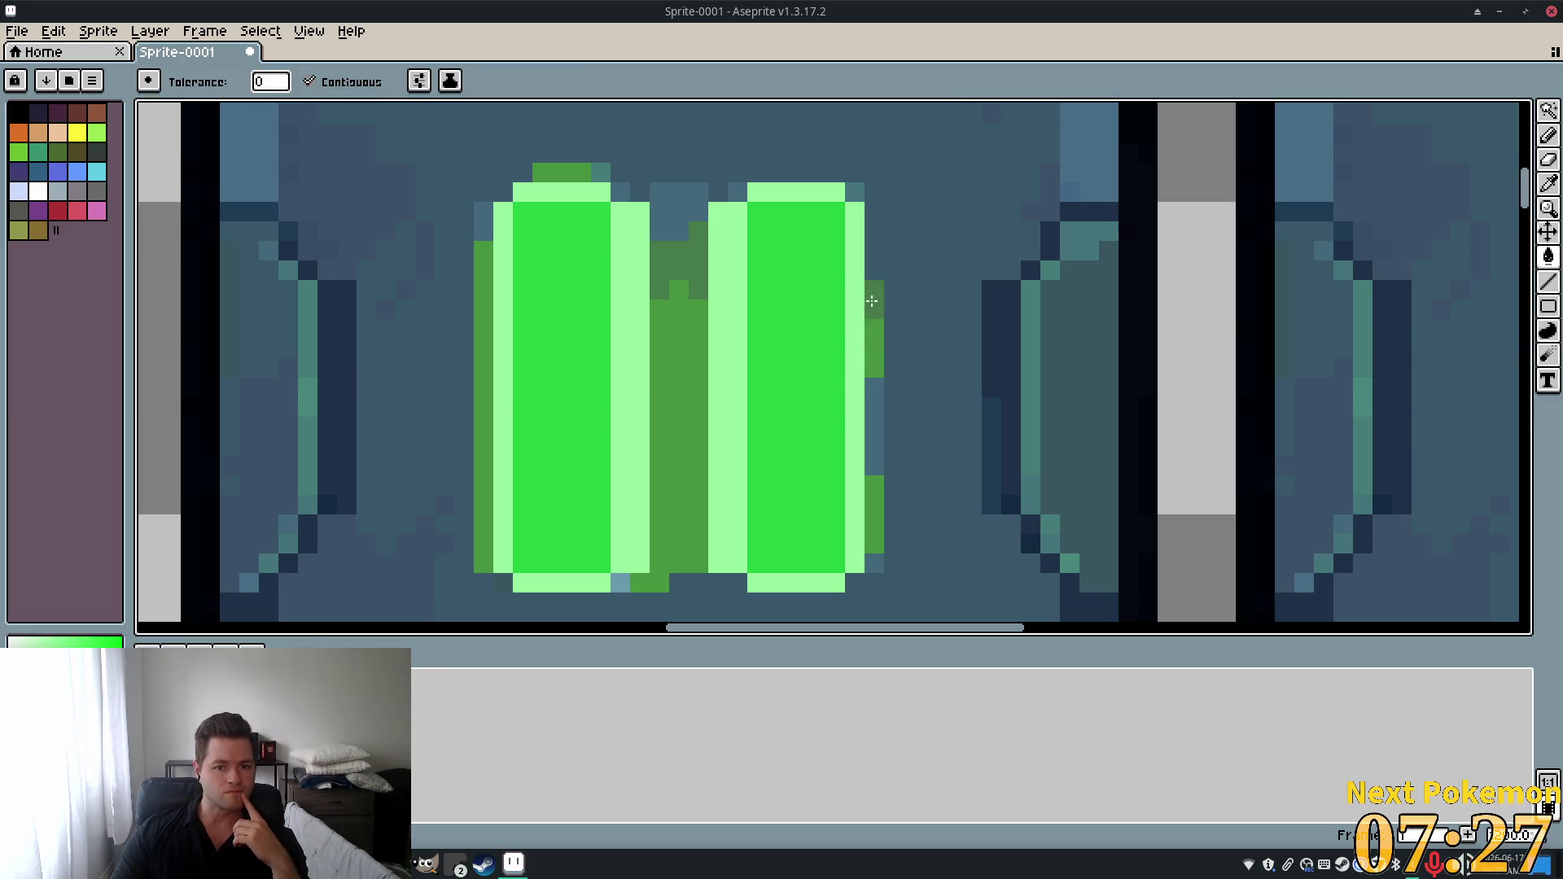
left_click(875, 387)
left_click(874, 436)
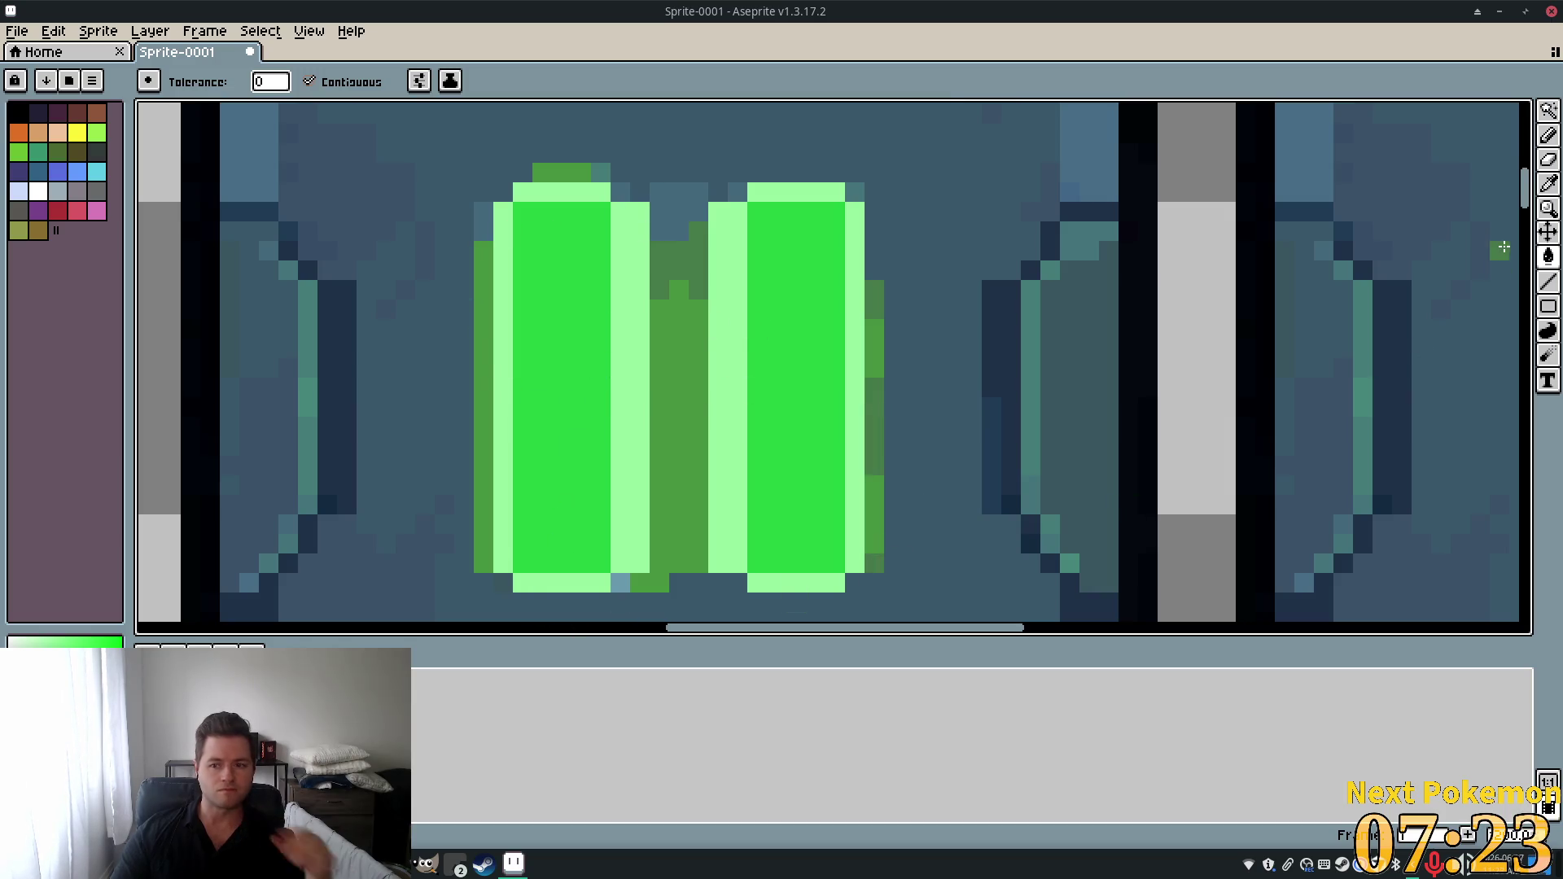
Fill the remaining teal pixels between the bars and along the edges dark green.
key("i")
left_click(686, 213)
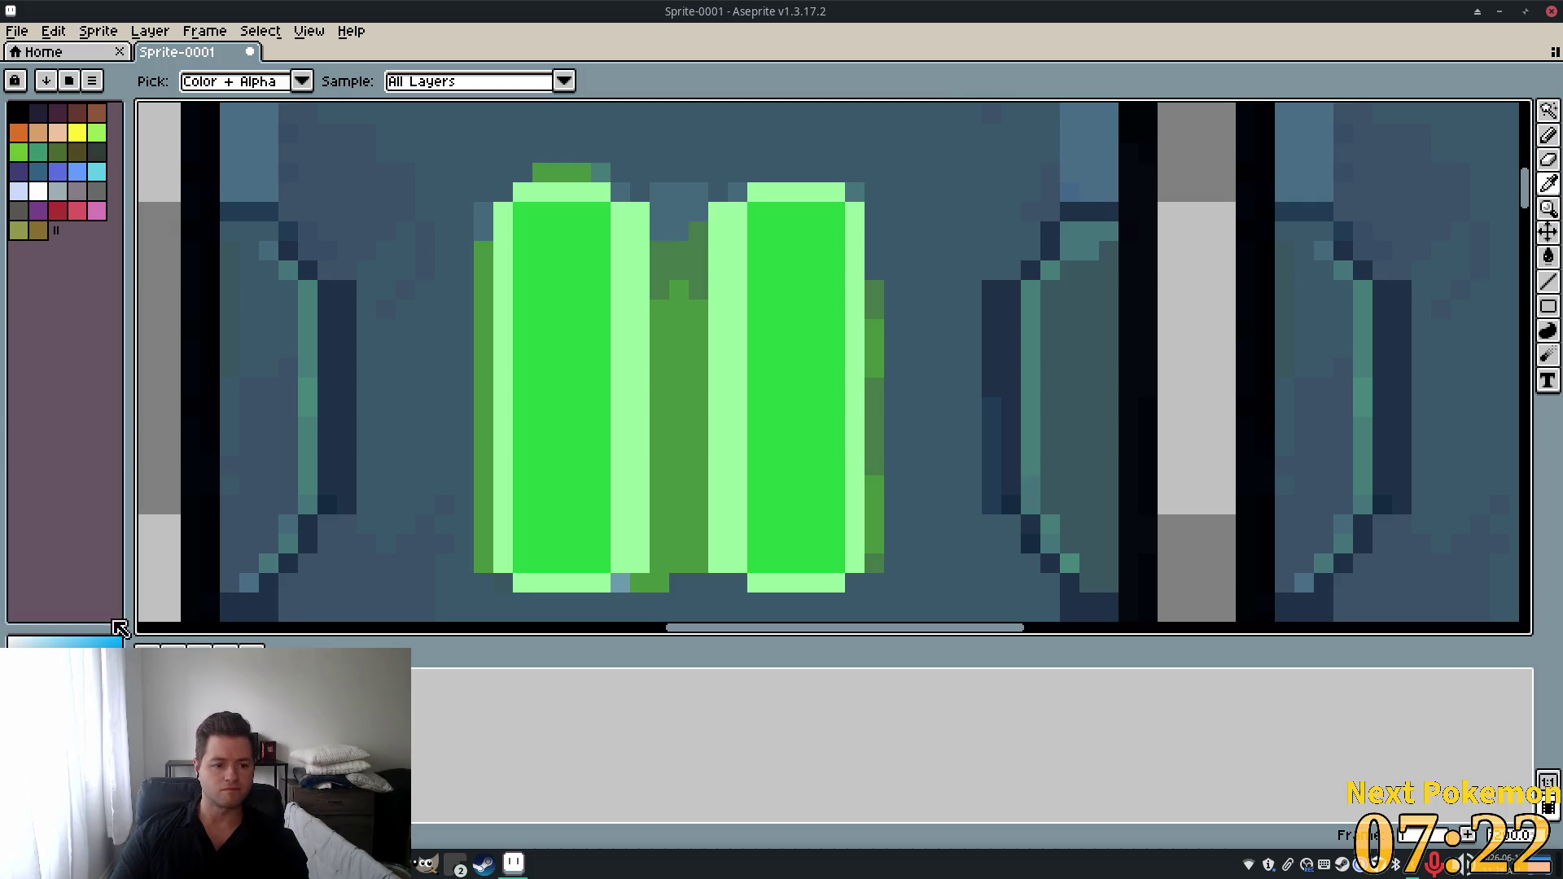
key("x")
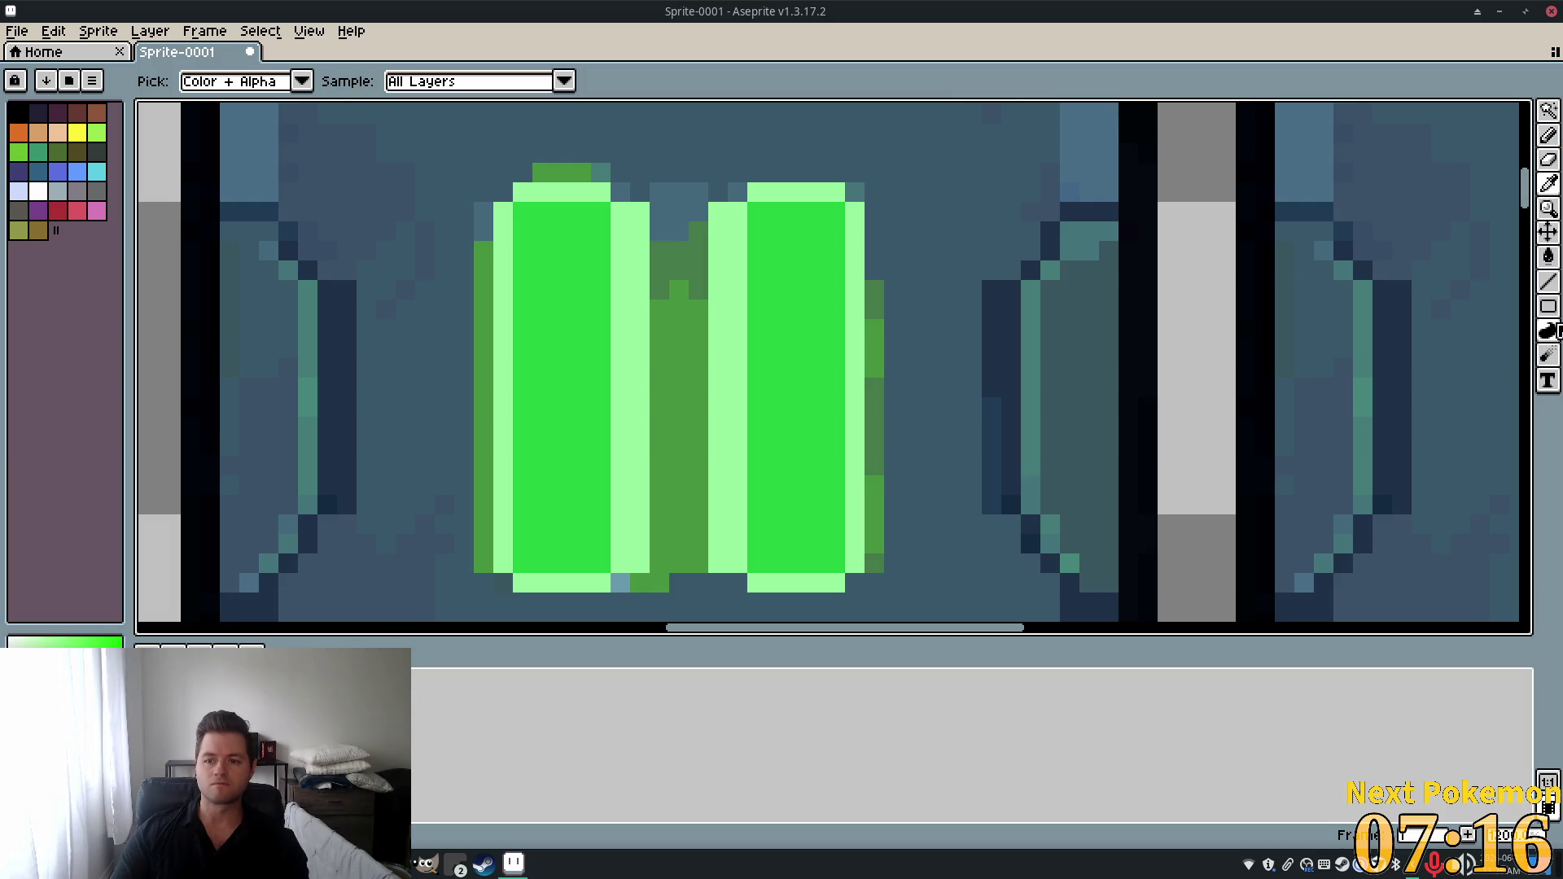
left_click(1547, 256)
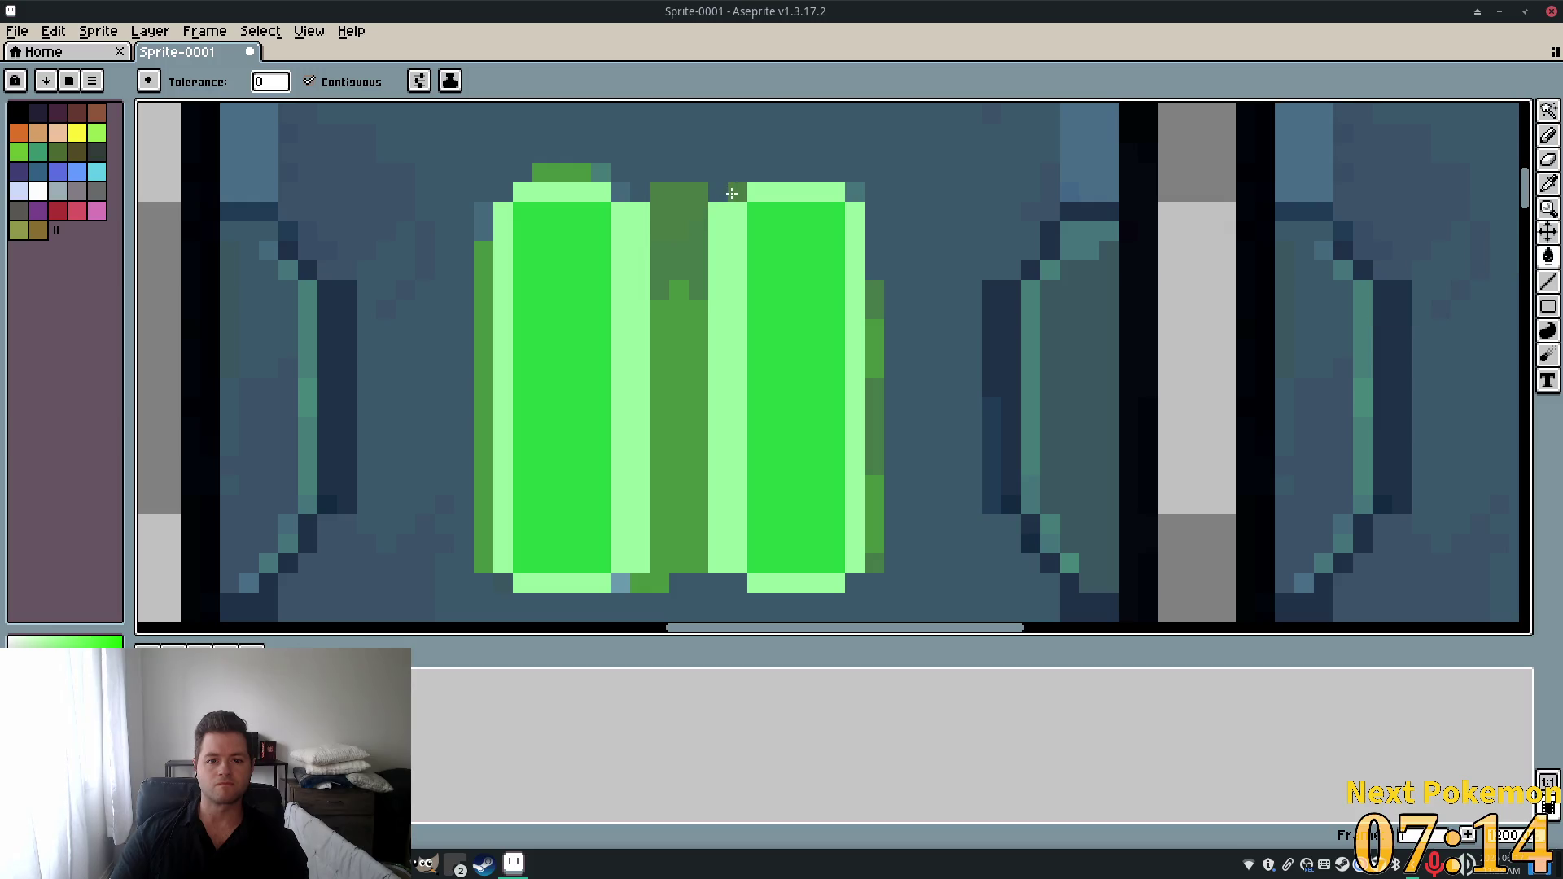
left_click(855, 193)
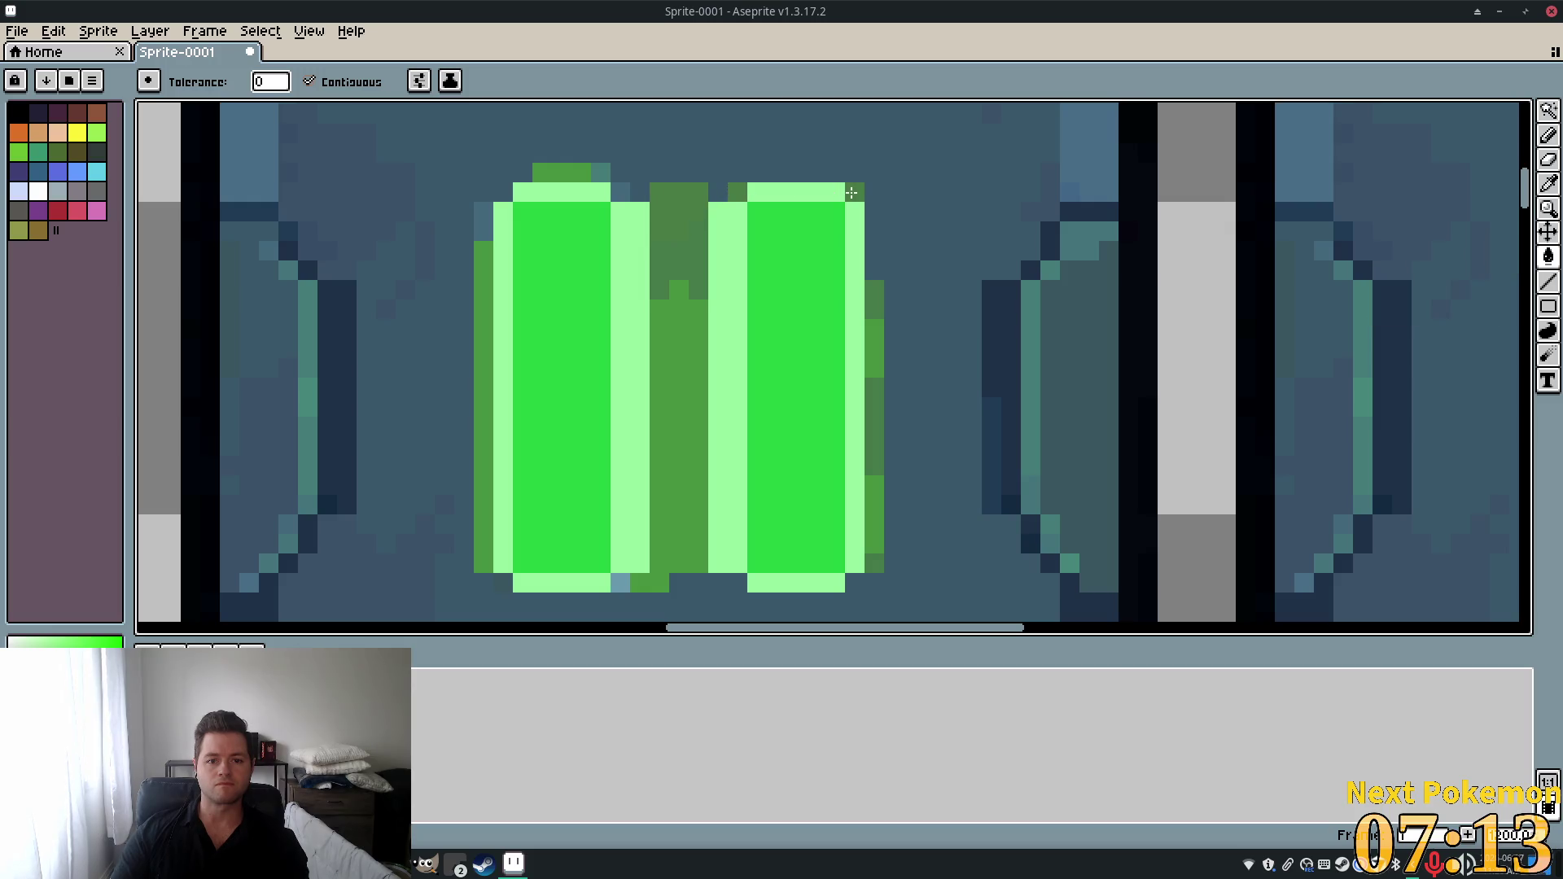
left_click(617, 196)
left_click(605, 179)
left_click(485, 214)
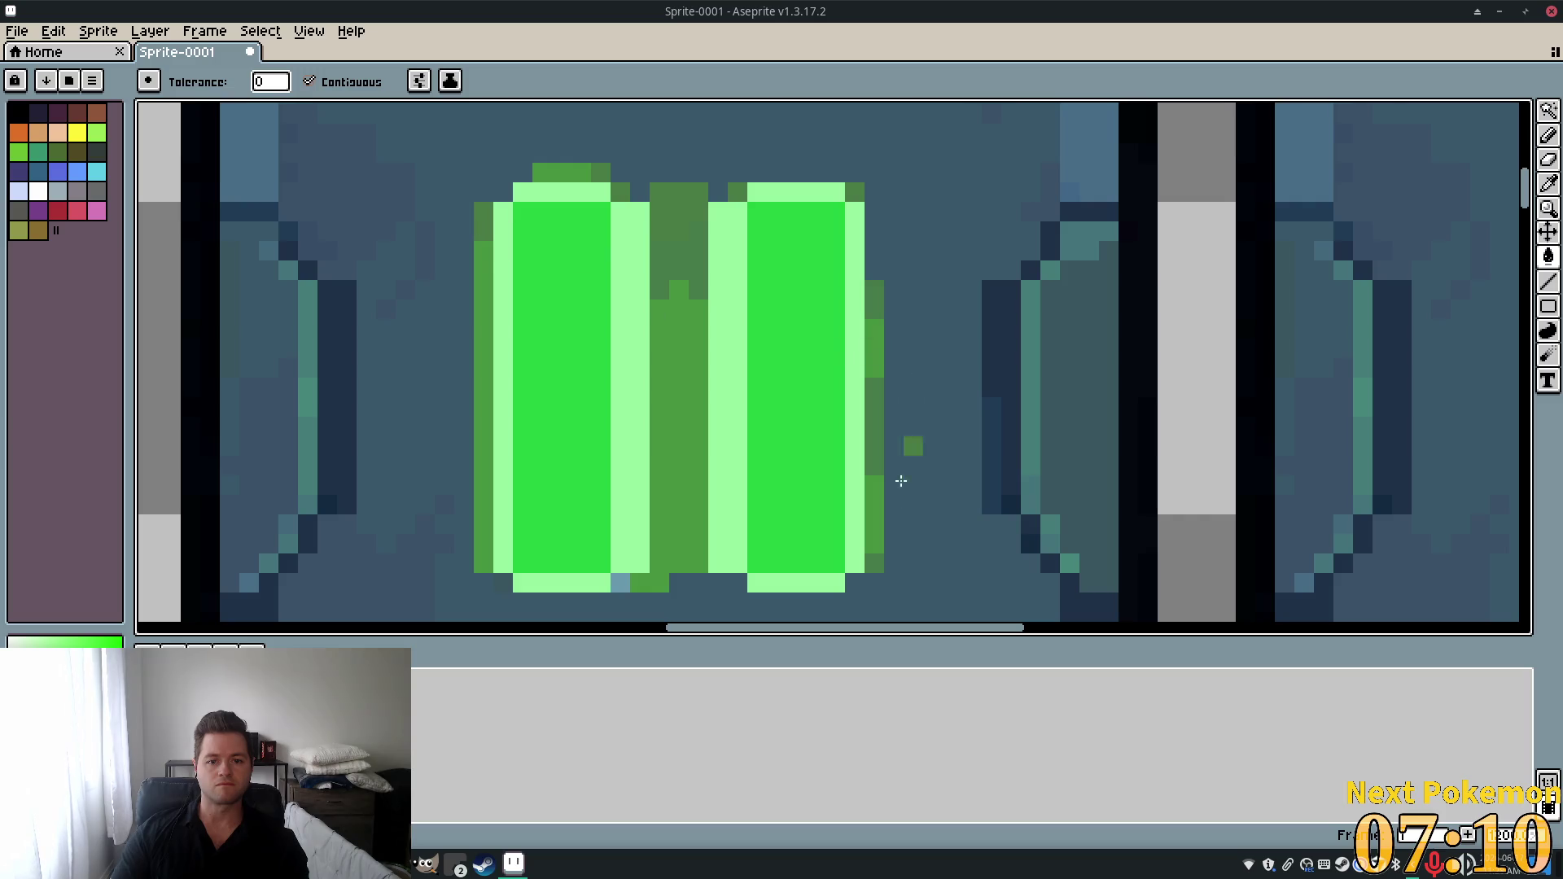
scroll(1213, 452, "down", 5)
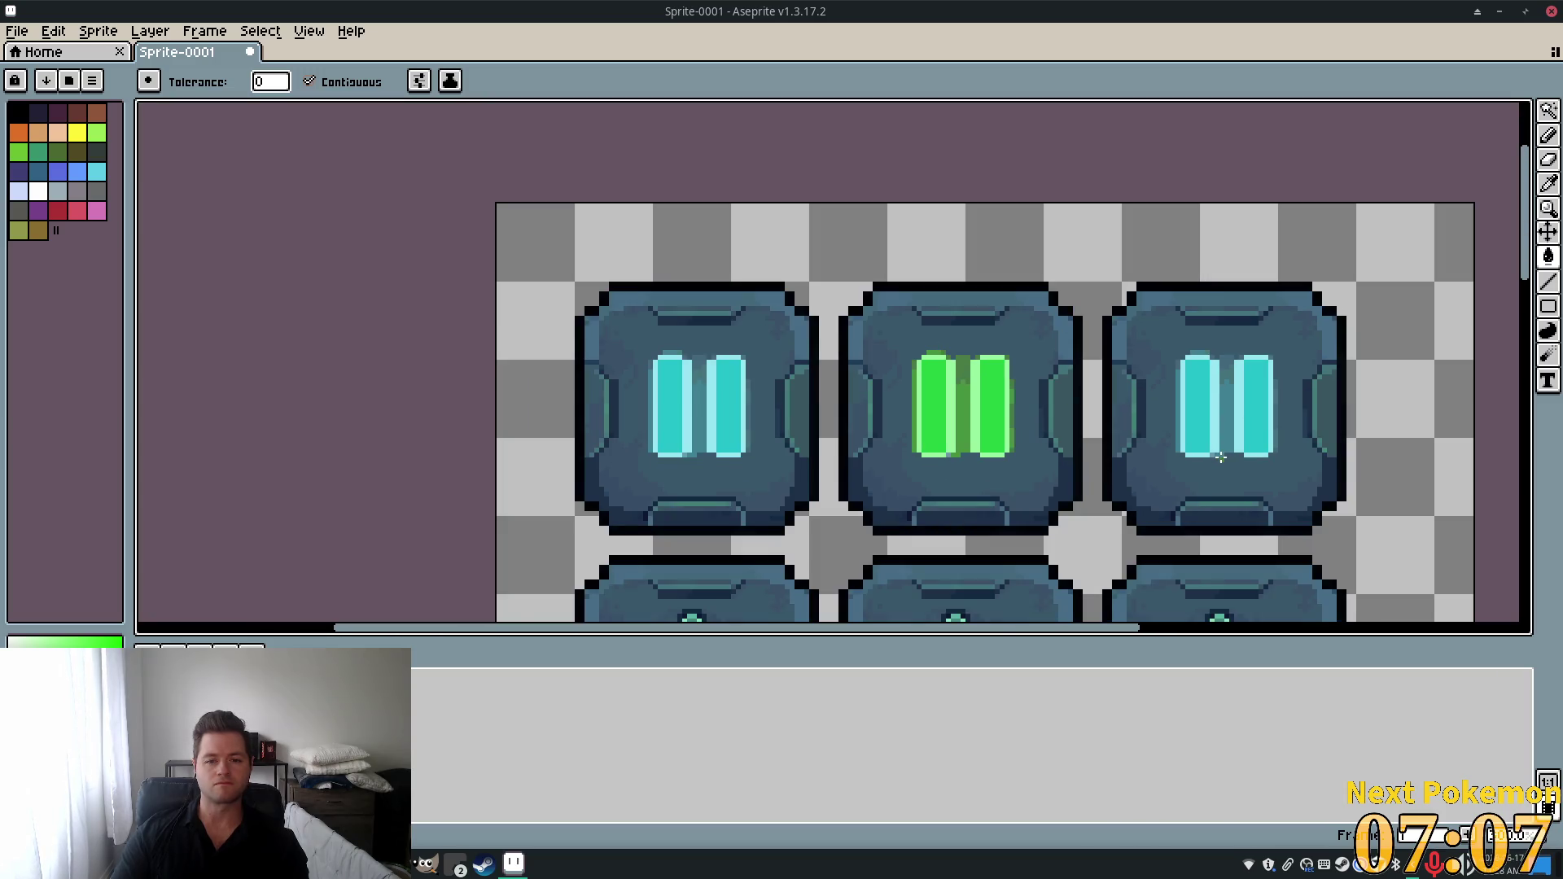
left_click_drag(1217, 452, 940, 409)
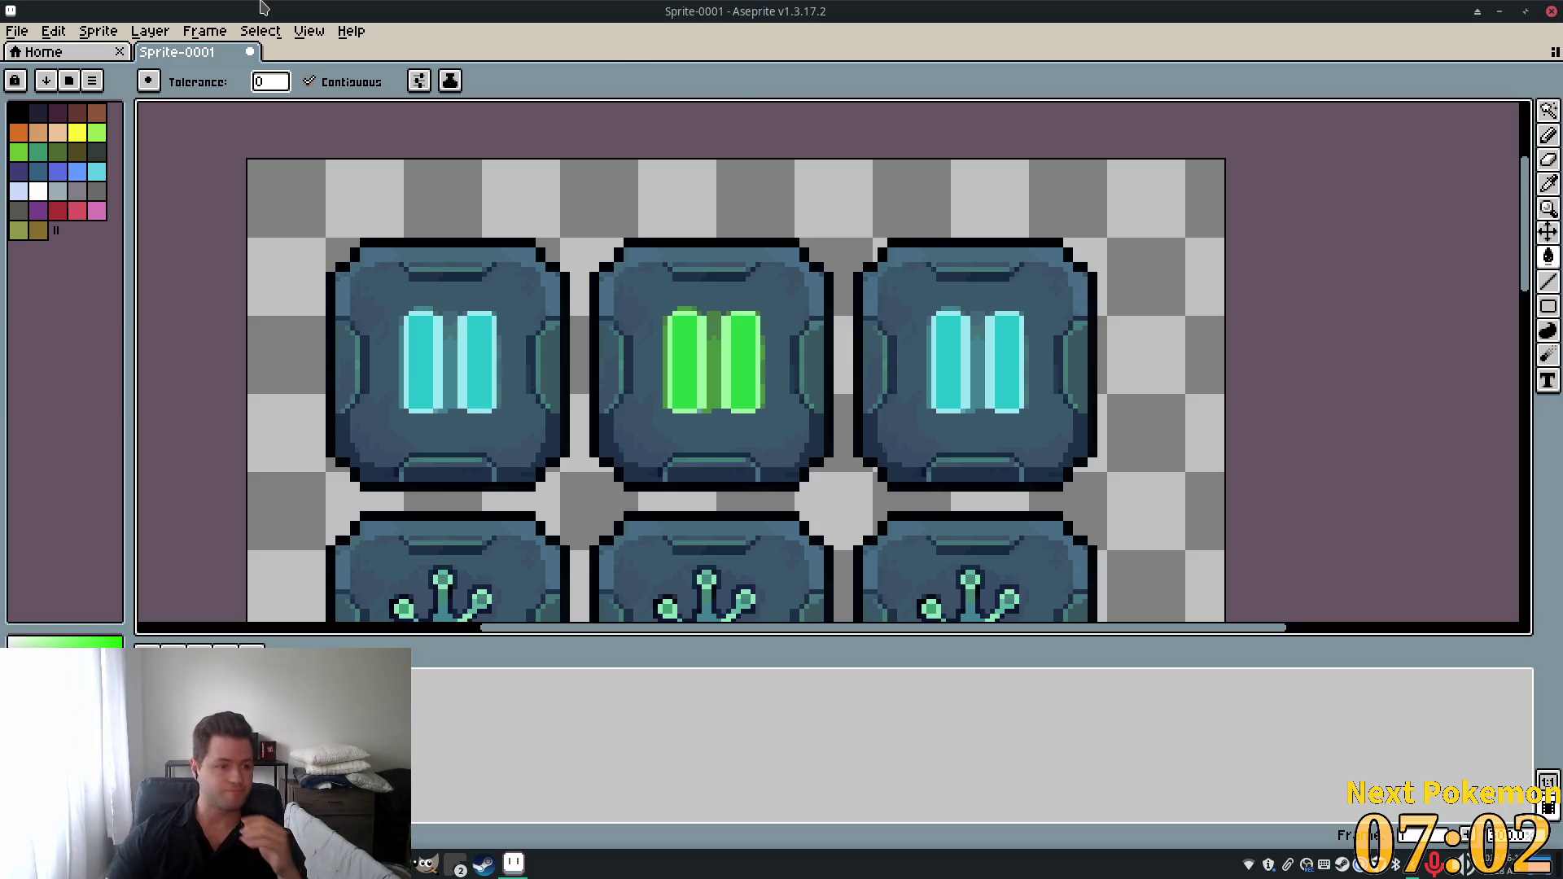
scroll(1009, 347, "down", 1)
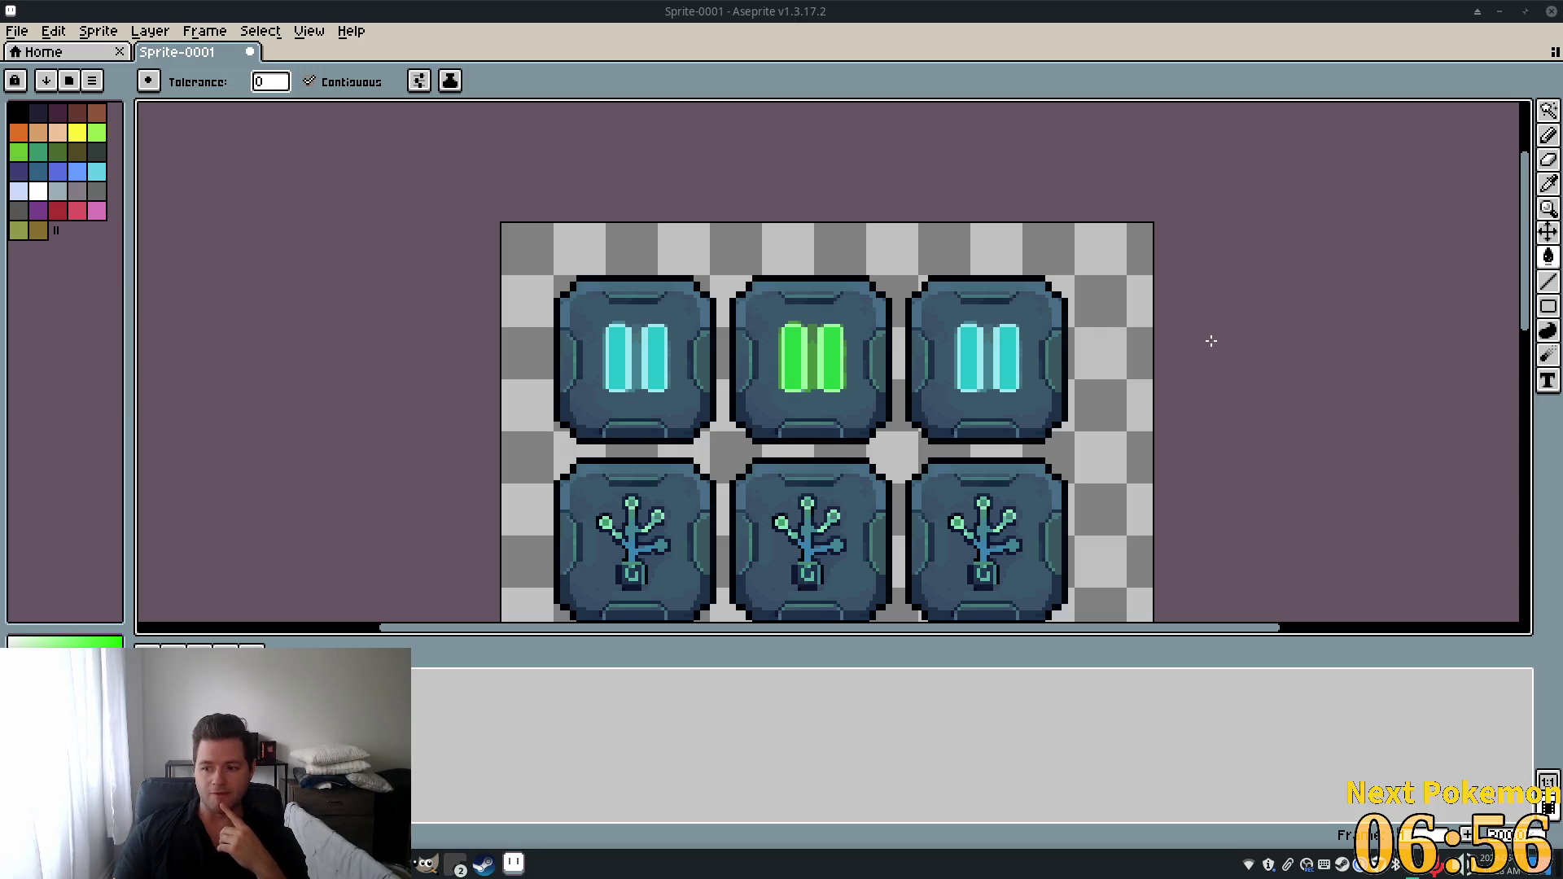
scroll(1061, 383, "up", 4)
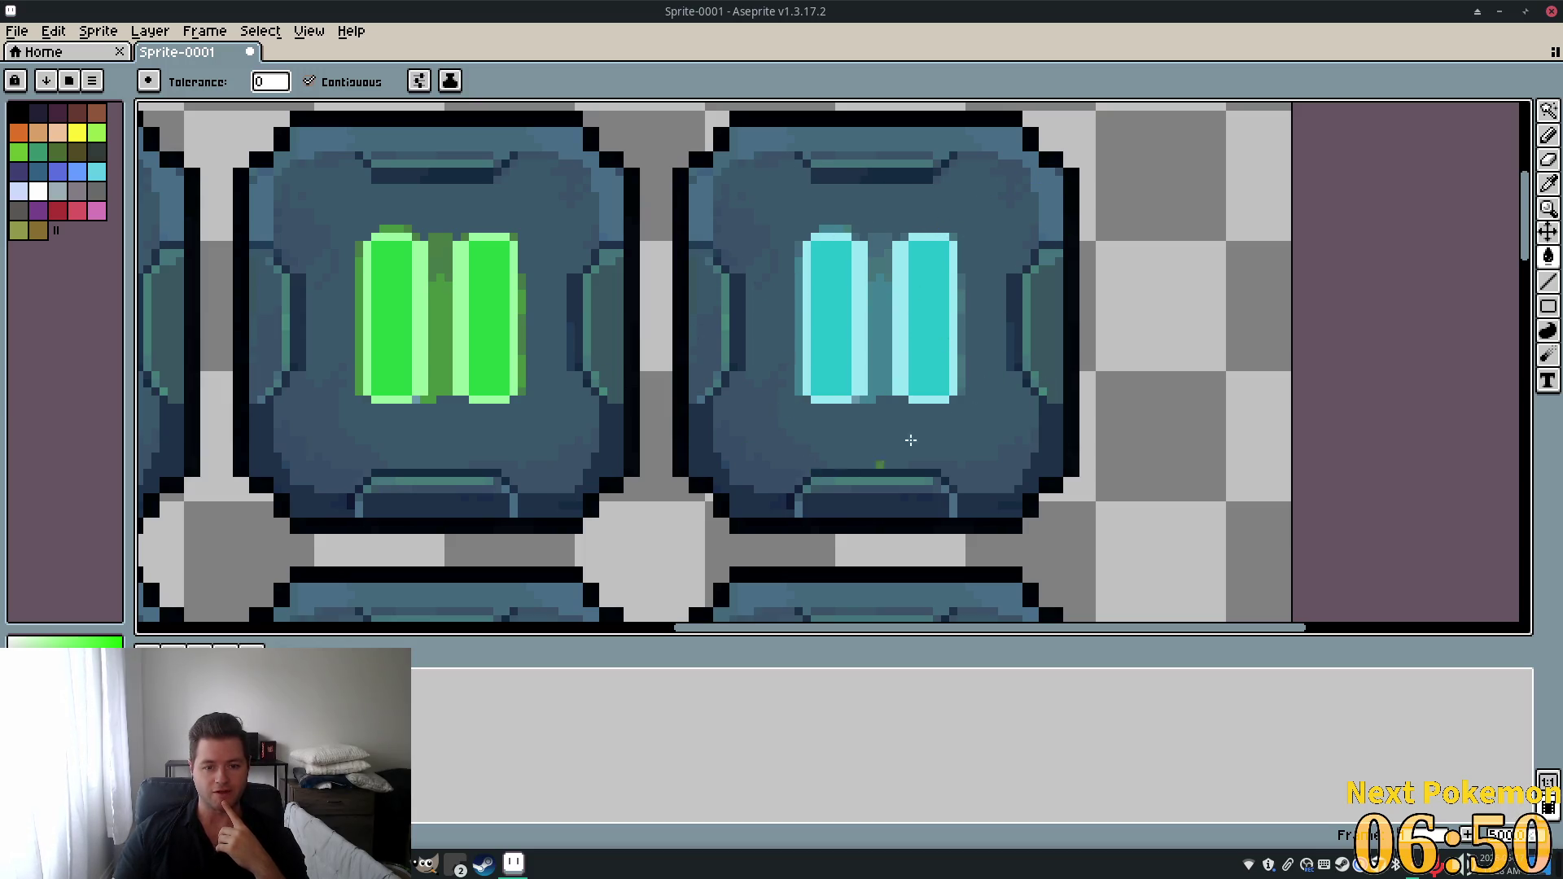
scroll(985, 327, "down", 4)
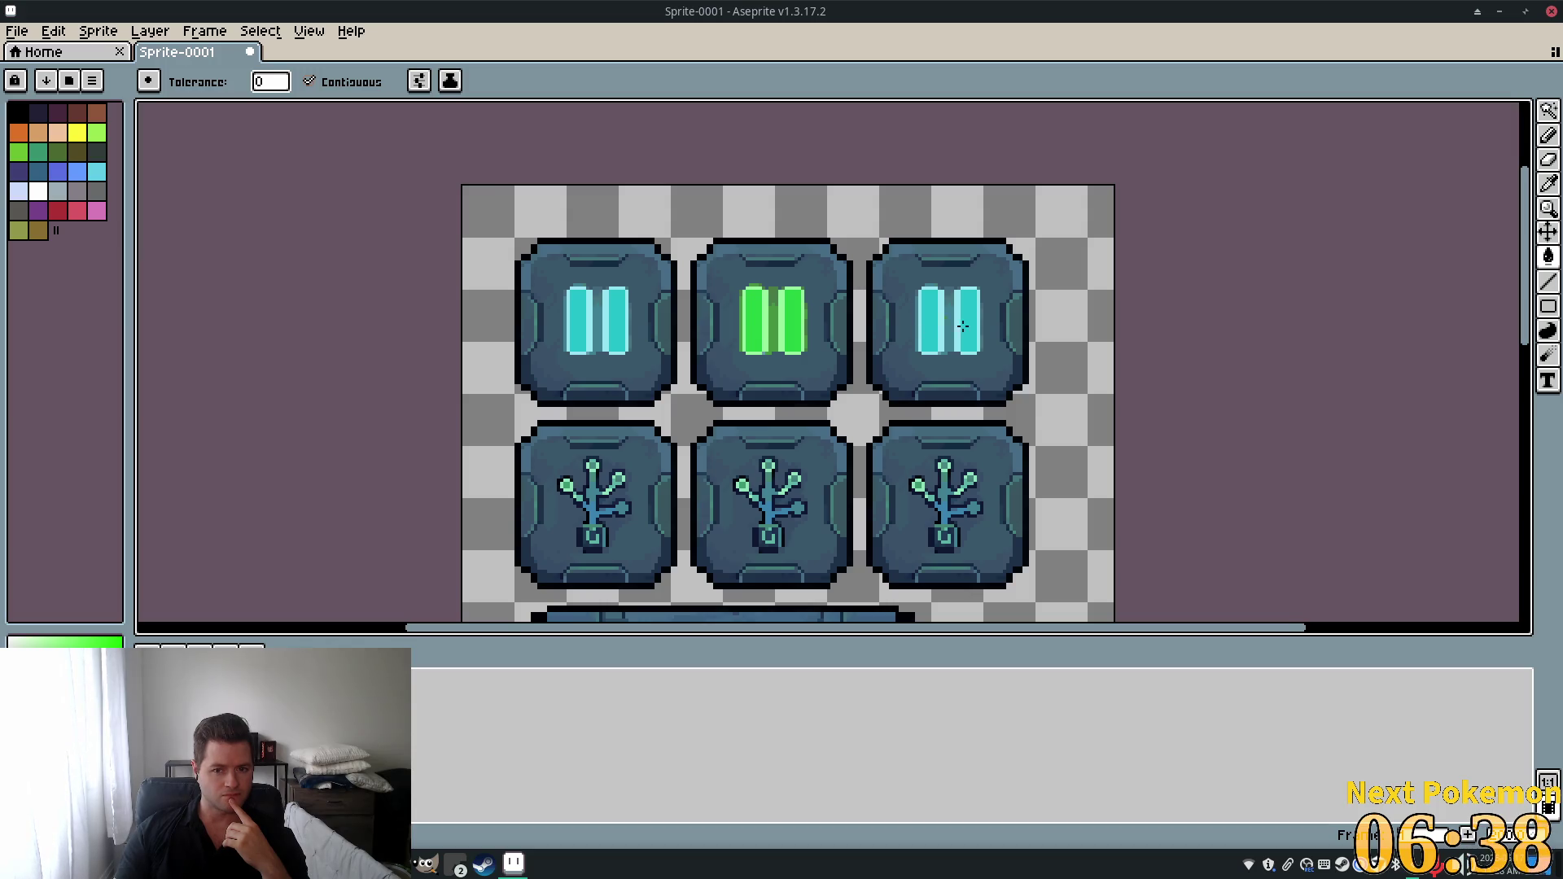
scroll(962, 327, "up", 3)
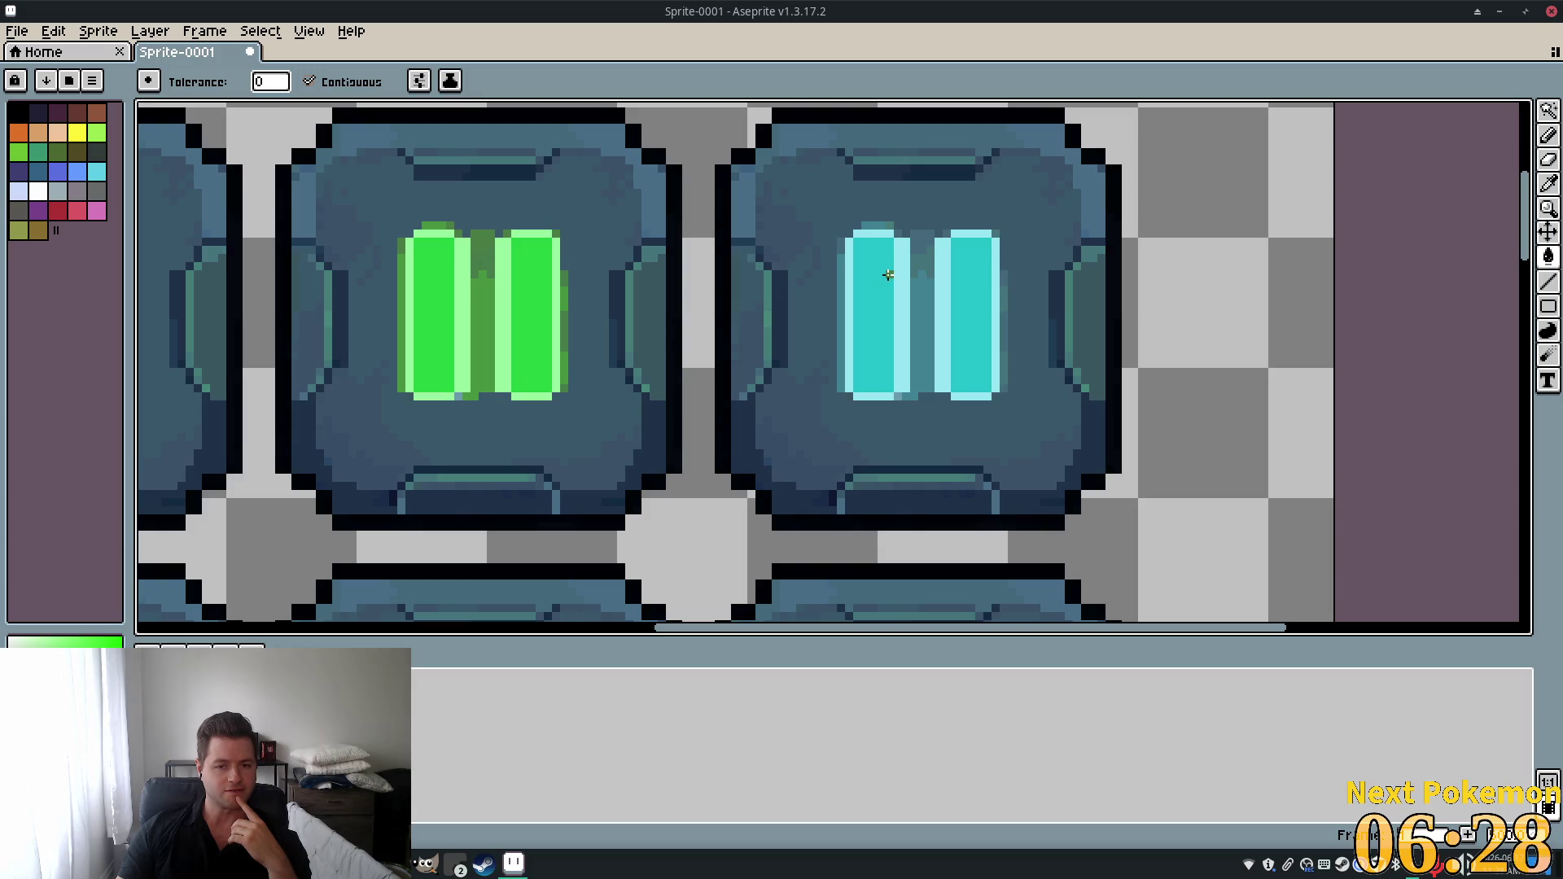
scroll(889, 275, "down", 3)
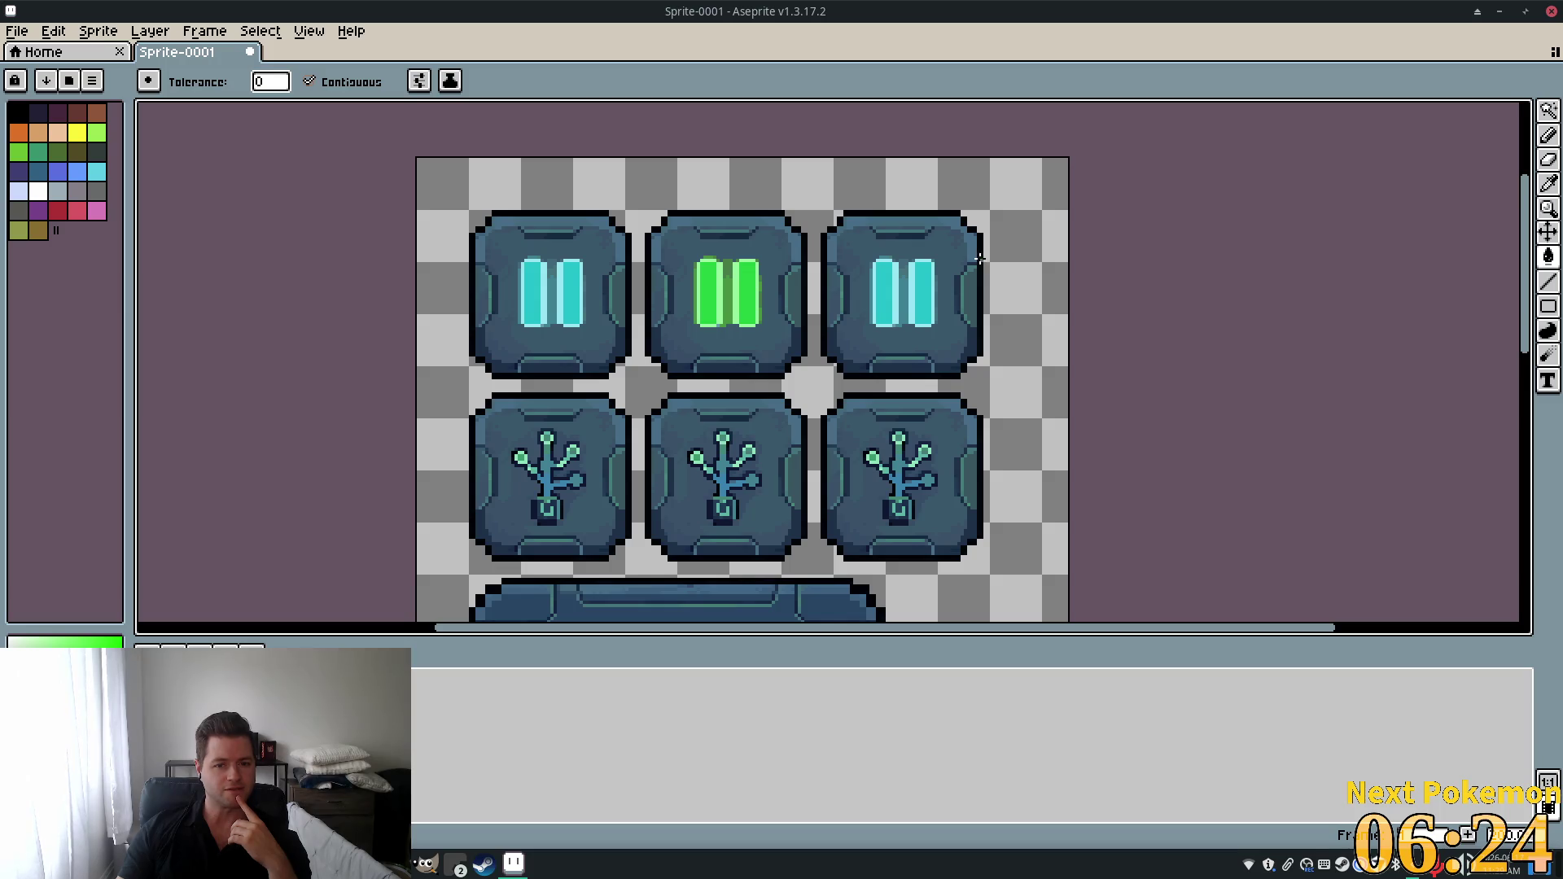
scroll(896, 244, "up", 2)
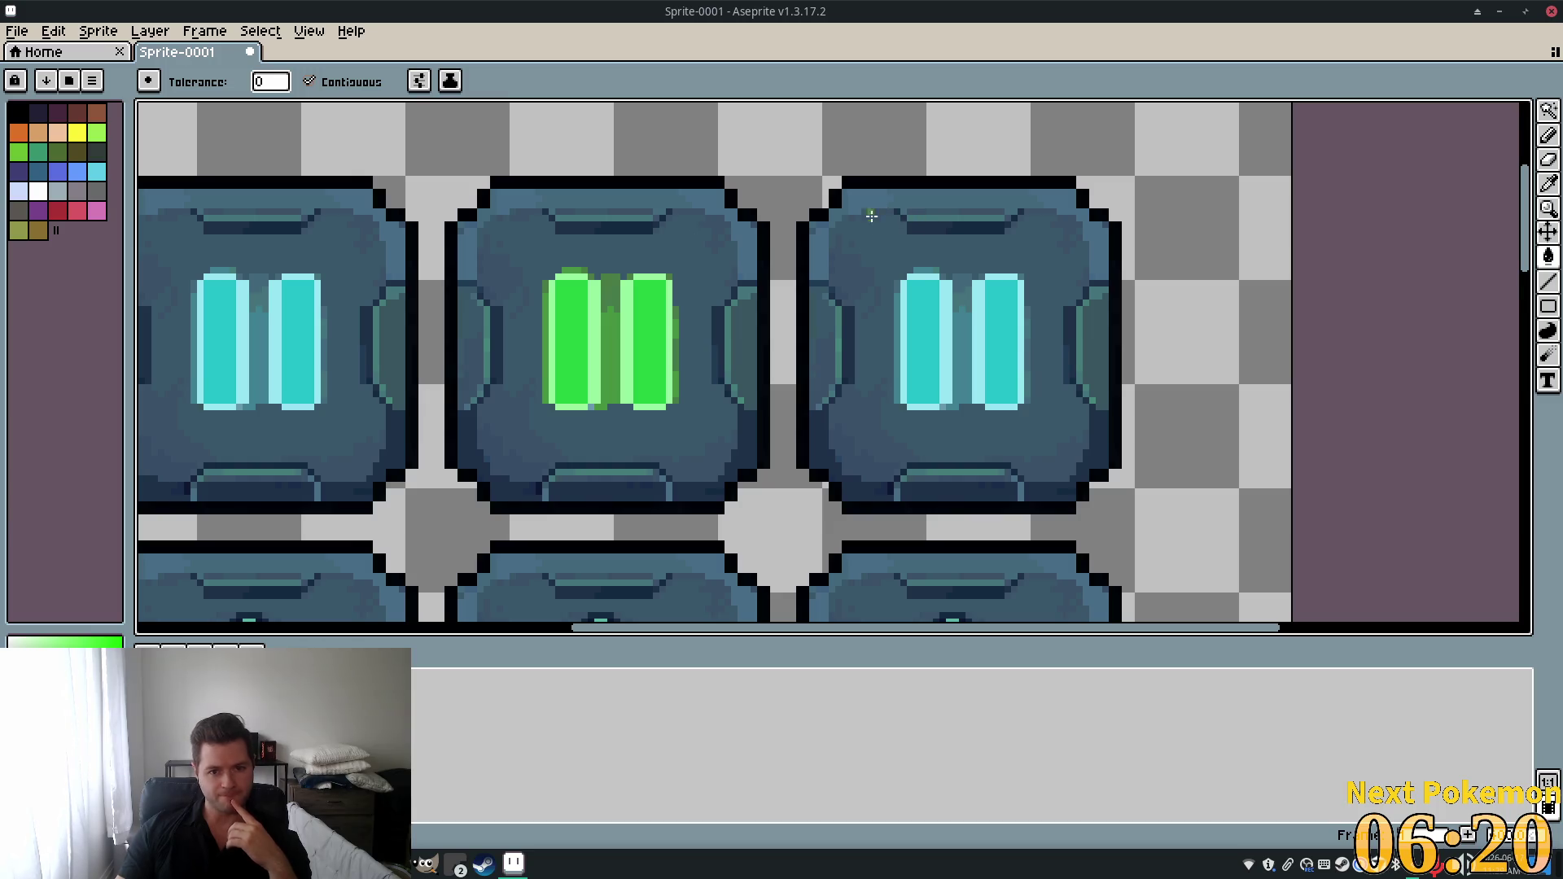
left_click(1548, 184)
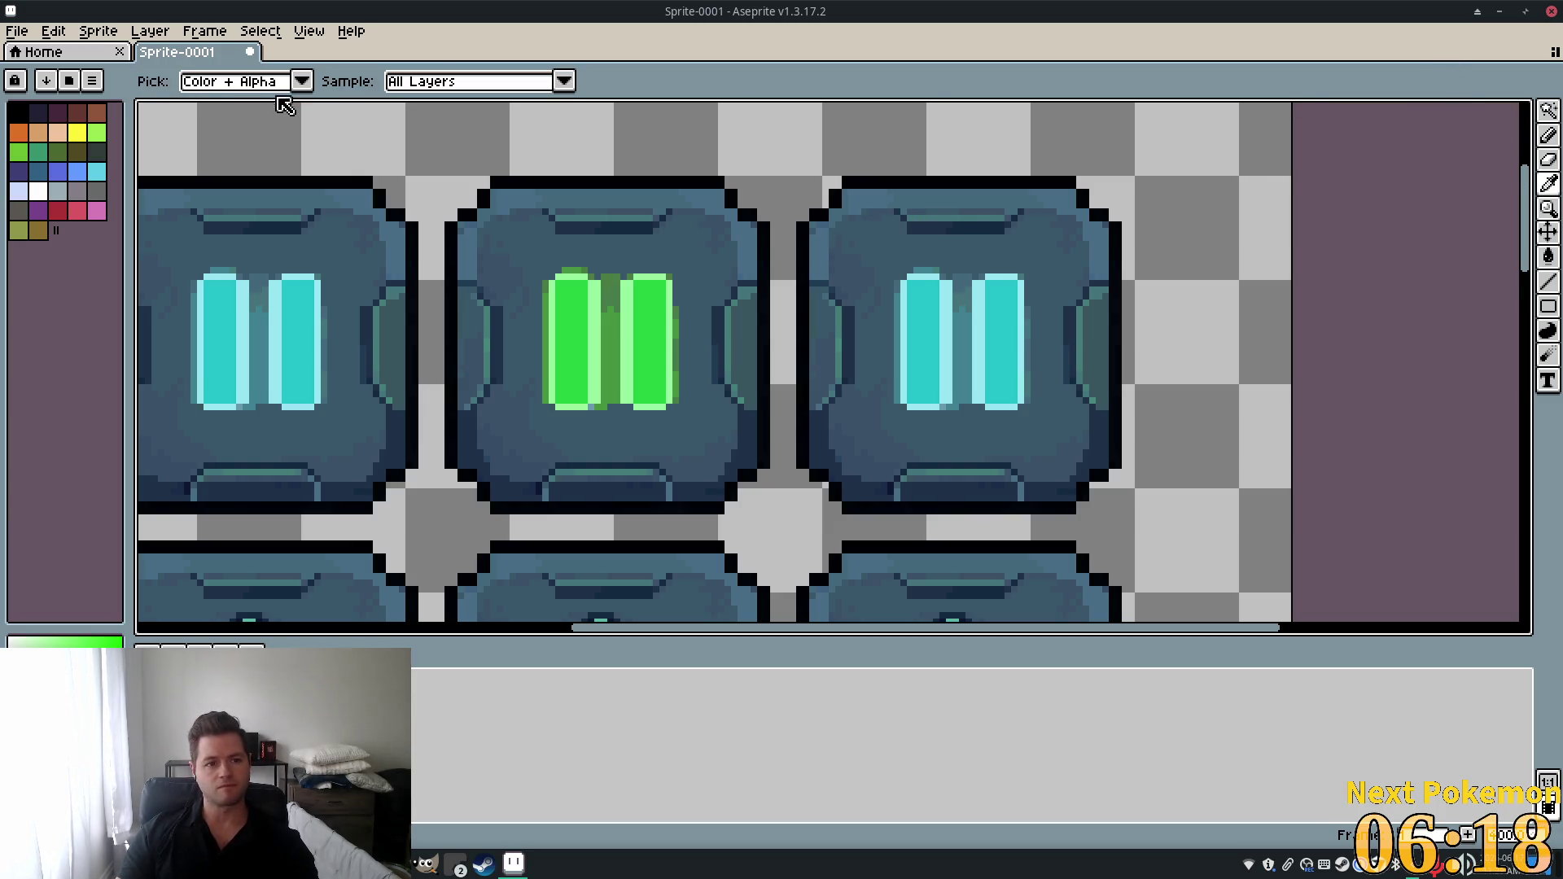
Select the right pause button at wand tolerance 80 and shrink it to about 43×45 px.
left_click(1548, 110)
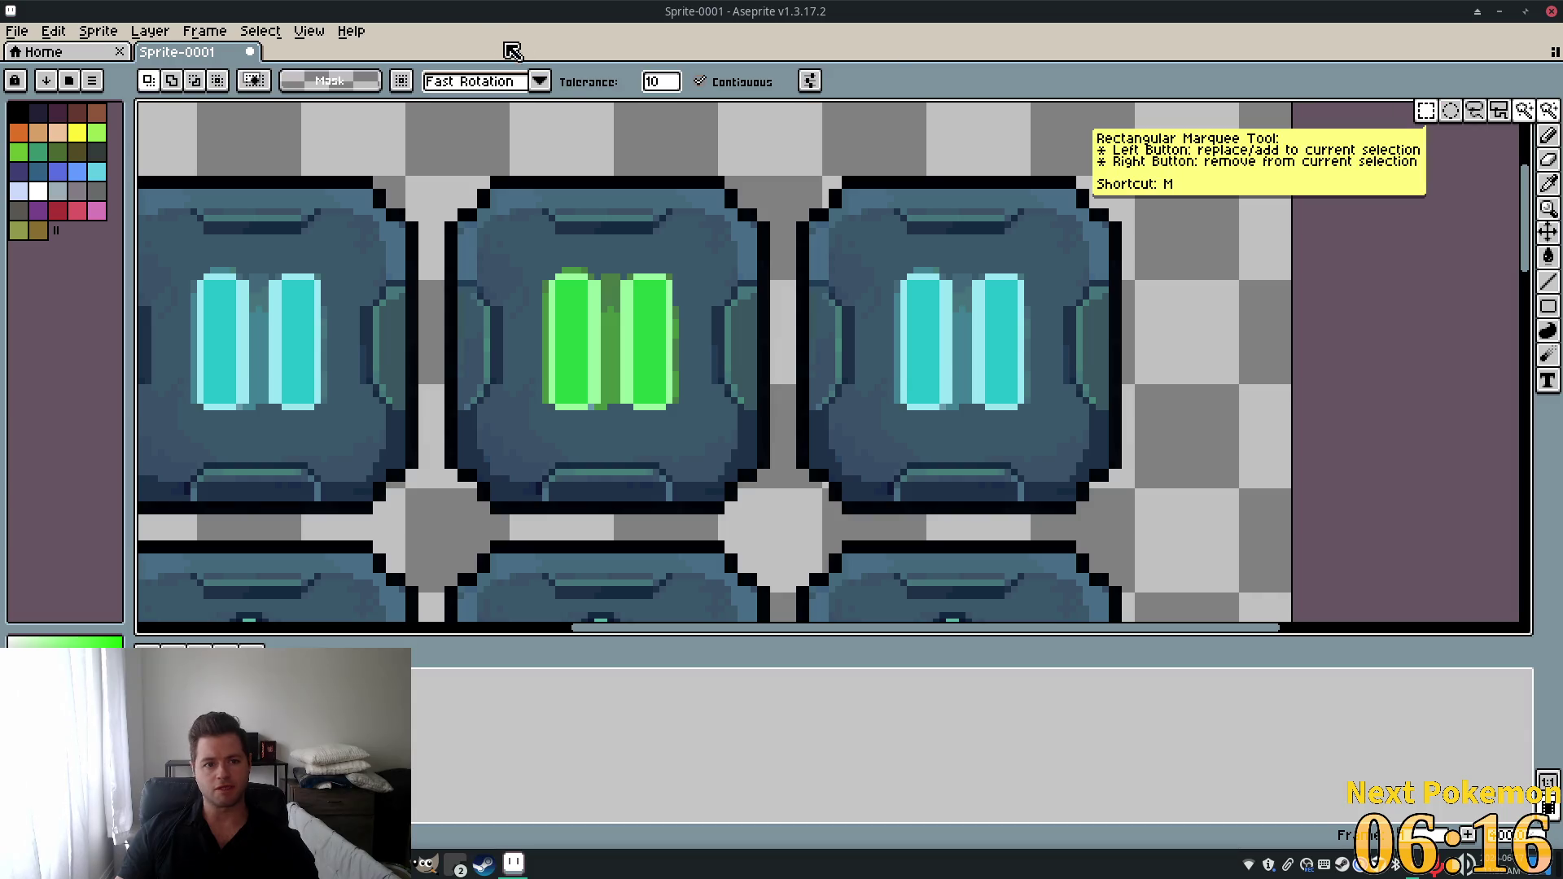
left_click(661, 82)
type("80")
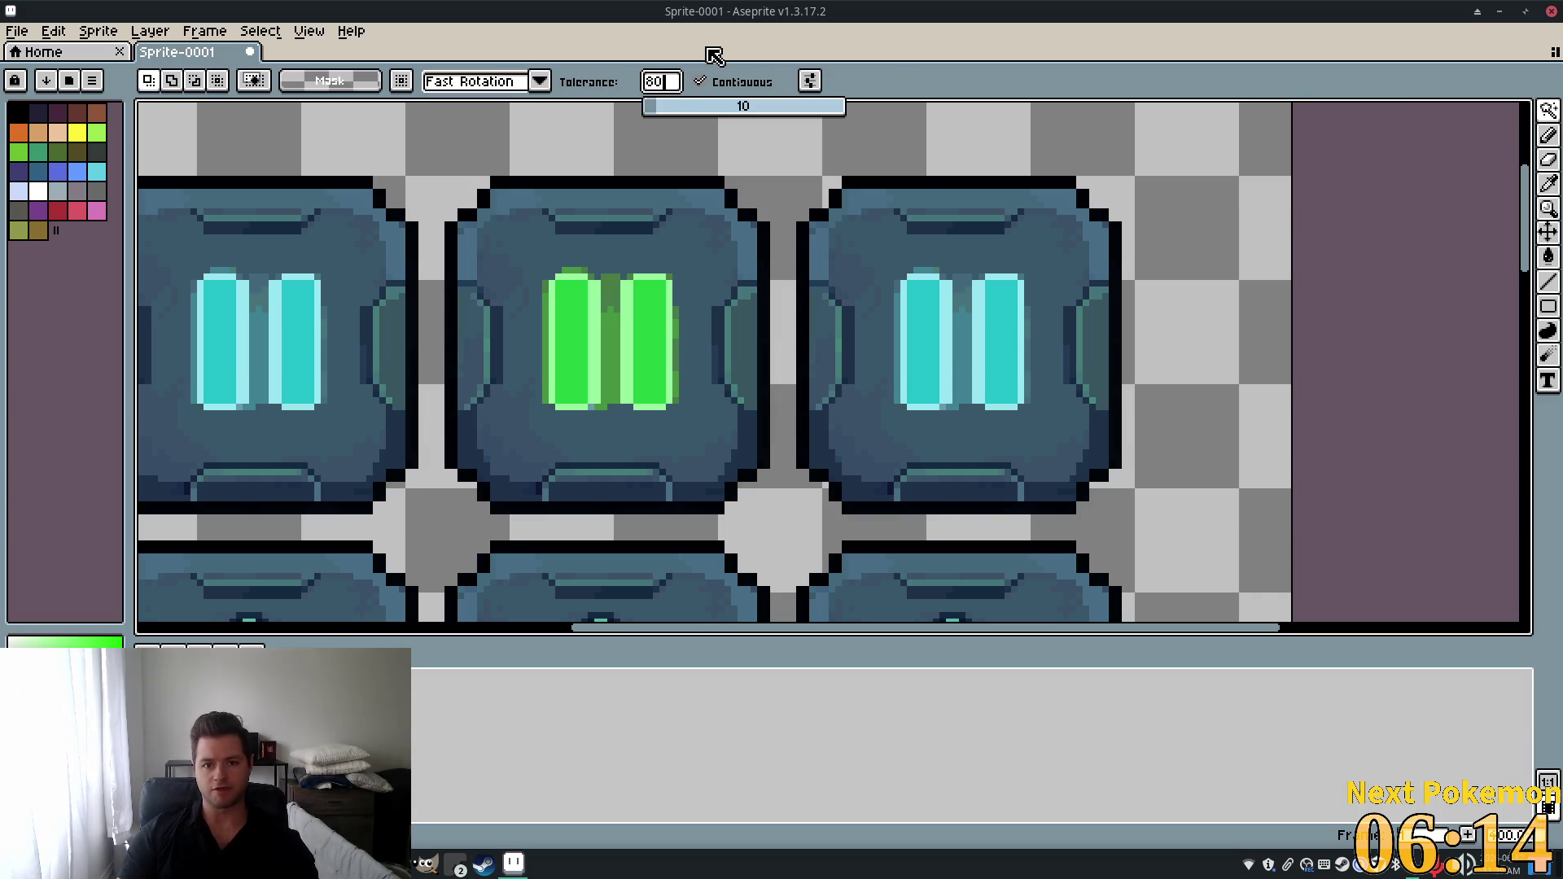
key("Return")
left_click(997, 244)
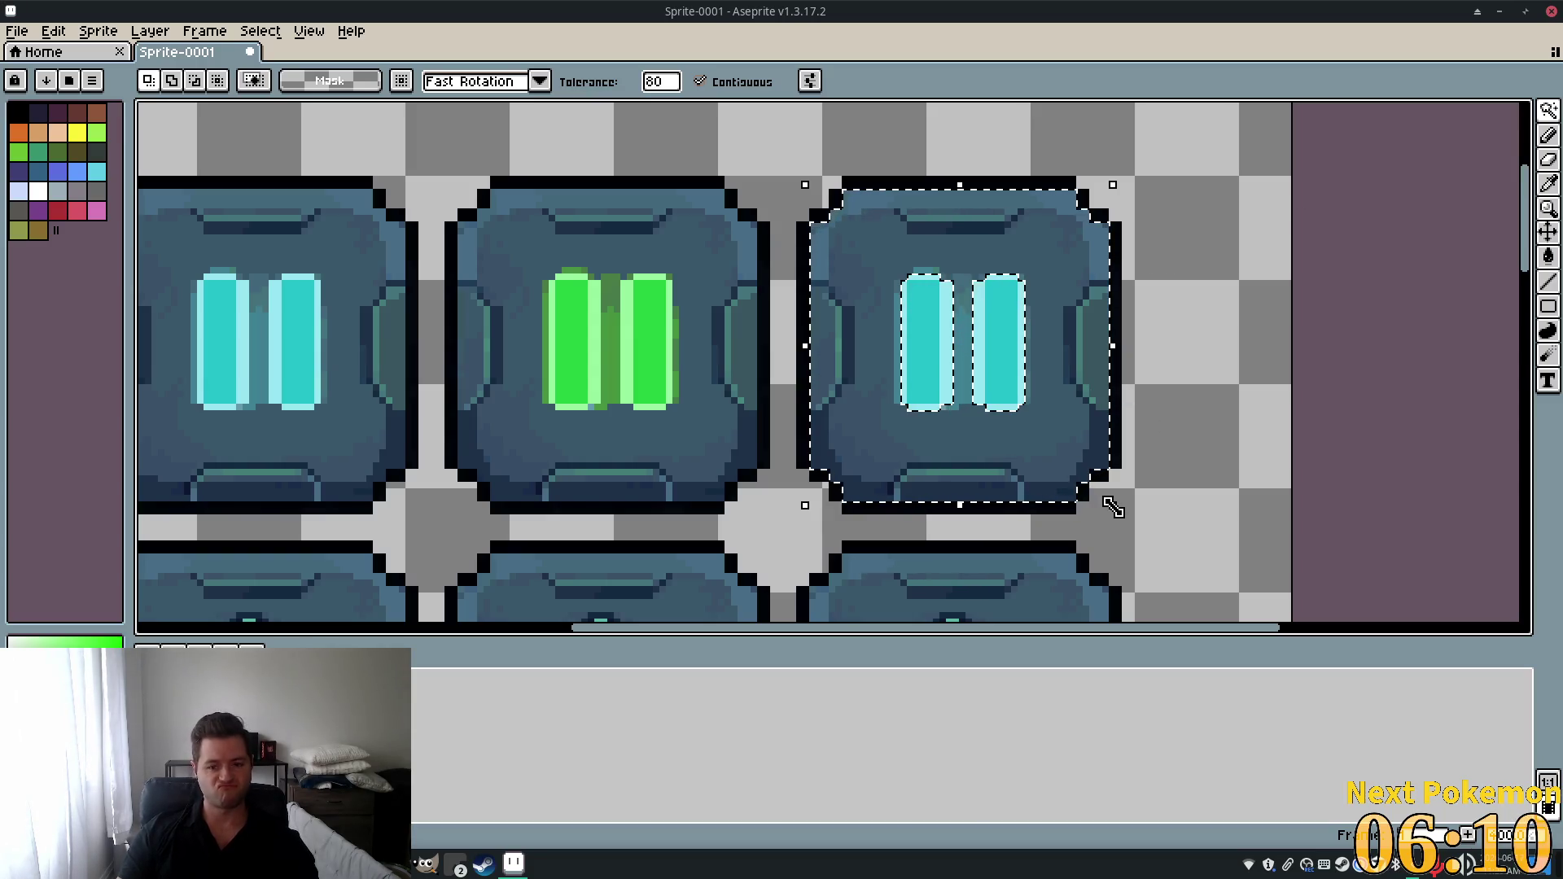
left_click(1113, 508)
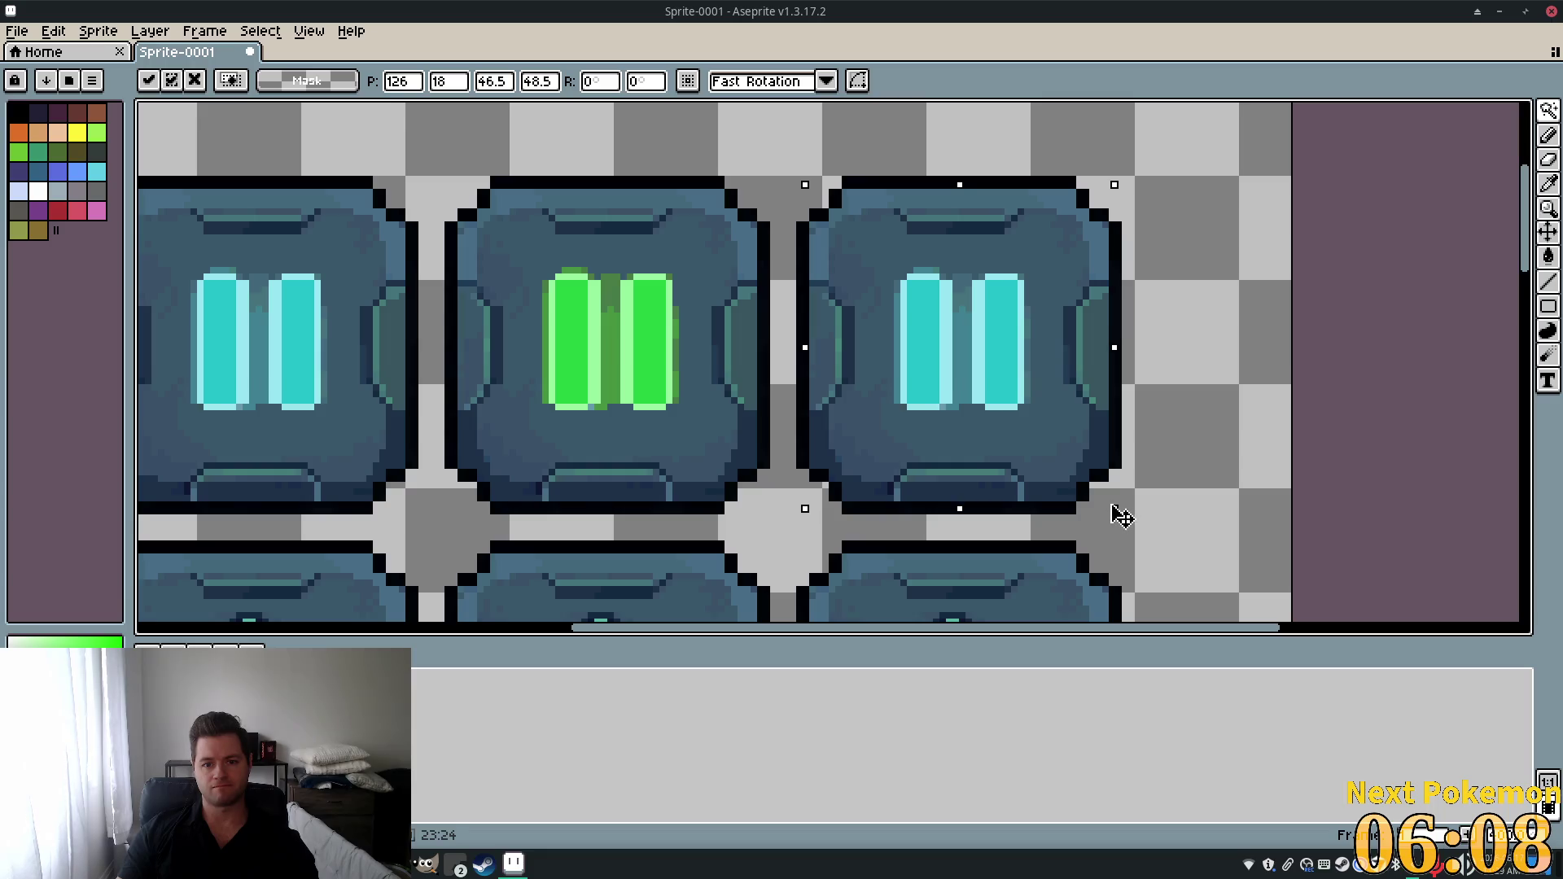
left_click_drag(1113, 506, 1100, 490)
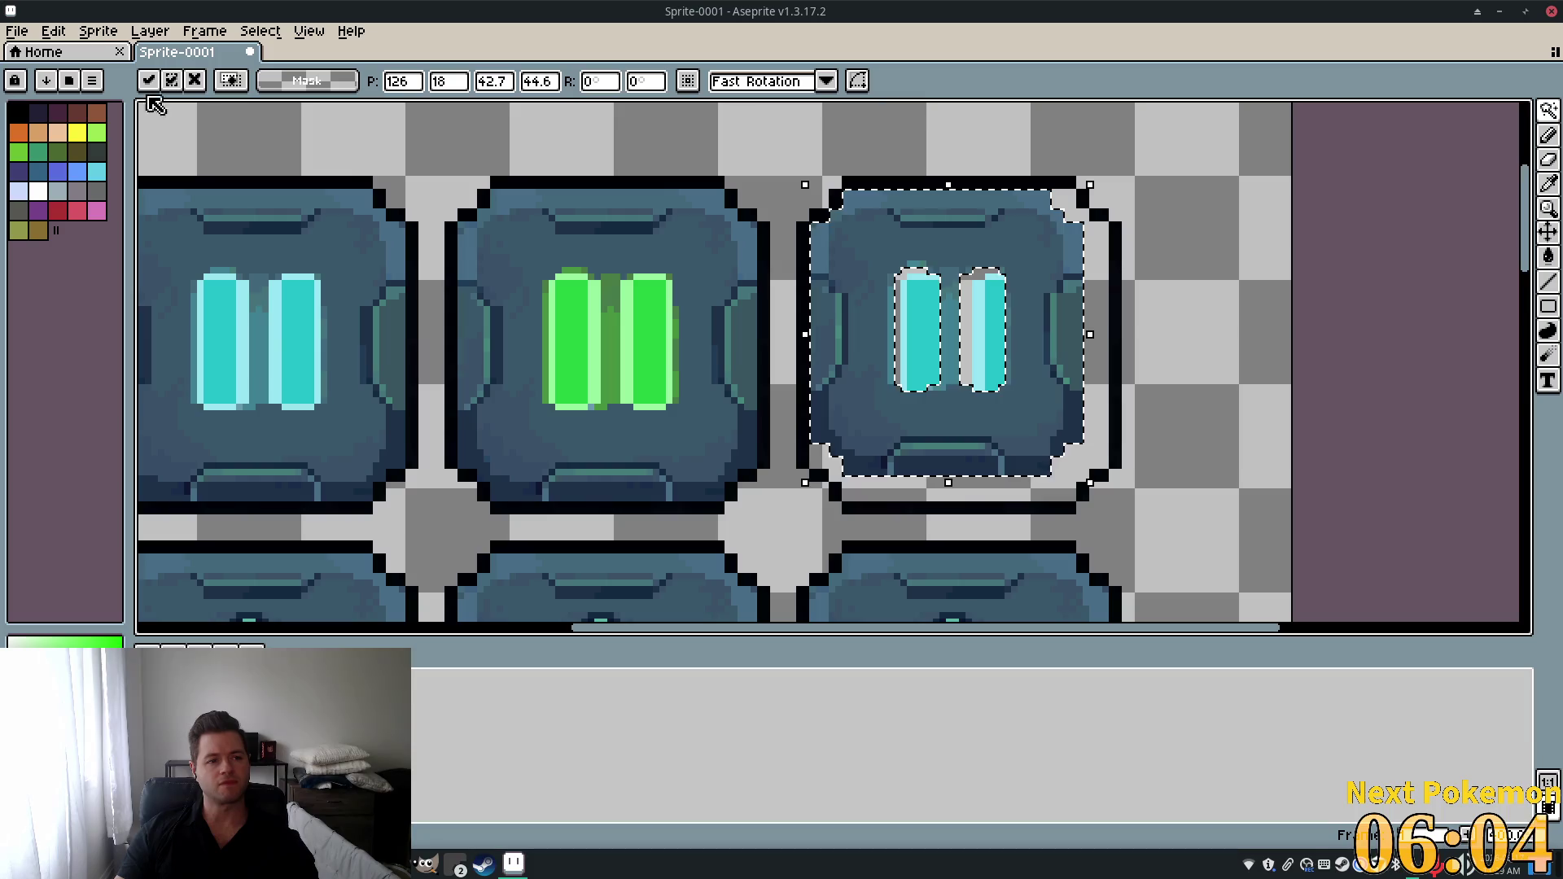
left_click(1548, 232)
left_click_drag(908, 243, 928, 261)
key("ctrl+z")
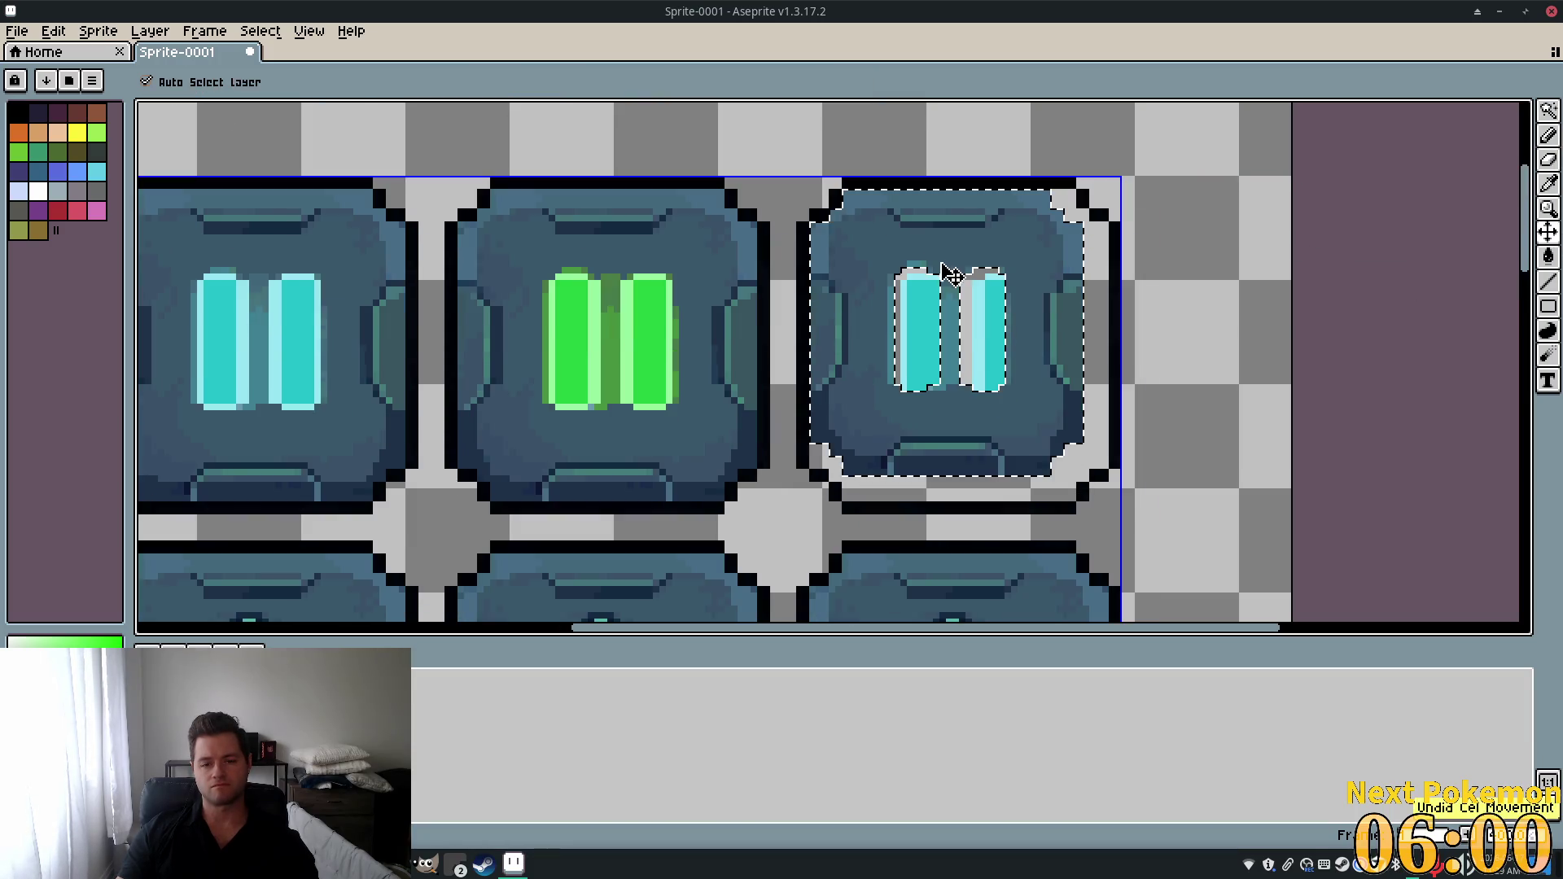
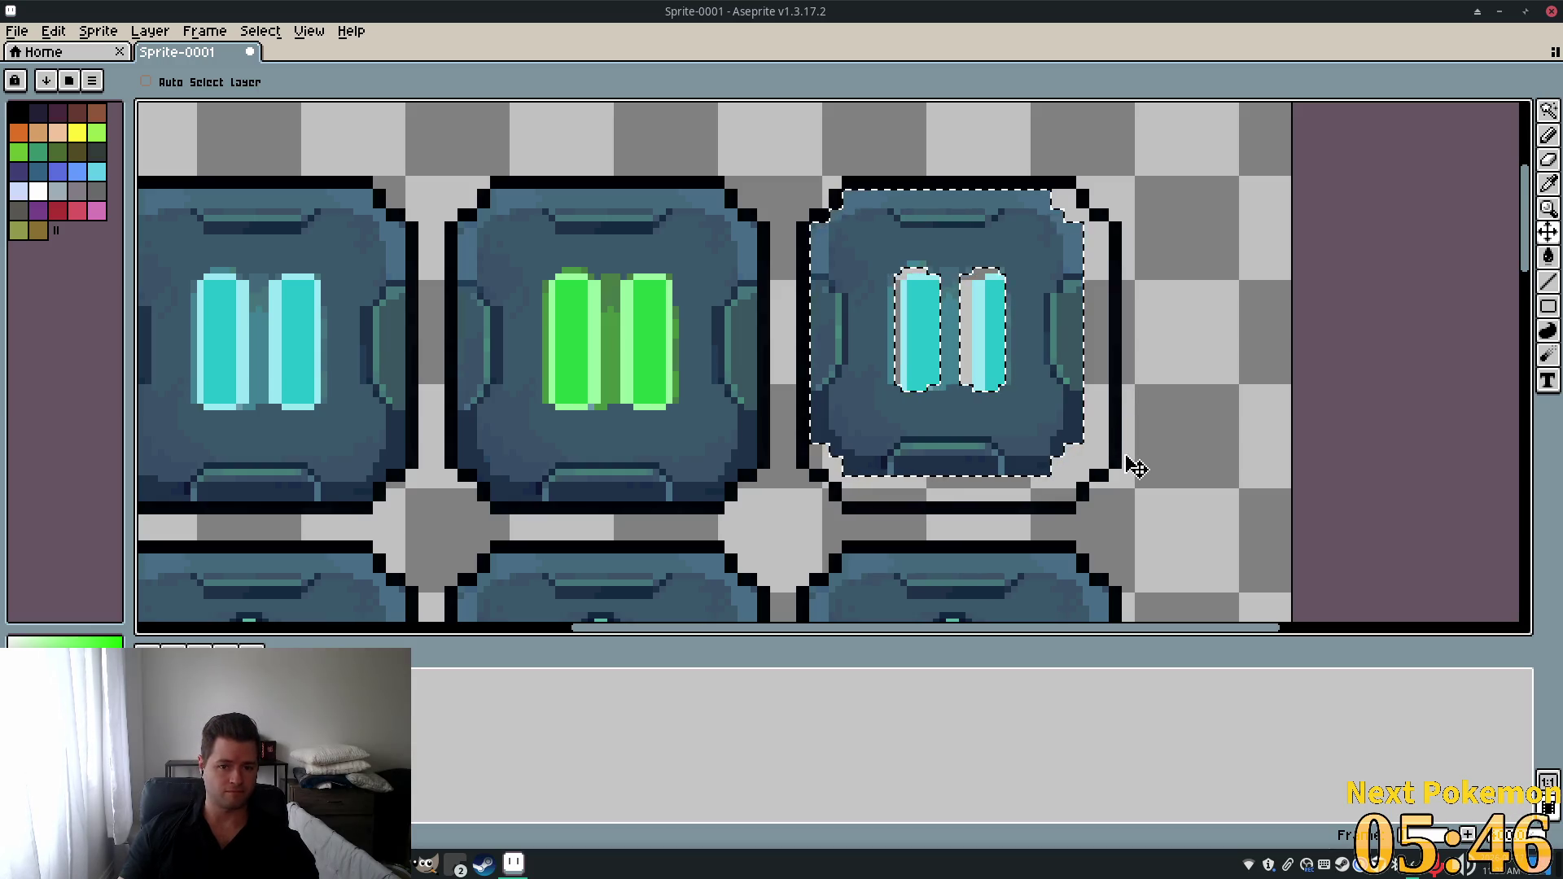
Cut and undo the third tile, then try Magic Wand selections on its left cyan bar.
key("ctrl+x")
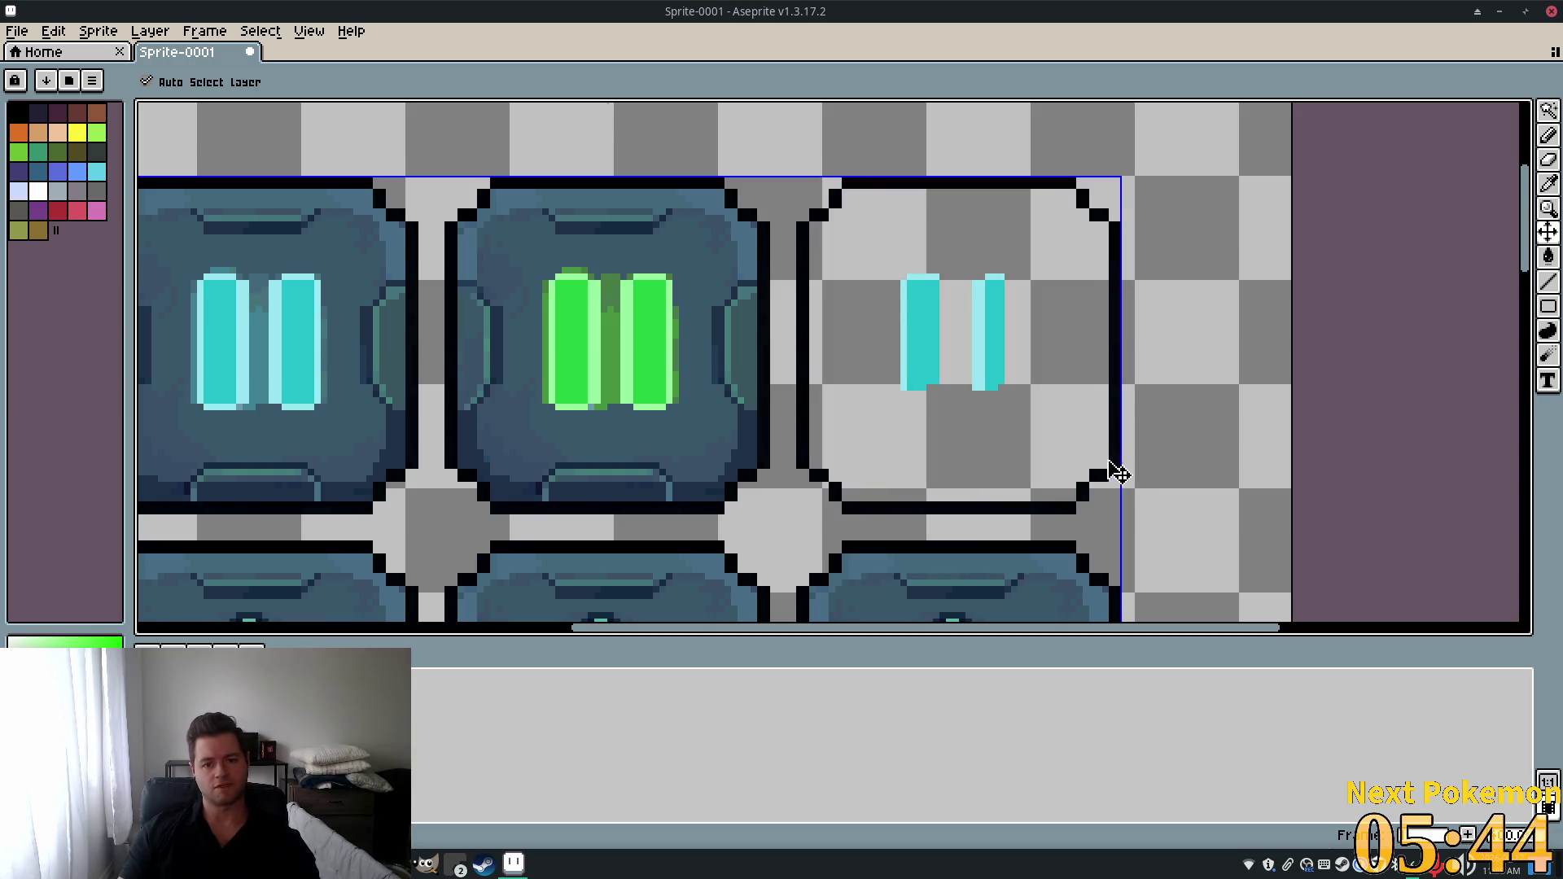
key("ctrl+z")
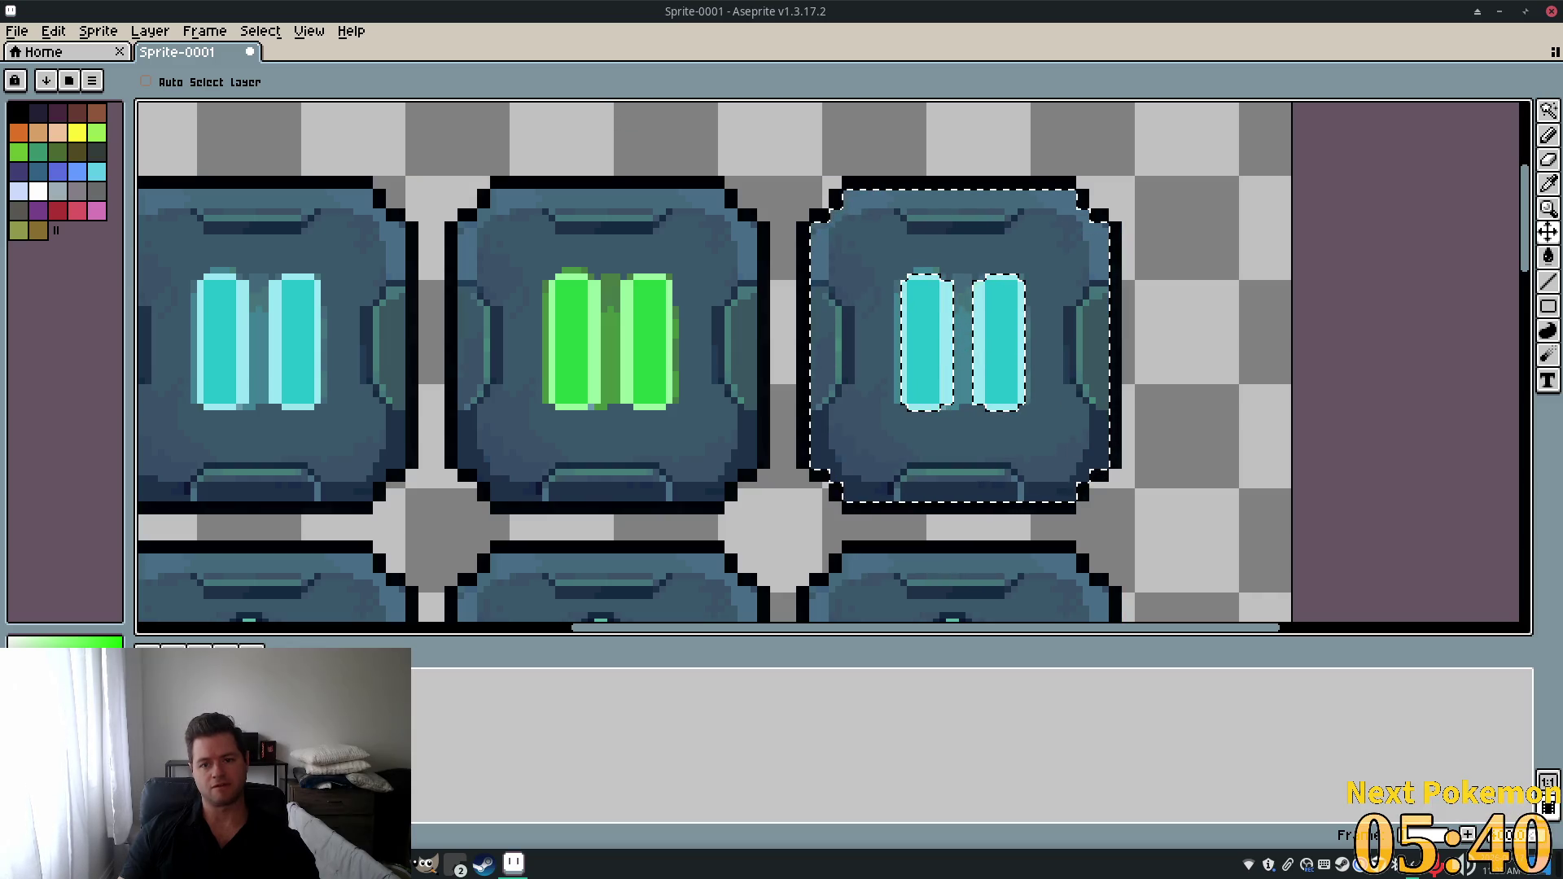
left_click(1548, 109)
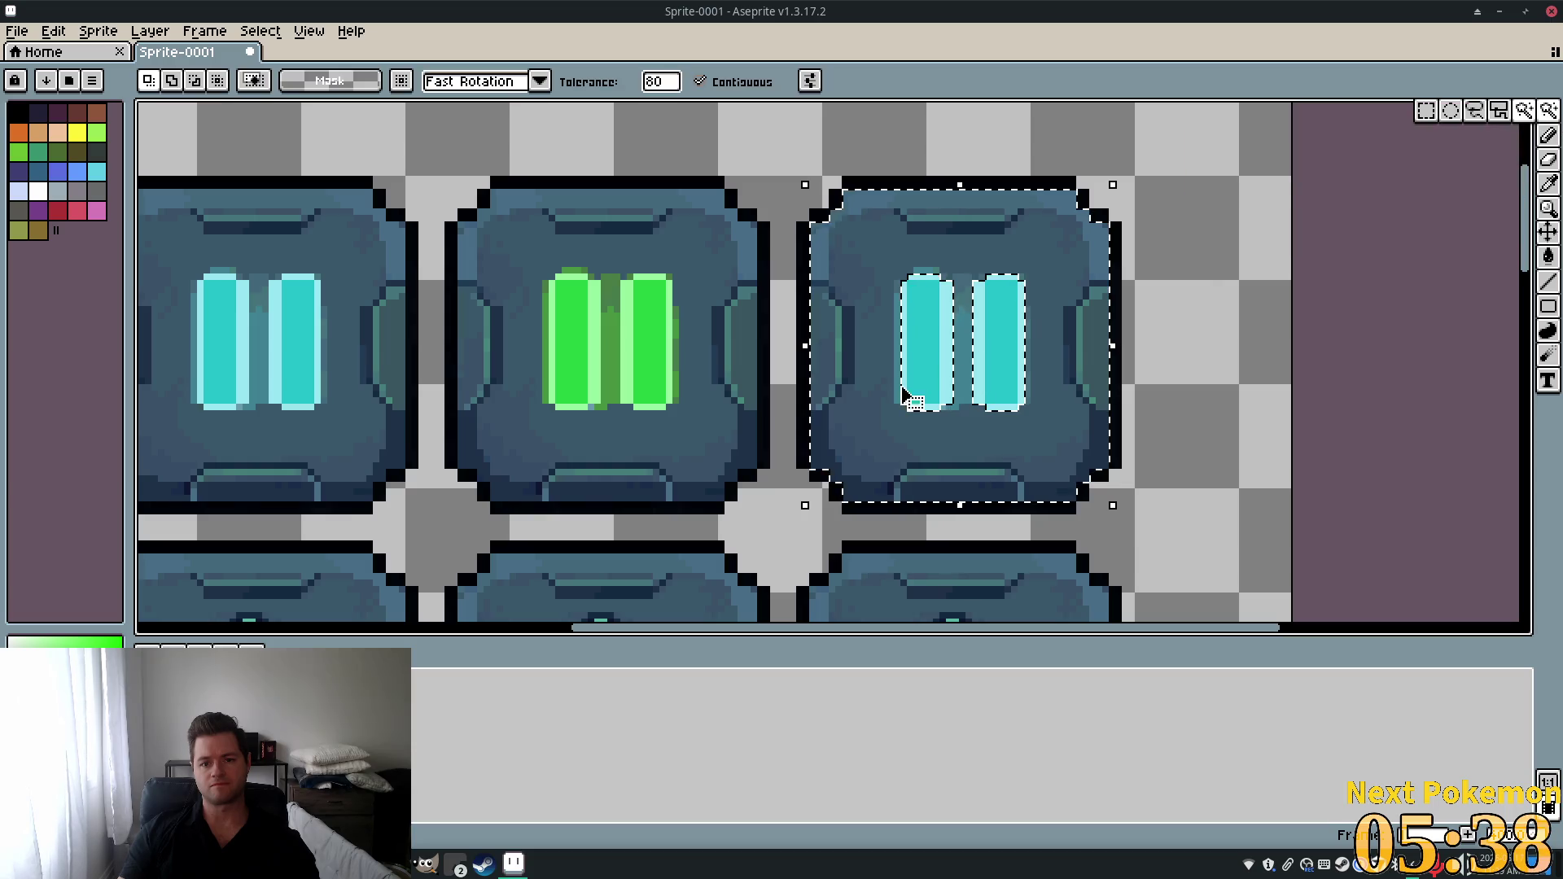
left_click(929, 323)
left_click(945, 322)
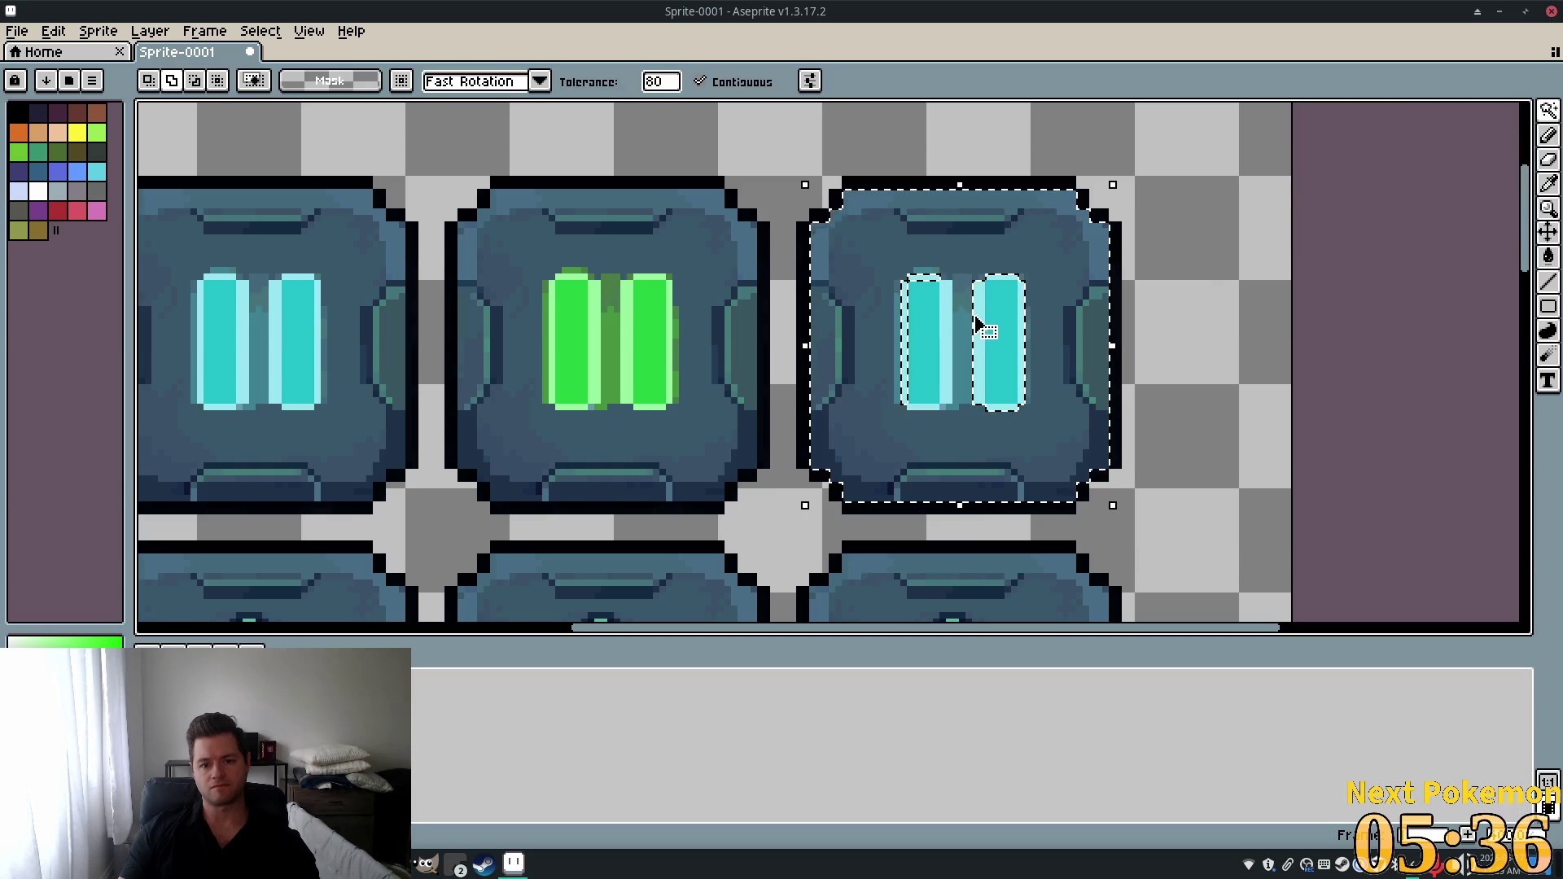
left_click(920, 280)
left_click(906, 301)
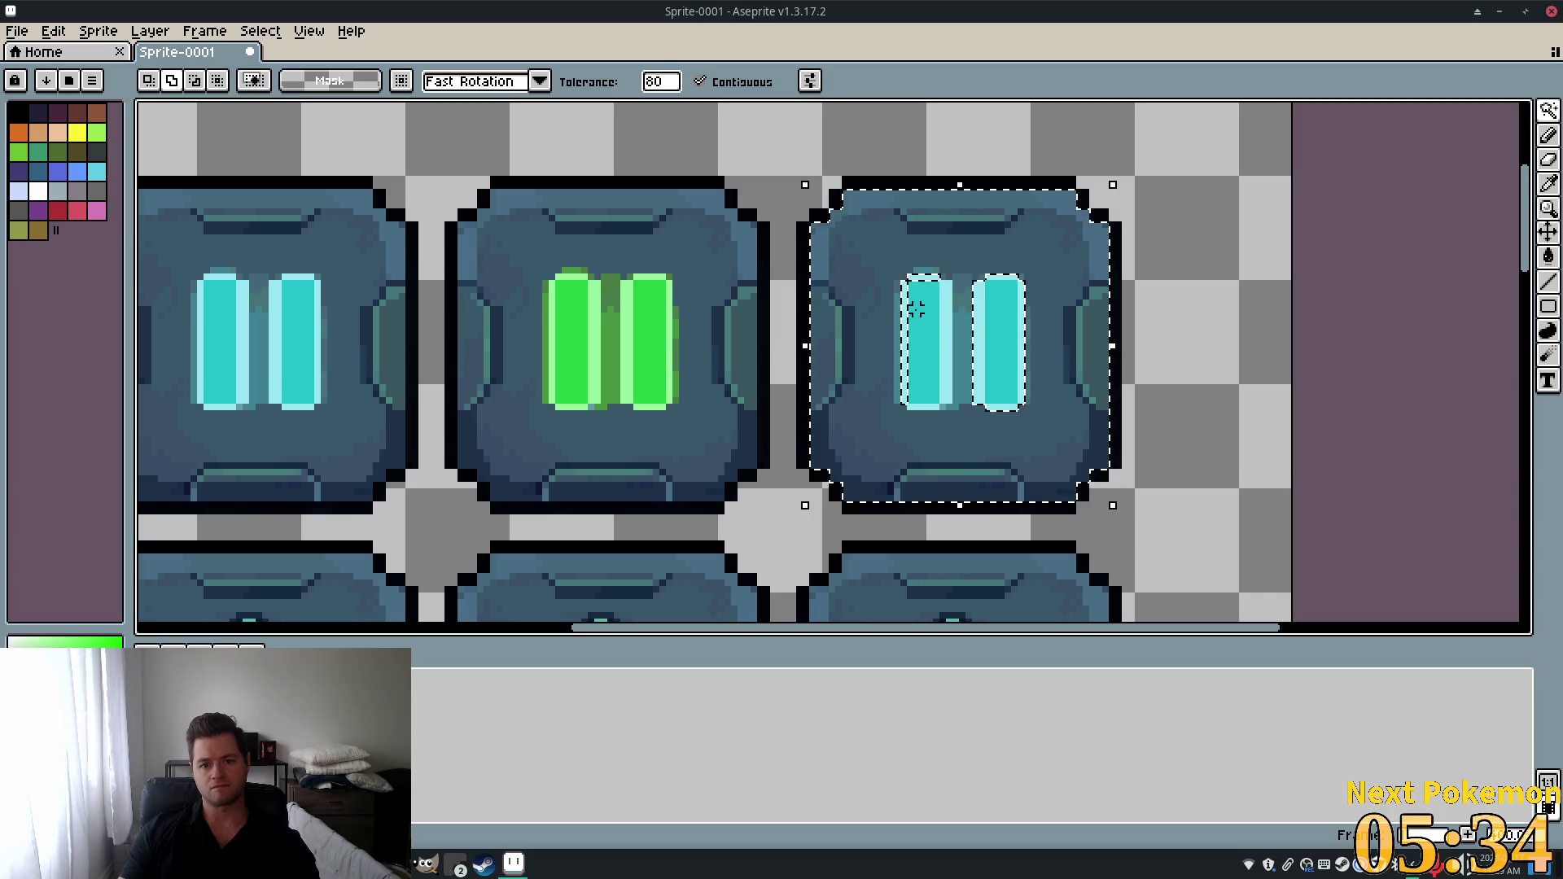
left_click(929, 328)
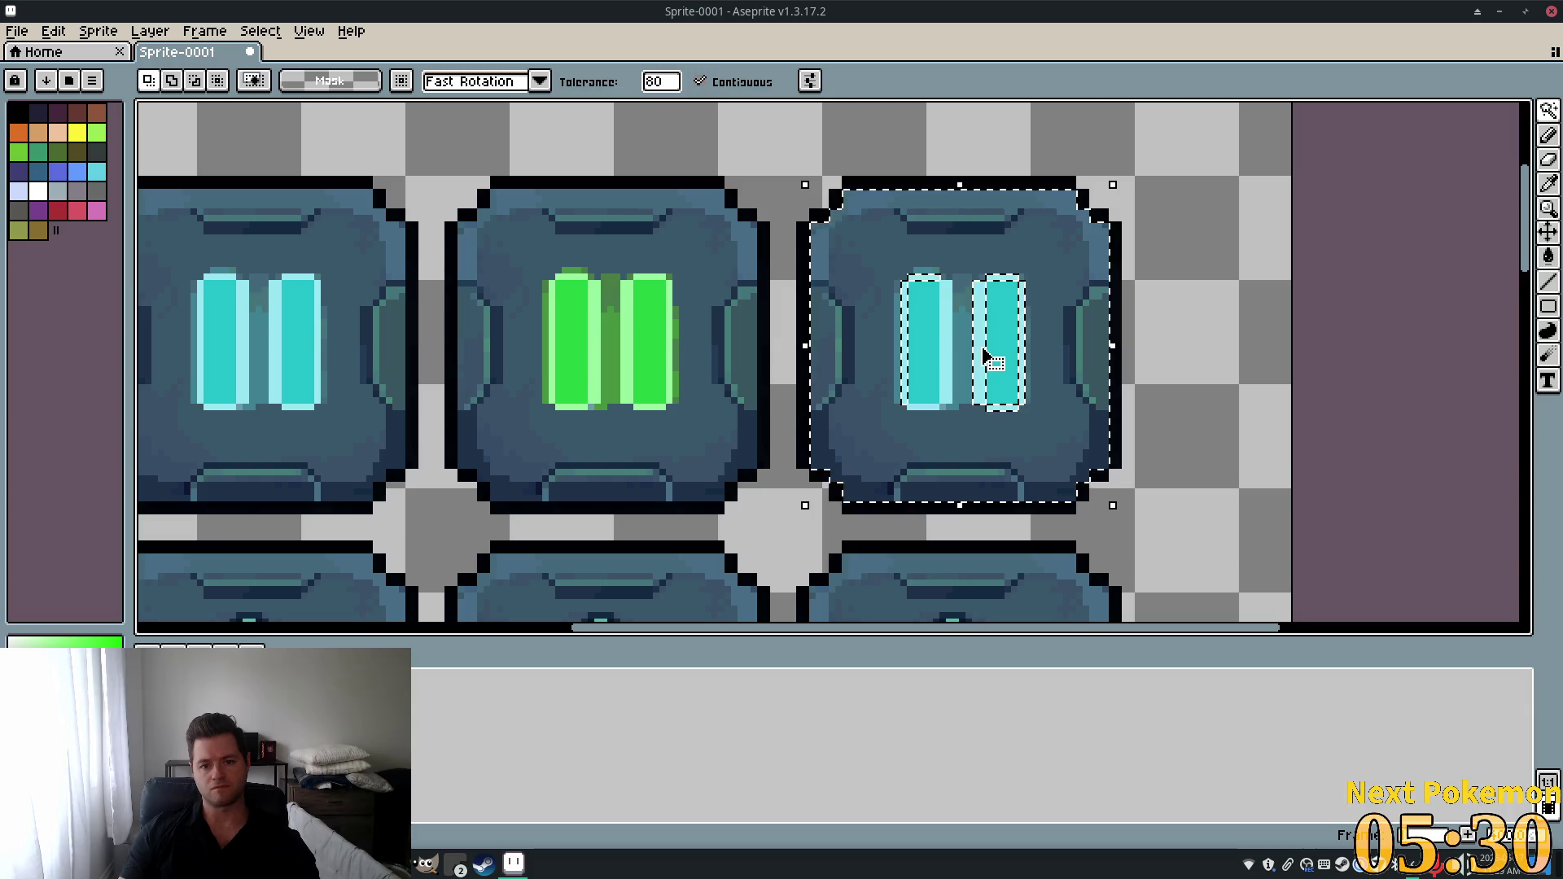
left_click(935, 399)
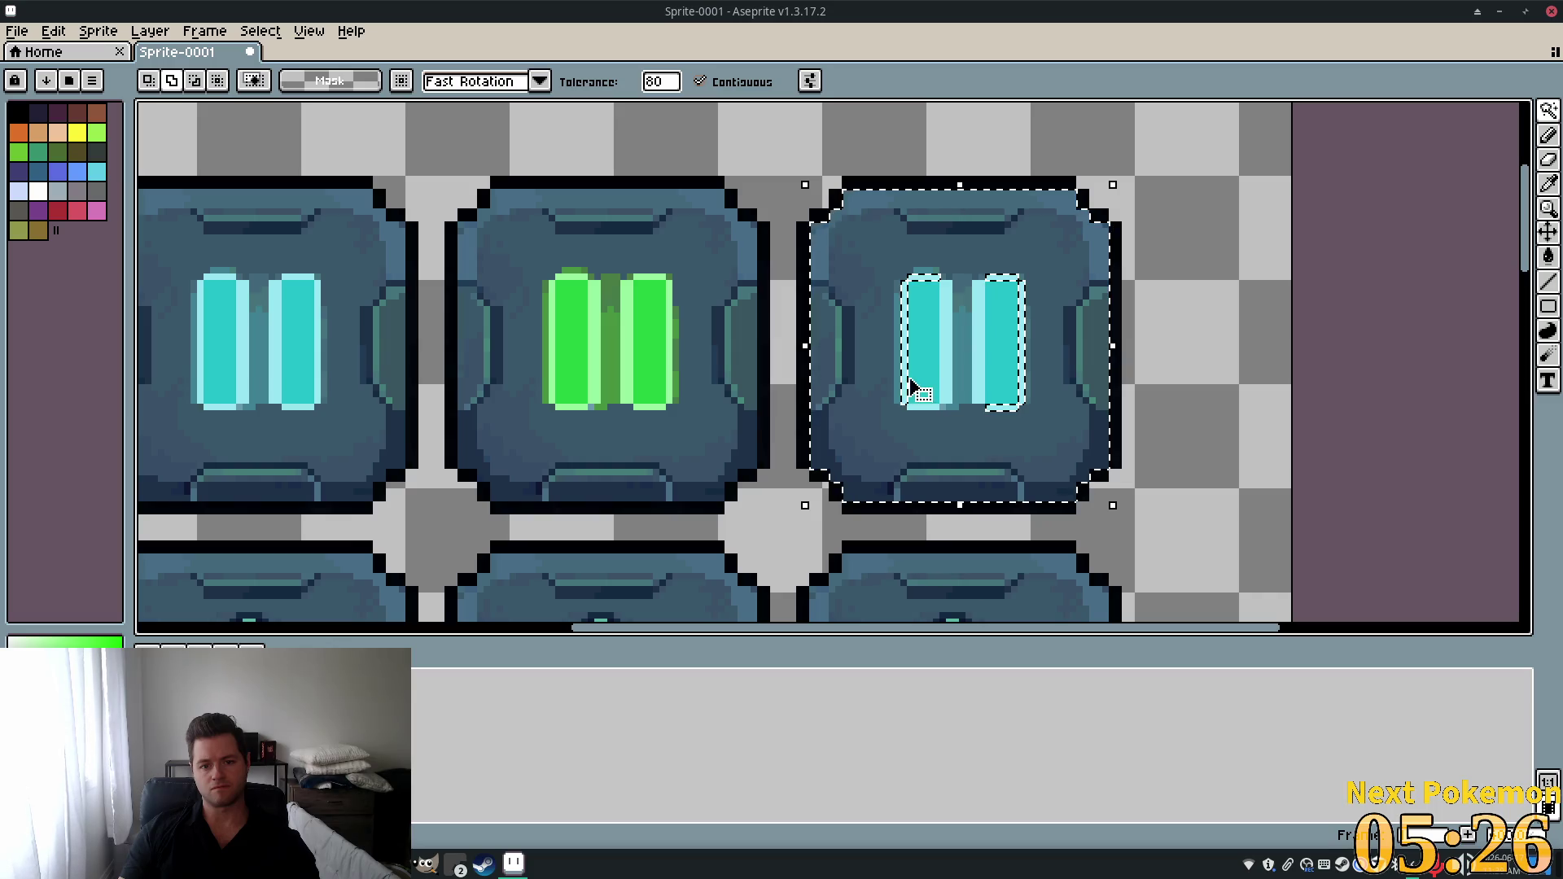
Undo the bar selections to restore the whole-tile selection and grab its transform handle.
scroll(925, 377, "up", 1)
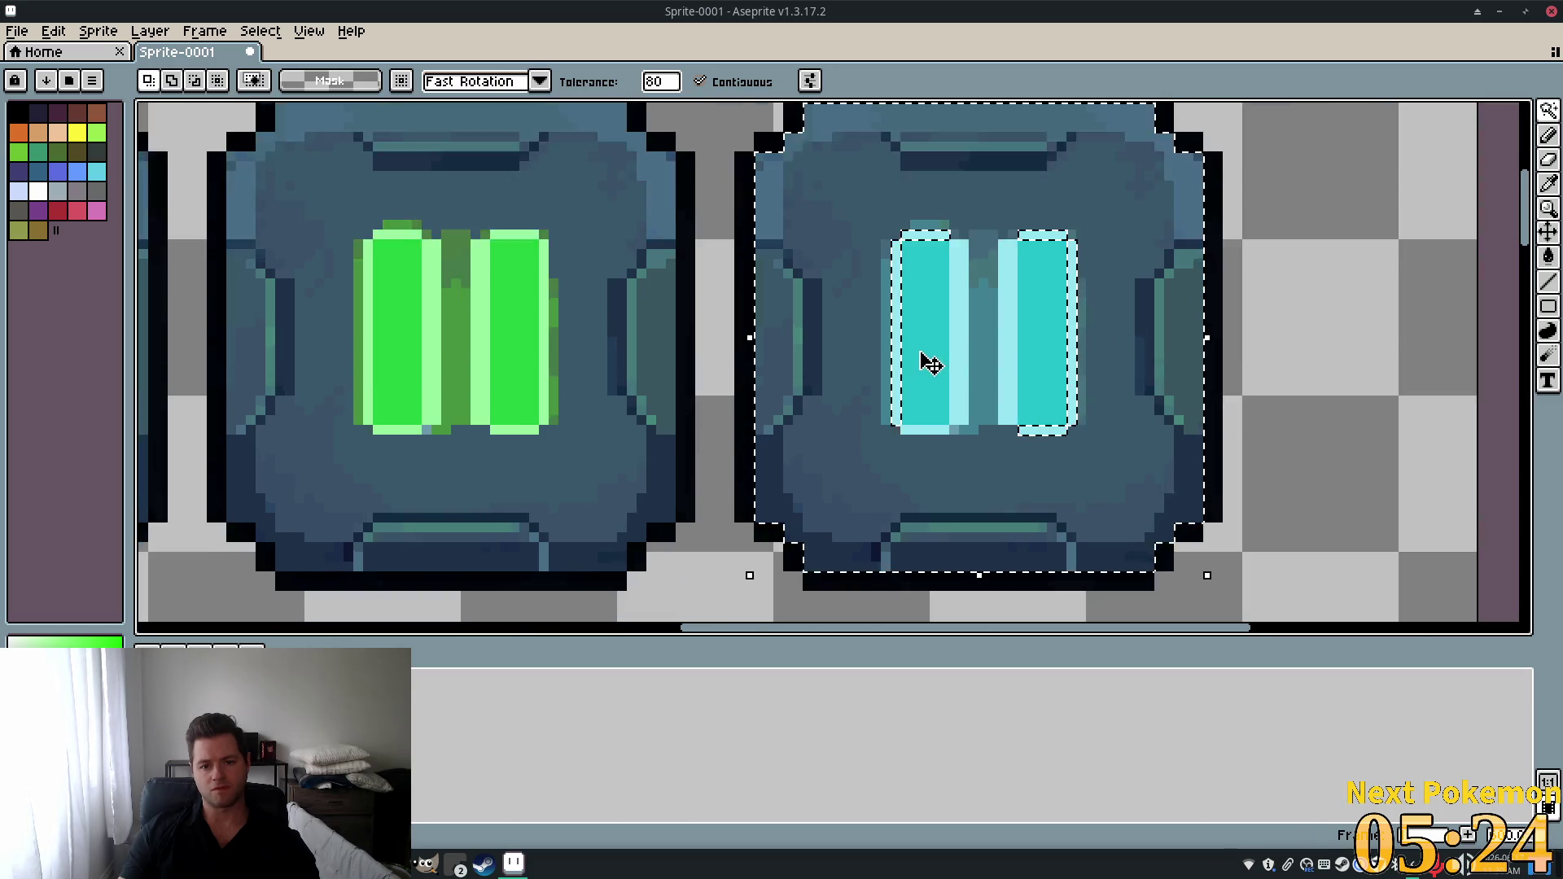
scroll(931, 364, "up", 1)
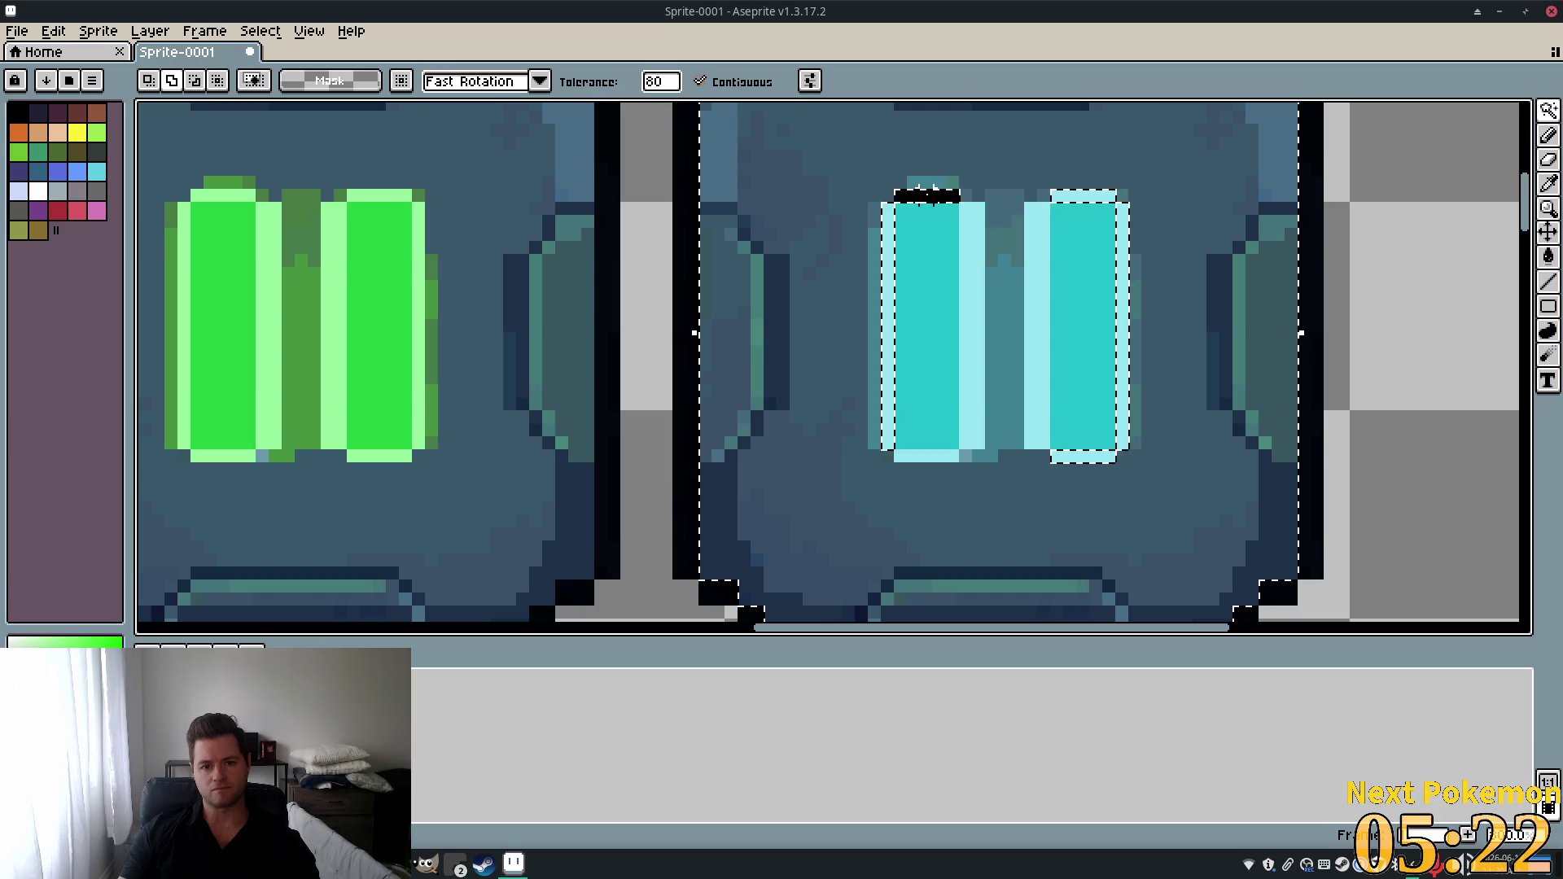
key("ctrl+z")
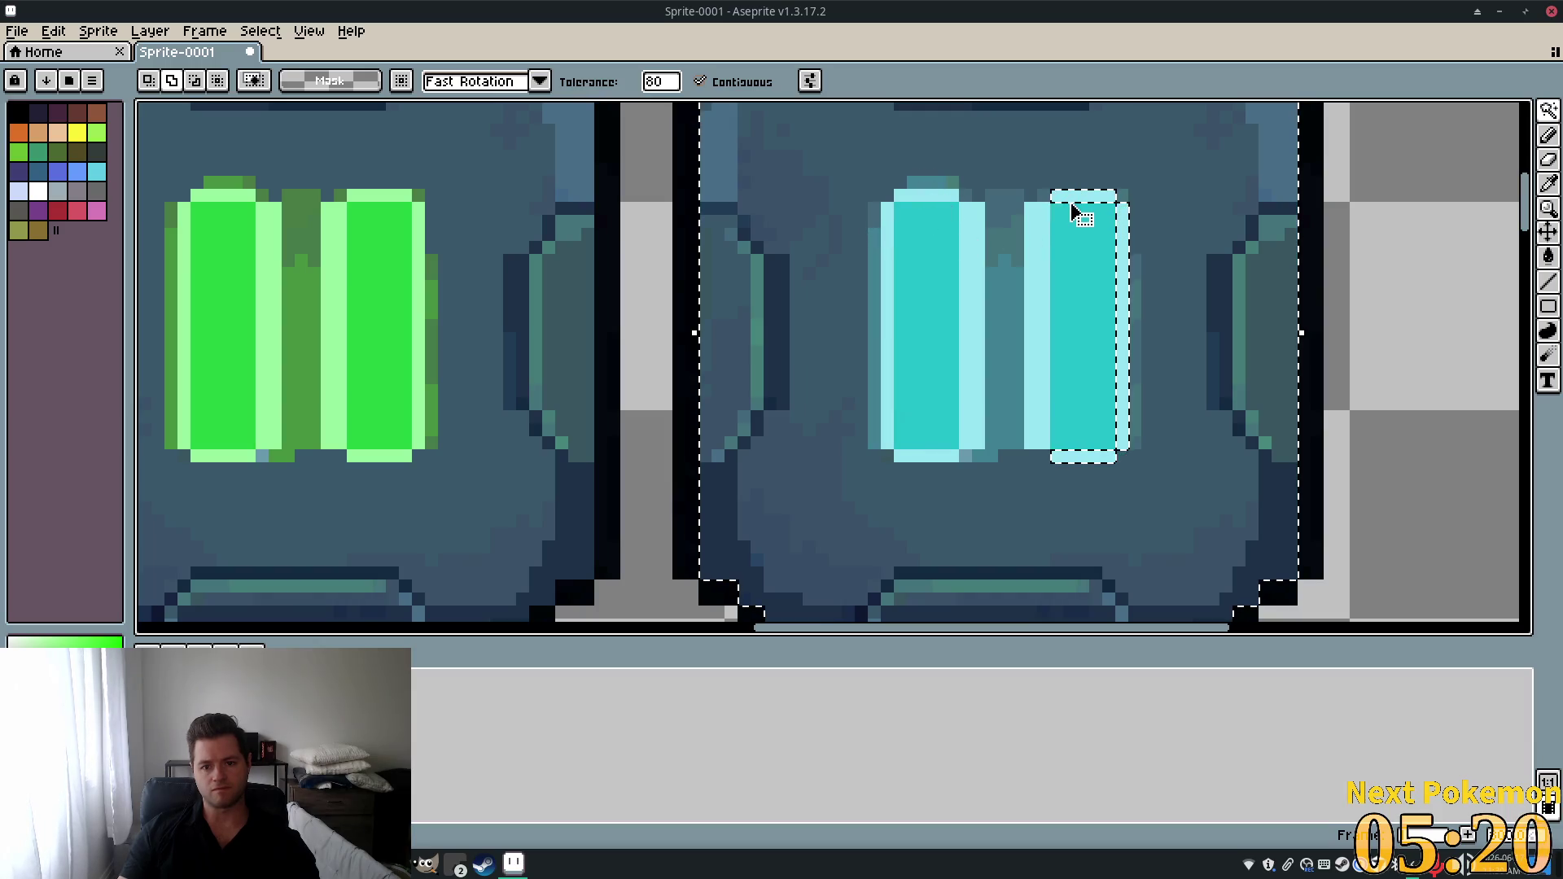
left_click(1081, 457)
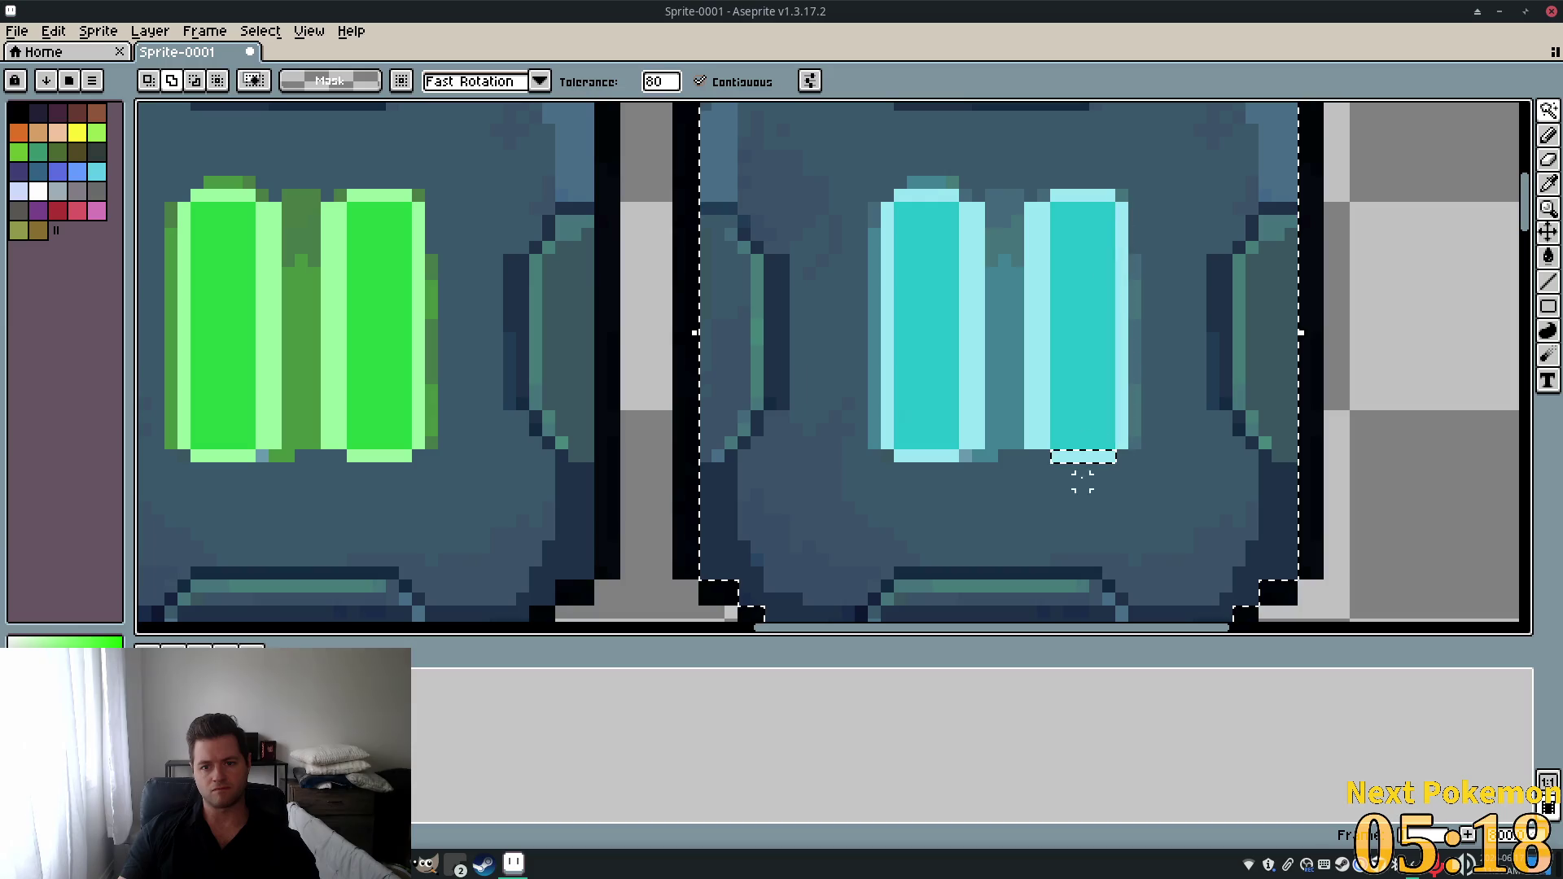
key("ctrl+z")
scroll(1389, 440, "down", 2)
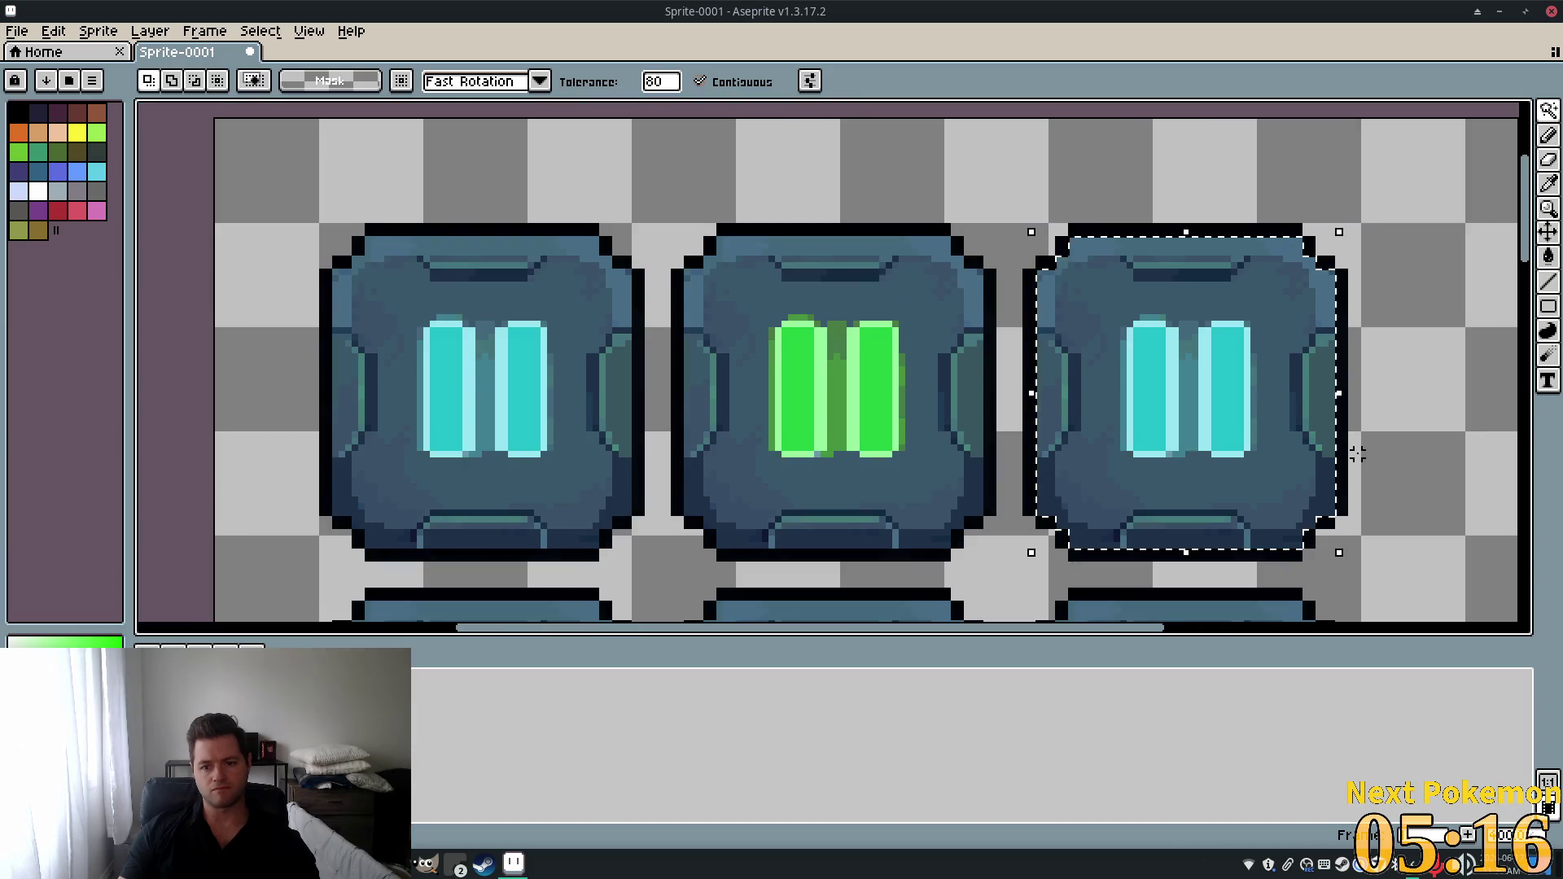
left_click_drag(1357, 454, 1096, 454)
left_click(1080, 558)
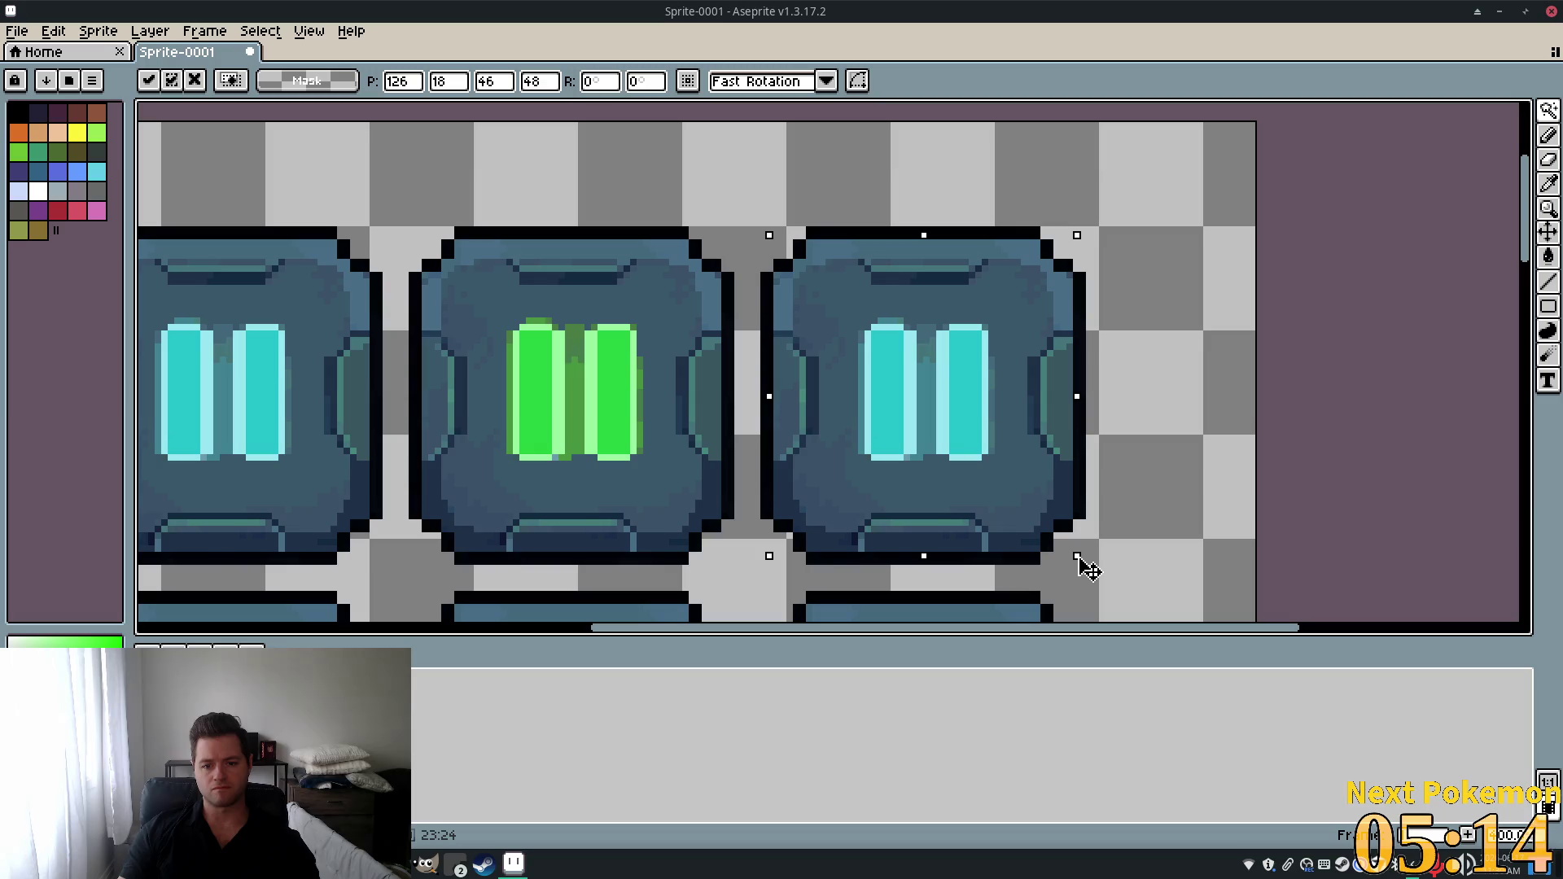
Scale the third pause tile down to about 36×37 pixels and re-paste it.
mouse_move(1080, 558)
left_mouse_down()
mouse_move(1047, 516)
mouse_move(977, 521)
mouse_move(1050, 527)
mouse_move(1013, 499)
left_mouse_up()
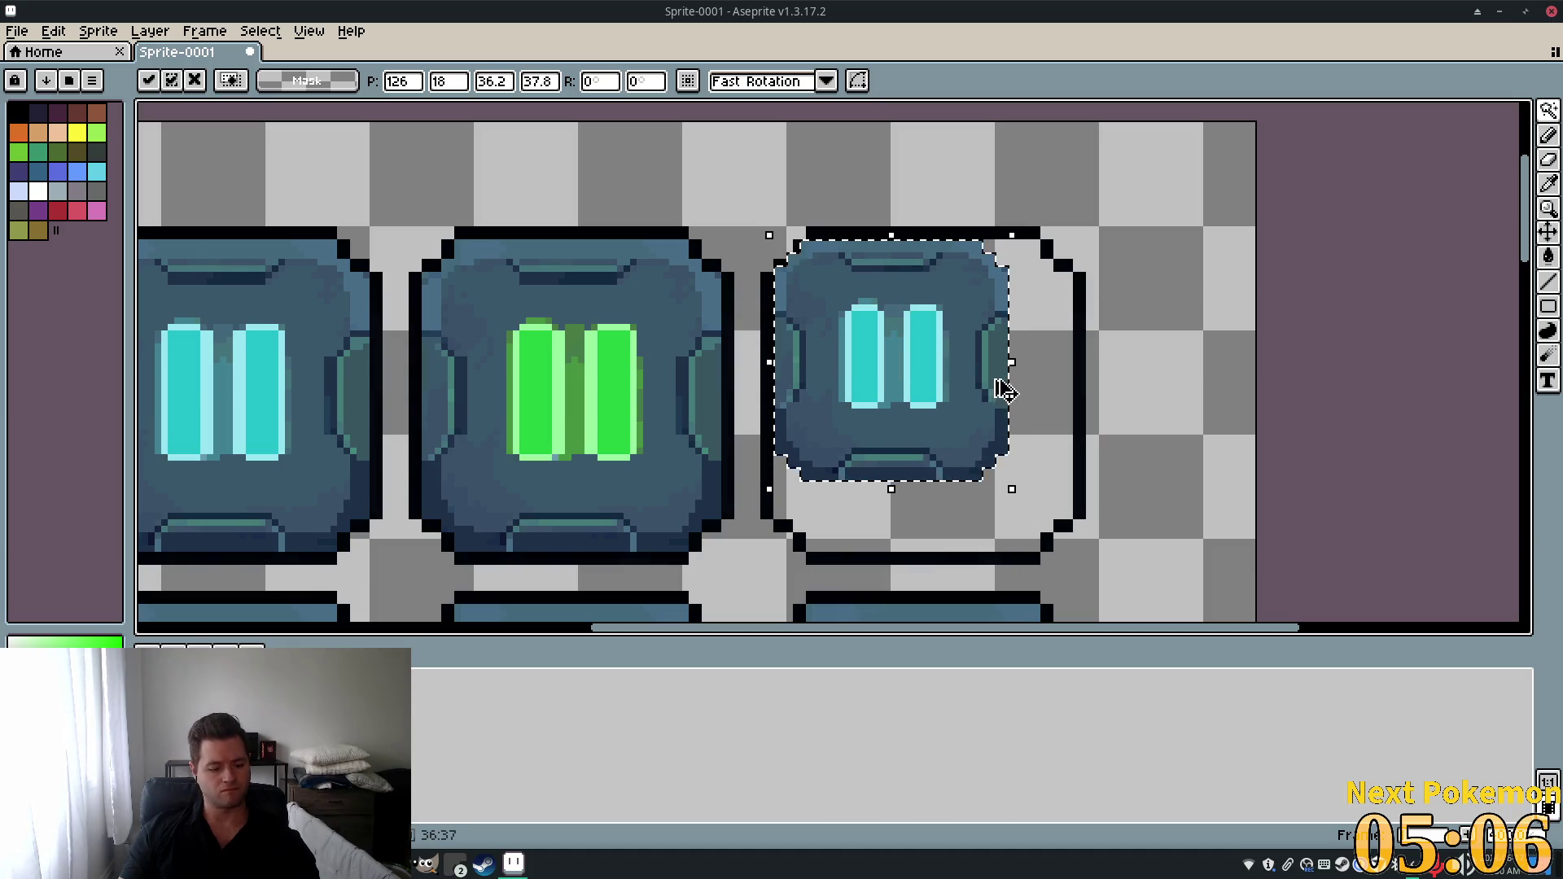
key("Escape")
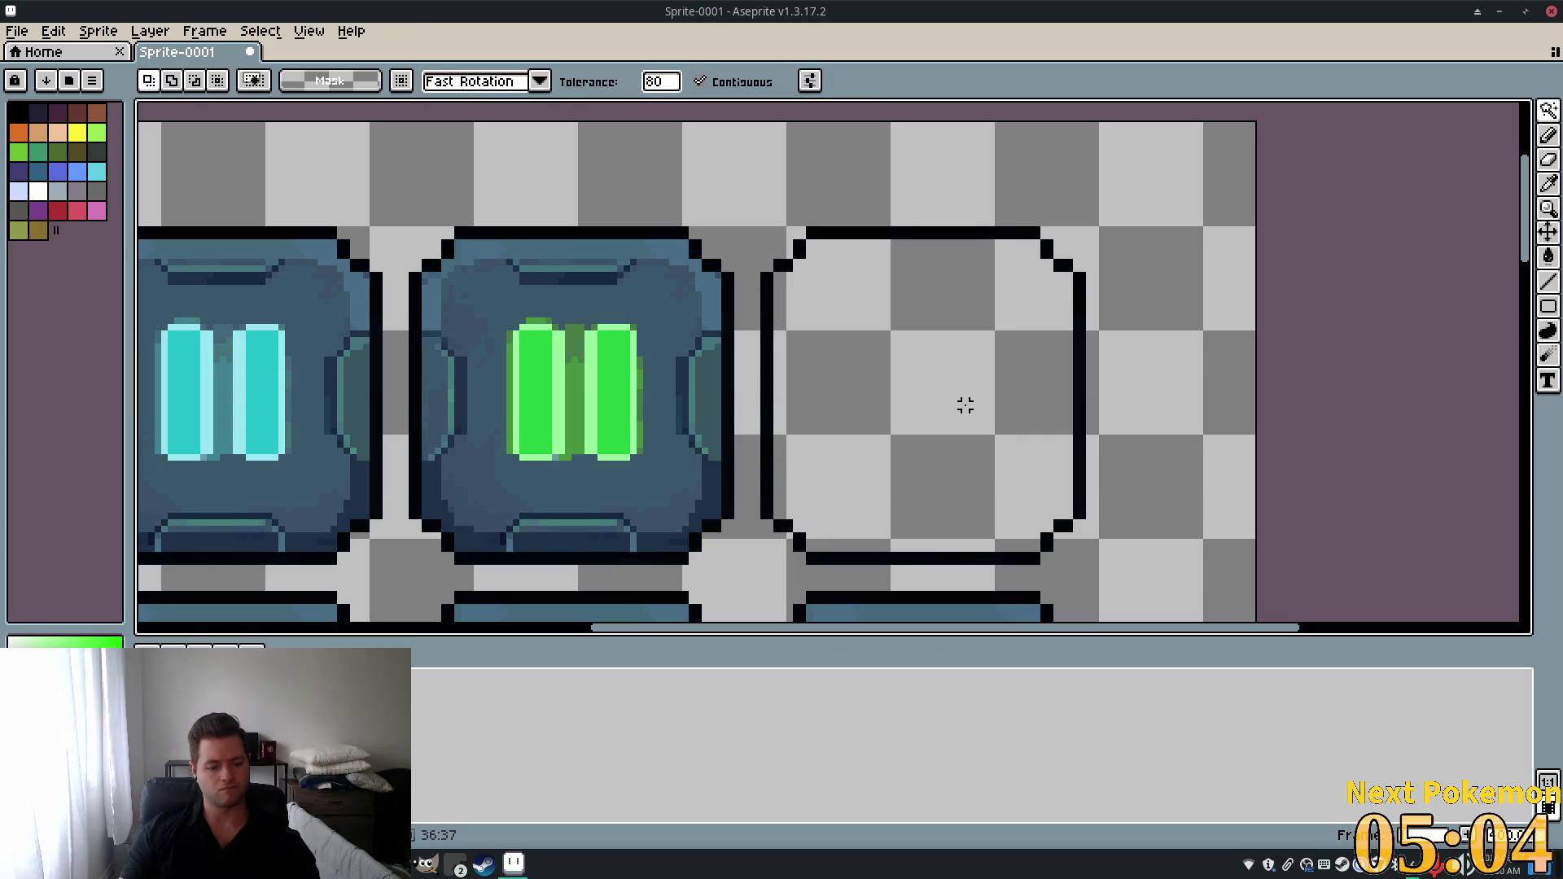
key("ctrl+v")
Centre the shrunk tile inside its dark outline with one-pixel nudges and commit it.
mouse_move(933, 349)
left_mouse_down()
mouse_move(991, 394)
mouse_move(964, 377)
left_mouse_up()
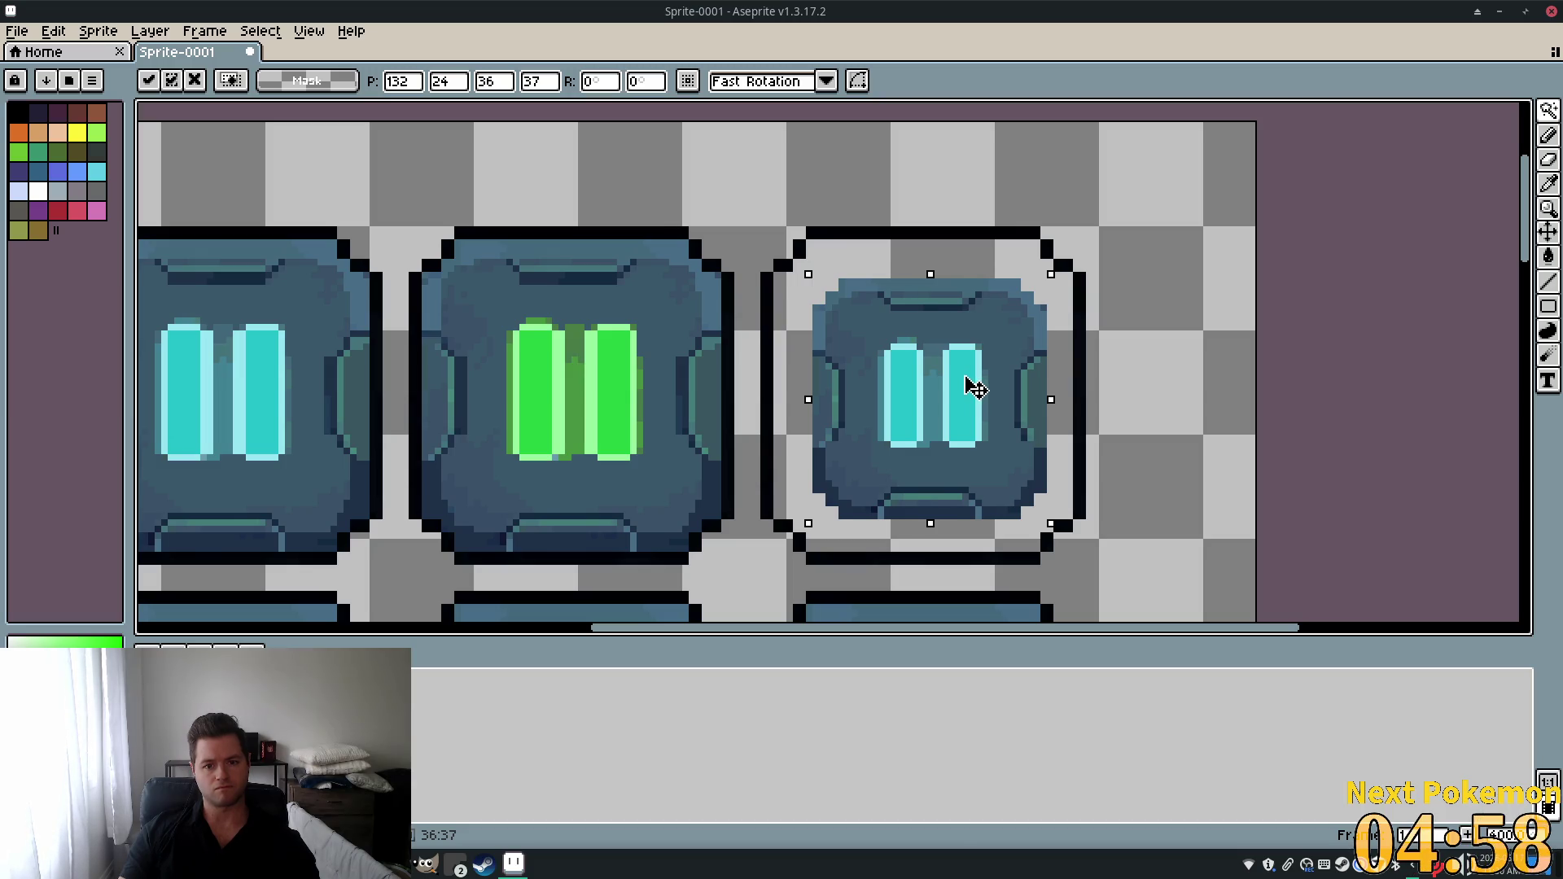
left_click_drag(965, 377, 961, 373)
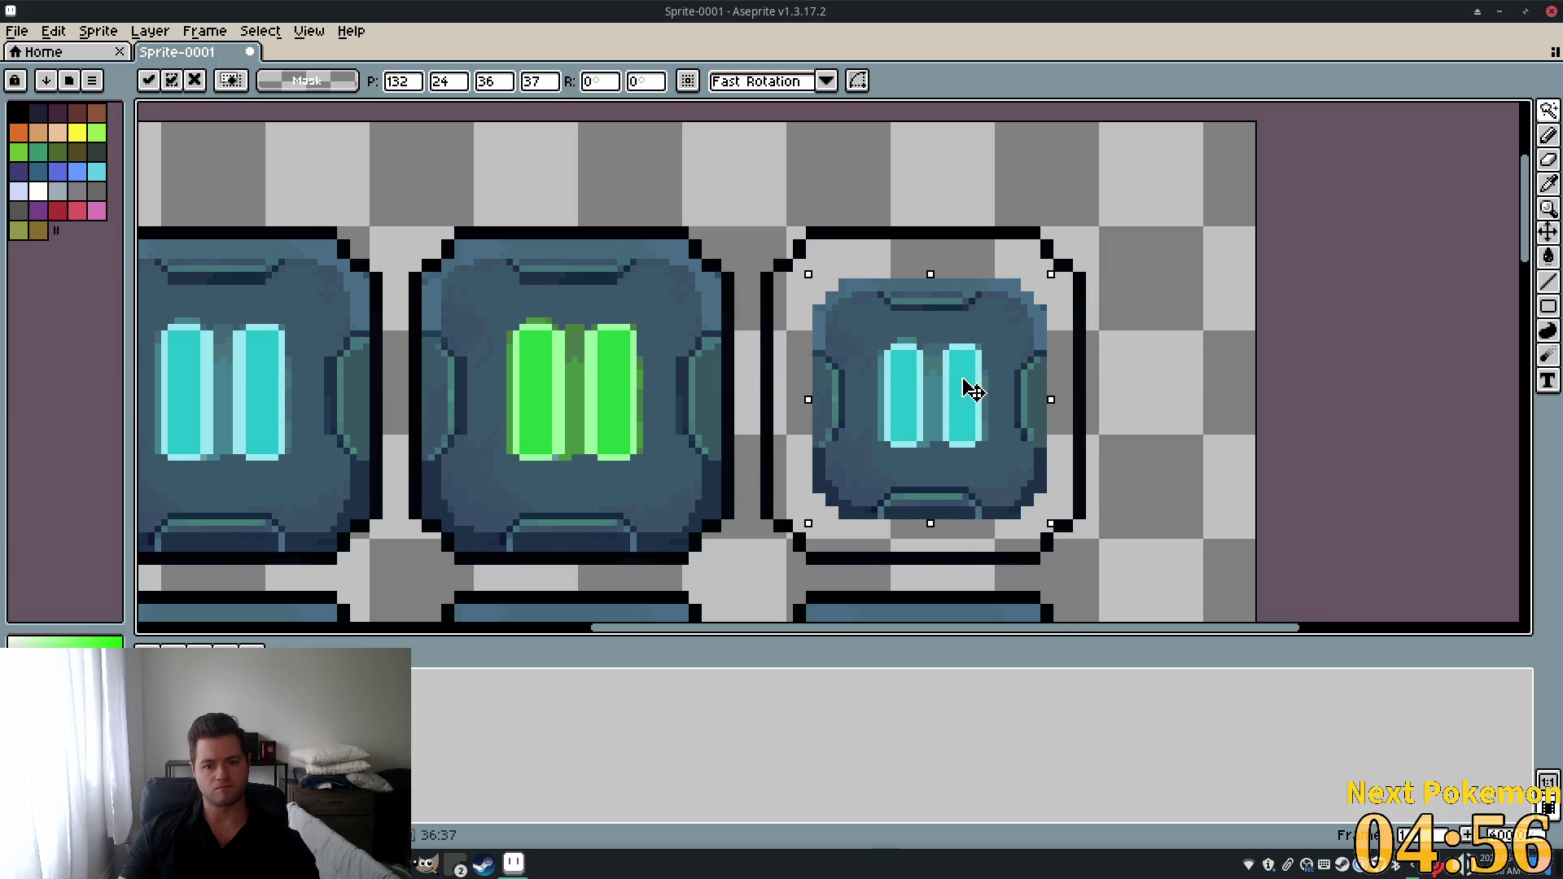
key("Left")
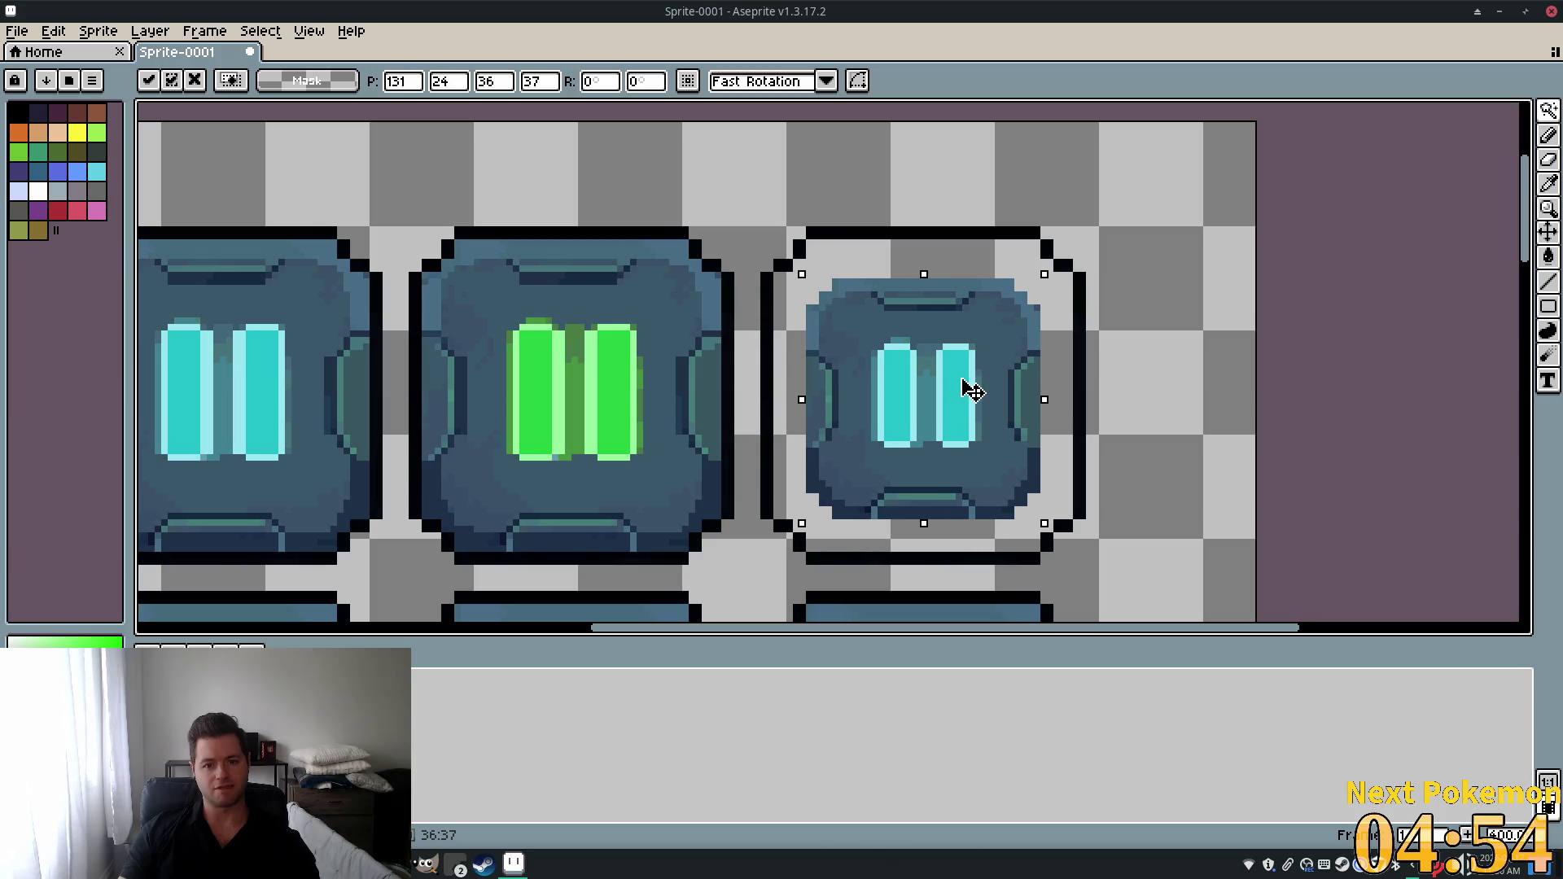
key("Right")
left_click_drag(965, 380, 961, 378)
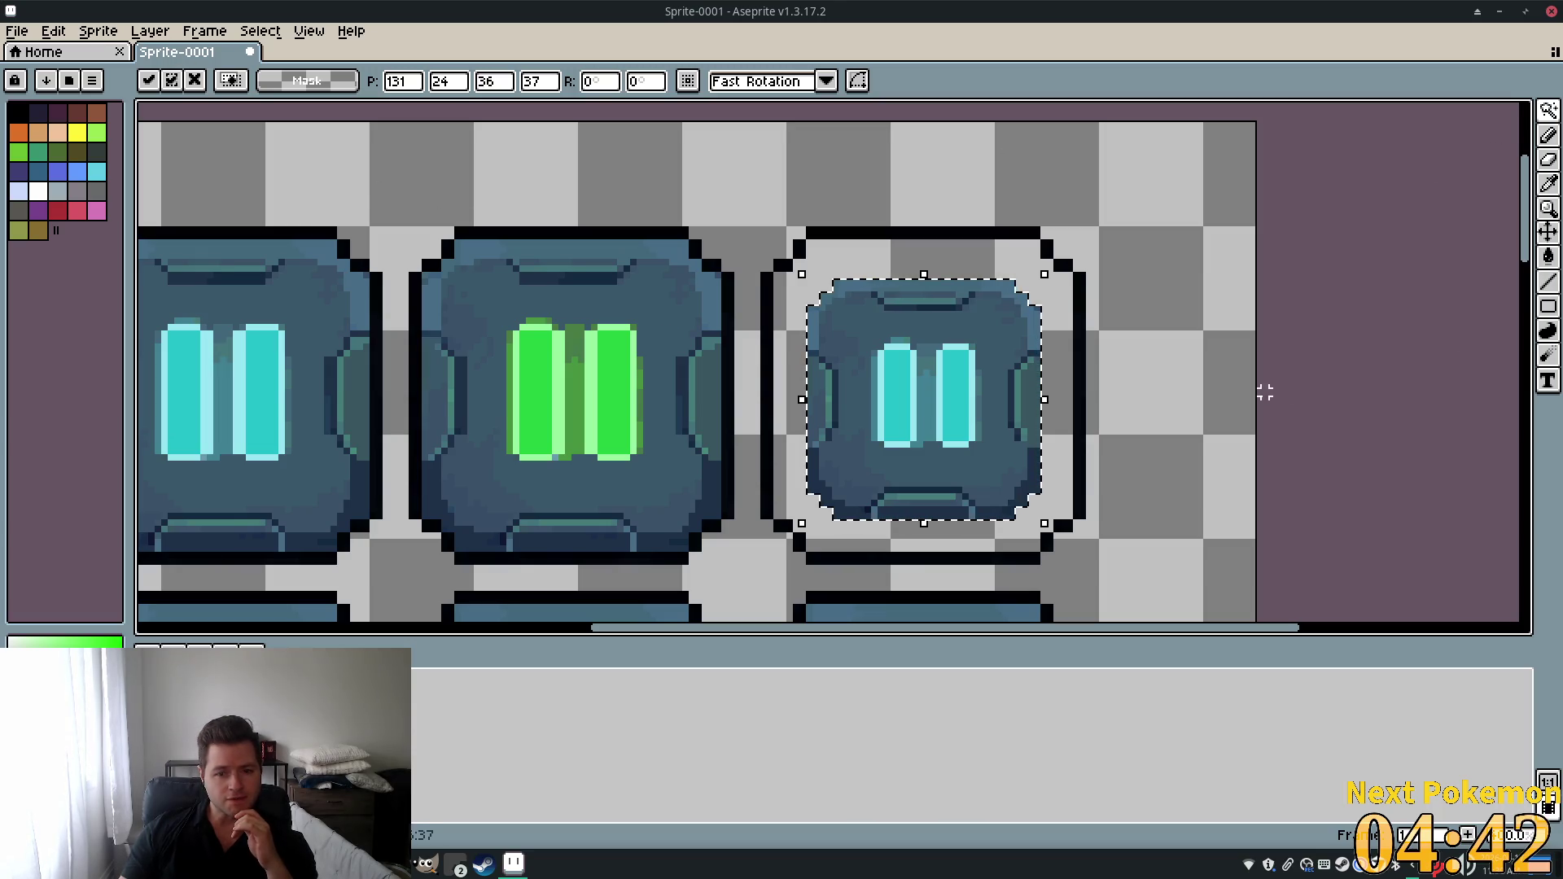
key("w")
left_click(1547, 257)
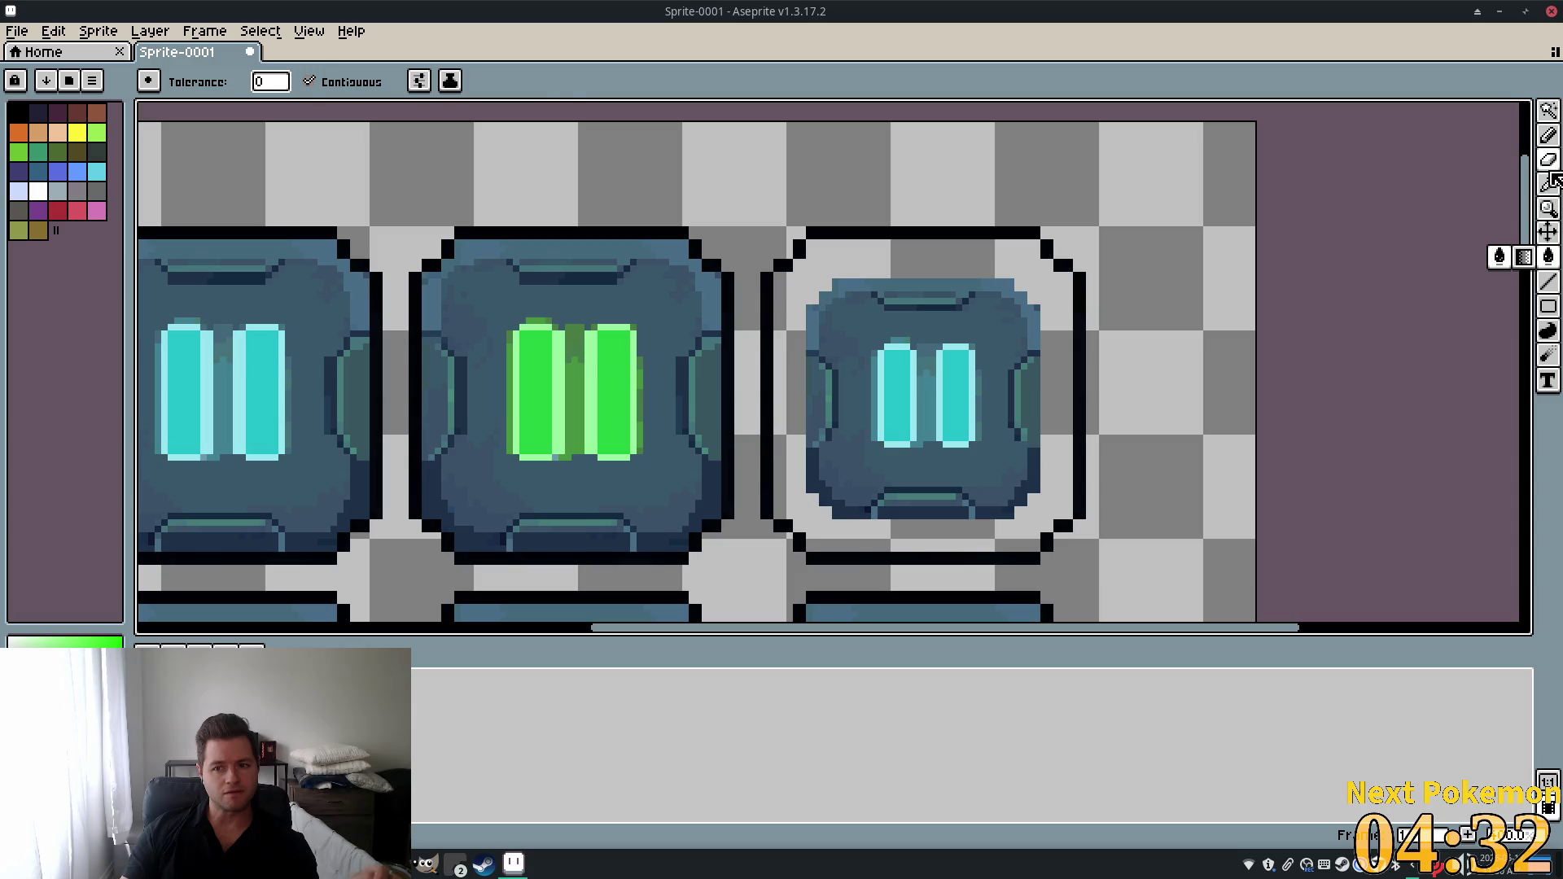
left_click(1548, 184)
left_click(1545, 259)
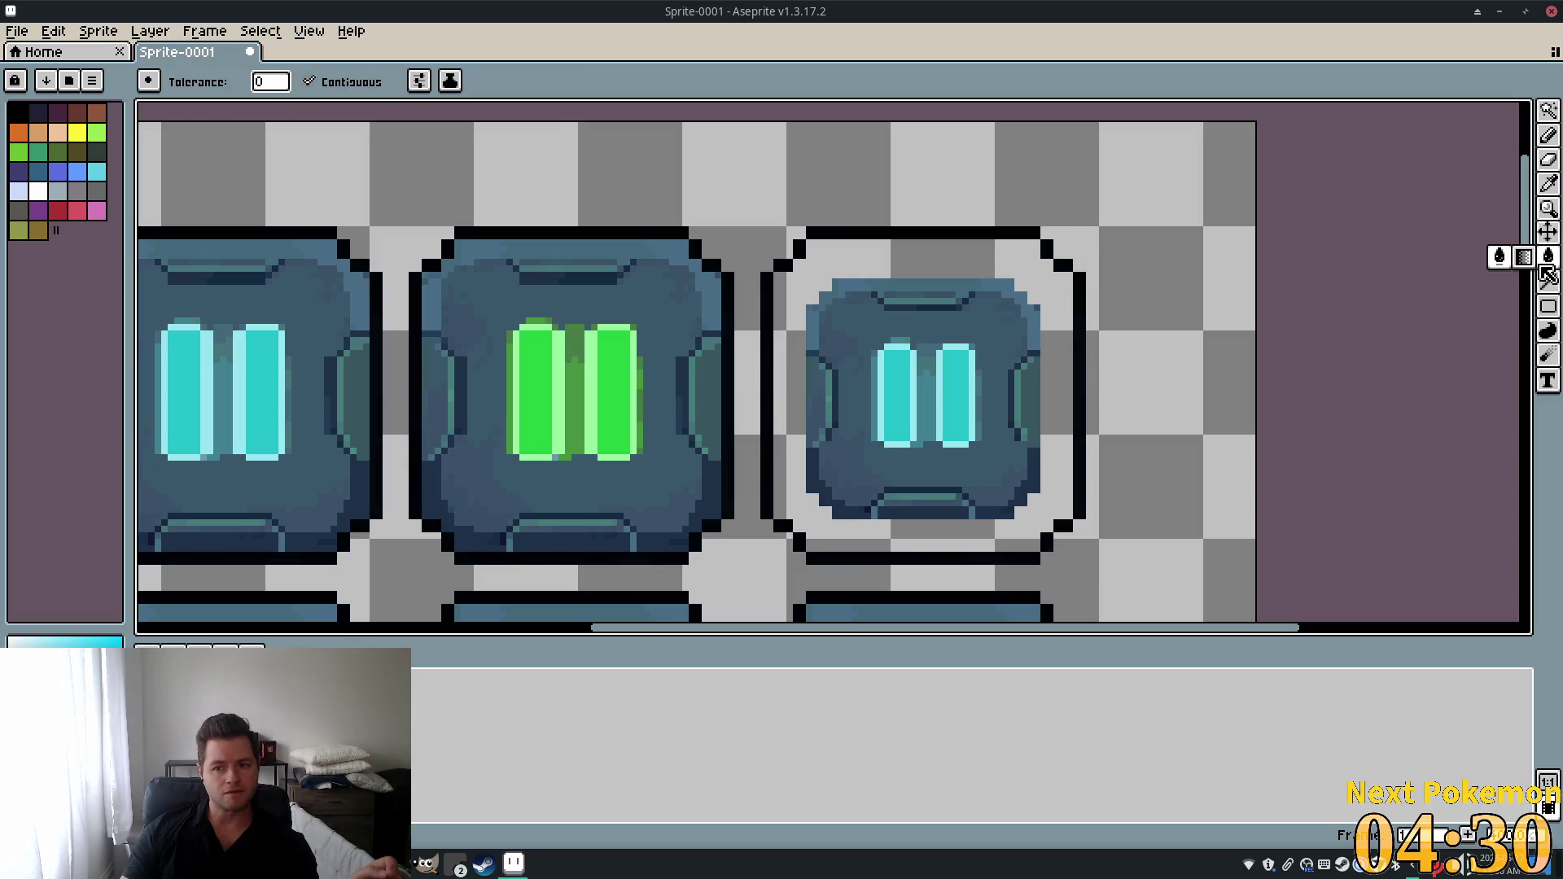
left_click(1068, 332)
scroll(1207, 320, "down", 4)
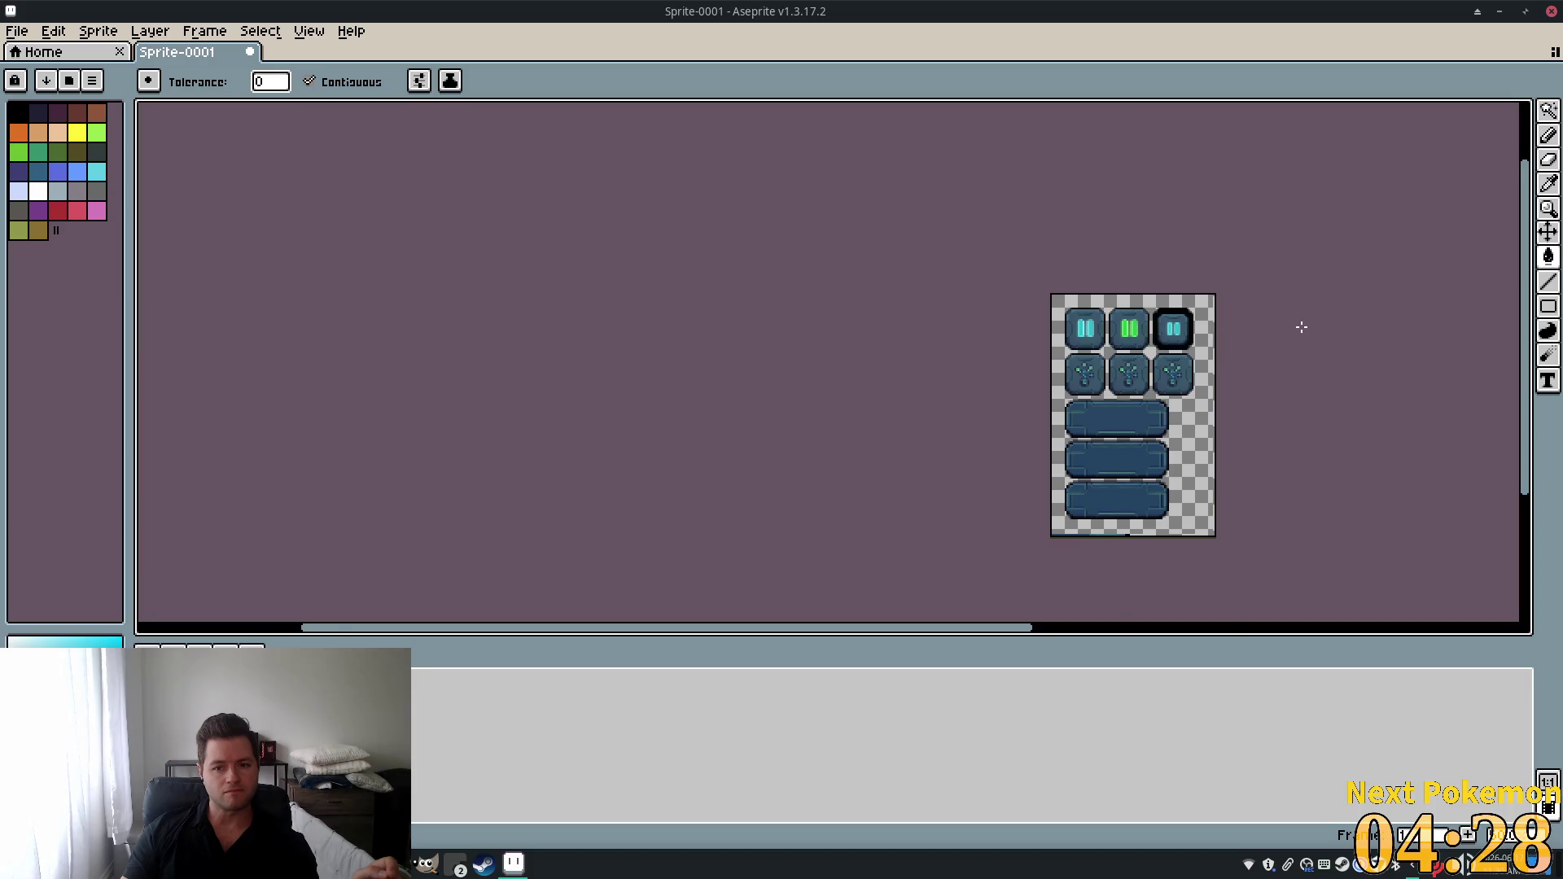
scroll(1301, 326, "up", 3)
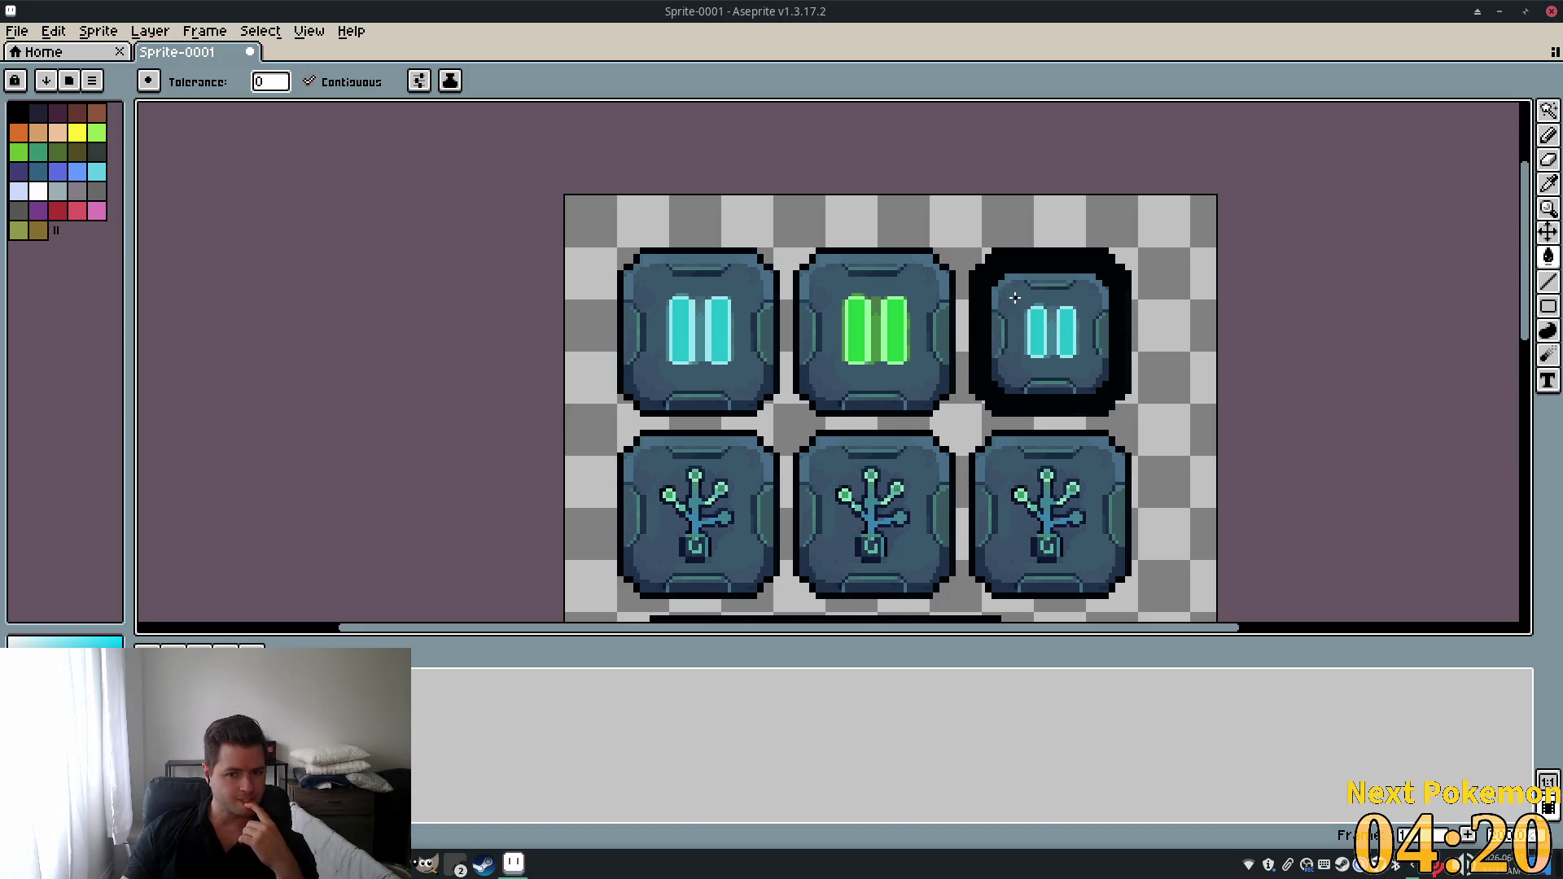
key("ctrl+z")
scroll(1078, 320, "up", 3)
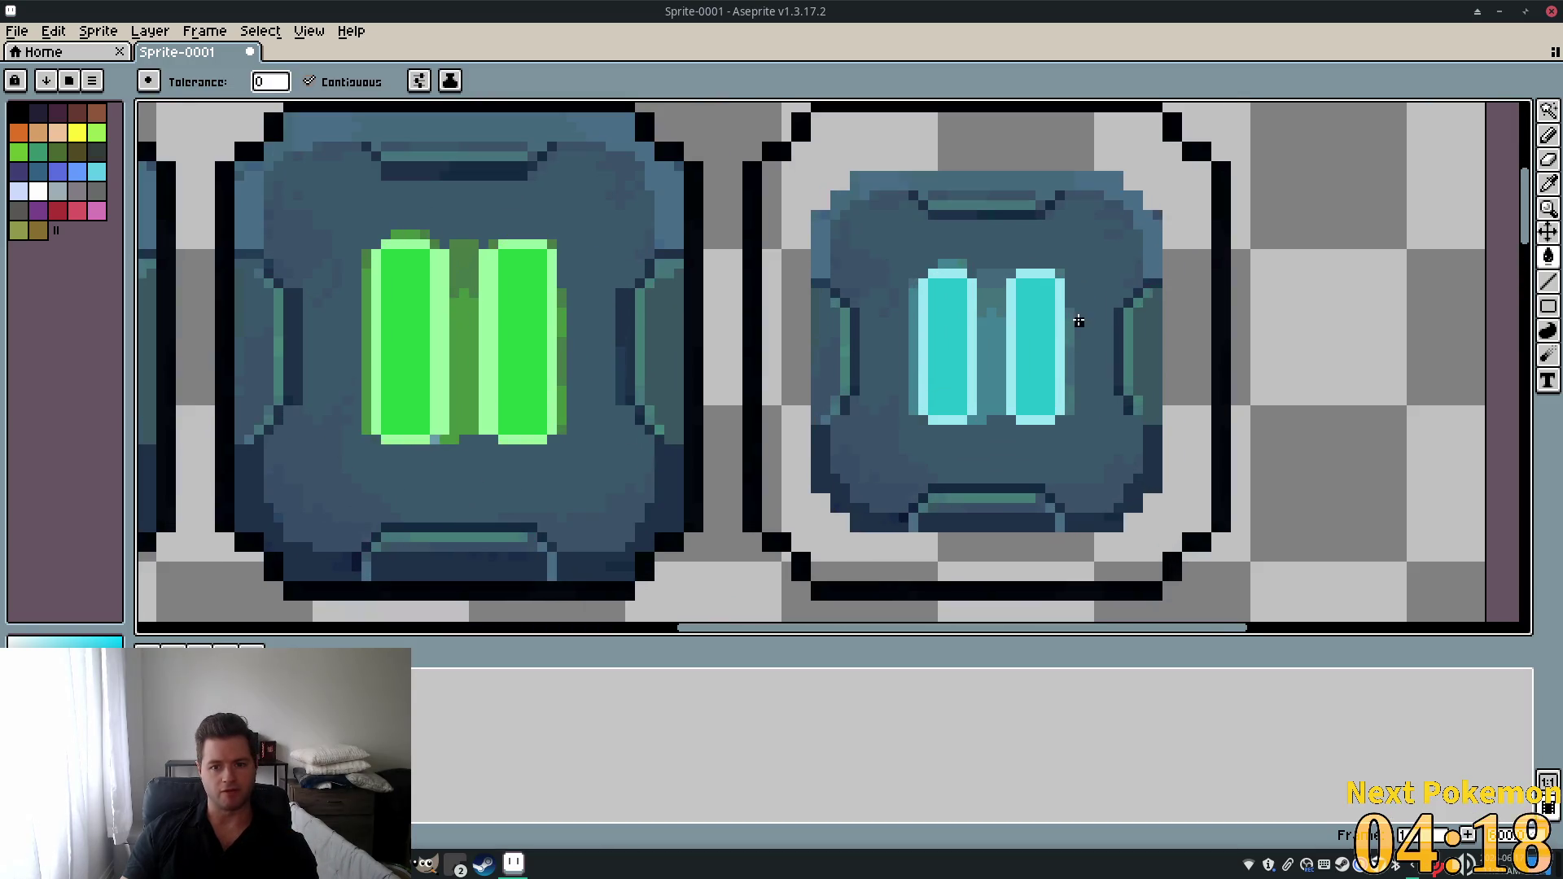
left_click(816, 371)
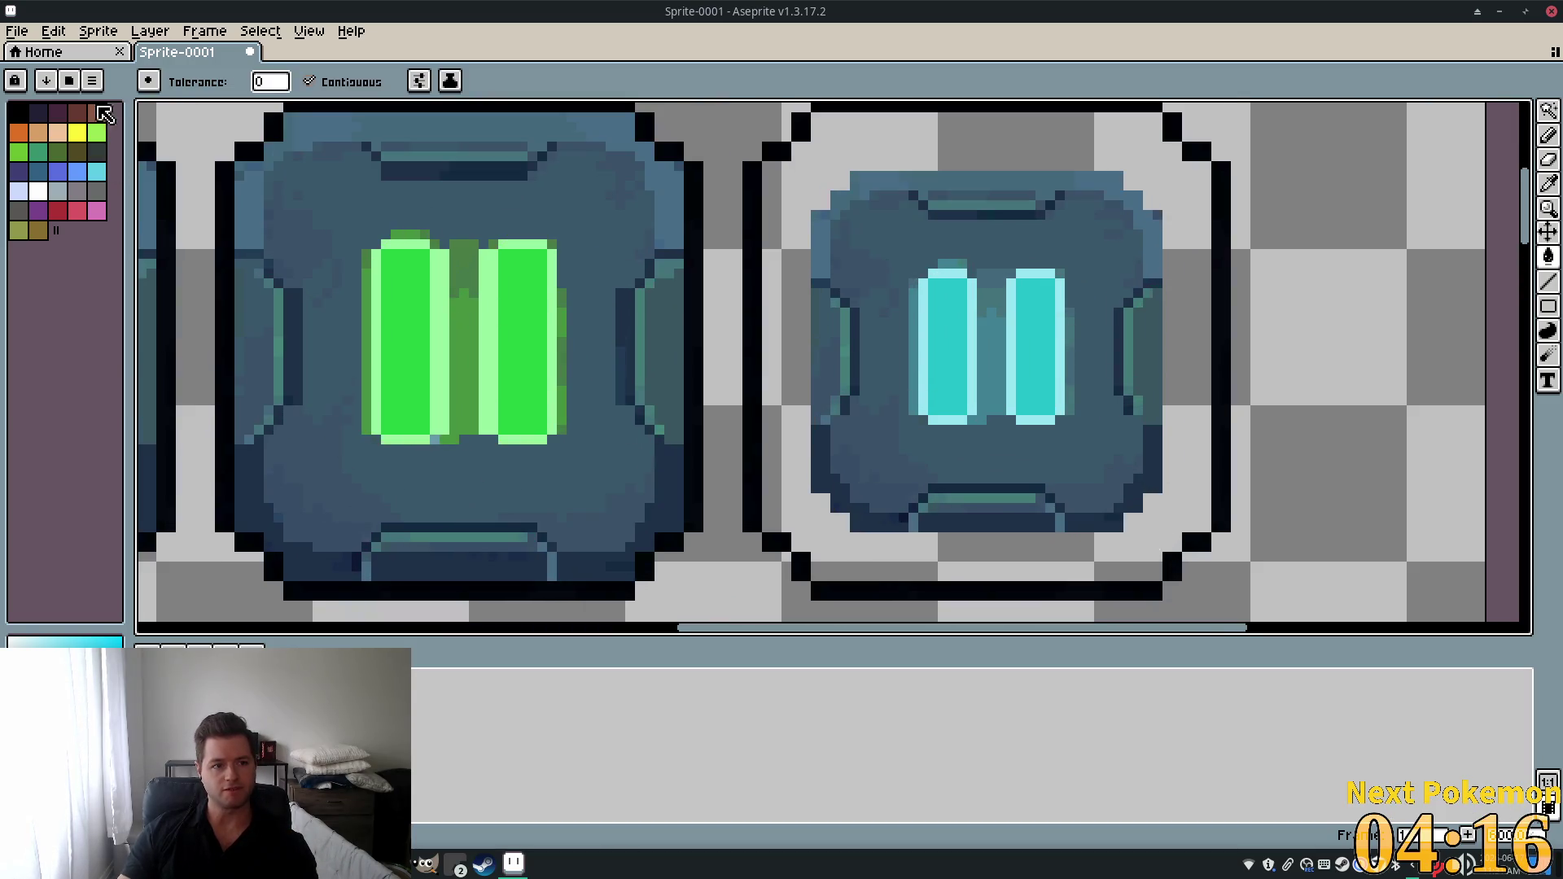
left_click(1549, 184)
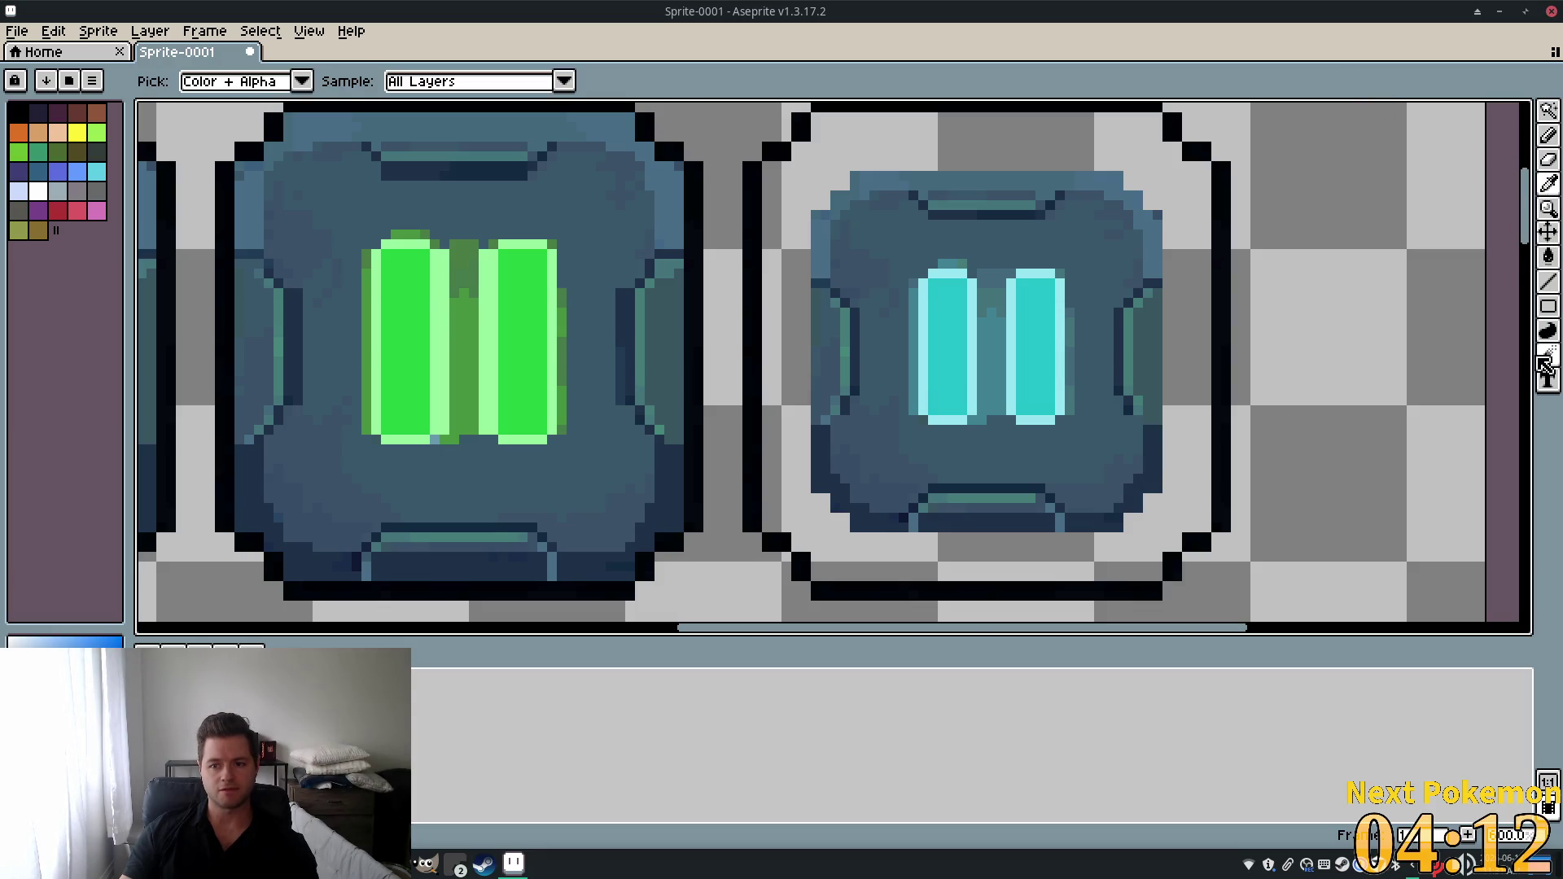
left_click(1549, 258)
scroll(1131, 258, "down", 3)
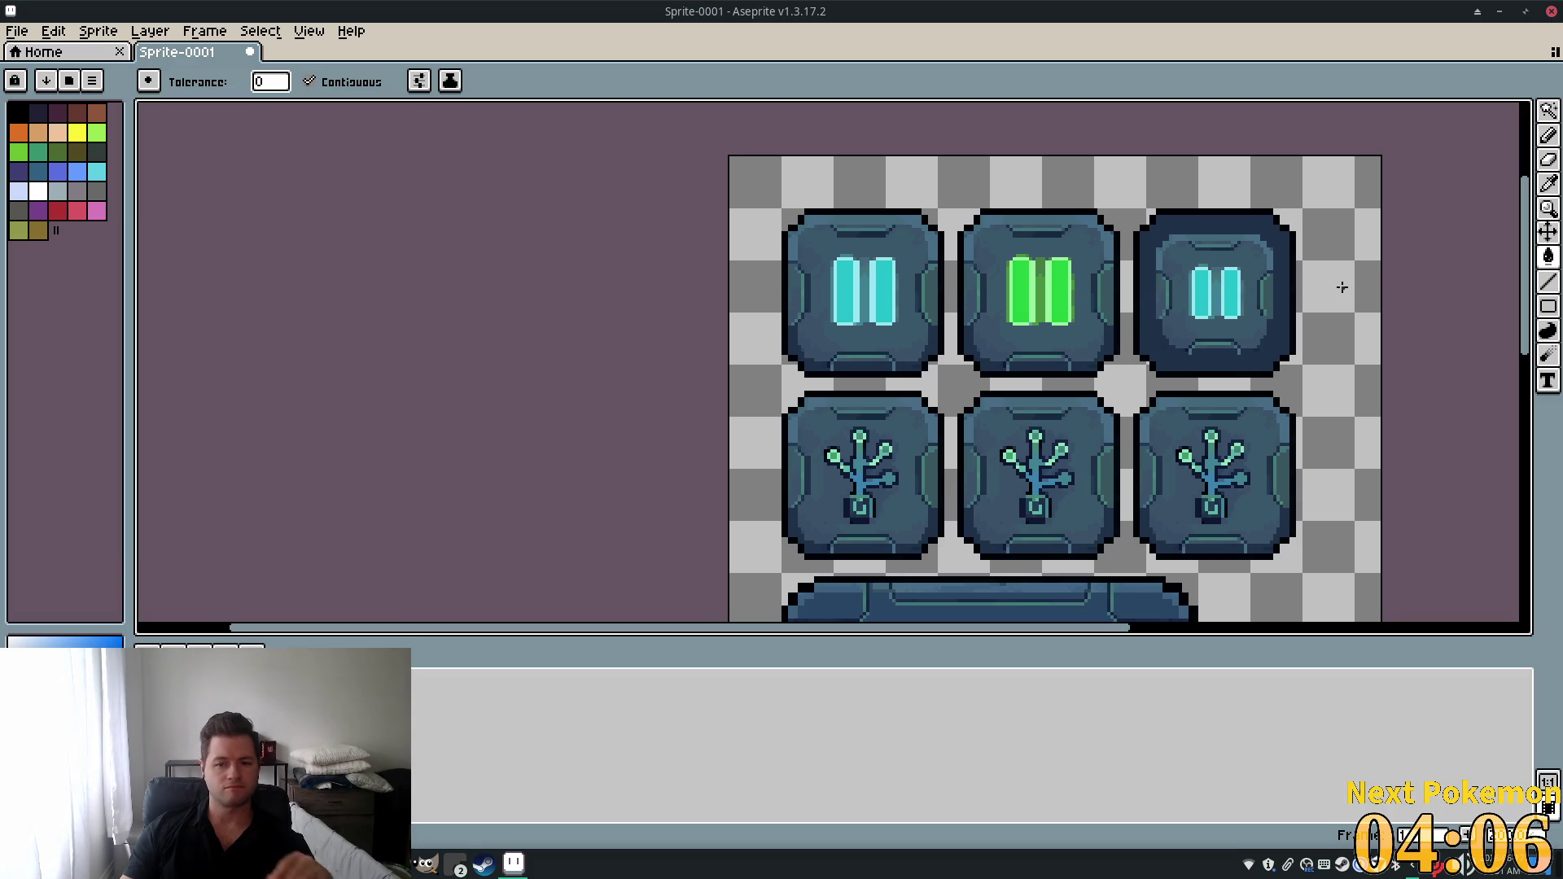
scroll(1224, 250, "up", 3)
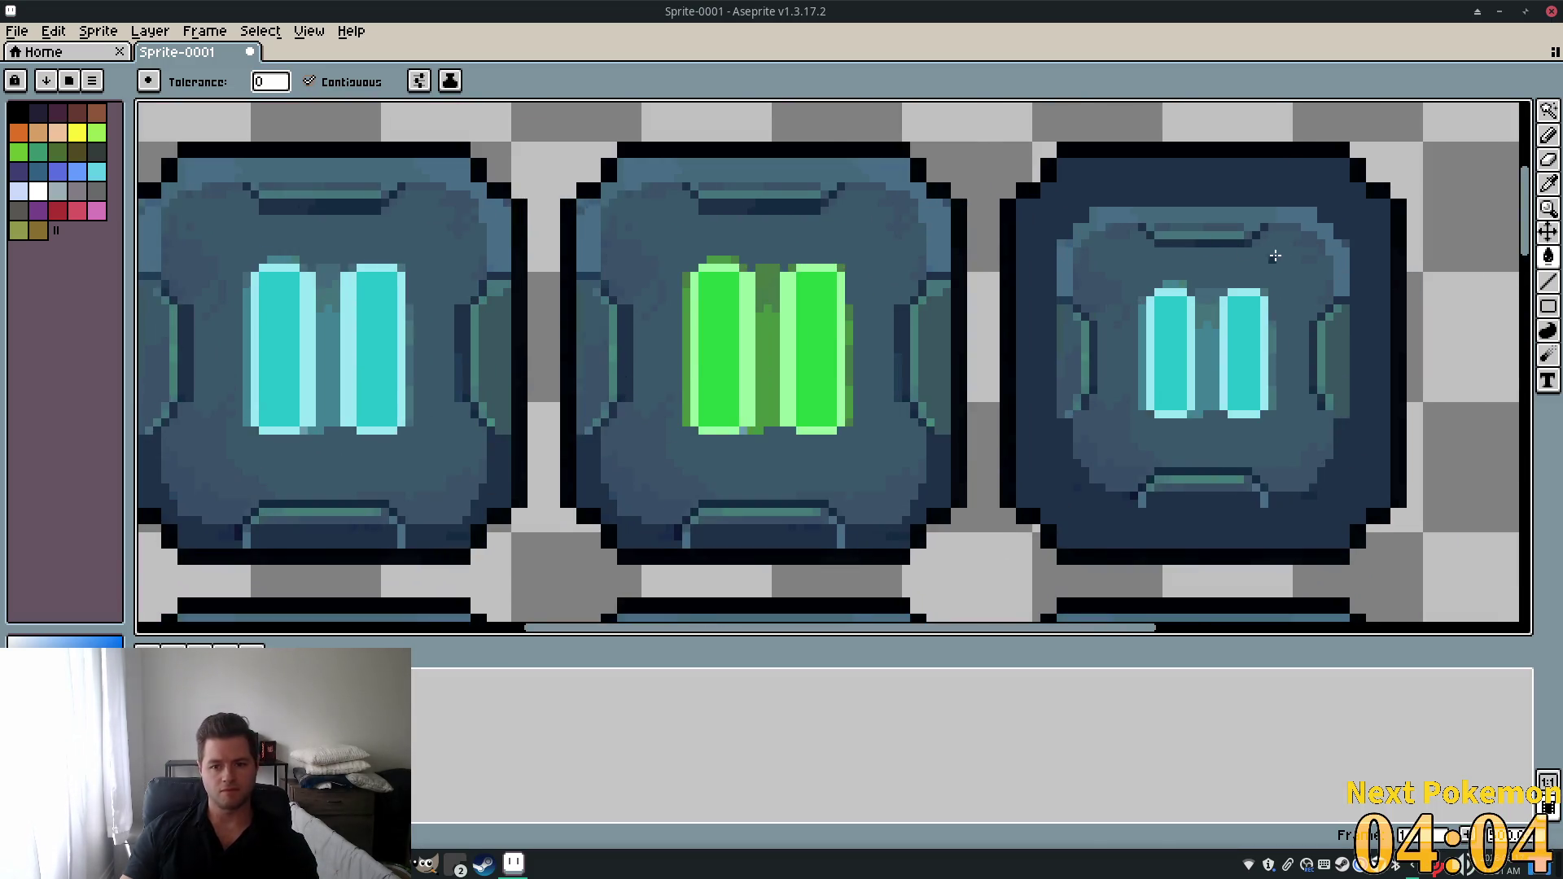
scroll(1275, 256, "down", 4)
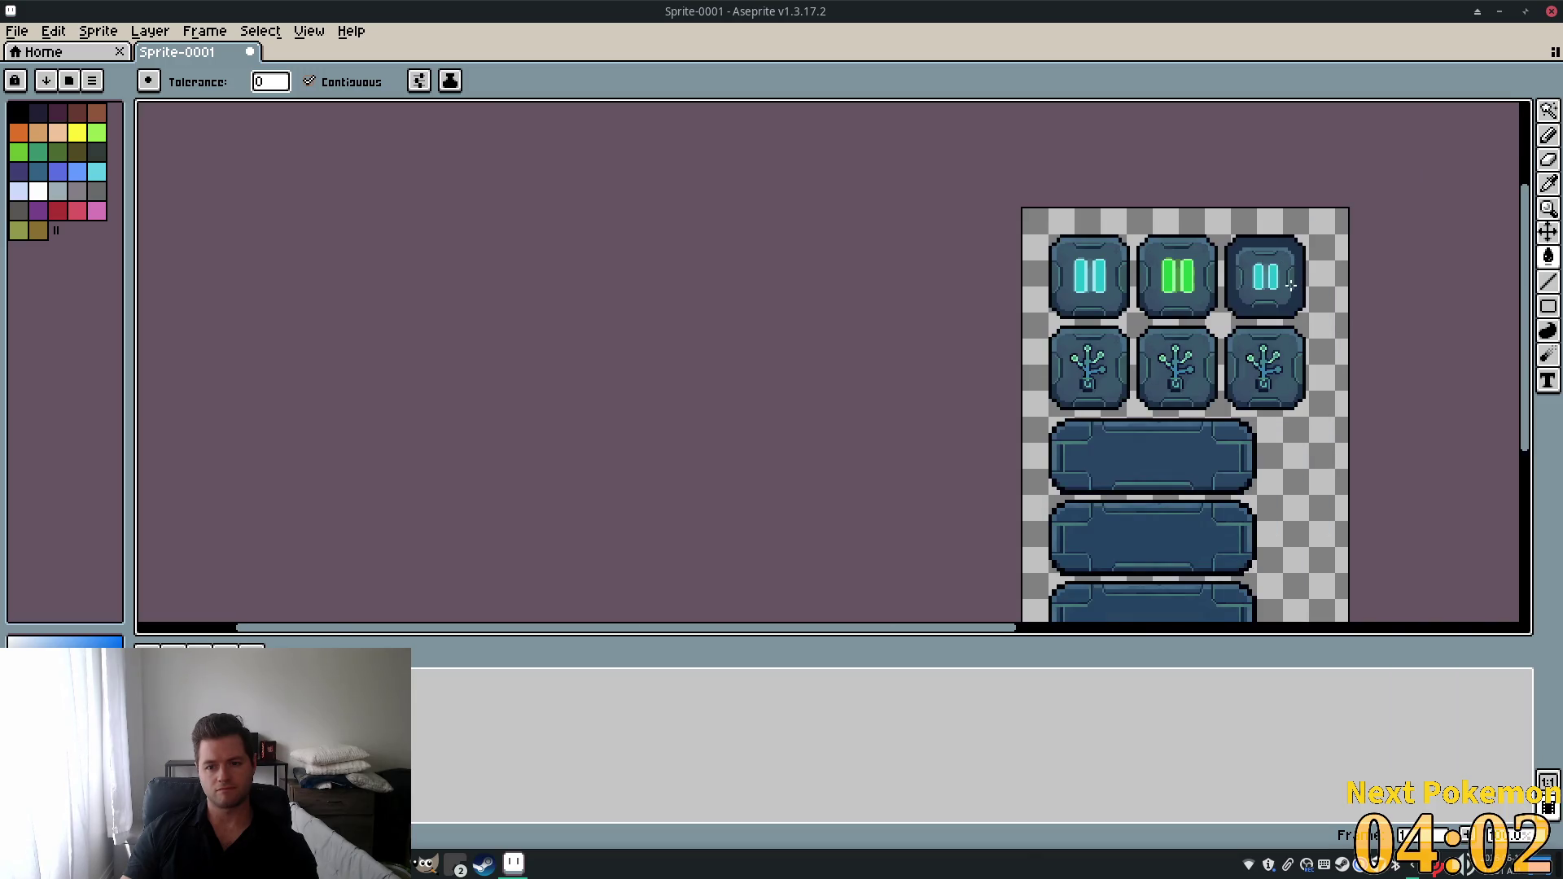
scroll(1291, 281, "up", 4)
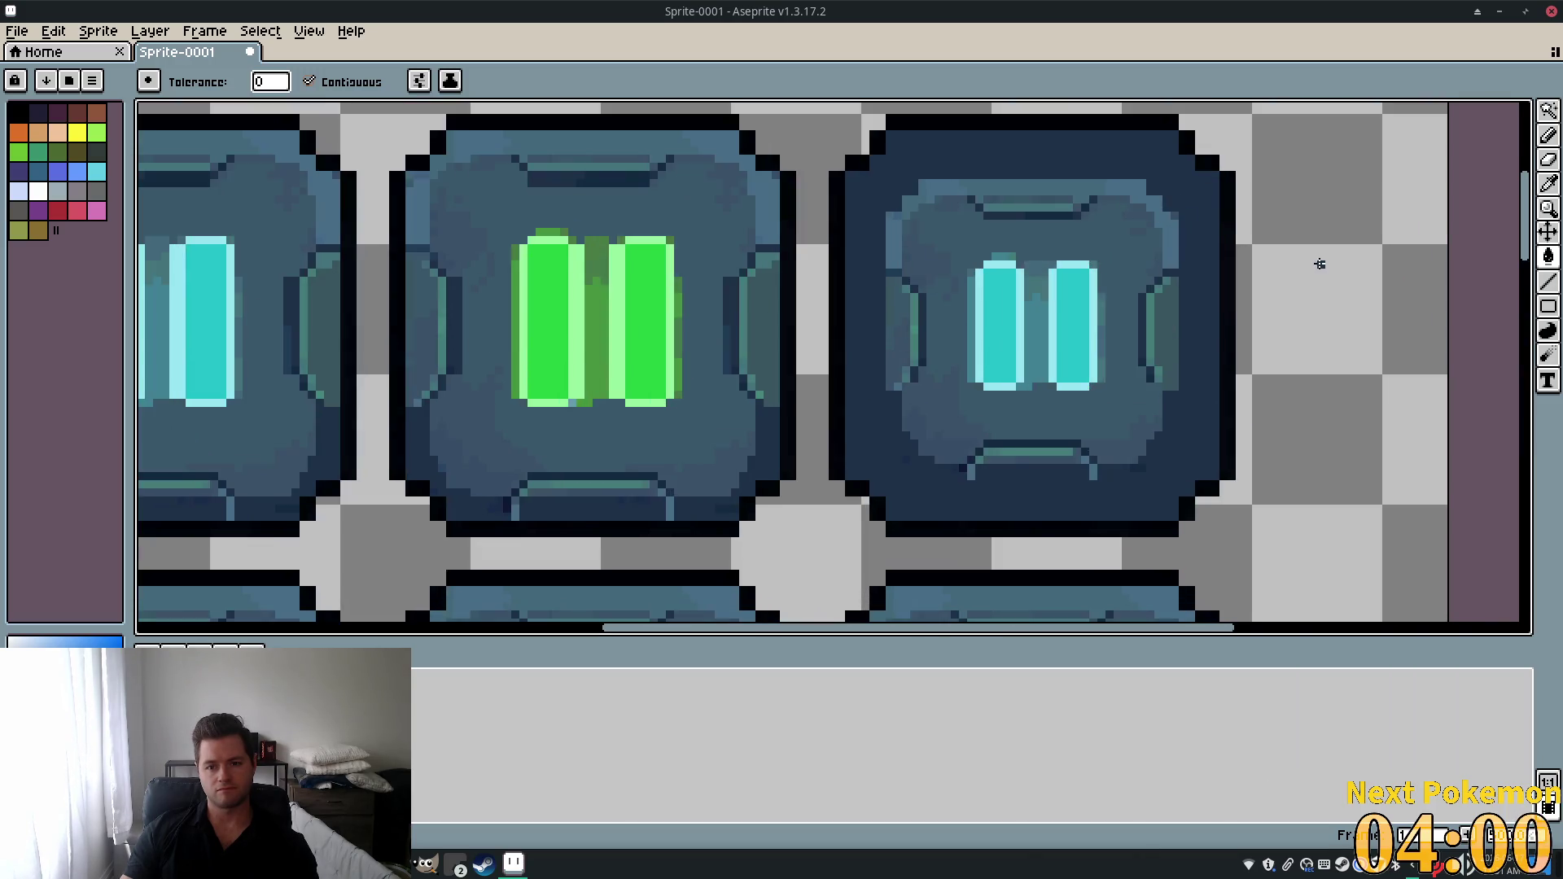
scroll(1295, 260, "up", 1)
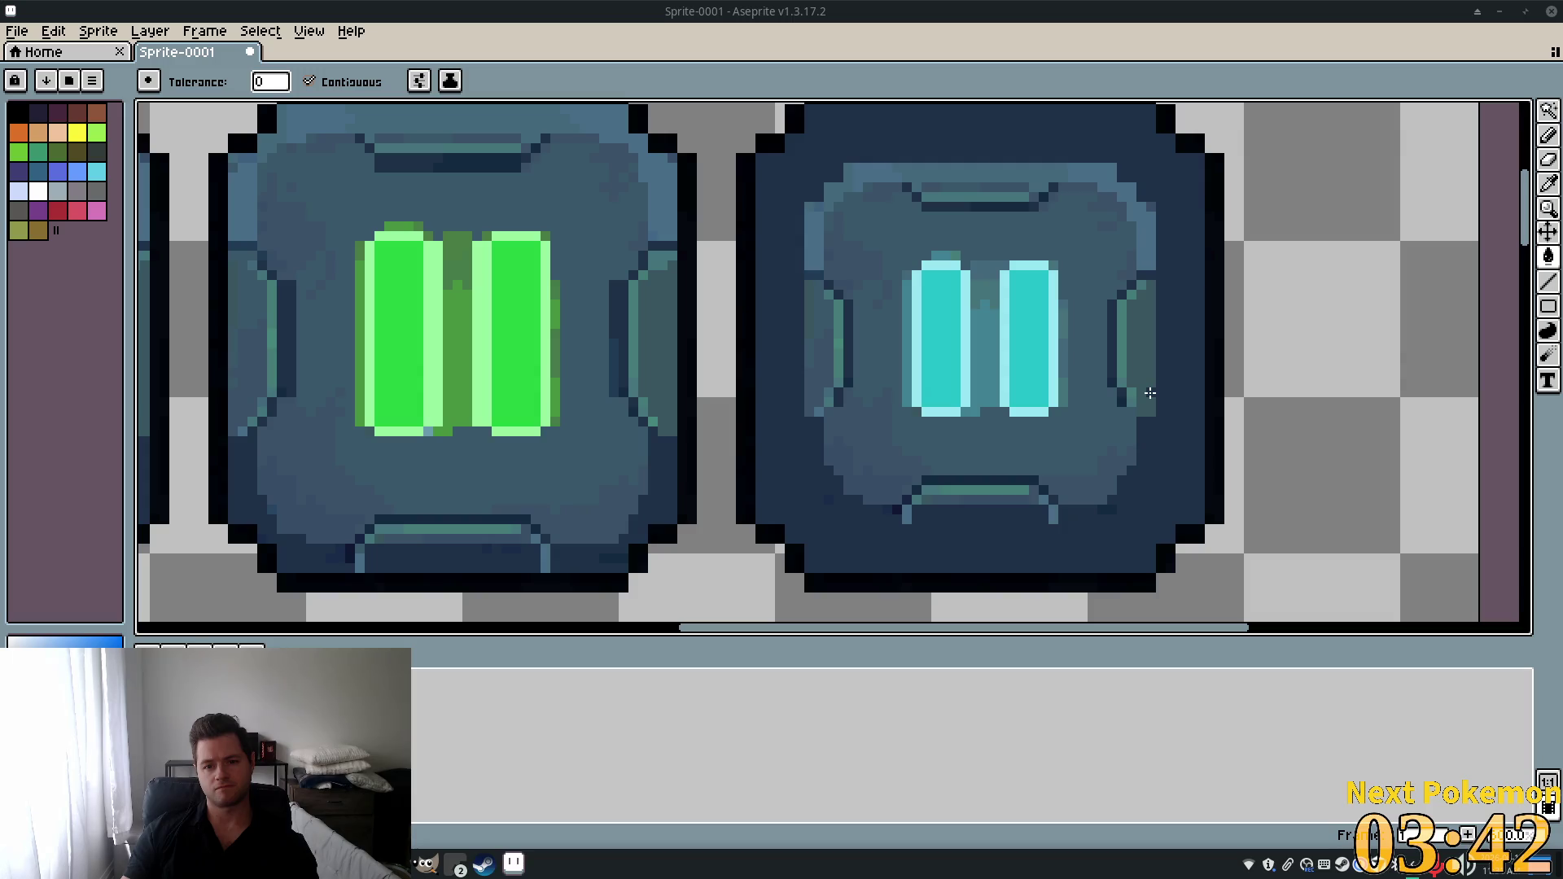
scroll(1149, 394, "down", 3)
Undo the accidental move of the third tile and its last selection change.
key("v")
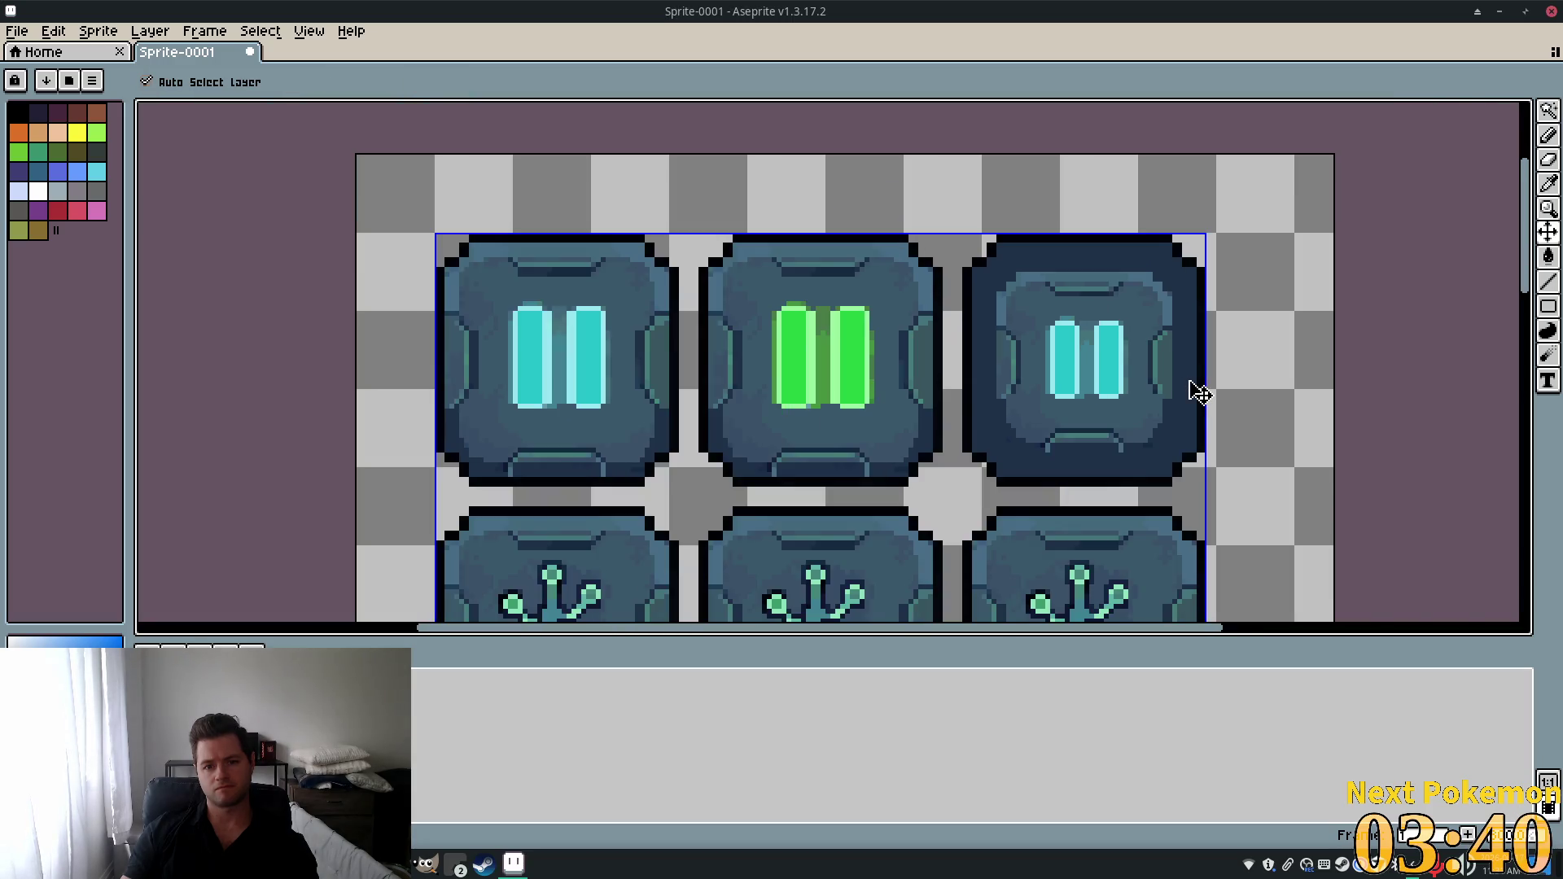
key("ctrl+z")
key("ctrl+z")
key("ctrl+z")
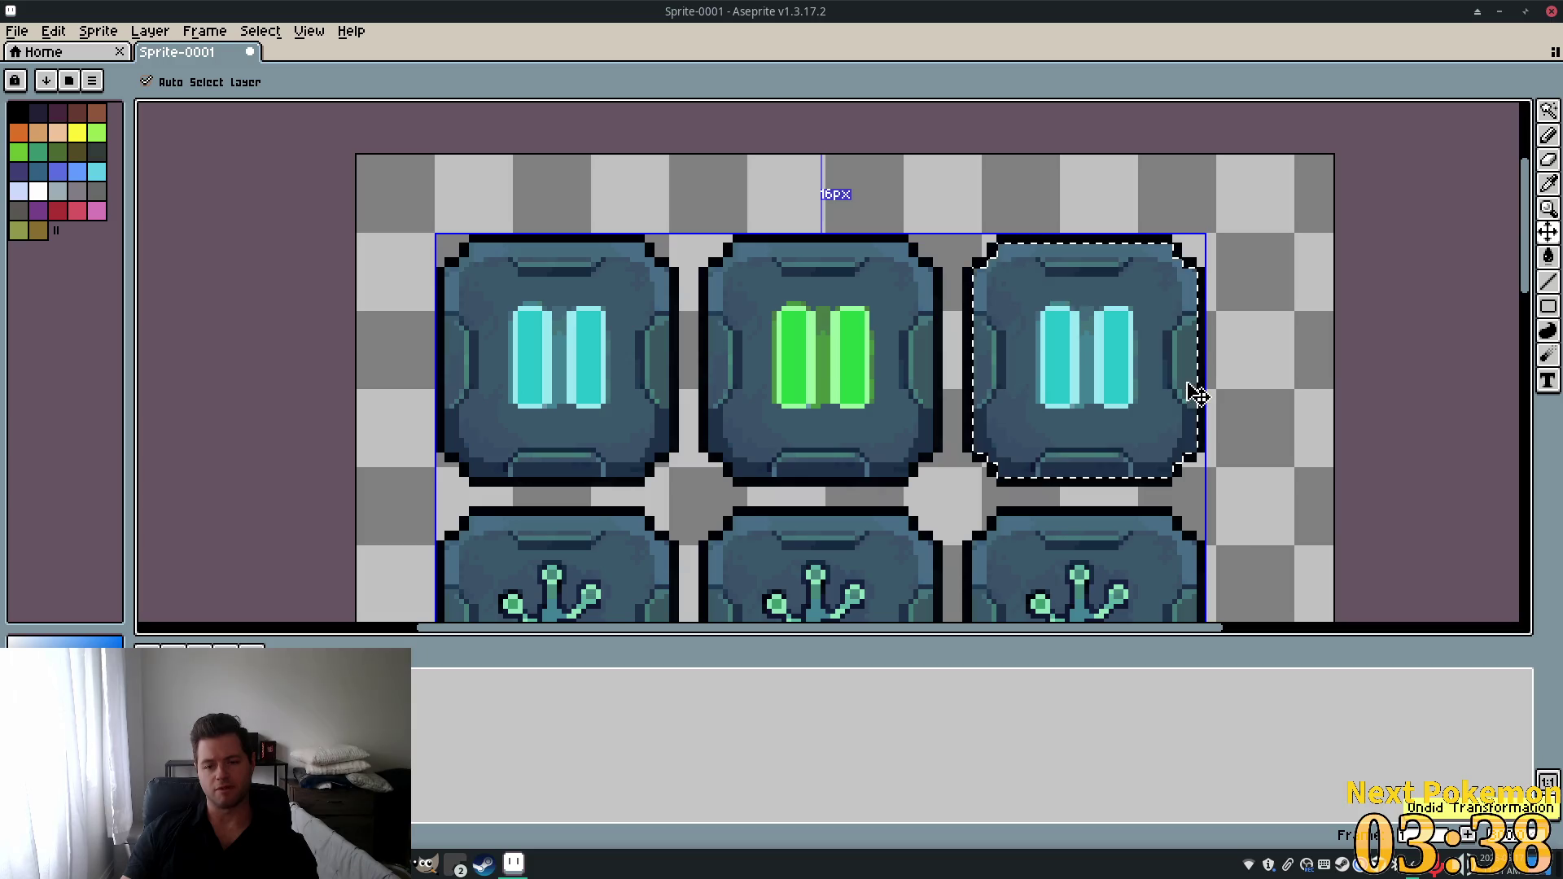
key("g")
scroll(1176, 432, "up", 2)
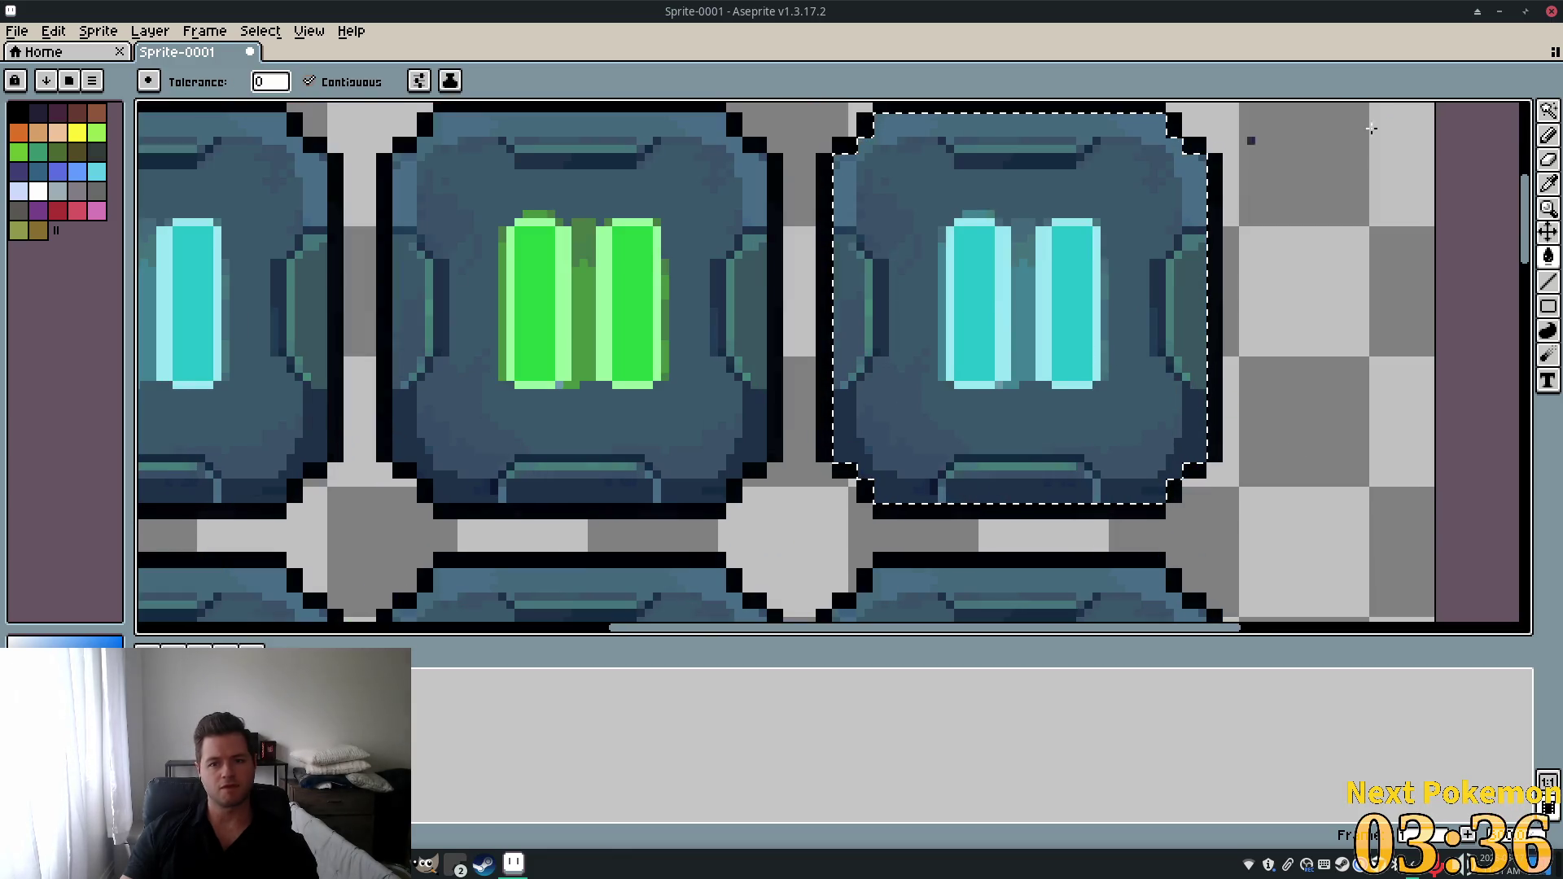
left_click(1547, 232)
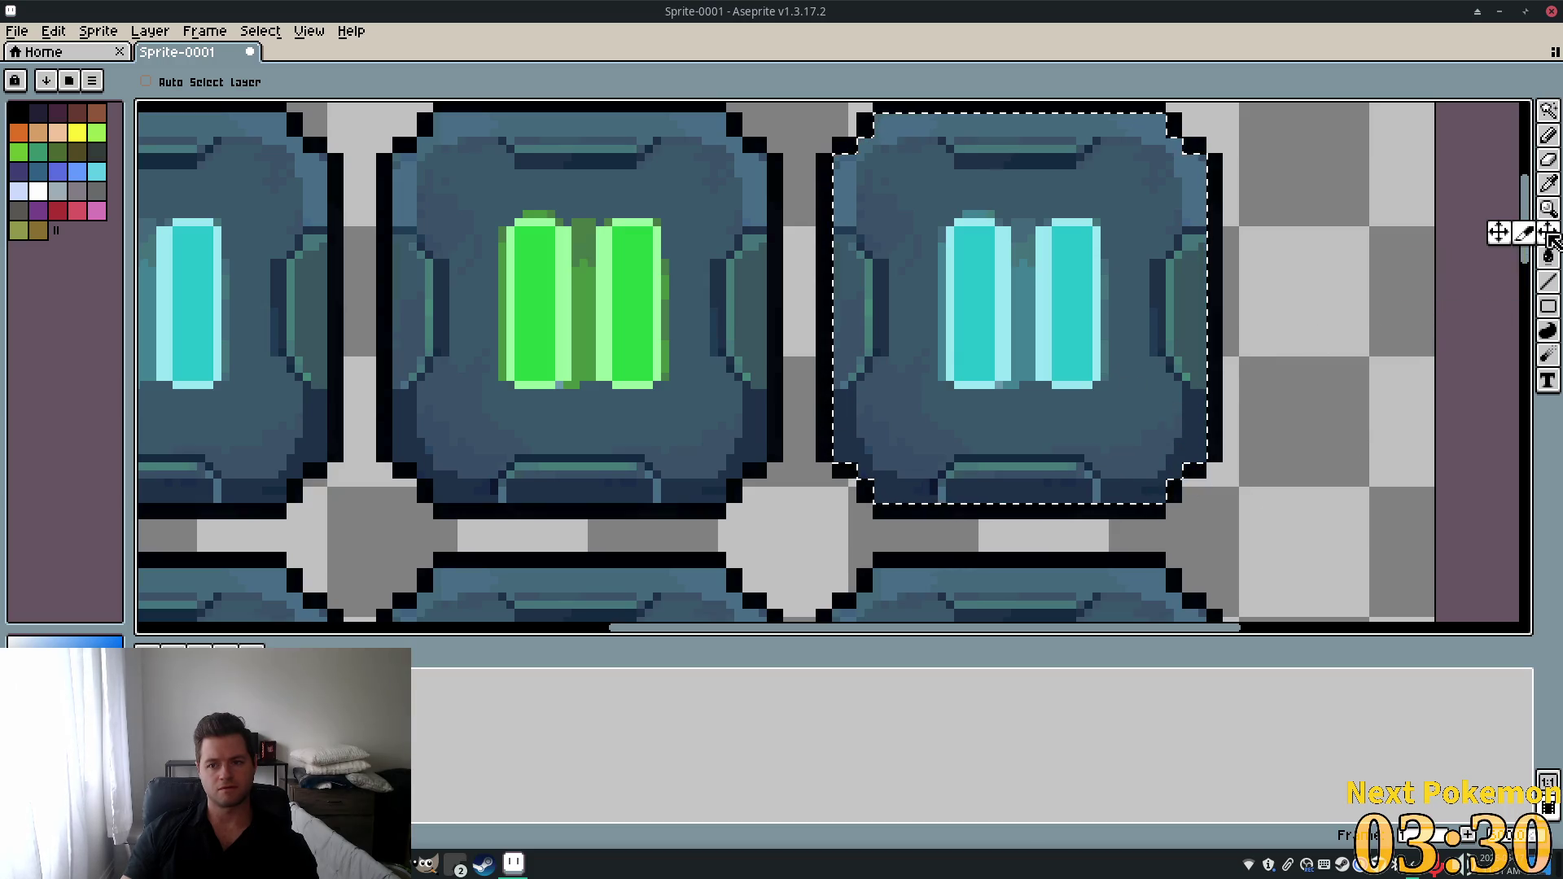
scroll(1109, 418, "down", 4)
scroll(1111, 402, "up", 4)
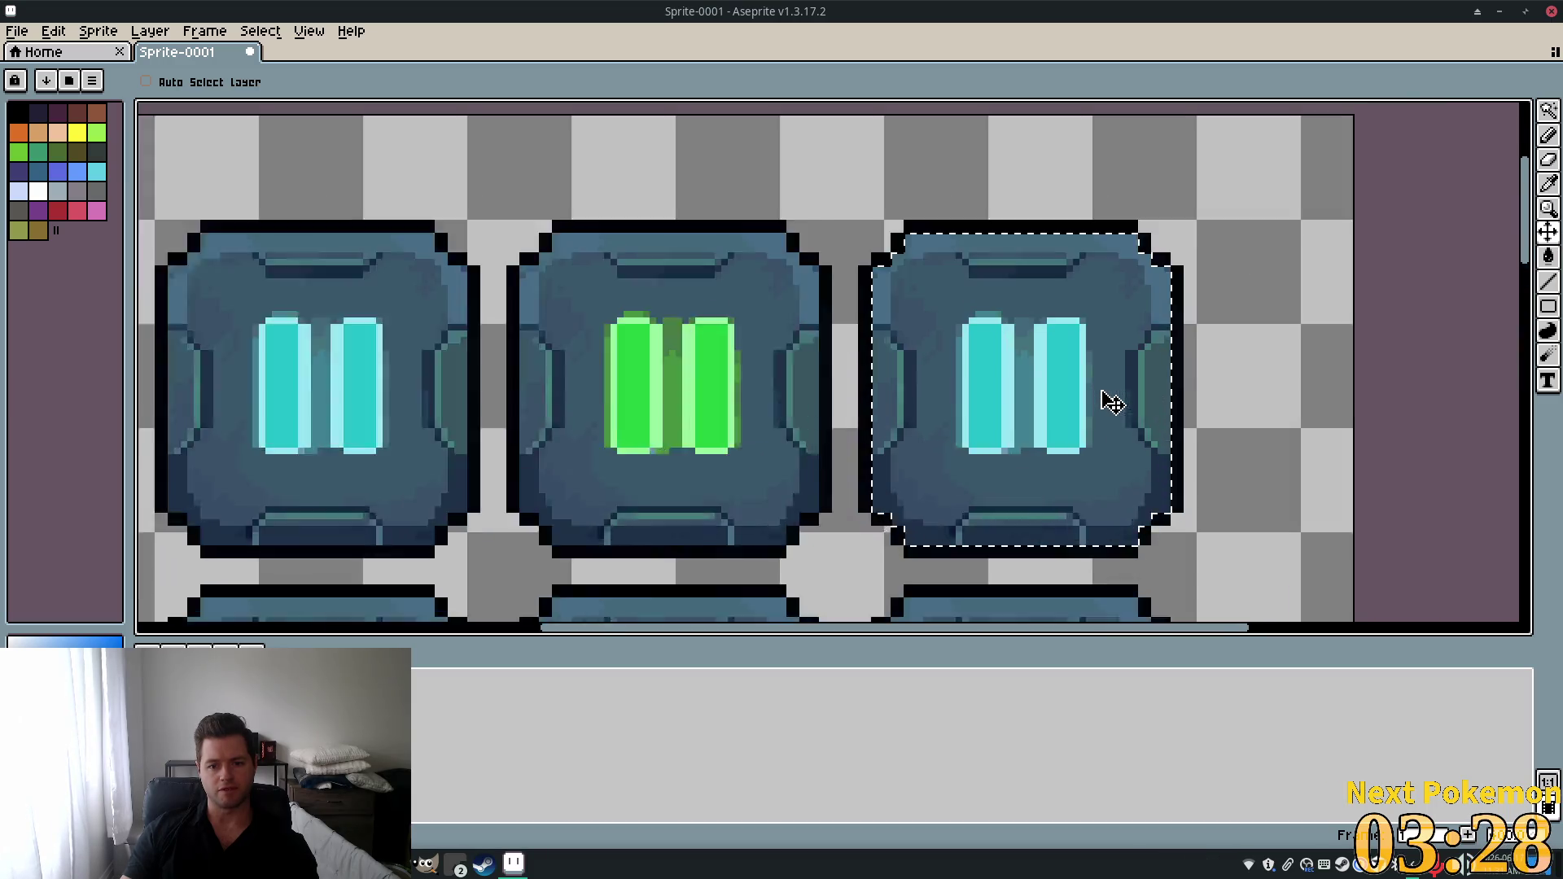
scroll(1111, 402, "up", 1)
key("ctrl+z")
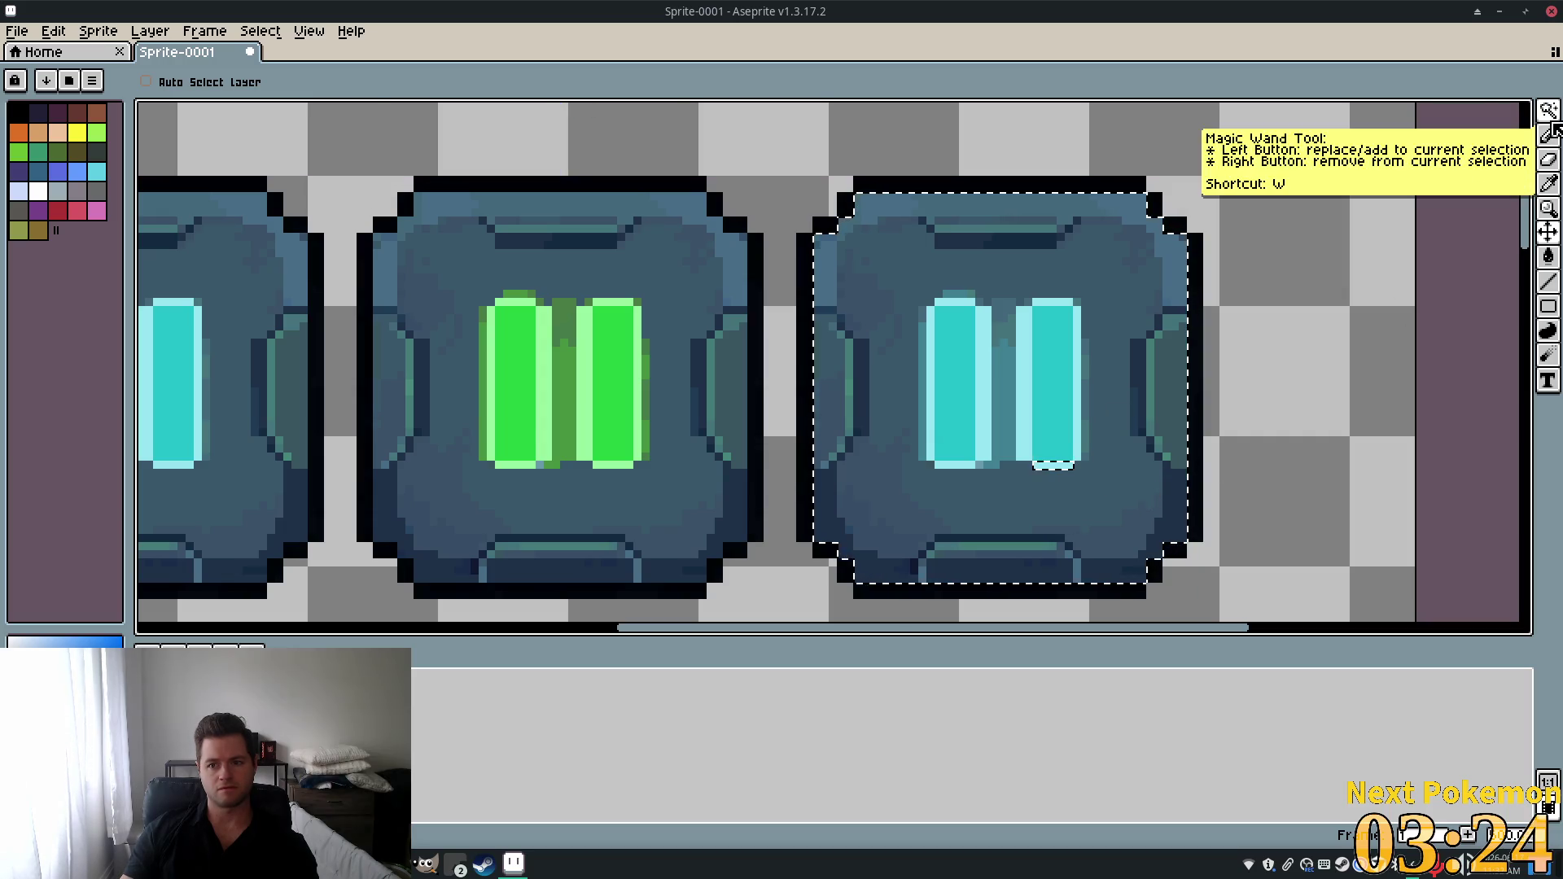
Shrink the right tile's body slightly and shift it one pixel right and down.
left_click(1553, 122)
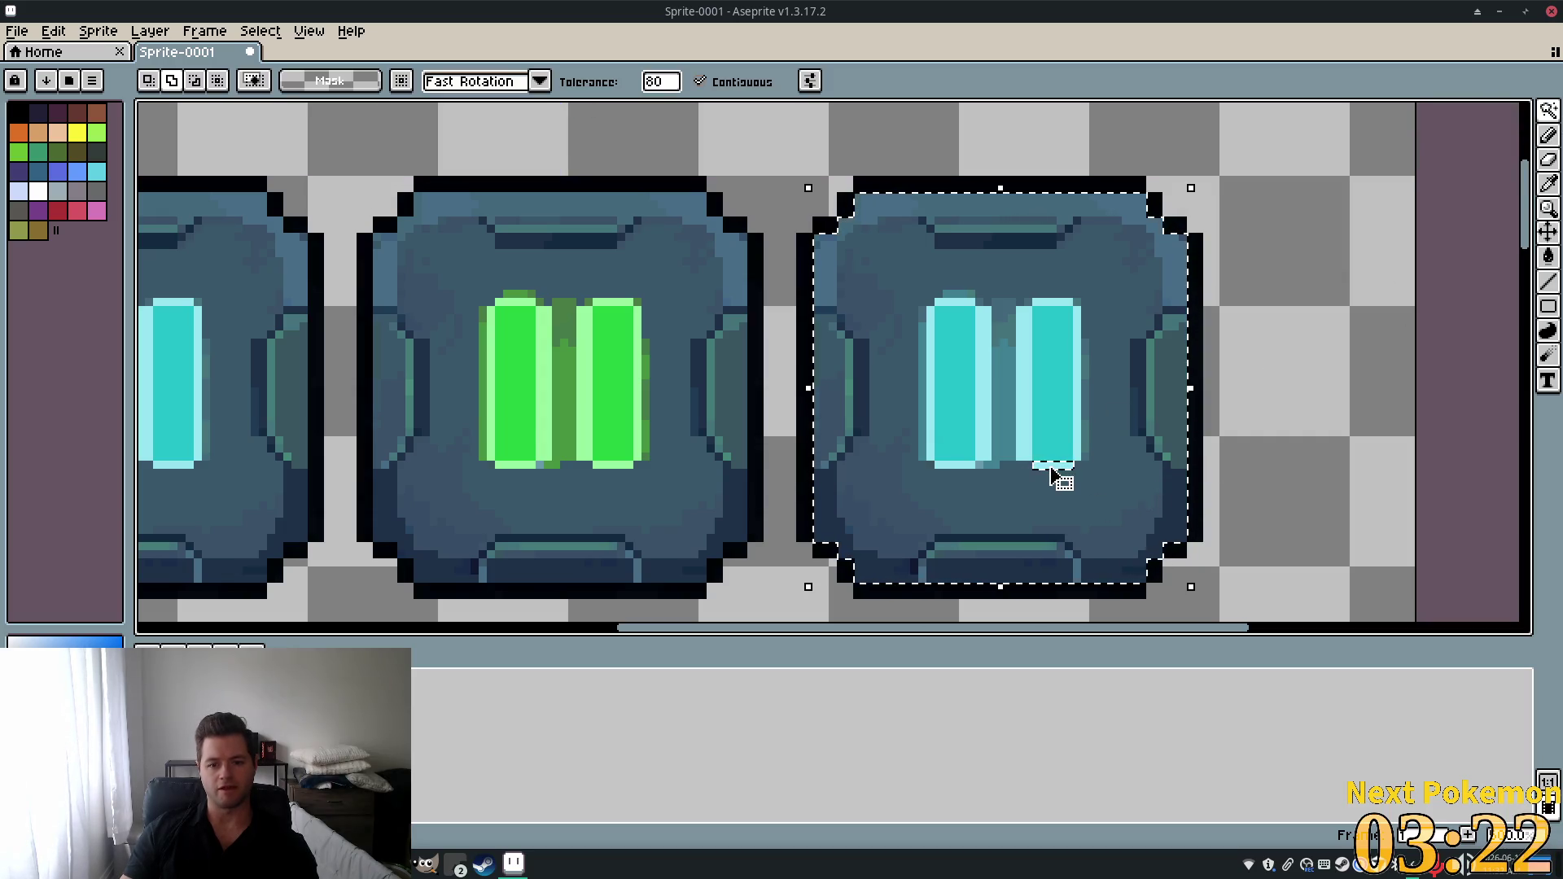
scroll(1057, 478, "up", 5)
scroll(1197, 465, "down", 3)
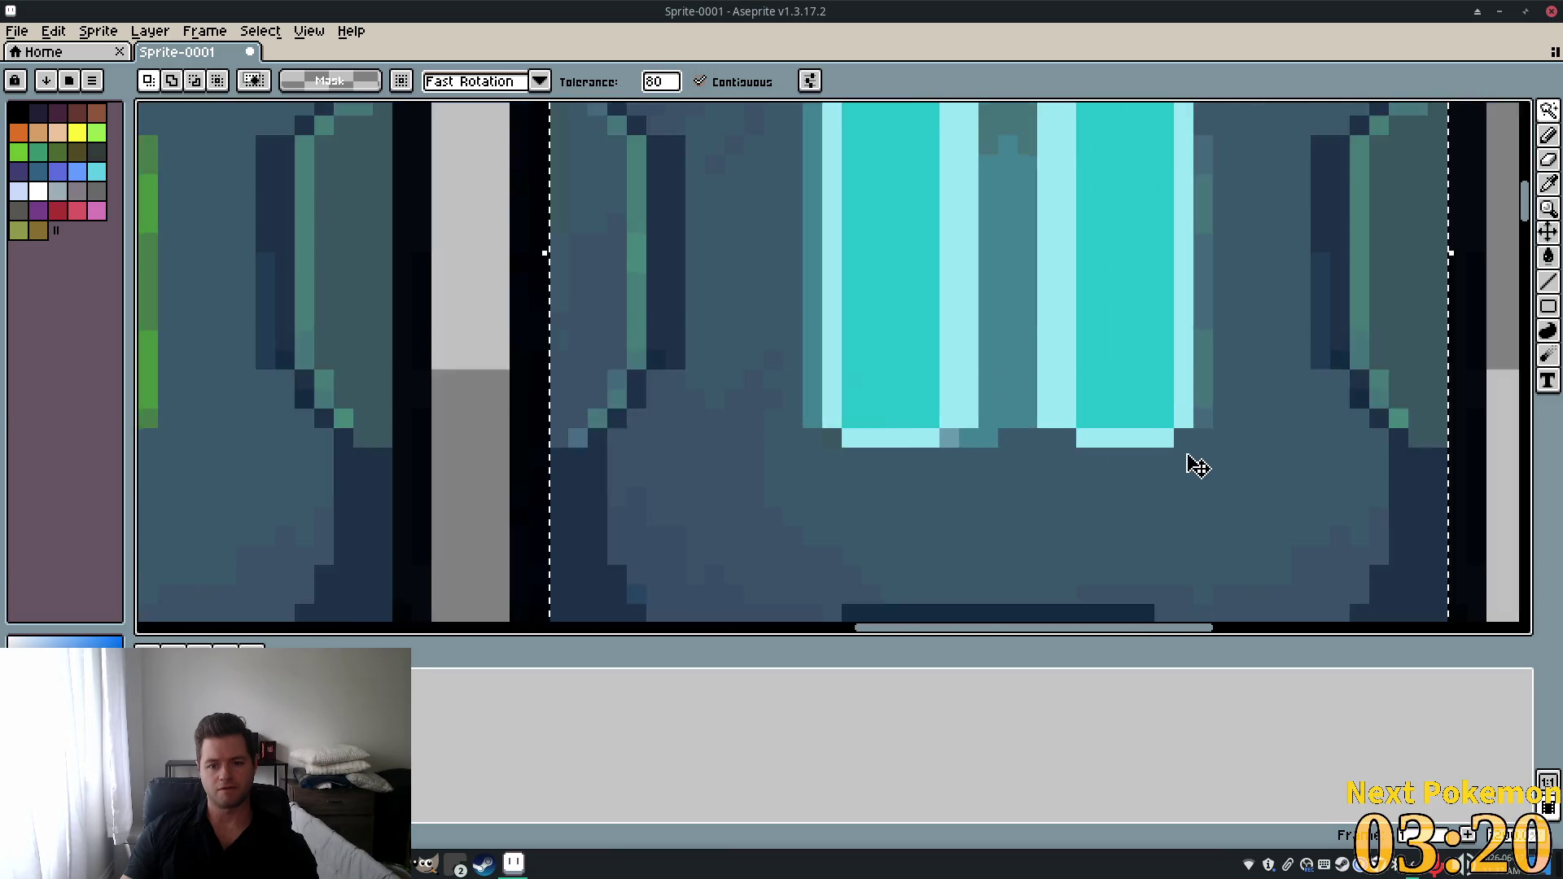
scroll(1197, 466, "down", 2)
left_click(1336, 595)
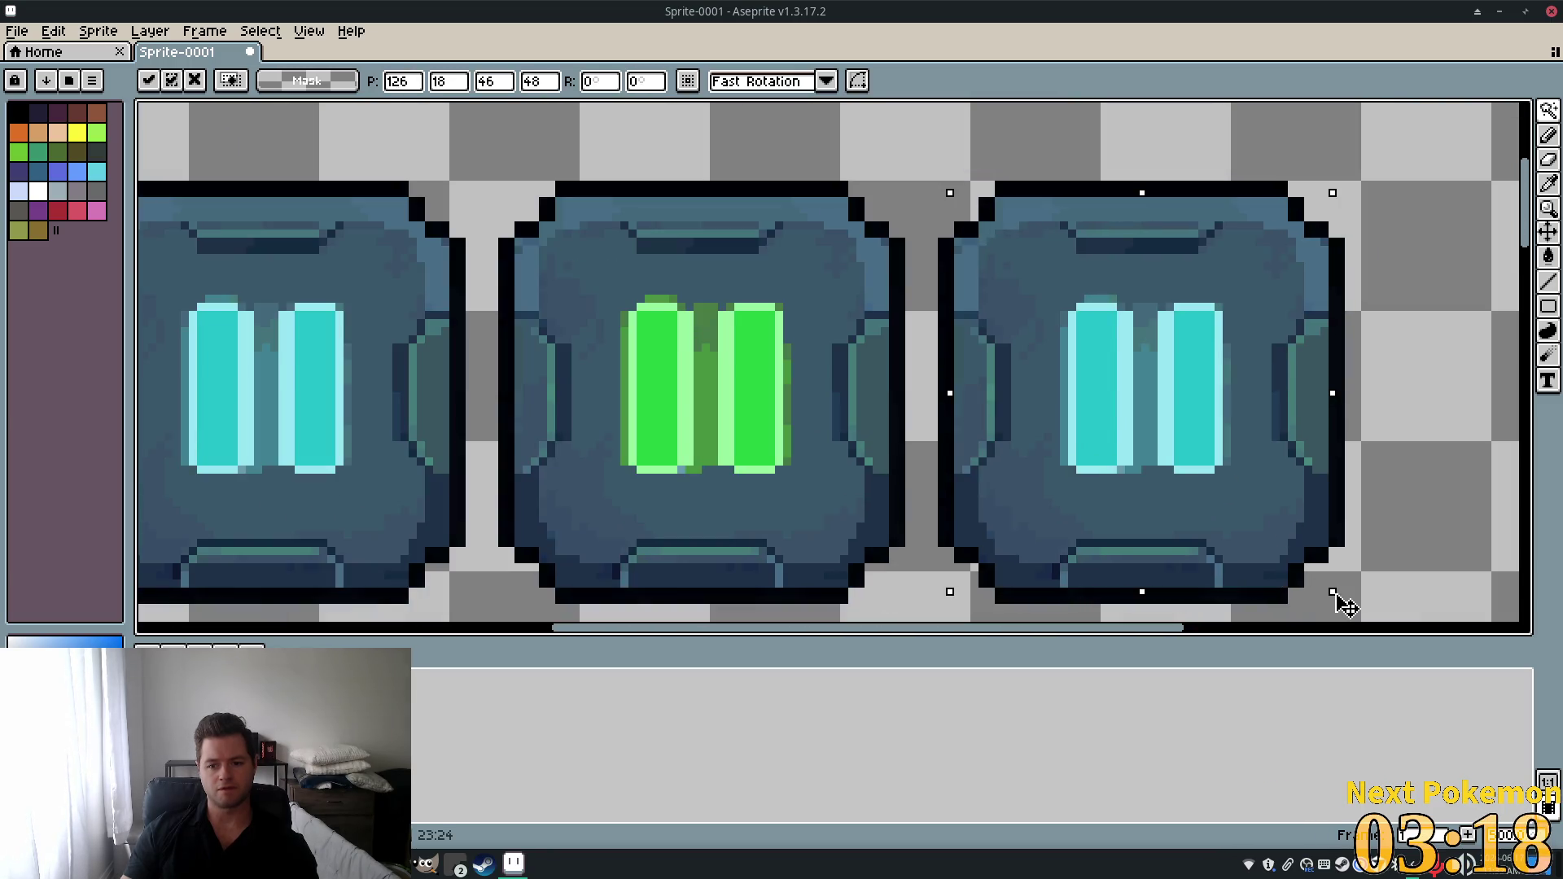
left_click_drag(1338, 596, 1320, 580)
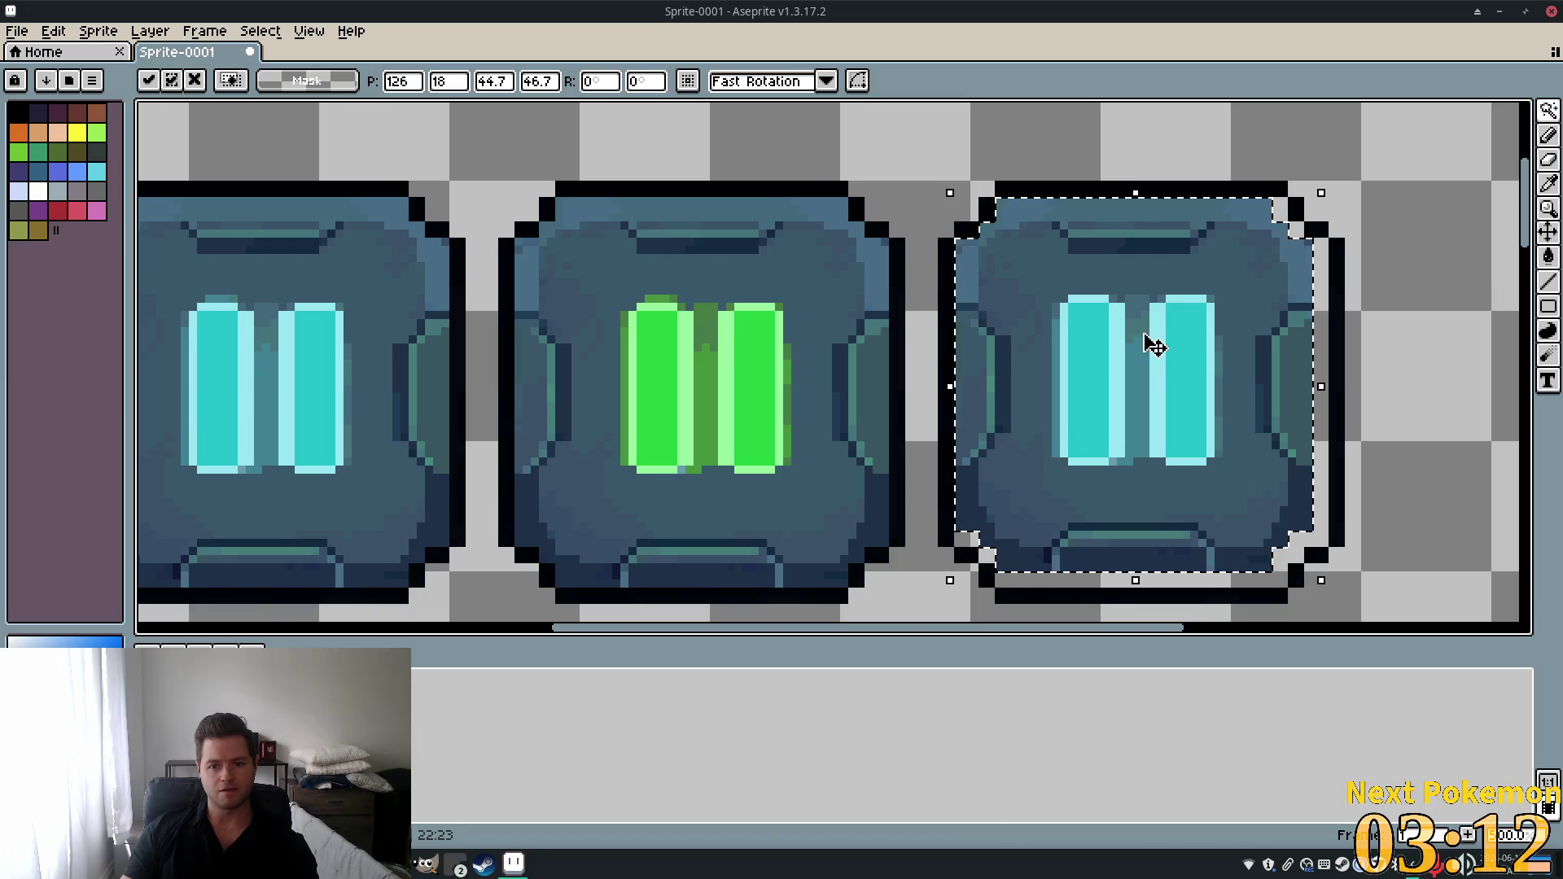
left_click_drag(1151, 338, 1155, 348)
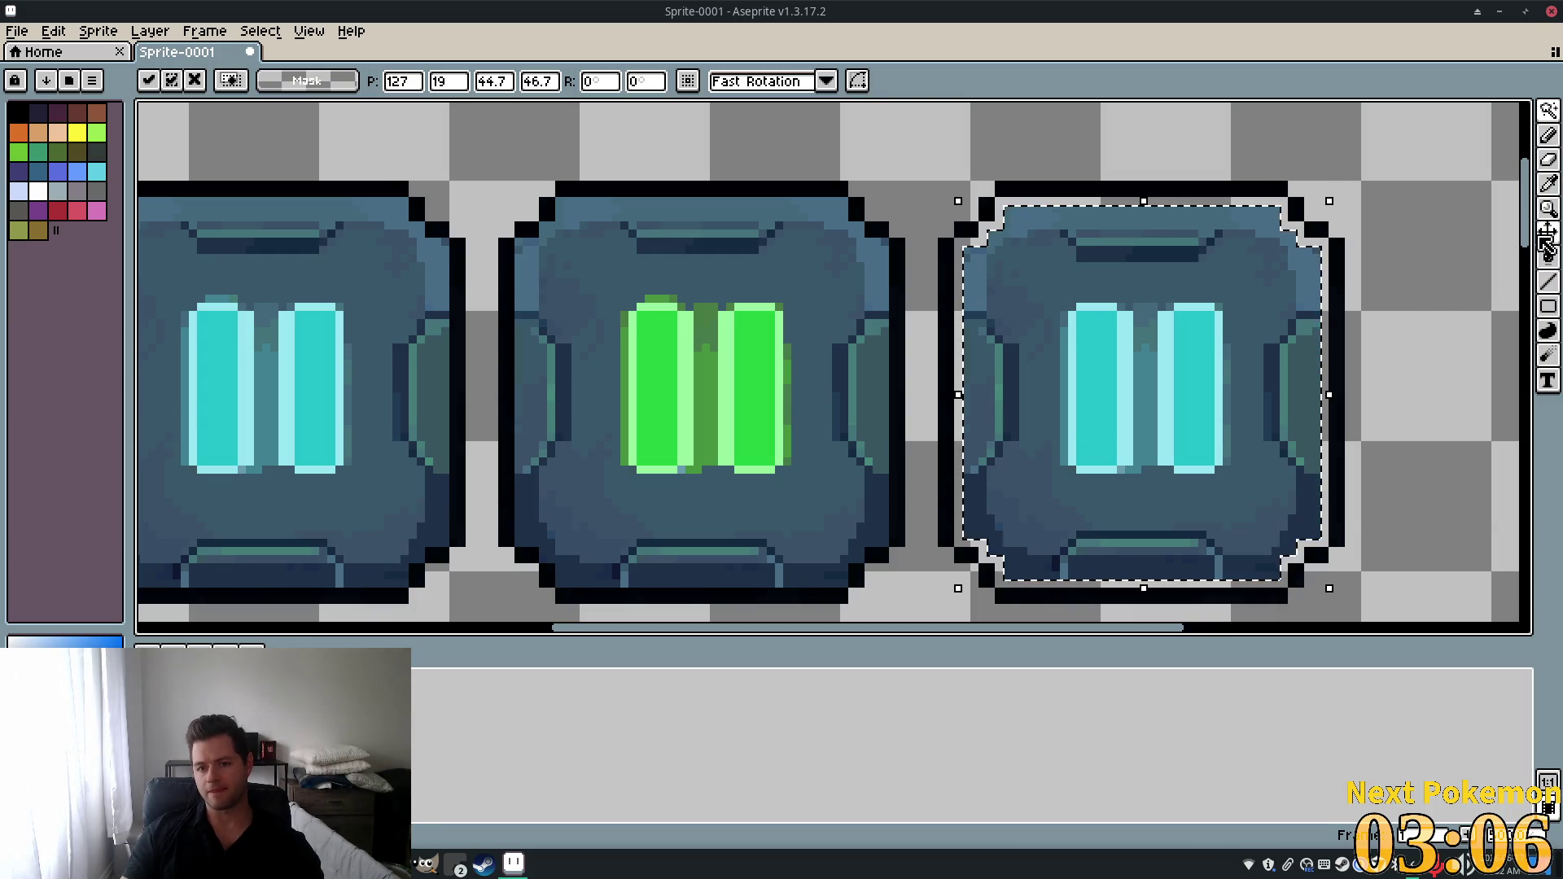
left_click(1548, 257)
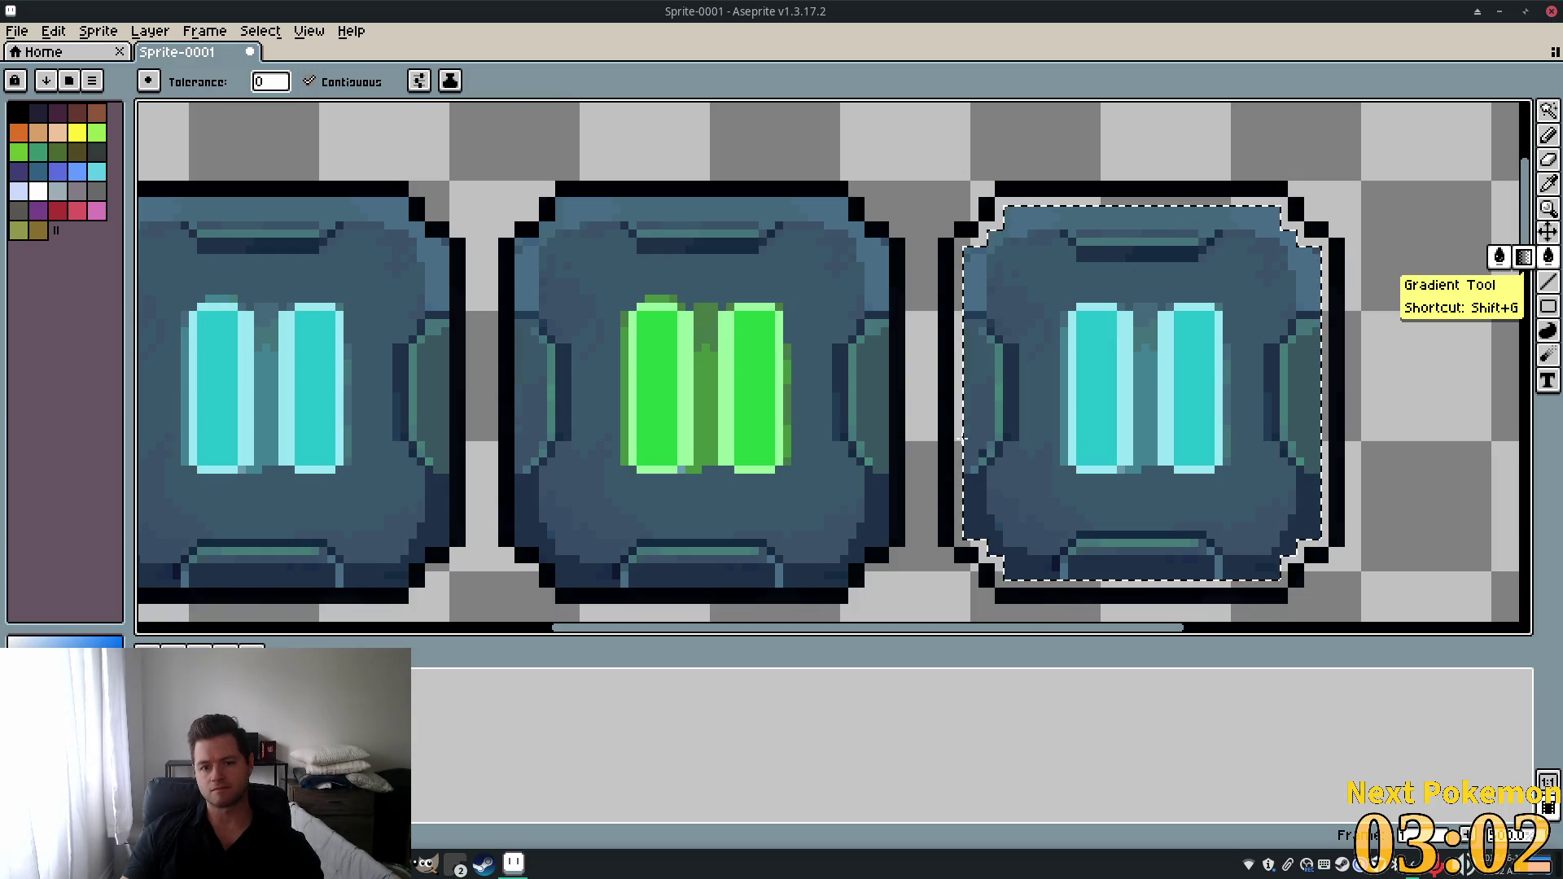
Clear the selection around the third tile.
key("i")
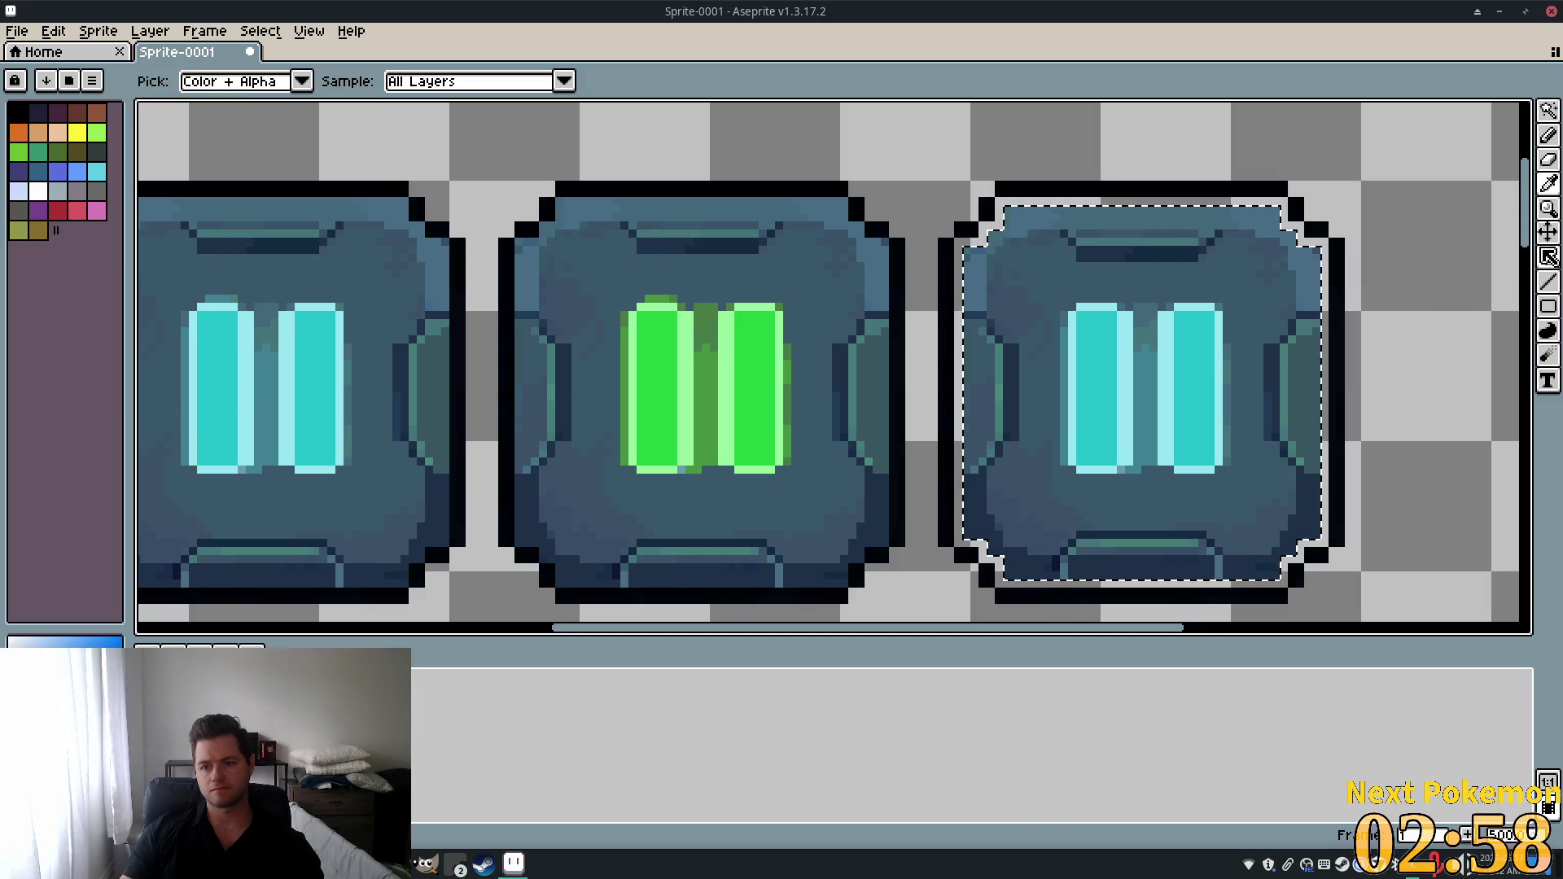
key("g")
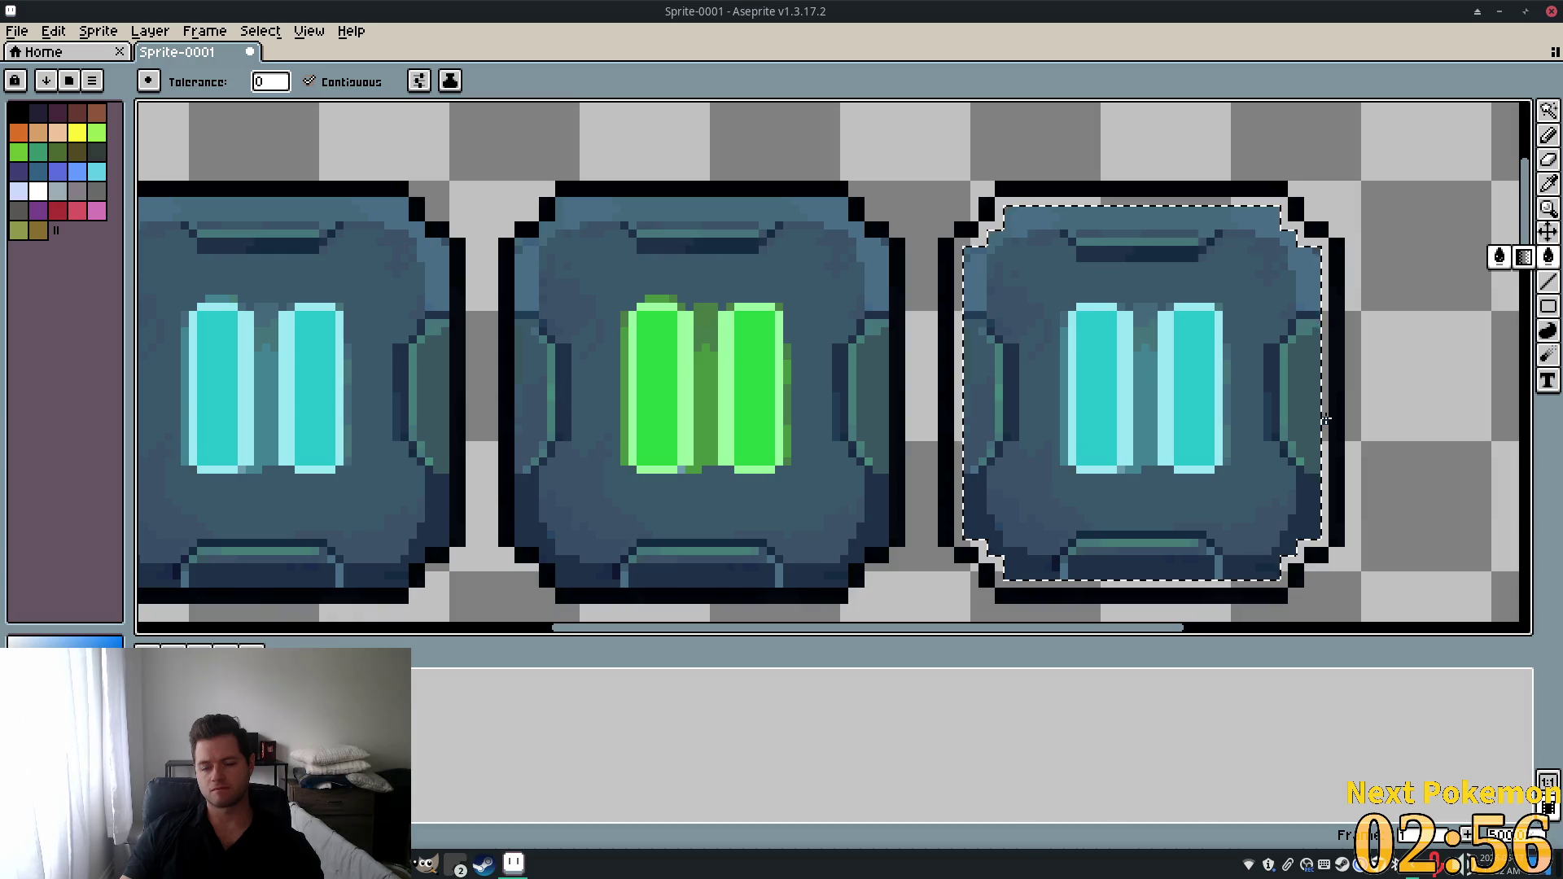
key("ctrl+d")
scroll(1334, 449, "down", 3)
scroll(1343, 432, "up", 1)
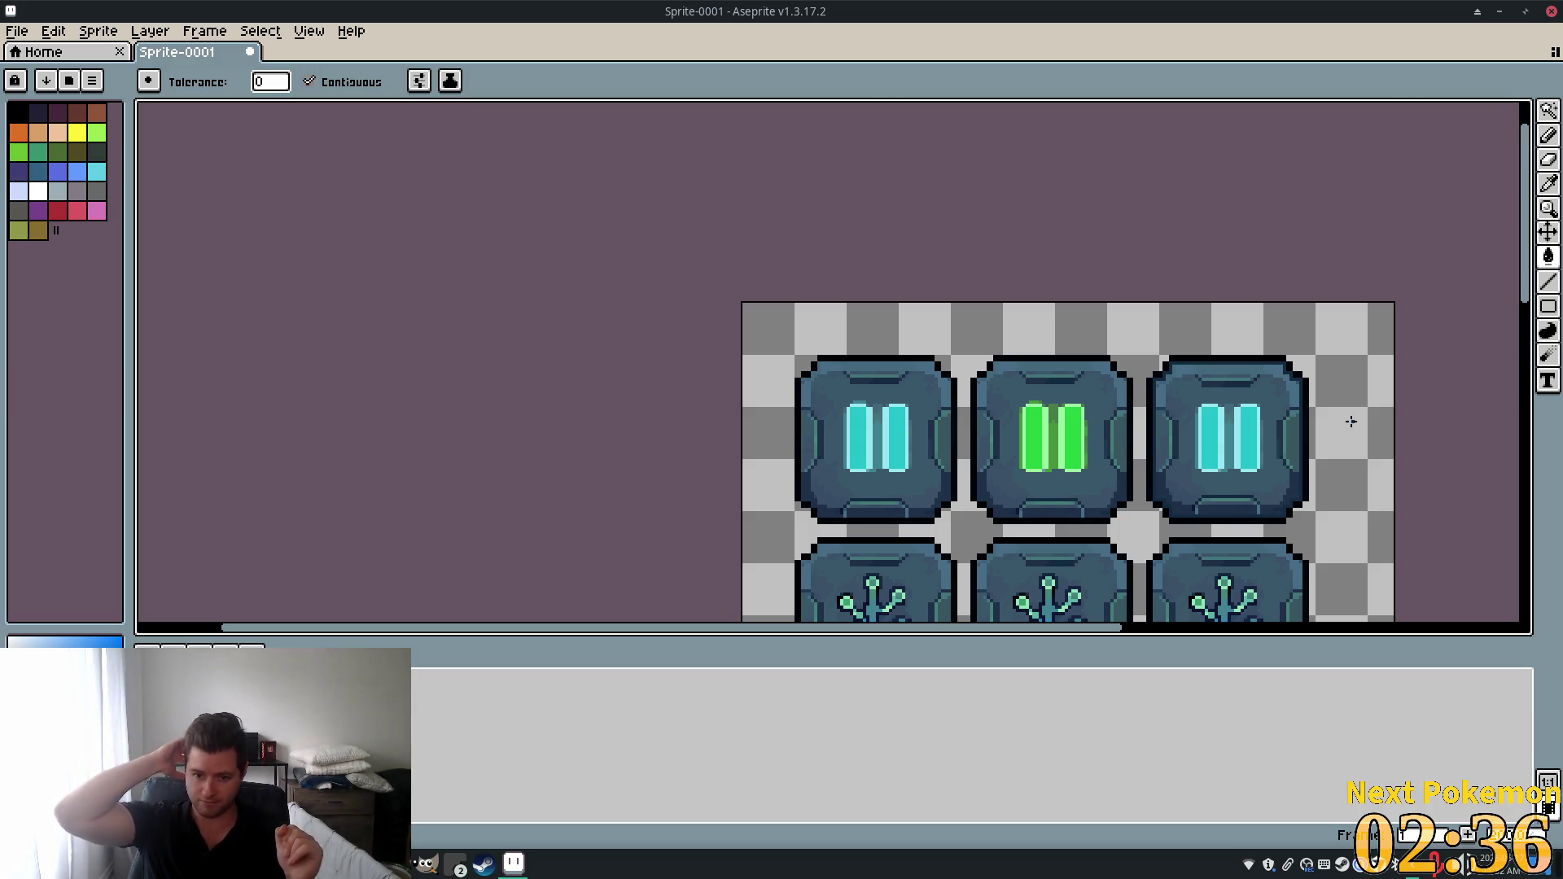
Zoom across the finished button sheet to review it, then bring up Save File with Ctrl+S.
scroll(1351, 422, "down", 4)
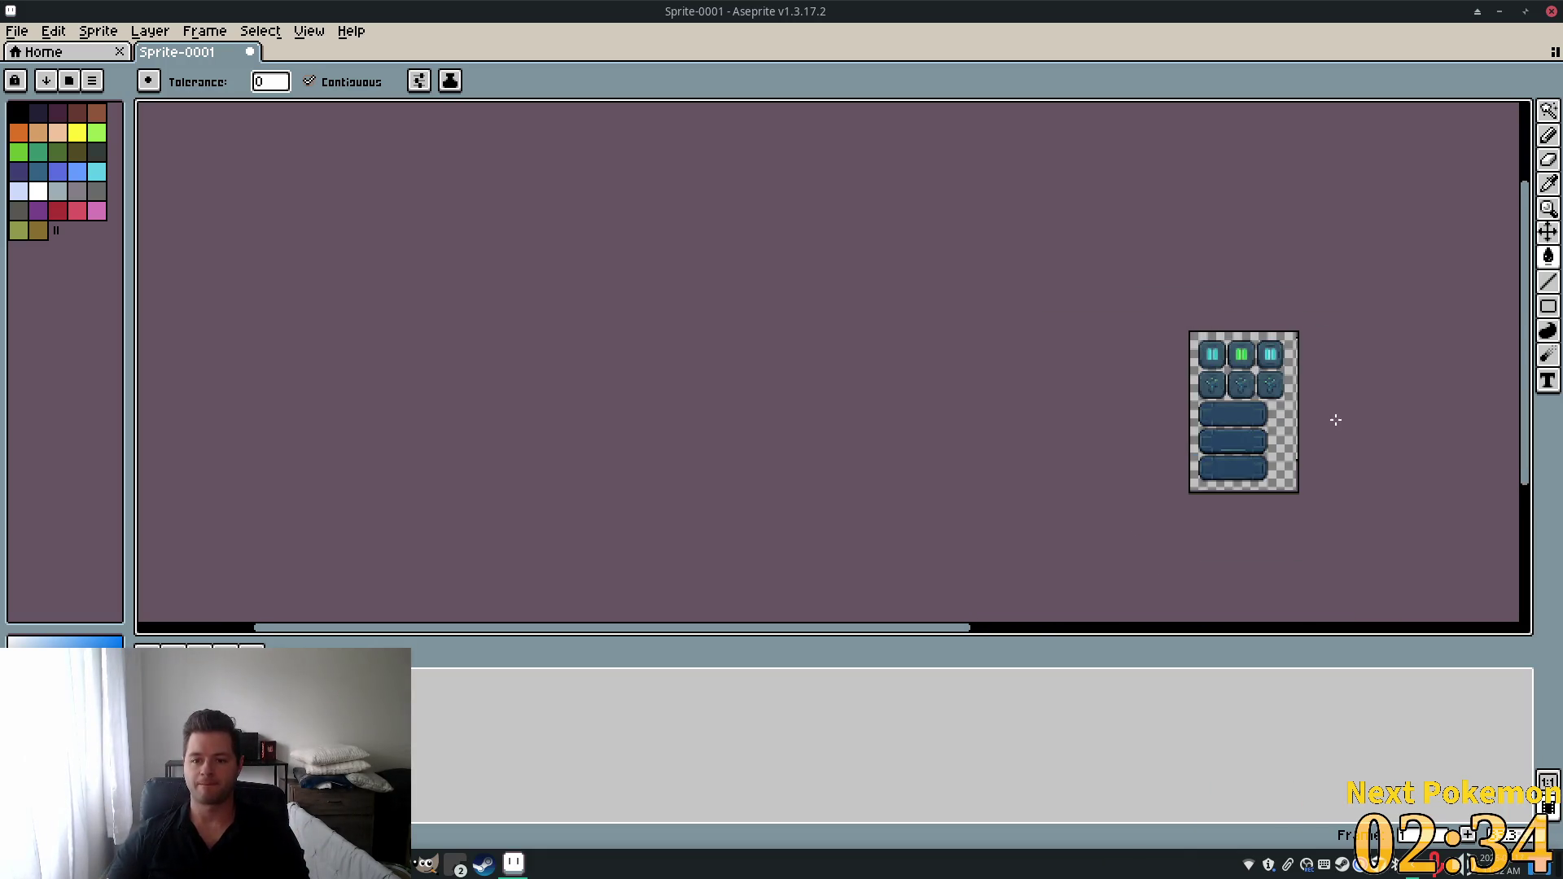
scroll(1335, 420, "up", 4)
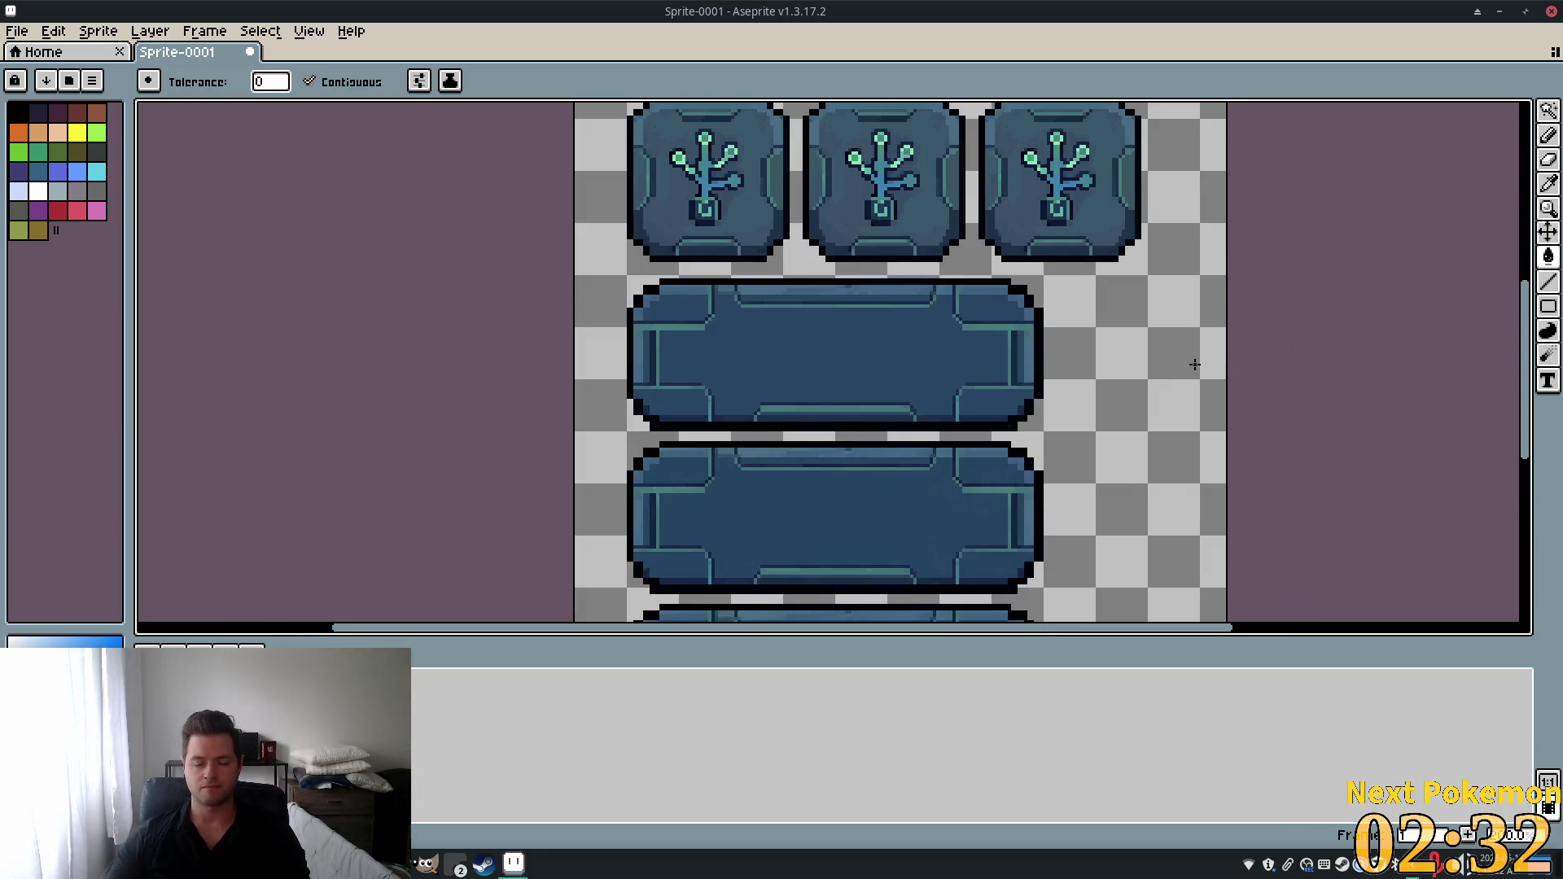
scroll(1194, 364, "down", 2)
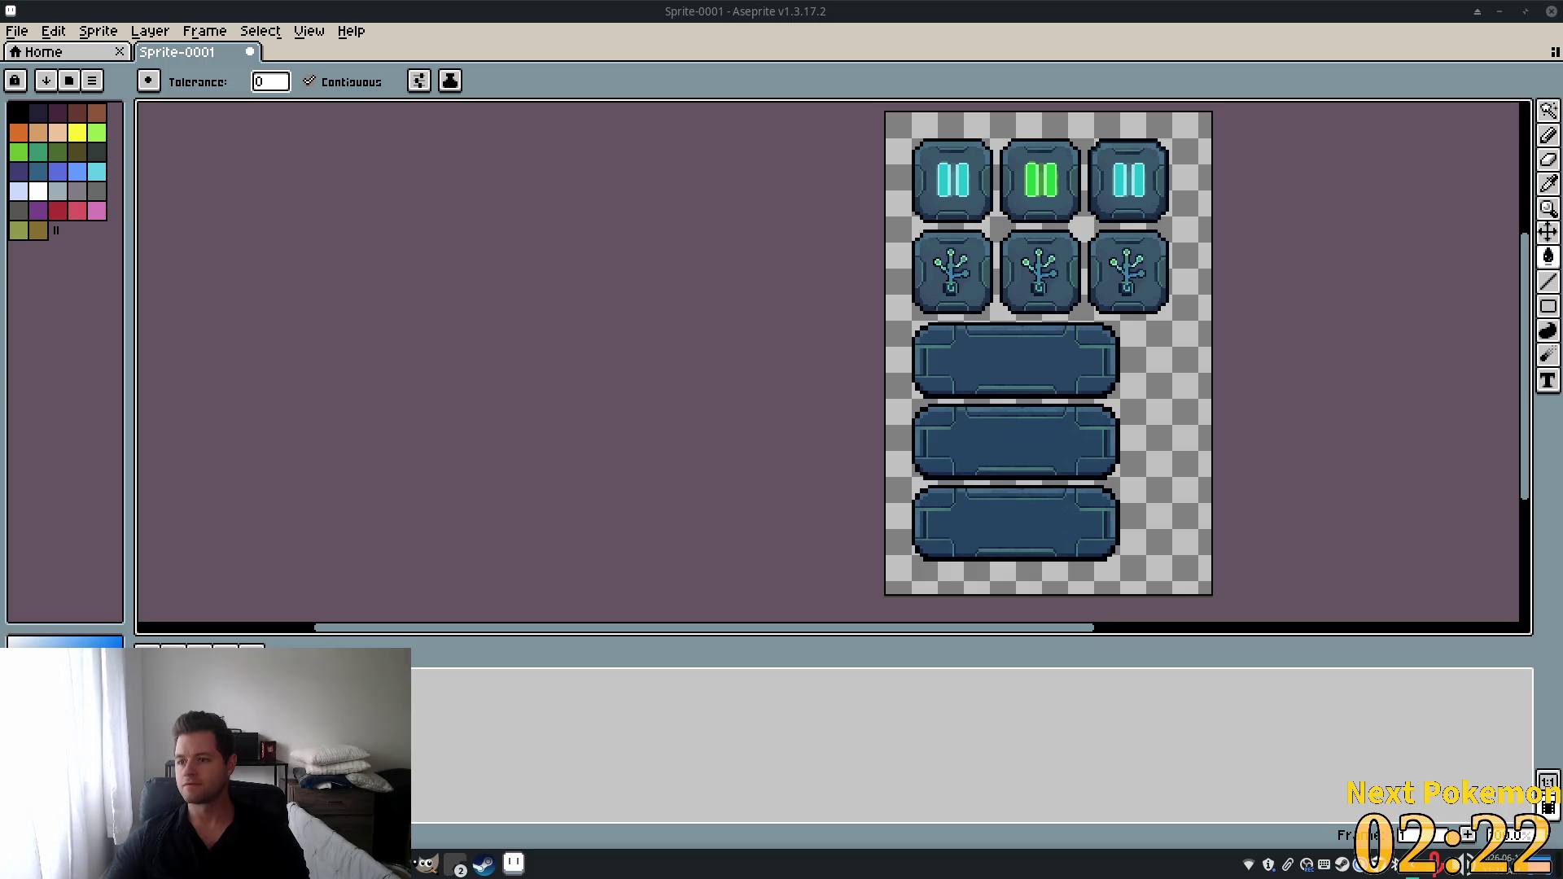
scroll(1271, 355, "up", 3)
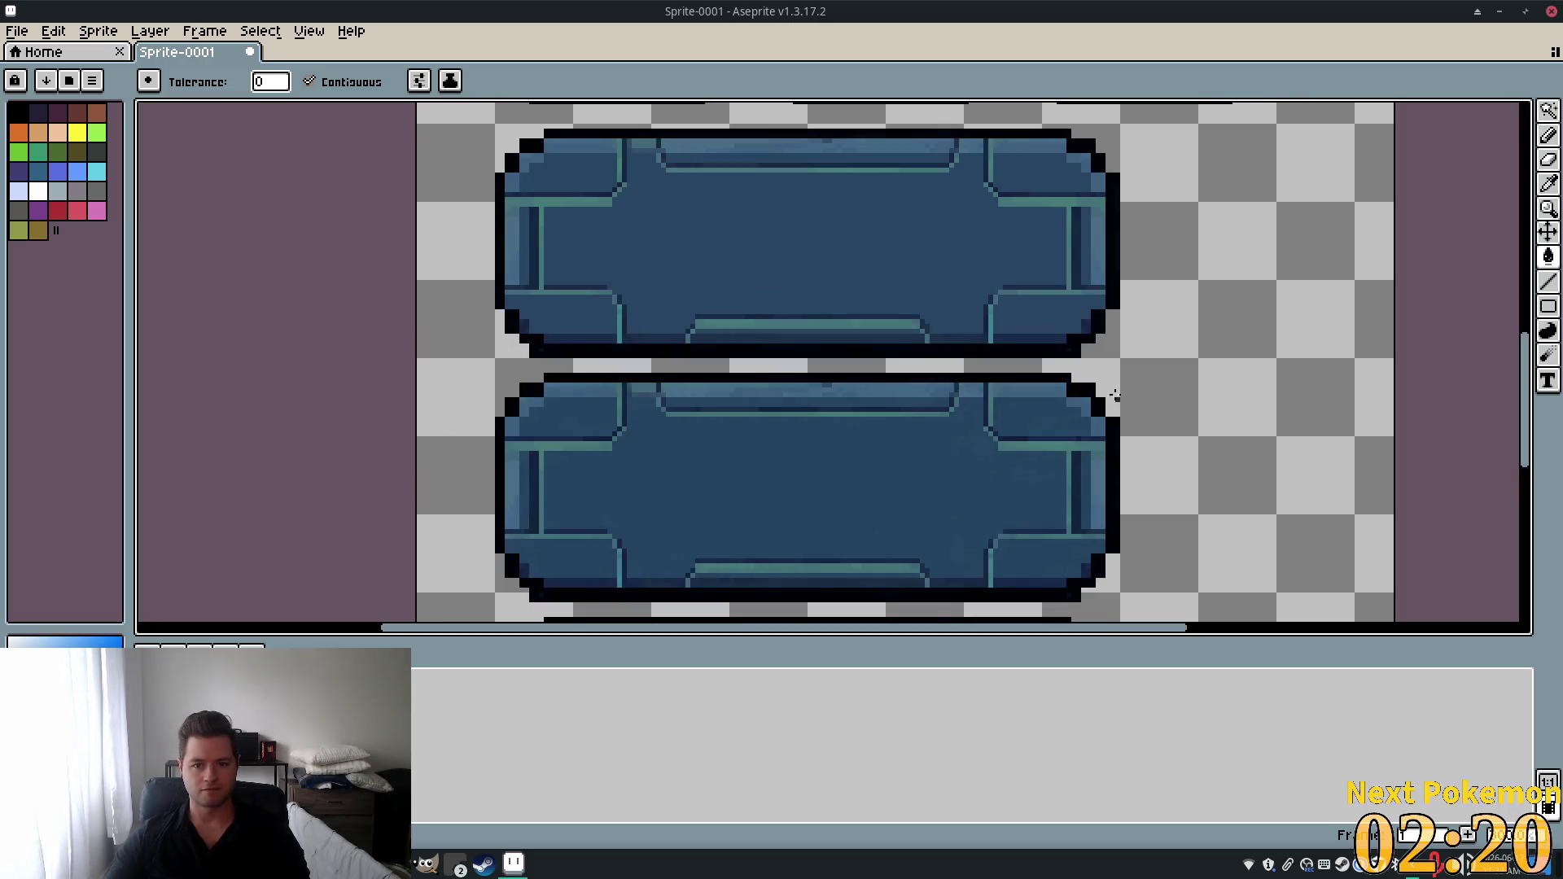
scroll(1134, 569, "up", 6)
scroll(1261, 534, "down", 6)
scroll(1128, 387, "up", 6)
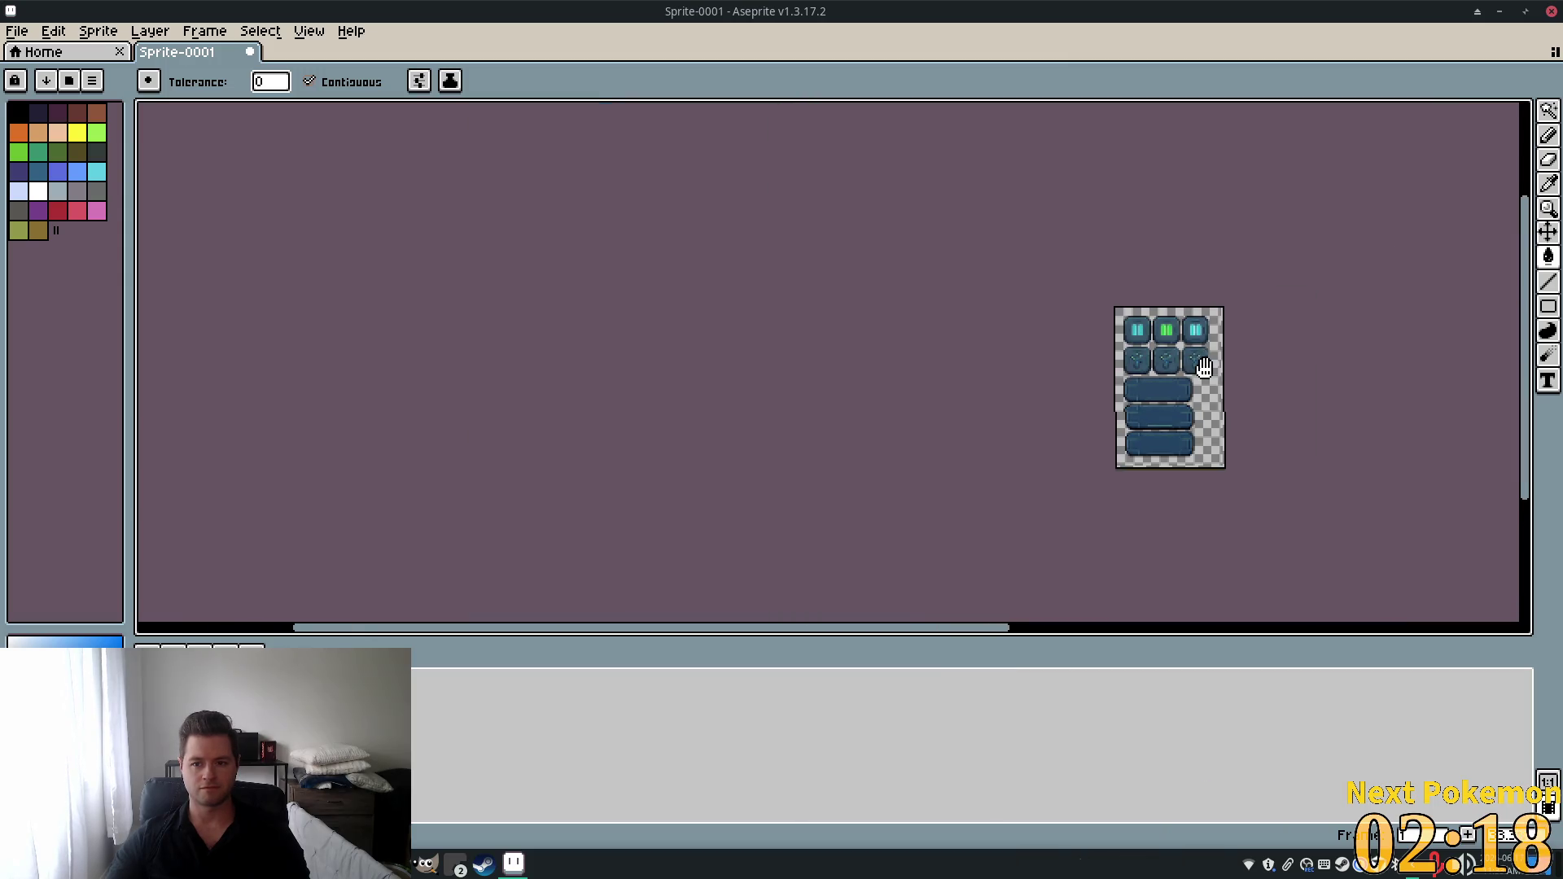
scroll(1127, 386, "down", 5)
scroll(1140, 407, "up", 4)
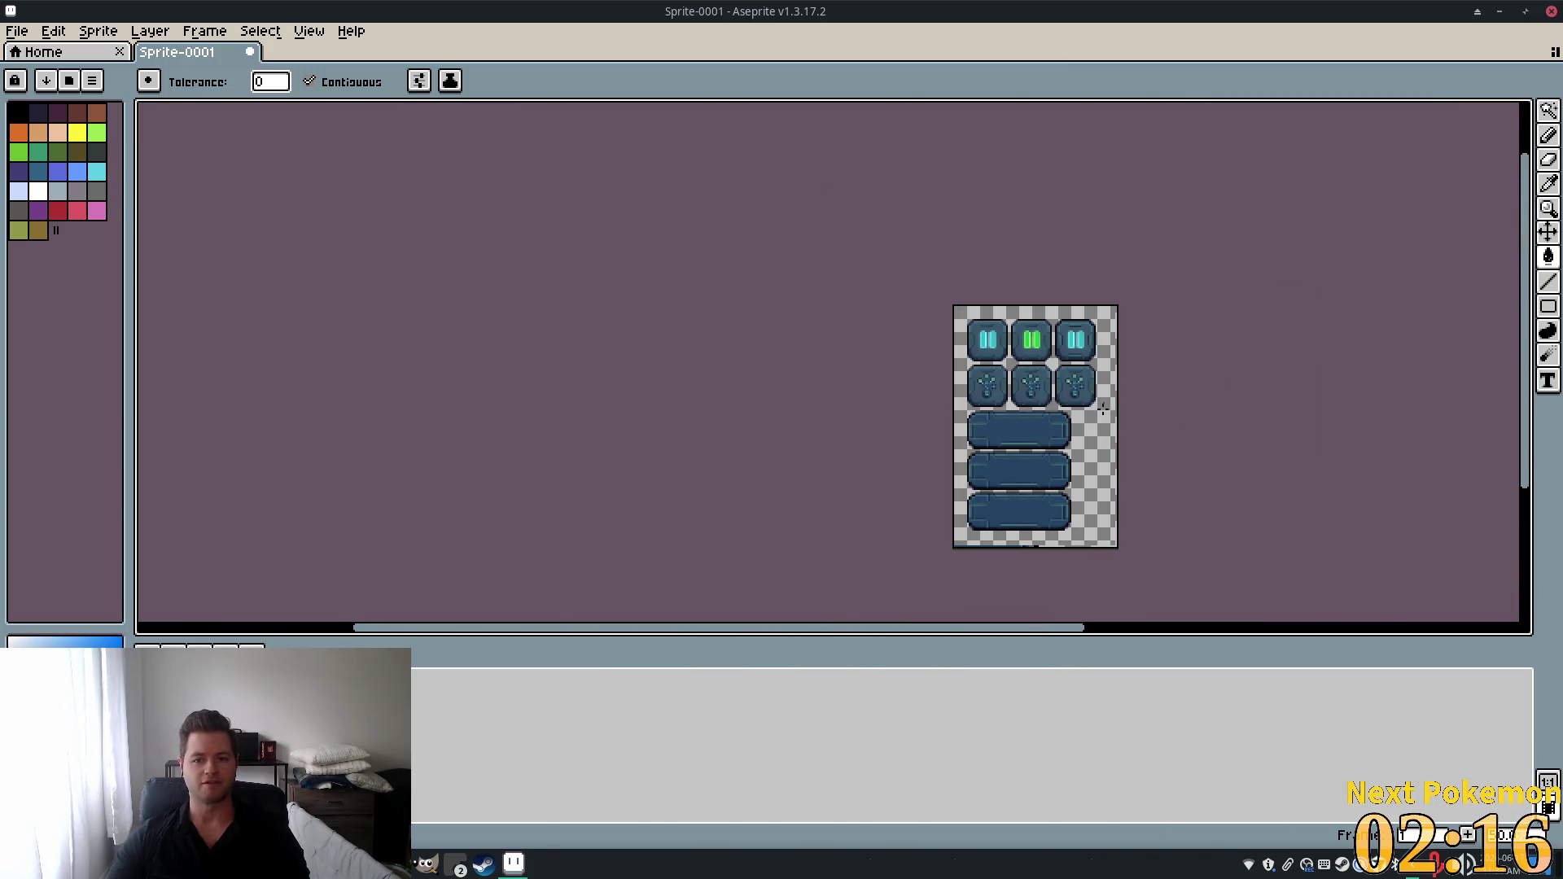
scroll(1155, 430, "down", 1)
scroll(1148, 407, "down", 3)
scroll(1137, 387, "up", 5)
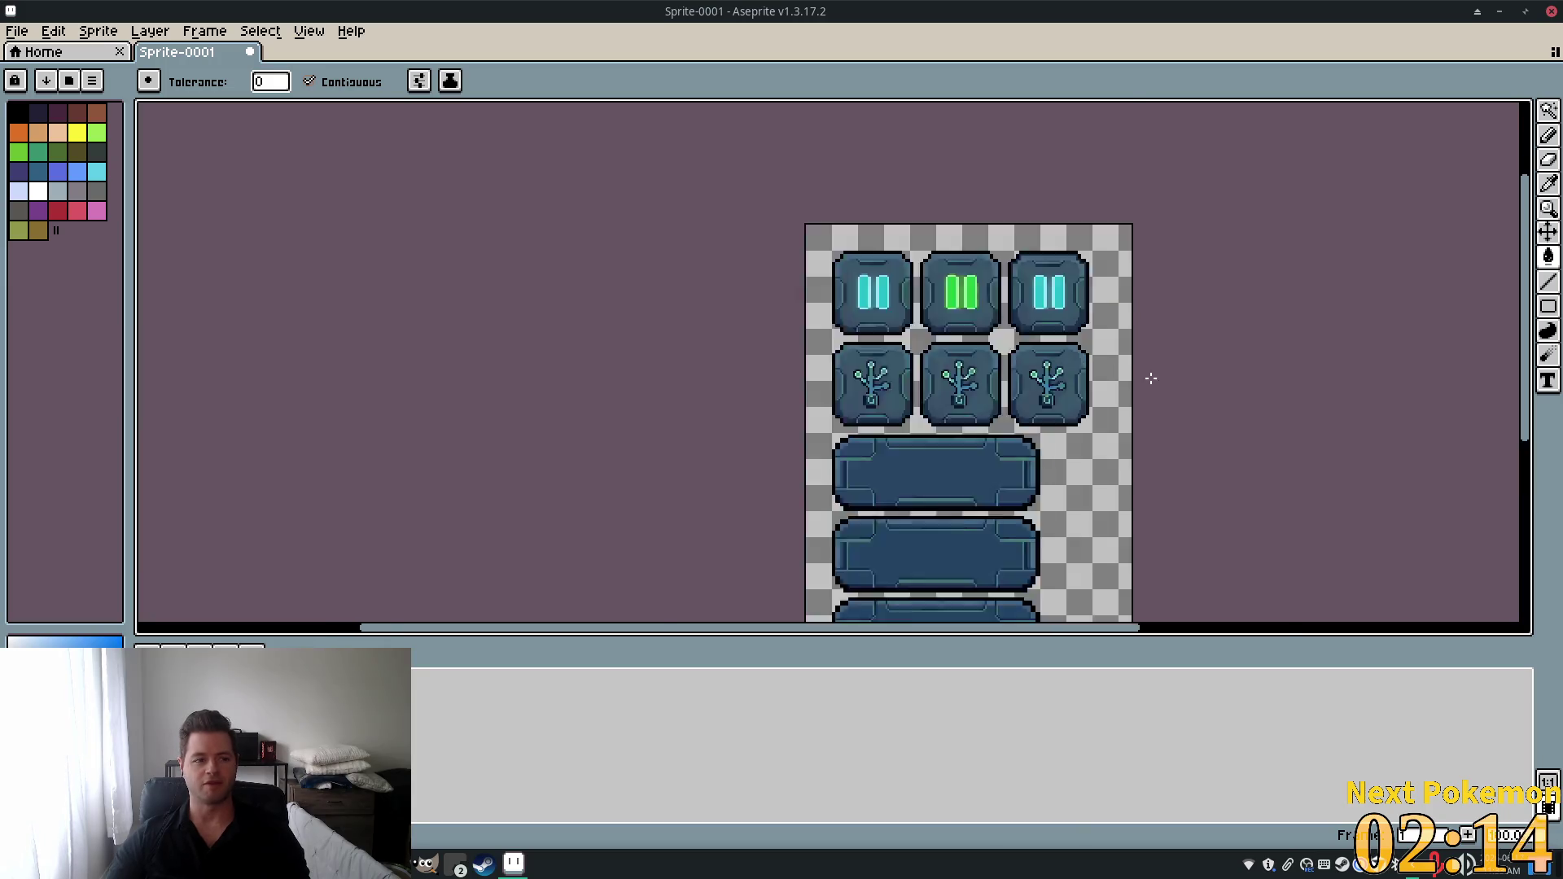
key("ctrl+s")
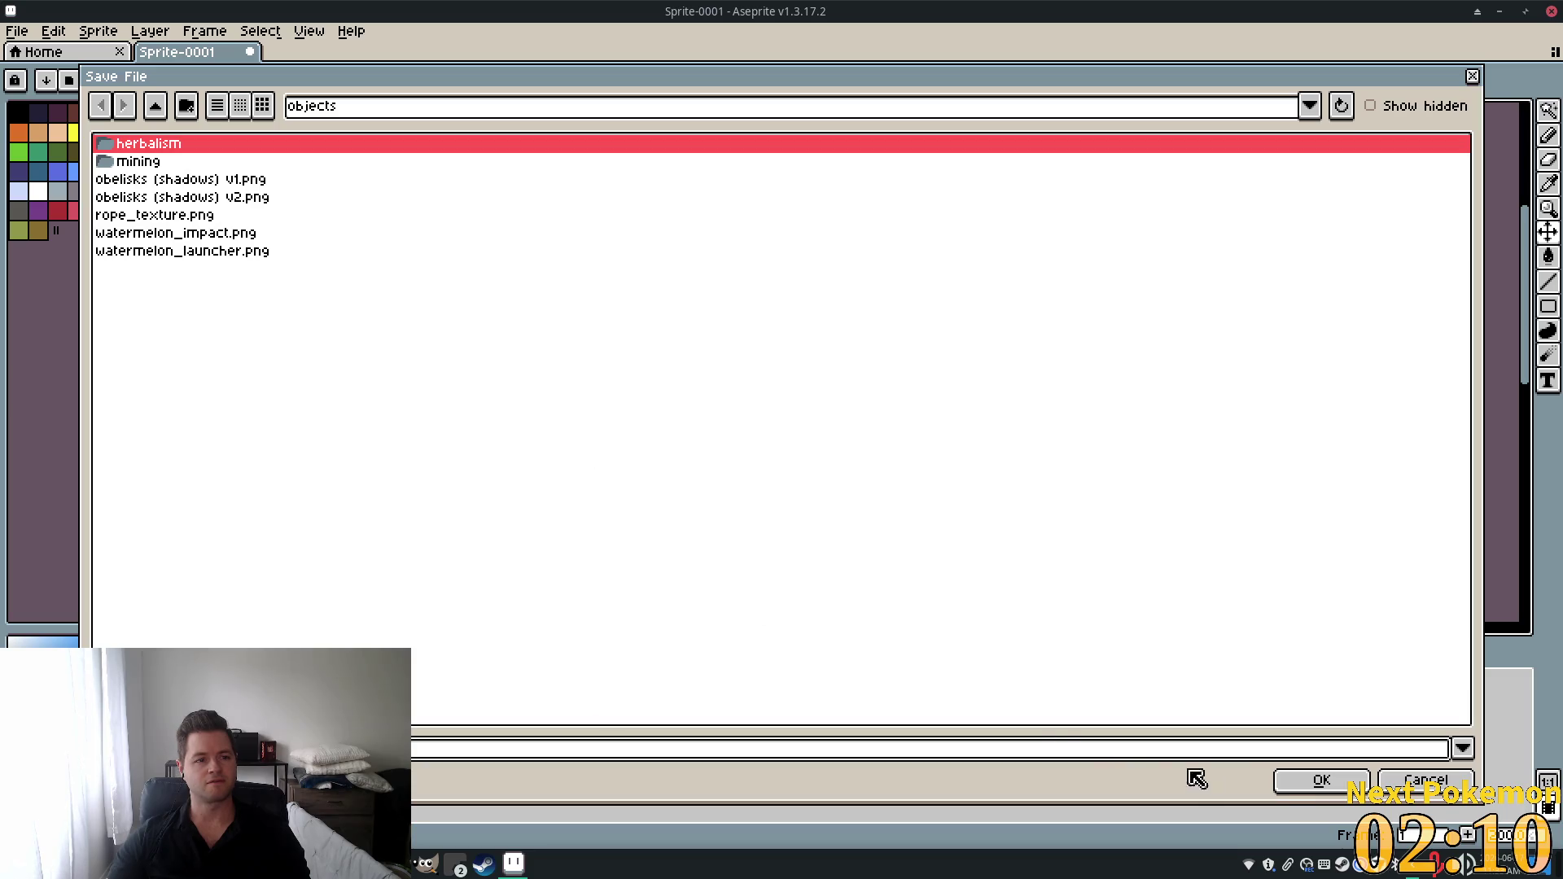
Cancel the save and bring up File > Export > Export As for the sprite.
left_click(1416, 783)
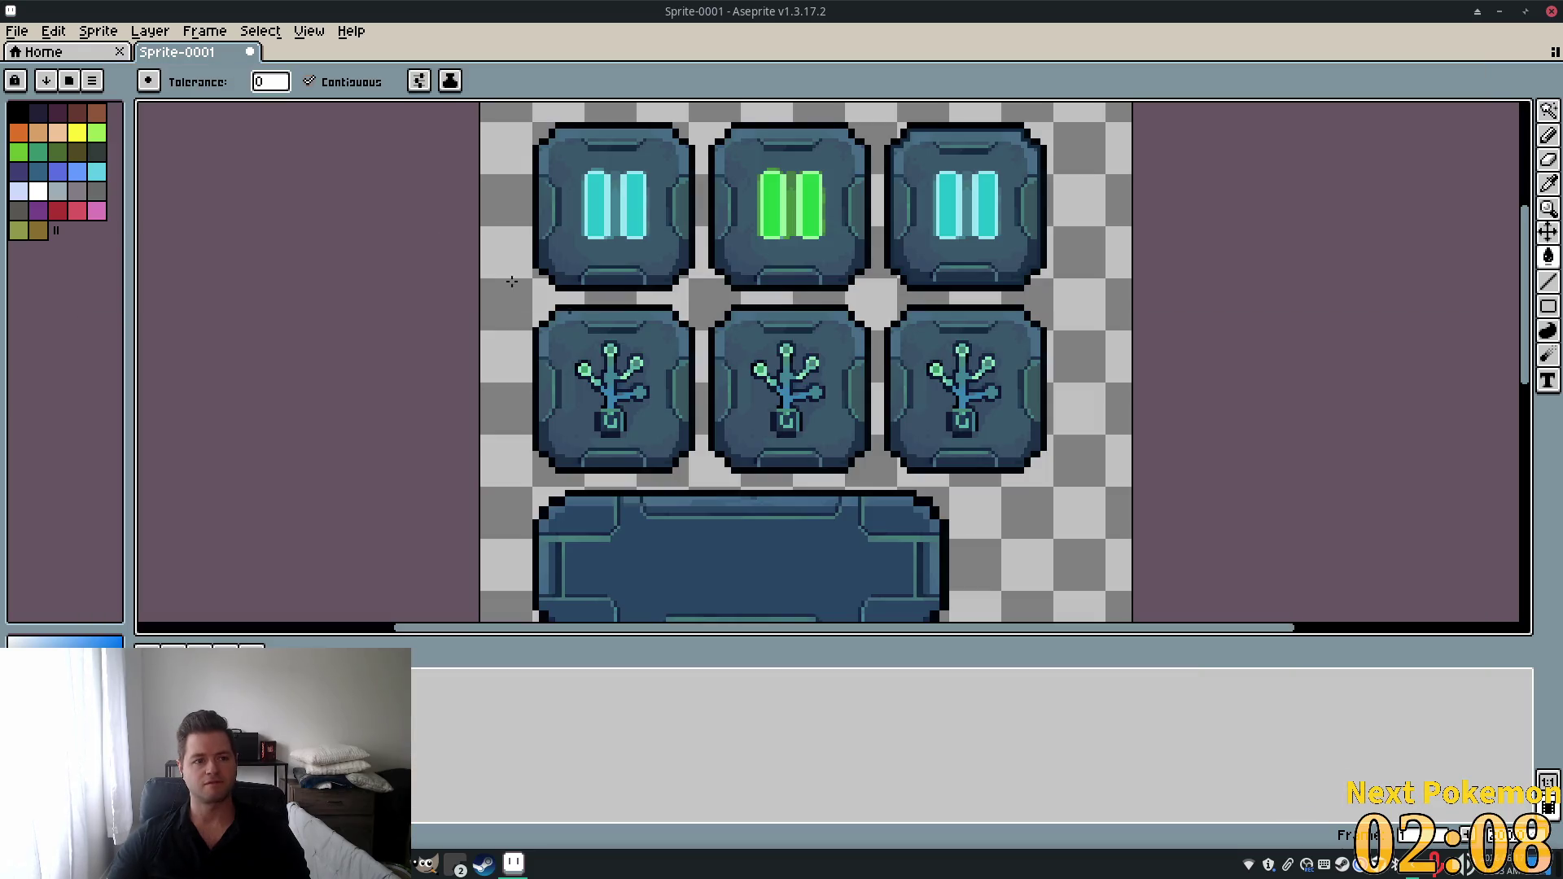
left_click(22, 36)
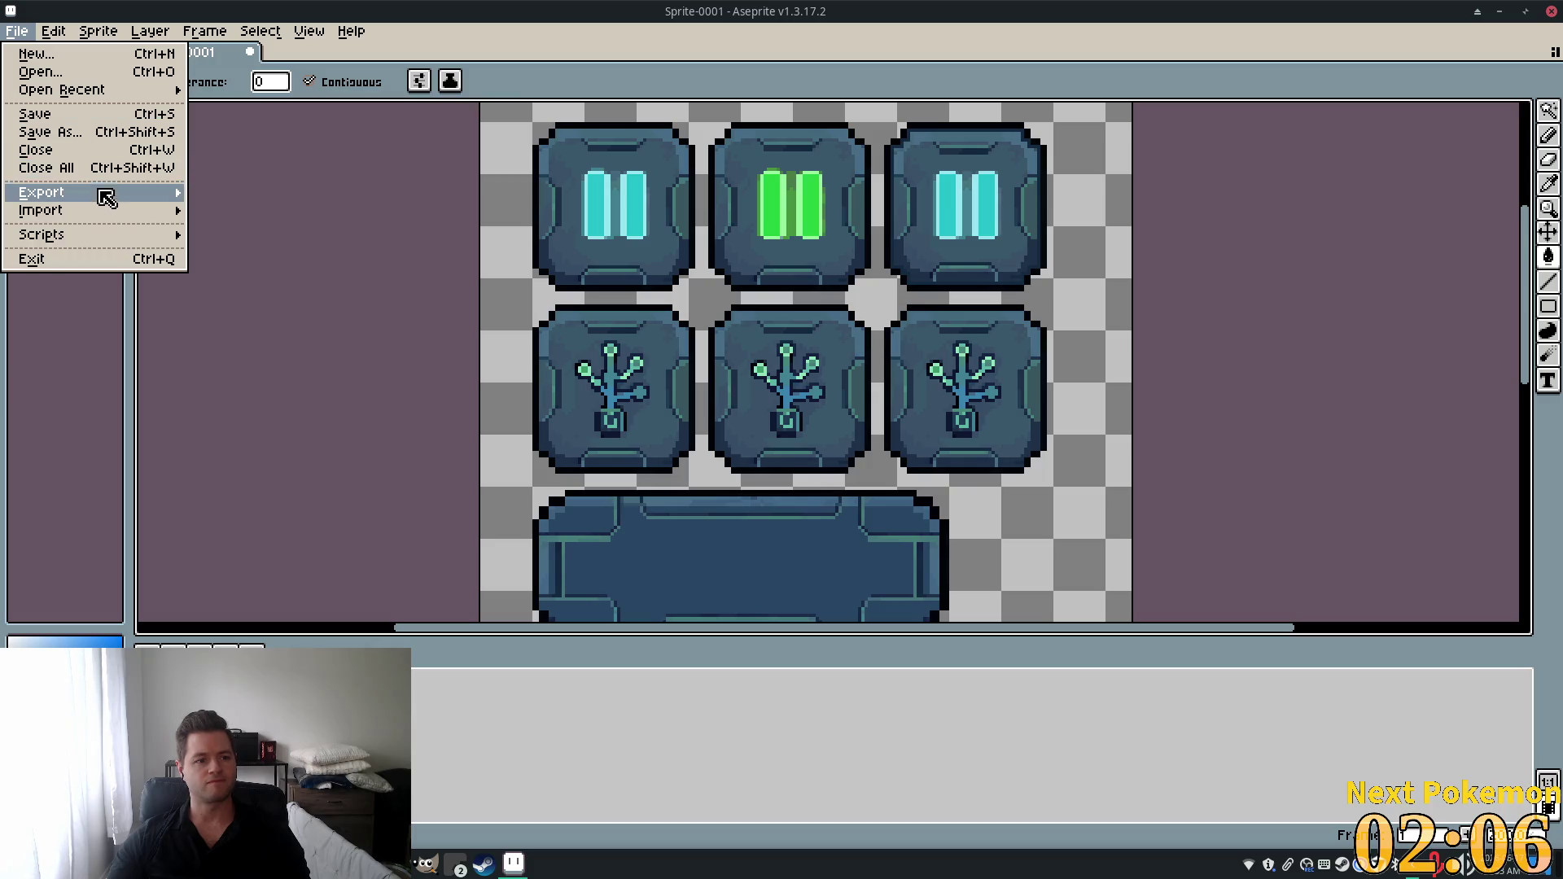
mouse_move(104, 195)
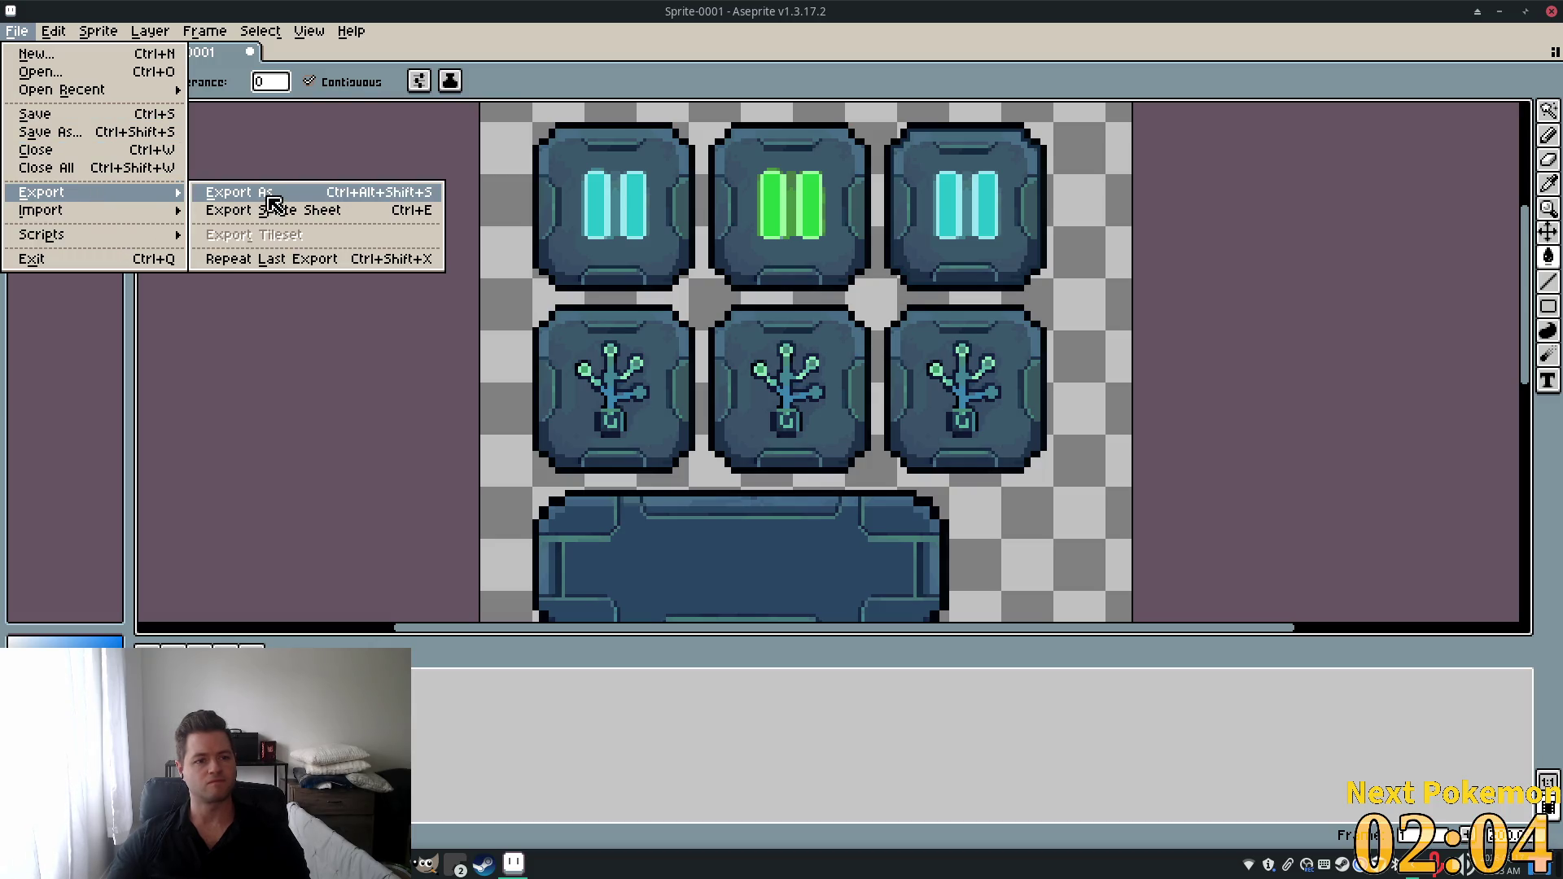
left_click(269, 199)
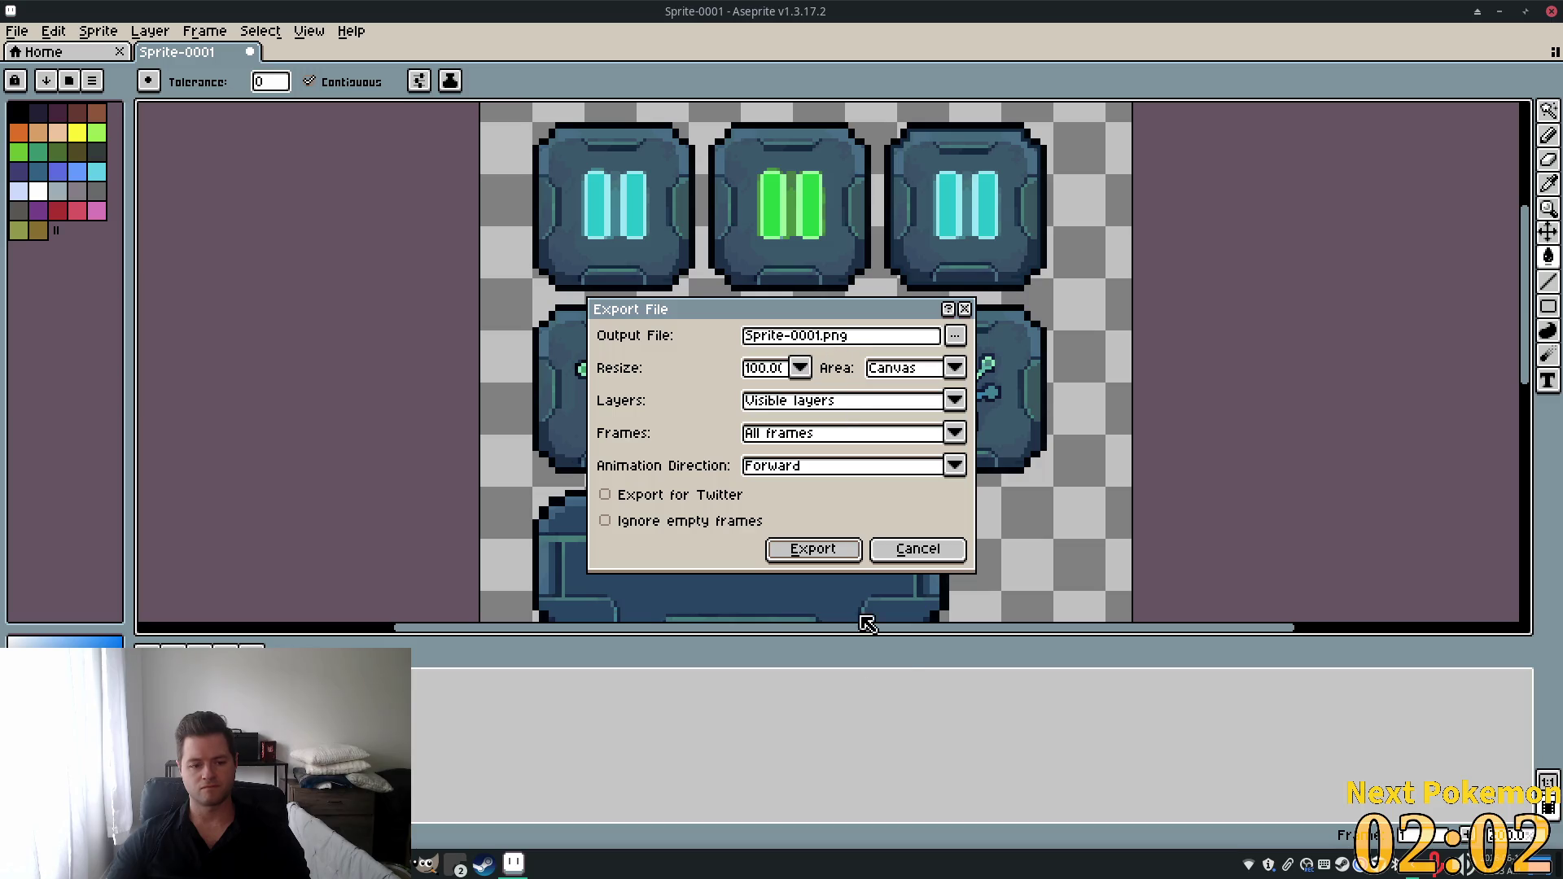
Choose File from the Output File options to browse for an export destination.
left_click(824, 337)
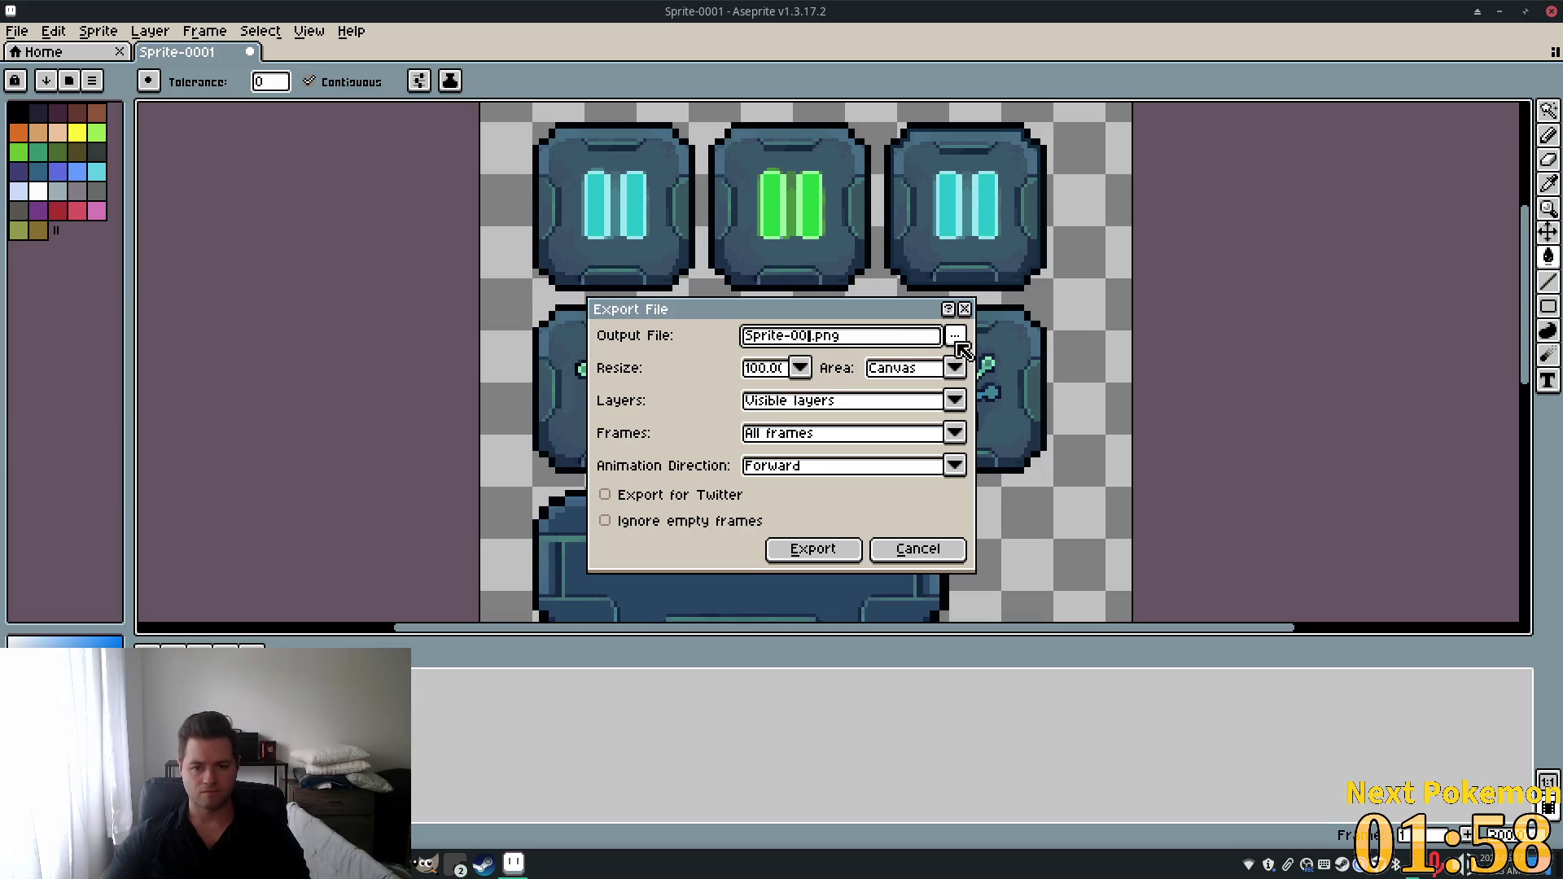
left_click(955, 335)
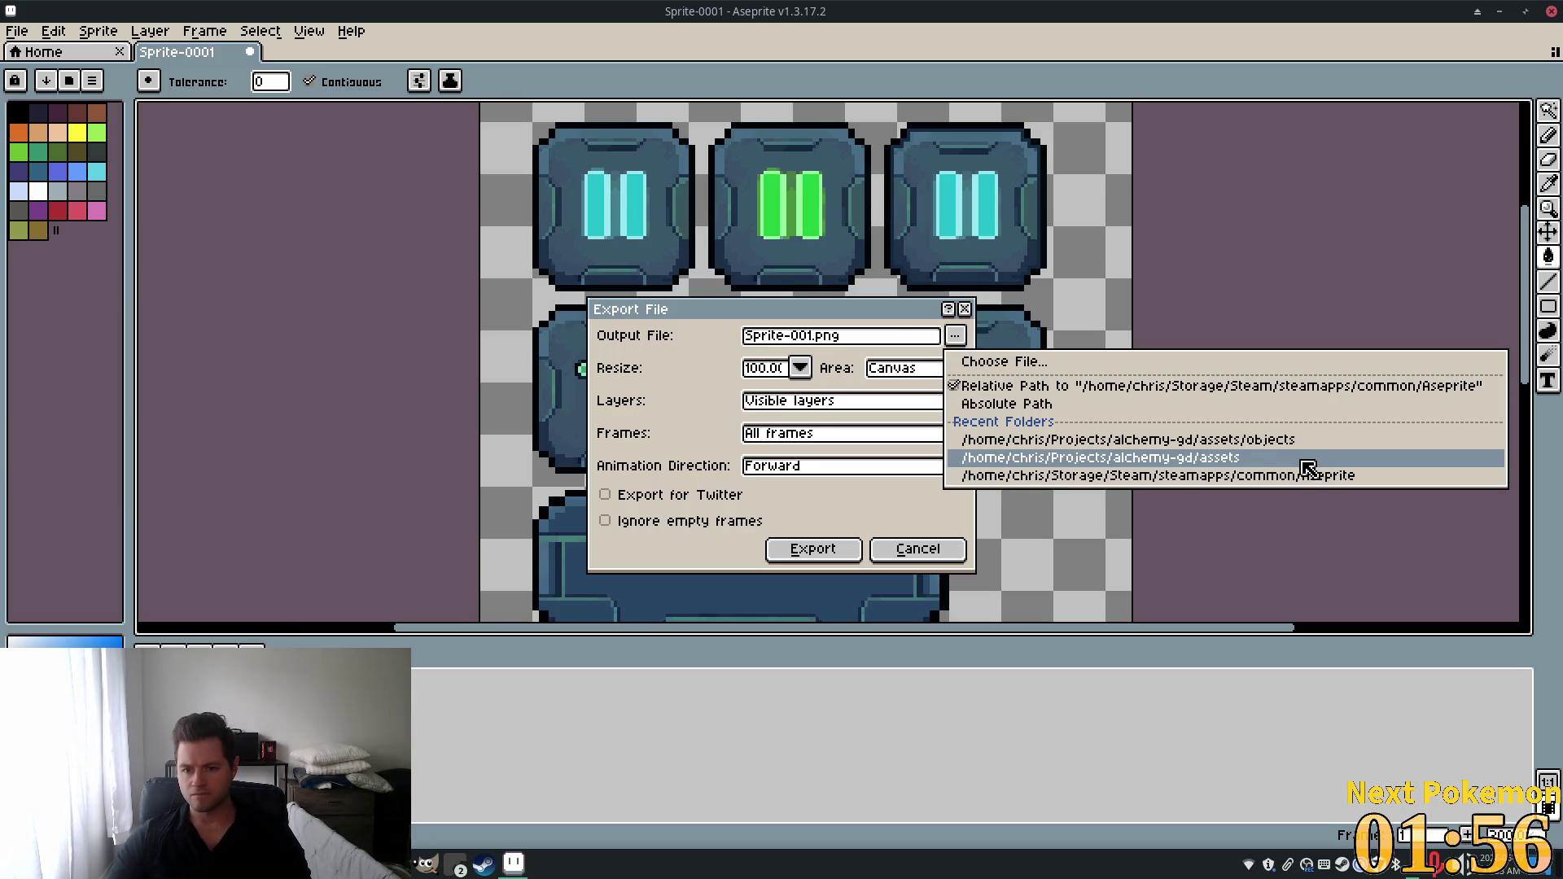
left_click(998, 360)
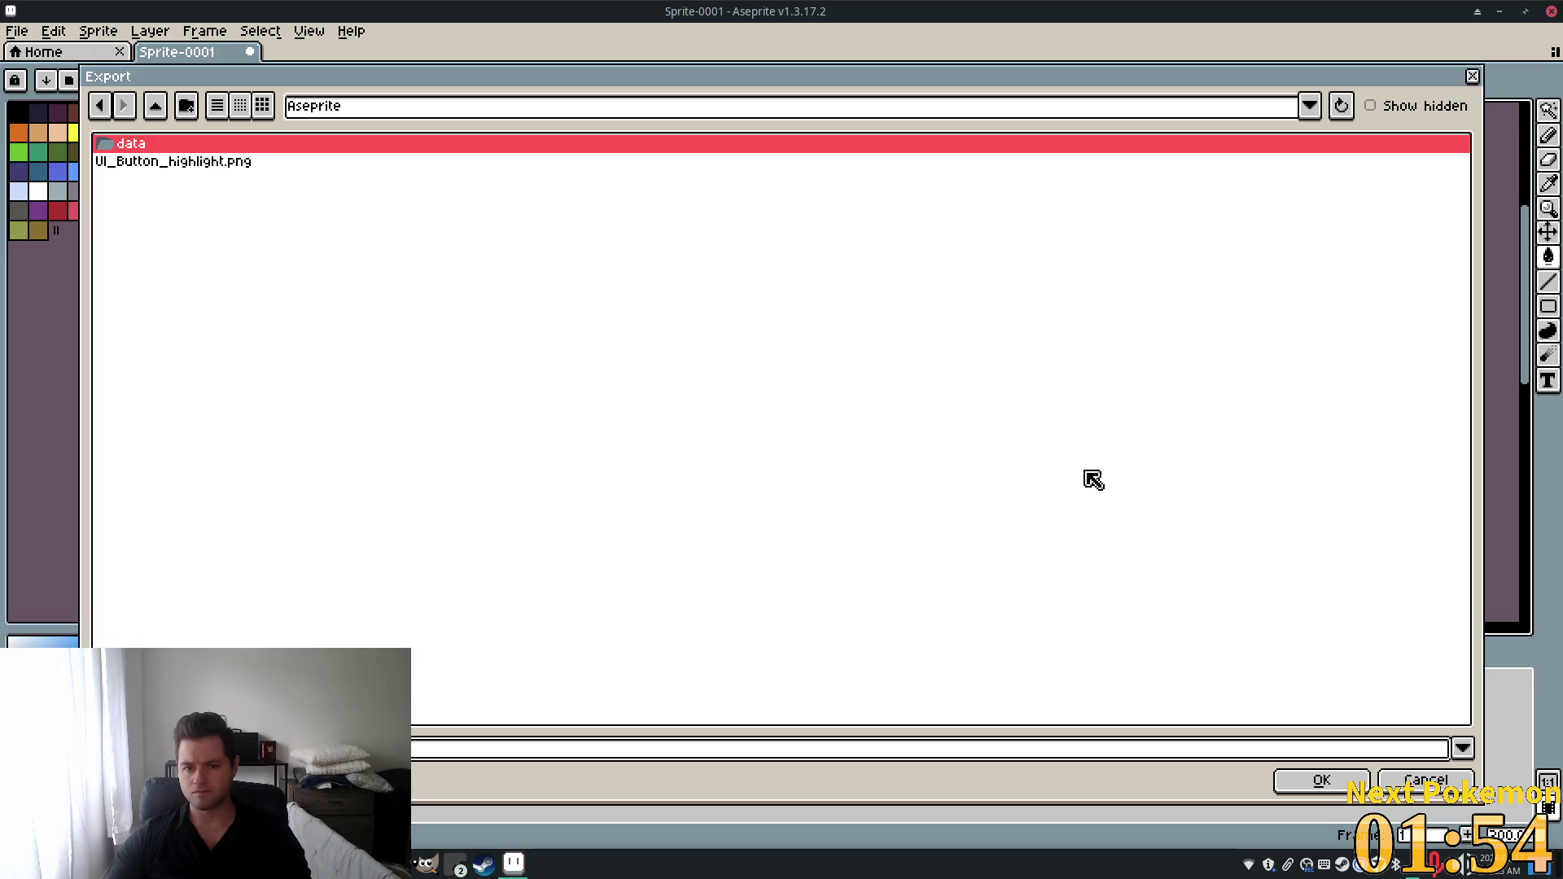
Navigate the file browser's folders up to the Projects folder.
left_click(155, 107)
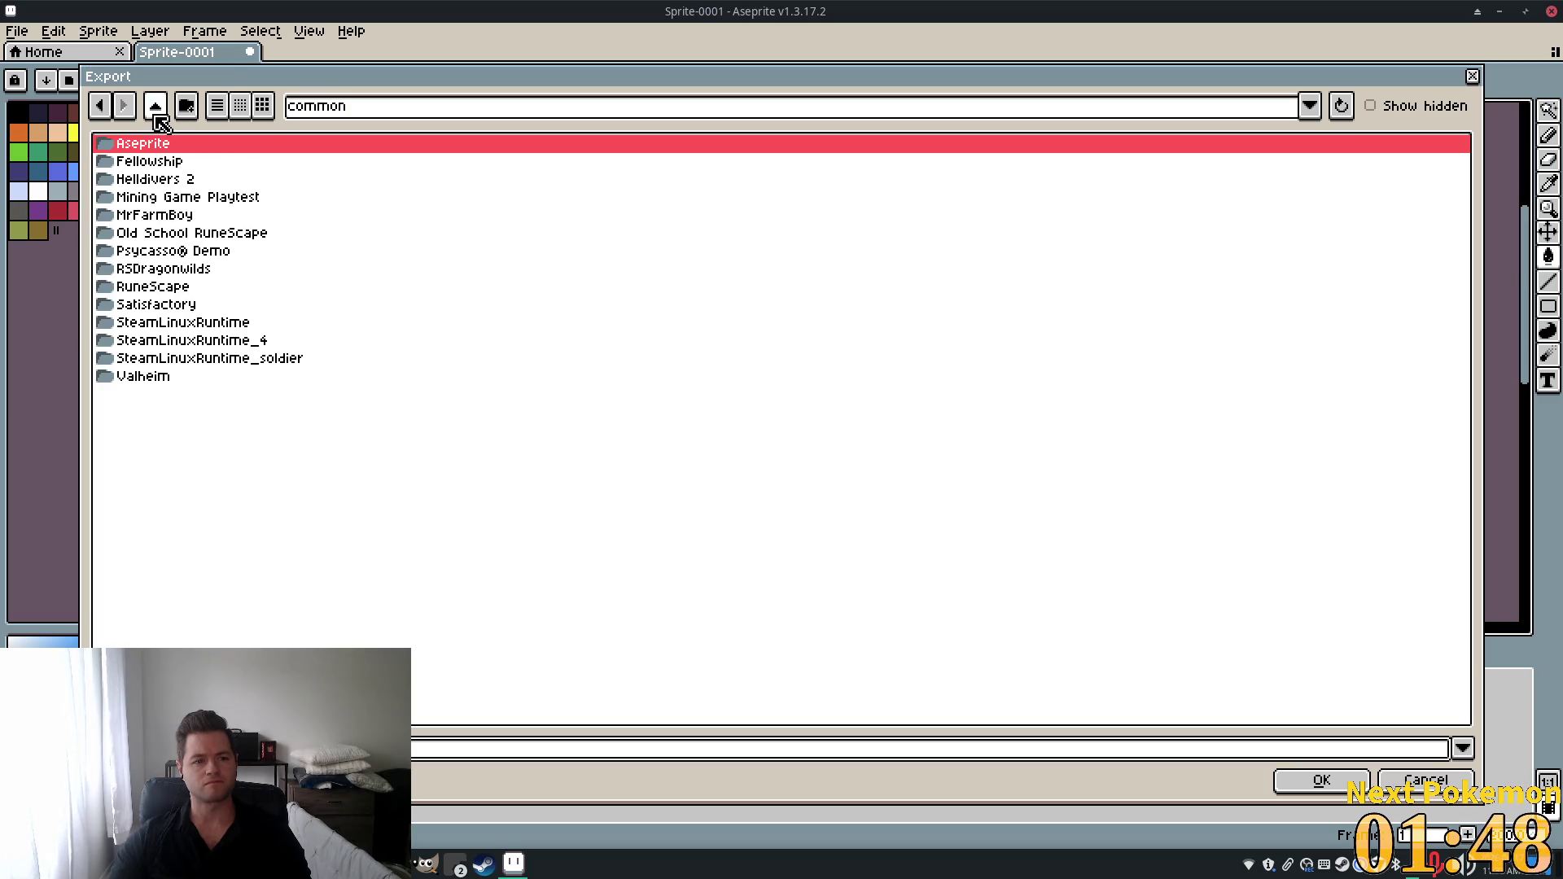
left_click(156, 106)
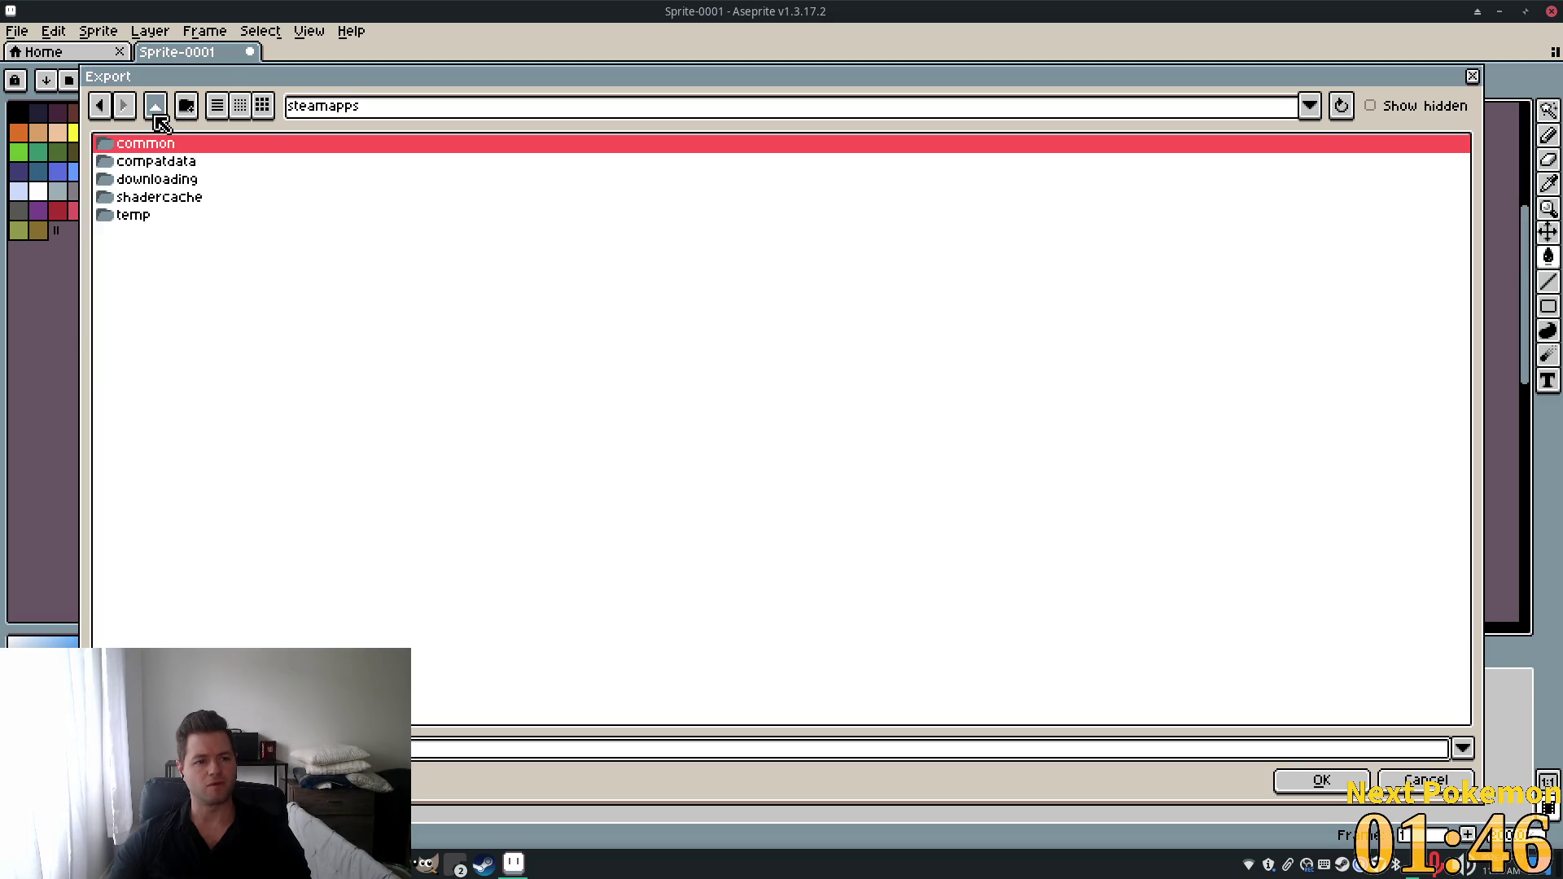
left_click(155, 106)
left_click(156, 107)
left_click(156, 106)
left_click(396, 110)
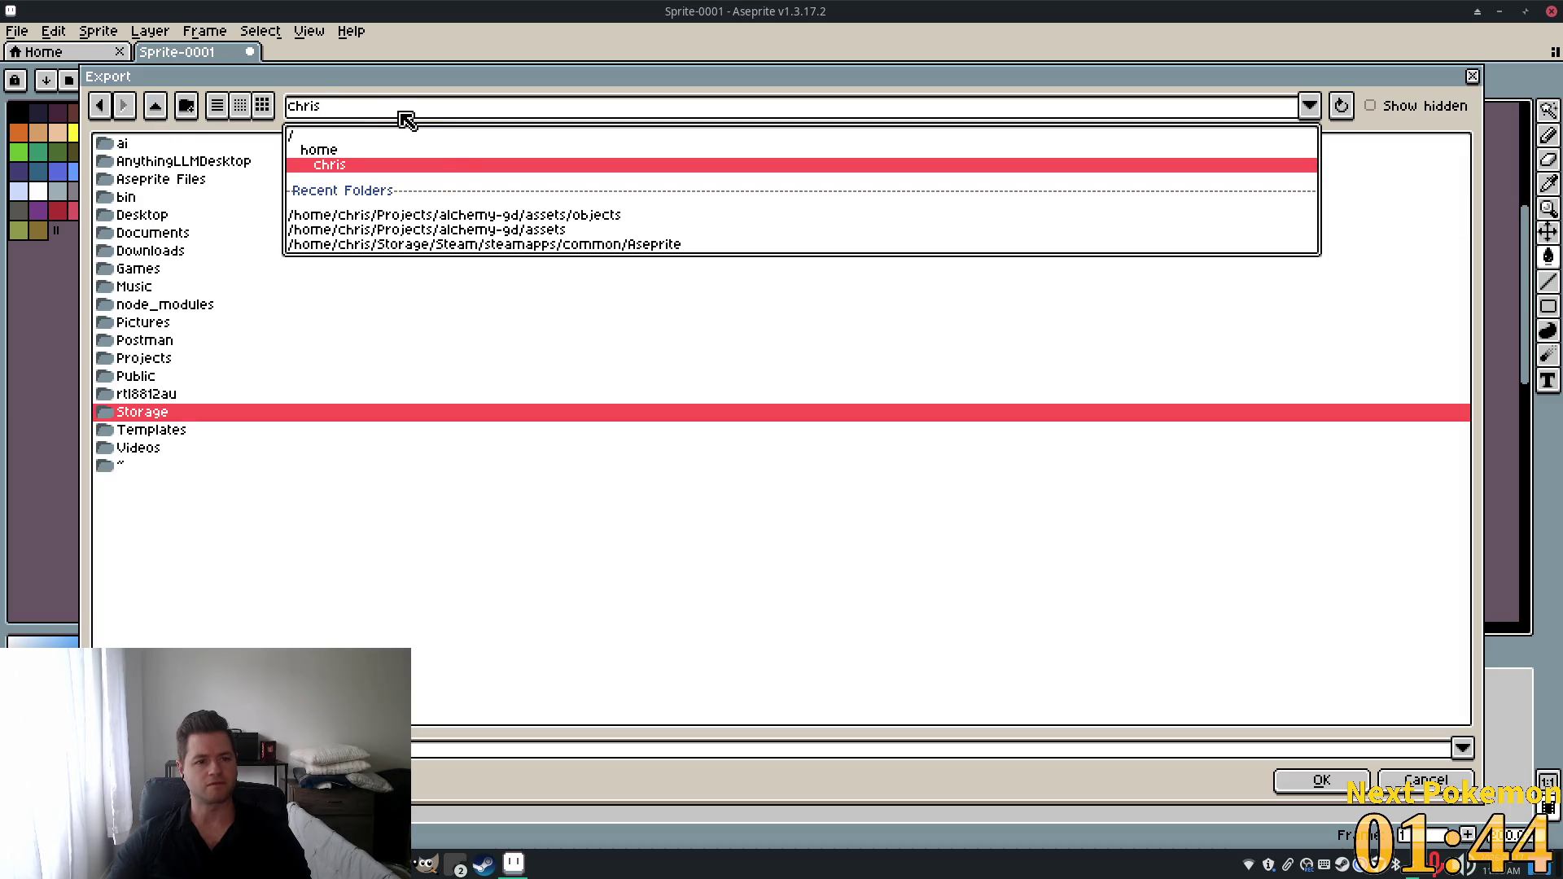
left_click(458, 218)
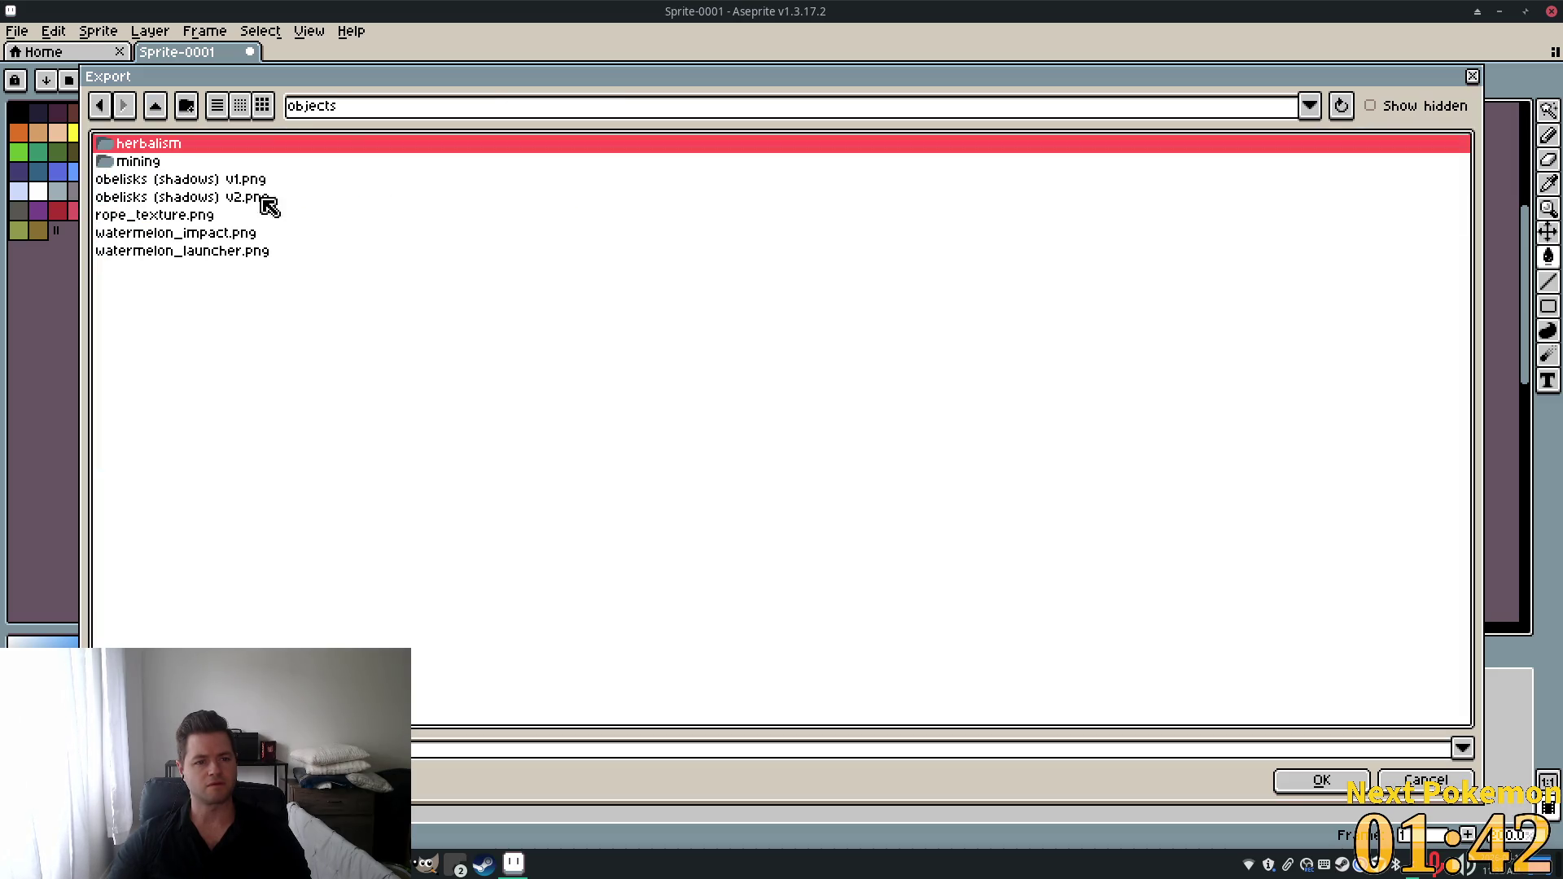
left_click(417, 117)
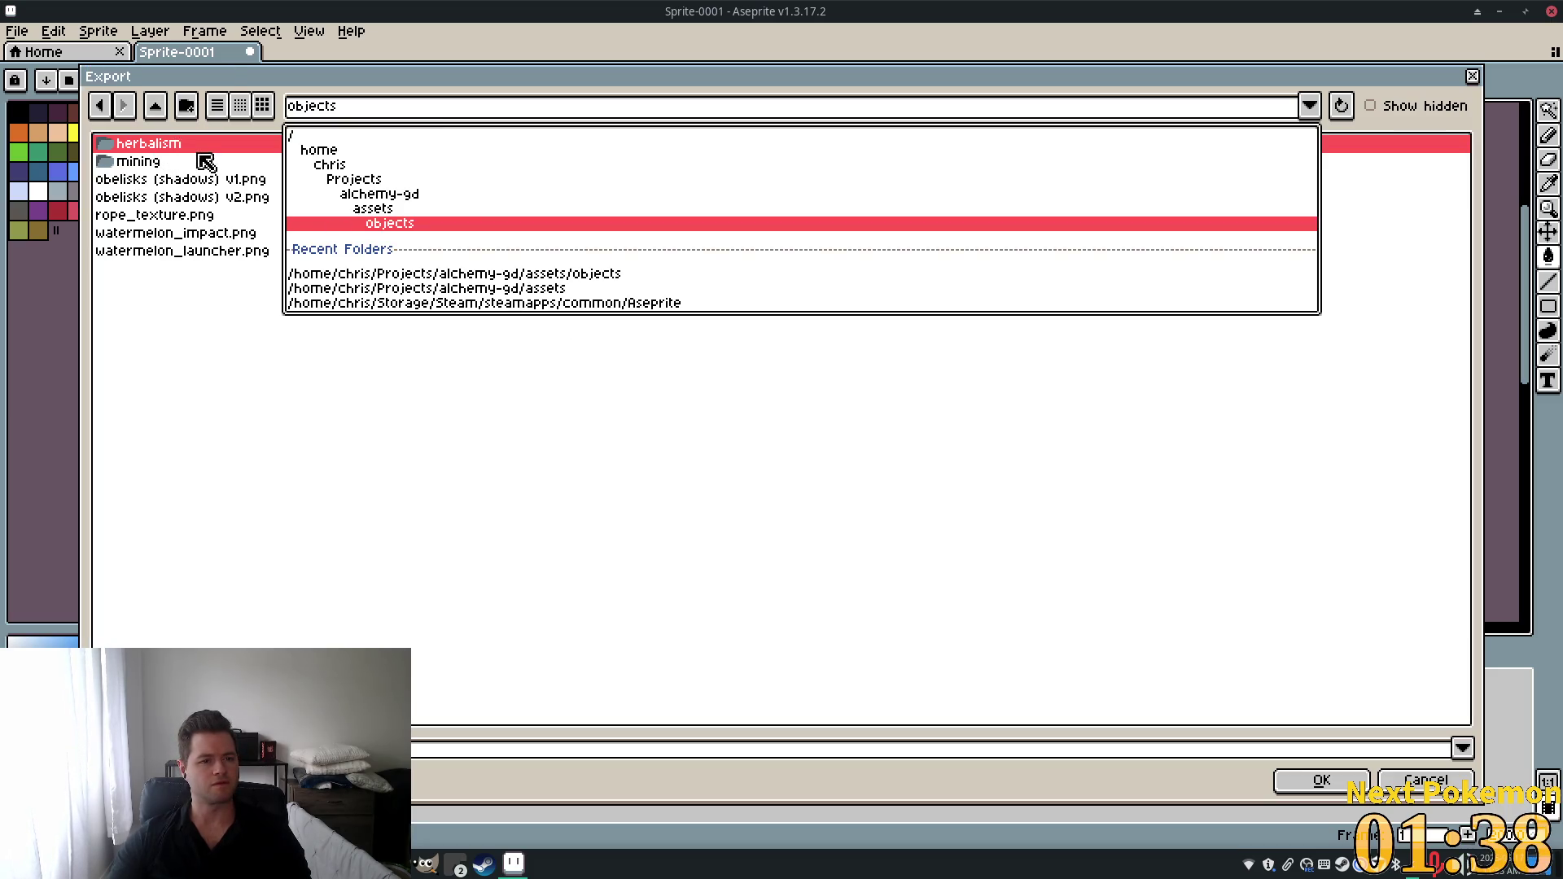
left_click(159, 110)
left_click(159, 110)
left_click(159, 110)
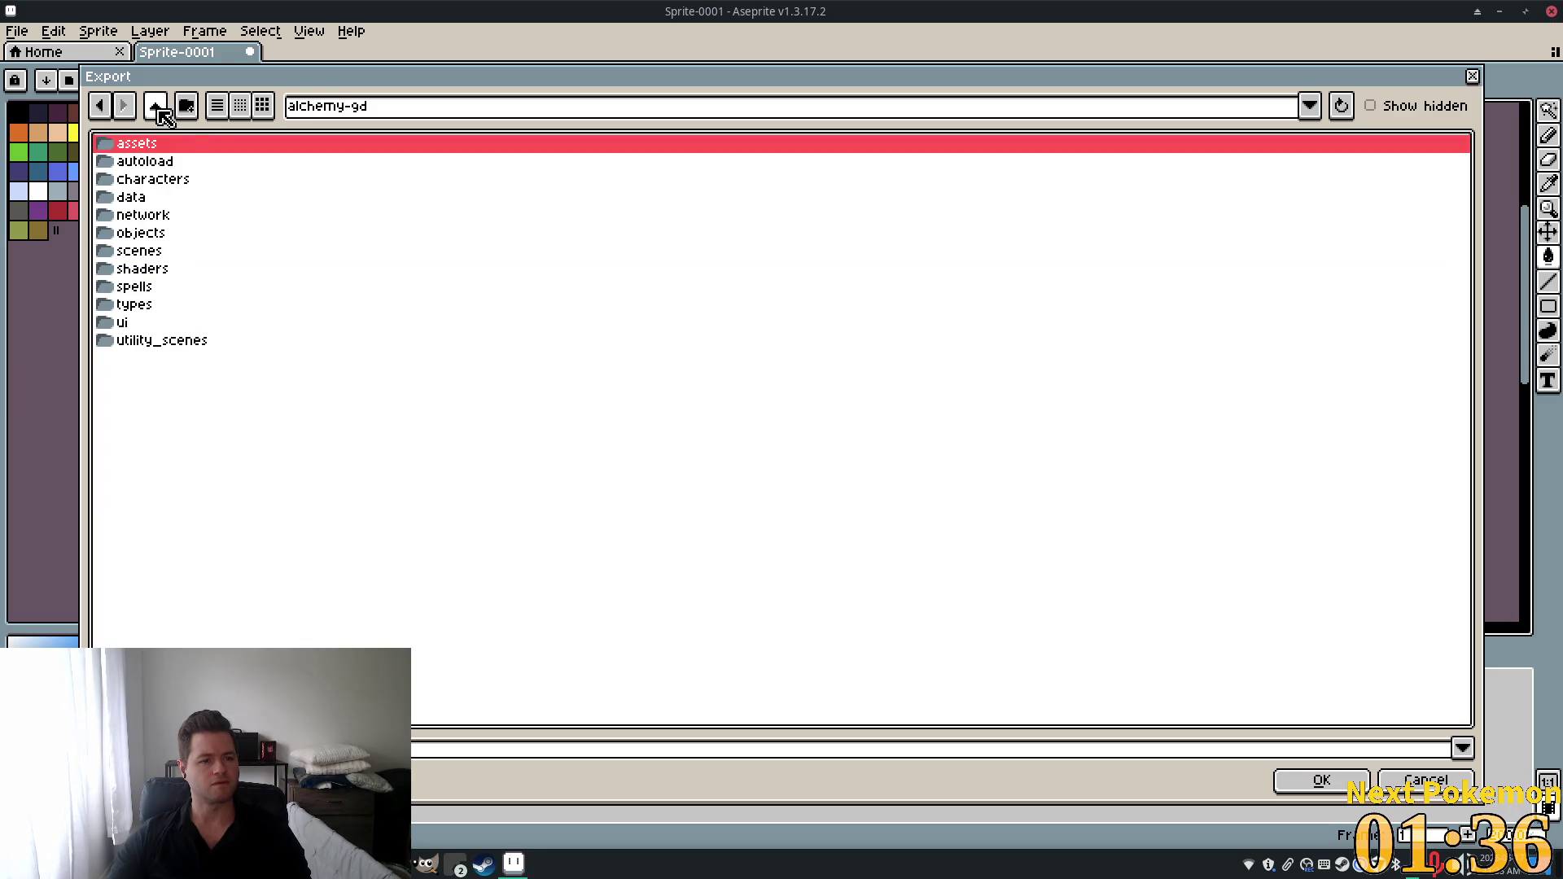
left_click(158, 106)
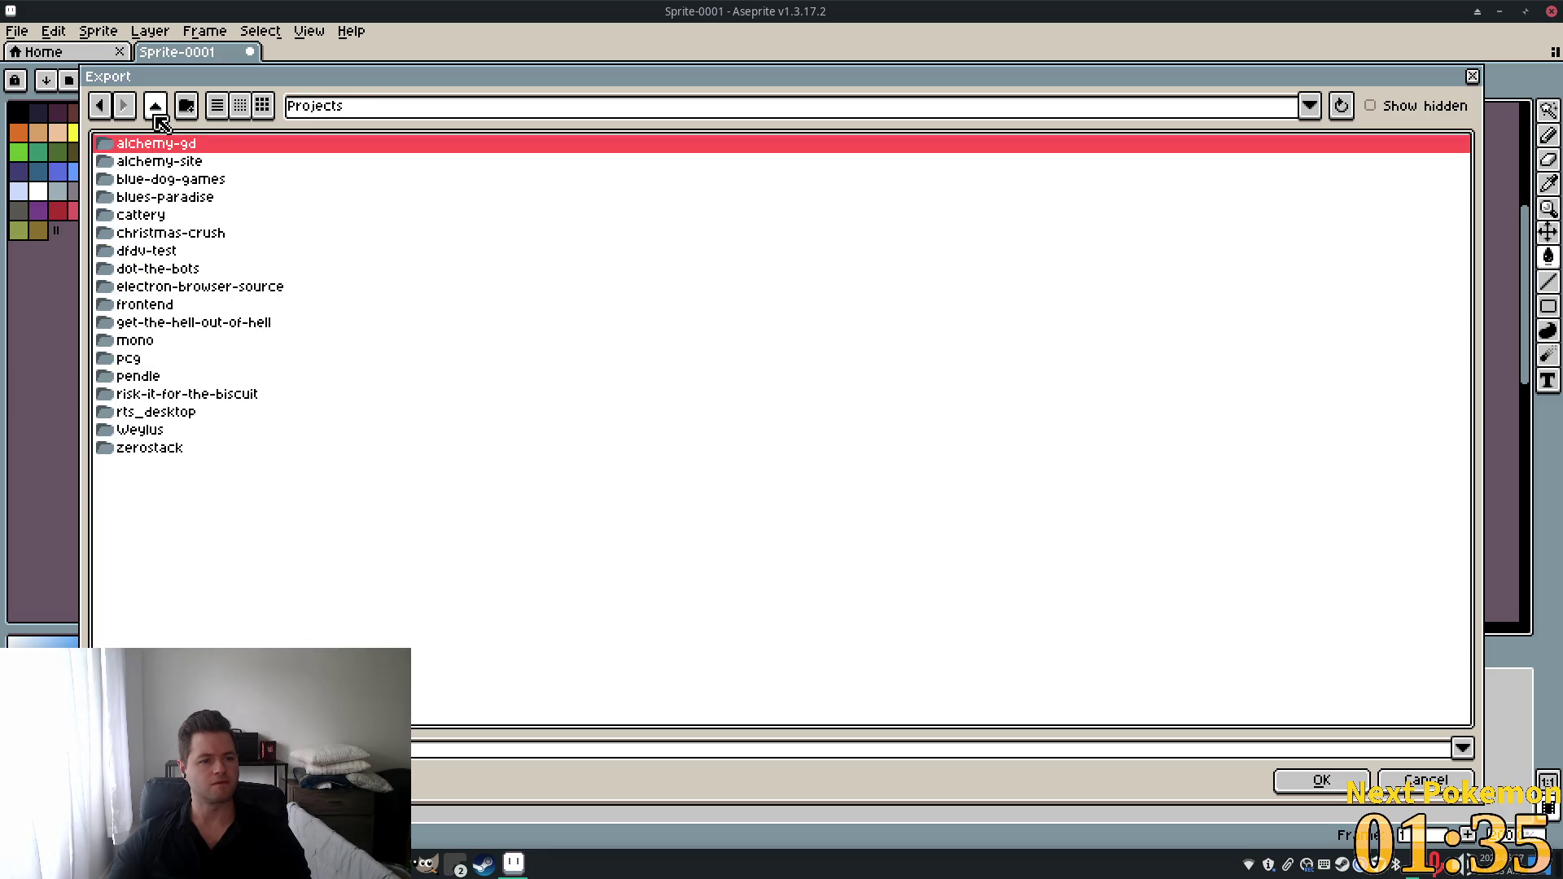
Set the destination to dot-the-bots/assets/ui/ui_buttons.png, confirm overwriting and export.
double_click(171, 269)
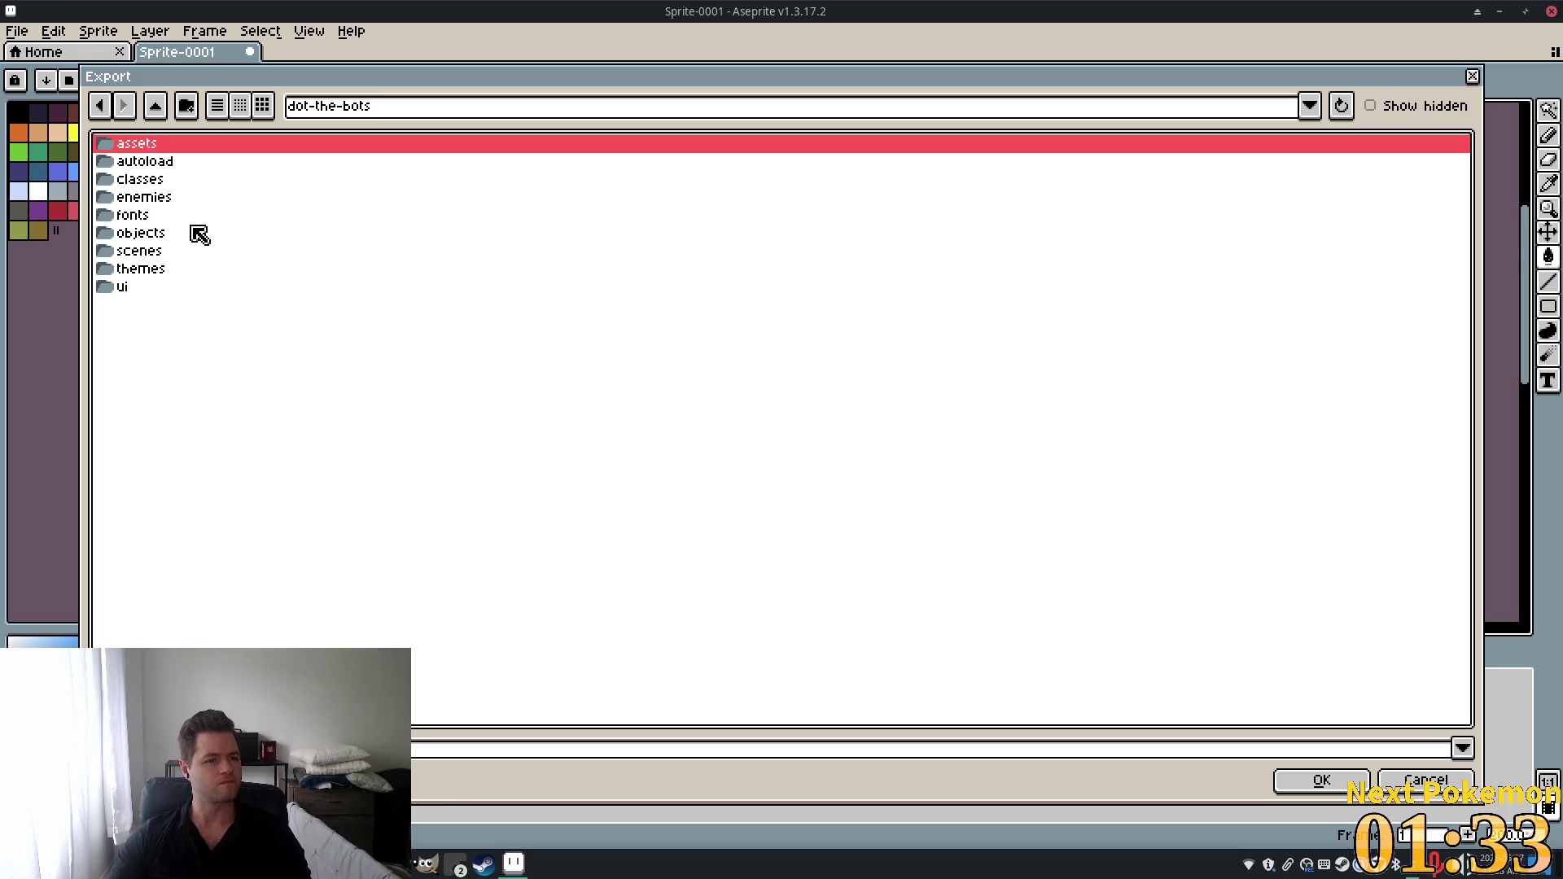
double_click(147, 143)
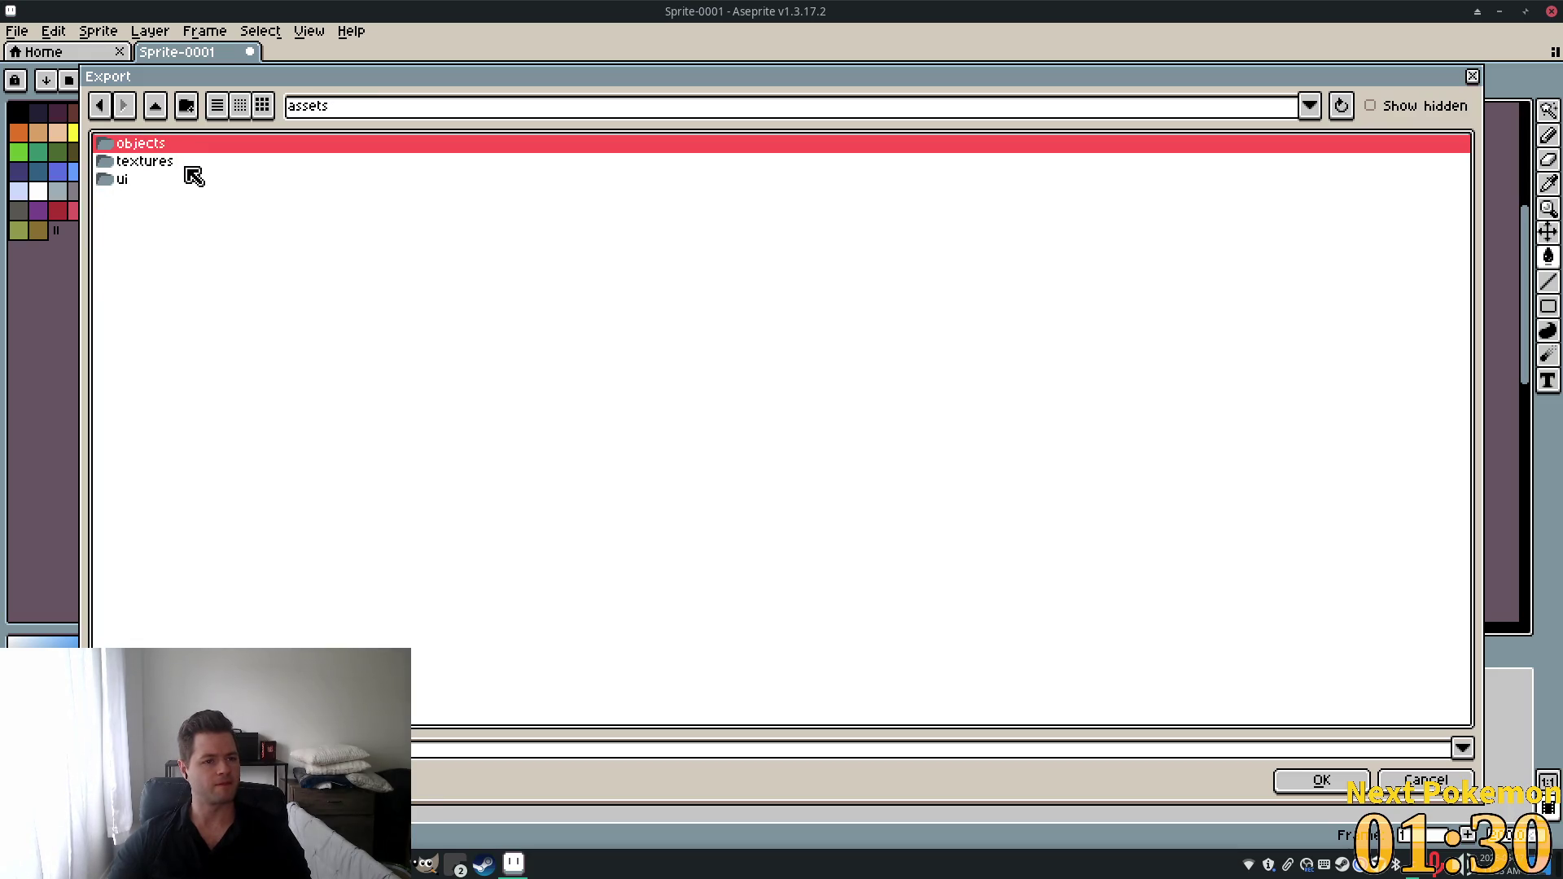
double_click(128, 181)
left_click(172, 167)
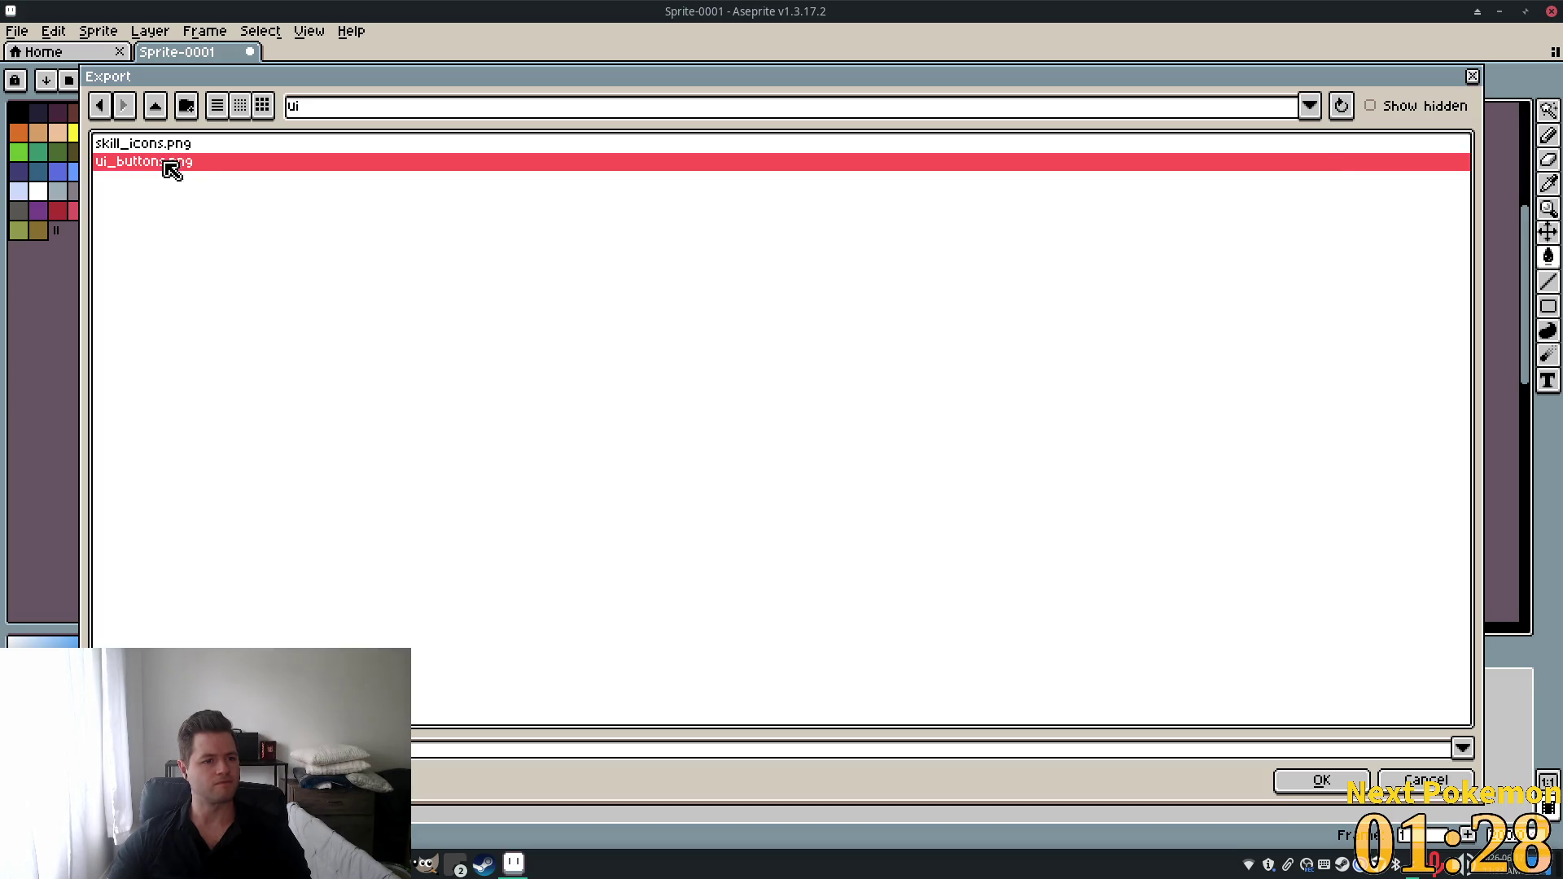
left_click(1321, 780)
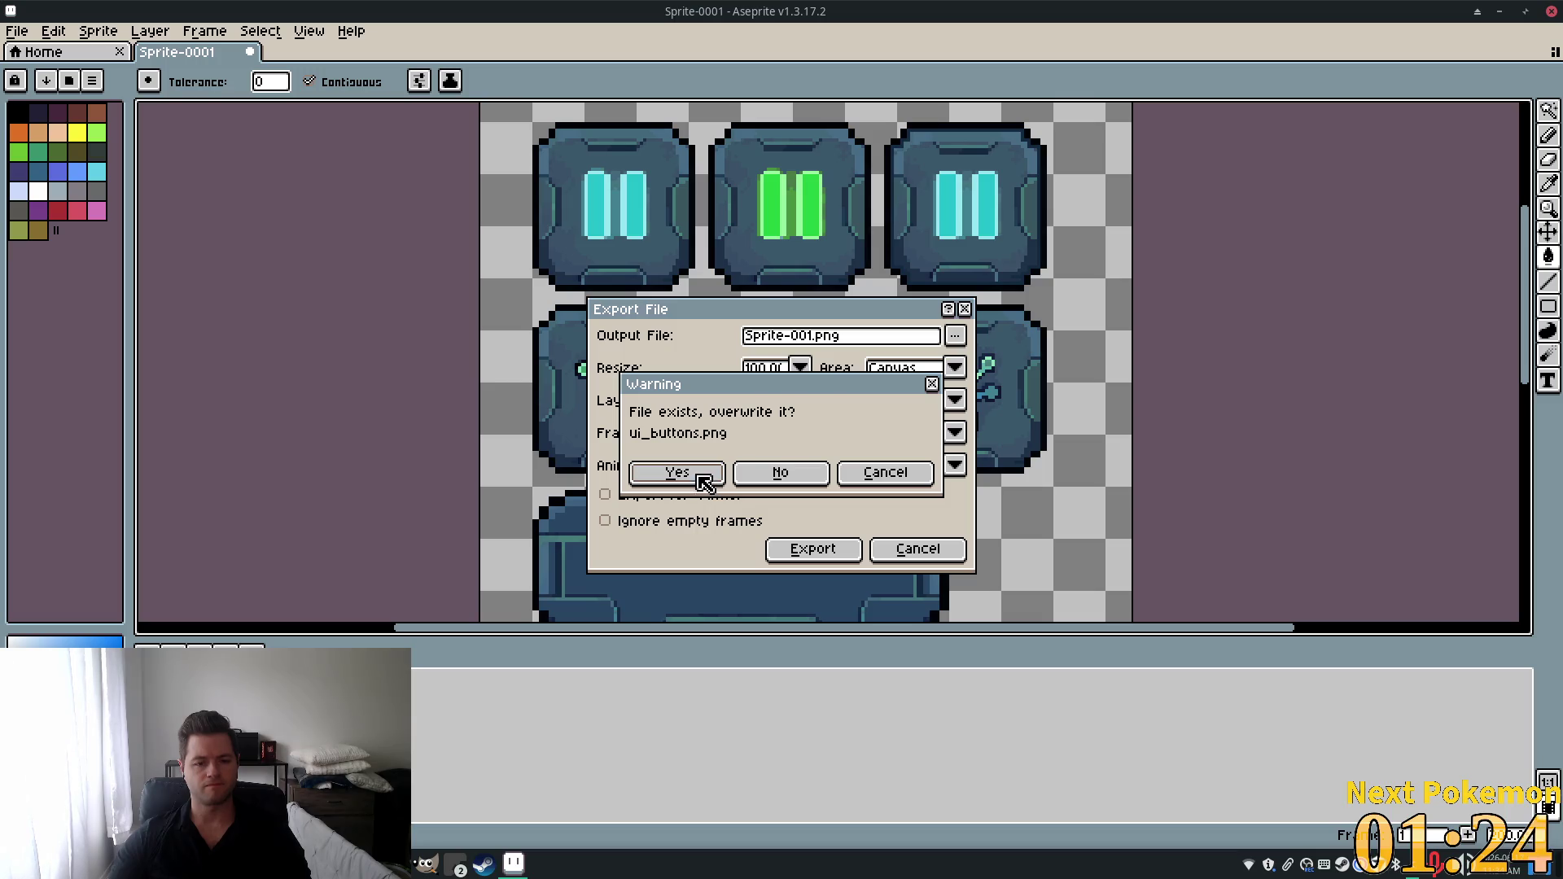
left_click(703, 480)
left_click(838, 551)
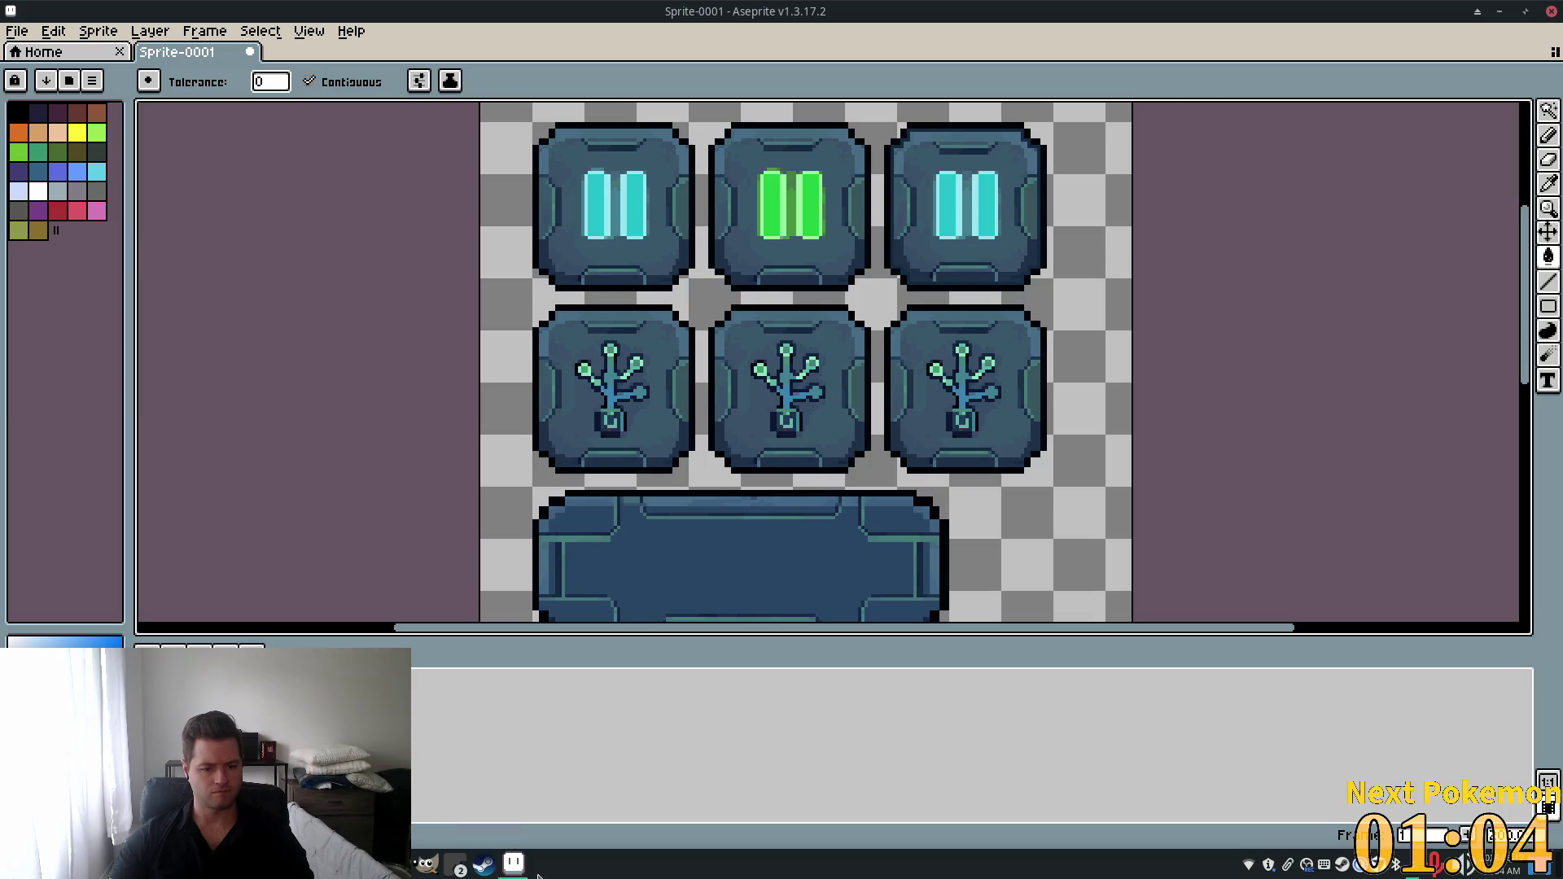
Switch from Aseprite to the Godot hud.tscn scene.
left_click(455, 868)
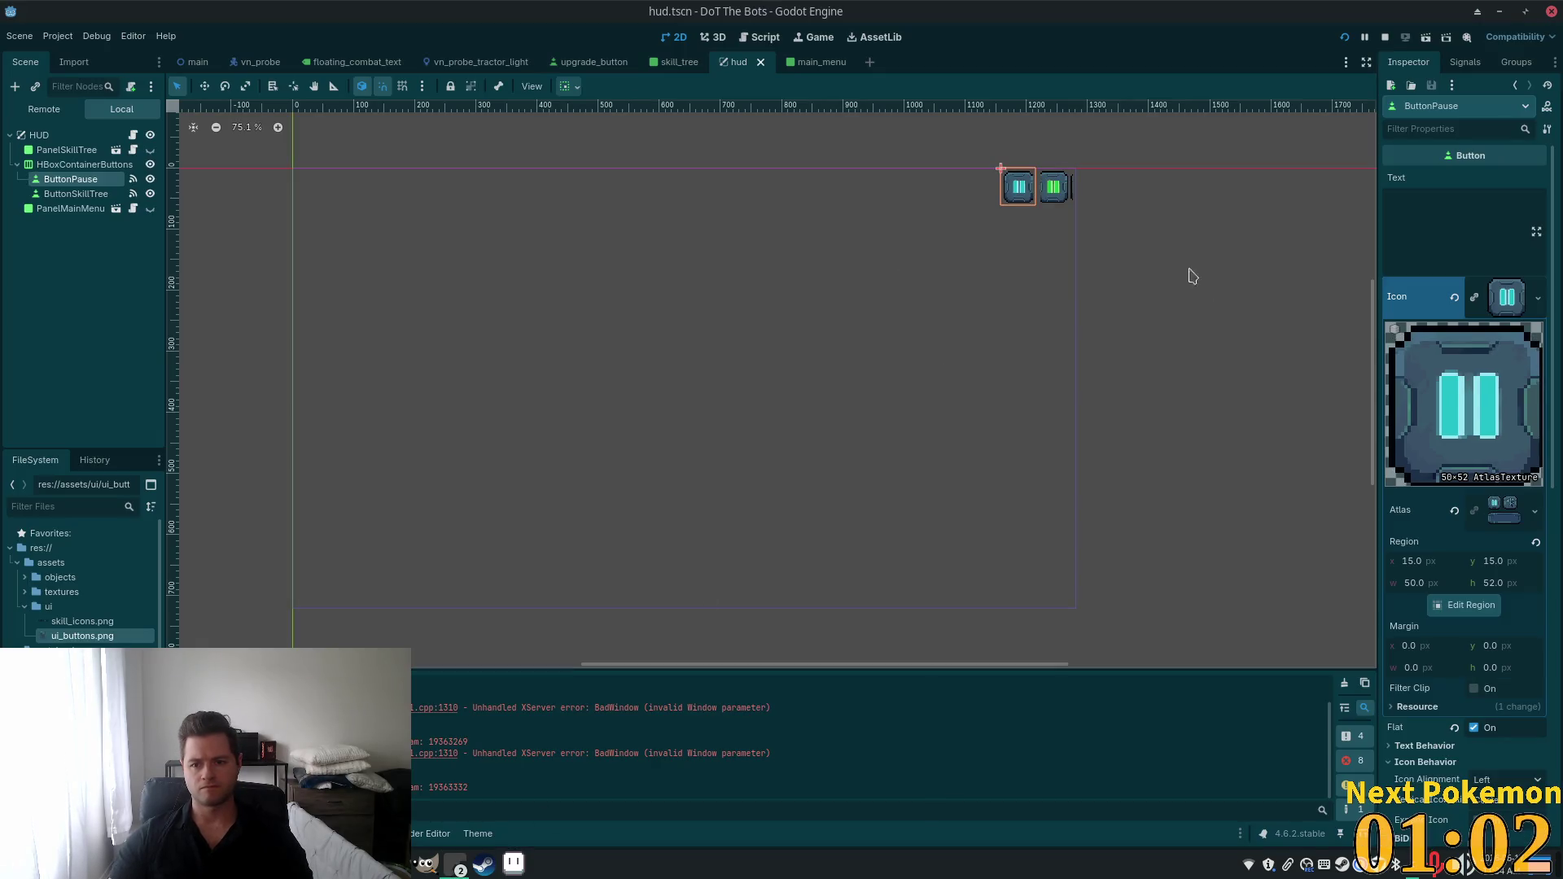
Select ButtonSkillTree and edit the region of its Icon AtlasTexture.
scroll(1045, 186, "up", 6)
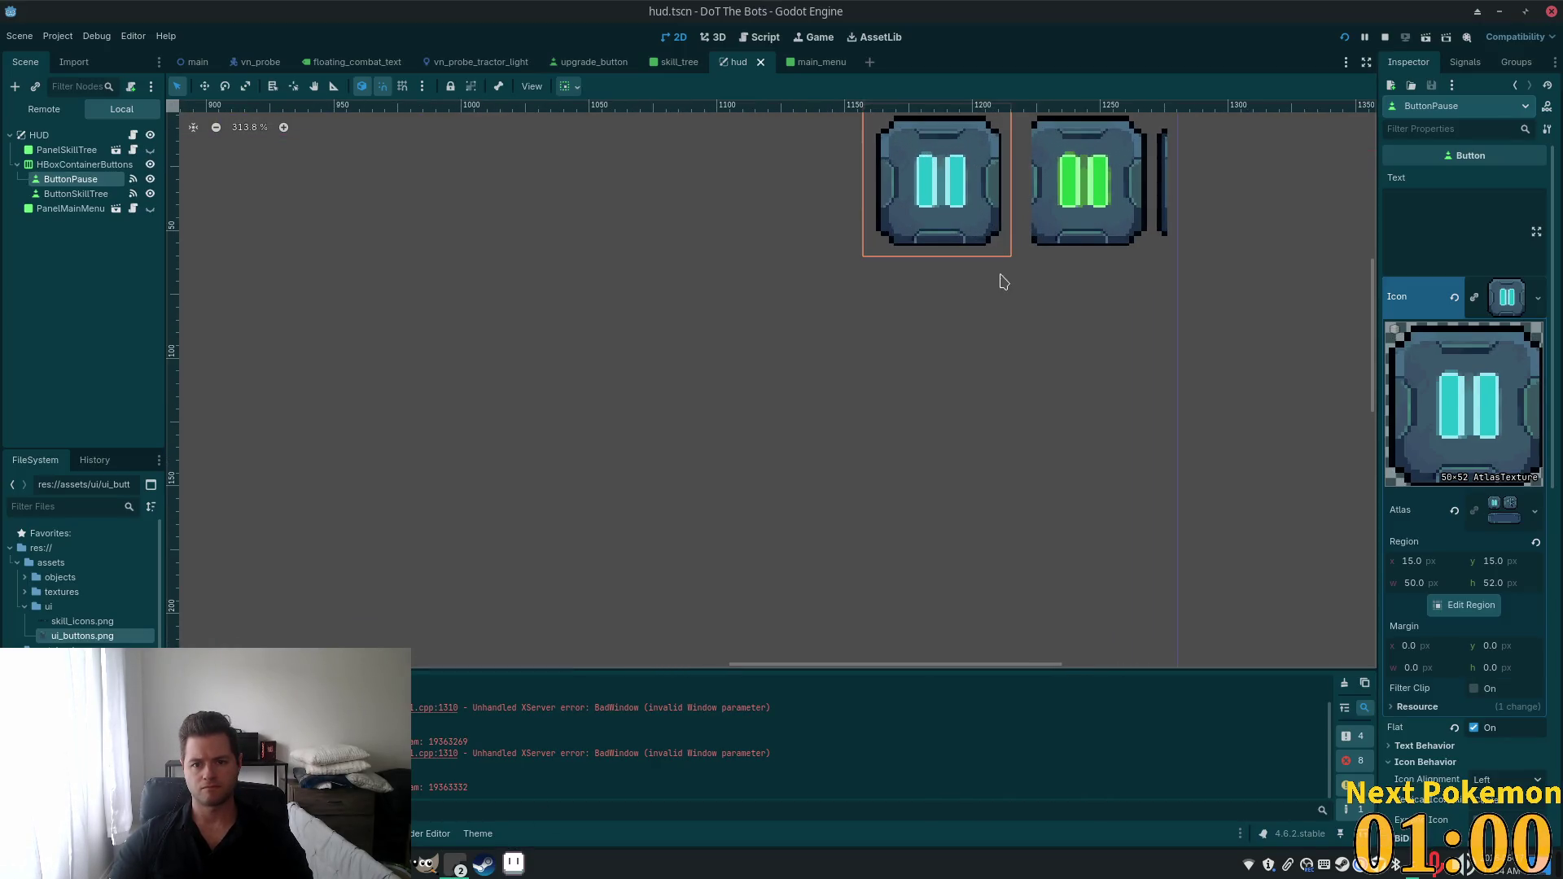
scroll(1003, 282, "down", 2)
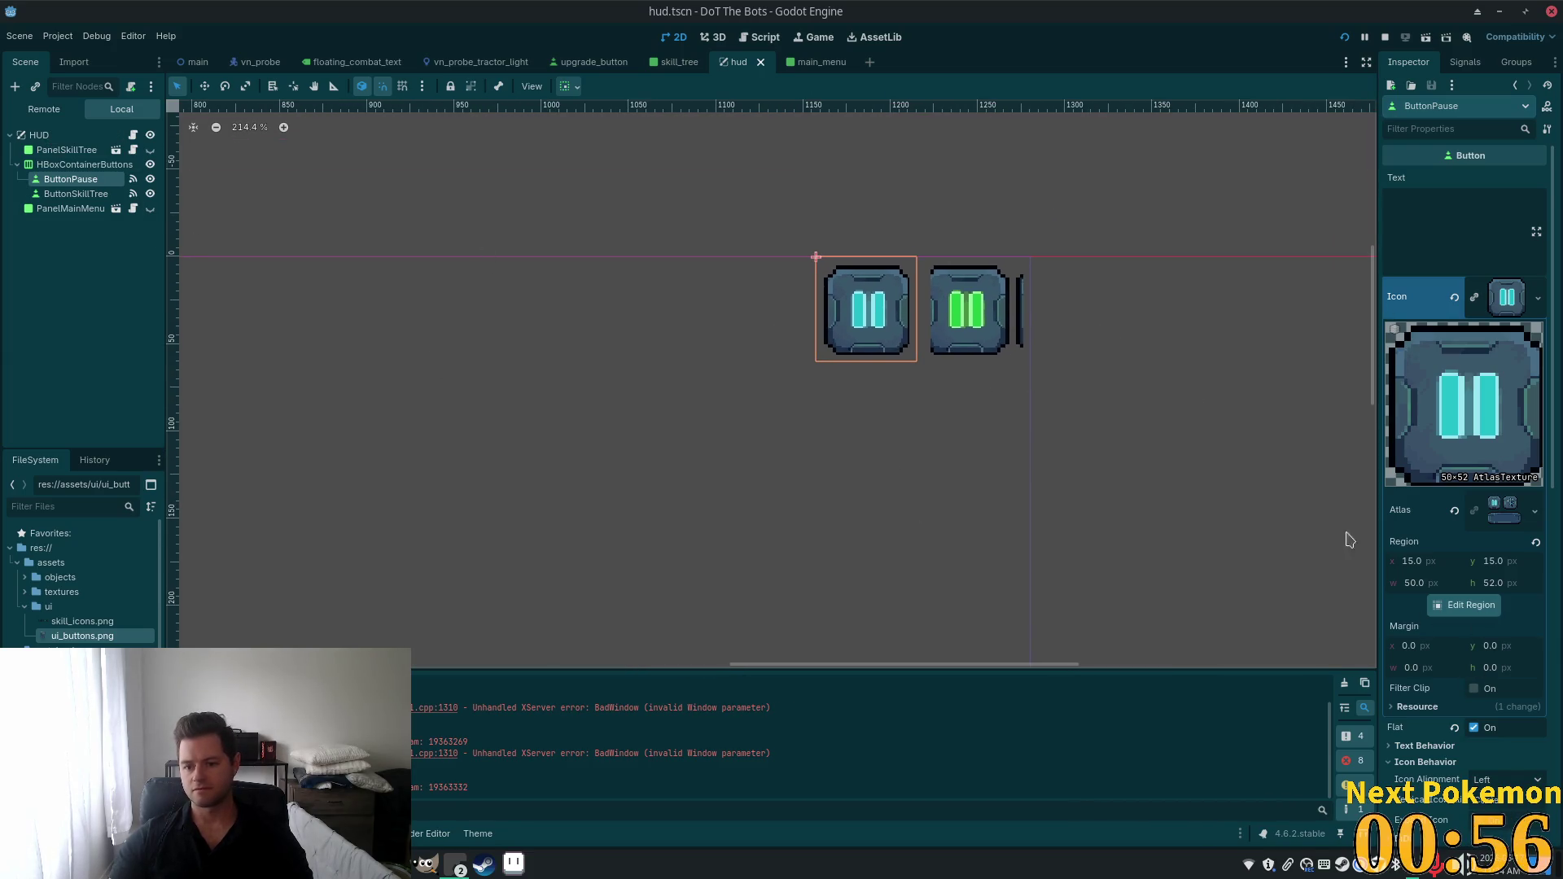
left_click(77, 194)
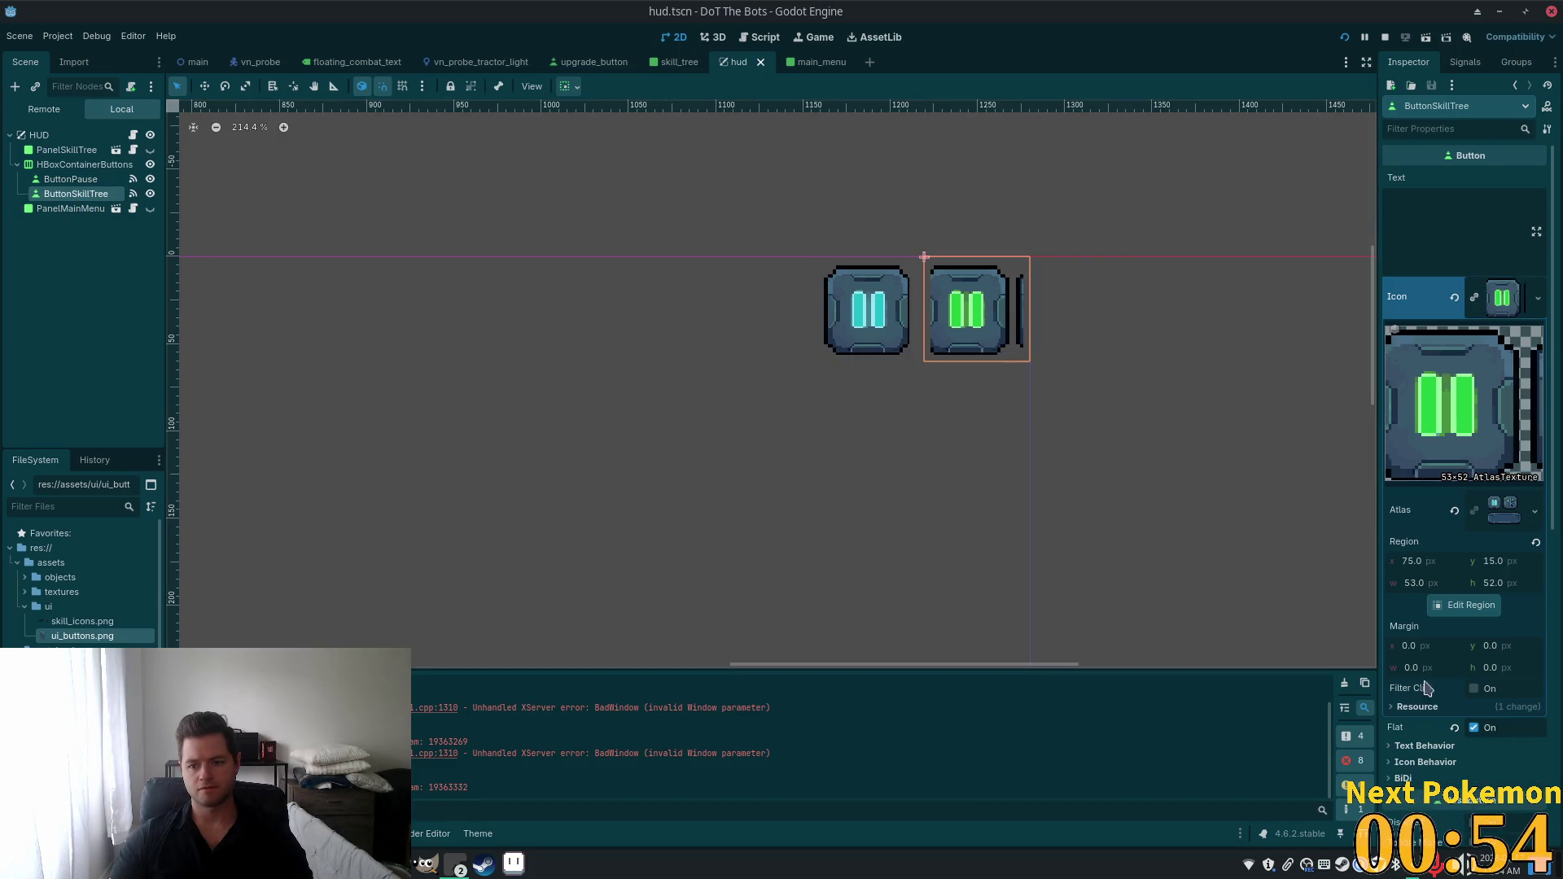
left_click(1463, 605)
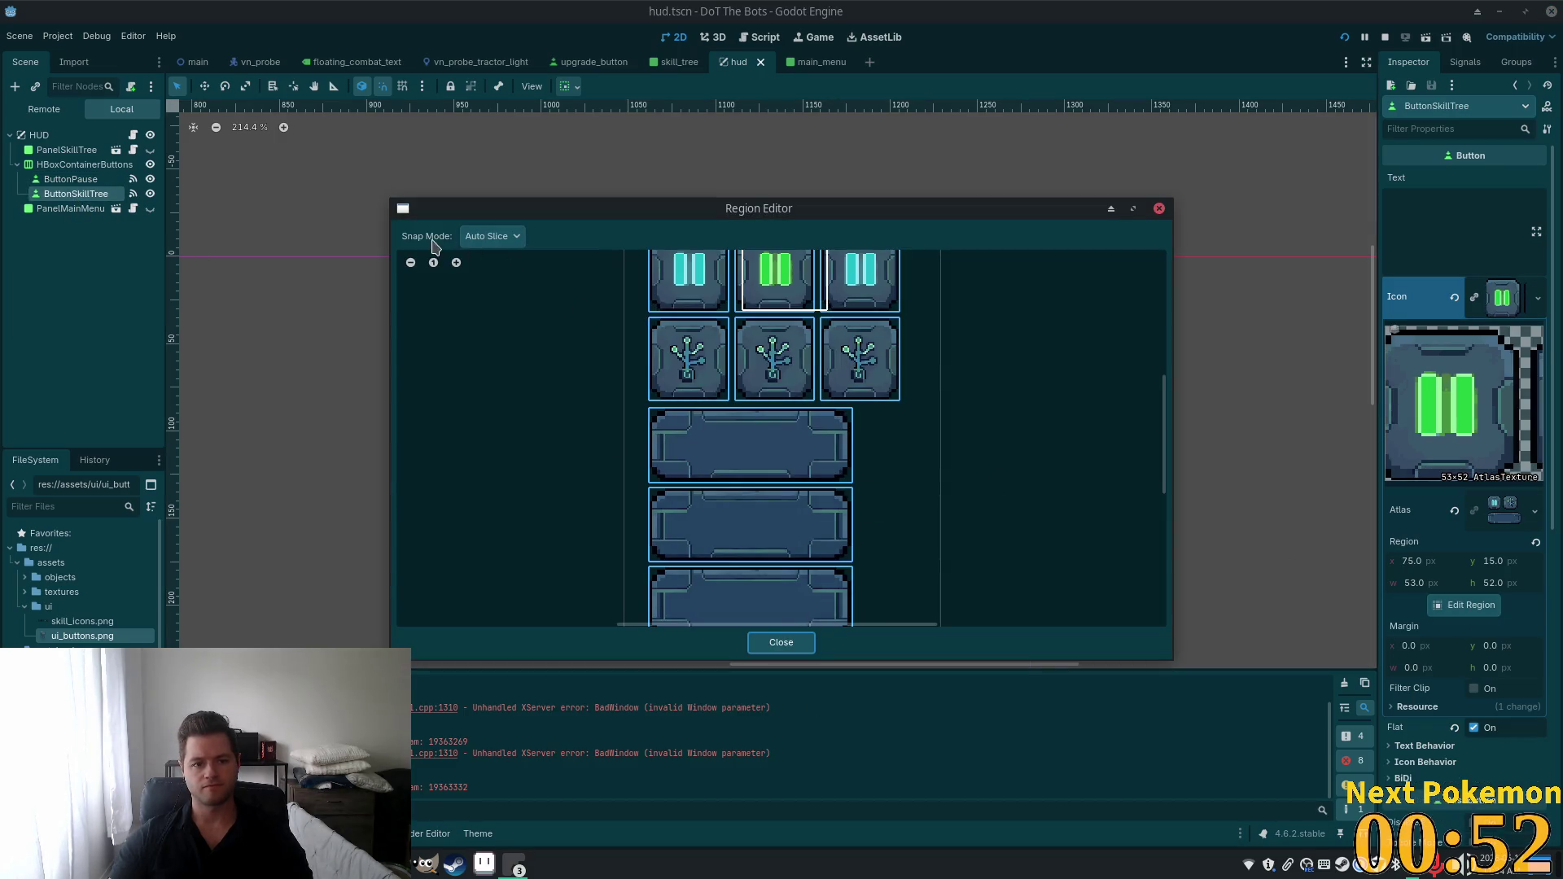
With Auto Slice snapping, set the icon to the tree tile (16,72, 50×52) and close the editor.
left_click(489, 236)
left_click(518, 309)
scroll(928, 391, "up", 5)
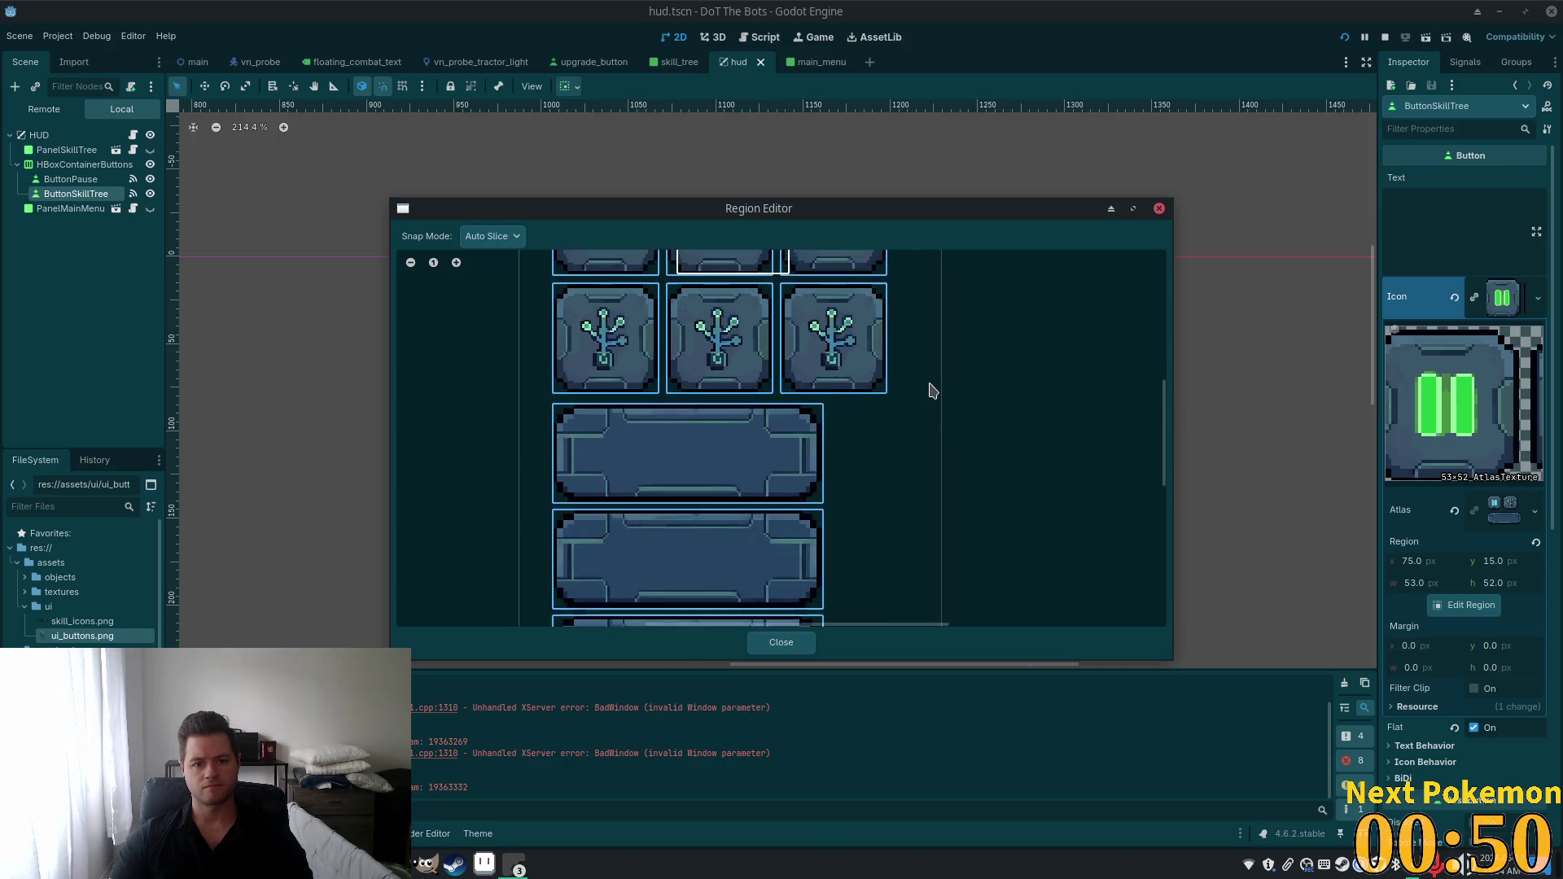
left_click(770, 475)
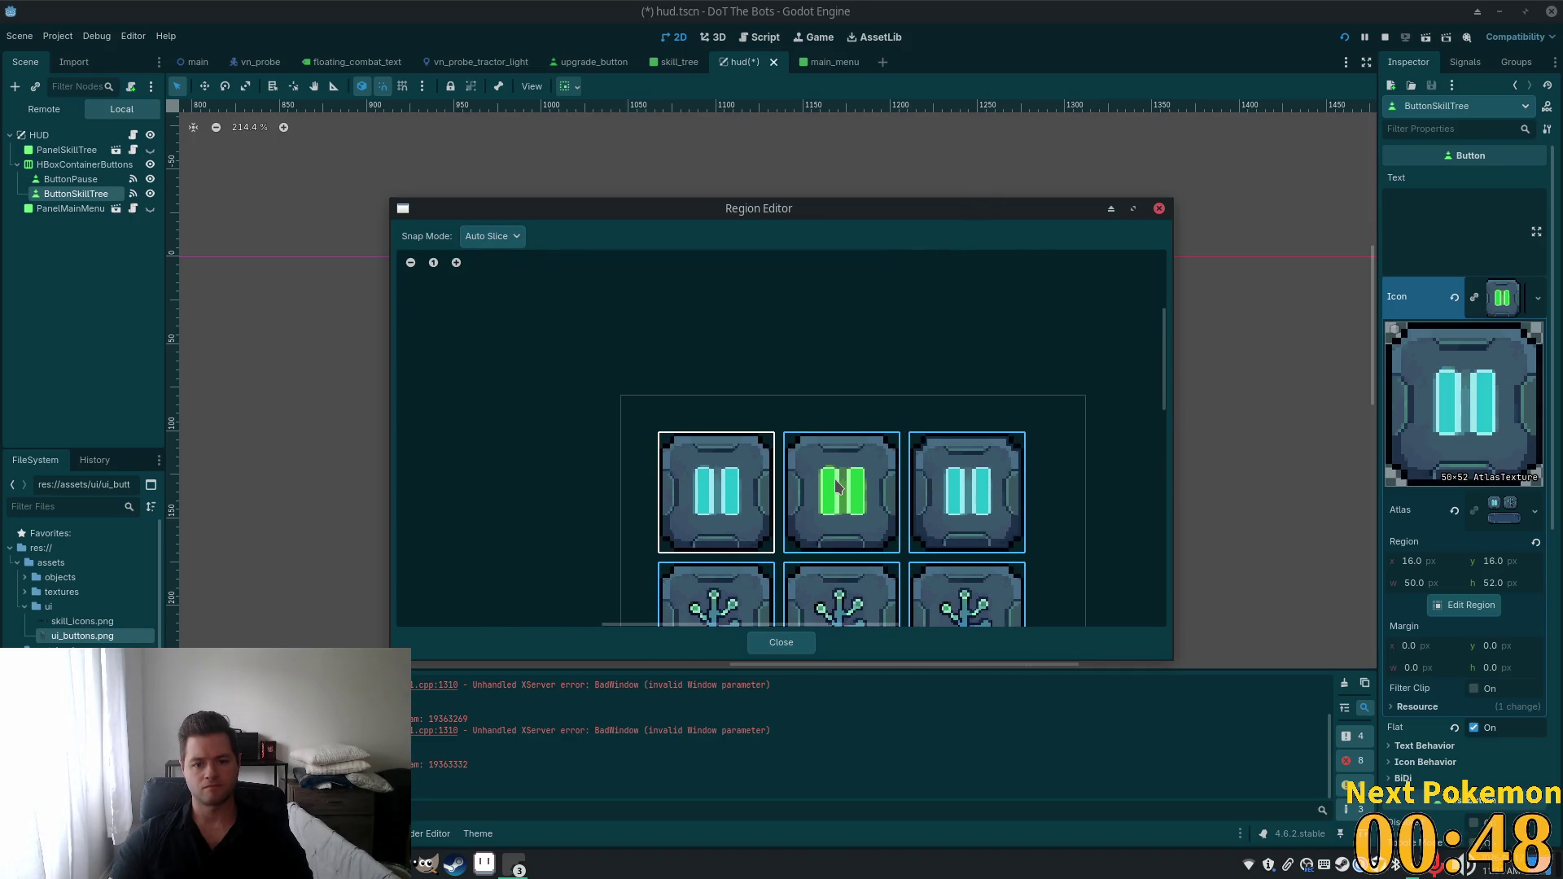
scroll(958, 564, "down", 1)
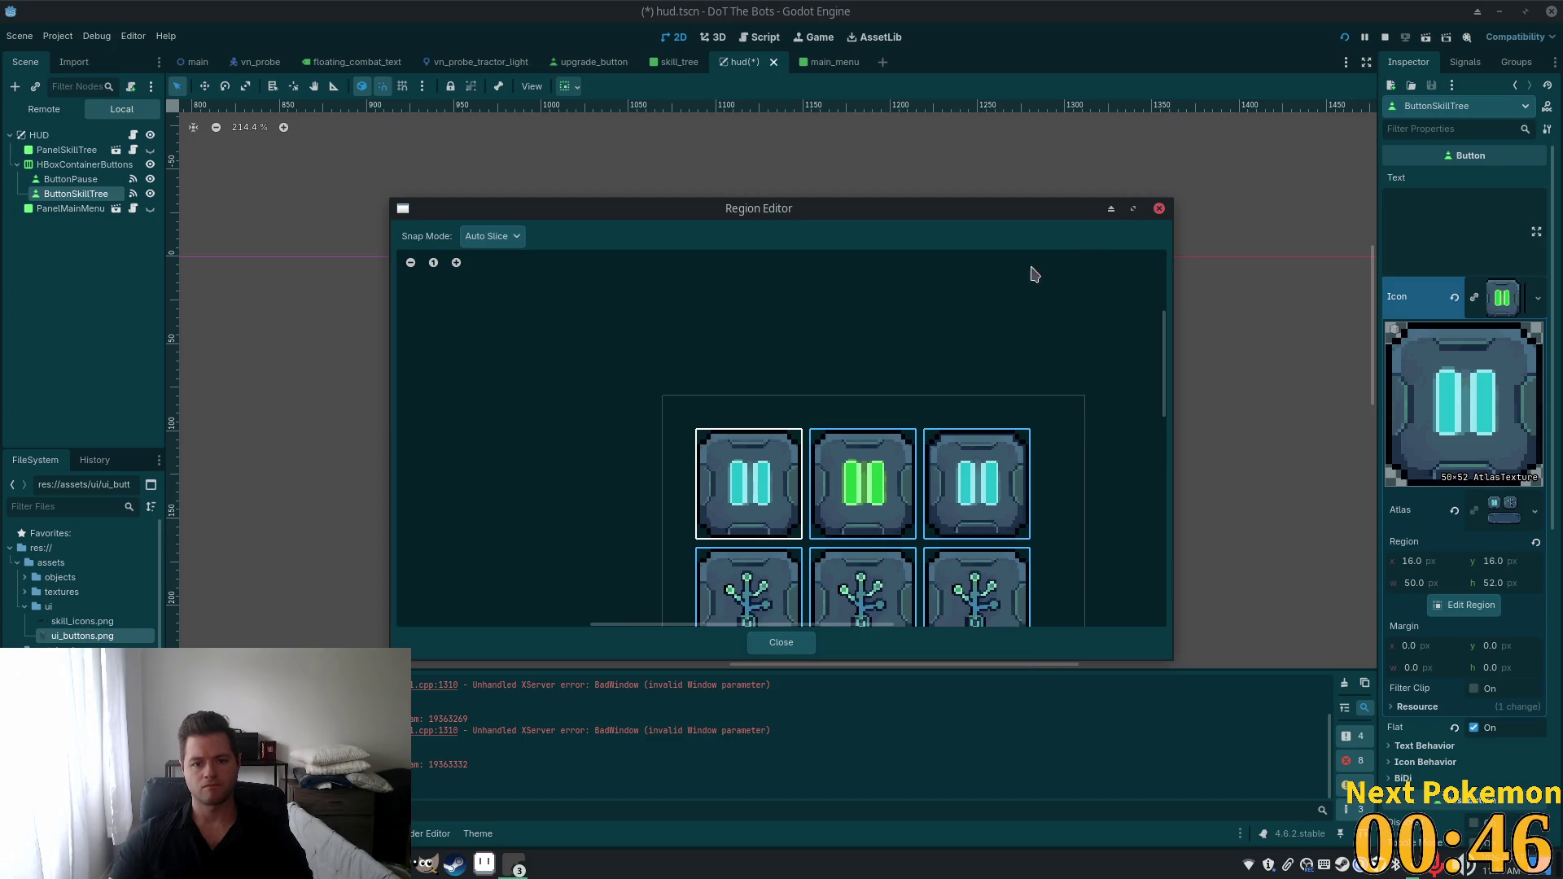
left_click(751, 612)
left_click(781, 642)
scroll(789, 646, "up", 1)
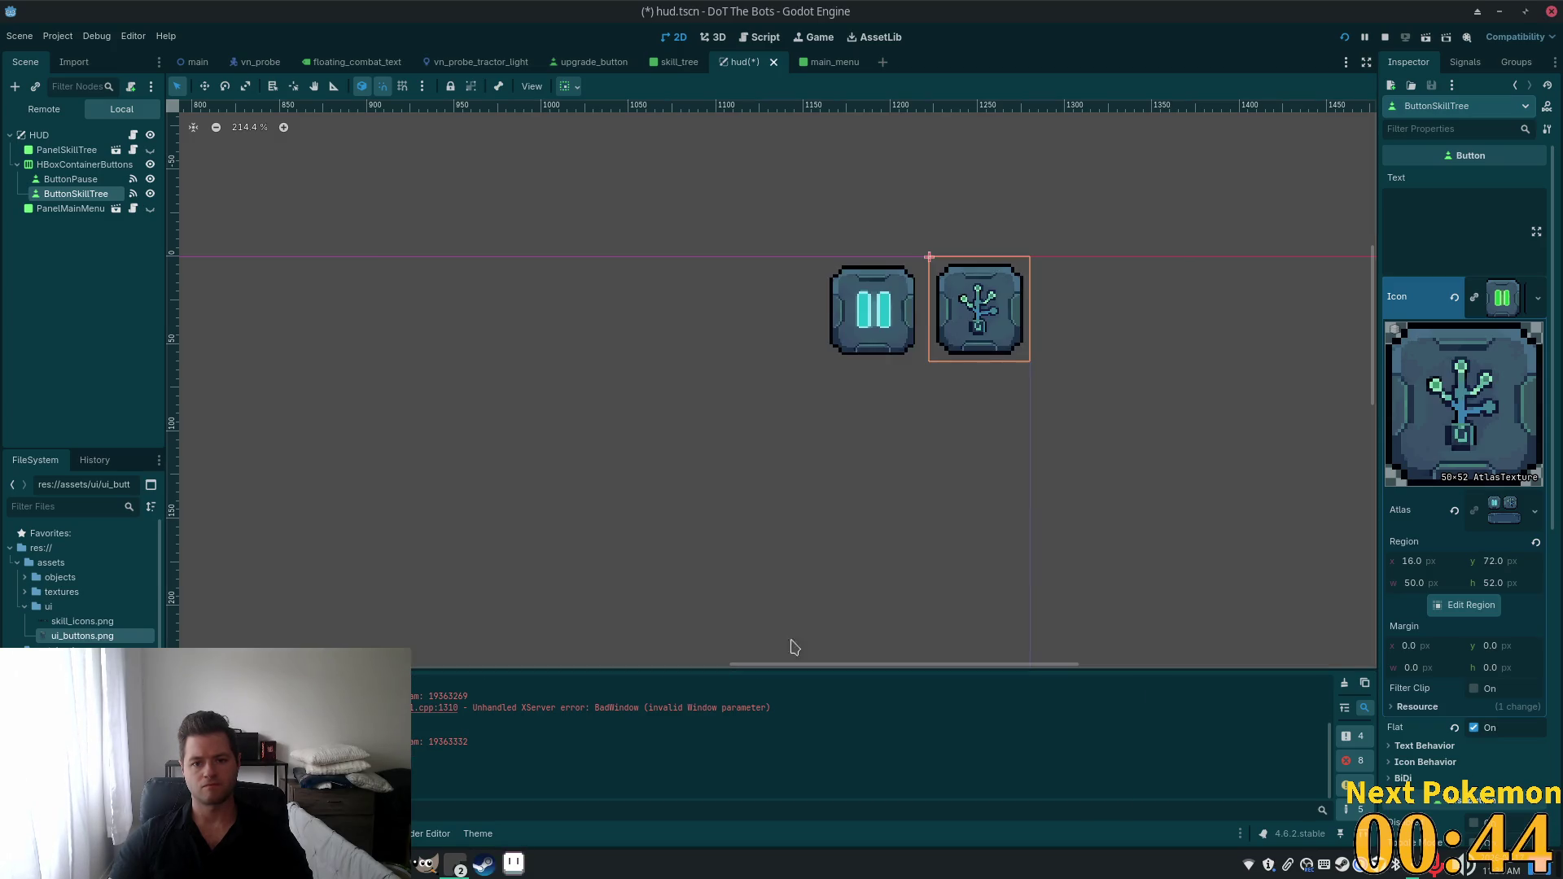